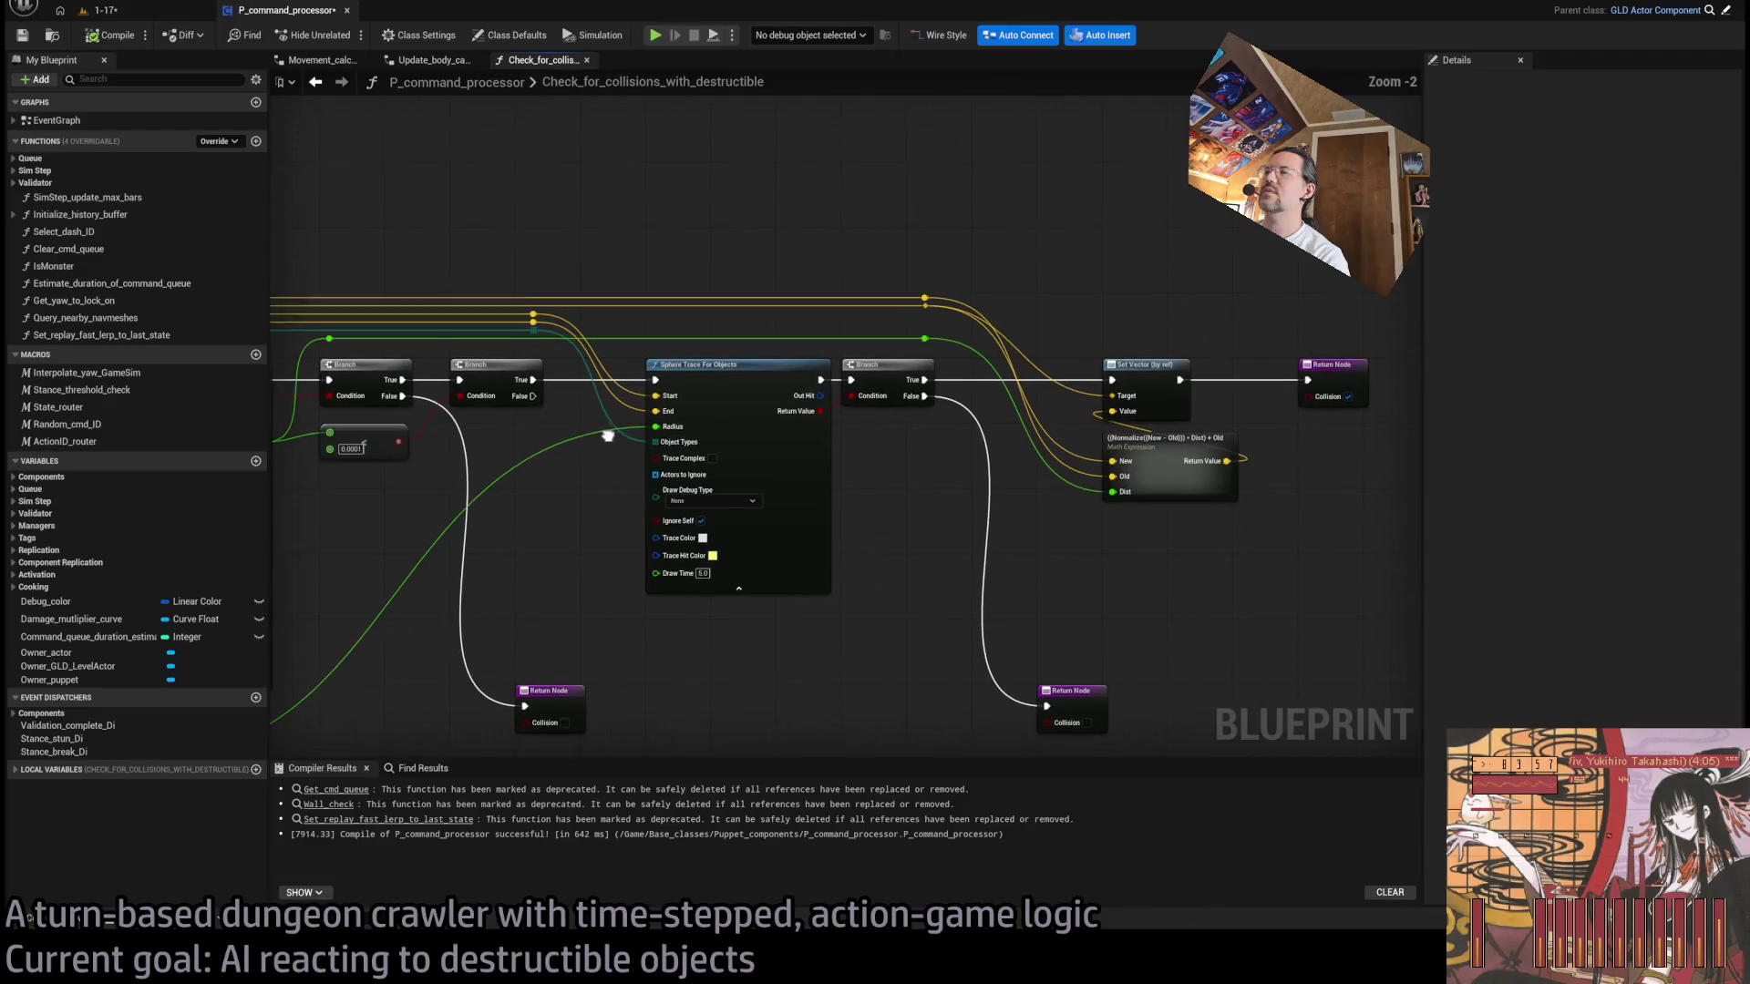
- Add a straightened reroute knot on the Branch False wire, then test-play level 1-17
{"action": "mouse_move", "coordinate": [531, 397]}
{"action": "left_mouse_down"}
{"action": "mouse_move", "coordinate": [664, 285]}
{"action": "mouse_move", "coordinate": [927, 285]}
{"action": "mouse_move", "coordinate": [1110, 381]}
{"action": "left_mouse_up"}
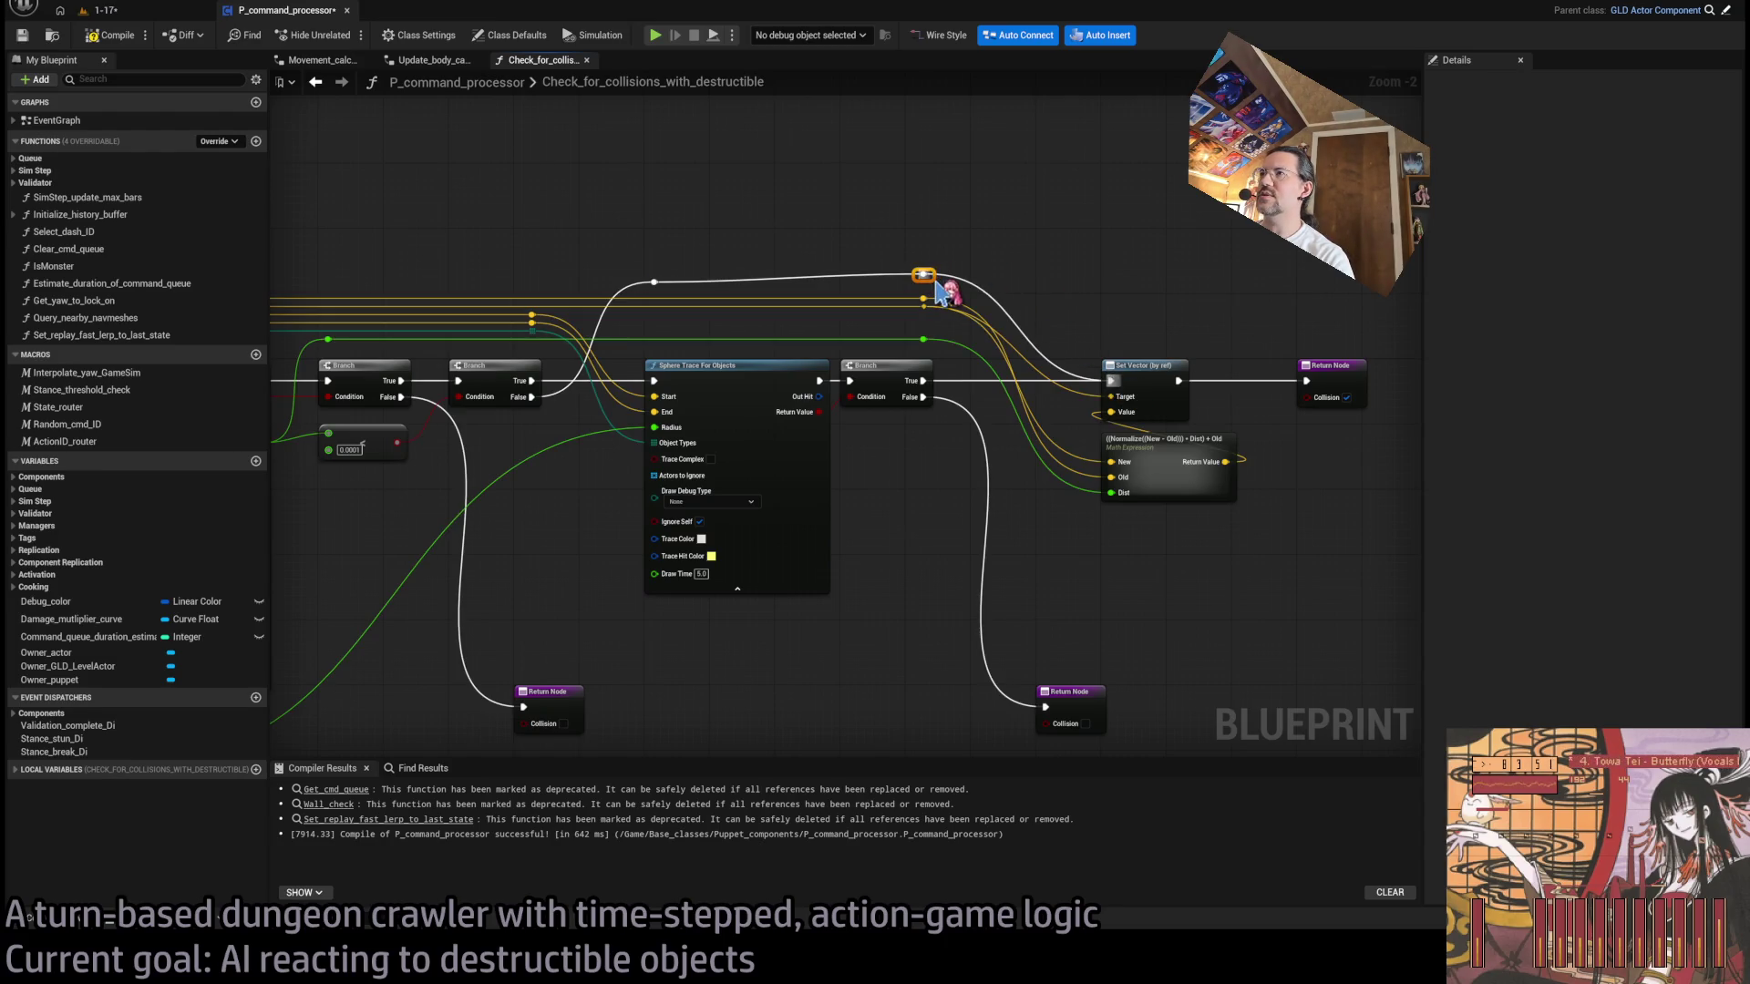
{"action": "left_click_drag", "start_coordinate": [934, 281], "coordinate": [932, 290]}
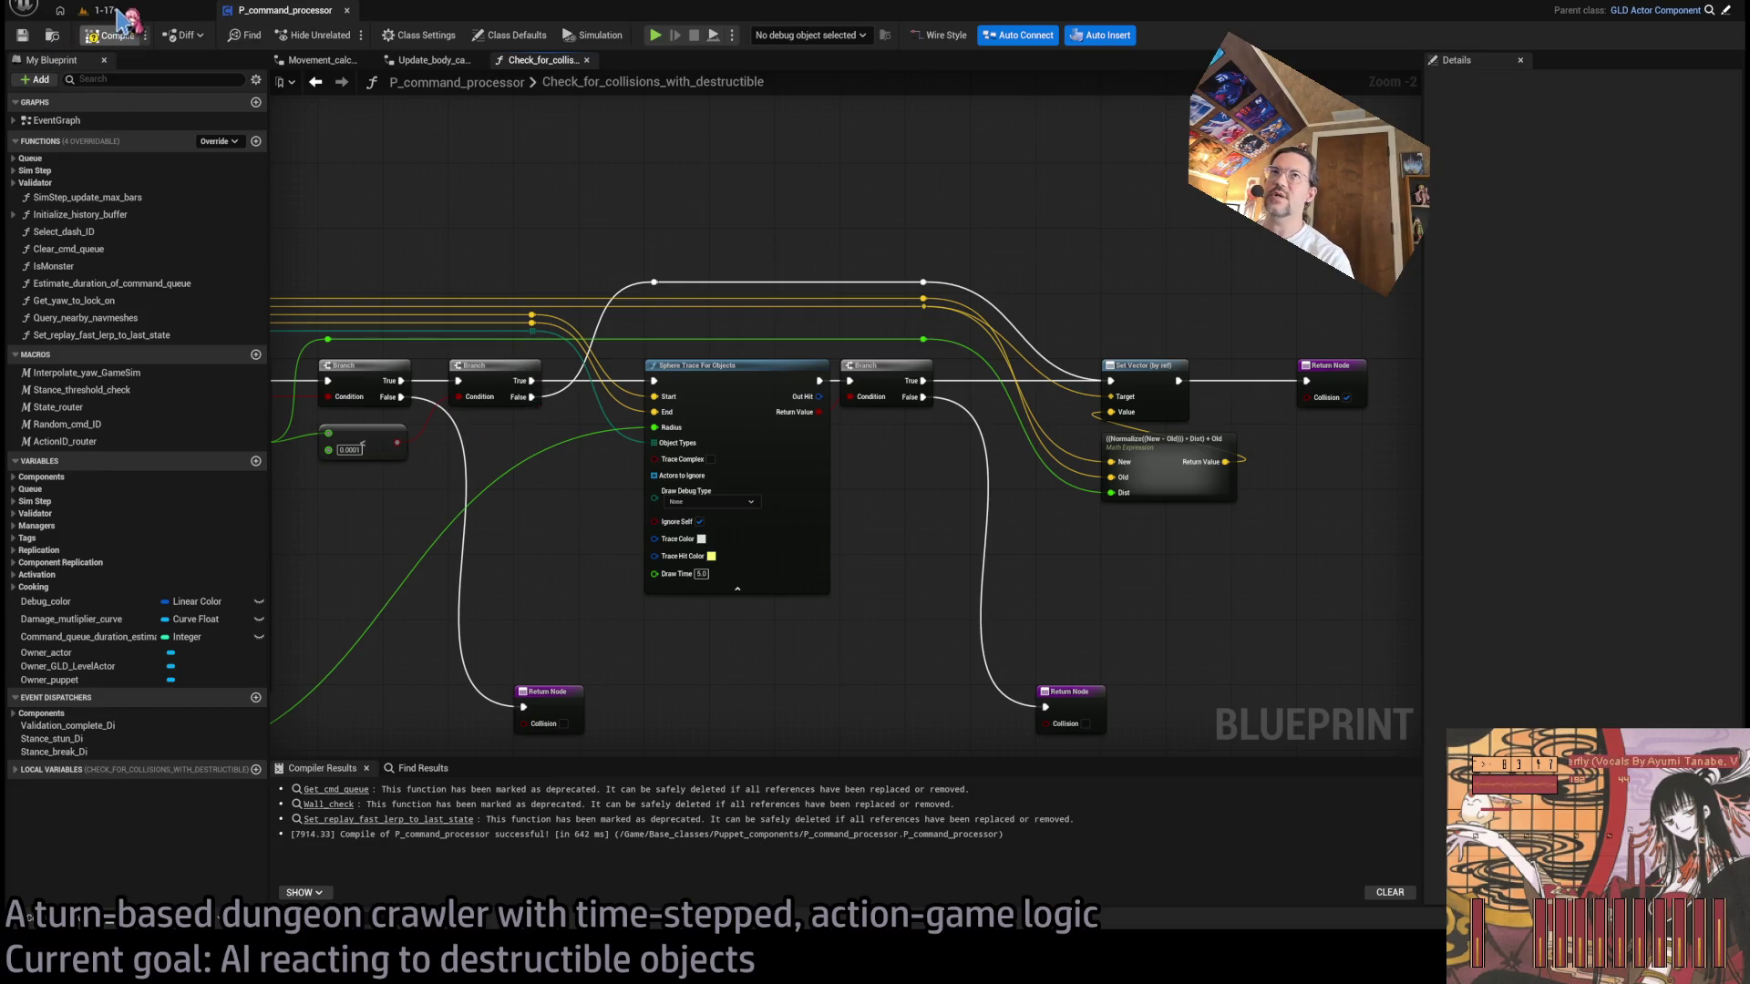
{"action": "left_click", "coordinate": [102, 10]}
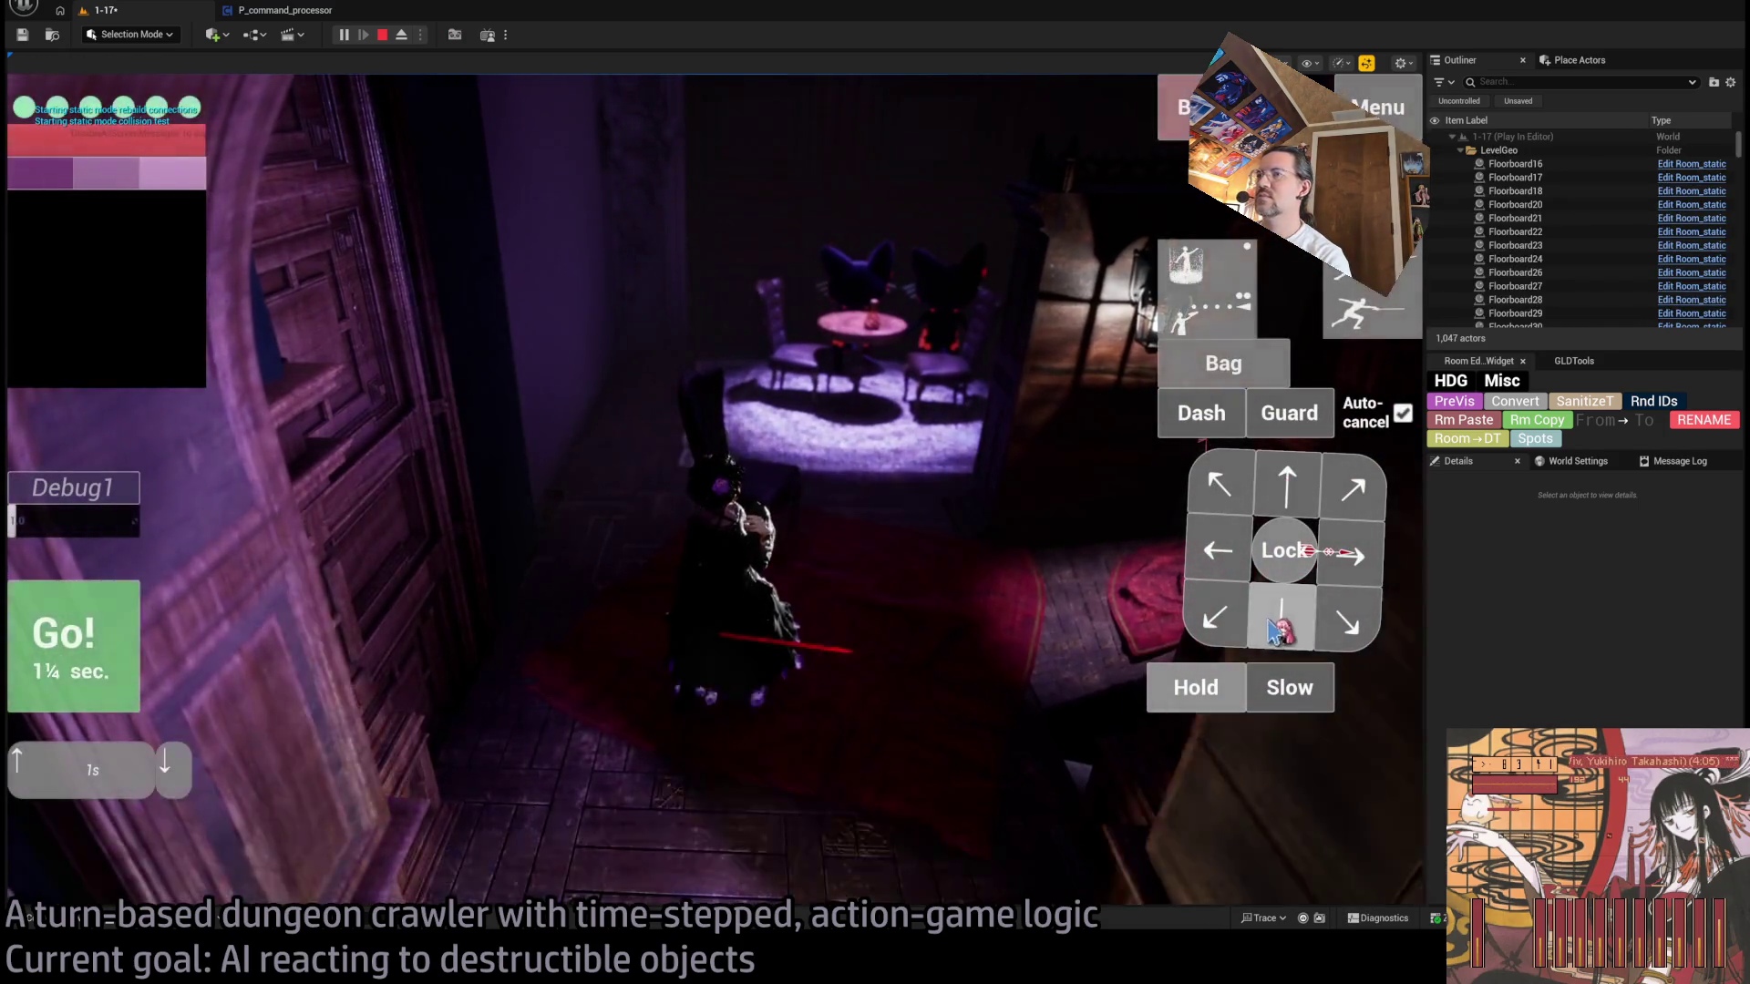
{"action": "left_click", "coordinate": [72, 643]}
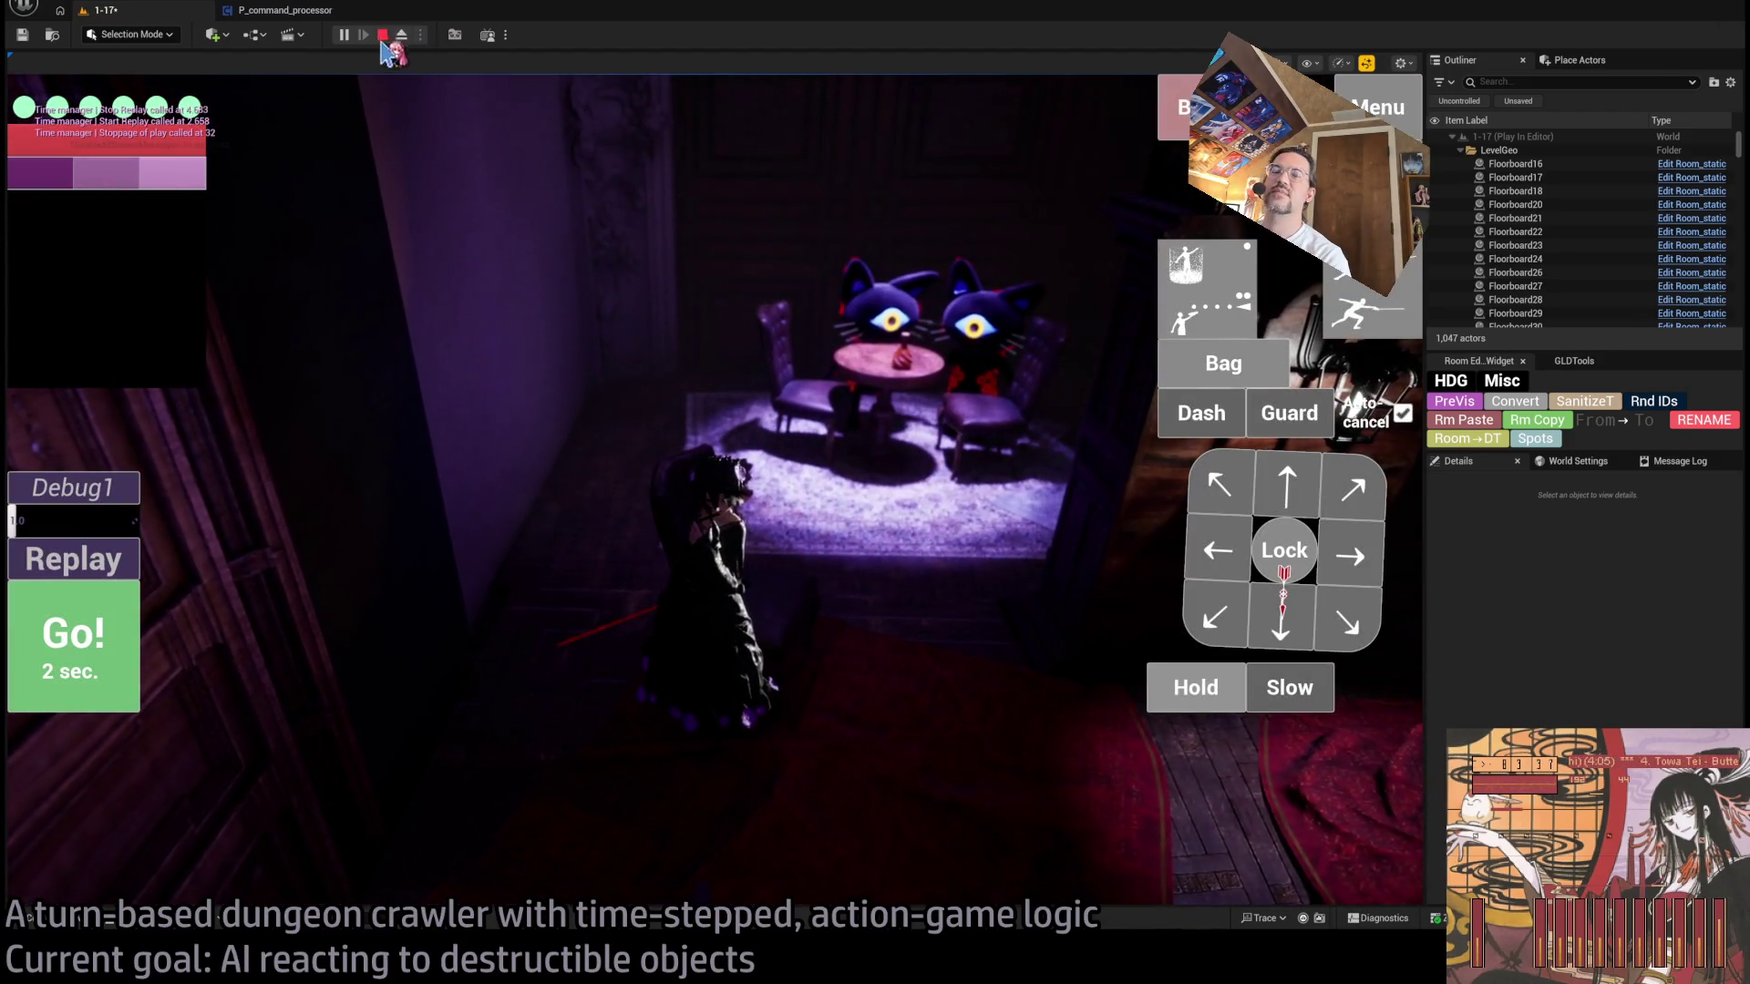
{"action": "left_click", "coordinate": [382, 37]}
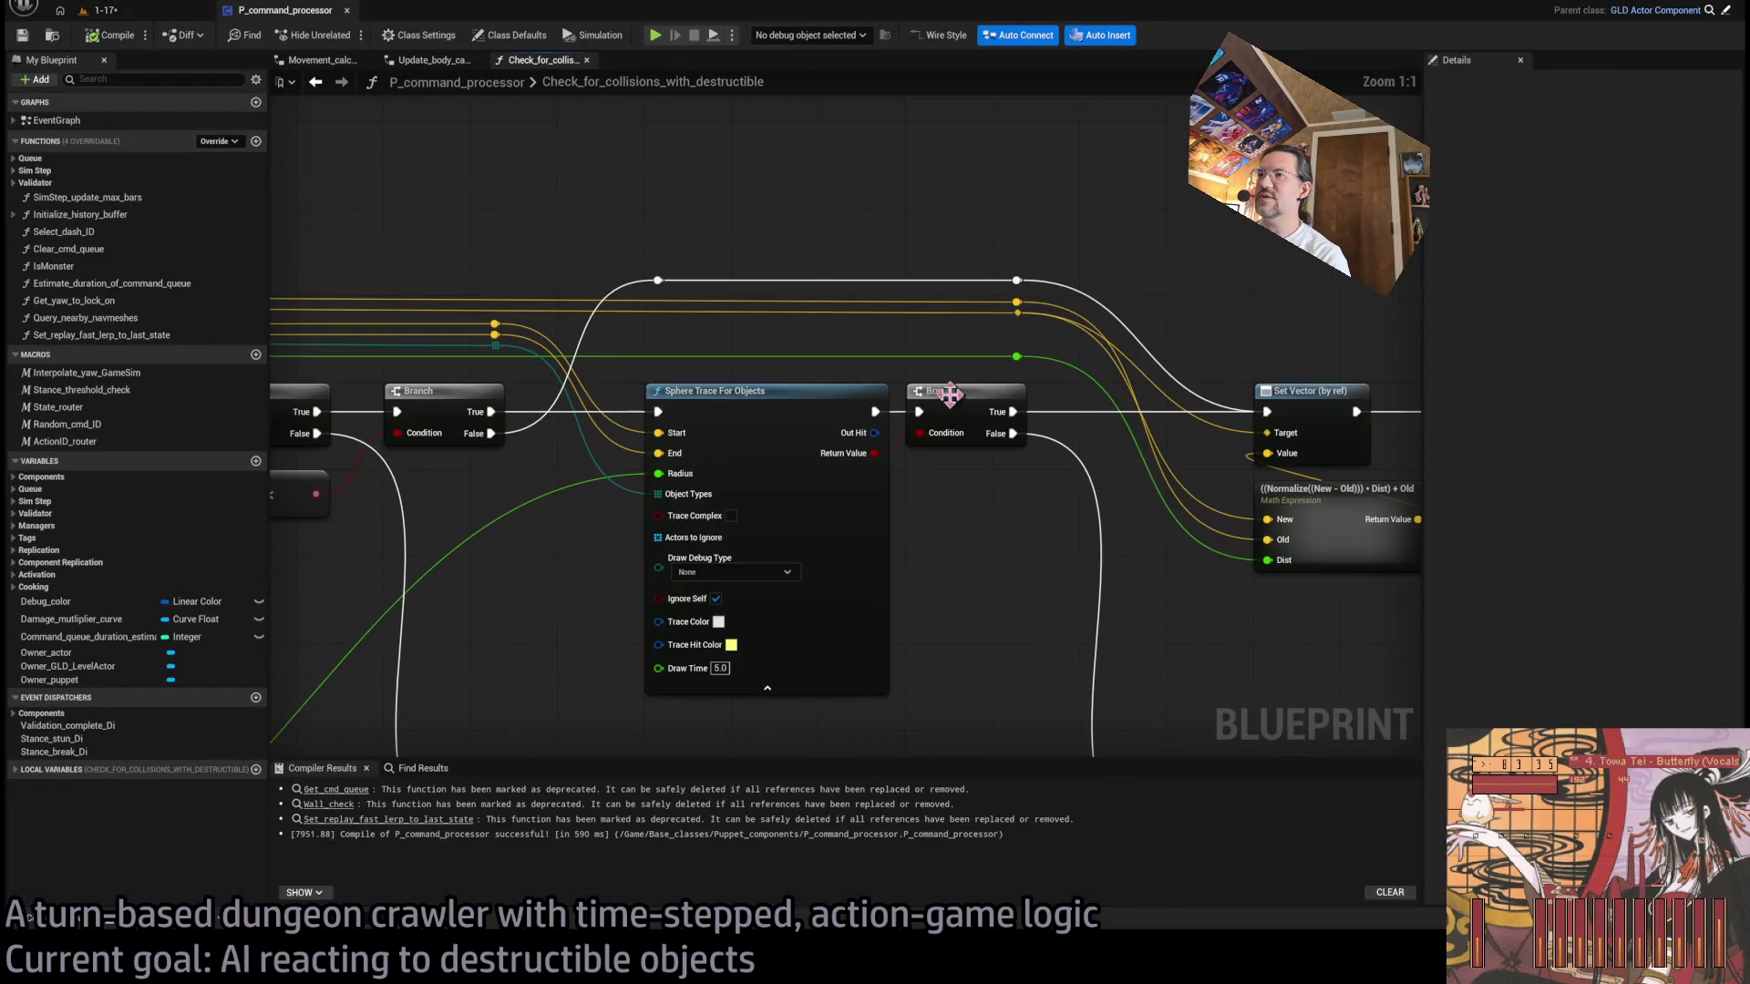
- Insert a Print String node reading 'Contingency hit' after Branch True, with advanced pins expanded
{"action": "left_click_drag", "start_coordinate": [797, 446], "coordinate": [918, 182]}
{"action": "type", "text": "Contingency hit"}
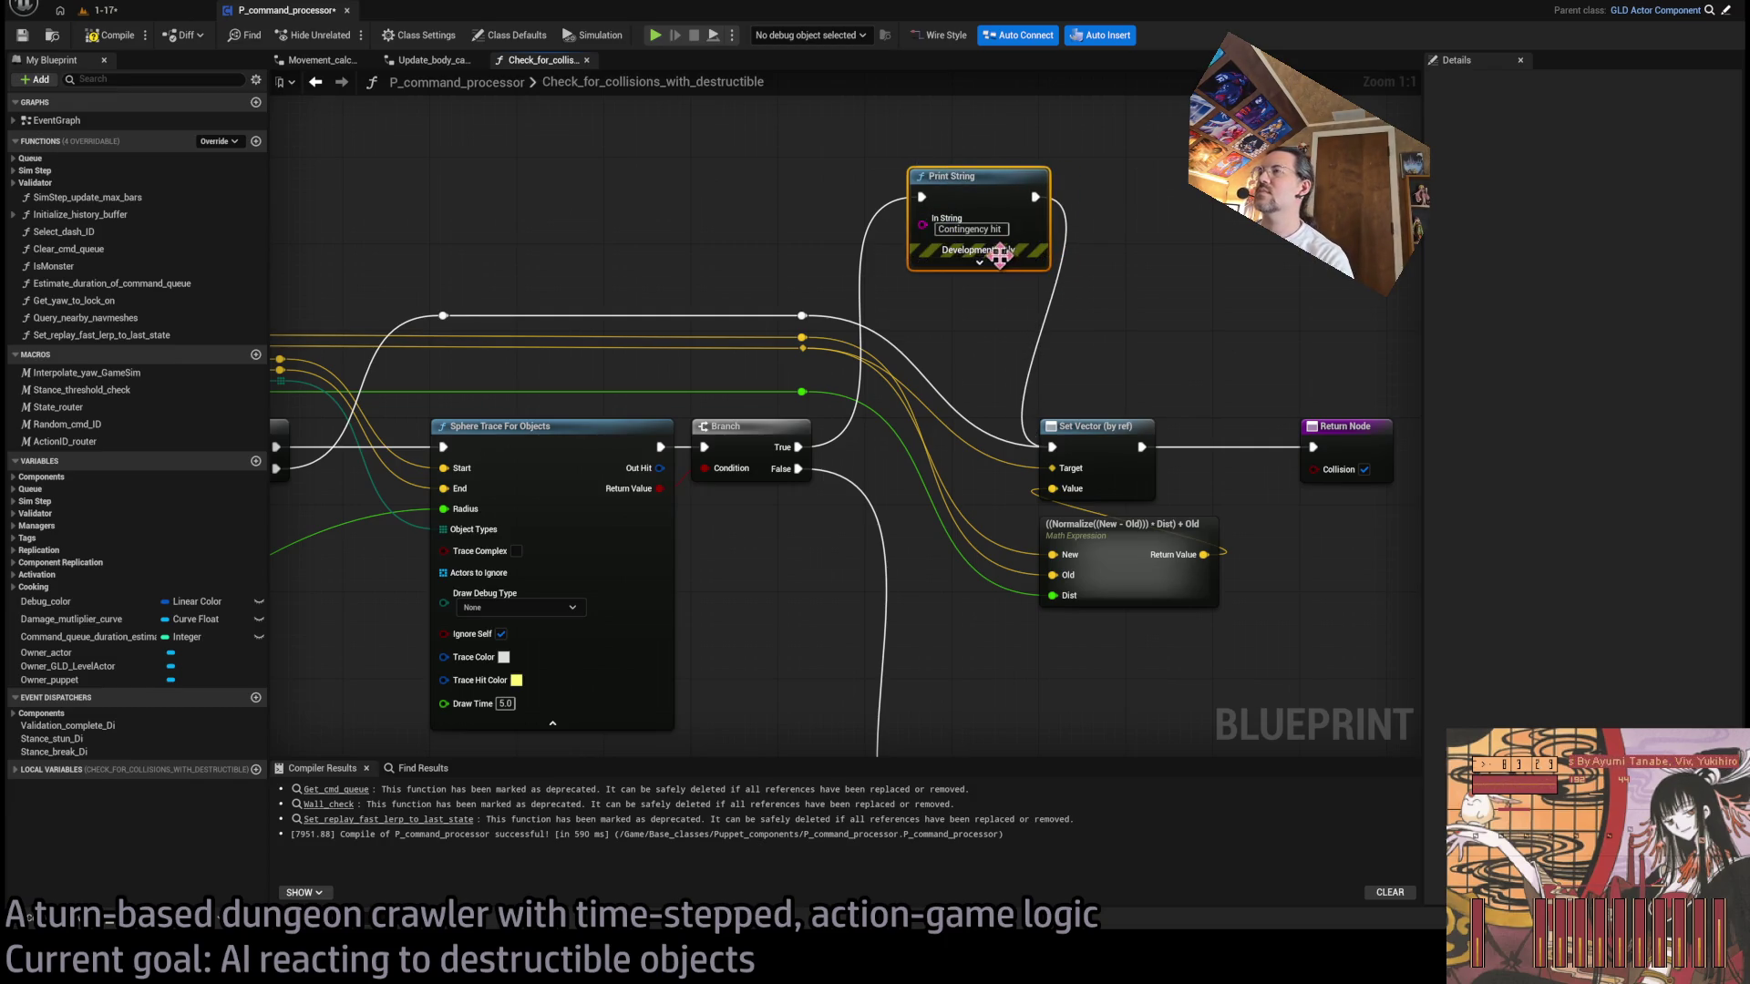
{"action": "left_click", "coordinate": [979, 261]}
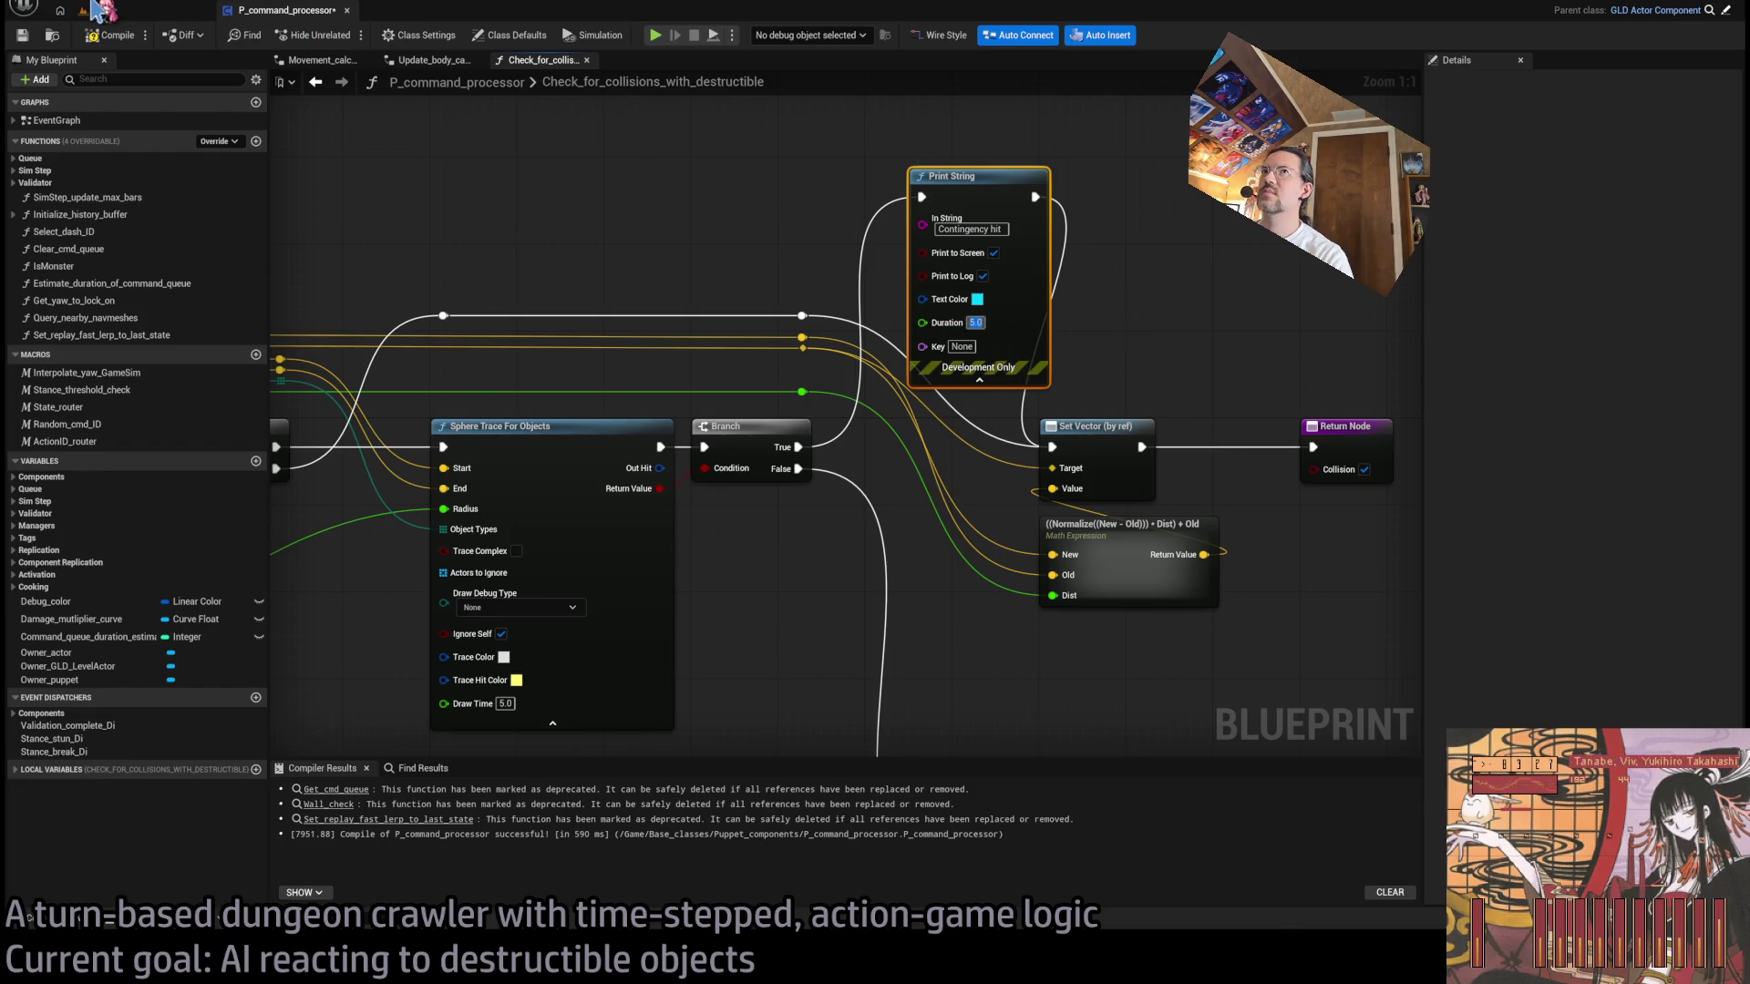
- Test-play level 1-17, running a turn so the print appears, then stop the session
{"action": "left_click", "coordinate": [98, 10]}
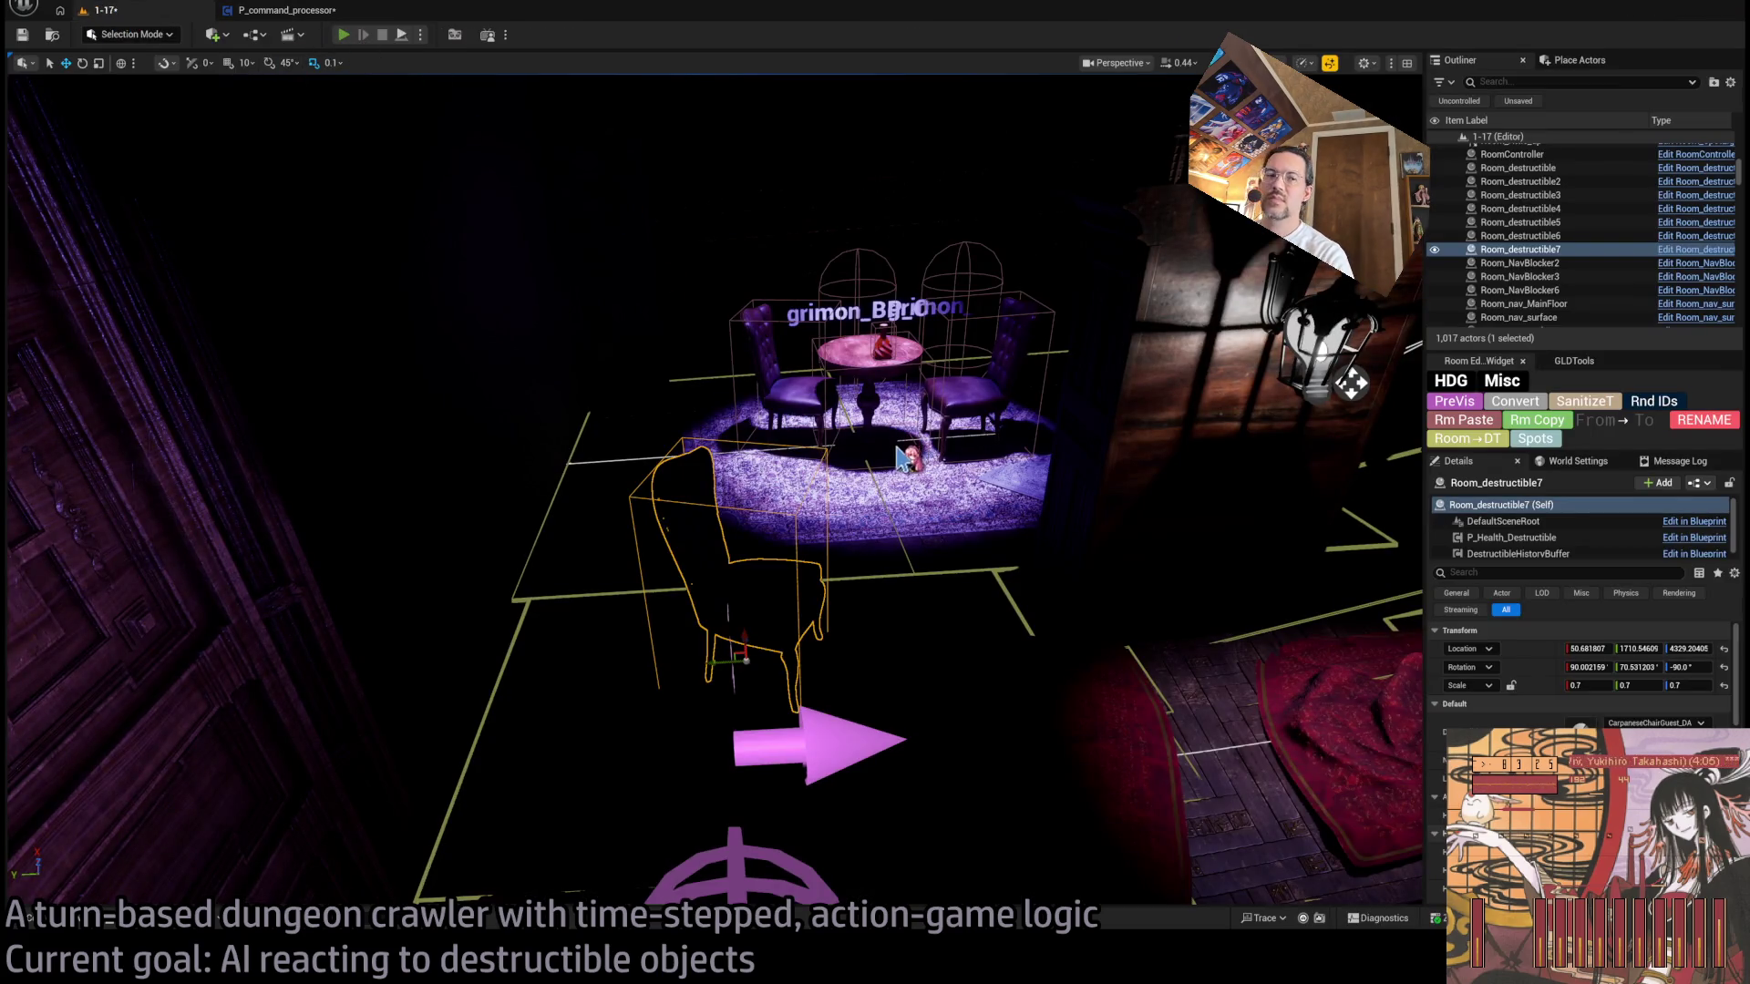
{"action": "key", "text": "alt+p"}
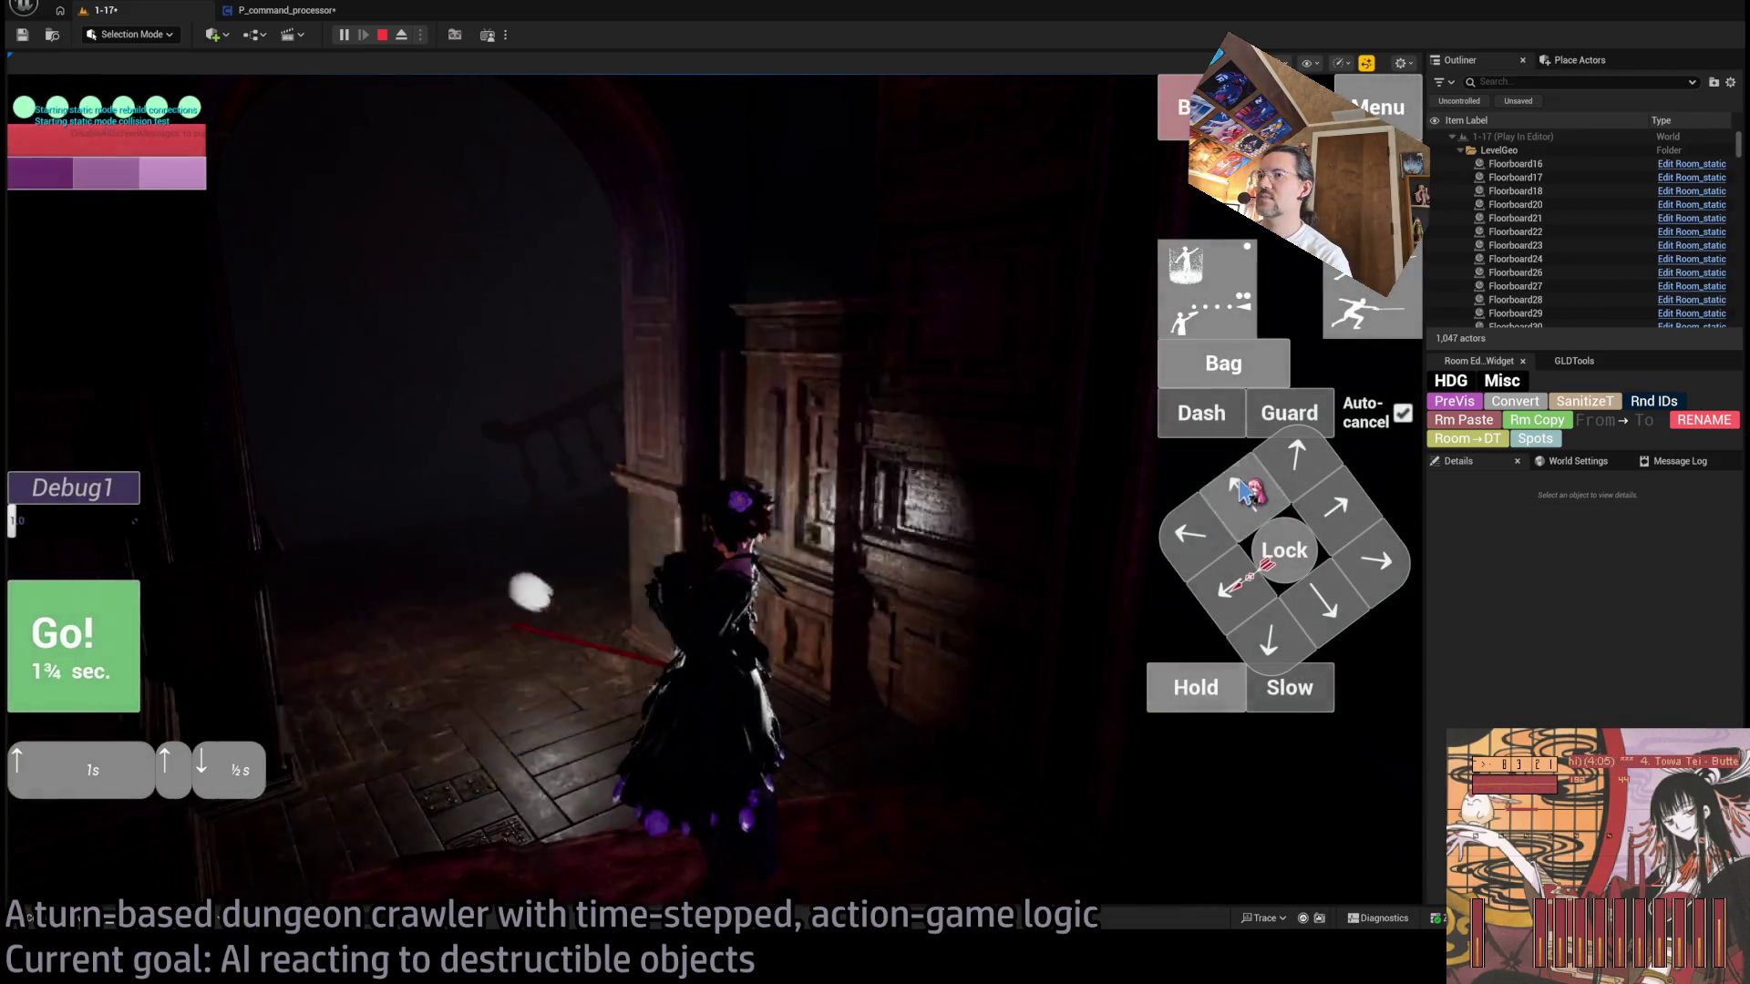
{"action": "left_click", "coordinate": [113, 625]}
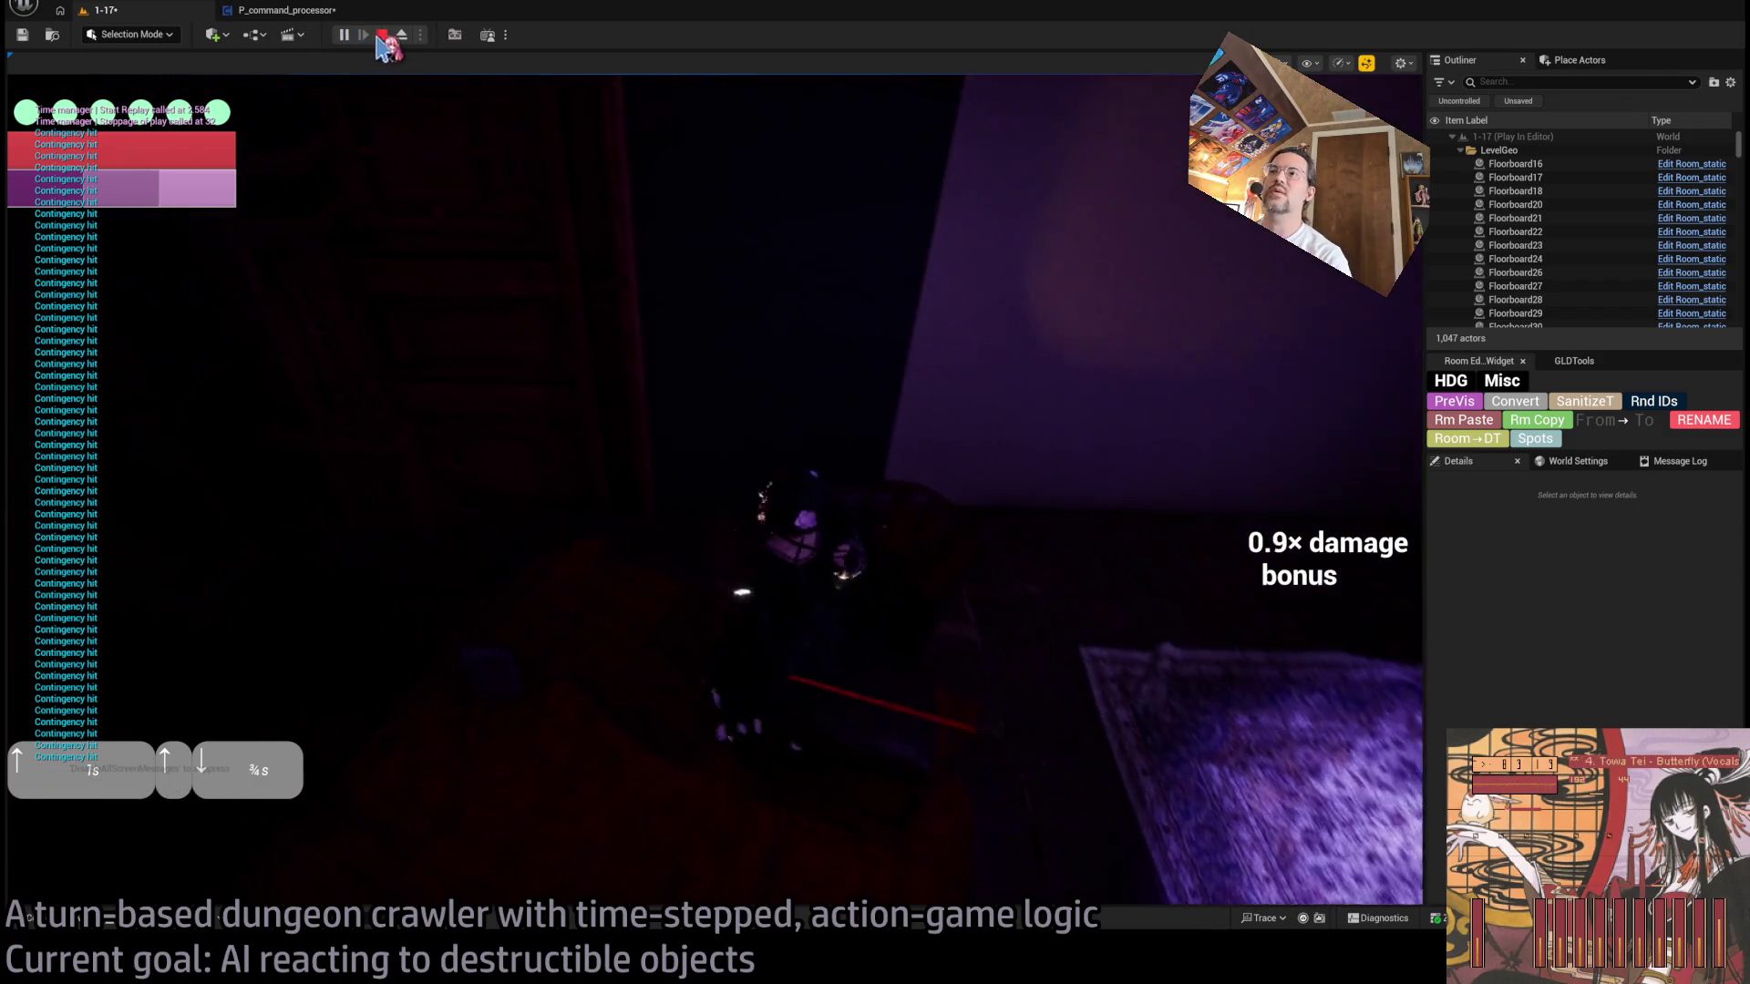
{"action": "left_click", "coordinate": [382, 34]}
{"action": "left_click", "coordinate": [289, 11]}
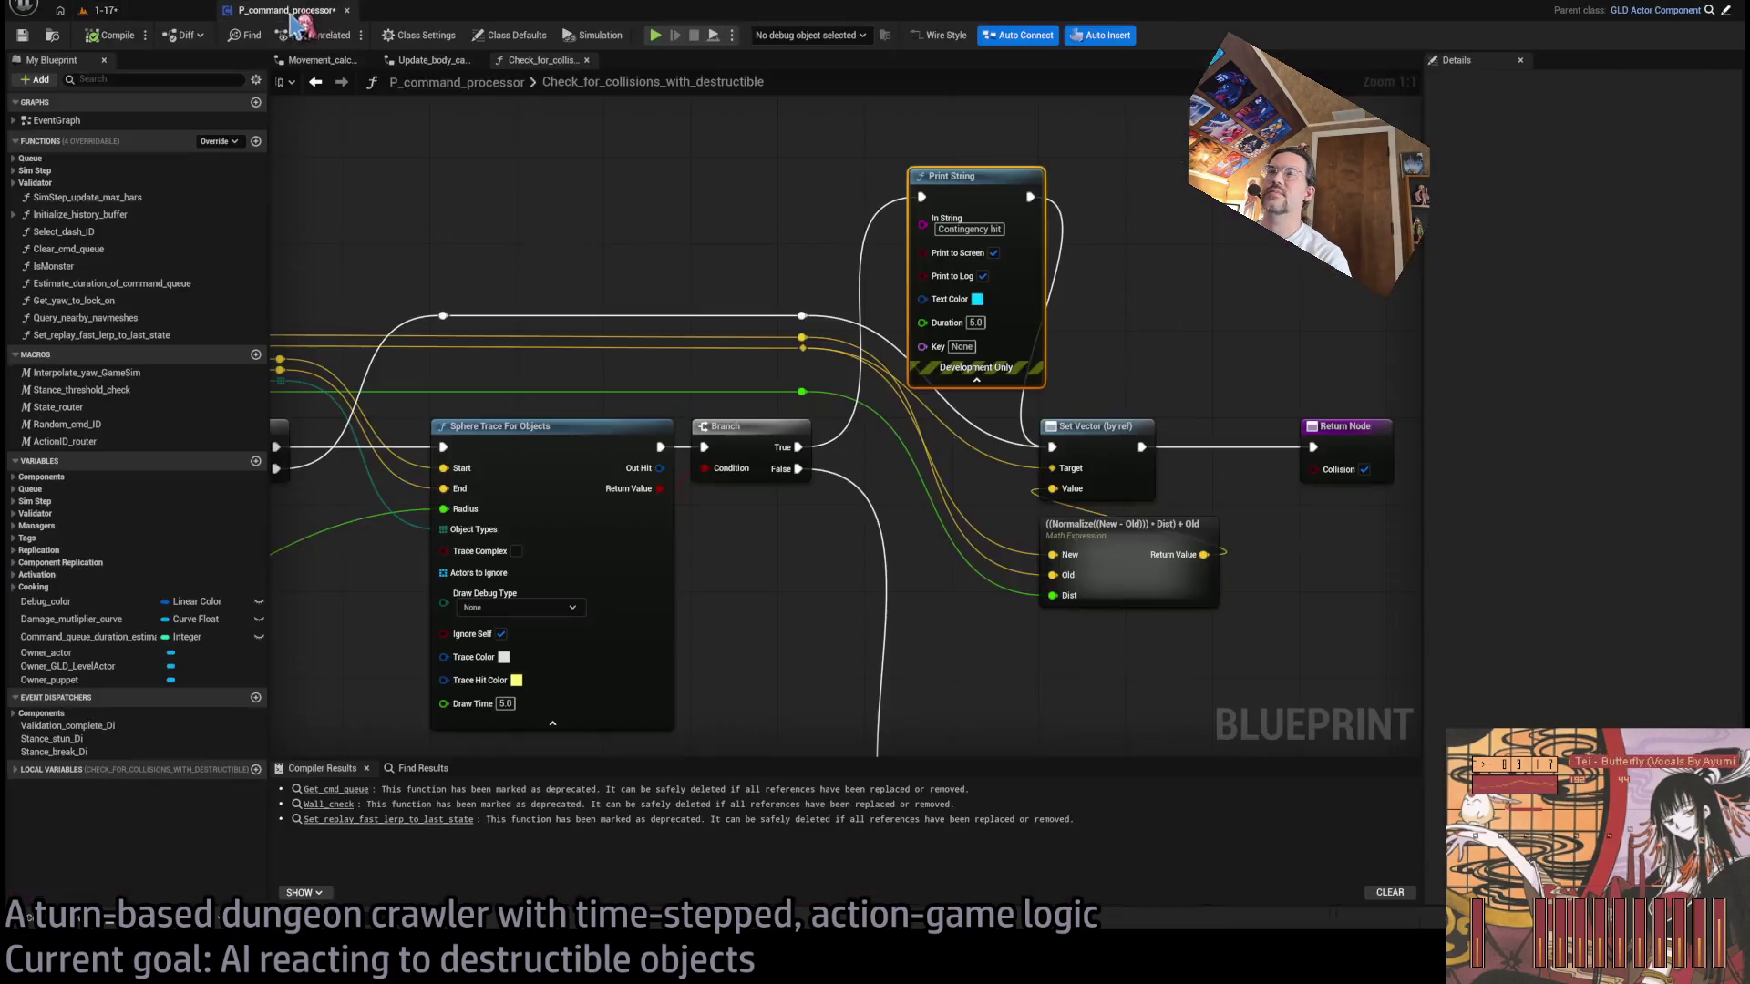
{"action": "scroll", "coordinate": [653, 277], "scroll_direction": "down", "scroll_amount": 1}
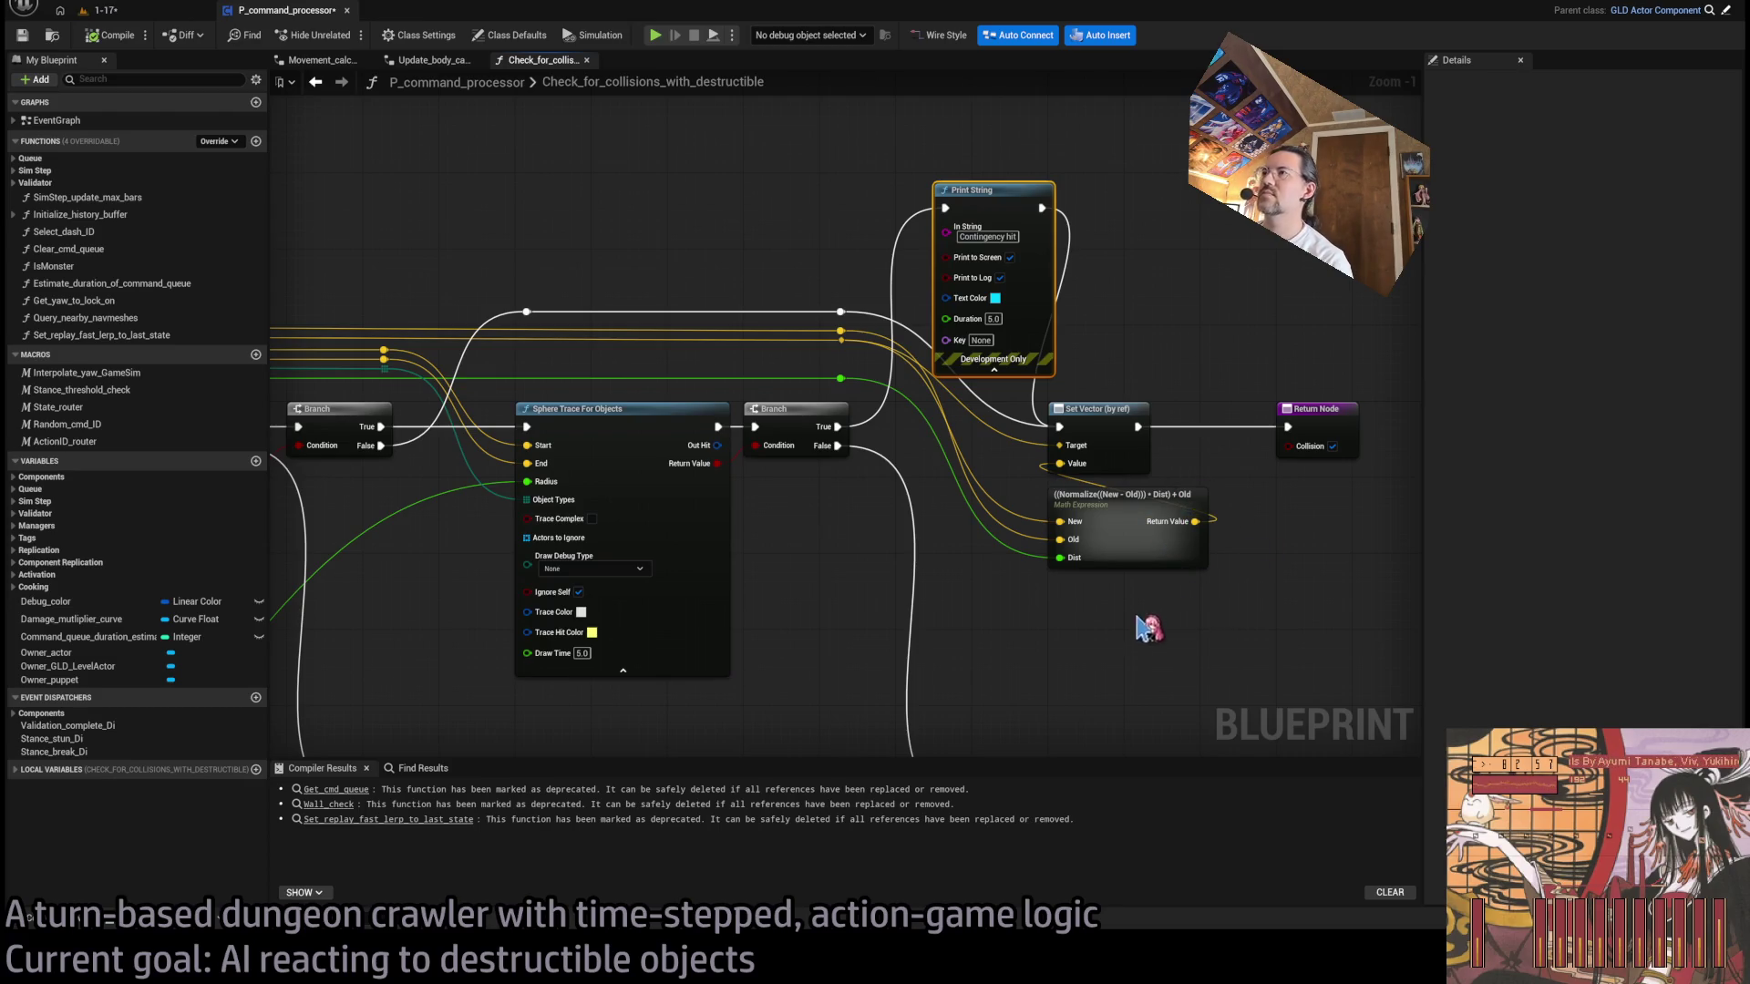
- Set the second Sphere Trace For Objects node's Draw Debug Type to For Duration, then return to level 1-17
{"action": "left_click_drag", "start_coordinate": [1147, 629], "coordinate": [1244, 647]}
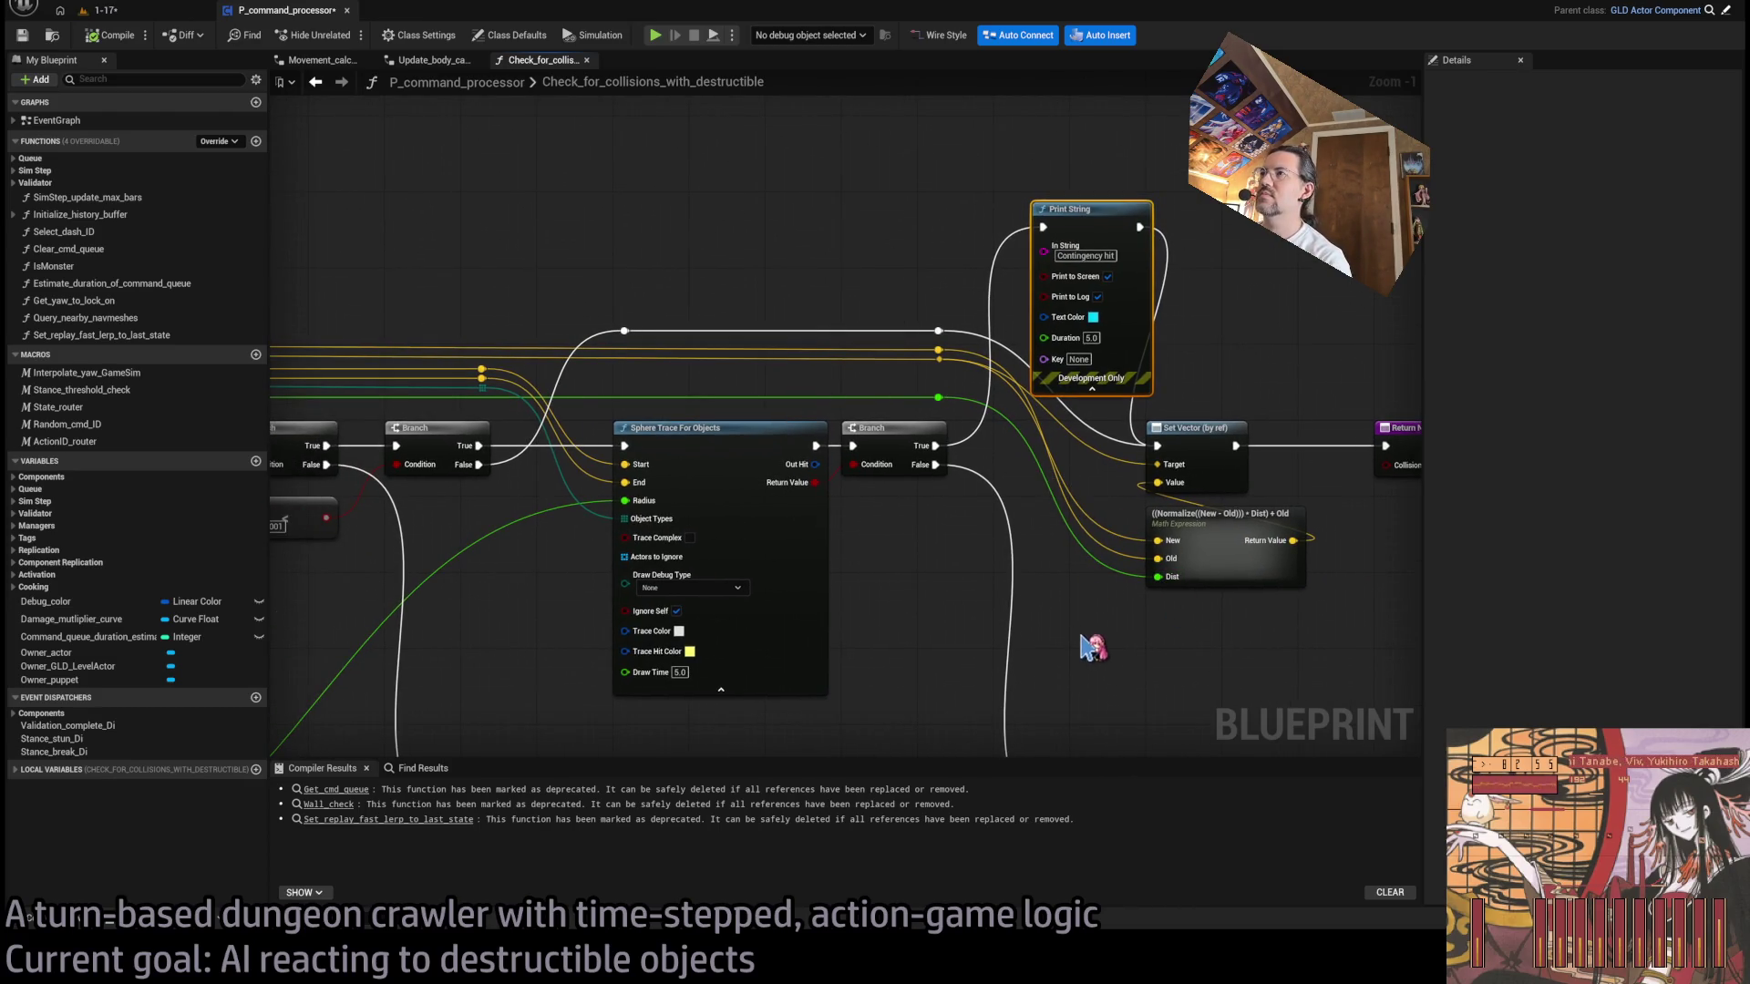
{"action": "left_click_drag", "start_coordinate": [1086, 647], "coordinate": [1294, 625]}
{"action": "left_click_drag", "start_coordinate": [456, 519], "coordinate": [638, 525]}
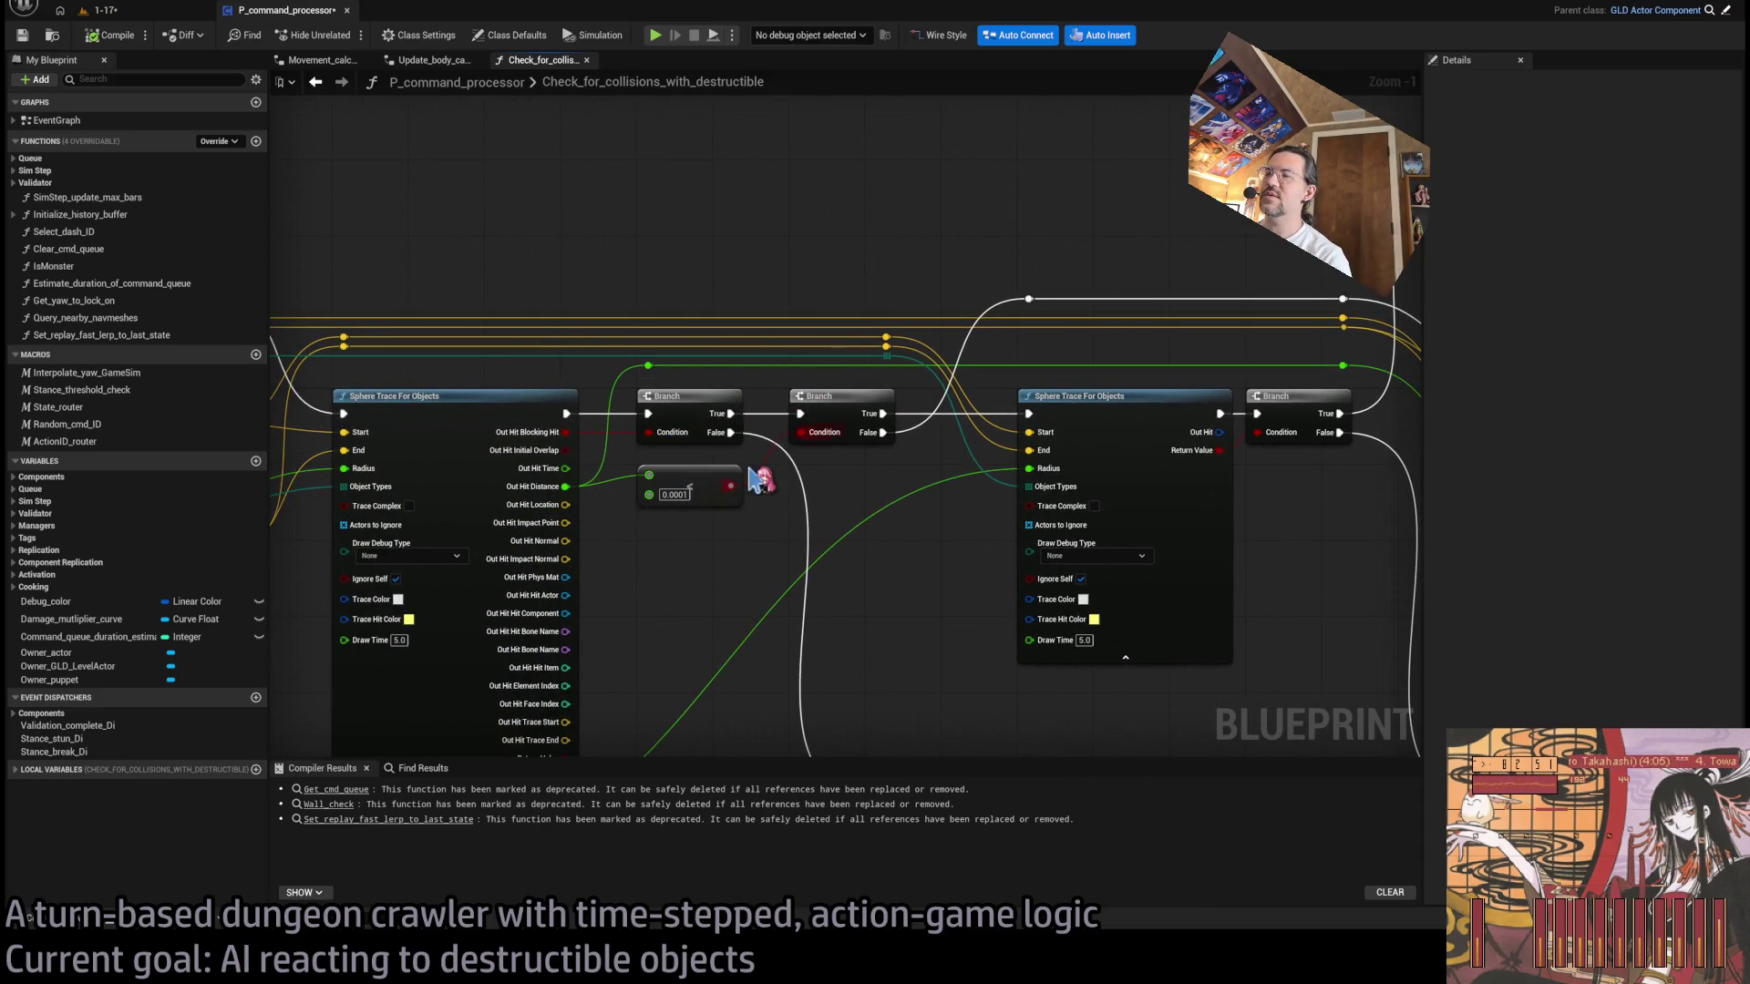
{"action": "left_click_drag", "start_coordinate": [784, 480], "coordinate": [591, 465]}
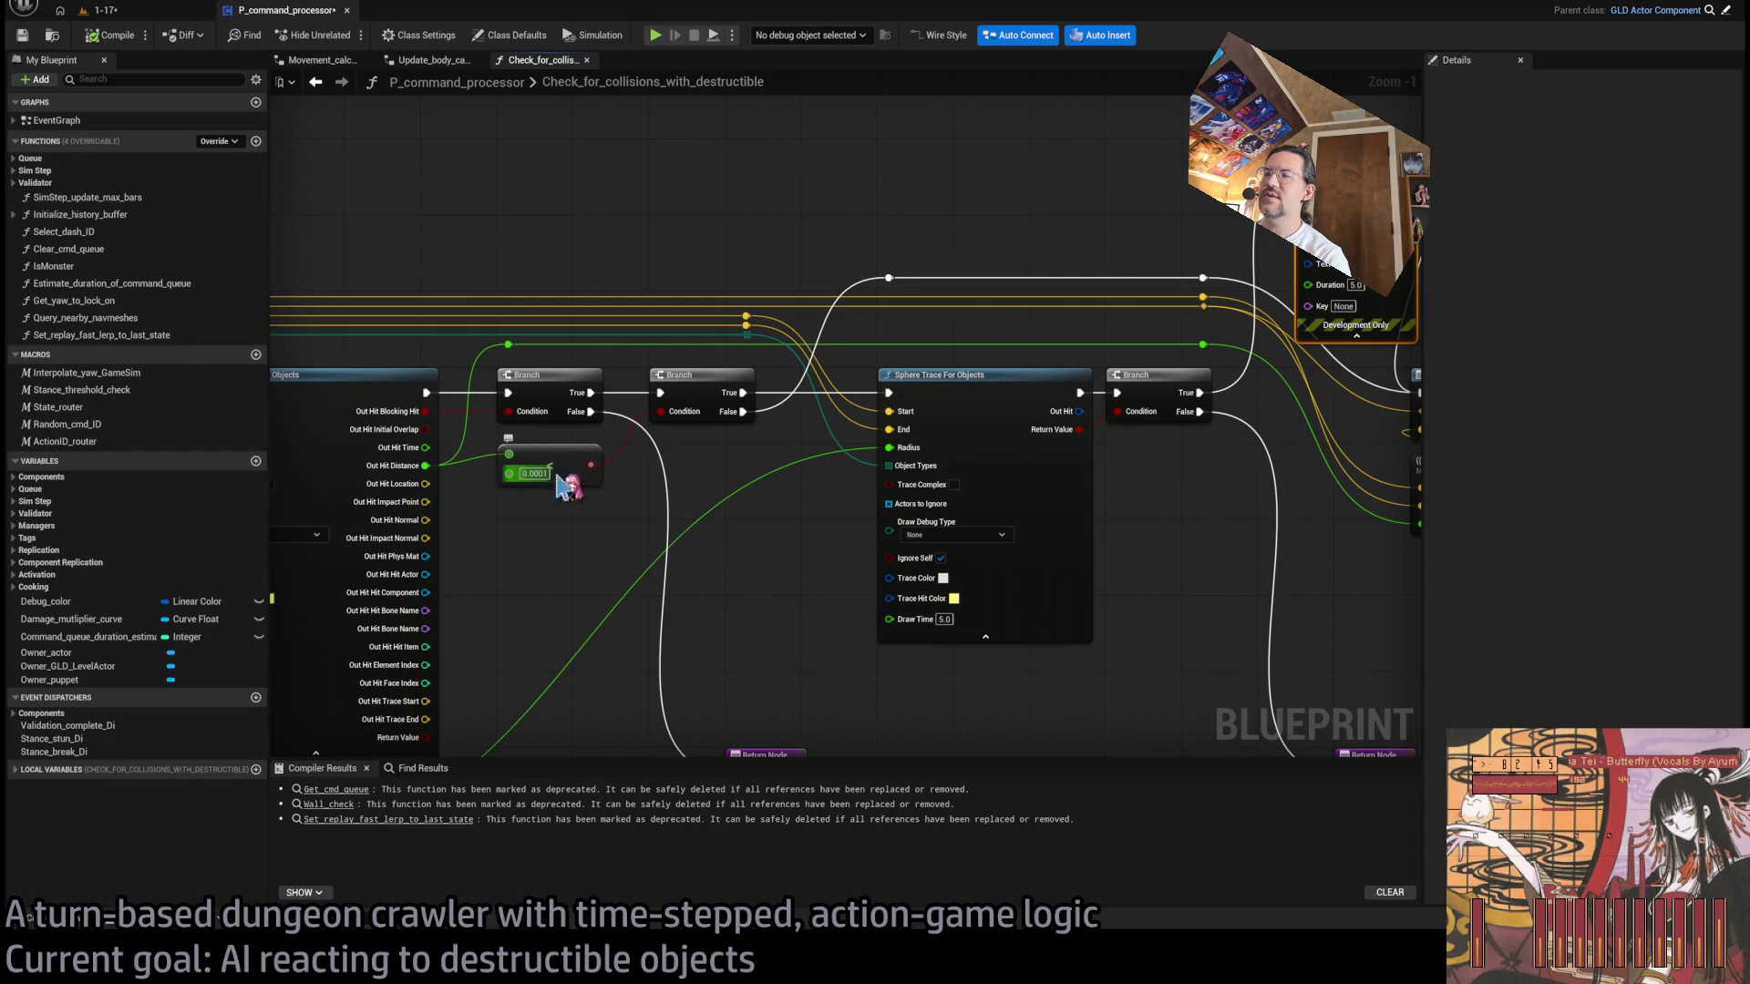
{"action": "left_click_drag", "start_coordinate": [758, 437], "coordinate": [642, 443]}
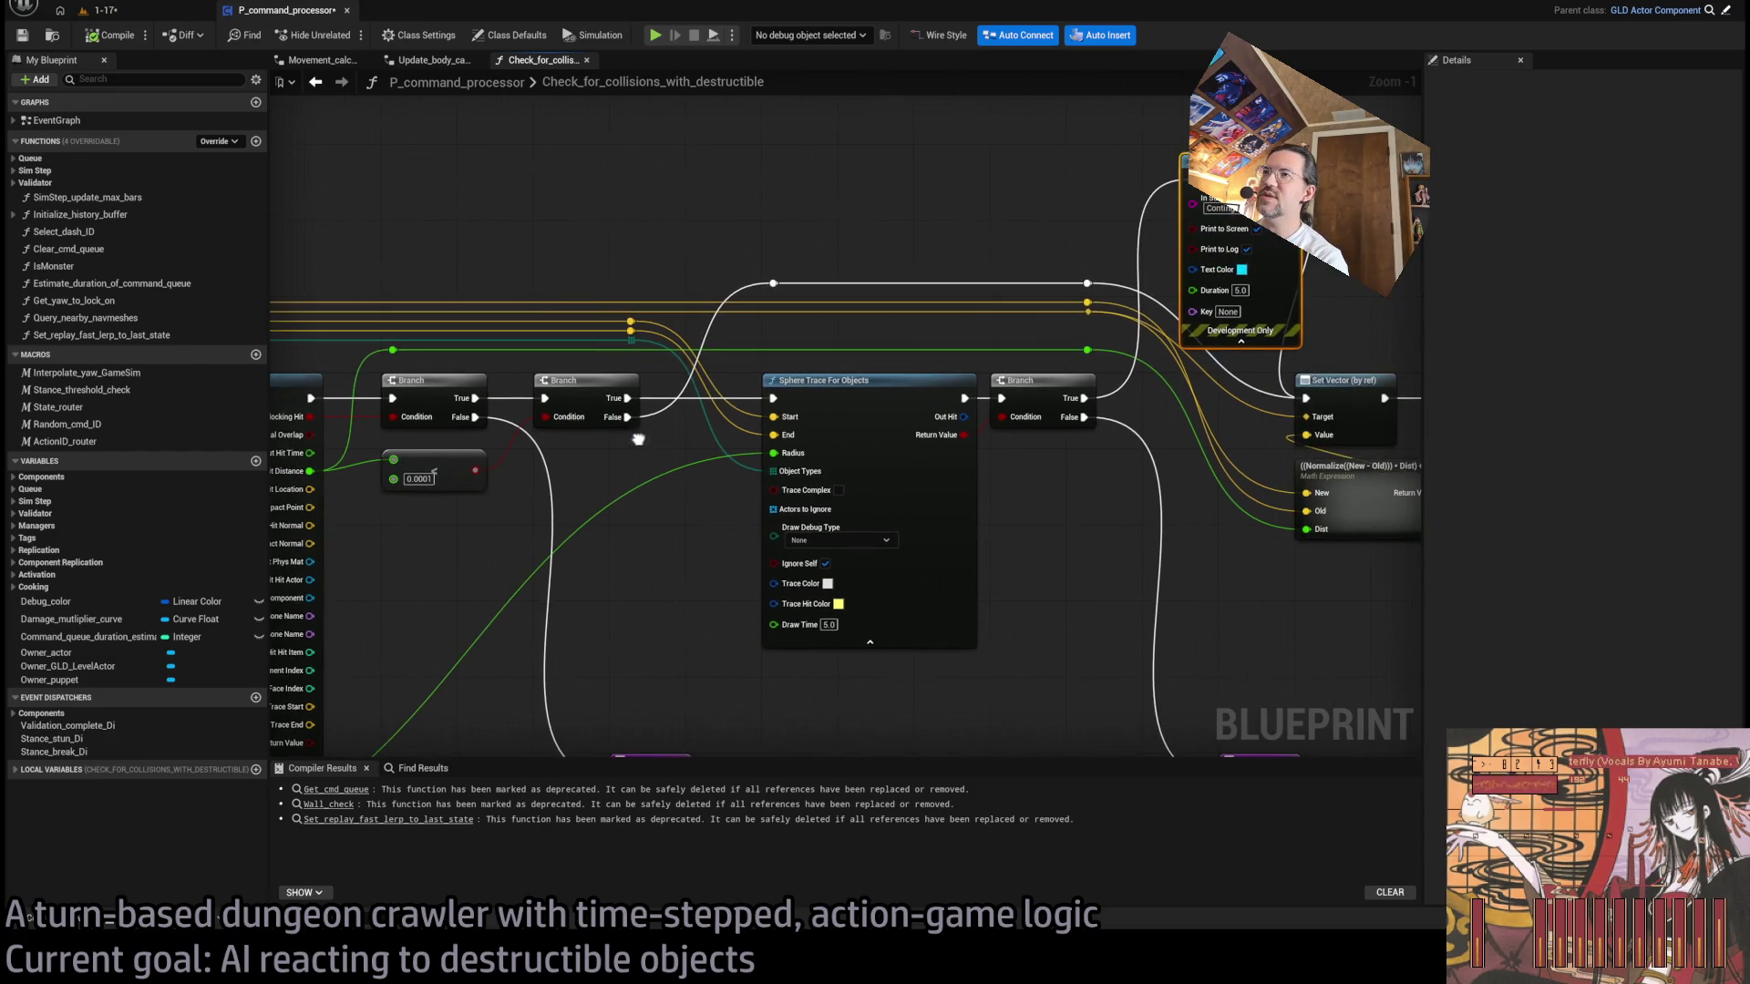
{"action": "left_click", "coordinate": [858, 560]}
{"action": "left_click_drag", "start_coordinate": [858, 560], "coordinate": [1148, 409]}
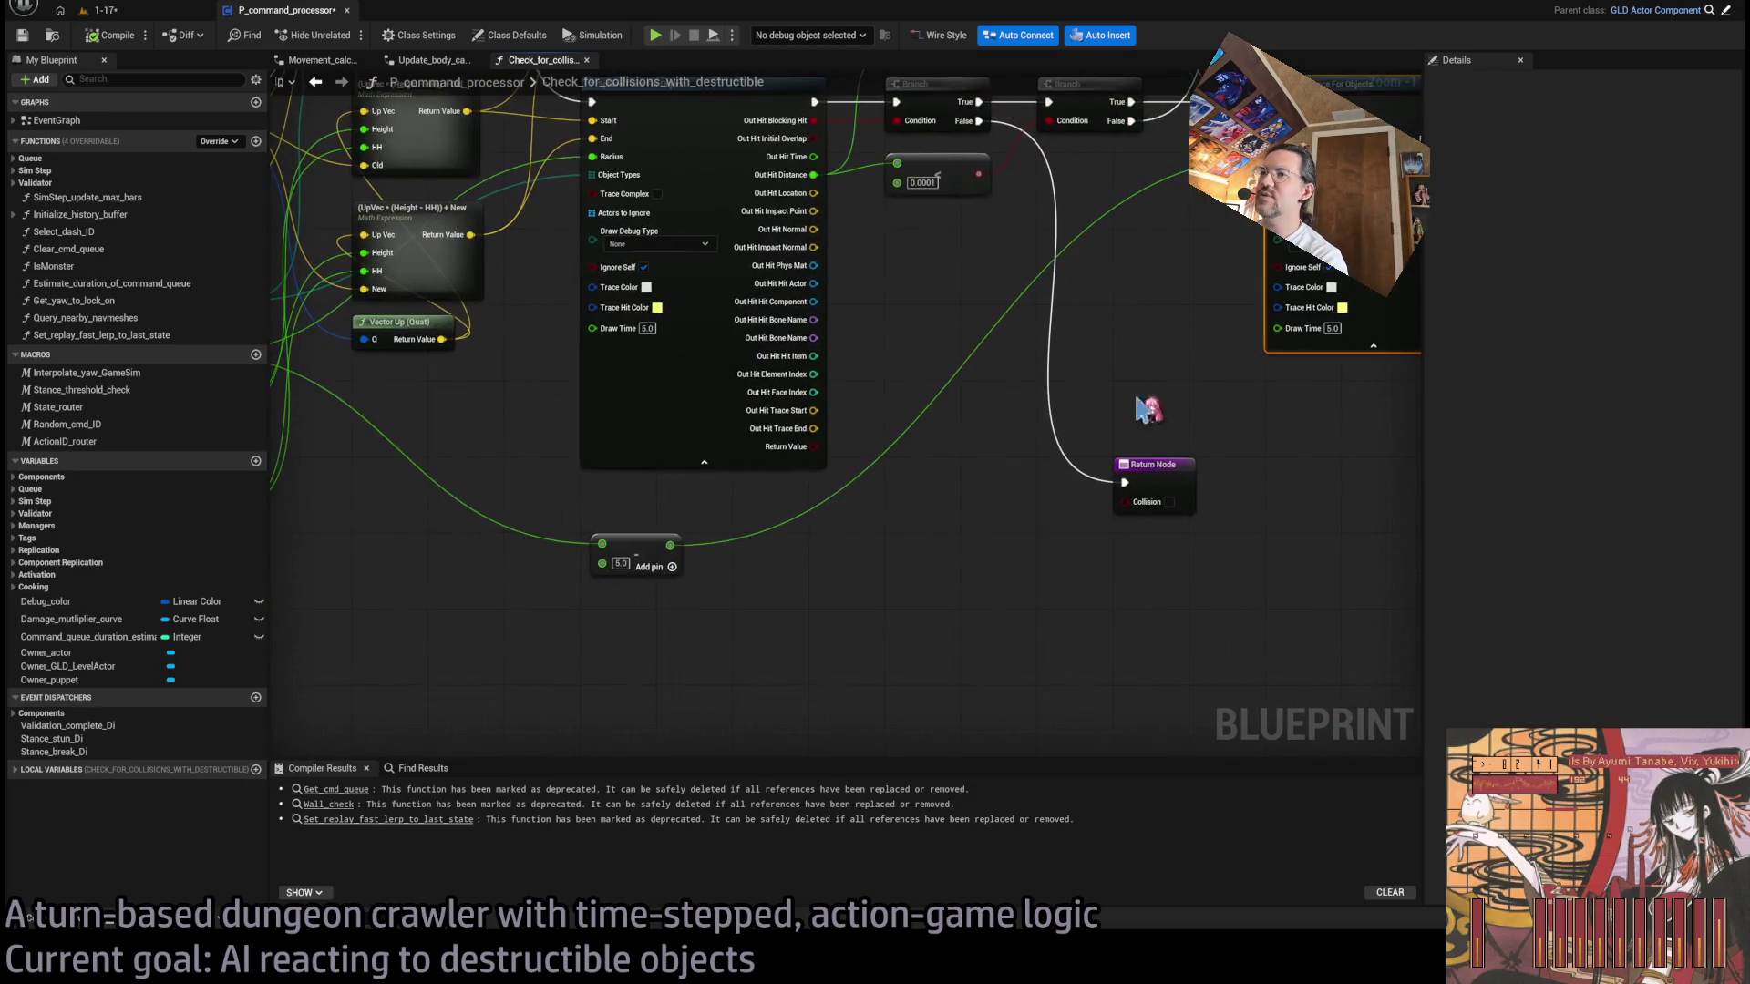
{"action": "left_click_drag", "start_coordinate": [638, 527], "coordinate": [665, 469]}
{"action": "left_click_drag", "start_coordinate": [939, 606], "coordinate": [735, 675]}
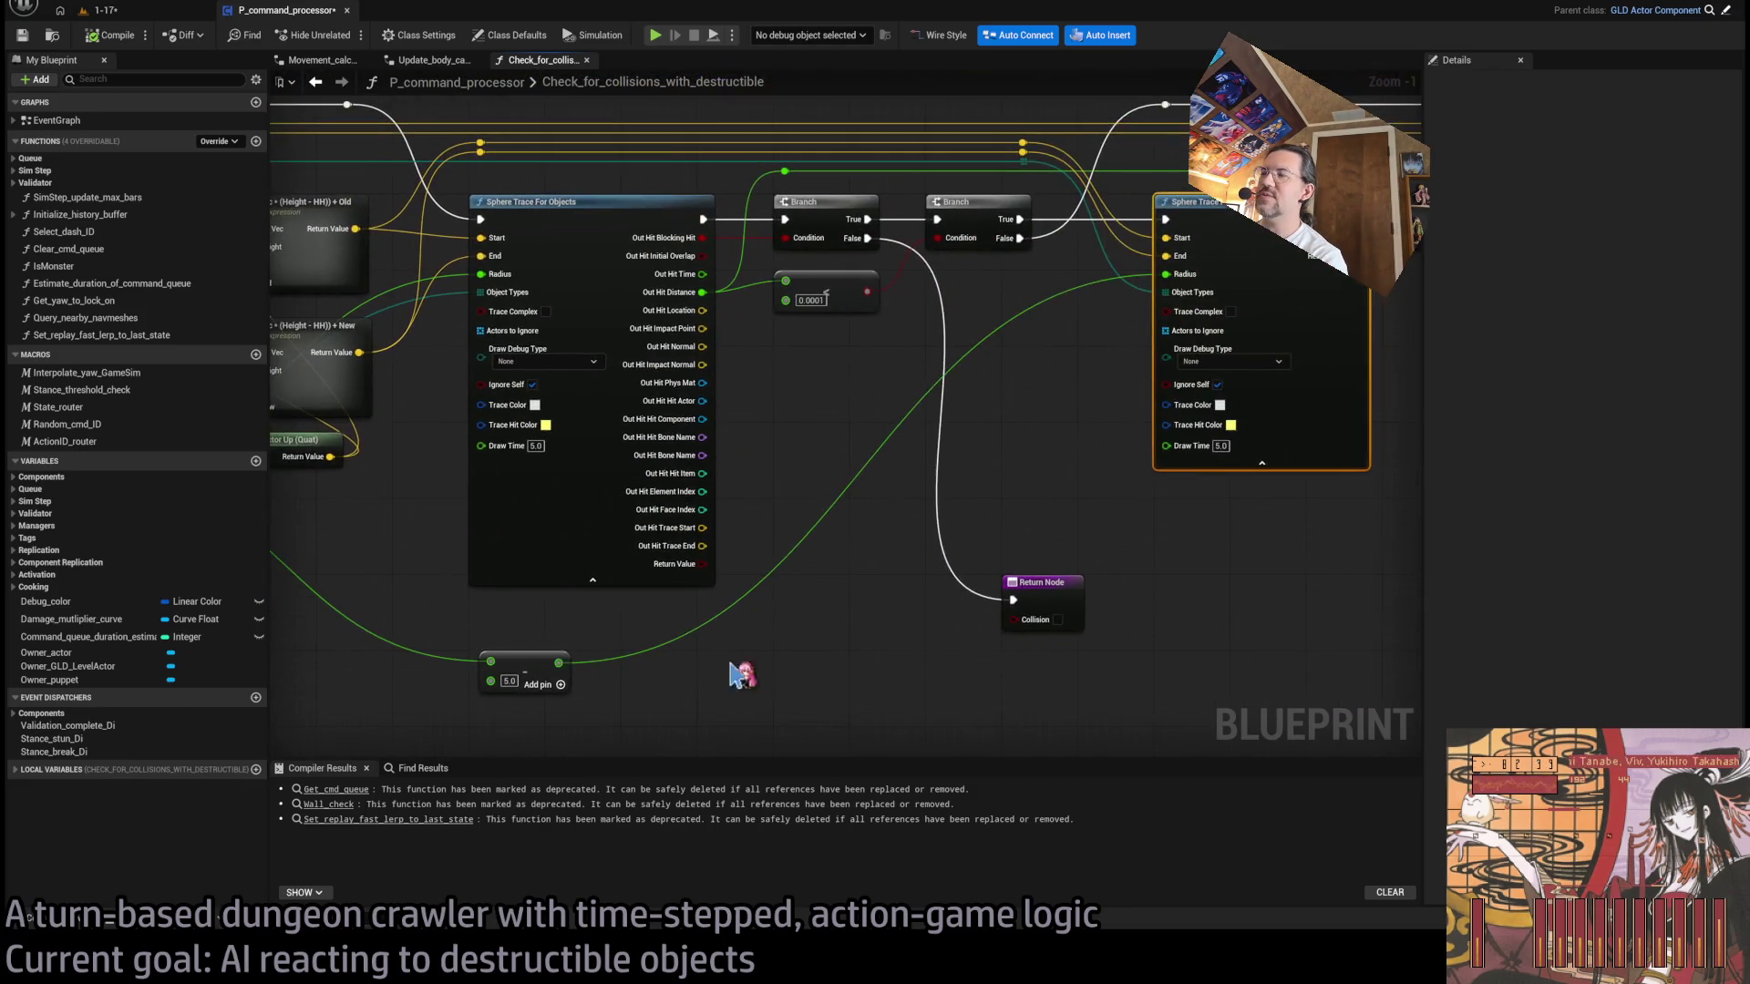
{"action": "left_click_drag", "start_coordinate": [1101, 478], "coordinate": [835, 549]}
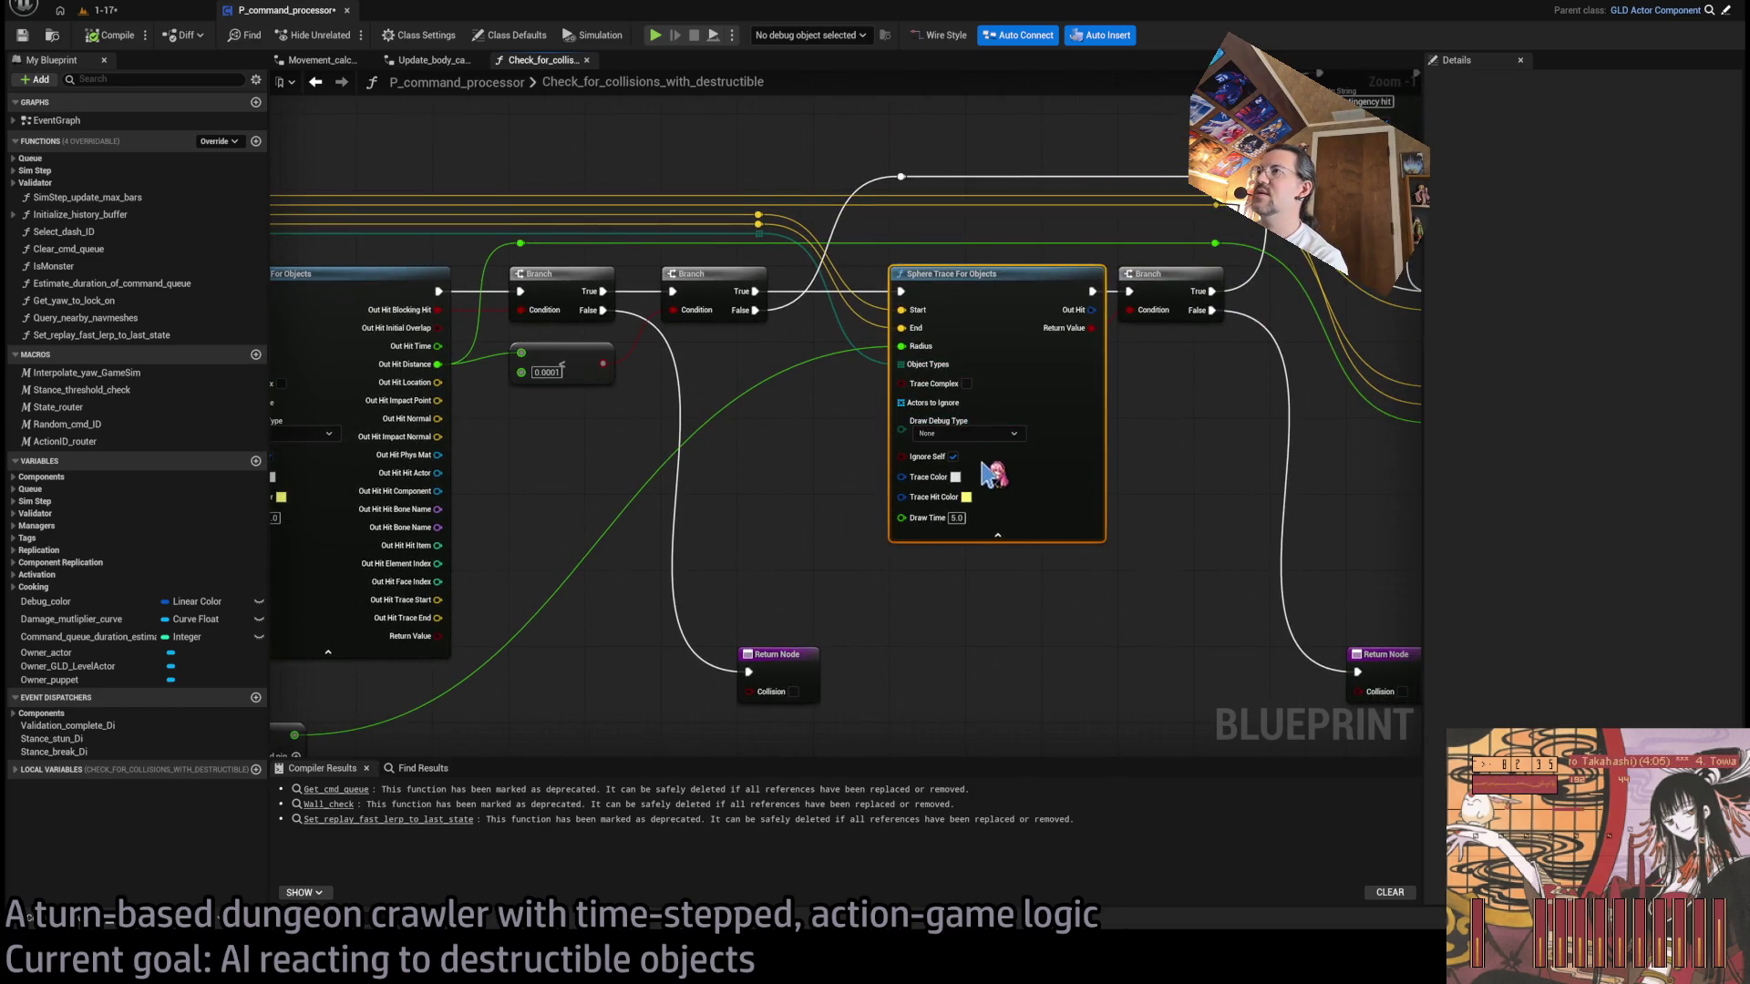
{"action": "left_click", "coordinate": [992, 491]}
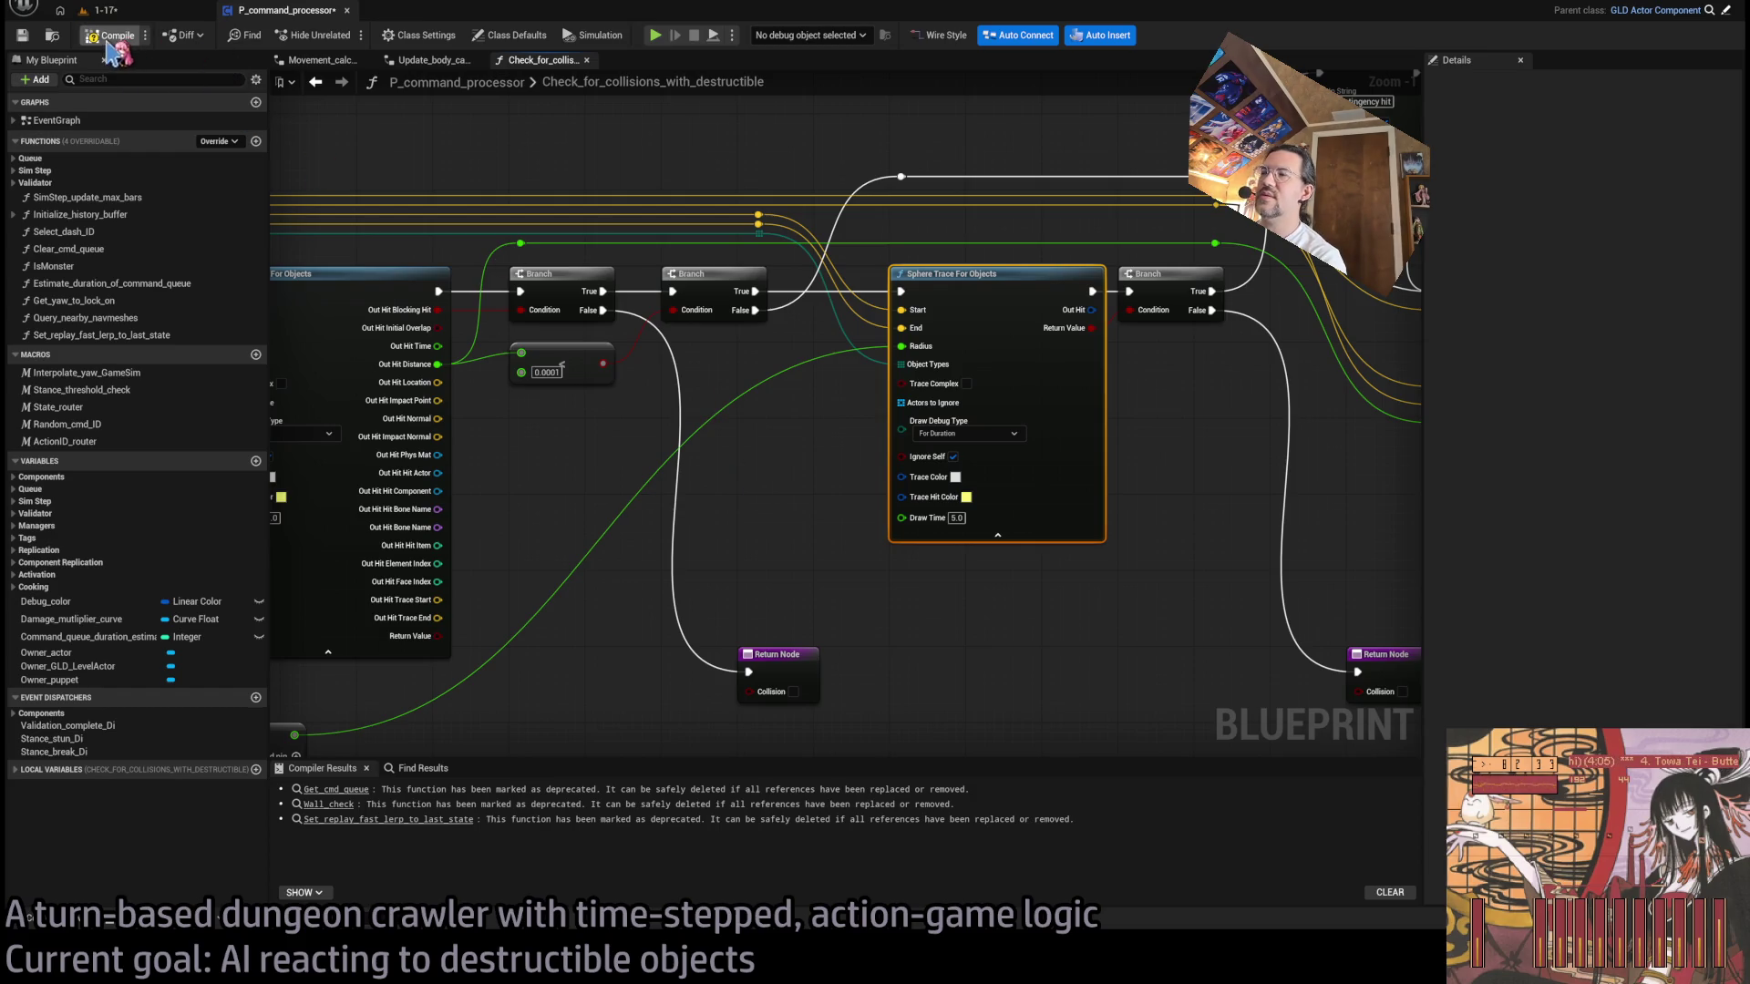
{"action": "left_click", "coordinate": [142, 12]}
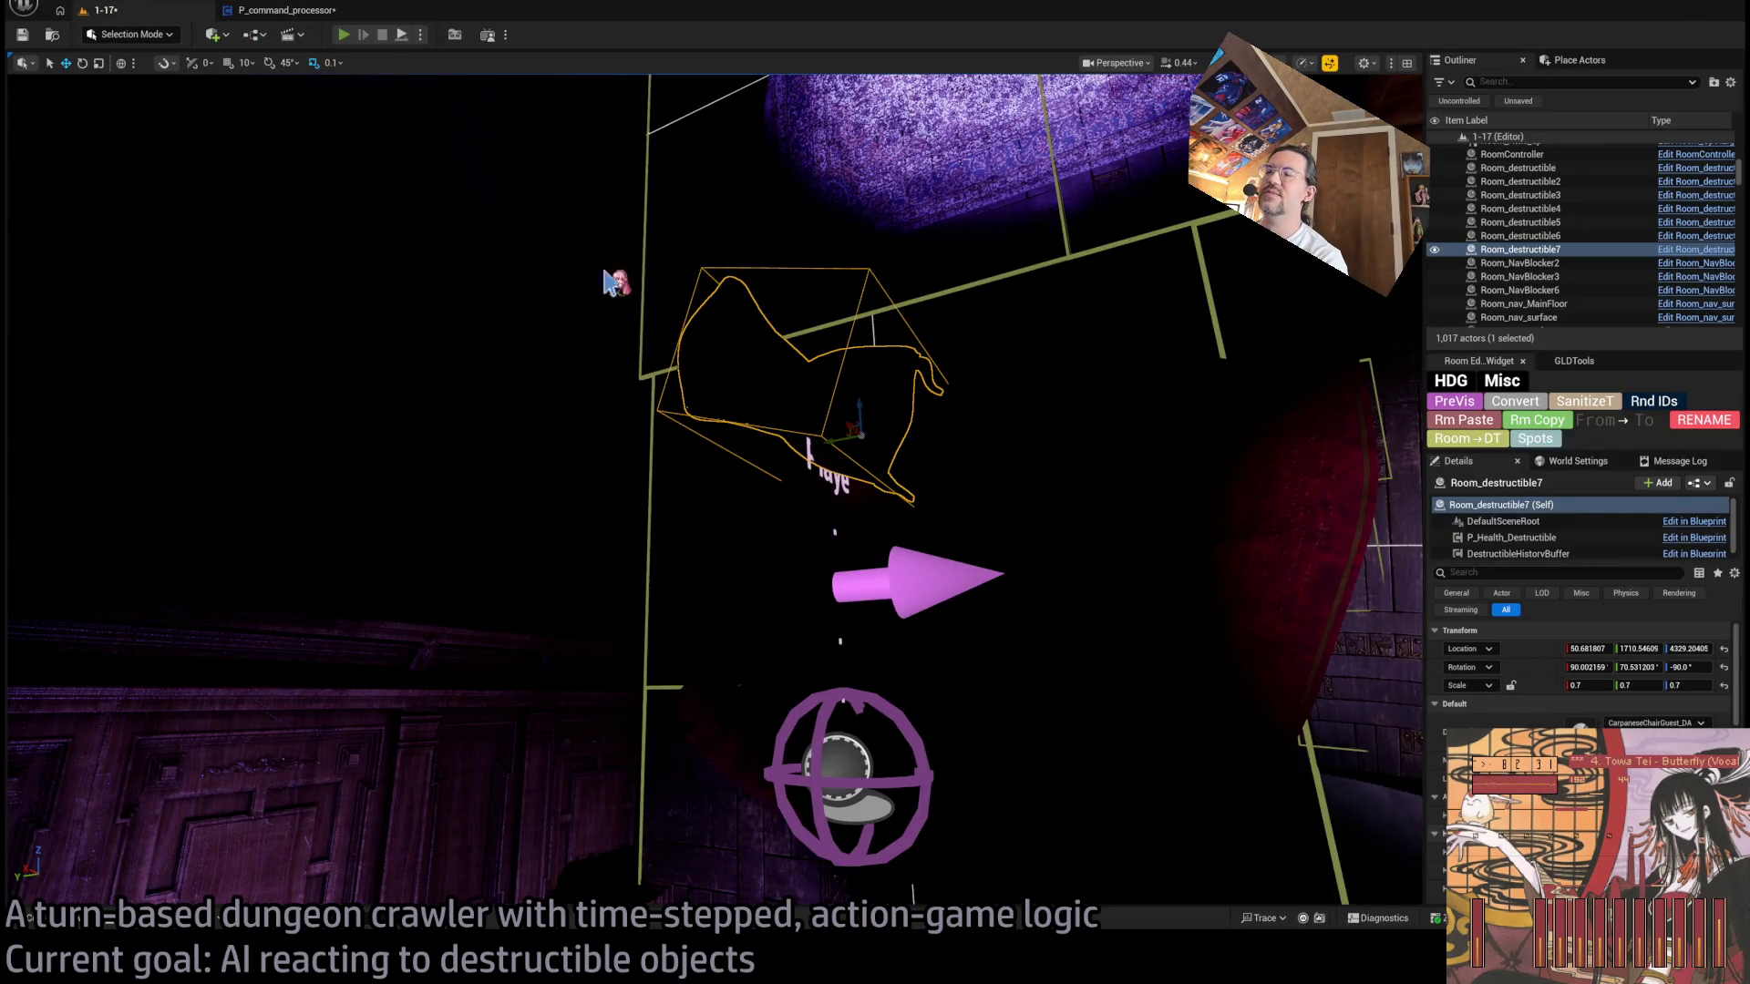
- Test-play the level, run a turn, and eject to inspect the trace debug before ending play
{"action": "key", "text": "alt+p"}
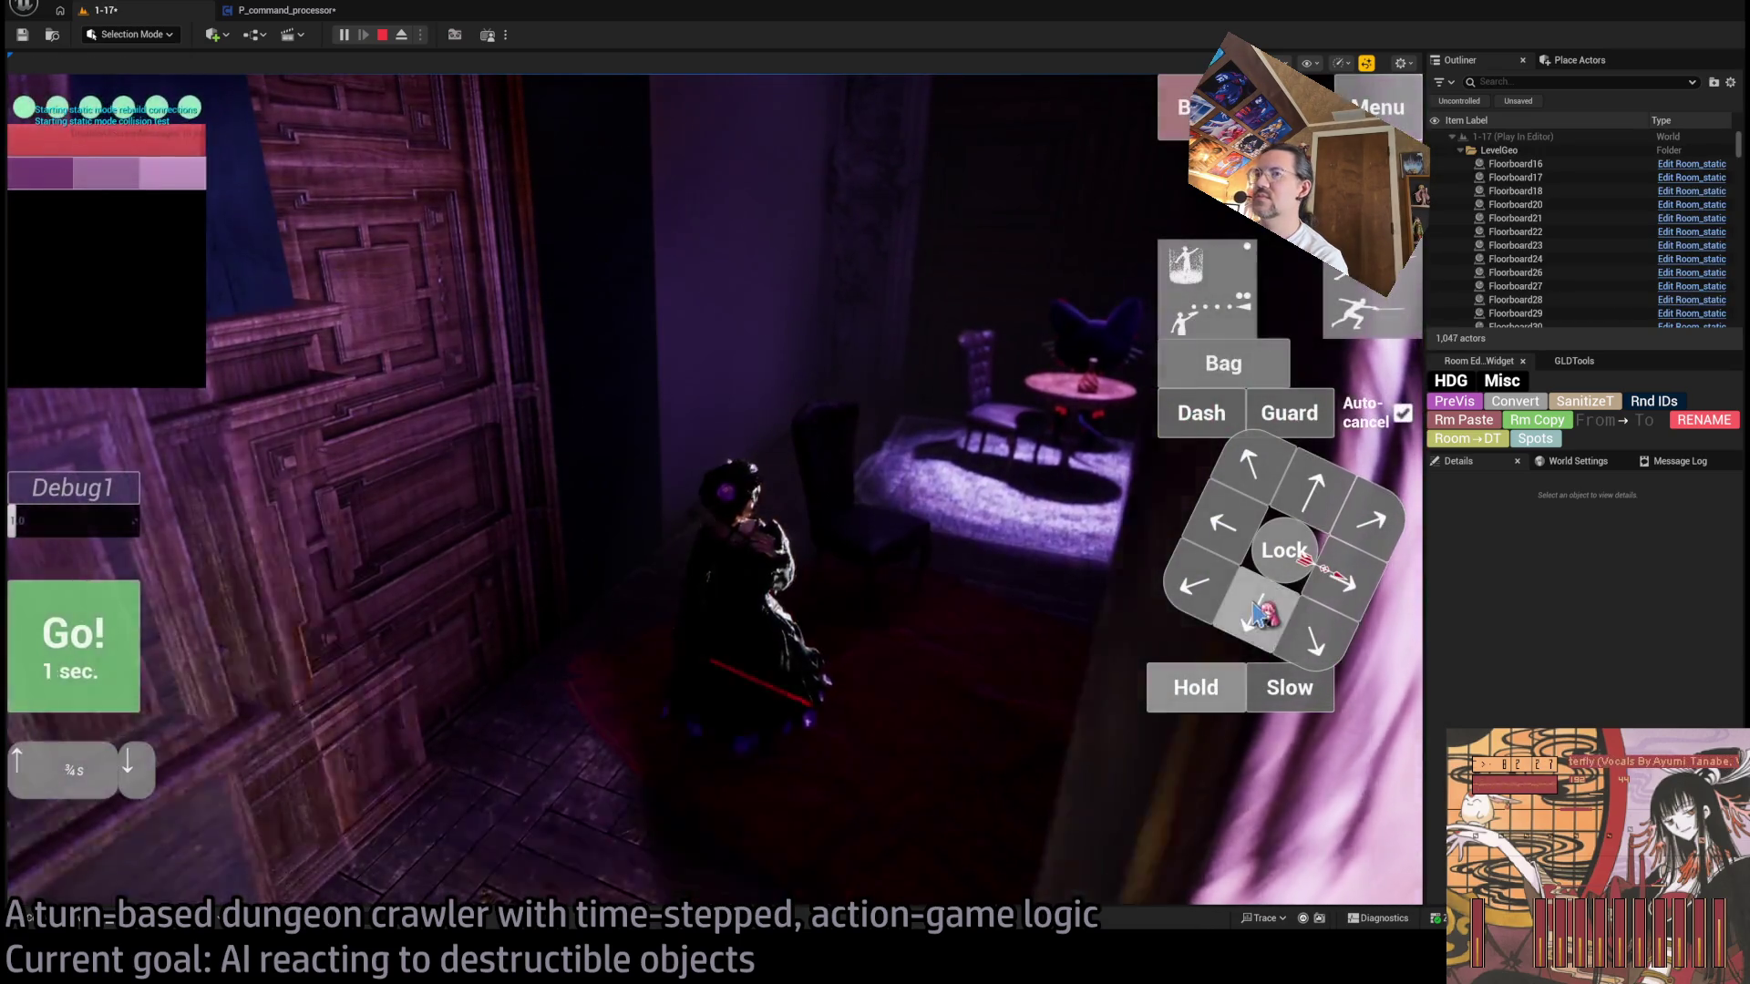
{"action": "left_click", "coordinate": [1261, 615]}
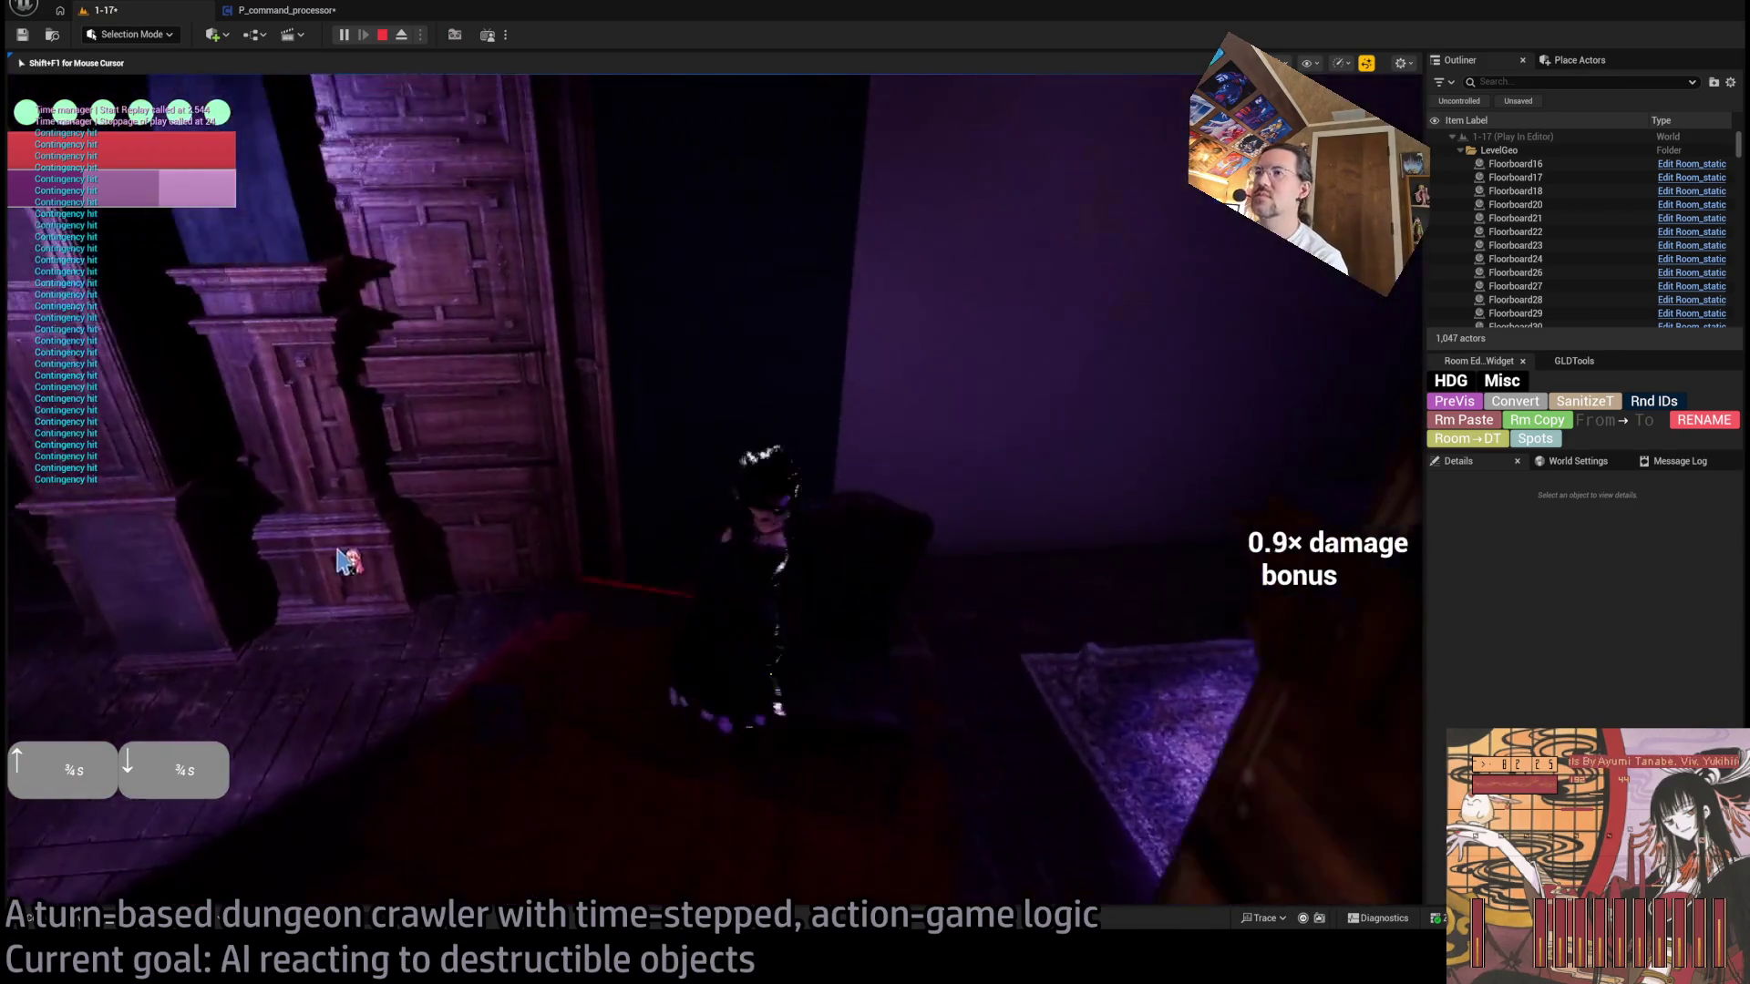
{"action": "key", "text": "F8"}
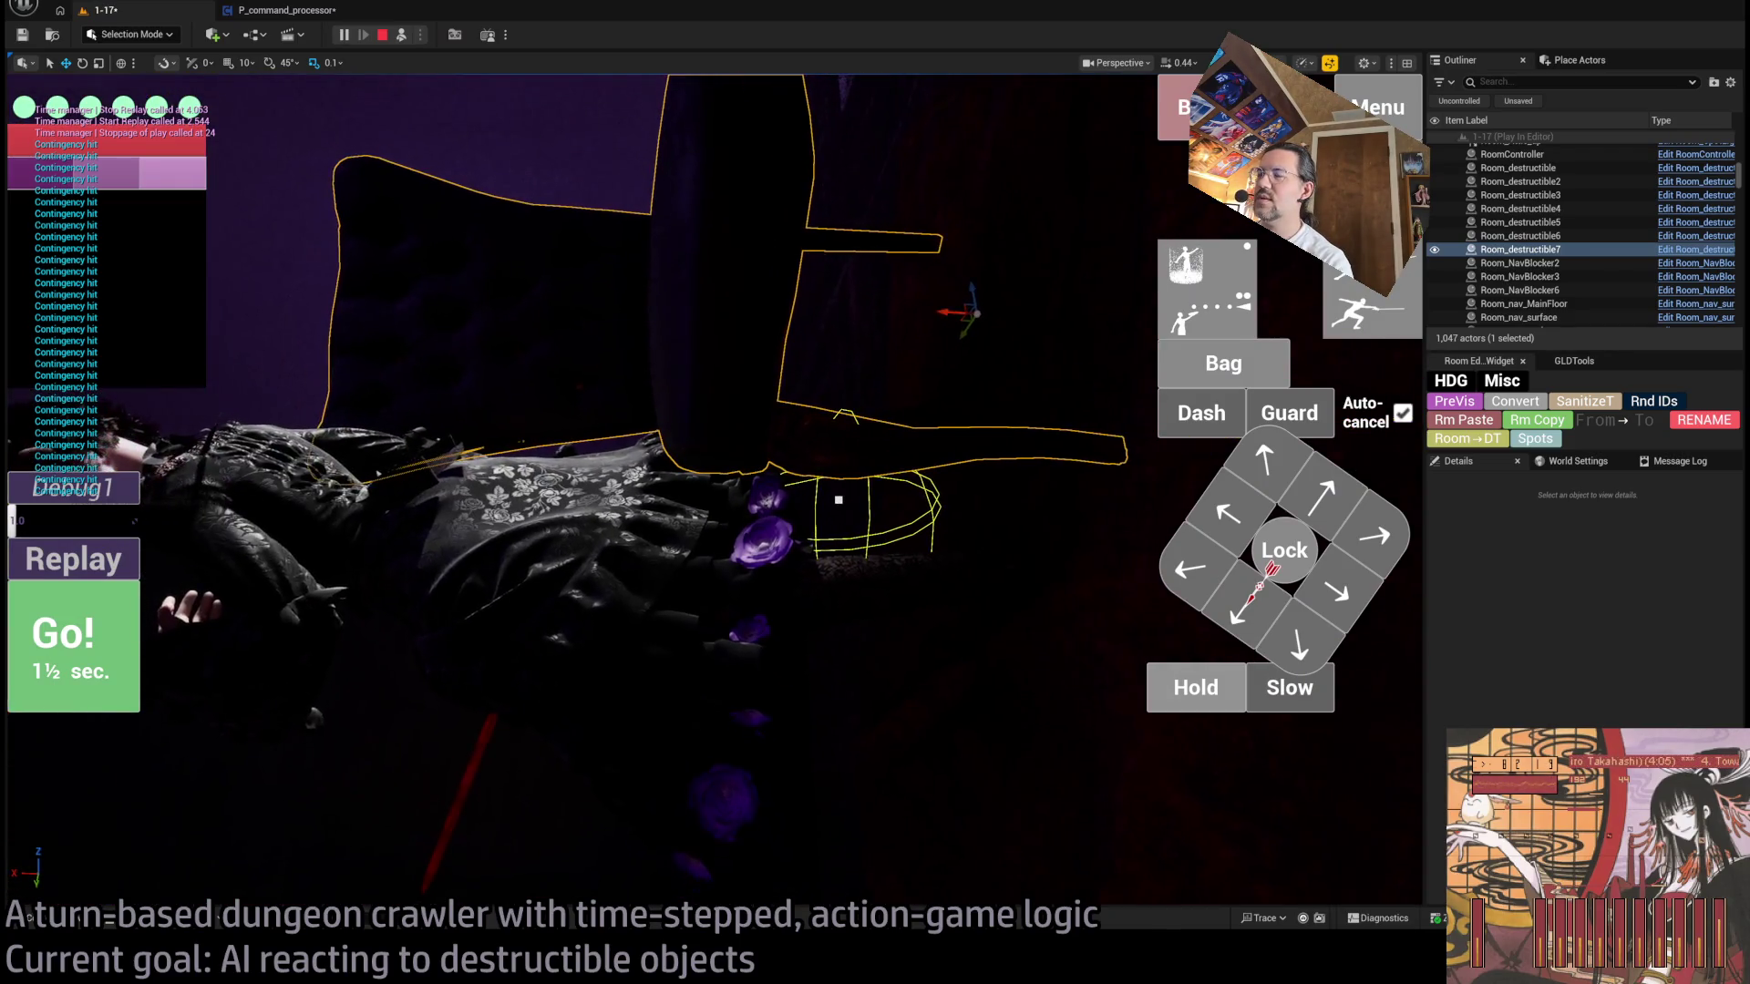
{"action": "key", "text": "Escape"}
- Delete the Print String node and reconnect Branch True directly to Set Vector
{"action": "scroll", "coordinate": [725, 255], "scroll_direction": "up", "scroll_amount": 3}
{"action": "left_click", "coordinate": [752, 211]}
{"action": "key", "text": "Delete"}
{"action": "left_click_drag", "start_coordinate": [651, 392], "coordinate": [823, 390]}
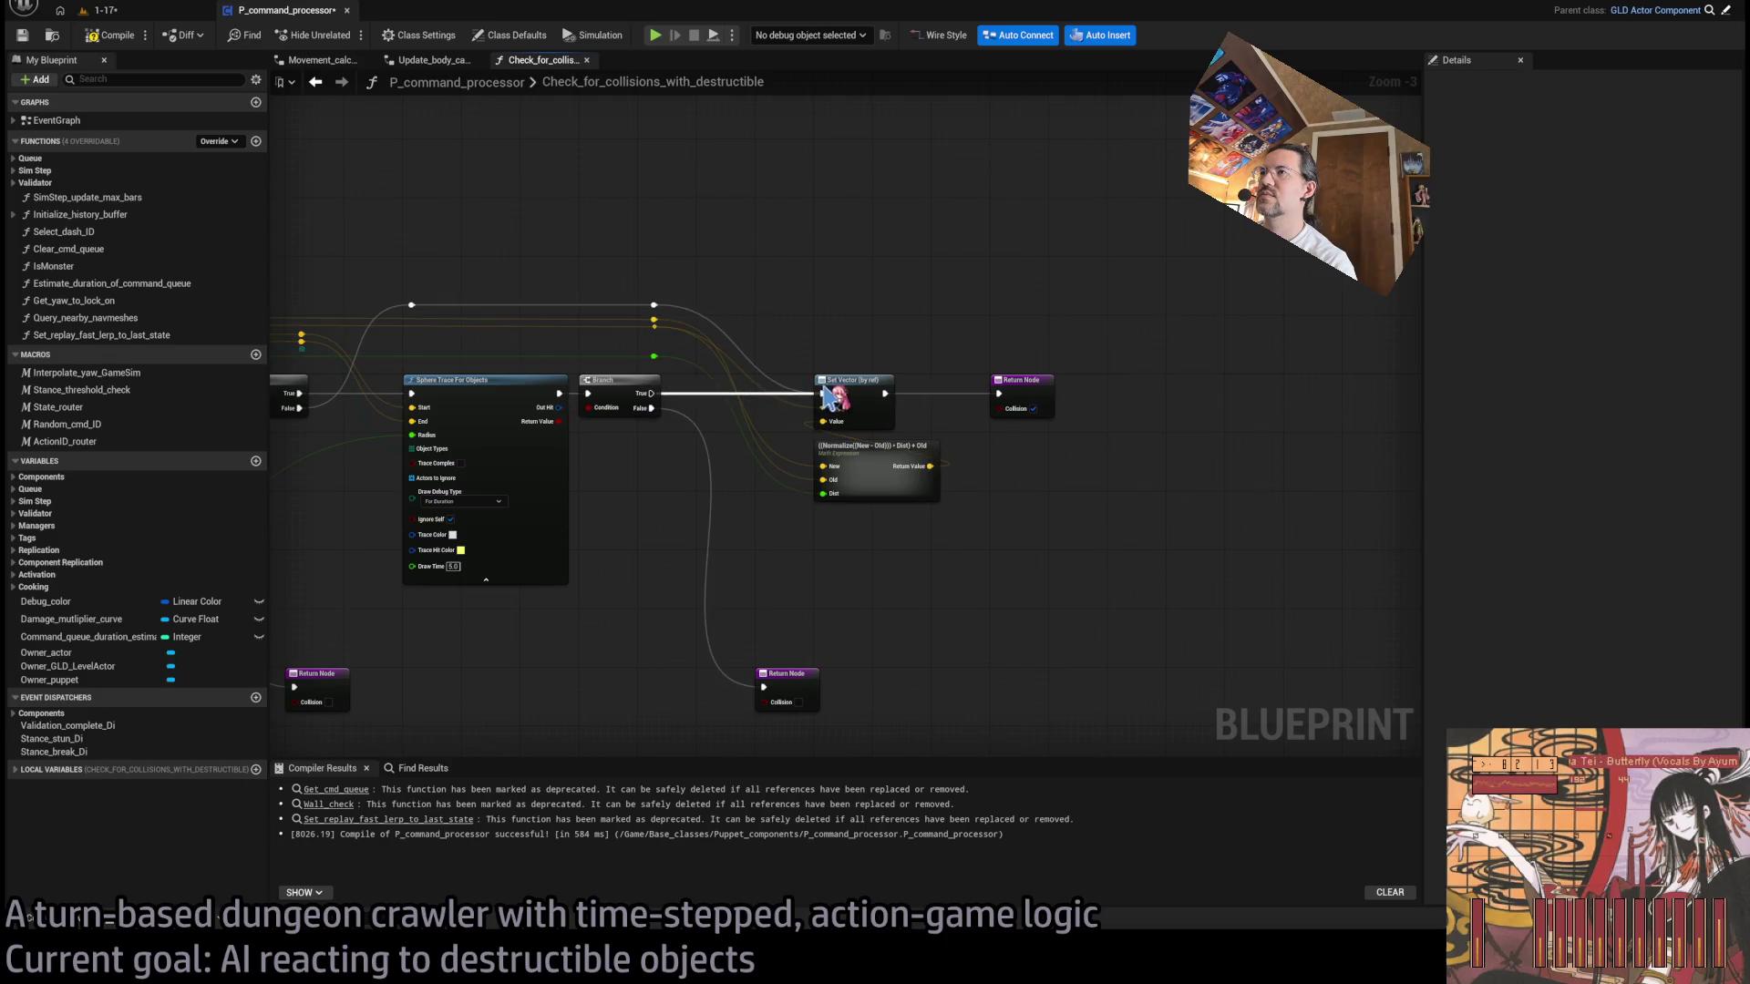
- Wire the Capsule Default Radius output into the first Sphere Trace node
{"action": "left_click_drag", "start_coordinate": [801, 281], "coordinate": [1058, 328]}
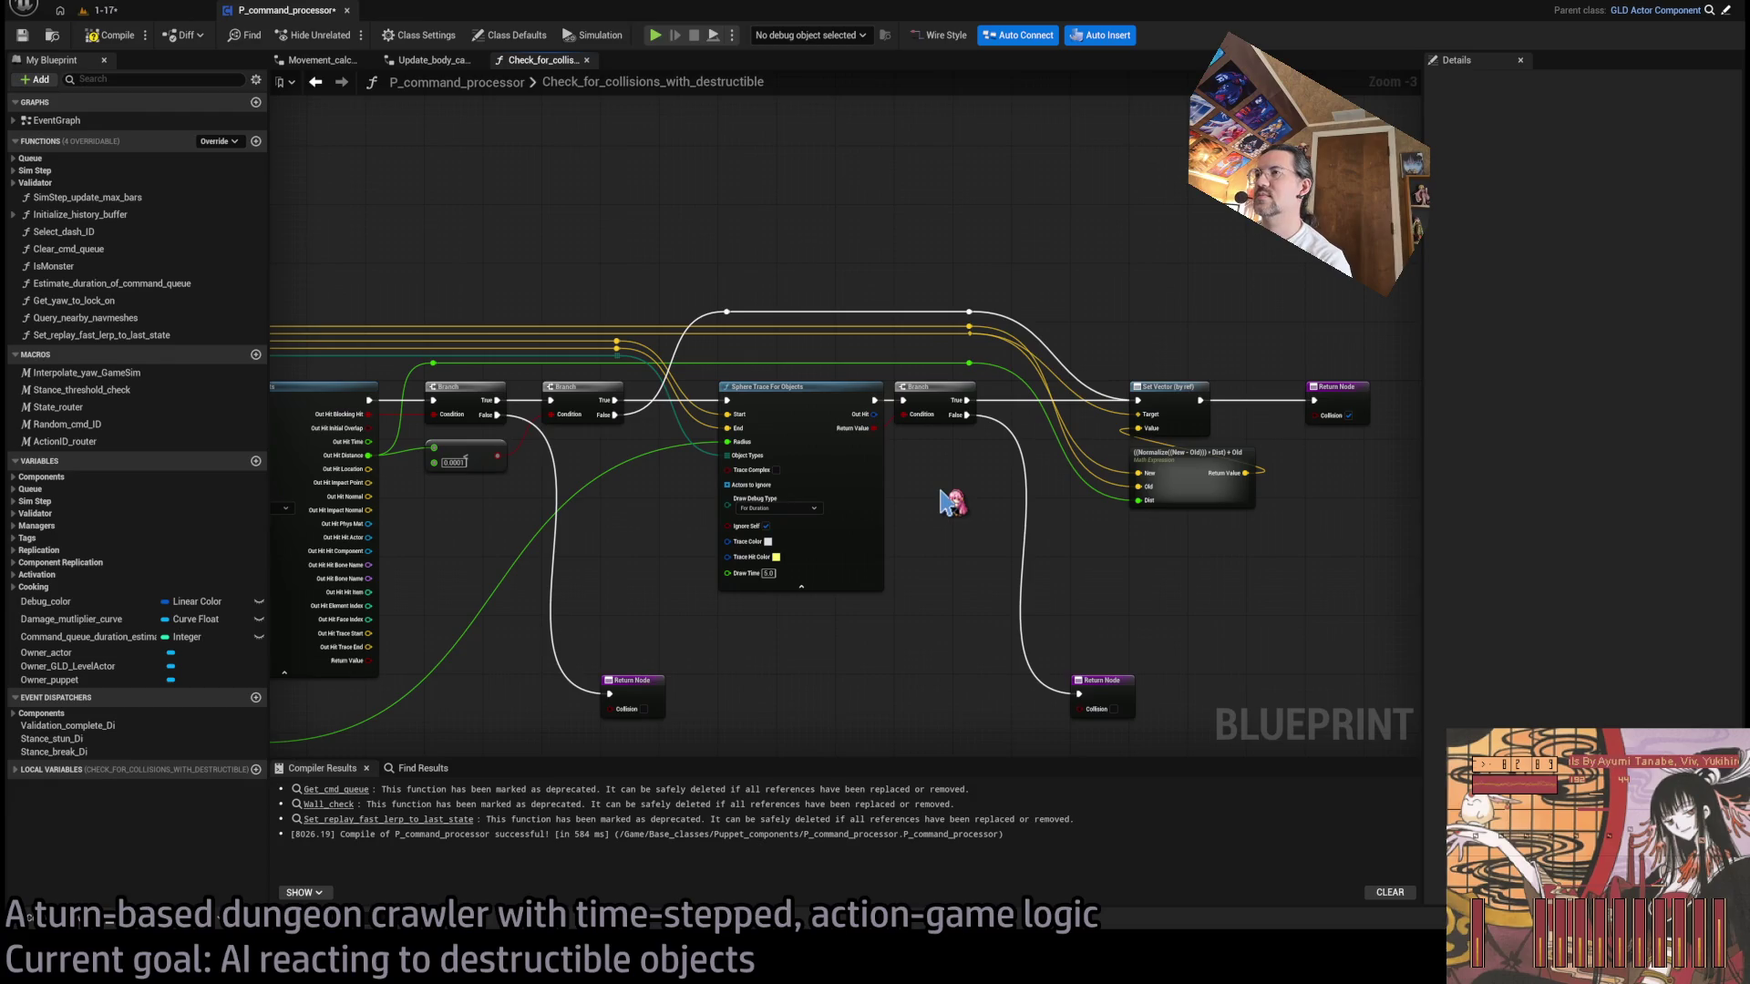
{"action": "mouse_move", "coordinate": [948, 524]}
{"action": "left_mouse_down"}
{"action": "mouse_move", "coordinate": [625, 500]}
{"action": "mouse_move", "coordinate": [772, 543]}
{"action": "mouse_move", "coordinate": [816, 578]}
{"action": "mouse_move", "coordinate": [957, 461]}
{"action": "mouse_move", "coordinate": [639, 358]}
{"action": "left_mouse_up"}
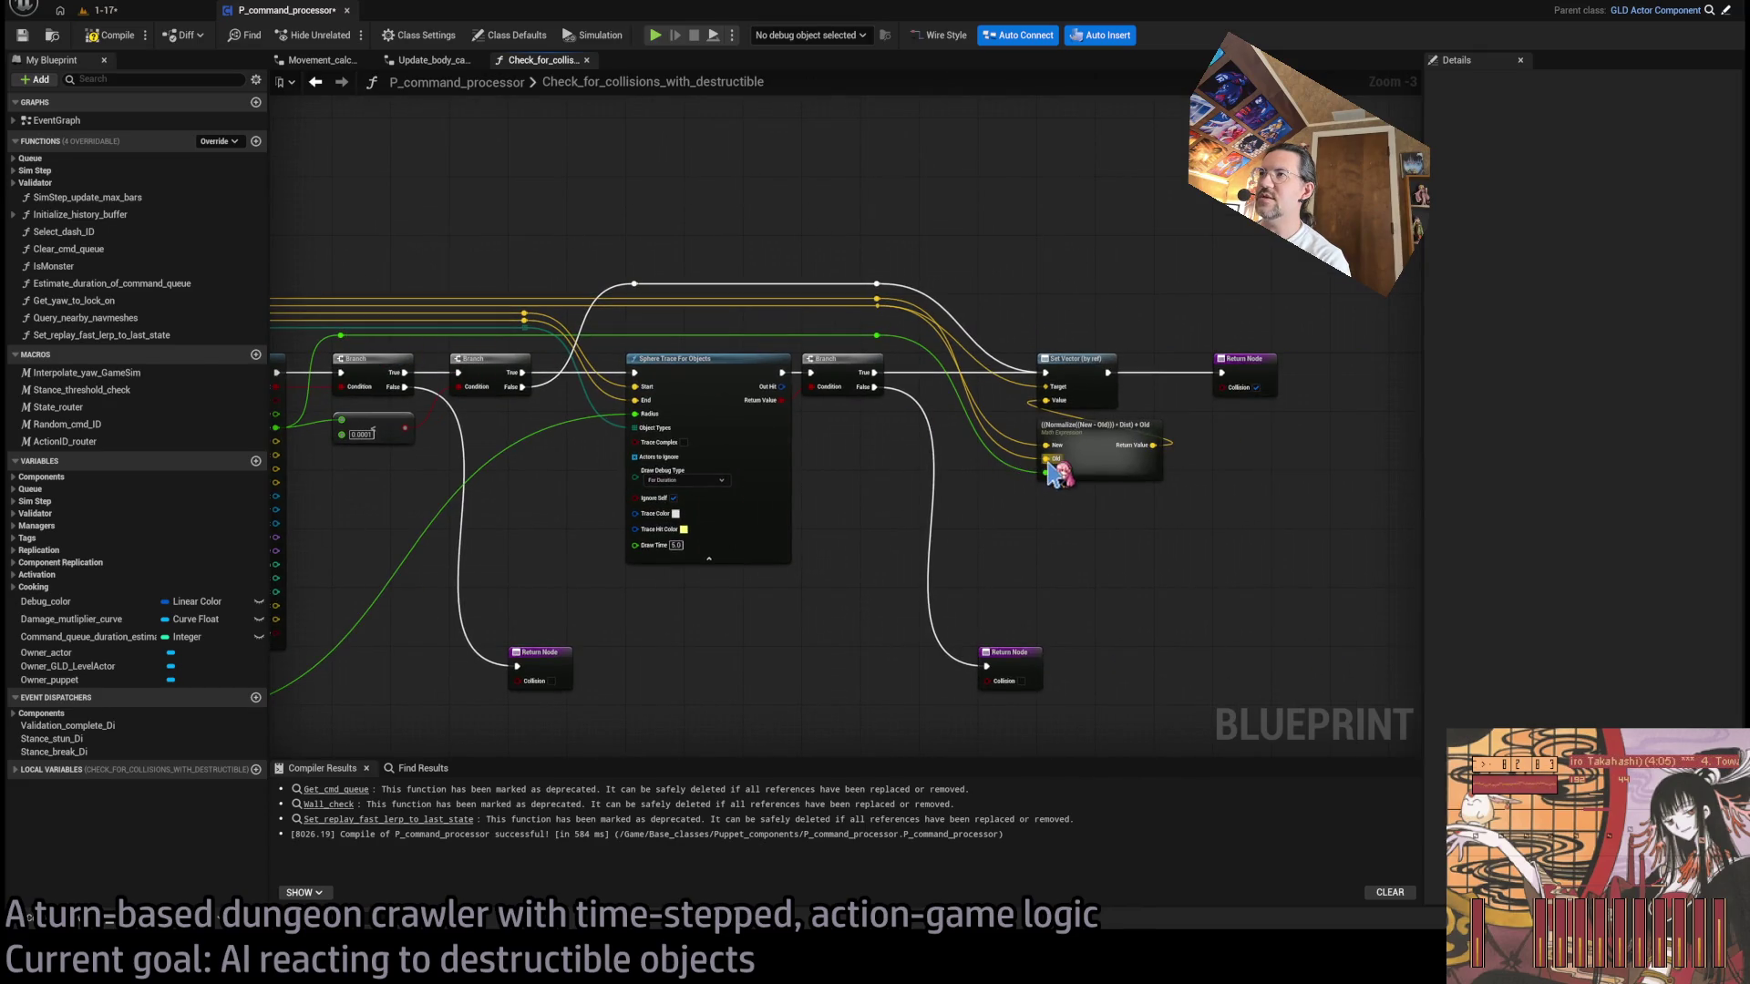
{"action": "scroll", "coordinate": [1068, 497], "scroll_direction": "up", "scroll_amount": 2}
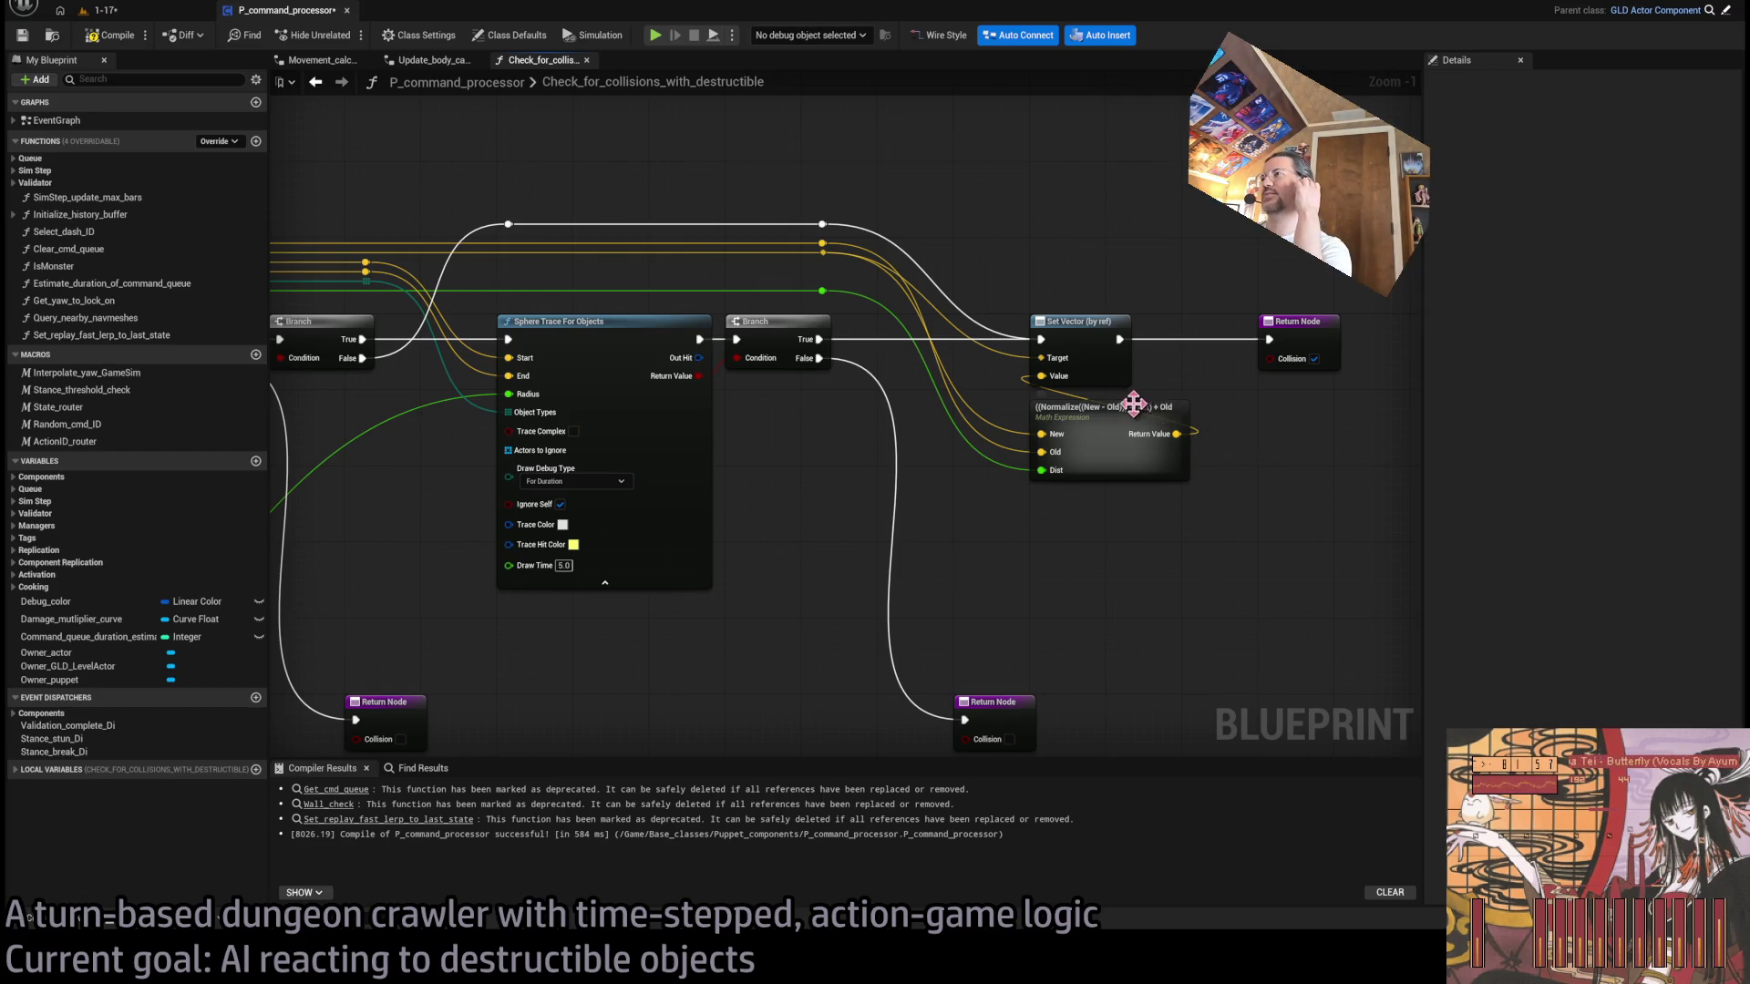
{"action": "double_click", "coordinate": [1137, 408]}
{"action": "left_click", "coordinate": [1085, 549]}
{"action": "mouse_move", "coordinate": [783, 588]}
{"action": "left_mouse_down"}
{"action": "mouse_move", "coordinate": [1354, 422]}
{"action": "mouse_move", "coordinate": [1028, 536]}
{"action": "mouse_move", "coordinate": [1288, 568]}
{"action": "left_mouse_up"}
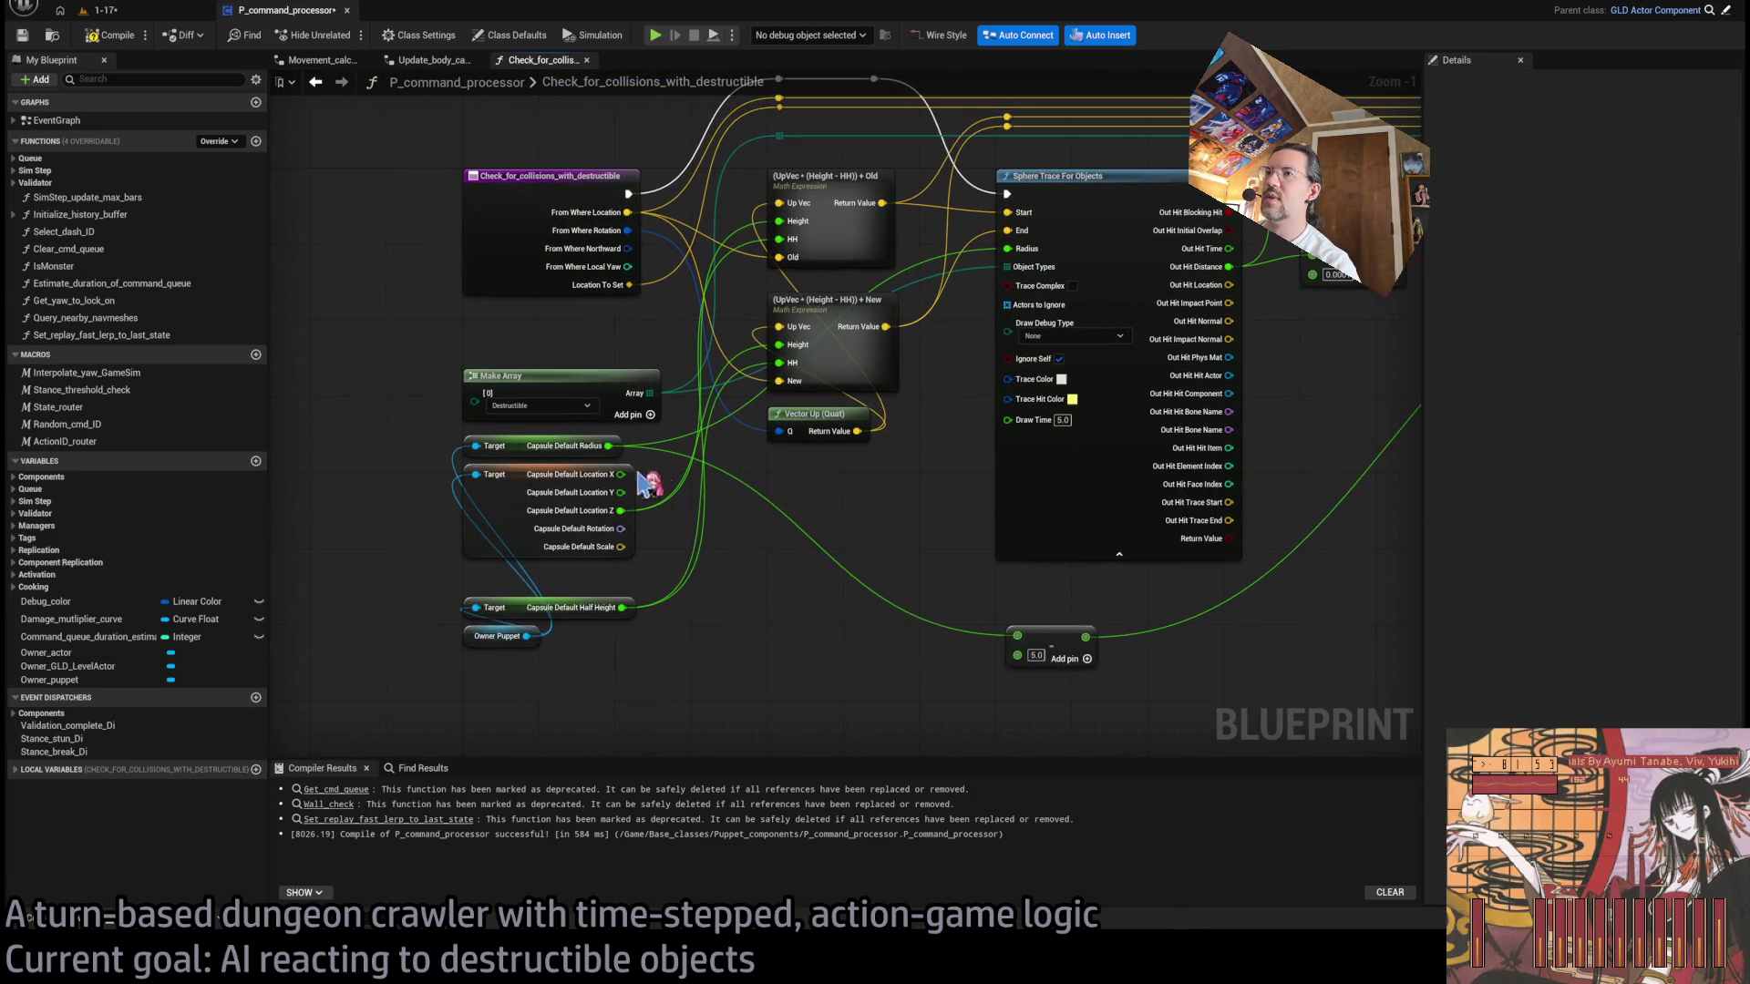
{"action": "mouse_move", "coordinate": [608, 446]}
{"action": "left_mouse_down"}
{"action": "mouse_move", "coordinate": [801, 497]}
{"action": "mouse_move", "coordinate": [911, 500]}
{"action": "left_mouse_up"}
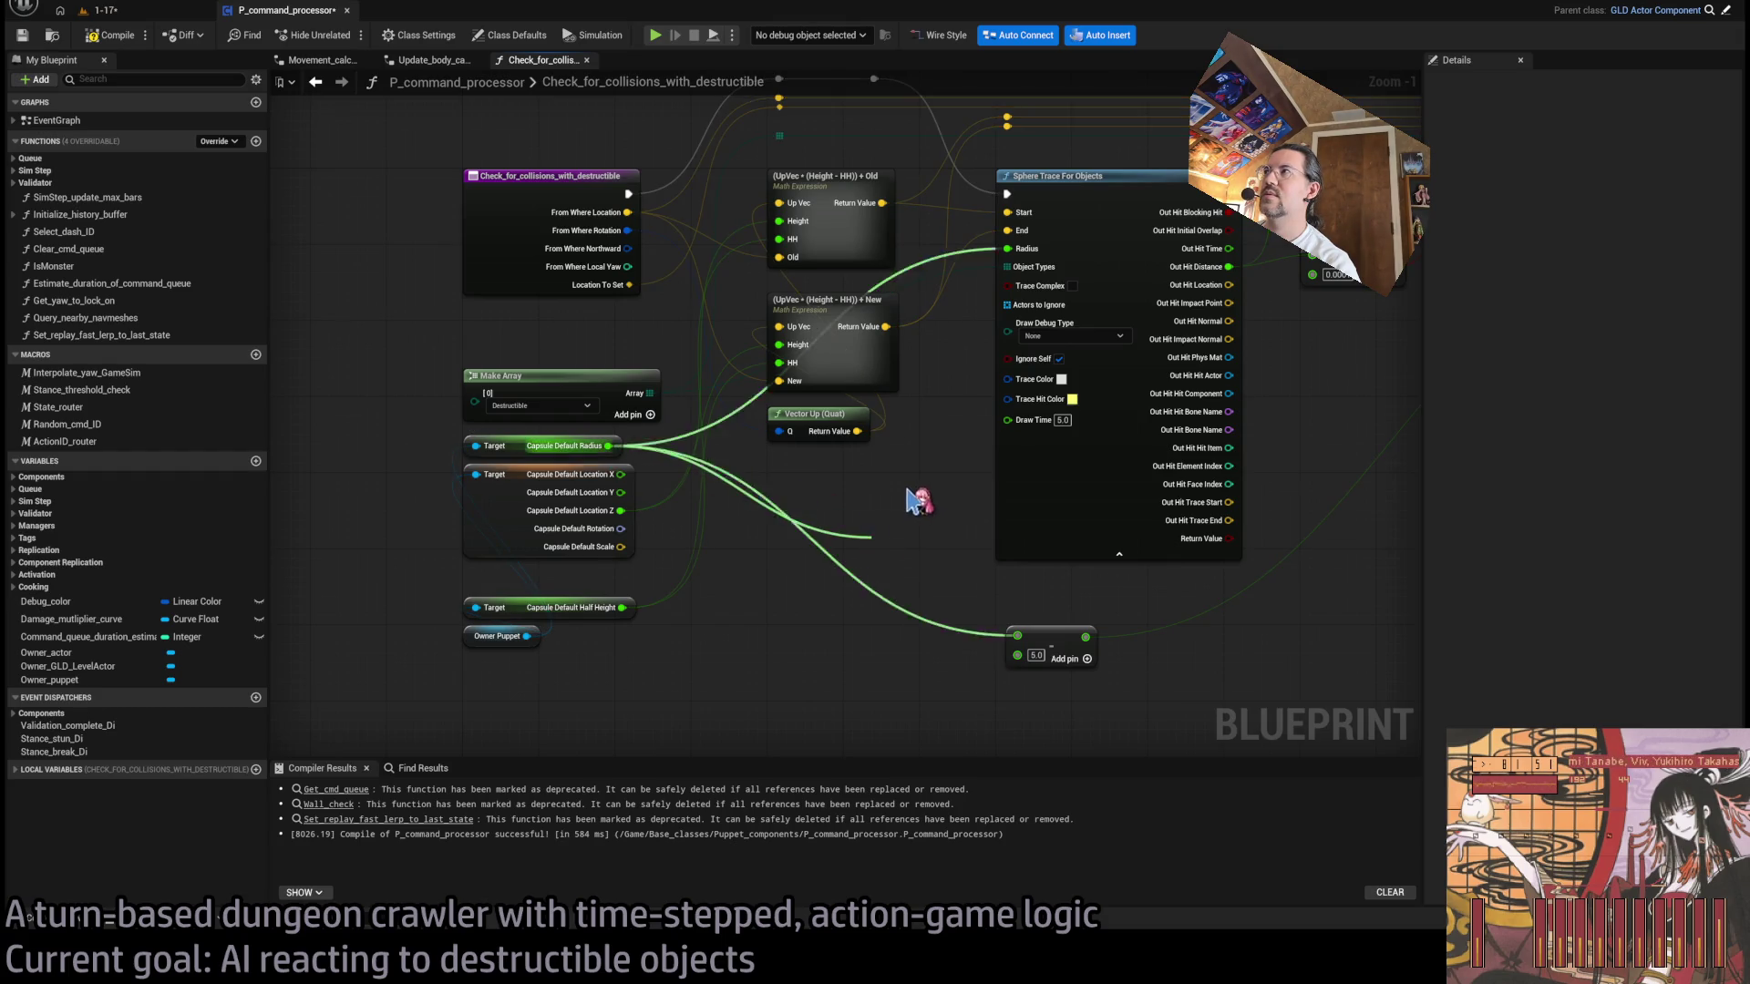
{"action": "scroll", "coordinate": [911, 500], "scroll_direction": "down", "scroll_amount": 2}
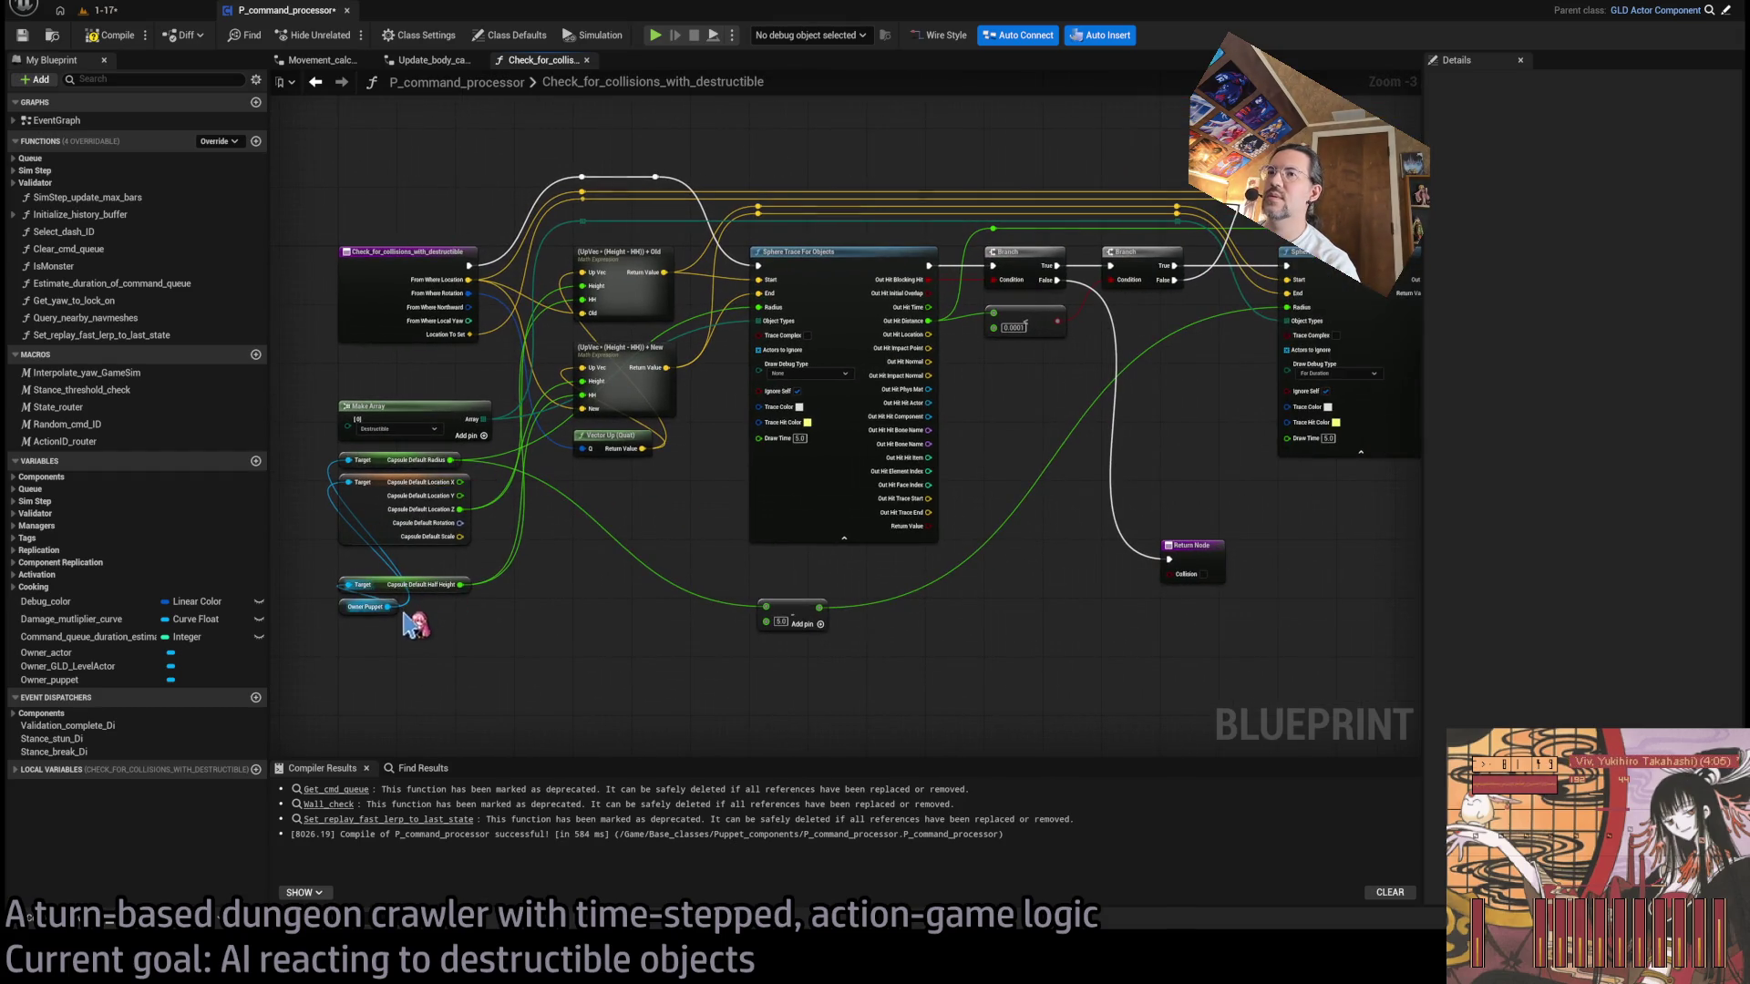
- Move the Owner Puppet and Capsule Default Radius getters just below the math expression
{"action": "mouse_move", "coordinate": [996, 559]}
{"action": "left_mouse_down"}
{"action": "mouse_move", "coordinate": [730, 561]}
{"action": "mouse_move", "coordinate": [540, 630]}
{"action": "left_mouse_up"}
{"action": "left_click", "coordinate": [846, 499]}
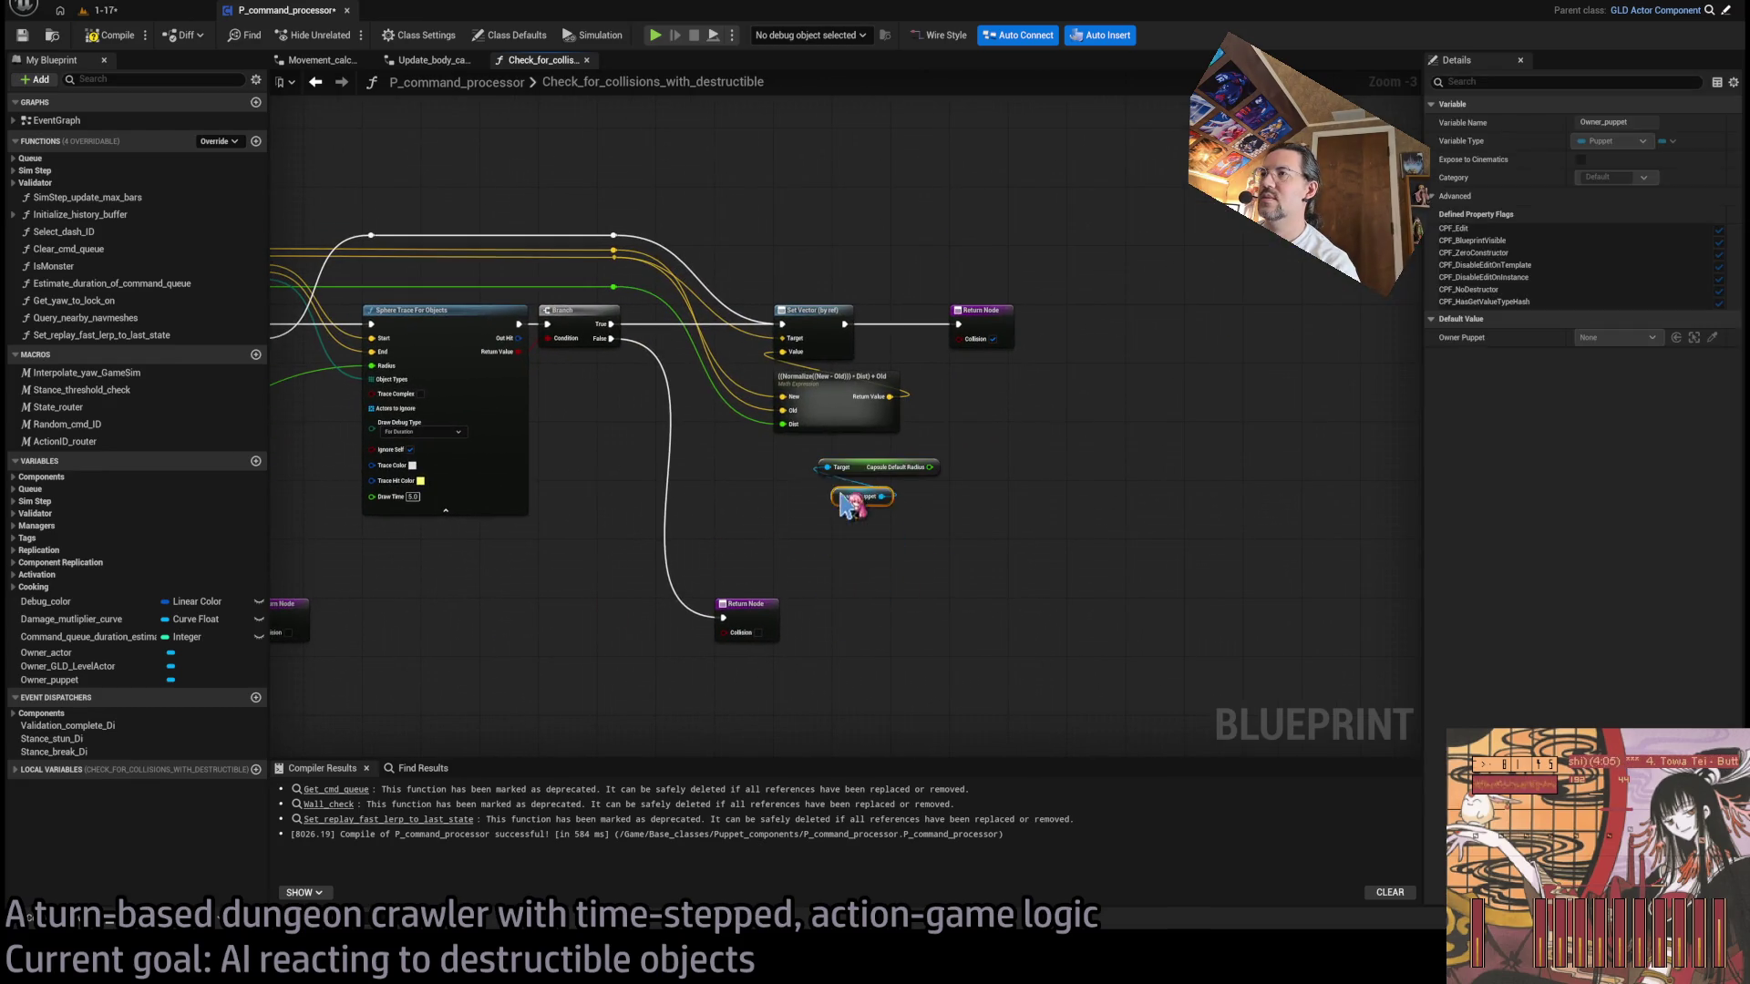
{"action": "left_click", "coordinate": [864, 474], "text": "shift"}
{"action": "left_click_drag", "start_coordinate": [864, 474], "coordinate": [818, 497]}
{"action": "left_click", "coordinate": [852, 474]}
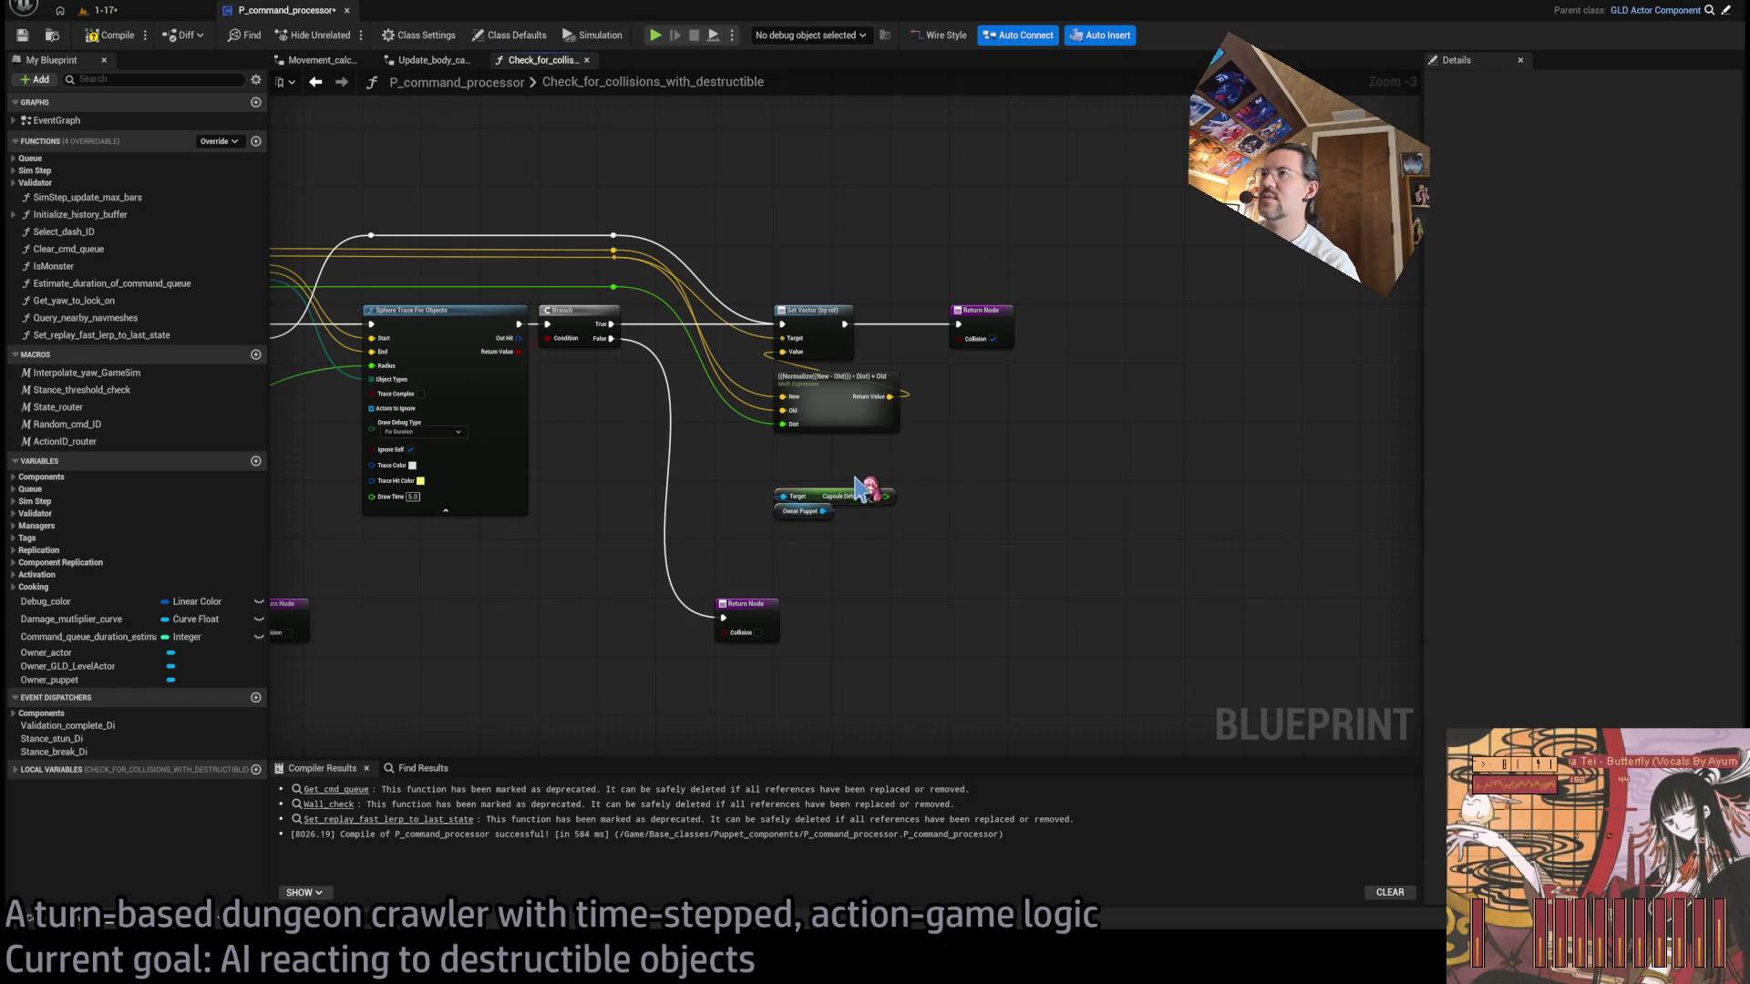
{"action": "scroll", "coordinate": [857, 488], "scroll_direction": "up", "scroll_amount": 3}
- Edit the math expression to ((Normalize((New - Old))) * (Max((Dist - (Rad / 2)), 0))) + Old
{"action": "left_click", "coordinate": [874, 437]}
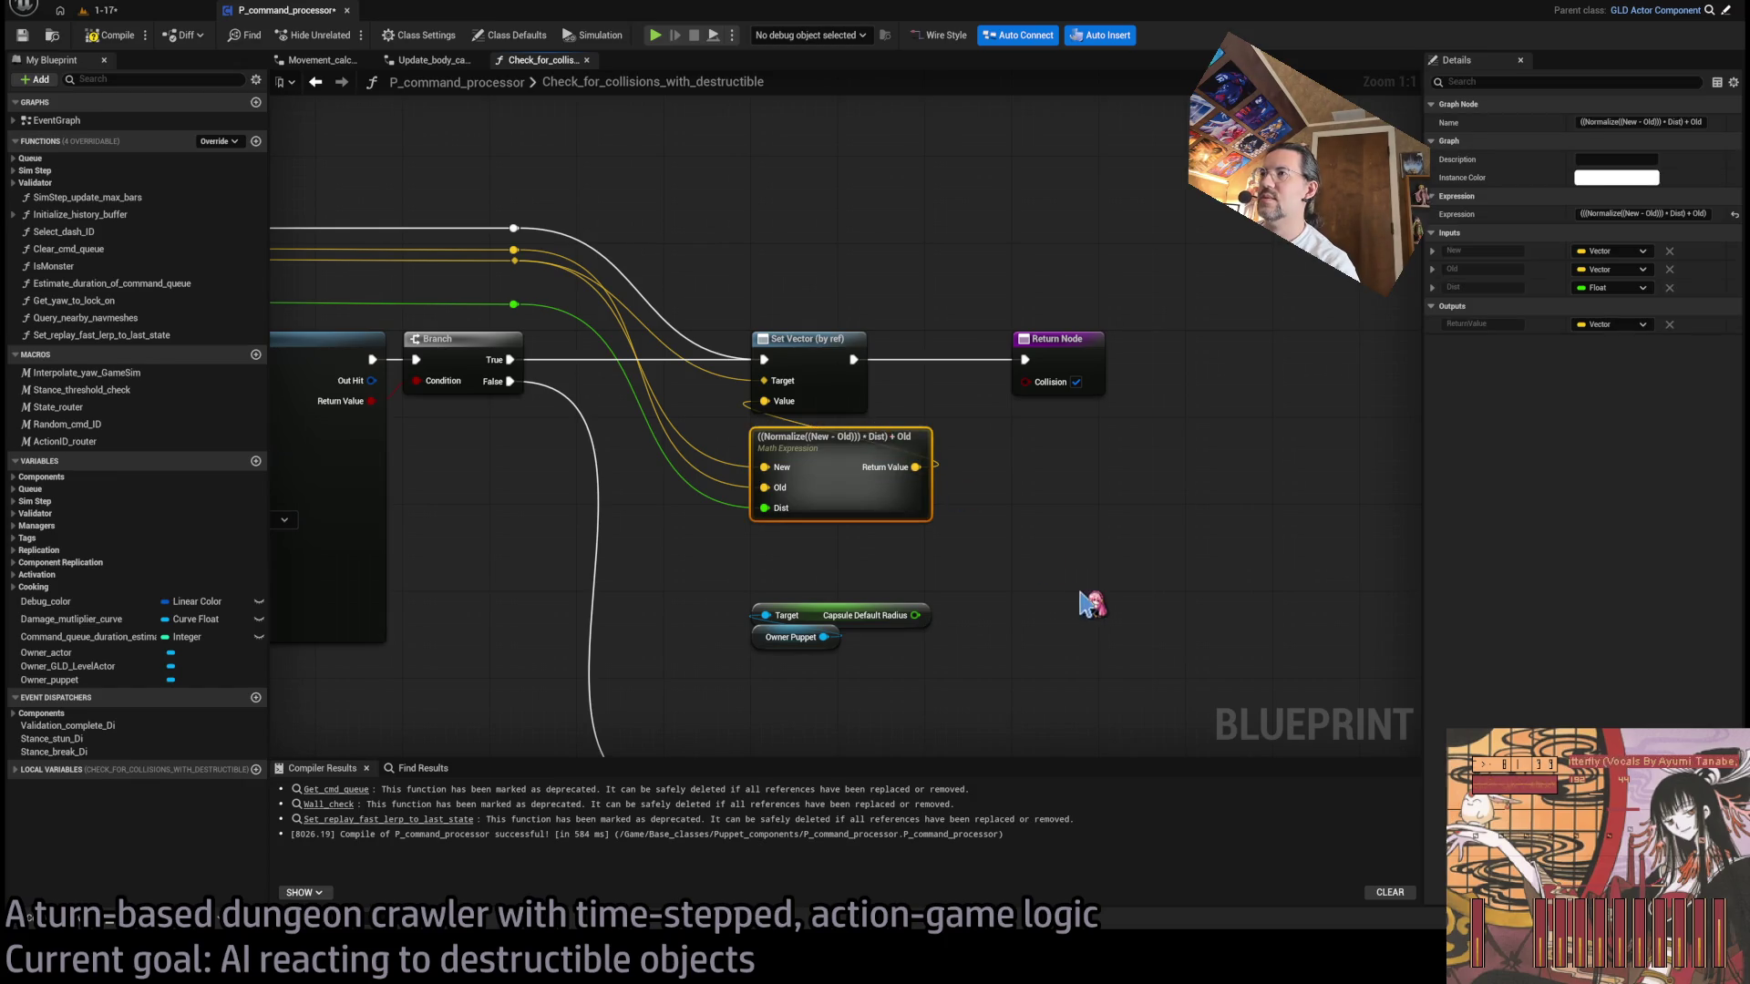
{"action": "key", "text": "F2"}
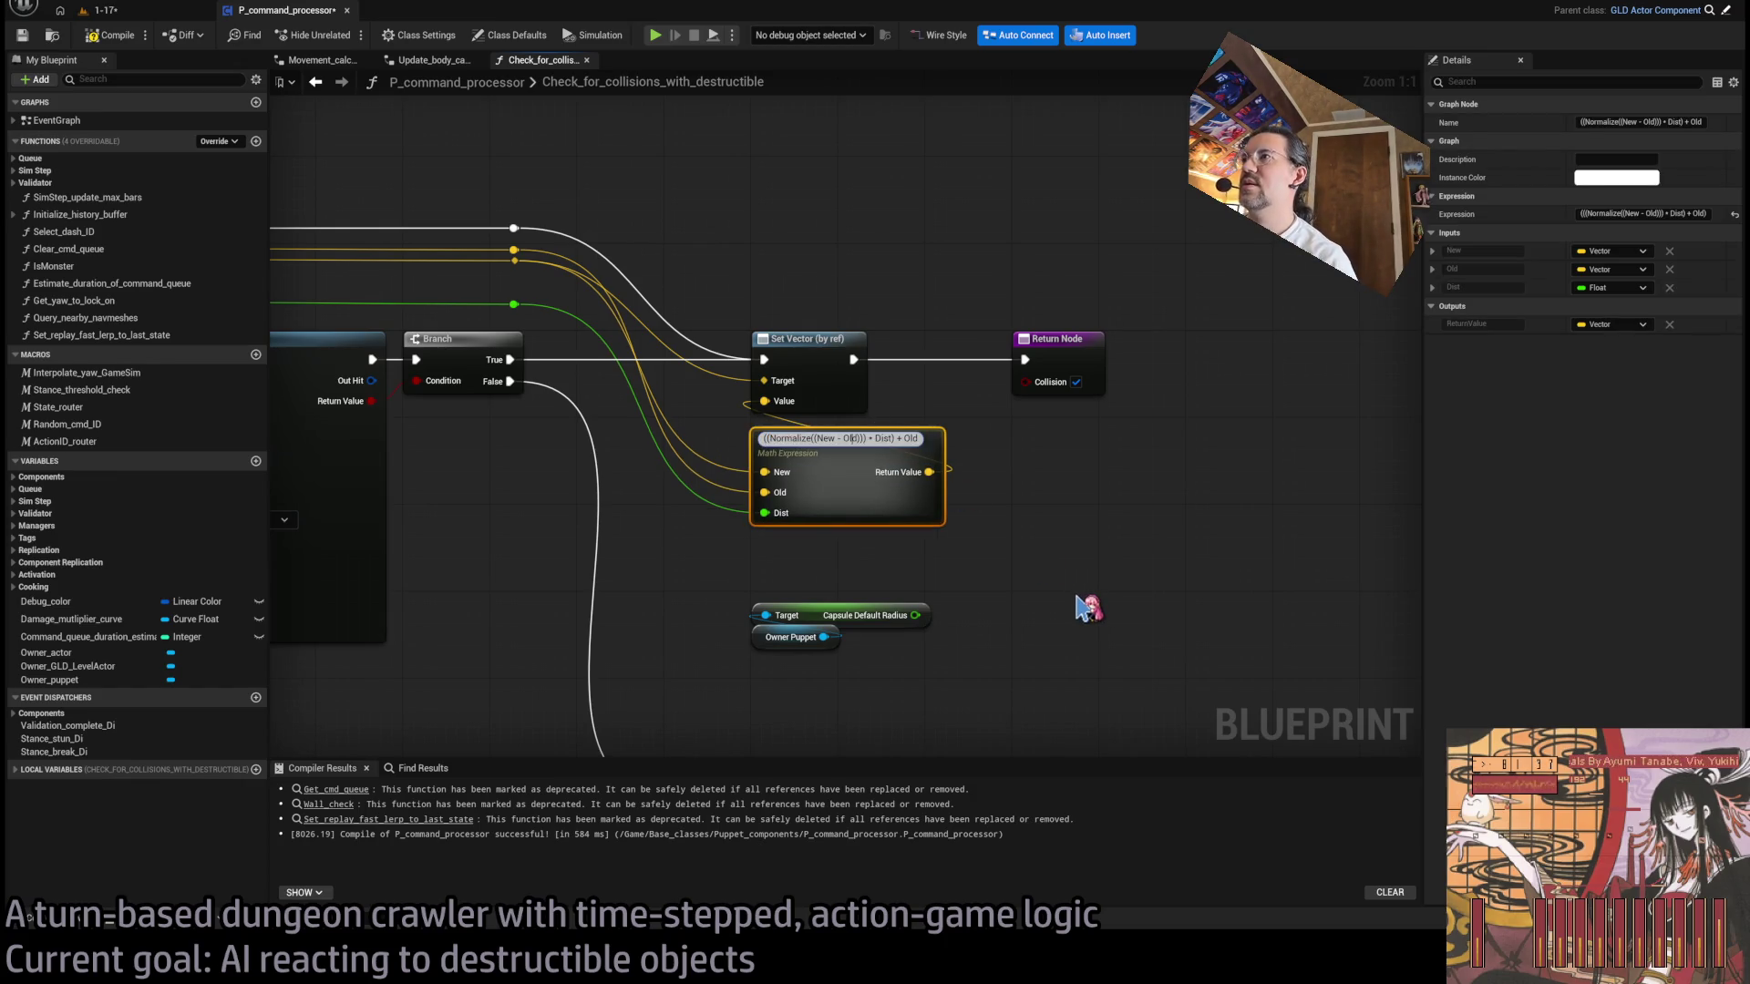
{"action": "type", "text": "Max(Dist"}
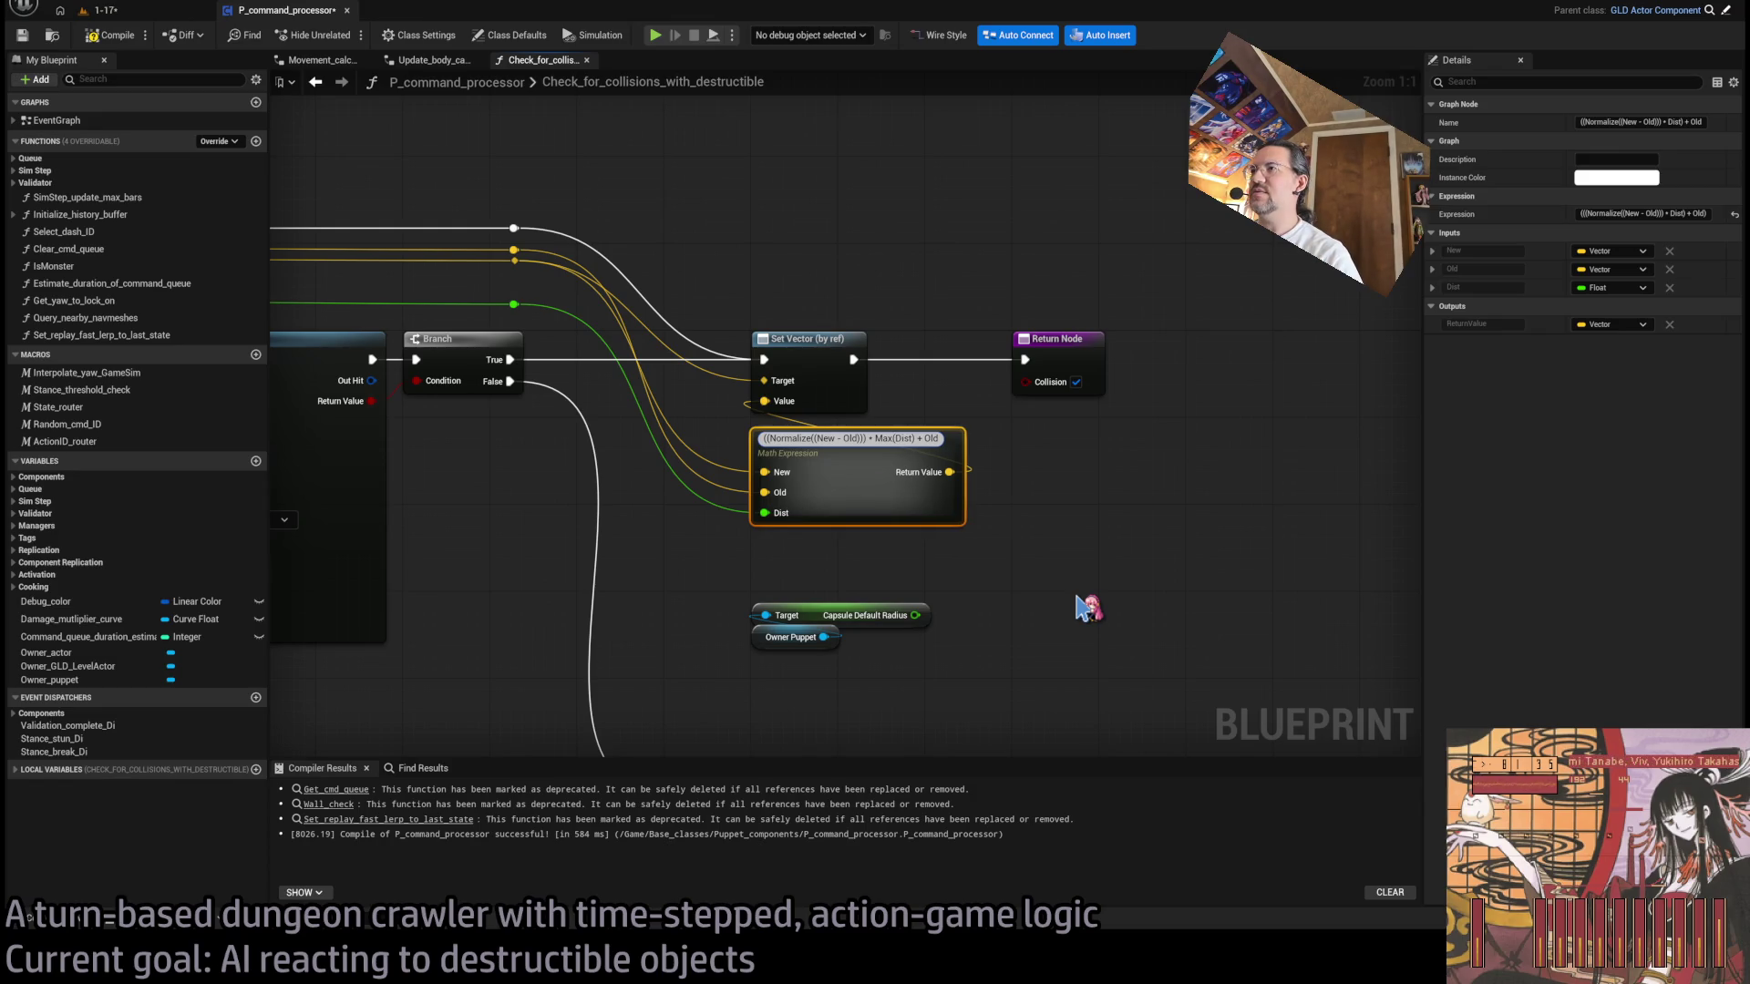
{"action": "type", "text": ", 0)"}
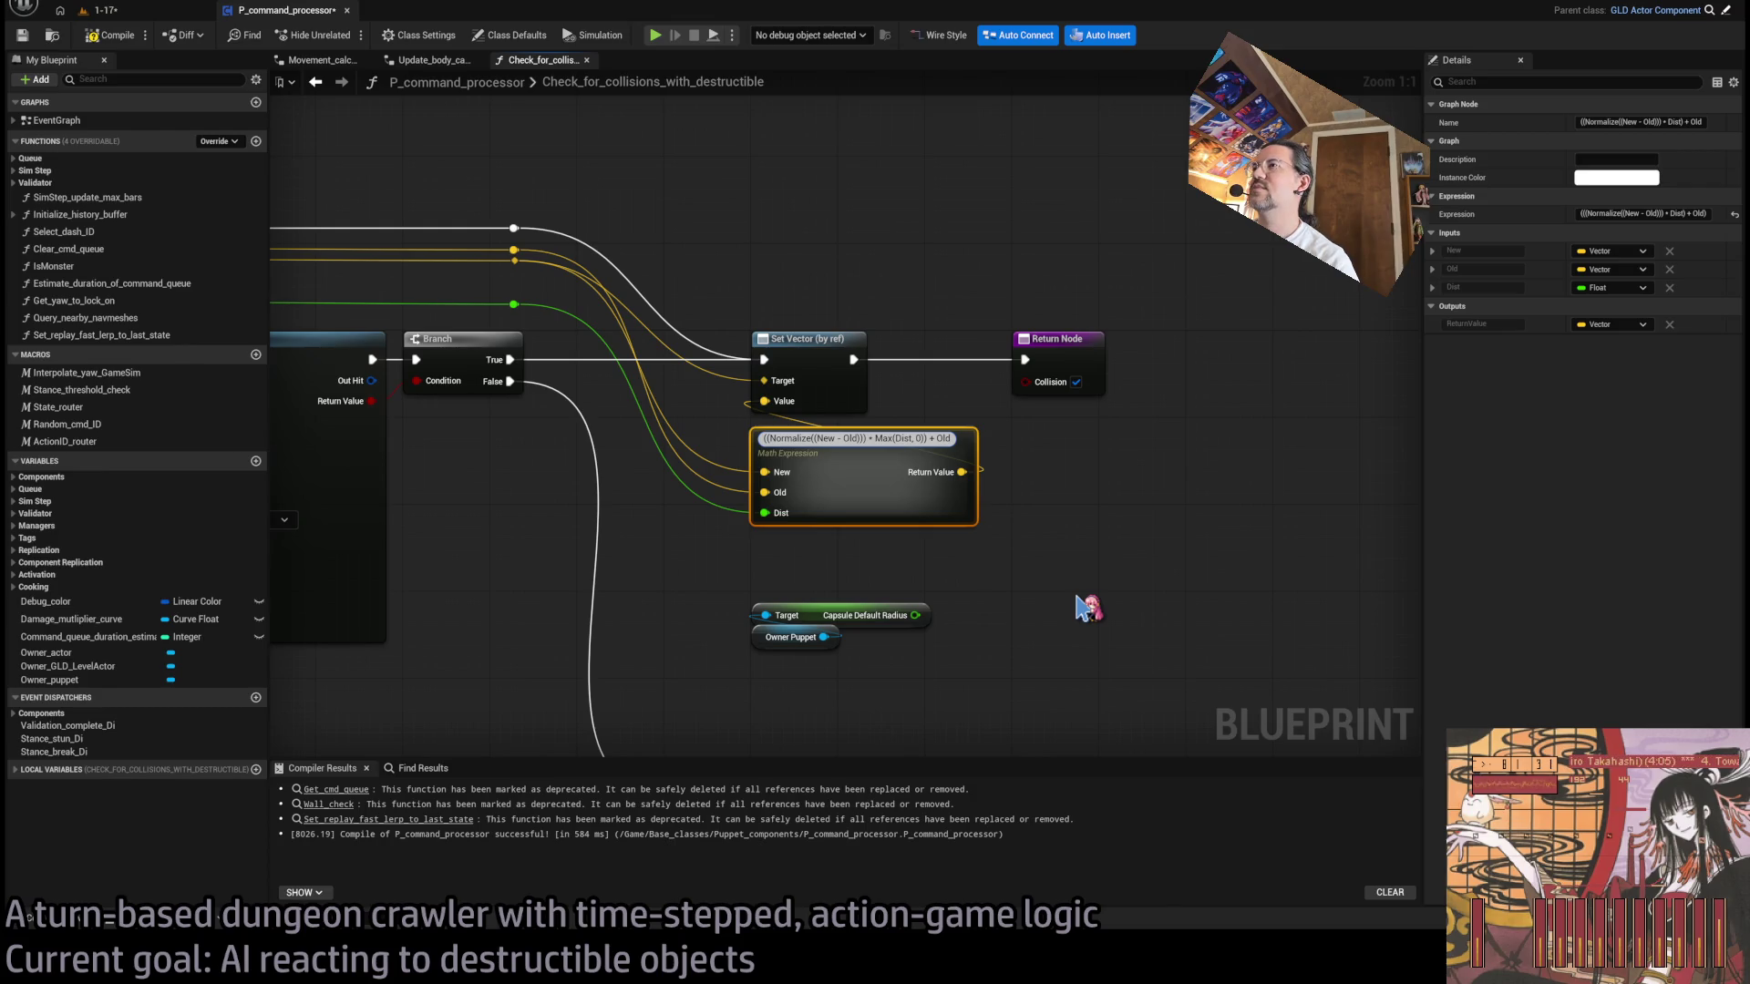
{"action": "key", "text": "Return"}
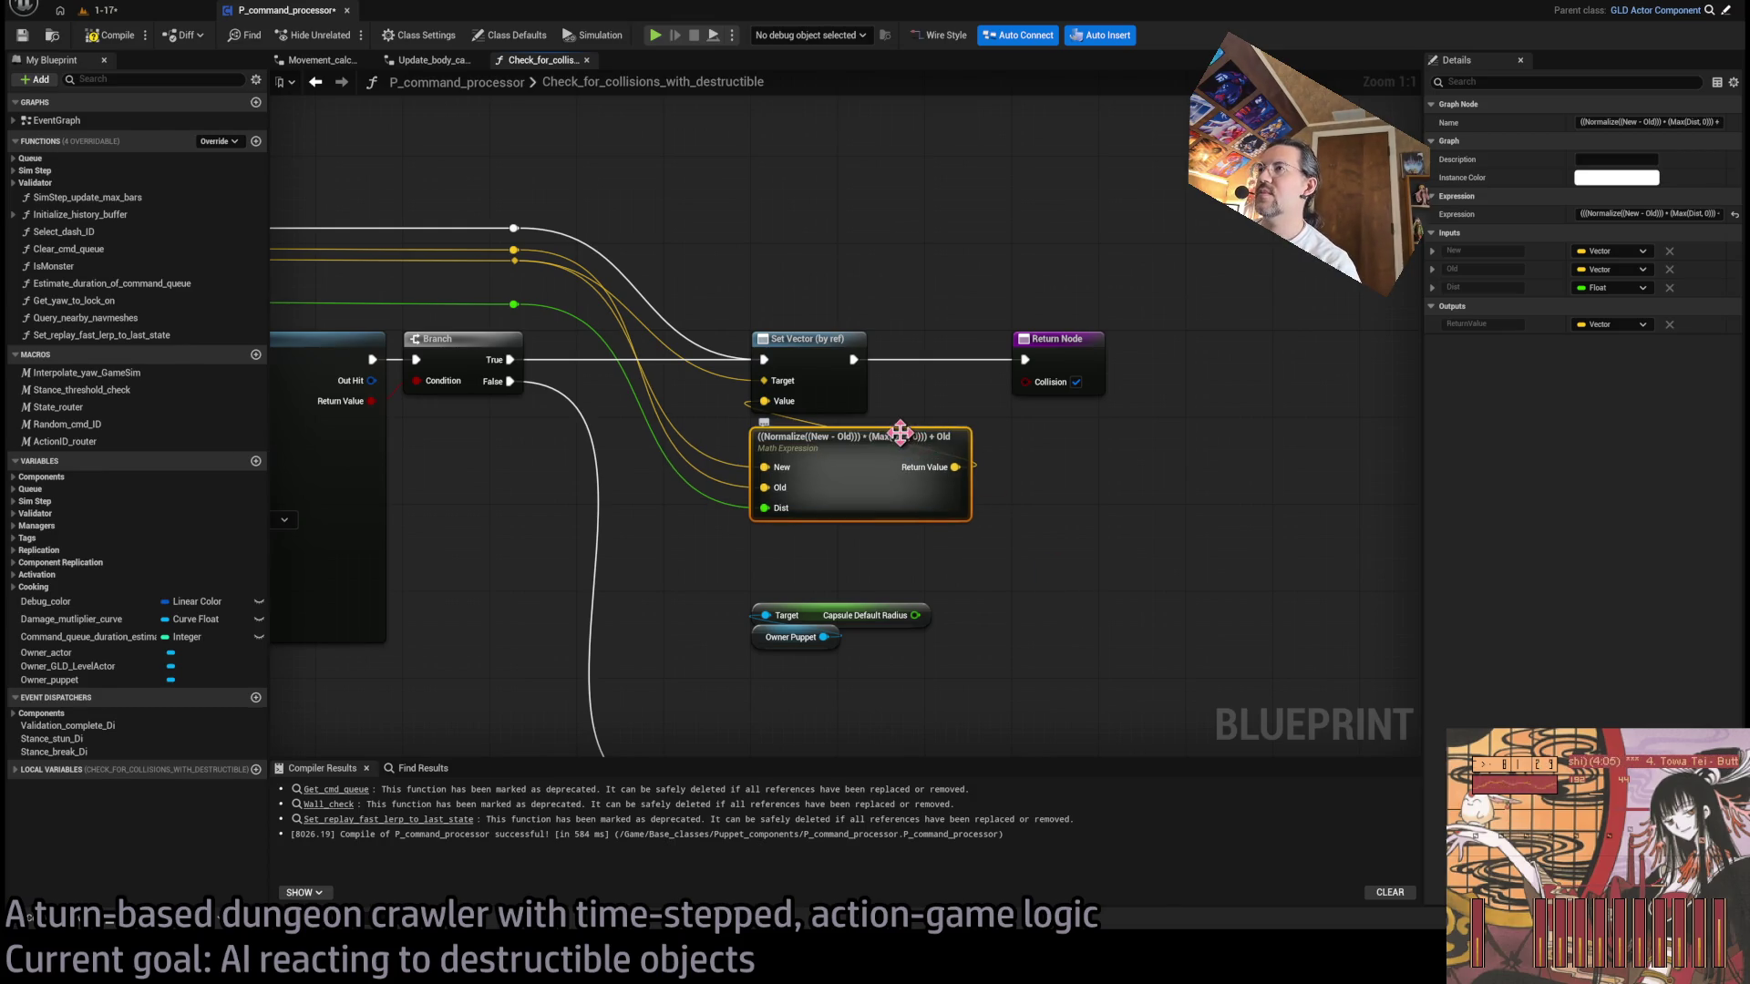
{"action": "double_click", "coordinate": [924, 453]}
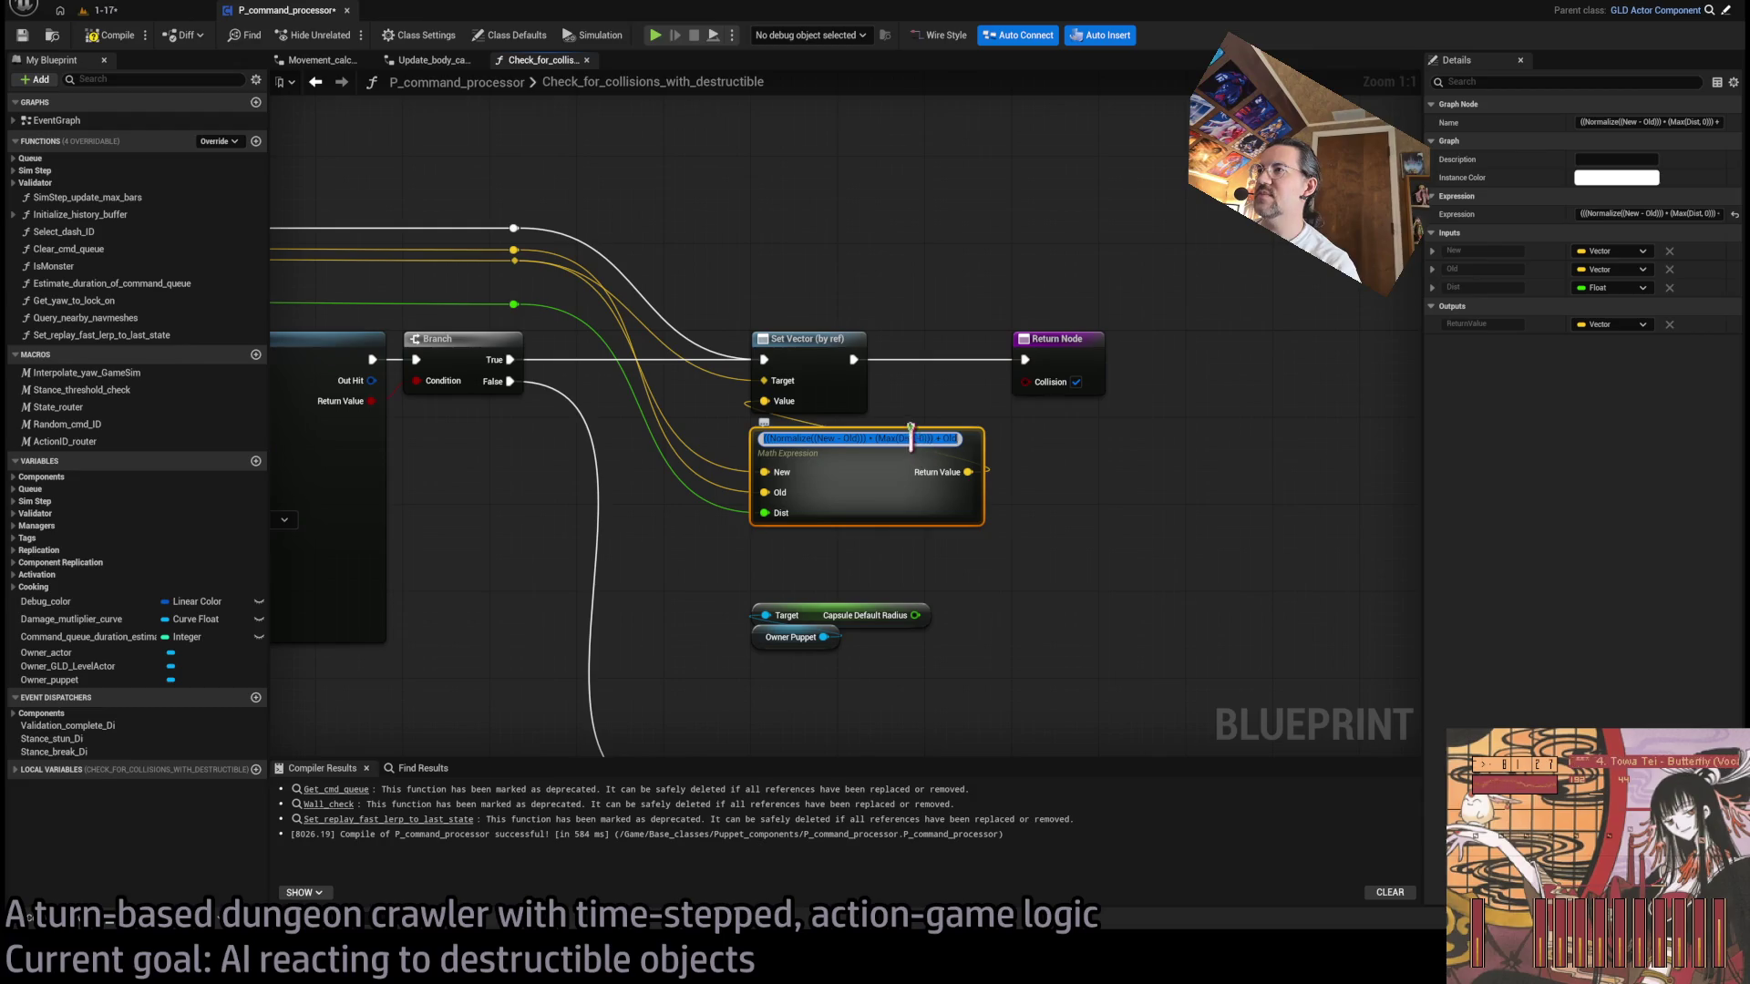
{"action": "left_click", "coordinate": [911, 438]}
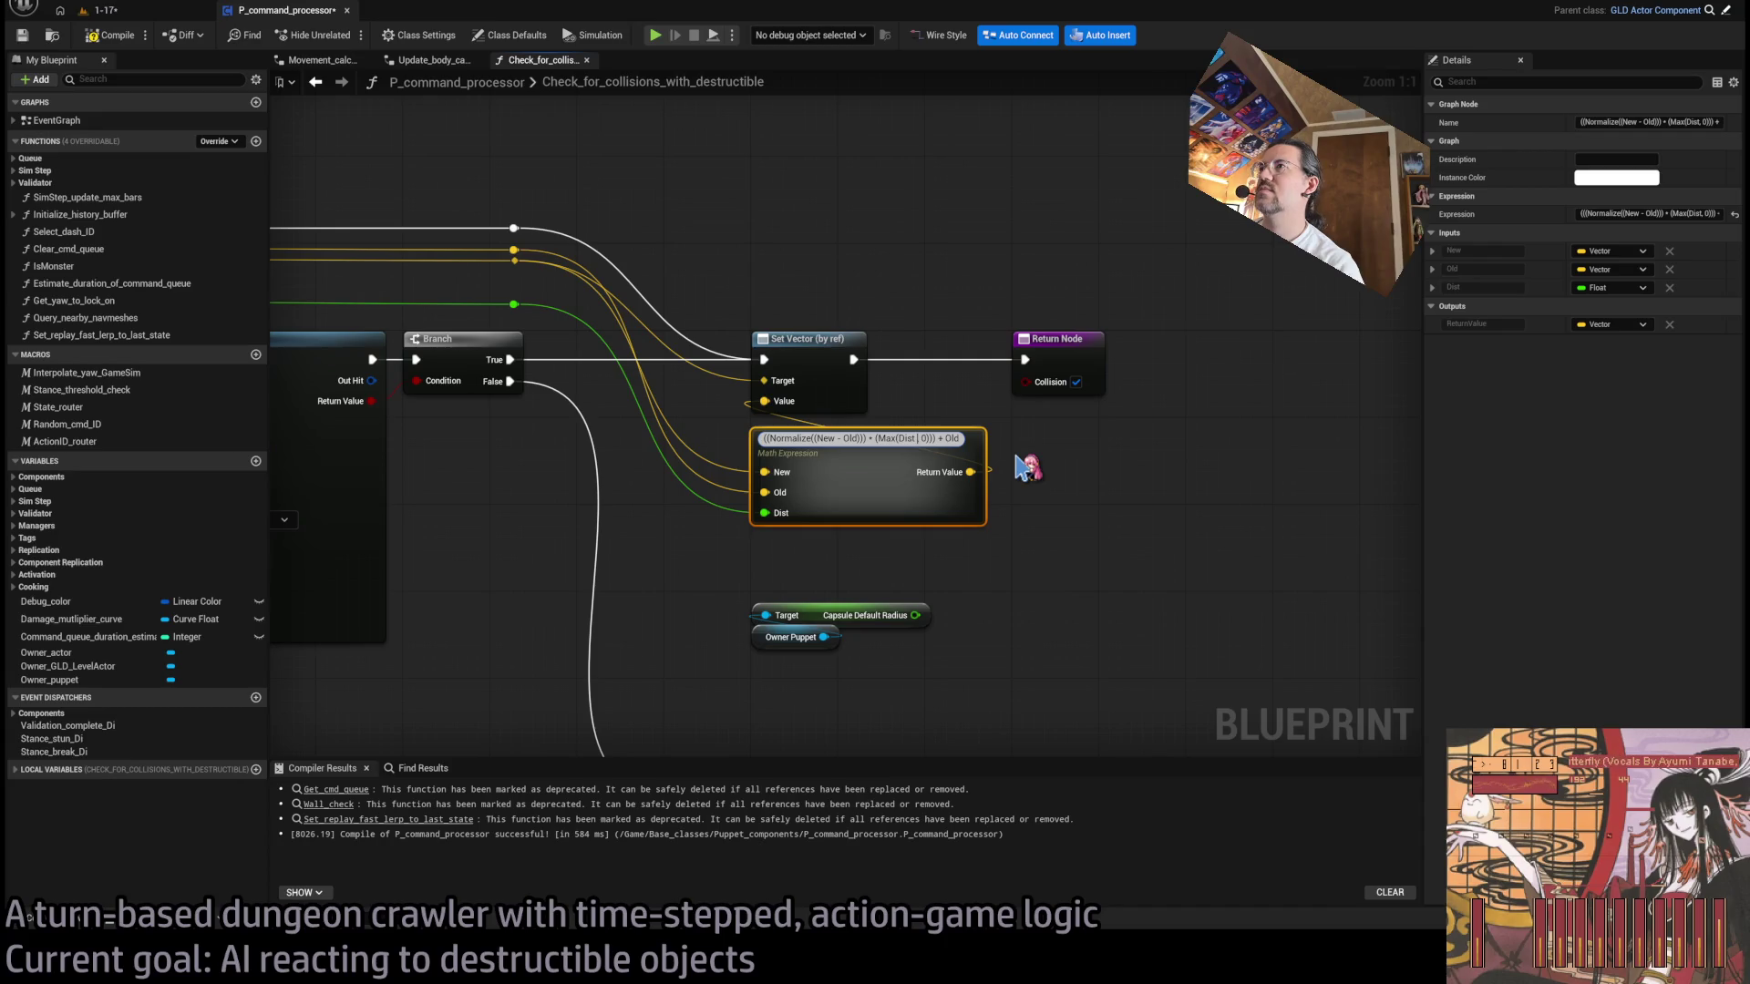
{"action": "type", "text": "- (Rd"}
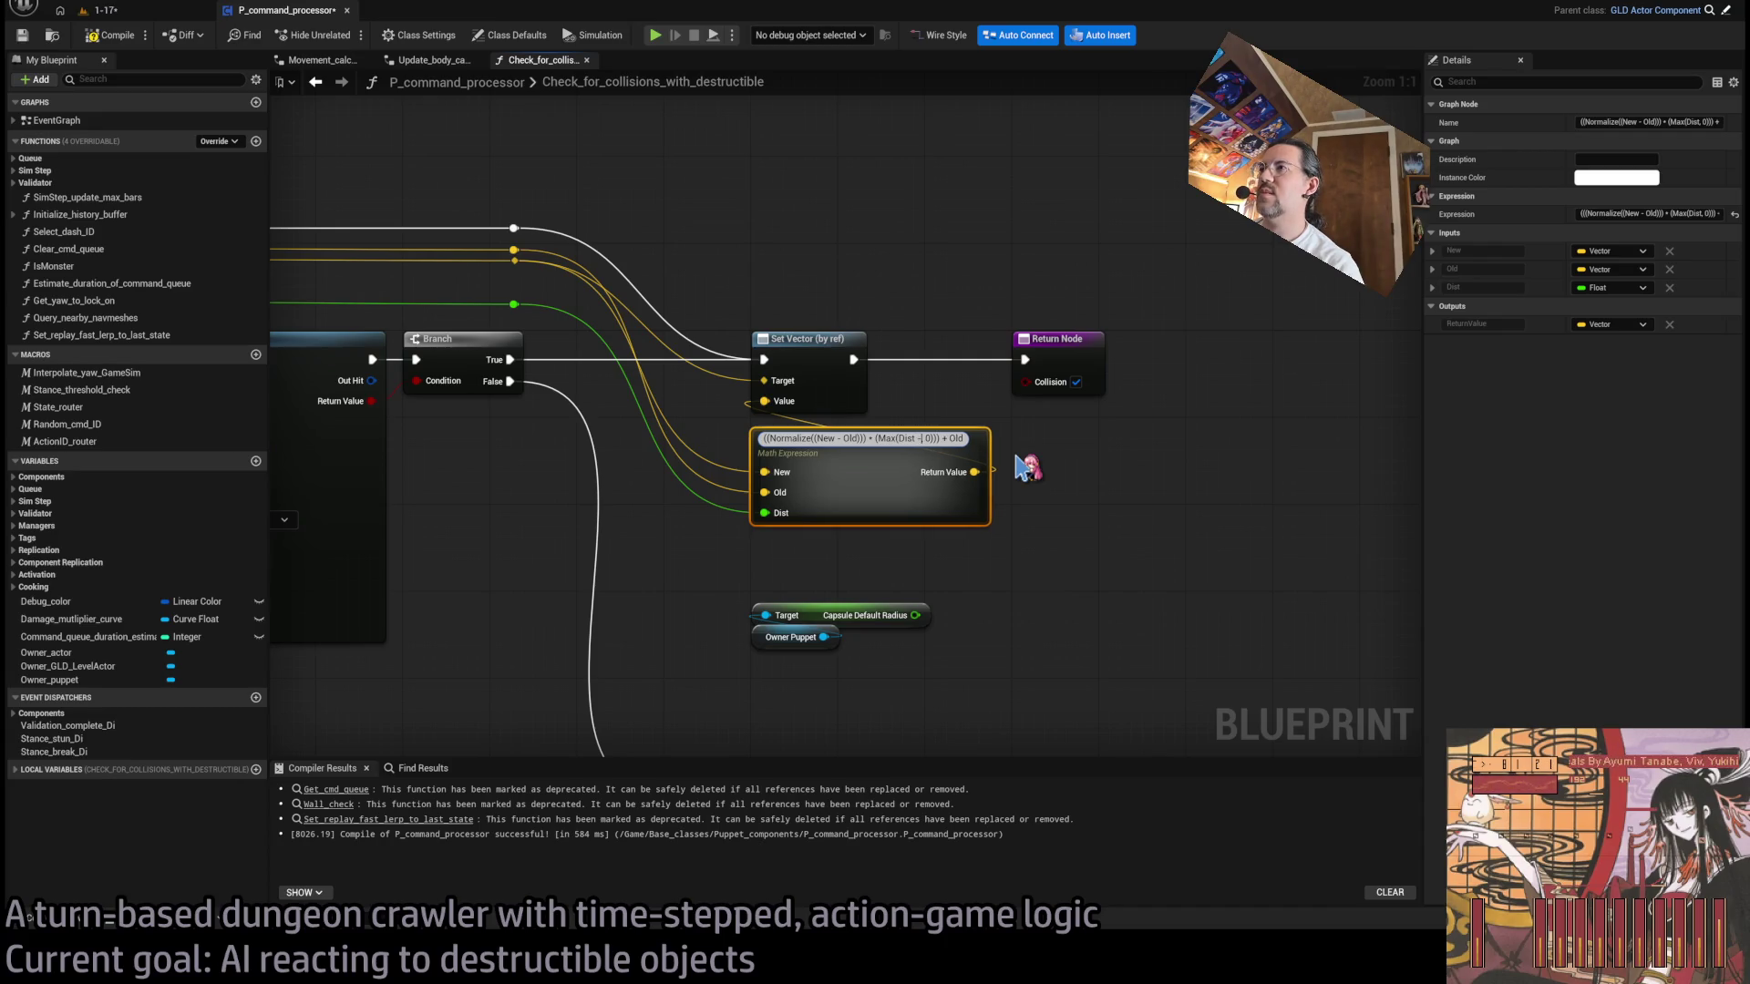
{"action": "type", "text": "ad,"}
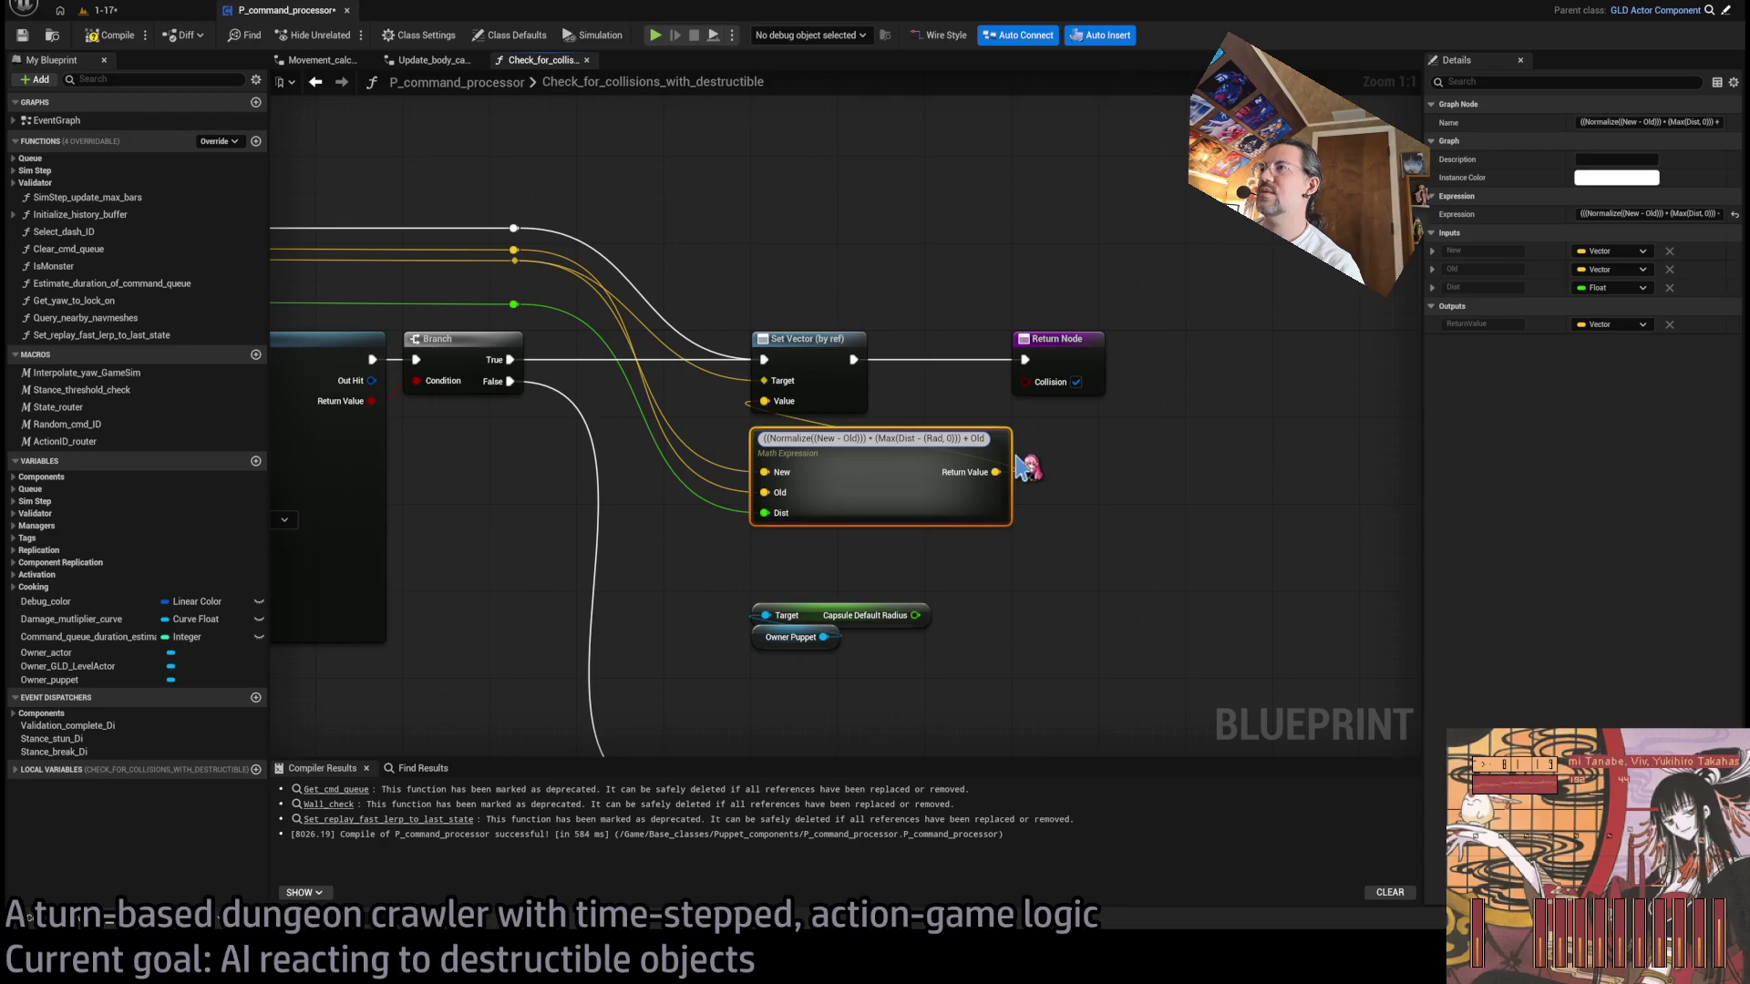
{"action": "type", "text": " / 2)"}
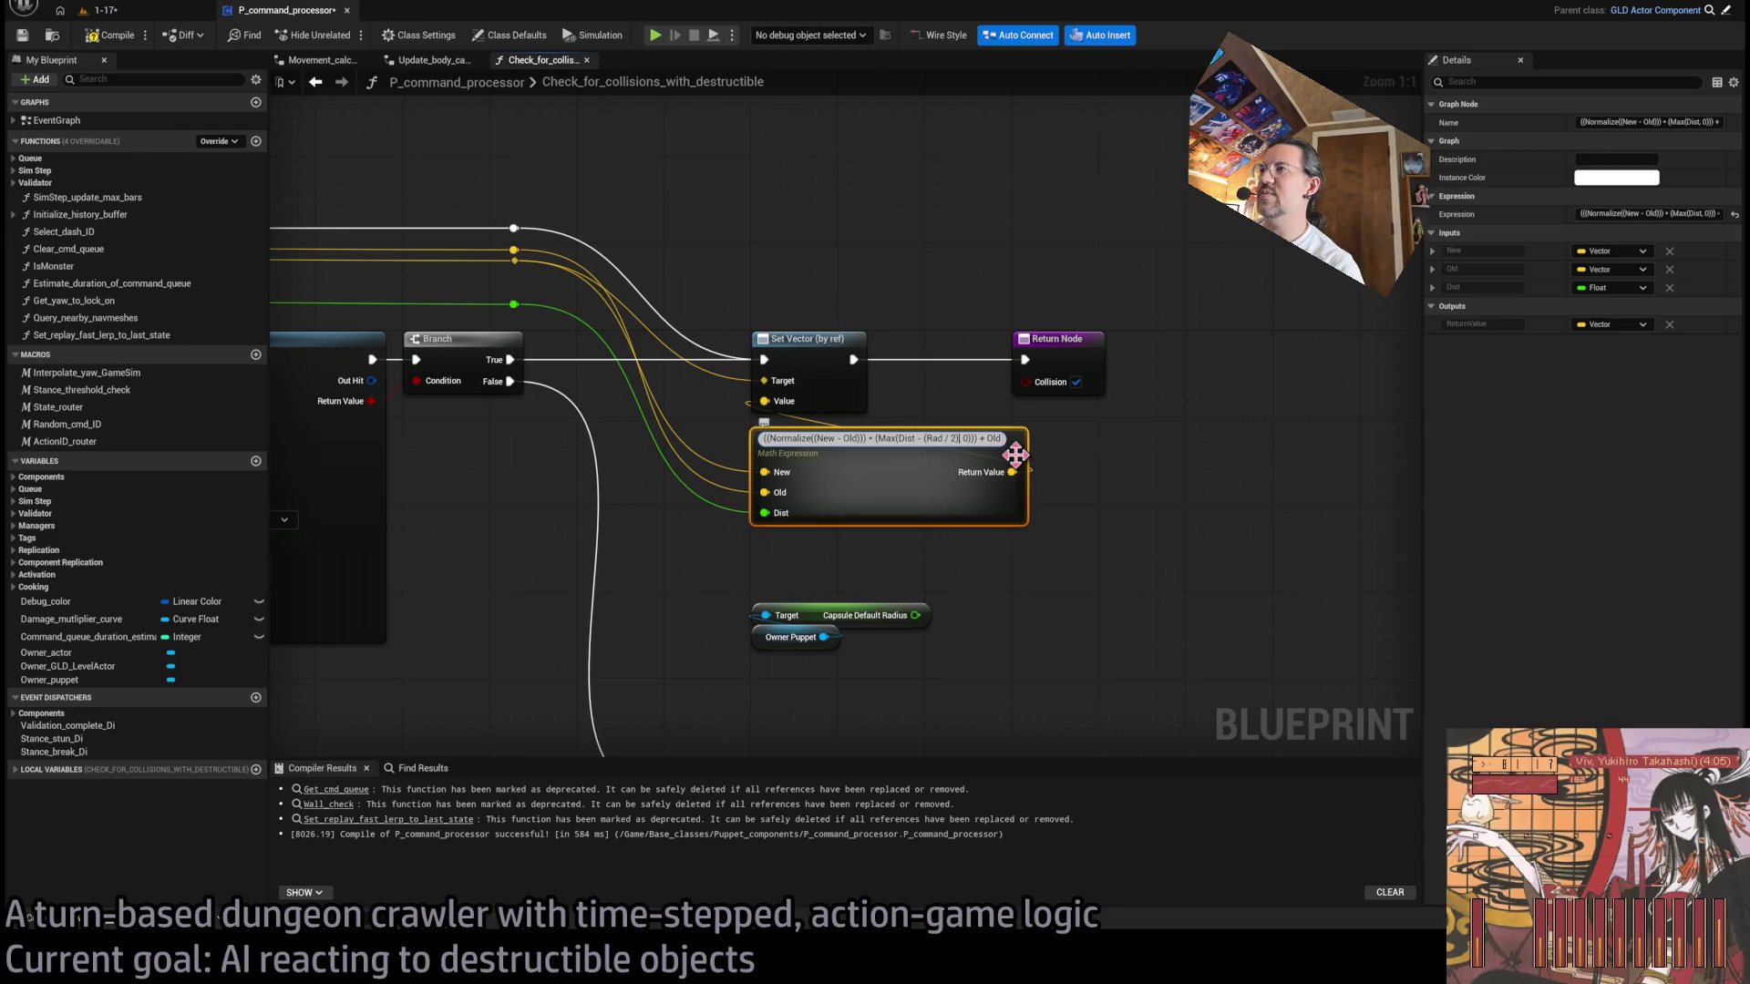
{"action": "key", "text": "Return"}
- Wire Capsule Default Radius into the expression's Rad input and compile the blueprint
{"action": "mouse_move", "coordinate": [915, 615]}
{"action": "left_mouse_down"}
{"action": "mouse_move", "coordinate": [820, 583]}
{"action": "mouse_move", "coordinate": [764, 529]}
{"action": "left_mouse_up"}
{"action": "left_click", "coordinate": [899, 561]}
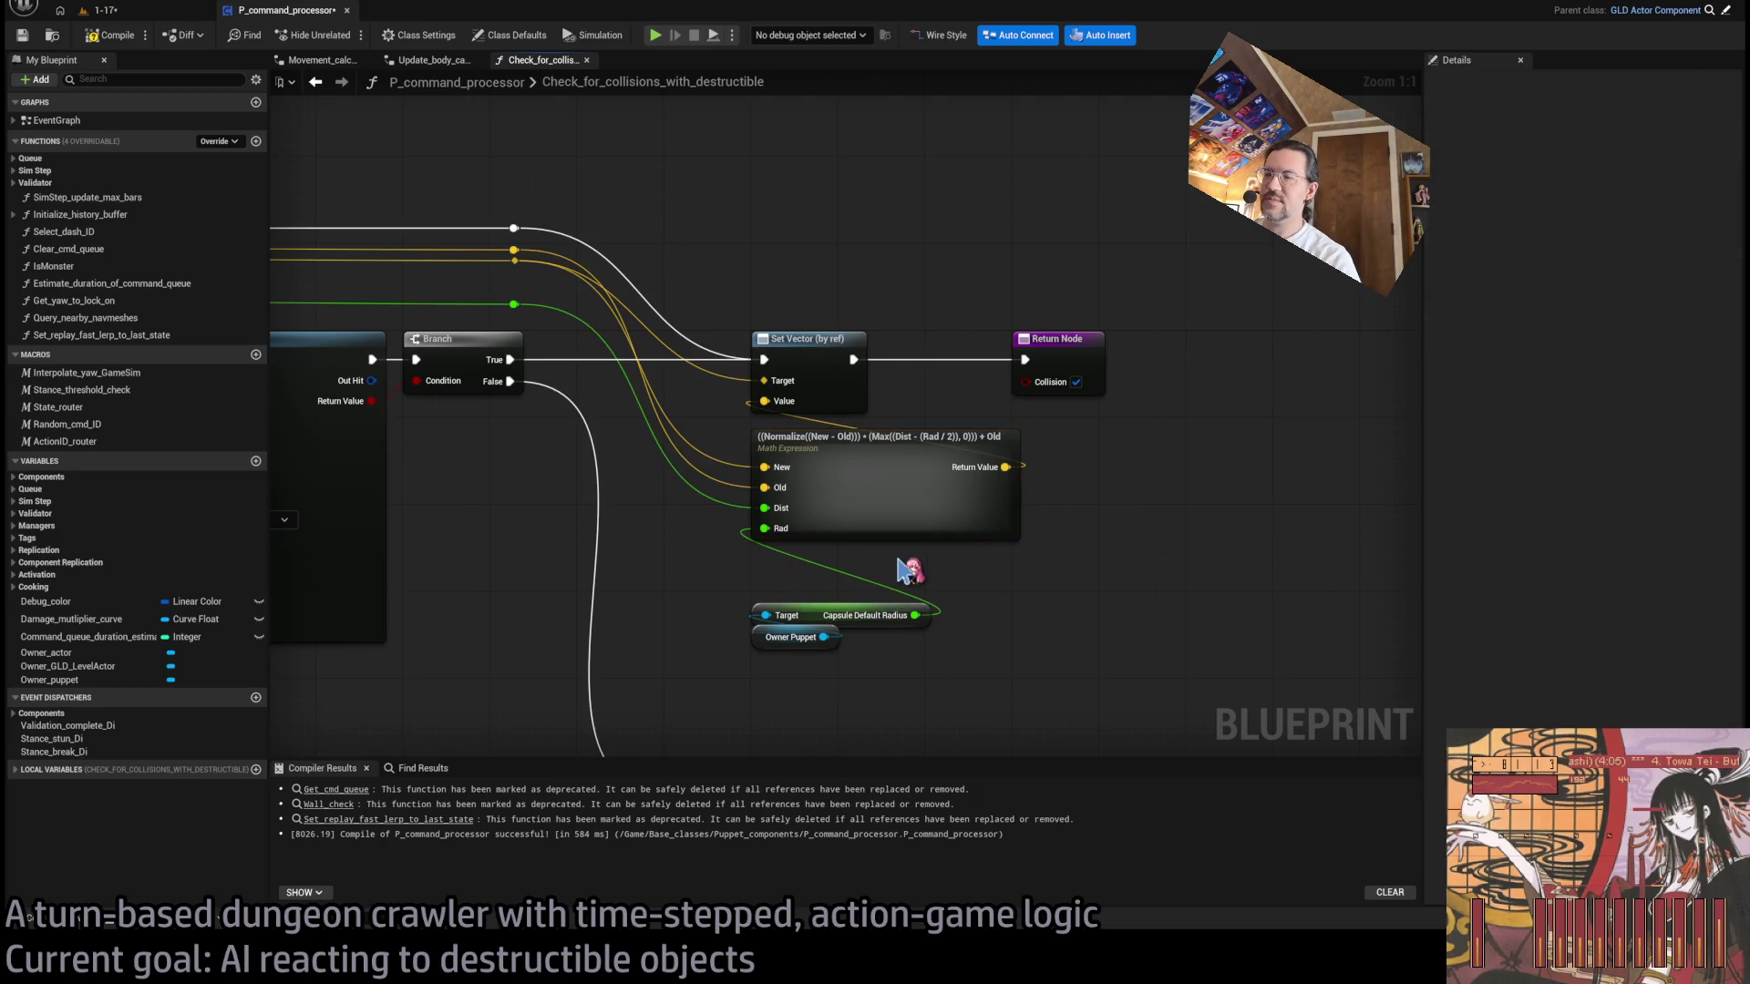
{"action": "left_click", "coordinate": [105, 37]}
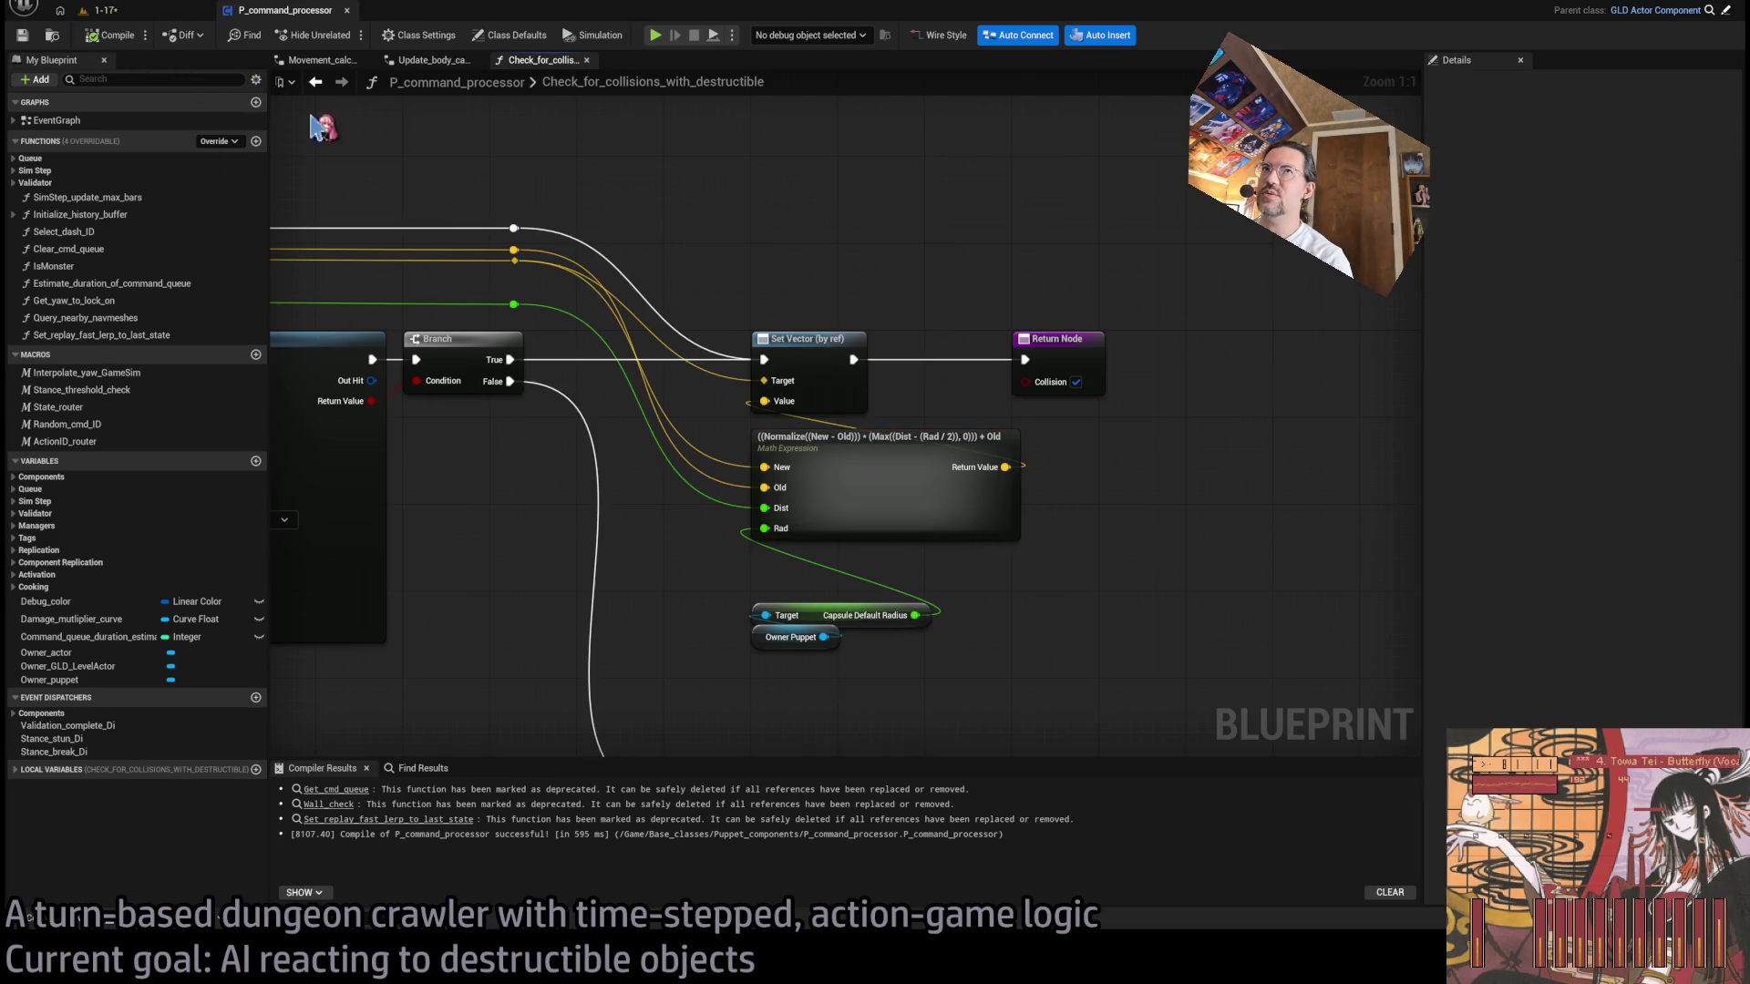
{"action": "left_click_drag", "start_coordinate": [727, 296], "coordinate": [801, 307]}
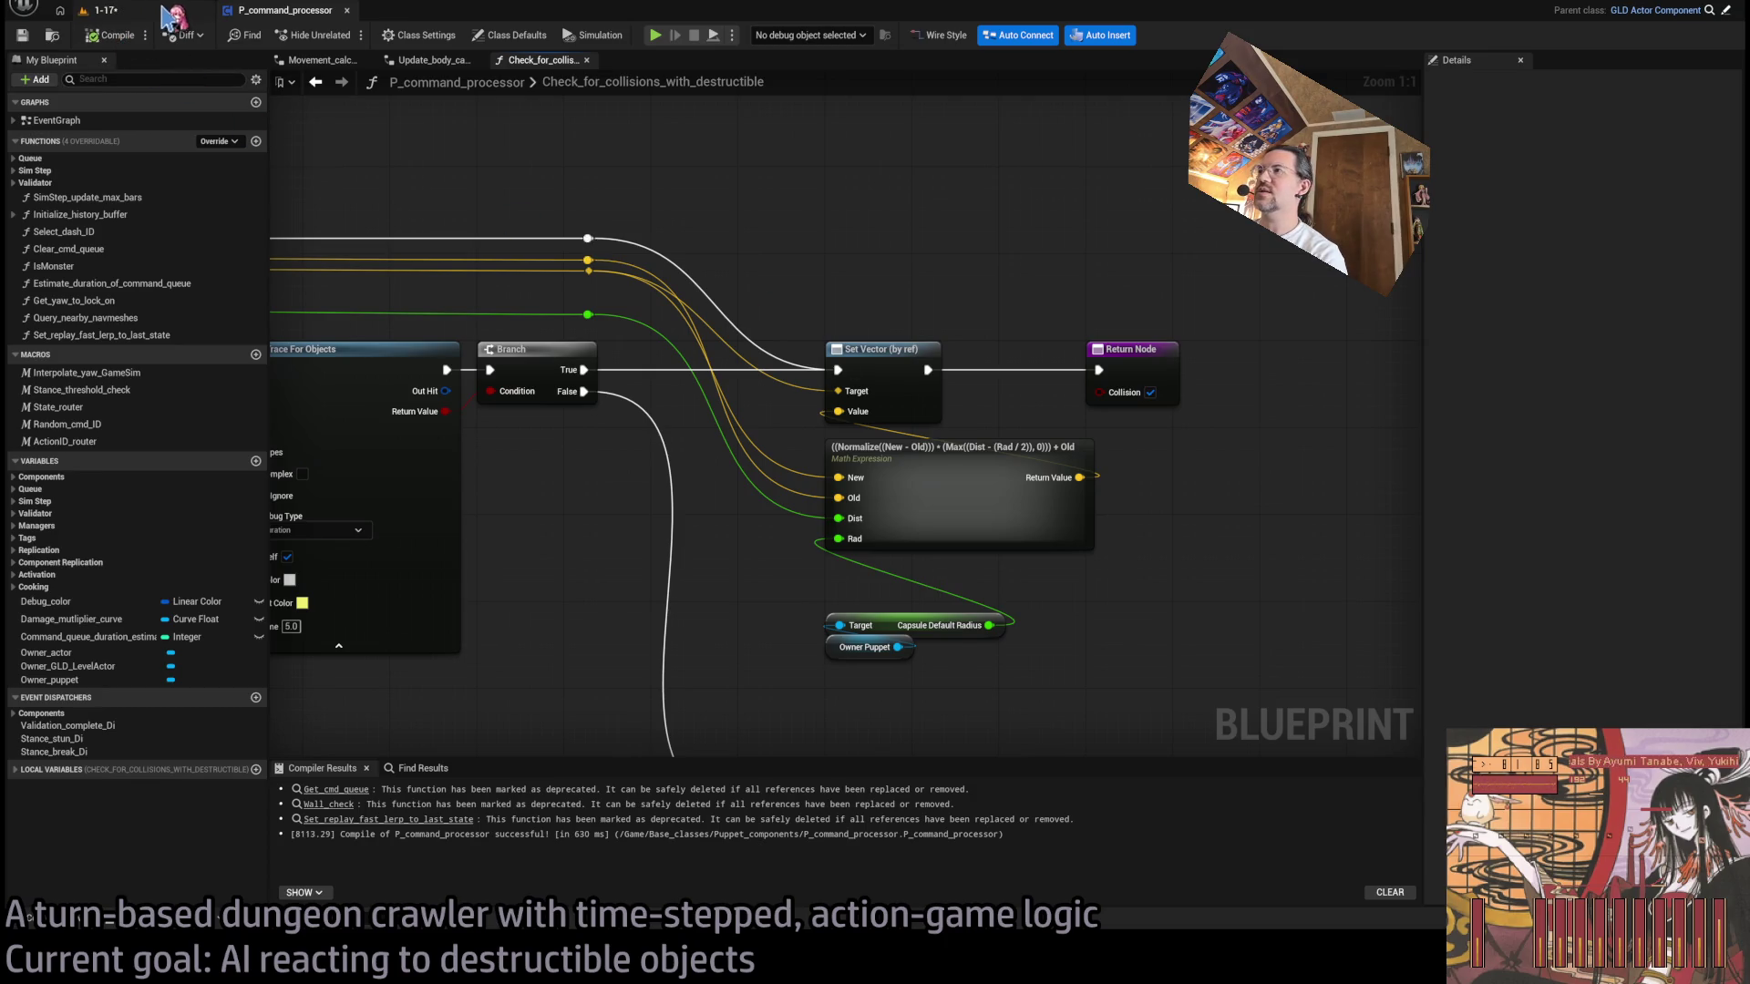
{"action": "left_click", "coordinate": [176, 16]}
{"action": "key", "text": "alt+p"}
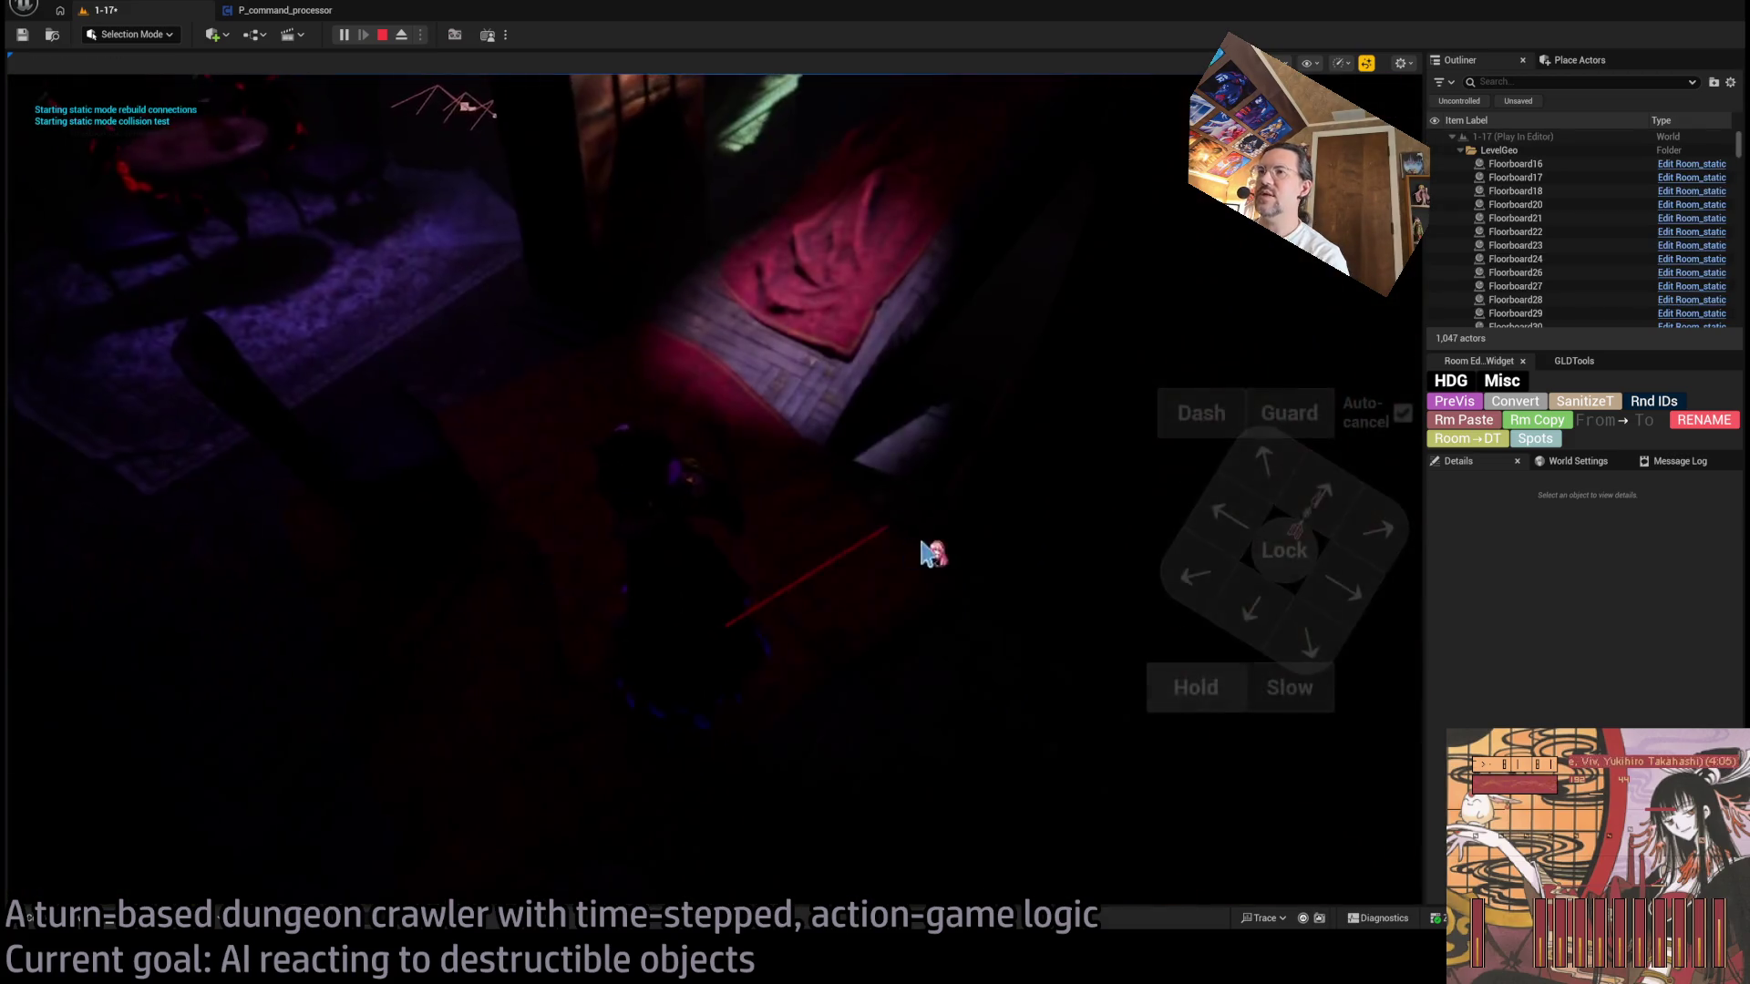
{"action": "left_click", "coordinate": [1292, 638]}
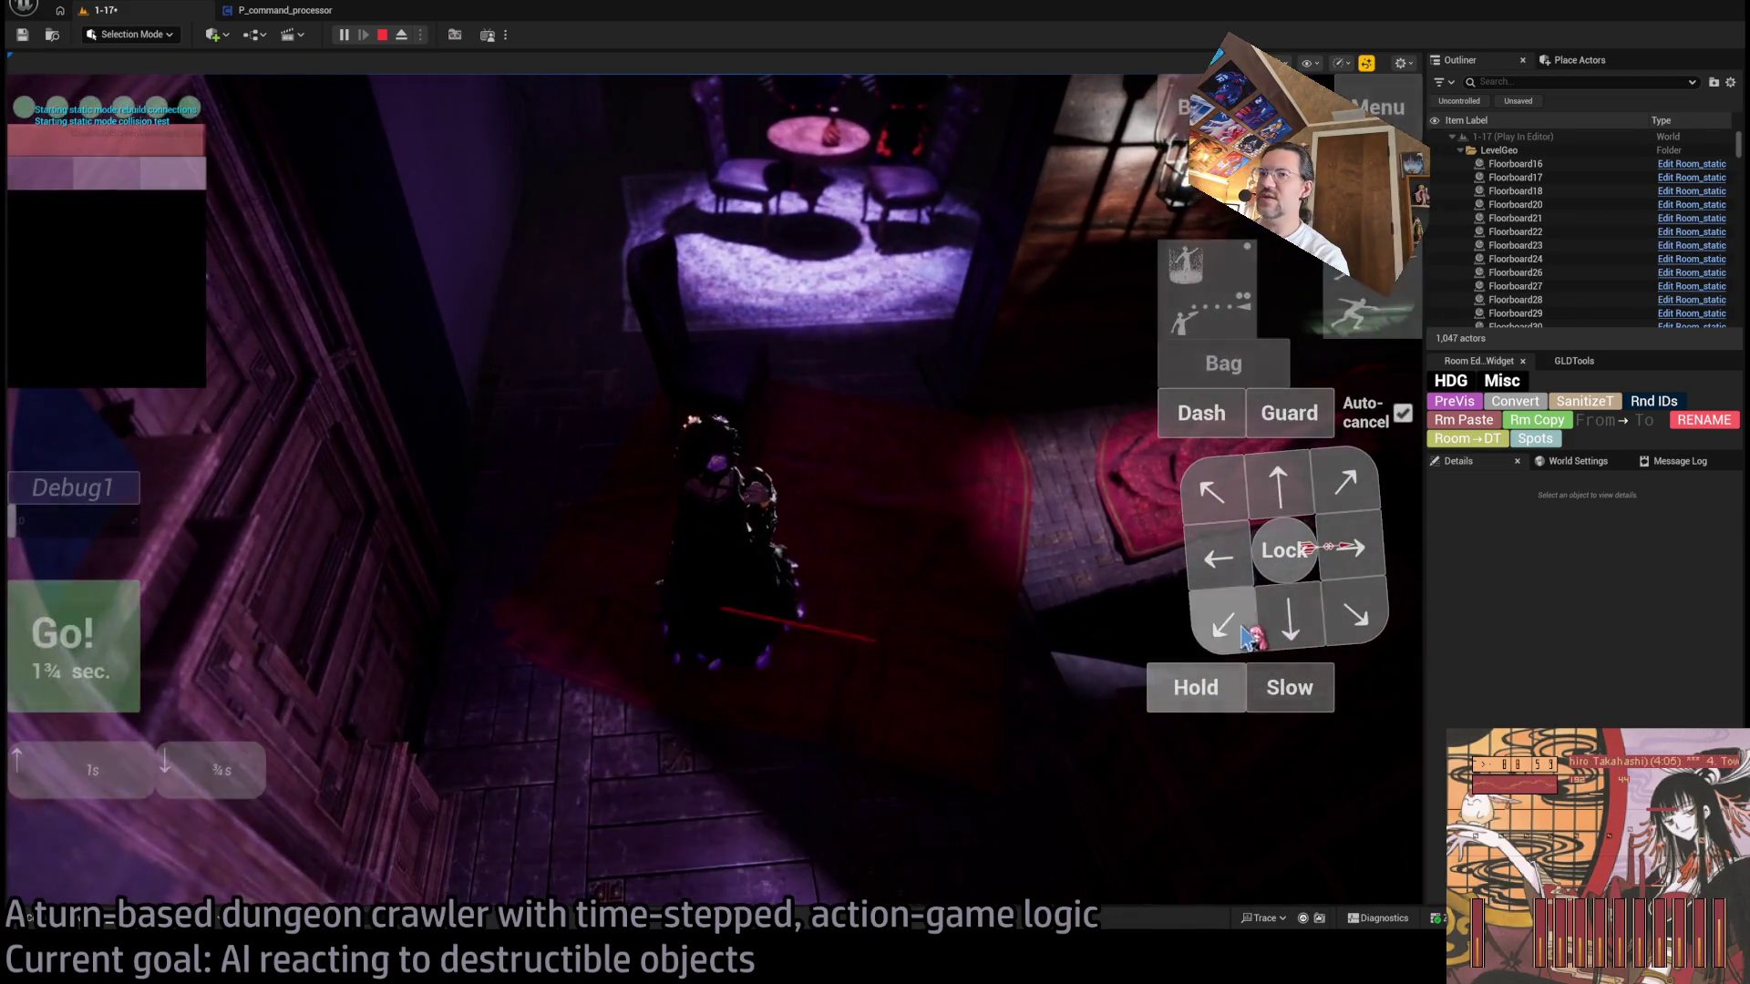
{"action": "left_click", "coordinate": [55, 670]}
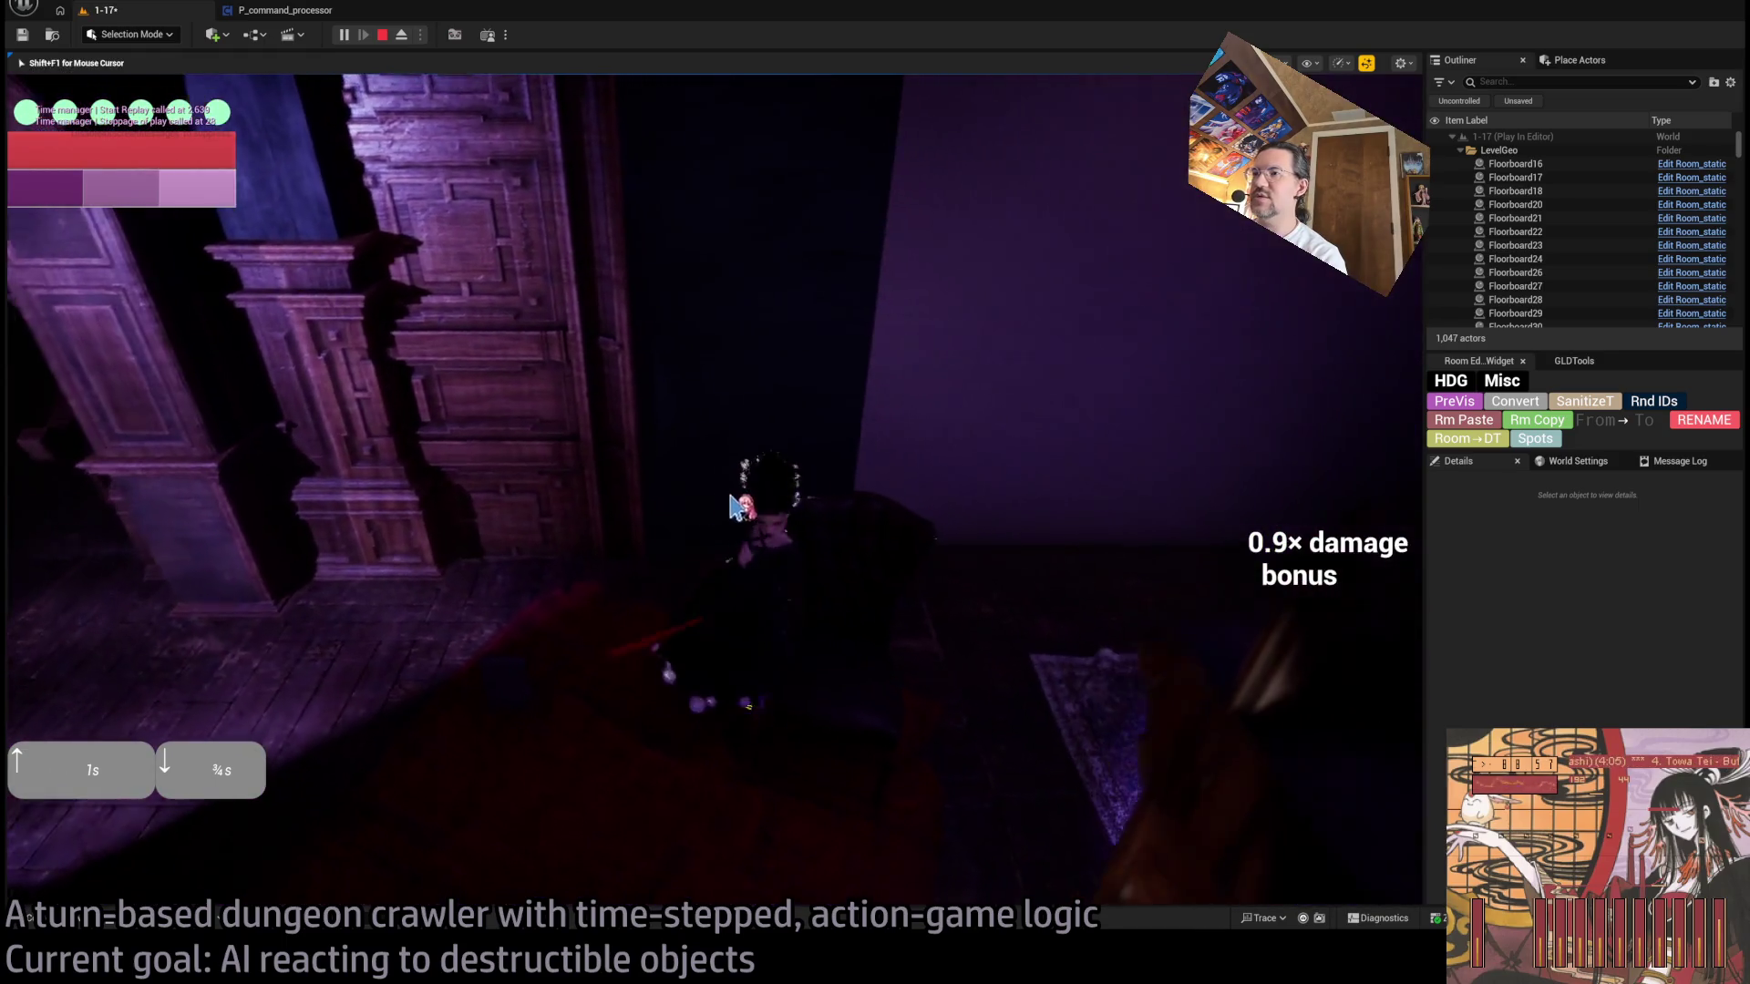
{"action": "left_click", "coordinate": [382, 36]}
{"action": "left_click", "coordinate": [285, 11]}
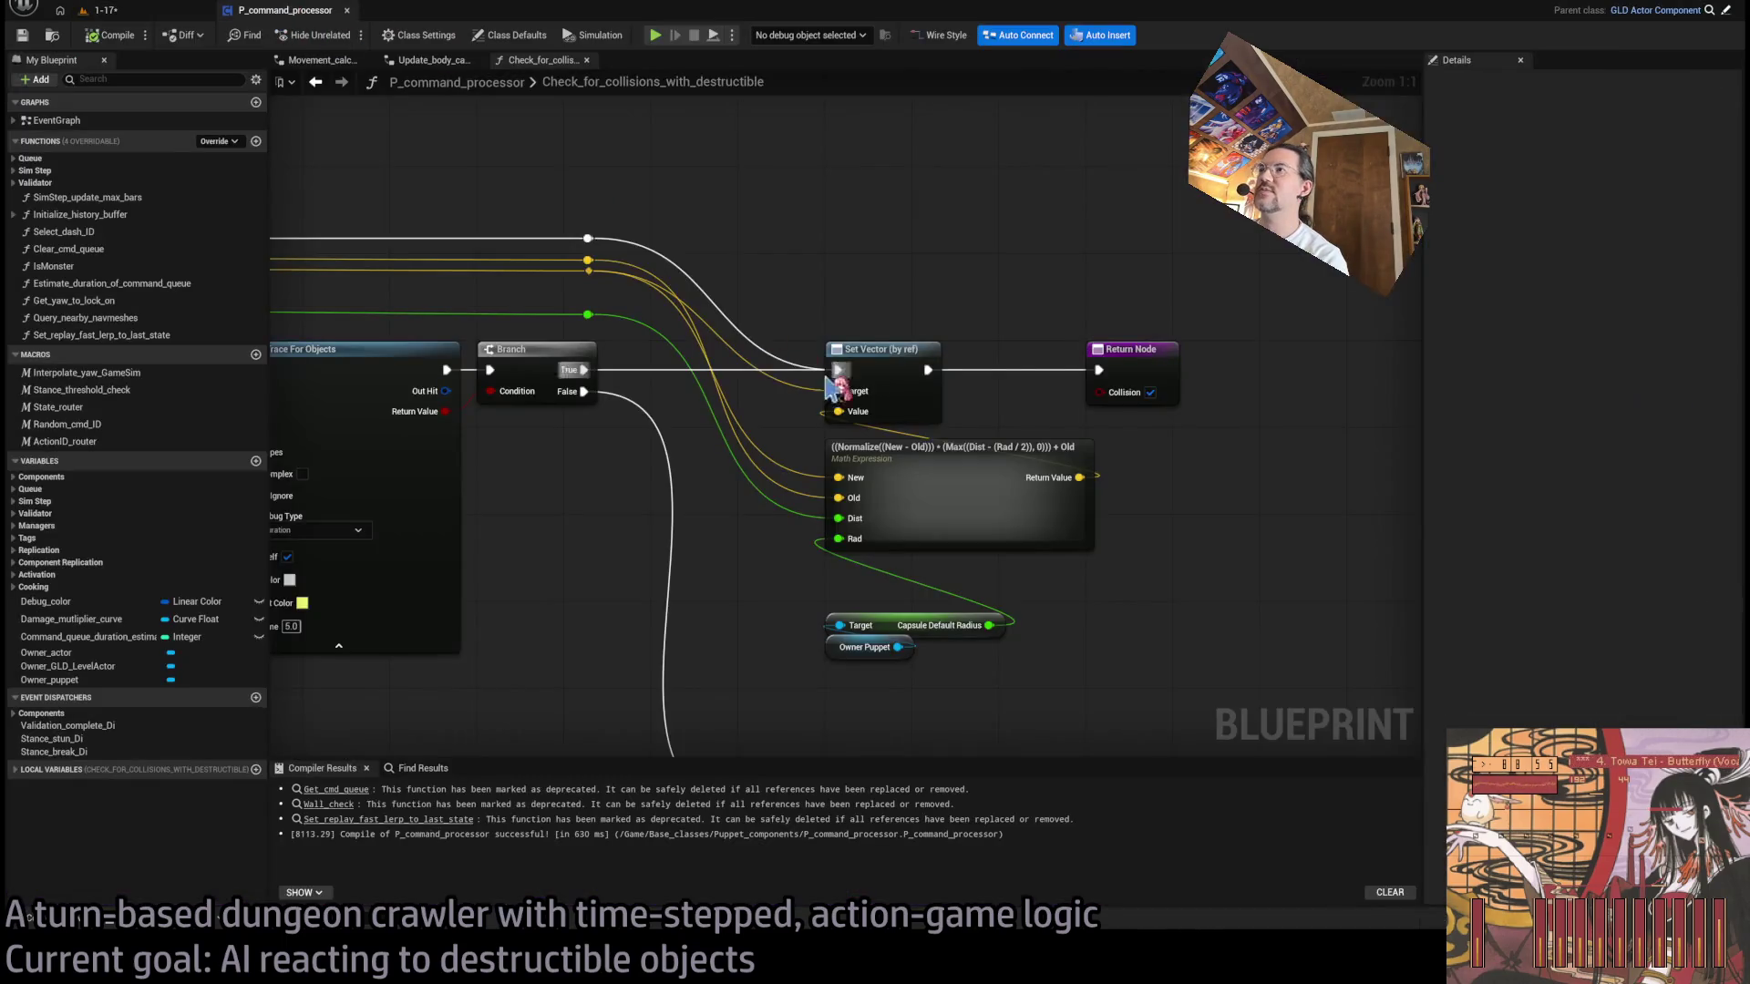
- Set one Sphere Trace's Draw Debug Type to None
{"action": "mouse_move", "coordinate": [902, 269]}
{"action": "left_mouse_down"}
{"action": "mouse_move", "coordinate": [1063, 296]}
{"action": "mouse_move", "coordinate": [736, 465]}
{"action": "mouse_move", "coordinate": [1242, 433]}
{"action": "mouse_move", "coordinate": [962, 471]}
{"action": "mouse_move", "coordinate": [715, 430]}
{"action": "left_mouse_up"}
{"action": "left_click", "coordinate": [753, 412]}
{"action": "left_click", "coordinate": [764, 429]}
- Set the other Sphere Trace's Draw Debug Type to For Duration and return to level 1-17
{"action": "left_click_drag", "start_coordinate": [1156, 444], "coordinate": [660, 463]}
{"action": "left_click", "coordinate": [920, 447]}
{"action": "left_click", "coordinate": [939, 469]}
{"action": "left_click_drag", "start_coordinate": [854, 484], "coordinate": [782, 397]}
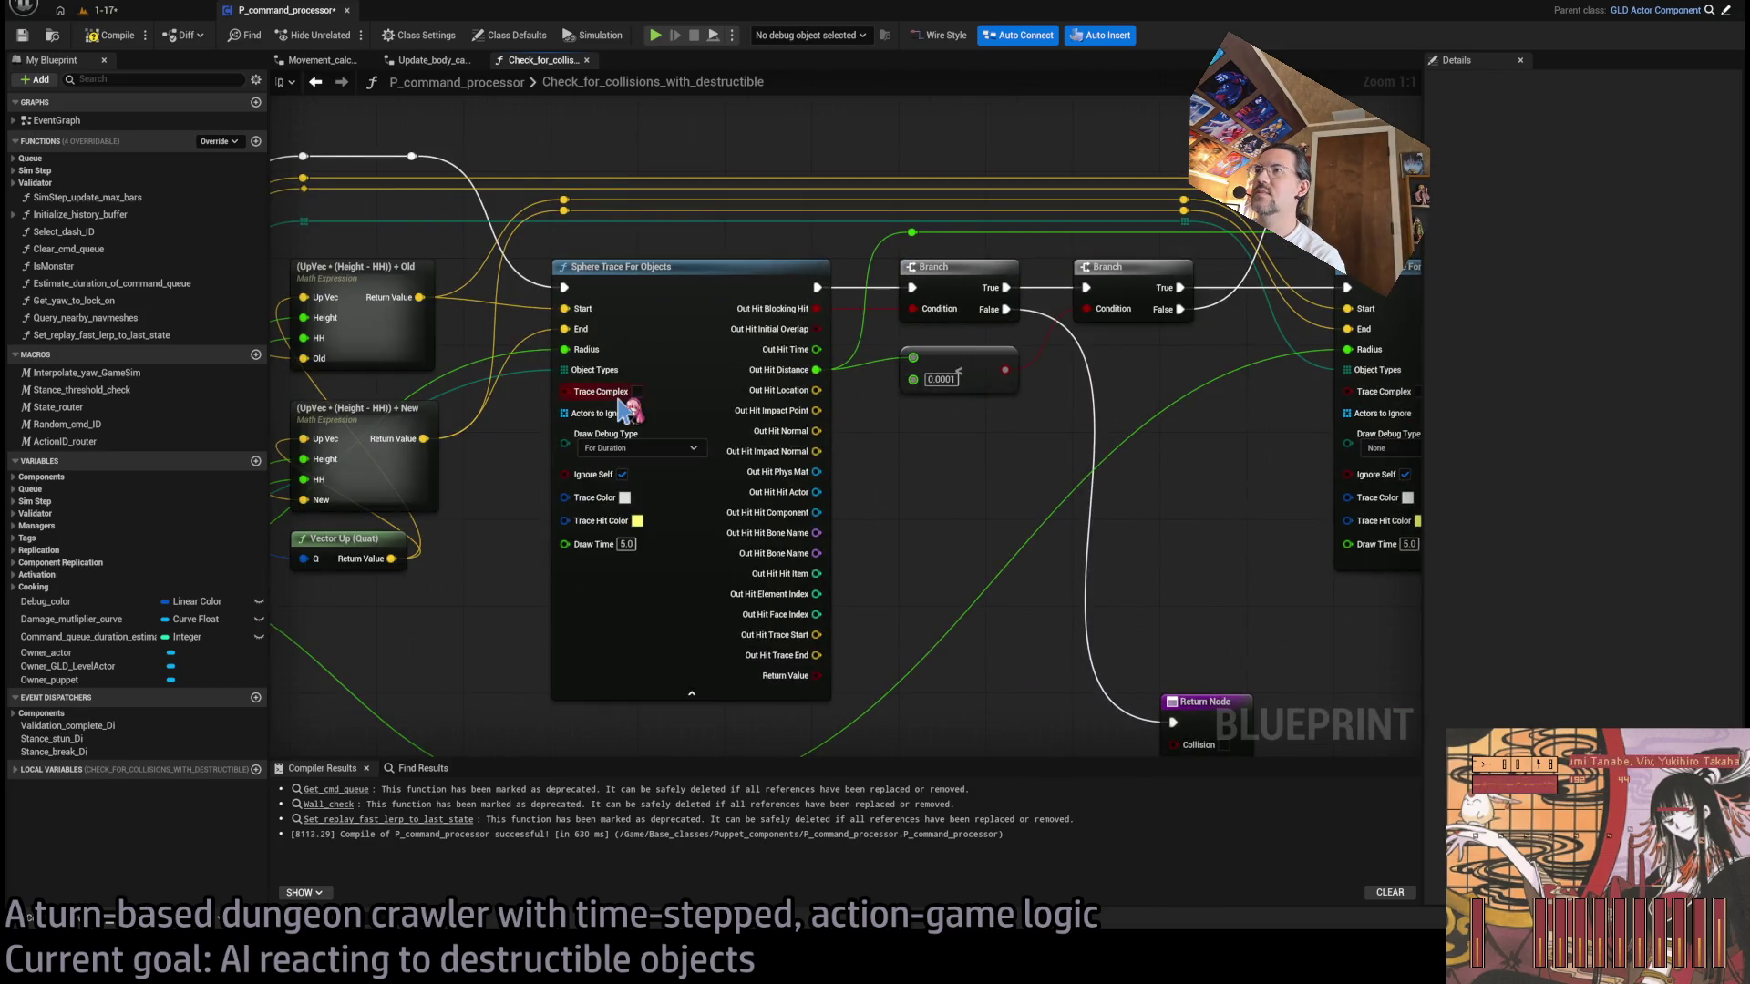
{"action": "left_click", "coordinate": [102, 10]}
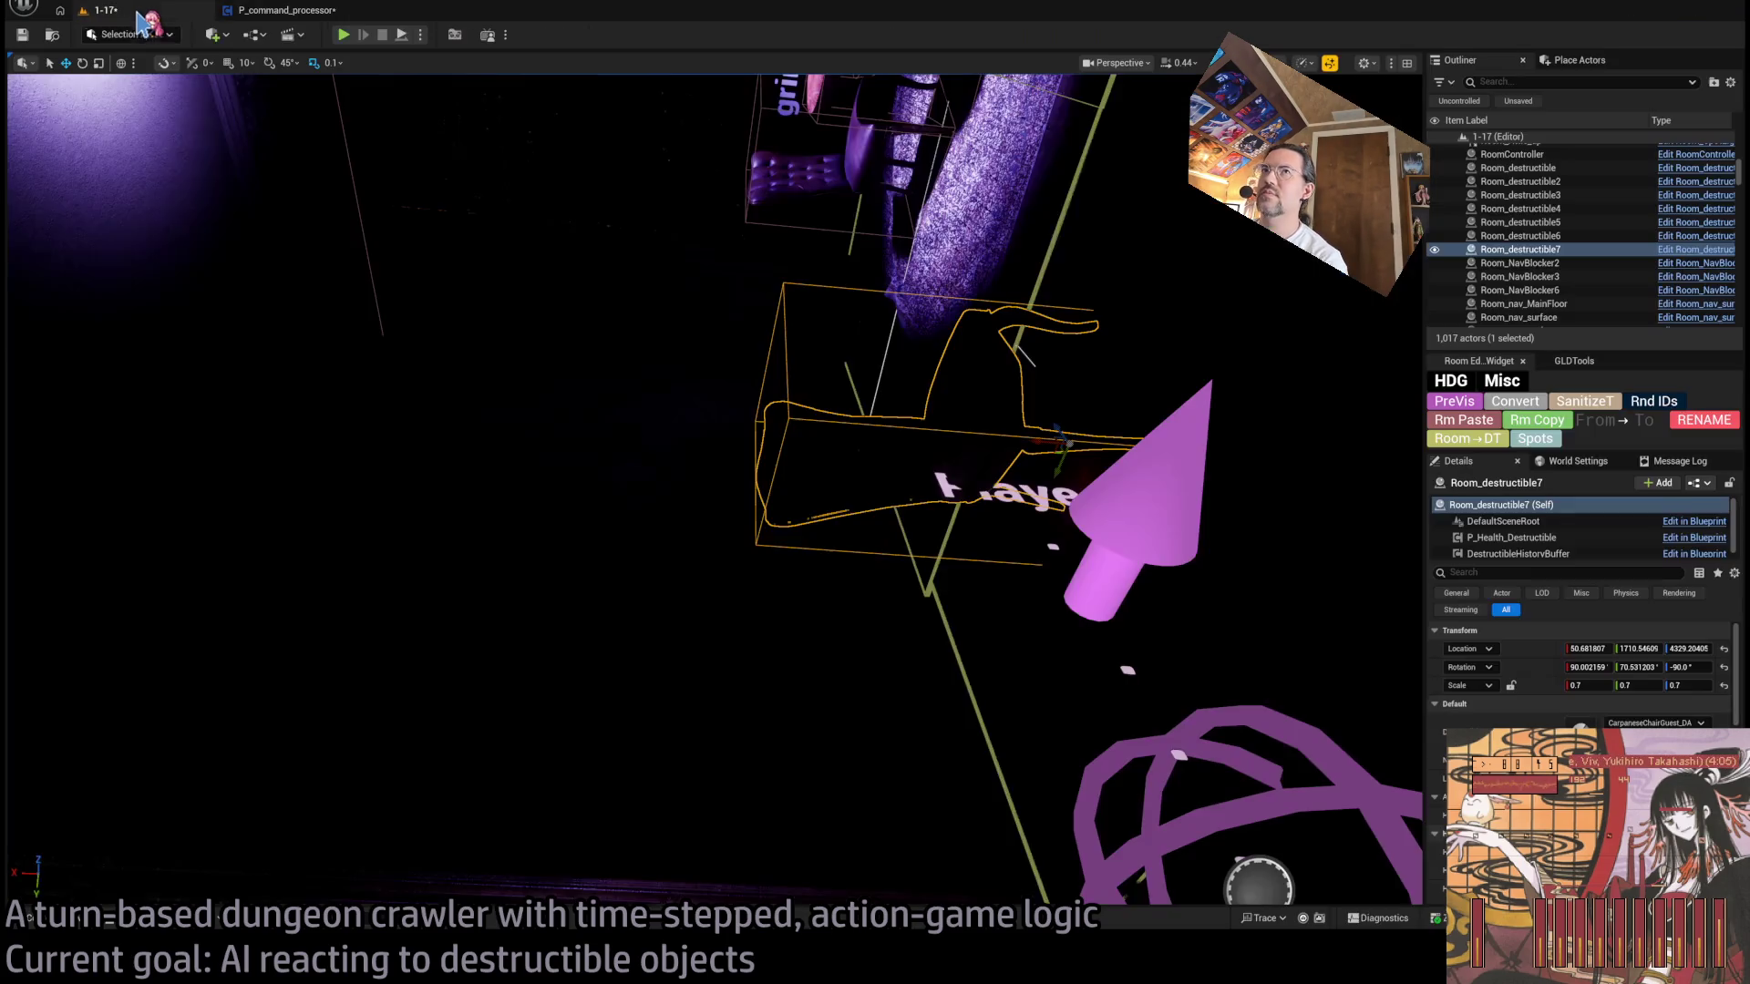
- Play-test the level, eject to inspect traces near Room_destructible7, then return to P_command_processor
{"action": "key", "text": "alt+p"}
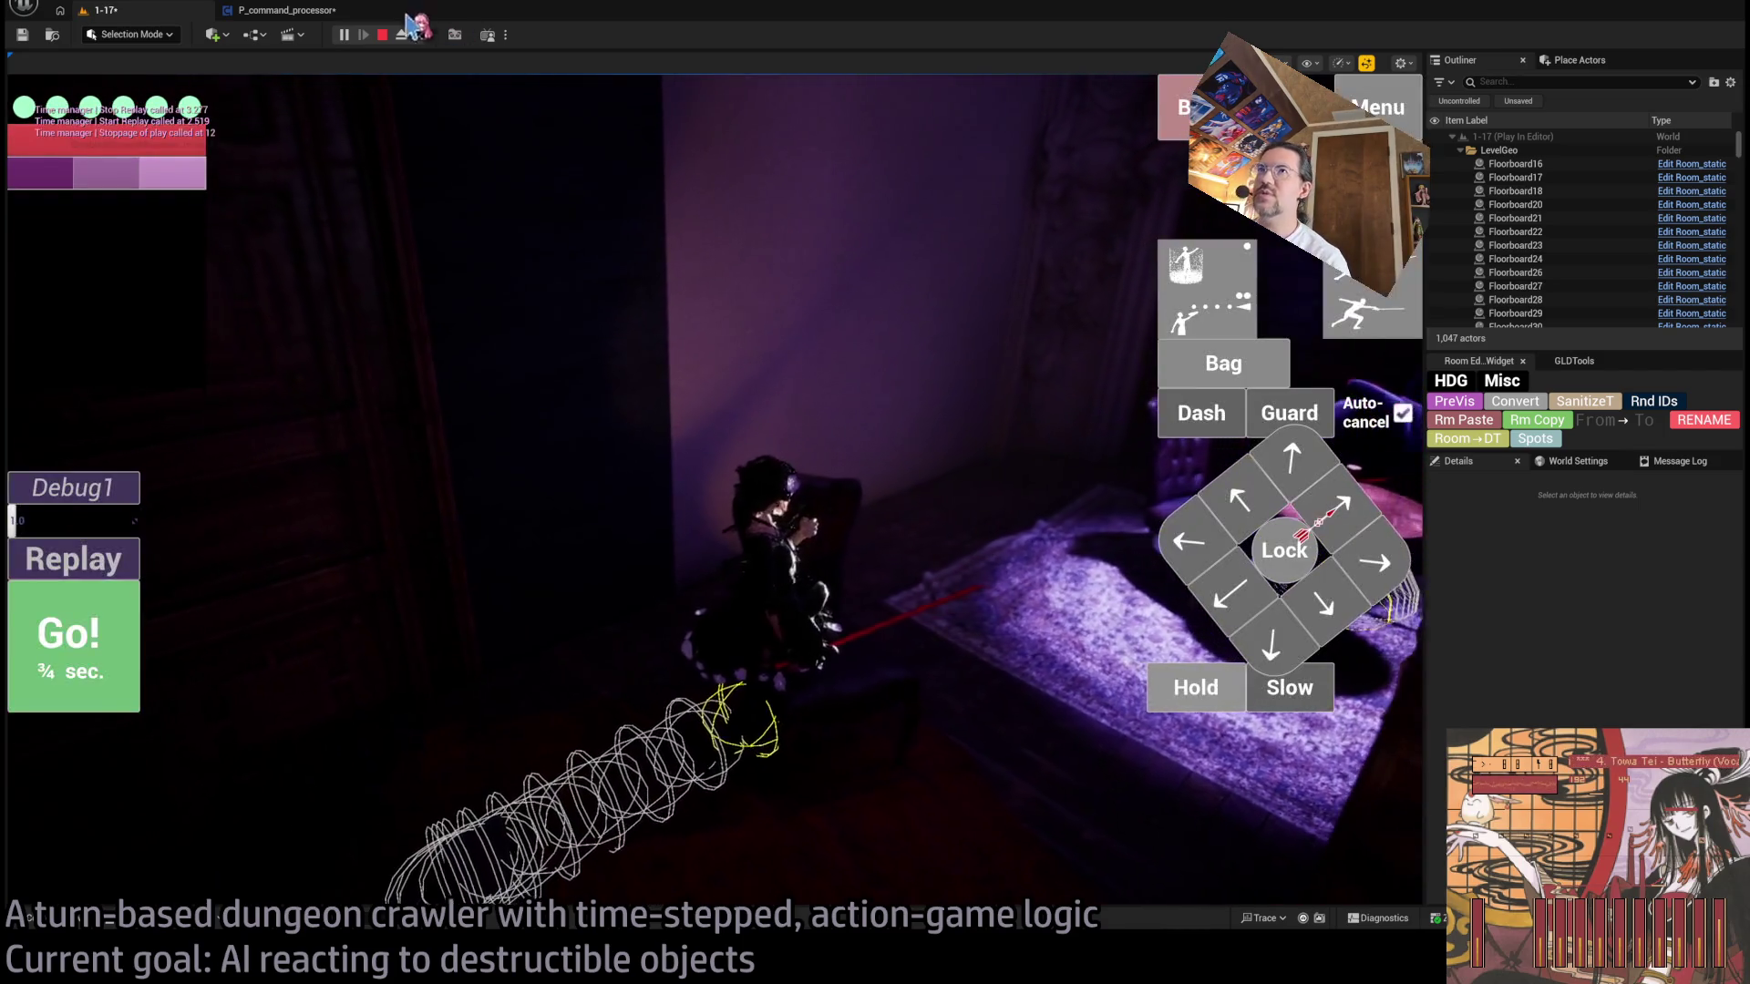
{"action": "left_click", "coordinate": [401, 35]}
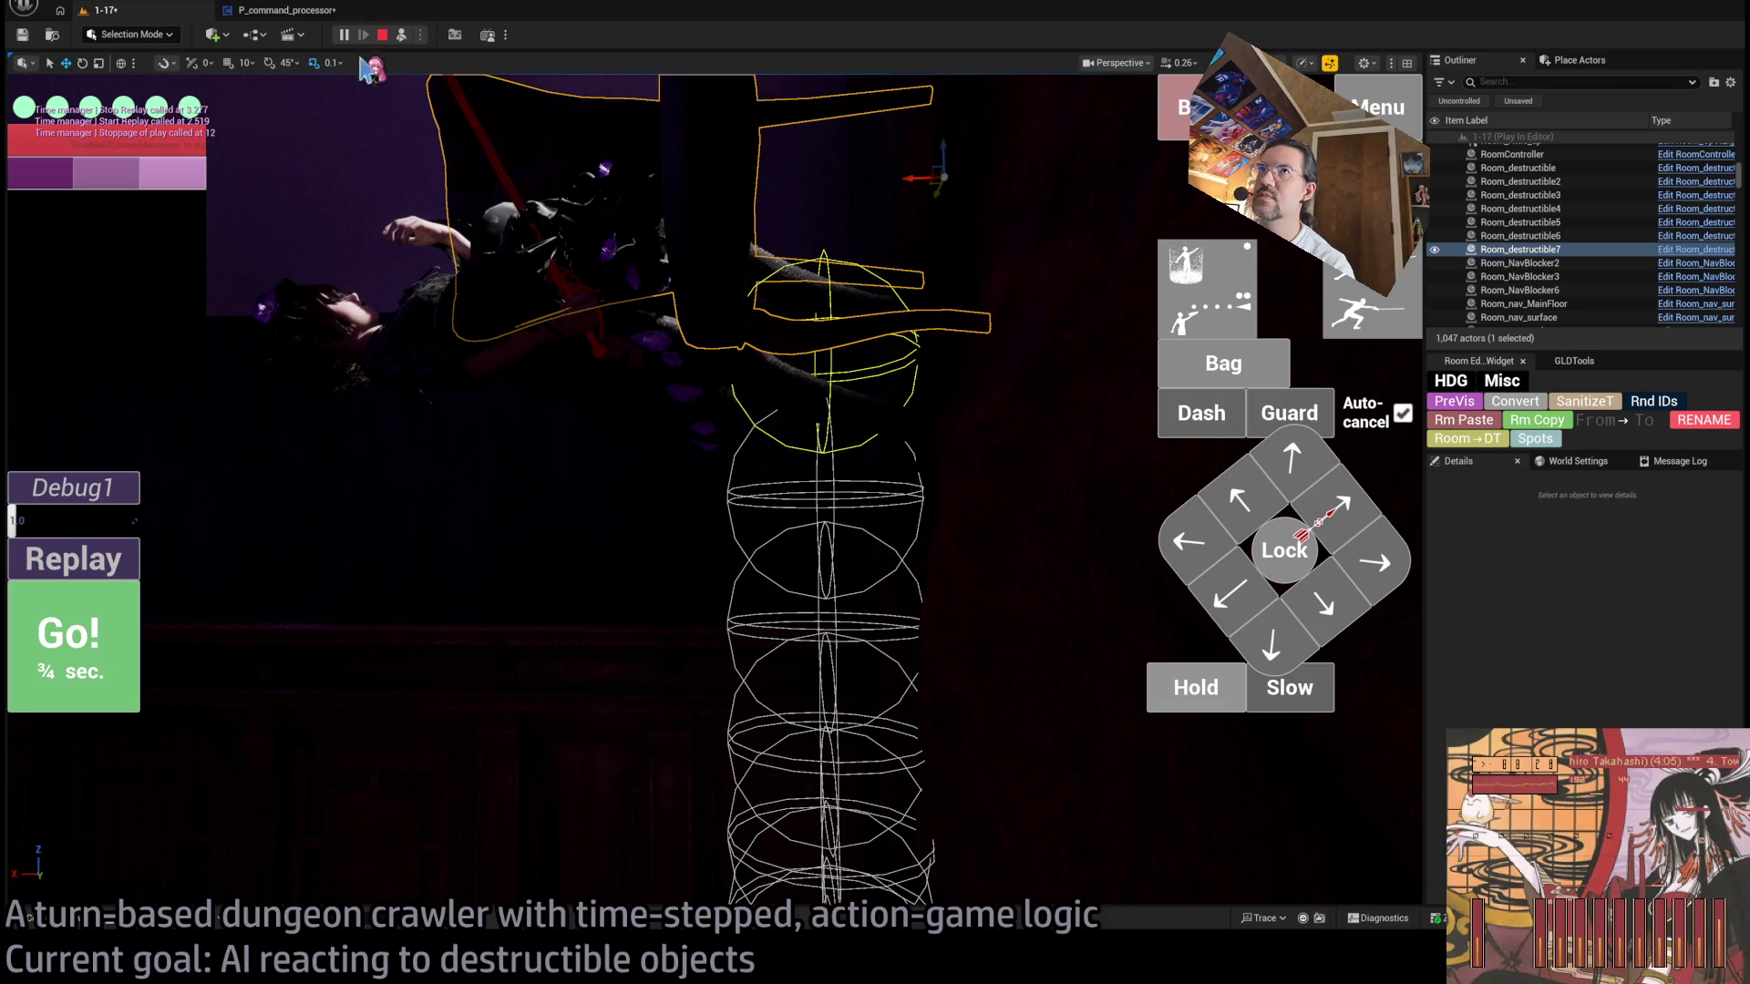
{"action": "left_click", "coordinate": [305, 13]}
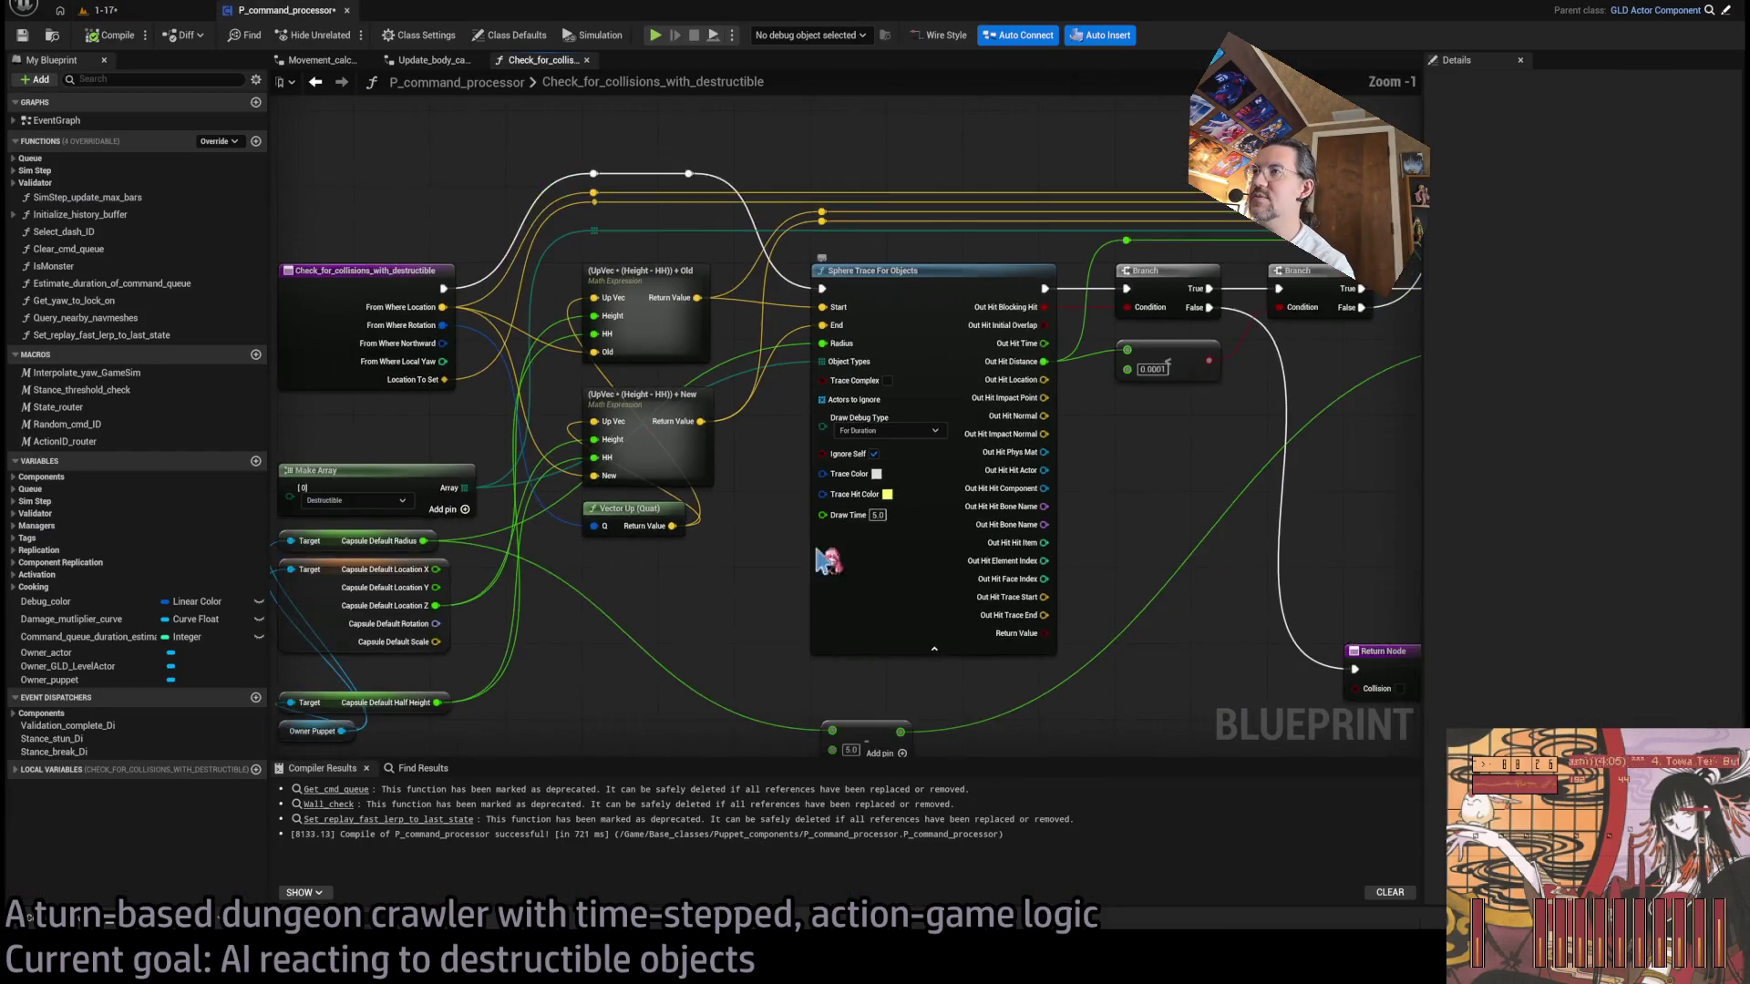
- Paste a Make Color node and wire it into the sphere trace's Trace Color
{"action": "scroll", "coordinate": [825, 559], "scroll_direction": "up", "scroll_amount": 1}
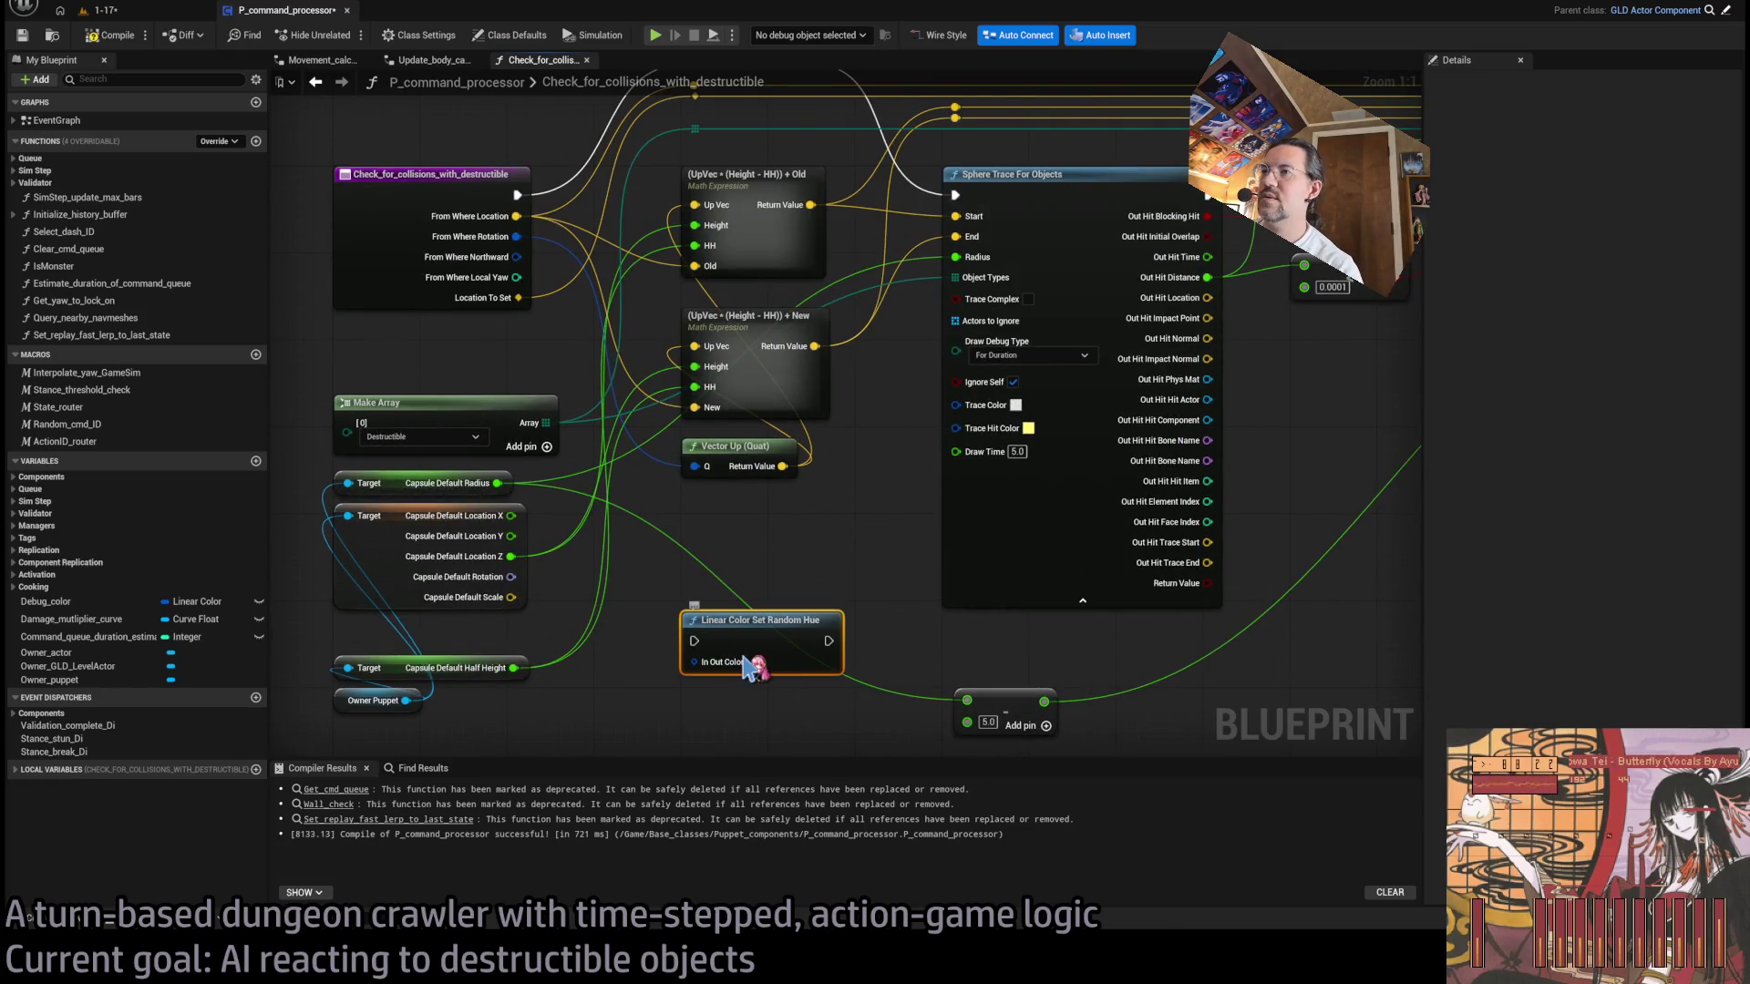
{"action": "left_click_drag", "start_coordinate": [758, 668], "coordinate": [832, 547]}
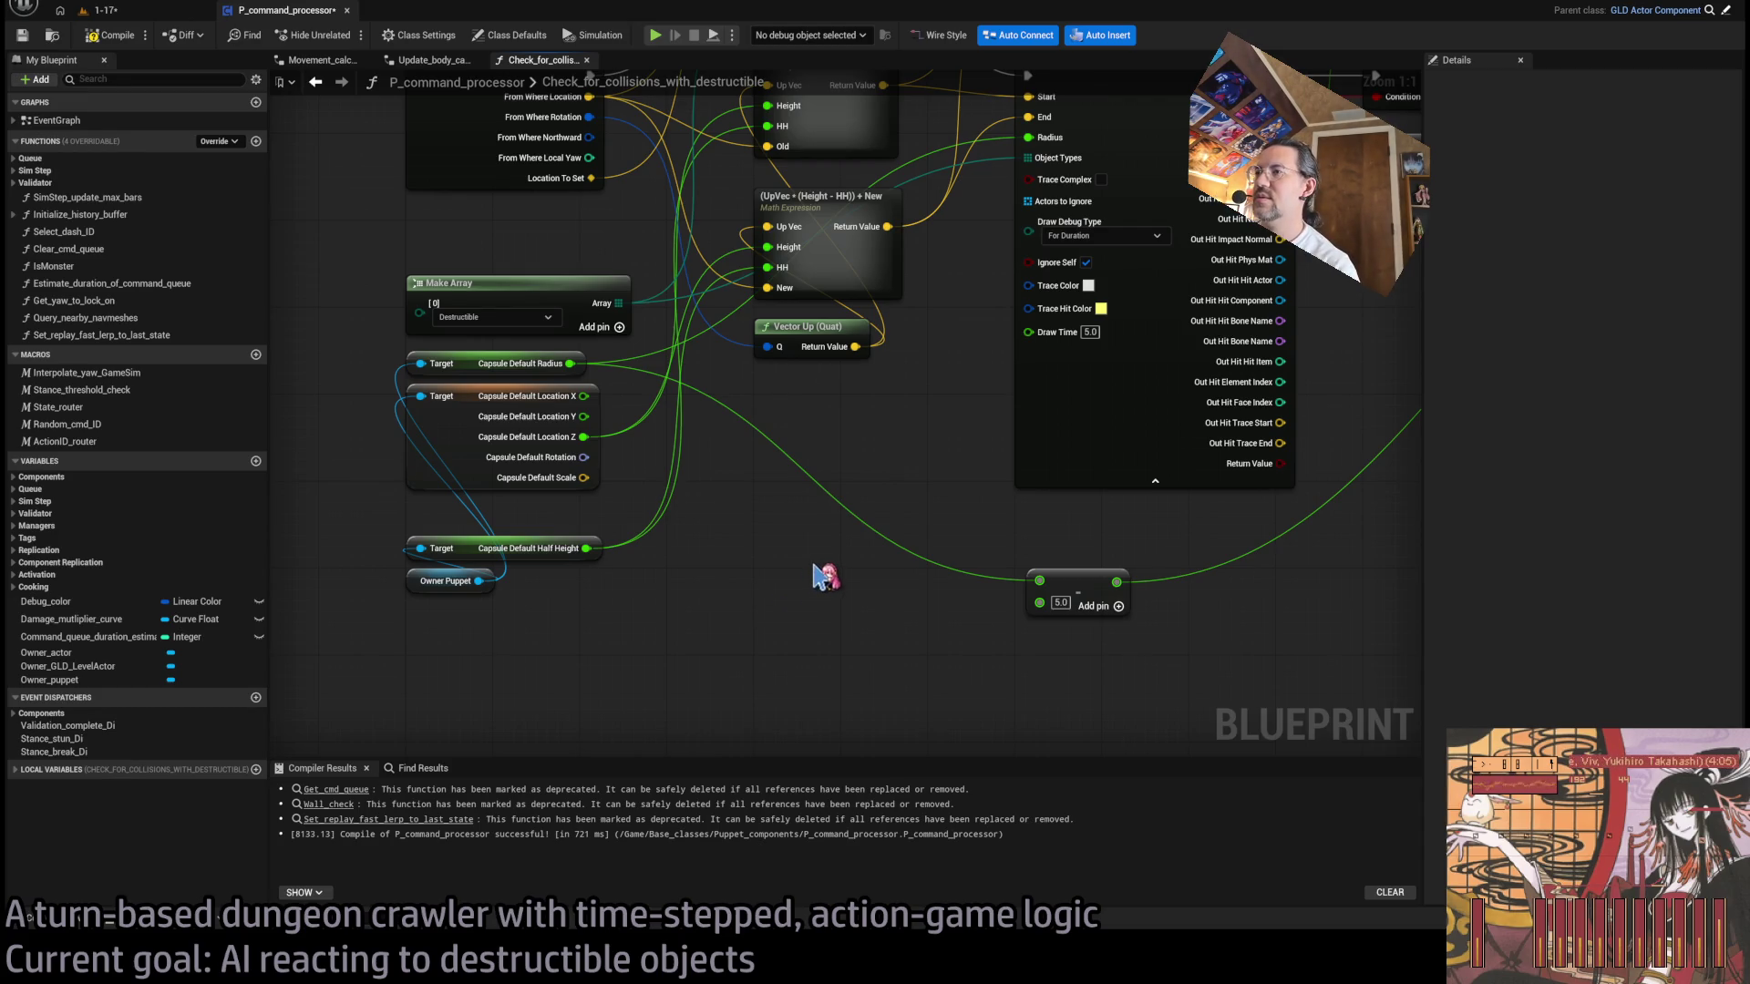
{"action": "key", "text": "ctrl+v"}
{"action": "mouse_move", "coordinate": [867, 607]}
{"action": "left_mouse_down"}
{"action": "mouse_move", "coordinate": [847, 461]}
{"action": "mouse_move", "coordinate": [1029, 286]}
{"action": "left_mouse_up"}
{"action": "mouse_move", "coordinate": [990, 532]}
{"action": "left_mouse_down"}
{"action": "mouse_move", "coordinate": [1089, 429]}
{"action": "mouse_move", "coordinate": [978, 516]}
{"action": "mouse_move", "coordinate": [893, 491]}
{"action": "left_mouse_up"}
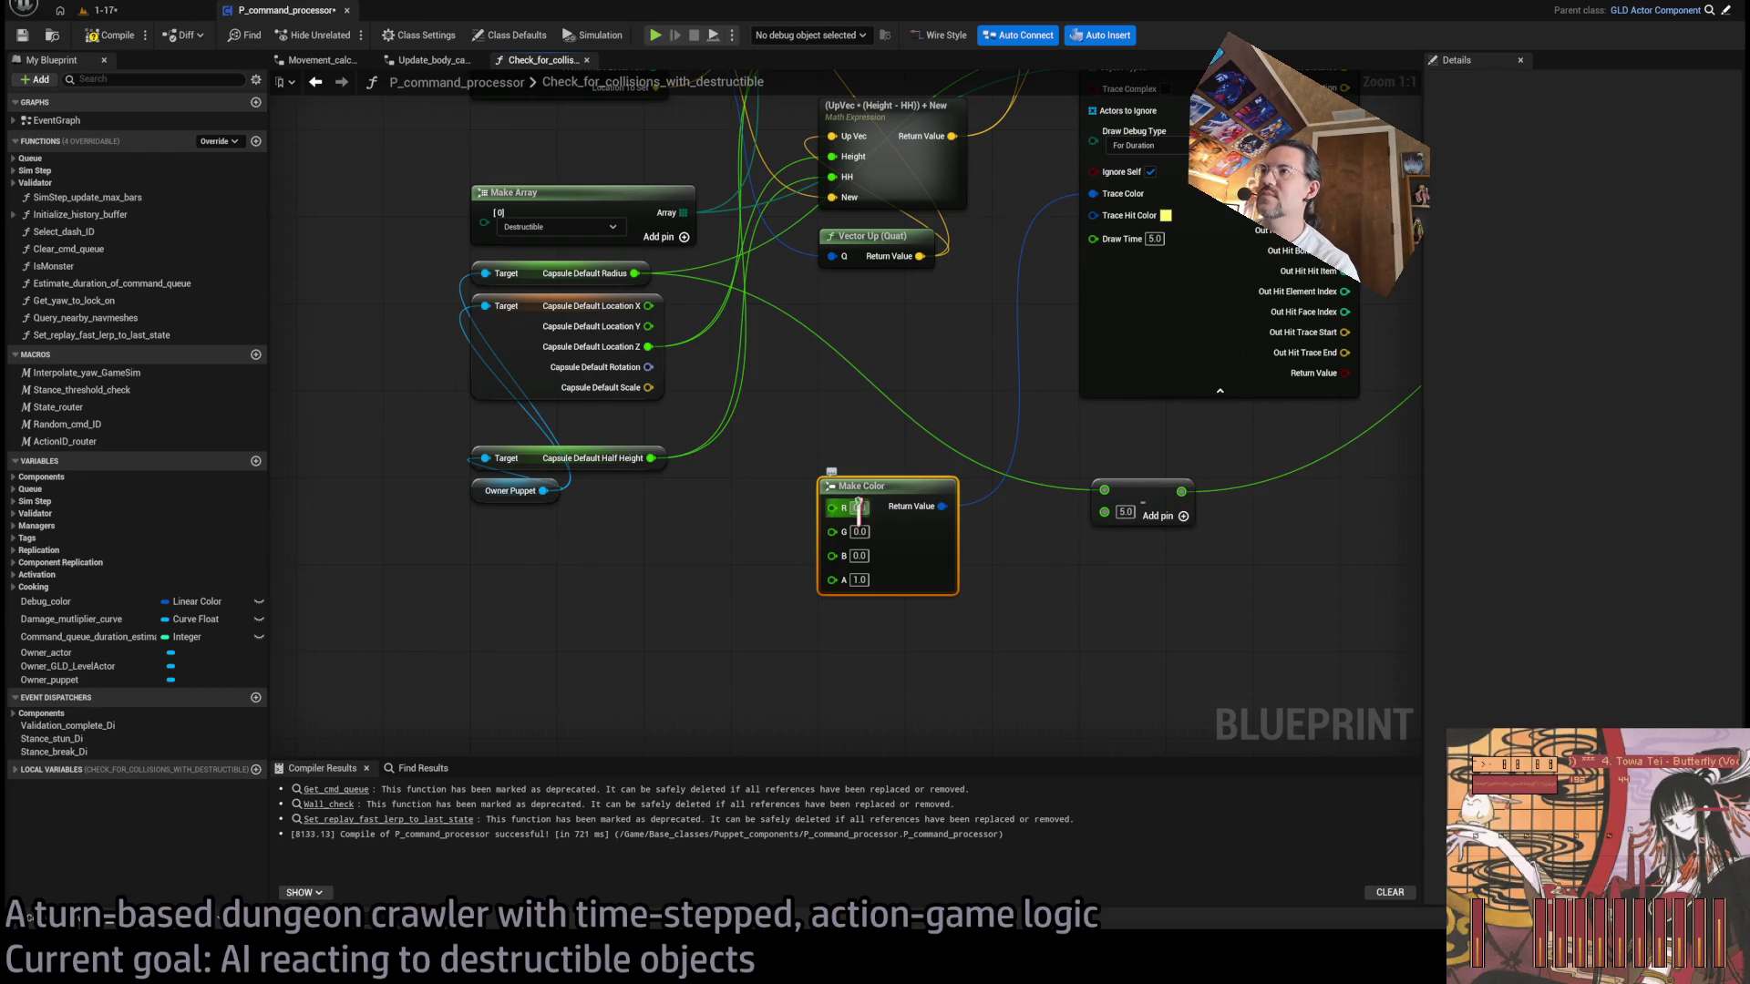
{"action": "left_click", "coordinate": [606, 588]}
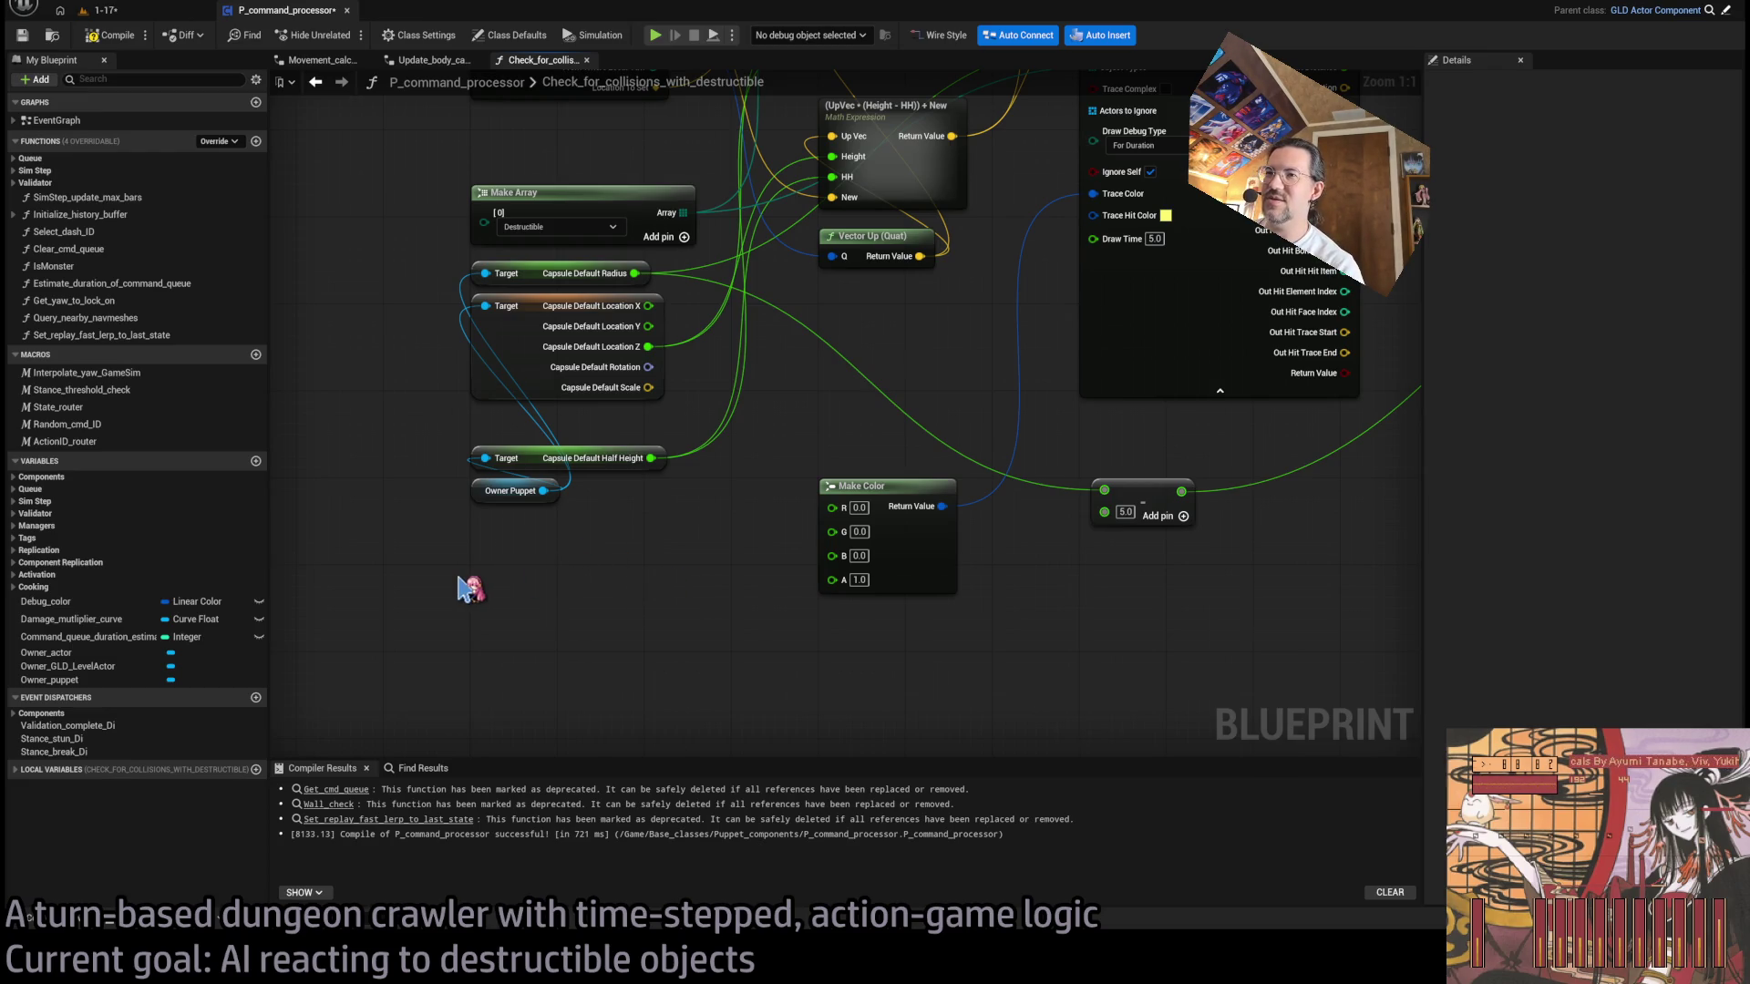
- Feed three Random Float nodes into Make Color's R, G and B pins, then return to level 1-17
{"action": "key", "text": "ctrl+v"}
{"action": "key", "text": "ctrl+v"}
{"action": "key", "text": "ctrl+v"}
{"action": "left_click_drag", "start_coordinate": [555, 549], "coordinate": [837, 512]}
{"action": "left_click_drag", "start_coordinate": [555, 593], "coordinate": [832, 526]}
{"action": "left_click_drag", "start_coordinate": [555, 648], "coordinate": [832, 547]}
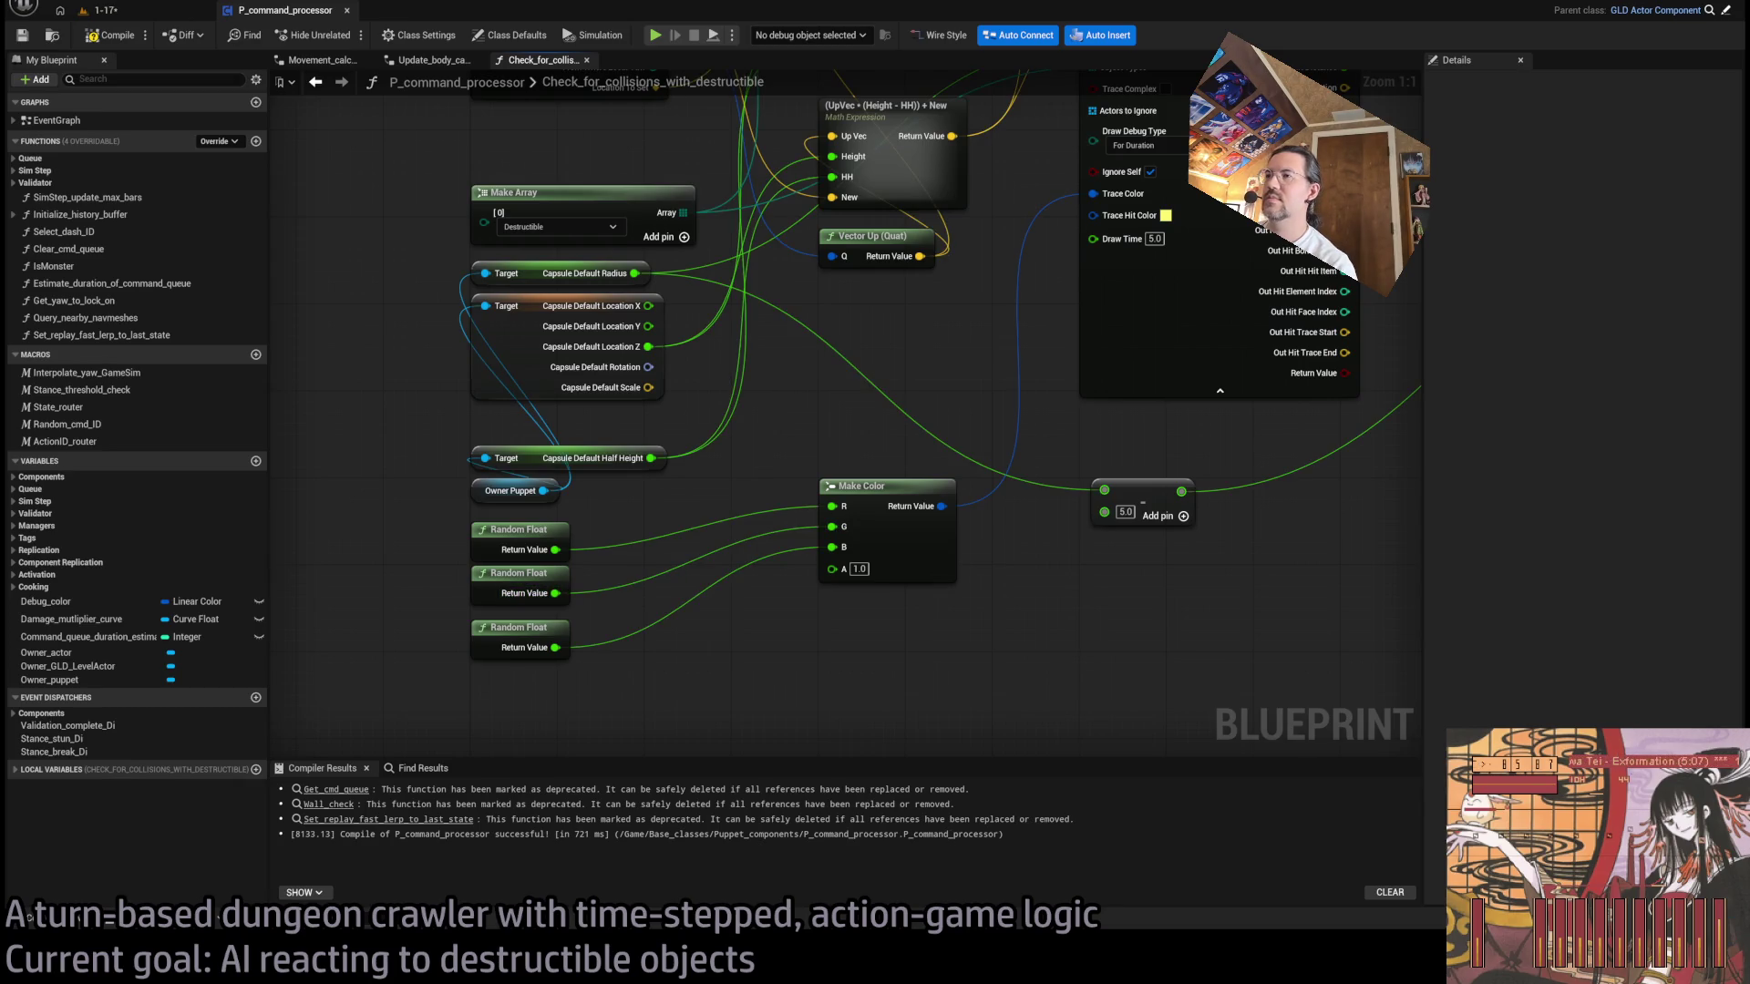
{"action": "left_click", "coordinate": [144, 18]}
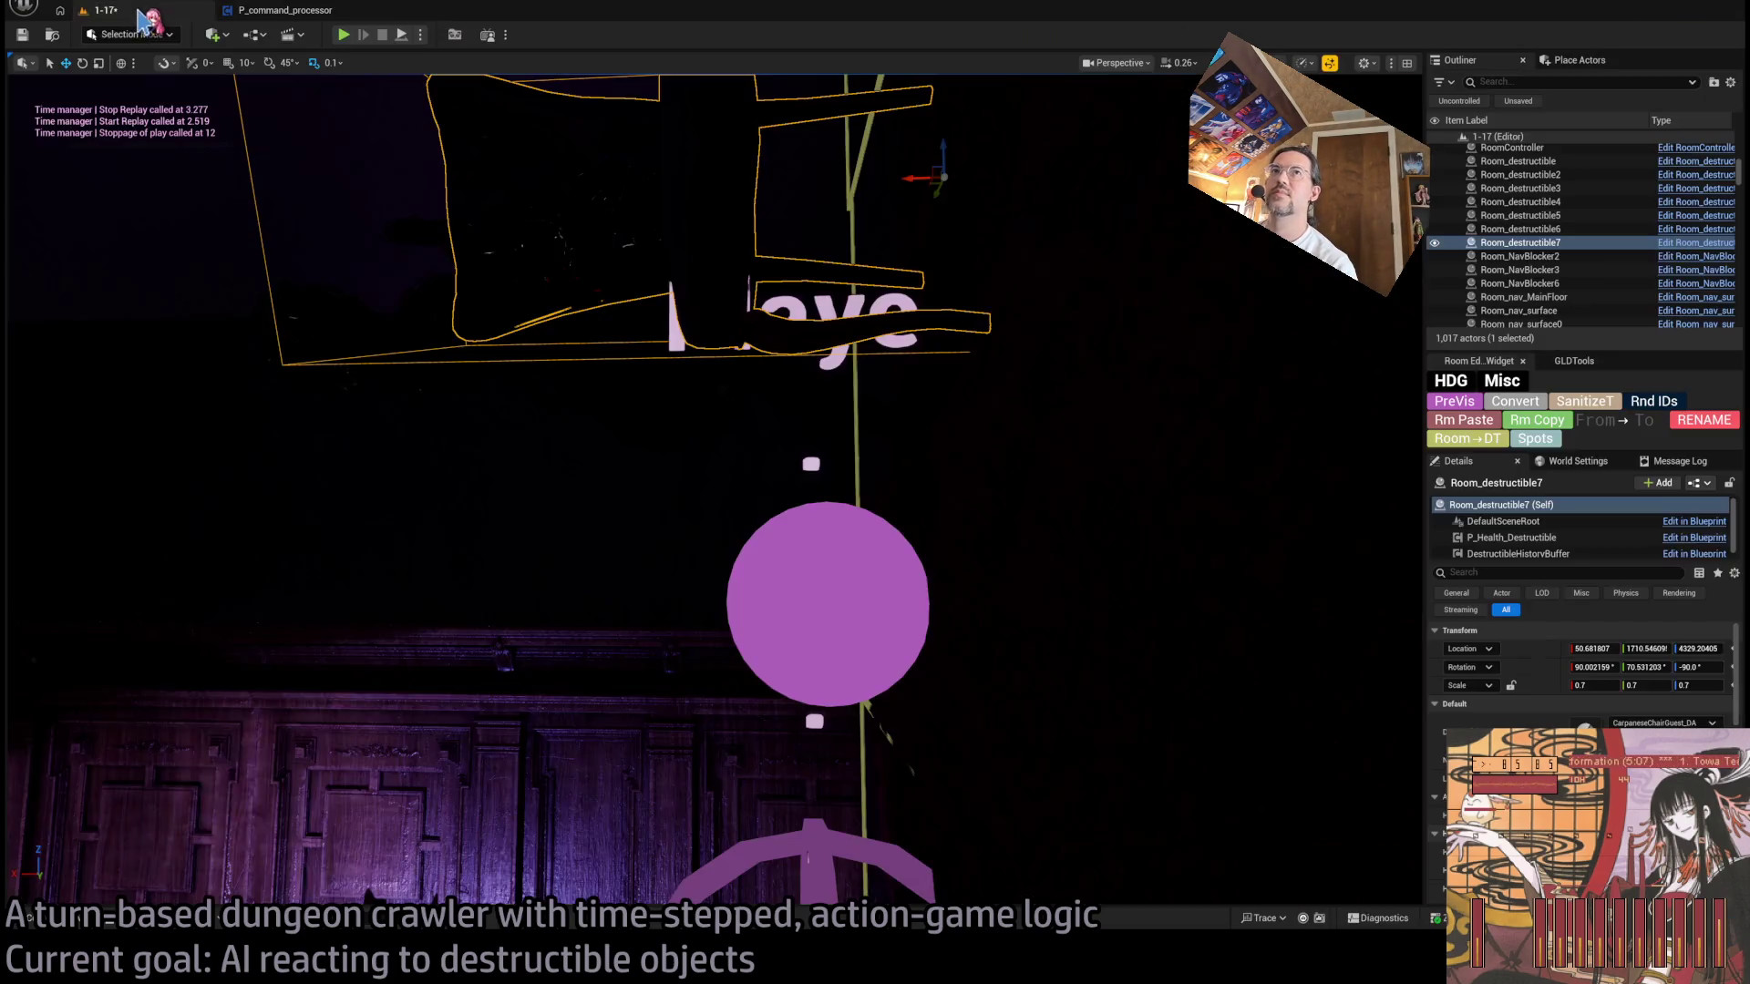
- Play-test the level, run a turn, eject to inspect the coloured traces, then stop playing
{"action": "left_click", "coordinate": [343, 35]}
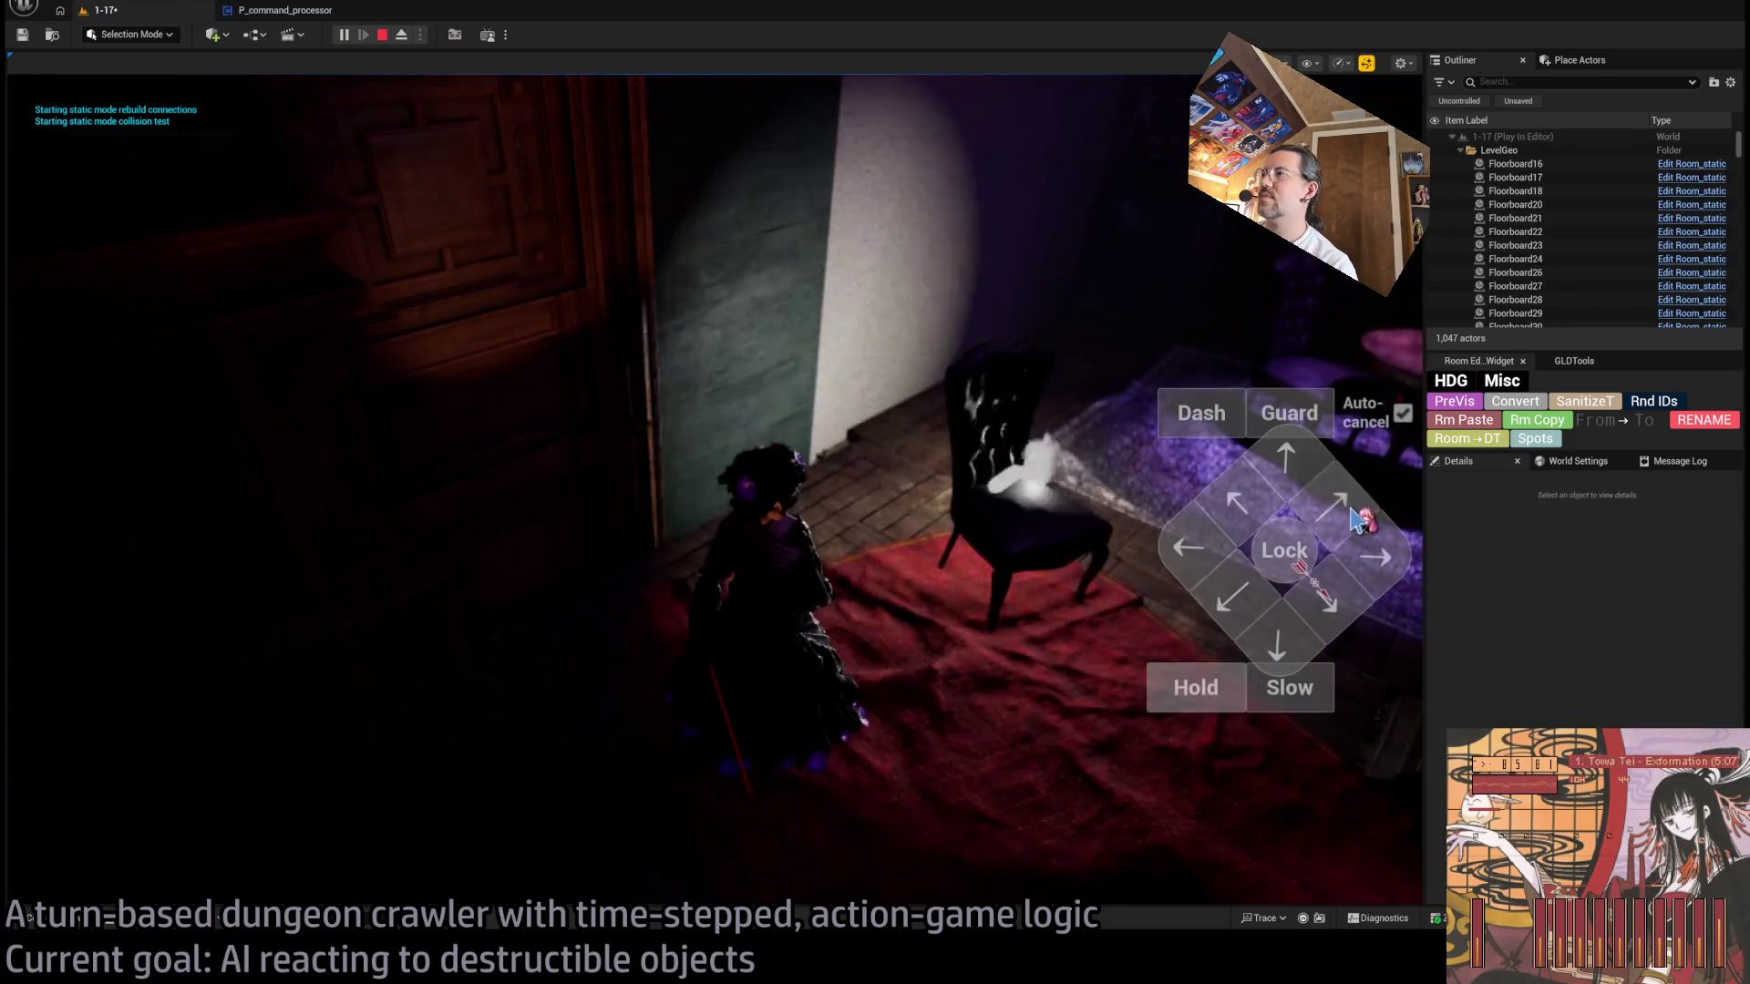
{"action": "left_click", "coordinate": [1358, 519]}
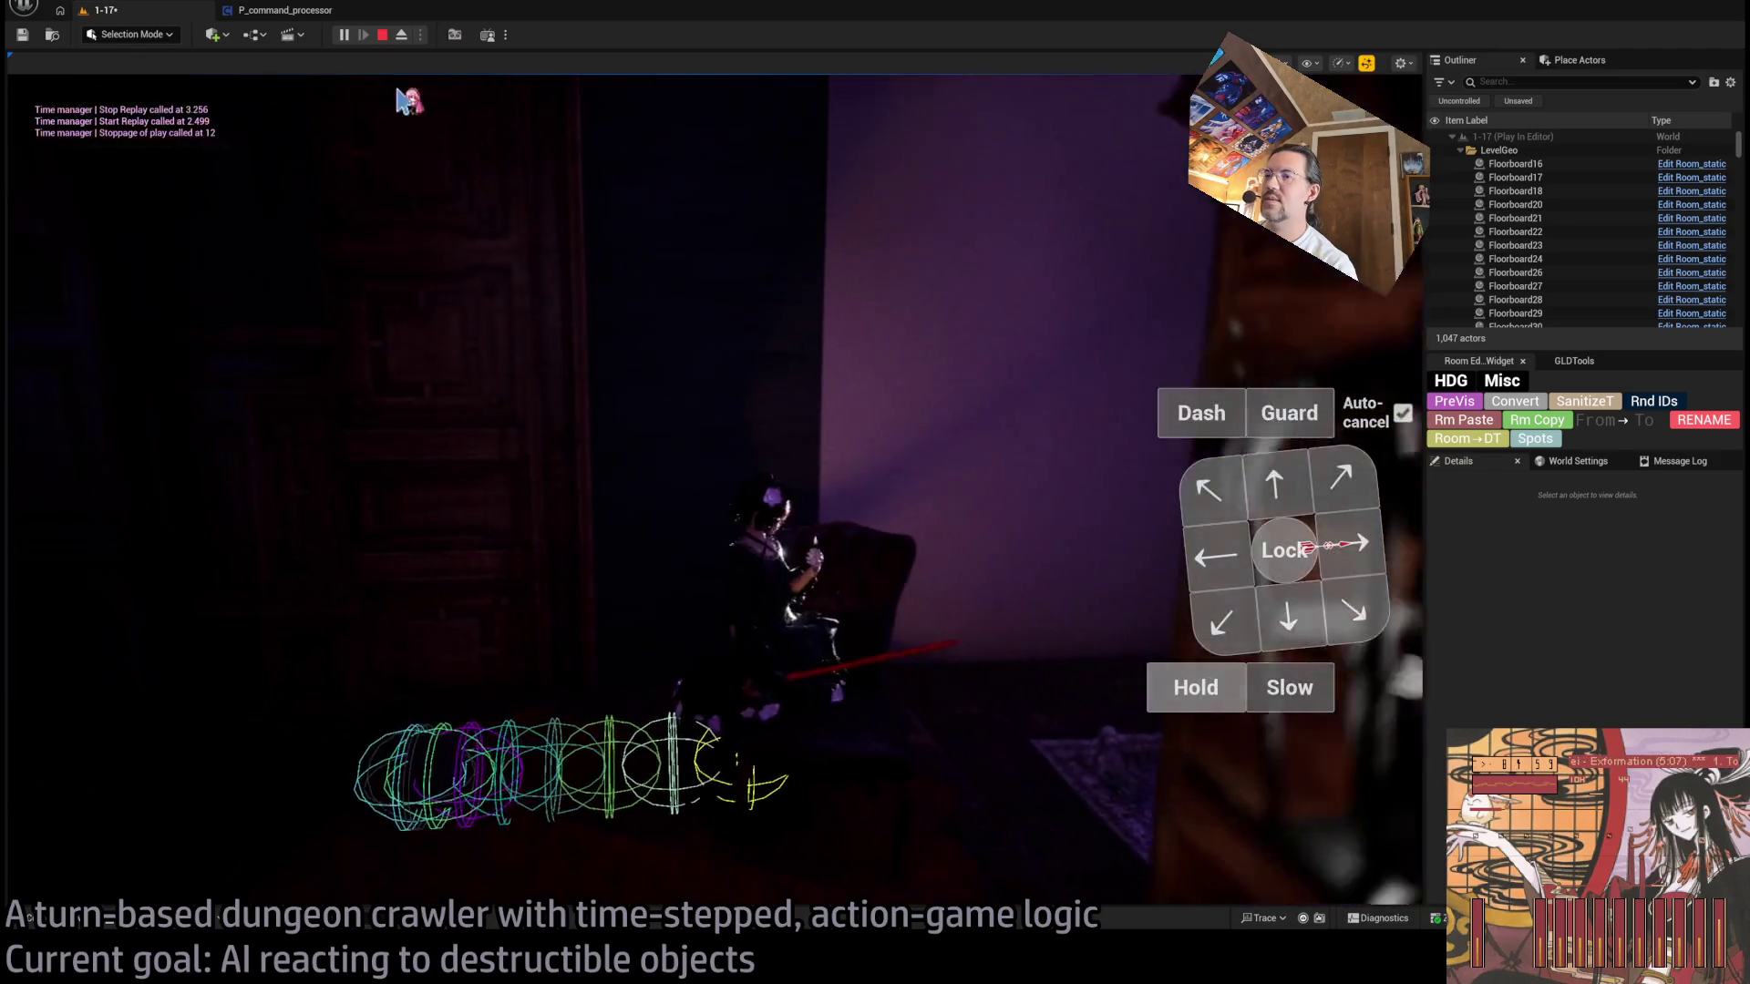
{"action": "left_click", "coordinate": [401, 34]}
{"action": "scroll", "coordinate": [711, 456], "scroll_direction": "up", "scroll_amount": 6}
{"action": "scroll", "coordinate": [711, 455], "scroll_direction": "up", "scroll_amount": 5}
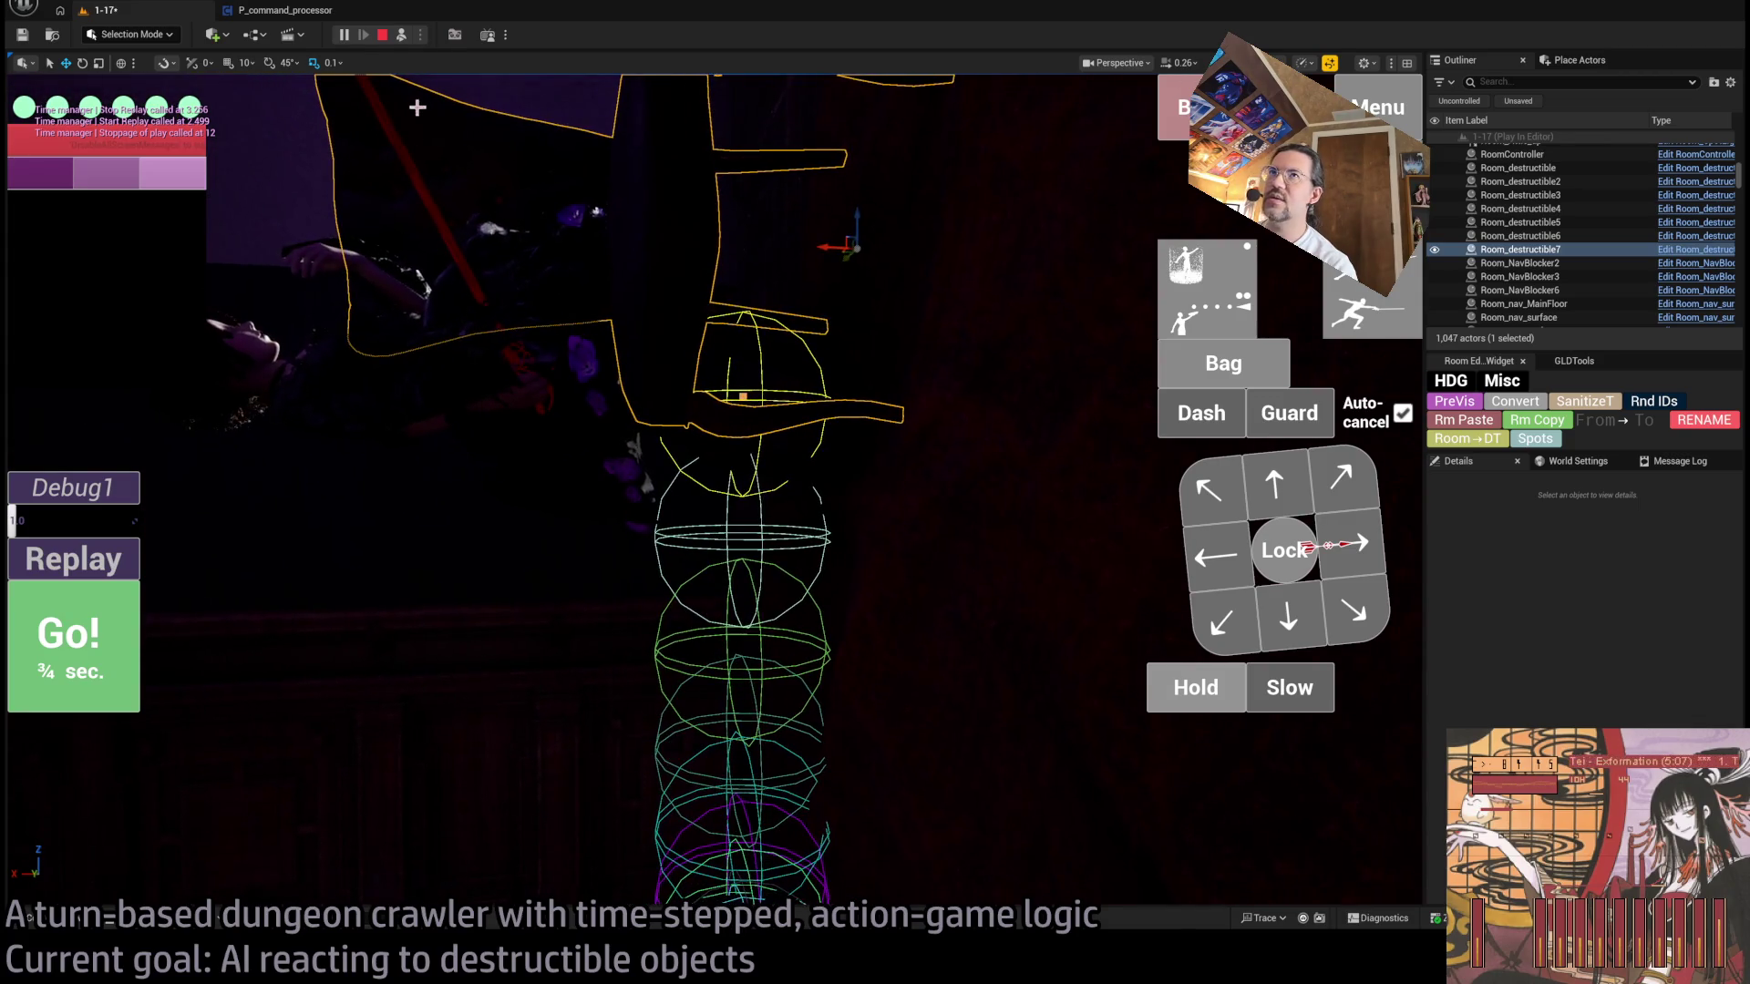
{"action": "left_click", "coordinate": [382, 35]}
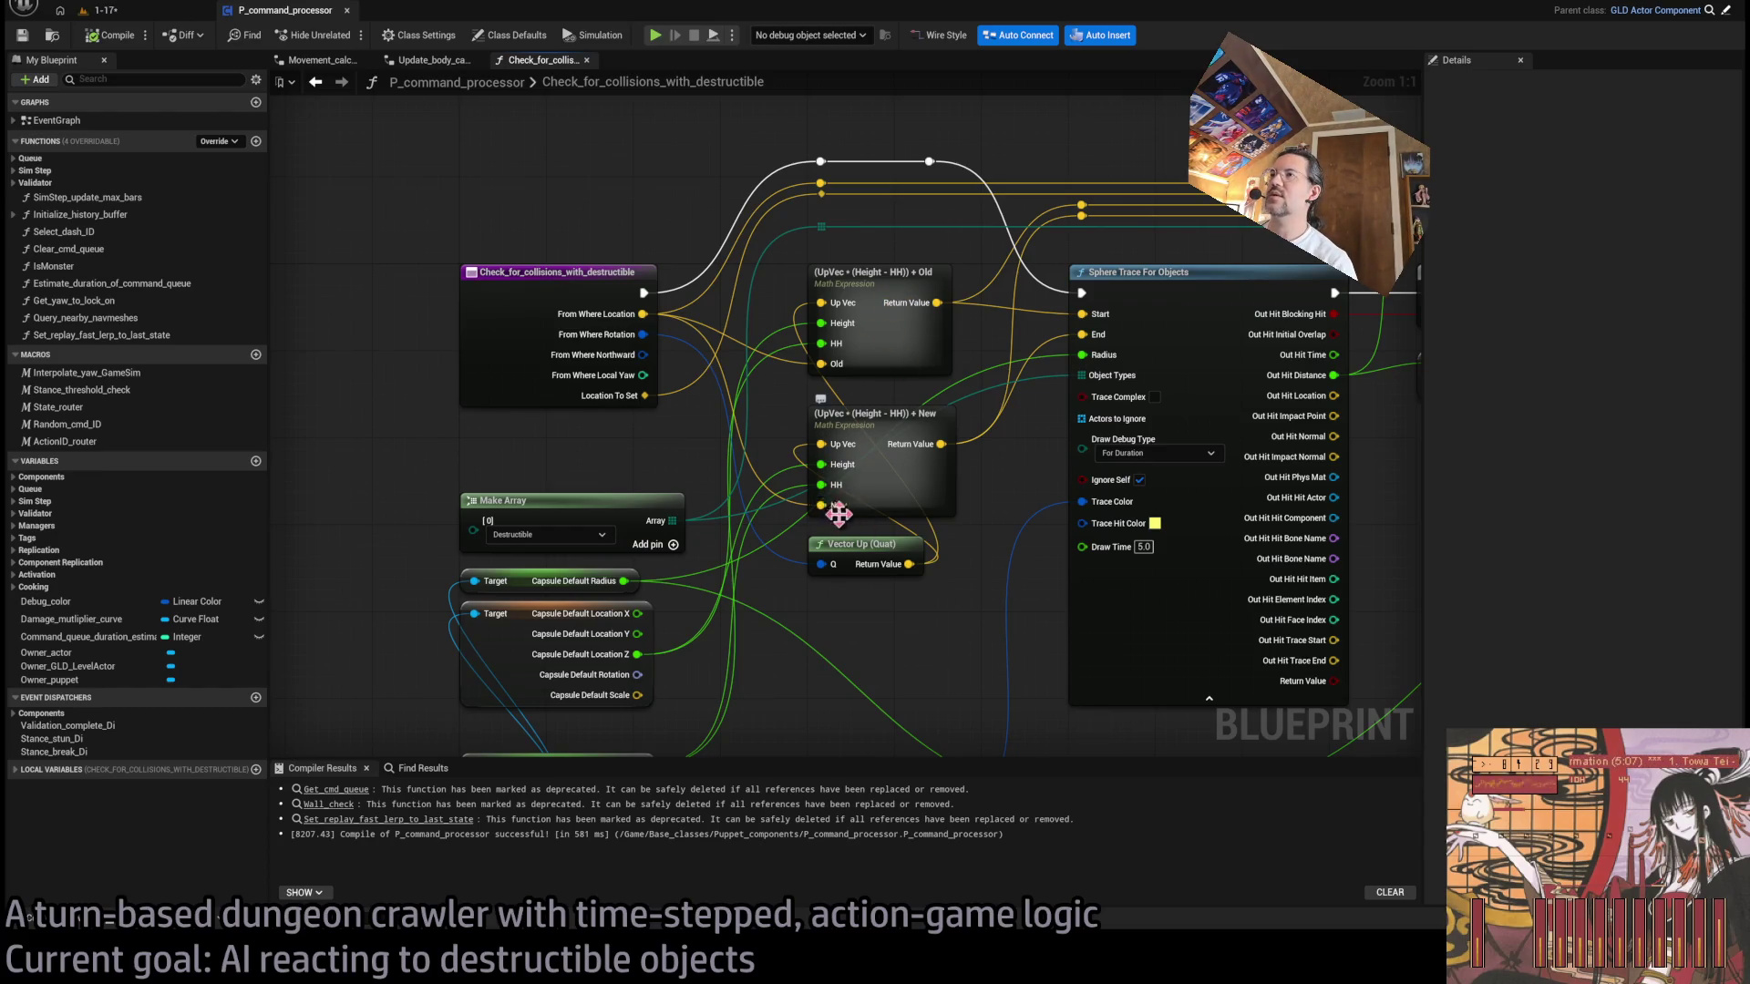
- Reconnect the wire into the second Math Expression's New pin and playtest level 1-17
{"action": "left_click_drag", "start_coordinate": [821, 505], "coordinate": [645, 396]}
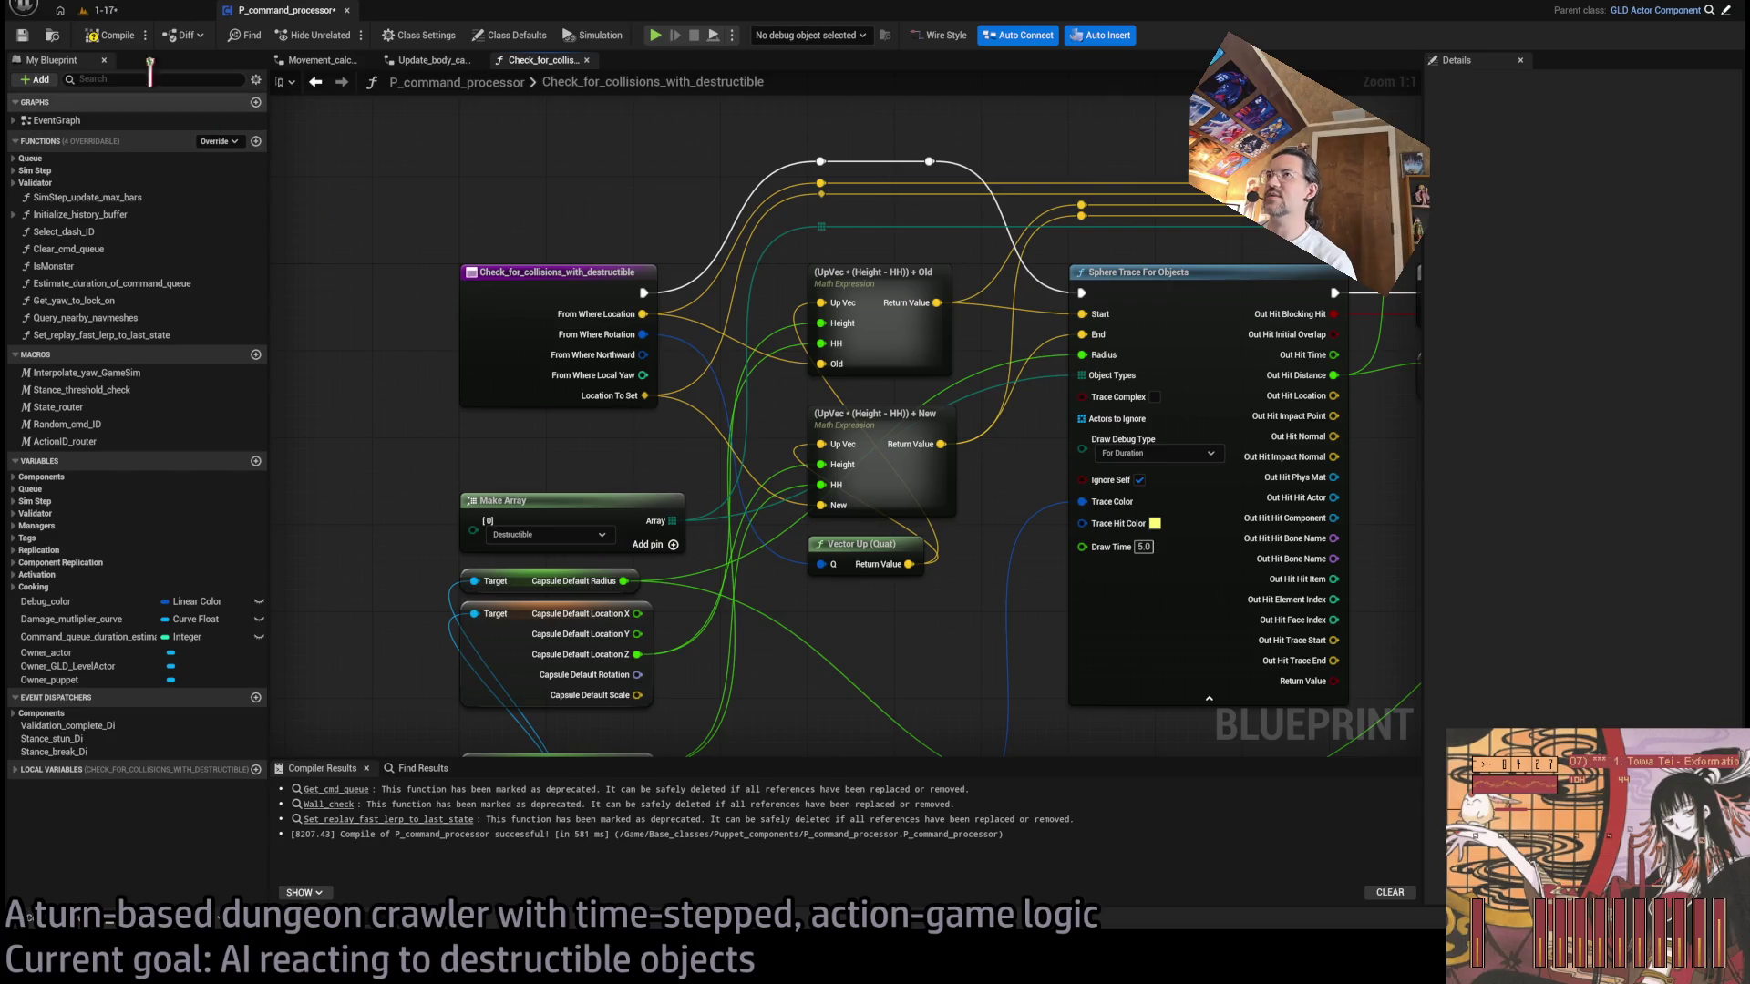
{"action": "left_click", "coordinate": [161, 11]}
{"action": "left_click", "coordinate": [344, 35]}
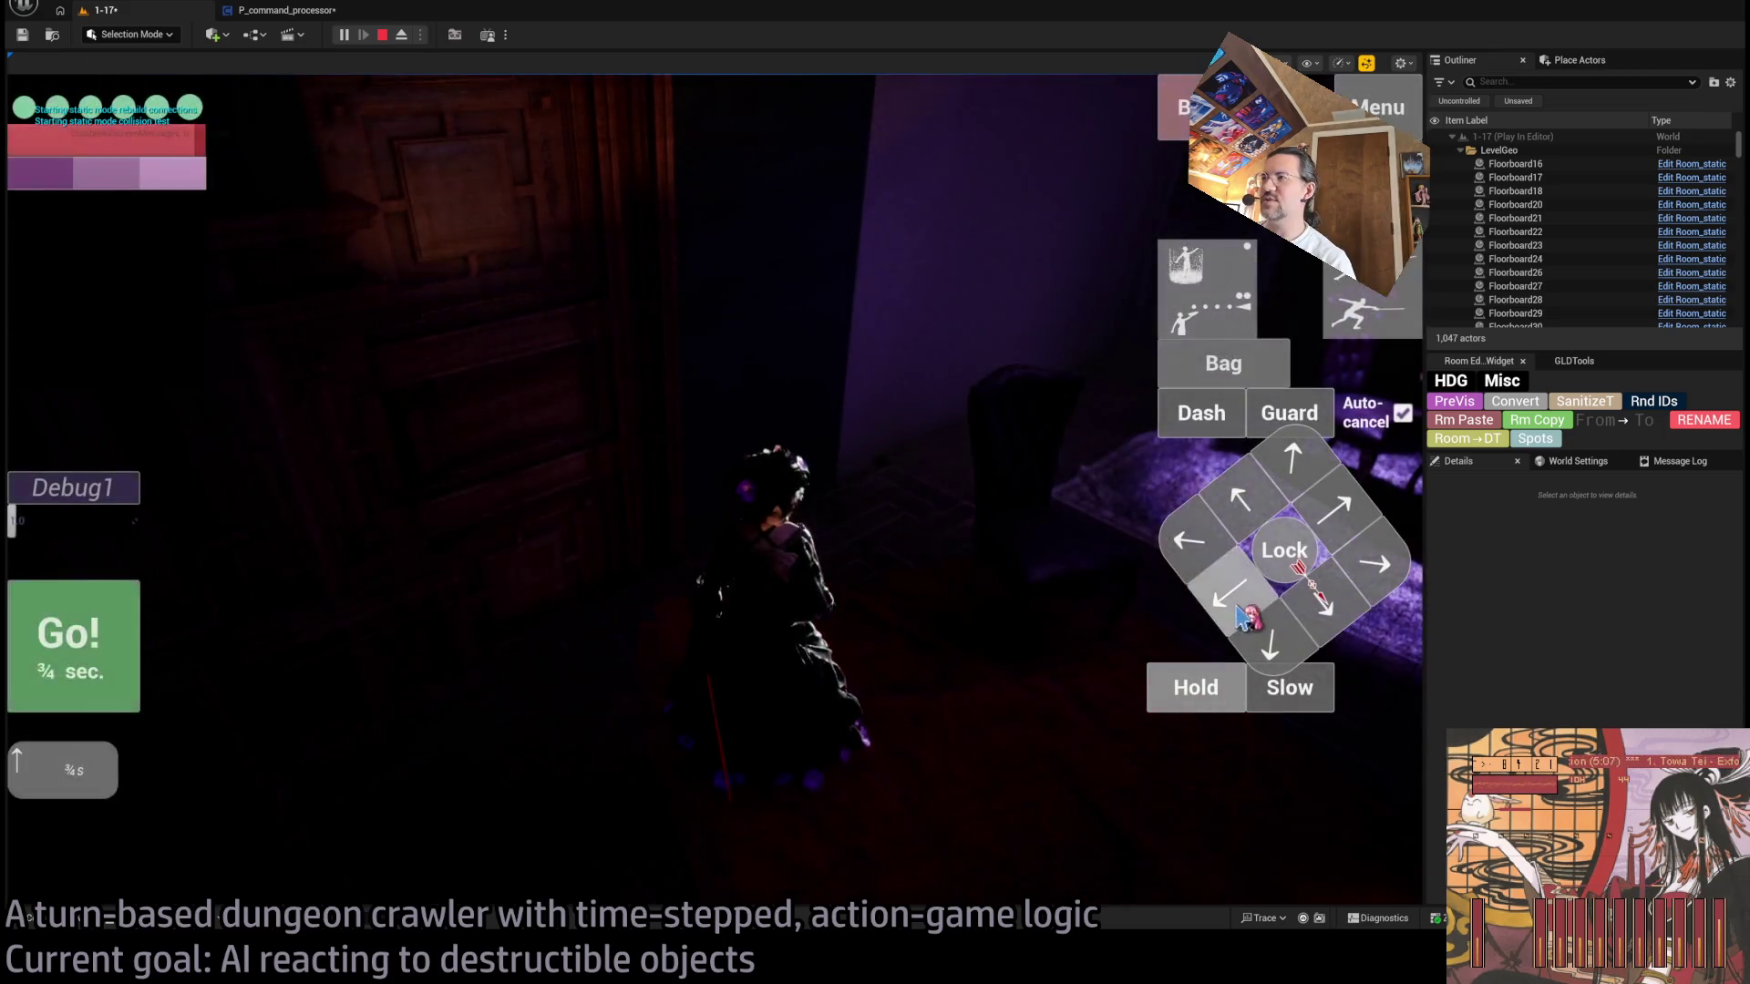
{"action": "left_click", "coordinate": [574, 614]}
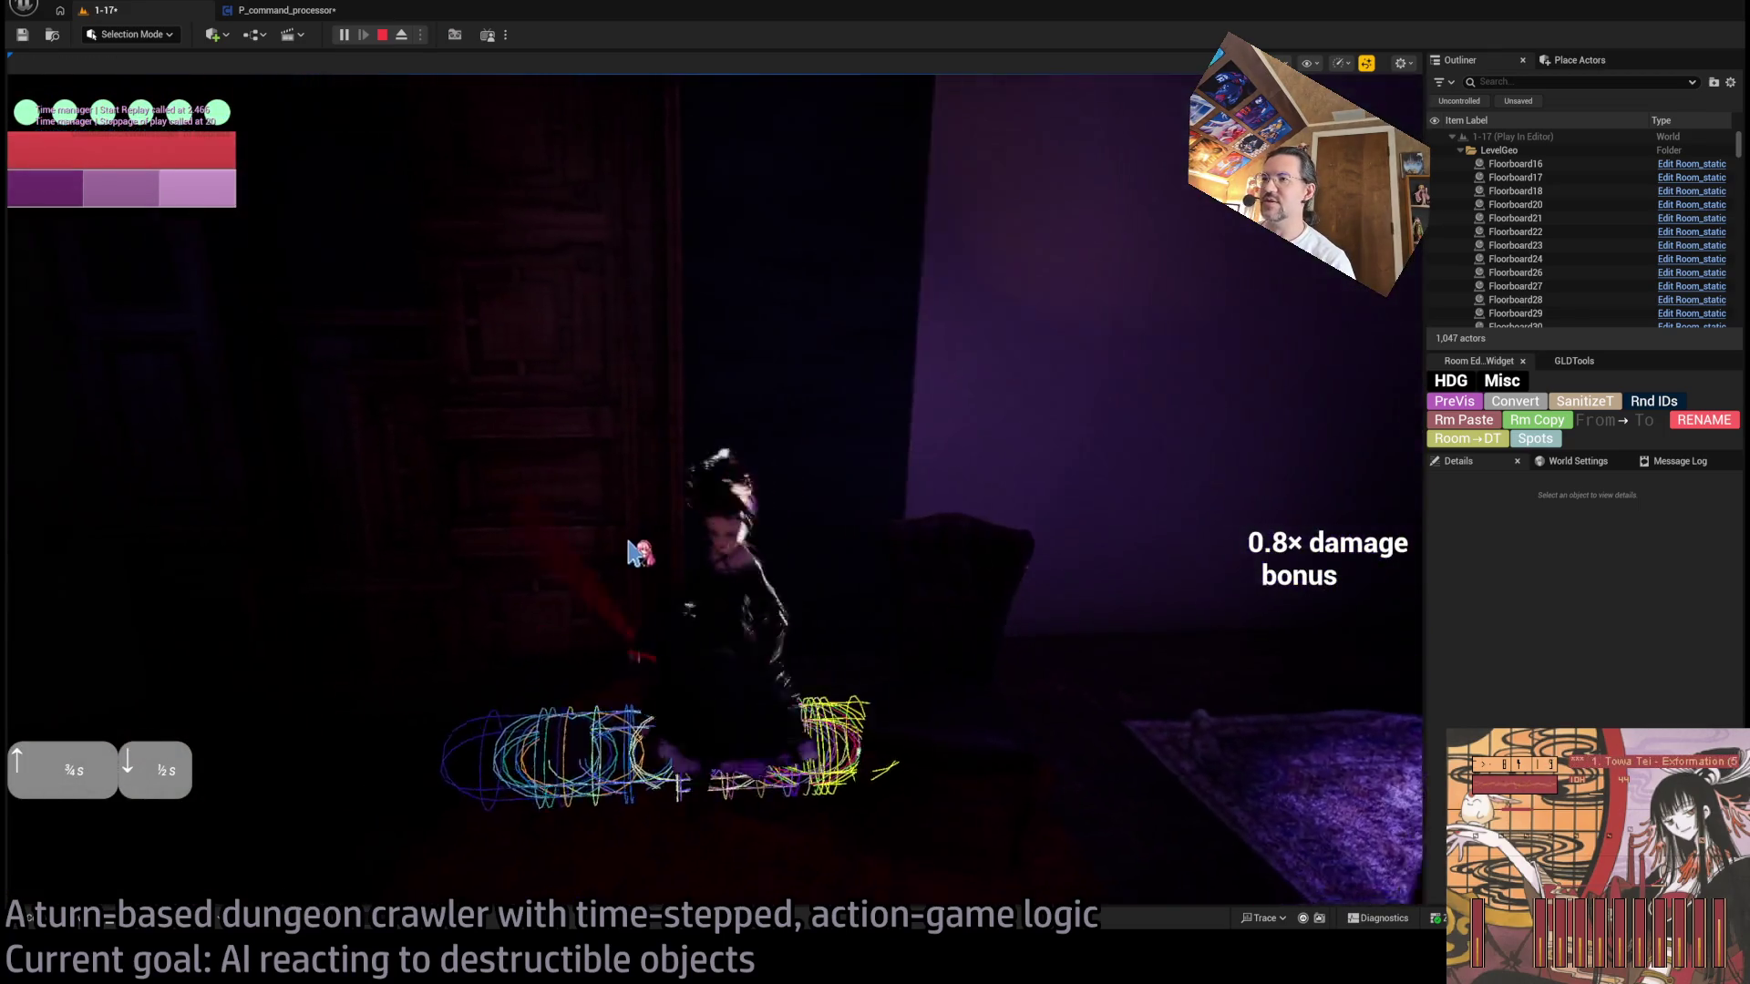
{"action": "left_click", "coordinate": [384, 36]}
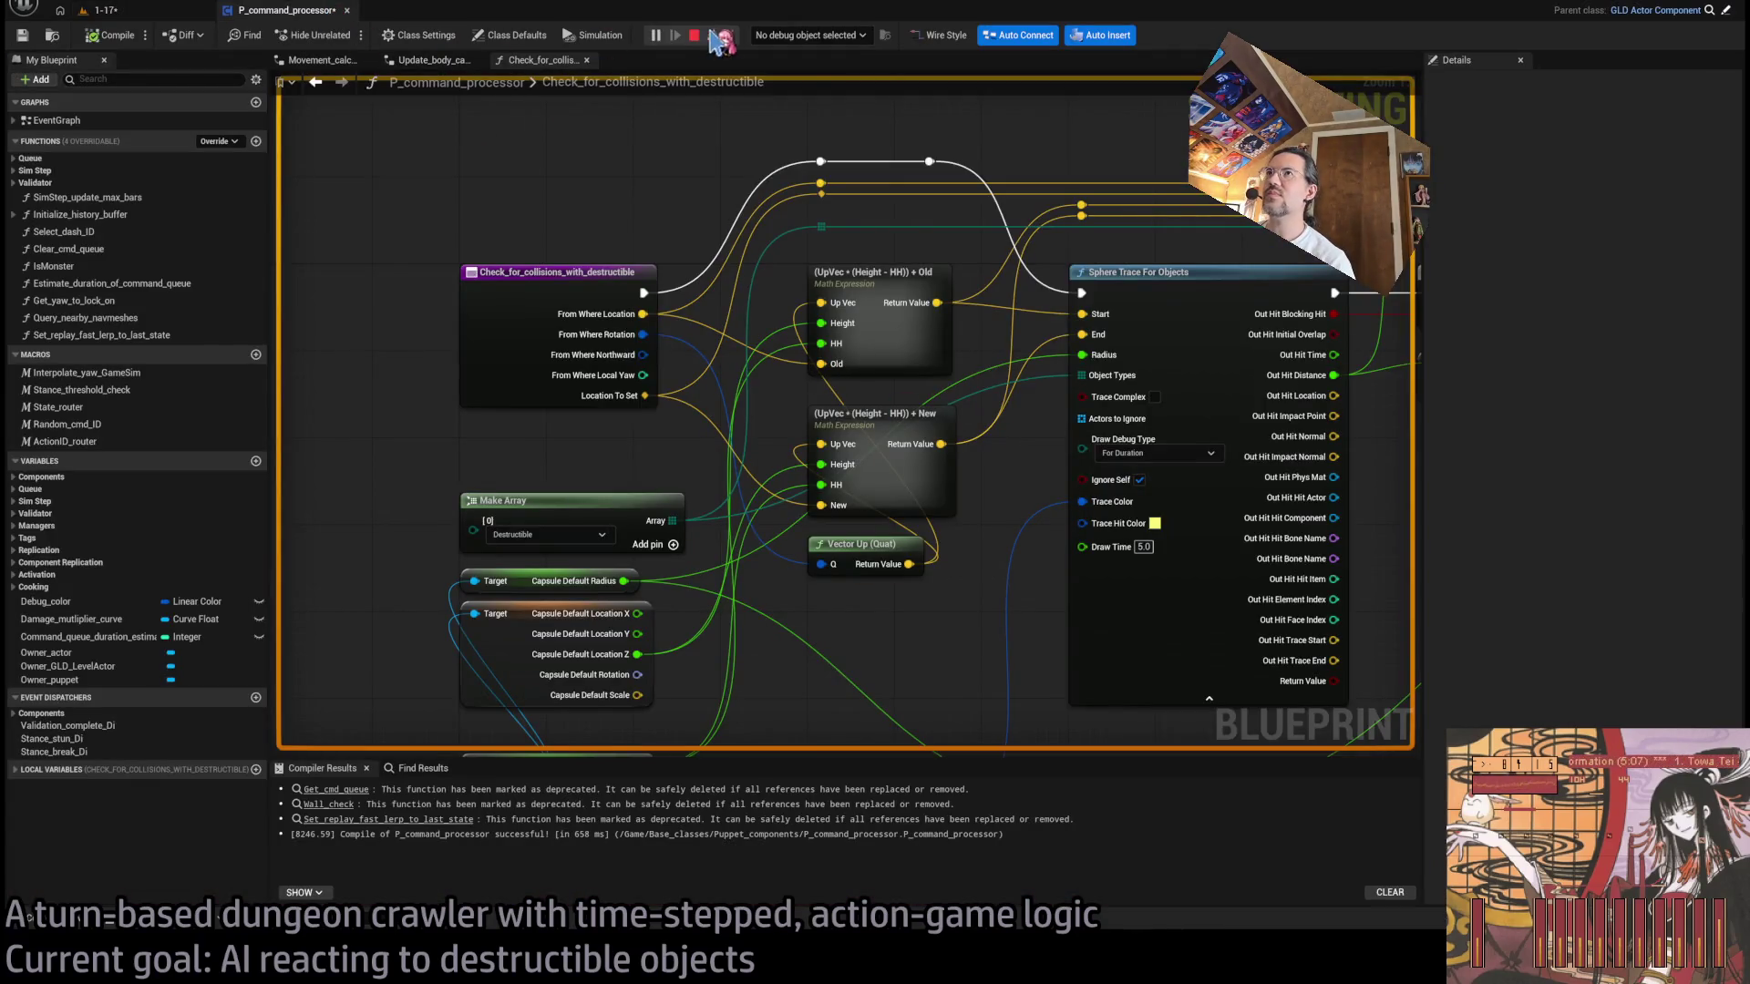
- Move the first Return Node next to its Branch node after the sphere trace
{"action": "scroll", "coordinate": [693, 474], "scroll_direction": "down", "scroll_amount": 3}
{"action": "mouse_move", "coordinate": [762, 480]}
{"action": "left_mouse_down"}
{"action": "mouse_move", "coordinate": [898, 546]}
{"action": "mouse_move", "coordinate": [1008, 702]}
{"action": "mouse_move", "coordinate": [832, 501]}
{"action": "left_mouse_up"}
{"action": "left_click_drag", "start_coordinate": [788, 430], "coordinate": [665, 429]}
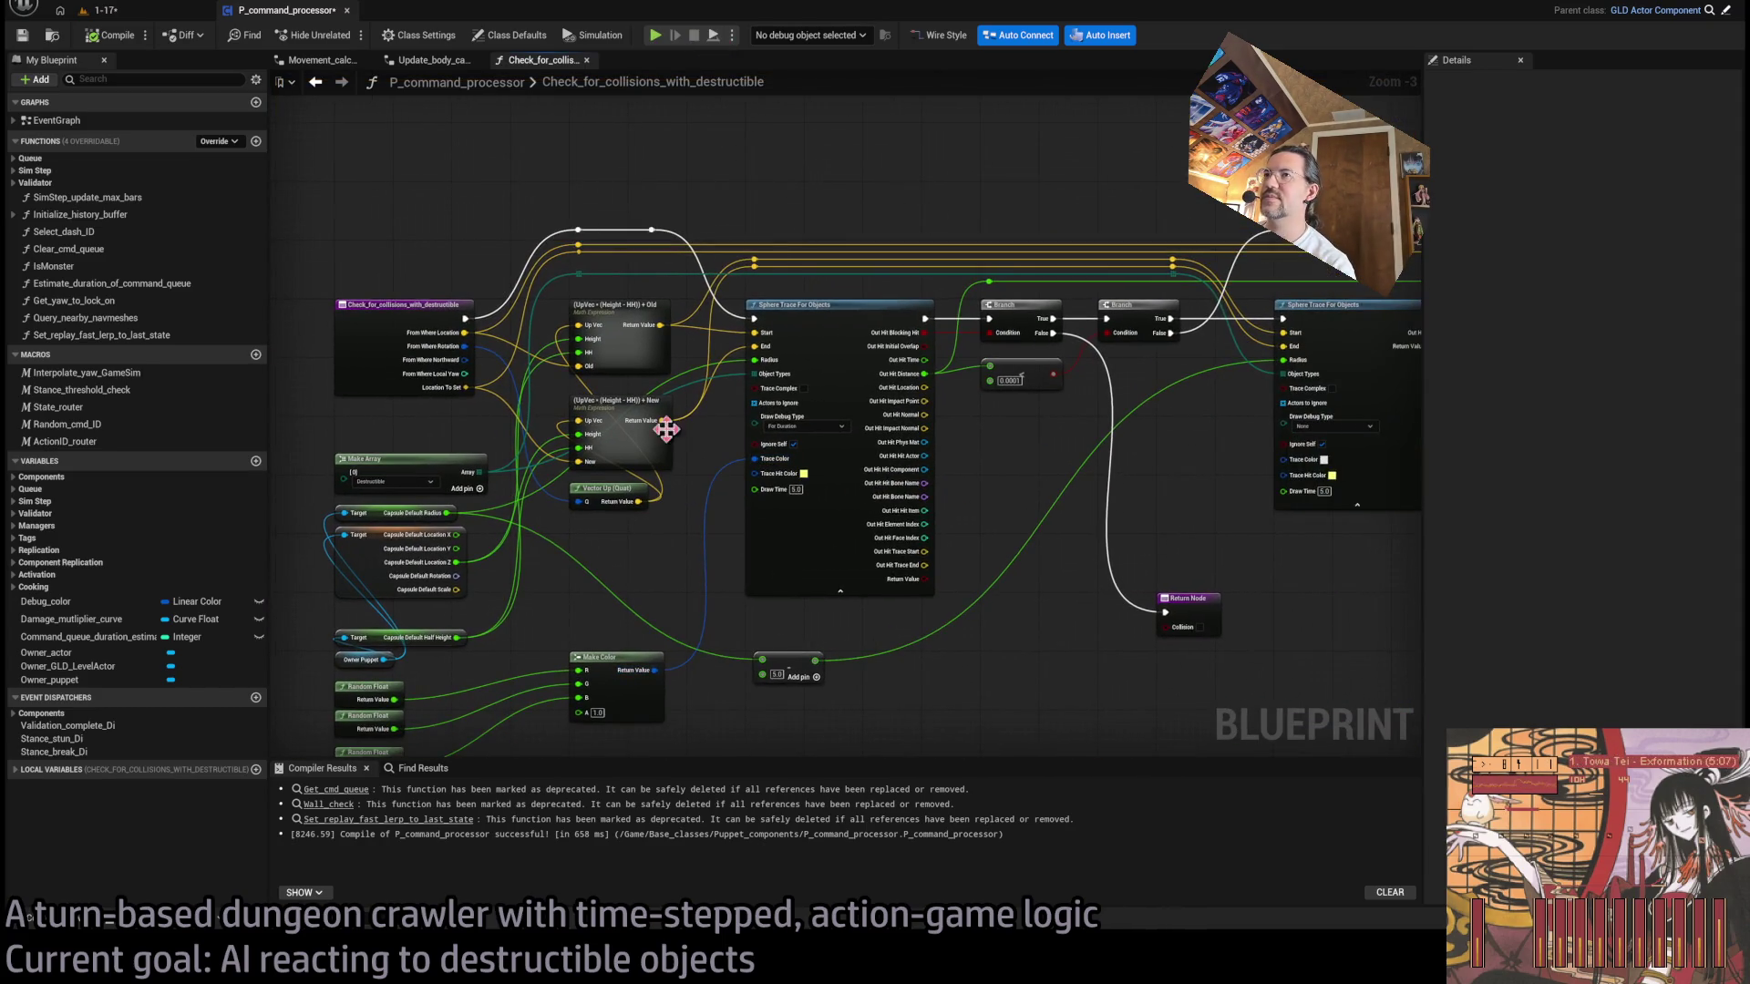
{"action": "left_click_drag", "start_coordinate": [817, 524], "coordinate": [572, 555]}
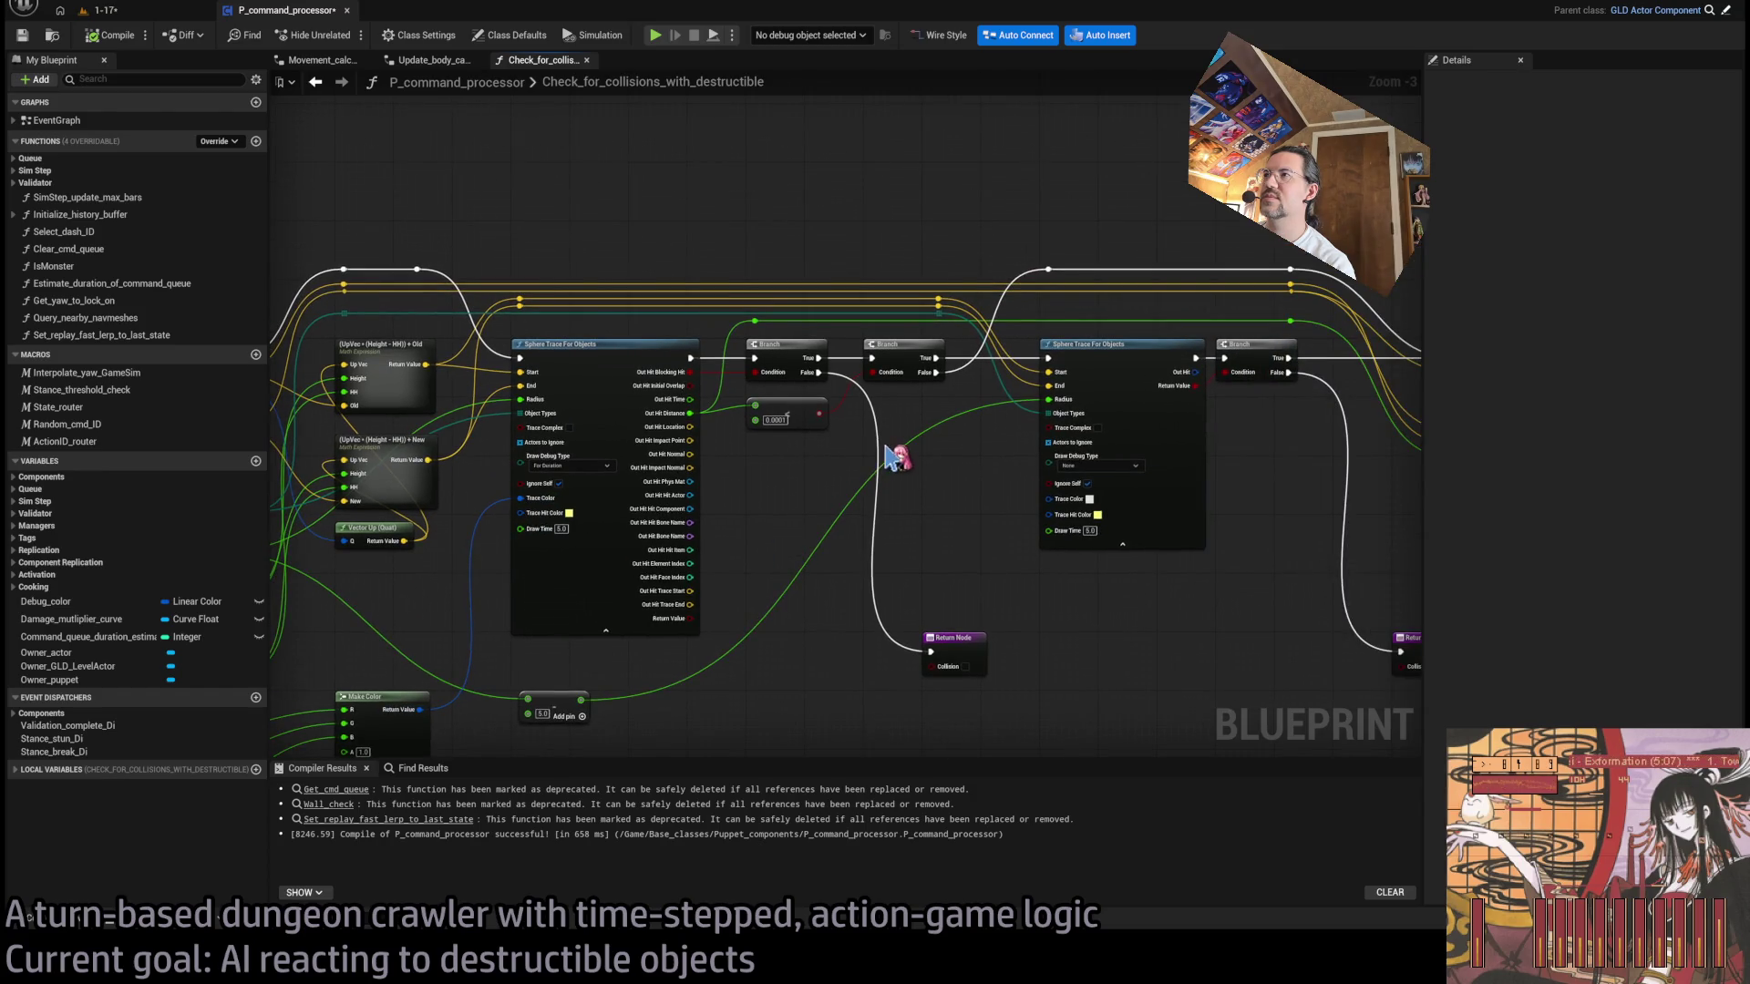
{"action": "scroll", "coordinate": [928, 464], "scroll_direction": "up", "scroll_amount": 1}
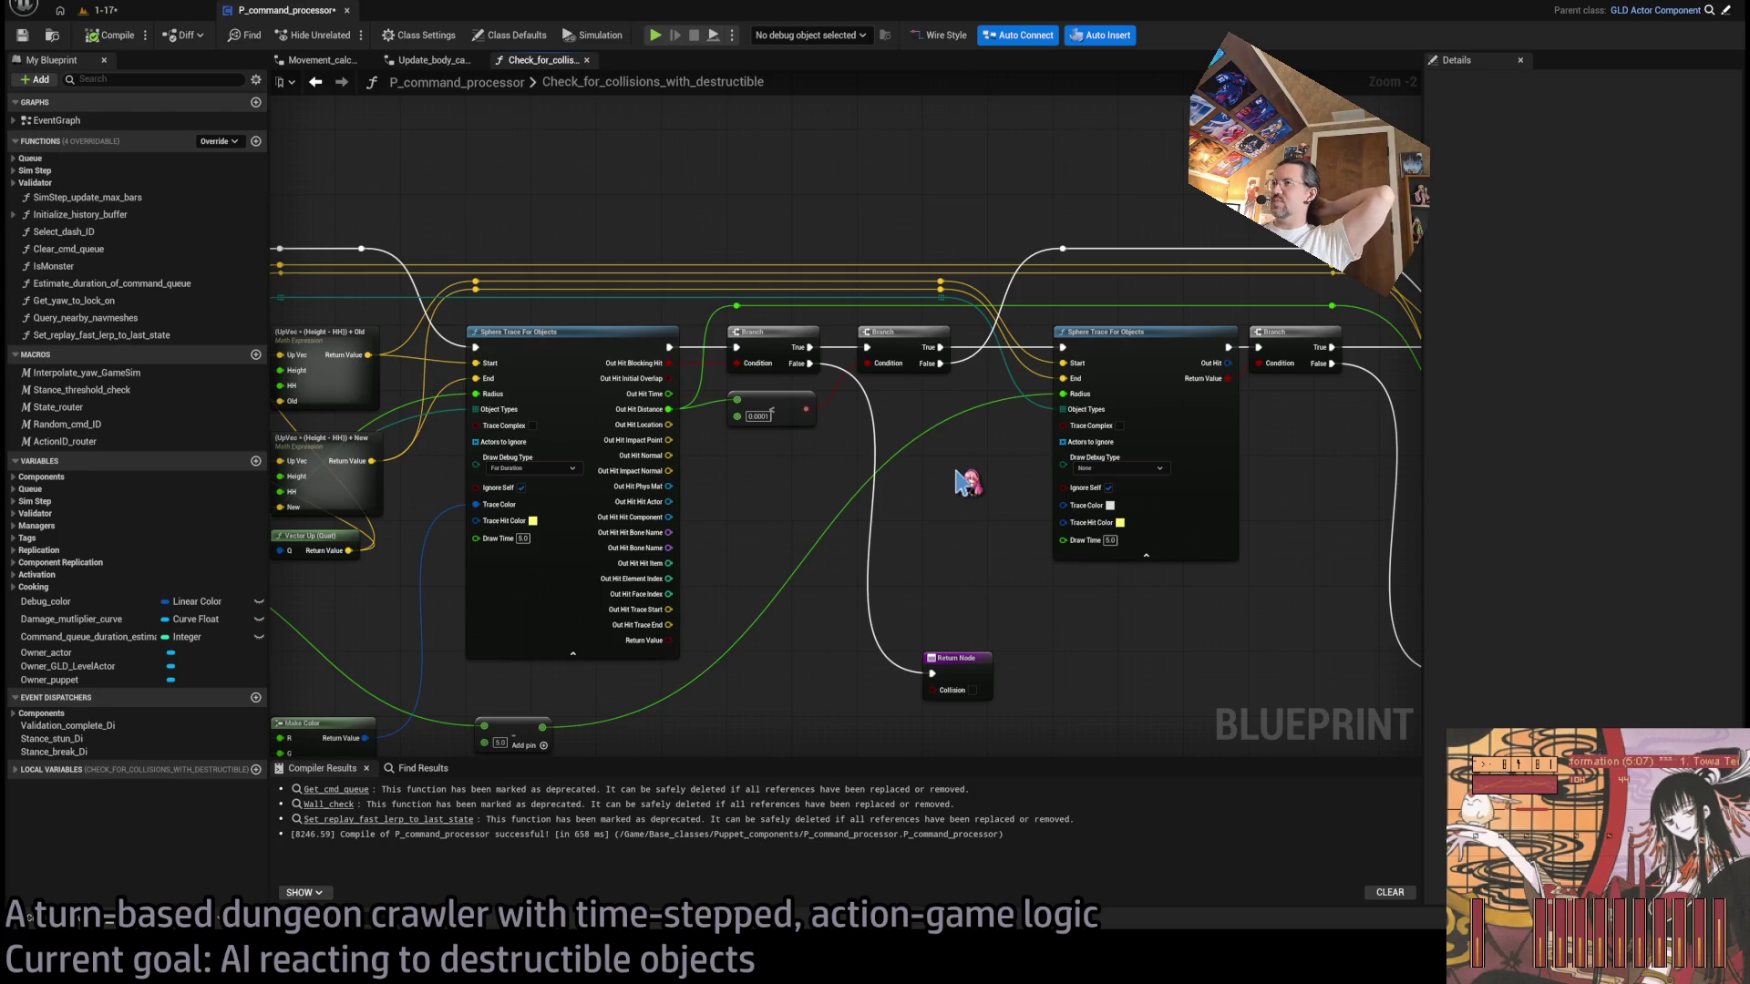
{"action": "scroll", "coordinate": [961, 481], "scroll_direction": "up", "scroll_amount": 2}
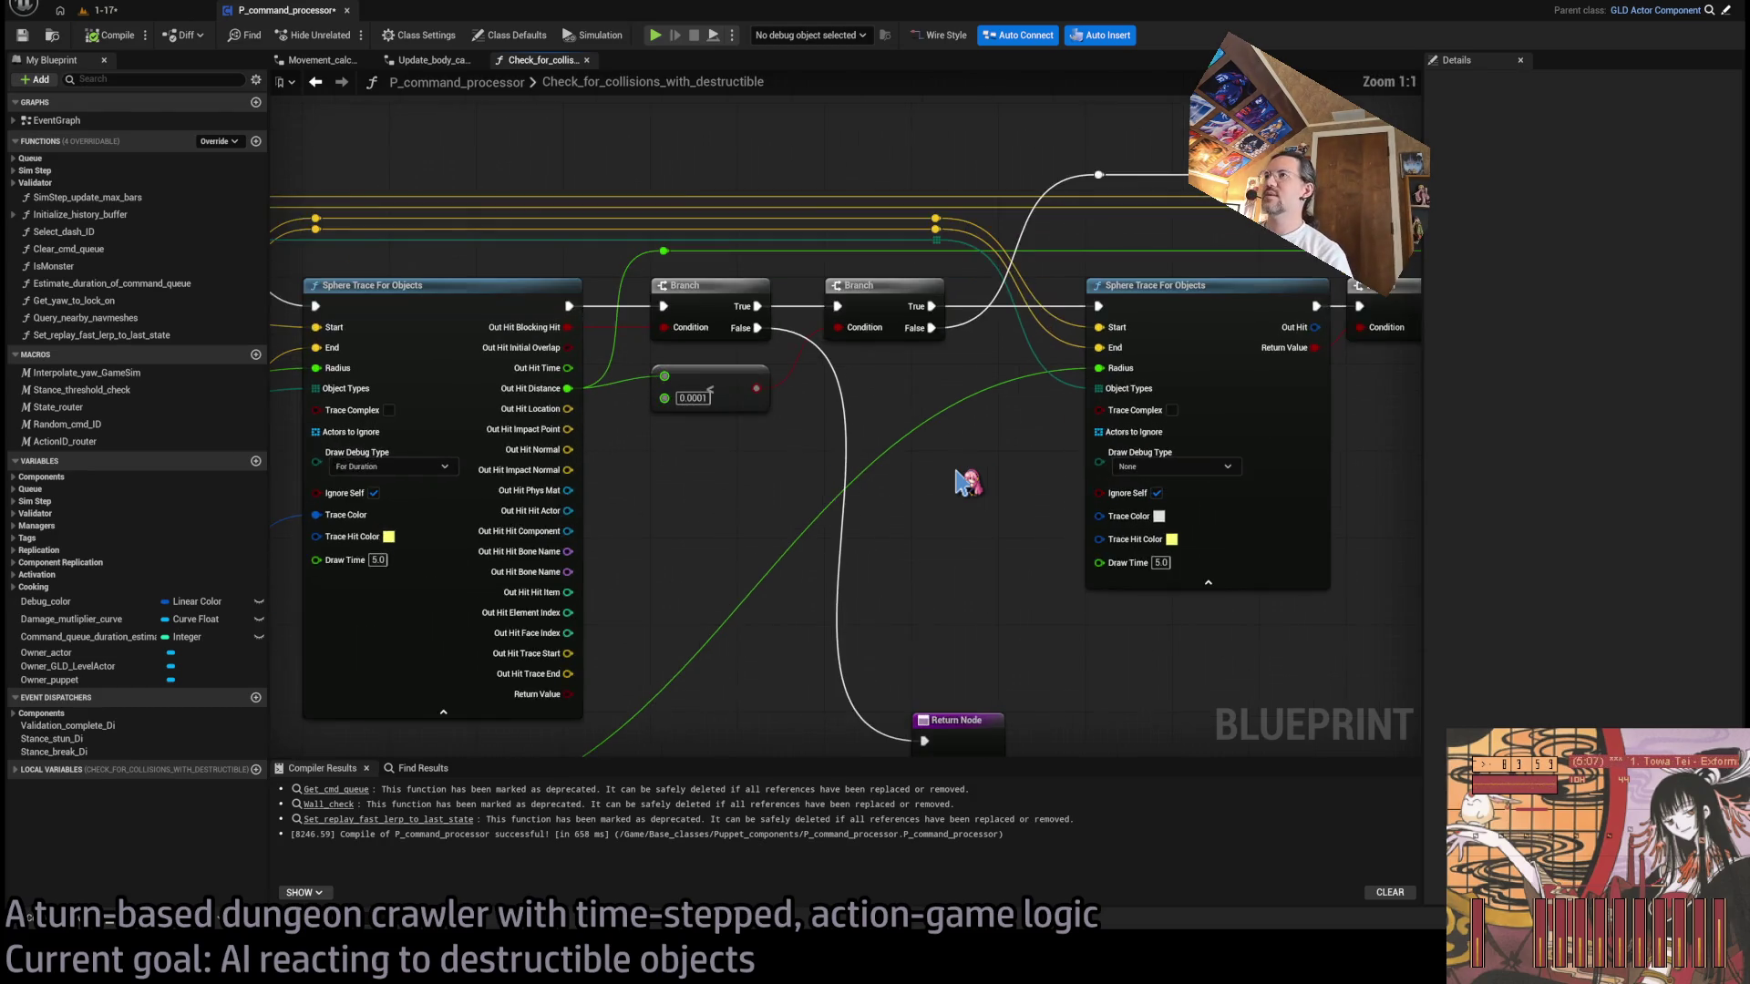
{"action": "left_click_drag", "start_coordinate": [859, 508], "coordinate": [841, 419]}
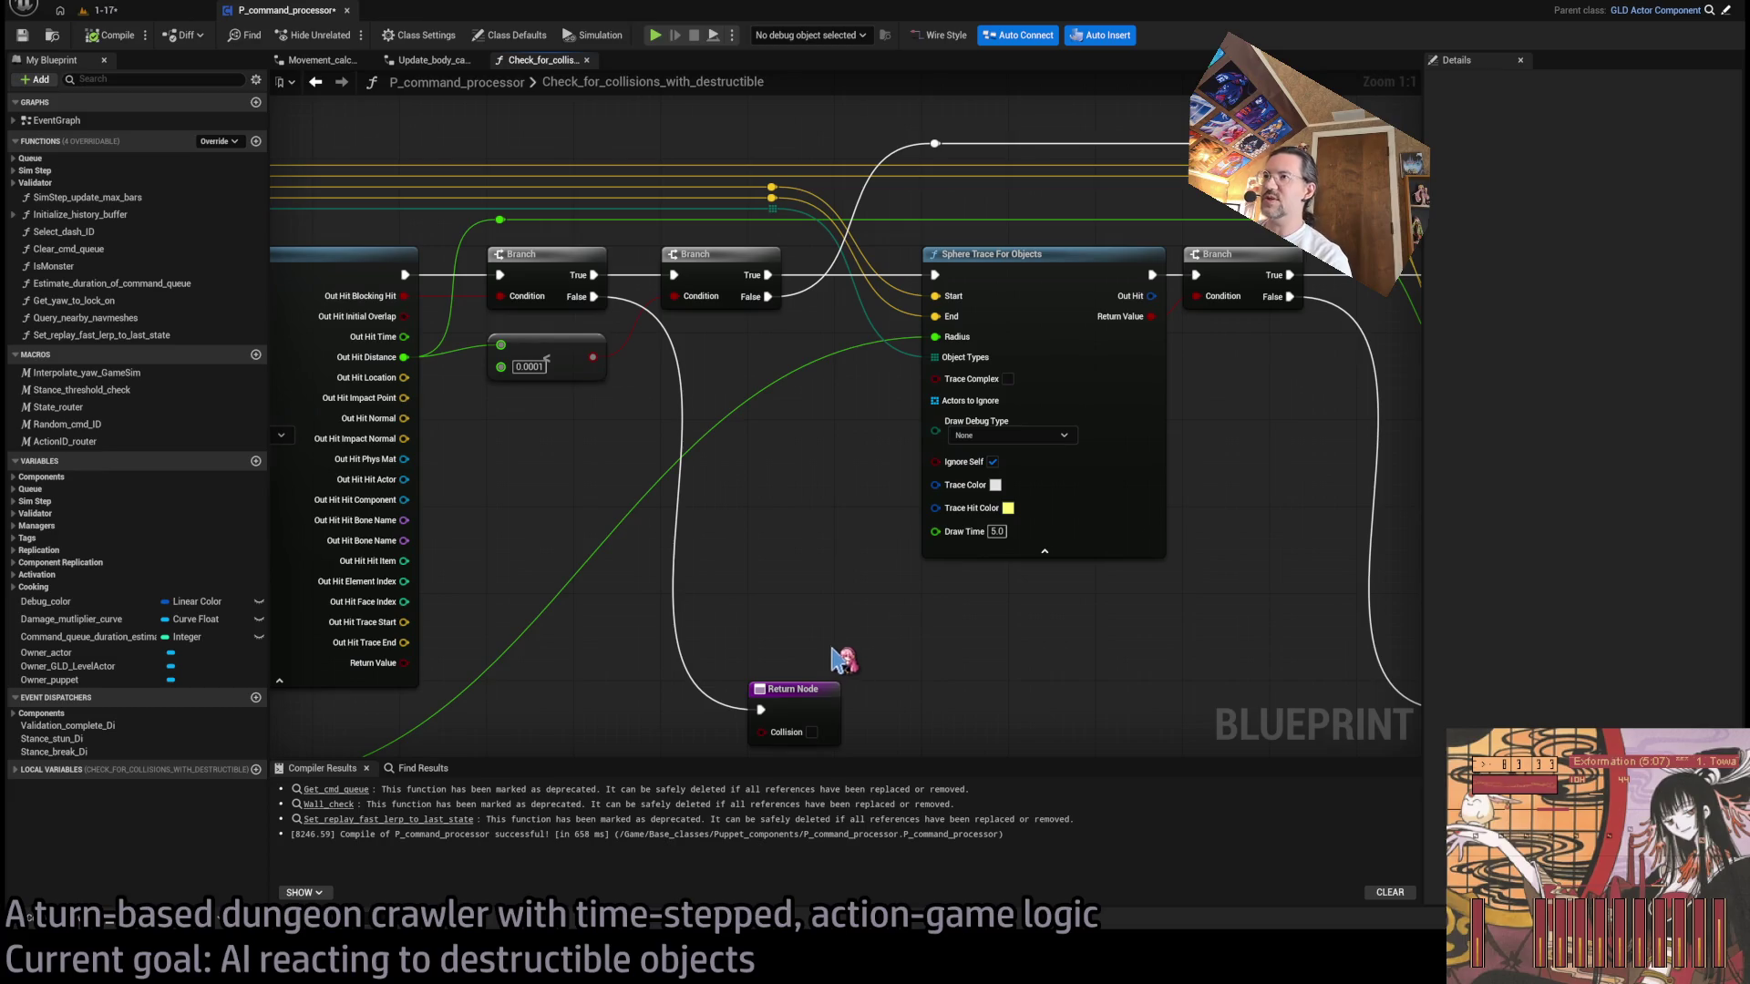
{"action": "mouse_move", "coordinate": [807, 682]}
{"action": "left_mouse_down"}
{"action": "mouse_move", "coordinate": [720, 508]}
{"action": "mouse_move", "coordinate": [729, 565]}
{"action": "mouse_move", "coordinate": [911, 455]}
{"action": "mouse_move", "coordinate": [1085, 393]}
{"action": "left_mouse_up"}
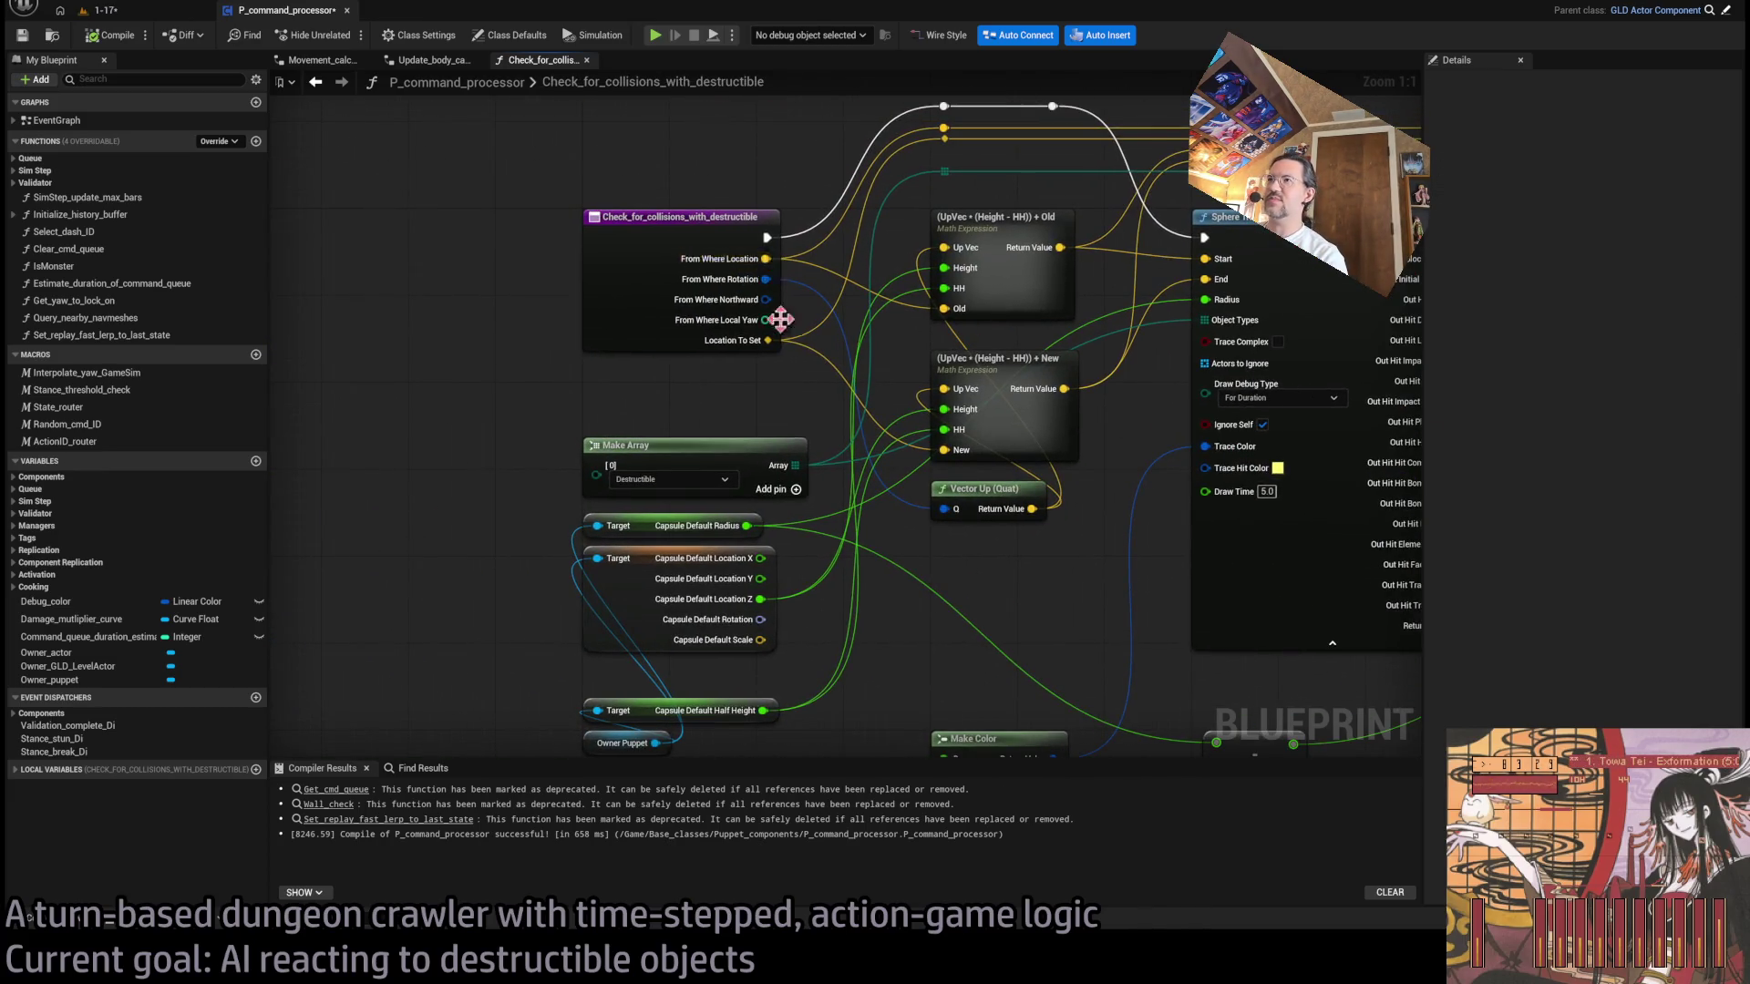
- Reposition the second Return Node and drop the left Return Node lower beneath its Branch
{"action": "left_click_drag", "start_coordinate": [875, 437], "coordinate": [618, 593]}
{"action": "left_click_drag", "start_coordinate": [1130, 524], "coordinate": [876, 515]}
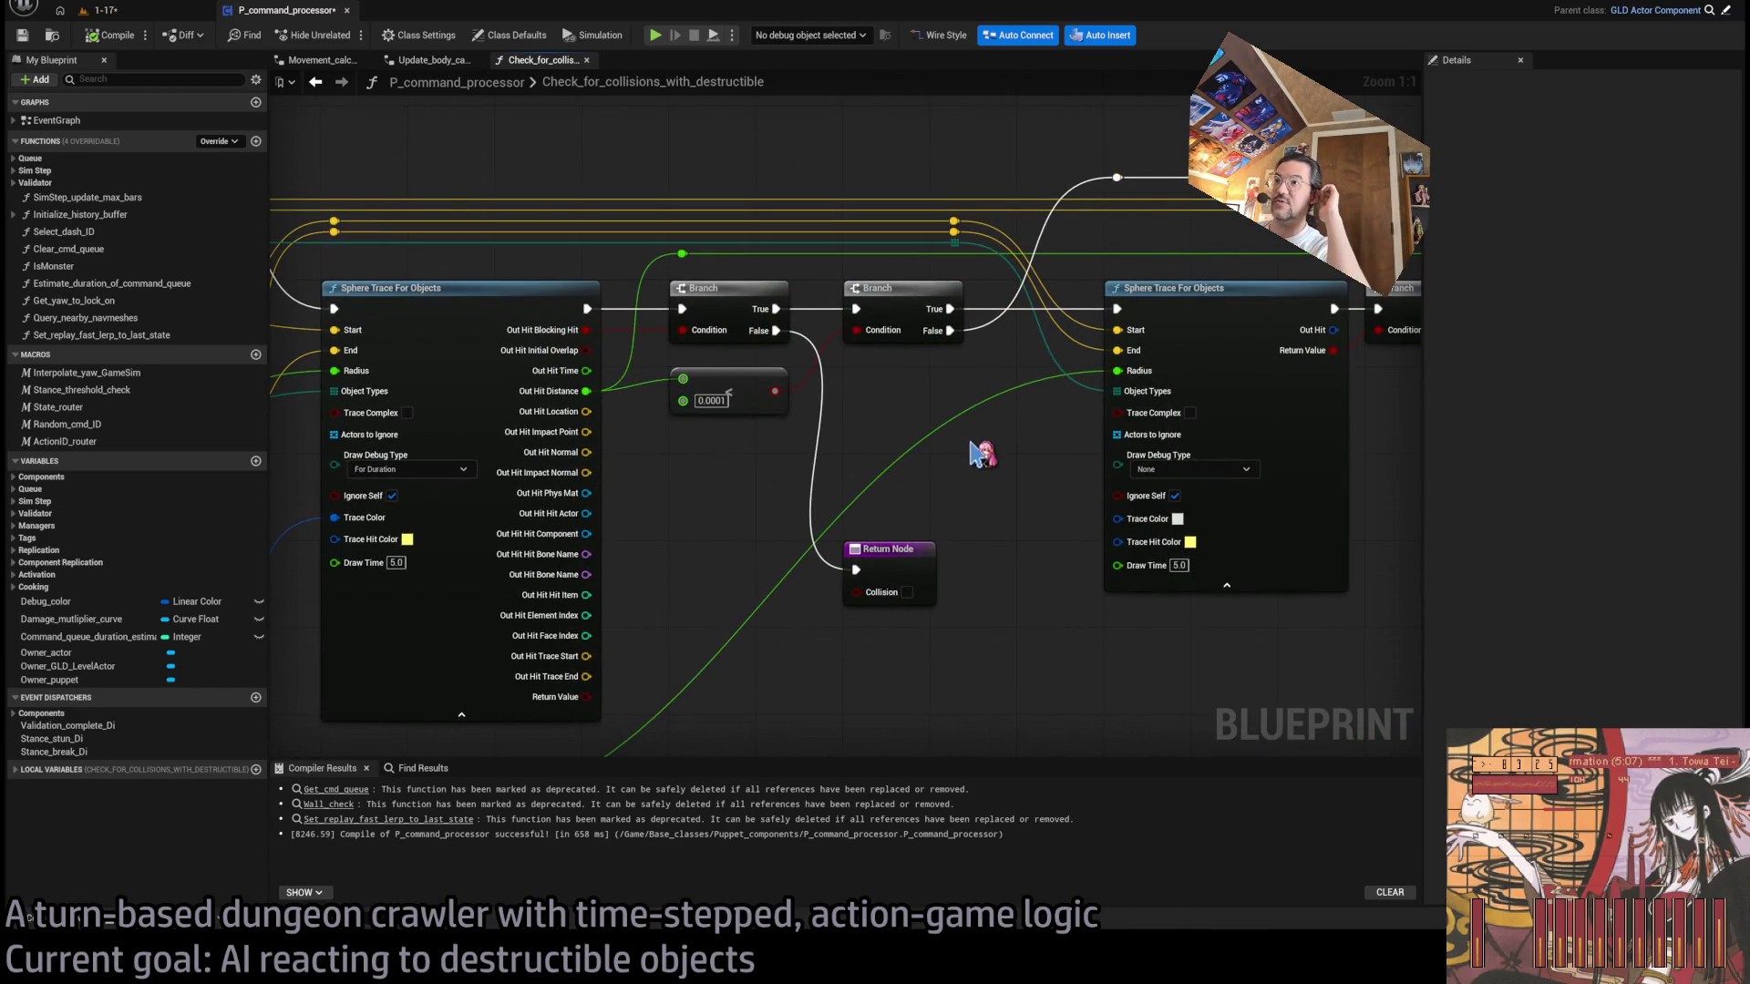
{"action": "left_click_drag", "start_coordinate": [1018, 457], "coordinate": [770, 511]}
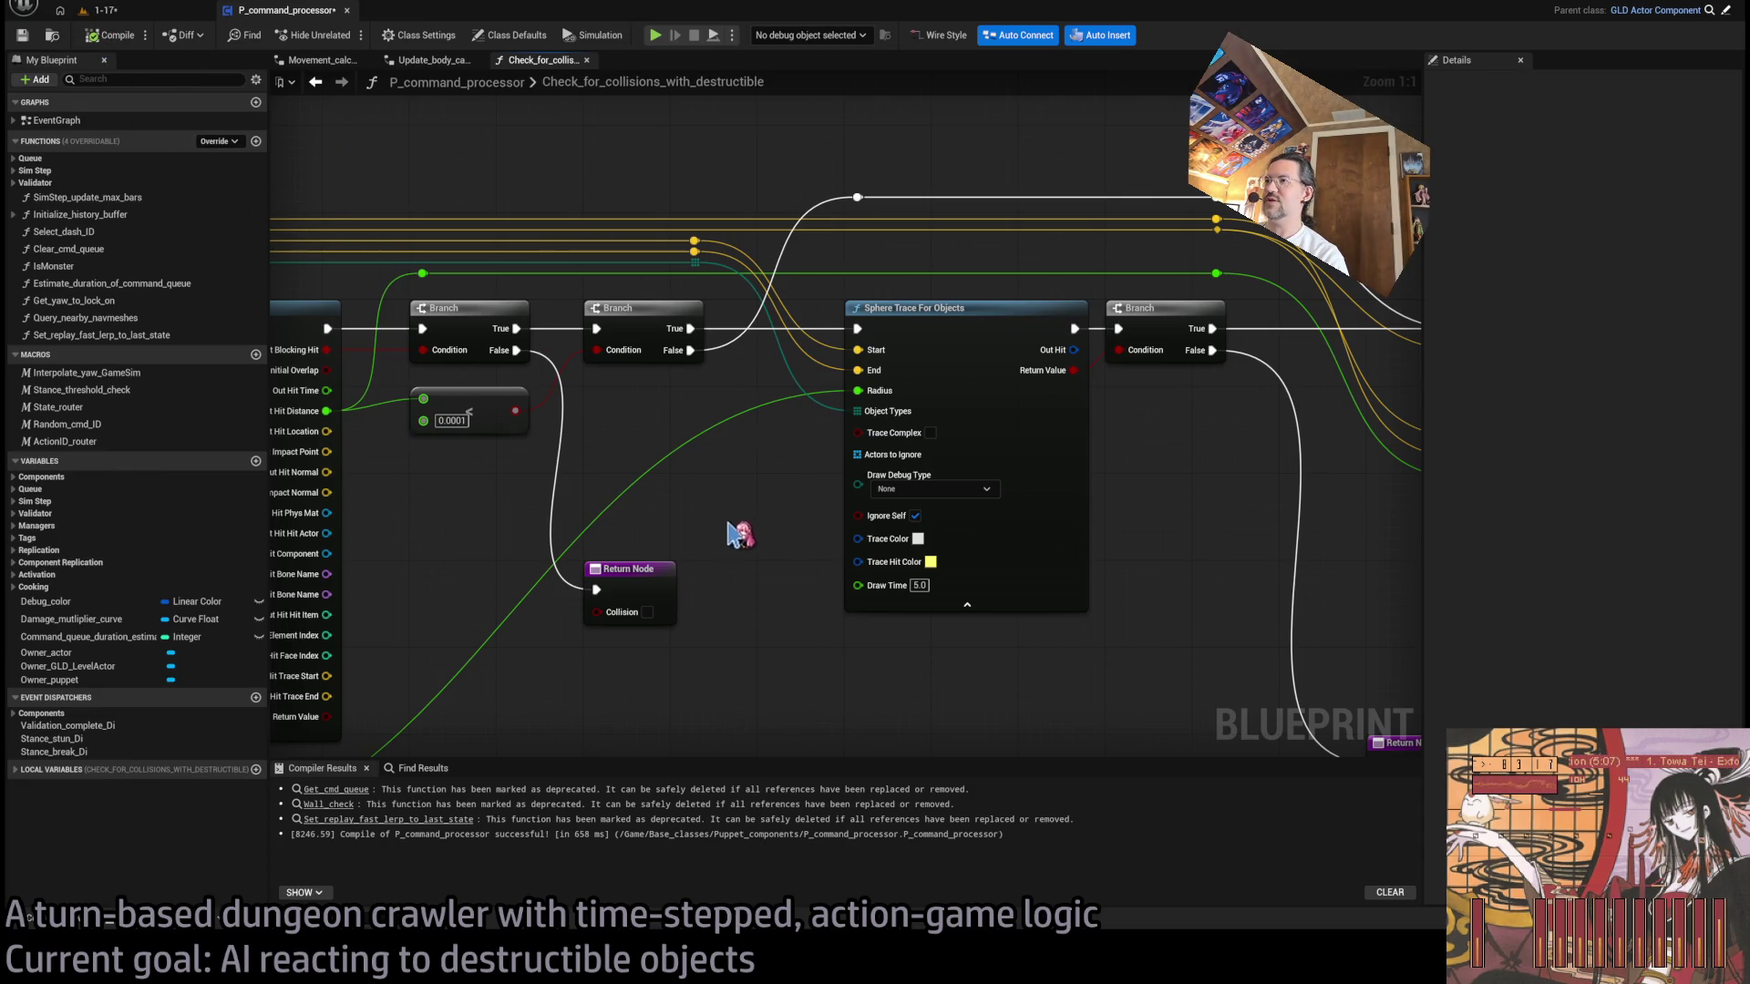
{"action": "left_click_drag", "start_coordinate": [1238, 703], "coordinate": [1130, 581]}
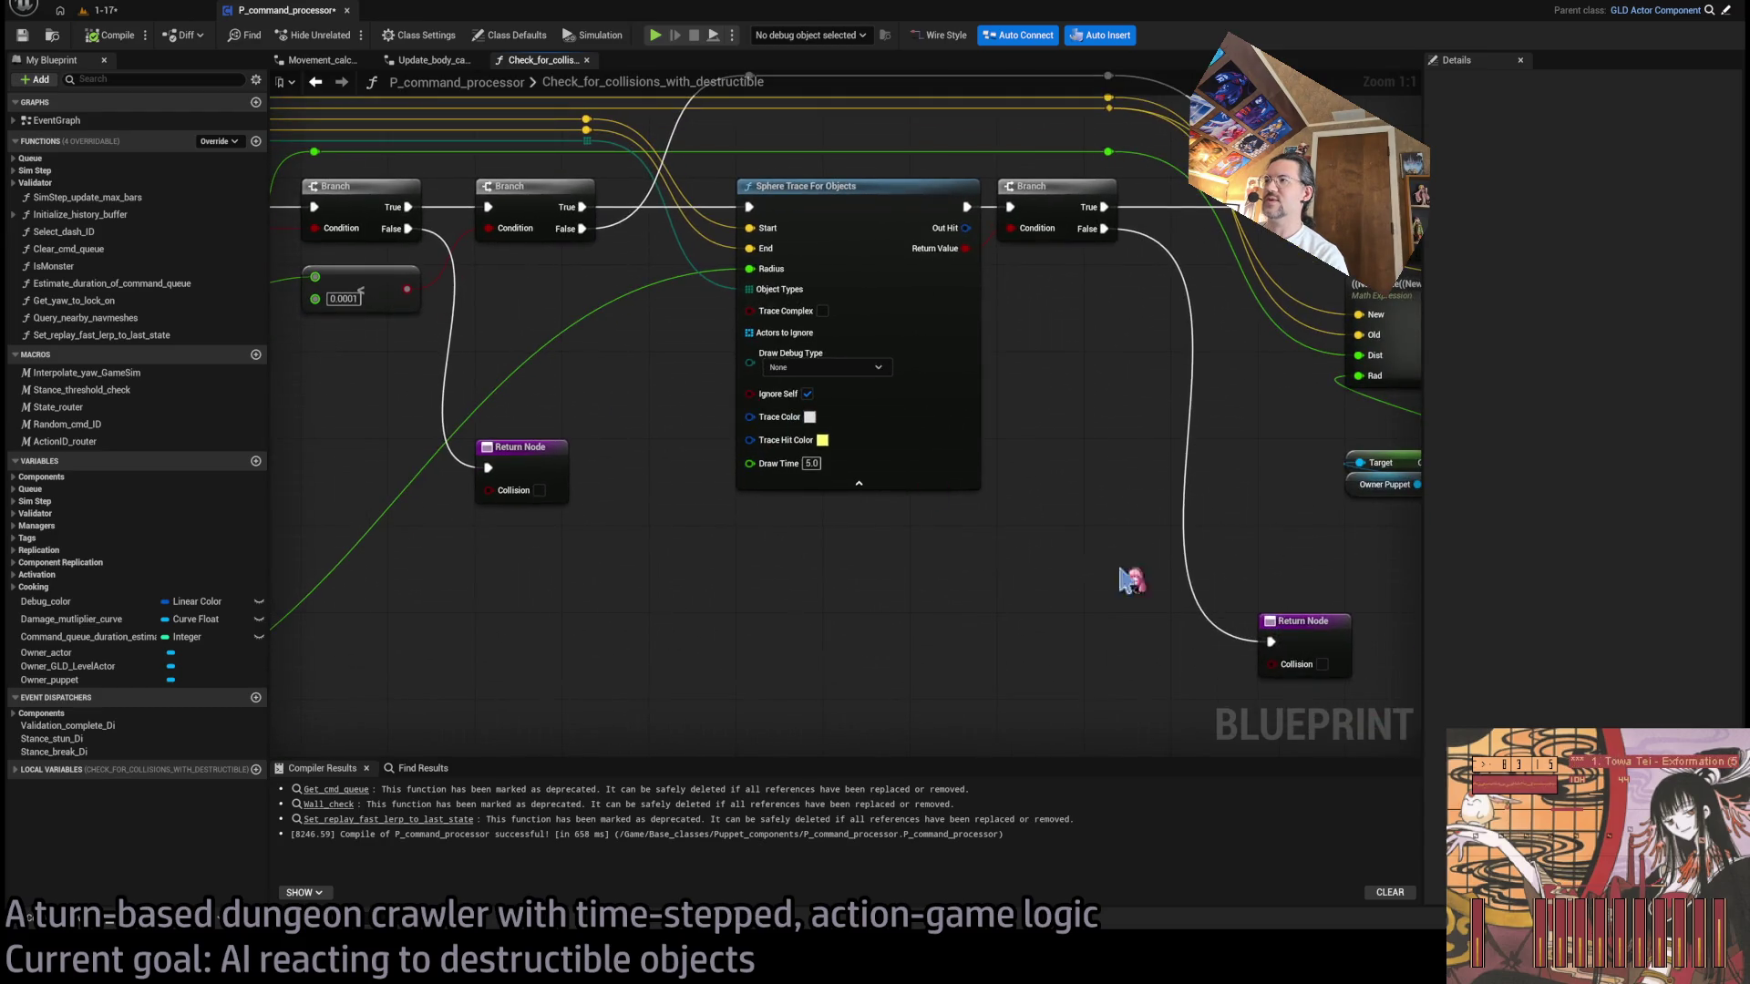
{"action": "mouse_move", "coordinate": [1322, 622]}
{"action": "left_mouse_down"}
{"action": "mouse_move", "coordinate": [1123, 596]}
{"action": "mouse_move", "coordinate": [1175, 584]}
{"action": "mouse_move", "coordinate": [1199, 606]}
{"action": "left_mouse_up"}
{"action": "left_click", "coordinate": [820, 535]}
{"action": "mouse_move", "coordinate": [853, 531]}
{"action": "left_mouse_down"}
{"action": "mouse_move", "coordinate": [969, 586]}
{"action": "mouse_move", "coordinate": [1023, 534]}
{"action": "left_mouse_up"}
{"action": "left_click_drag", "start_coordinate": [536, 415], "coordinate": [543, 601]}
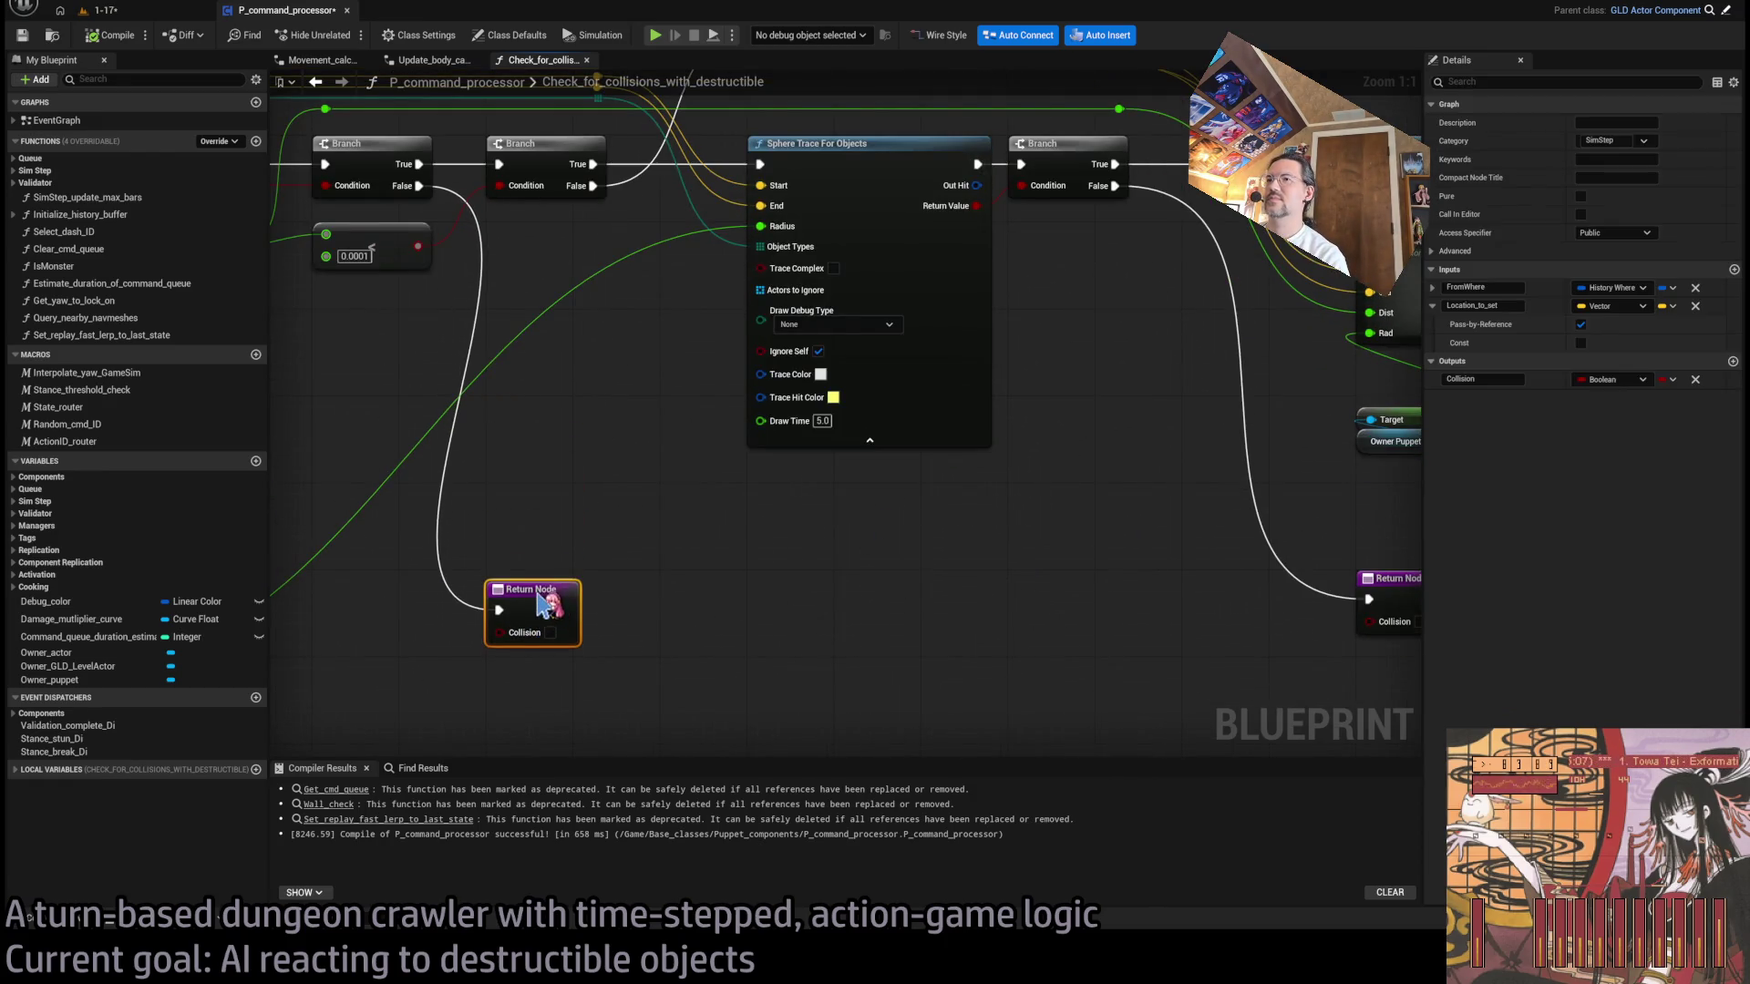
{"action": "left_click", "coordinate": [632, 547]}
{"action": "left_click_drag", "start_coordinate": [633, 547], "coordinate": [544, 670]}
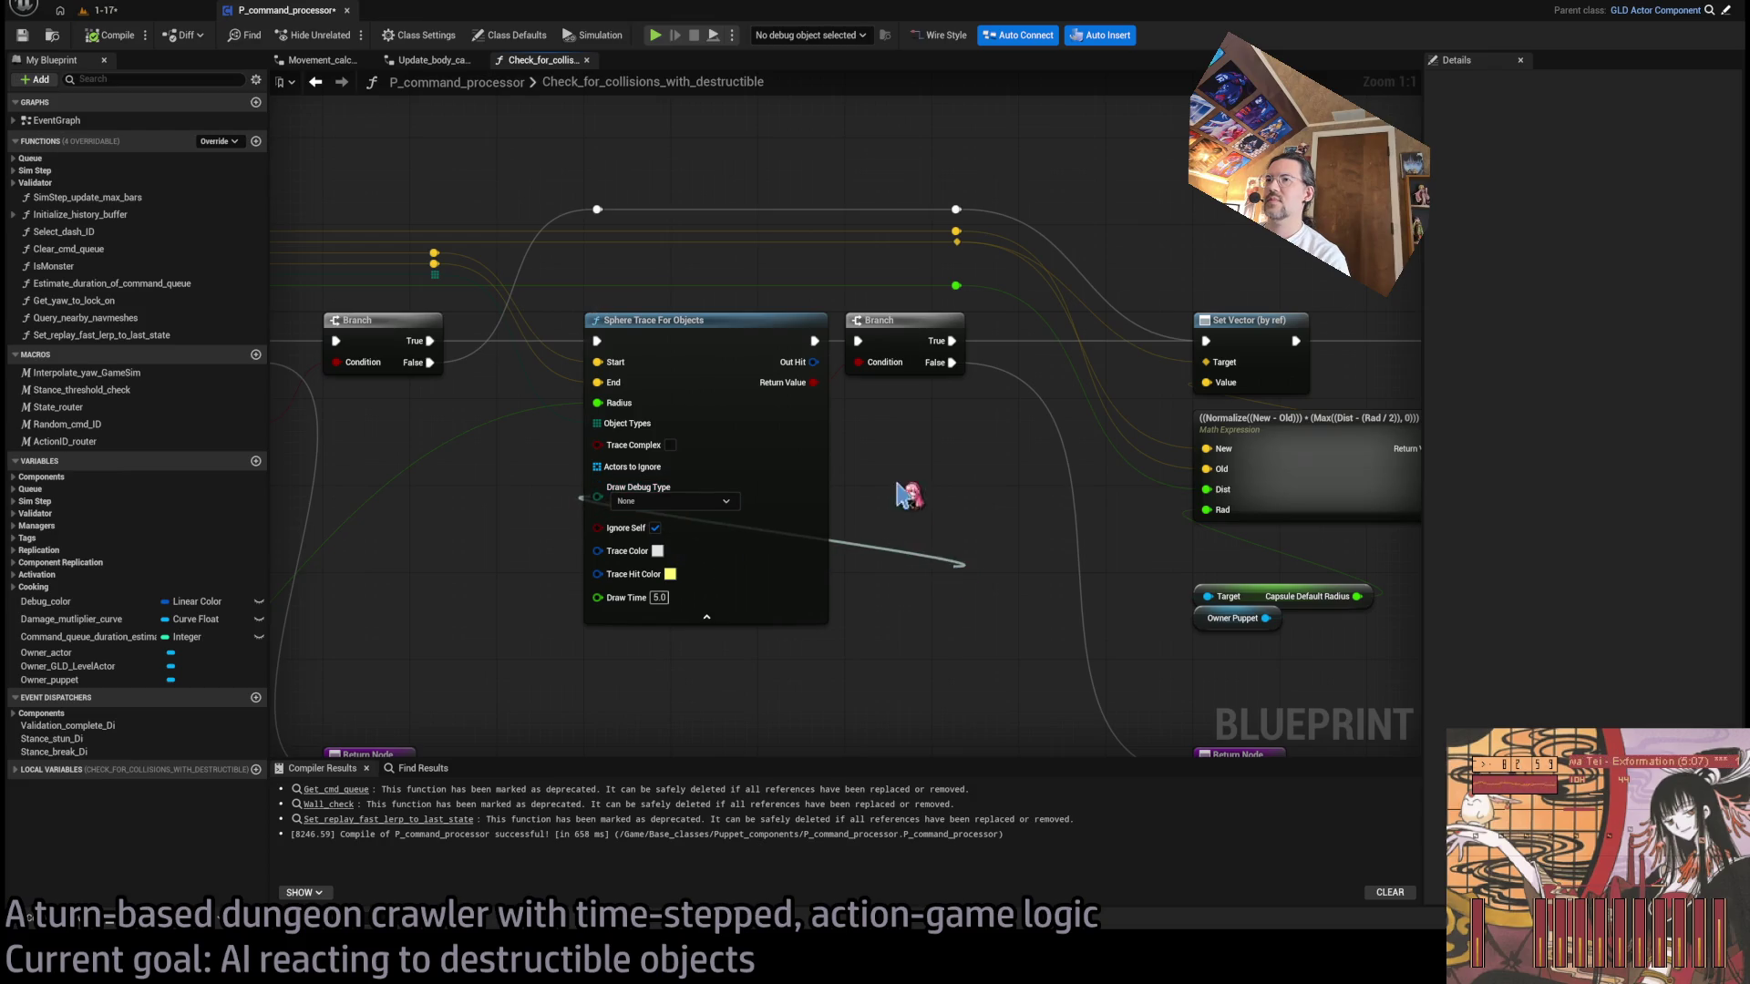
- Set the second sphere trace's debug drawing to For Duration and playtest level 1-17
{"action": "left_click", "coordinate": [674, 502]}
{"action": "left_click", "coordinate": [671, 527]}
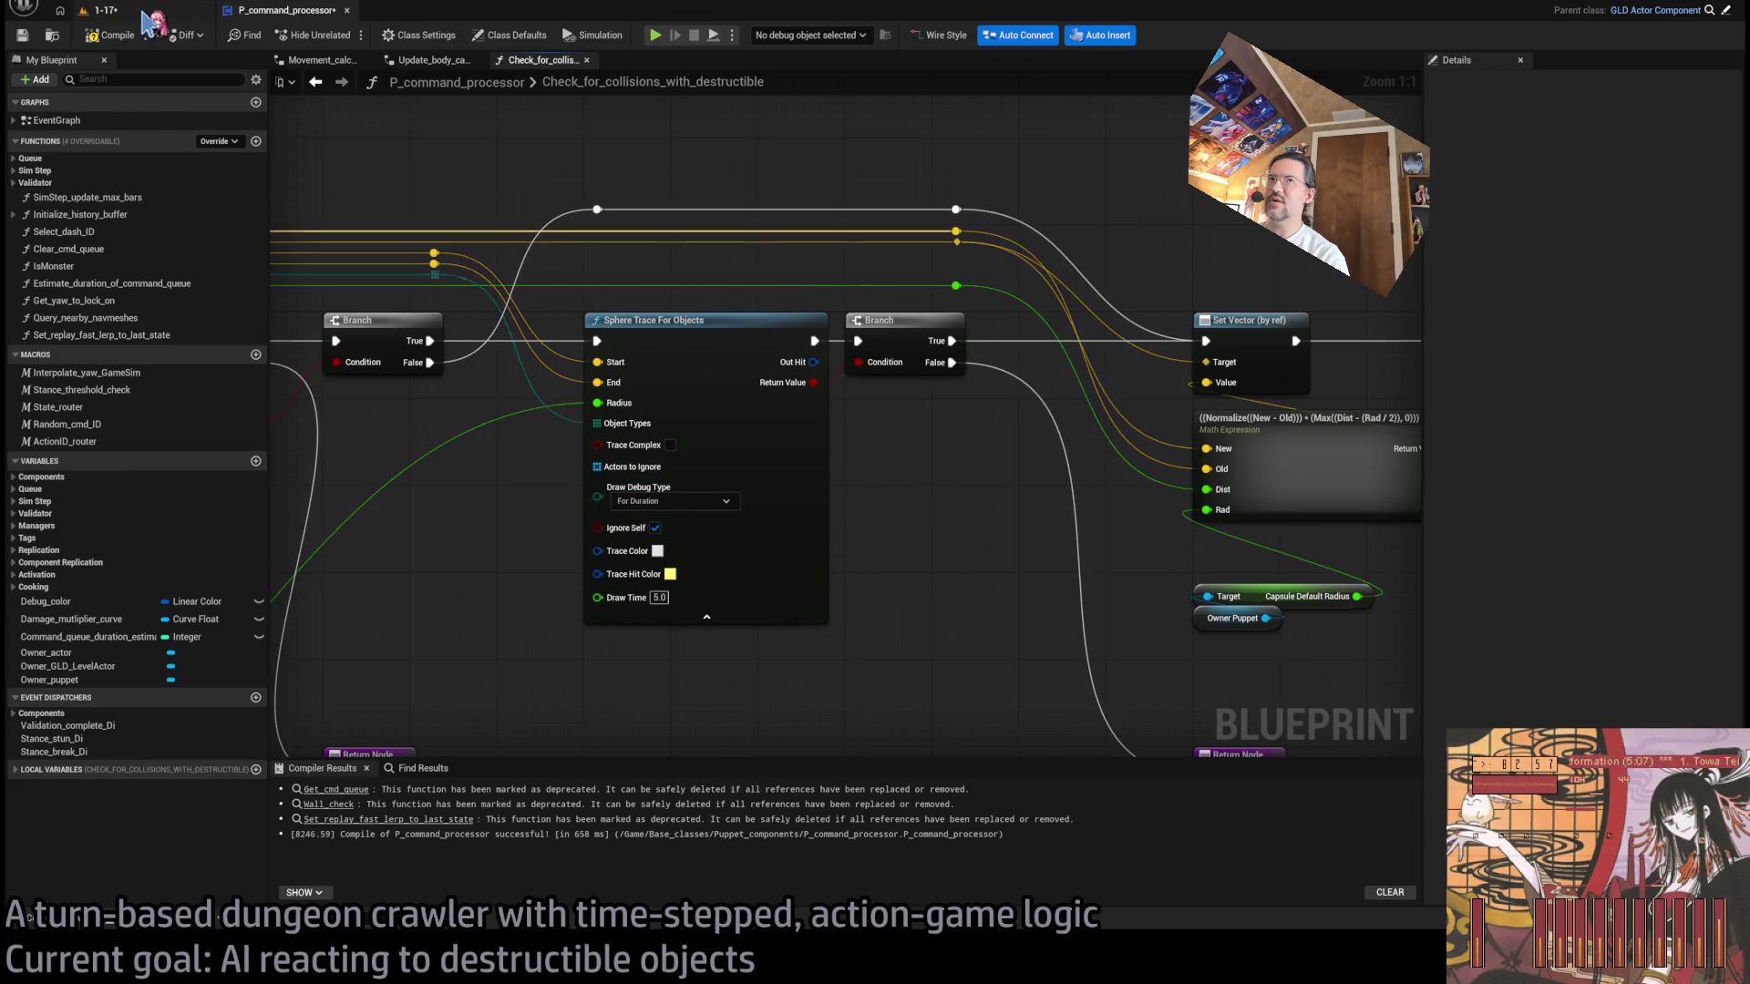
{"action": "left_click", "coordinate": [102, 10]}
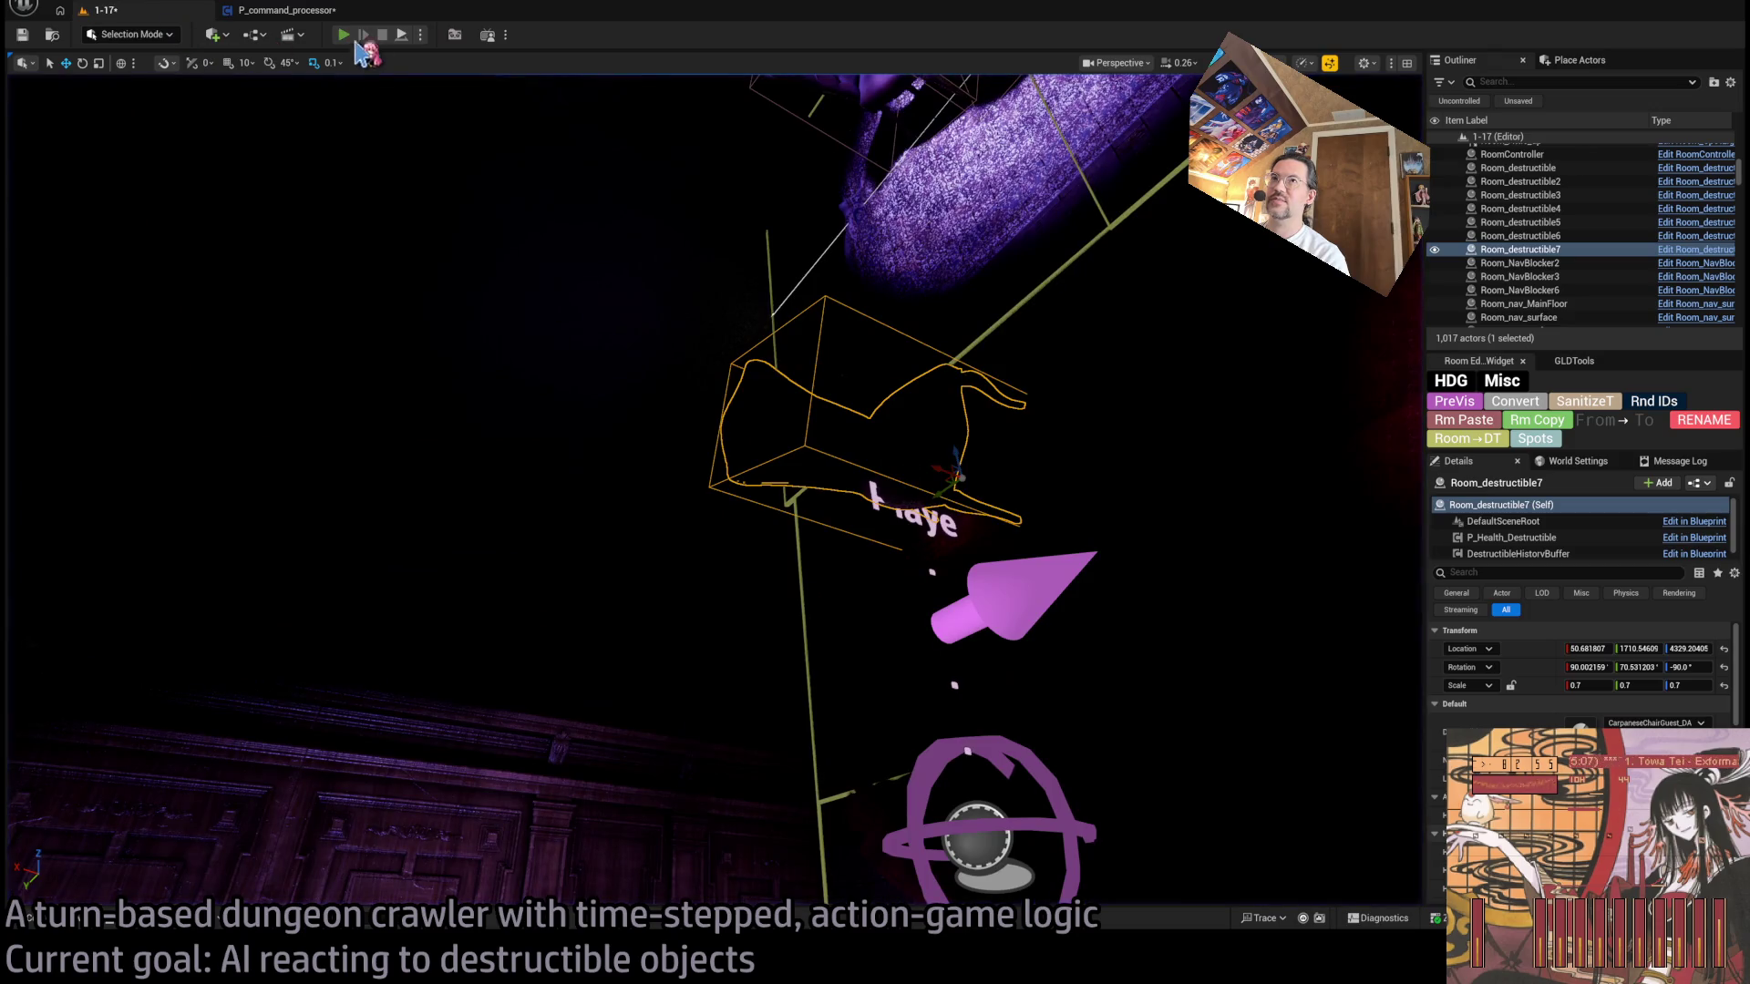
{"action": "left_click", "coordinate": [346, 37]}
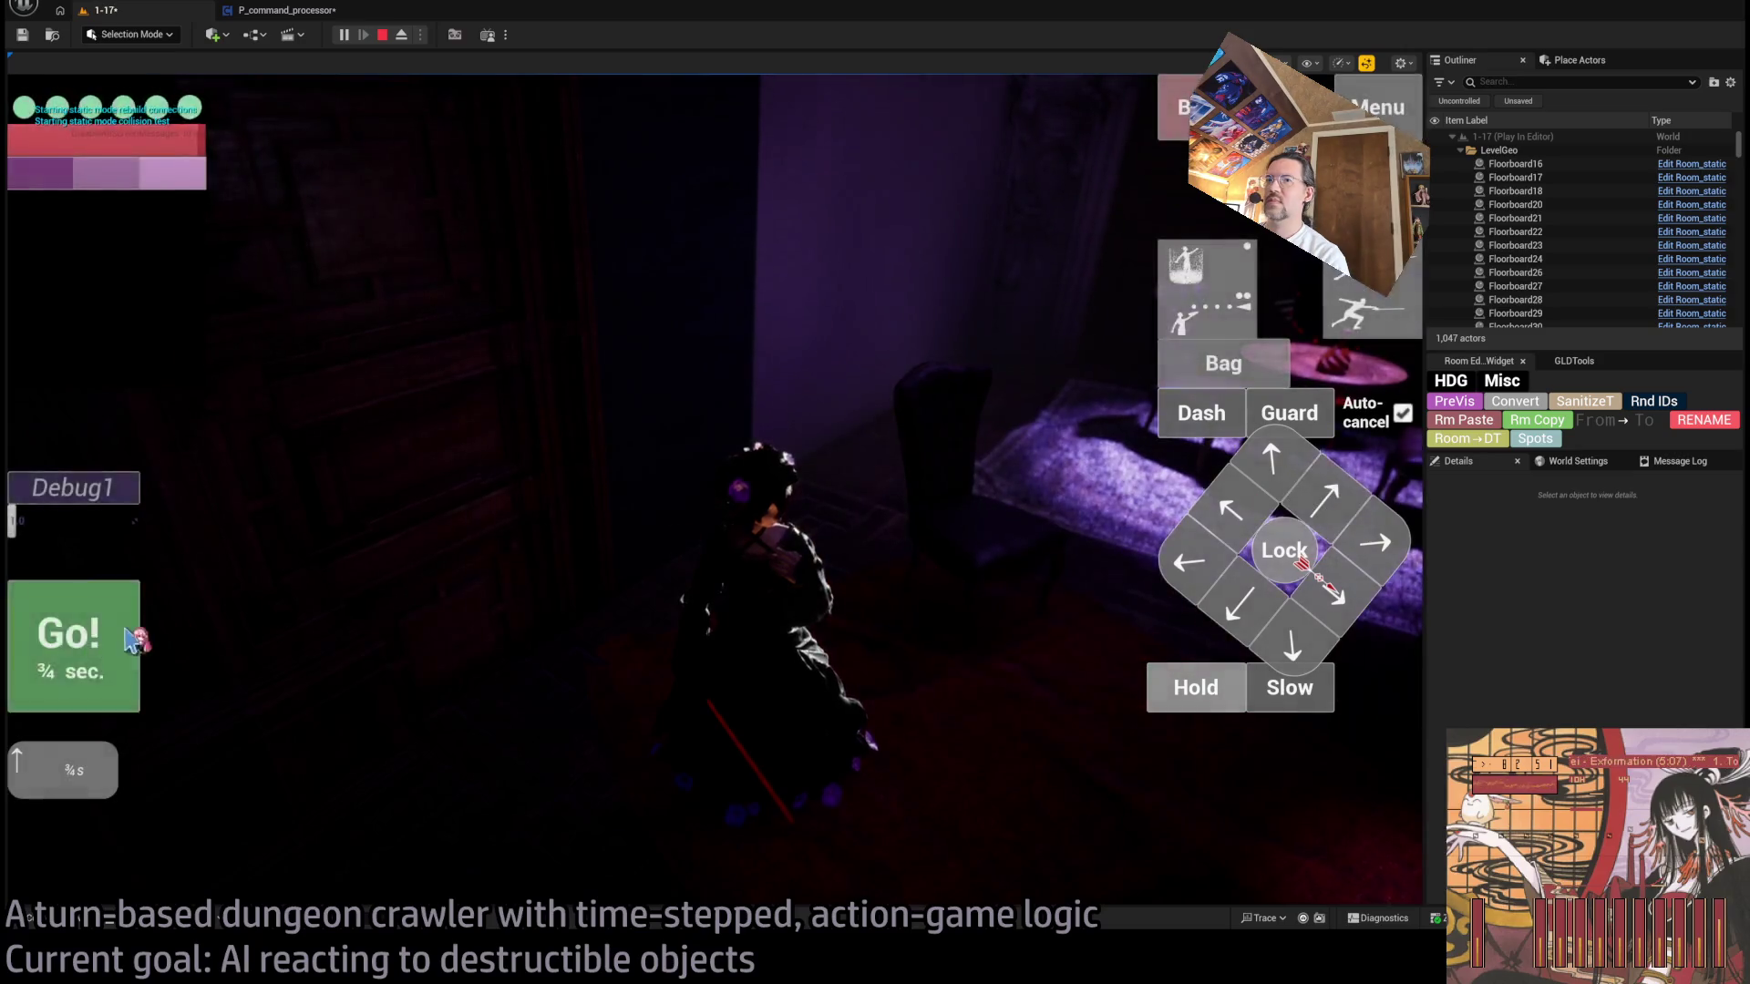
{"action": "left_click", "coordinate": [135, 636]}
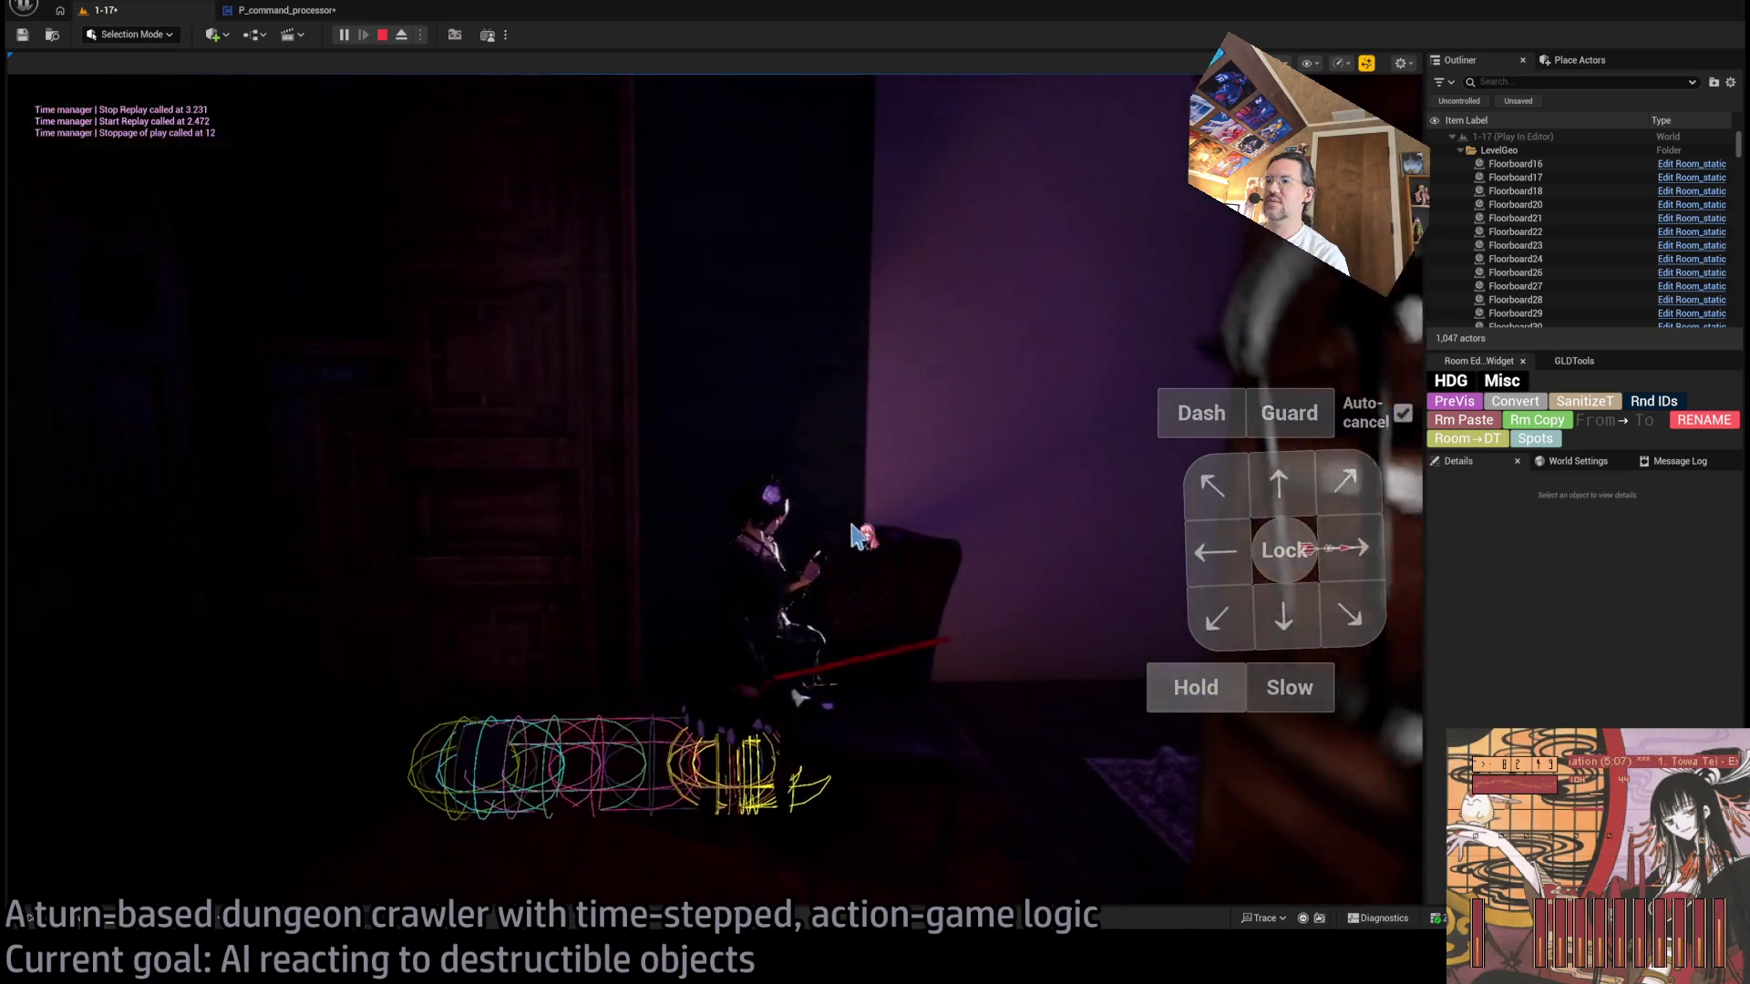
- Playtest level 1-17 again with a one-second turn and a turn moving left
{"action": "left_click", "coordinate": [315, 11]}
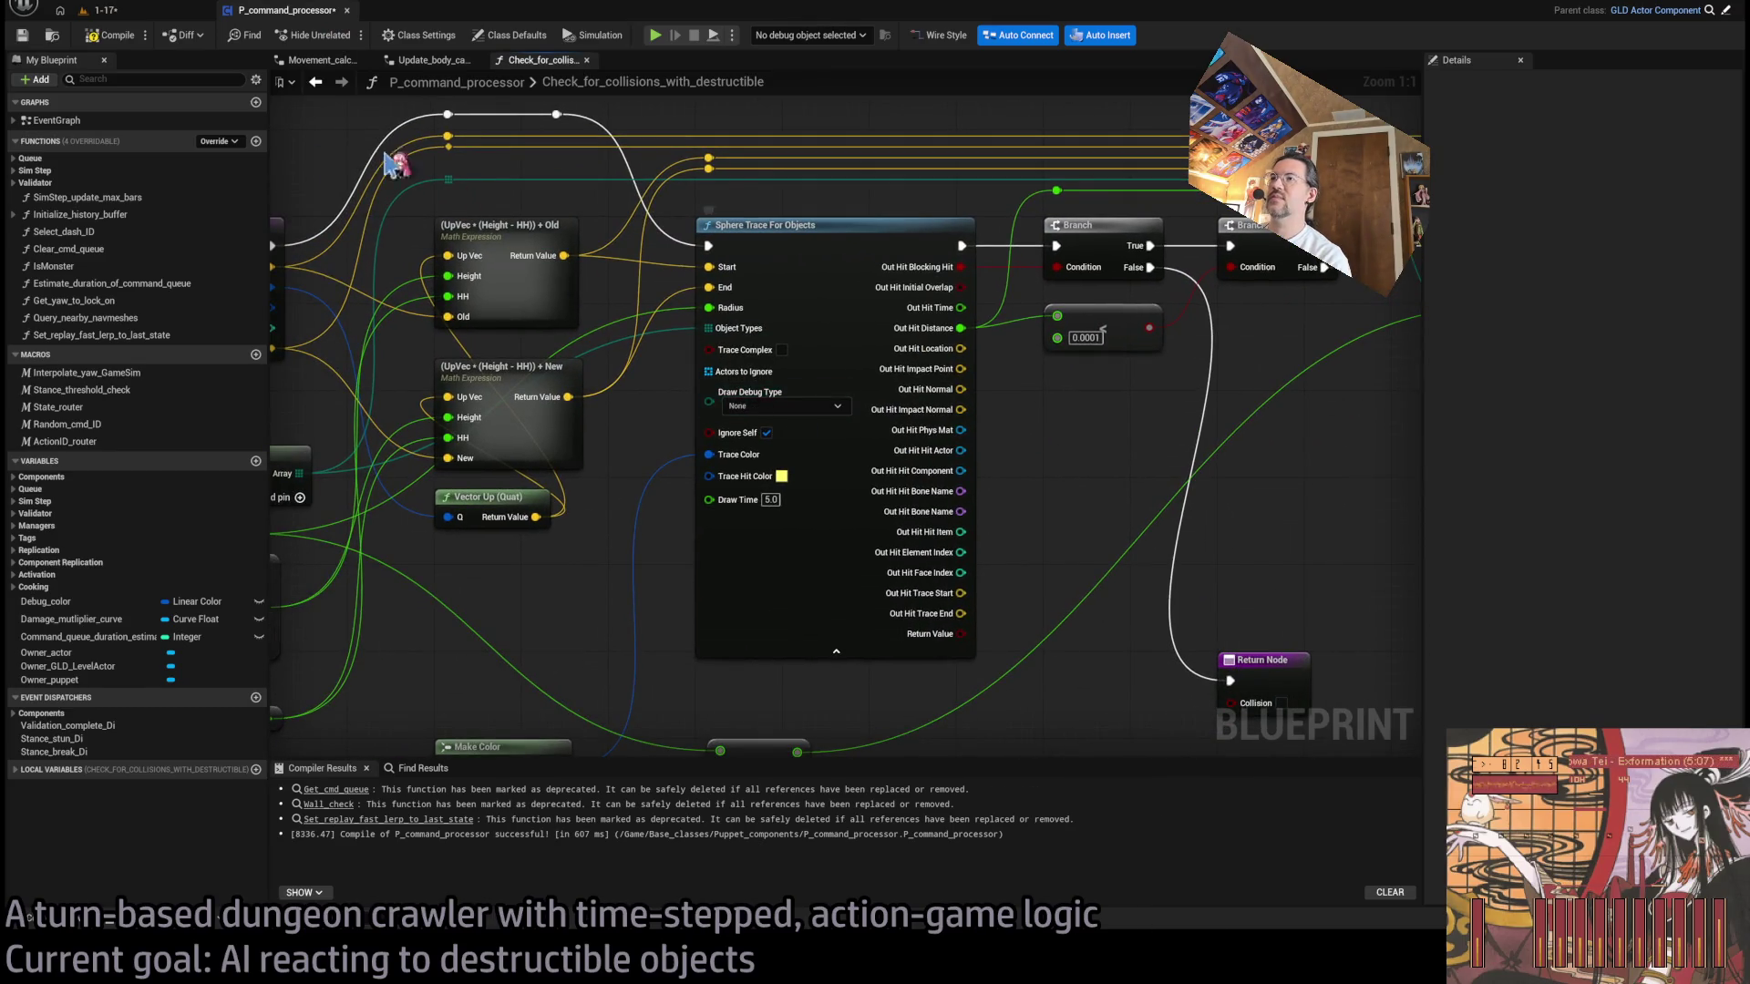
{"action": "left_click", "coordinate": [100, 10]}
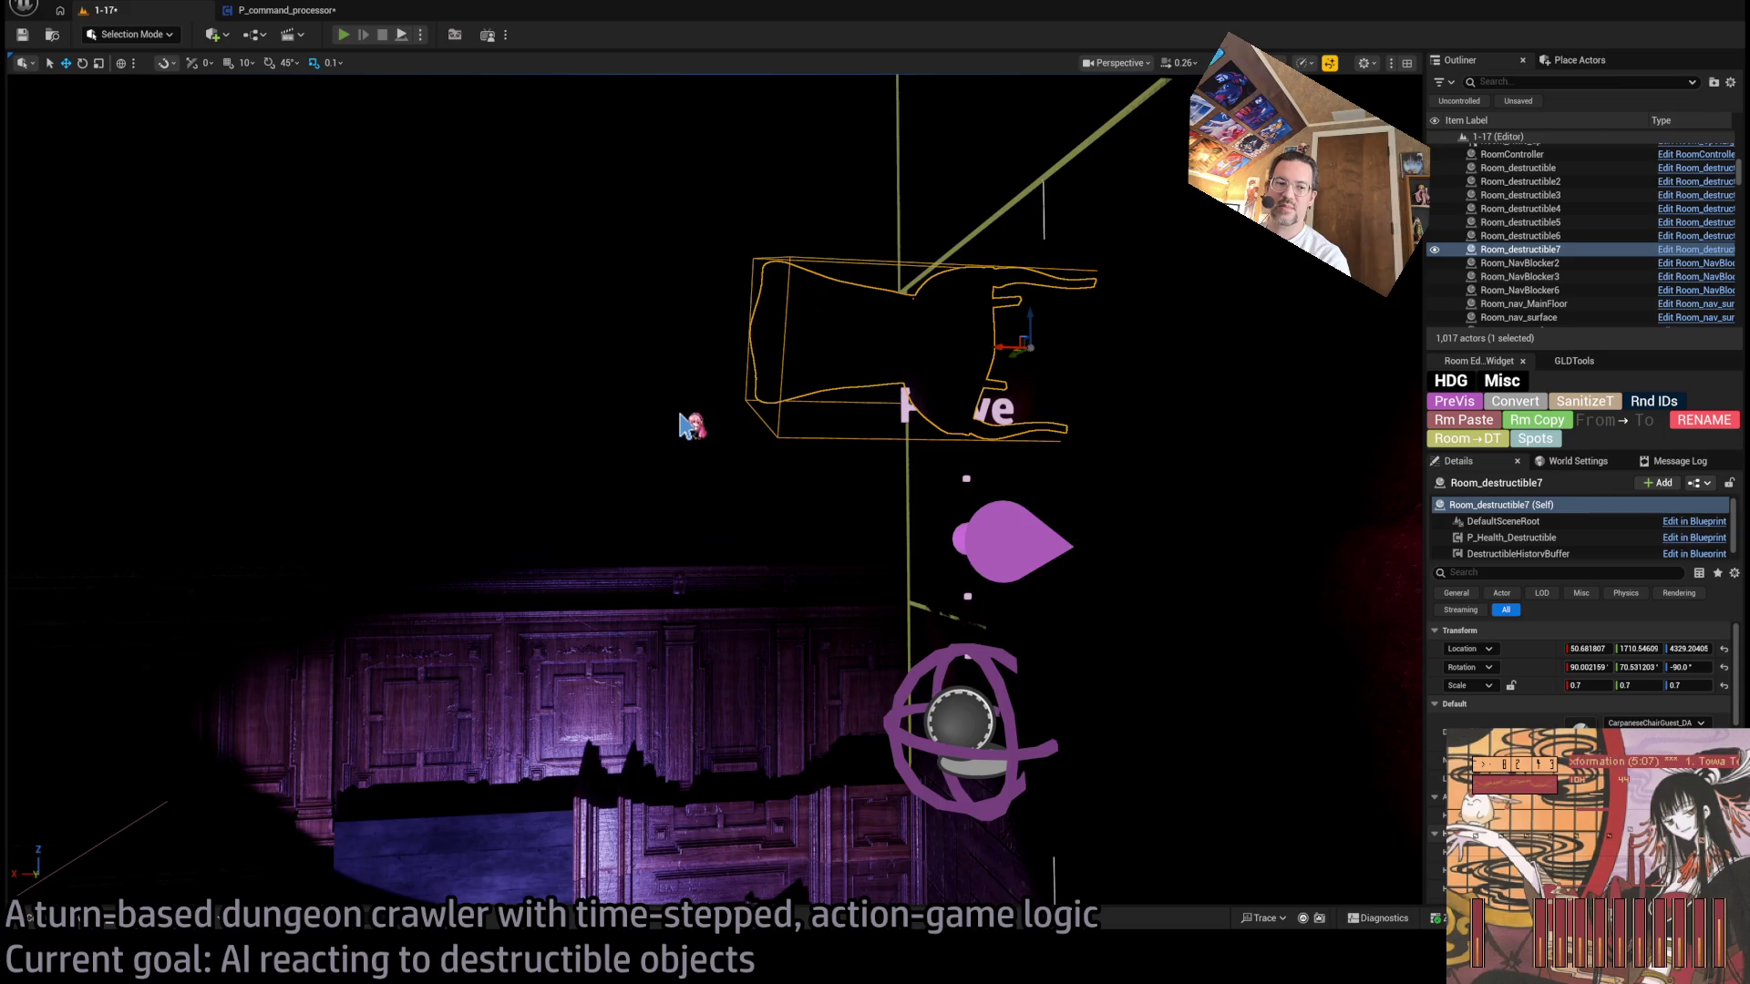
{"action": "key", "text": "alt+p"}
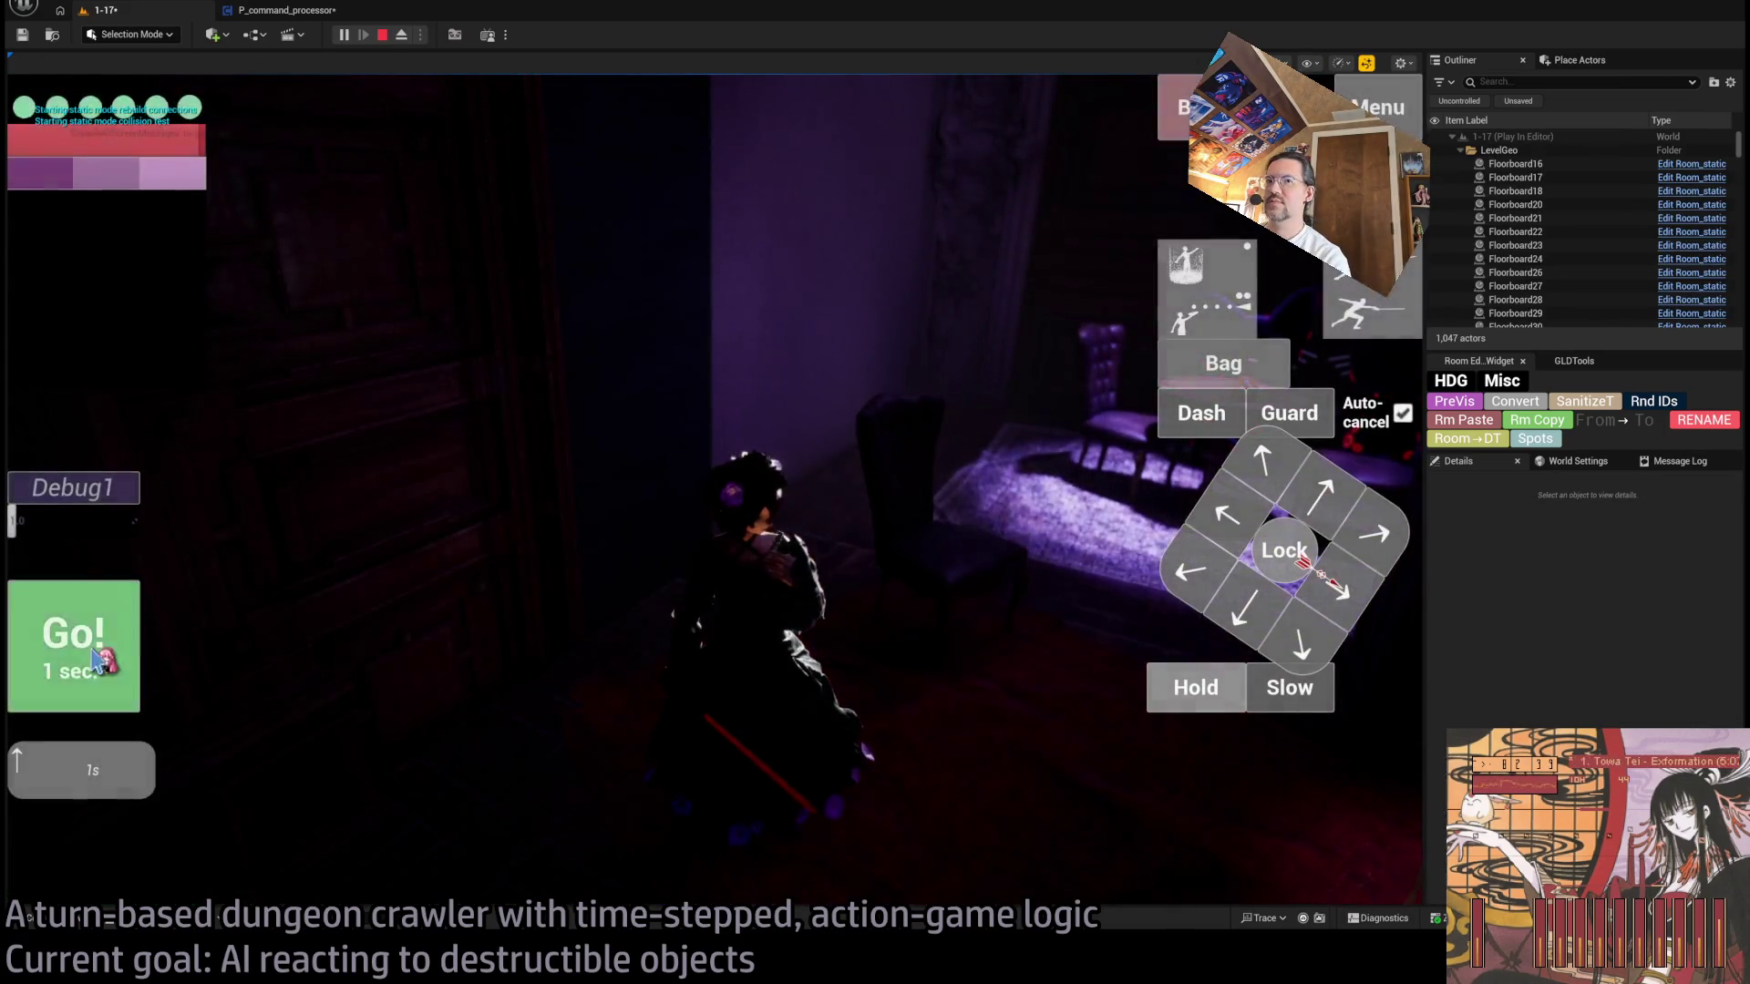
{"action": "left_click", "coordinate": [98, 661]}
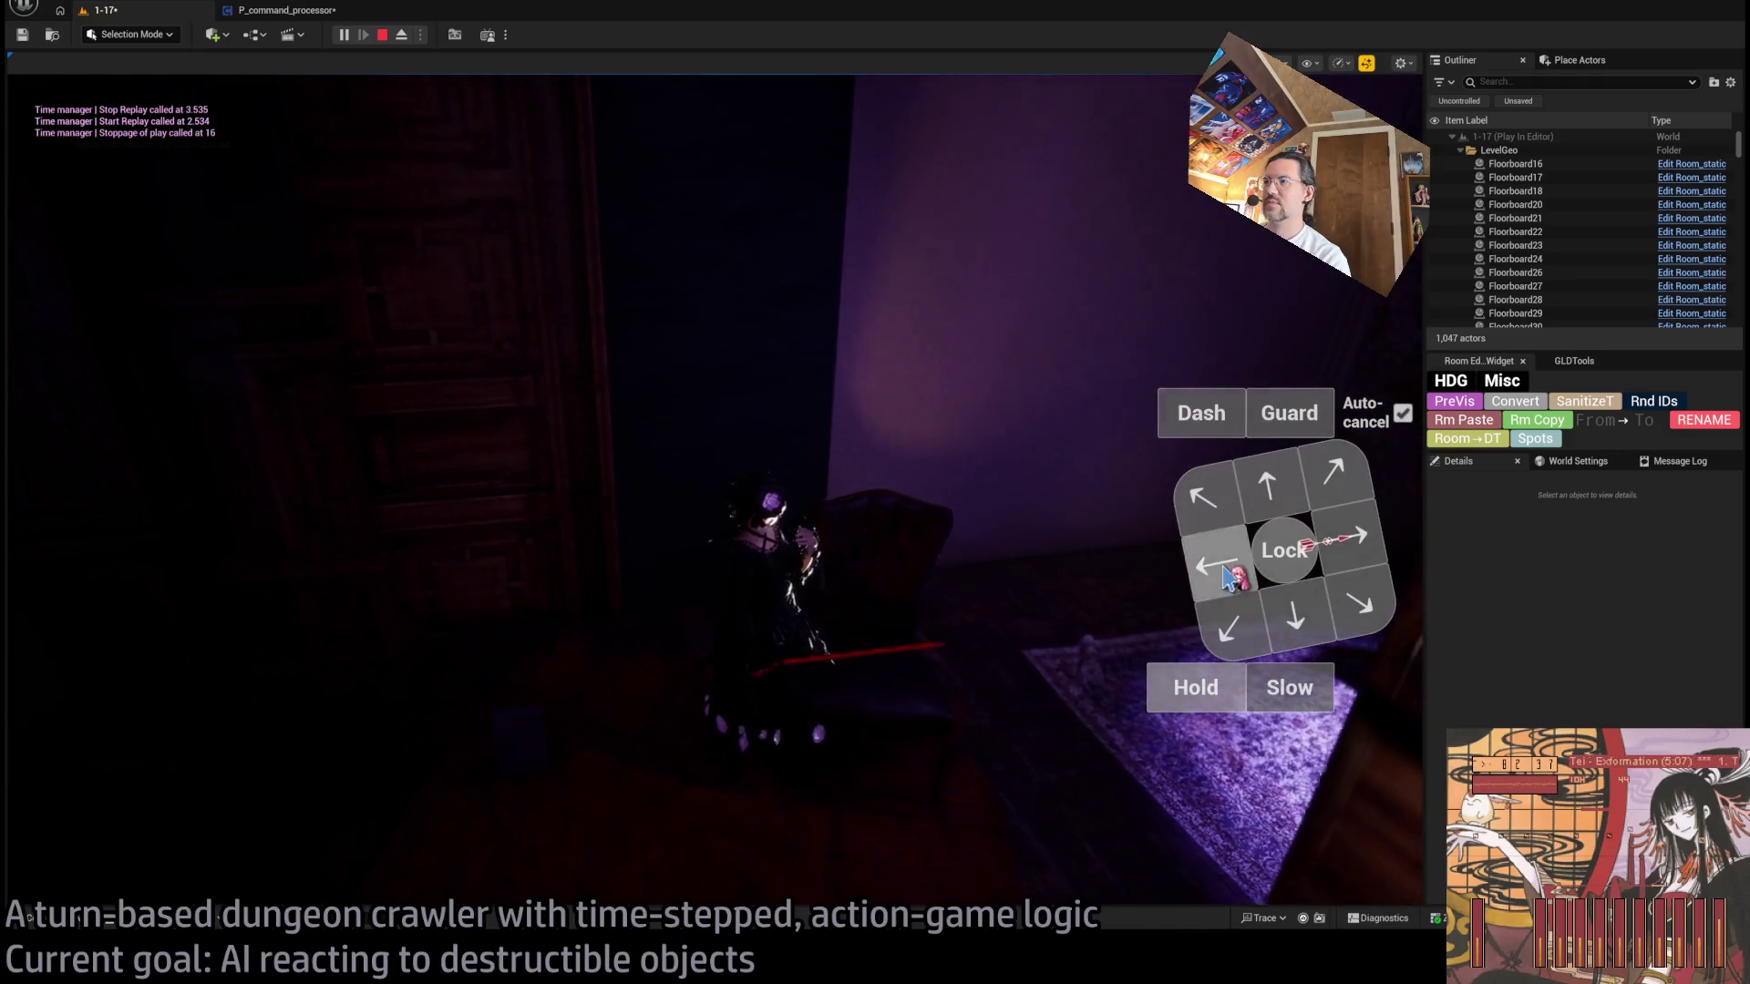
{"action": "left_click", "coordinate": [1226, 574]}
{"action": "left_click", "coordinate": [128, 615]}
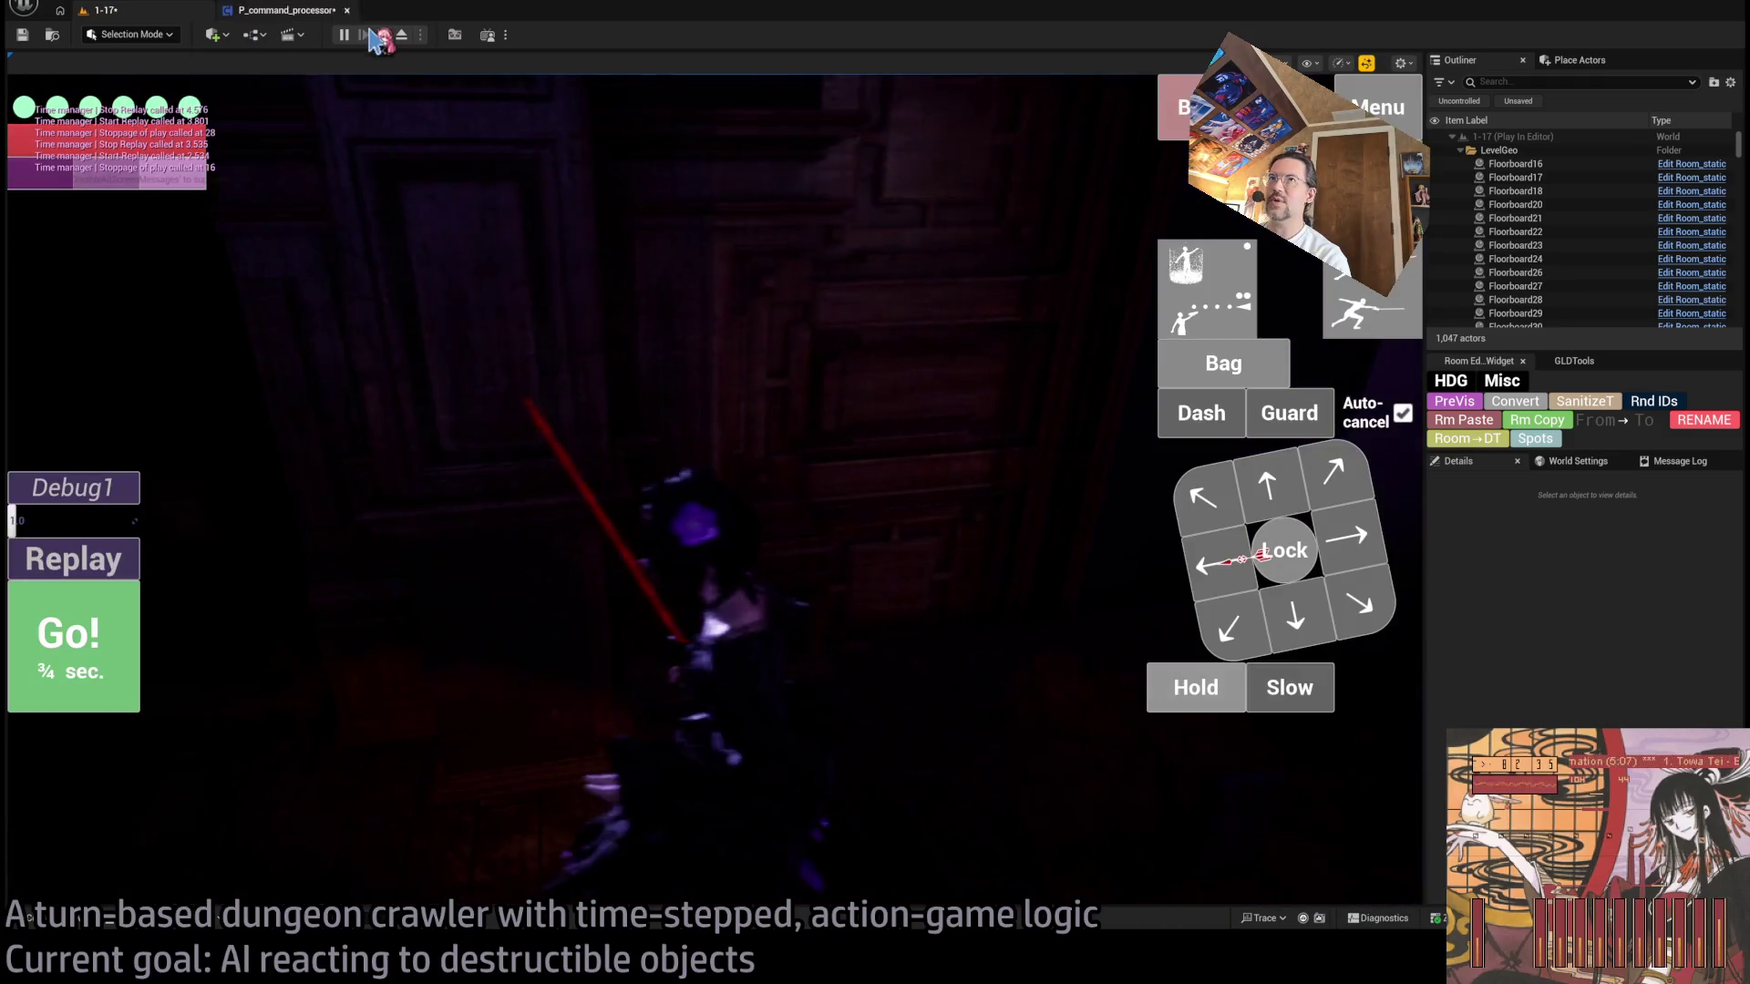
{"action": "left_click", "coordinate": [381, 35]}
- Playtest a leaping attack that shatters the chair, then delete Room_destructible7
{"action": "left_click", "coordinate": [101, 10]}
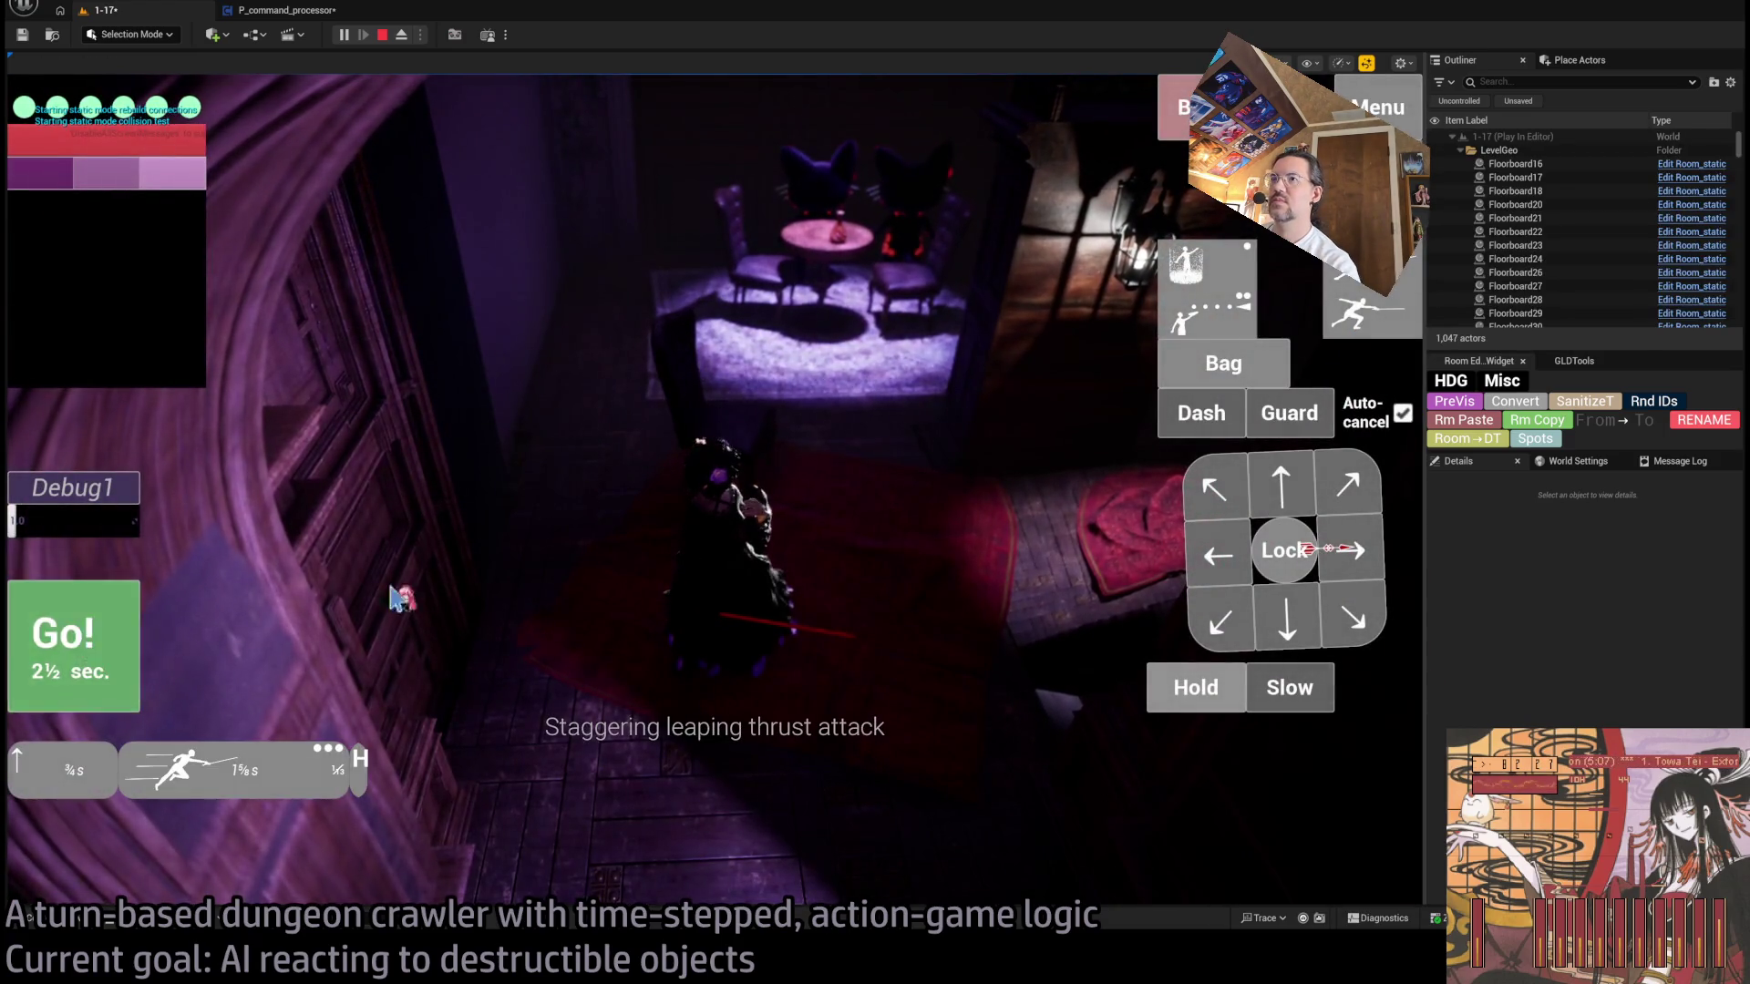
{"action": "left_click", "coordinate": [729, 506]}
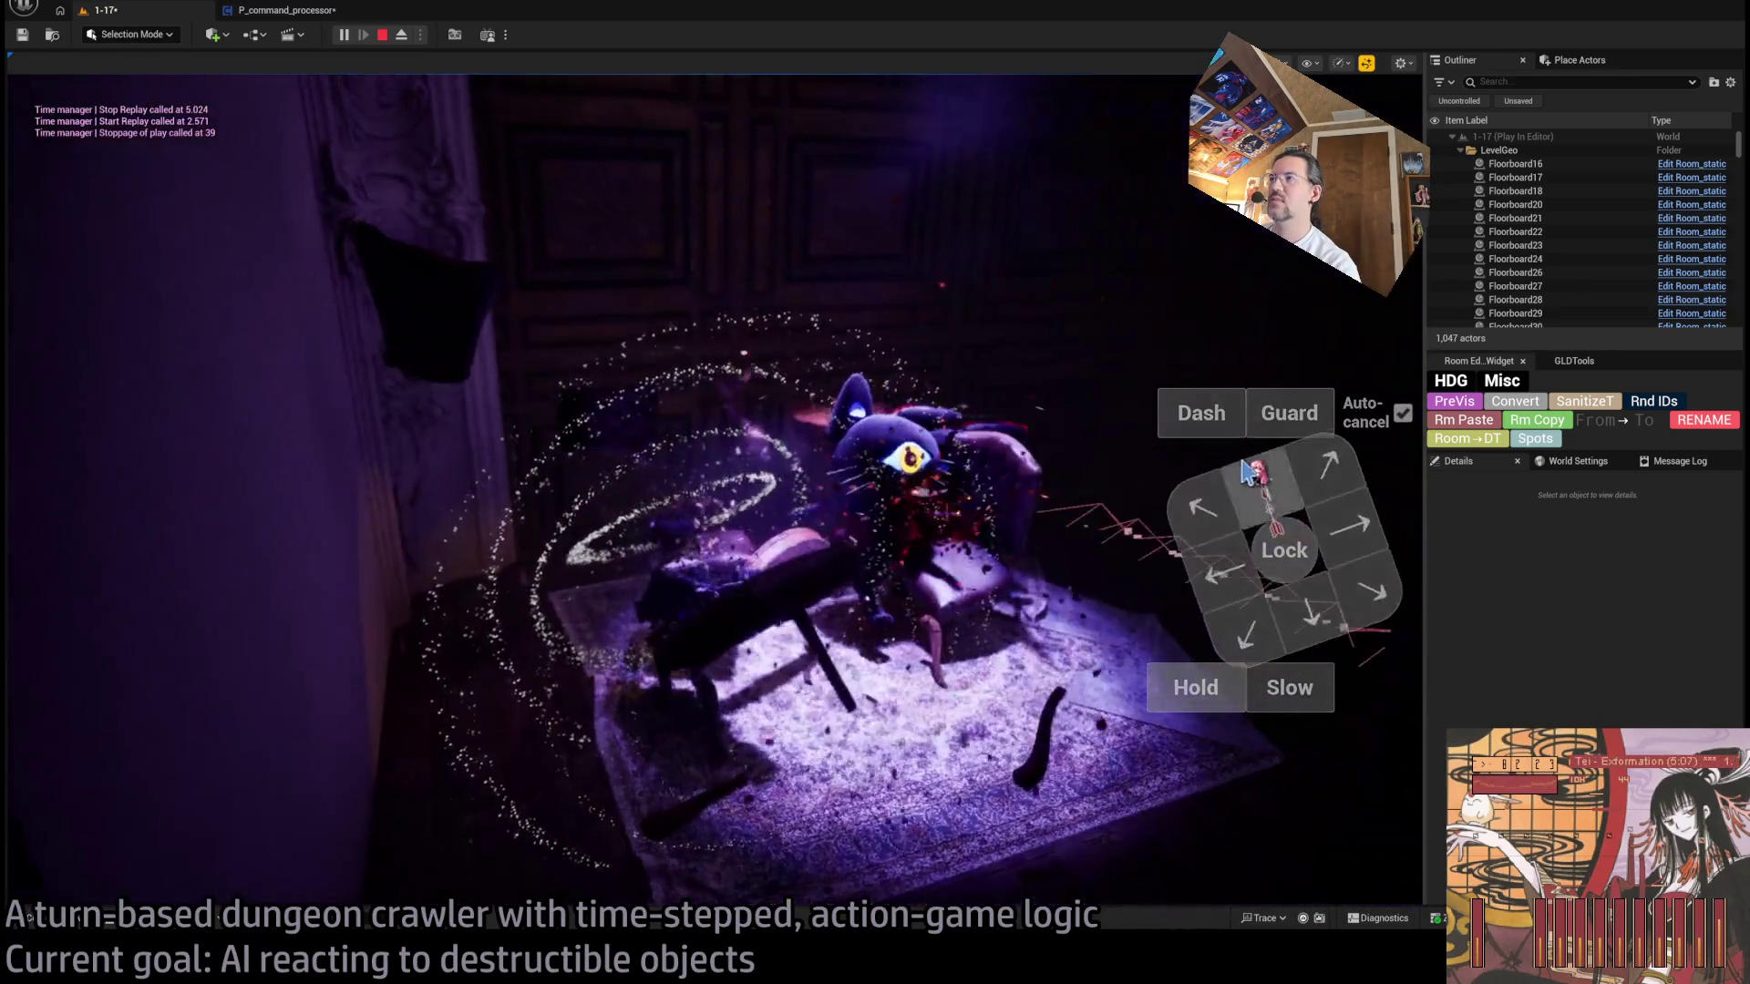
{"action": "key", "text": "Escape"}
{"action": "key", "text": "Delete"}
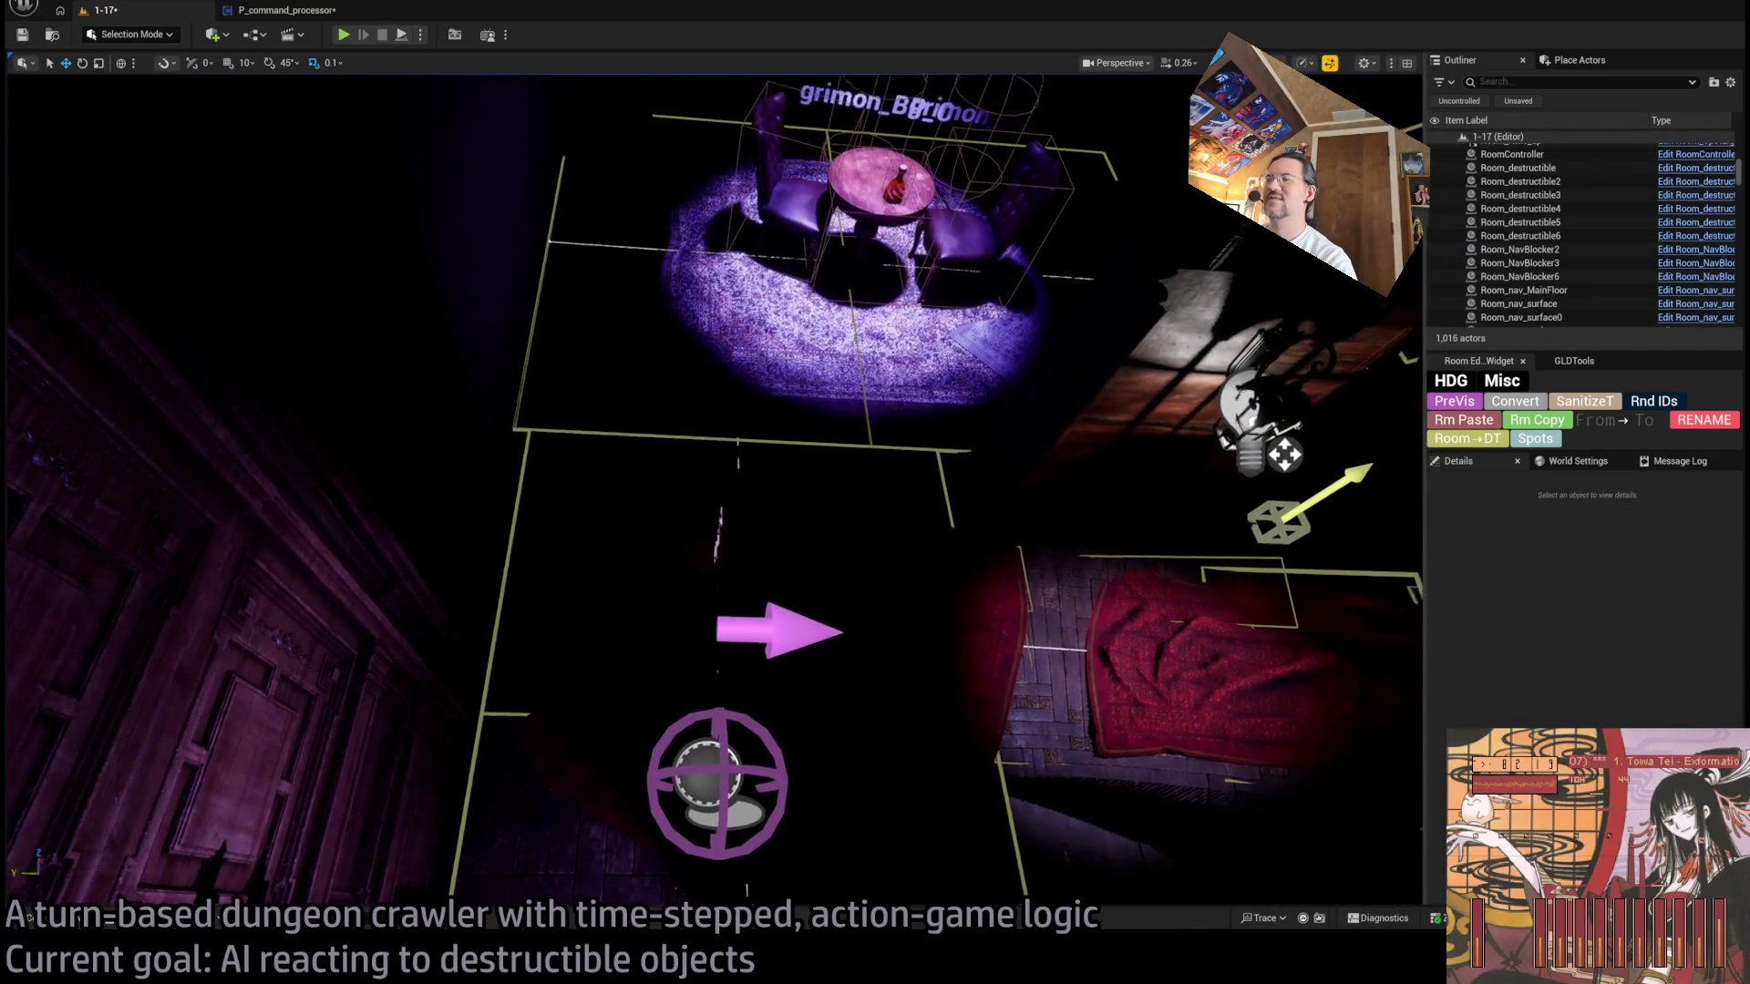
- Bring the table into view and select the chair beside it
{"action": "mouse_move", "coordinate": [802, 382]}
{"action": "left_mouse_down"}
{"action": "mouse_move", "coordinate": [761, 442]}
{"action": "mouse_move", "coordinate": [656, 426]}
{"action": "left_mouse_up"}
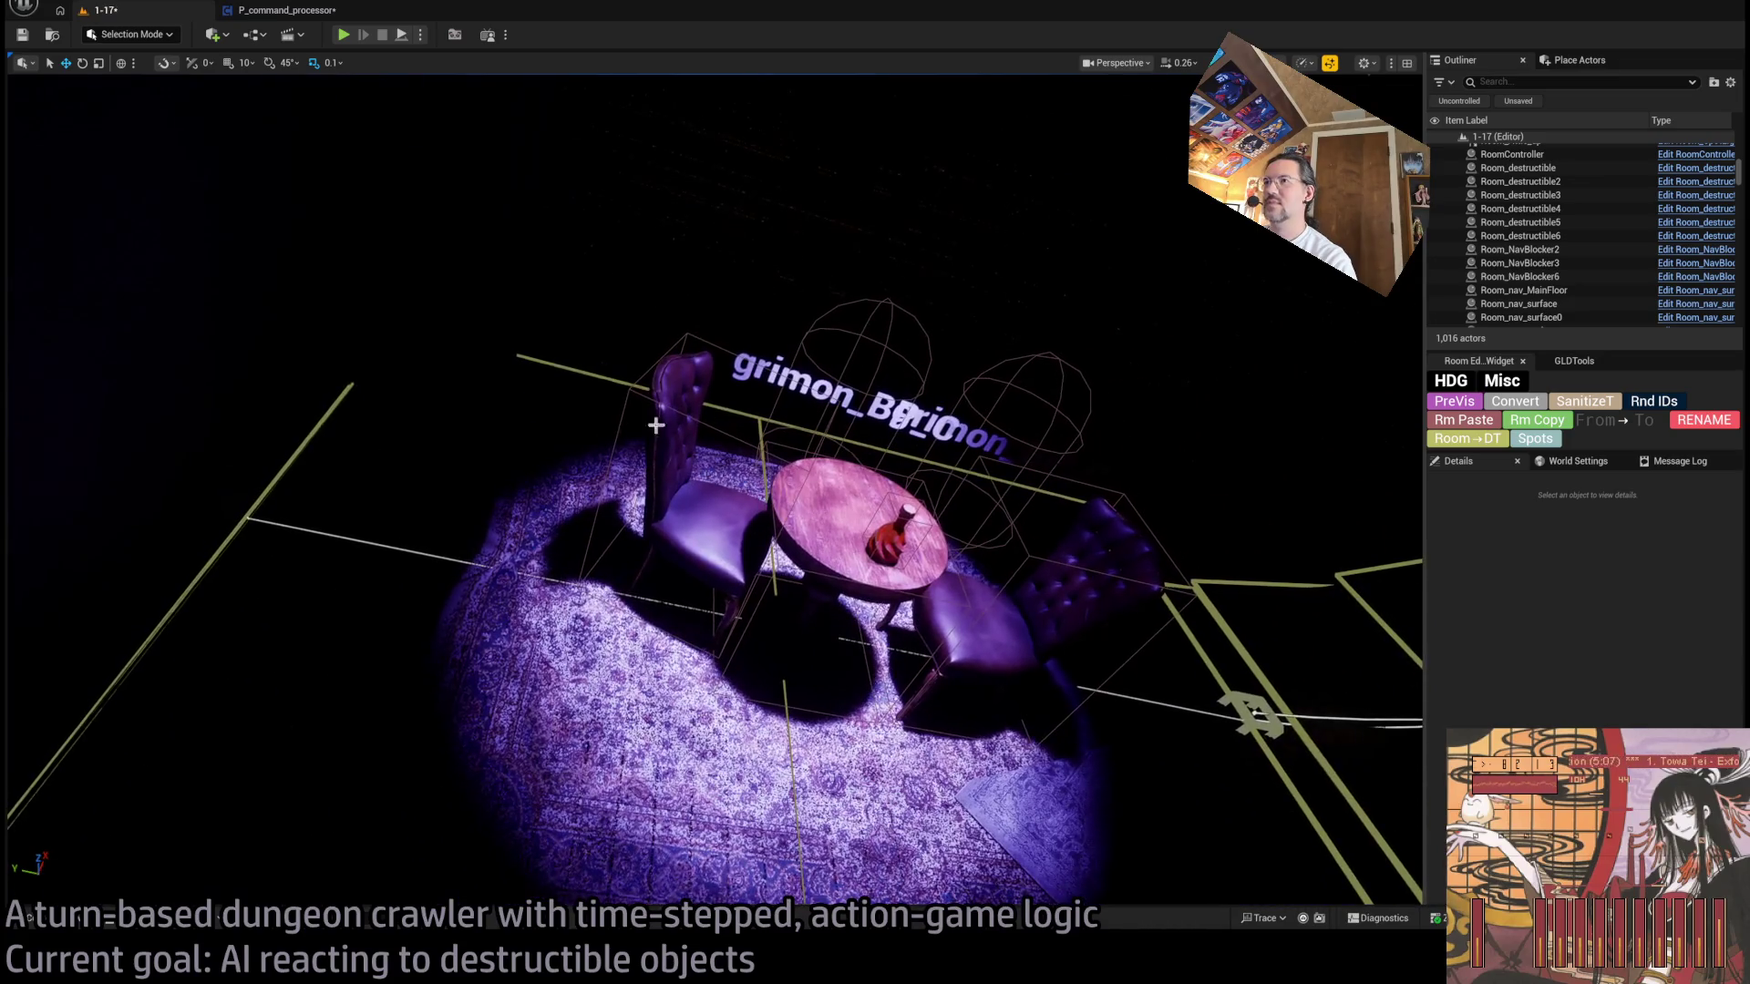
{"action": "left_click", "coordinate": [690, 516]}
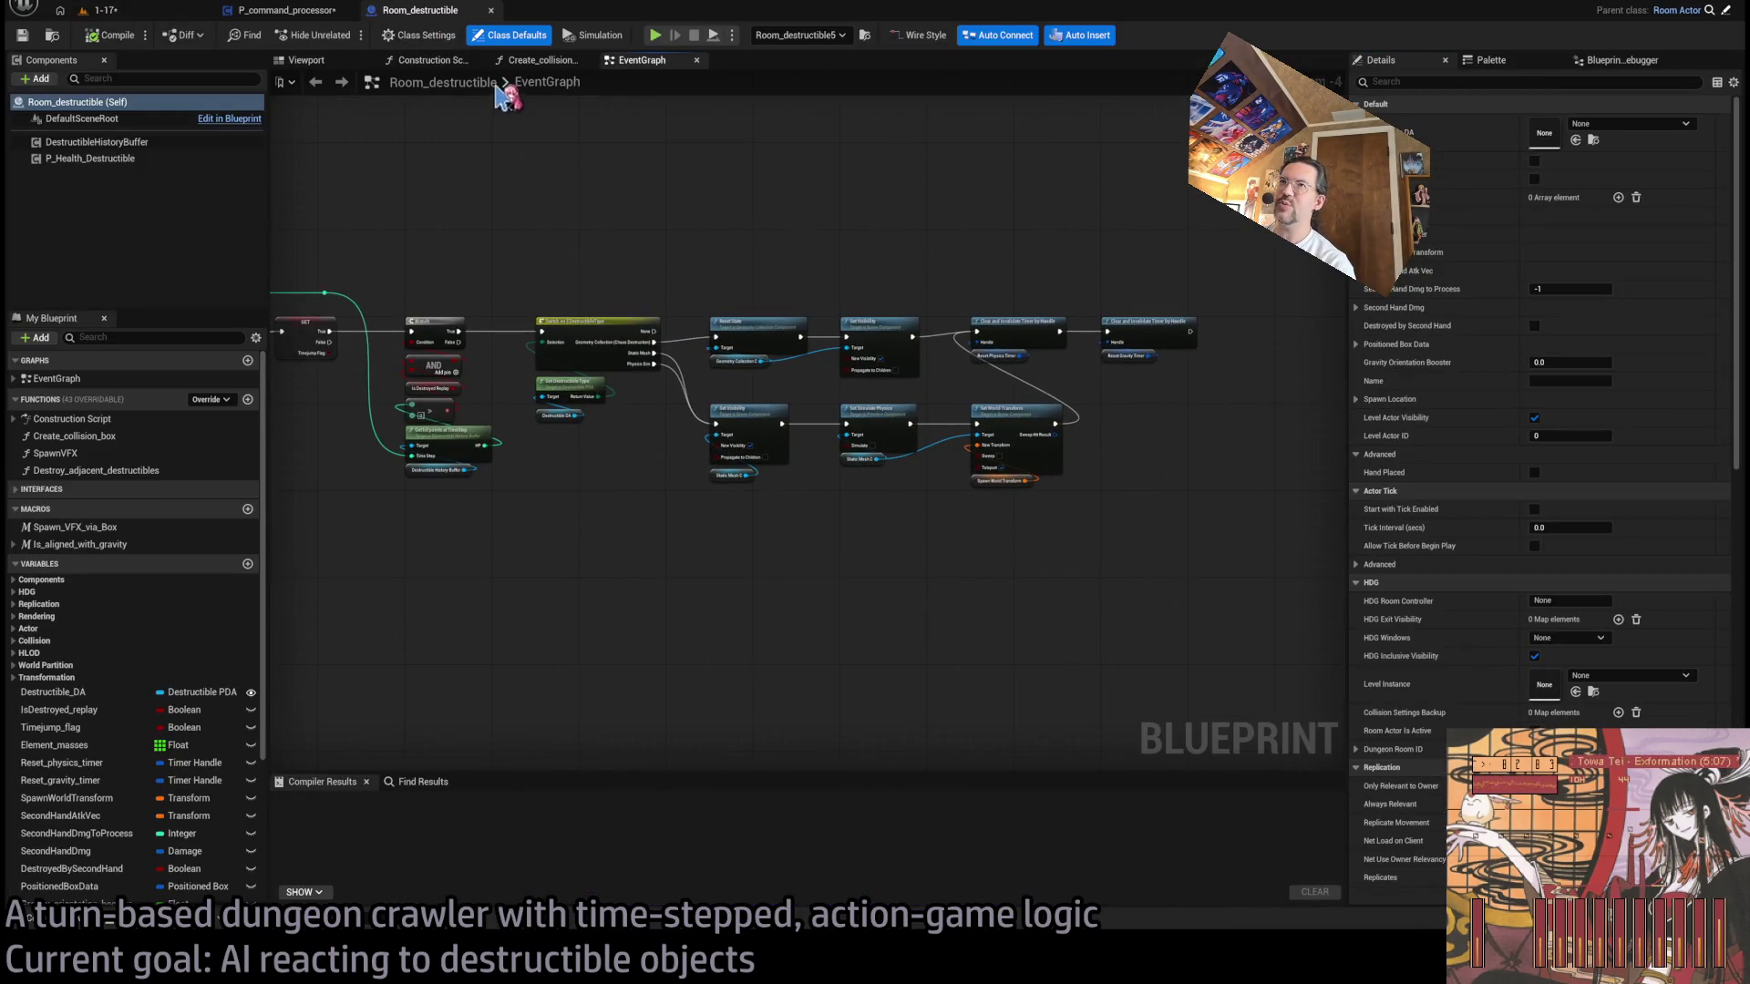
{"action": "scroll", "coordinate": [594, 215], "scroll_direction": "down", "scroll_amount": 2}
{"action": "scroll", "coordinate": [820, 476], "scroll_direction": "down", "scroll_amount": 1}
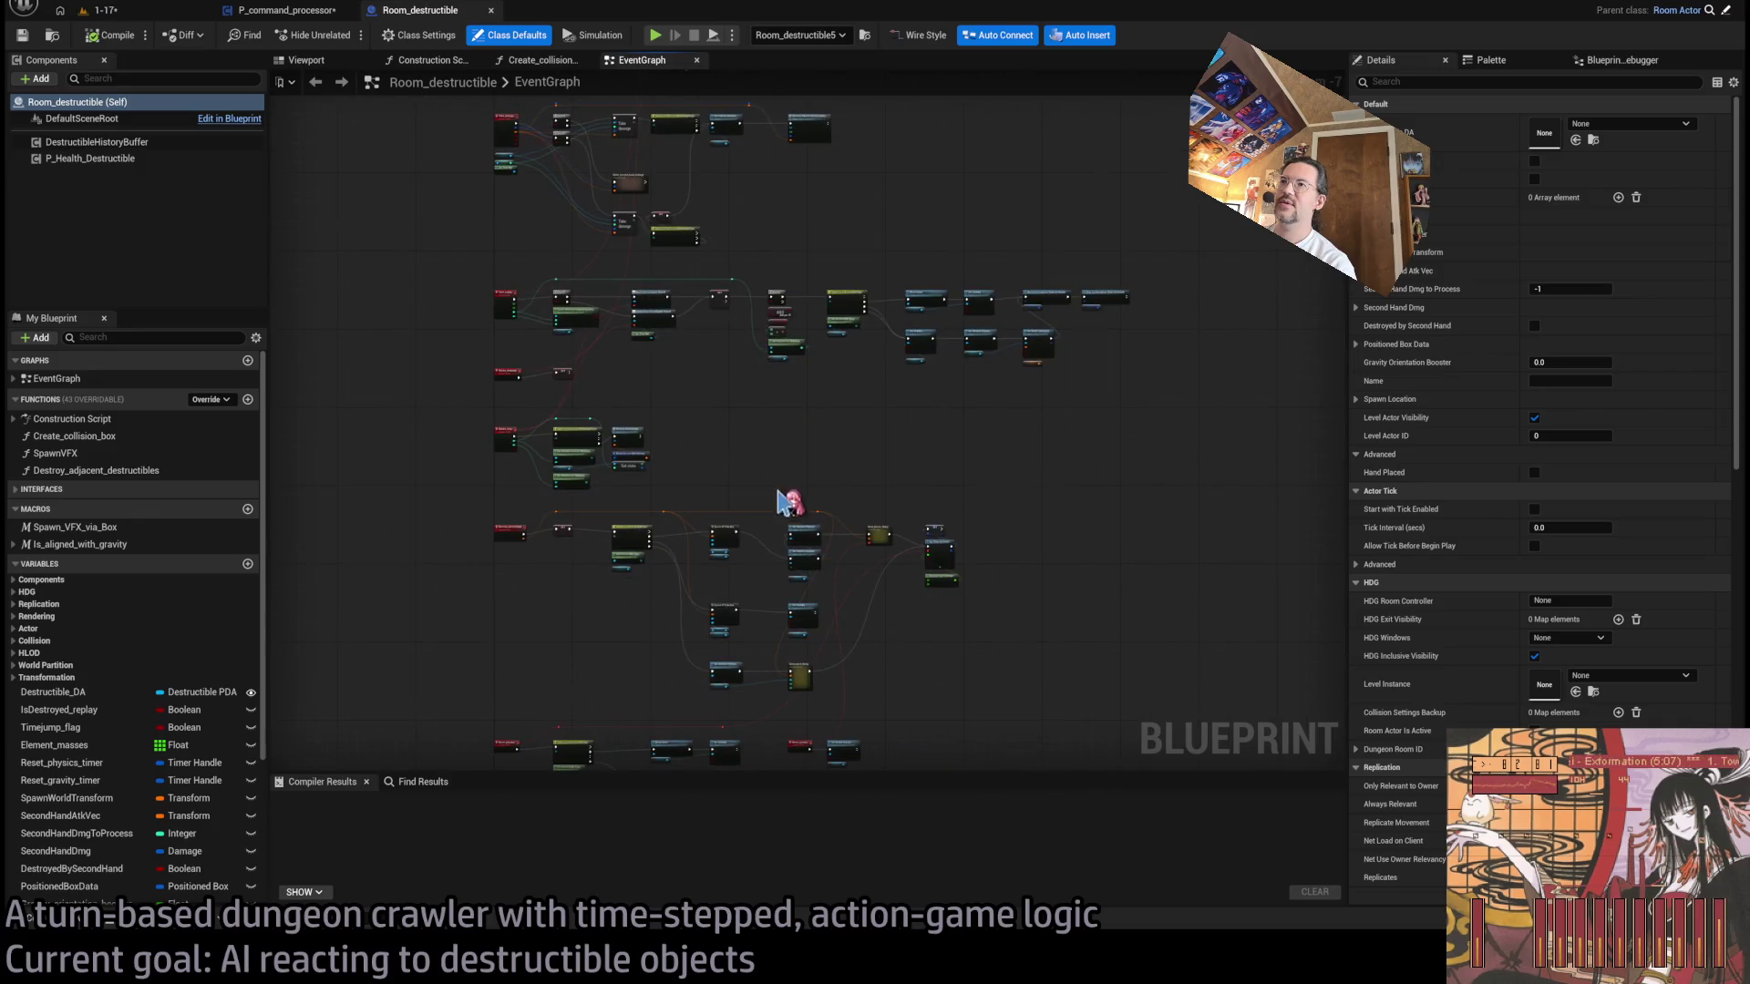
{"action": "scroll", "coordinate": [779, 499], "scroll_direction": "up", "scroll_amount": 5}
{"action": "left_click_drag", "start_coordinate": [1030, 484], "coordinate": [942, 482]}
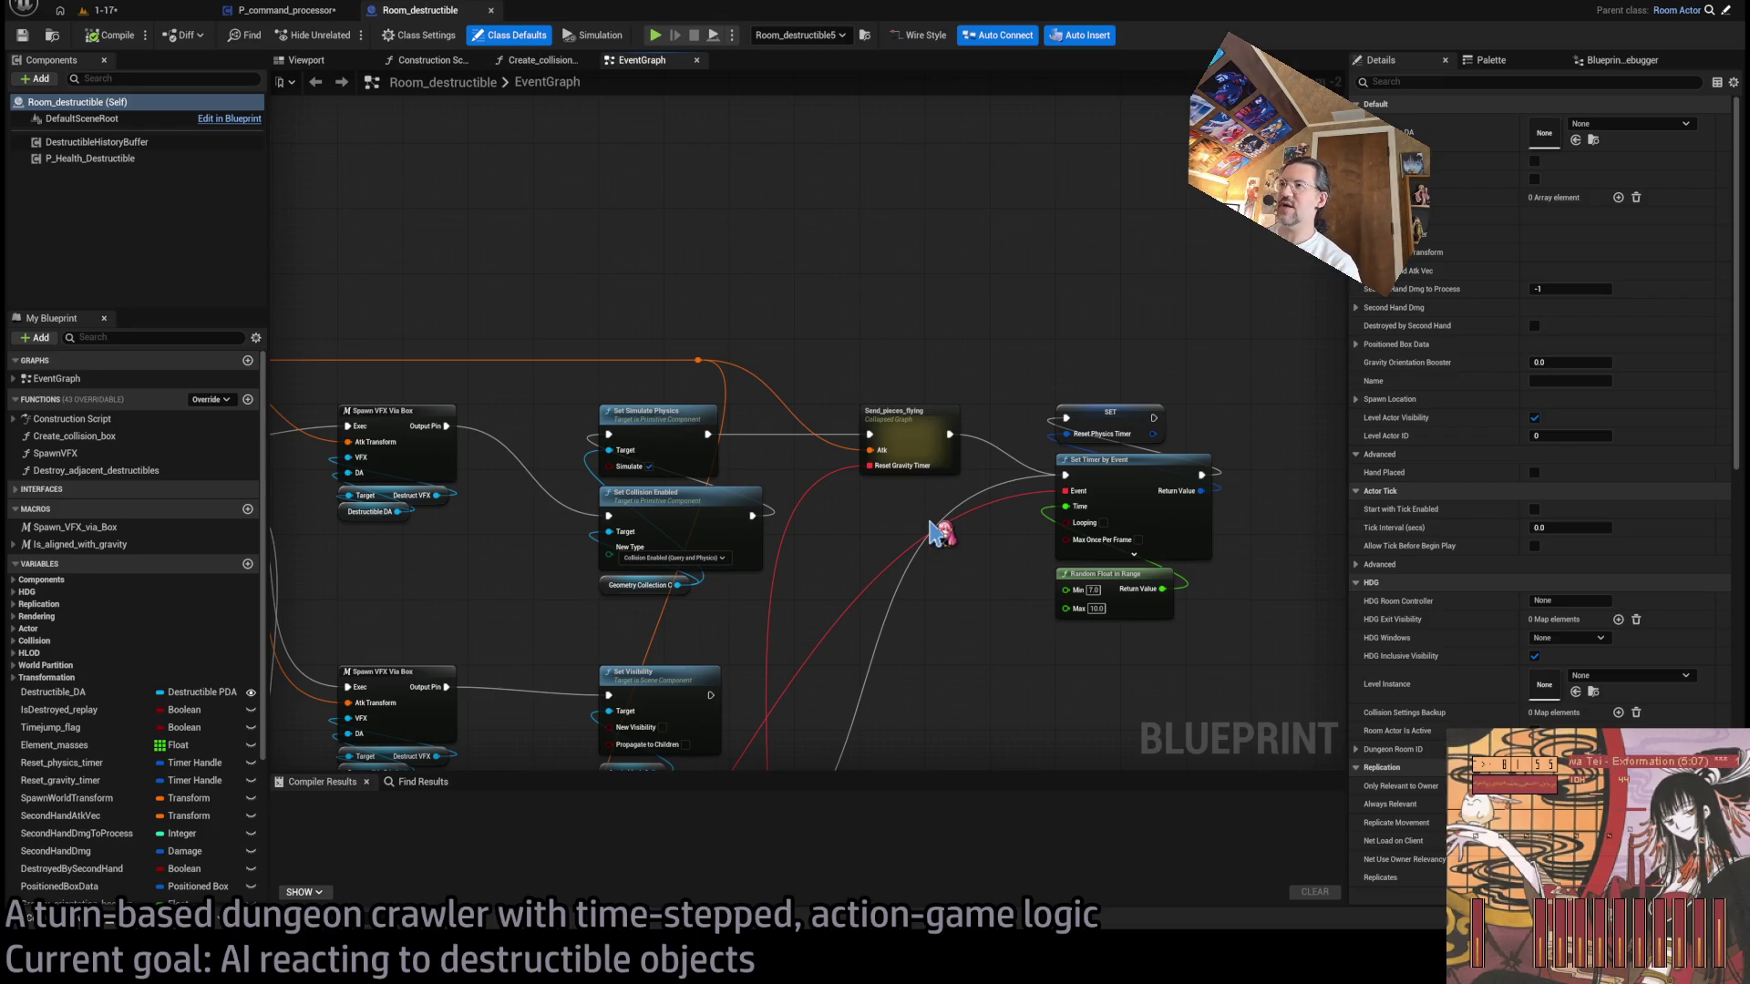
{"action": "scroll", "coordinate": [1003, 455], "scroll_direction": "down", "scroll_amount": 1}
{"action": "scroll", "coordinate": [925, 402], "scroll_direction": "down", "scroll_amount": 1}
{"action": "left_click_drag", "start_coordinate": [926, 402], "coordinate": [611, 411]}
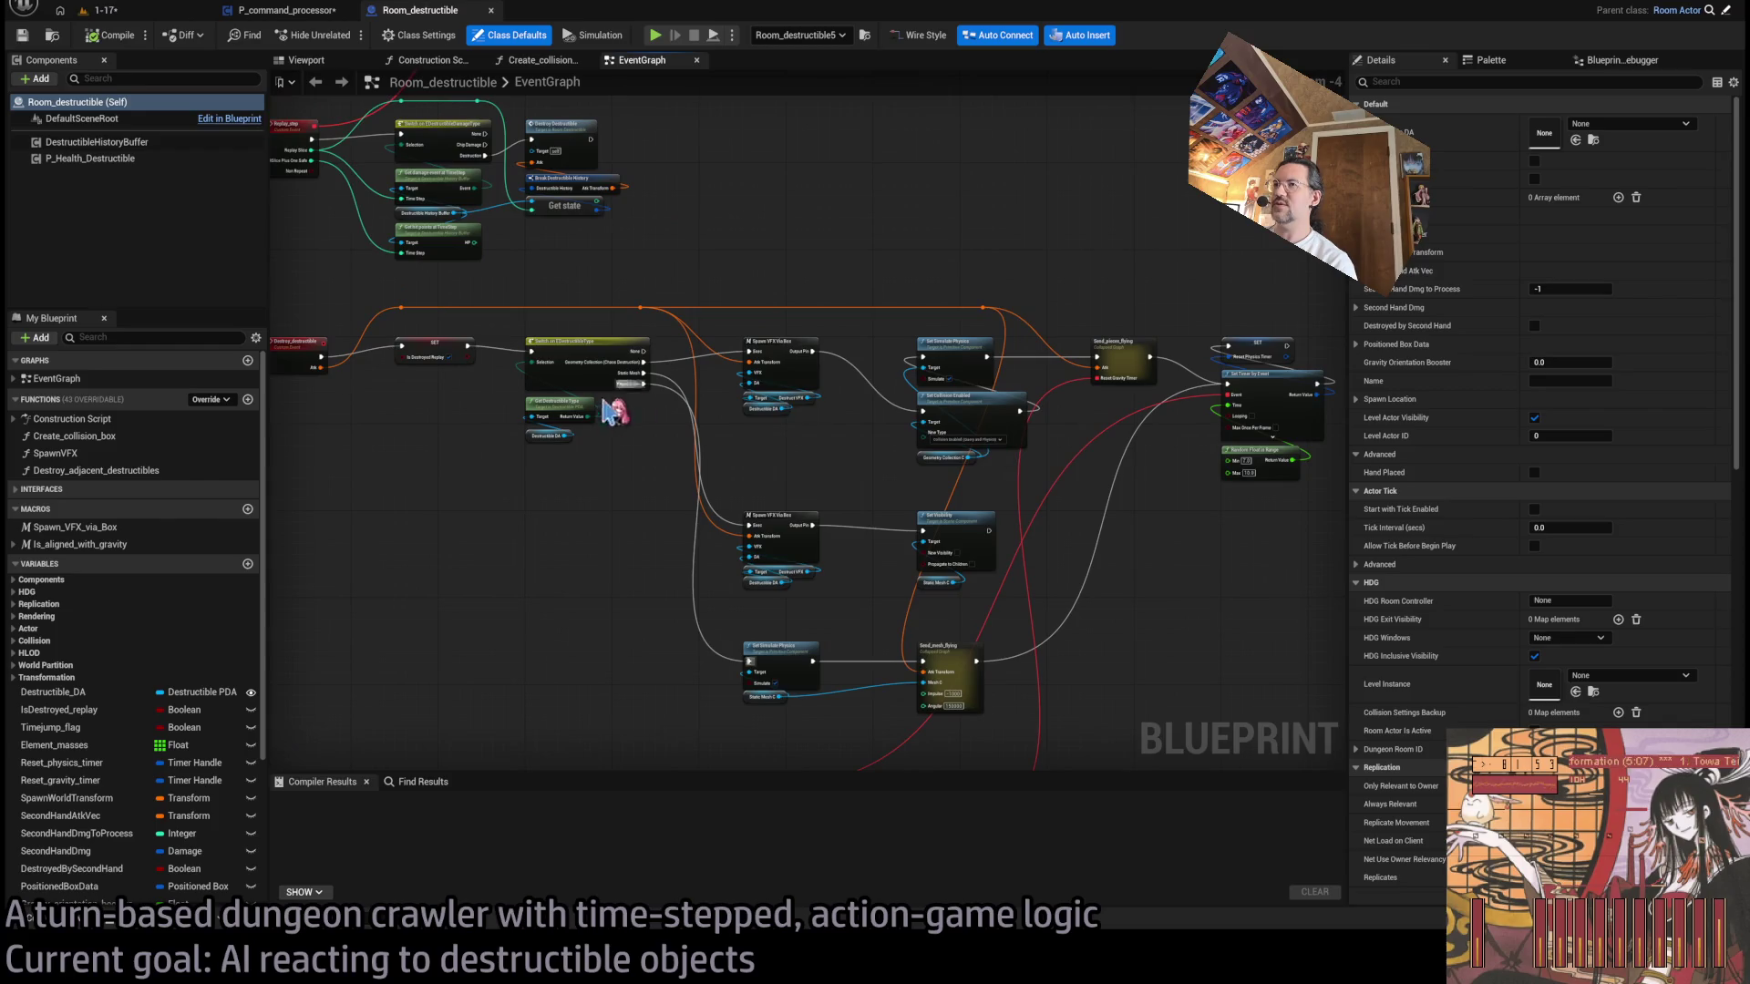
{"action": "scroll", "coordinate": [1094, 483], "scroll_direction": "up", "scroll_amount": 4}
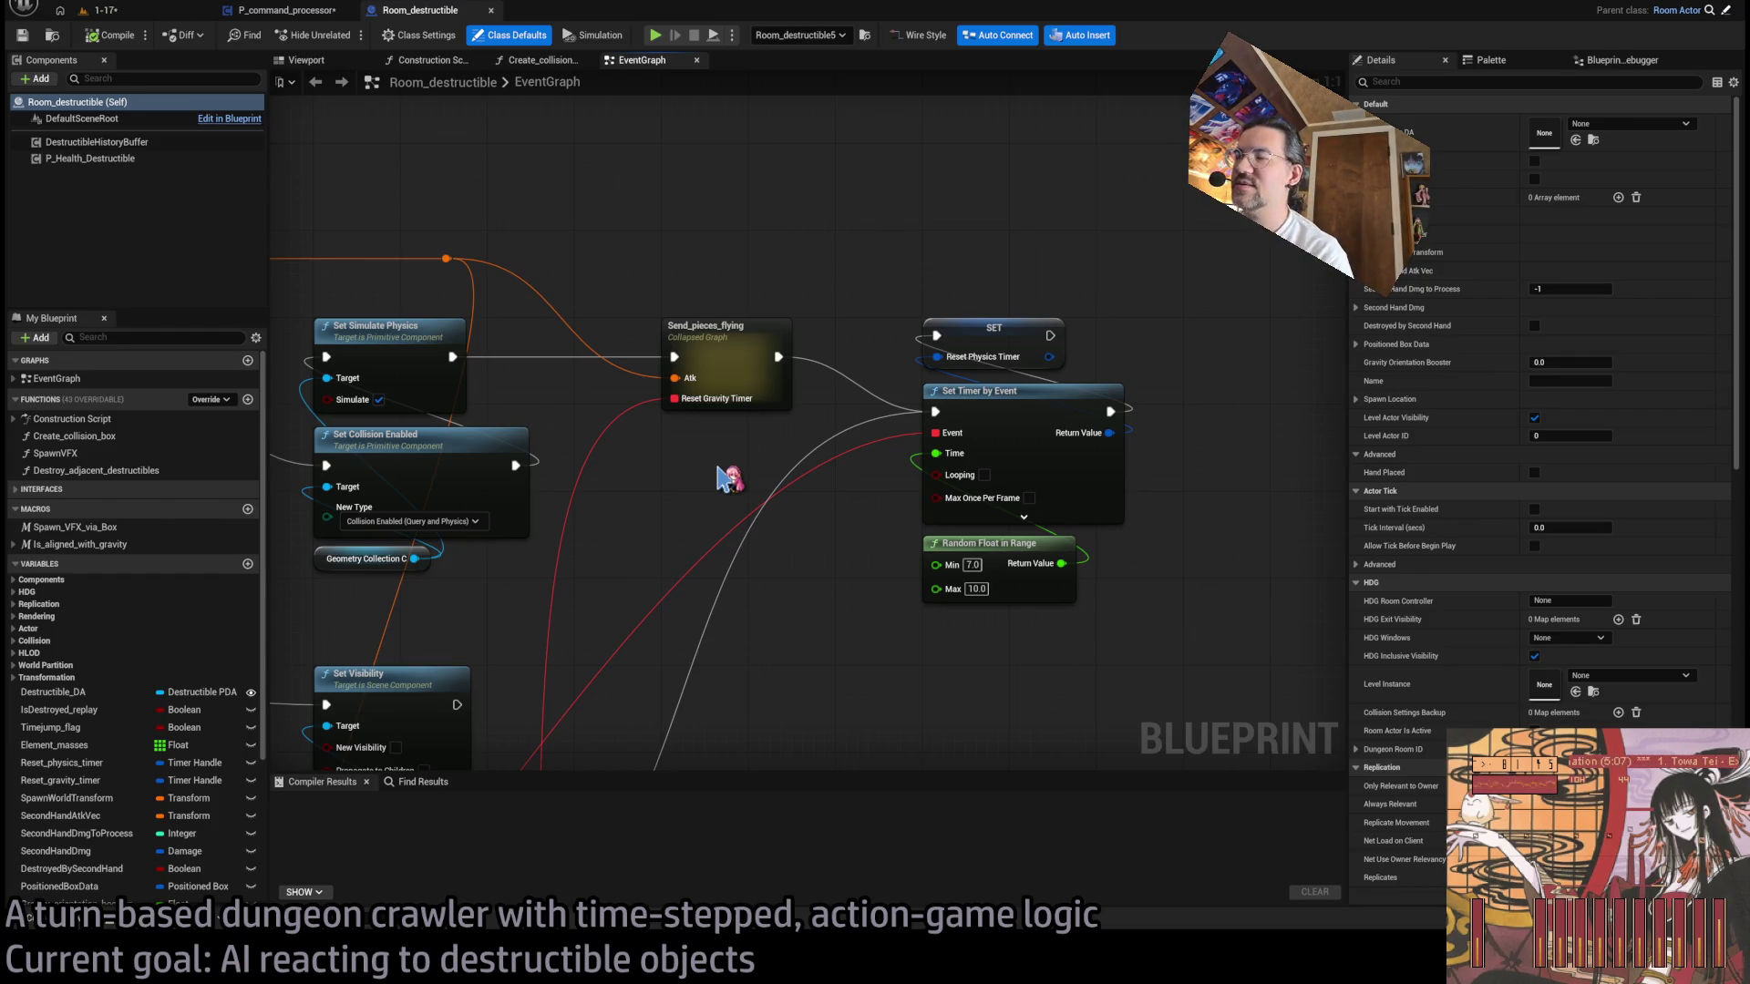
{"action": "scroll", "coordinate": [747, 501], "scroll_direction": "down", "scroll_amount": 3}
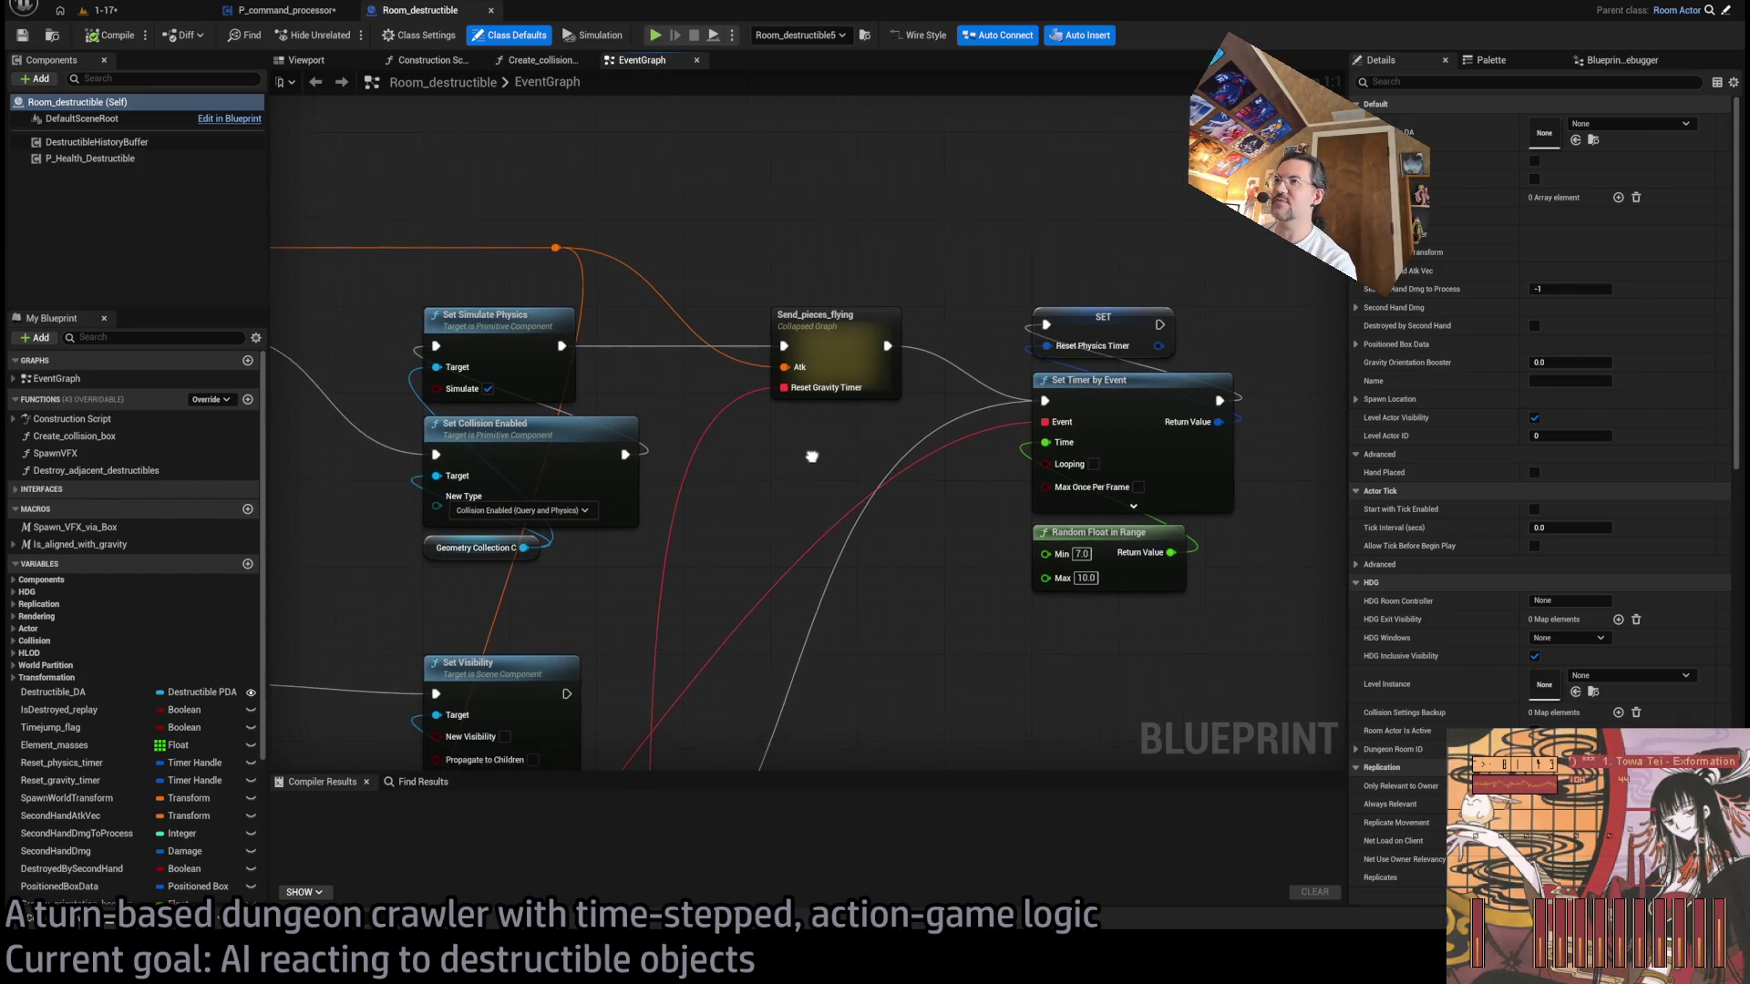
{"action": "mouse_move", "coordinate": [960, 450]}
{"action": "left_mouse_down"}
{"action": "mouse_move", "coordinate": [1152, 496]}
{"action": "mouse_move", "coordinate": [734, 379]}
{"action": "mouse_move", "coordinate": [749, 330]}
{"action": "left_mouse_up"}
{"action": "left_click_drag", "start_coordinate": [920, 345], "coordinate": [938, 386]}
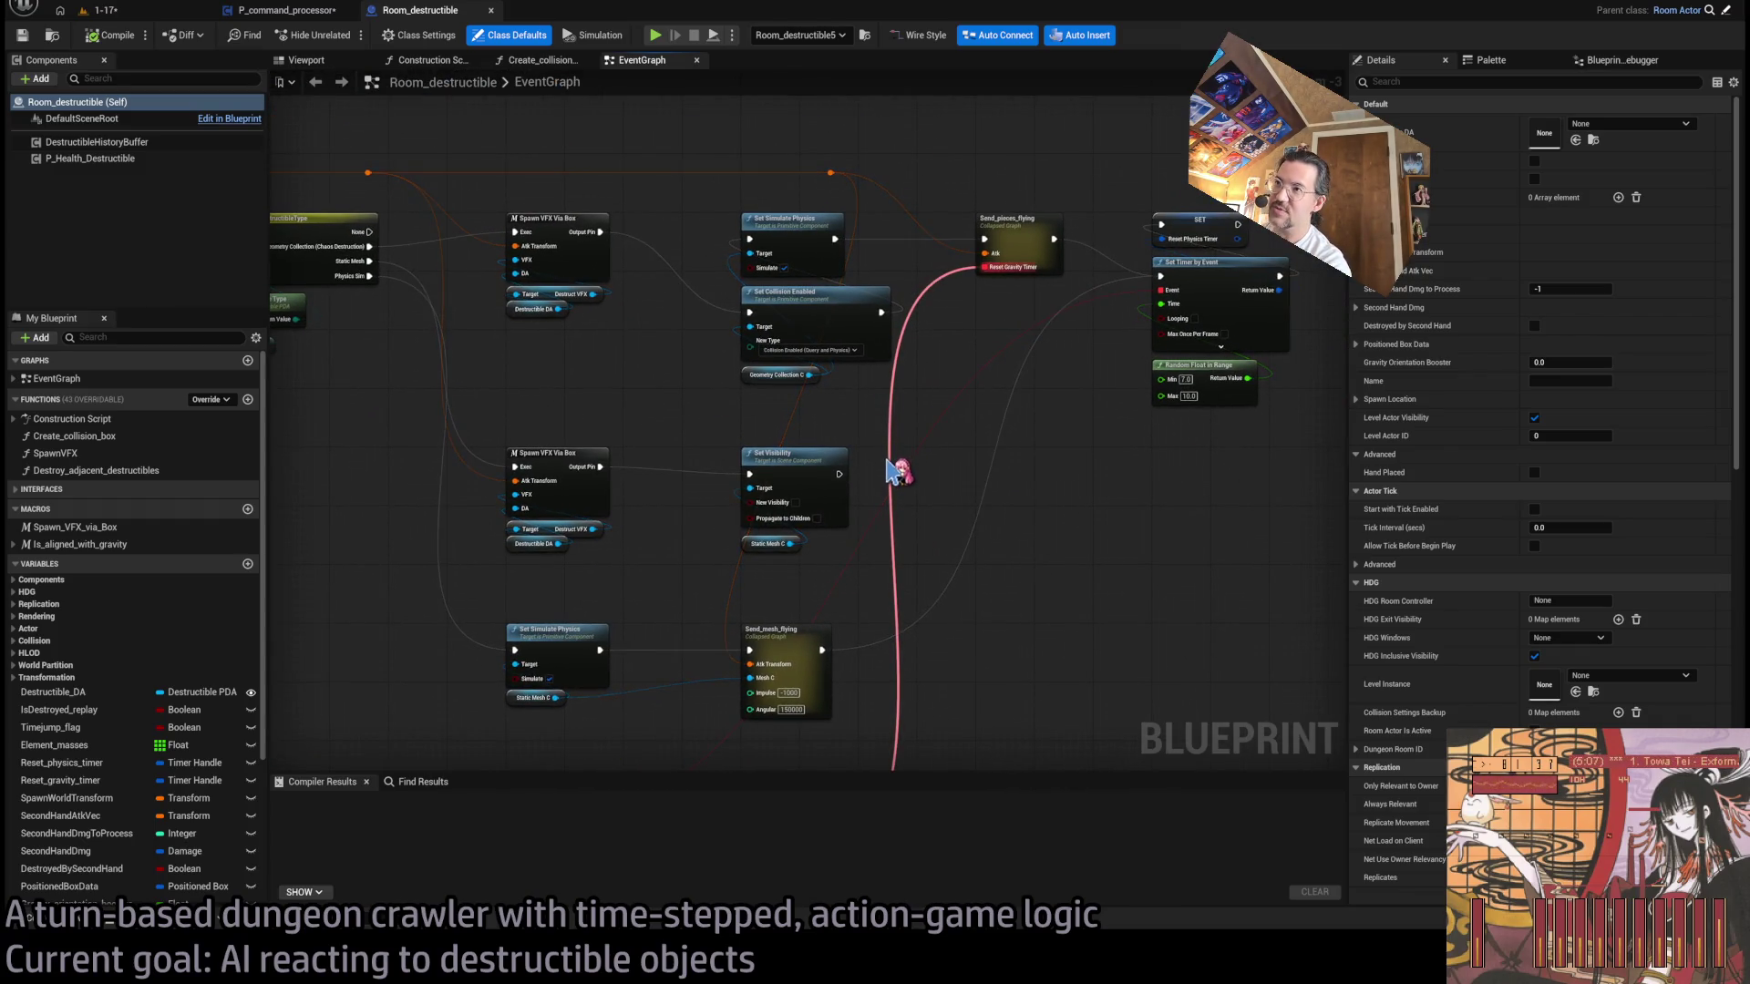
{"action": "mouse_move", "coordinate": [949, 394]}
{"action": "left_mouse_down"}
{"action": "mouse_move", "coordinate": [906, 531]}
{"action": "mouse_move", "coordinate": [949, 511]}
{"action": "mouse_move", "coordinate": [1160, 566]}
{"action": "mouse_move", "coordinate": [1179, 507]}
{"action": "mouse_move", "coordinate": [1024, 558]}
{"action": "mouse_move", "coordinate": [752, 521]}
{"action": "left_mouse_up"}
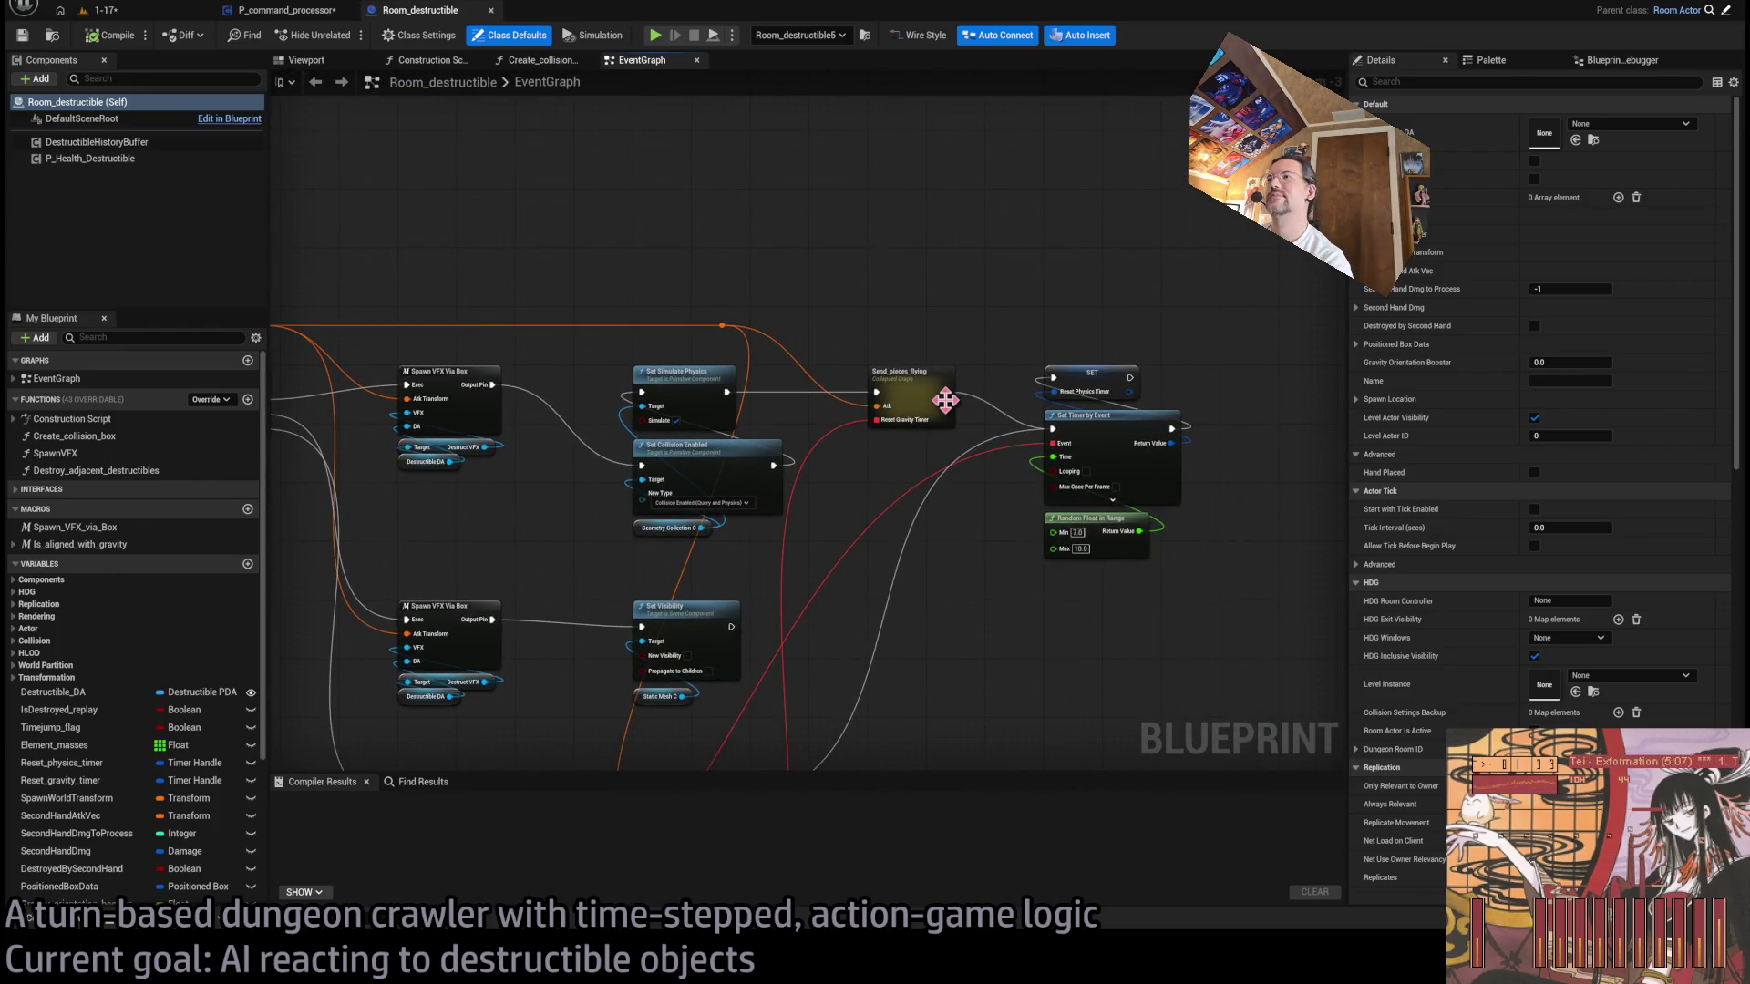
{"action": "scroll", "coordinate": [975, 562], "scroll_direction": "down", "scroll_amount": 3}
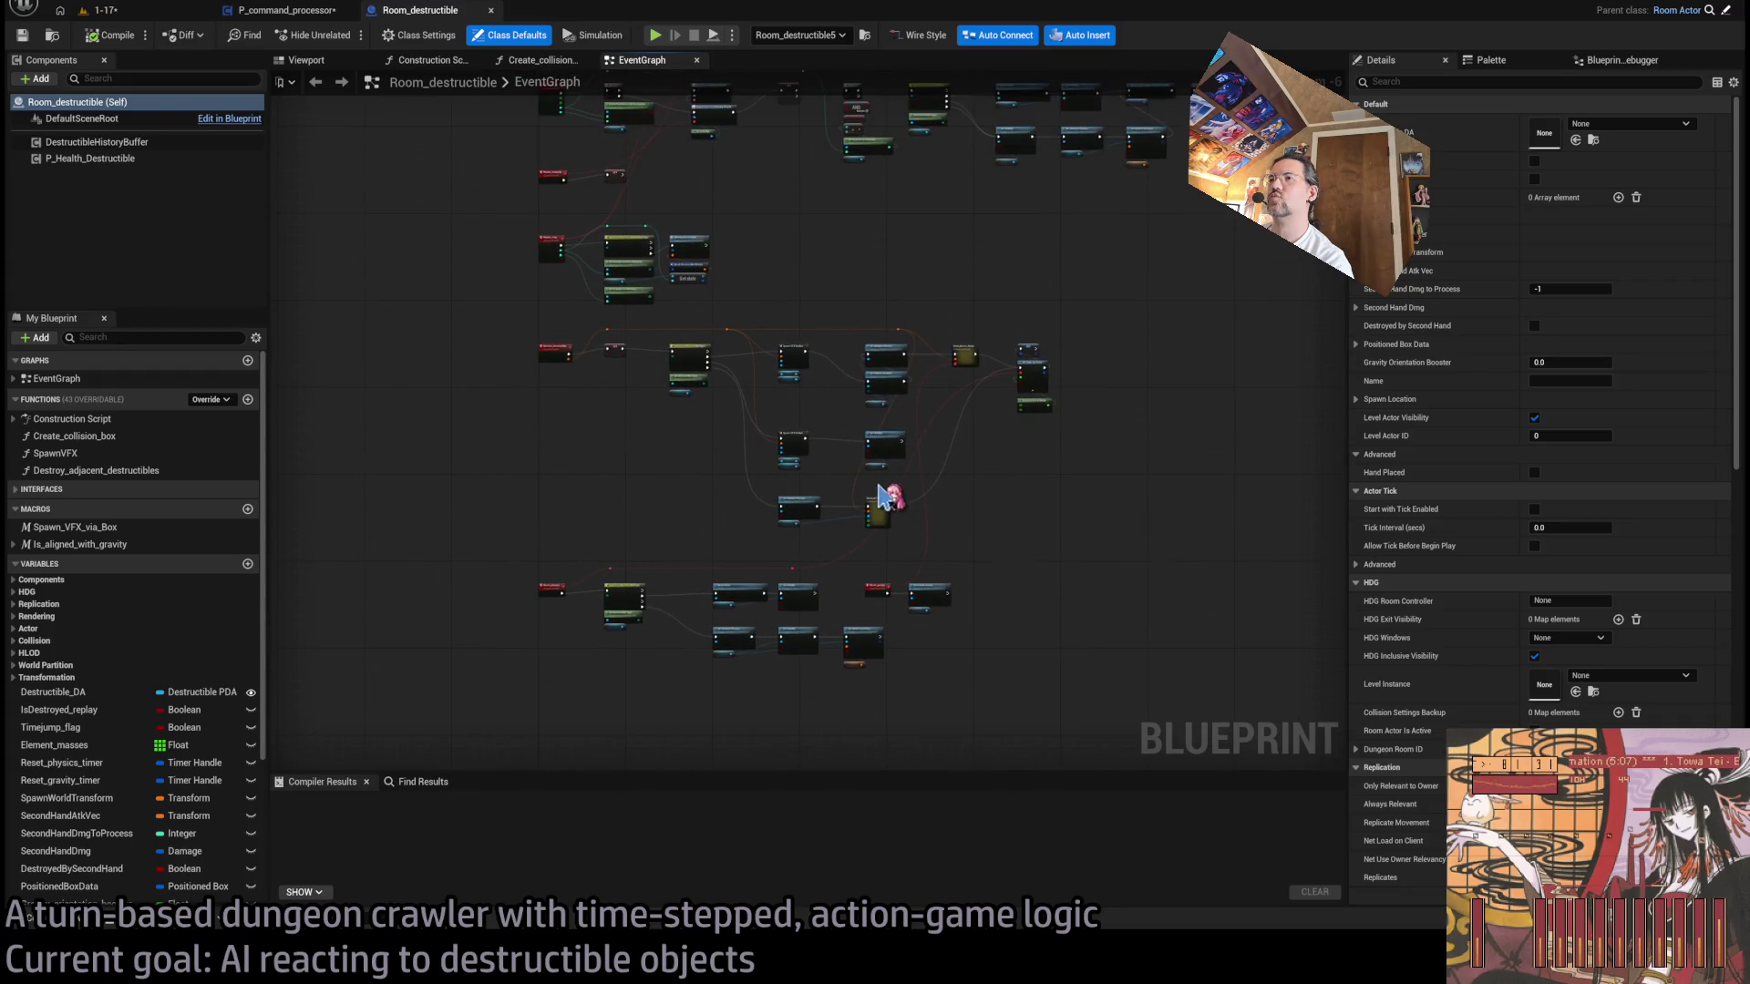
{"action": "scroll", "coordinate": [866, 387], "scroll_direction": "up", "scroll_amount": 4}
{"action": "scroll", "coordinate": [911, 474], "scroll_direction": "down", "scroll_amount": 3}
{"action": "scroll", "coordinate": [1038, 442], "scroll_direction": "up", "scroll_amount": 3}
{"action": "mouse_move", "coordinate": [1045, 584]}
{"action": "left_mouse_down"}
{"action": "mouse_move", "coordinate": [276, 399]}
{"action": "mouse_move", "coordinate": [198, 399]}
{"action": "left_mouse_up"}
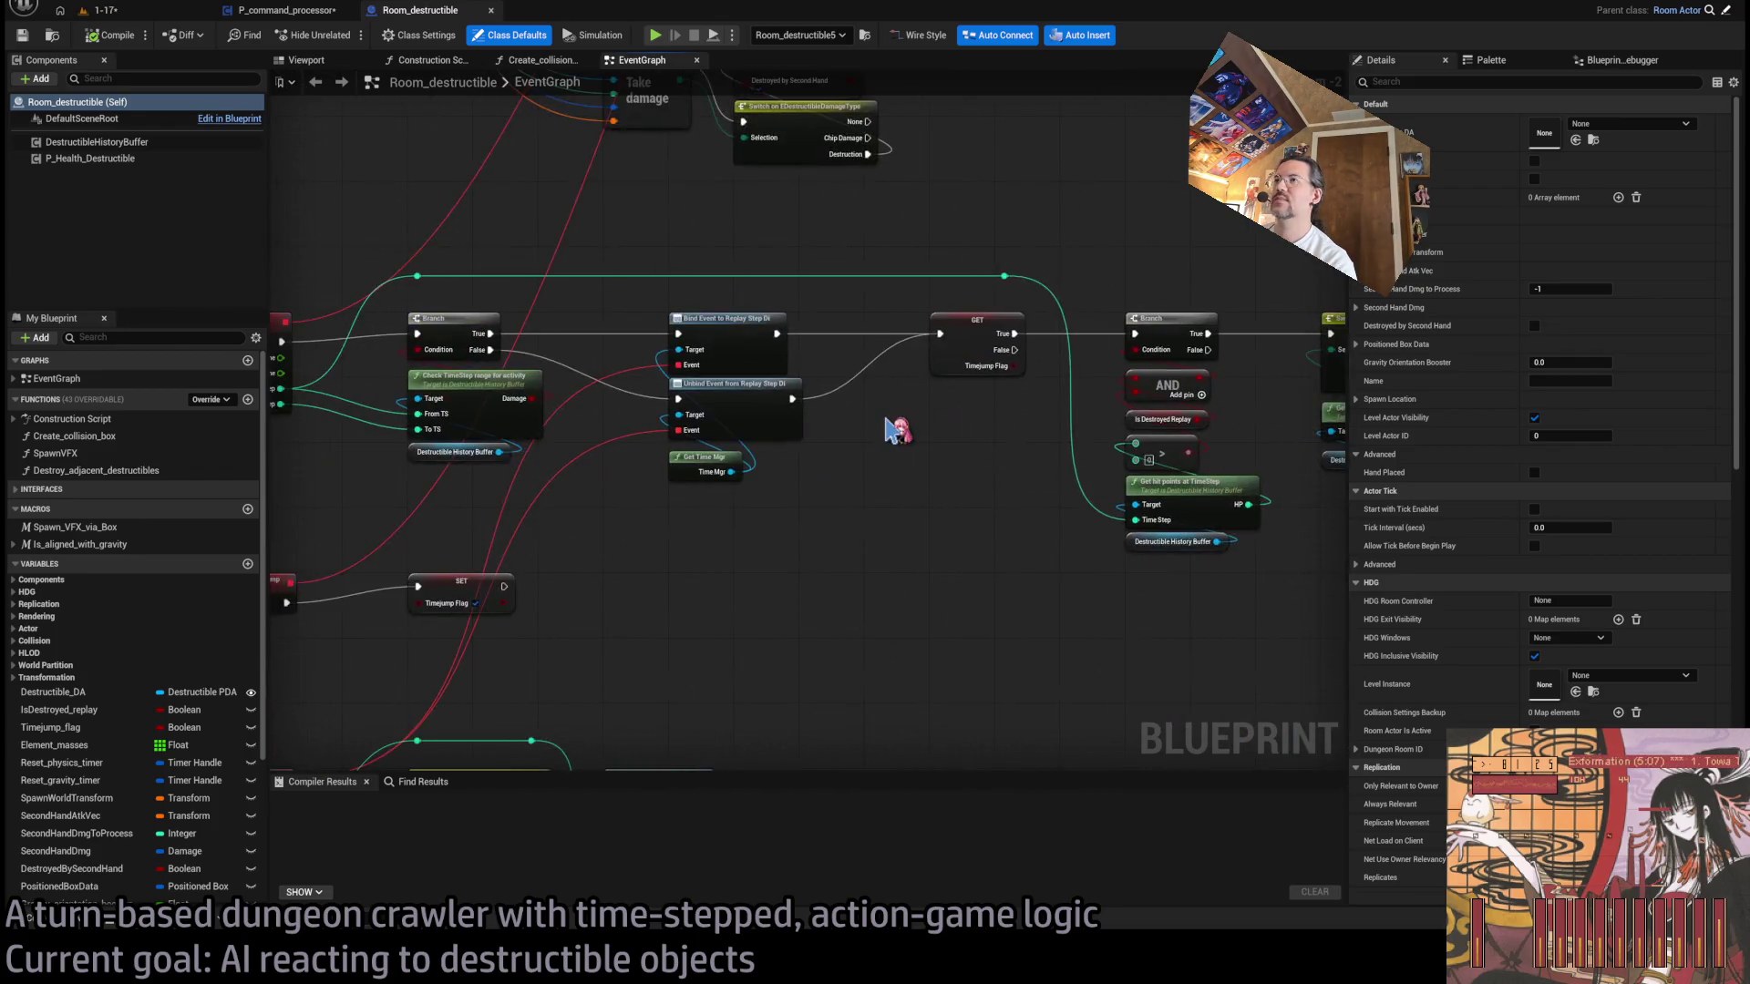
{"action": "scroll", "coordinate": [912, 453], "scroll_direction": "down", "scroll_amount": 3}
{"action": "scroll", "coordinate": [629, 419], "scroll_direction": "up", "scroll_amount": 3}
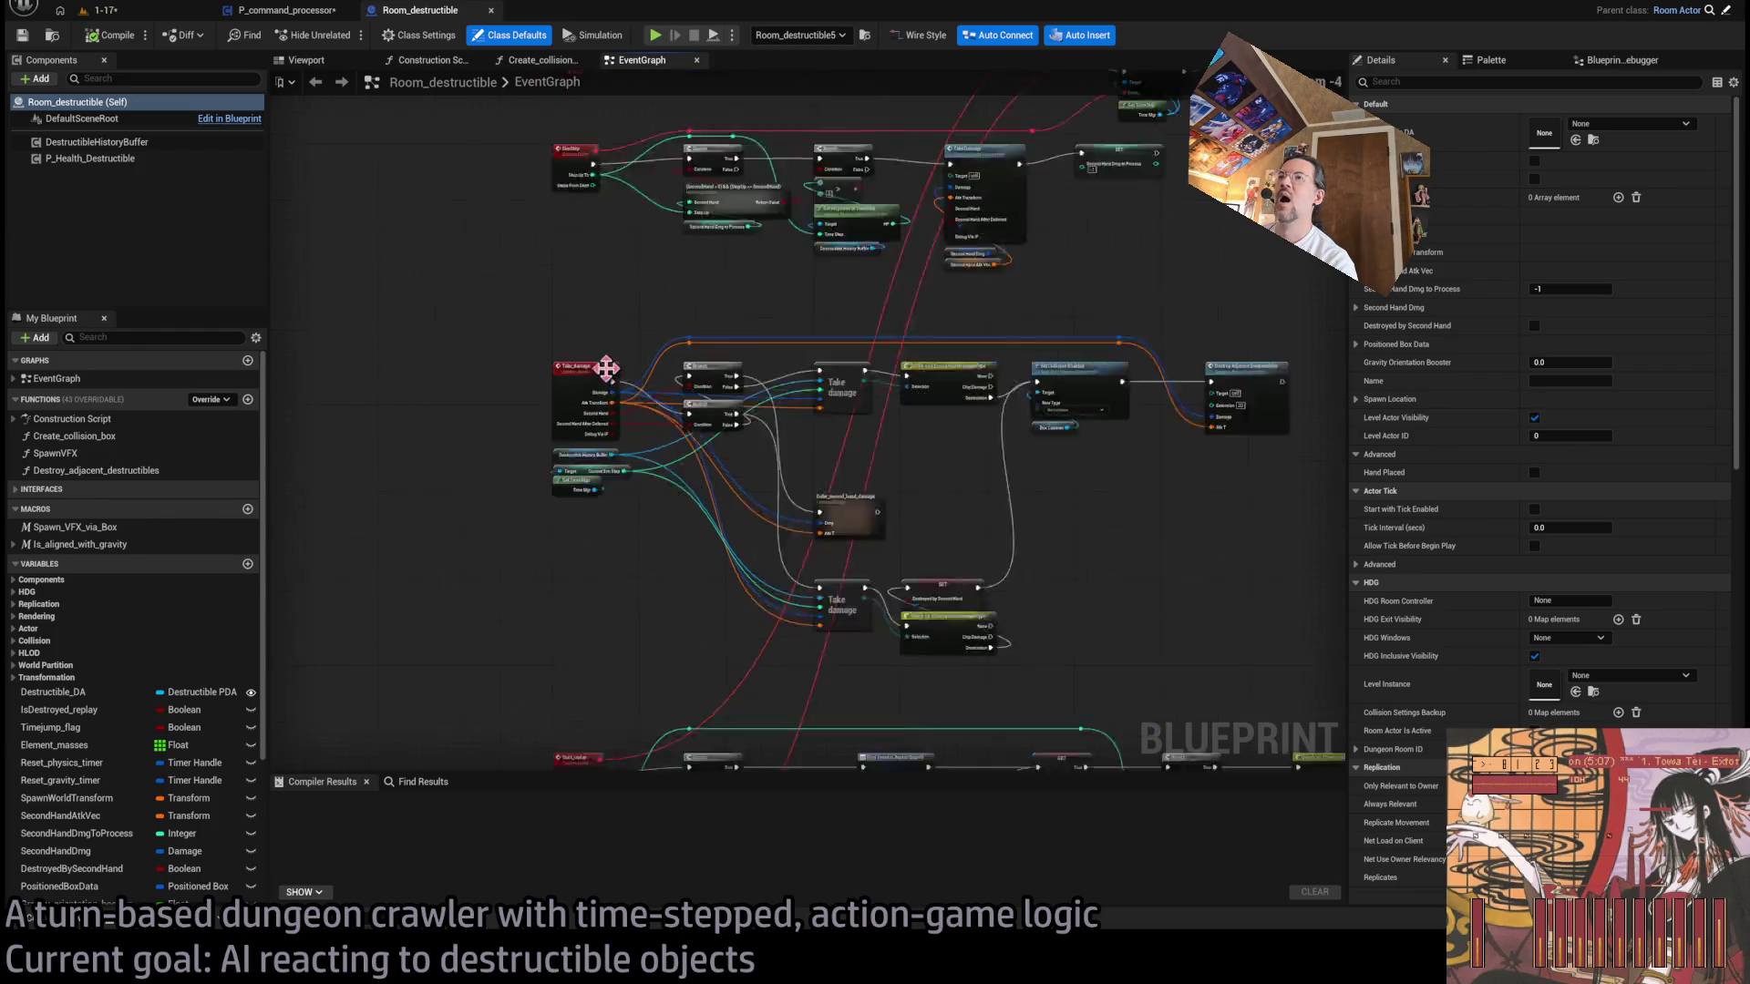
{"action": "scroll", "coordinate": [1025, 437], "scroll_direction": "up", "scroll_amount": 1}
{"action": "left_click_drag", "start_coordinate": [963, 473], "coordinate": [780, 521]}
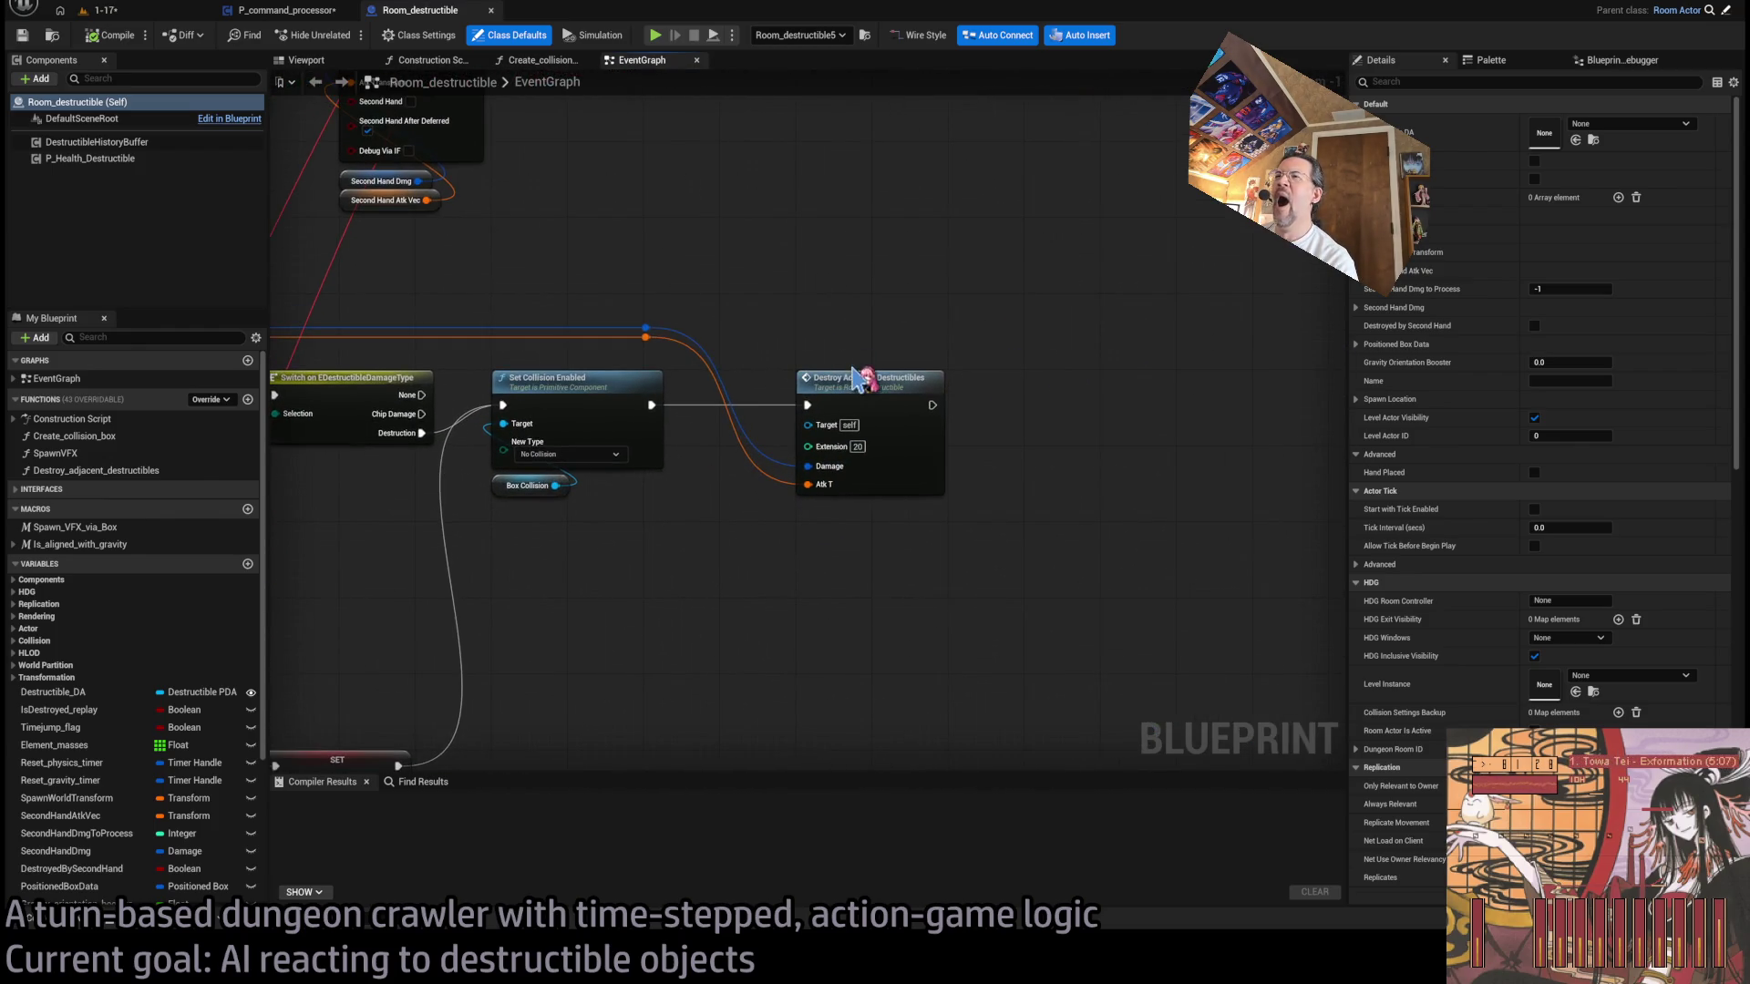
{"action": "left_click", "coordinate": [247, 565]}
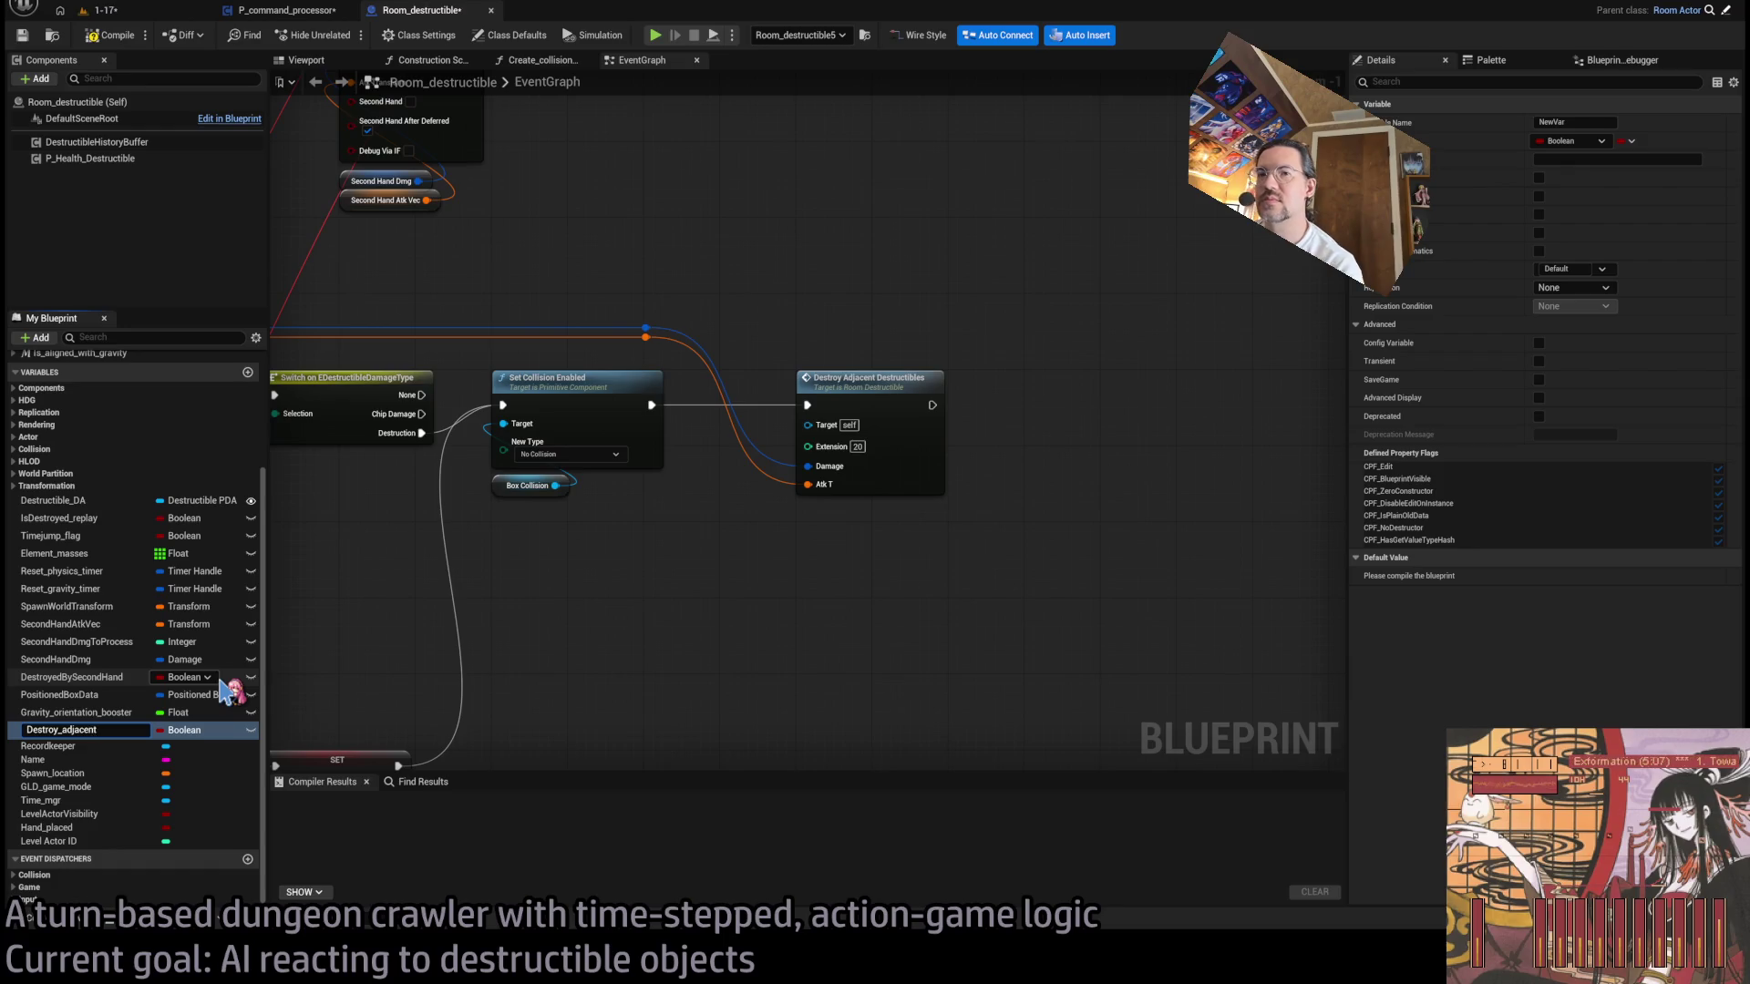
- Create the Instance Editable Boolean Destroy_adjacent below Destructible_DA and give it a description
{"action": "key", "text": "Return"}
{"action": "left_click", "coordinate": [251, 730]}
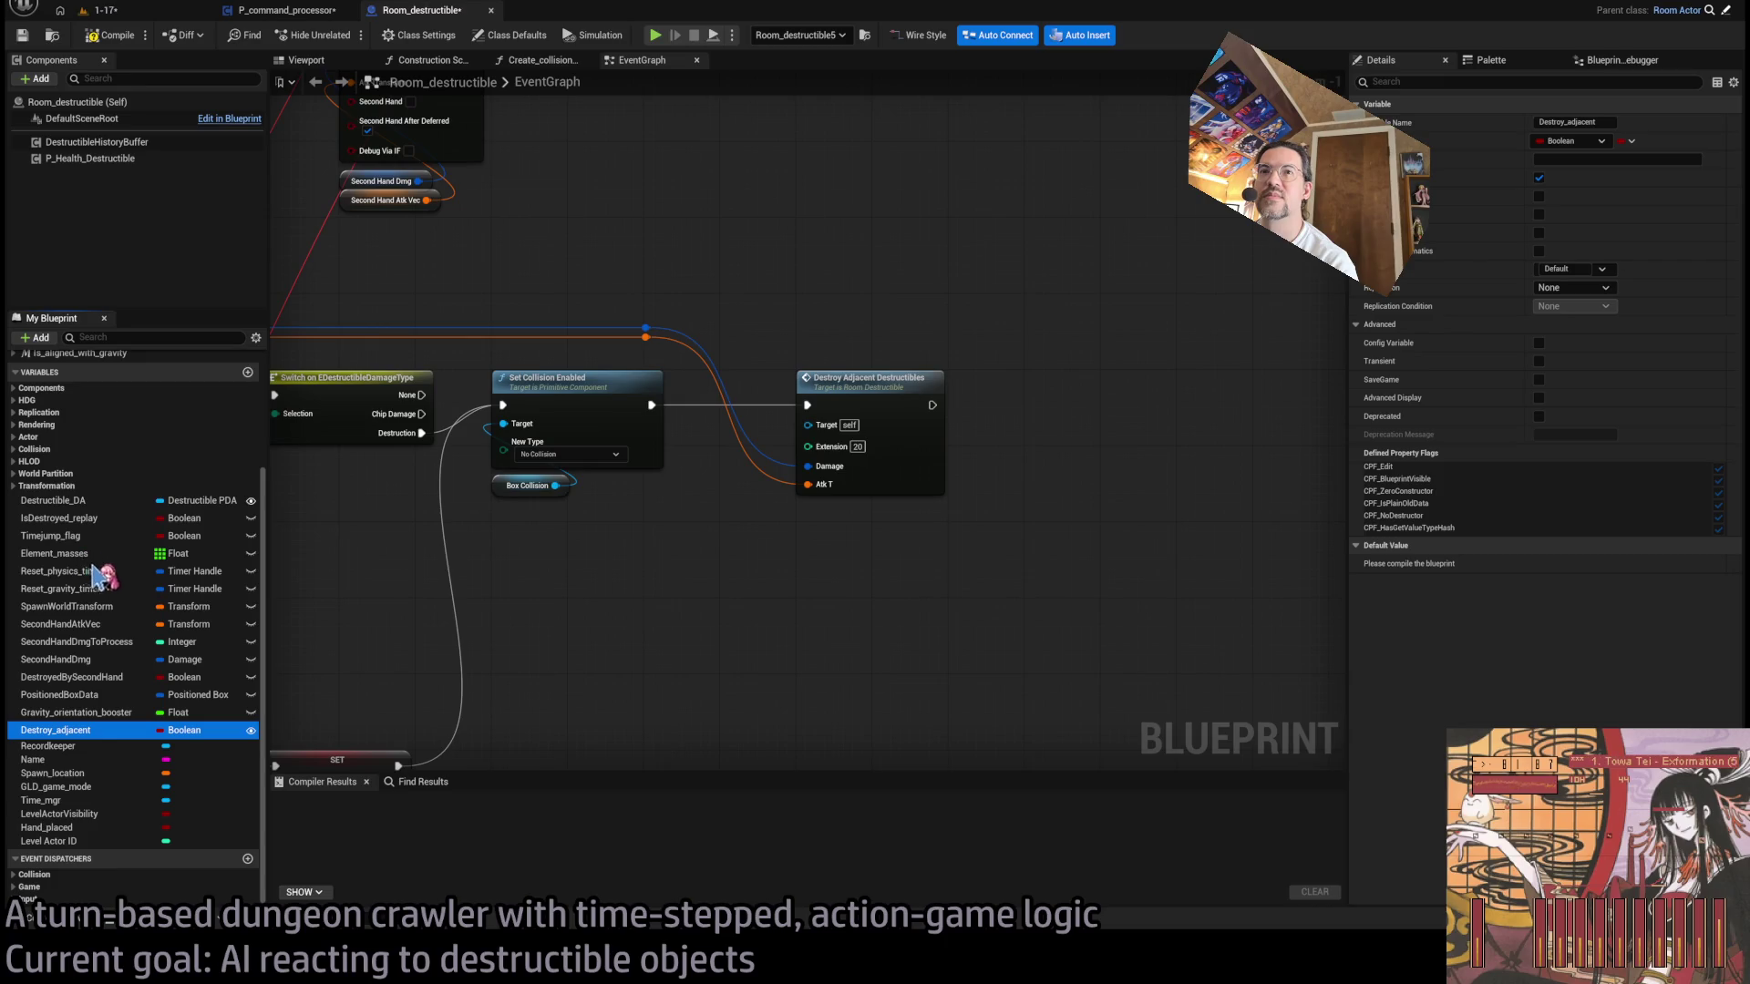
{"action": "left_click_drag", "start_coordinate": [86, 527], "coordinate": [87, 520]}
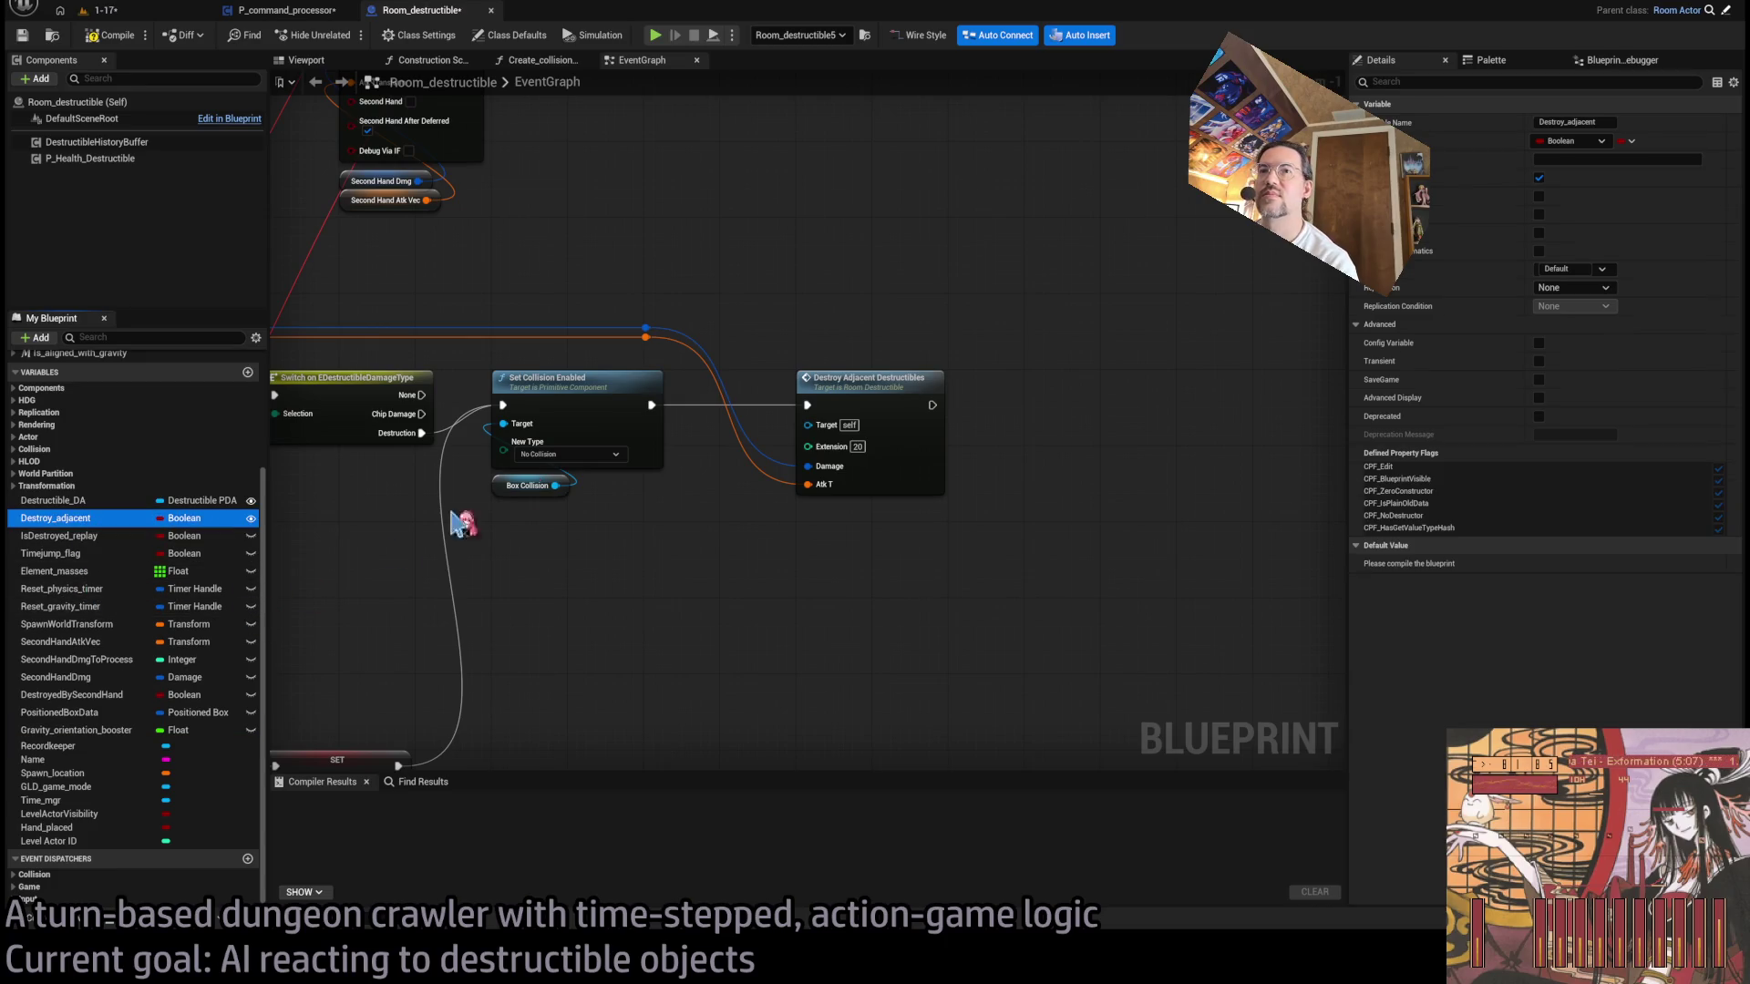
{"action": "left_click", "coordinate": [1563, 158]}
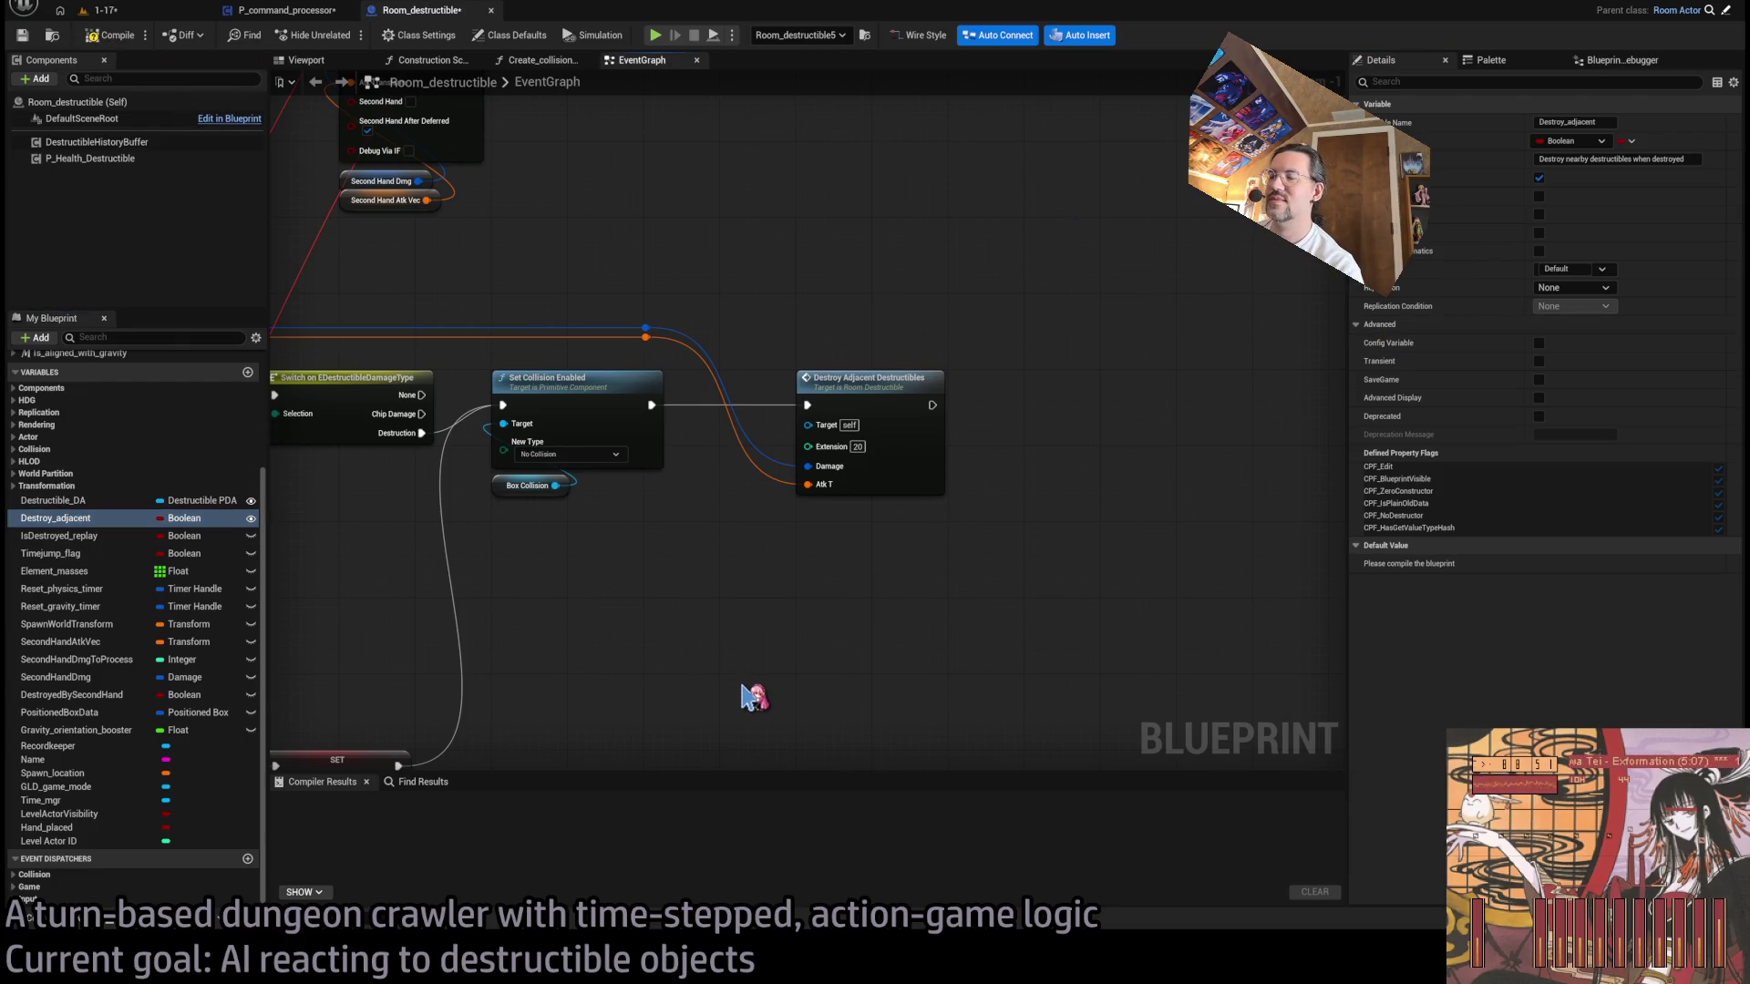
- Gate Destroy Adjacent Destructibles with a true/false Destroy_adjacent get and tidy the wires
{"action": "left_click_drag", "start_coordinate": [751, 698], "coordinate": [758, 670]}
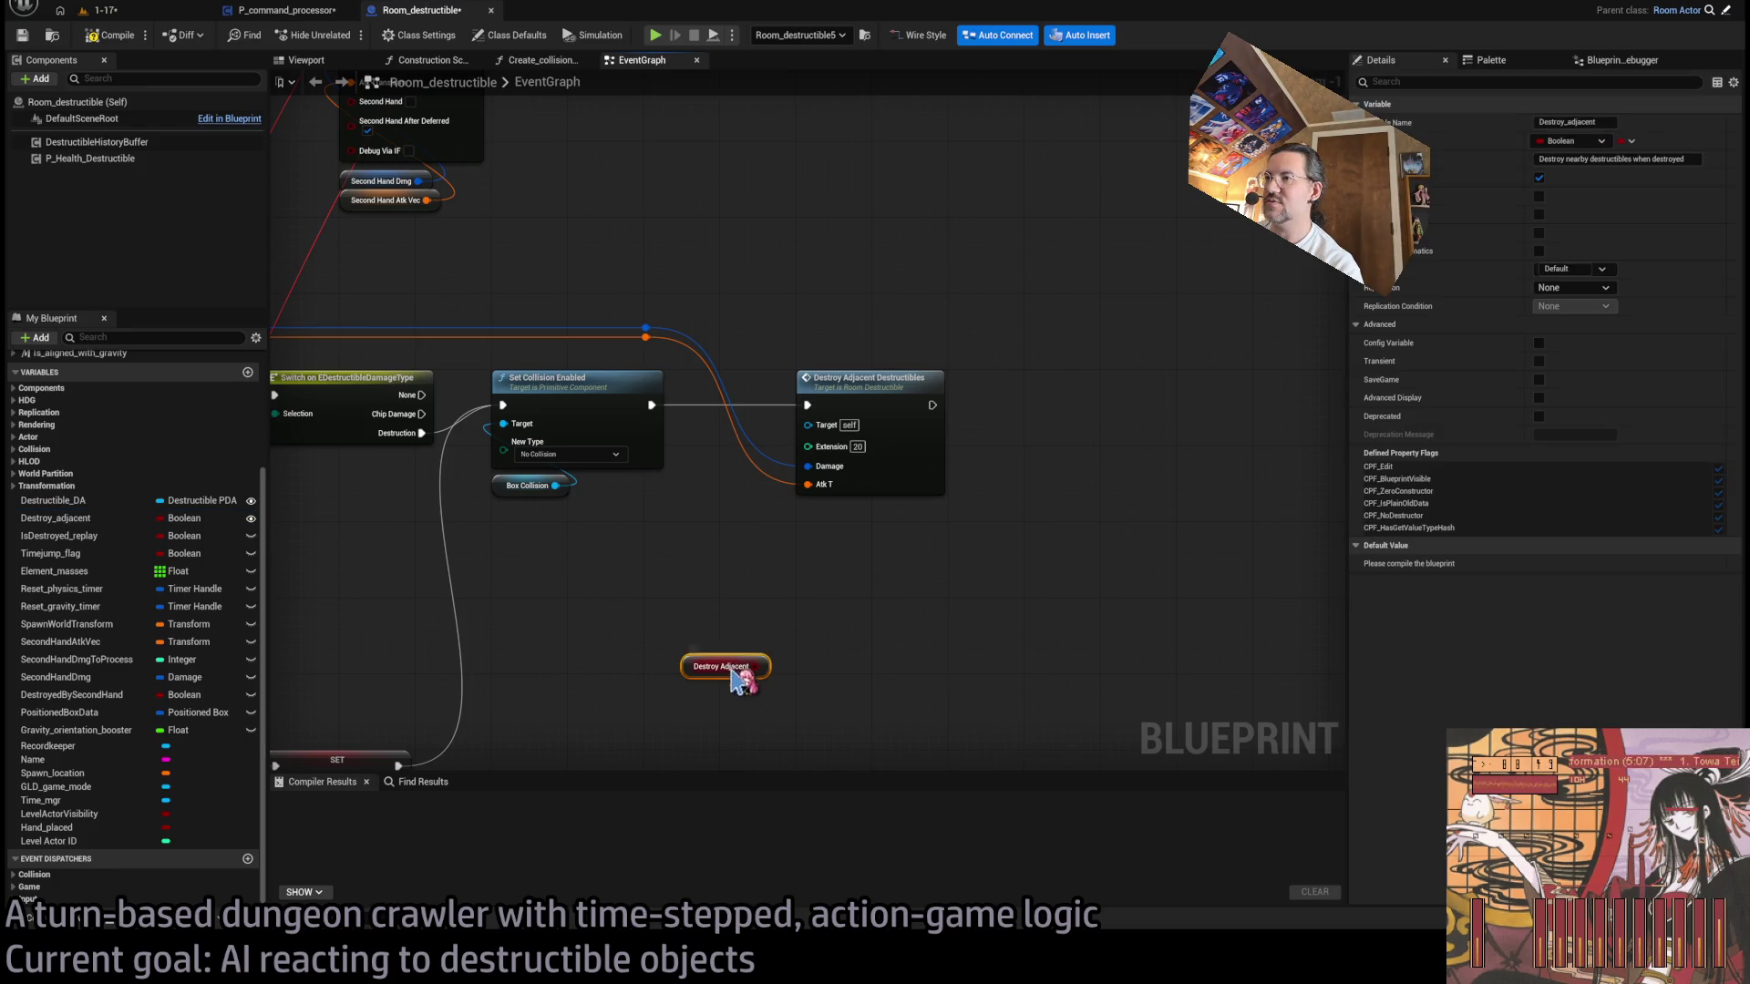
{"action": "right_click", "coordinate": [726, 667]}
{"action": "left_click", "coordinate": [809, 578]}
{"action": "left_click_drag", "start_coordinate": [866, 398], "coordinate": [1101, 418]}
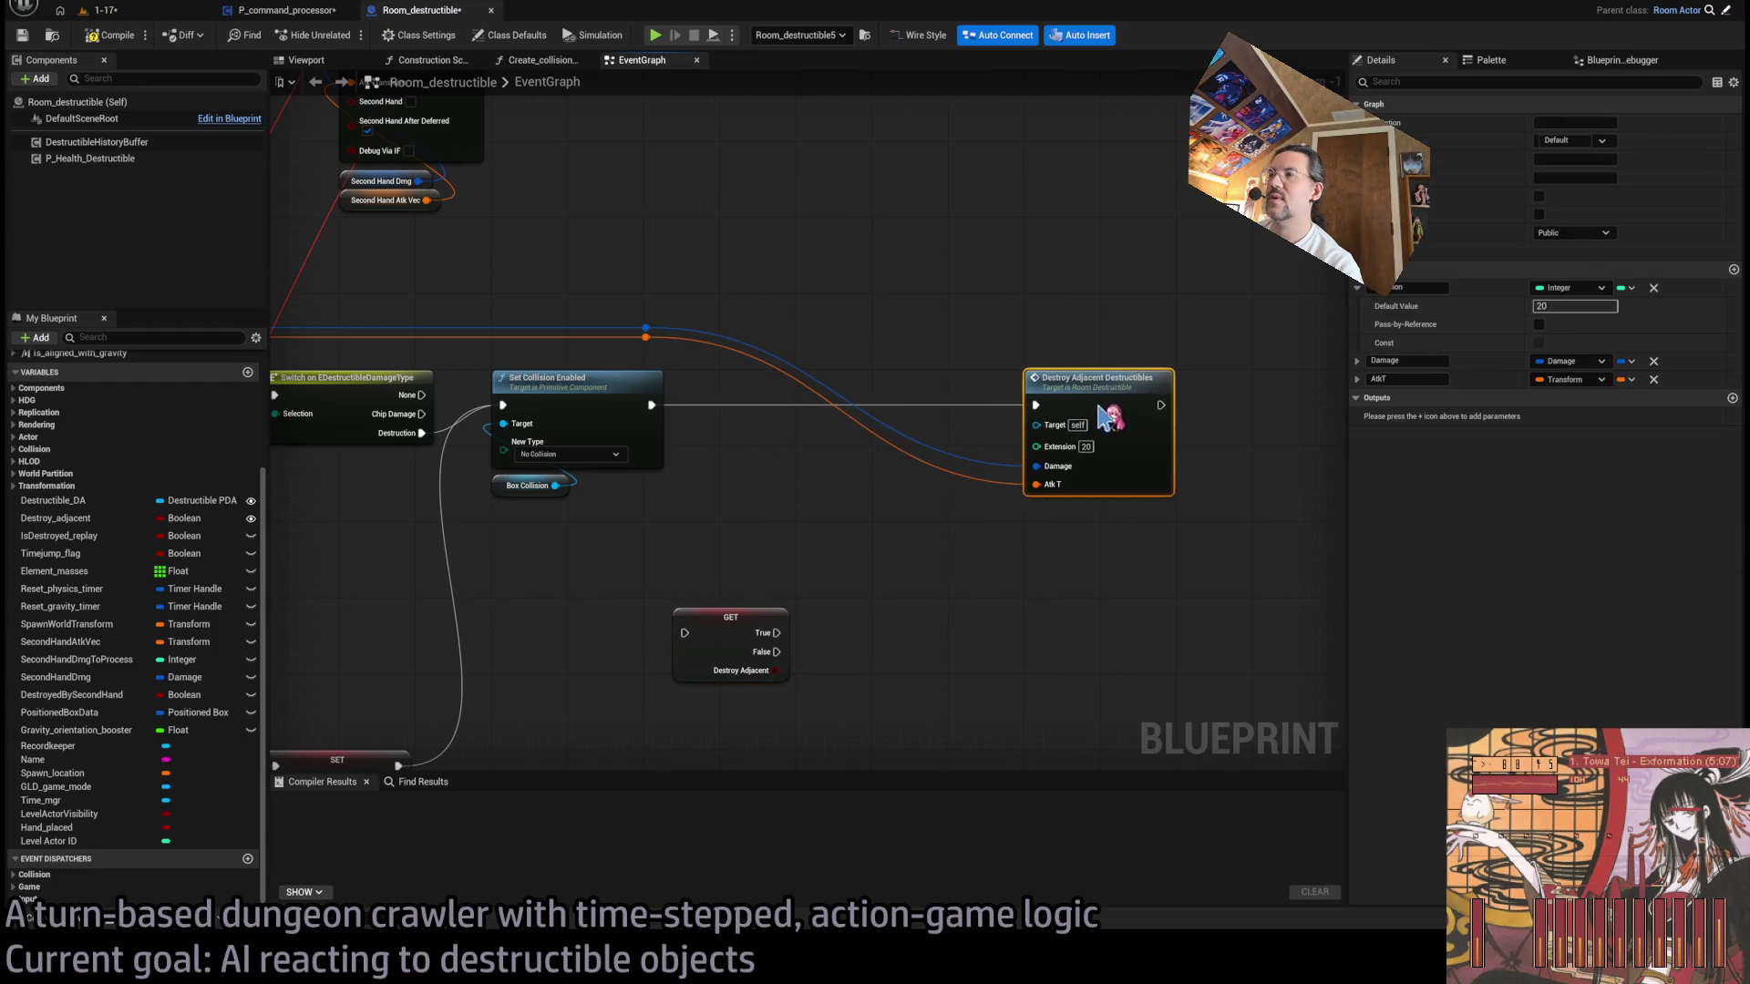
{"action": "mouse_move", "coordinate": [746, 625]}
{"action": "left_mouse_down"}
{"action": "mouse_move", "coordinate": [808, 406]}
{"action": "mouse_move", "coordinate": [791, 387]}
{"action": "left_mouse_up"}
{"action": "left_click", "coordinate": [646, 334]}
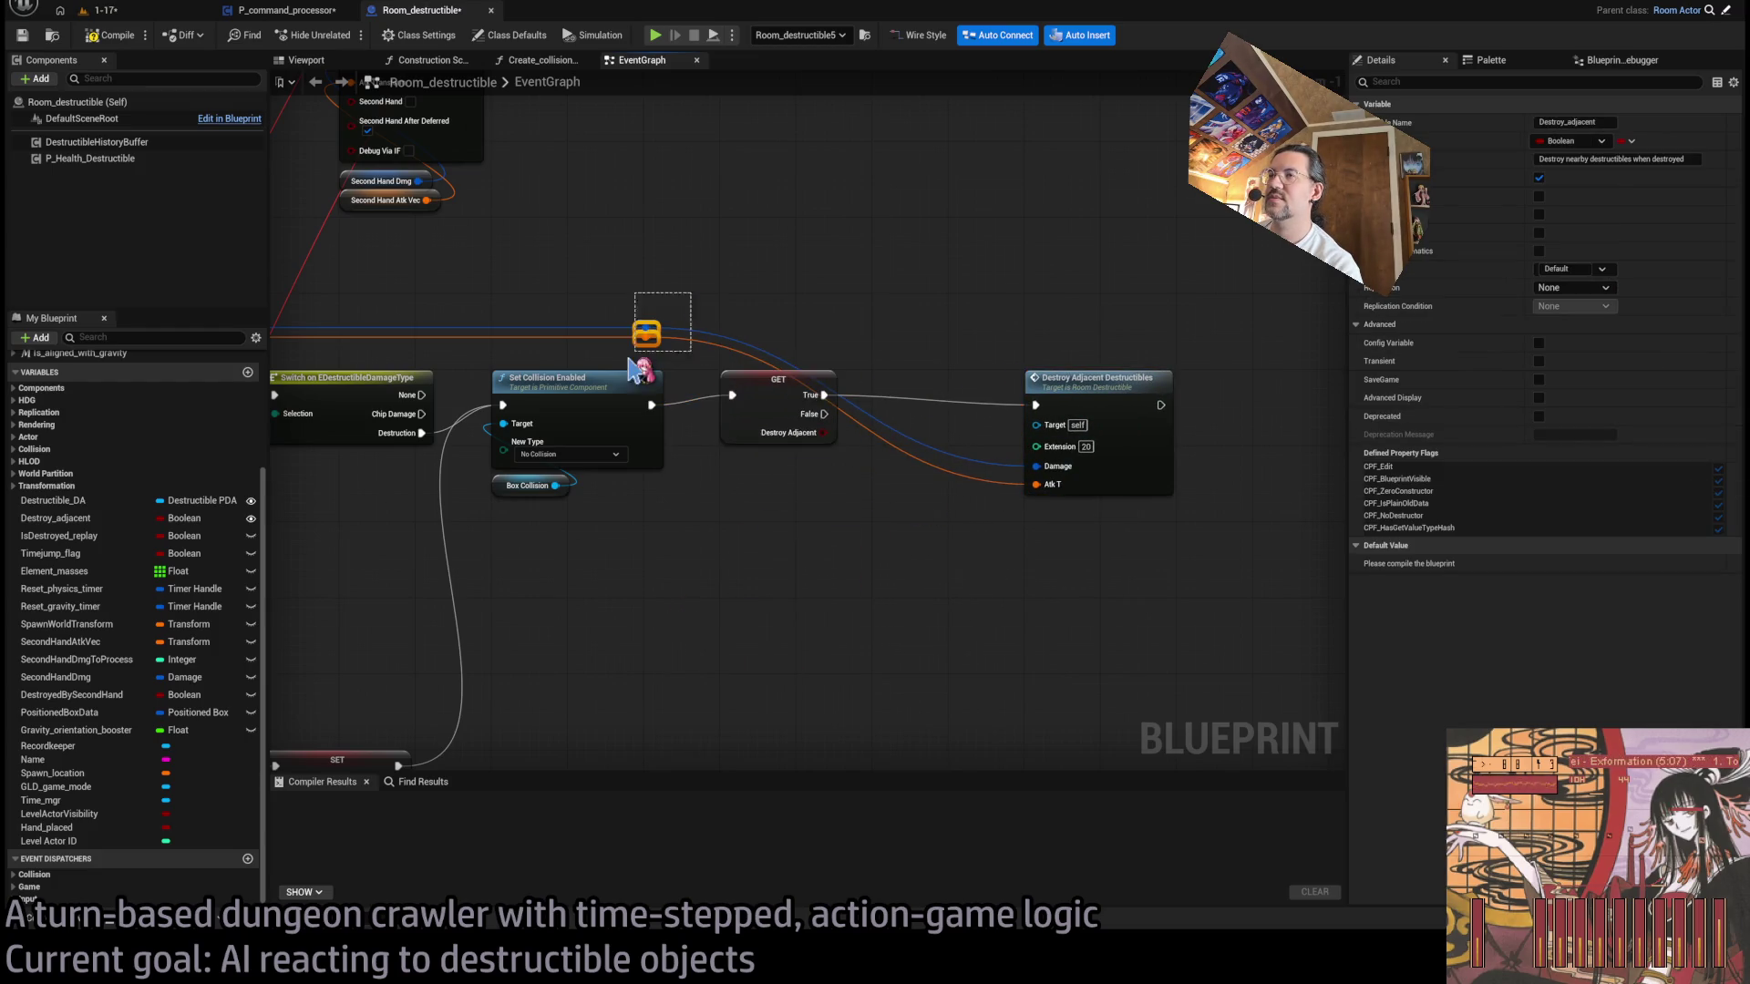
{"action": "left_click_drag", "start_coordinate": [655, 344], "coordinate": [837, 352]}
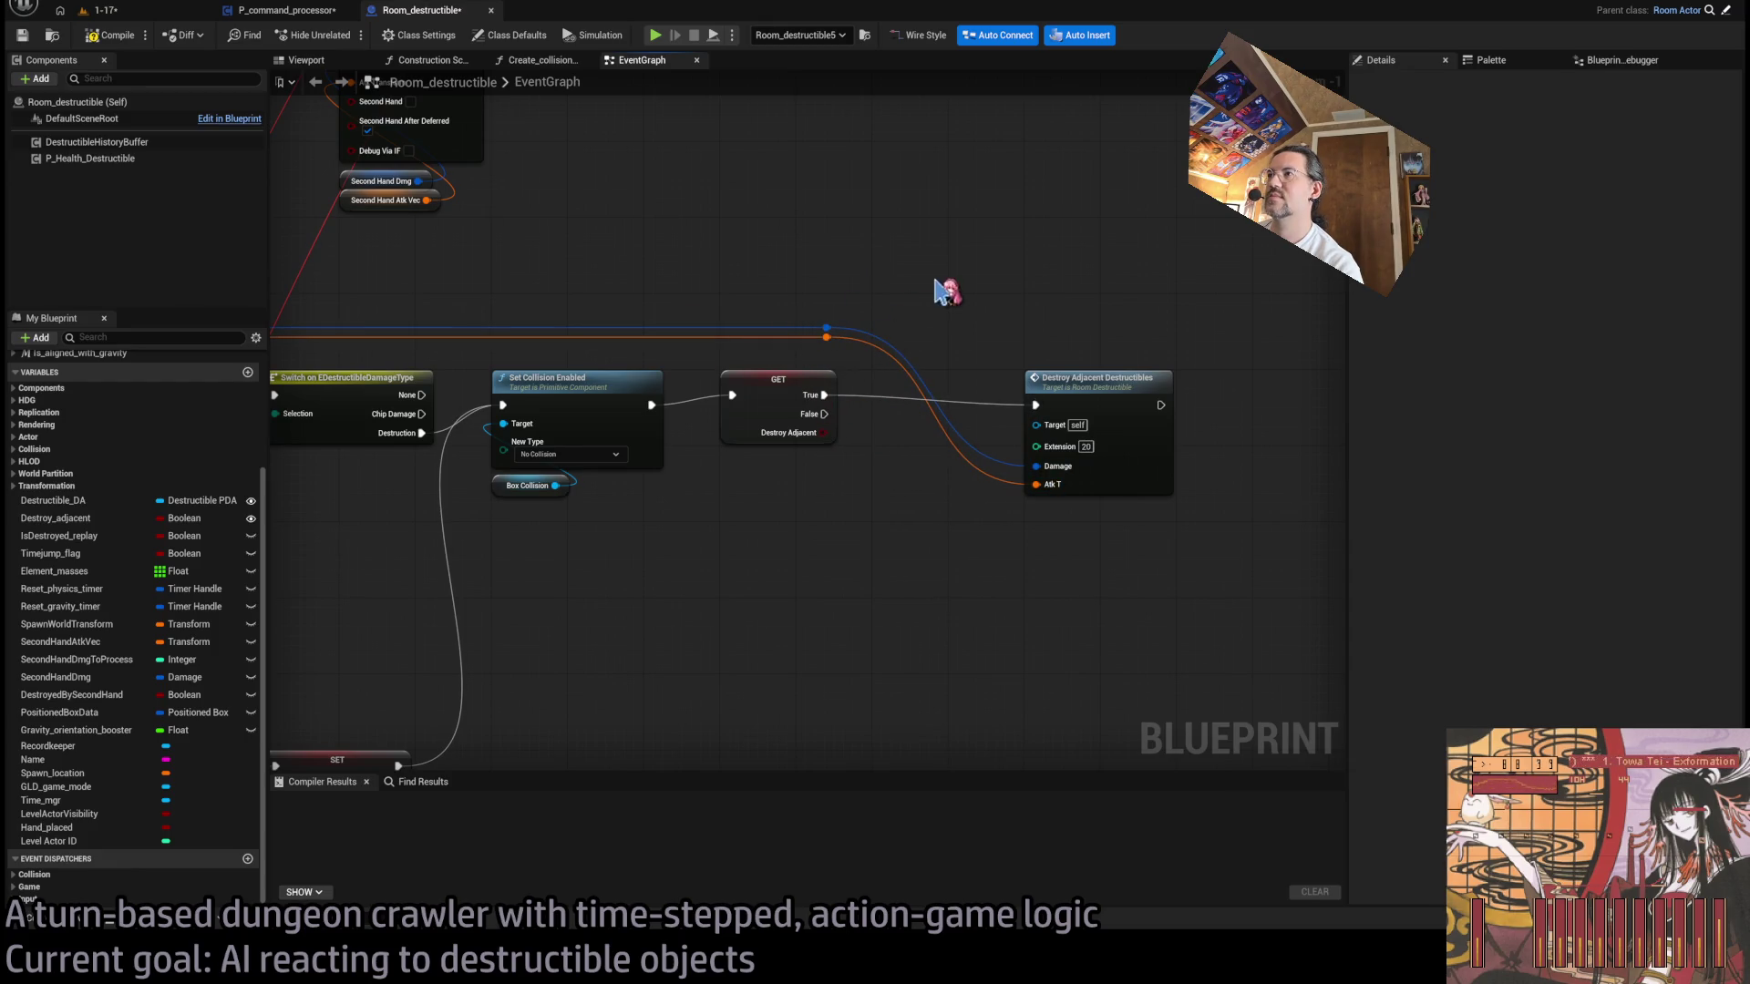
{"action": "left_click_drag", "start_coordinate": [1075, 379], "coordinate": [999, 379]}
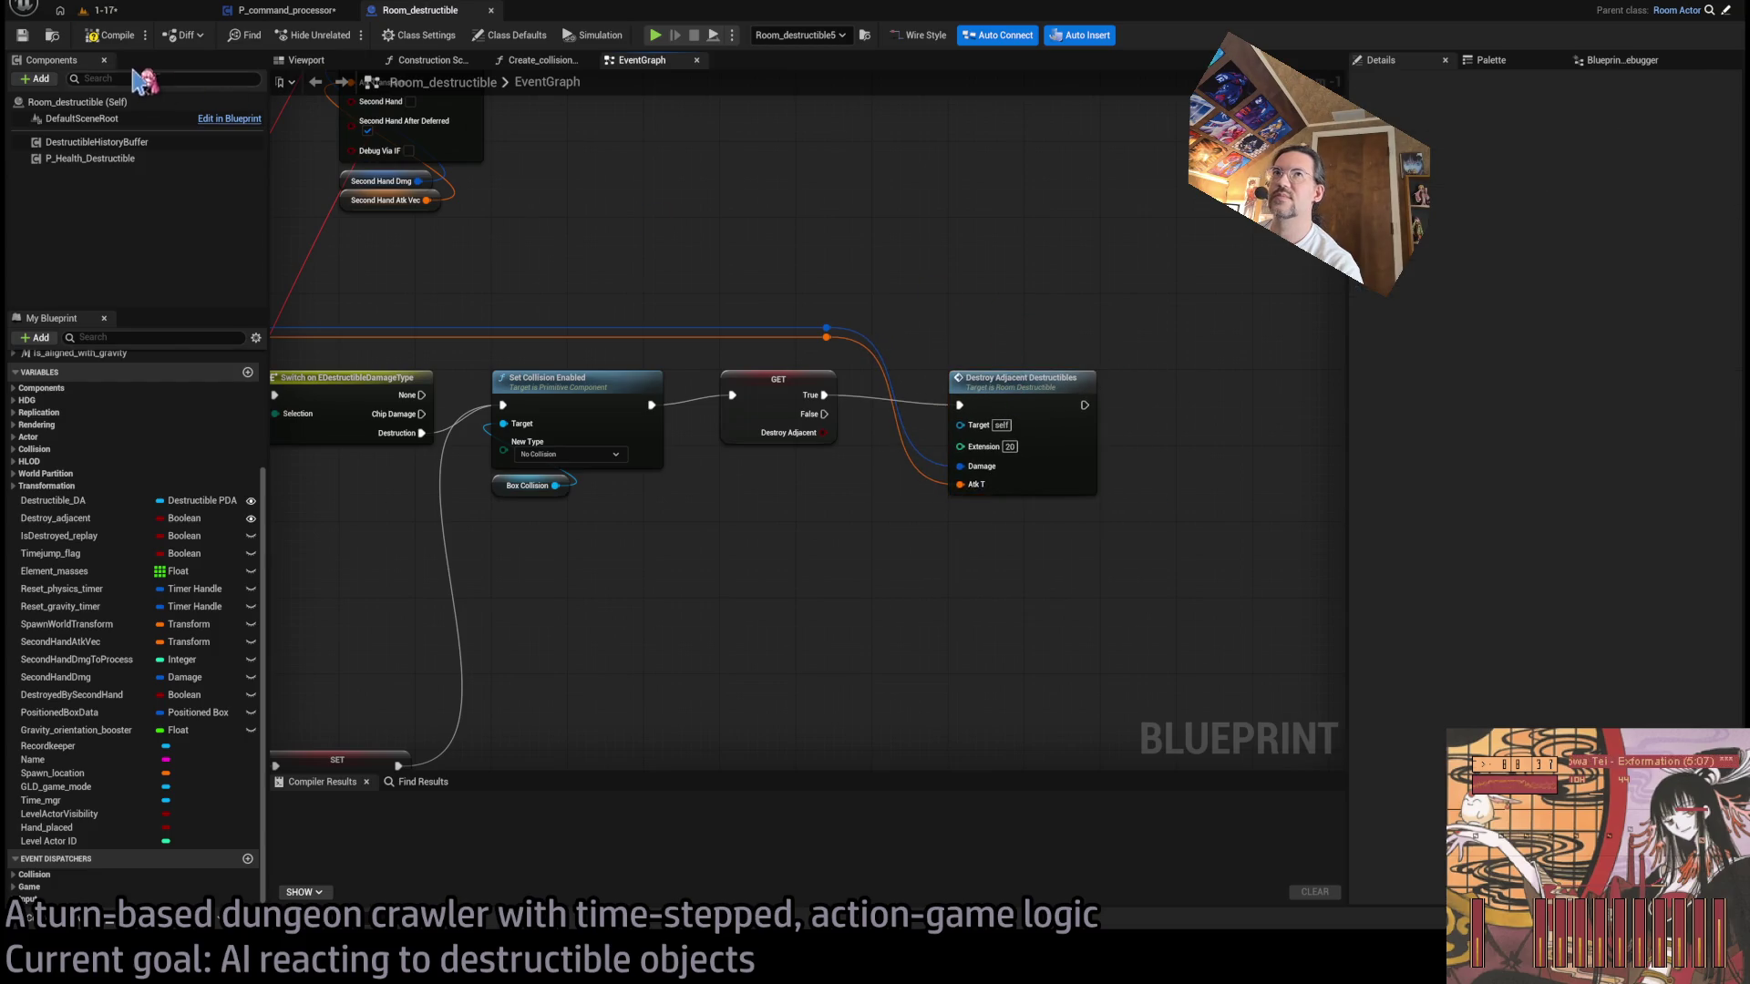
{"action": "left_click", "coordinate": [103, 10]}
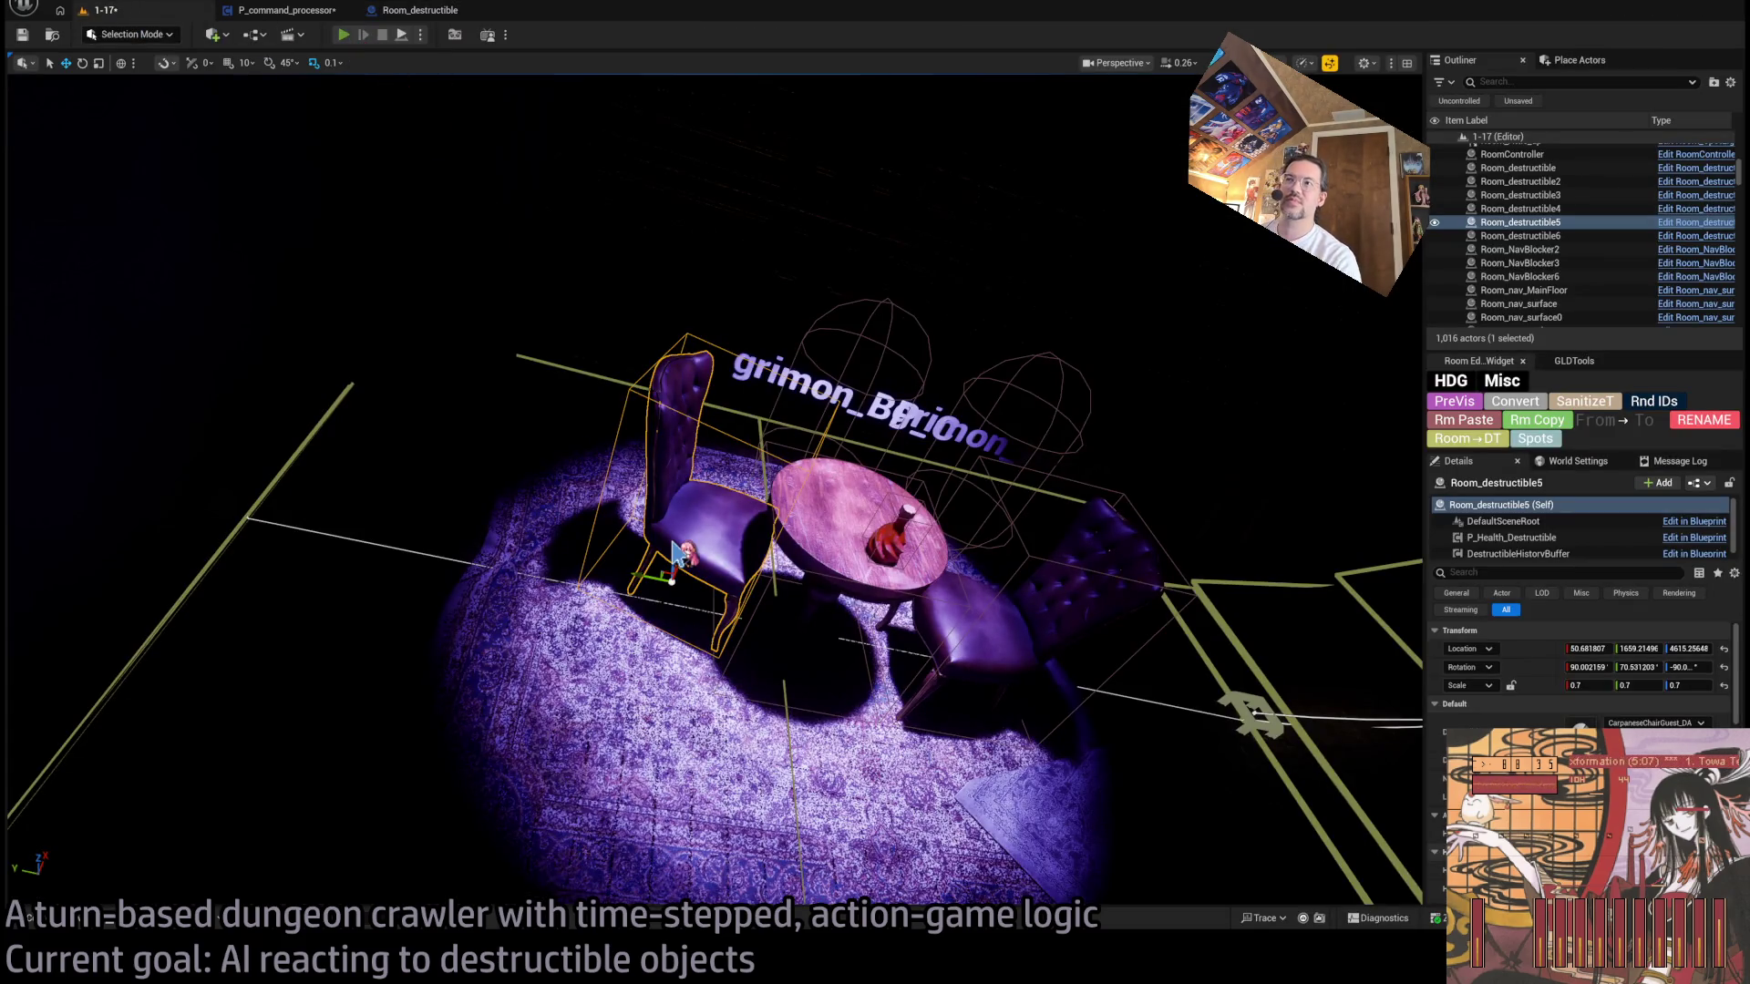
- Playtest level 1-17 with an attack, then select the right chair and return to Room_destructible
{"action": "key", "text": "alt+p"}
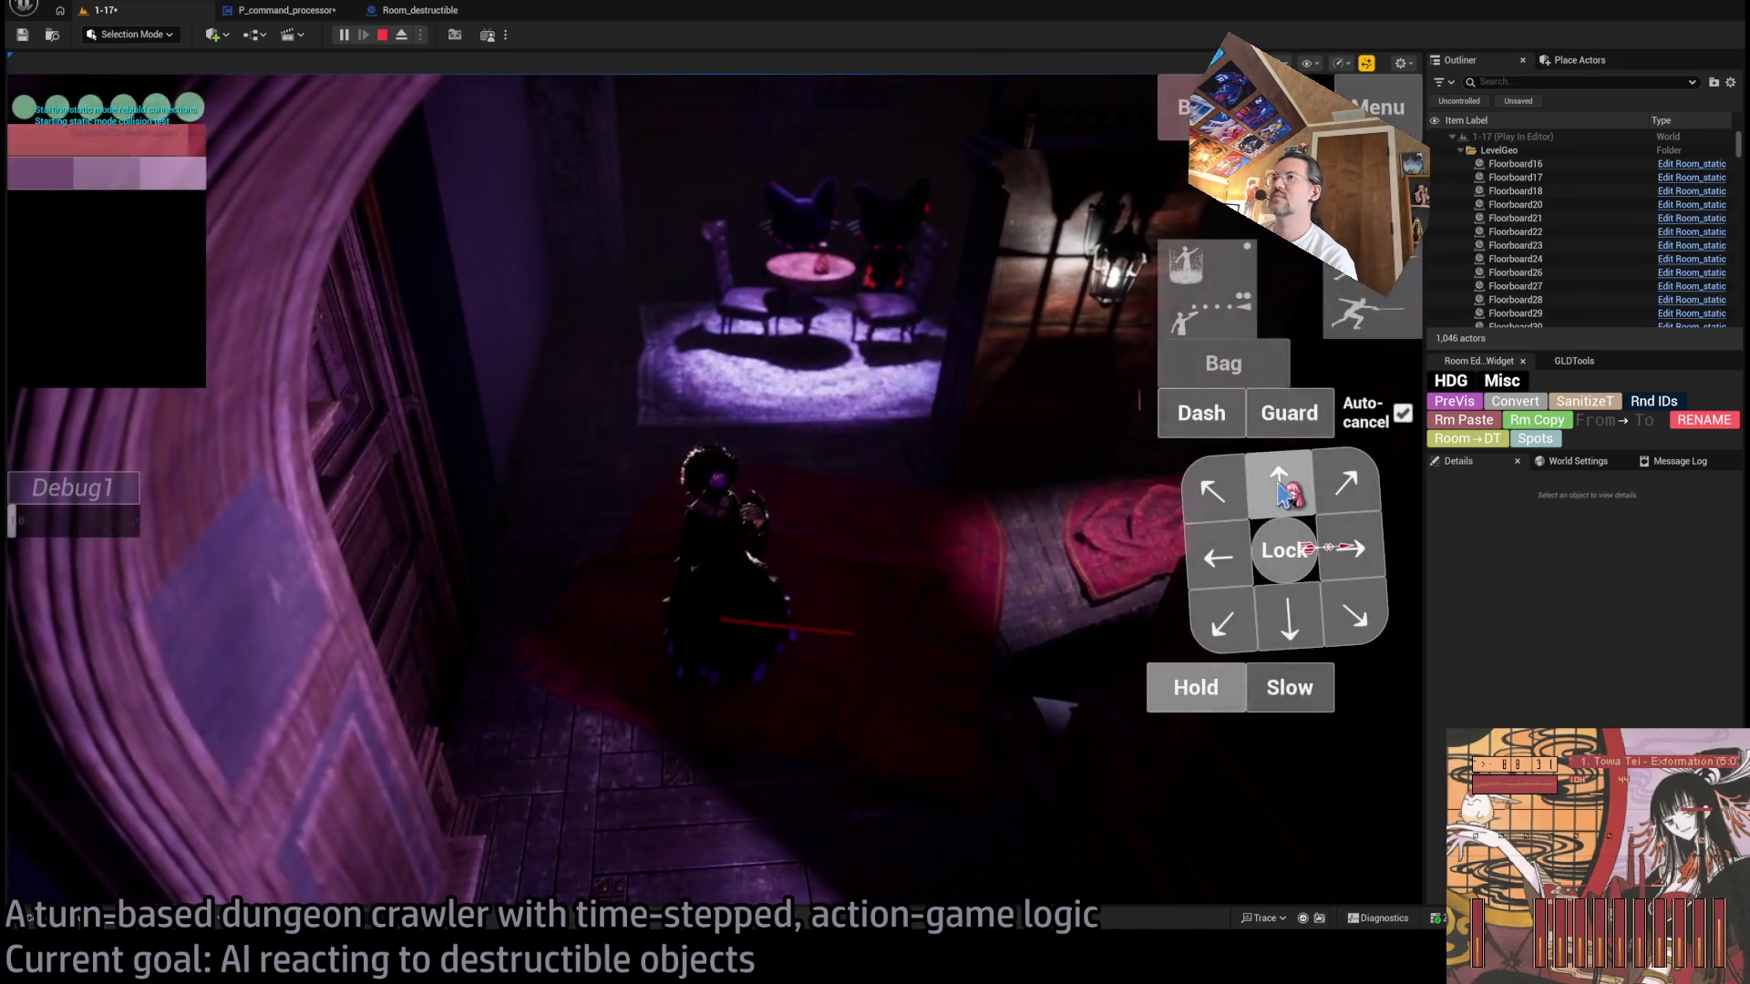
{"action": "left_click", "coordinate": [1280, 488]}
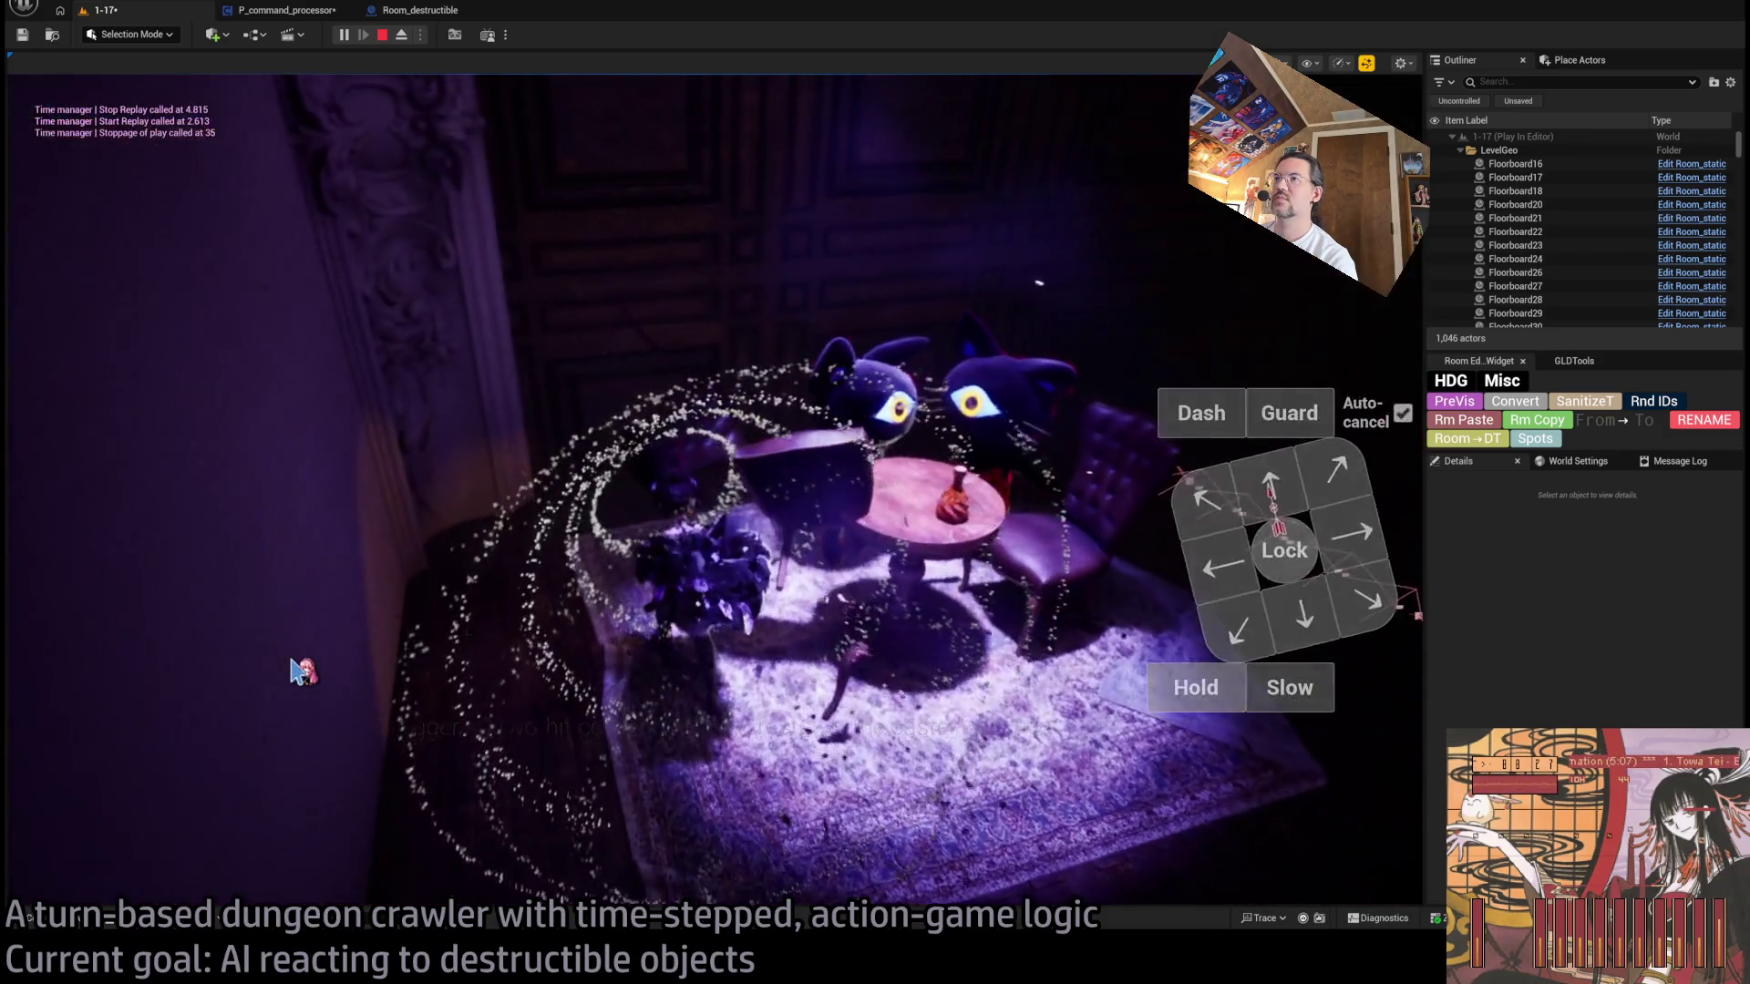
{"action": "key", "text": "Escape"}
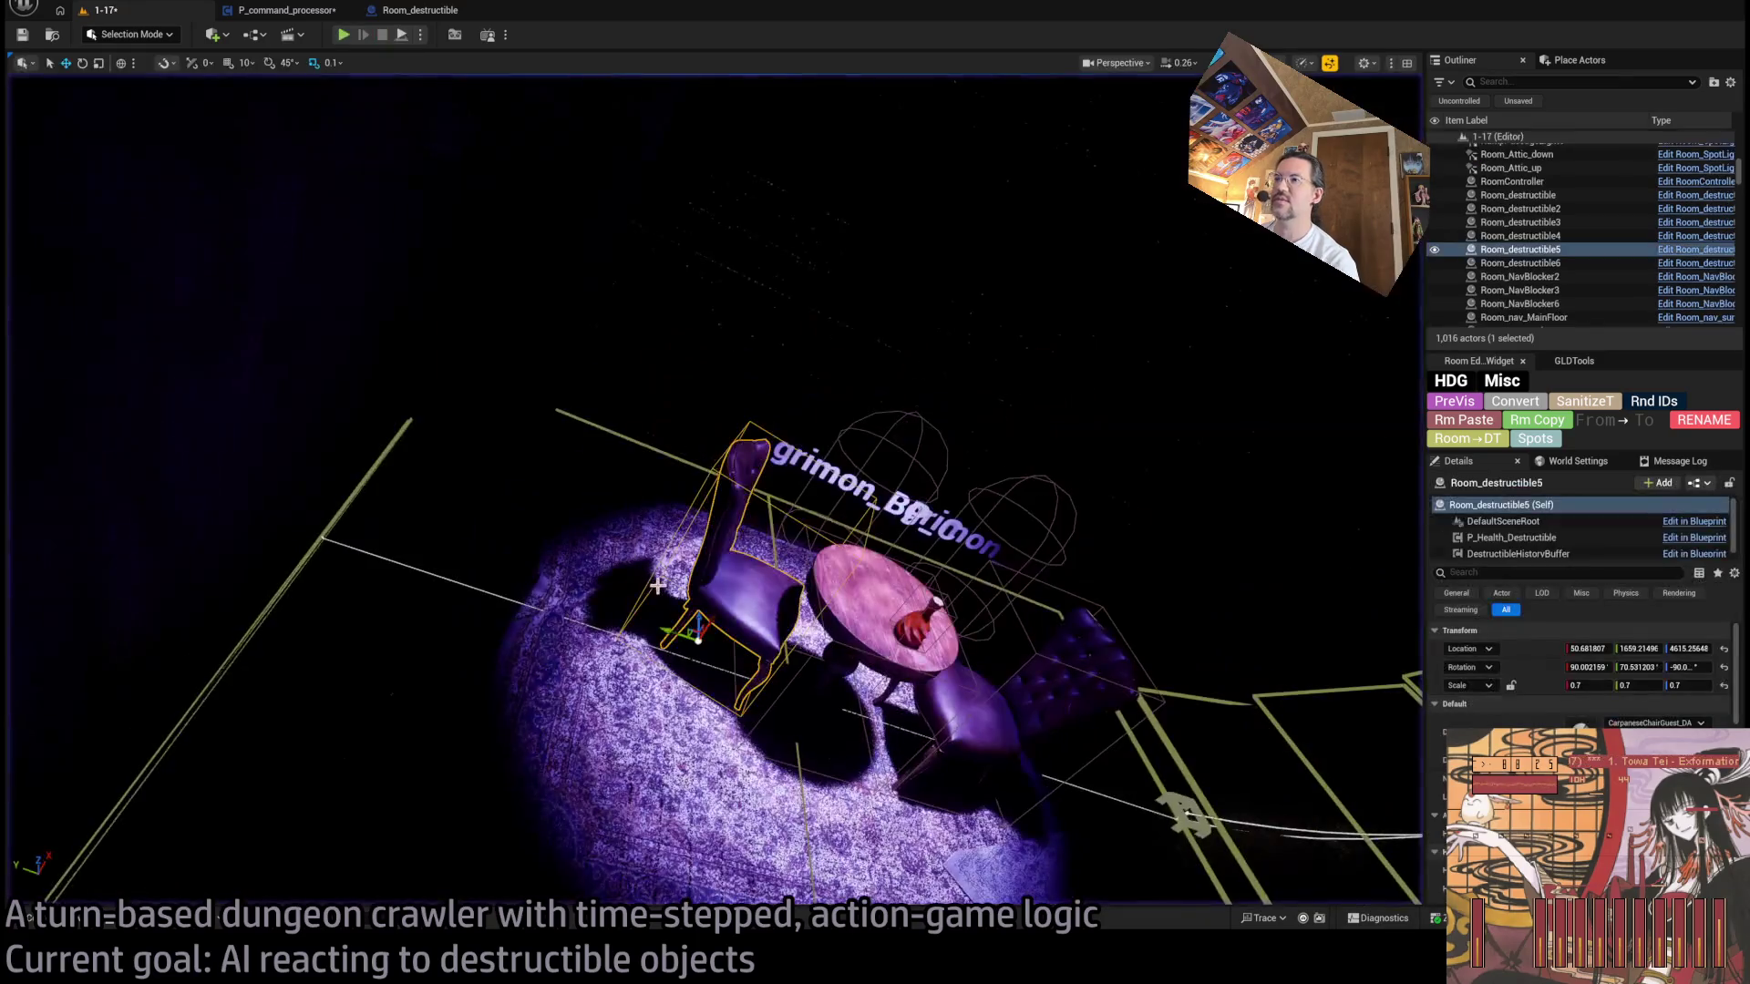
{"action": "left_click", "coordinate": [1048, 679]}
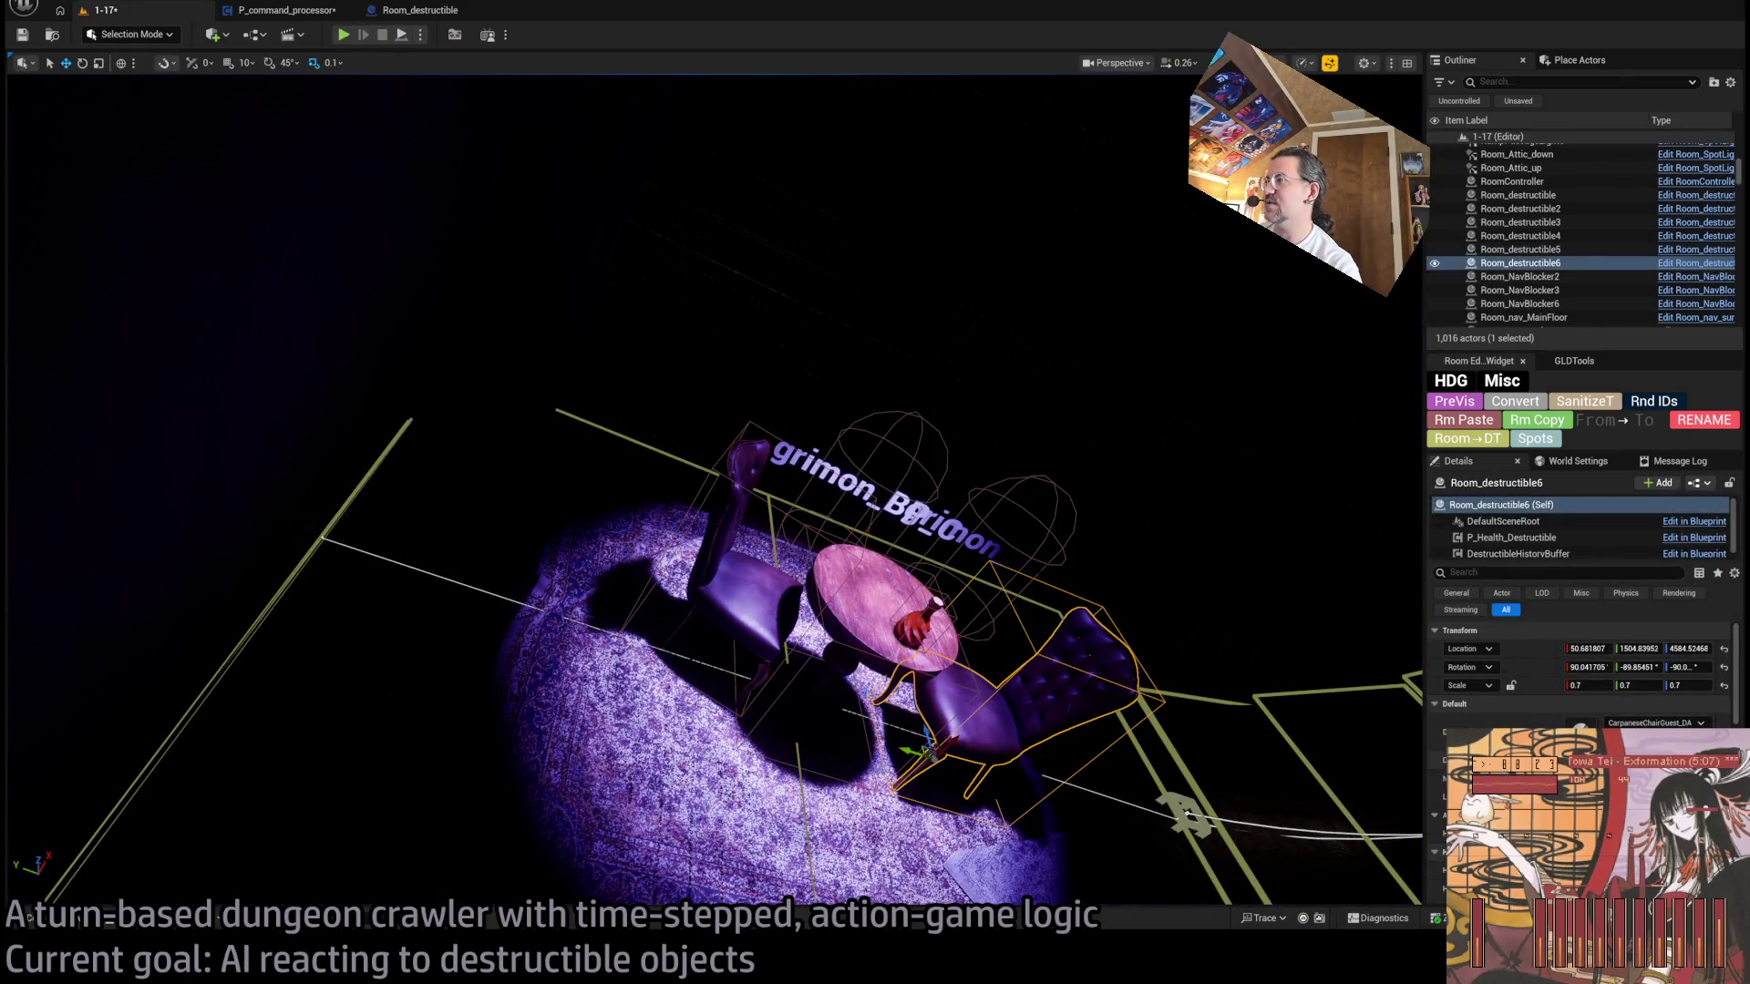
{"action": "left_click", "coordinate": [407, 11]}
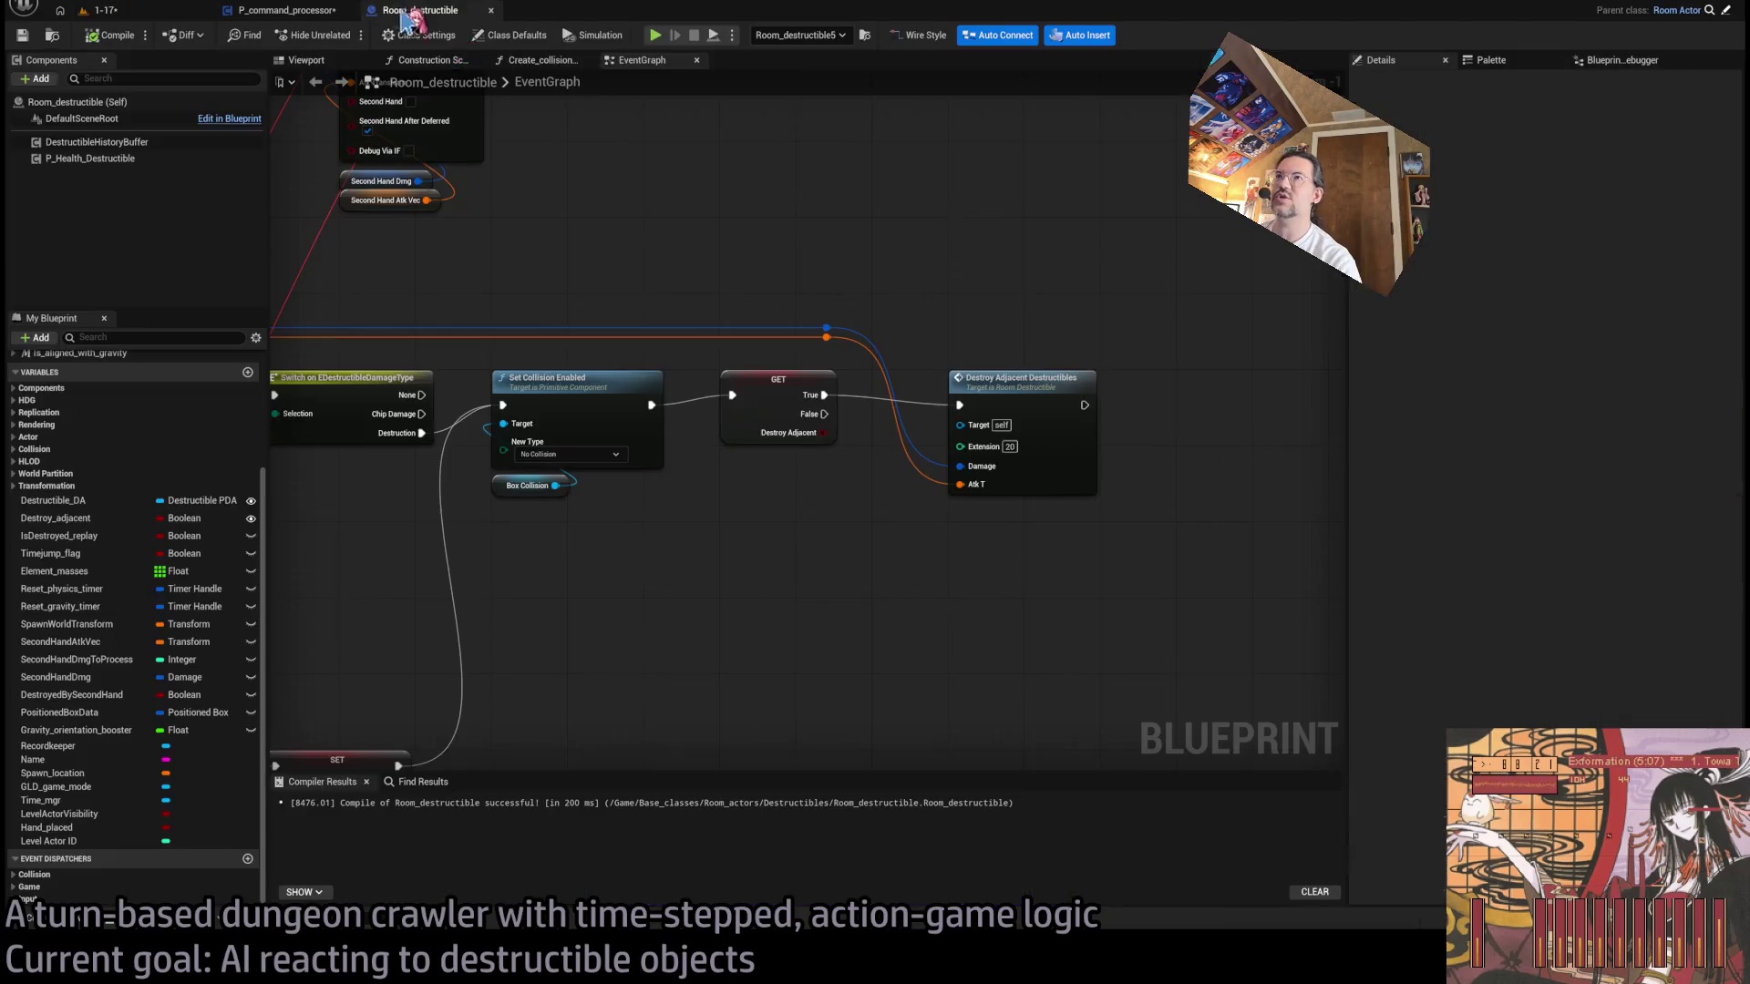
- Turn on Destroy_adjacent's default value and compile Room_destructible
{"action": "left_click", "coordinate": [784, 410]}
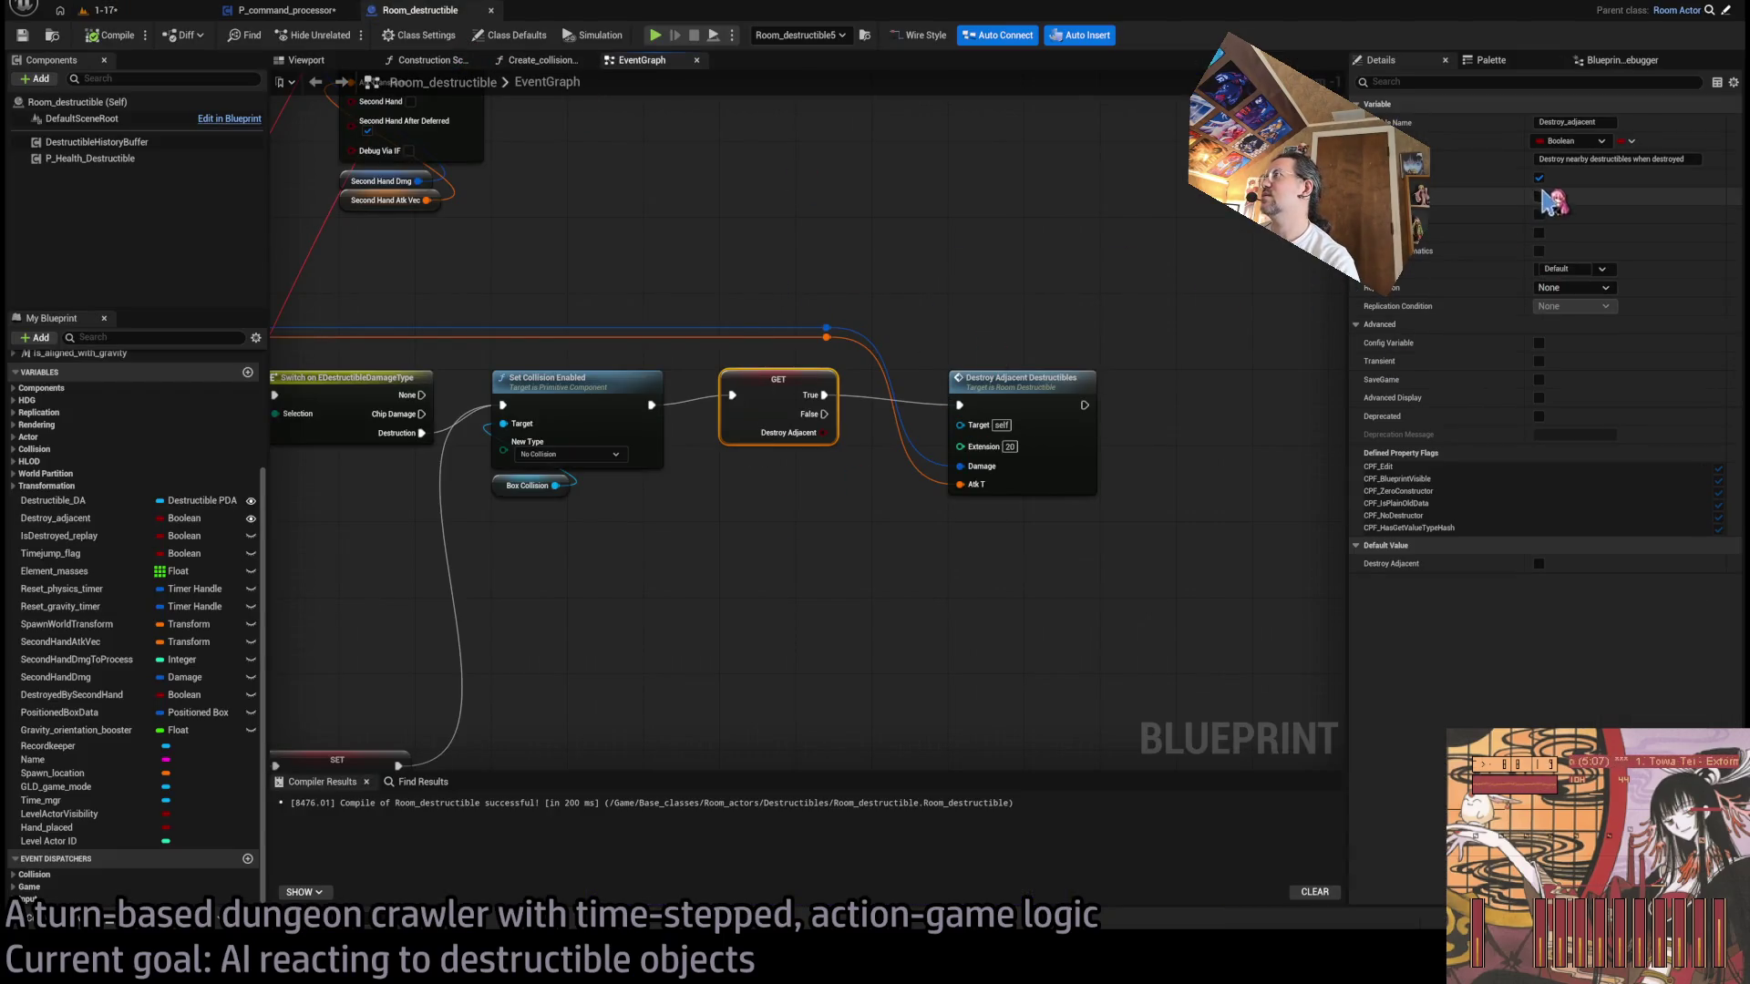
{"action": "left_click", "coordinate": [110, 36]}
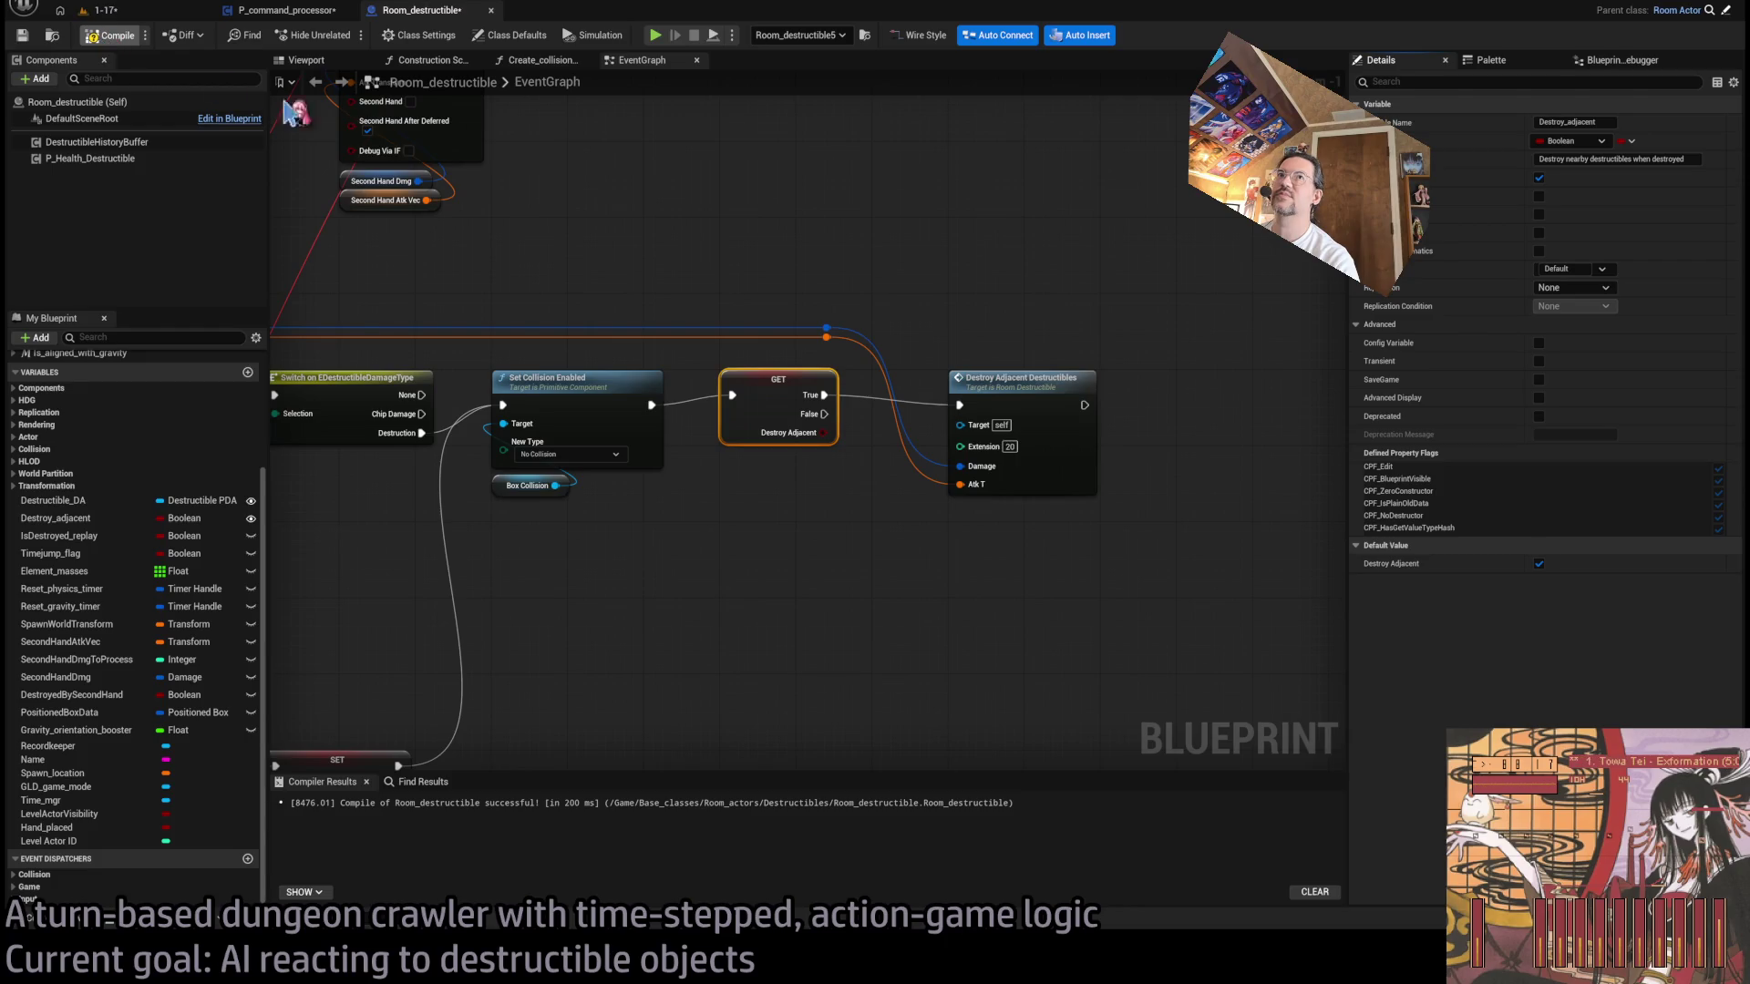
{"action": "left_click", "coordinate": [98, 10]}
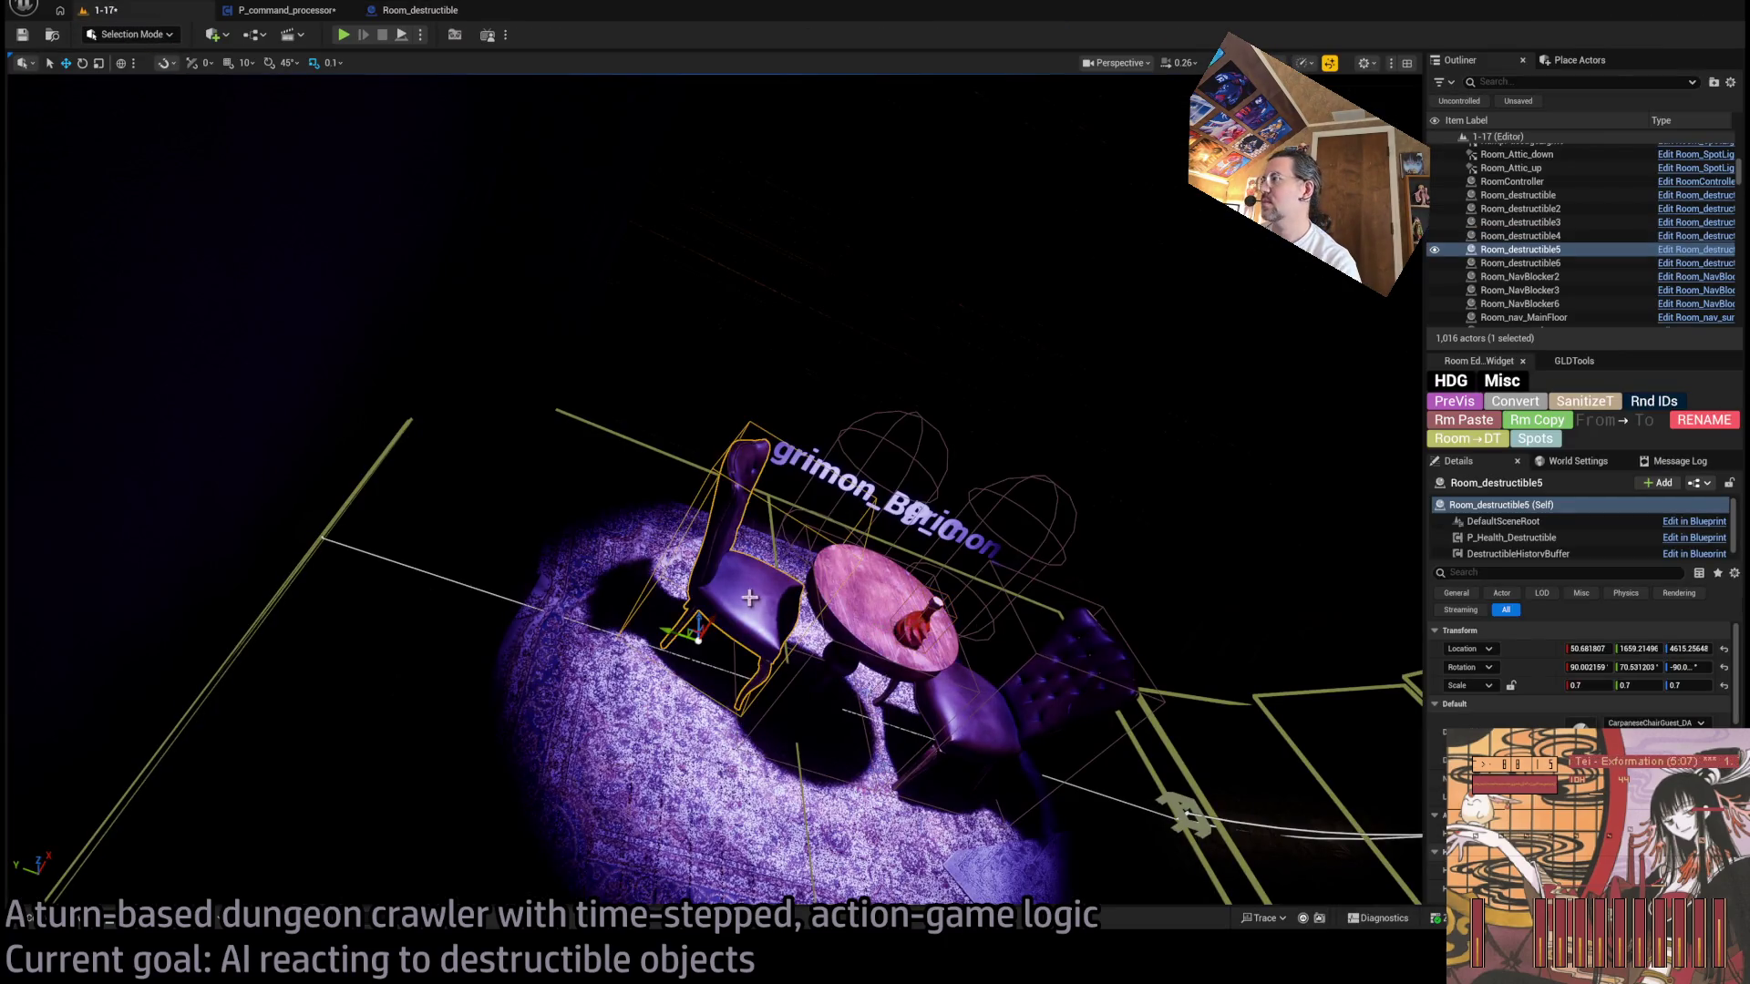
- Inspect the right chair, bottle and table actors, then playtest the table scene
{"action": "left_click", "coordinate": [1013, 725]}
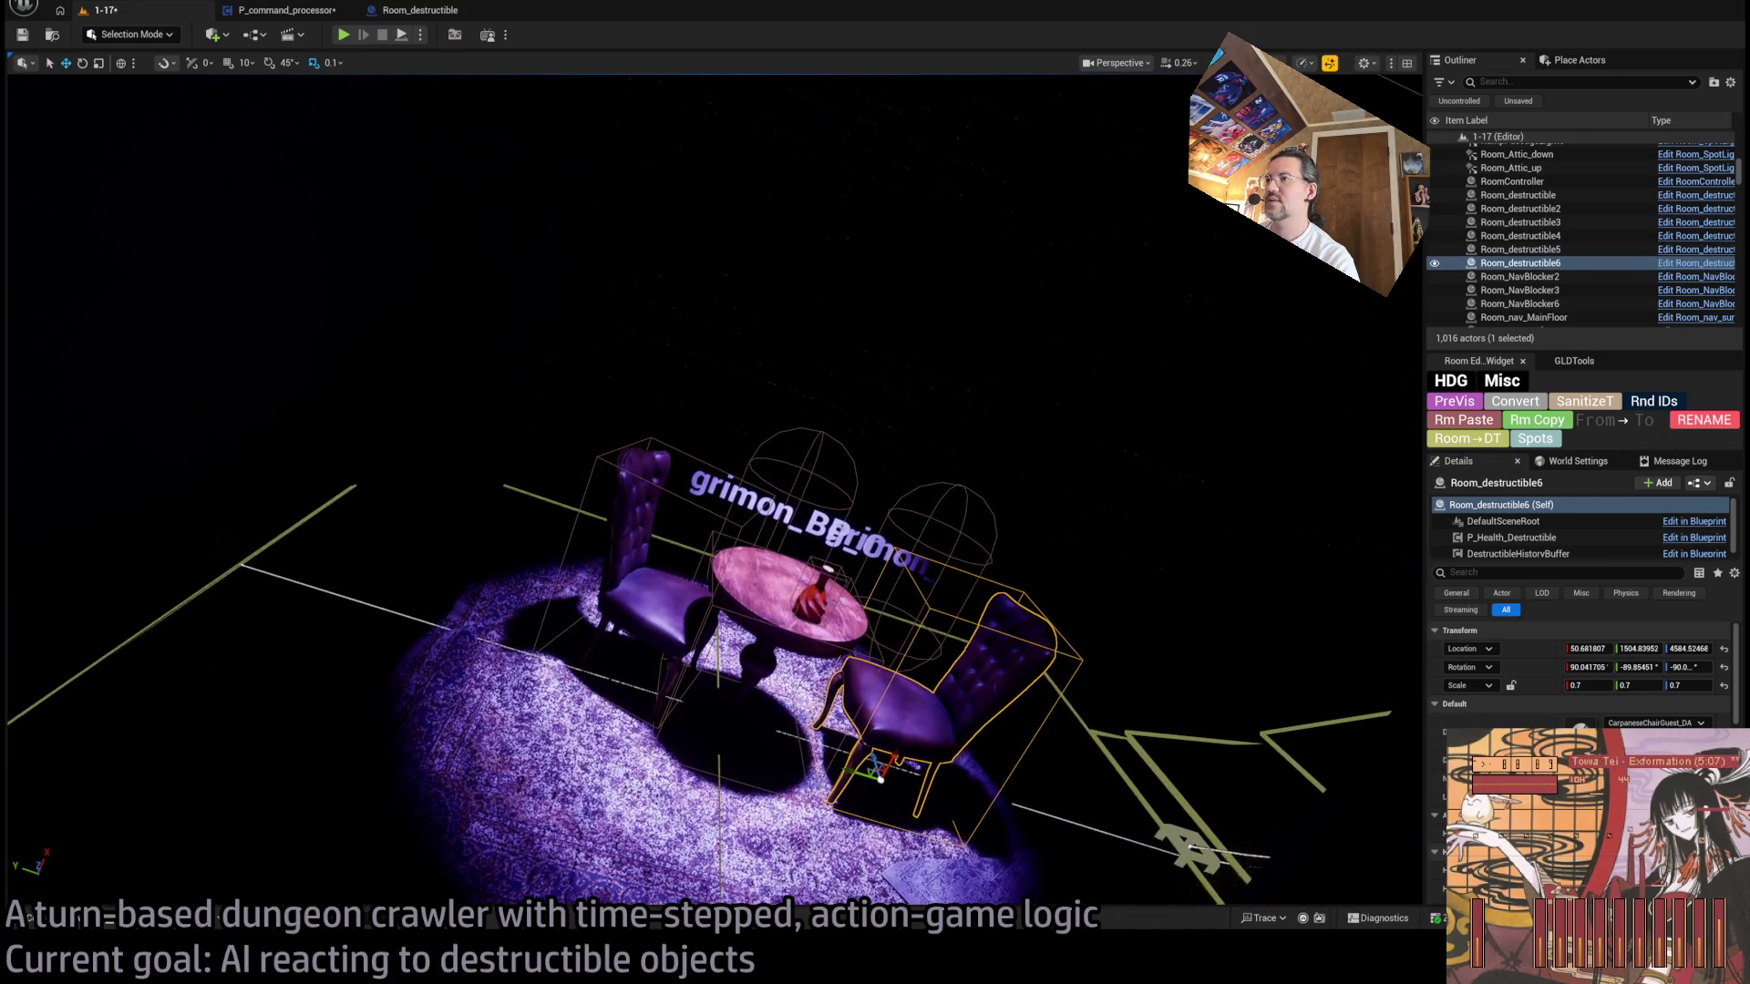
{"action": "left_click", "coordinate": [809, 599]}
{"action": "left_click", "coordinate": [763, 591]}
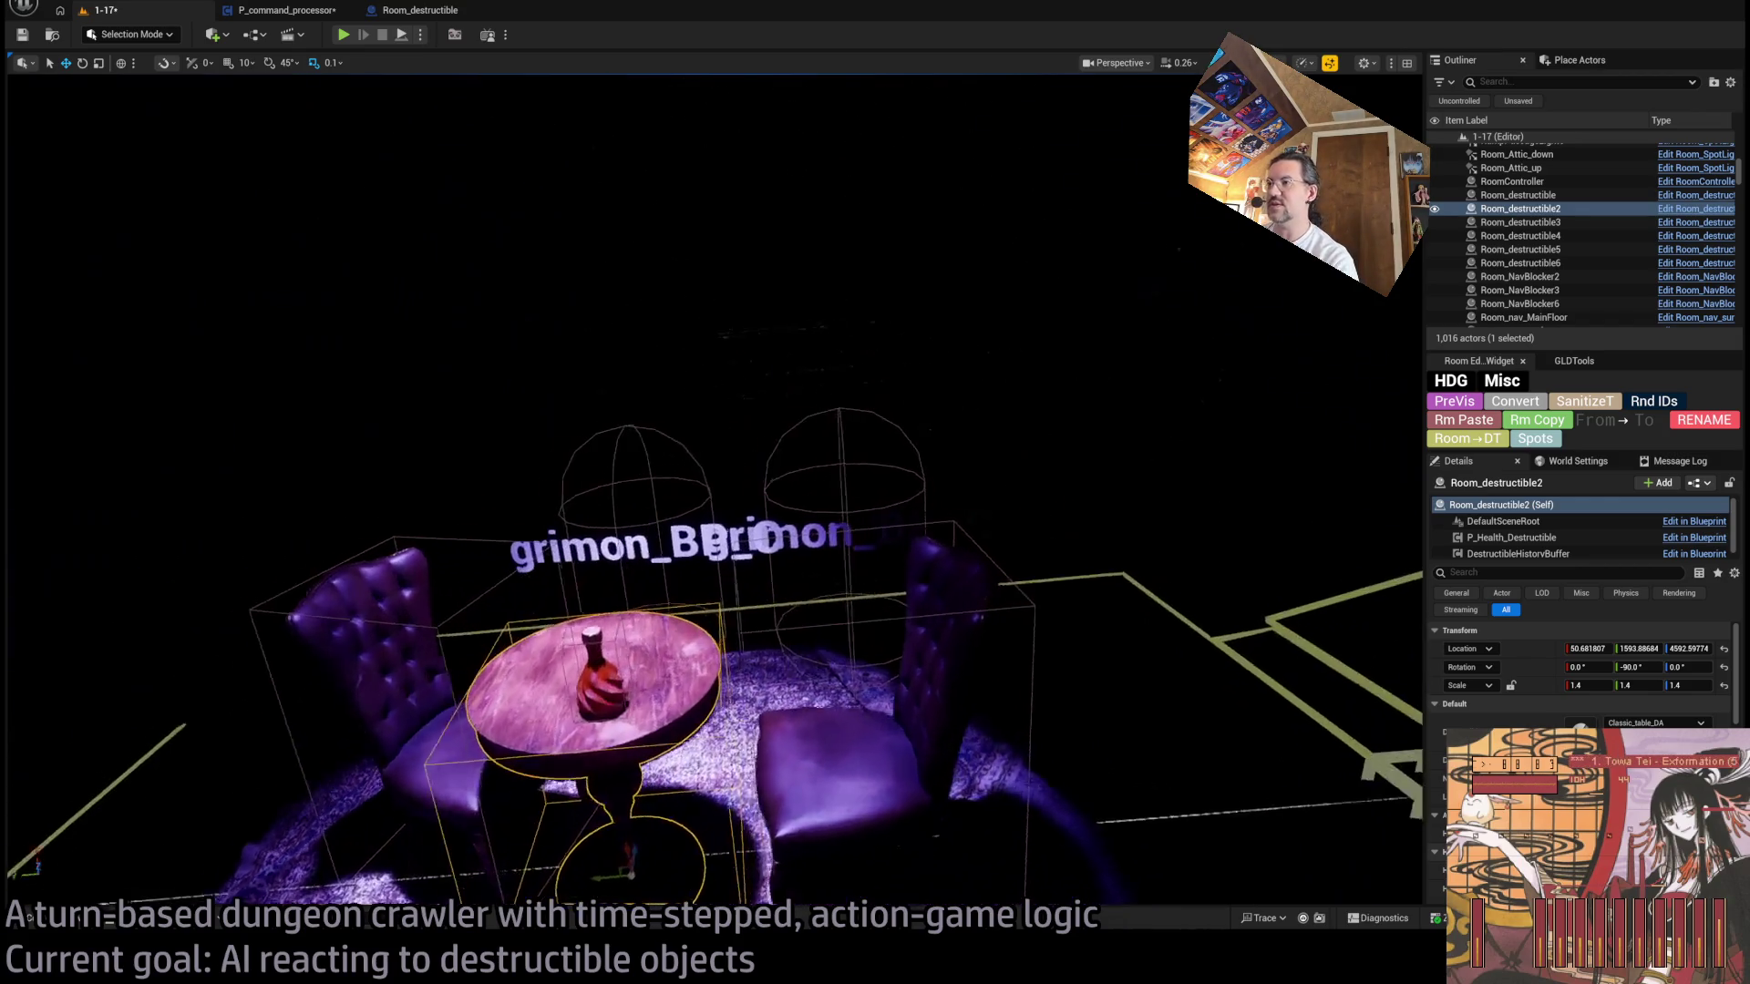
{"action": "double_click", "coordinate": [1521, 236]}
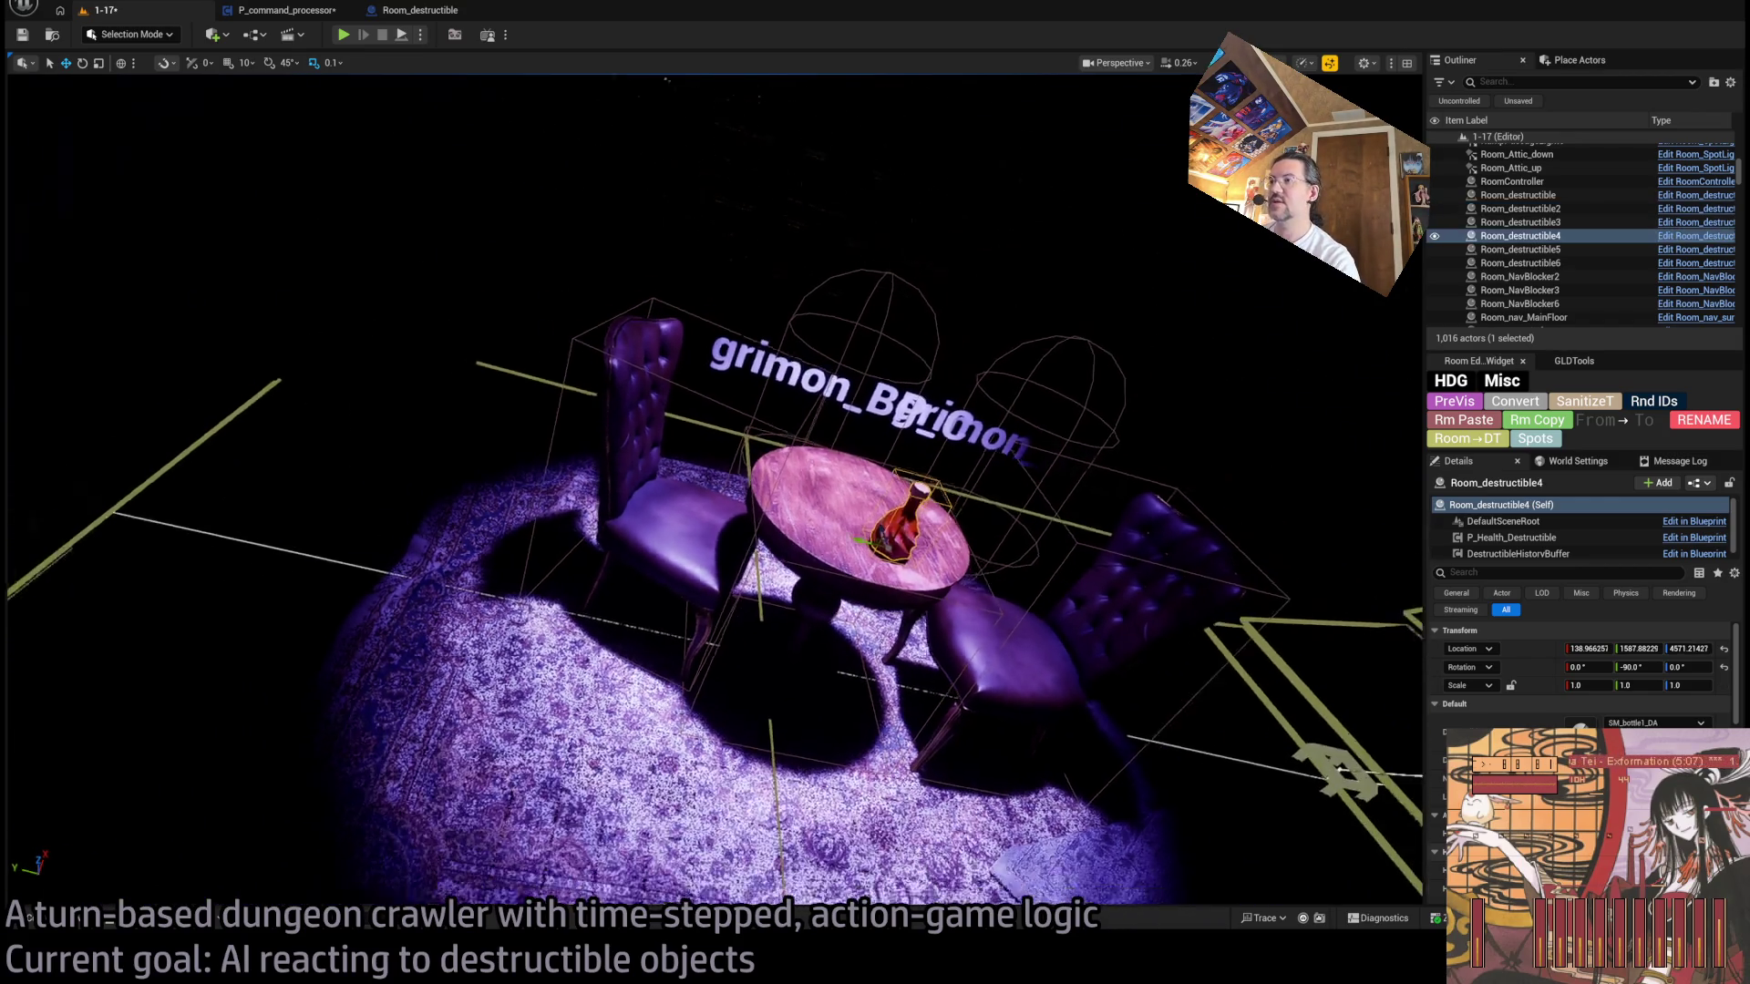
{"action": "scroll", "coordinate": [448, 318], "scroll_direction": "down", "scroll_amount": 6}
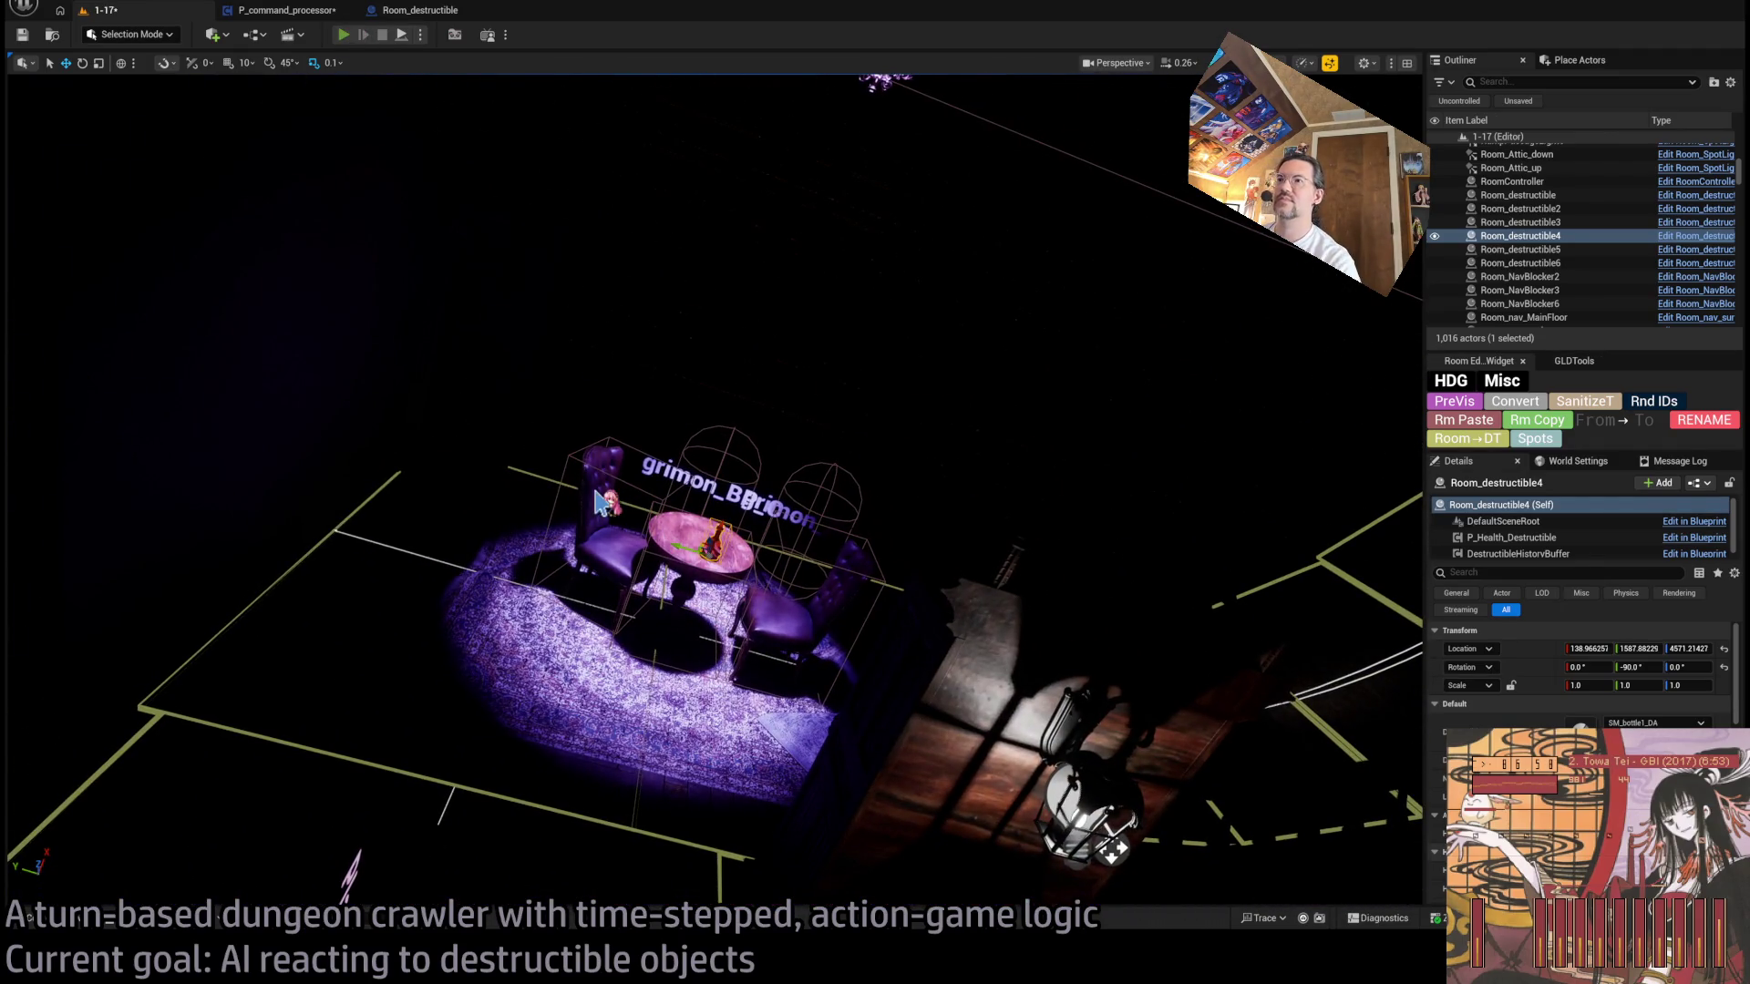
{"action": "key", "text": "alt+p"}
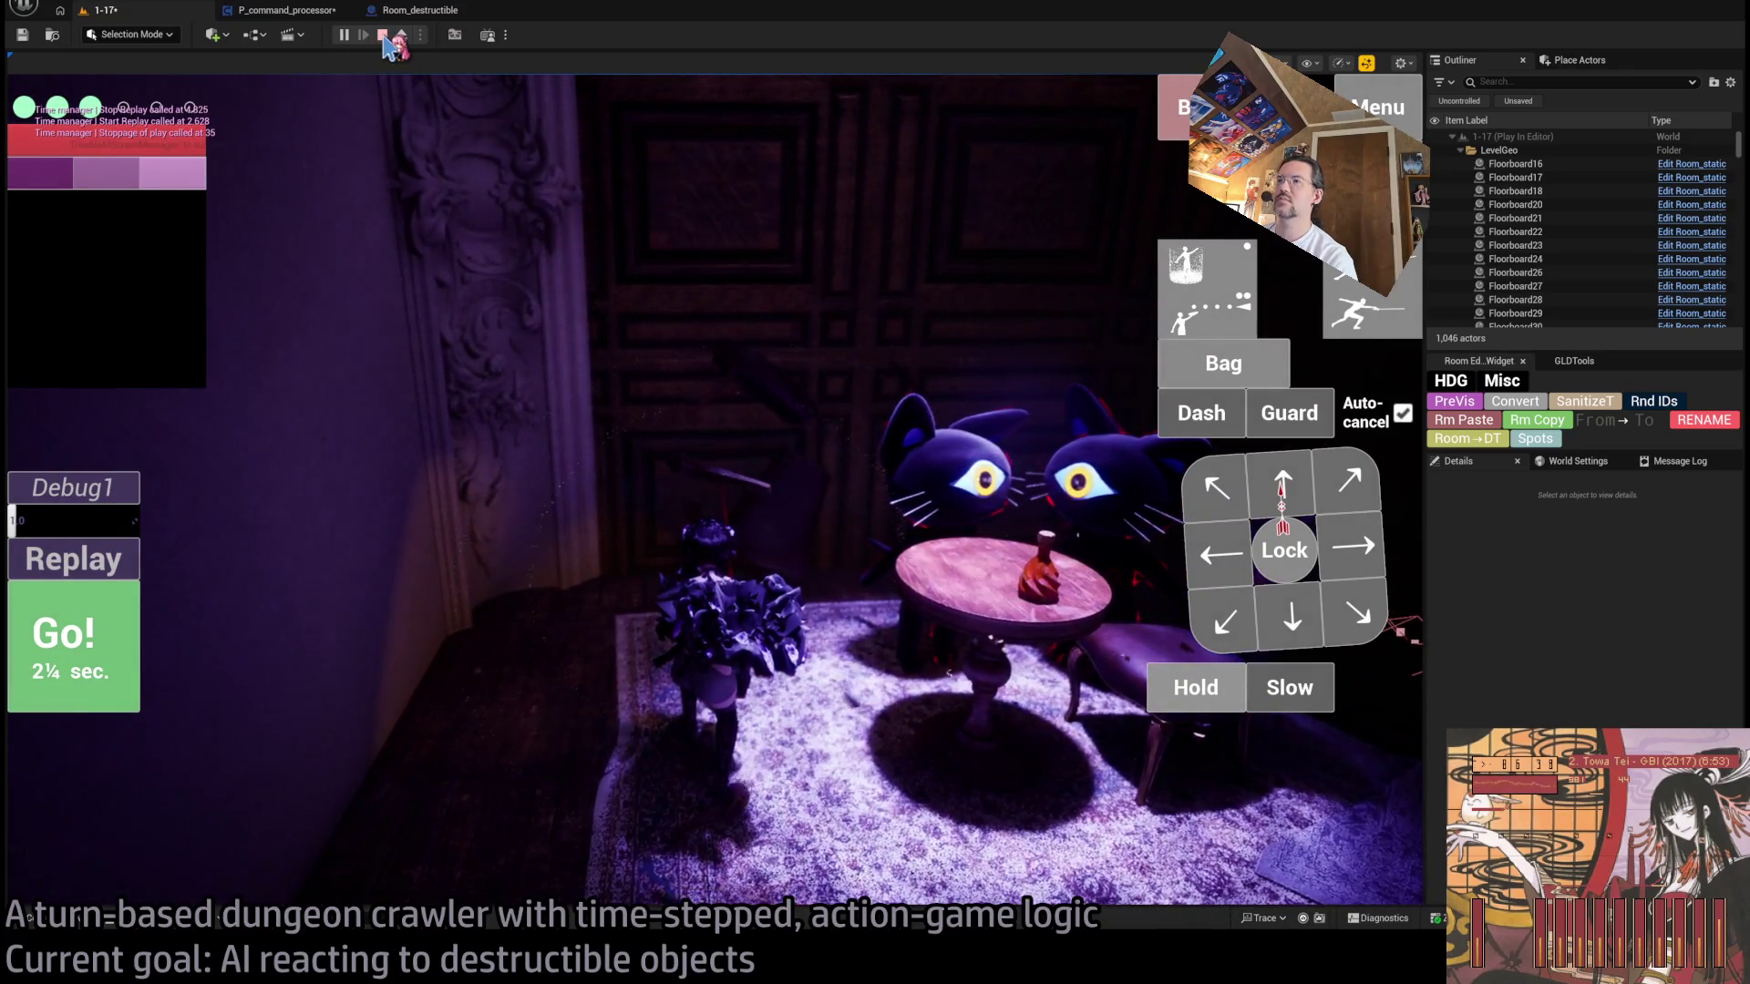
{"action": "left_click", "coordinate": [383, 36]}
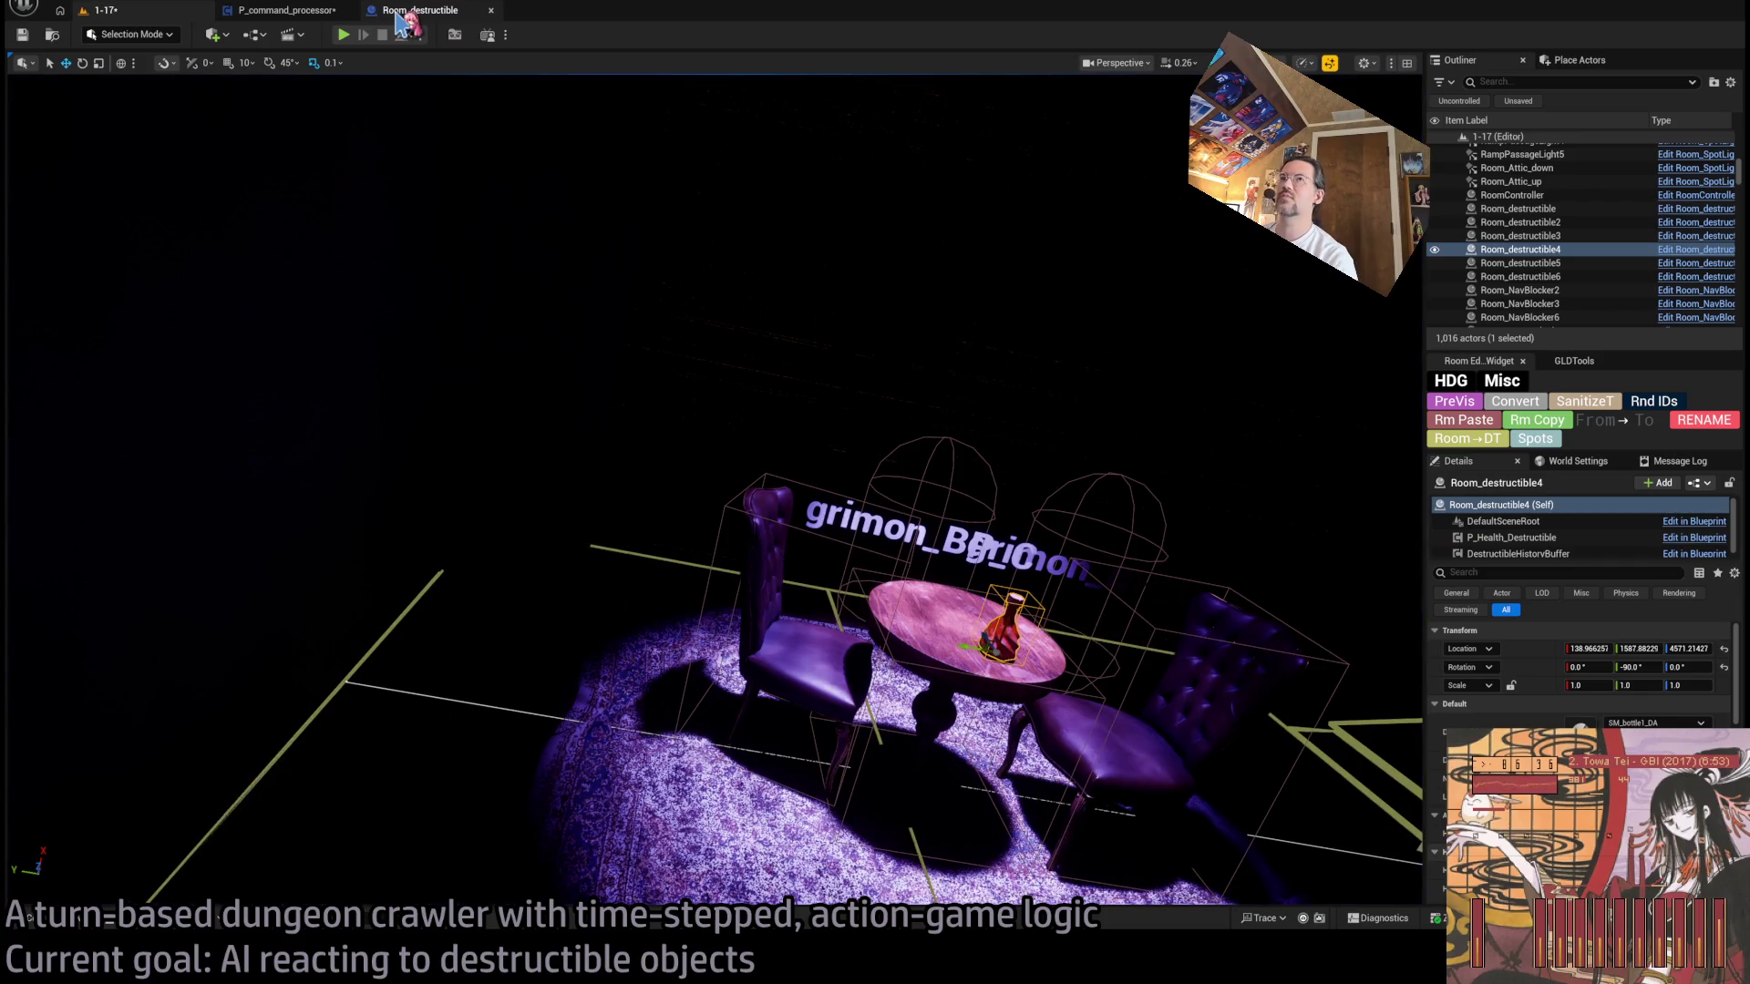
{"action": "left_click", "coordinate": [310, 10]}
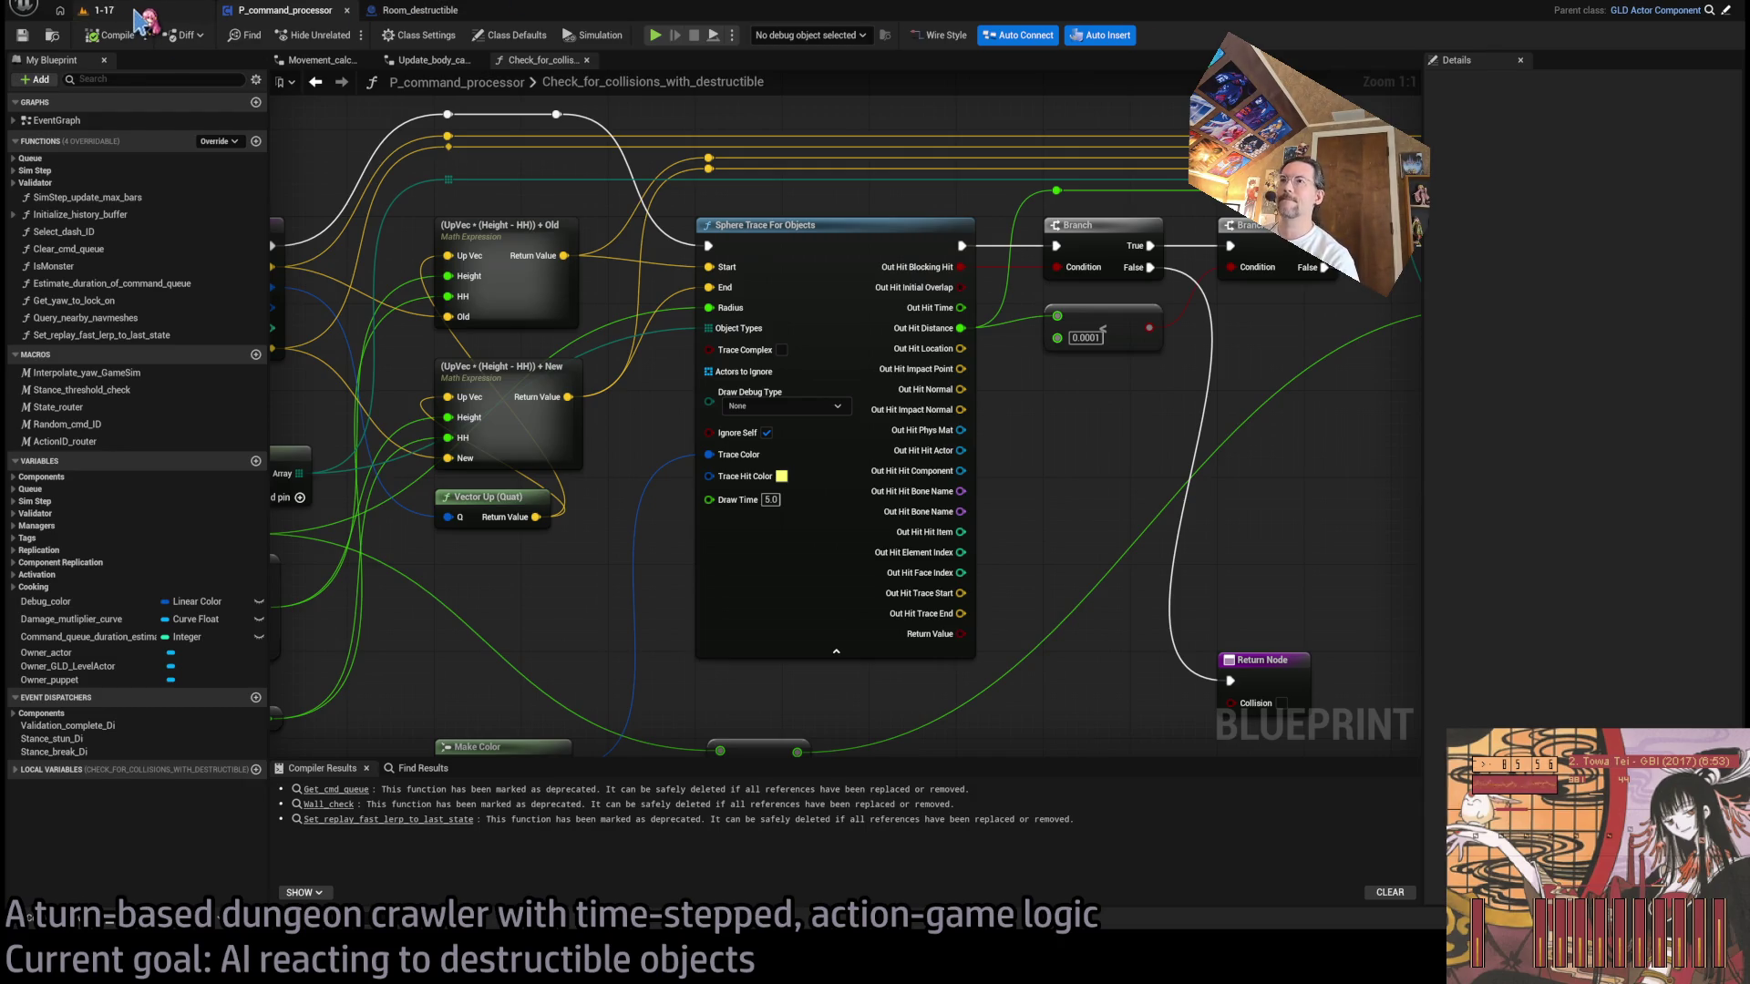
- Open the Content Drawer showing the Content/Materials folder over the collision-check graph
{"action": "left_click", "coordinate": [73, 923]}
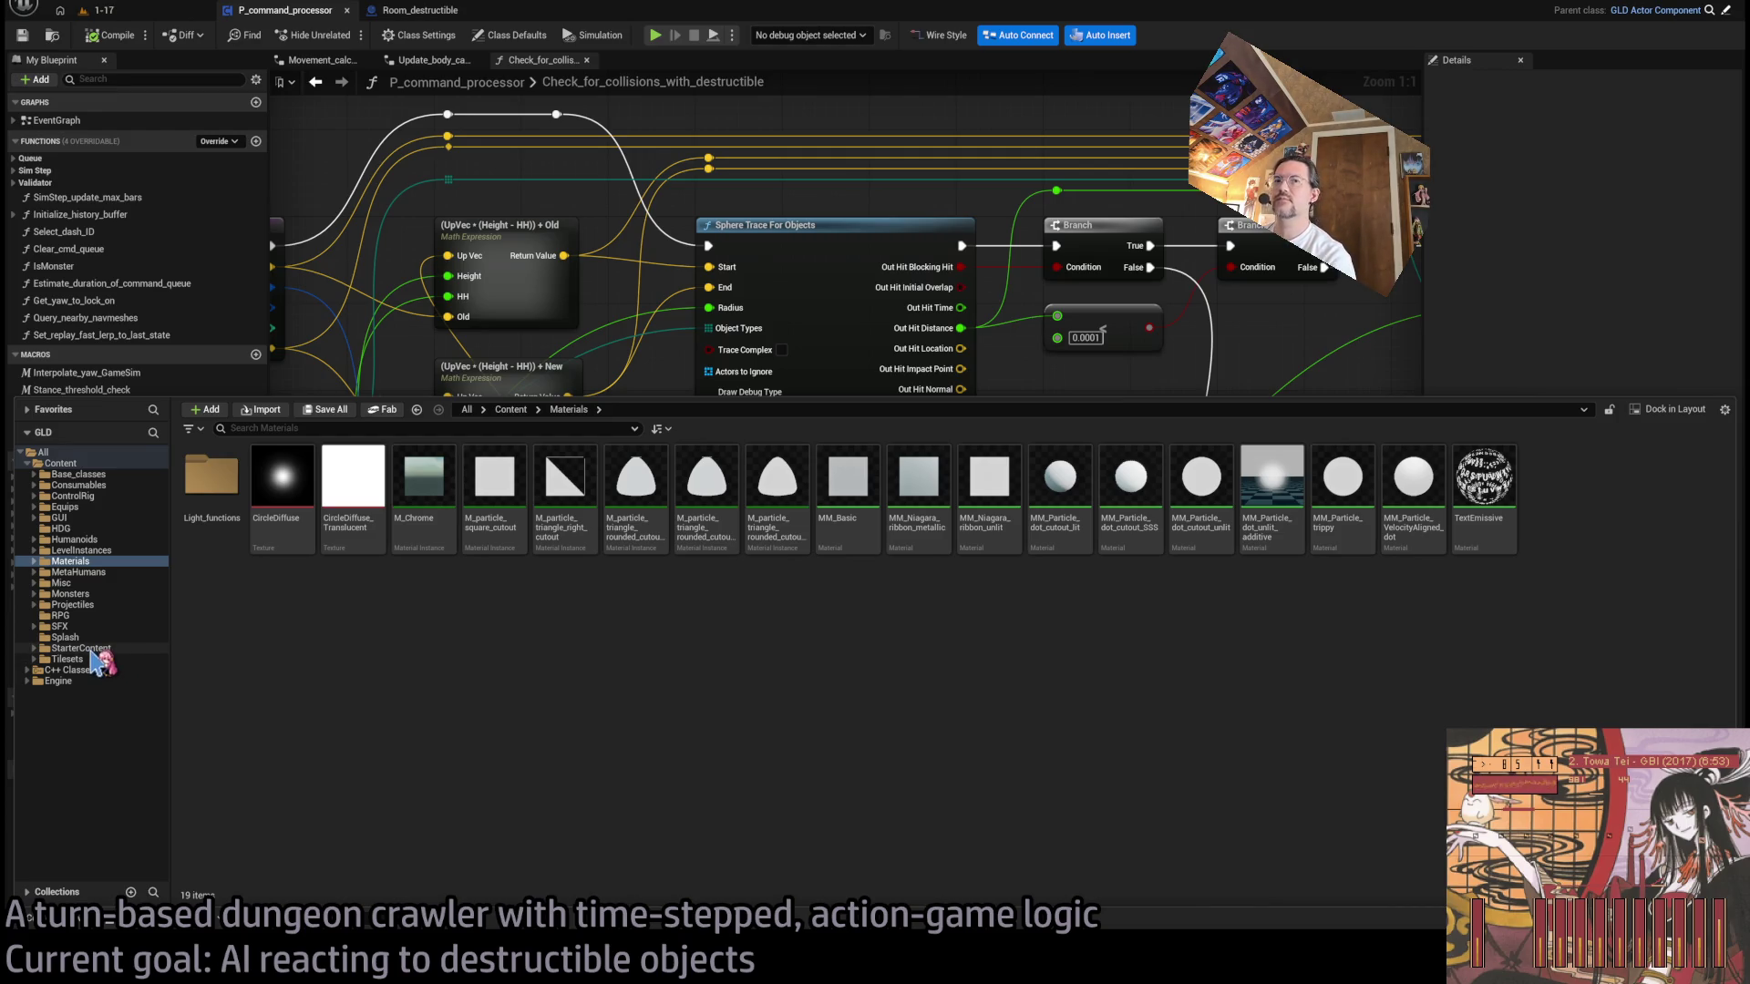
- Browse the StarterContent, MetaHumans, Monsters, Projectiles and Humanoids folders, then close the drawer and zoom out
{"action": "left_click", "coordinate": [92, 650]}
{"action": "left_click", "coordinate": [102, 571]}
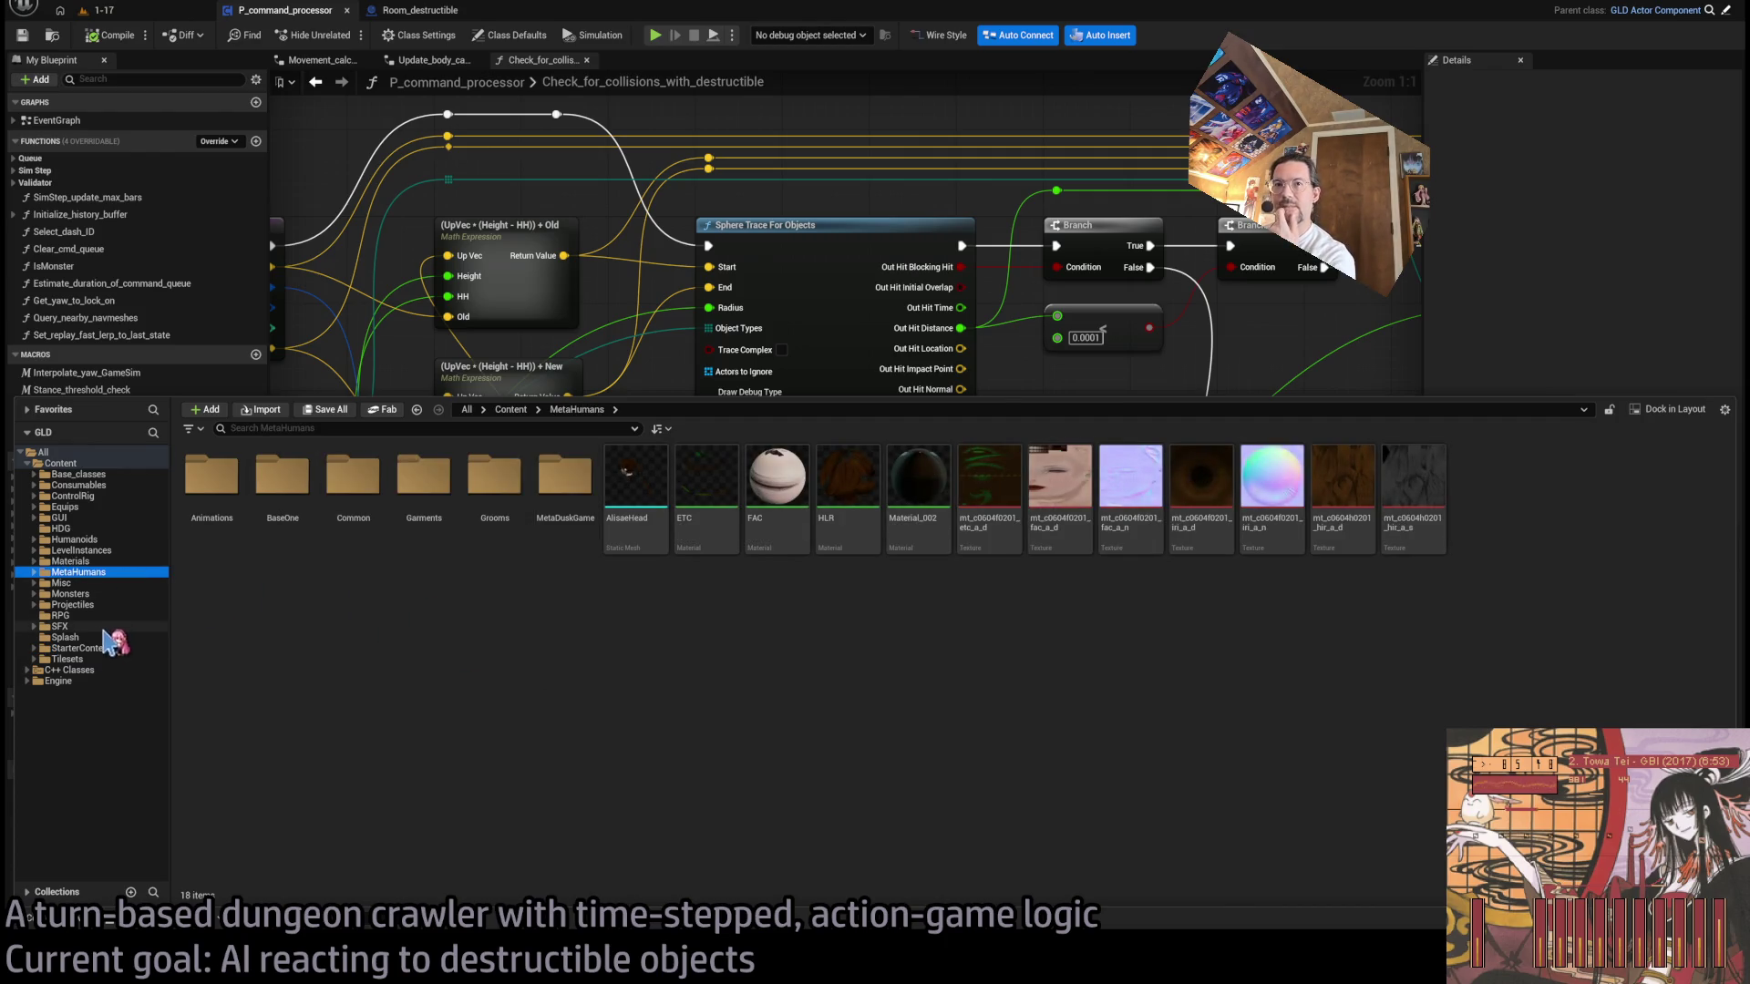
{"action": "left_click", "coordinate": [105, 594]}
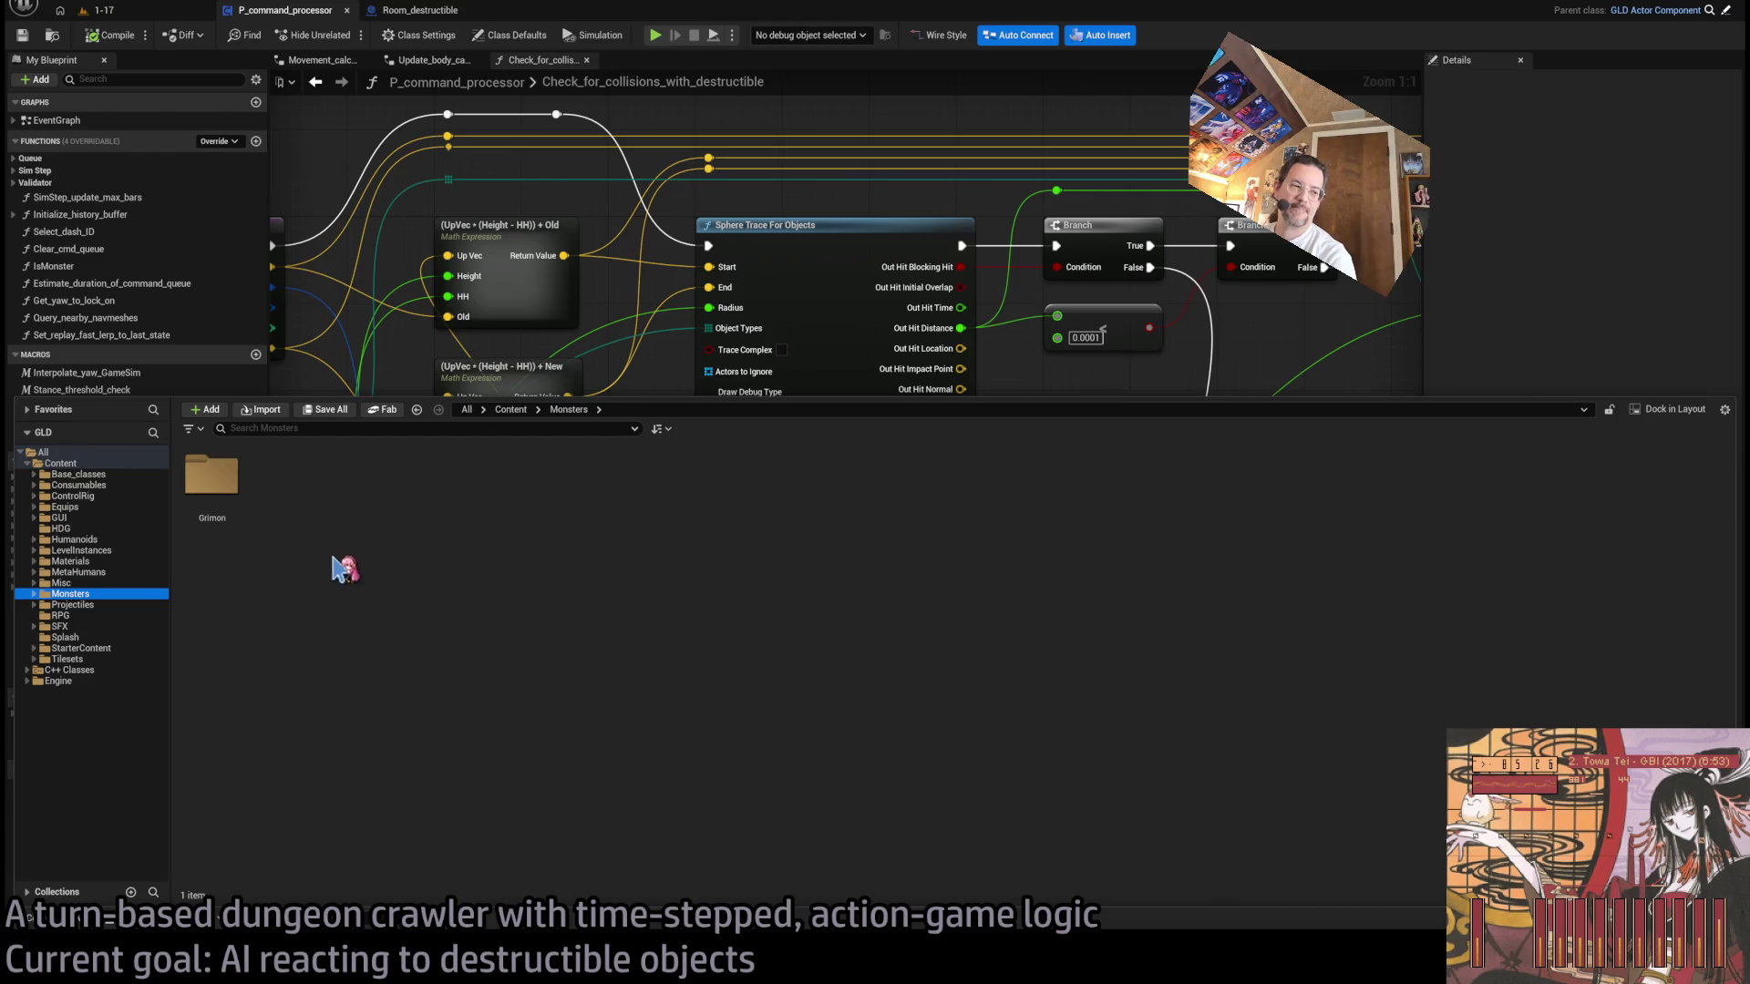
{"action": "left_click", "coordinate": [382, 604]}
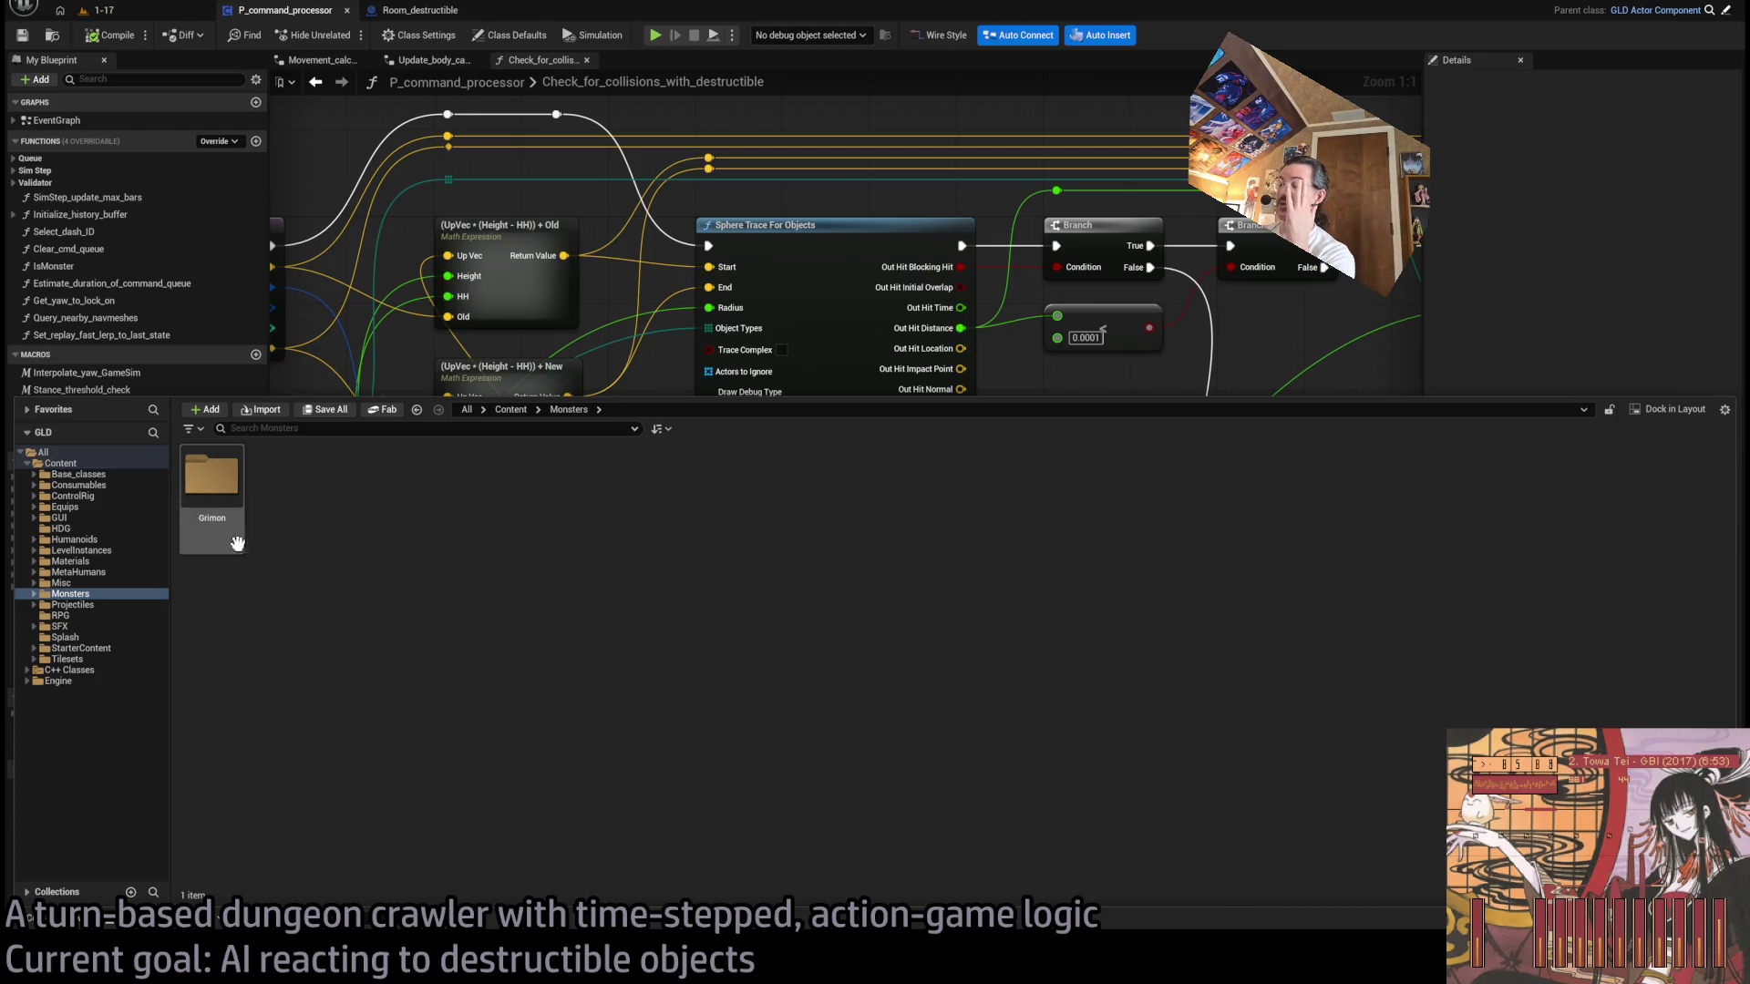
{"action": "left_click", "coordinate": [114, 573]}
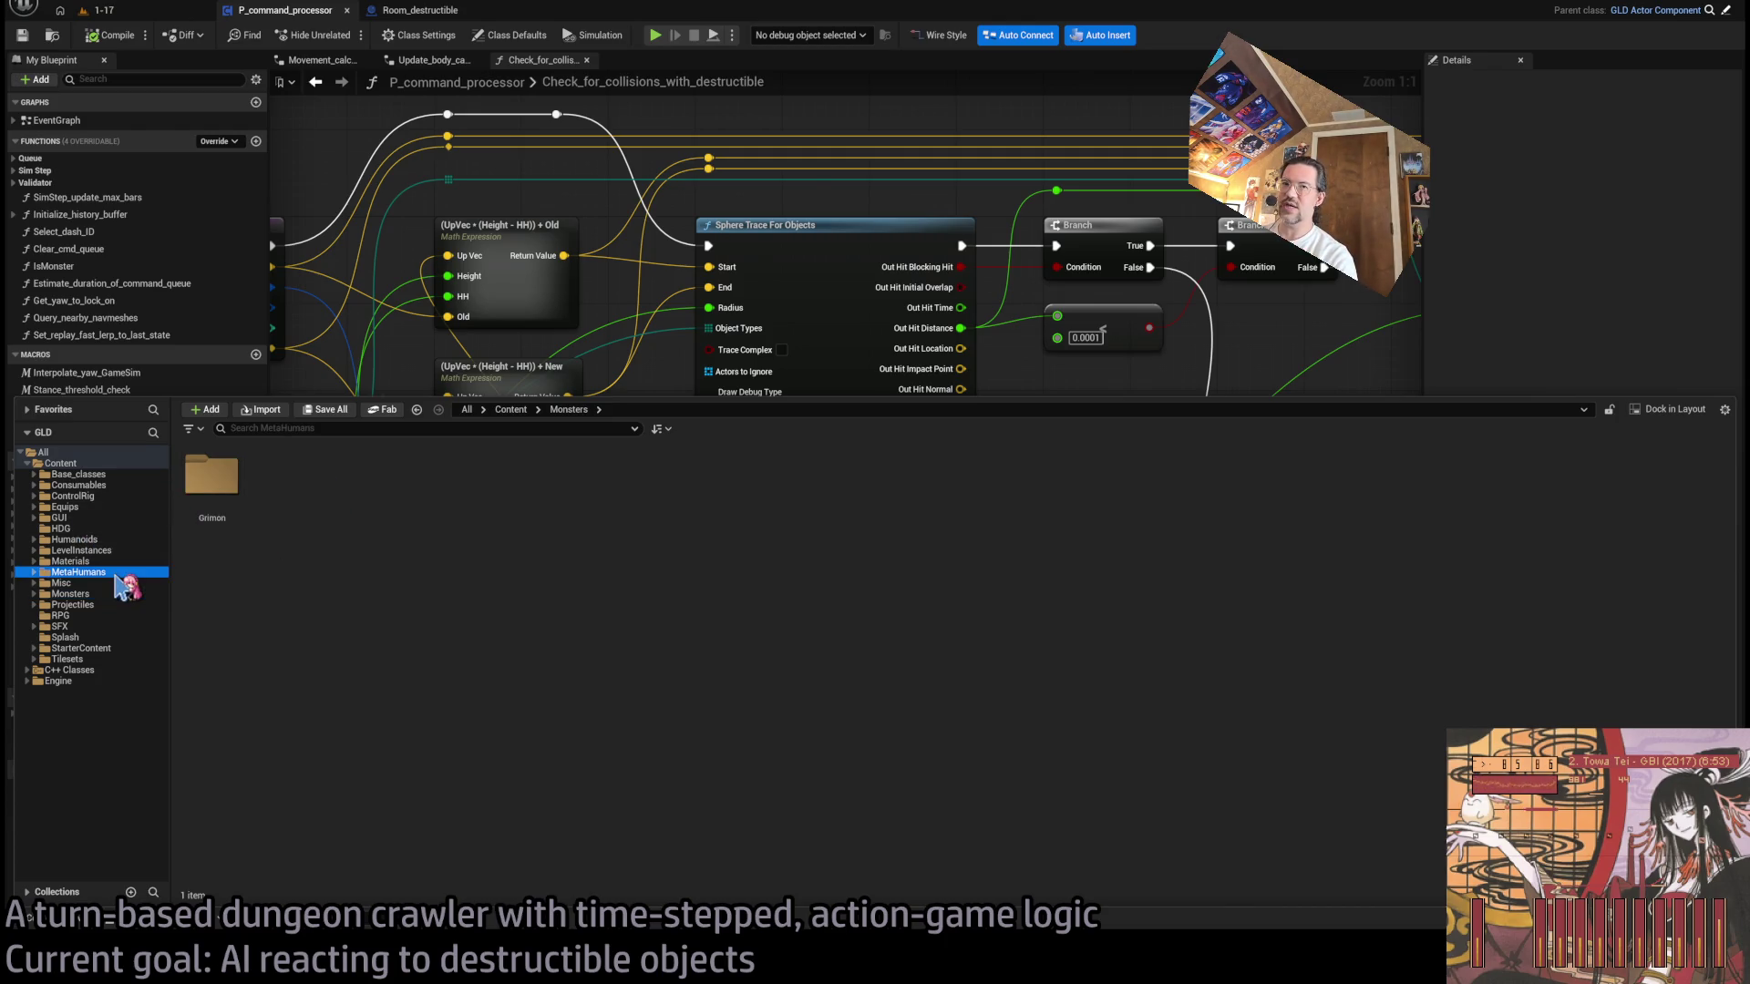
{"action": "left_click", "coordinate": [73, 583]}
{"action": "left_click", "coordinate": [78, 604]}
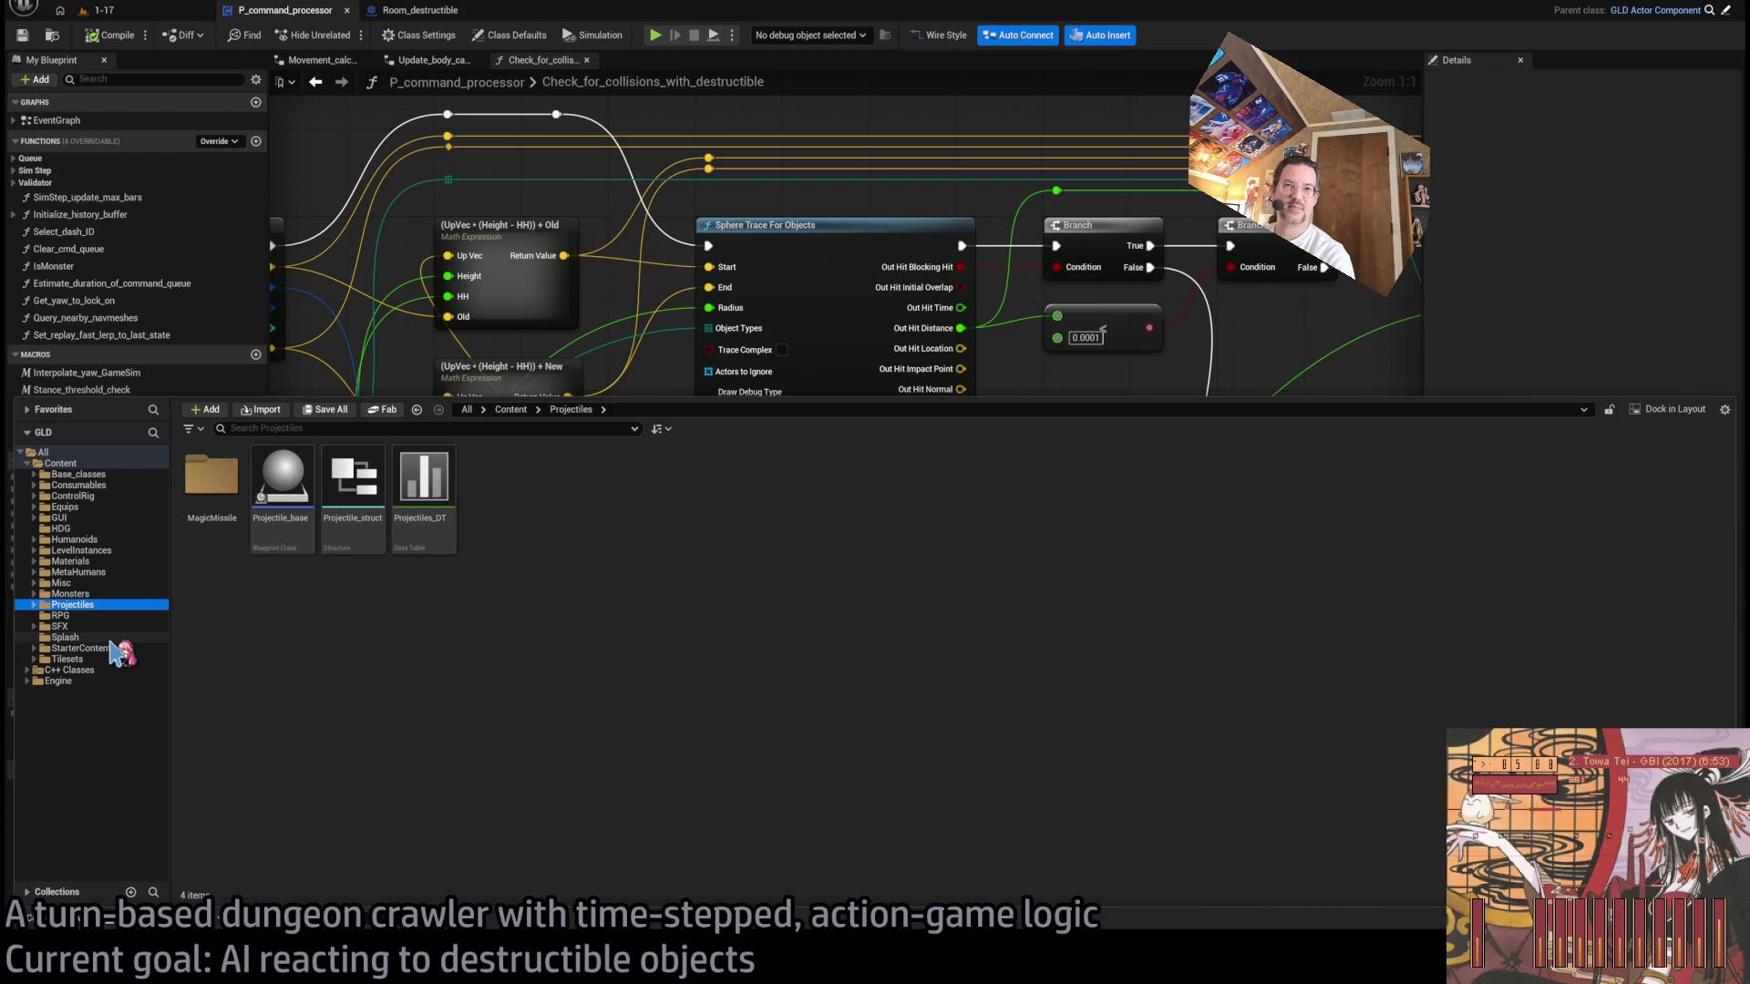
{"action": "left_click", "coordinate": [77, 539]}
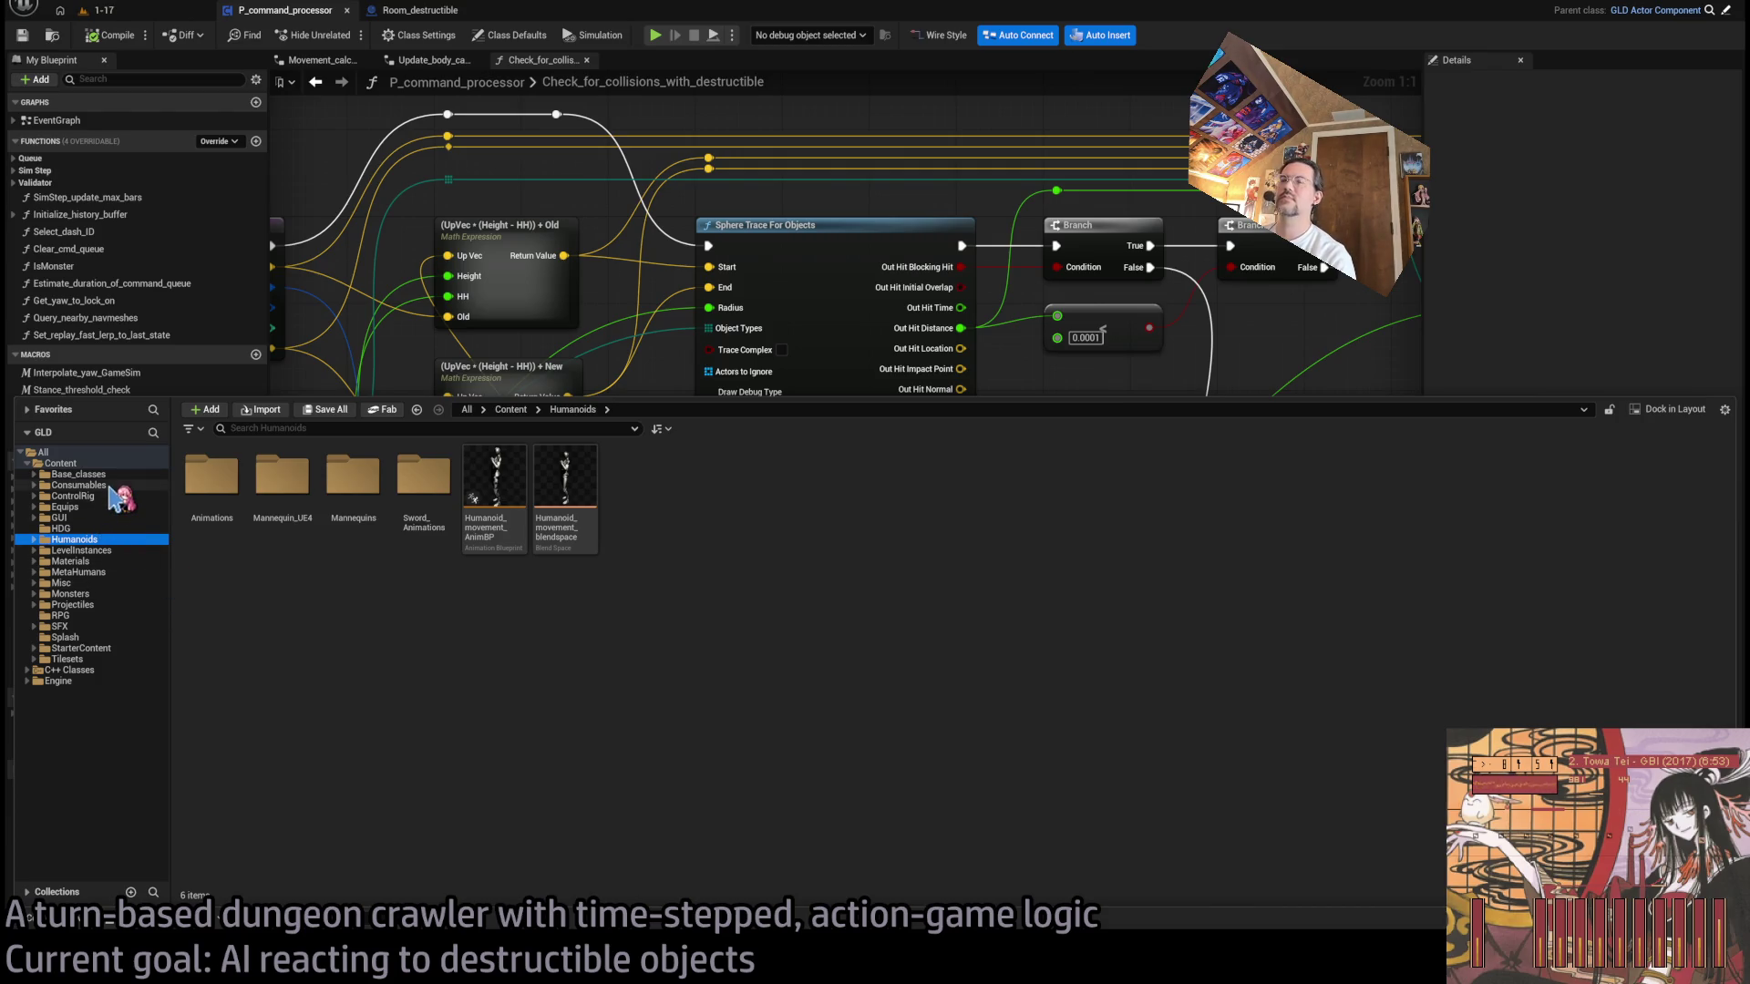
{"action": "left_click", "coordinate": [642, 310]}
{"action": "scroll", "coordinate": [665, 410], "scroll_direction": "down", "scroll_amount": 5}
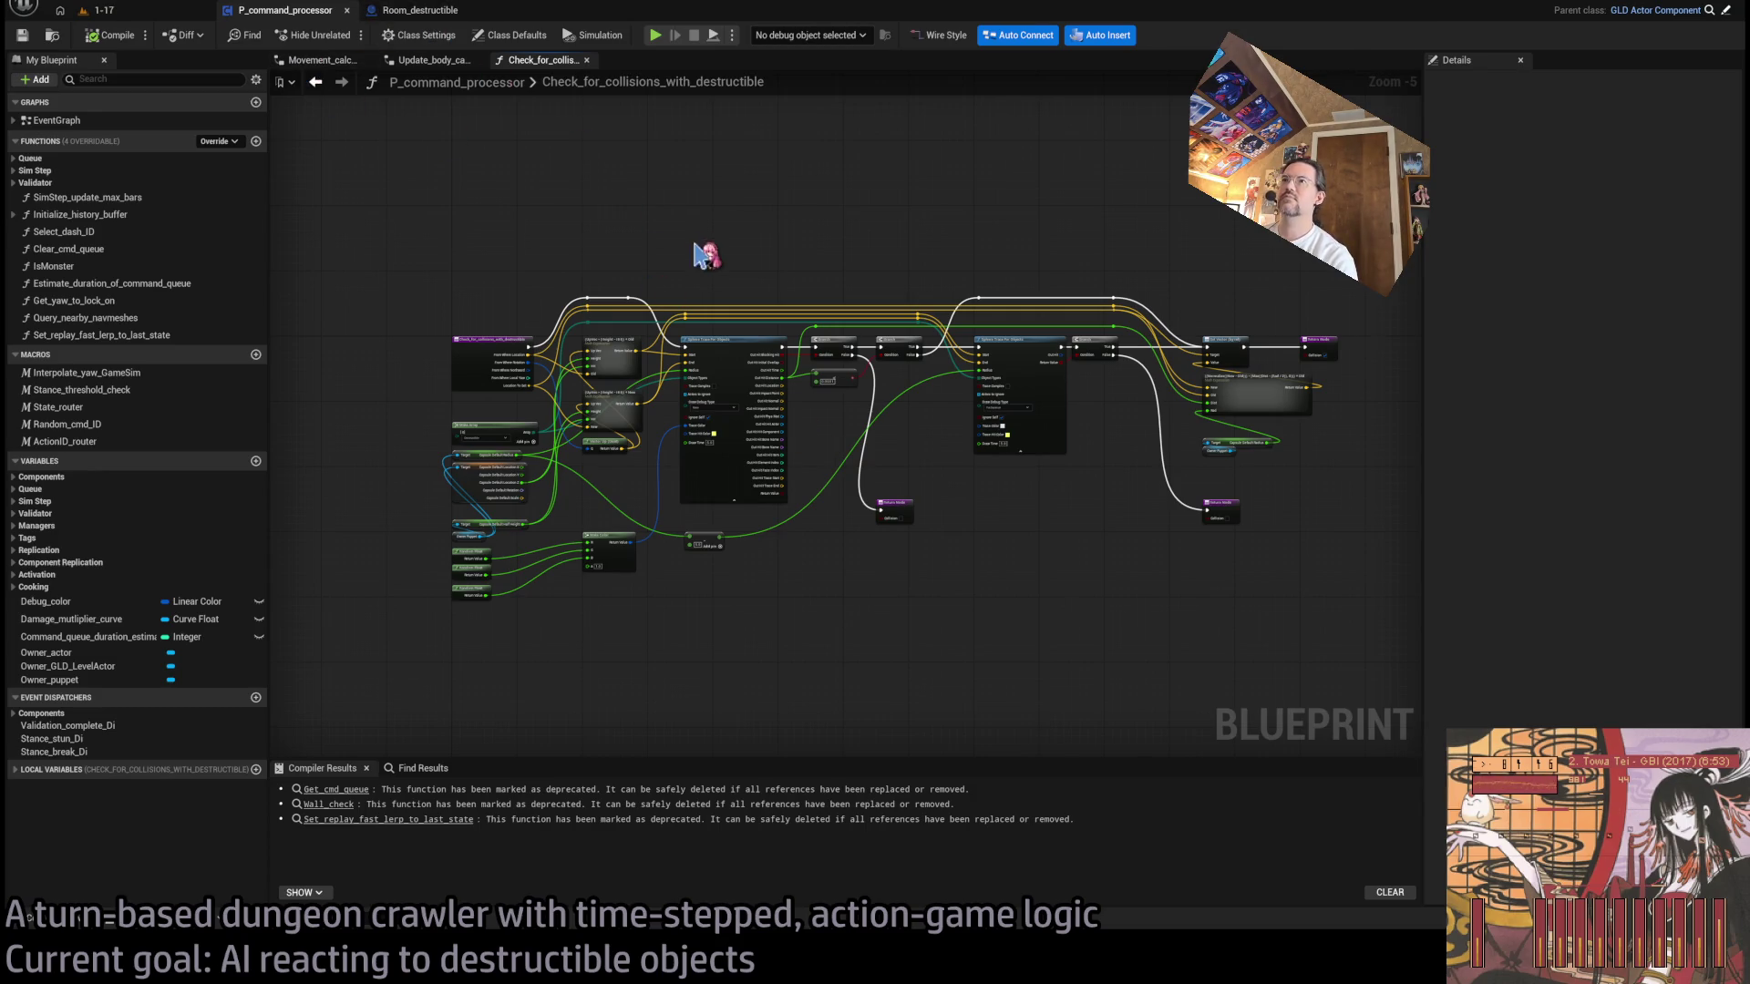
- In Update_body_capsule_and_scratch_location_for_anim, drag the GET and Cast To Puppet node chain further right
{"action": "left_click", "coordinate": [448, 71]}
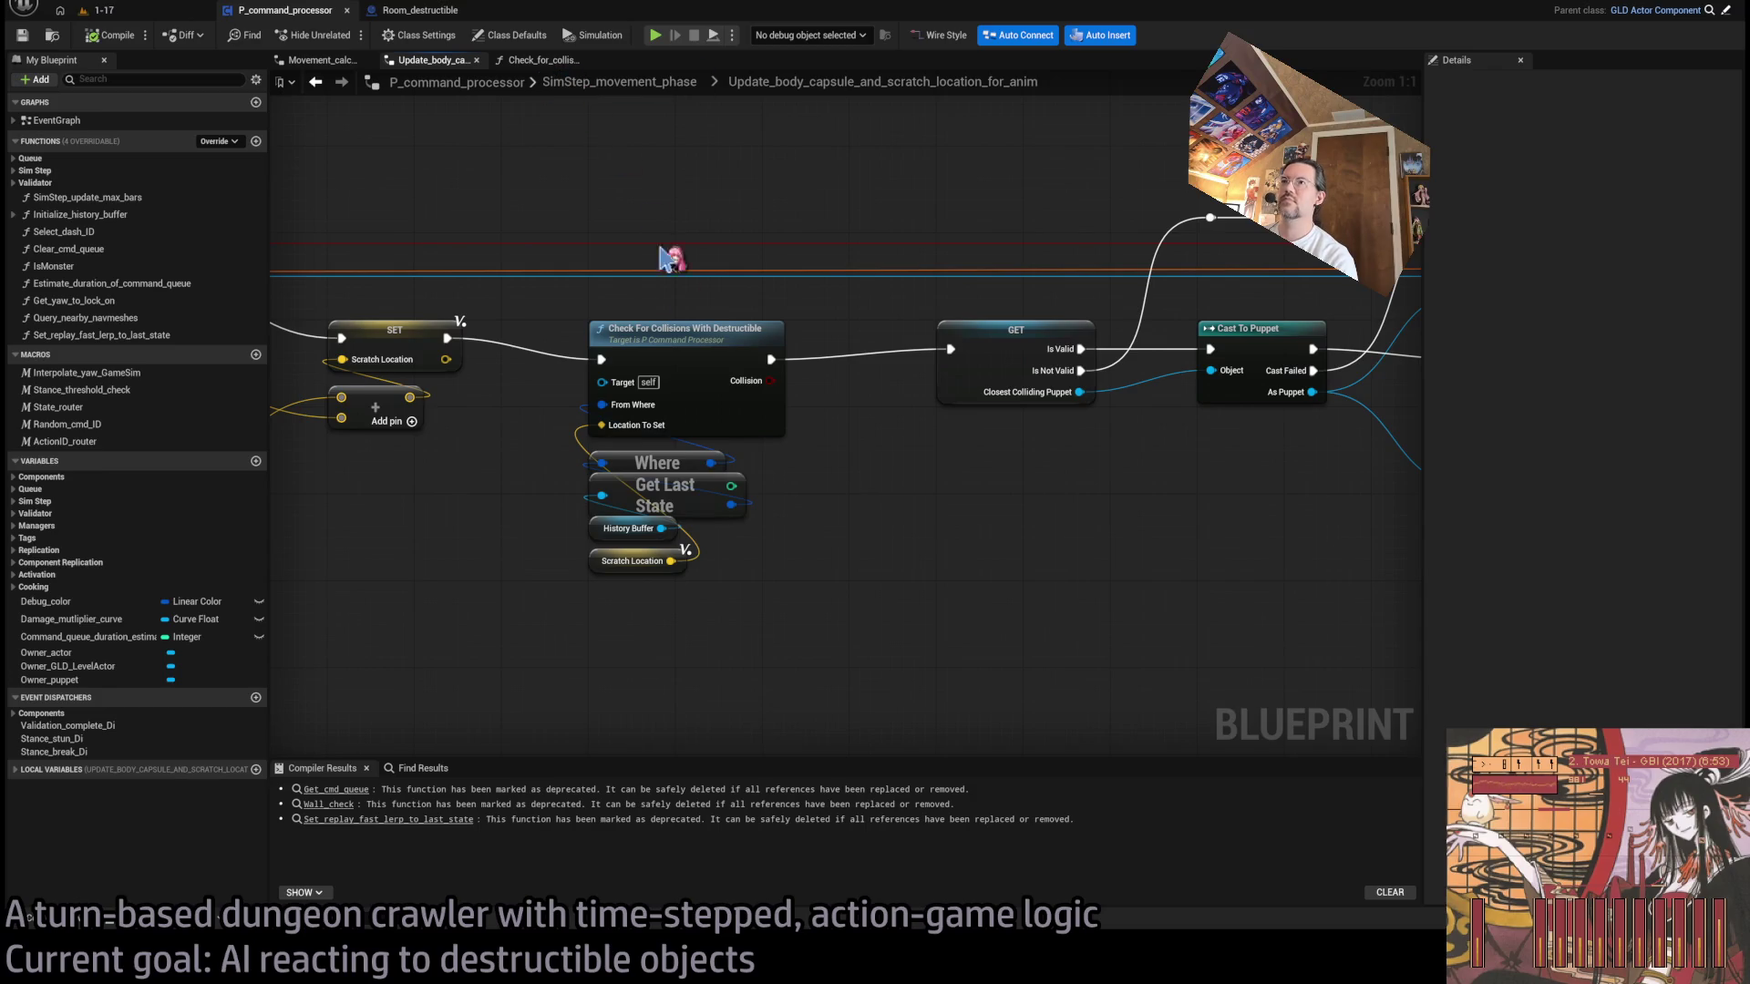
{"action": "scroll", "coordinate": [702, 383], "scroll_direction": "down", "scroll_amount": 1}
{"action": "scroll", "coordinate": [737, 415], "scroll_direction": "up", "scroll_amount": 1}
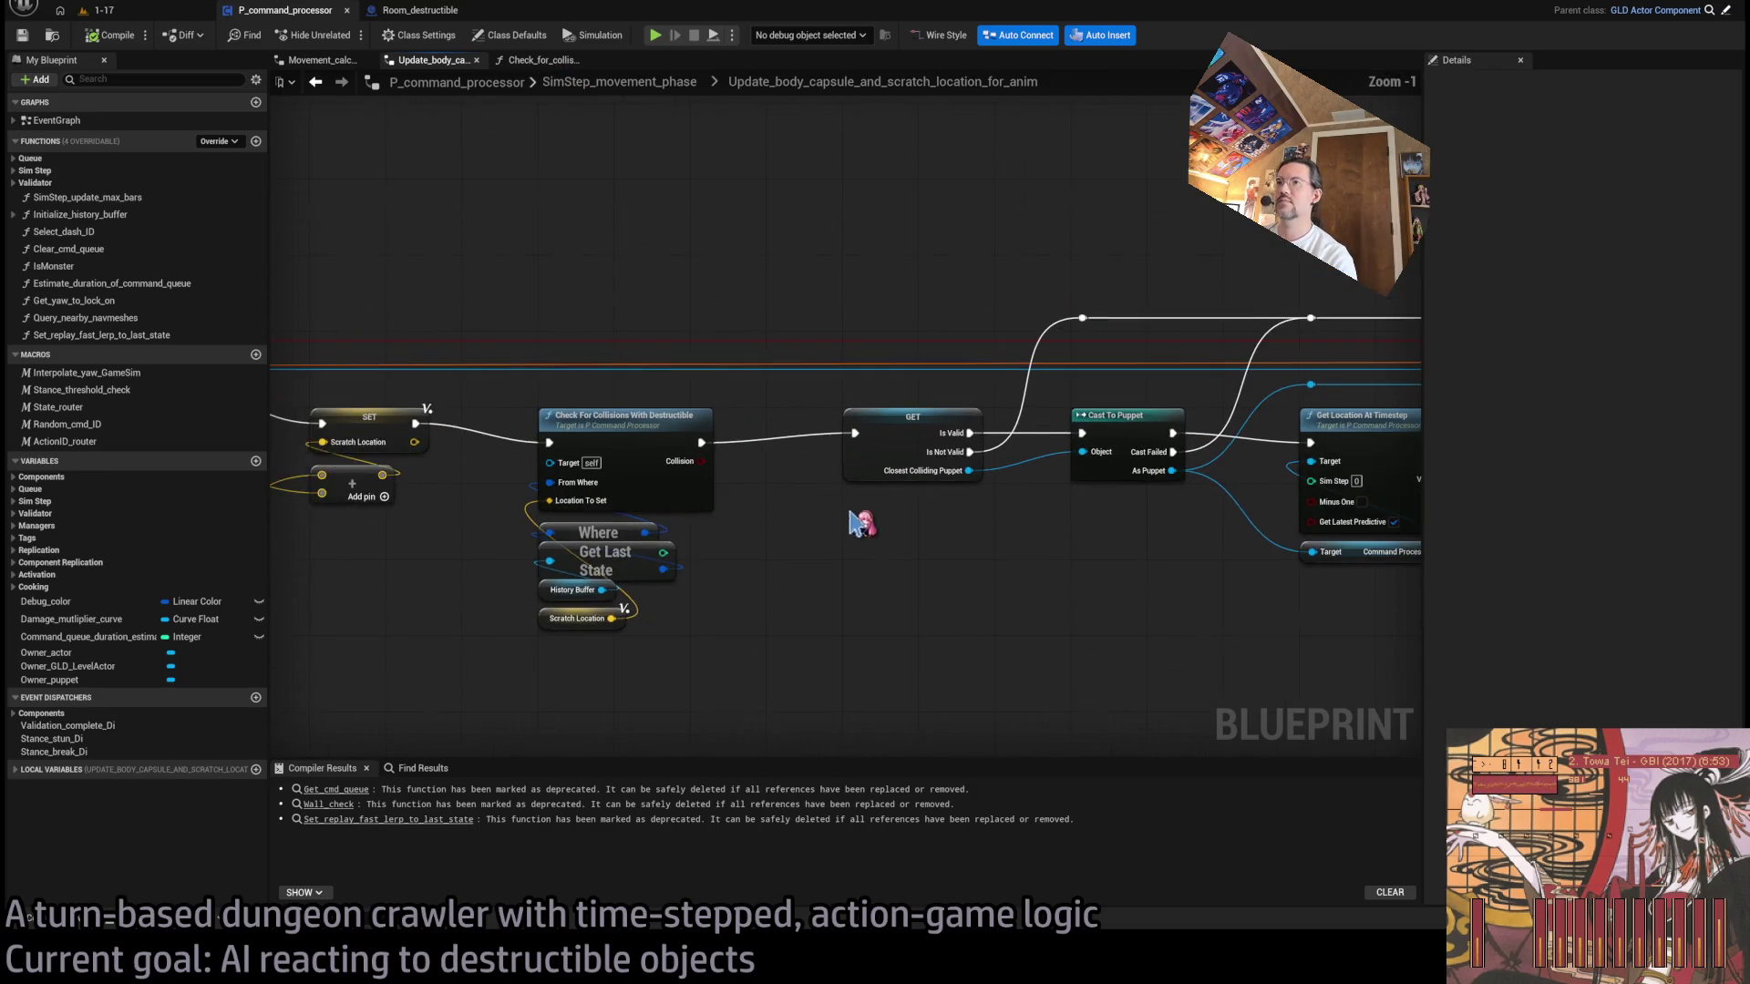
{"action": "scroll", "coordinate": [851, 511], "scroll_direction": "up", "scroll_amount": 1}
{"action": "scroll", "coordinate": [598, 457], "scroll_direction": "down", "scroll_amount": 1}
{"action": "scroll", "coordinate": [620, 460], "scroll_direction": "down", "scroll_amount": 8}
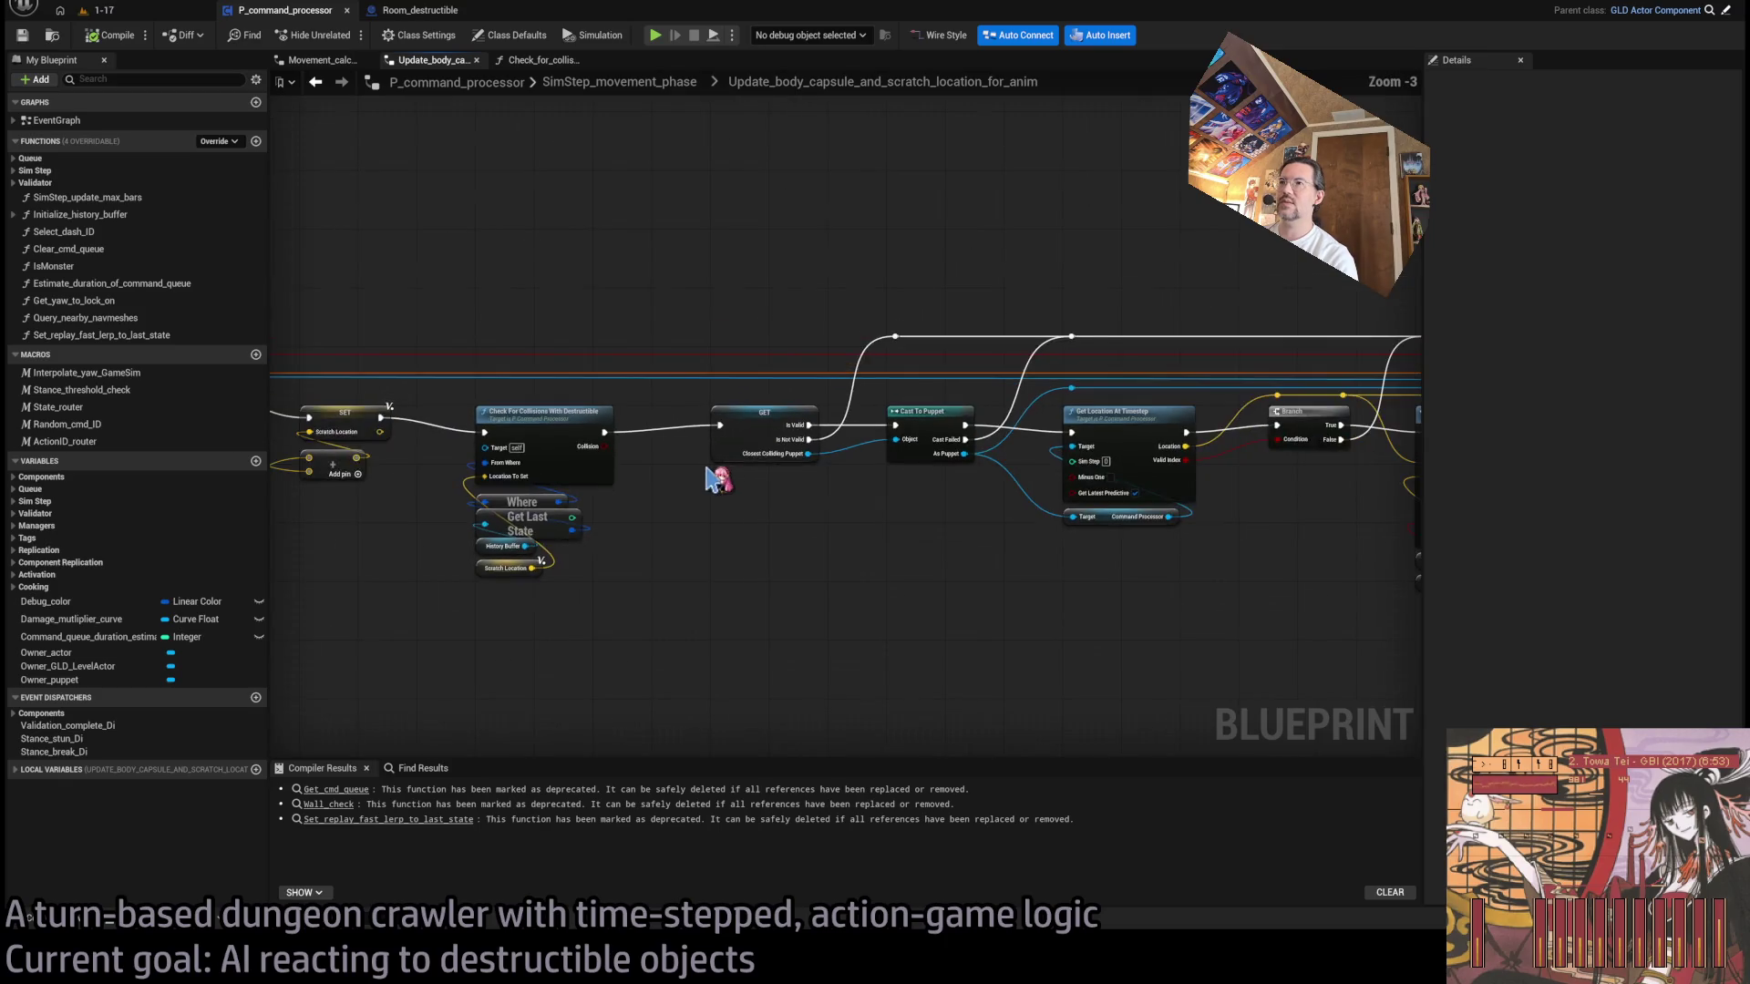
{"action": "left_click_drag", "start_coordinate": [1303, 335], "coordinate": [465, 560]}
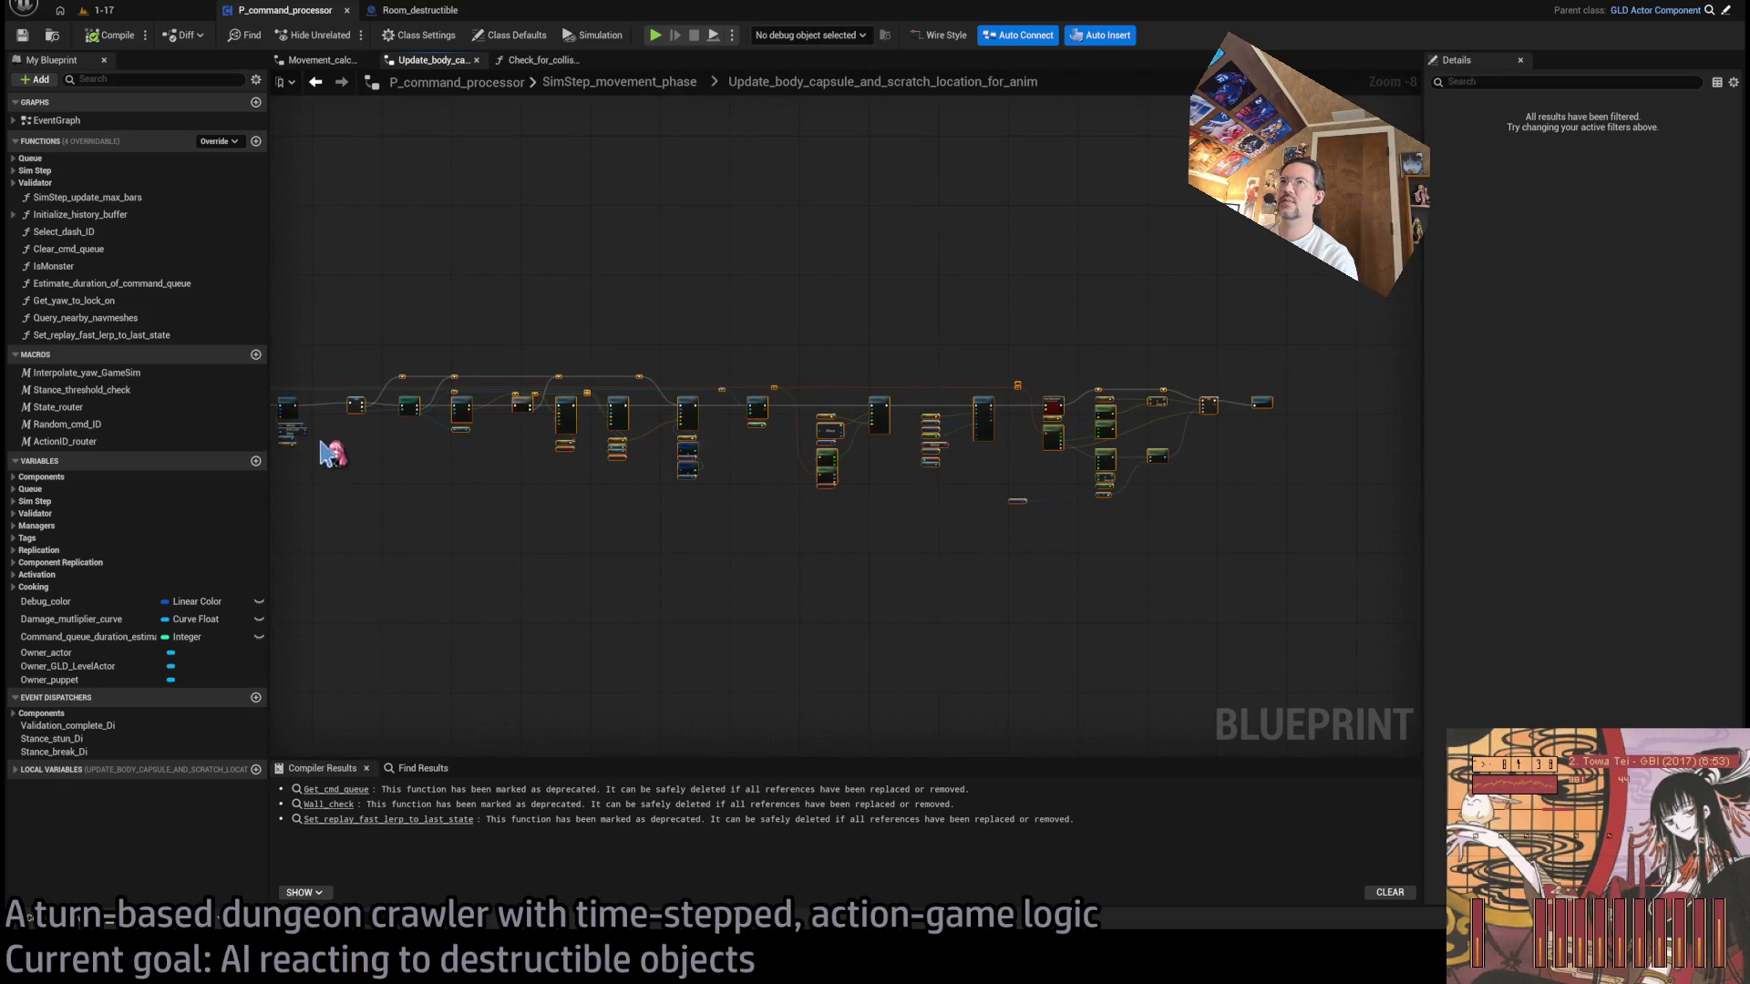
{"action": "scroll", "coordinate": [644, 488], "scroll_direction": "up", "scroll_amount": 8}
{"action": "left_click_drag", "start_coordinate": [771, 442], "coordinate": [1211, 442]}
{"action": "left_click", "coordinate": [893, 538]}
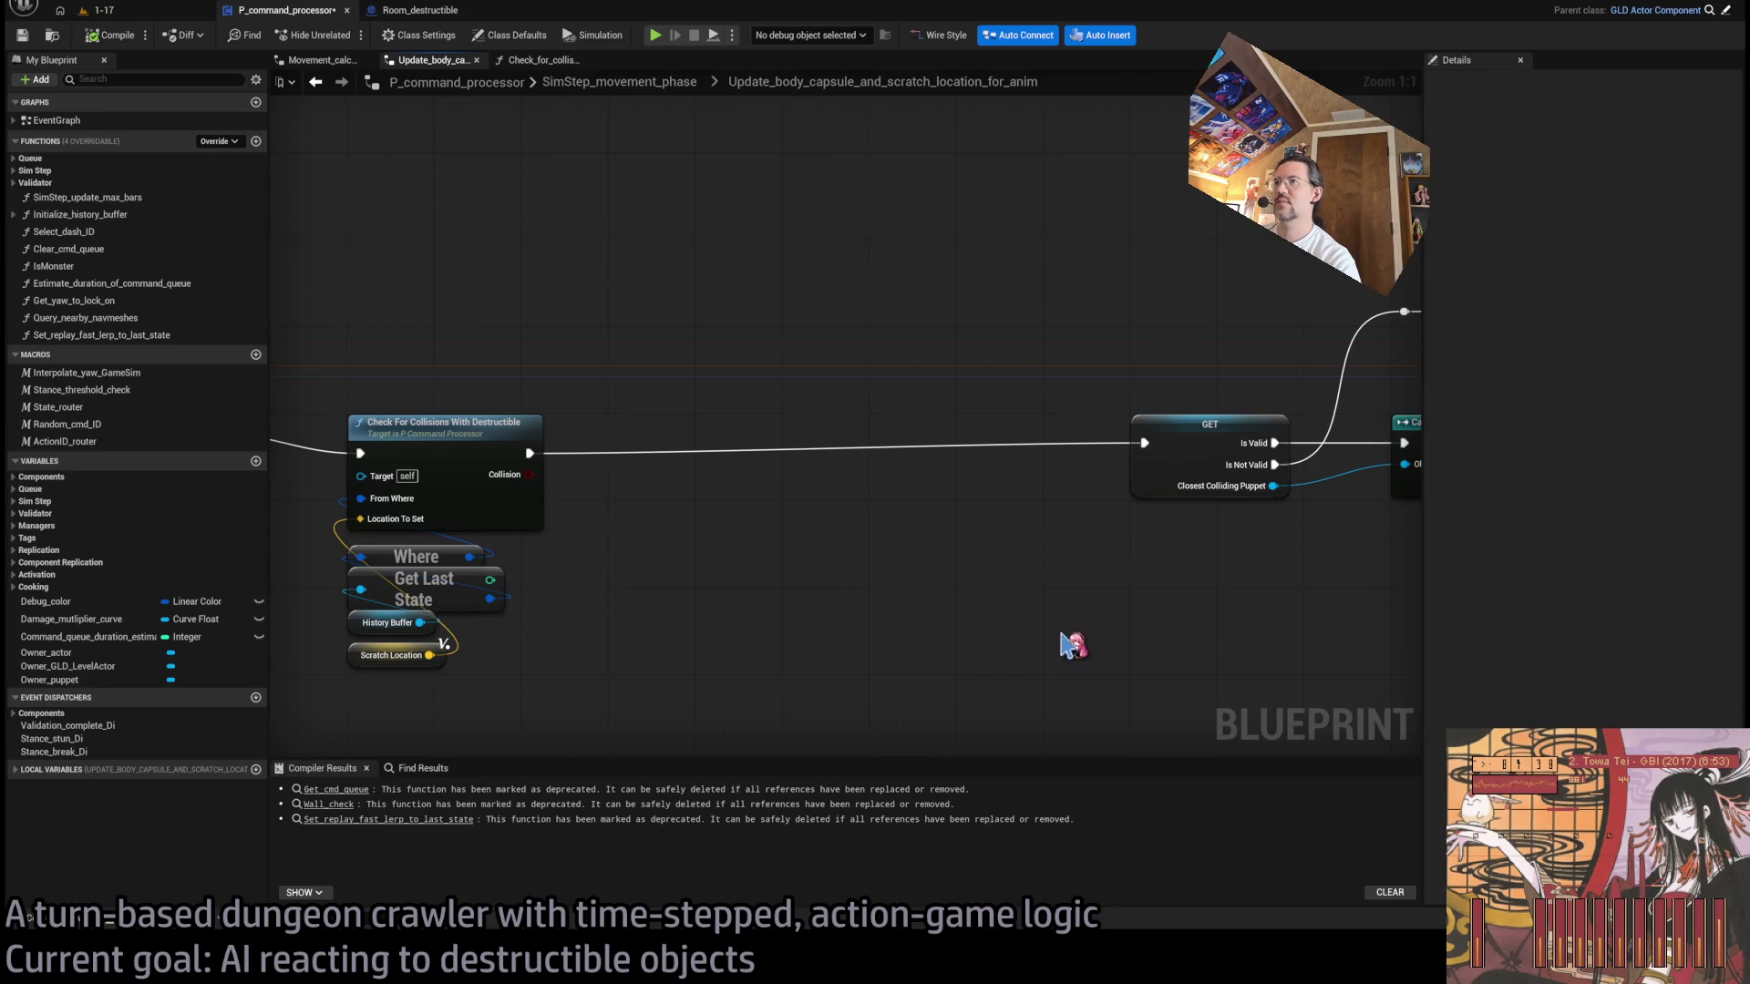
{"action": "left_click", "coordinate": [547, 60]}
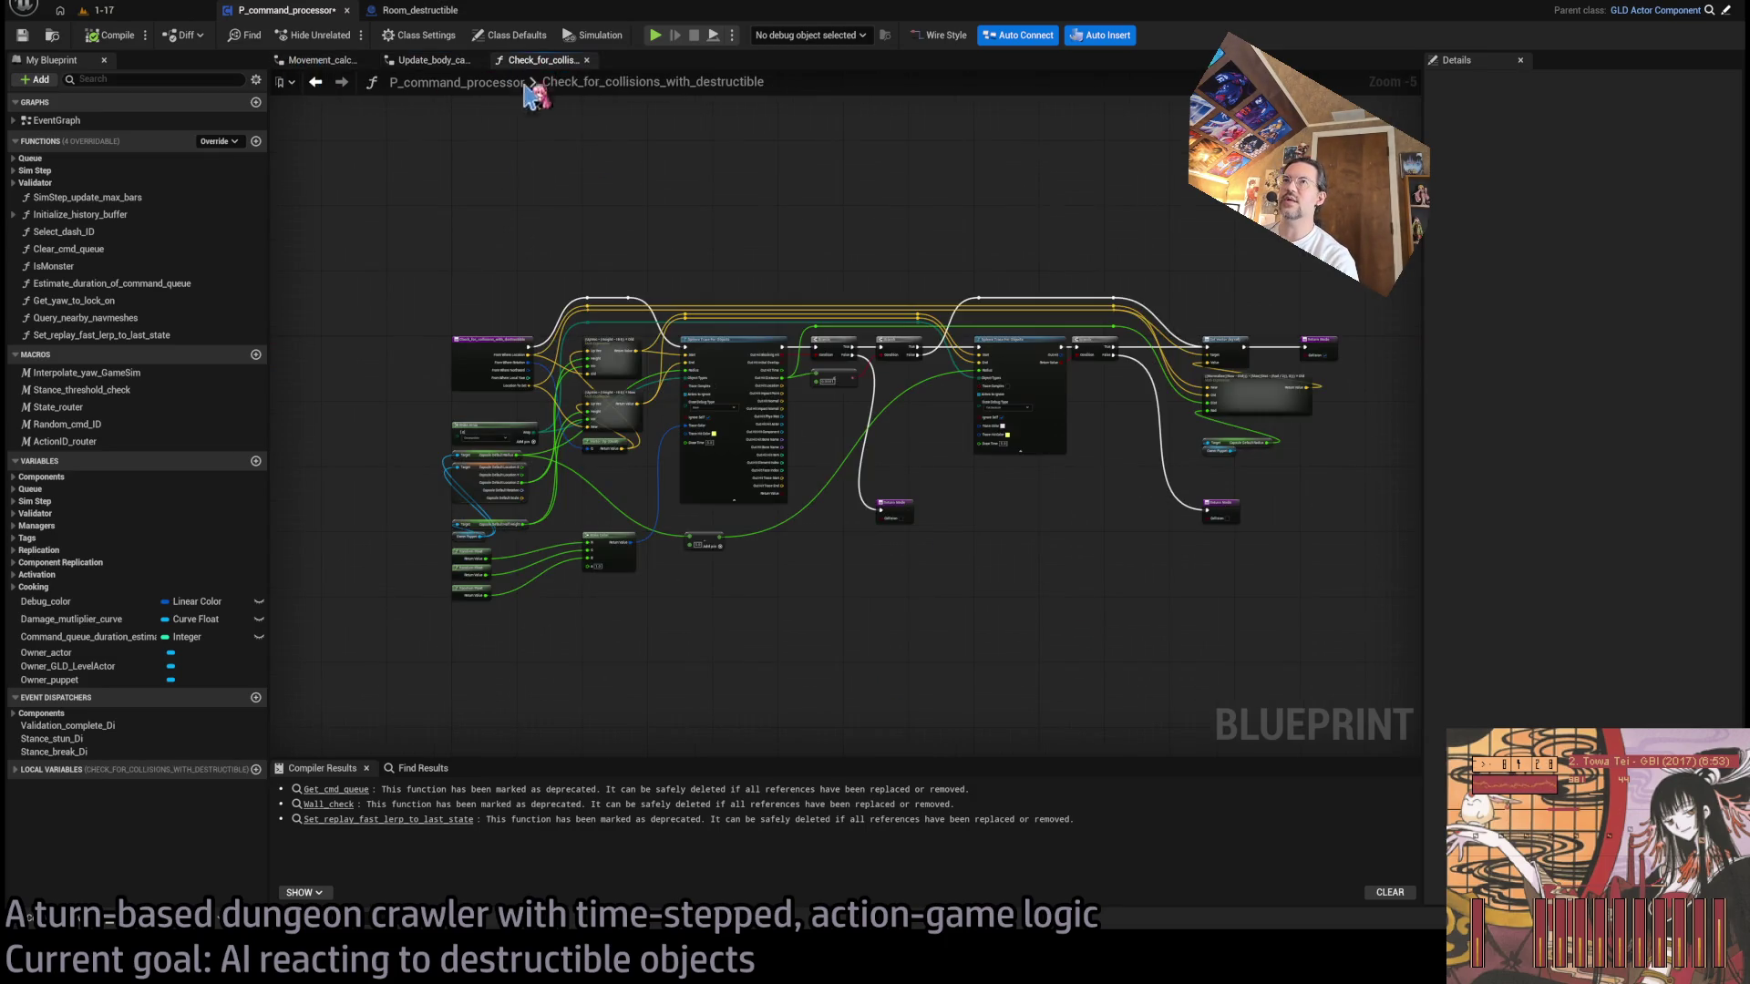
- Close the Check_for_collisions_with_destructible graph and look through the Sim Step functions
{"action": "key", "text": "alt+Left"}
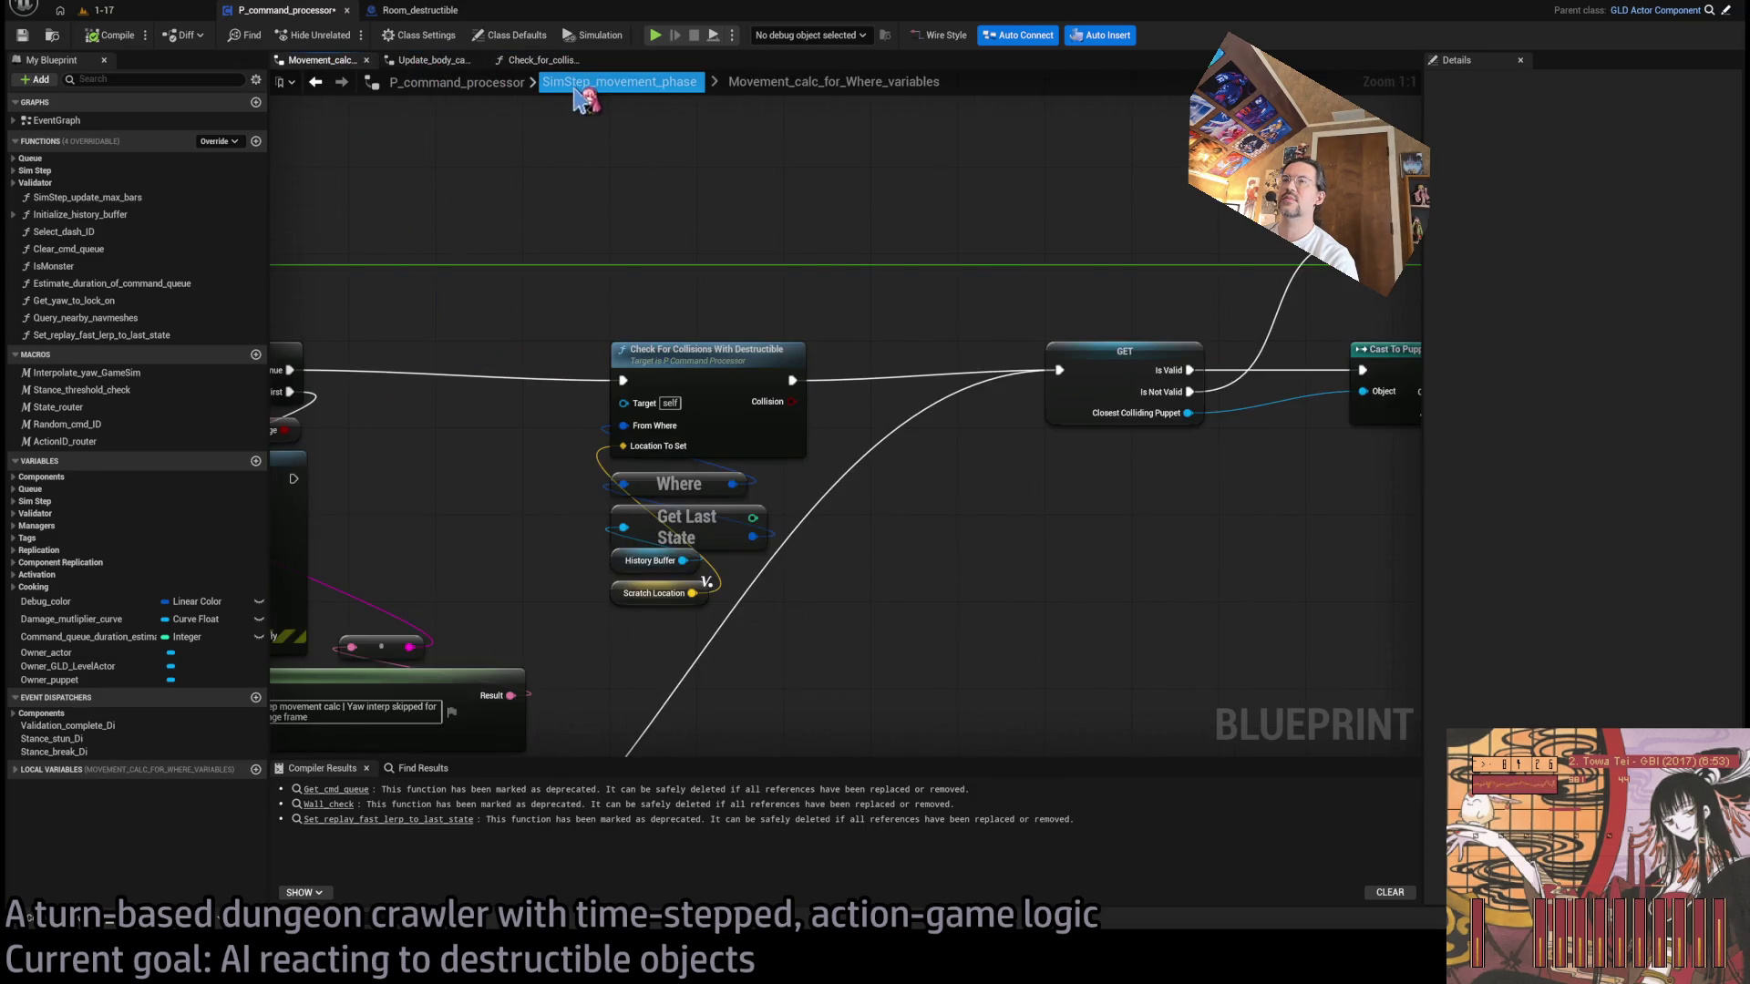
{"action": "left_click", "coordinate": [433, 60]}
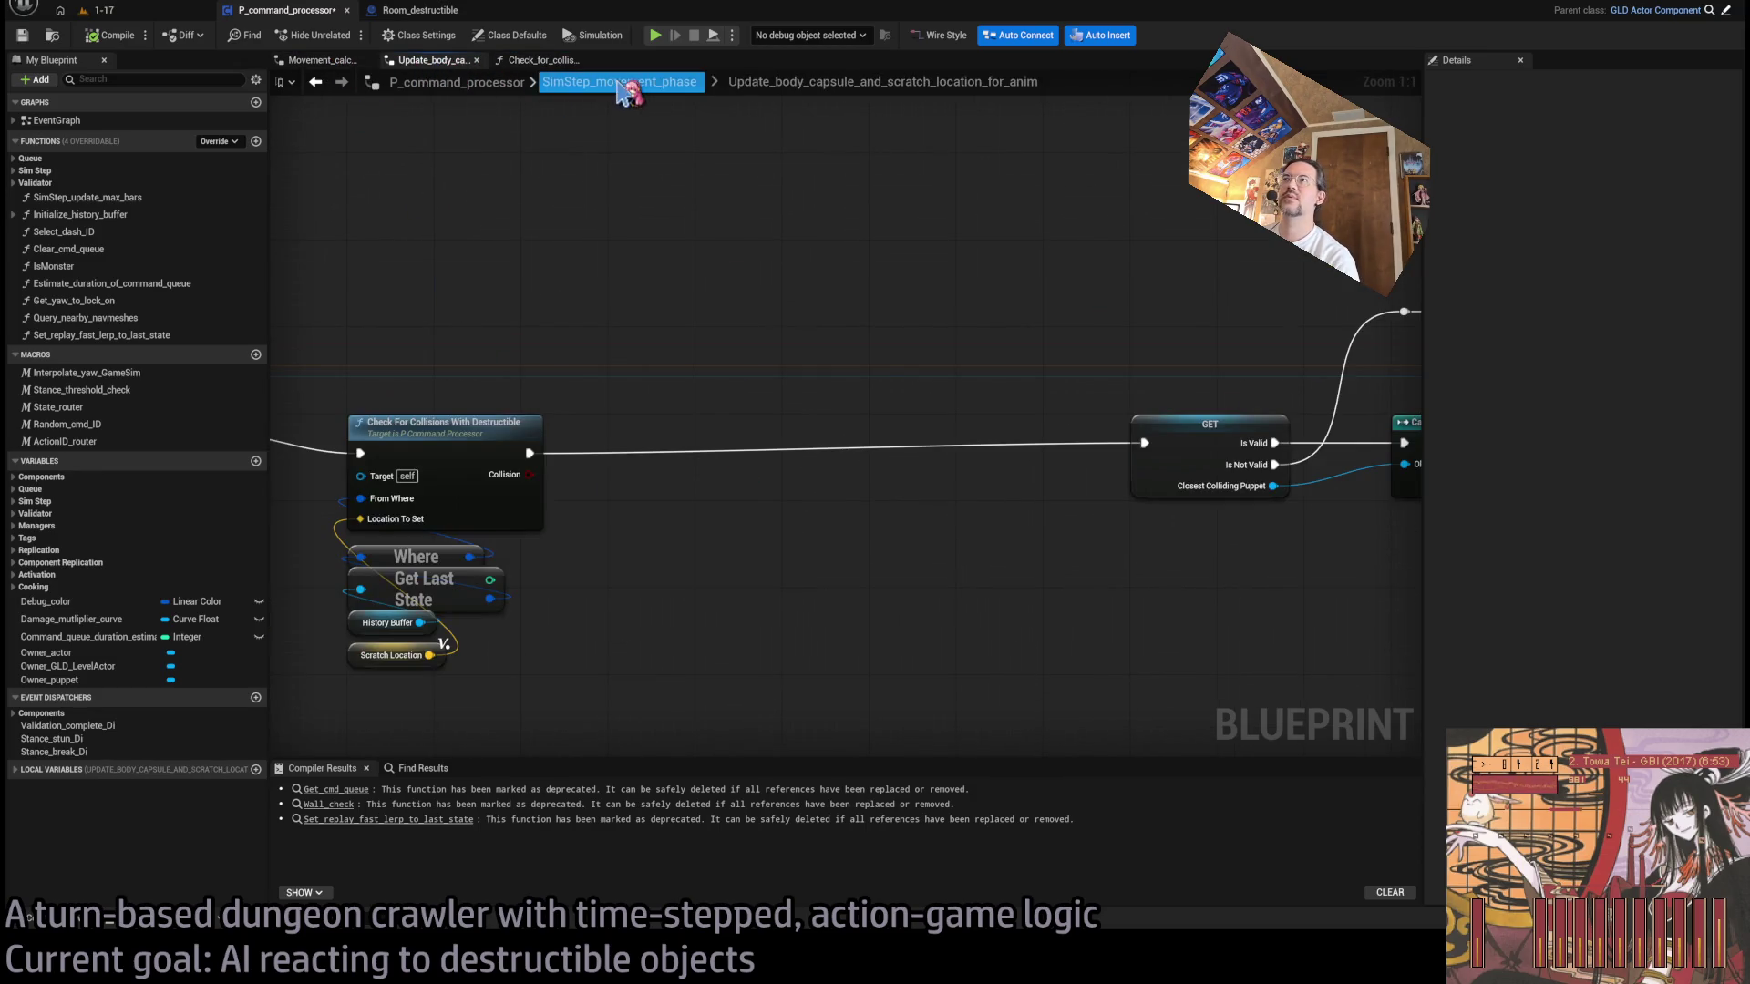
{"action": "left_click", "coordinate": [547, 60]}
{"action": "middle_click", "coordinate": [547, 62]}
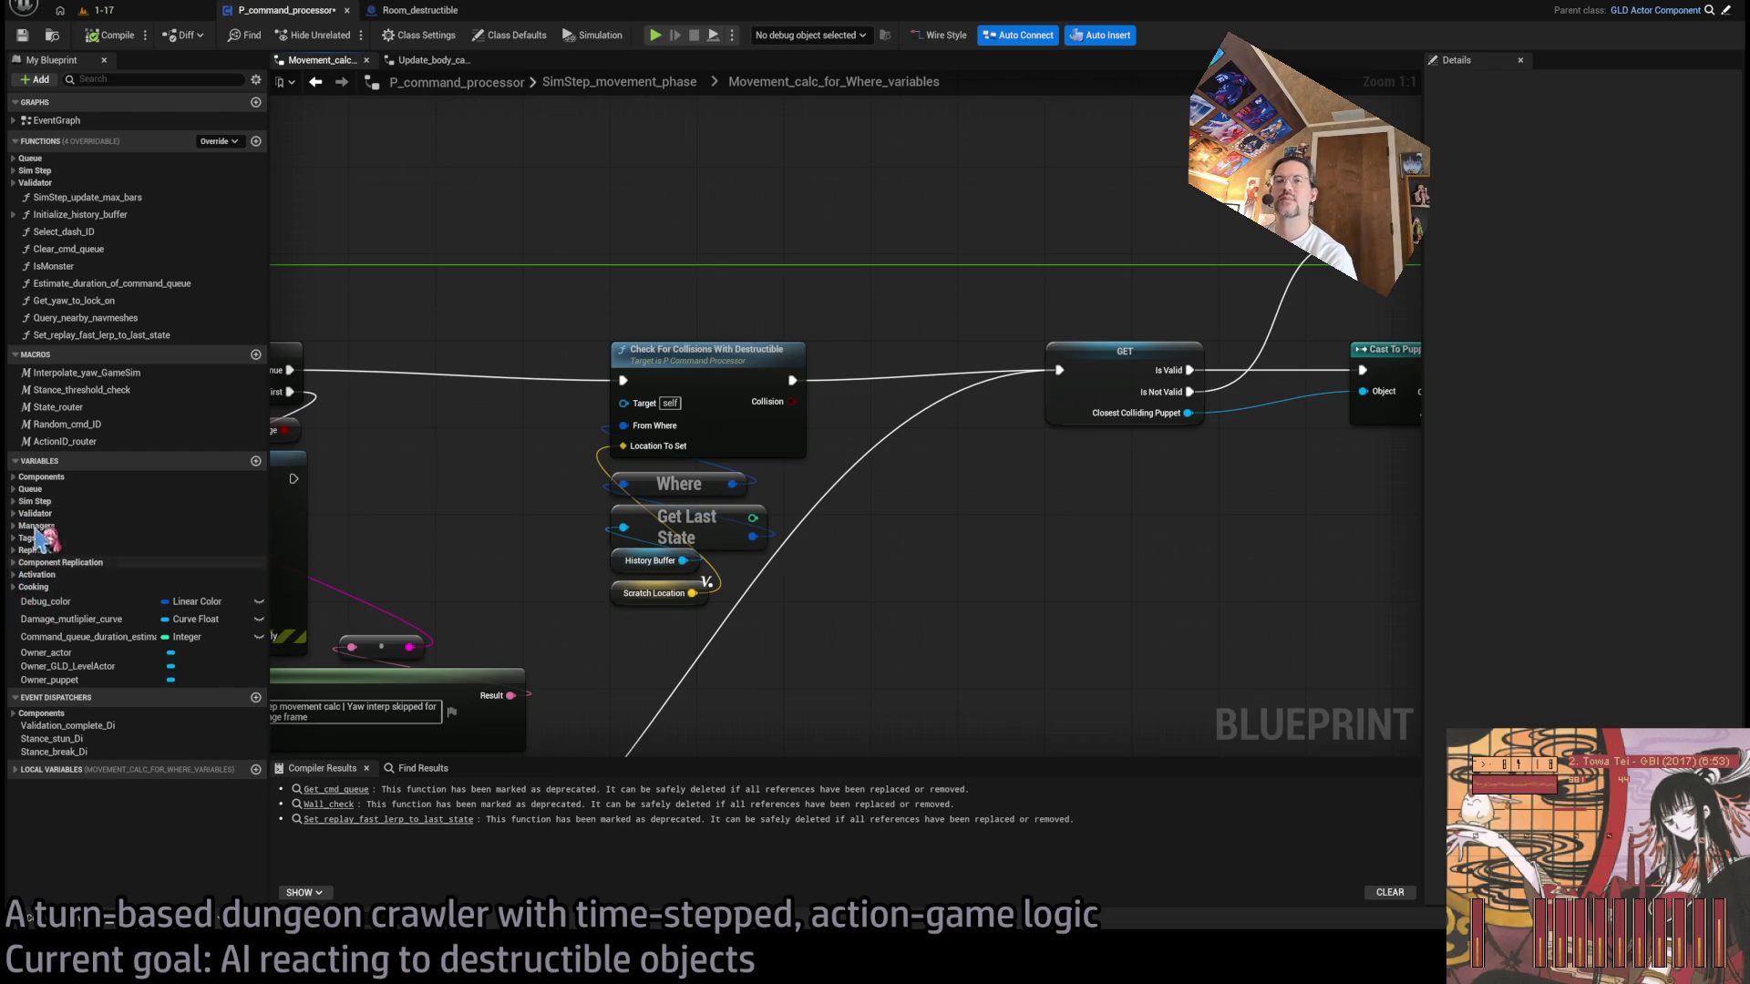
{"action": "left_click", "coordinate": [14, 502]}
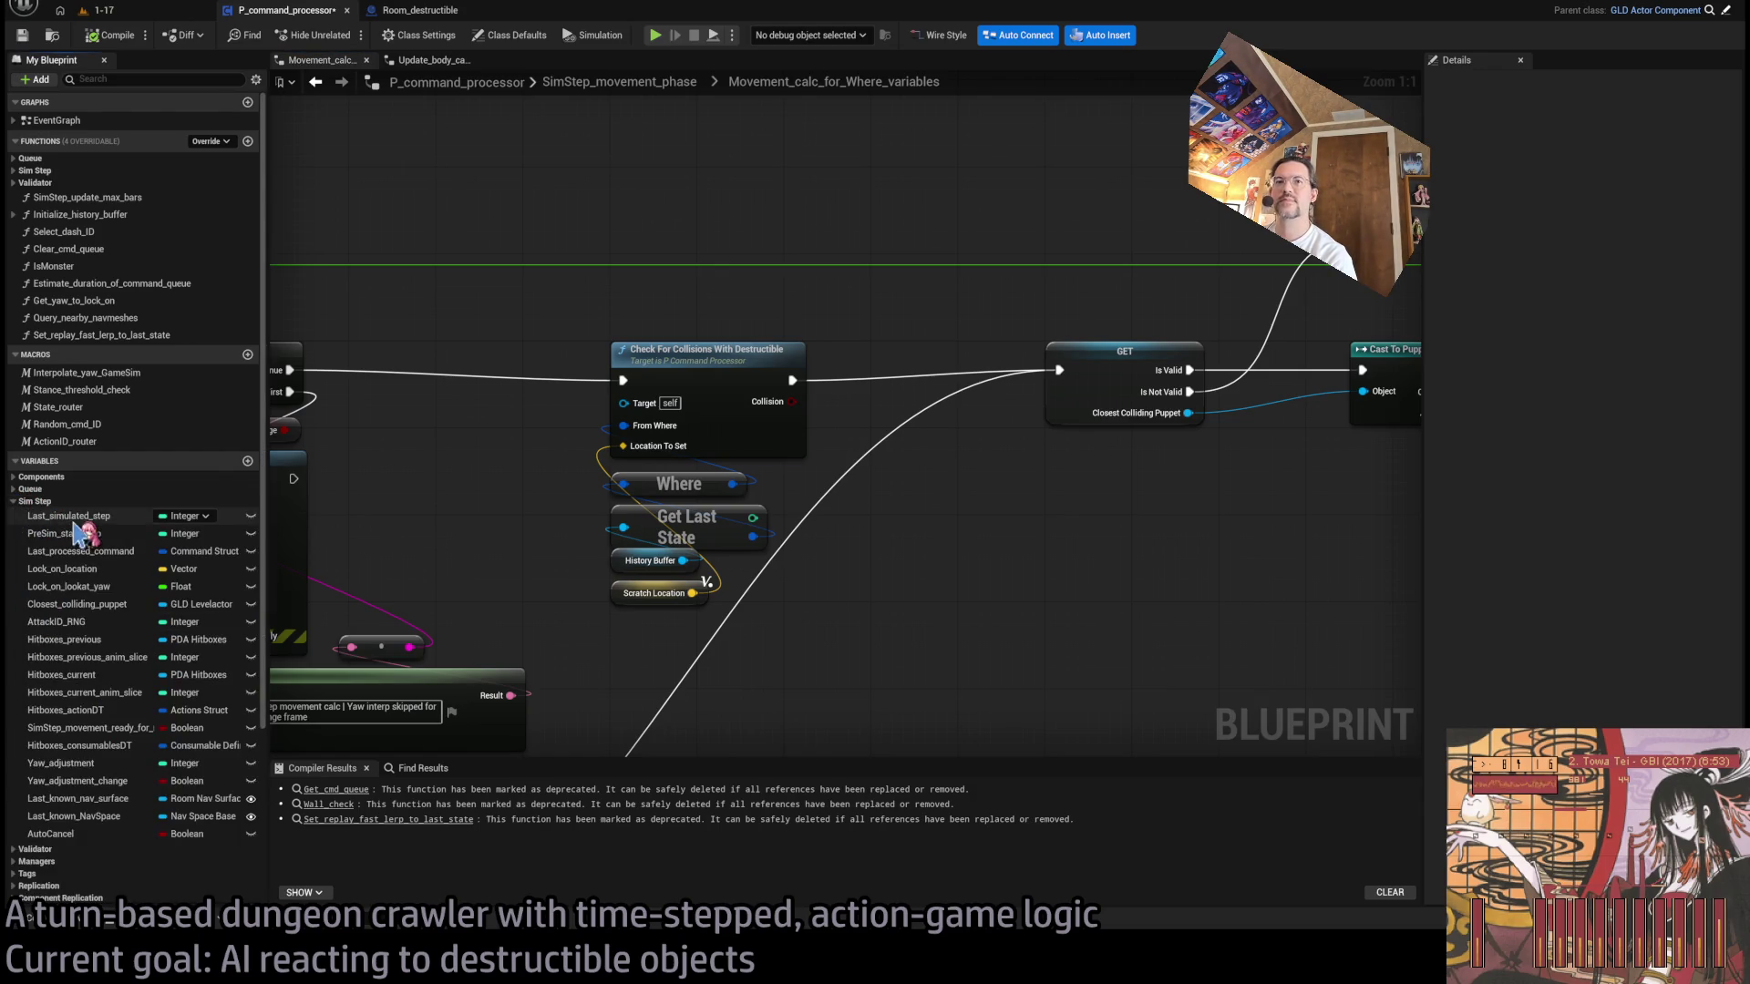
{"action": "double_click", "coordinate": [22, 185]}
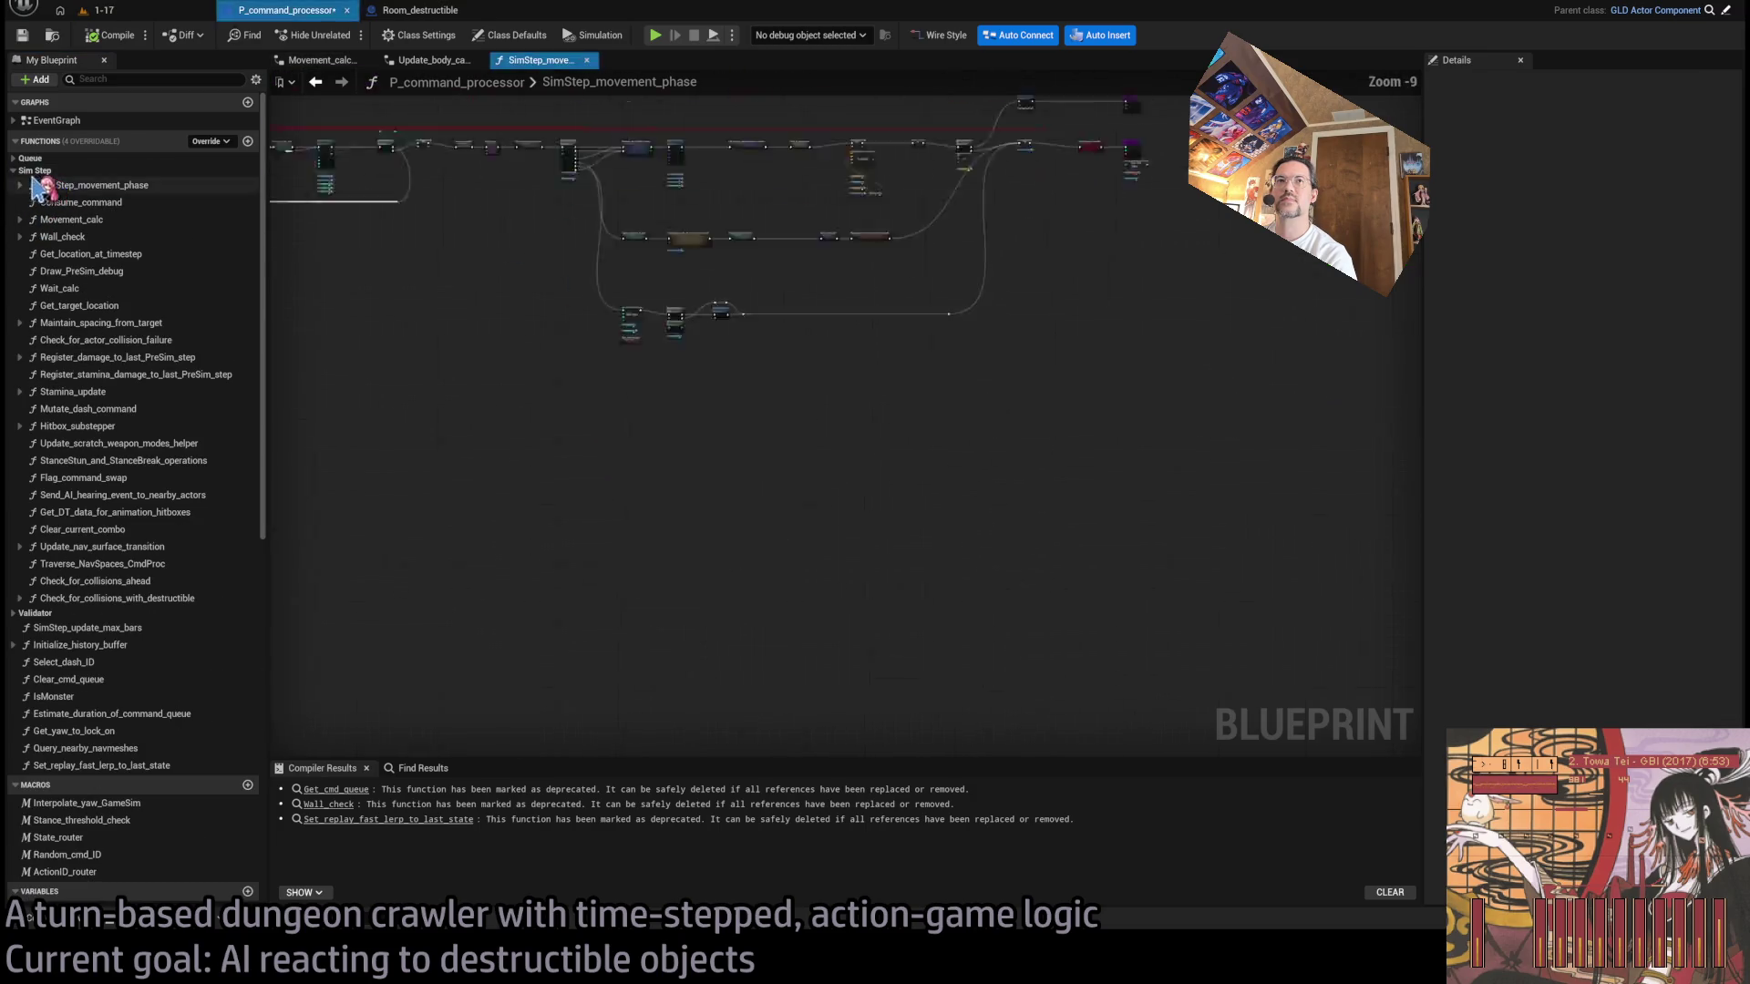
{"action": "left_click", "coordinate": [14, 171]}
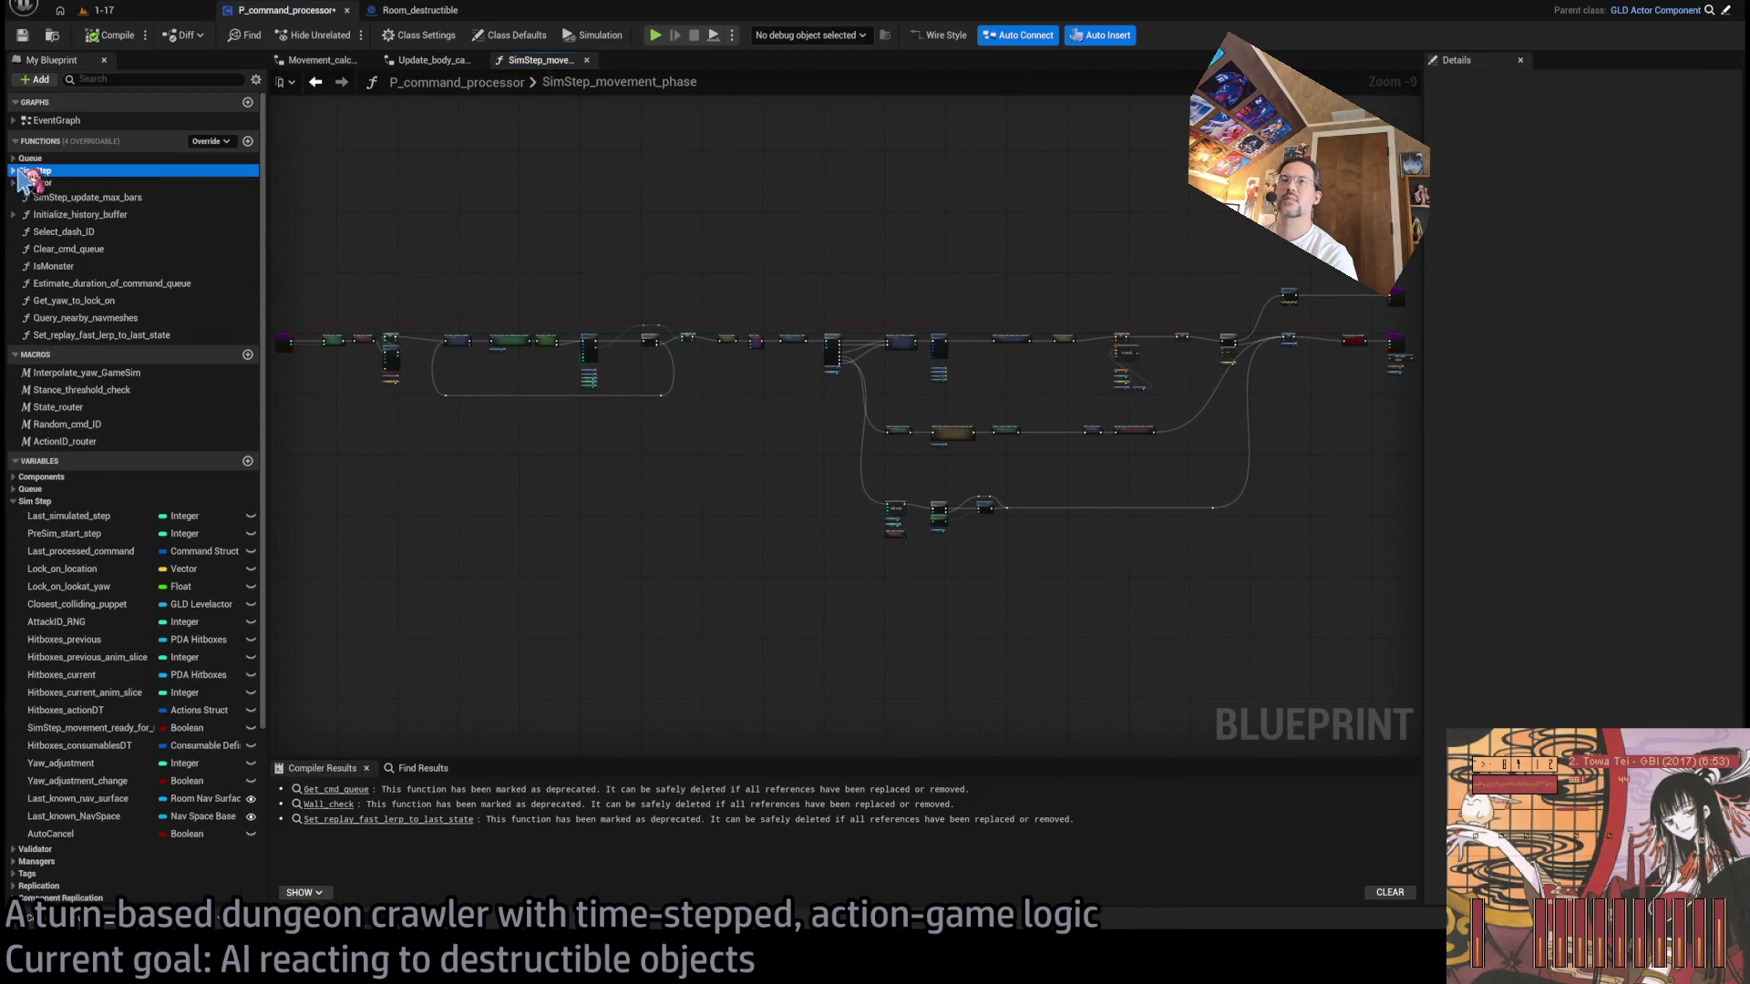
- Open the command processor's EventGraph, close Movement_calc_for_Where_variables, and zoom onto SimStep
{"action": "double_click", "coordinate": [55, 120]}
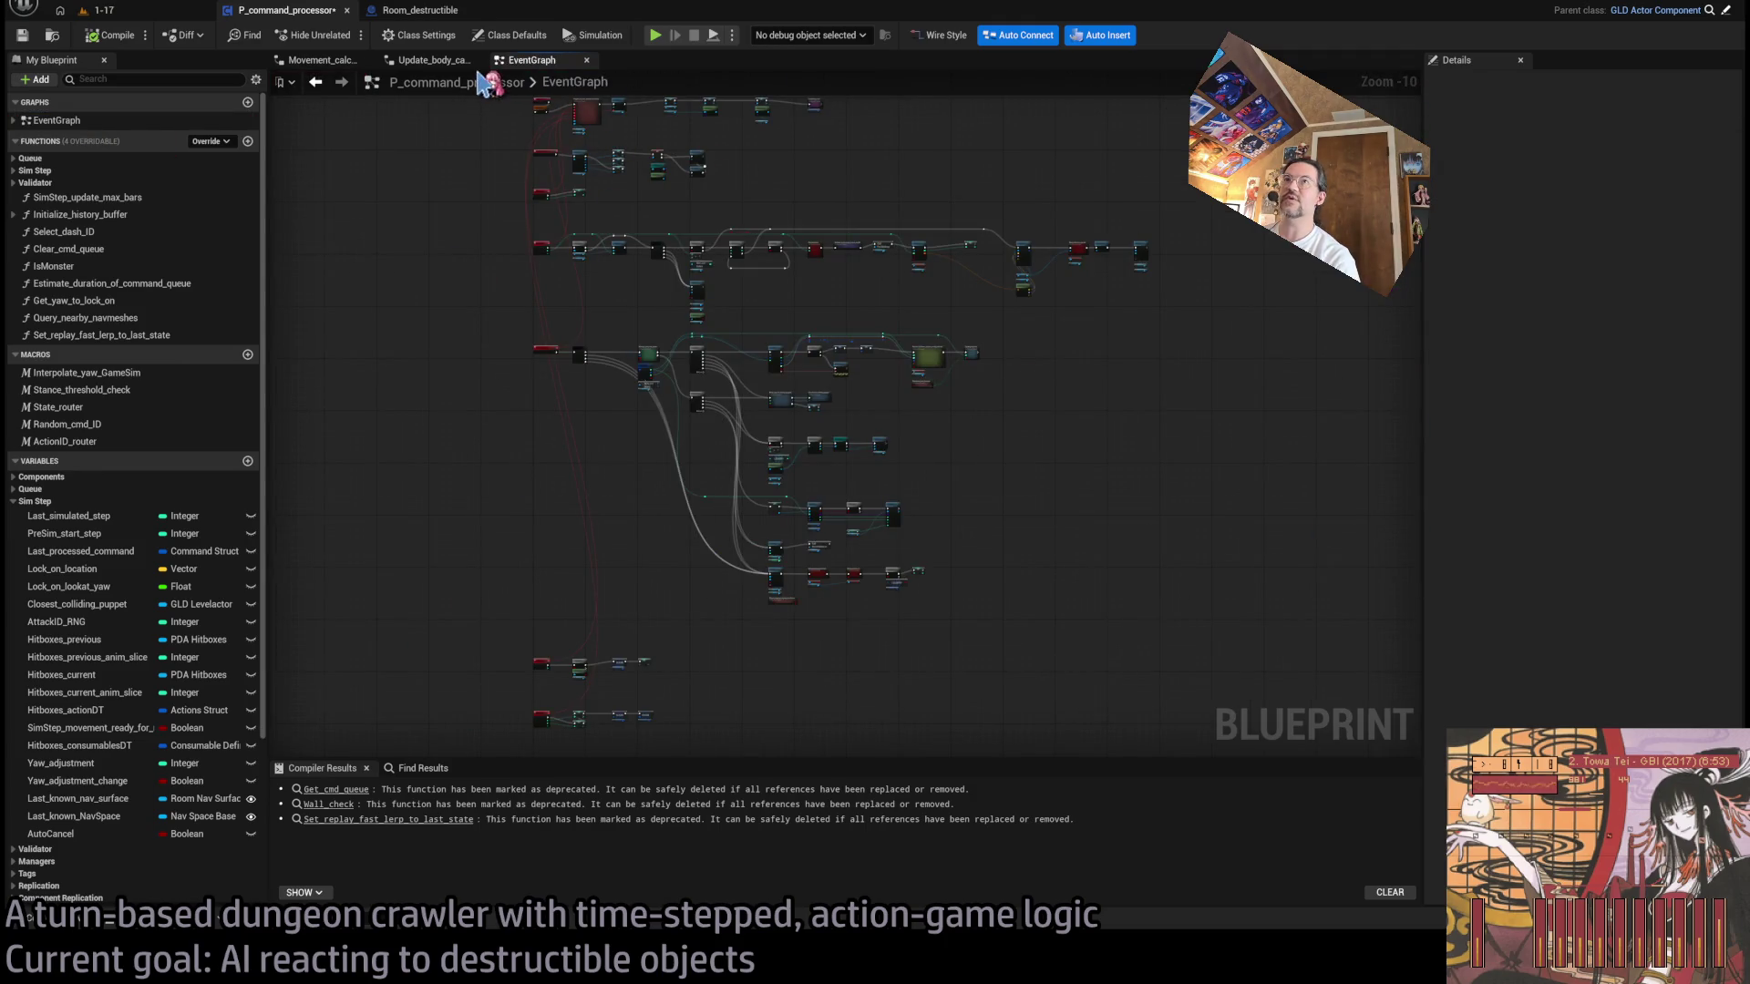
{"action": "left_click", "coordinate": [335, 62]}
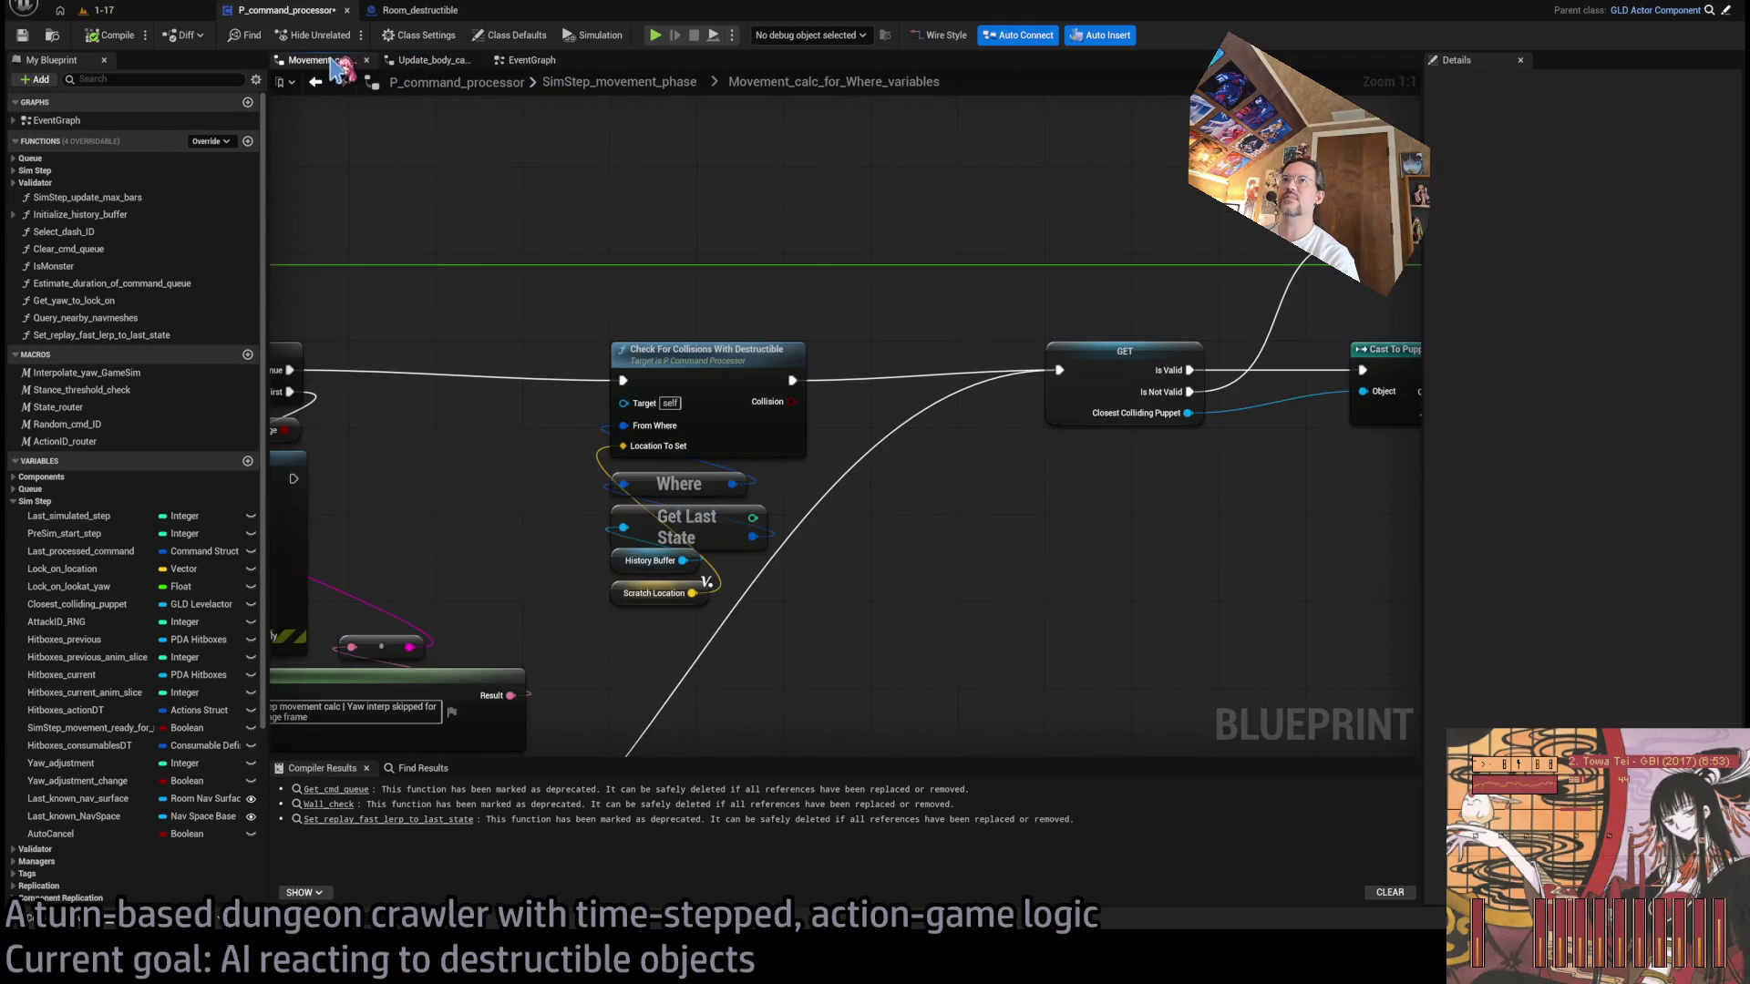
{"action": "middle_click", "coordinate": [335, 62]}
{"action": "scroll", "coordinate": [726, 430], "scroll_direction": "up", "scroll_amount": 3}
{"action": "scroll", "coordinate": [873, 503], "scroll_direction": "up", "scroll_amount": 4}
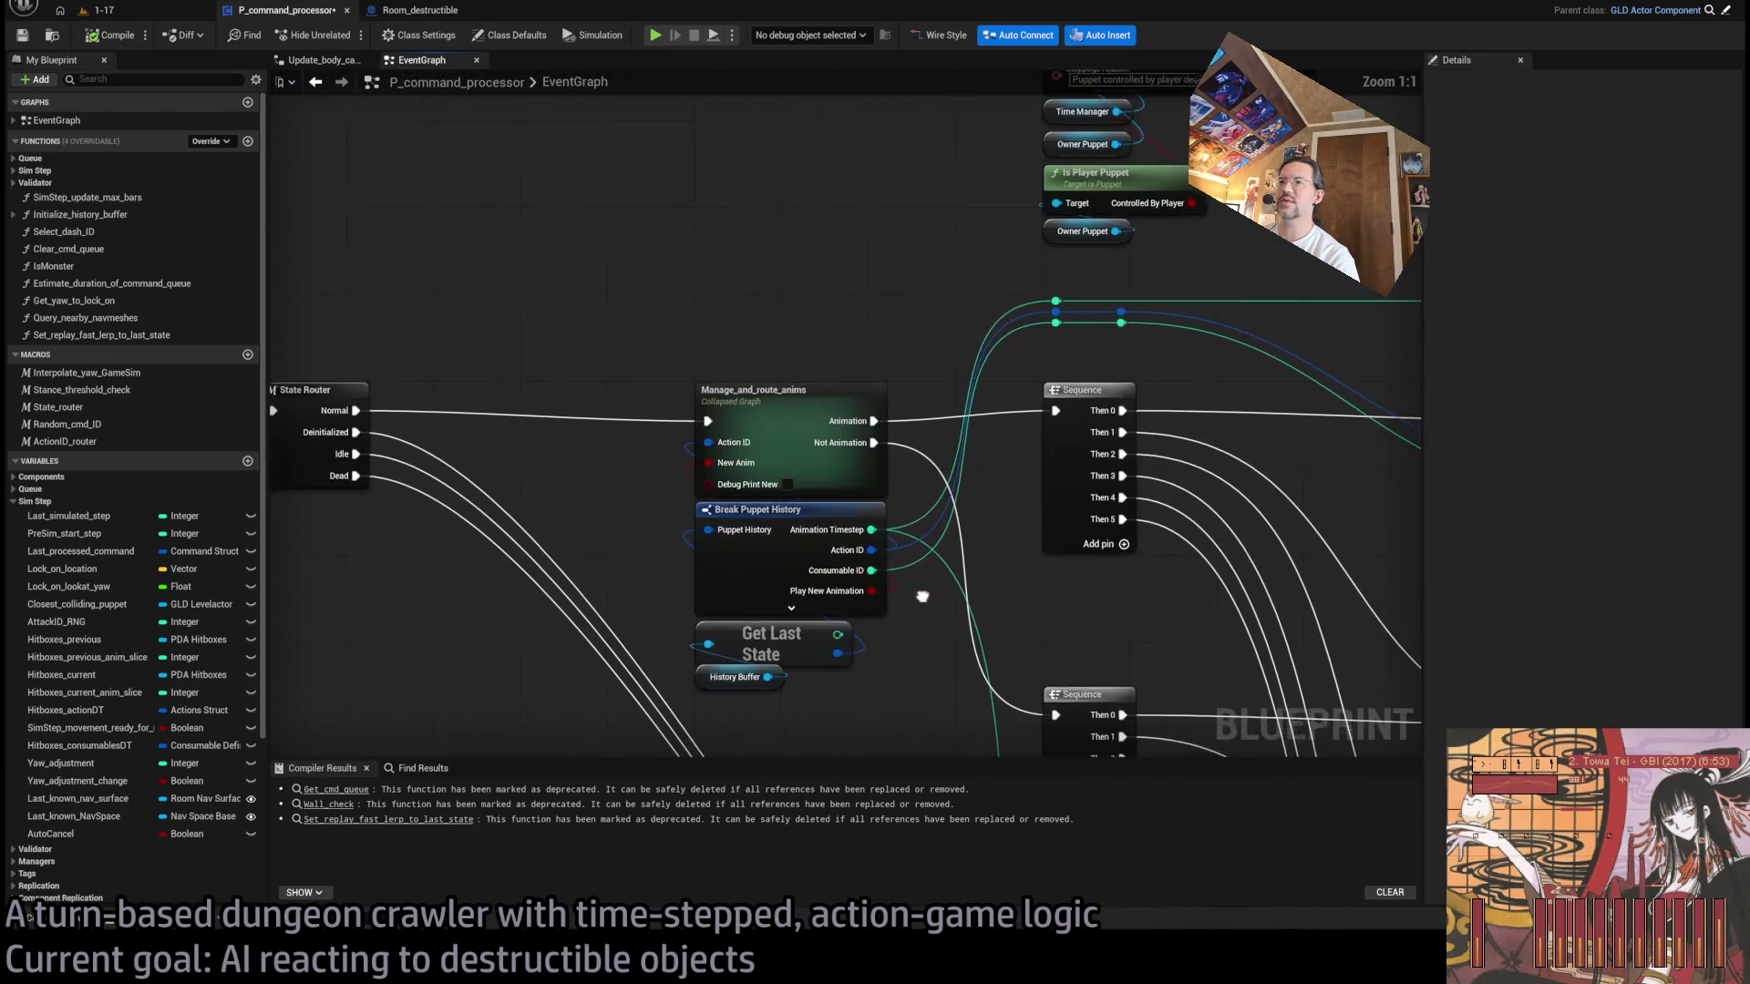
{"action": "scroll", "coordinate": [922, 597], "scroll_direction": "down", "scroll_amount": 3}
{"action": "scroll", "coordinate": [820, 596], "scroll_direction": "up", "scroll_amount": 3}
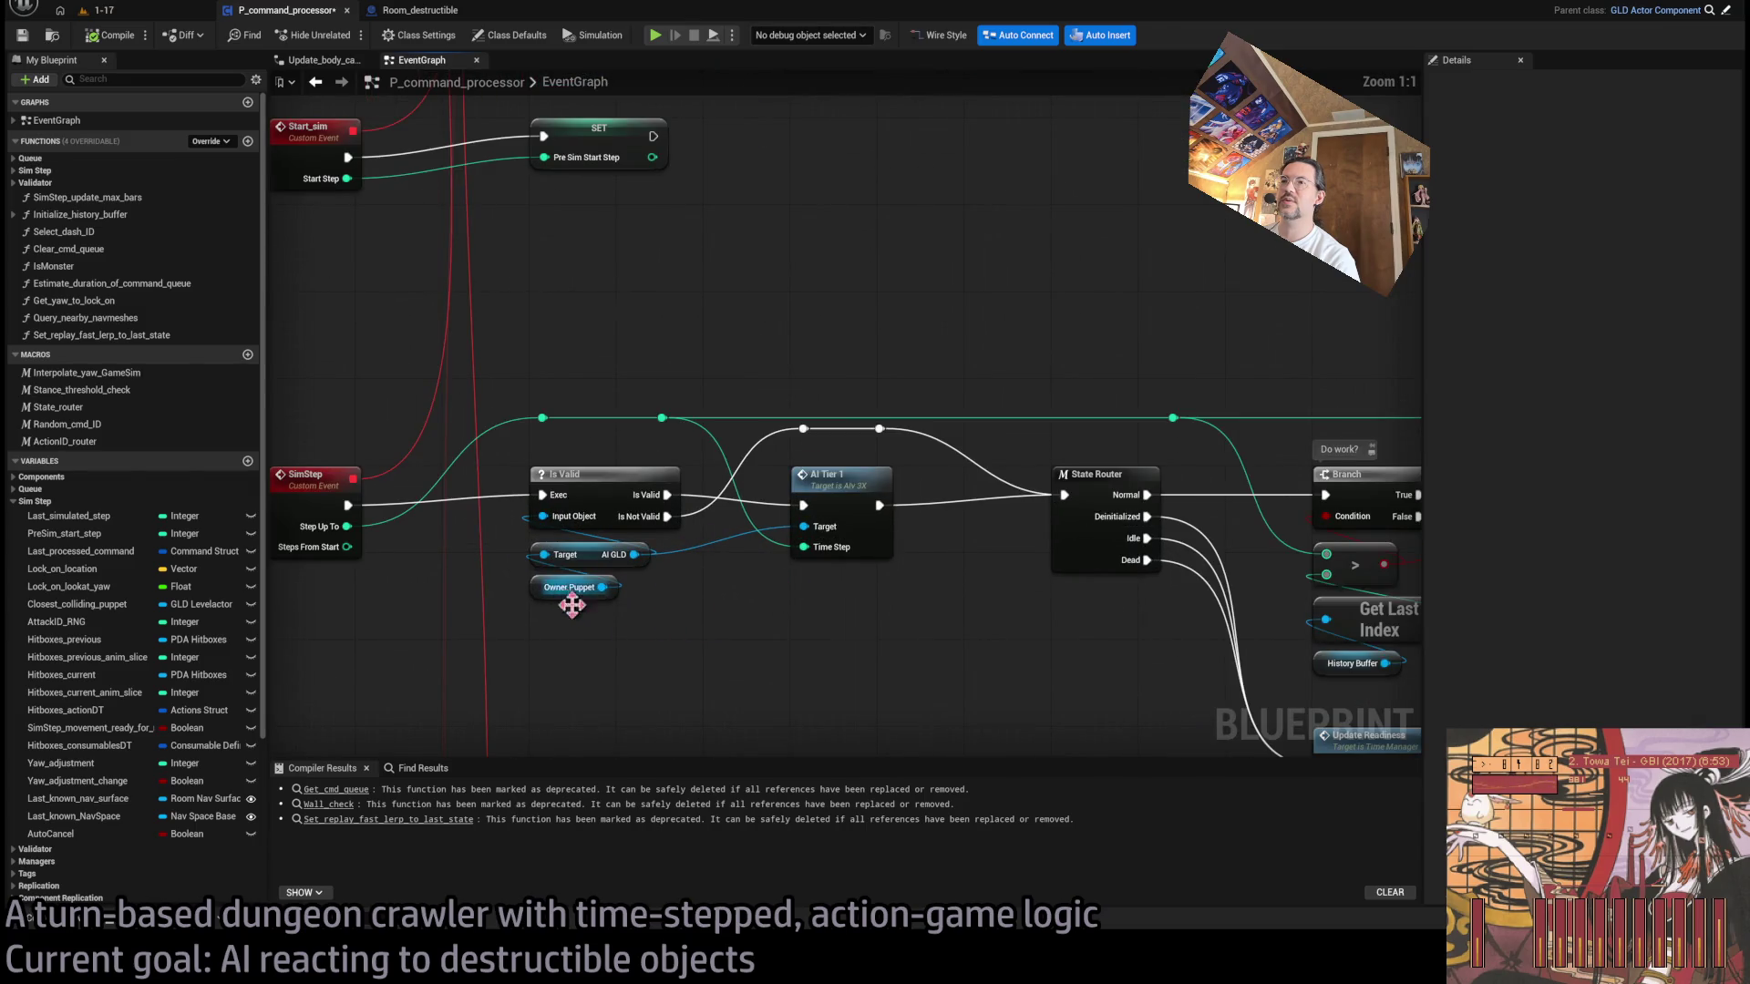
- Paste the EventGraph's Target and Owner Puppet nodes into Update_body_capsule_and_scratch_location_for_anim
{"action": "left_click_drag", "start_coordinate": [629, 638], "coordinate": [528, 540]}
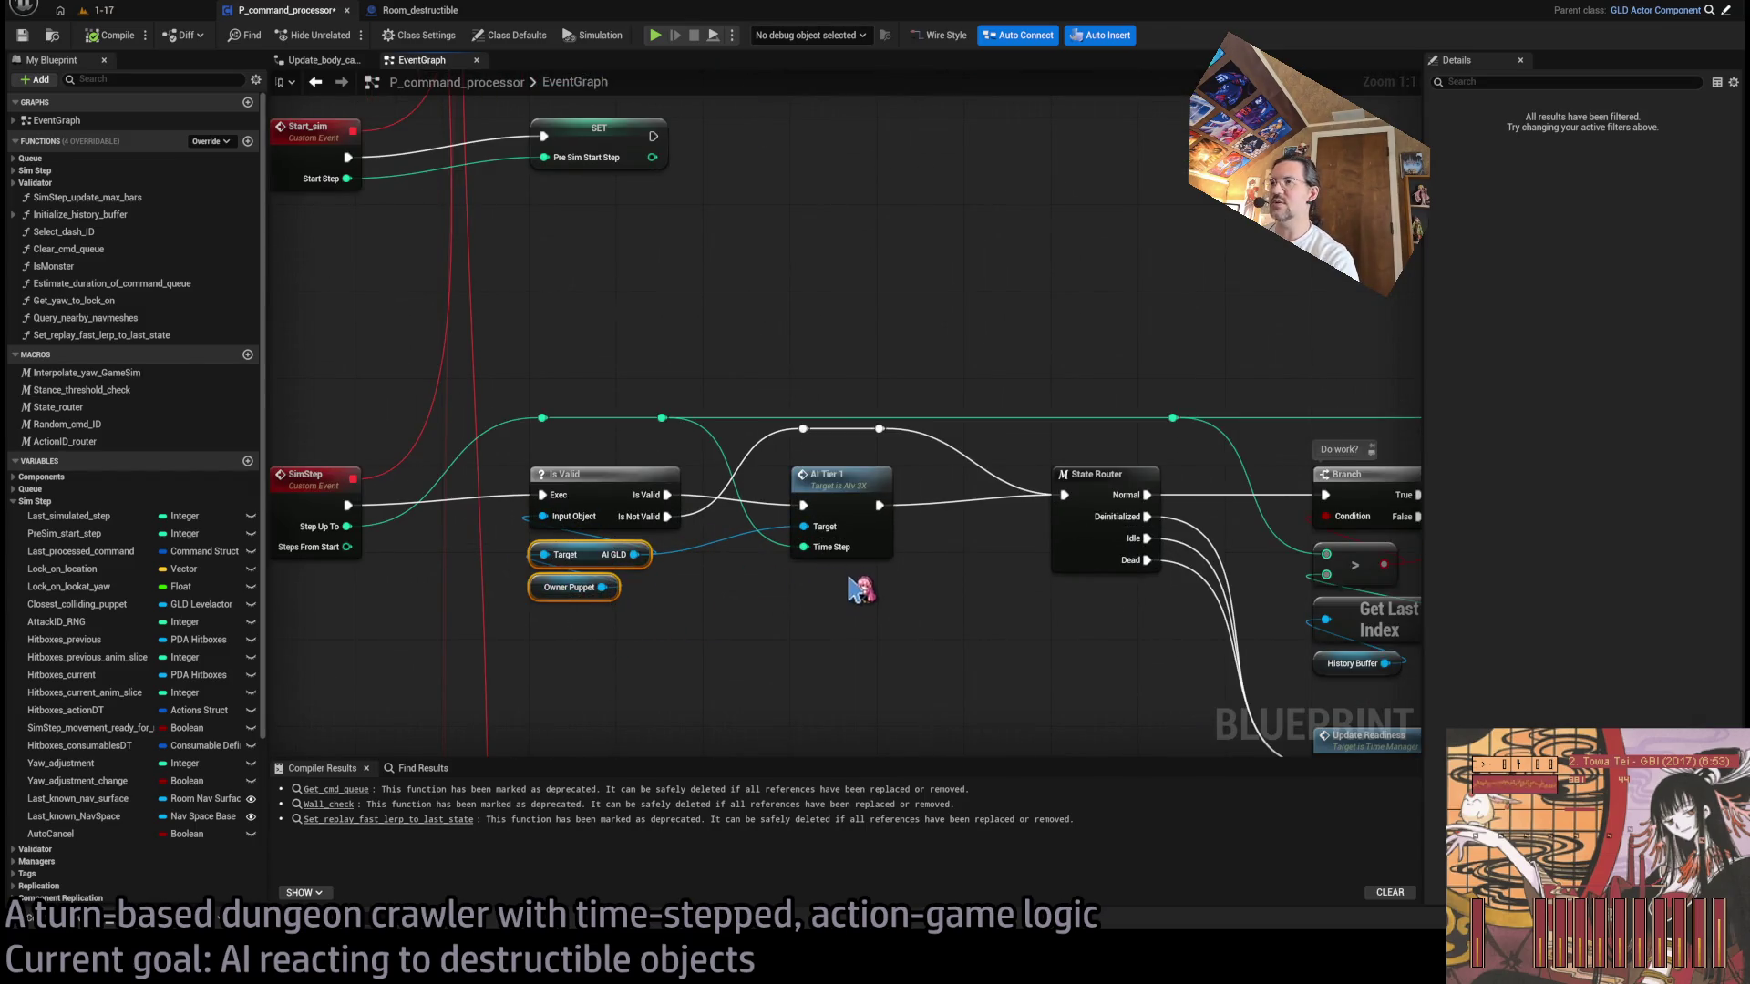
{"action": "left_click", "coordinate": [419, 10]}
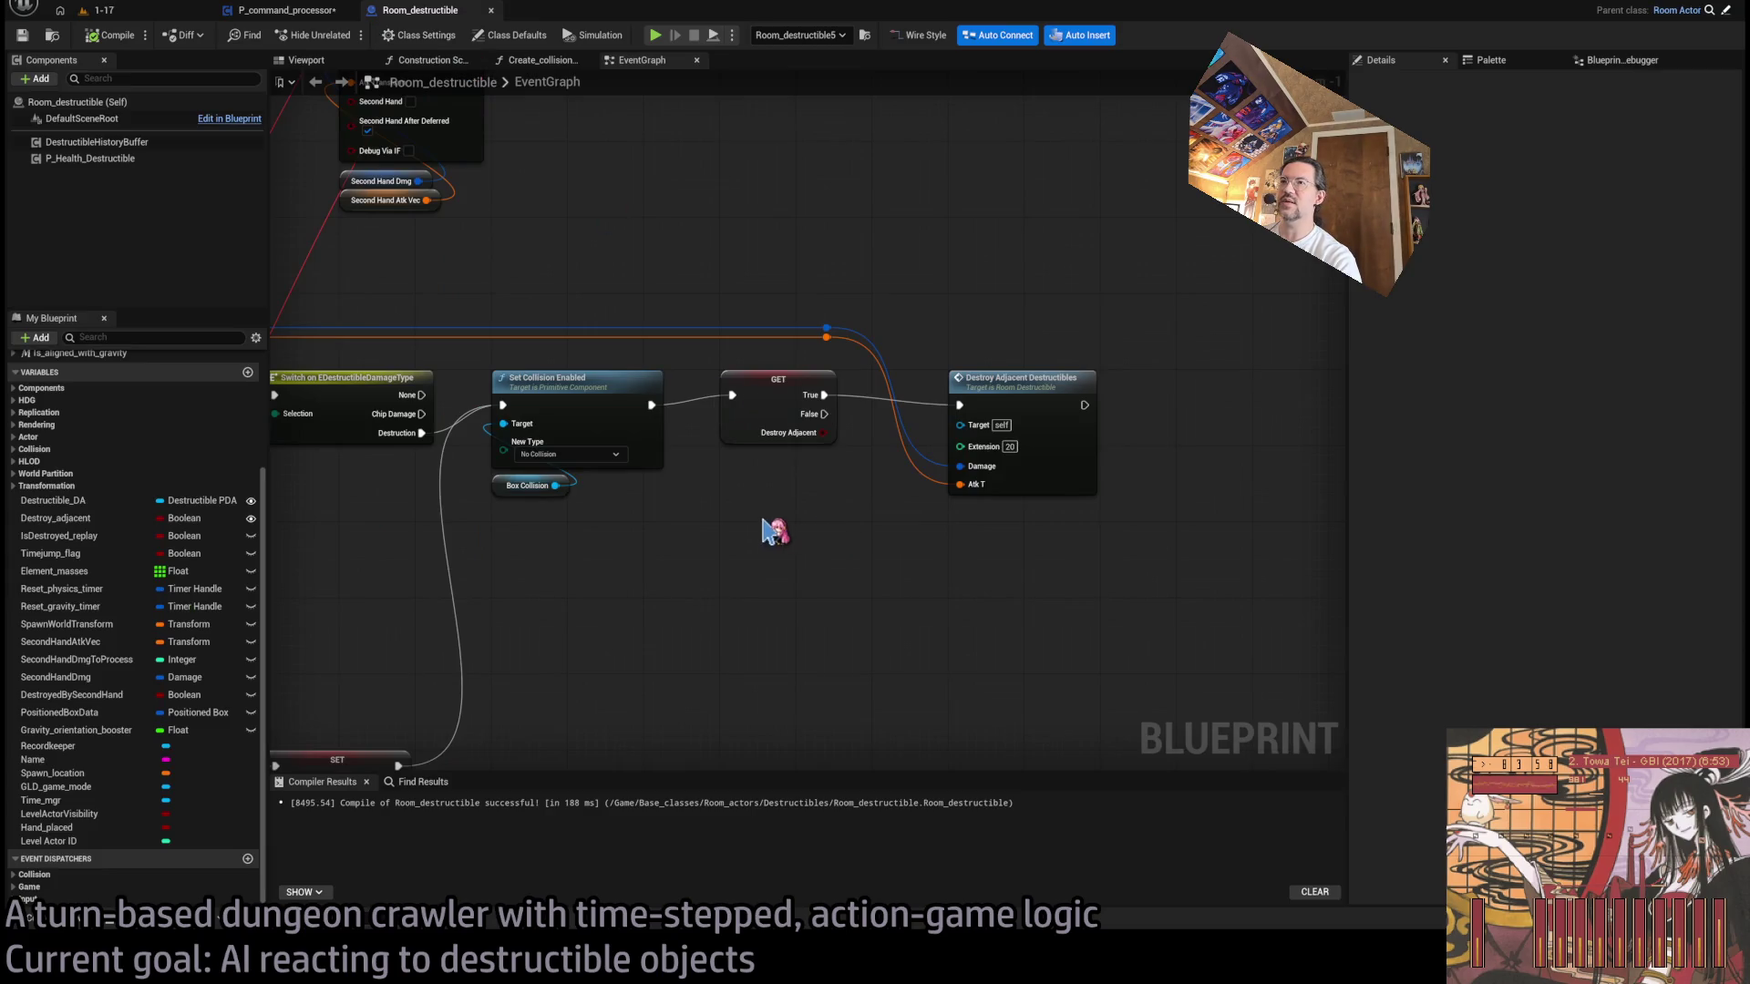
{"action": "left_click", "coordinate": [304, 17]}
{"action": "left_click", "coordinate": [437, 16]}
{"action": "left_click", "coordinate": [556, 60]}
{"action": "left_click", "coordinate": [392, 64]}
{"action": "left_click", "coordinate": [638, 60]}
{"action": "left_click", "coordinate": [296, 13]}
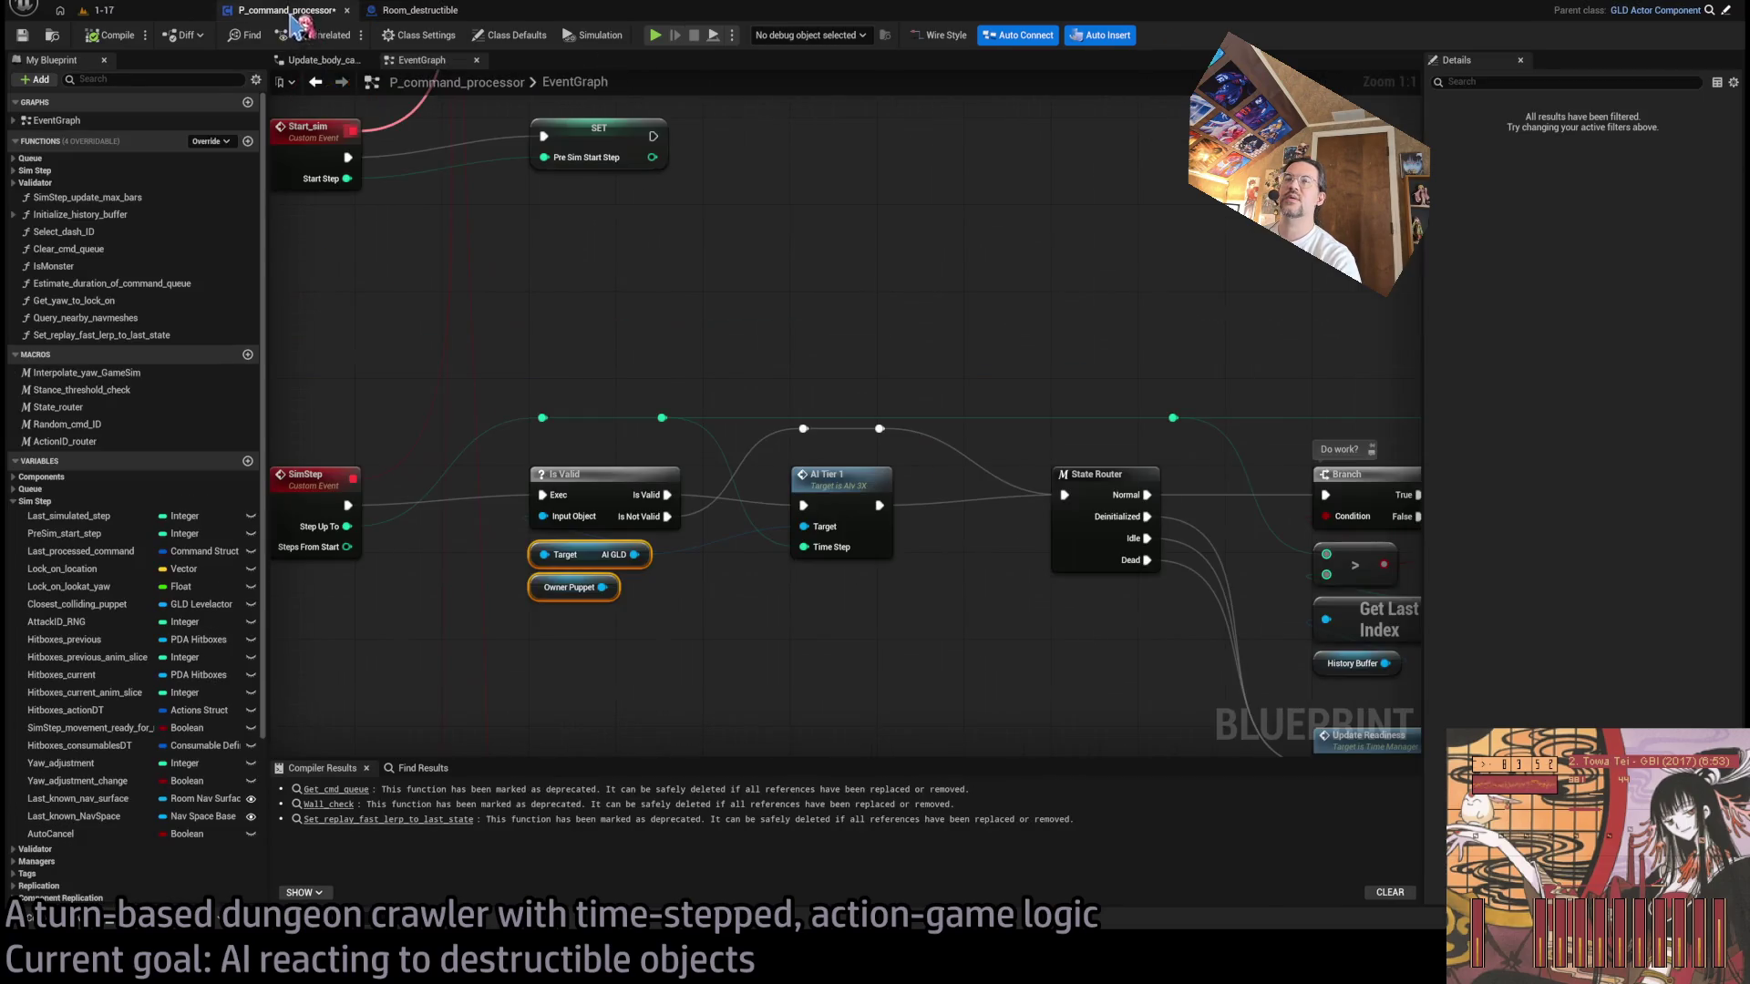
{"action": "left_click", "coordinate": [325, 60]}
{"action": "key", "text": "ctrl+v"}
{"action": "mouse_move", "coordinate": [726, 566]}
{"action": "left_mouse_down"}
{"action": "mouse_move", "coordinate": [675, 521]}
{"action": "mouse_move", "coordinate": [742, 613]}
{"action": "left_mouse_up"}
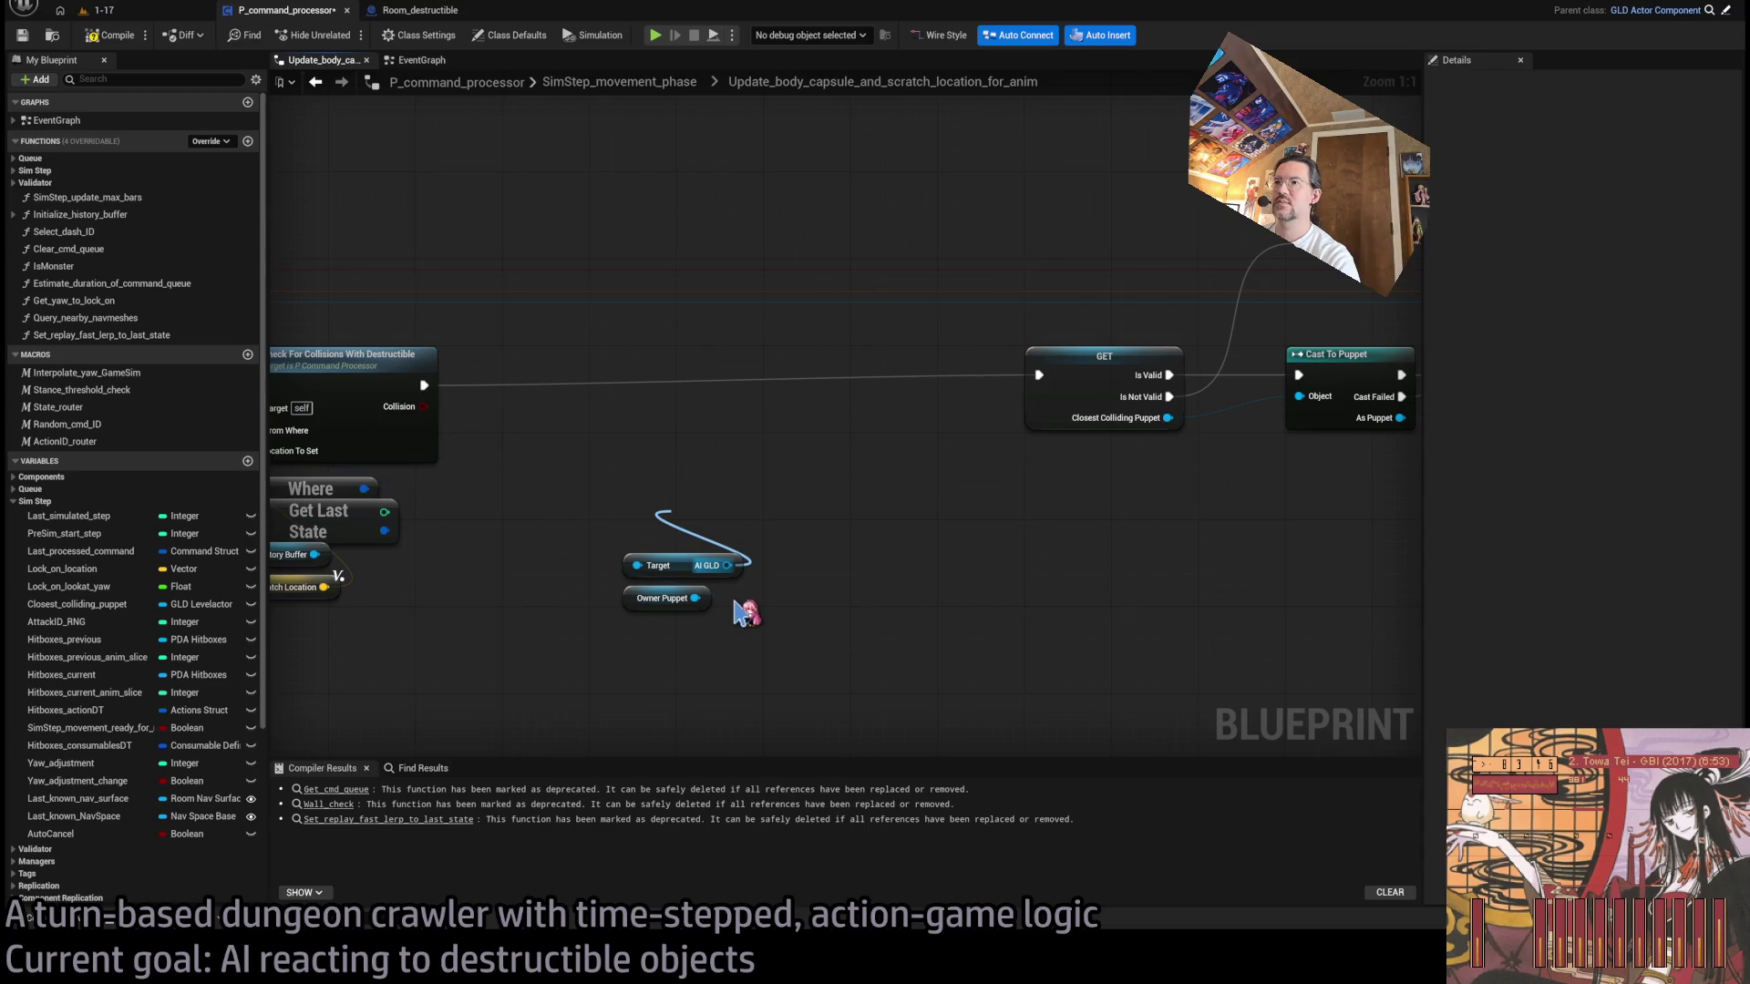
- Add an Is Valid check on AI GLD and connect Branch False to the GET node
{"action": "mouse_move", "coordinate": [423, 406]}
{"action": "left_mouse_down"}
{"action": "mouse_move", "coordinate": [537, 451]}
{"action": "mouse_move", "coordinate": [572, 417]}
{"action": "left_mouse_up"}
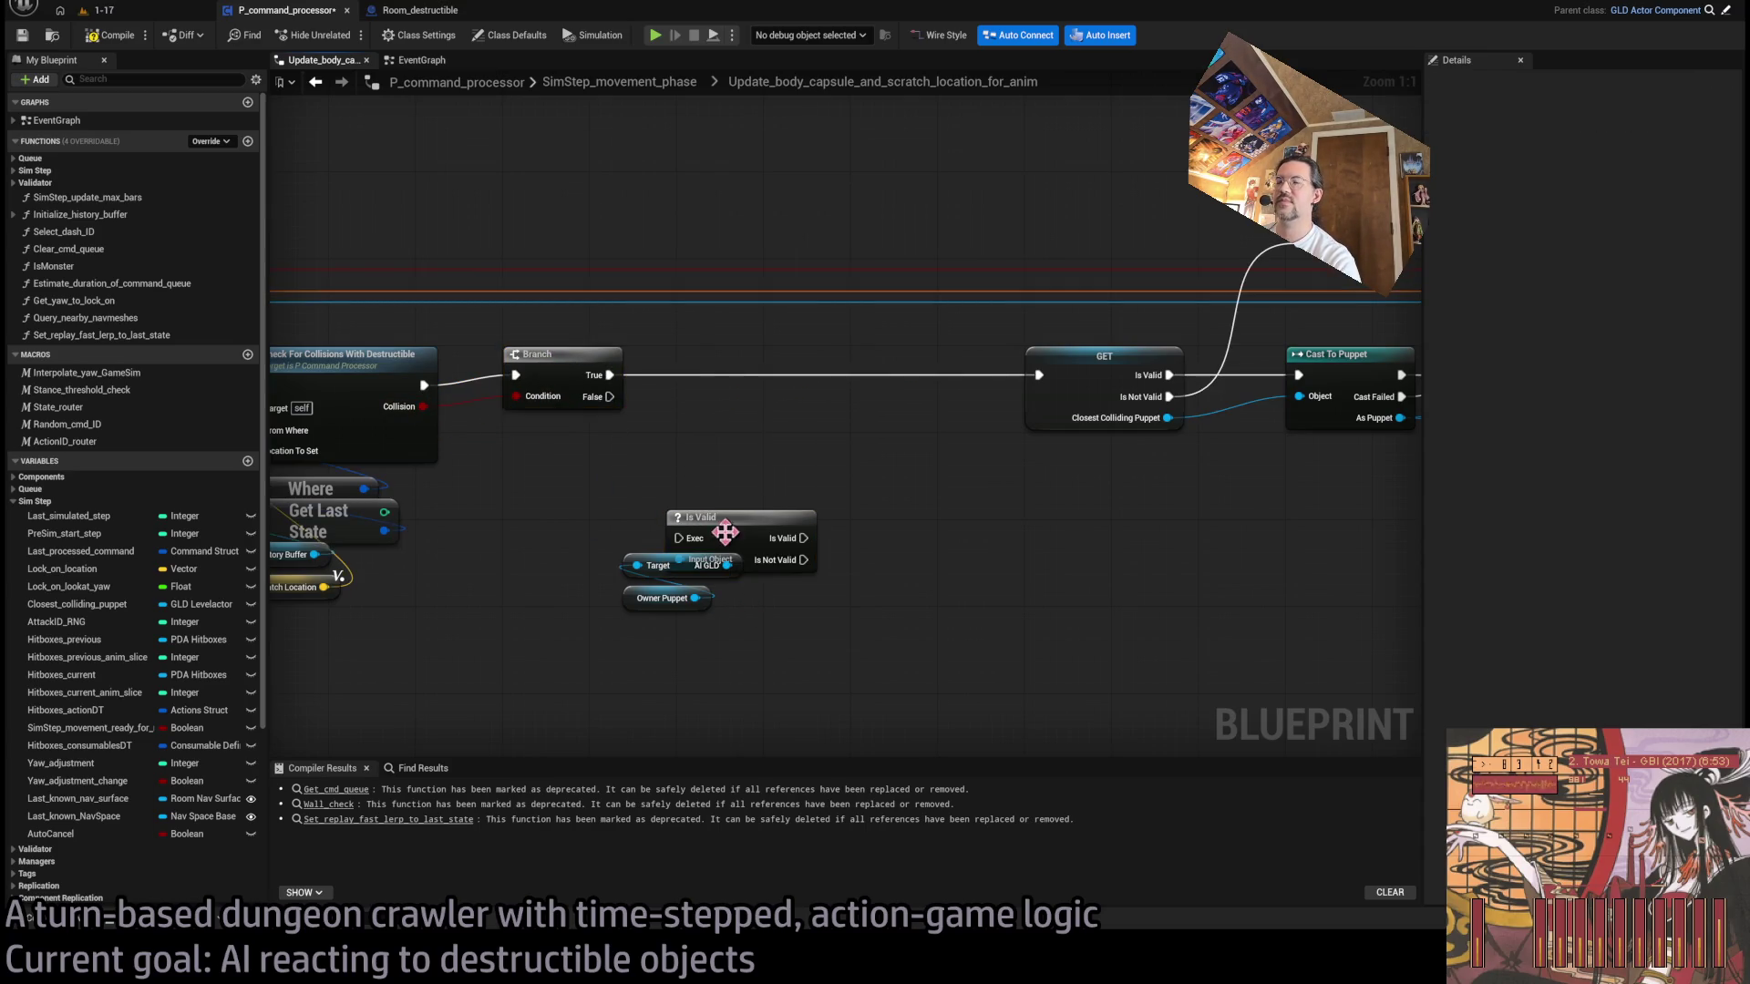
{"action": "left_click_drag", "start_coordinate": [745, 533], "coordinate": [703, 513]}
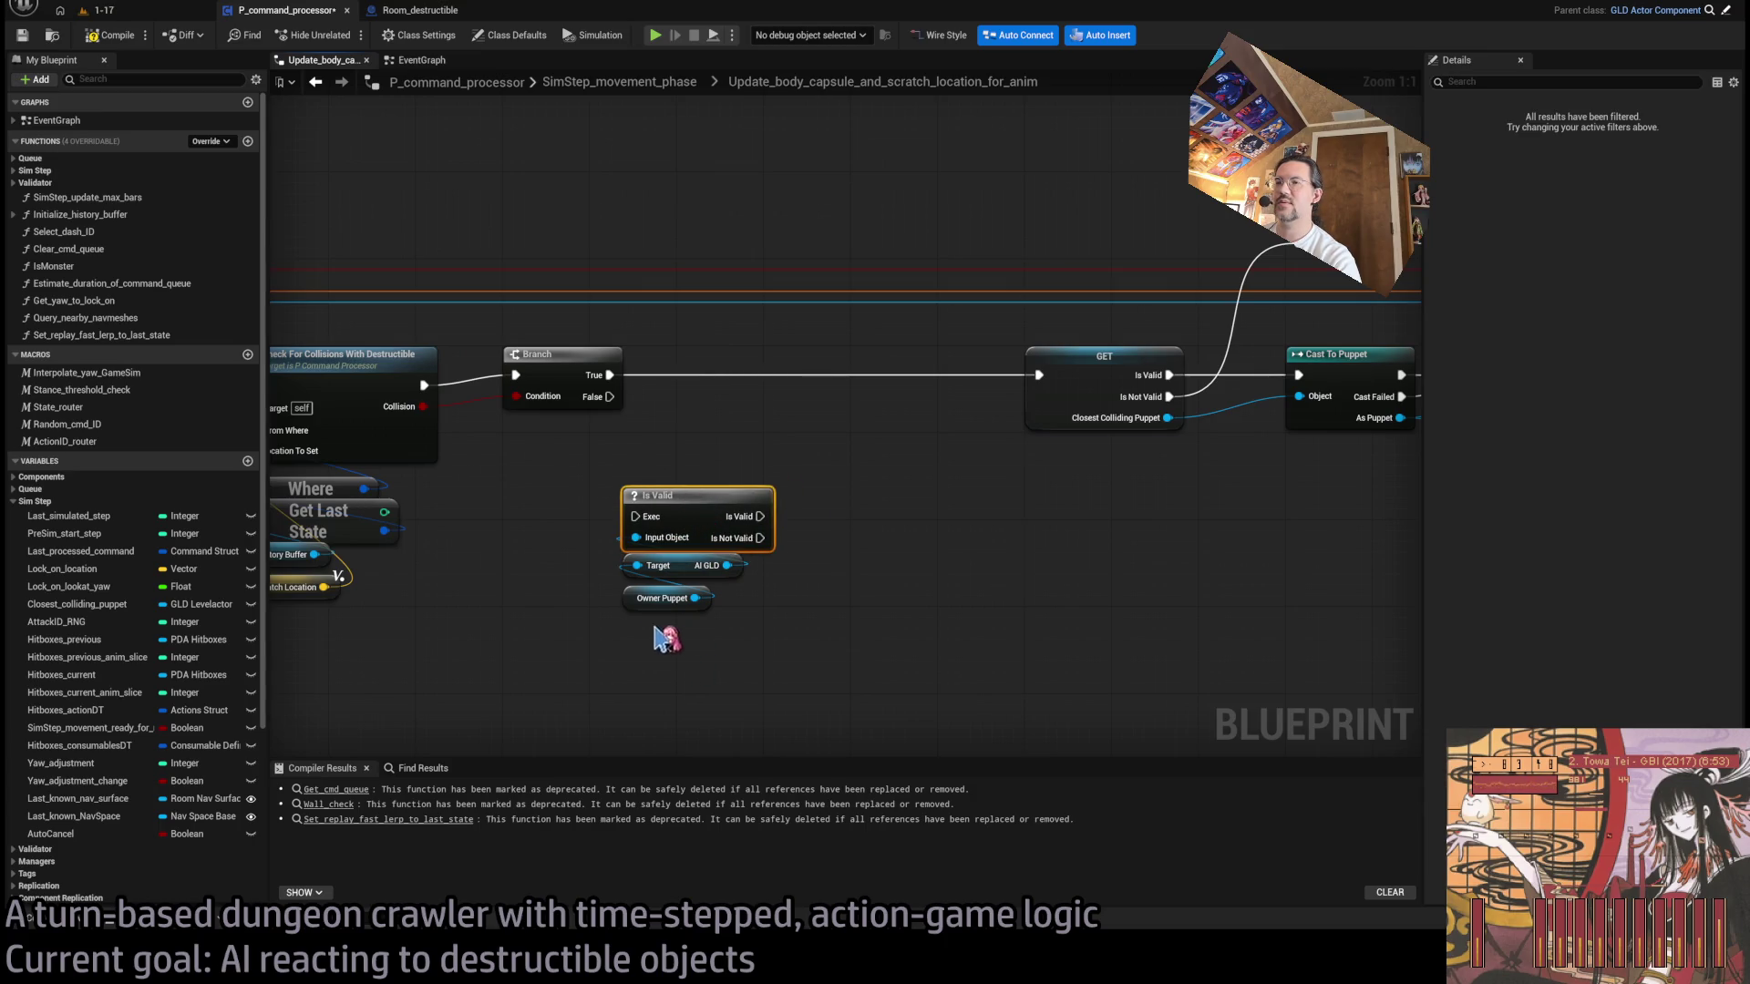
{"action": "left_click_drag", "start_coordinate": [698, 652], "coordinate": [629, 569], "text": "shift"}
{"action": "mouse_move", "coordinate": [701, 499]}
{"action": "left_mouse_down"}
{"action": "mouse_move", "coordinate": [723, 401]}
{"action": "mouse_move", "coordinate": [754, 374]}
{"action": "left_mouse_up"}
{"action": "mouse_move", "coordinate": [608, 397]}
{"action": "left_mouse_down"}
{"action": "mouse_move", "coordinate": [706, 265]}
{"action": "mouse_move", "coordinate": [690, 244]}
{"action": "left_mouse_up"}
{"action": "left_click_drag", "start_coordinate": [857, 284], "coordinate": [1039, 375]}
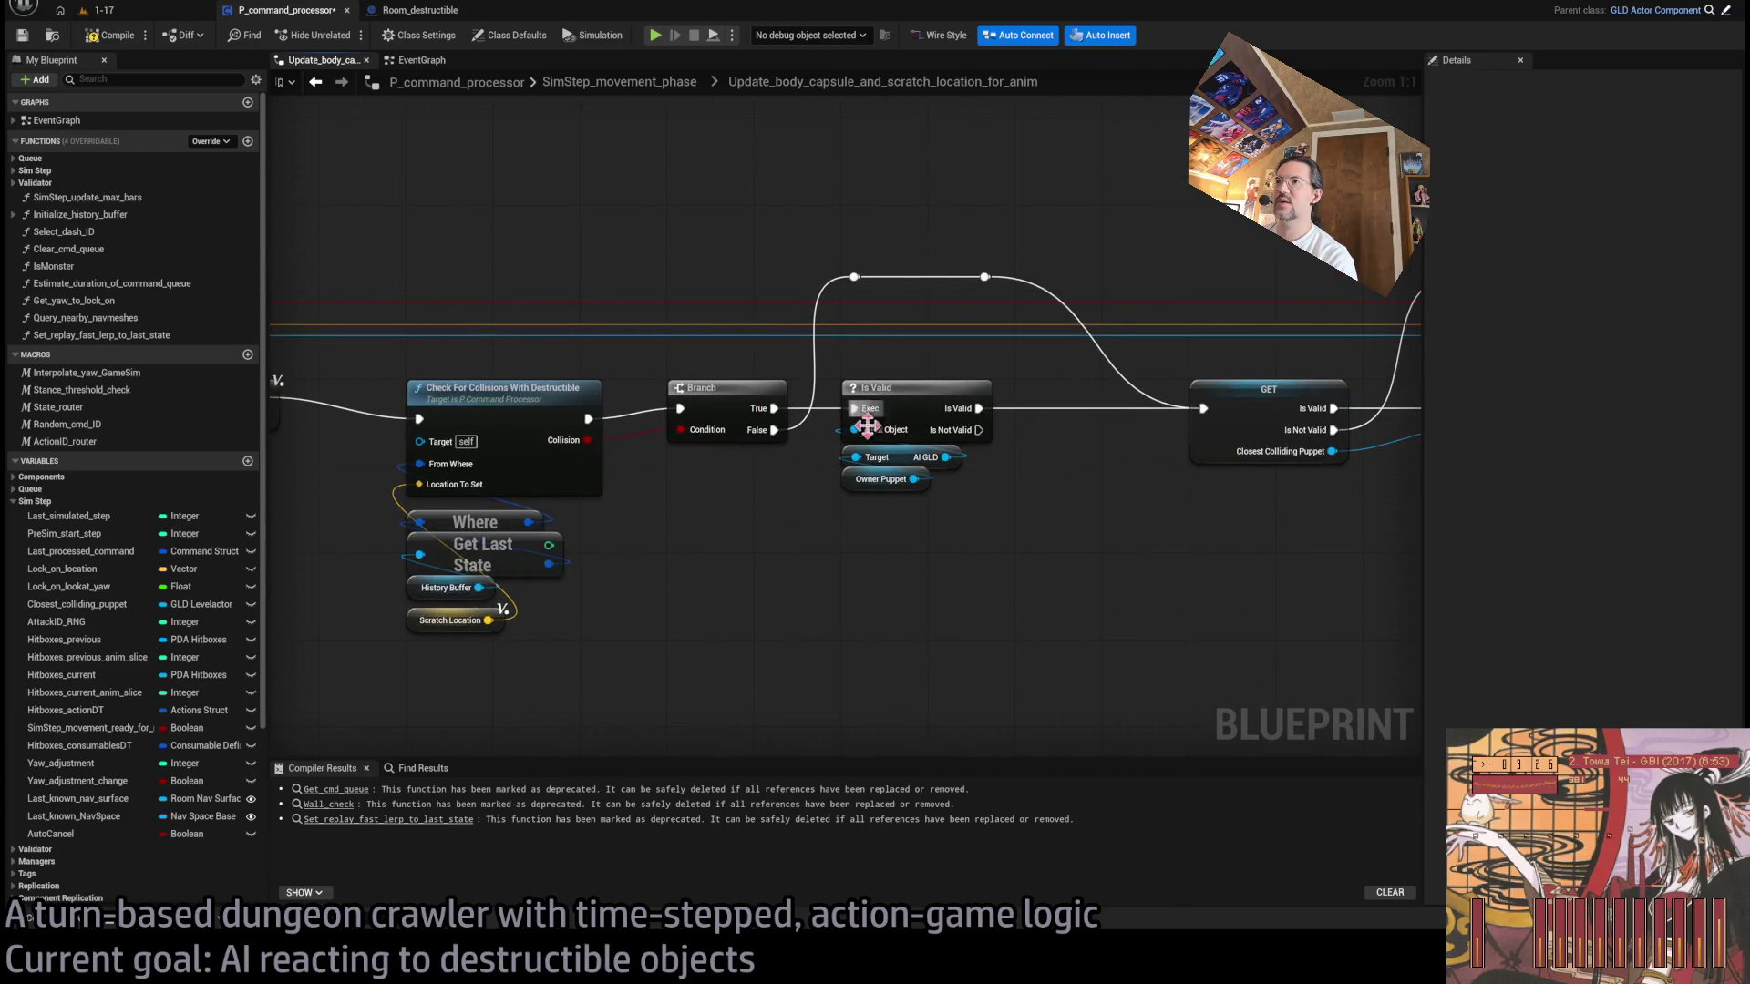
- Delete the Is Valid node and move the Target node below the Branch
{"action": "left_click", "coordinate": [894, 484]}
{"action": "left_click", "coordinate": [949, 543]}
{"action": "left_click", "coordinate": [926, 439]}
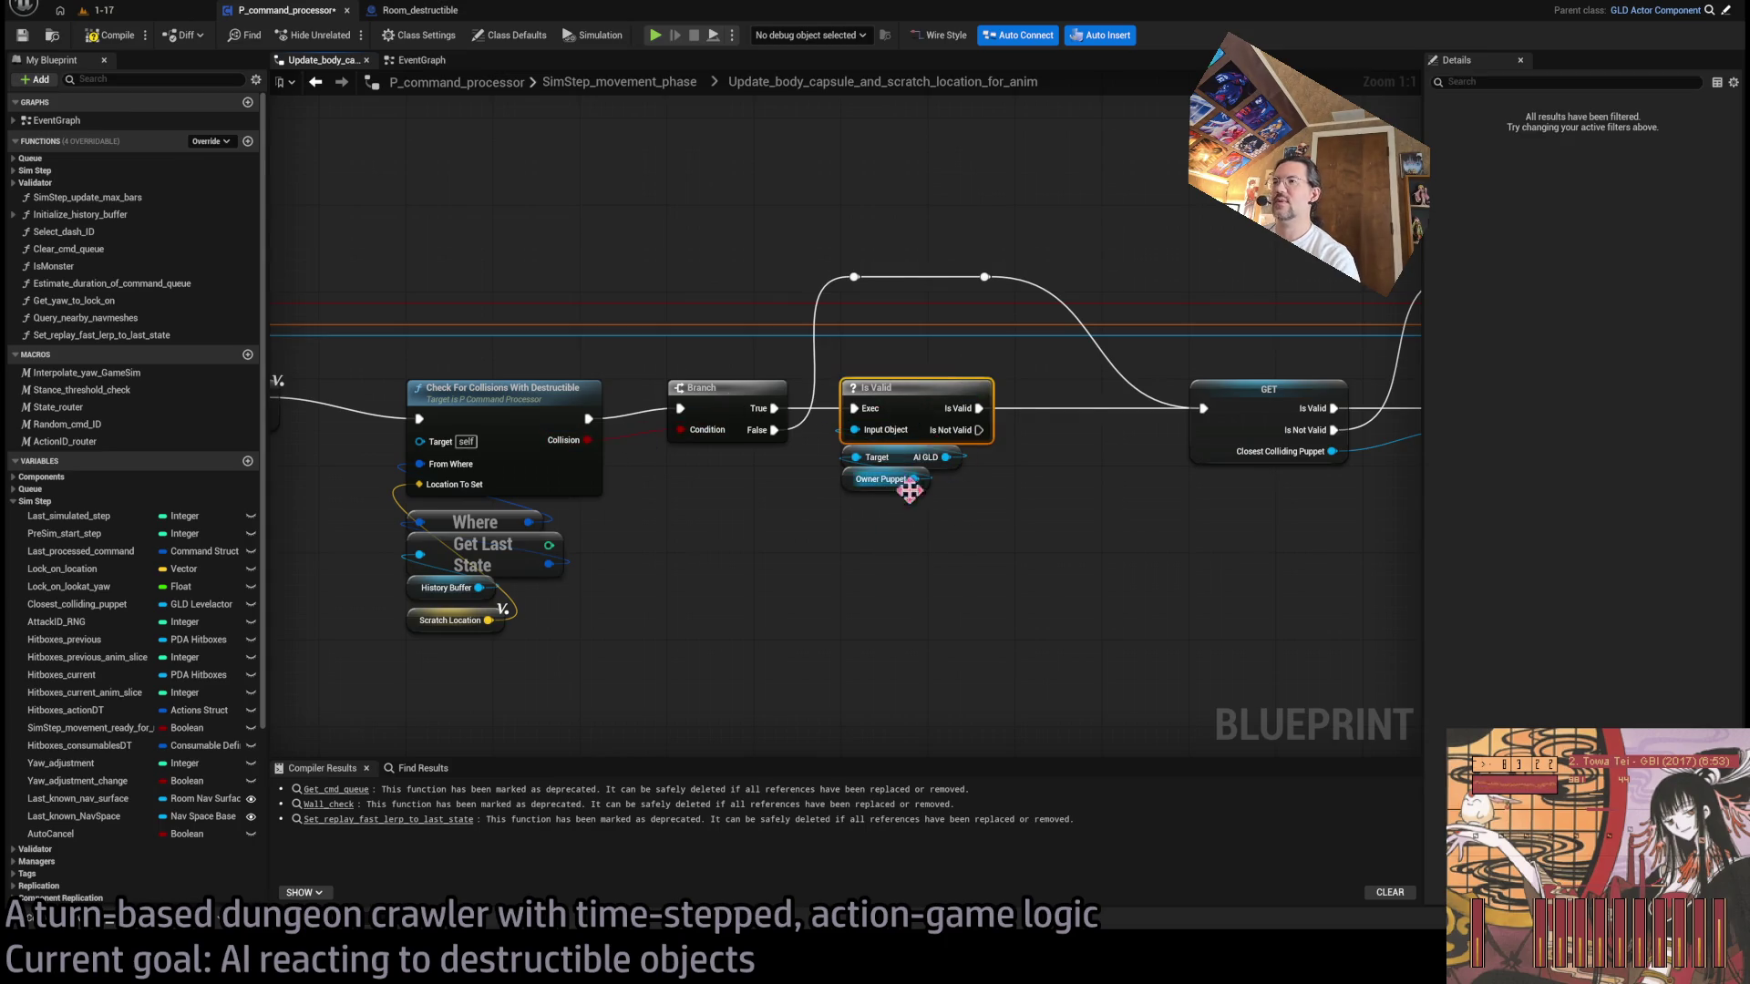
{"action": "key", "text": "Delete"}
{"action": "left_click_drag", "start_coordinate": [908, 492], "coordinate": [747, 634]}
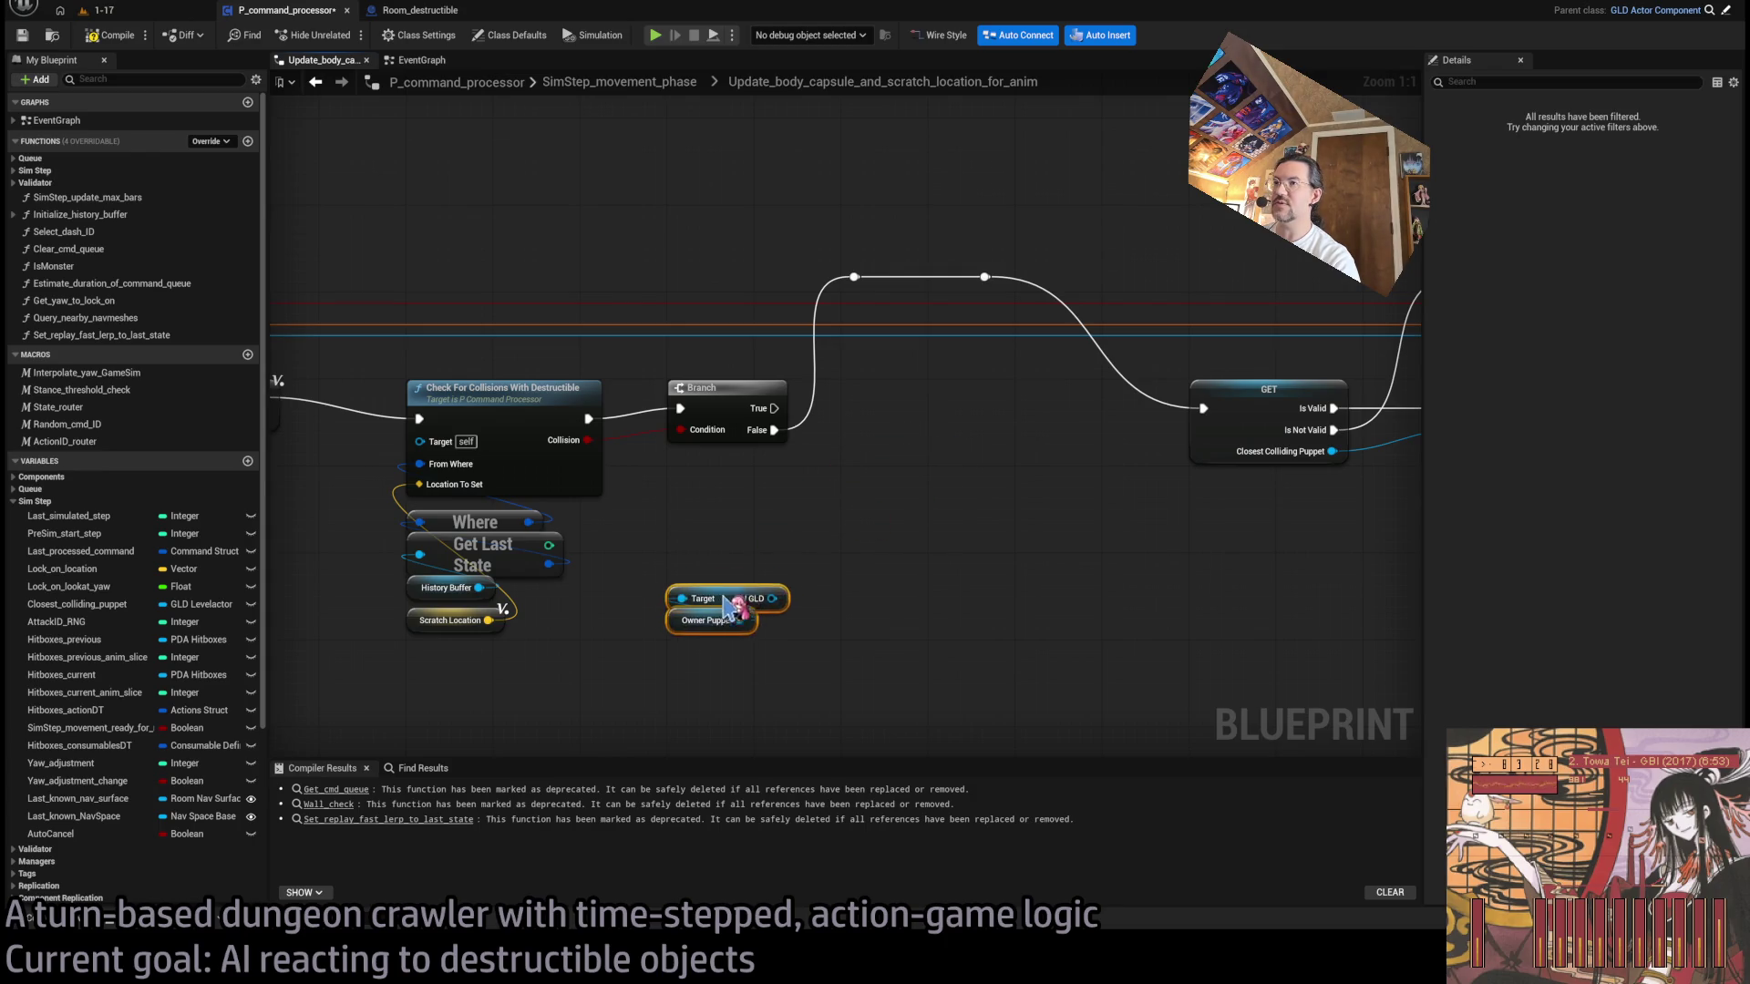
{"action": "left_click", "coordinate": [629, 457]}
- Add an AND node combining the Collision result with AI GLD's validity, tucking the nodes underneath
{"action": "left_click_drag", "start_coordinate": [628, 458], "coordinate": [684, 461]}
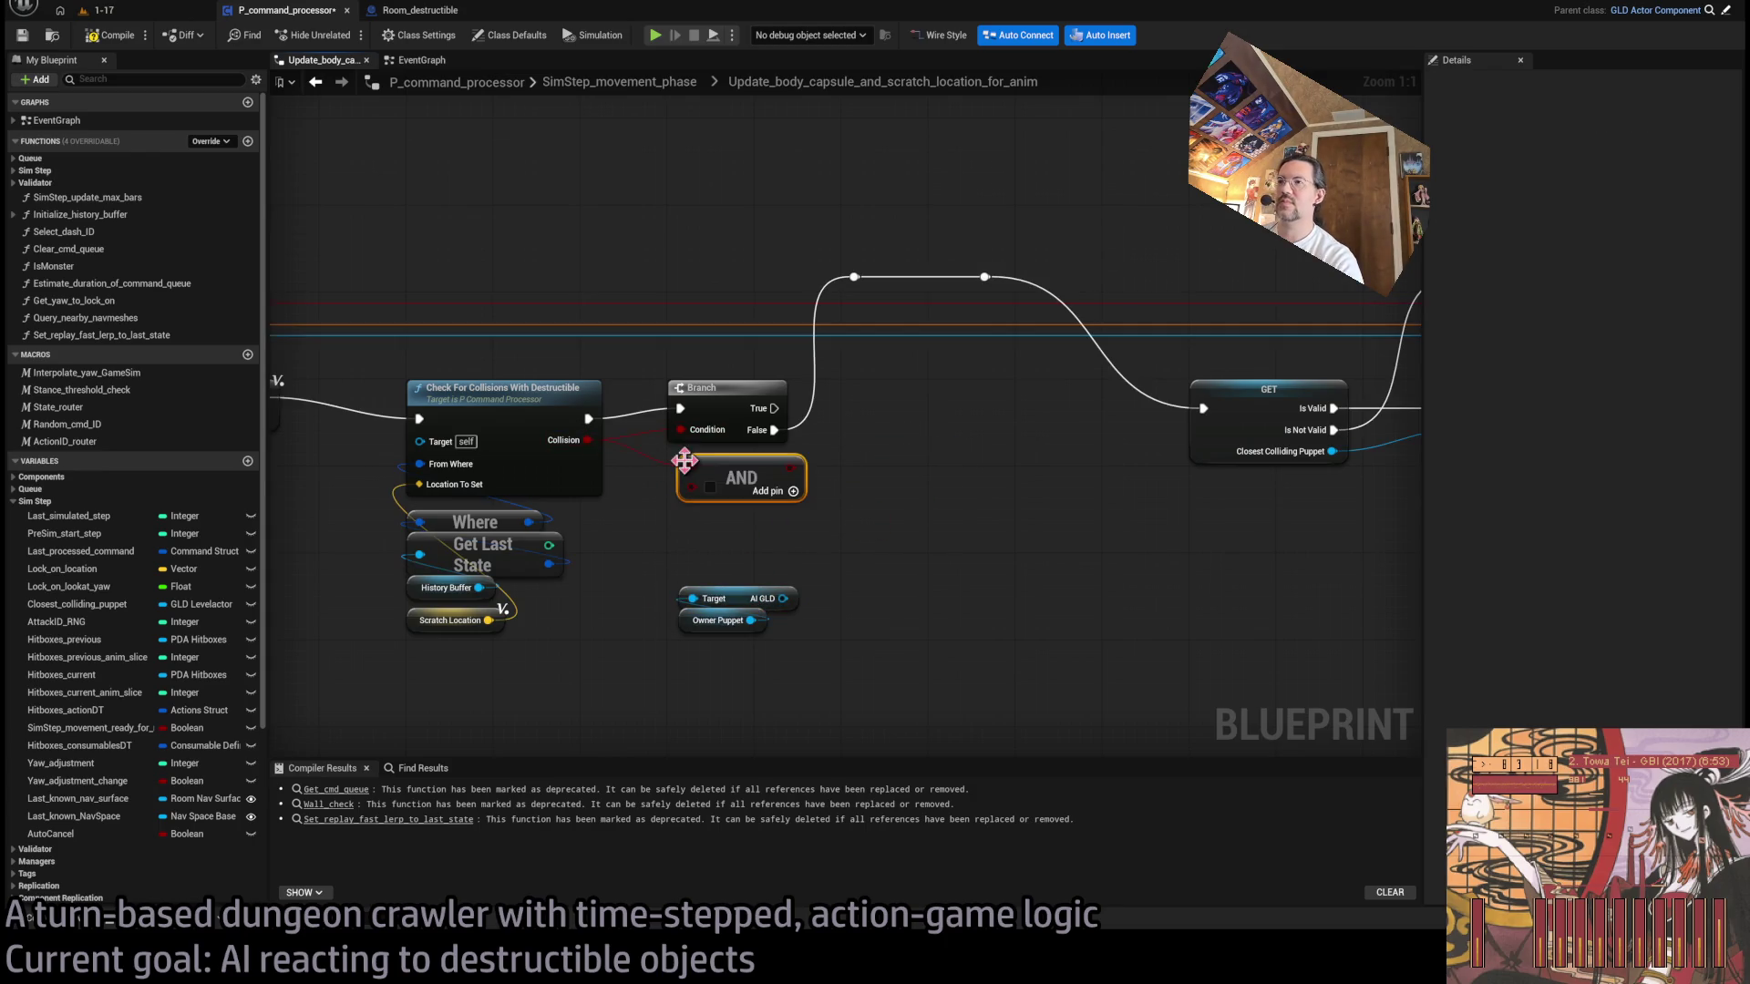
{"action": "left_click_drag", "start_coordinate": [786, 597], "coordinate": [725, 553]}
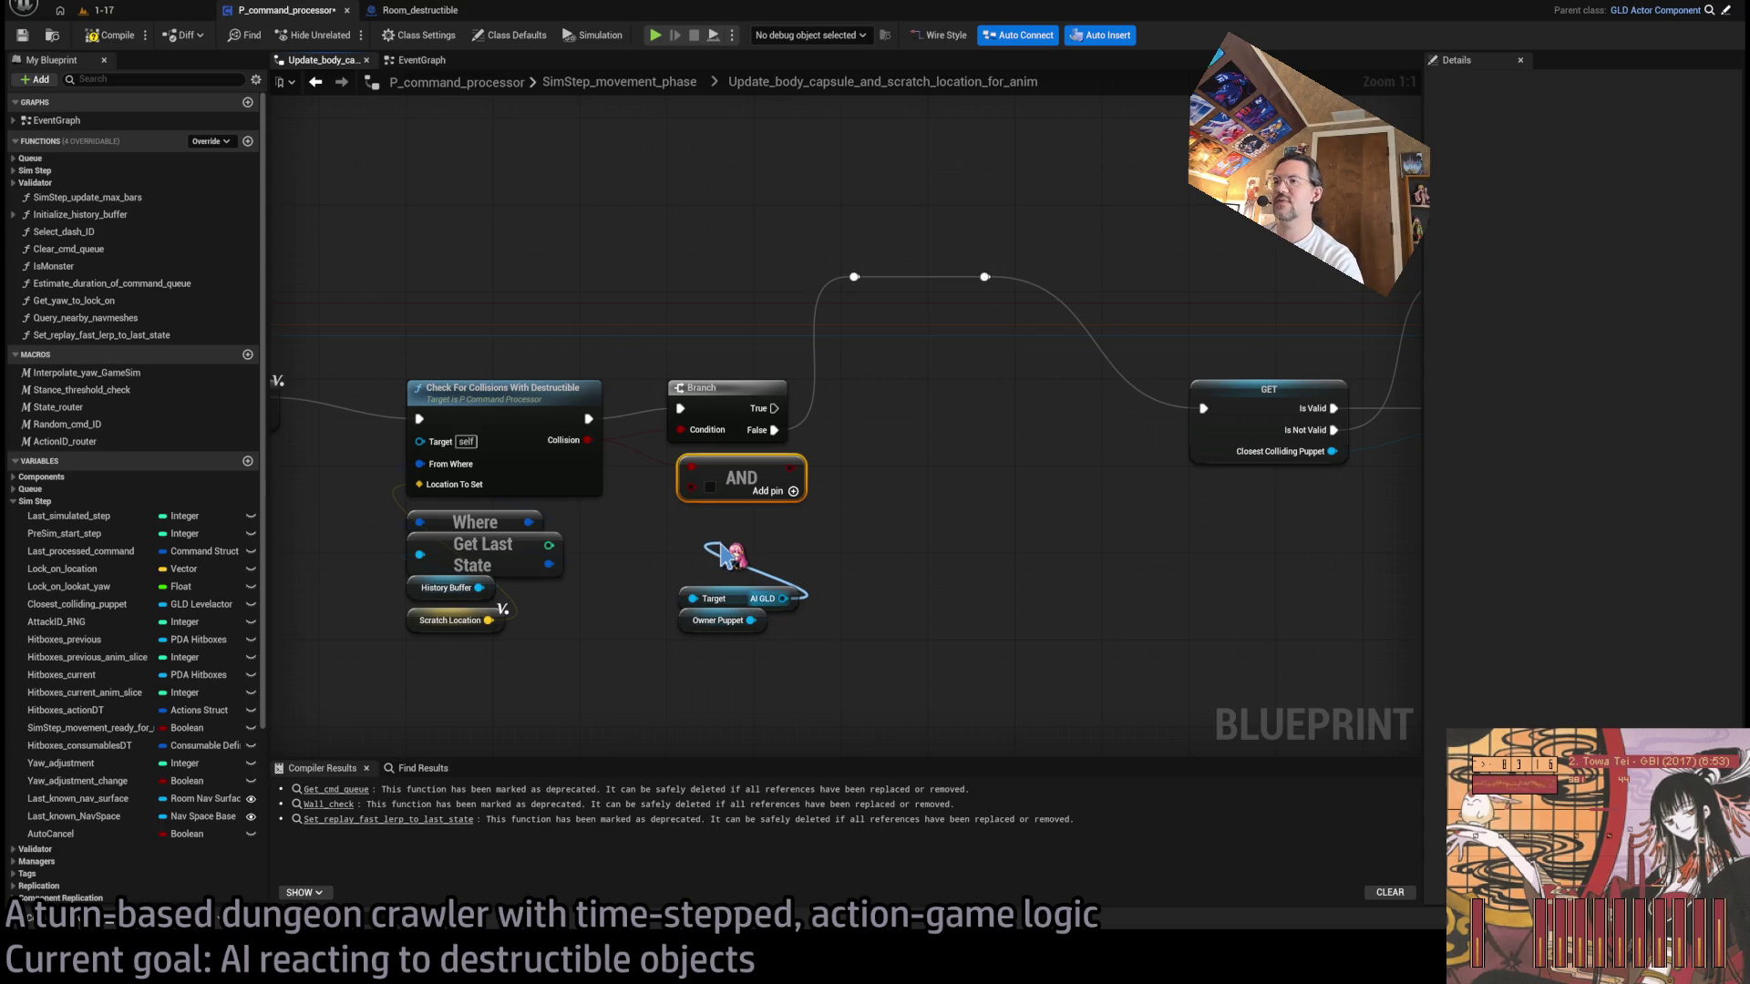
{"action": "mouse_move", "coordinate": [724, 553]}
{"action": "left_mouse_down"}
{"action": "mouse_move", "coordinate": [834, 560]}
{"action": "mouse_move", "coordinate": [691, 486]}
{"action": "left_mouse_up"}
{"action": "mouse_move", "coordinate": [729, 672]}
{"action": "left_mouse_down"}
{"action": "mouse_move", "coordinate": [670, 542]}
{"action": "mouse_move", "coordinate": [733, 537]}
{"action": "left_mouse_up"}
{"action": "mouse_move", "coordinate": [820, 638]}
{"action": "left_mouse_down"}
{"action": "mouse_move", "coordinate": [664, 449]}
{"action": "mouse_move", "coordinate": [723, 477]}
{"action": "left_mouse_up"}
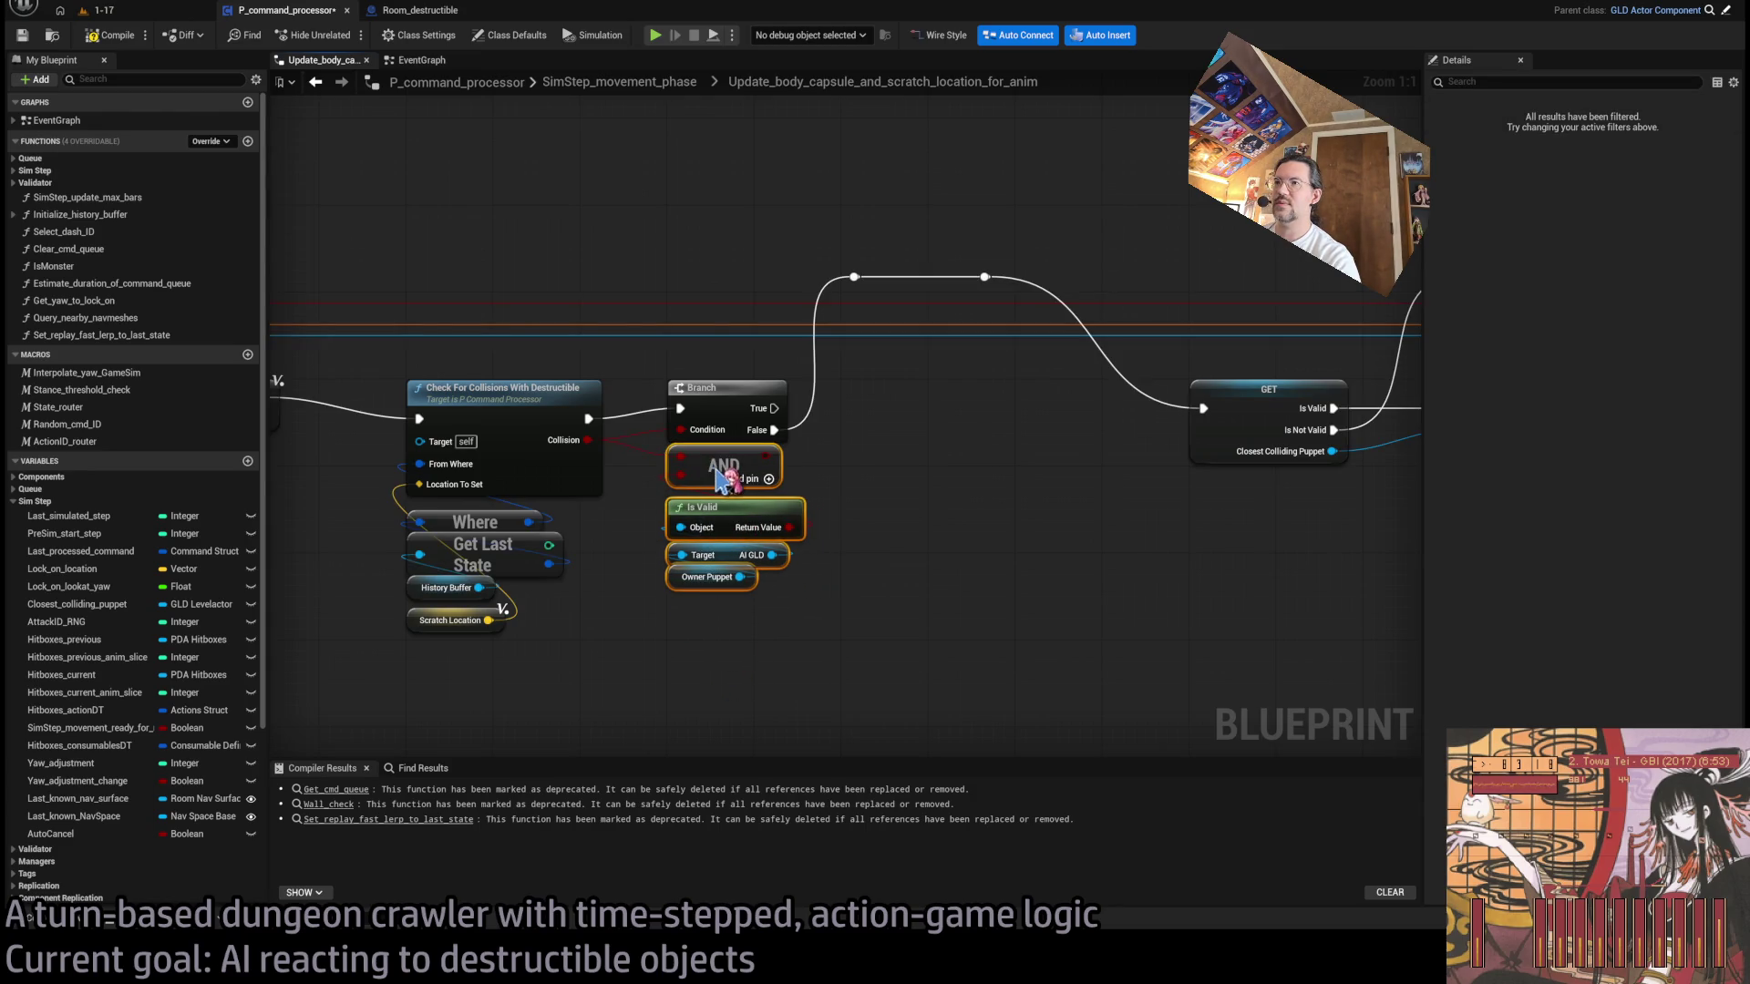
{"action": "left_click", "coordinate": [897, 513]}
{"action": "left_click_drag", "start_coordinate": [907, 443], "coordinate": [775, 485]}
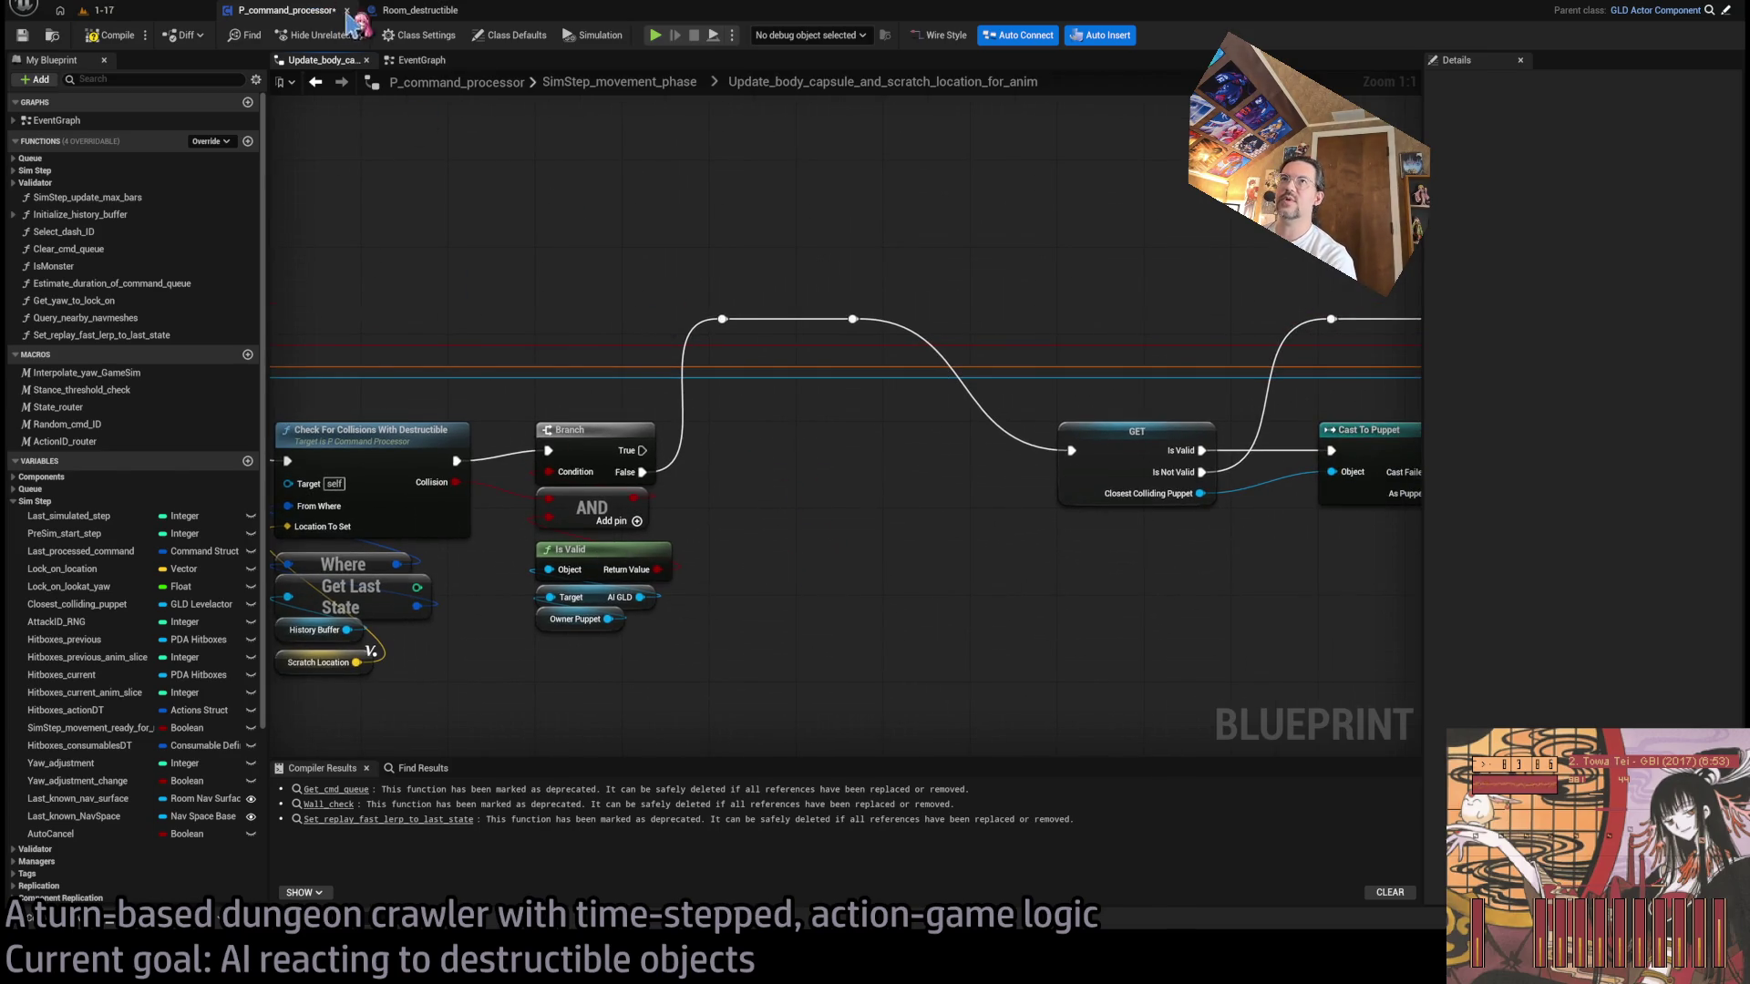
{"action": "key", "text": "ctrl+p"}
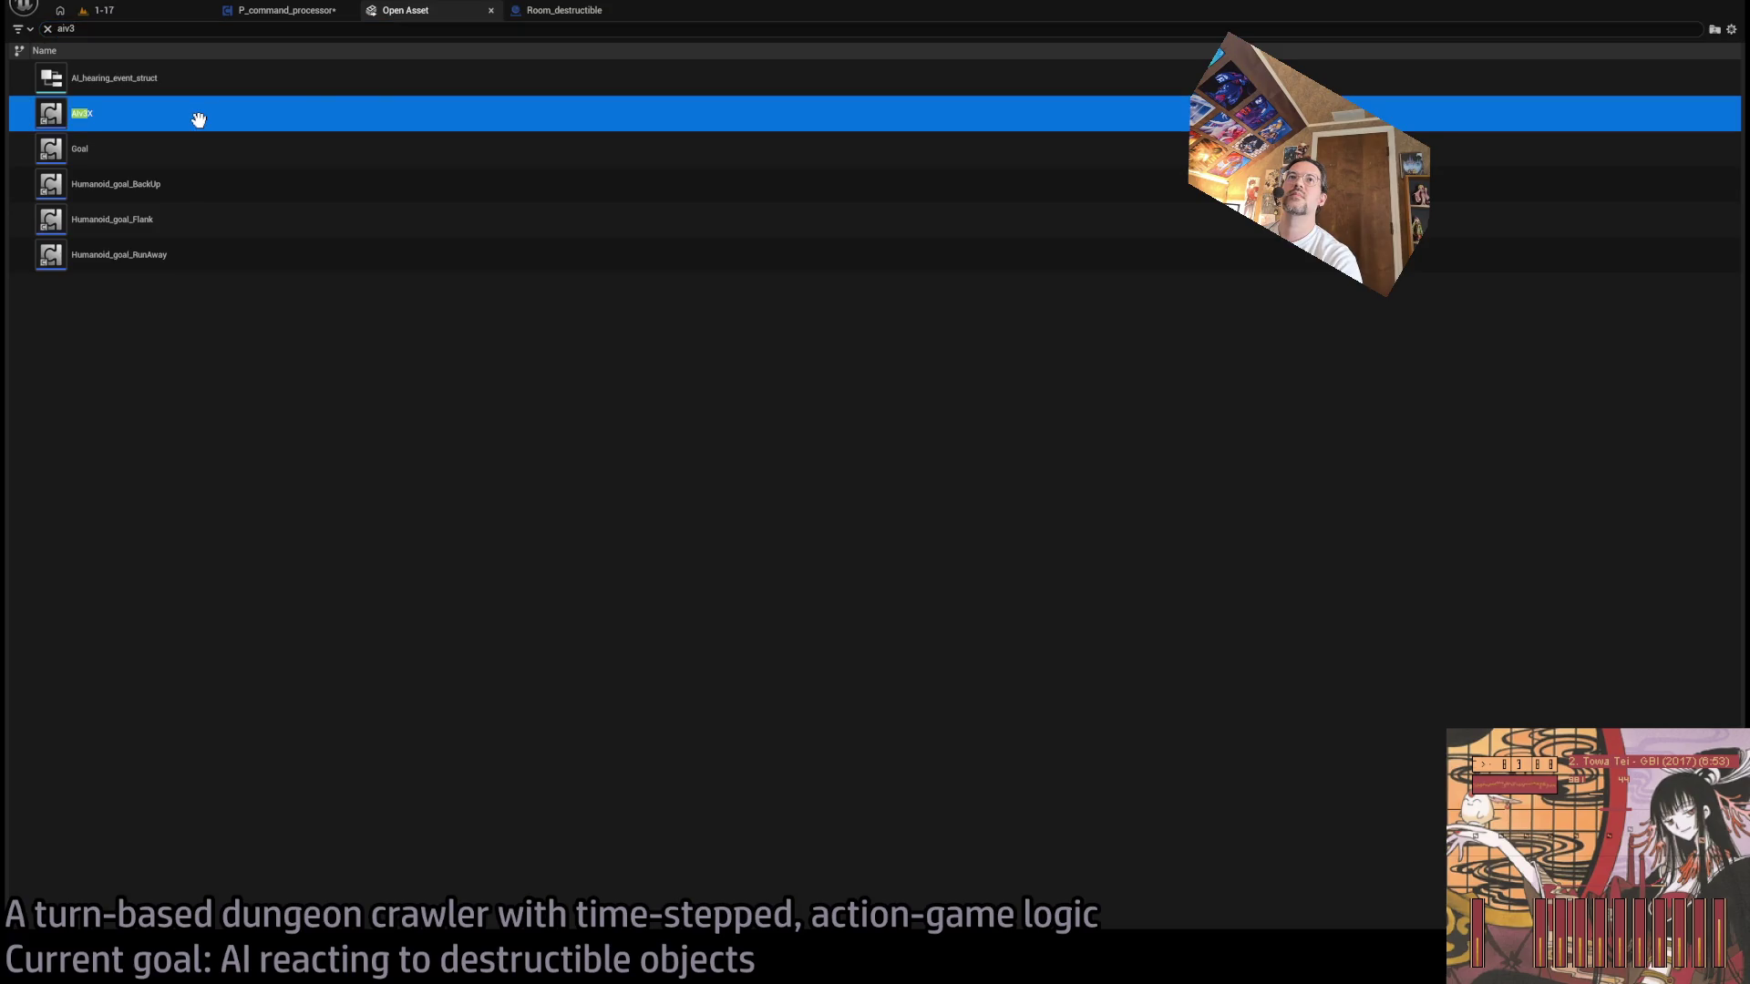
- Open the AIv3X blueprint and look inside the Combat graph's Debug_force_action collapsed graph
{"action": "double_click", "coordinate": [195, 115]}
{"action": "key", "text": "Home"}
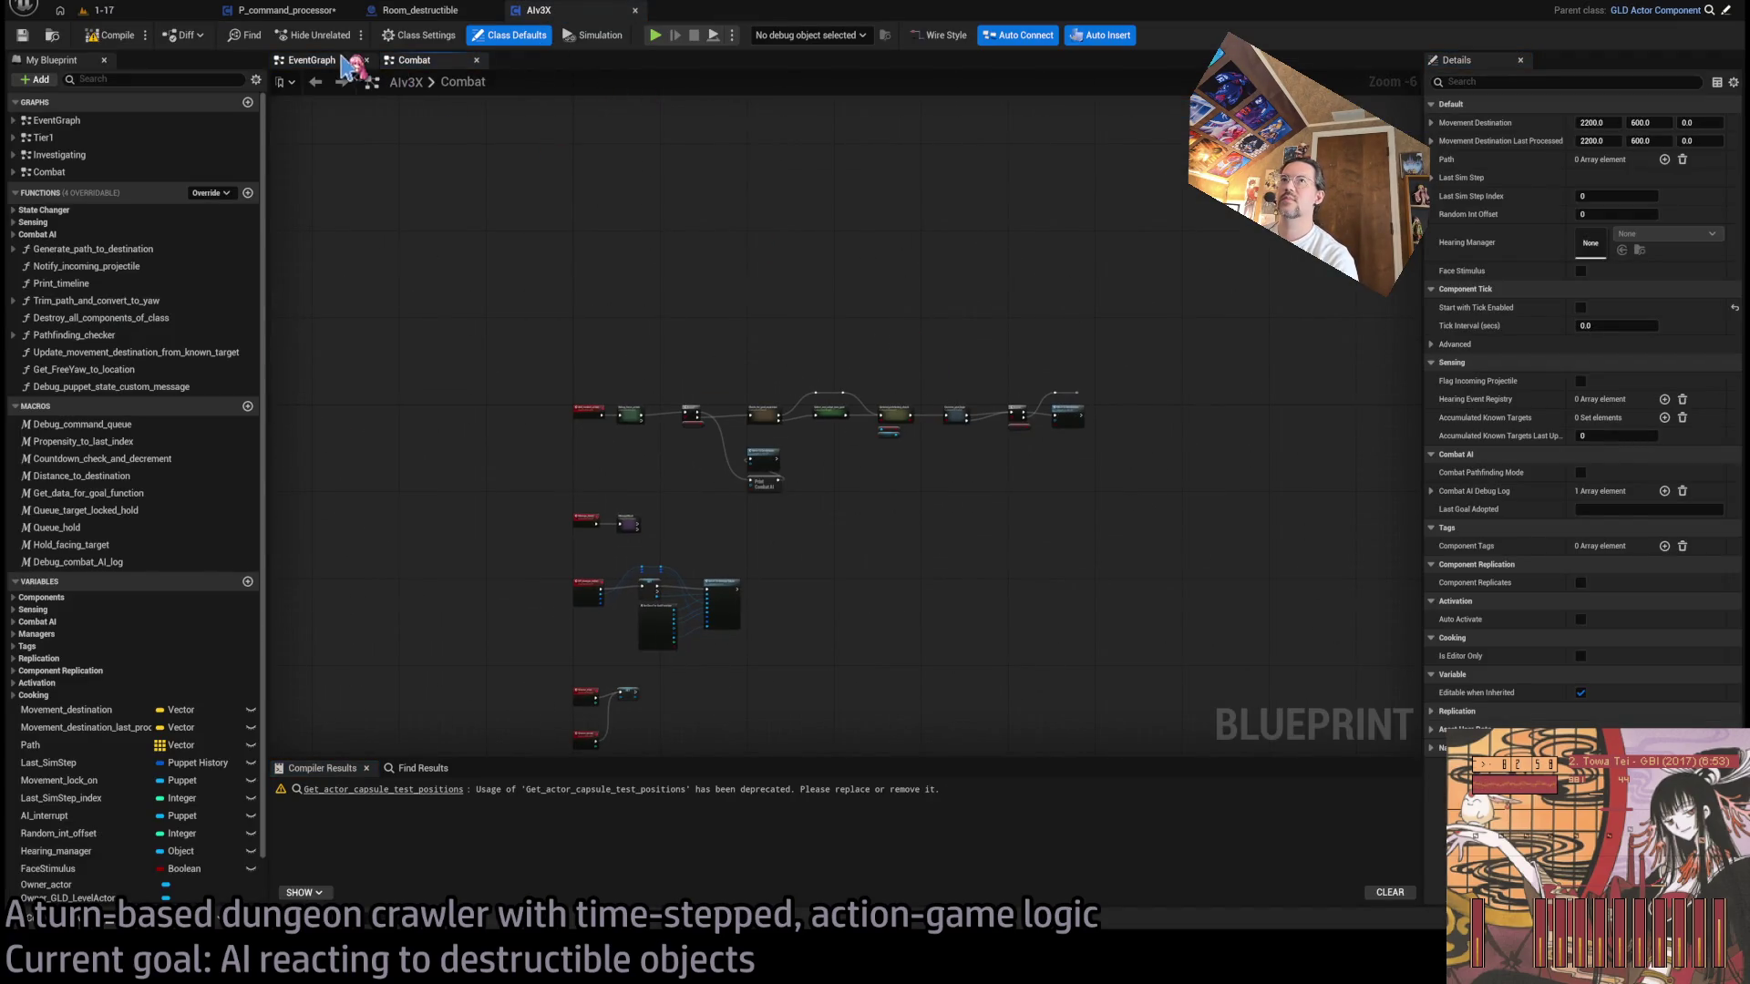
{"action": "scroll", "coordinate": [714, 449], "scroll_direction": "up", "scroll_amount": 5}
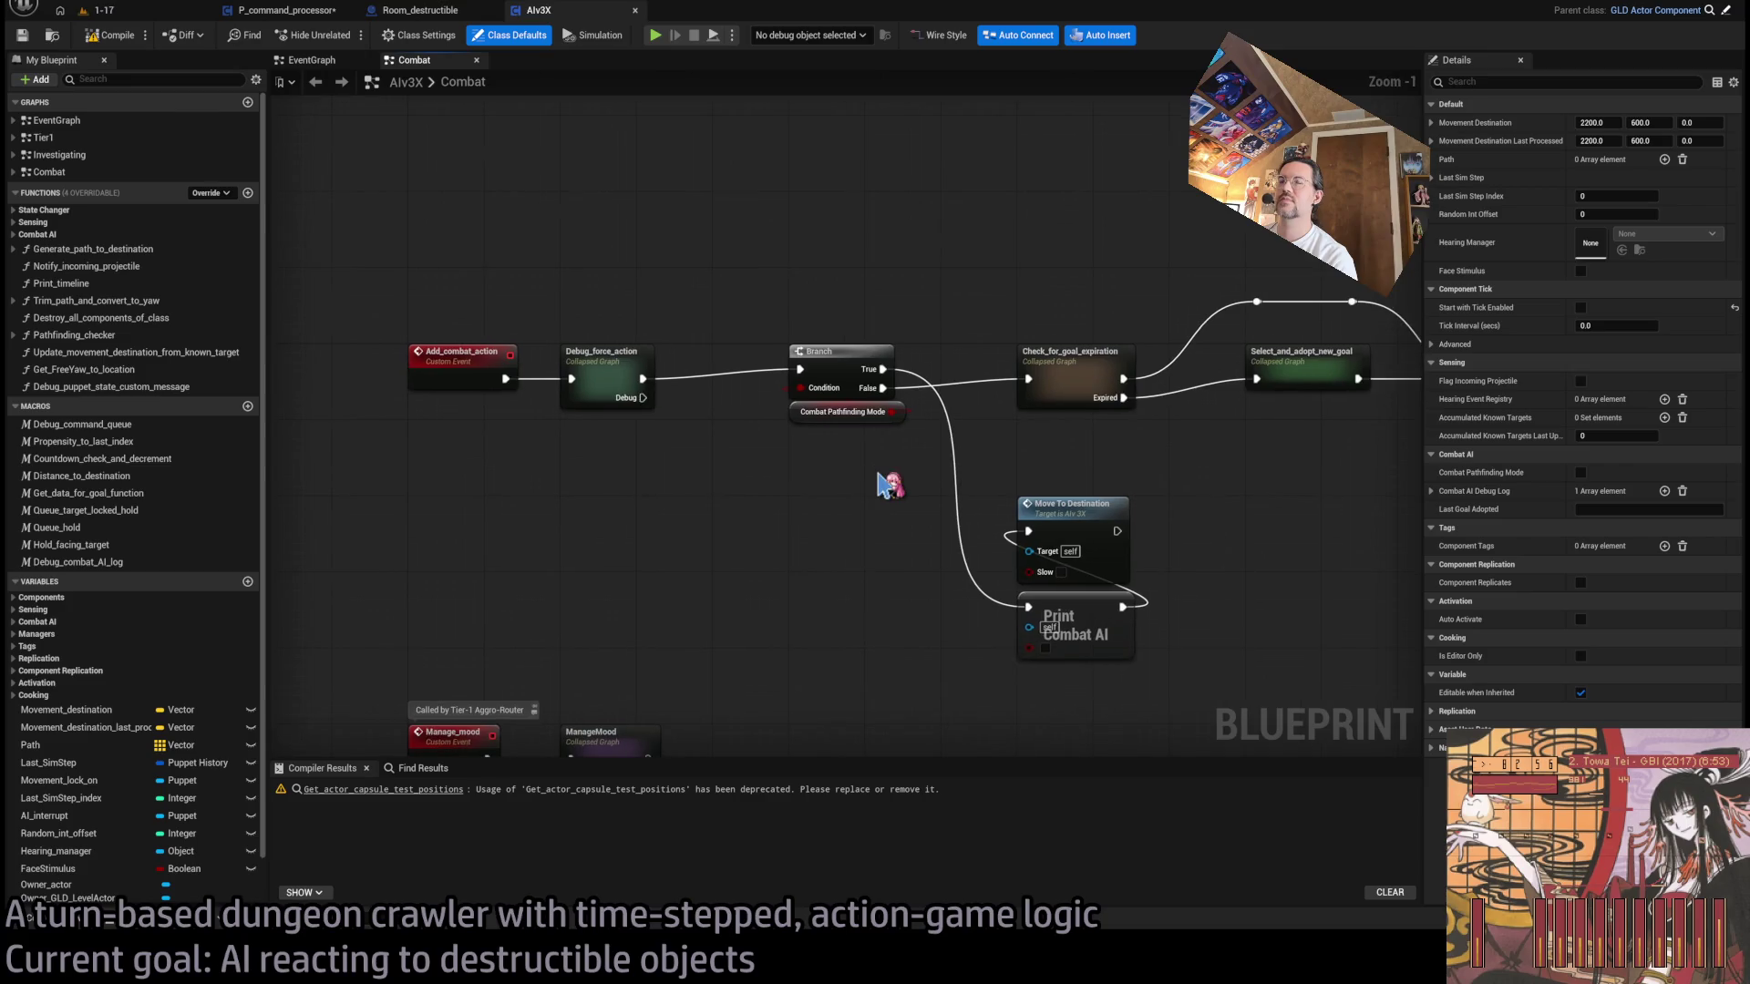
{"action": "double_click", "coordinate": [608, 358]}
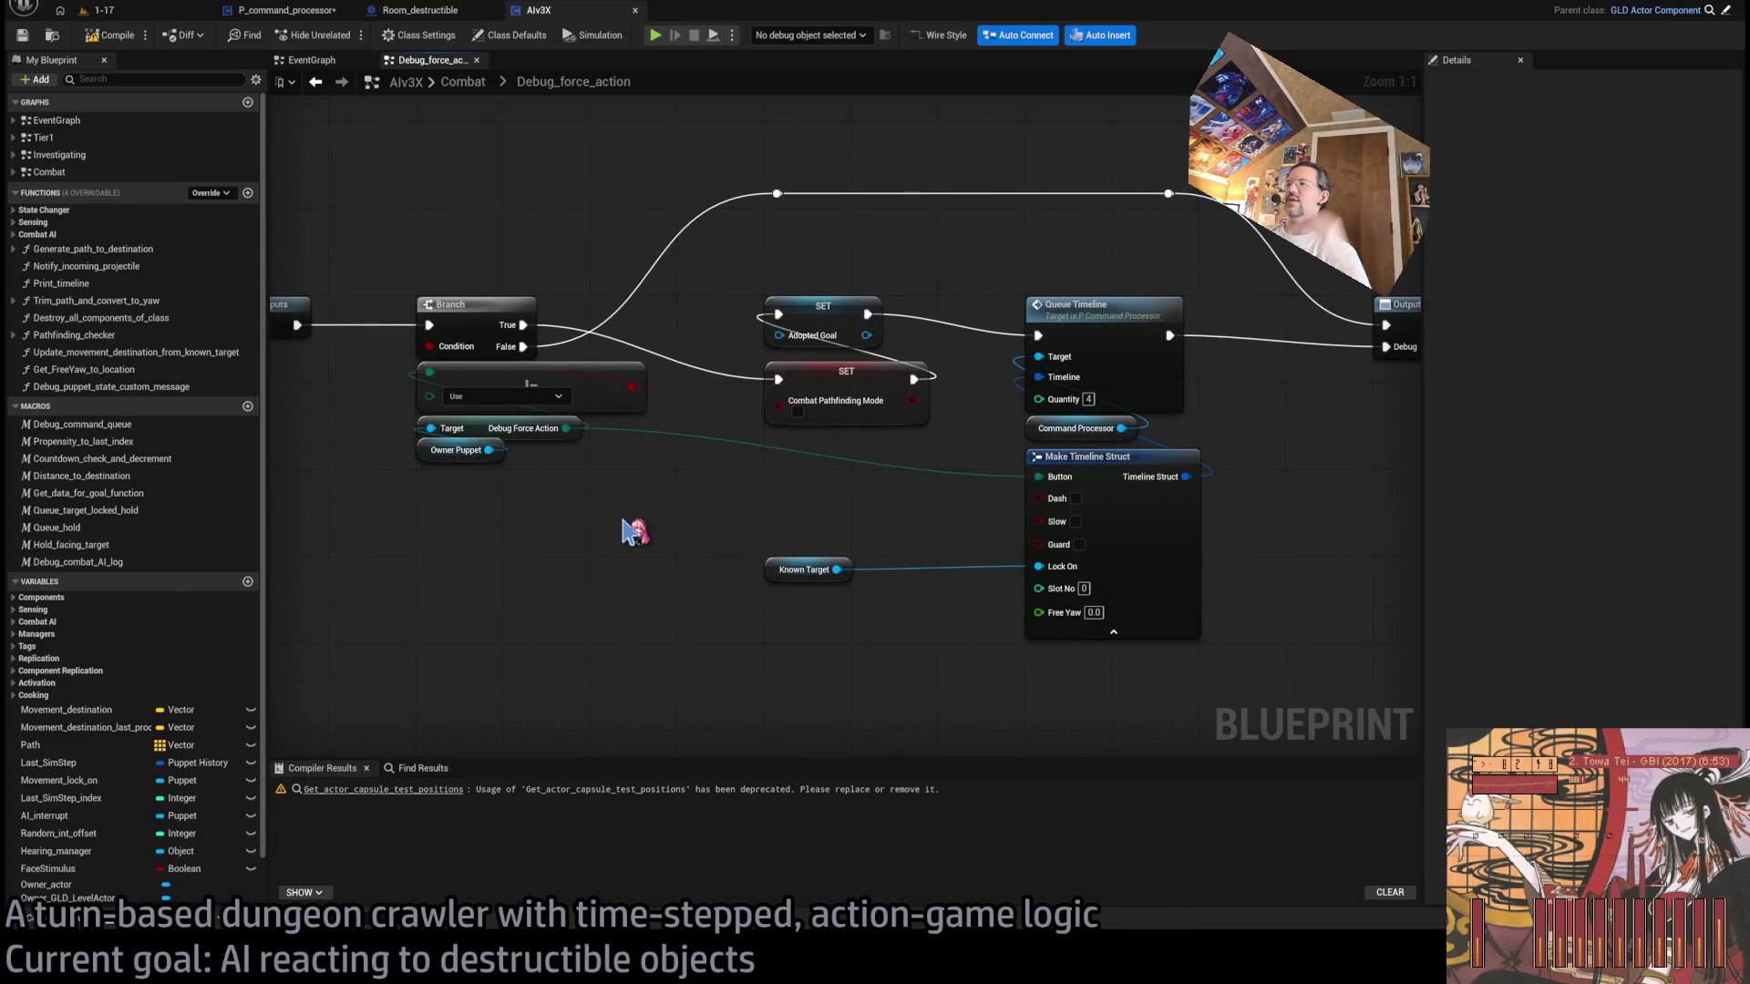
{"action": "left_click", "coordinate": [462, 83]}
- Pan the Combat graph to the pathfinding and goal logic and inspect Check_for_goal_expiration
{"action": "scroll", "coordinate": [577, 336], "scroll_direction": "up", "scroll_amount": 4}
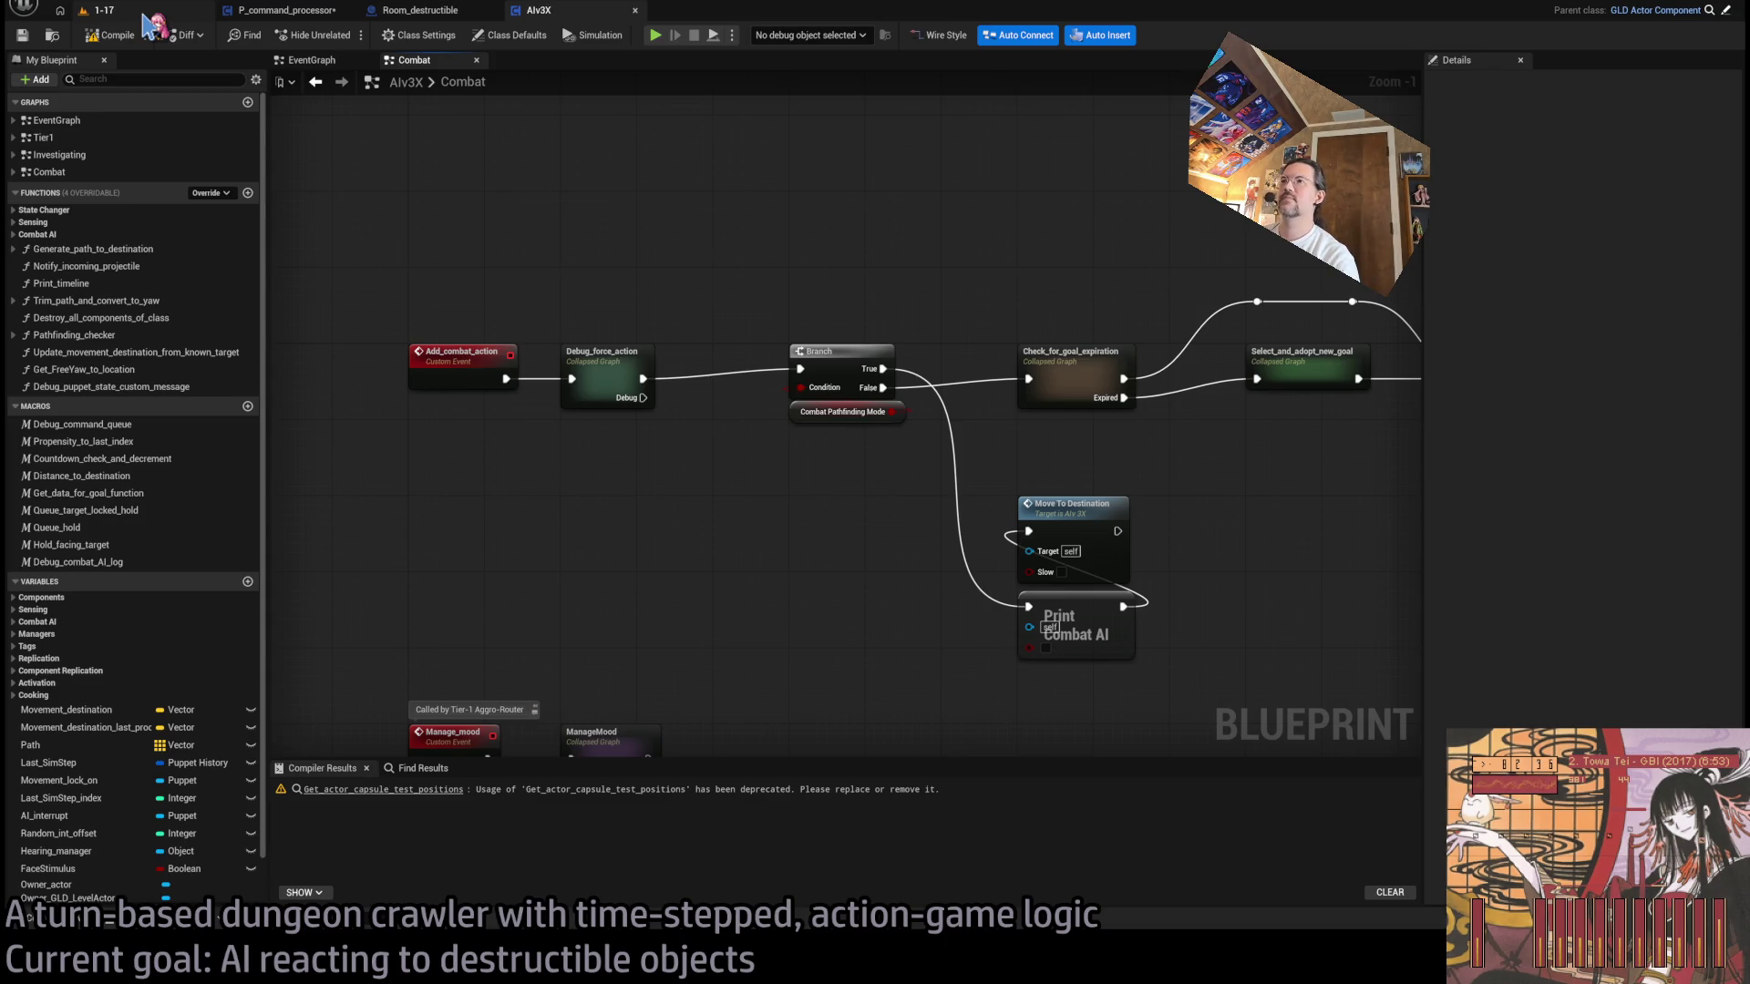
{"action": "mouse_move", "coordinate": [655, 182]}
{"action": "left_mouse_down"}
{"action": "mouse_move", "coordinate": [668, 207]}
{"action": "mouse_move", "coordinate": [408, 213]}
{"action": "left_mouse_up"}
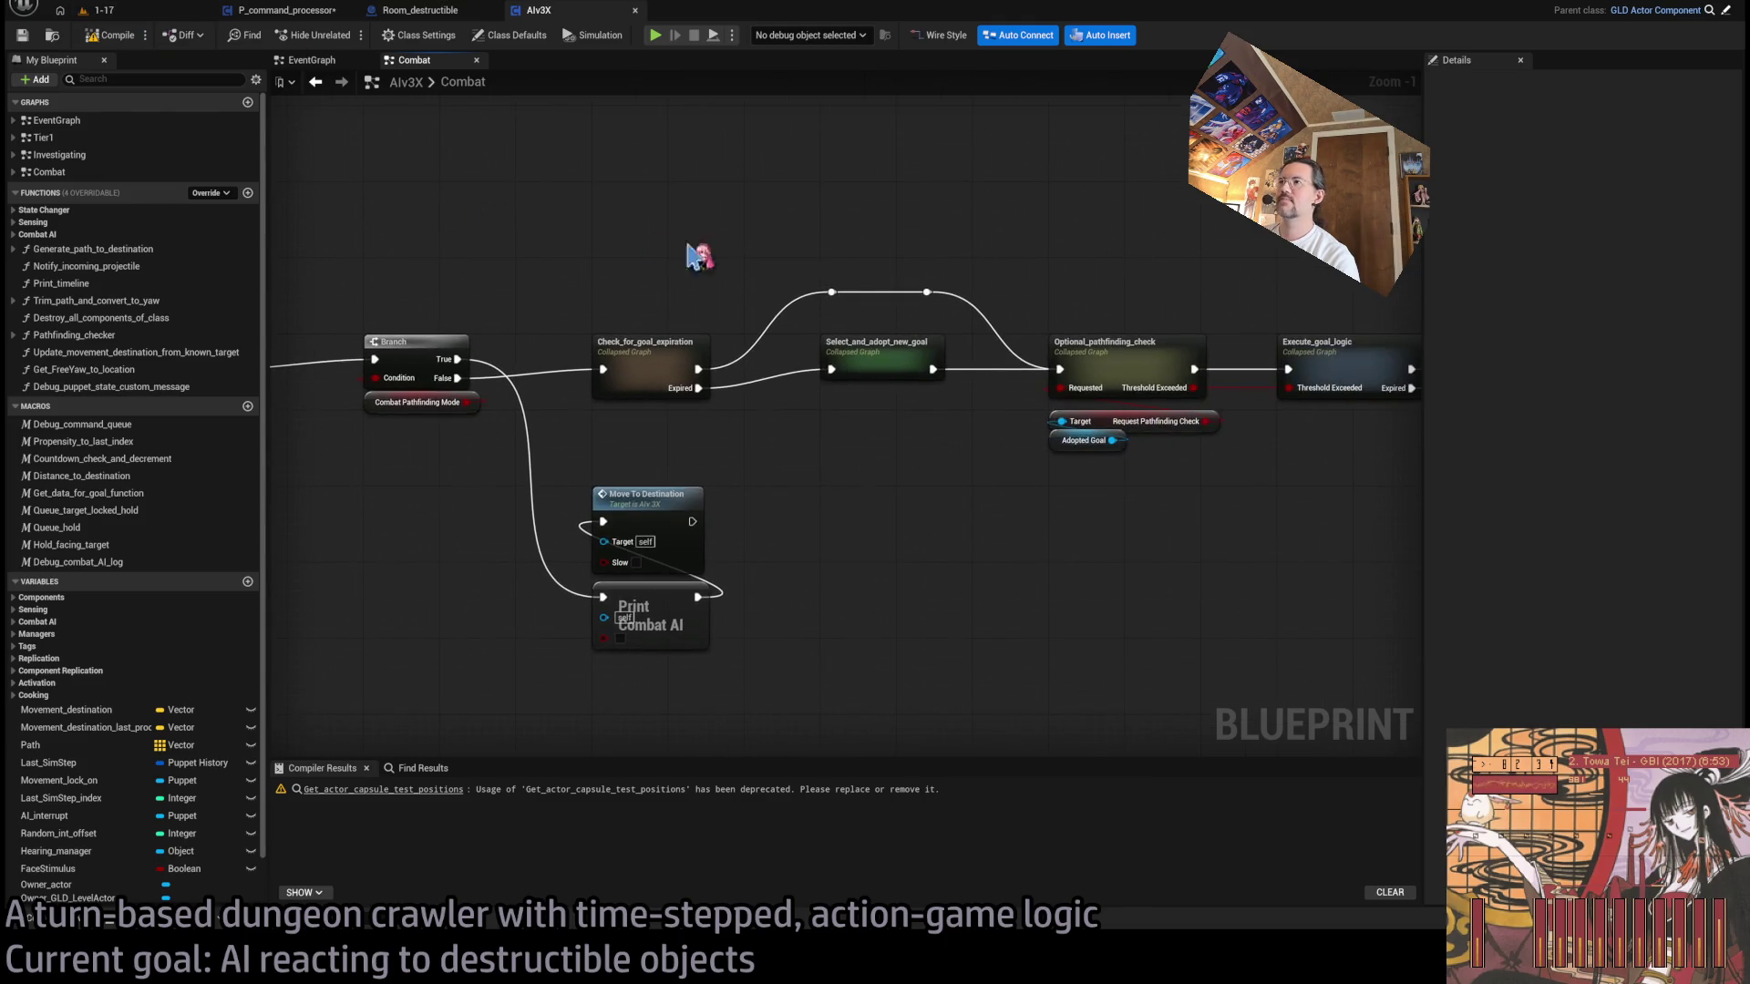
{"action": "scroll", "coordinate": [756, 269], "scroll_direction": "up", "scroll_amount": 1}
{"action": "scroll", "coordinate": [918, 393], "scroll_direction": "up", "scroll_amount": 1}
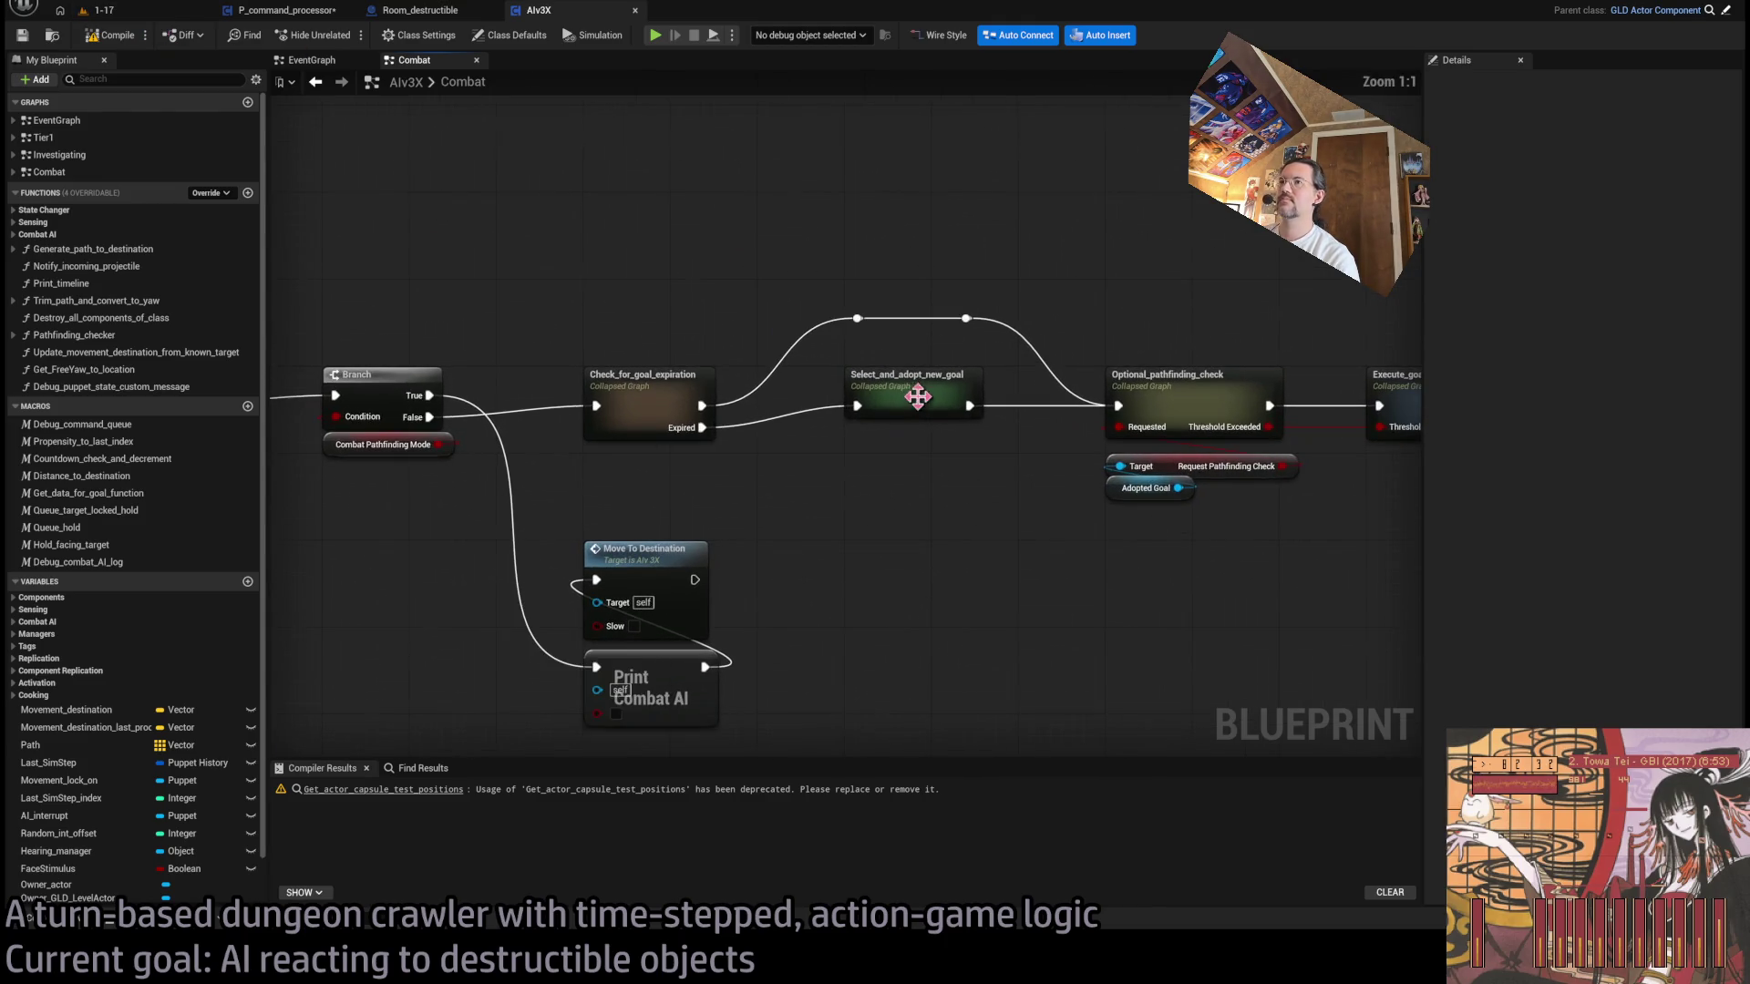
{"action": "left_click", "coordinate": [650, 386]}
{"action": "left_click", "coordinate": [675, 303]}
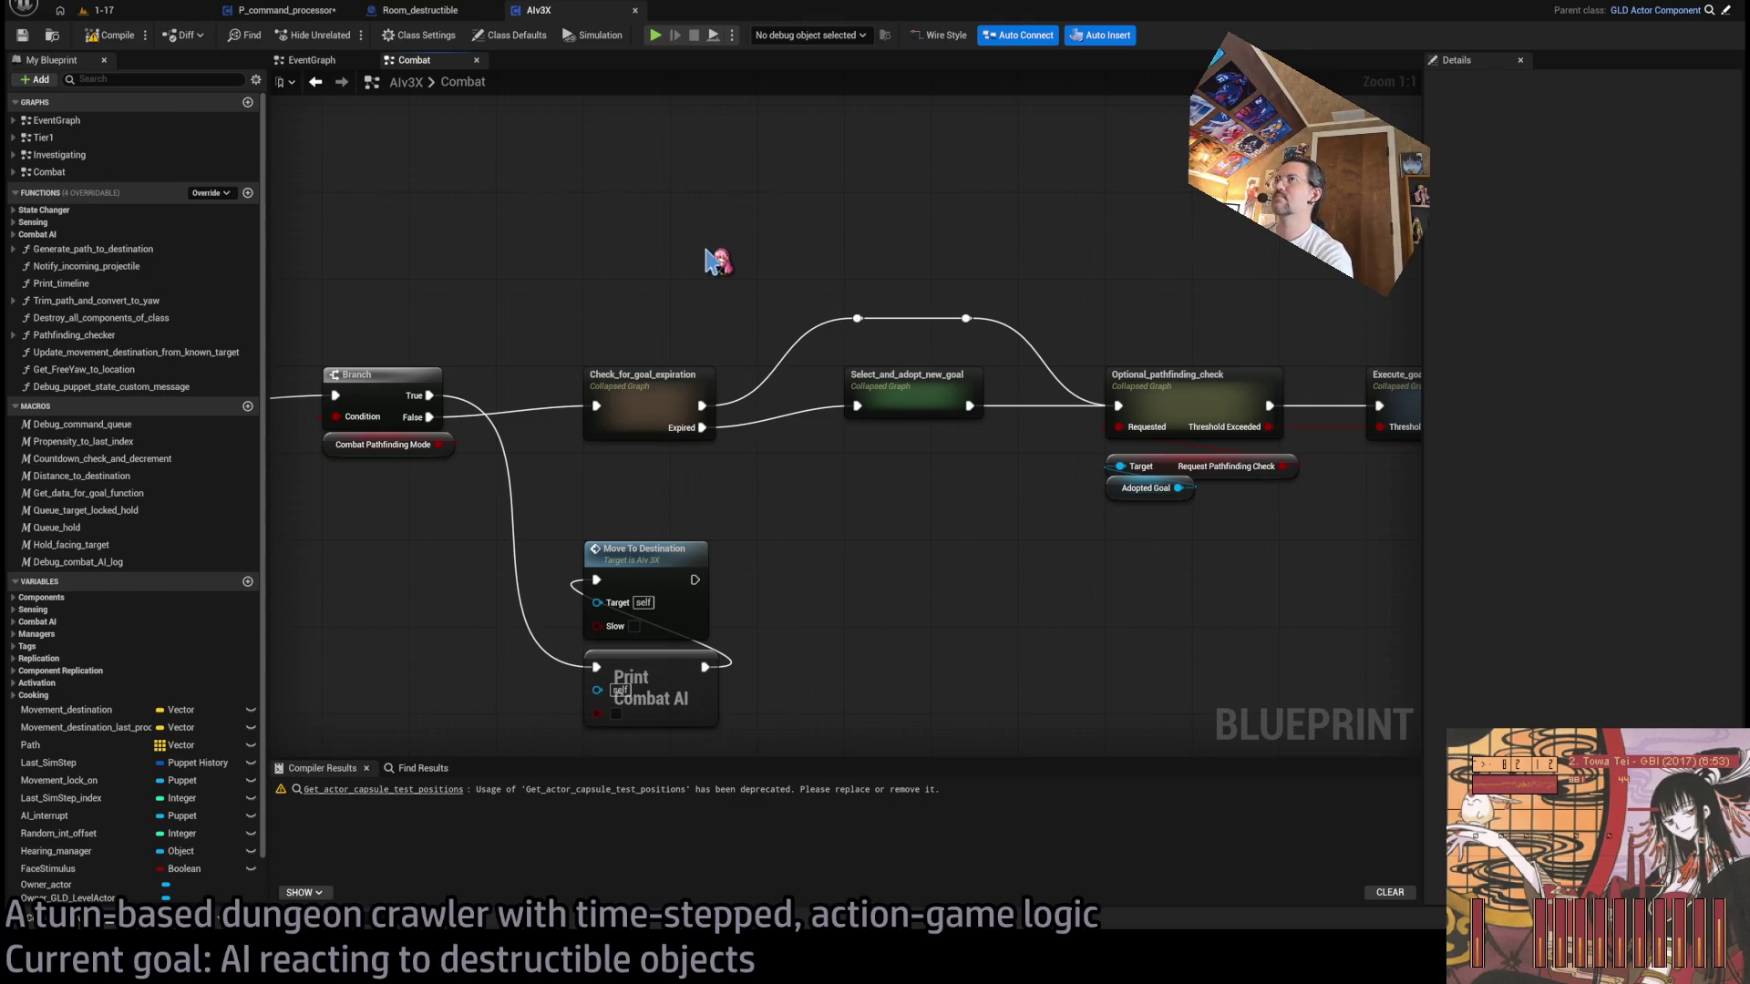
{"action": "key", "text": "ctrl+p"}
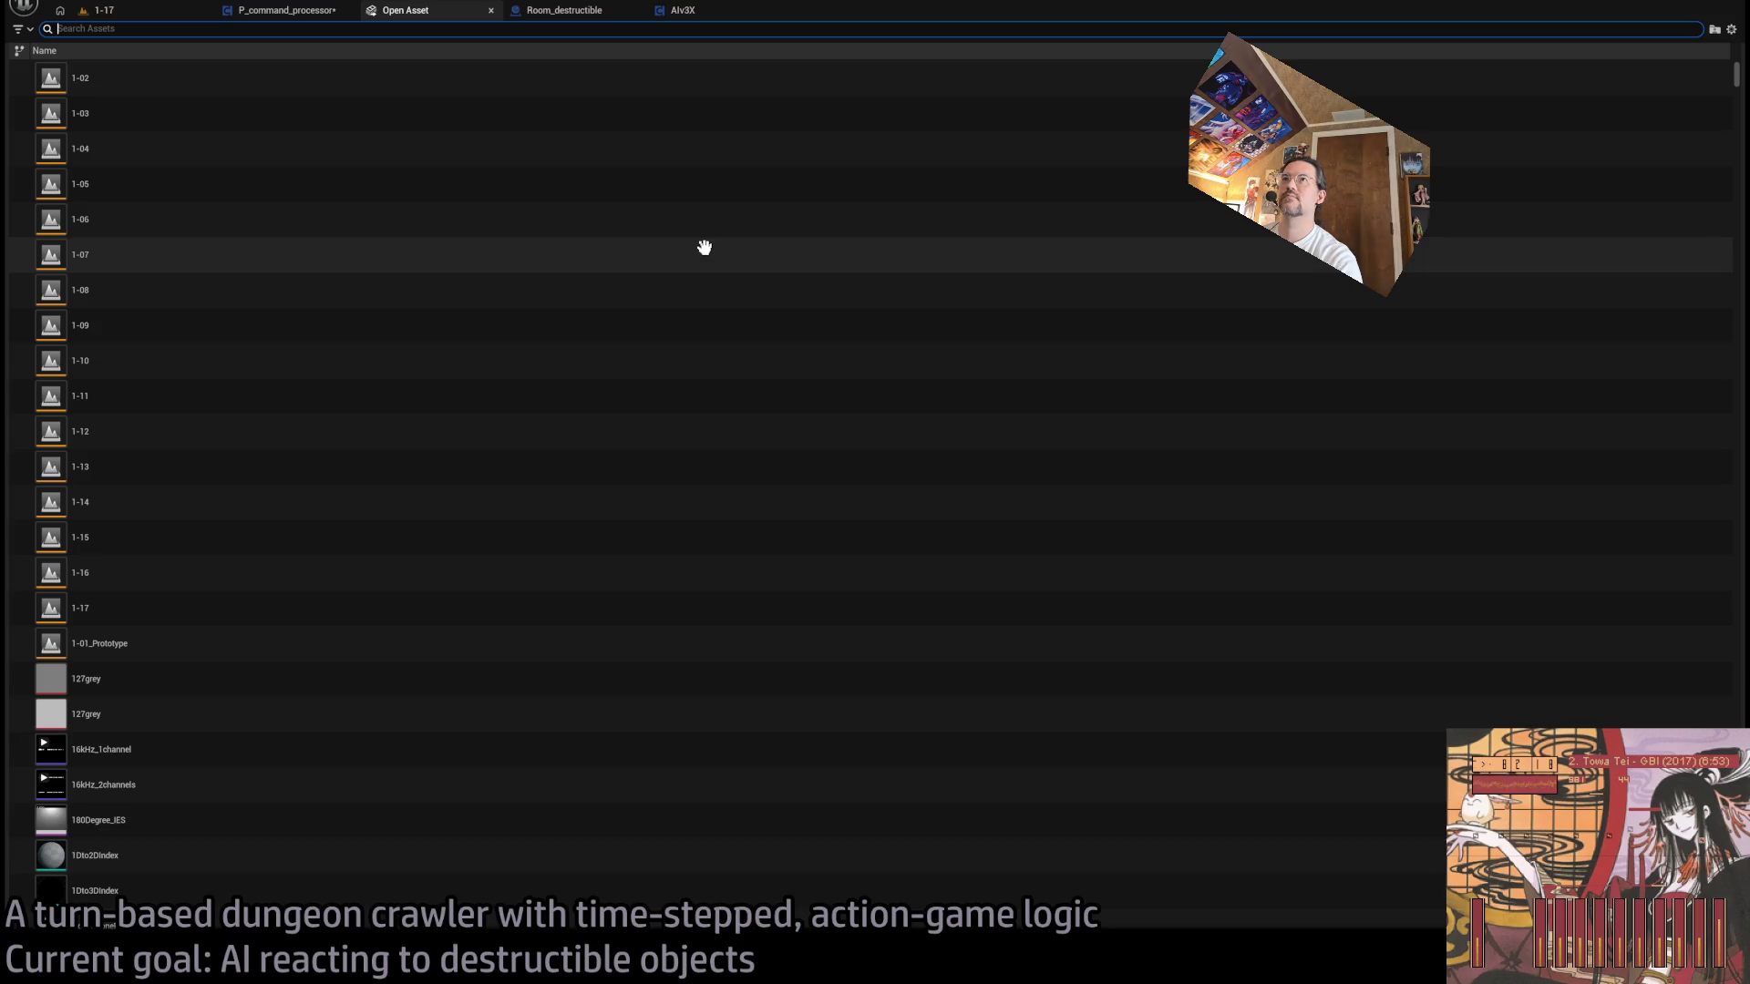
- Switch to AIv3X and inspect the Check_for_goal_expiration graph before returning to Combat
{"action": "left_click", "coordinate": [491, 10]}
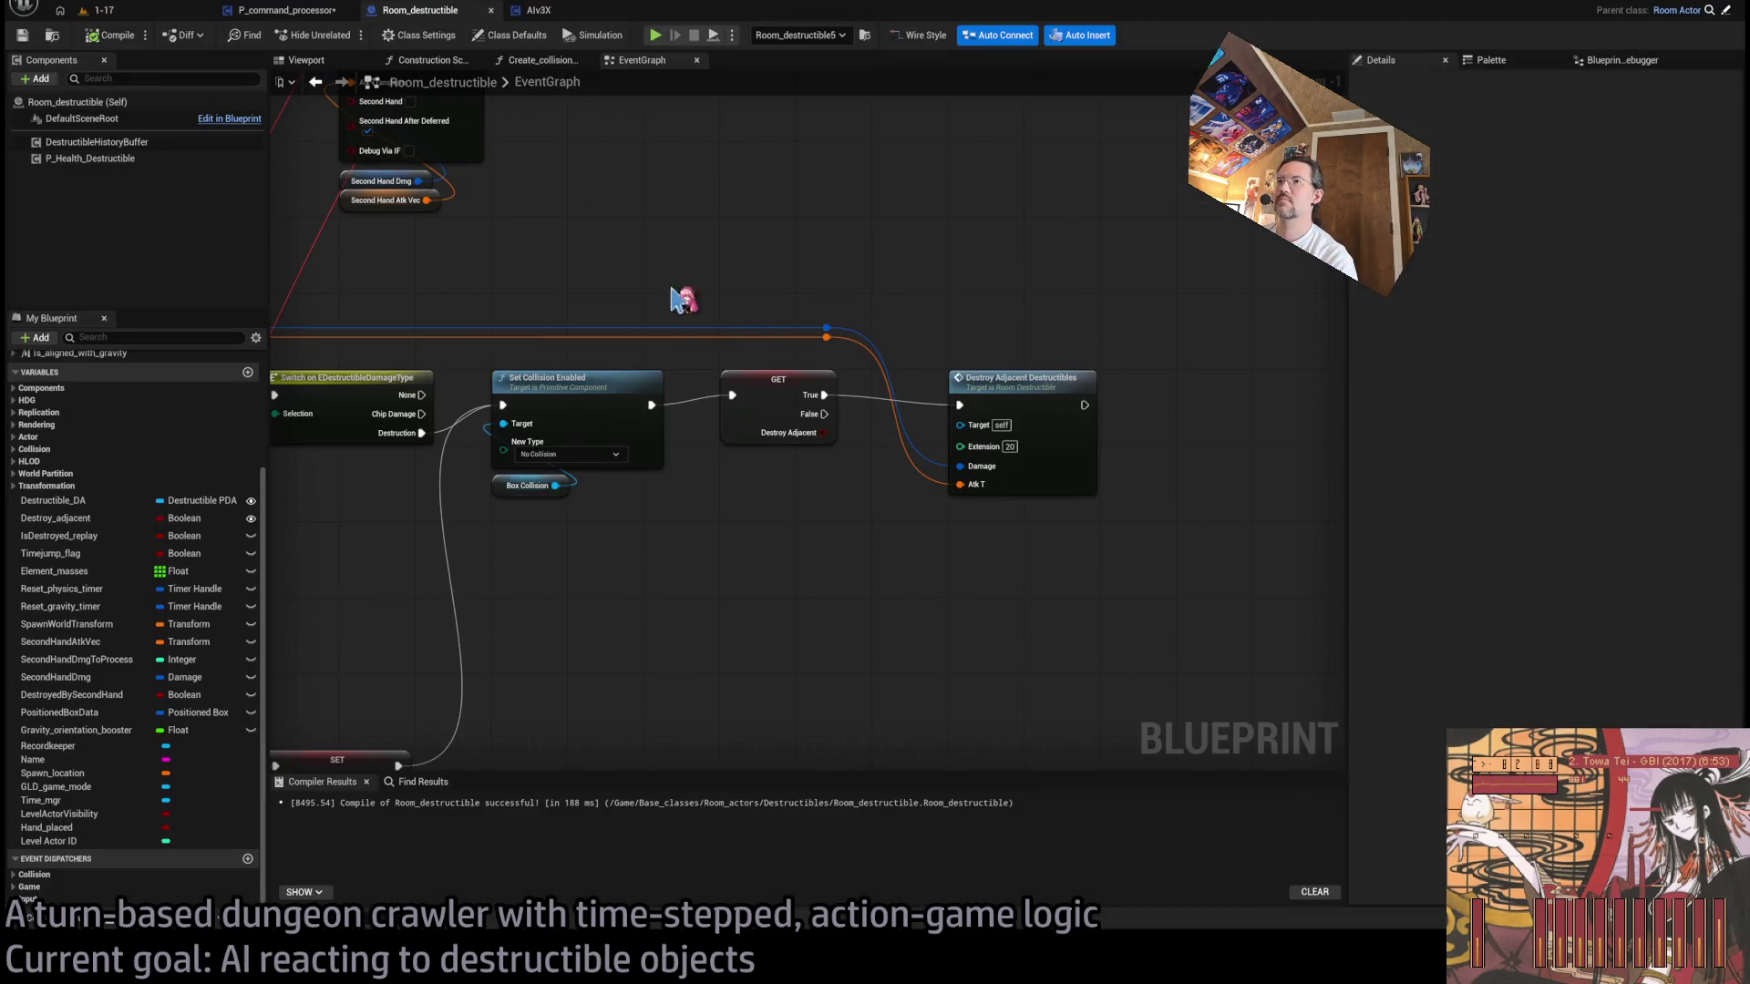
{"action": "left_click", "coordinate": [537, 14]}
{"action": "double_click", "coordinate": [651, 370]}
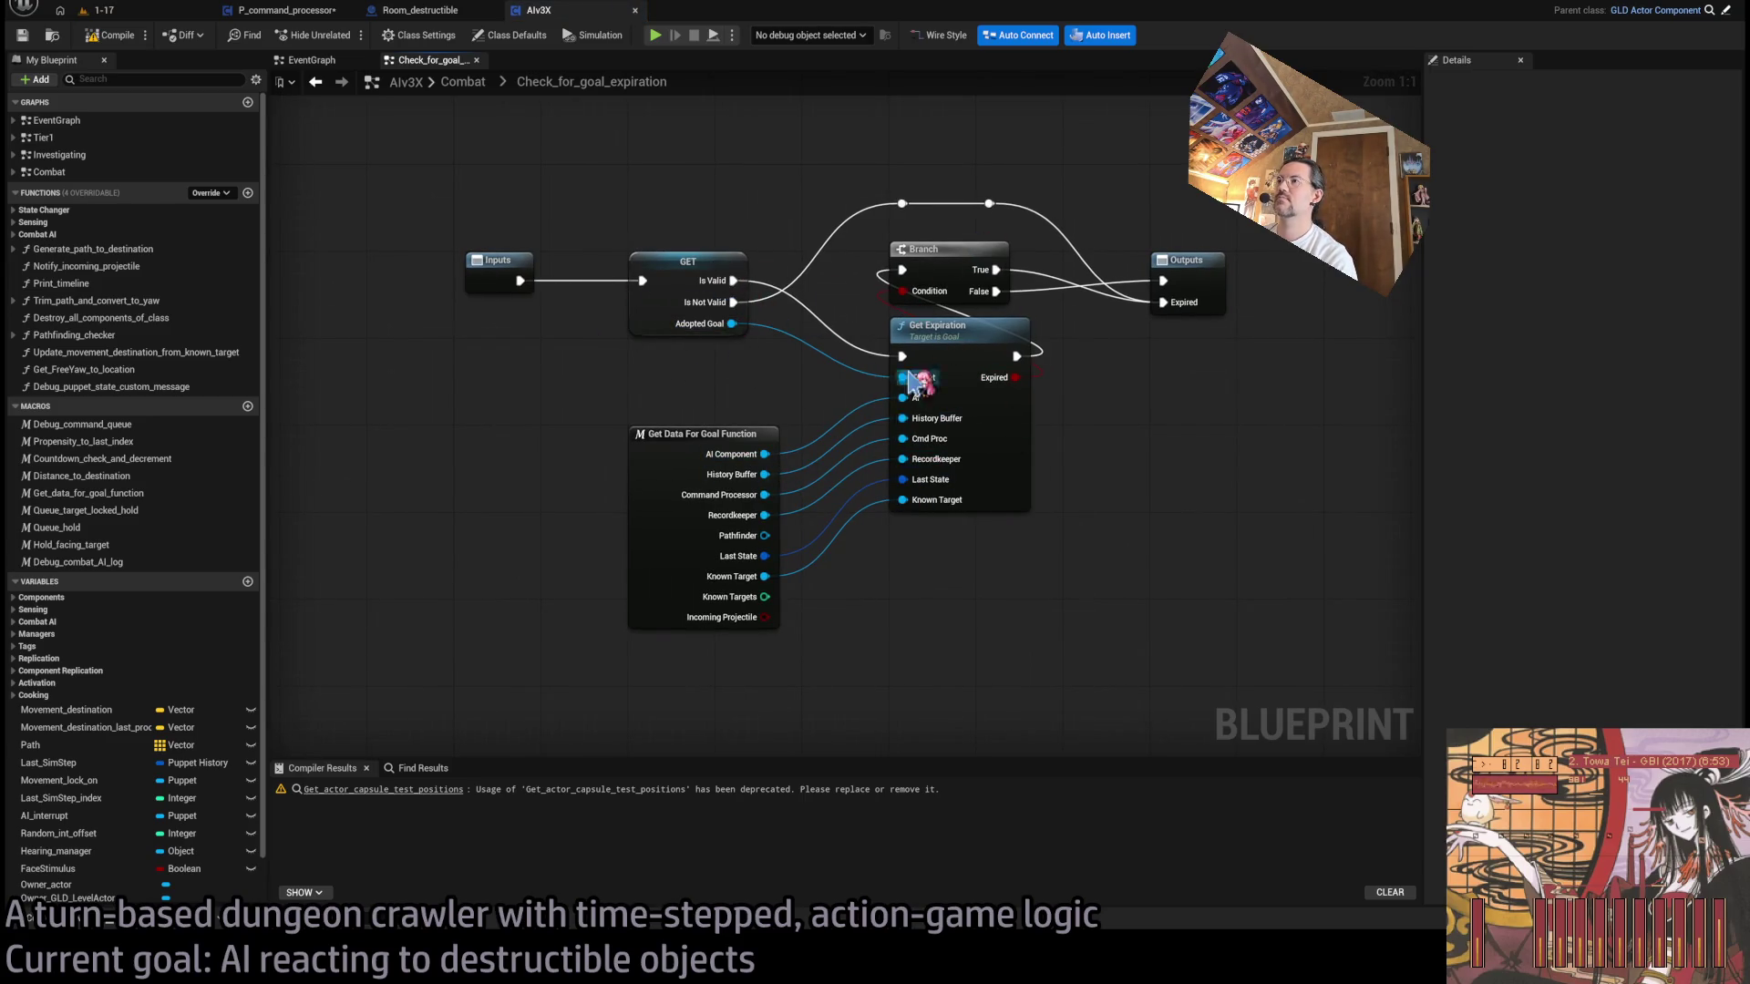
{"action": "left_click_drag", "start_coordinate": [988, 279], "coordinate": [918, 301]}
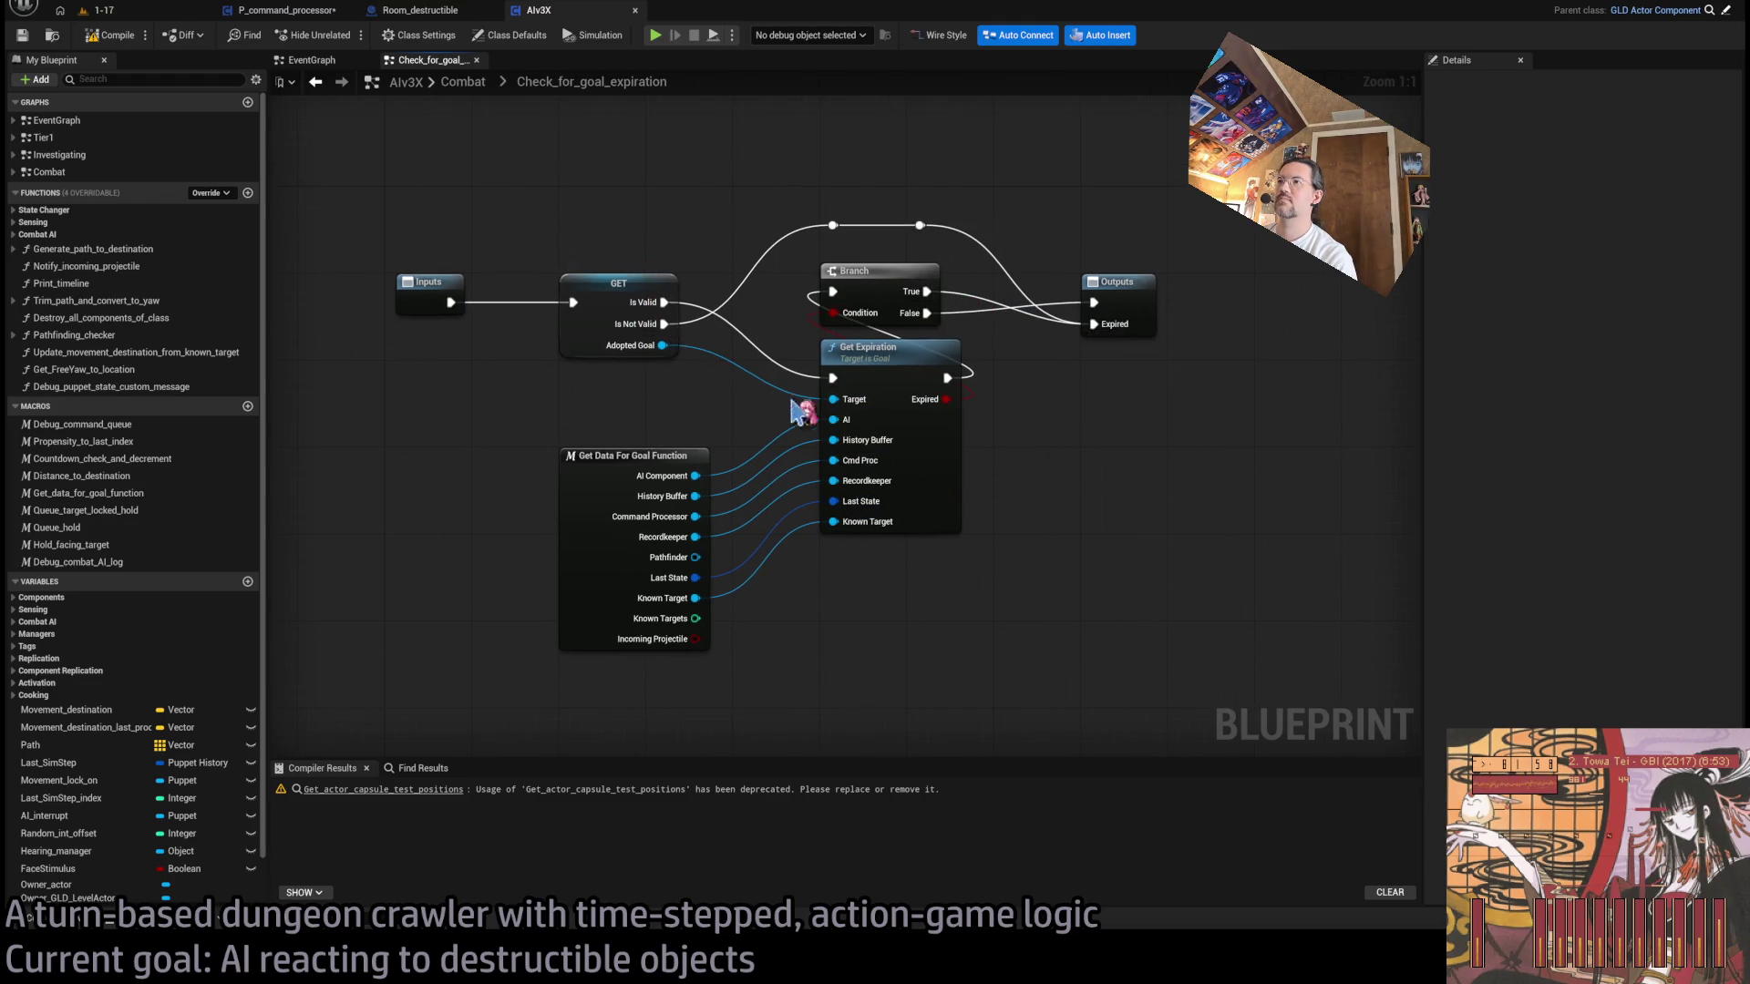
{"action": "left_click", "coordinate": [463, 81]}
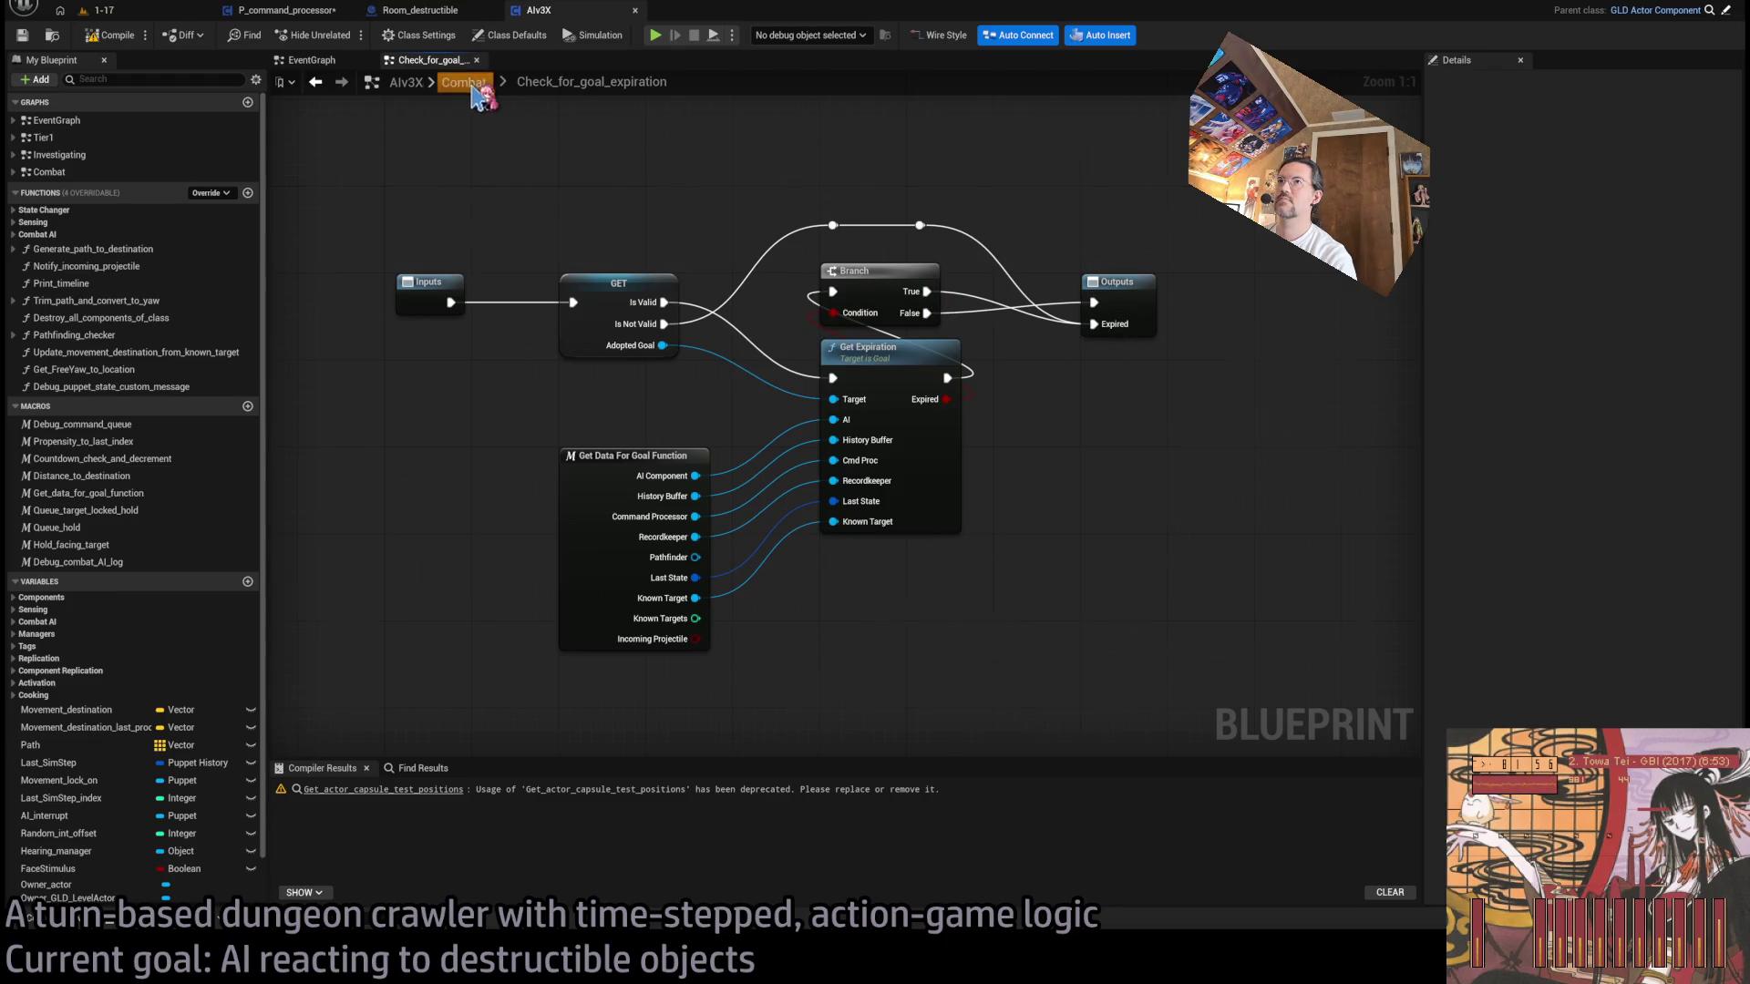
- Follow the Combat chain, select Select_and_adopt_new_goal with its reroute knot, and compile
{"action": "scroll", "coordinate": [969, 493], "scroll_direction": "up", "scroll_amount": 6}
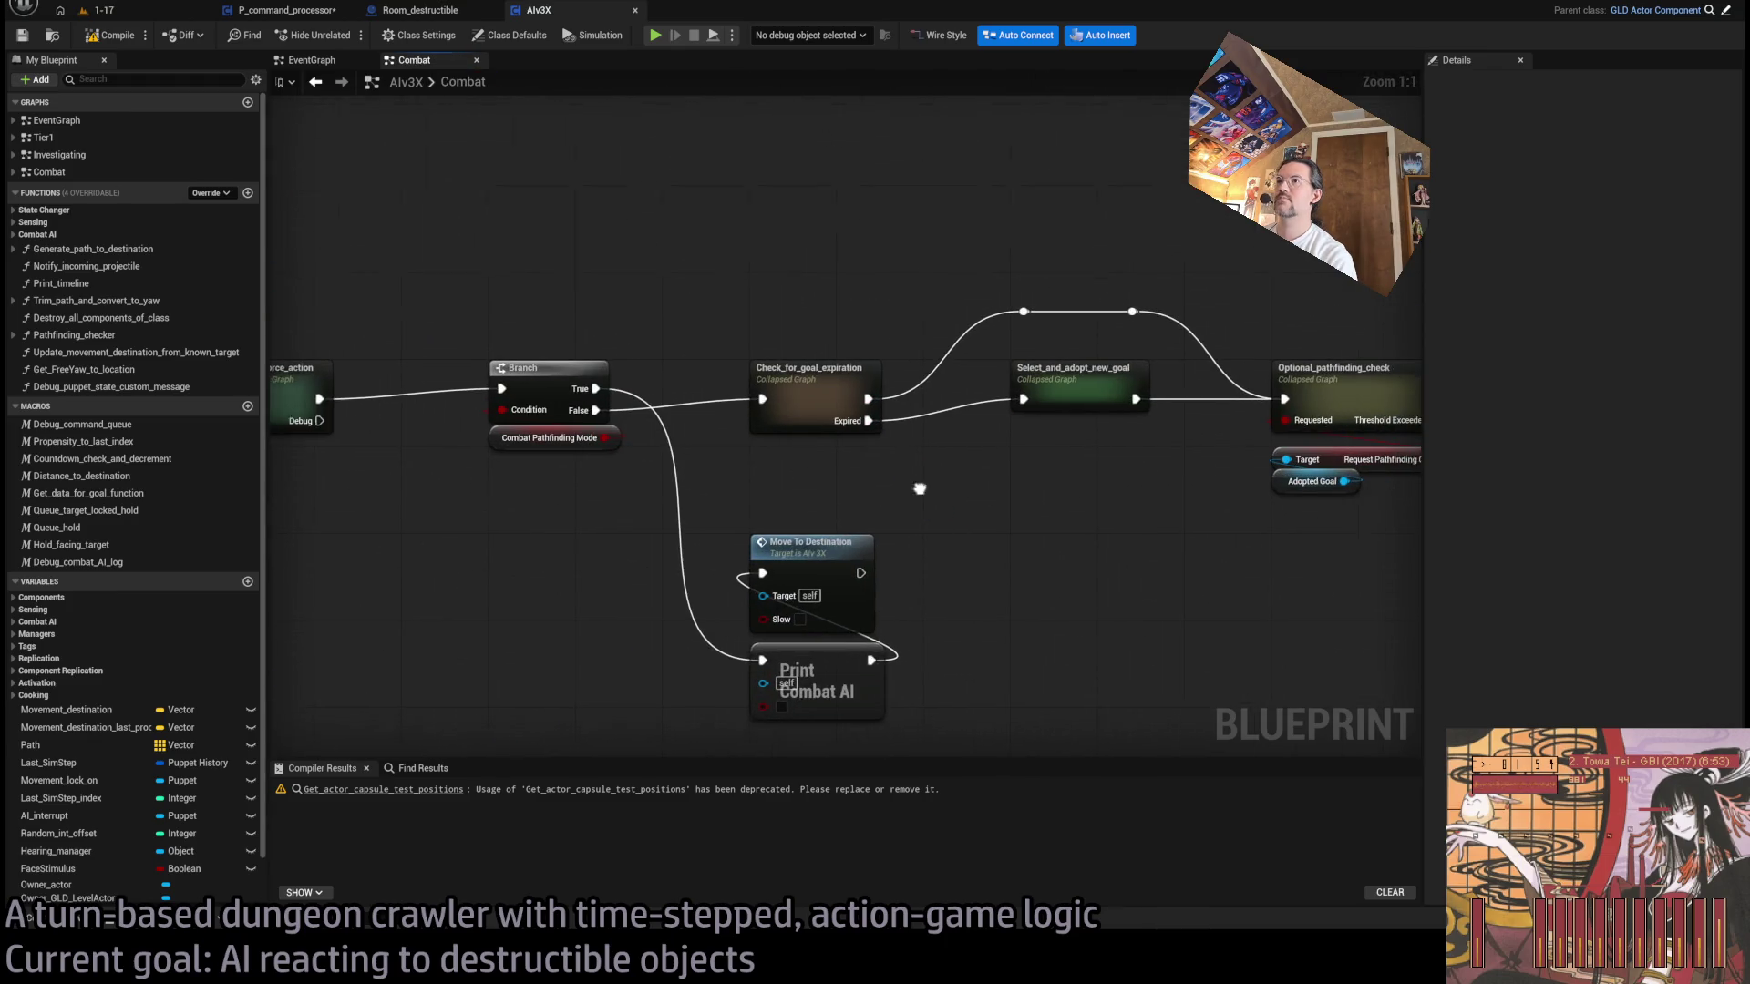
{"action": "left_click_drag", "start_coordinate": [994, 484], "coordinate": [838, 487]}
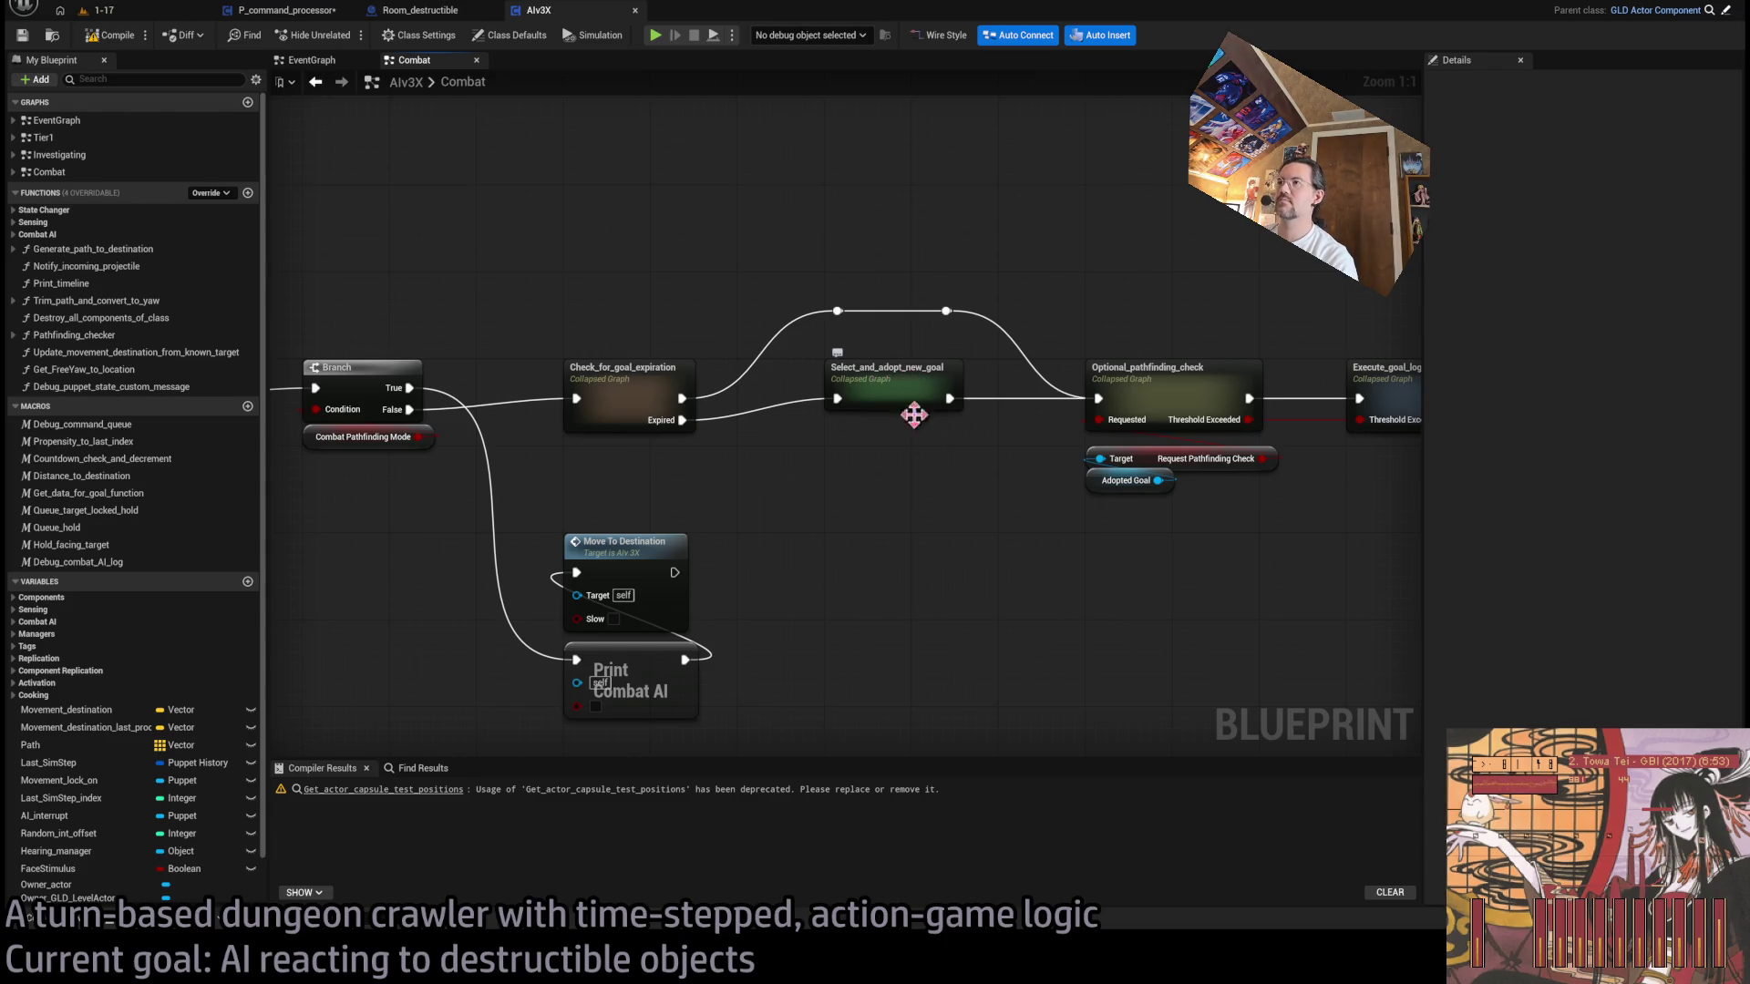
{"action": "left_click_drag", "start_coordinate": [1105, 400], "coordinate": [834, 373]}
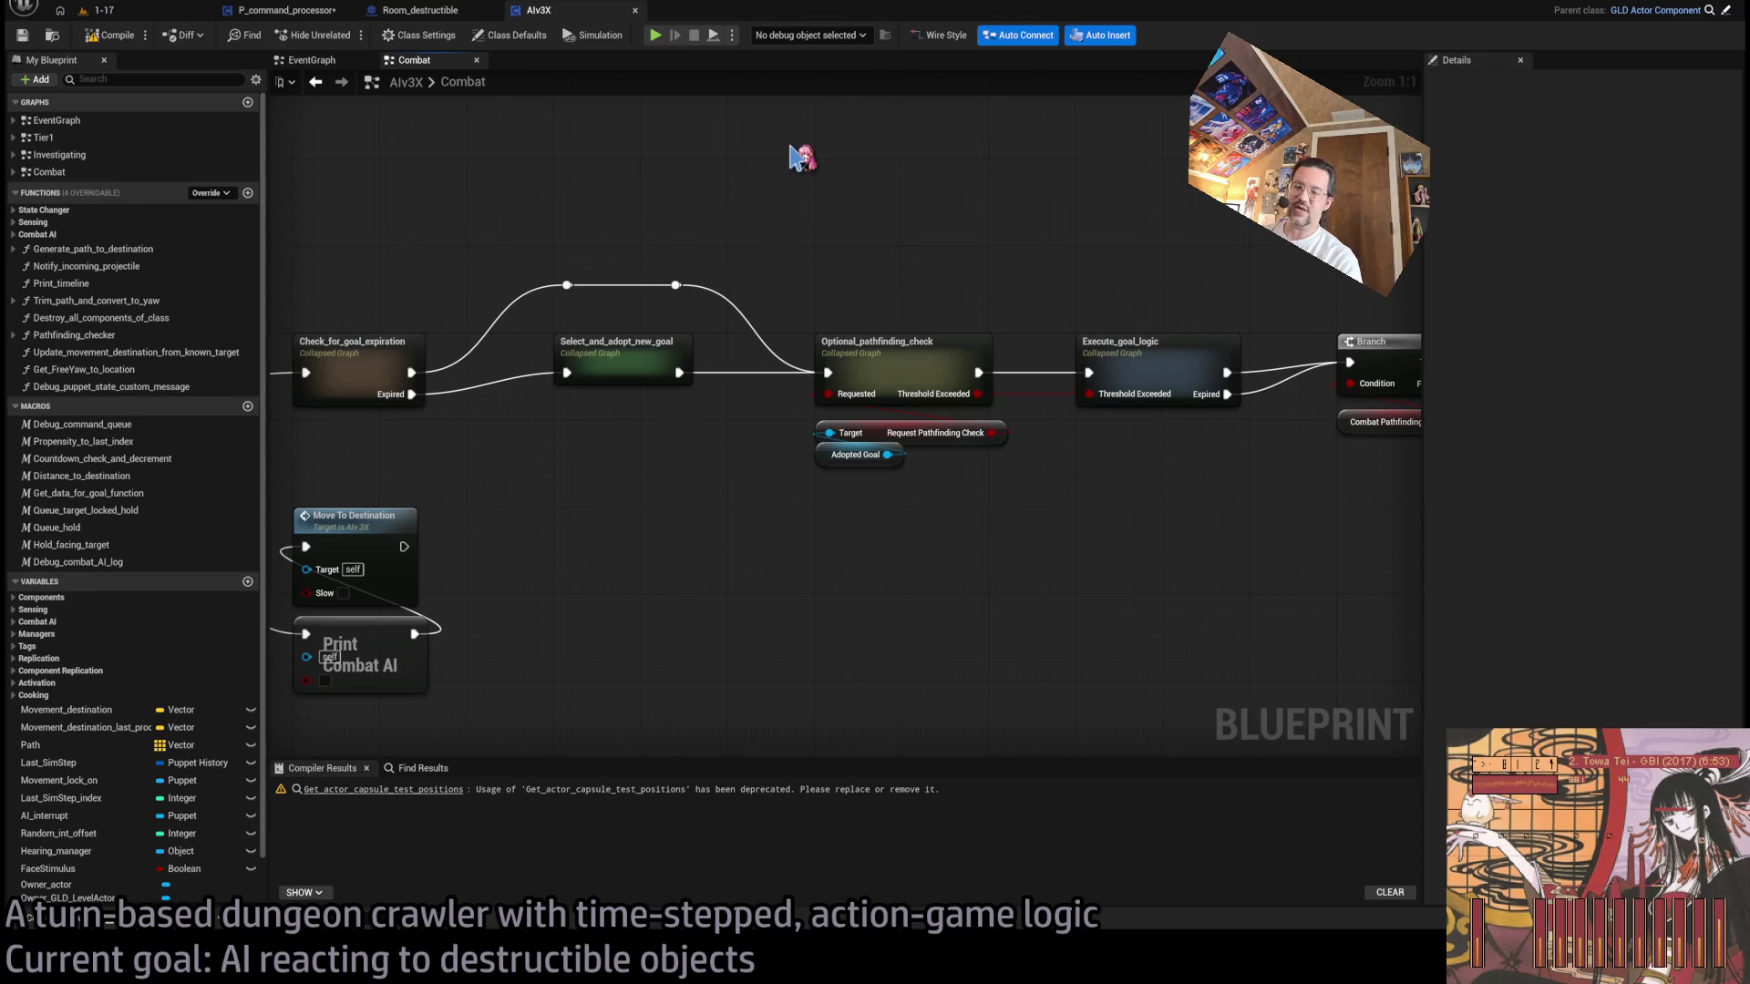
{"action": "mouse_move", "coordinate": [1036, 267]}
{"action": "left_mouse_down"}
{"action": "mouse_move", "coordinate": [688, 308]}
{"action": "mouse_move", "coordinate": [442, 299]}
{"action": "mouse_move", "coordinate": [1016, 266]}
{"action": "mouse_move", "coordinate": [1078, 240]}
{"action": "mouse_move", "coordinate": [852, 203]}
{"action": "mouse_move", "coordinate": [898, 477]}
{"action": "left_mouse_up"}
{"action": "left_click", "coordinate": [852, 355]}
{"action": "mouse_move", "coordinate": [847, 234]}
{"action": "left_mouse_down"}
{"action": "mouse_move", "coordinate": [897, 504]}
{"action": "mouse_move", "coordinate": [926, 511]}
{"action": "mouse_move", "coordinate": [918, 277]}
{"action": "mouse_move", "coordinate": [836, 222]}
{"action": "mouse_move", "coordinate": [889, 490]}
{"action": "left_mouse_up"}
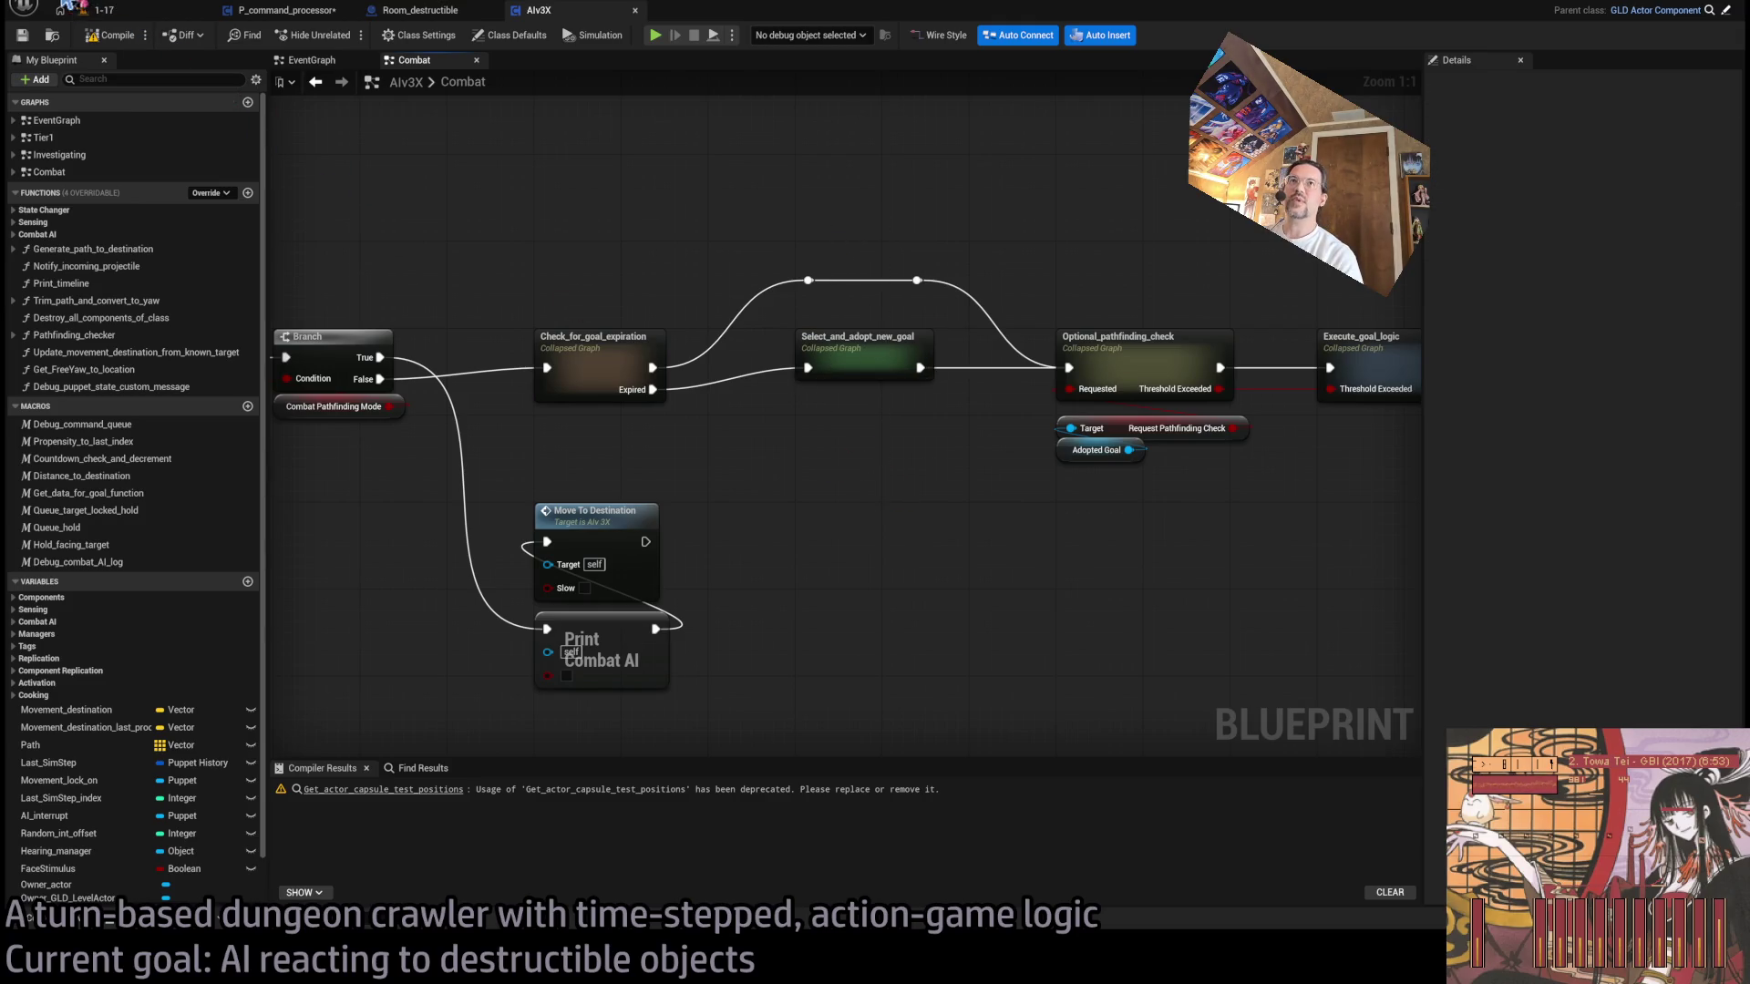
{"action": "left_click", "coordinate": [120, 38]}
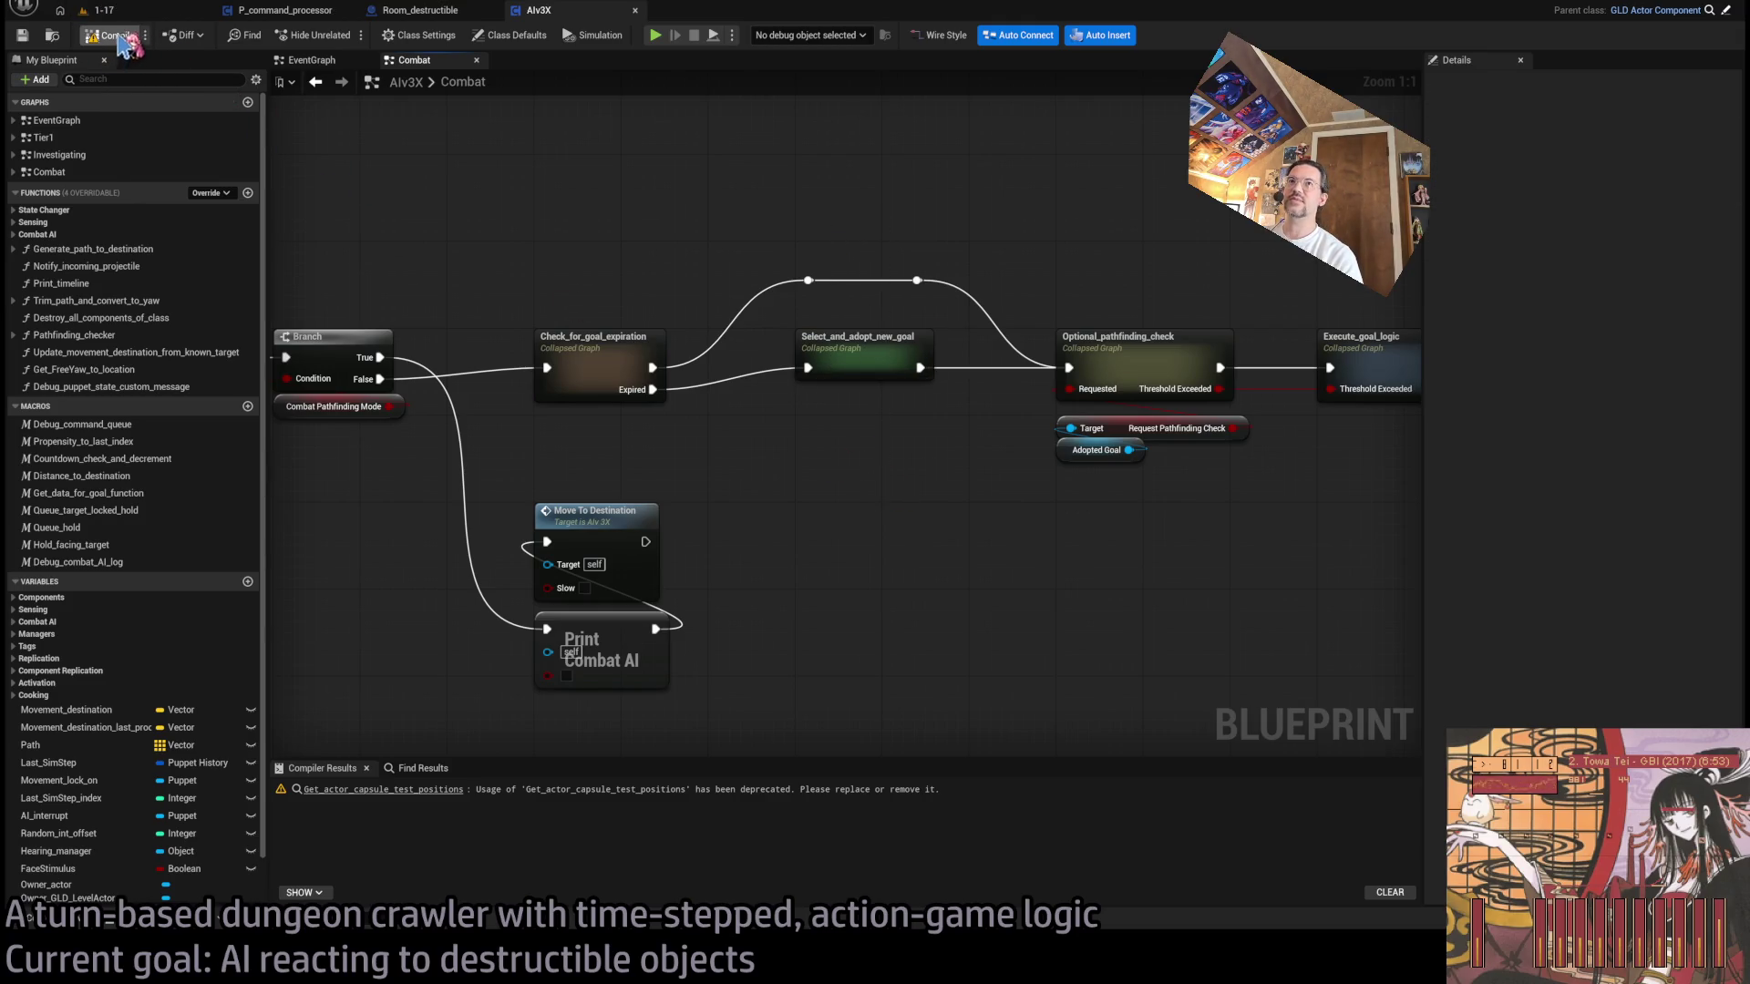
- Jump from the deprecation warning to the Capsule test positions node in AI_sensing
{"action": "left_click_drag", "start_coordinate": [469, 211], "coordinate": [598, 206]}
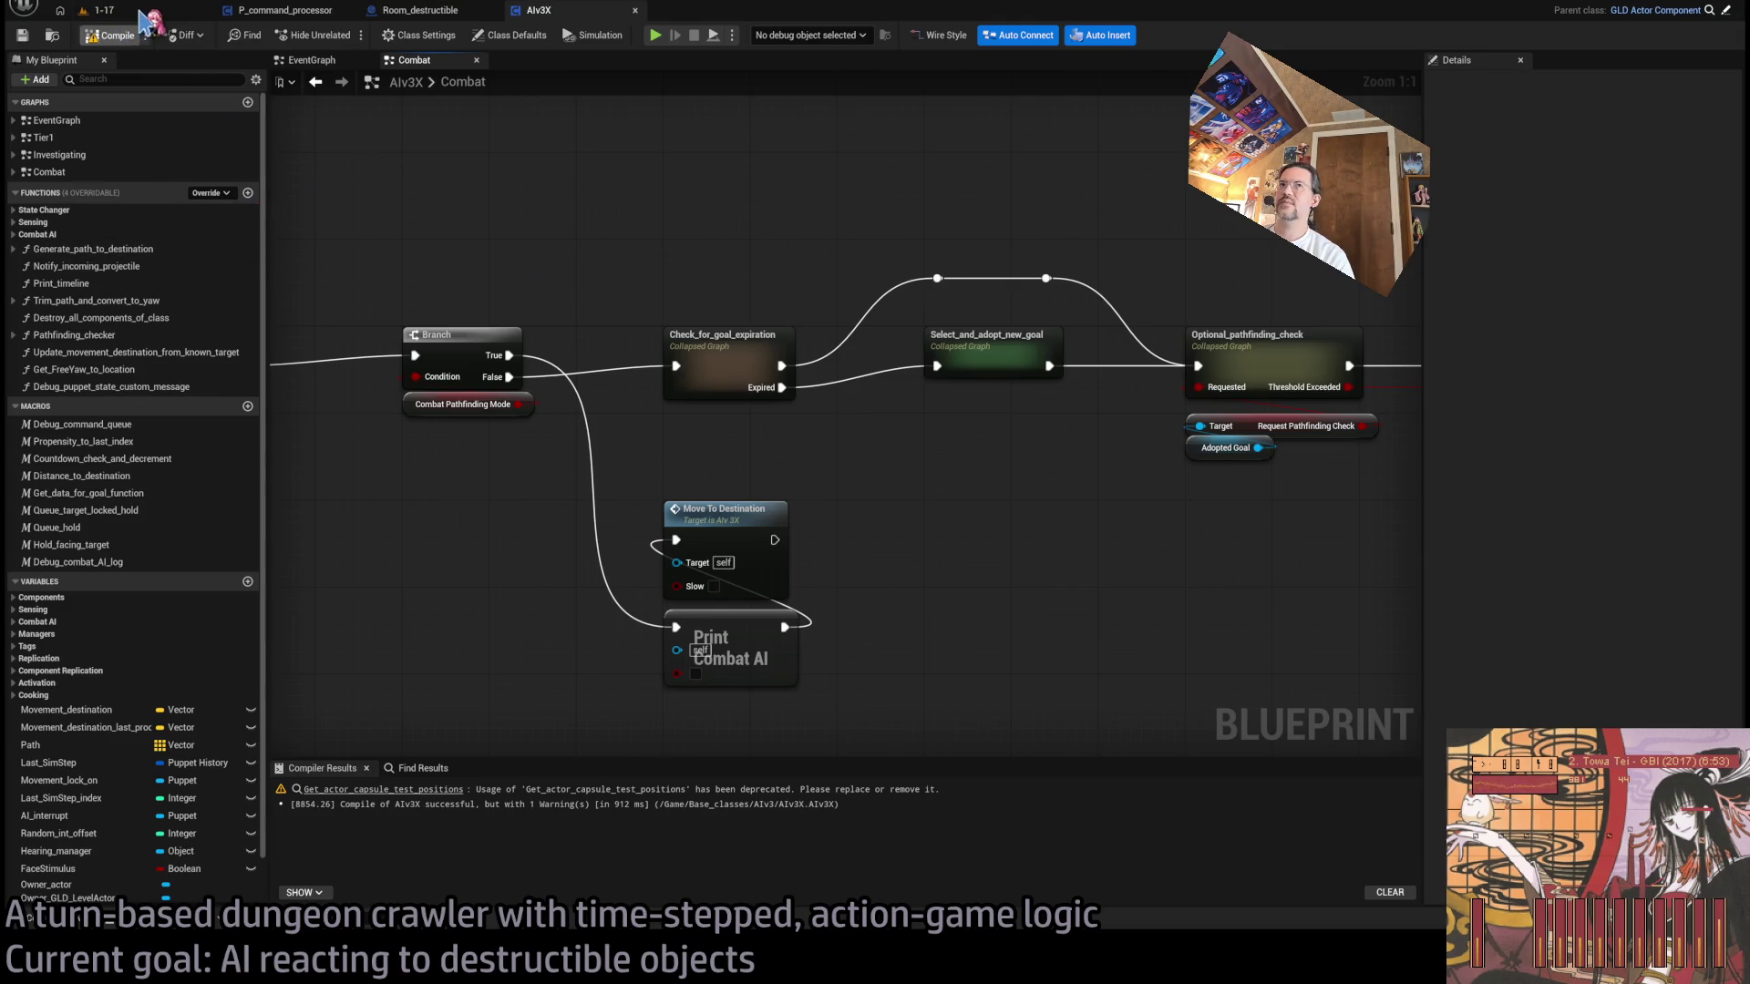
{"action": "left_click", "coordinate": [110, 10]}
{"action": "left_click", "coordinate": [538, 10]}
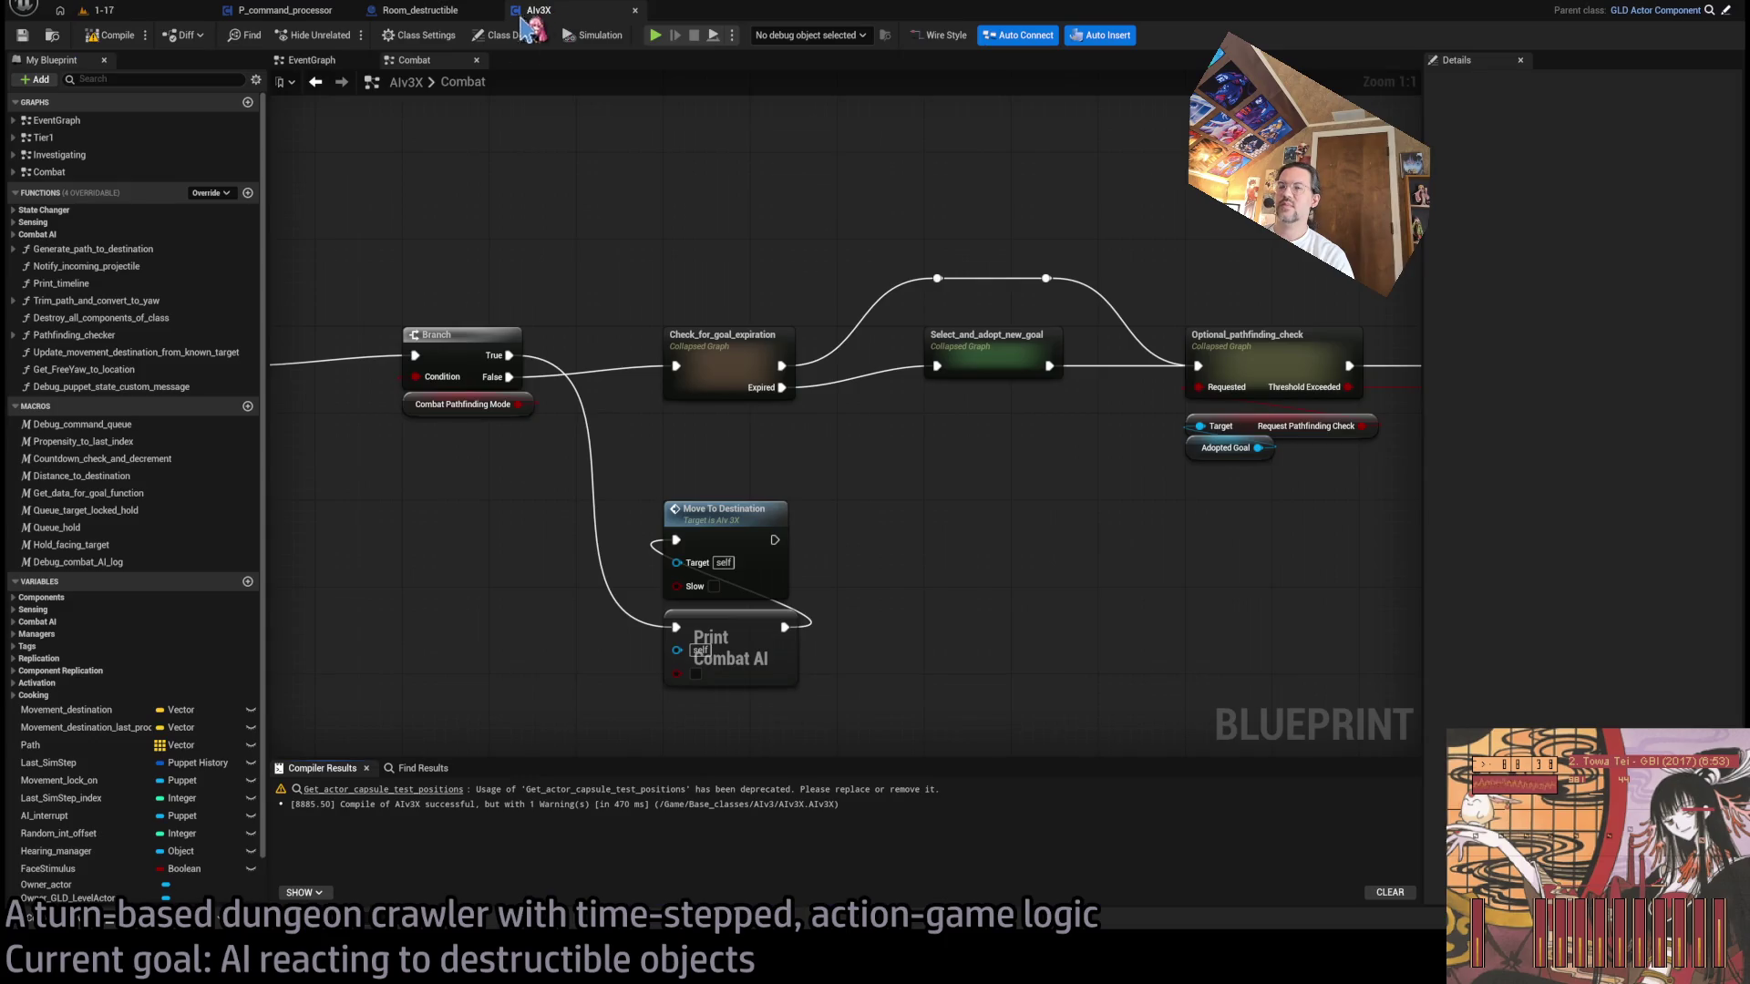
{"action": "left_click", "coordinate": [425, 791]}
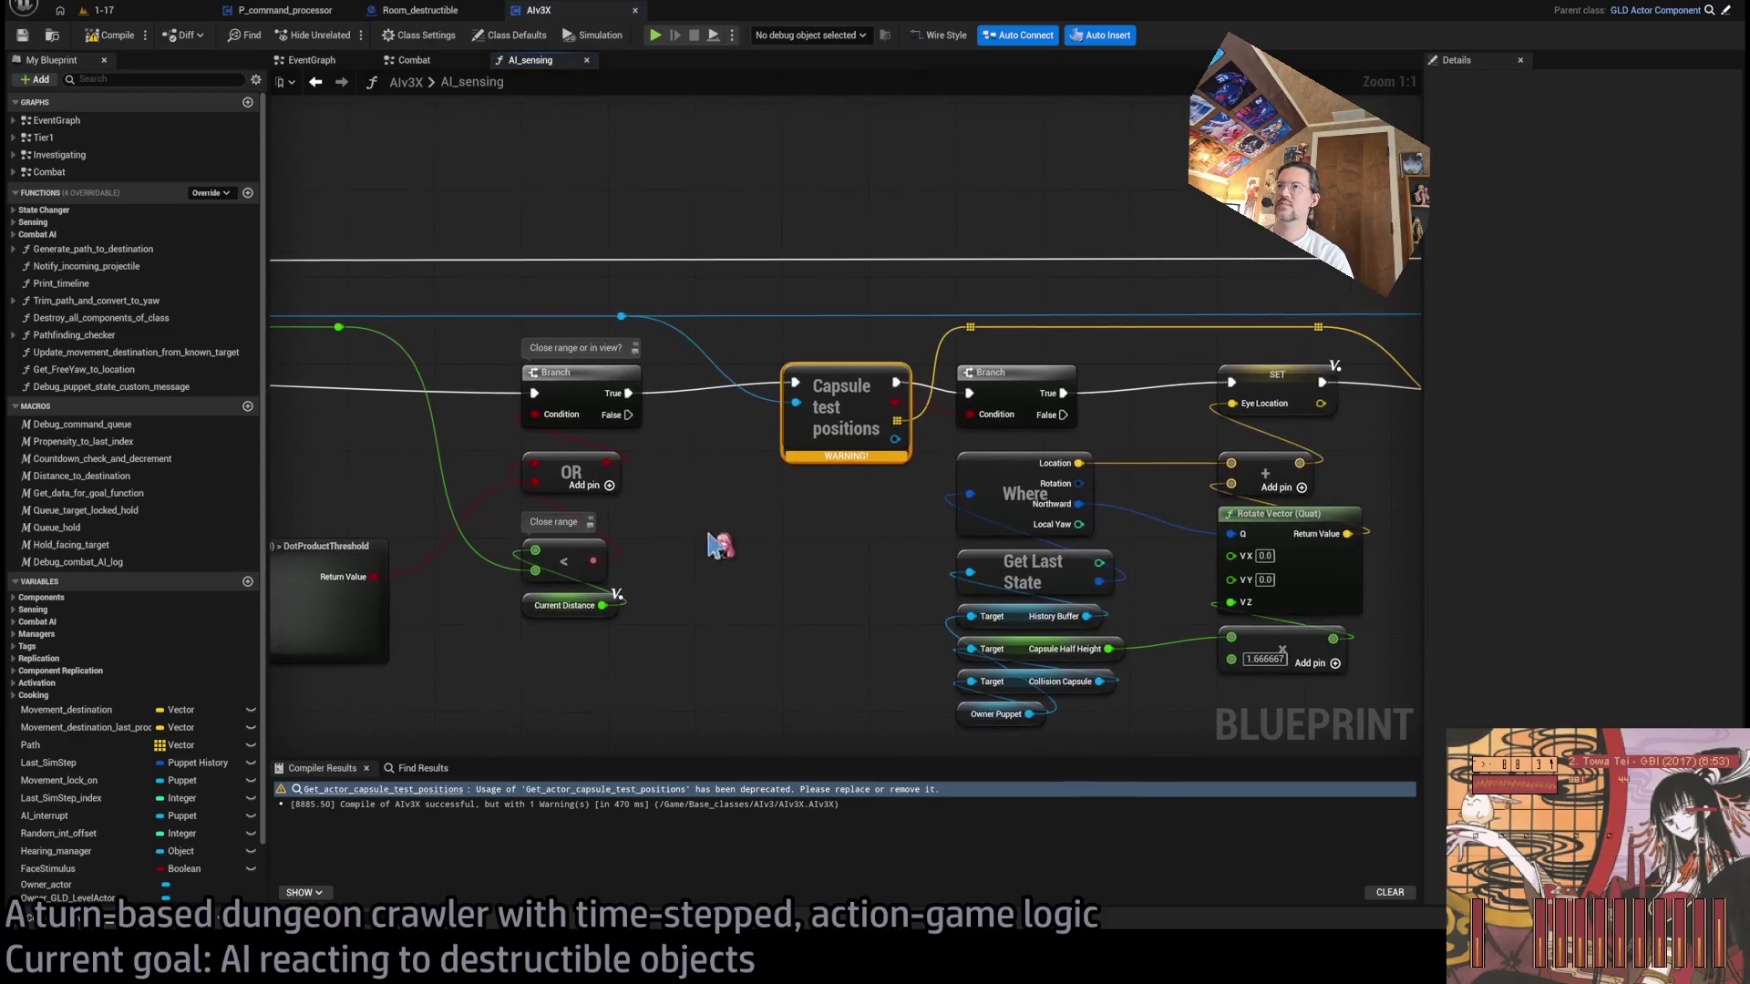
- Paste a Get capsule trace test locations node below the old capsule node
{"action": "scroll", "coordinate": [529, 561], "scroll_direction": "up", "scroll_amount": 2}
{"action": "scroll", "coordinate": [565, 576], "scroll_direction": "down", "scroll_amount": 3}
{"action": "scroll", "coordinate": [565, 576], "scroll_direction": "up", "scroll_amount": 3}
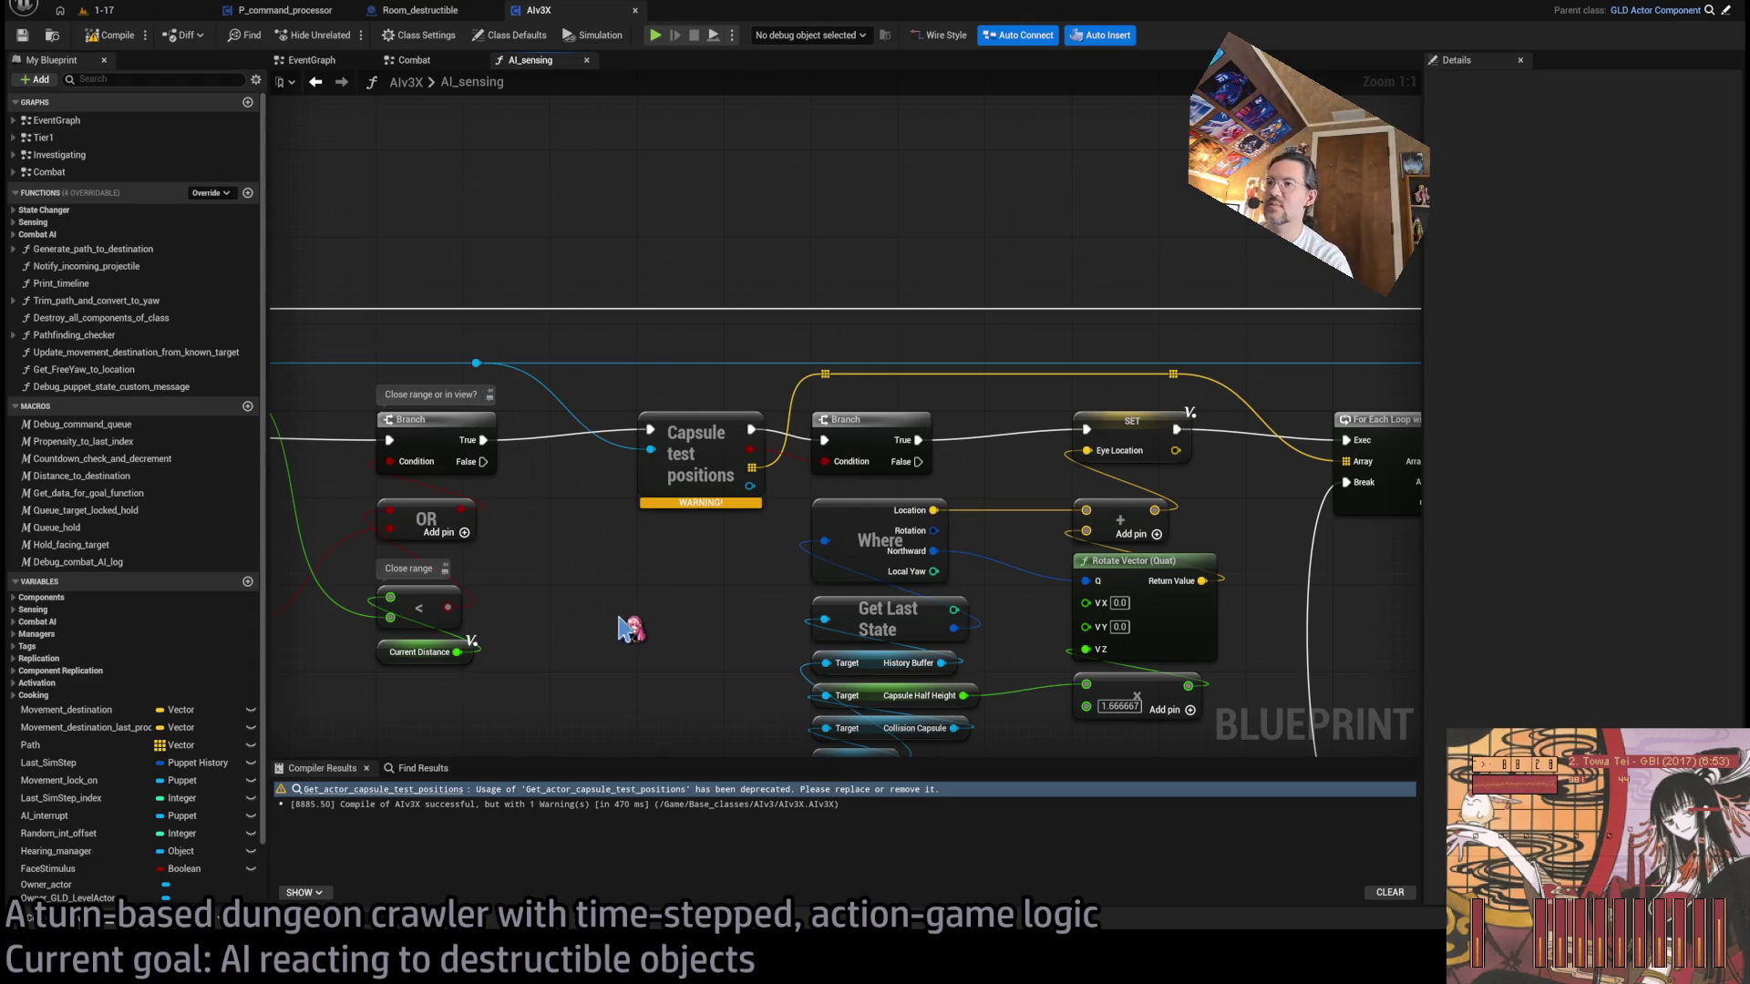
{"action": "key", "text": "ctrl+v"}
{"action": "left_click_drag", "start_coordinate": [706, 629], "coordinate": [674, 563]}
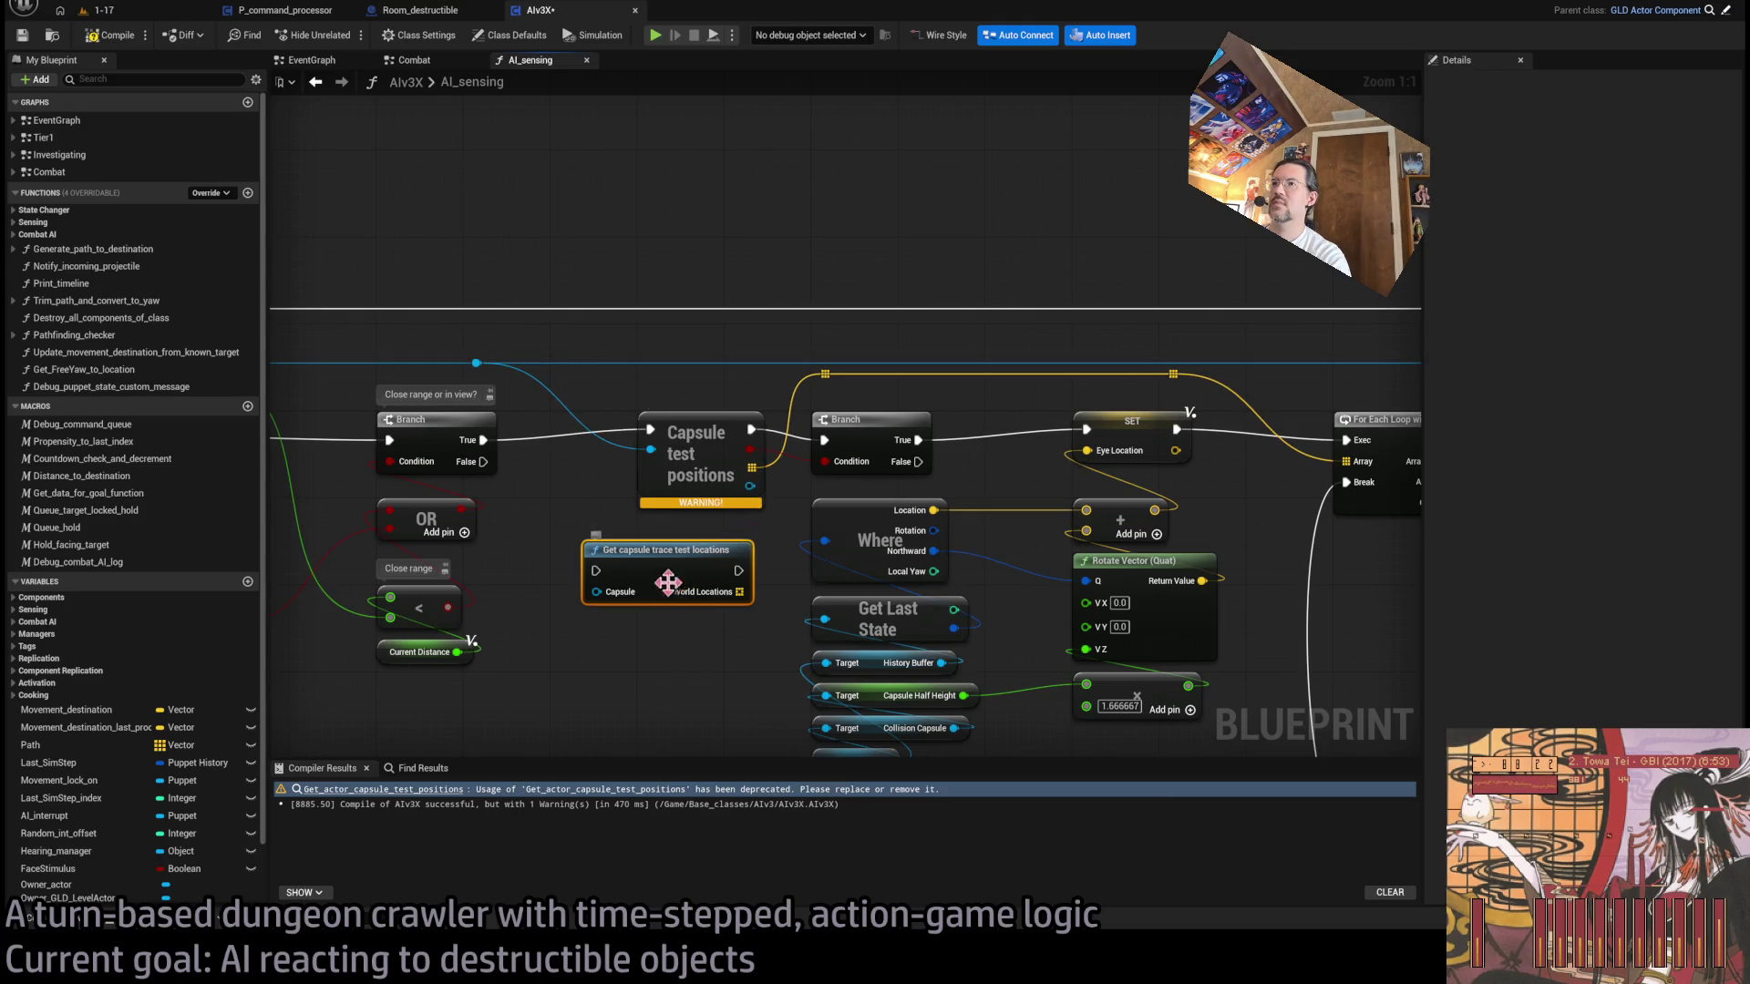
- Inspect the deprecated capsule test positions function's Is Valid and Return section
{"action": "double_click", "coordinate": [693, 437]}
{"action": "scroll", "coordinate": [634, 444], "scroll_direction": "down", "scroll_amount": 1}
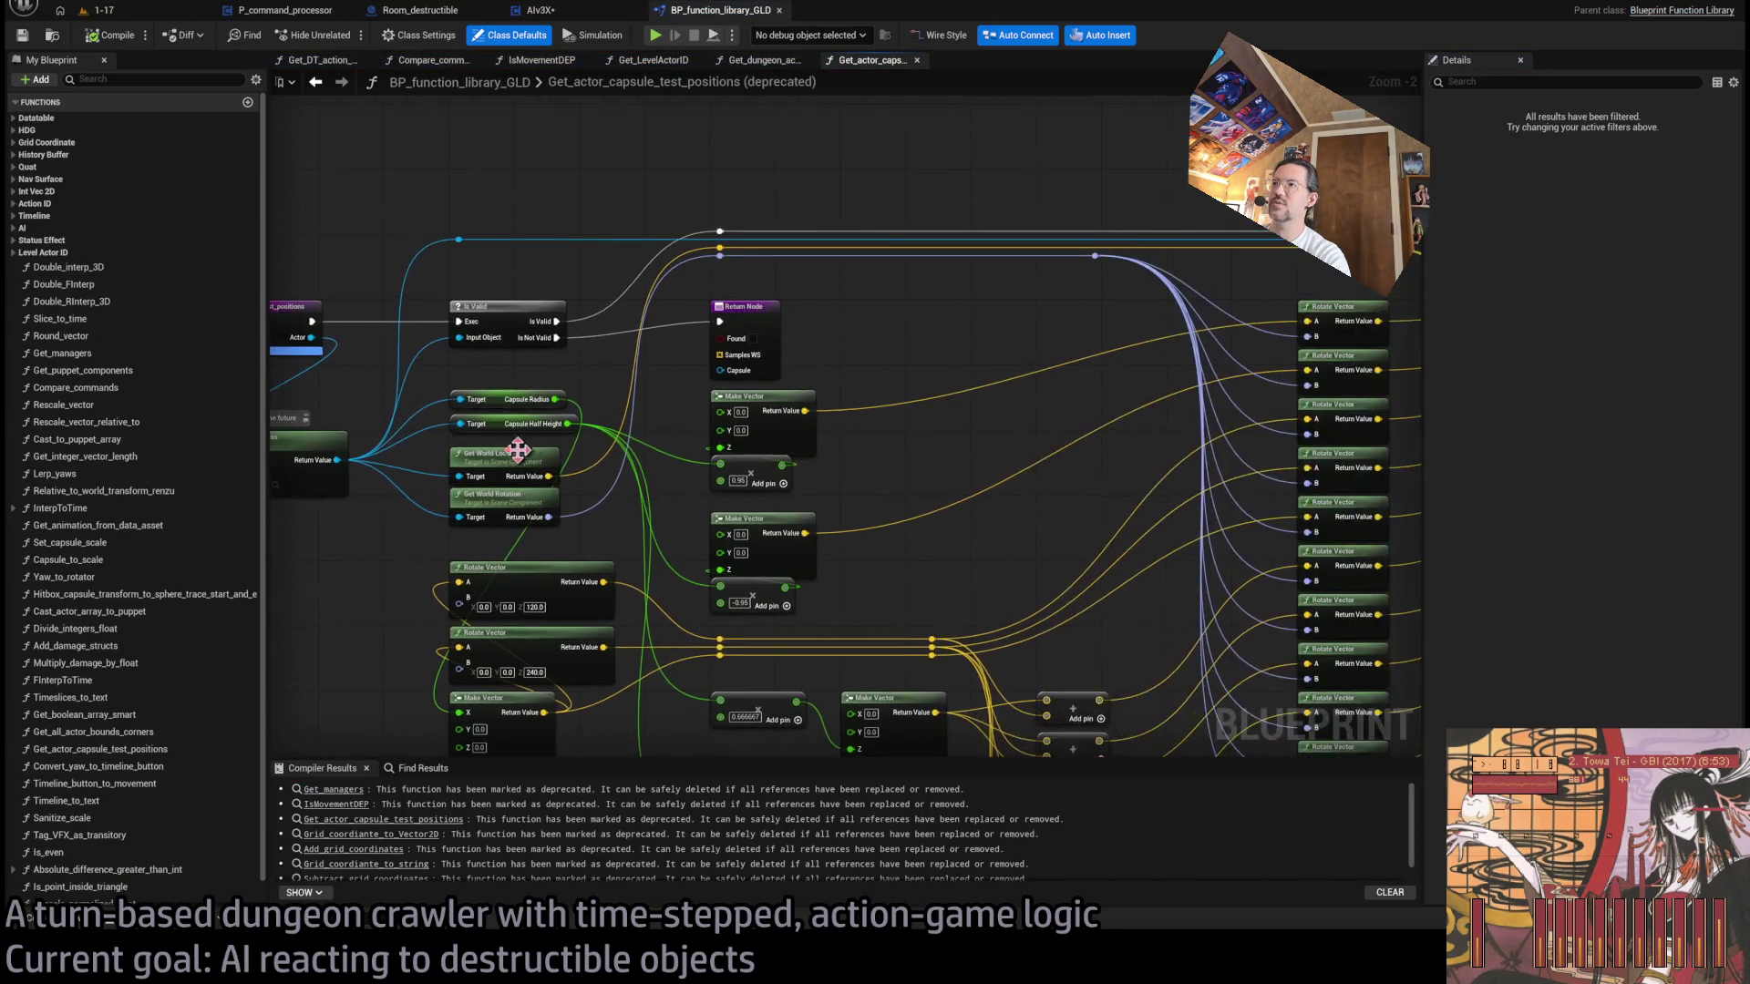
{"action": "mouse_move", "coordinate": [574, 423]}
{"action": "left_mouse_down"}
{"action": "mouse_move", "coordinate": [558, 321]}
{"action": "mouse_move", "coordinate": [661, 370]}
{"action": "left_mouse_up"}
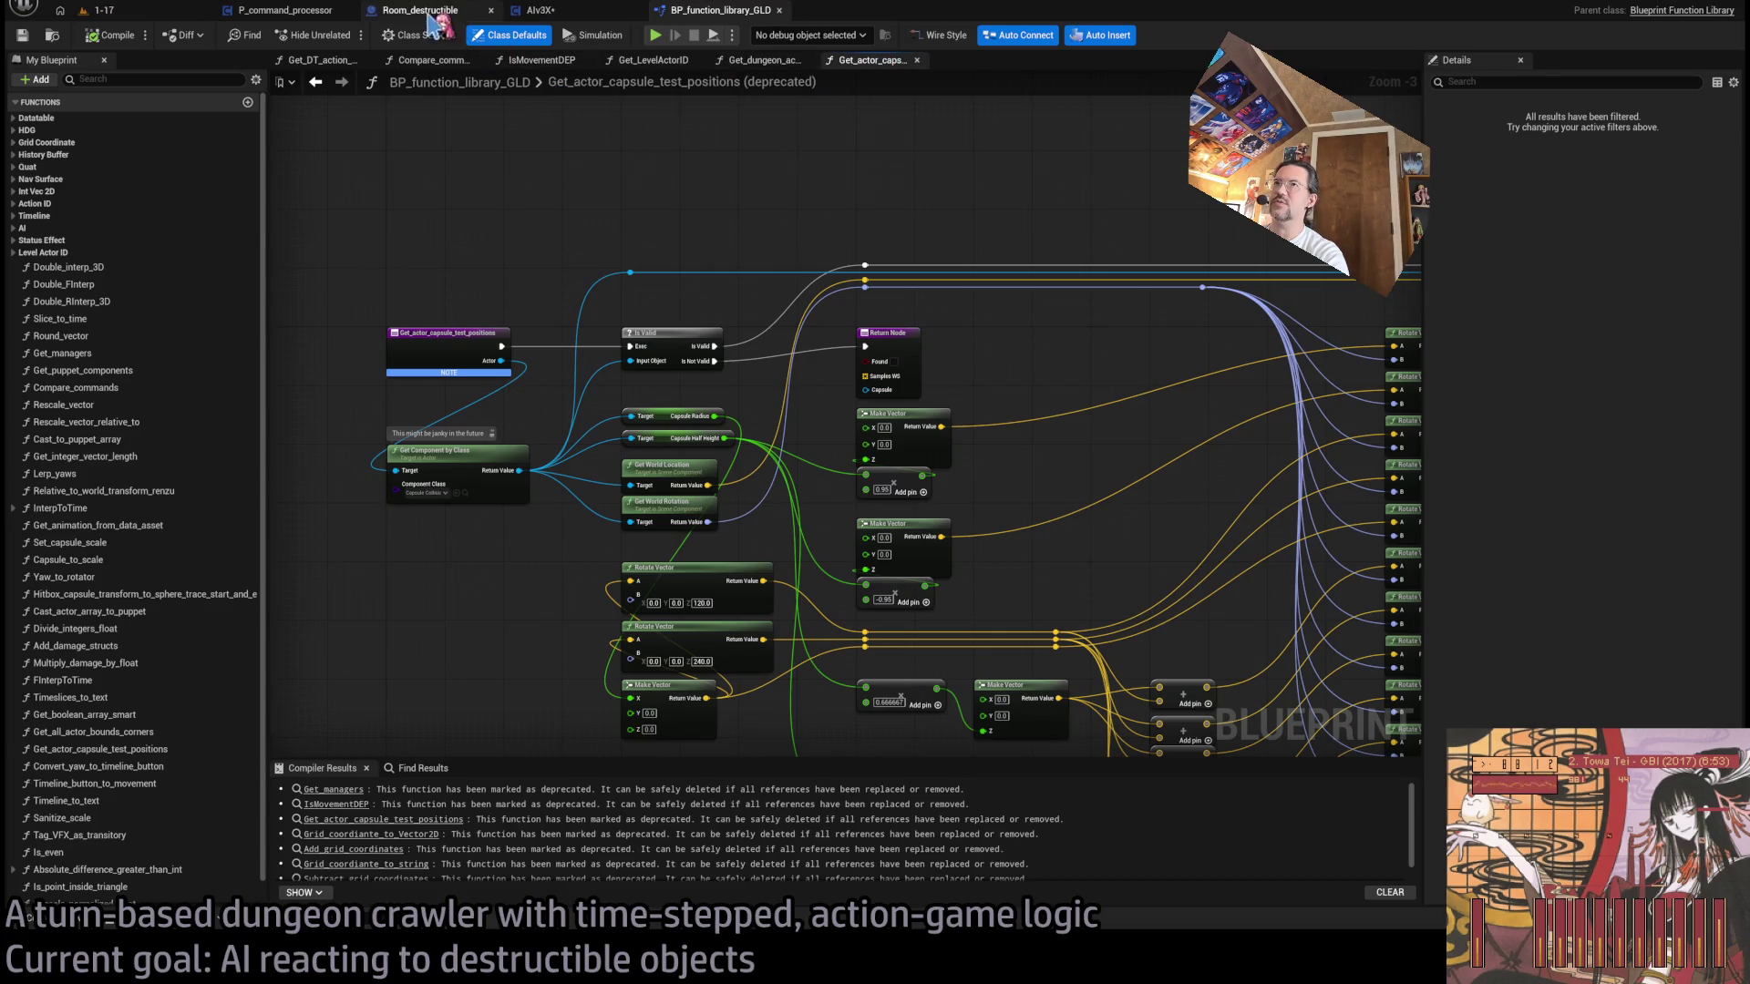
{"action": "middle_click", "coordinate": [873, 61]}
{"action": "left_click", "coordinate": [575, 16]}
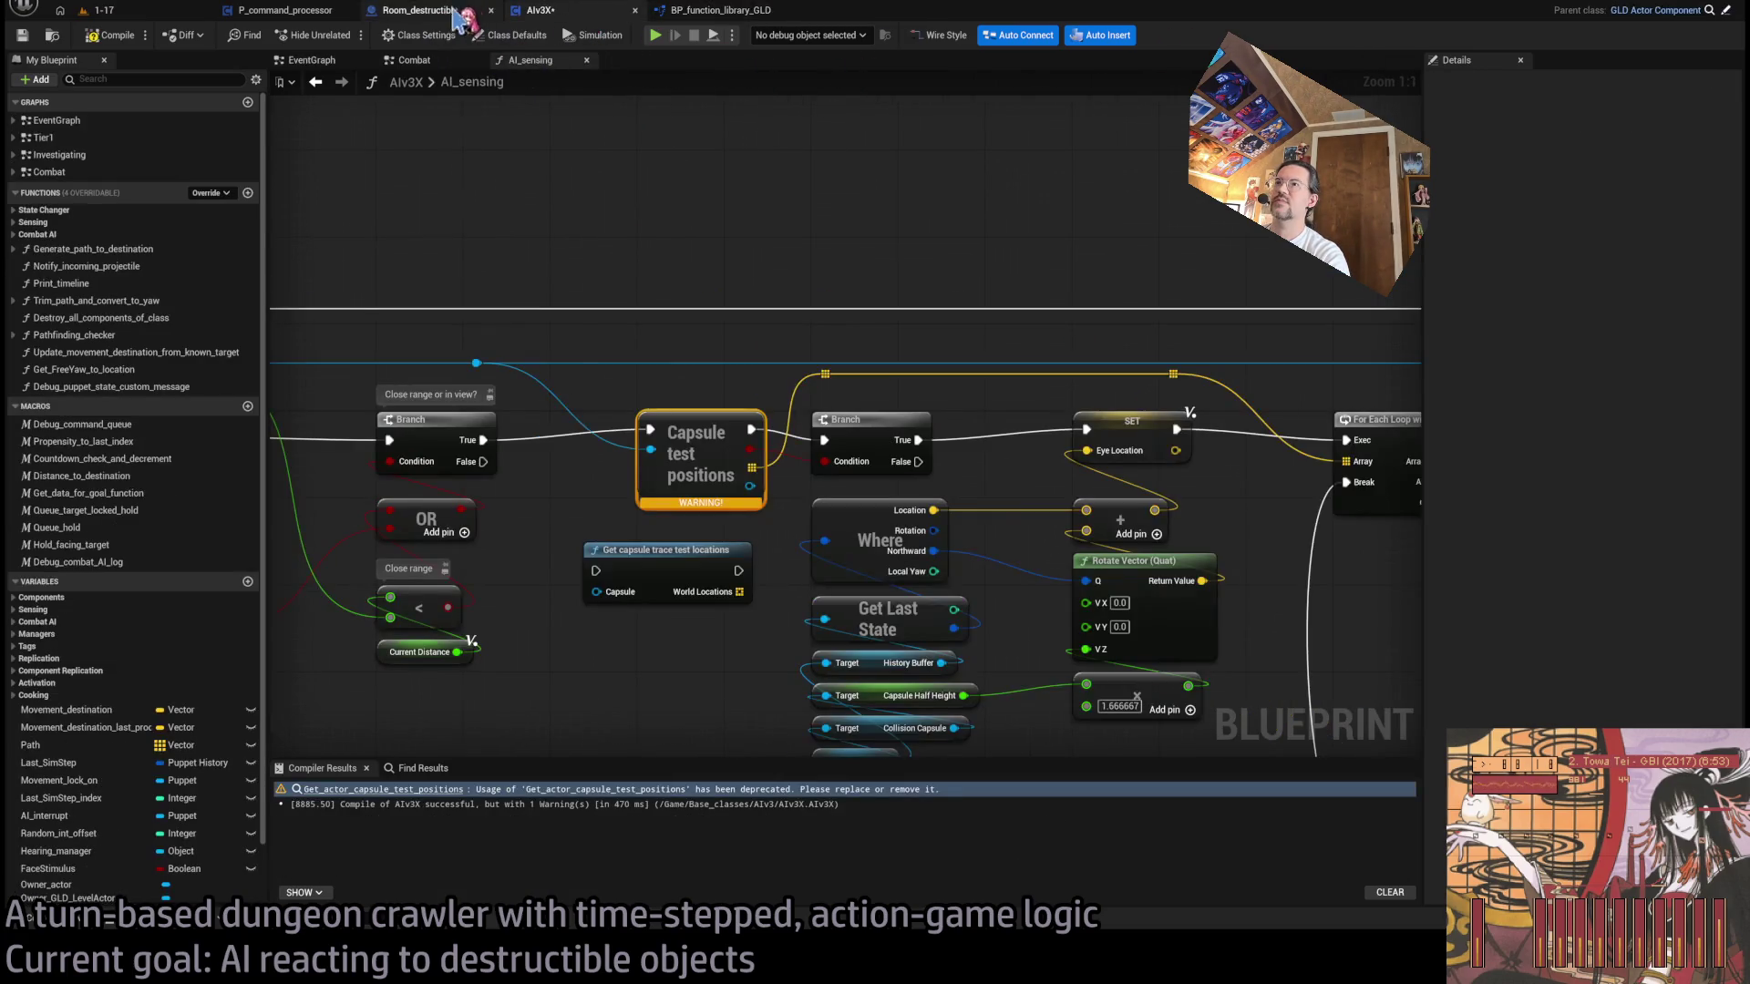
{"action": "scroll", "coordinate": [662, 442], "scroll_direction": "up", "scroll_amount": 1}
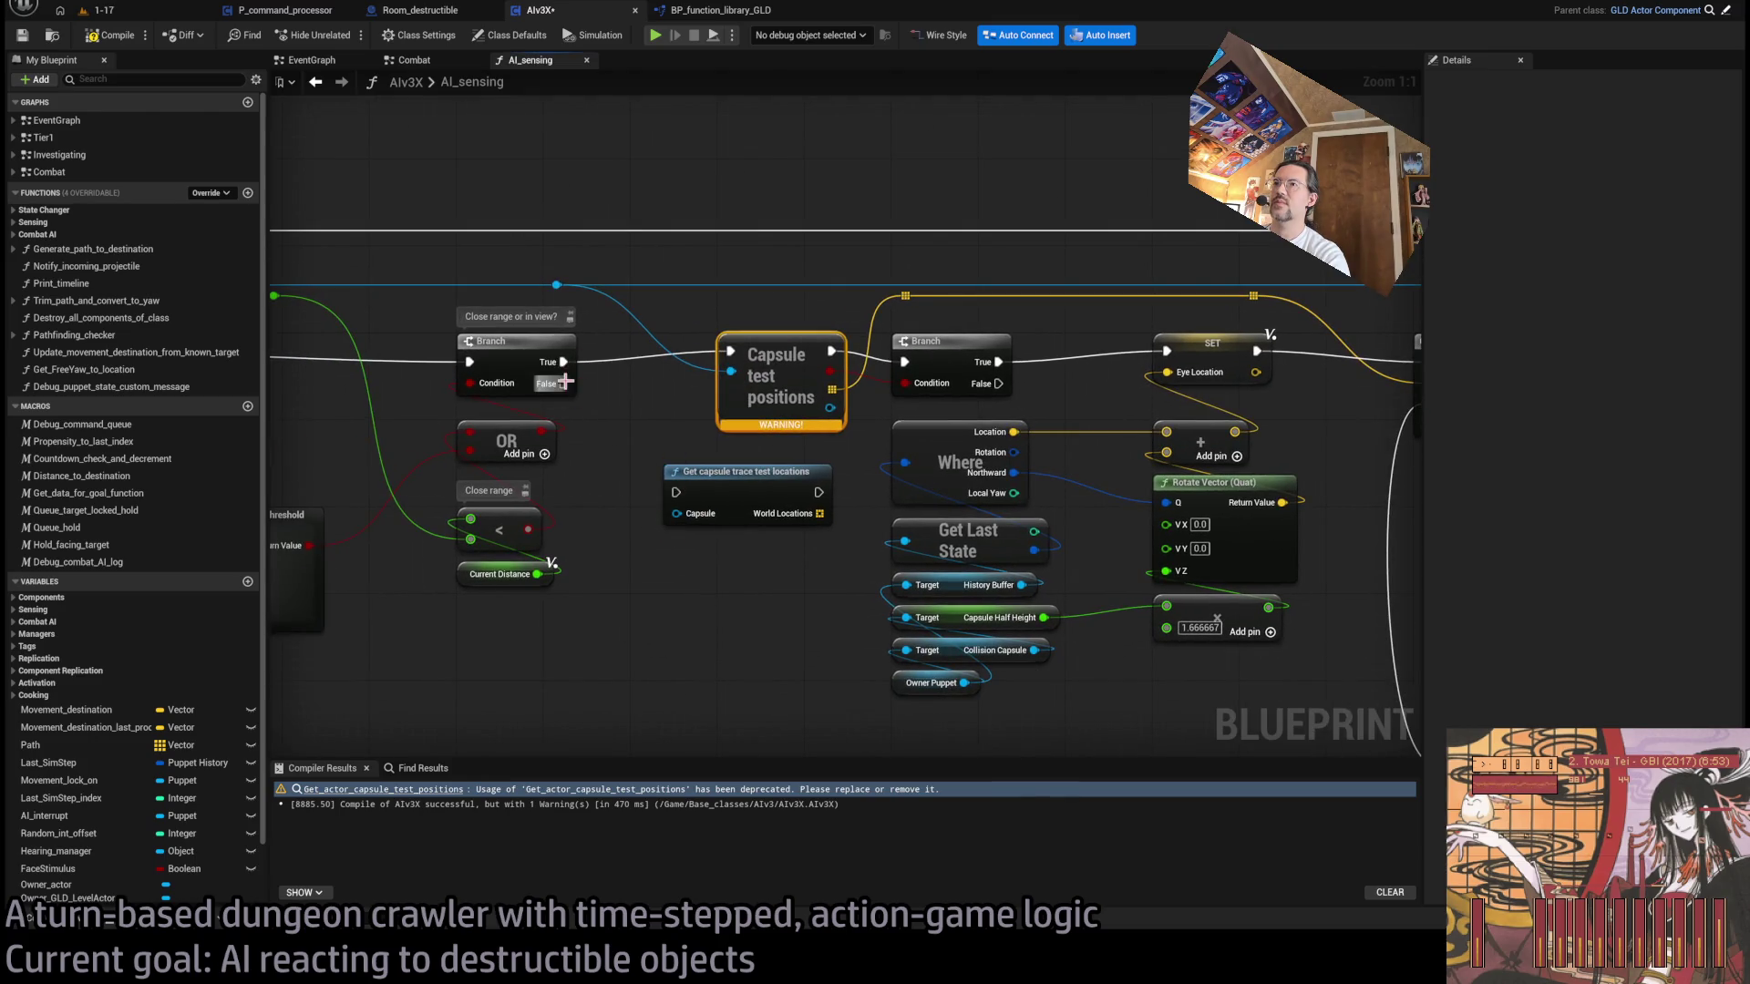
- Wire Branch True through a new Is Valid check, use World Locations, and delete the old node and Branch
{"action": "mouse_move", "coordinate": [556, 285]}
{"action": "left_mouse_down"}
{"action": "mouse_move", "coordinate": [691, 577]}
{"action": "mouse_move", "coordinate": [686, 605]}
{"action": "left_mouse_up"}
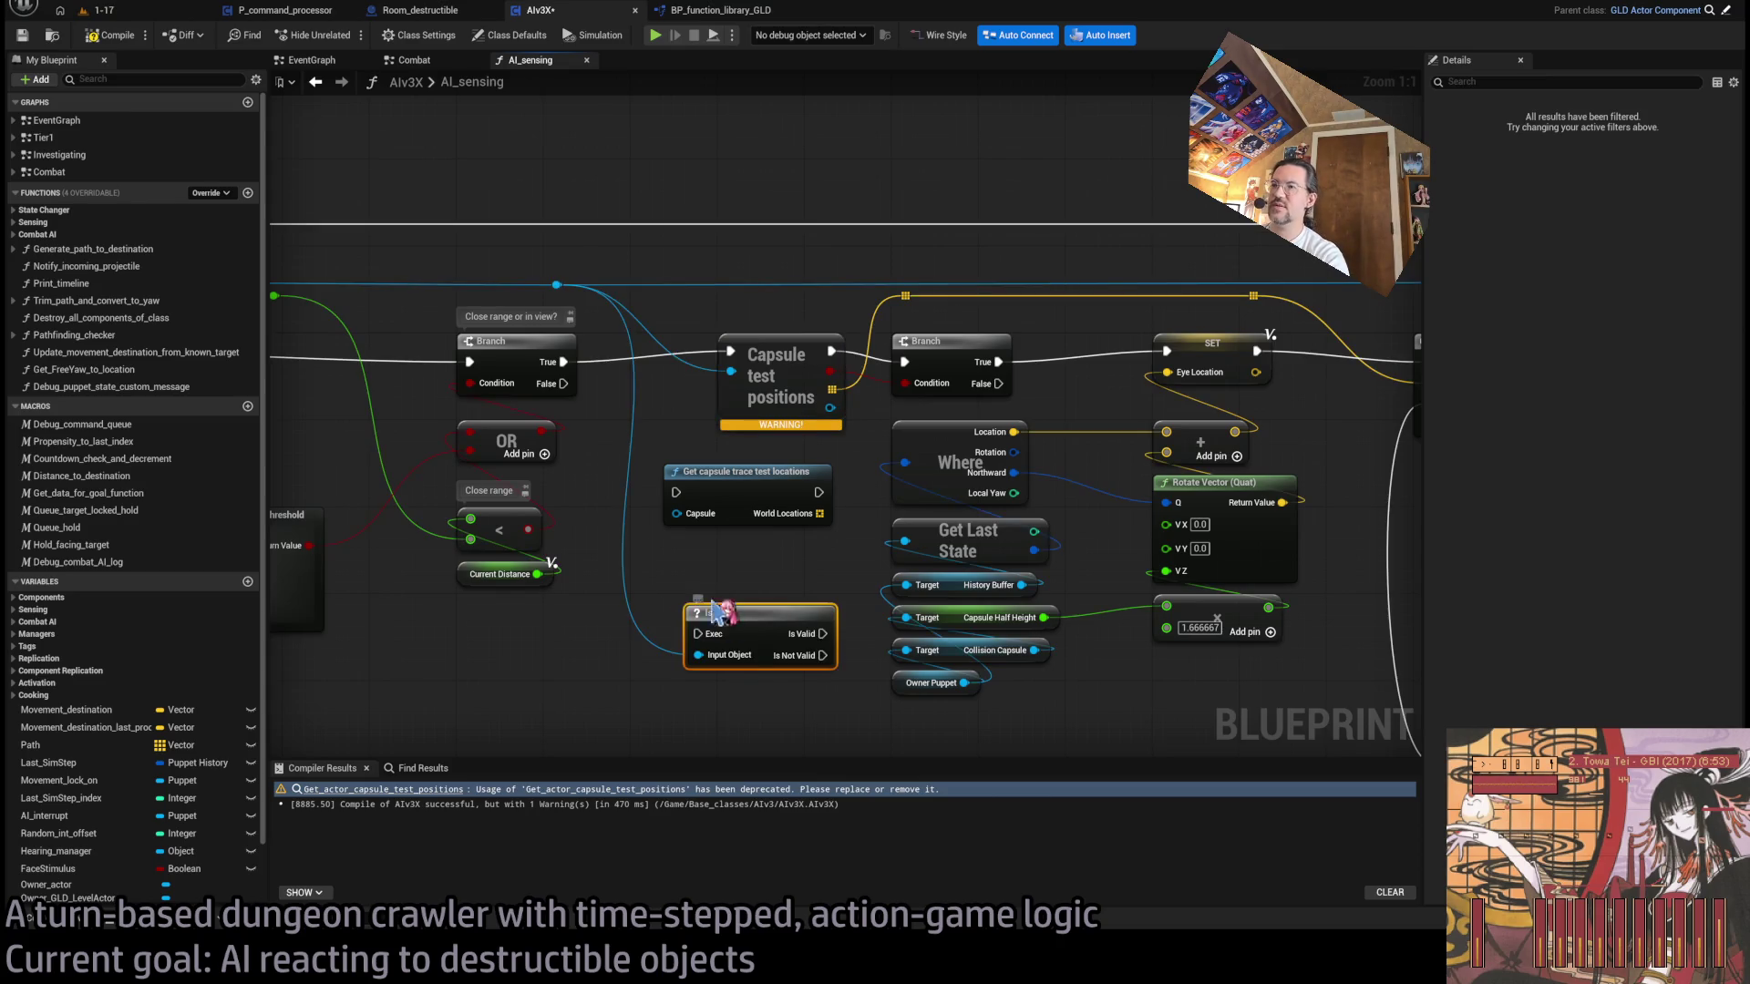
{"action": "left_click_drag", "start_coordinate": [564, 362], "coordinate": [675, 558]}
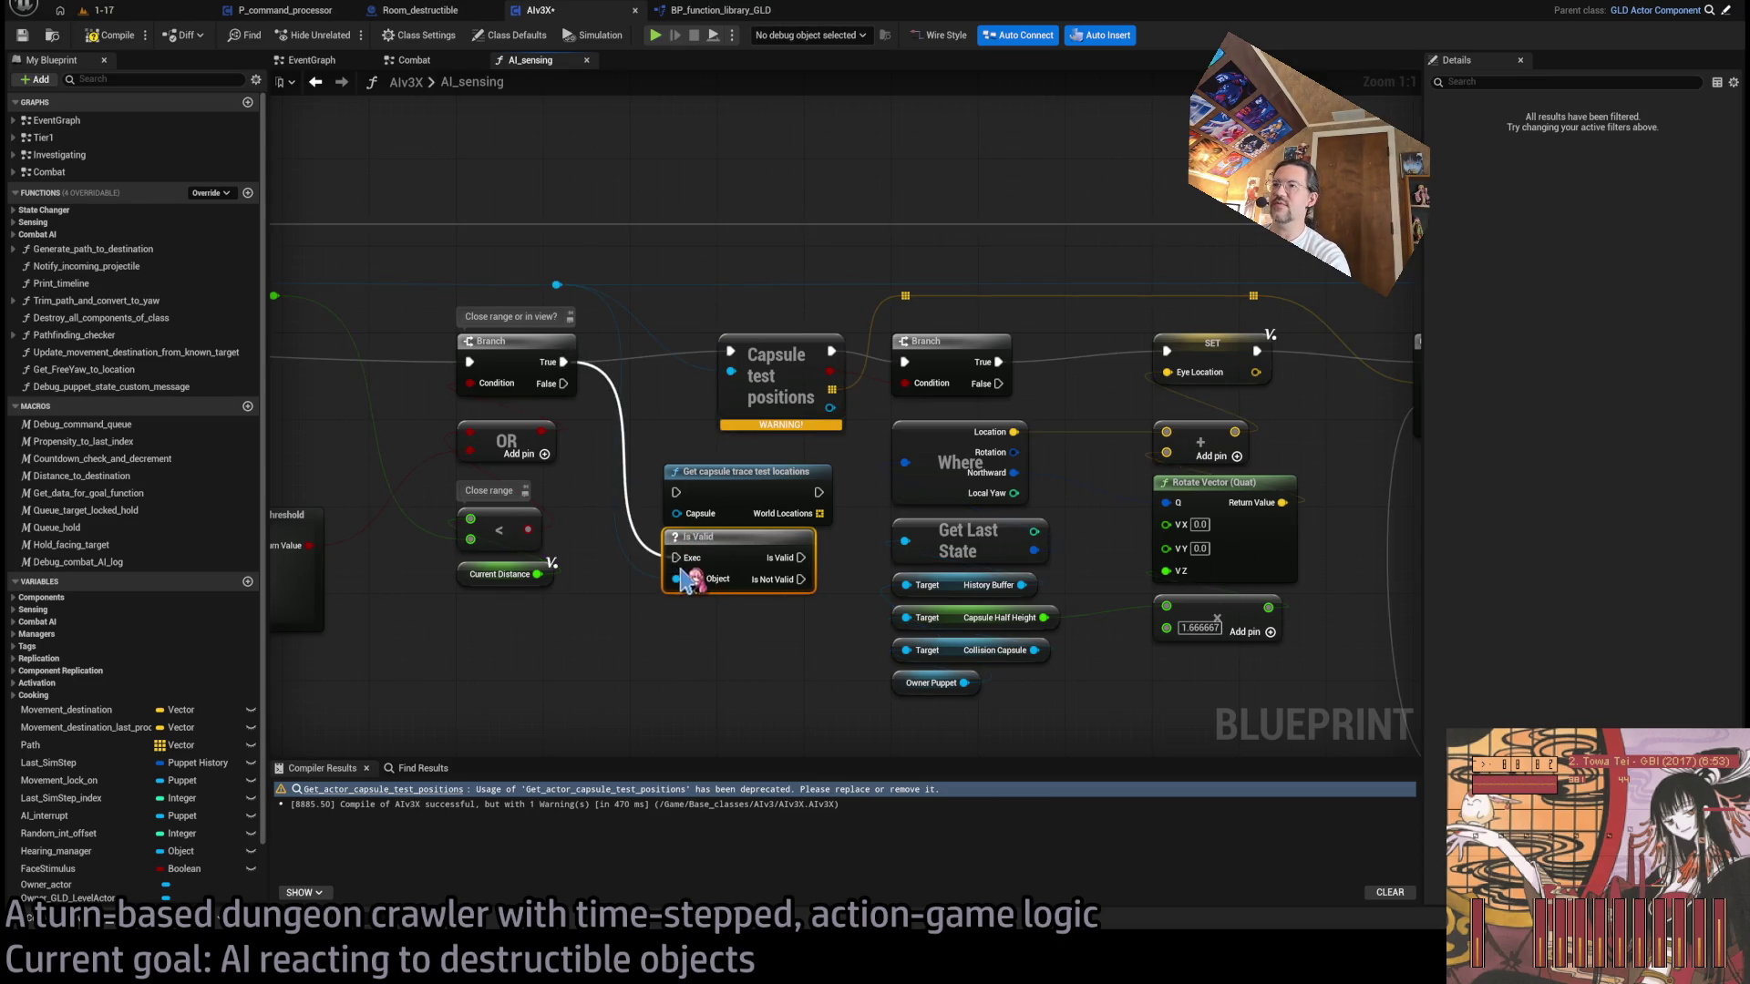
{"action": "mouse_move", "coordinate": [812, 568]}
{"action": "left_mouse_down"}
{"action": "mouse_move", "coordinate": [790, 579]}
{"action": "mouse_move", "coordinate": [801, 553]}
{"action": "mouse_move", "coordinate": [756, 499]}
{"action": "mouse_move", "coordinate": [839, 492]}
{"action": "mouse_move", "coordinate": [1171, 352]}
{"action": "left_mouse_up"}
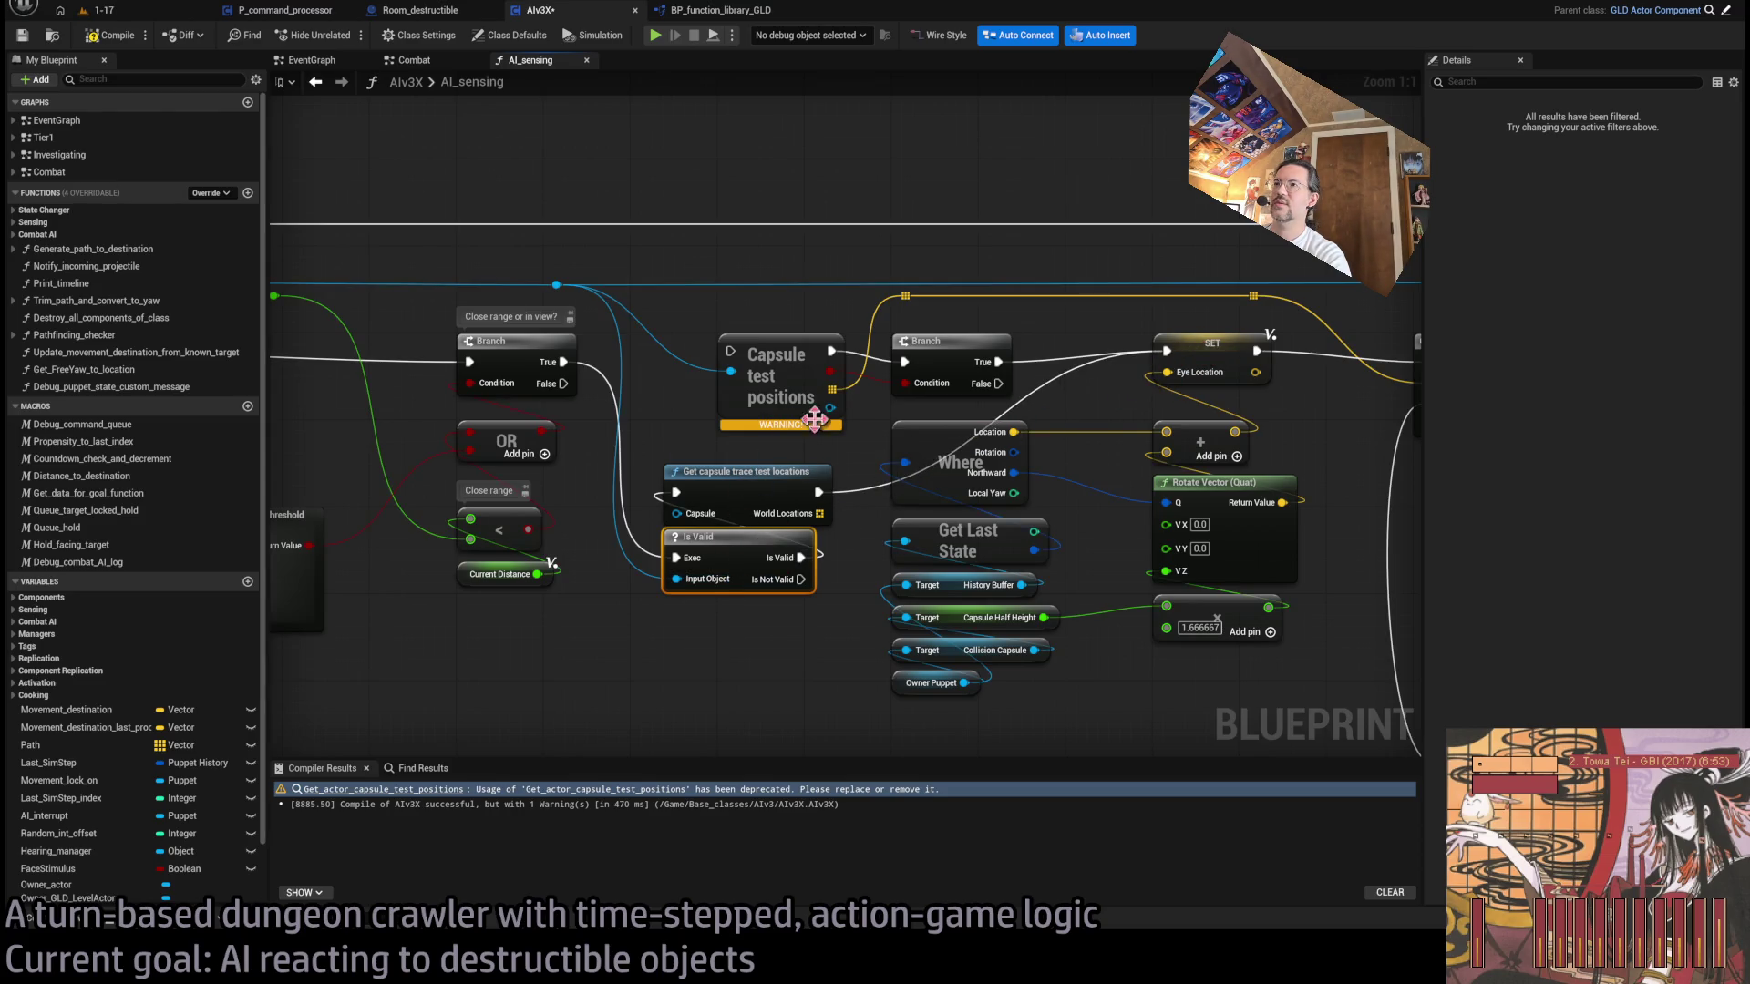
{"action": "mouse_move", "coordinate": [832, 390]}
{"action": "left_mouse_down"}
{"action": "mouse_move", "coordinate": [870, 499]}
{"action": "mouse_move", "coordinate": [820, 513]}
{"action": "left_mouse_up"}
{"action": "left_click", "coordinate": [793, 378]}
{"action": "left_click", "coordinate": [998, 333], "text": "ctrl"}
{"action": "key", "text": "Delete"}
- Move the new capsule nodes into place and shift the Where, Get Last State, Rotate Vector group down
{"action": "mouse_move", "coordinate": [717, 638]}
{"action": "left_mouse_down"}
{"action": "mouse_move", "coordinate": [731, 473]}
{"action": "mouse_move", "coordinate": [782, 354]}
{"action": "mouse_move", "coordinate": [697, 343]}
{"action": "left_mouse_up"}
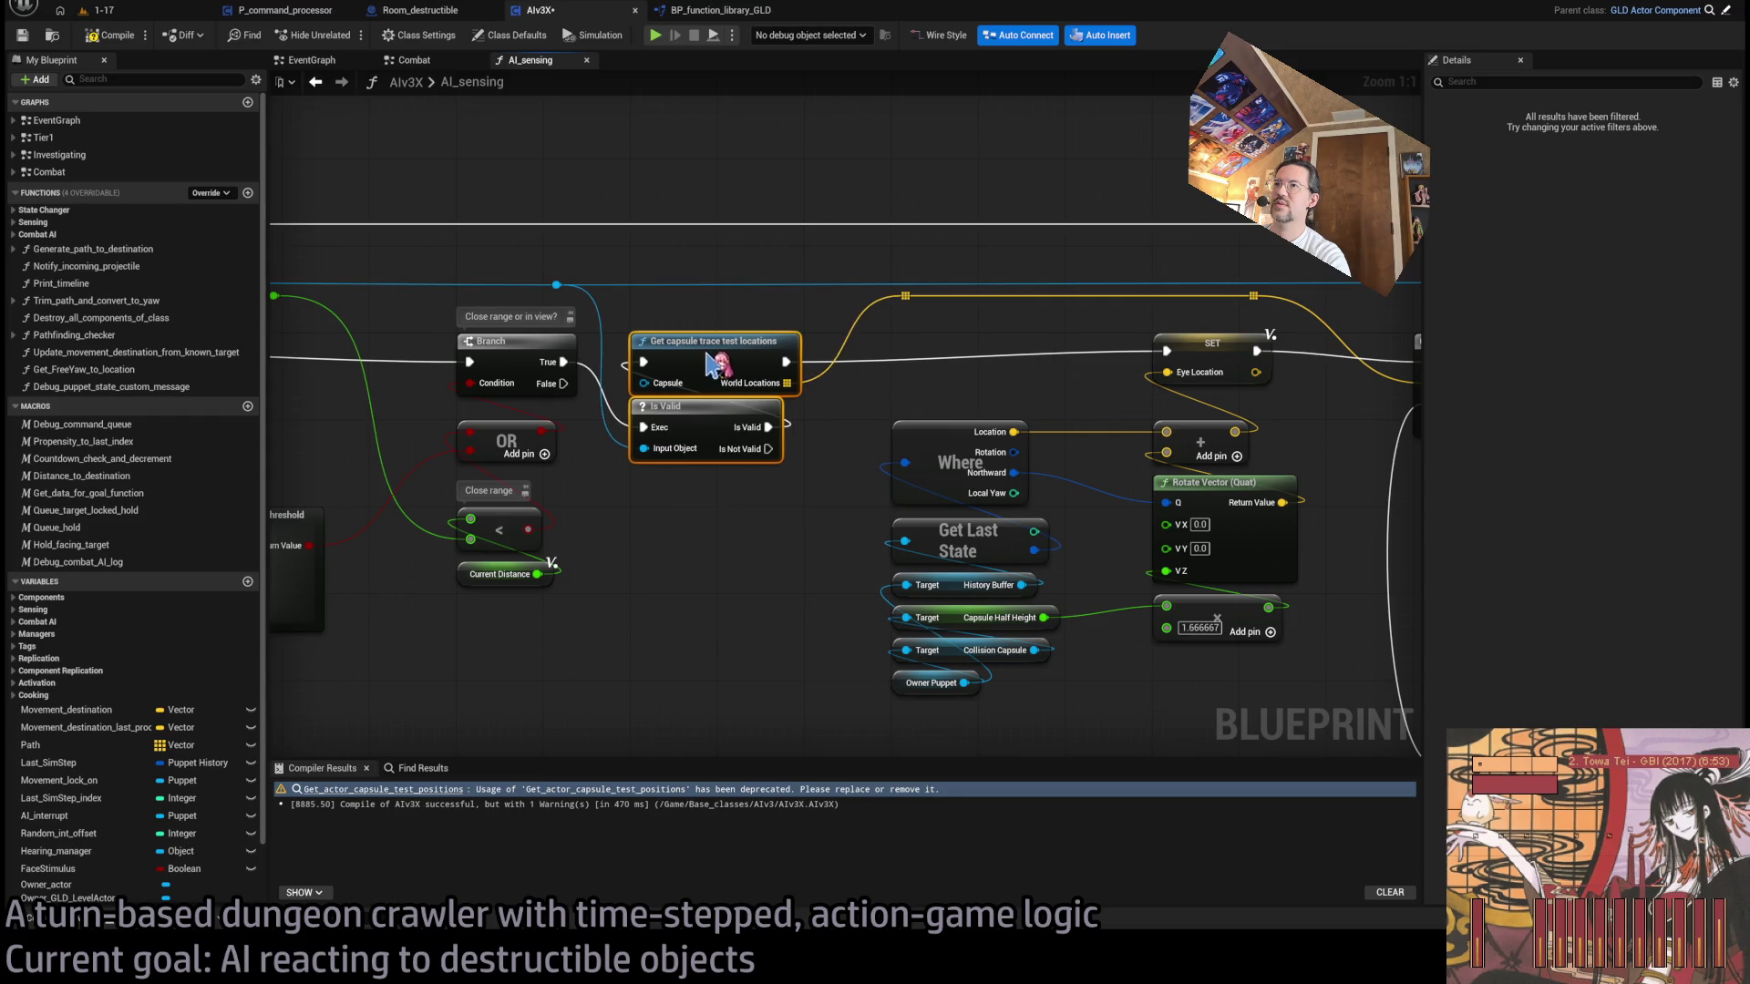
{"action": "left_click", "coordinate": [760, 195]}
{"action": "left_click_drag", "start_coordinate": [827, 207], "coordinate": [711, 242]}
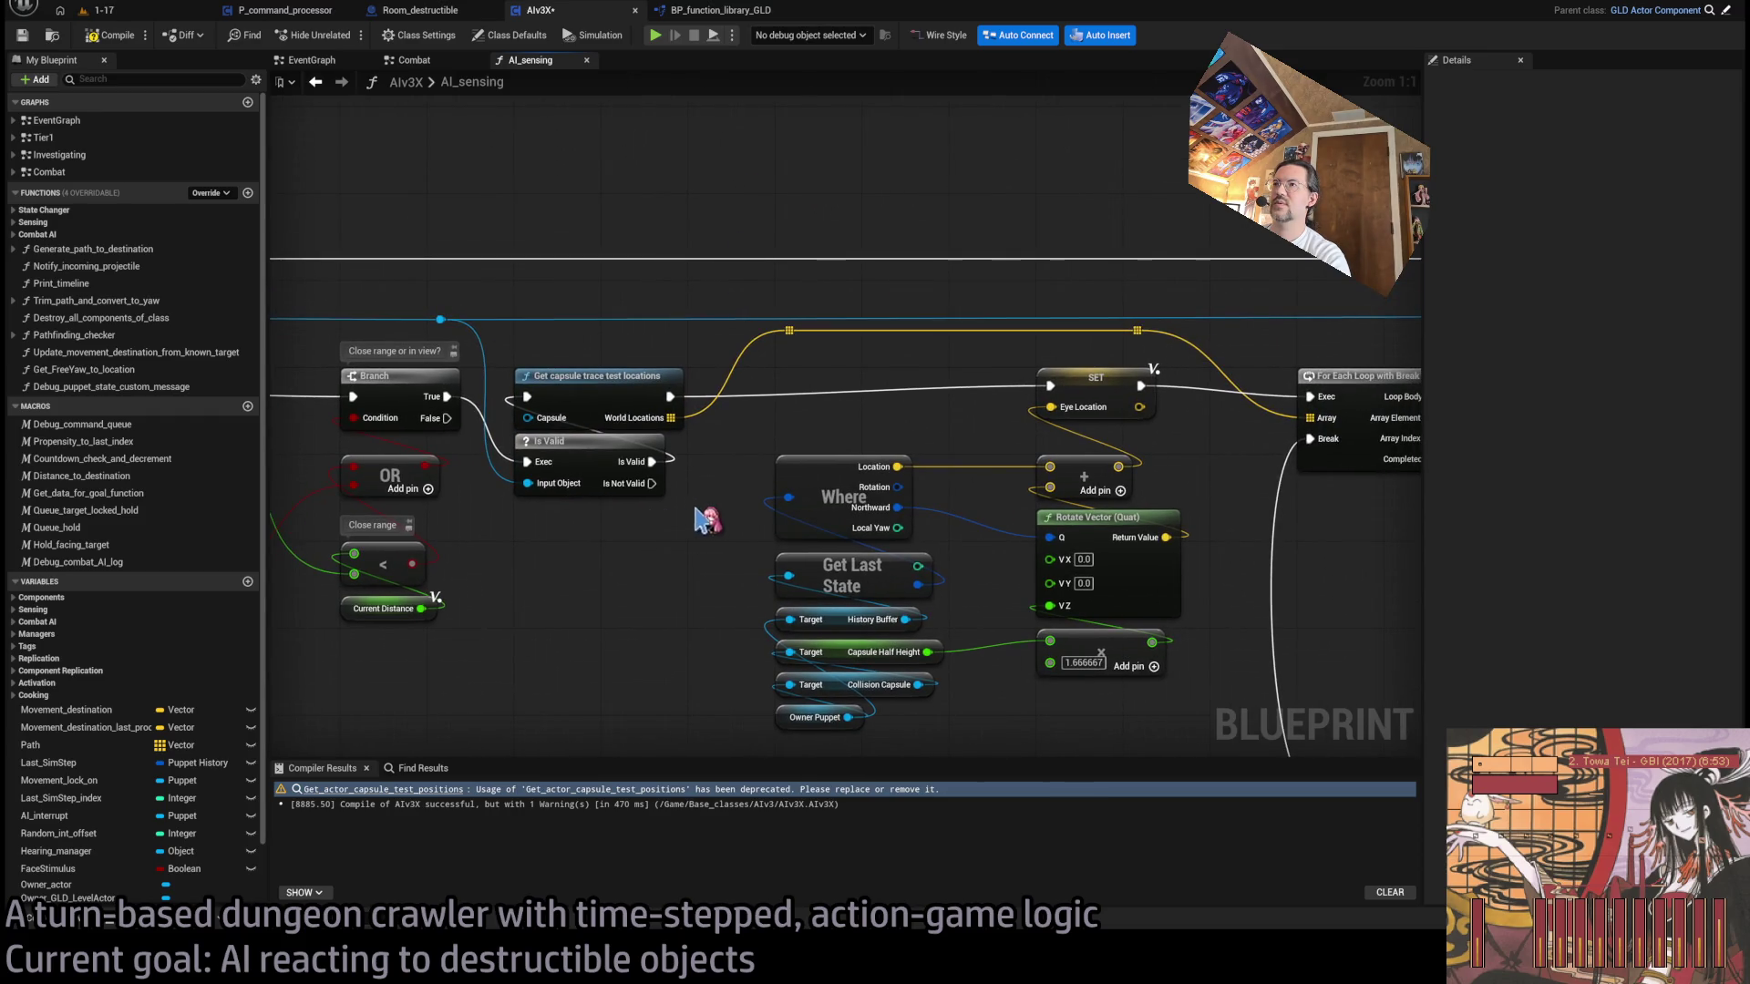
{"action": "scroll", "coordinate": [720, 516], "scroll_direction": "down", "scroll_amount": 1}
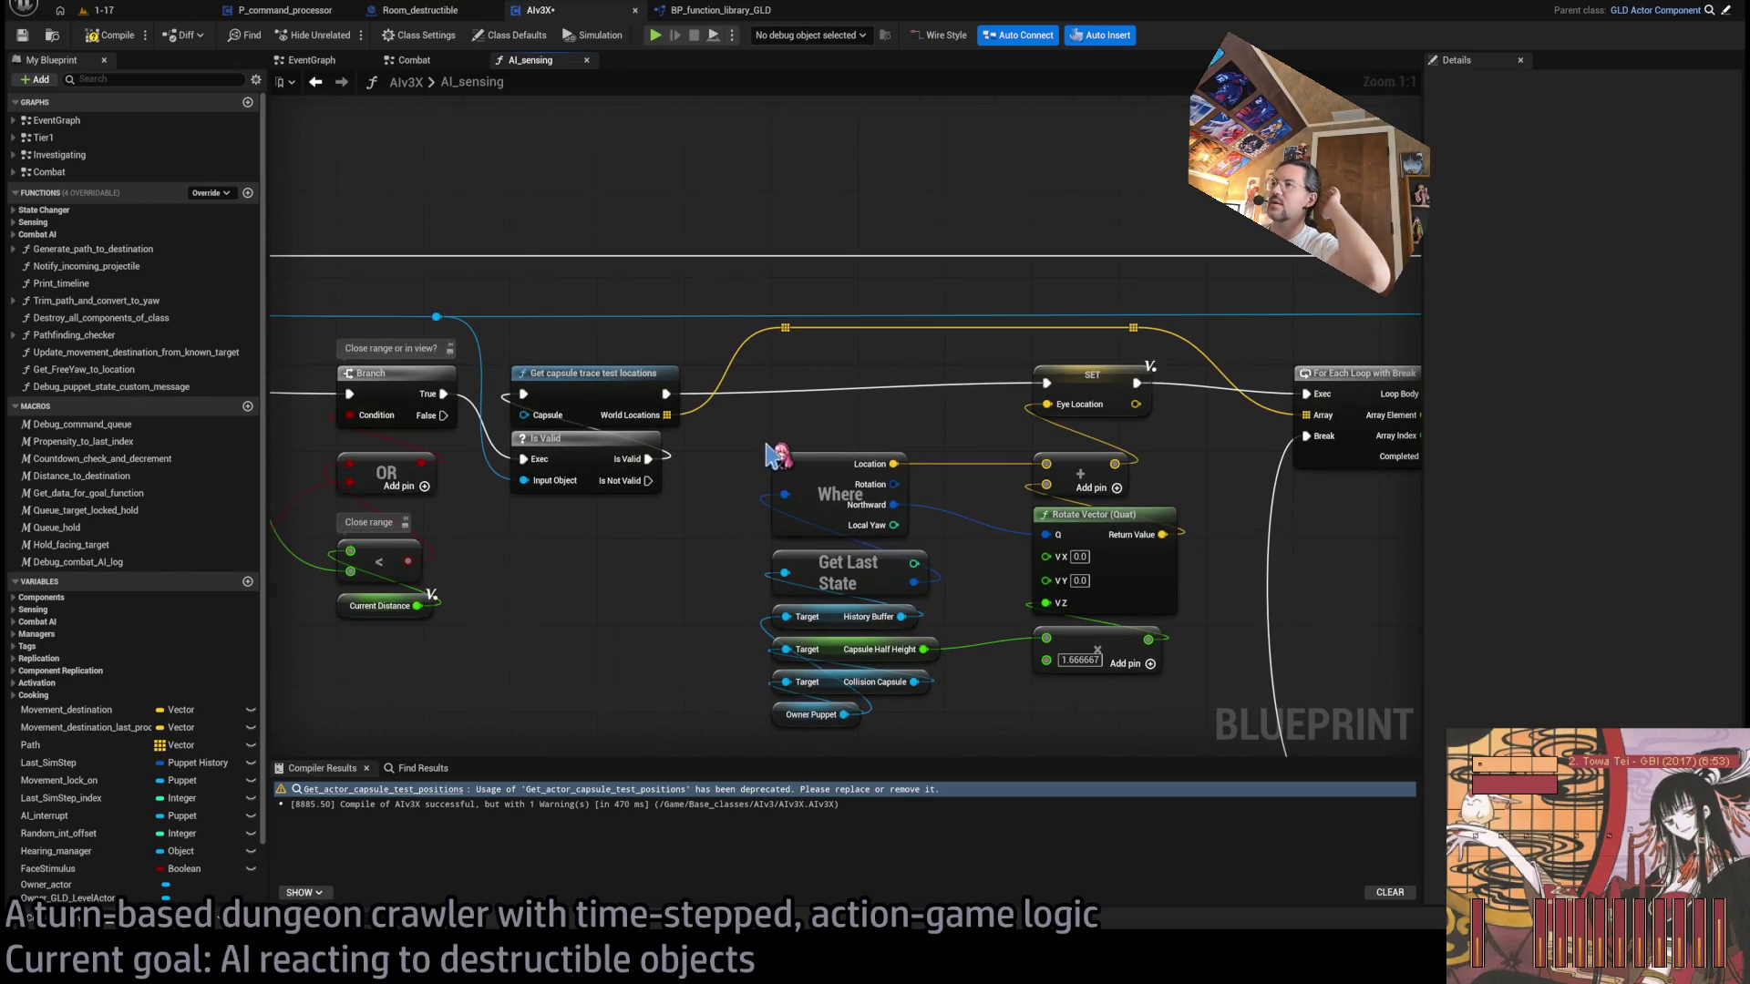
{"action": "scroll", "coordinate": [775, 428], "scroll_direction": "down", "scroll_amount": 2}
{"action": "mouse_move", "coordinate": [1103, 681]}
{"action": "left_mouse_down"}
{"action": "mouse_move", "coordinate": [842, 425]}
{"action": "mouse_move", "coordinate": [857, 506]}
{"action": "mouse_move", "coordinate": [848, 494]}
{"action": "left_mouse_up"}
{"action": "mouse_move", "coordinate": [707, 467]}
{"action": "left_mouse_down"}
{"action": "mouse_move", "coordinate": [661, 351]}
{"action": "mouse_move", "coordinate": [844, 340]}
{"action": "left_mouse_up"}
- Nudge the capsule trace and Is Valid nodes left and frame the central sensing nodes
{"action": "left_click", "coordinate": [741, 460]}
{"action": "scroll", "coordinate": [714, 560], "scroll_direction": "down", "scroll_amount": 3}
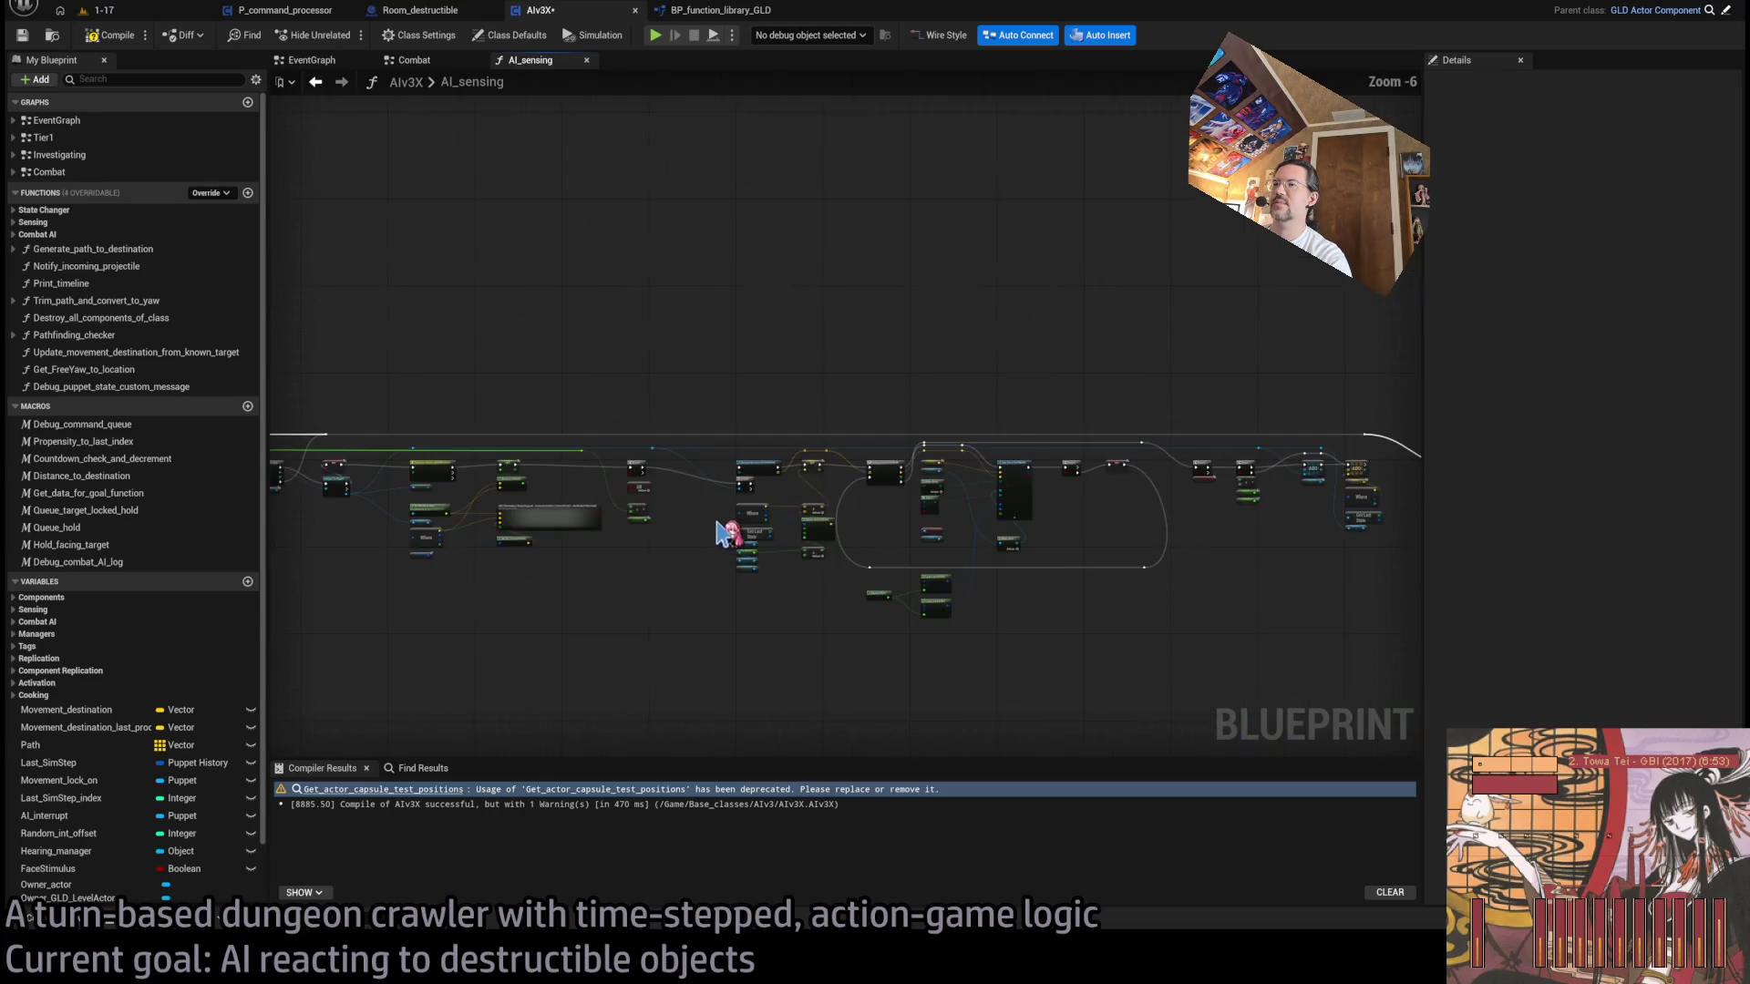
{"action": "scroll", "coordinate": [730, 524], "scroll_direction": "up", "scroll_amount": 4}
{"action": "scroll", "coordinate": [704, 533], "scroll_direction": "down", "scroll_amount": 4}
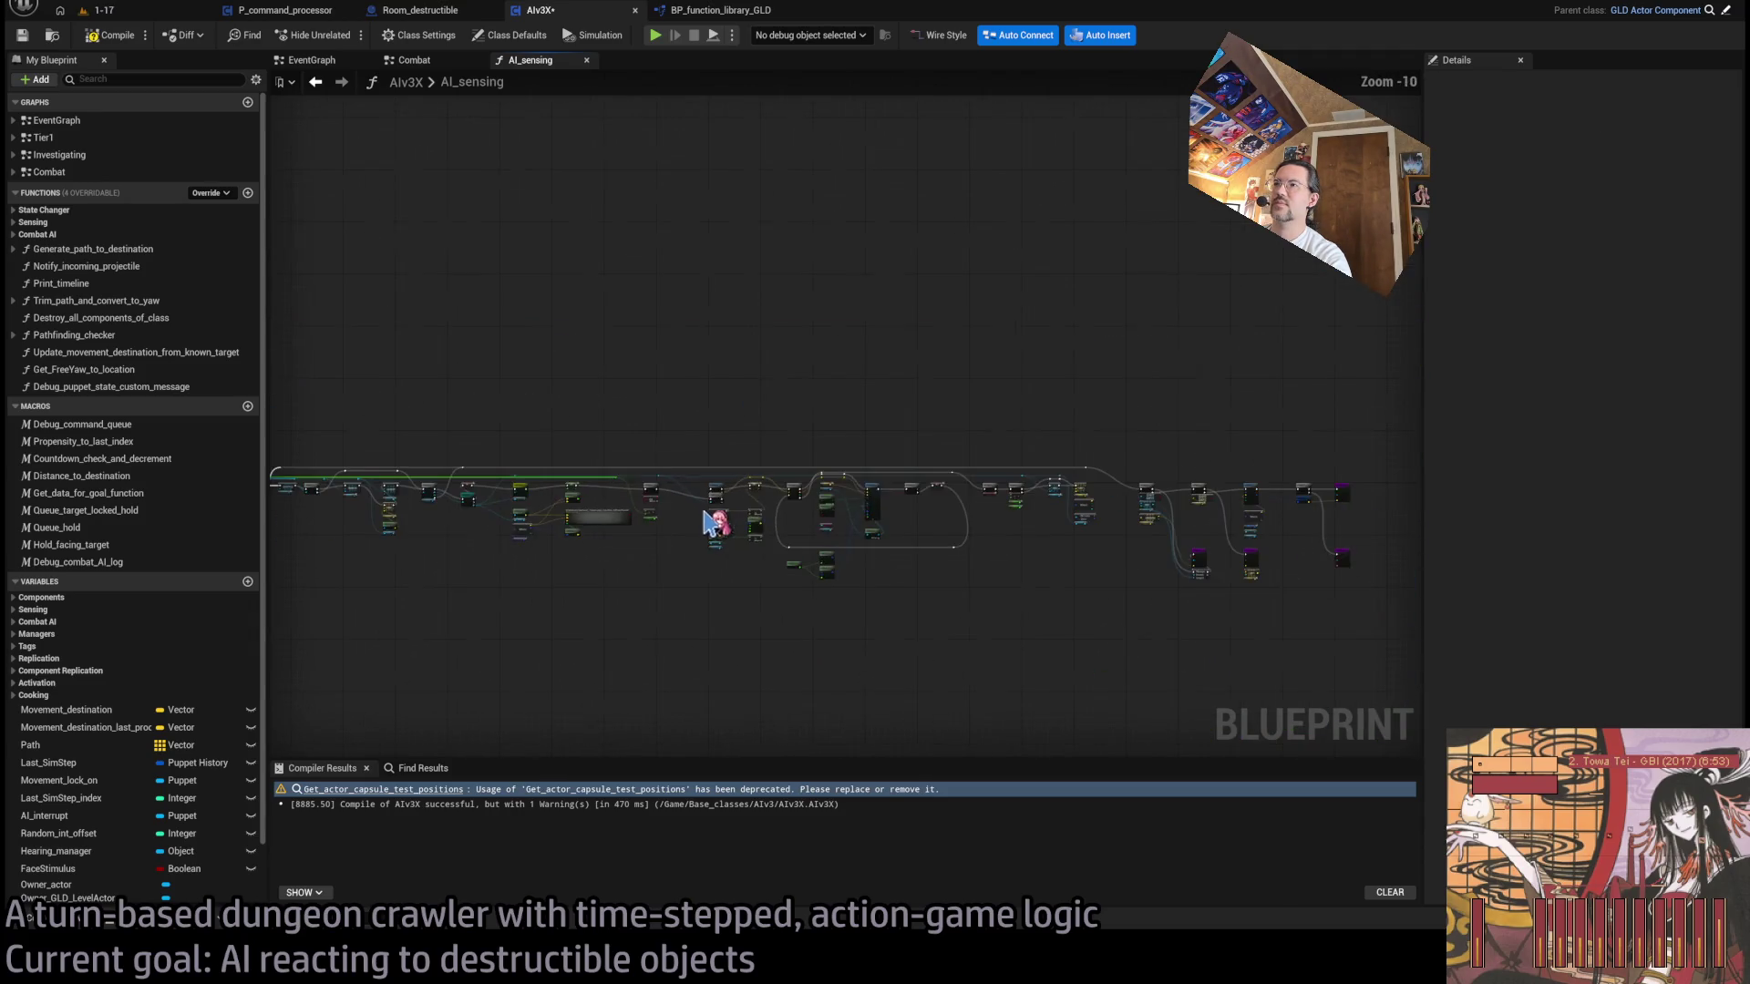
{"action": "left_click_drag", "start_coordinate": [1386, 412], "coordinate": [695, 664]}
{"action": "scroll", "coordinate": [729, 524], "scroll_direction": "up", "scroll_amount": 4}
{"action": "key", "text": "Home"}
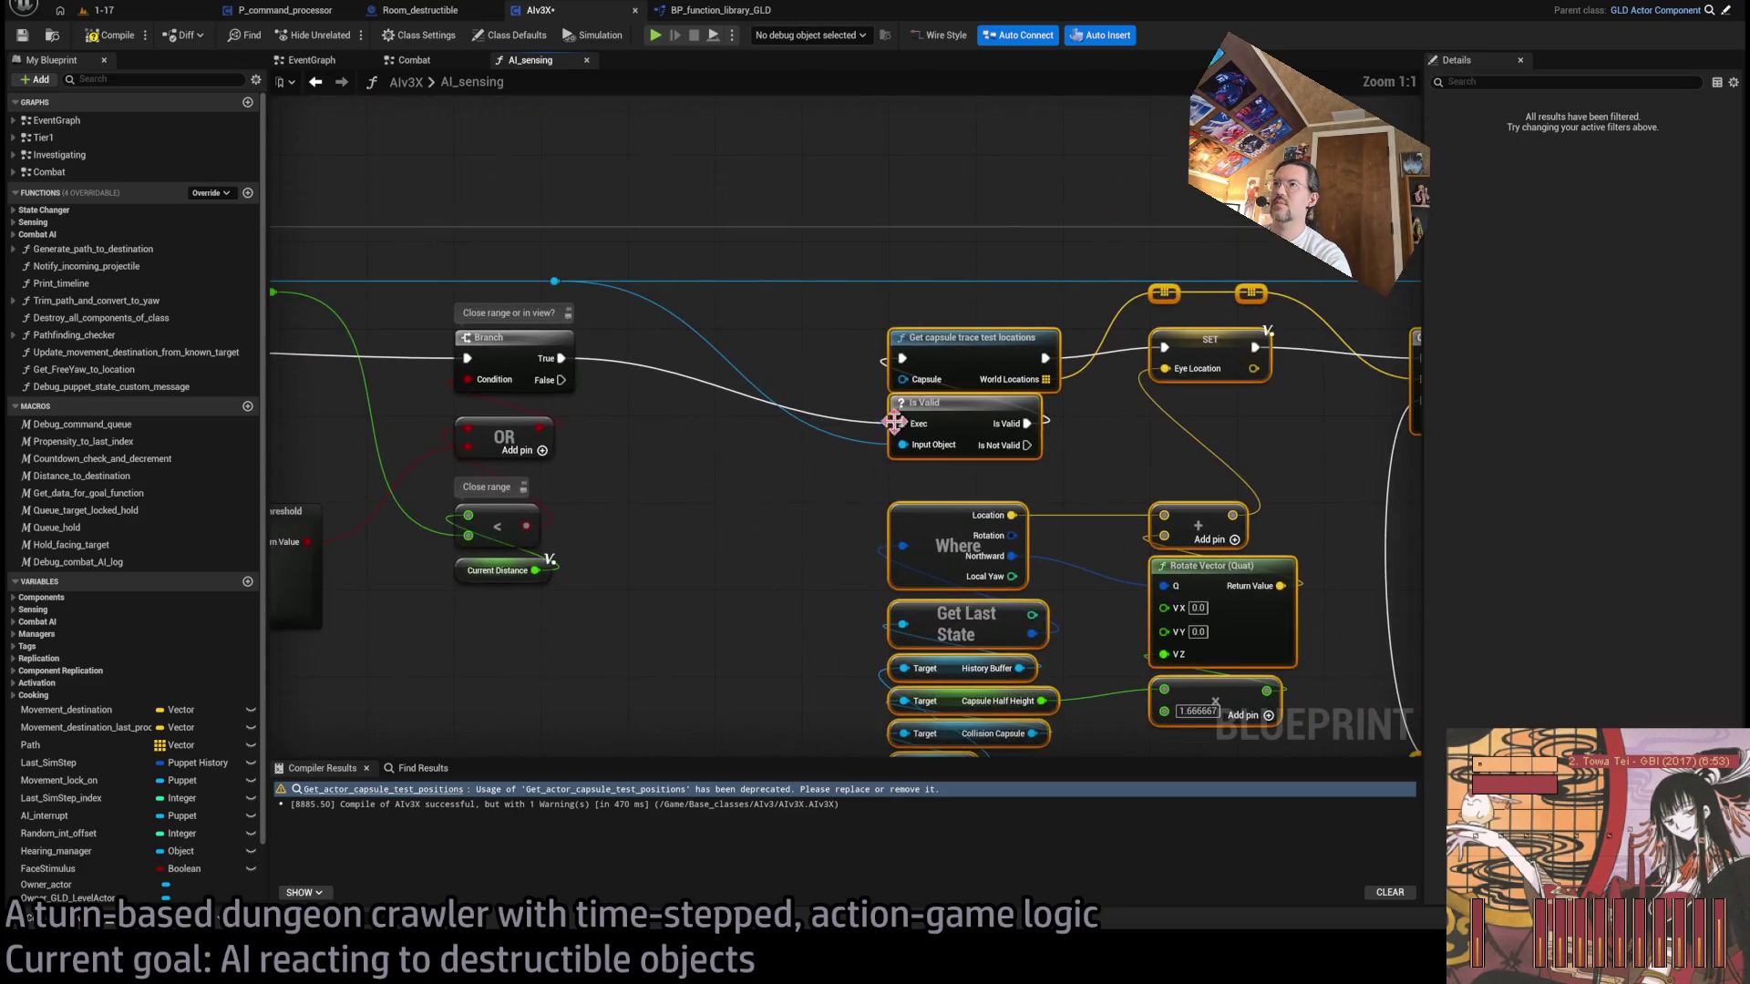
{"action": "left_click", "coordinate": [776, 310]}
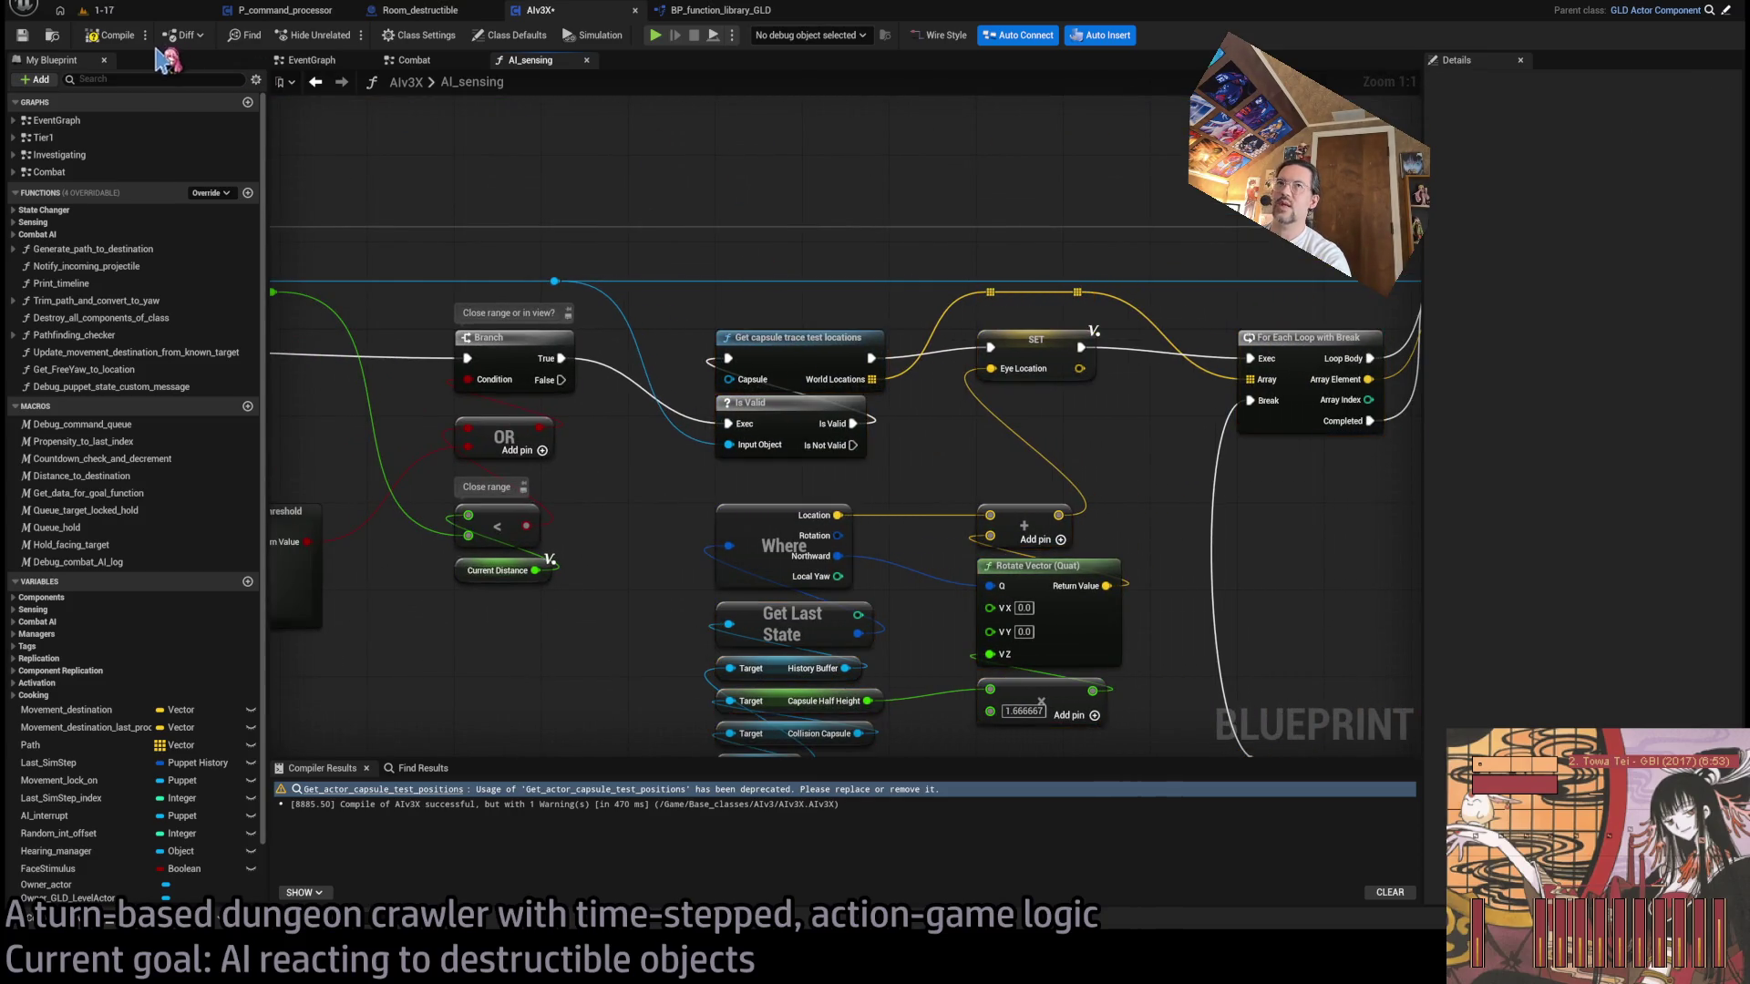
- Recompile AIv3X without warnings and review the AI_sensing graph's Make Array and Select nodes
{"action": "left_click", "coordinate": [111, 35]}
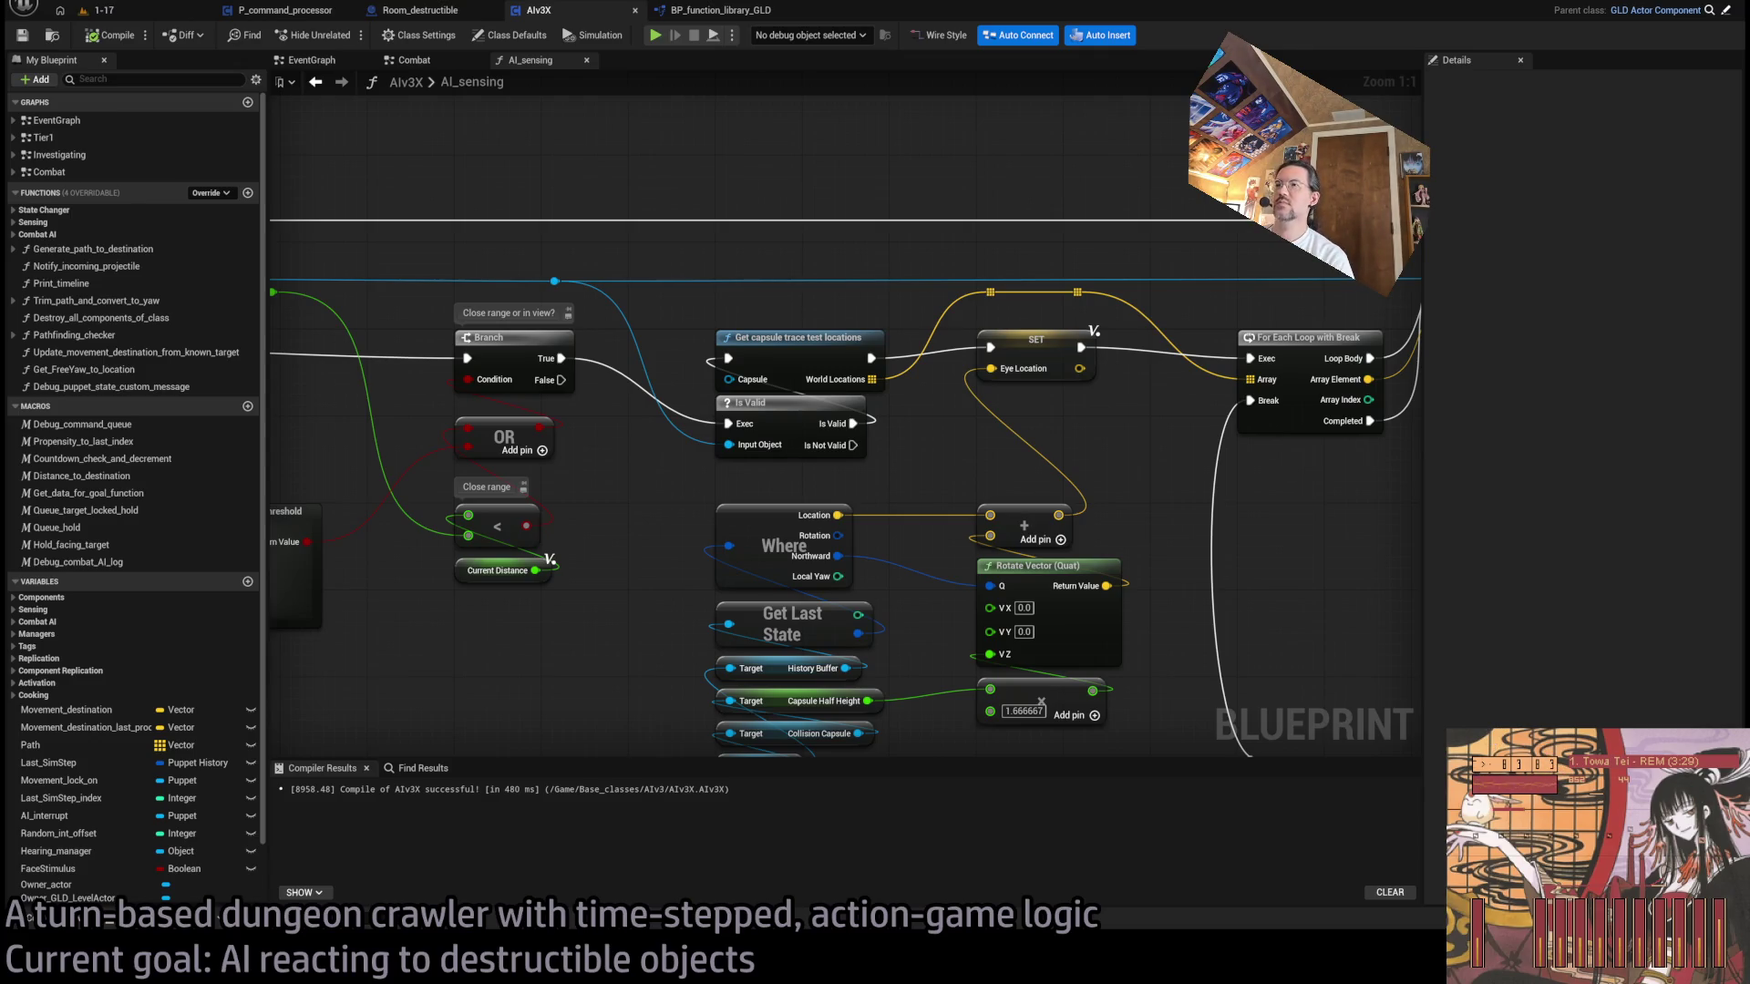
{"action": "left_click_drag", "start_coordinate": [938, 473], "coordinate": [782, 499]}
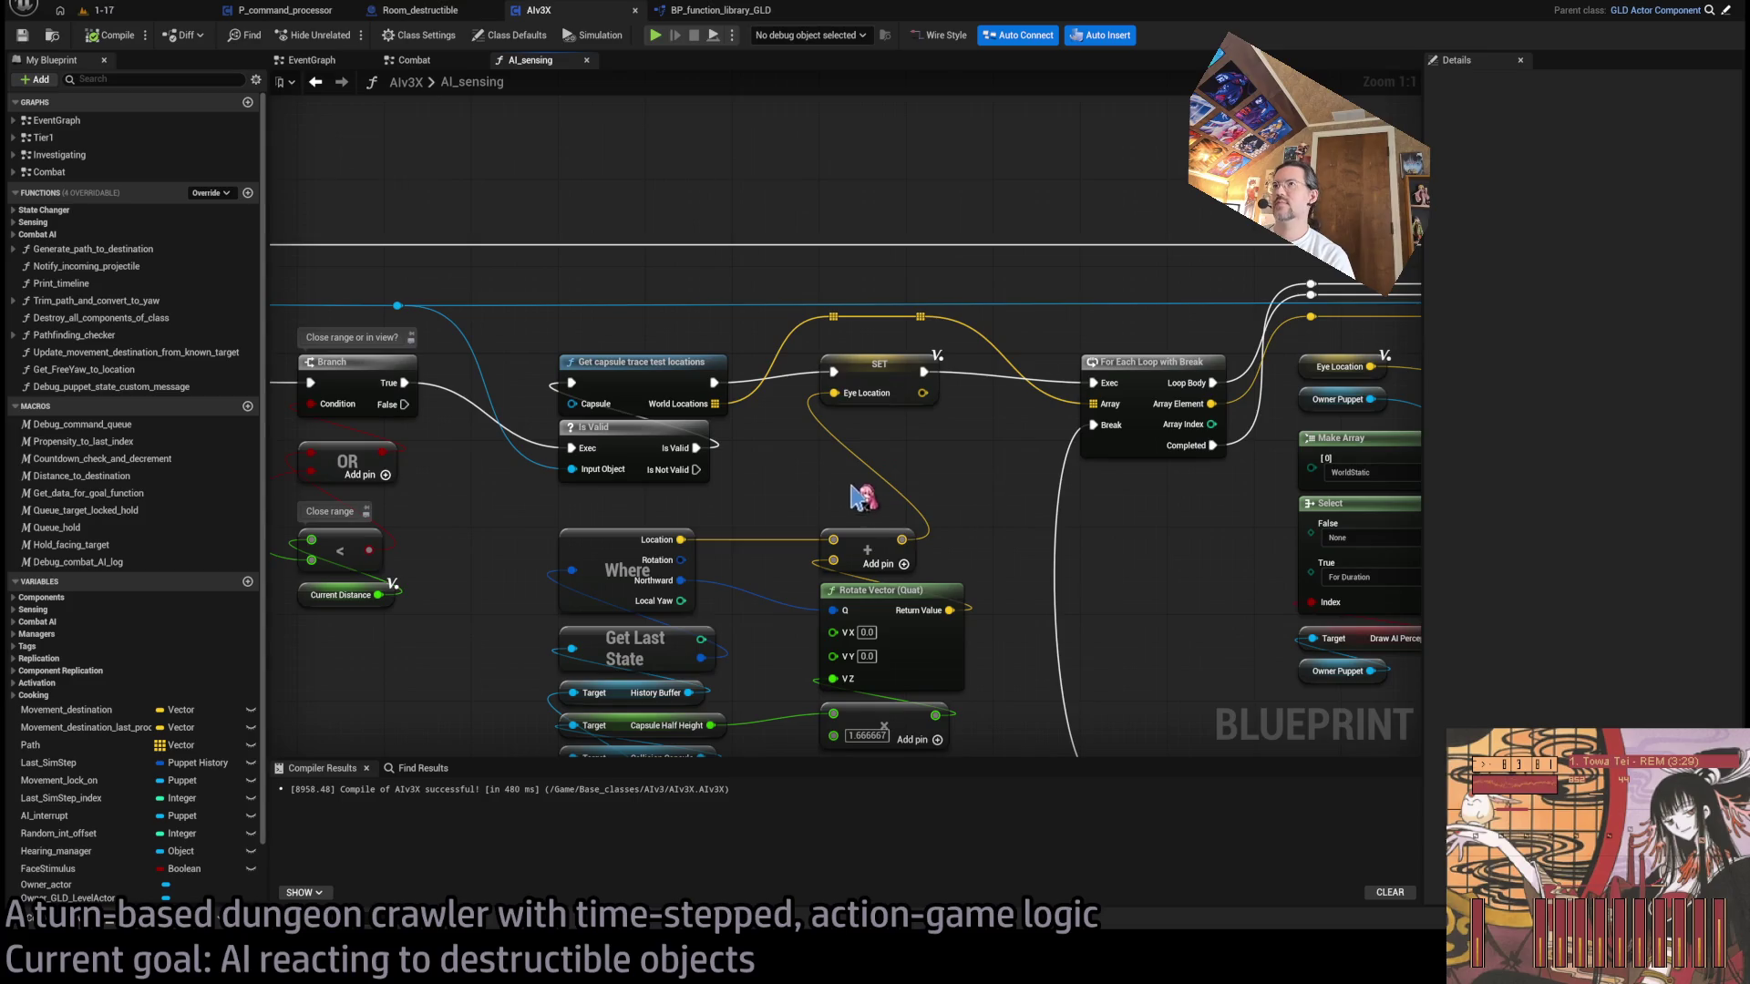
{"action": "scroll", "coordinate": [843, 446], "scroll_direction": "down", "scroll_amount": 5}
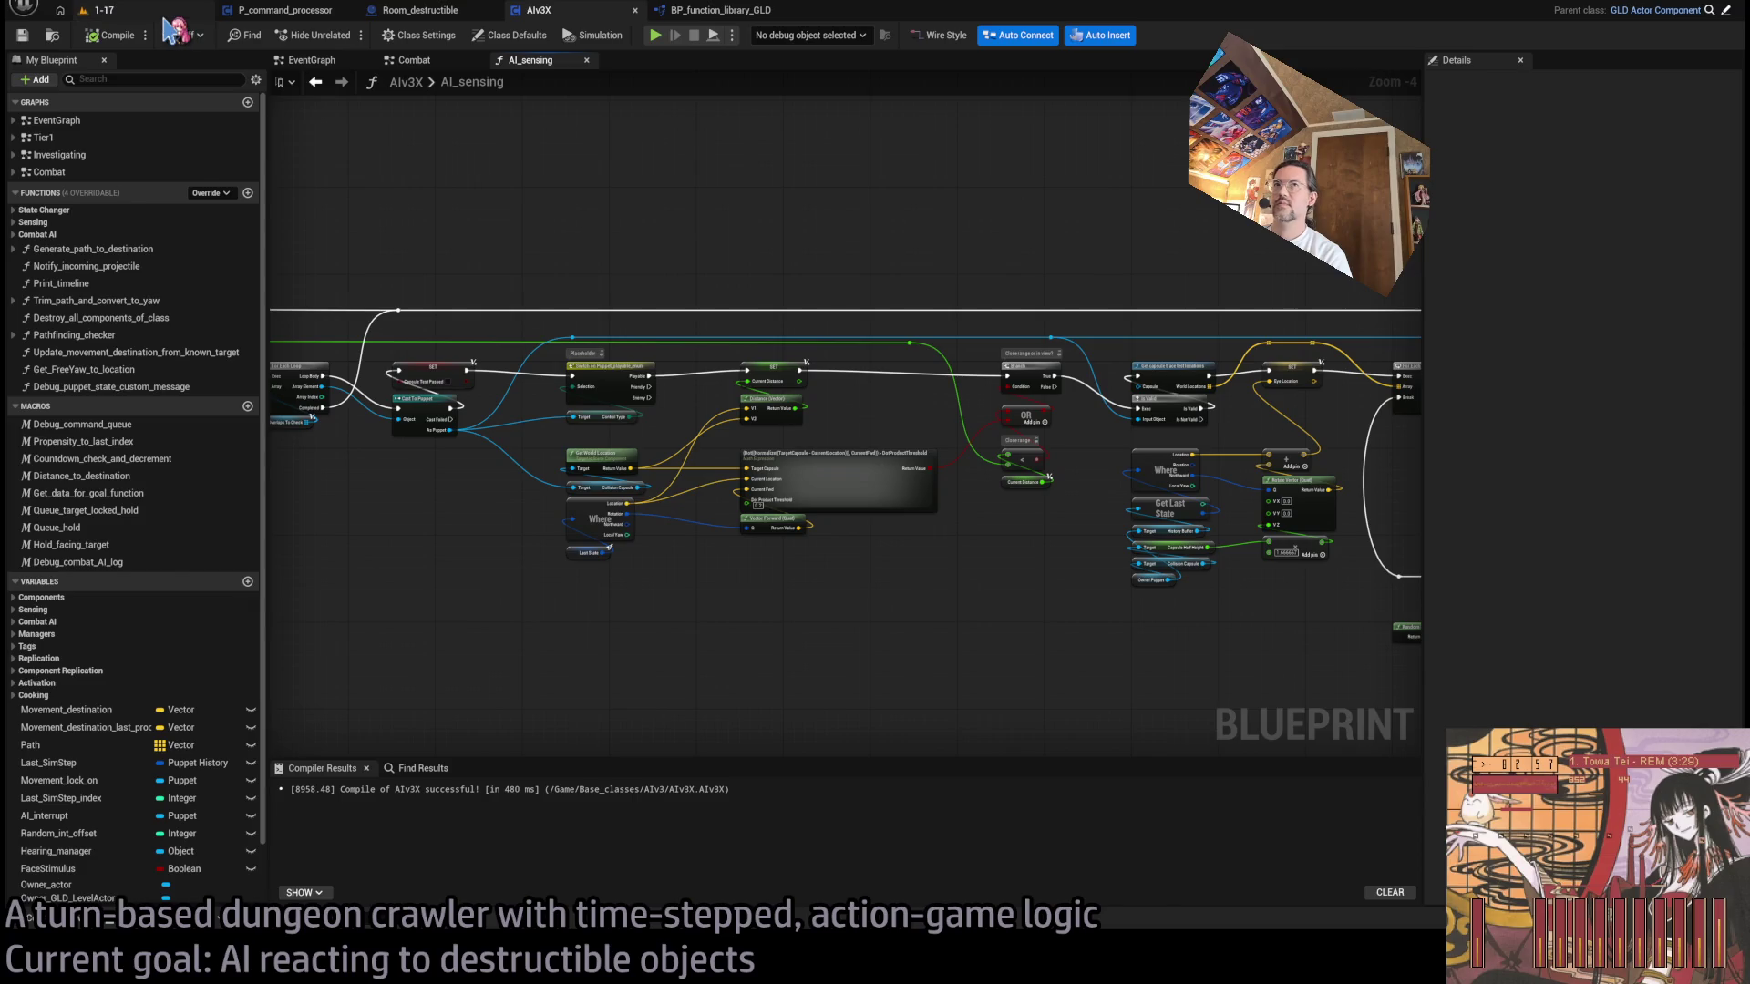
{"action": "key", "text": "ctrl+p"}
{"action": "type", "text": "monster"}
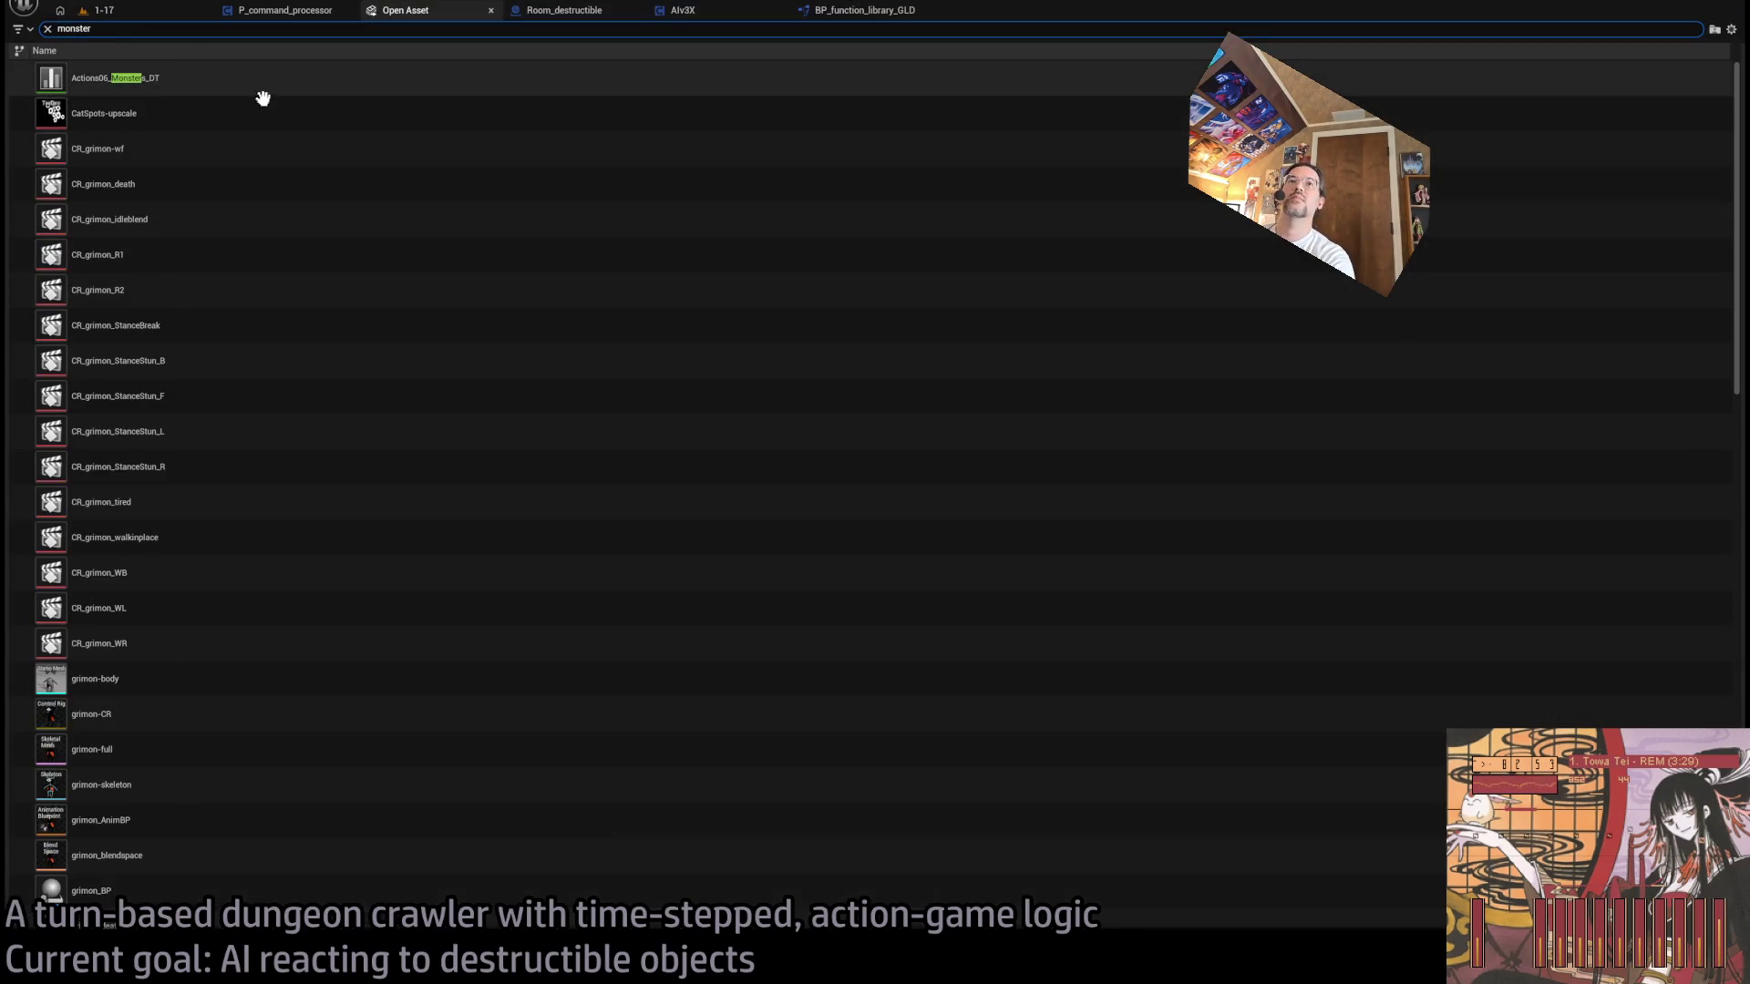
- Open Monsters_DT and review Grimon's six AI goals, including LightAtk, Flank and RunAway
{"action": "left_click_drag", "start_coordinate": [1735, 127], "coordinate": [1735, 620]}
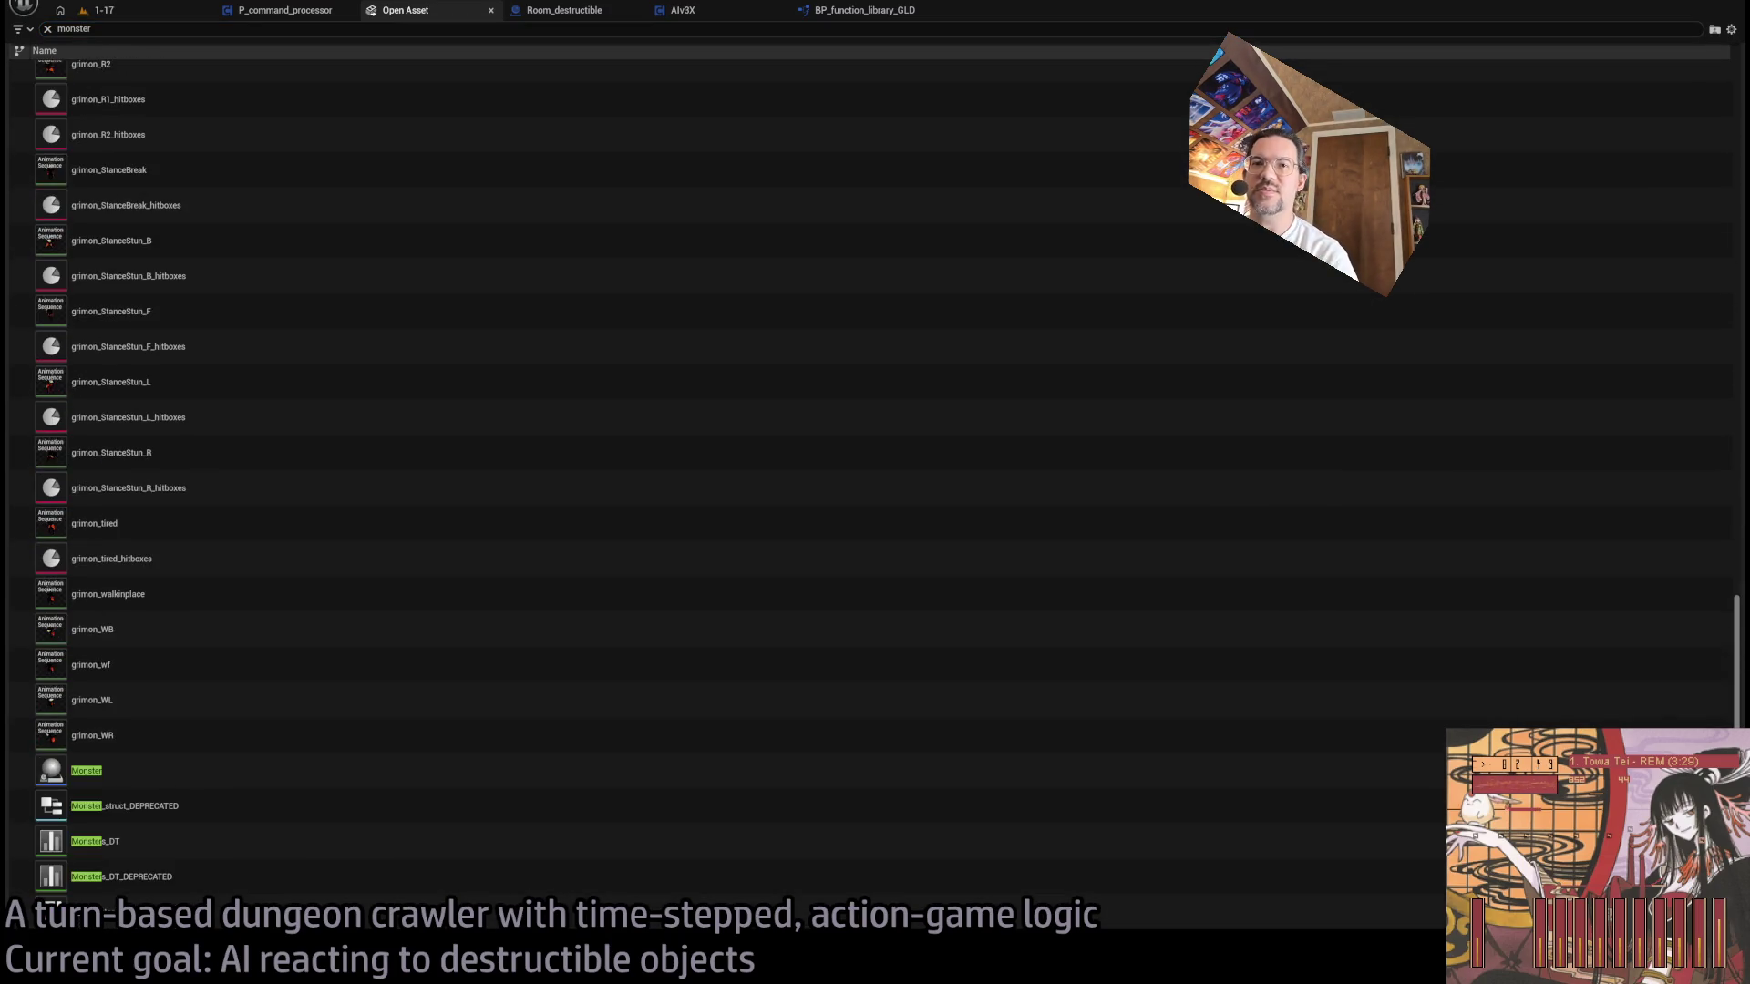
{"action": "double_click", "coordinate": [141, 832]}
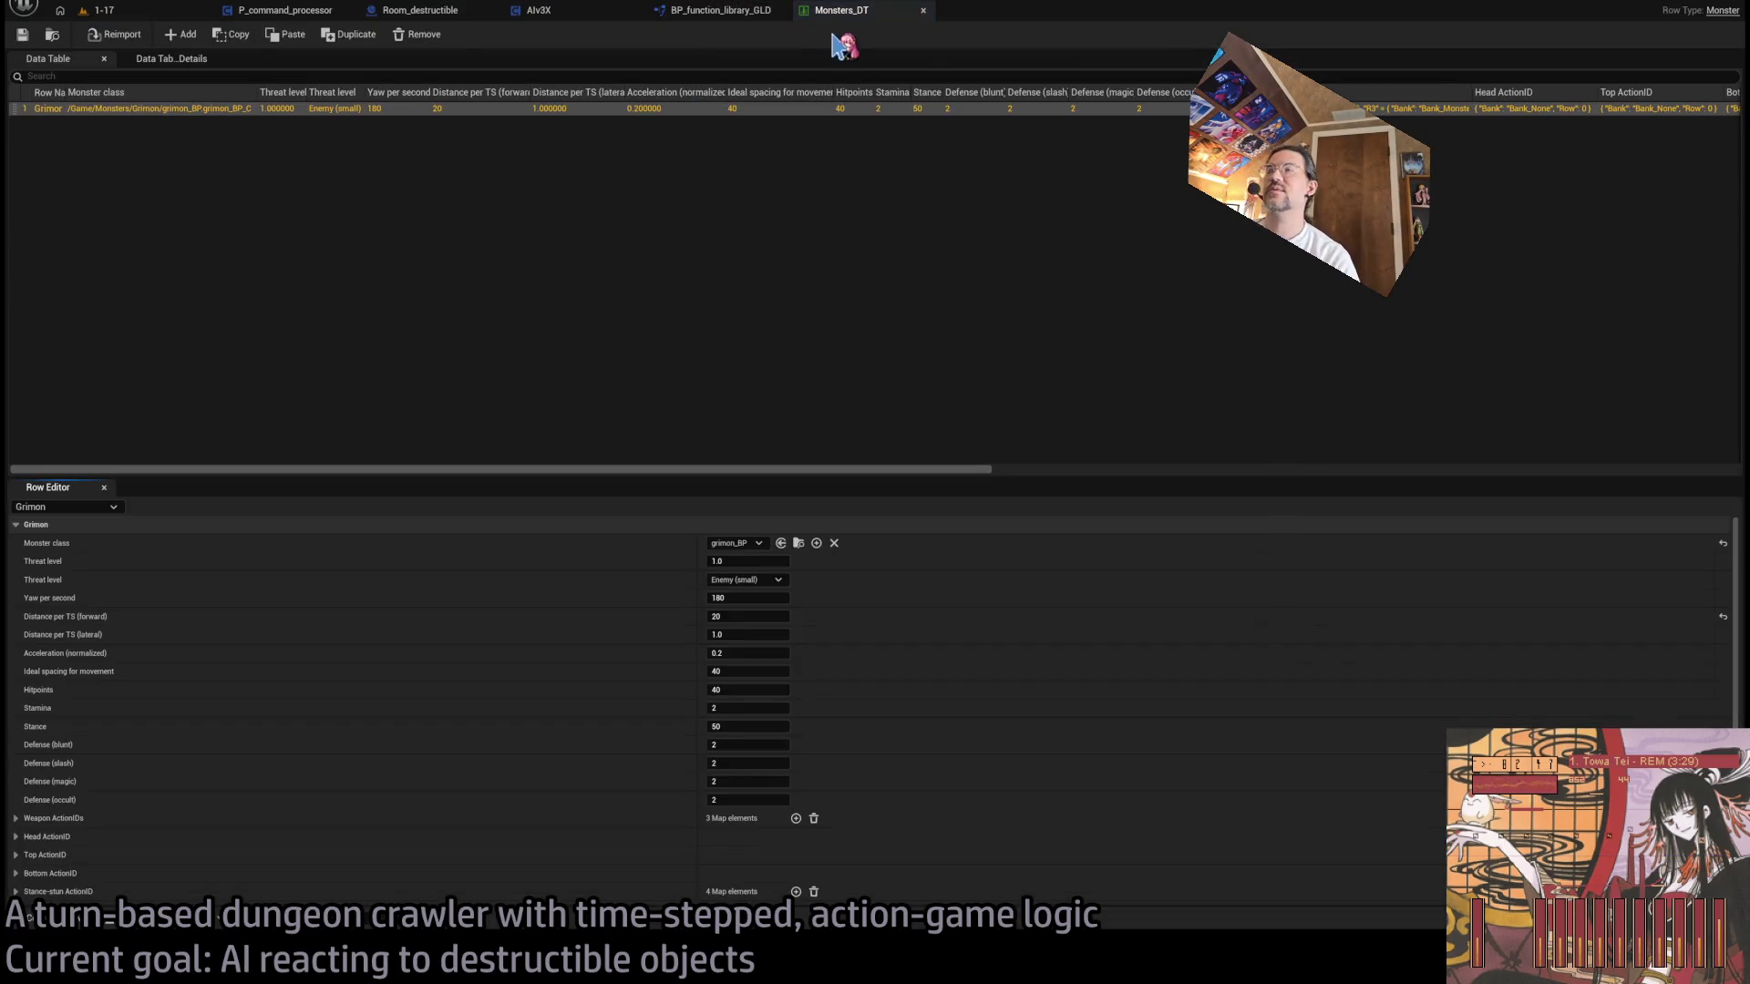
{"action": "left_click", "coordinate": [195, 110]}
{"action": "scroll", "coordinate": [392, 714], "scroll_direction": "down", "scroll_amount": 1}
{"action": "scroll", "coordinate": [392, 714], "scroll_direction": "down", "scroll_amount": 4}
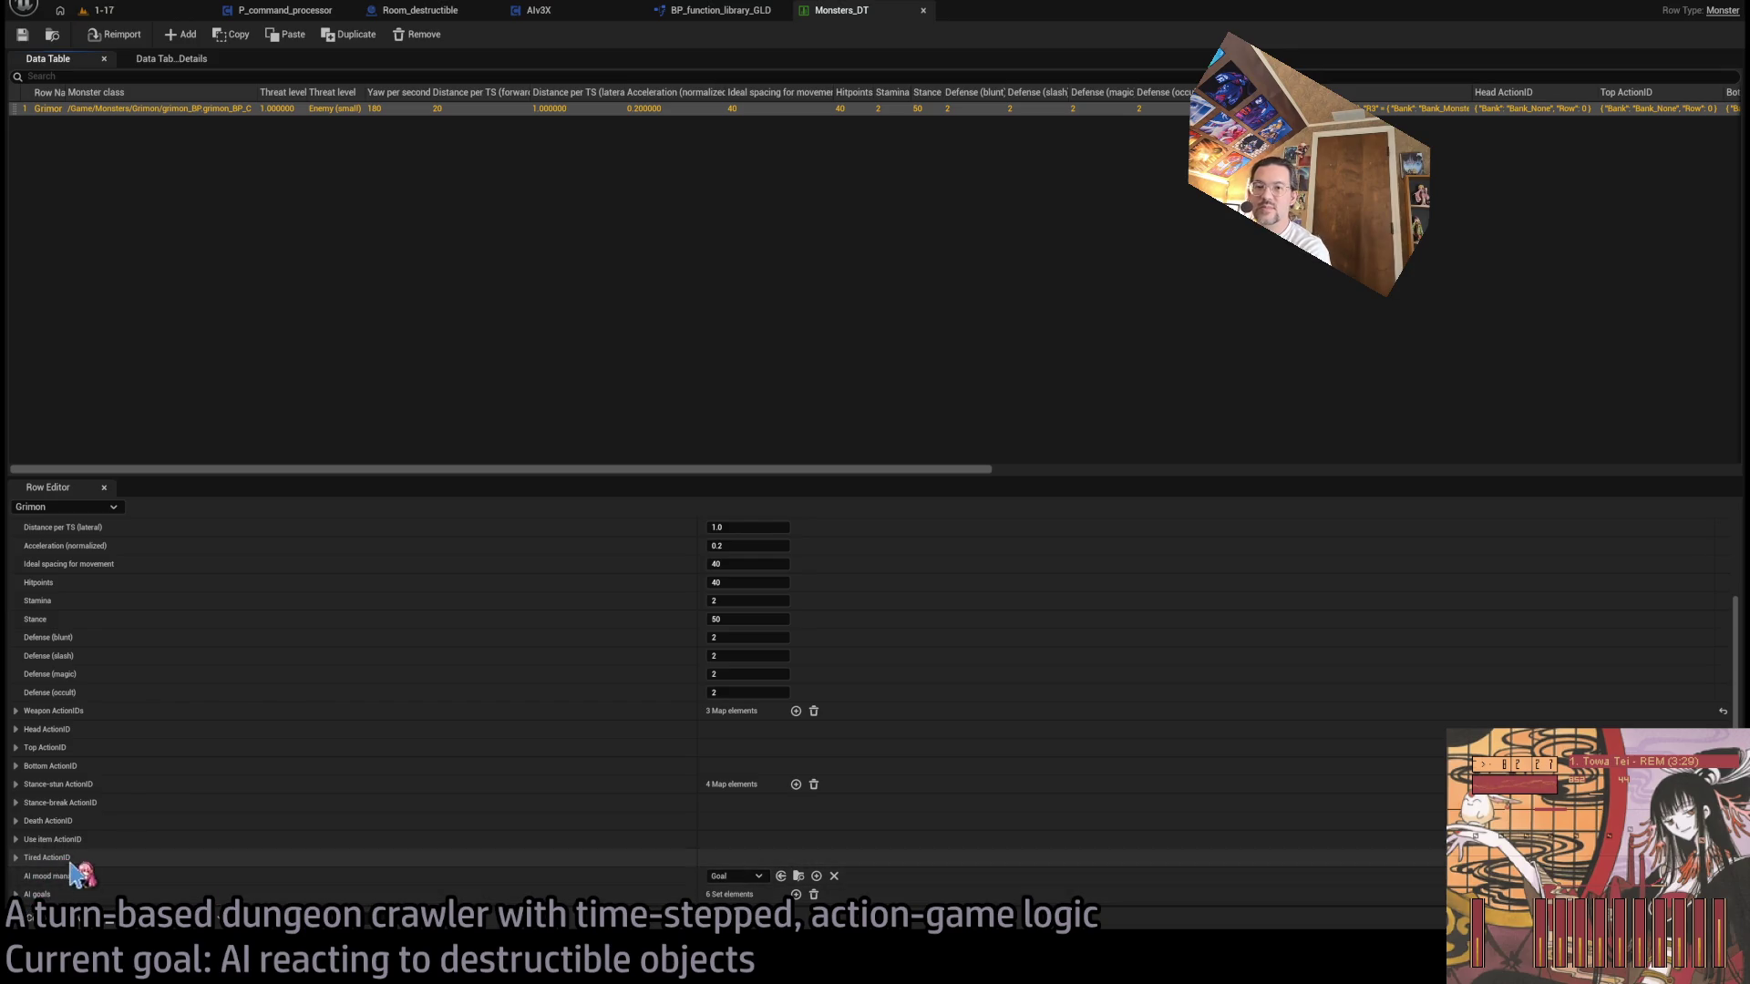
{"action": "left_click", "coordinate": [16, 895]}
{"action": "scroll", "coordinate": [179, 820], "scroll_direction": "down", "scroll_amount": 3}
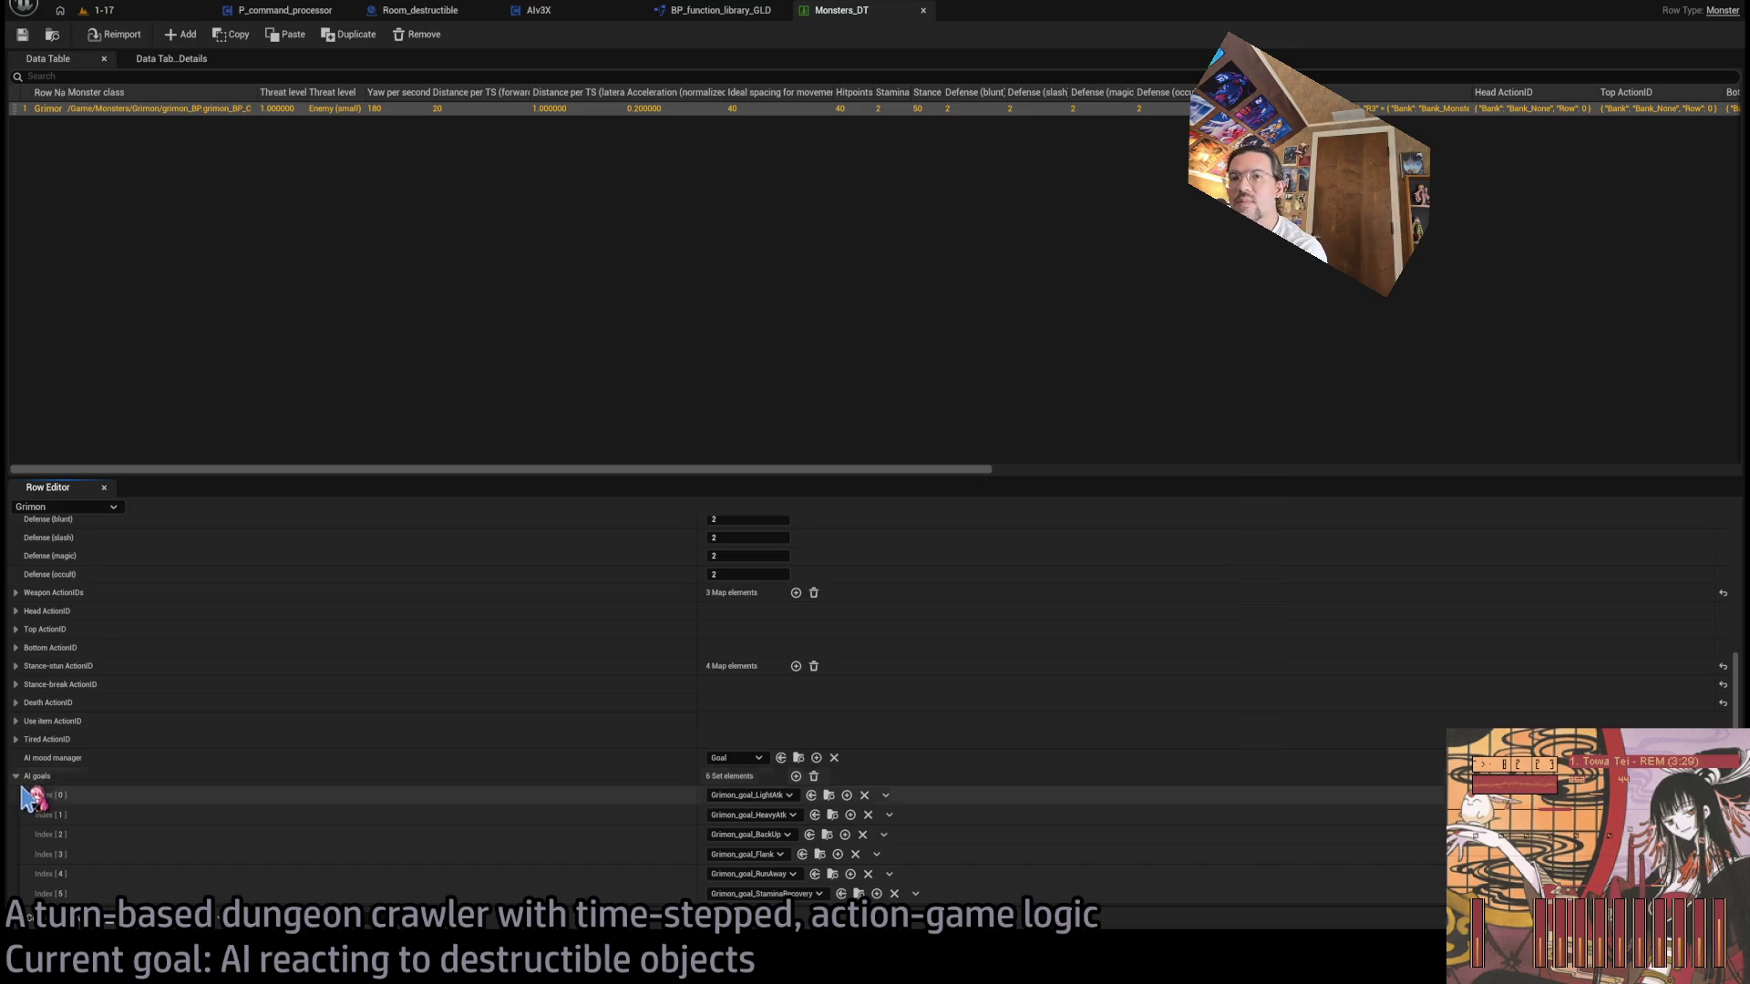
{"action": "left_click", "coordinate": [16, 777]}
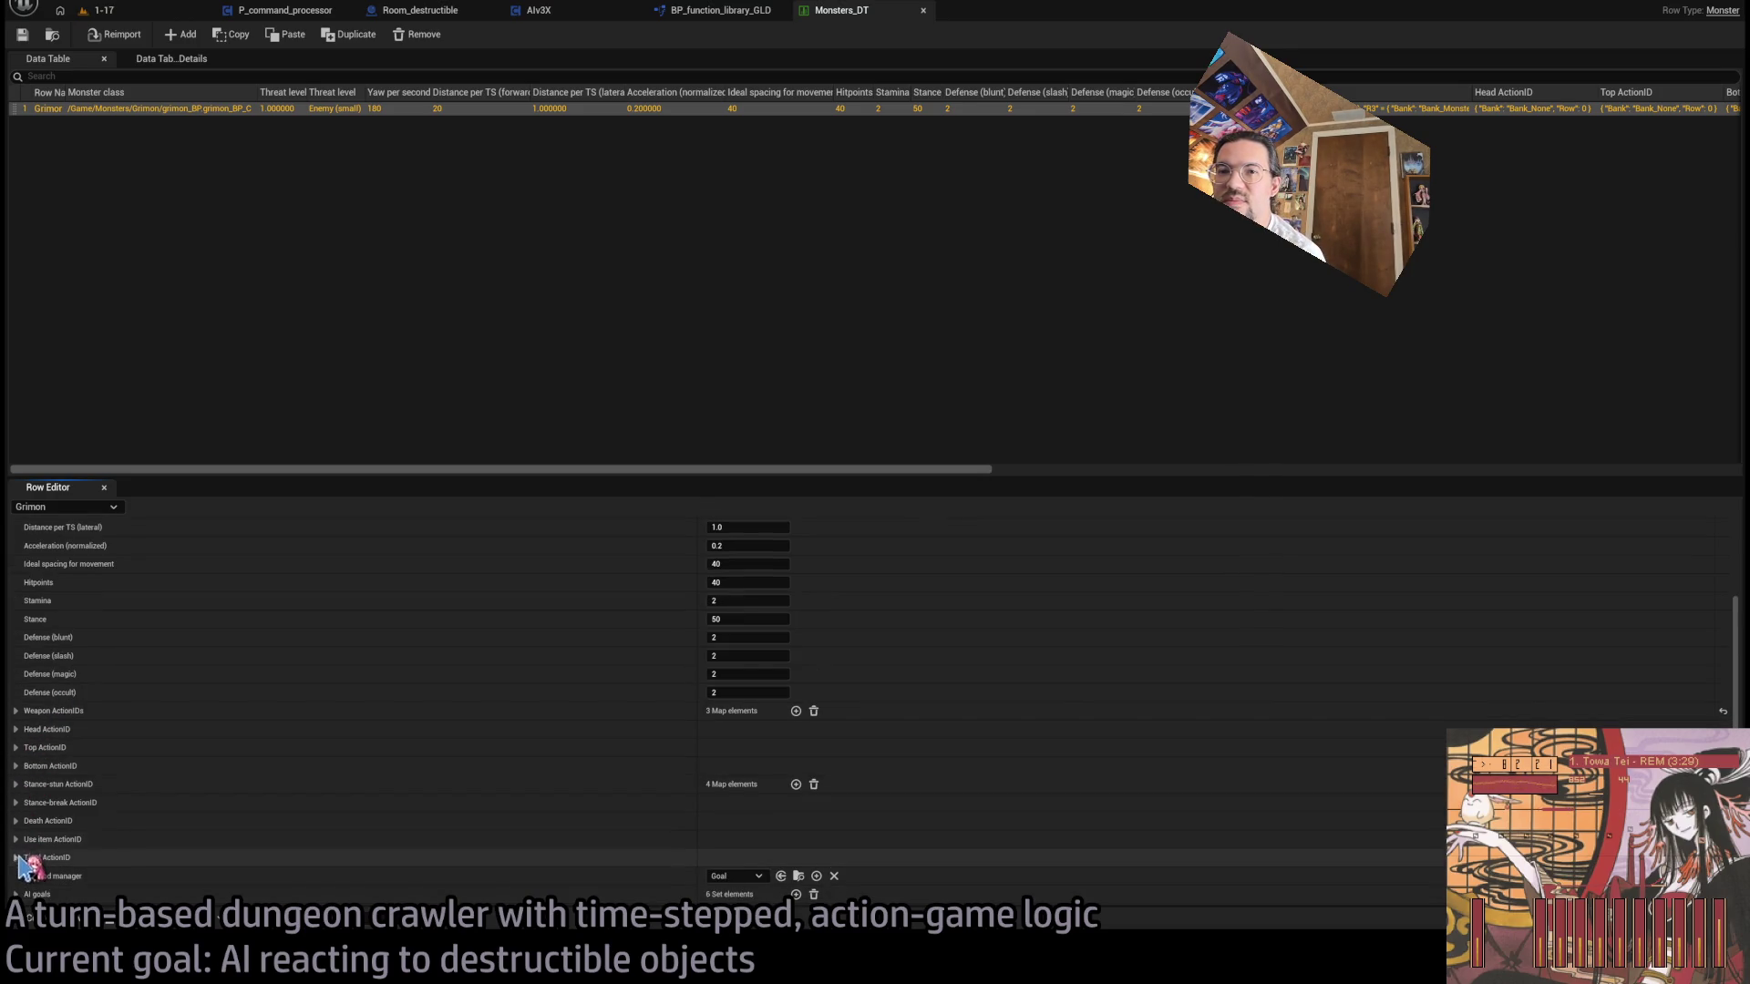
{"action": "left_click", "coordinate": [18, 894]}
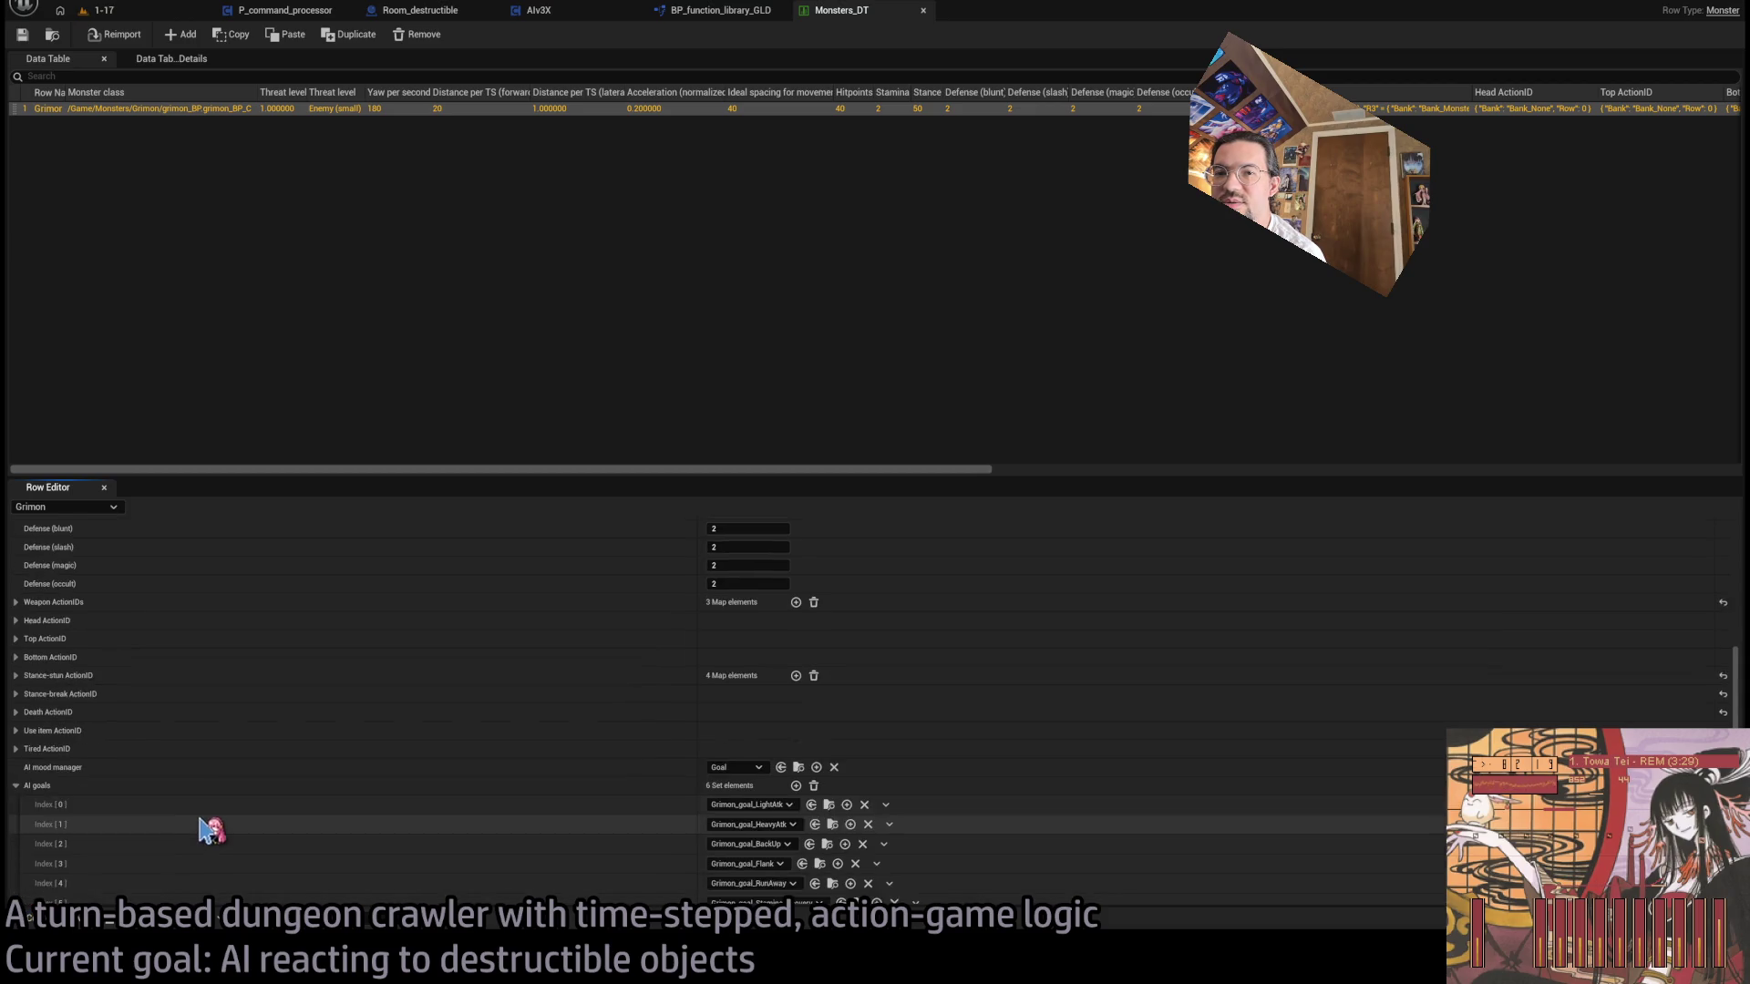
{"action": "scroll", "coordinate": [273, 847], "scroll_direction": "down", "scroll_amount": 3}
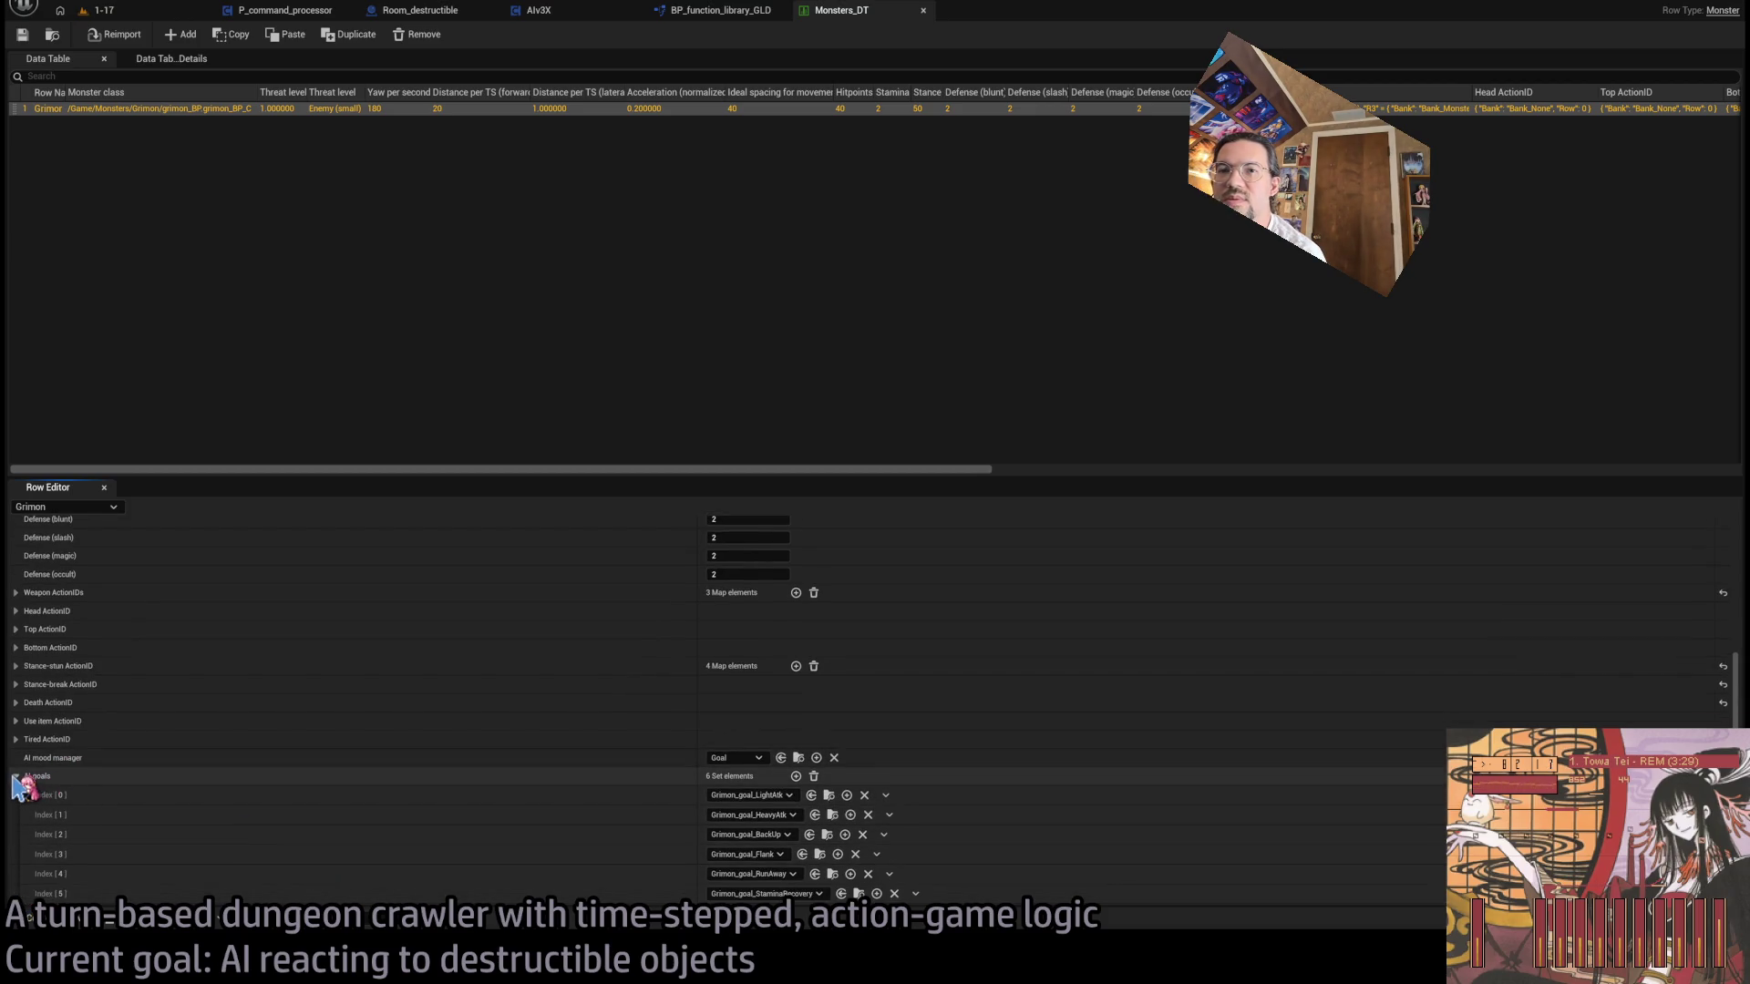
{"action": "left_click", "coordinate": [16, 777]}
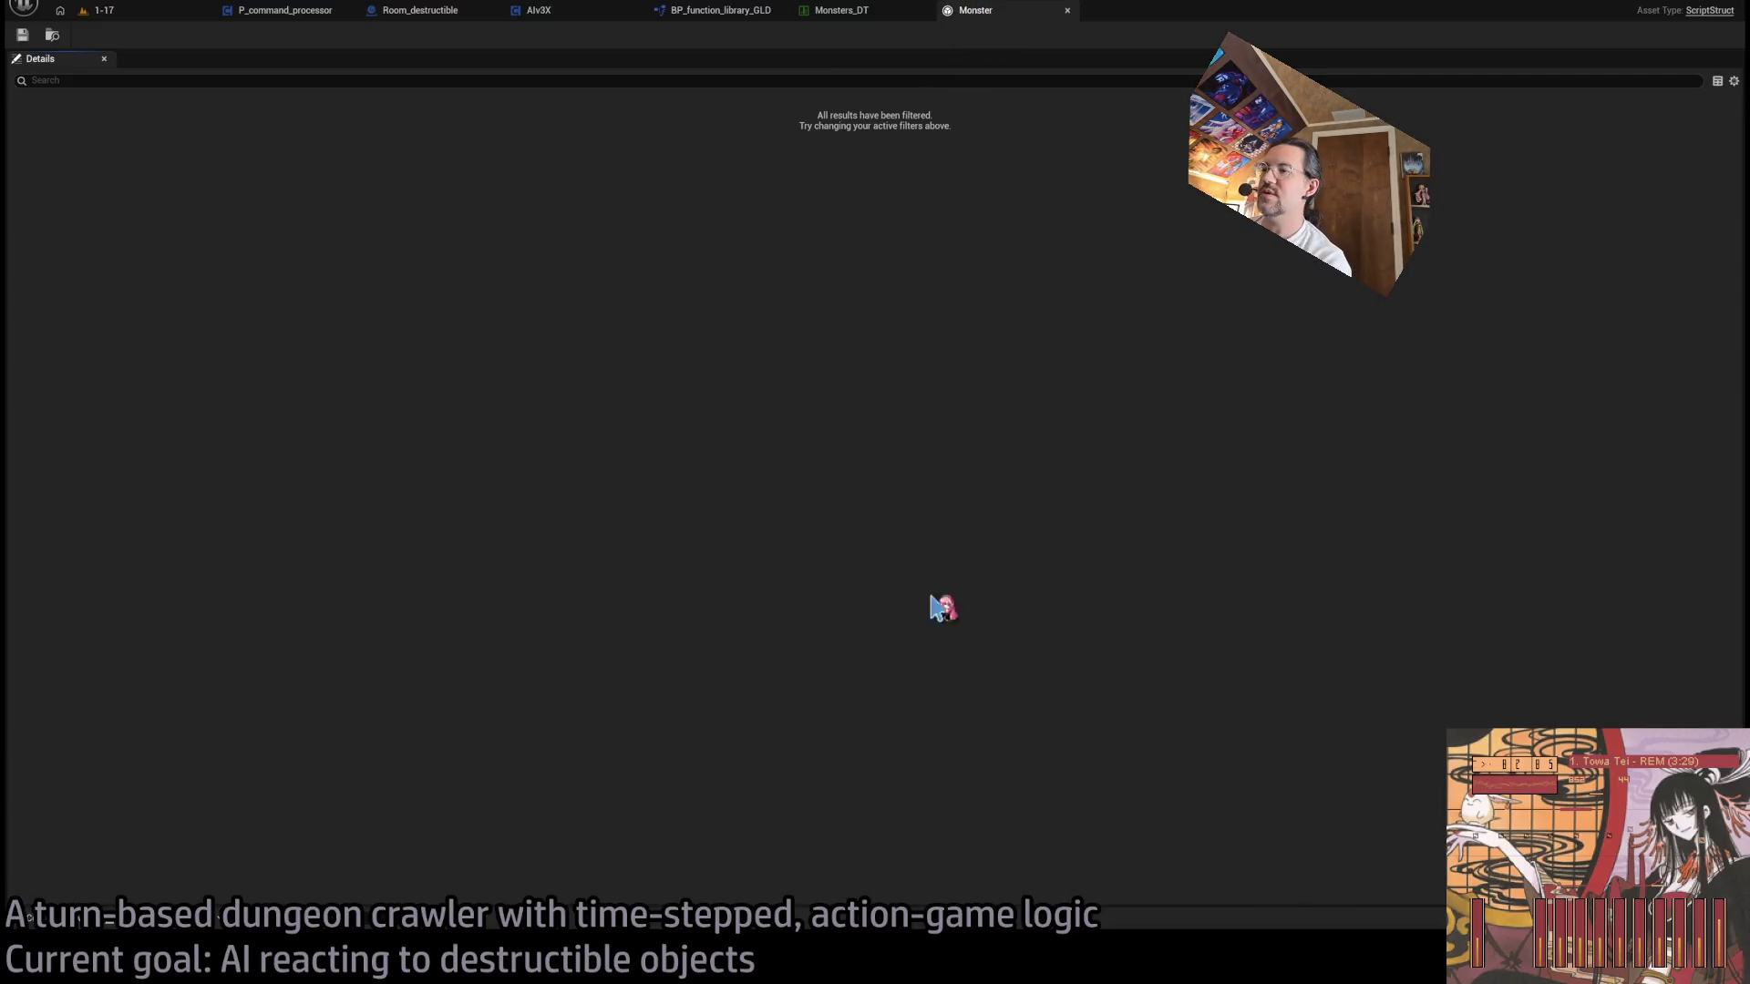
- In Rider, search CPP_Structs.h for 'fmonster' to locate the FMonster struct
{"action": "key", "text": "alt+Tab"}
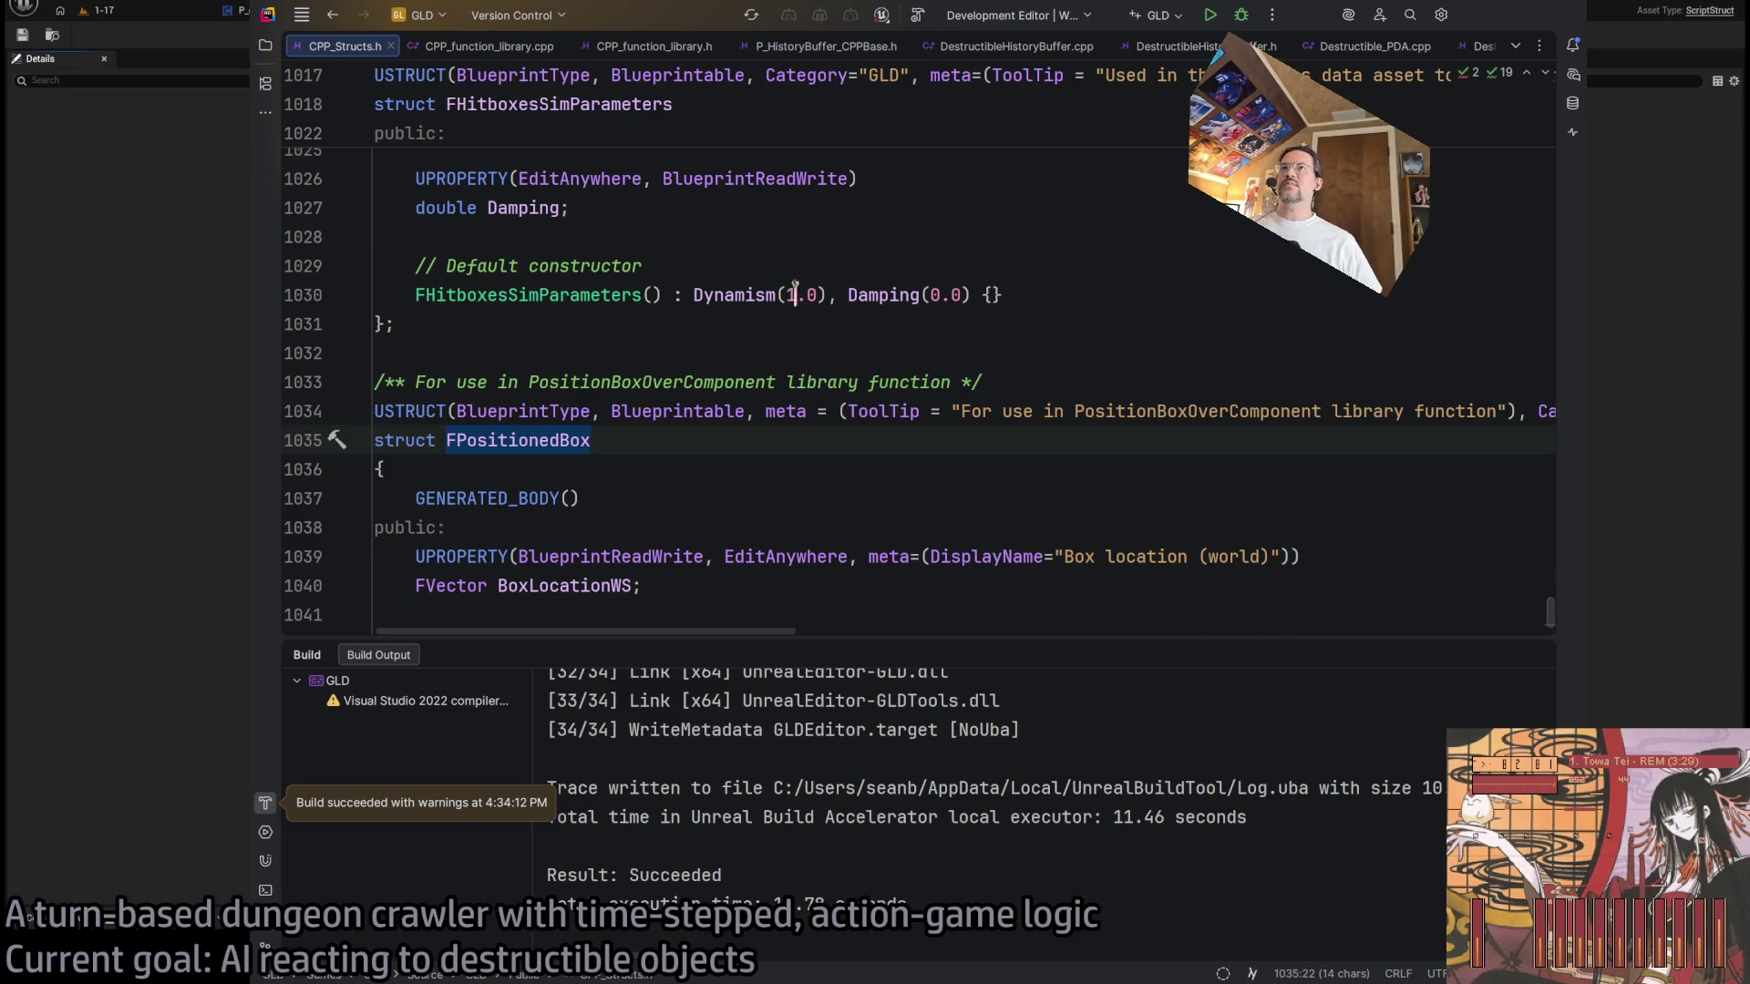
{"action": "left_click", "coordinate": [656, 266]}
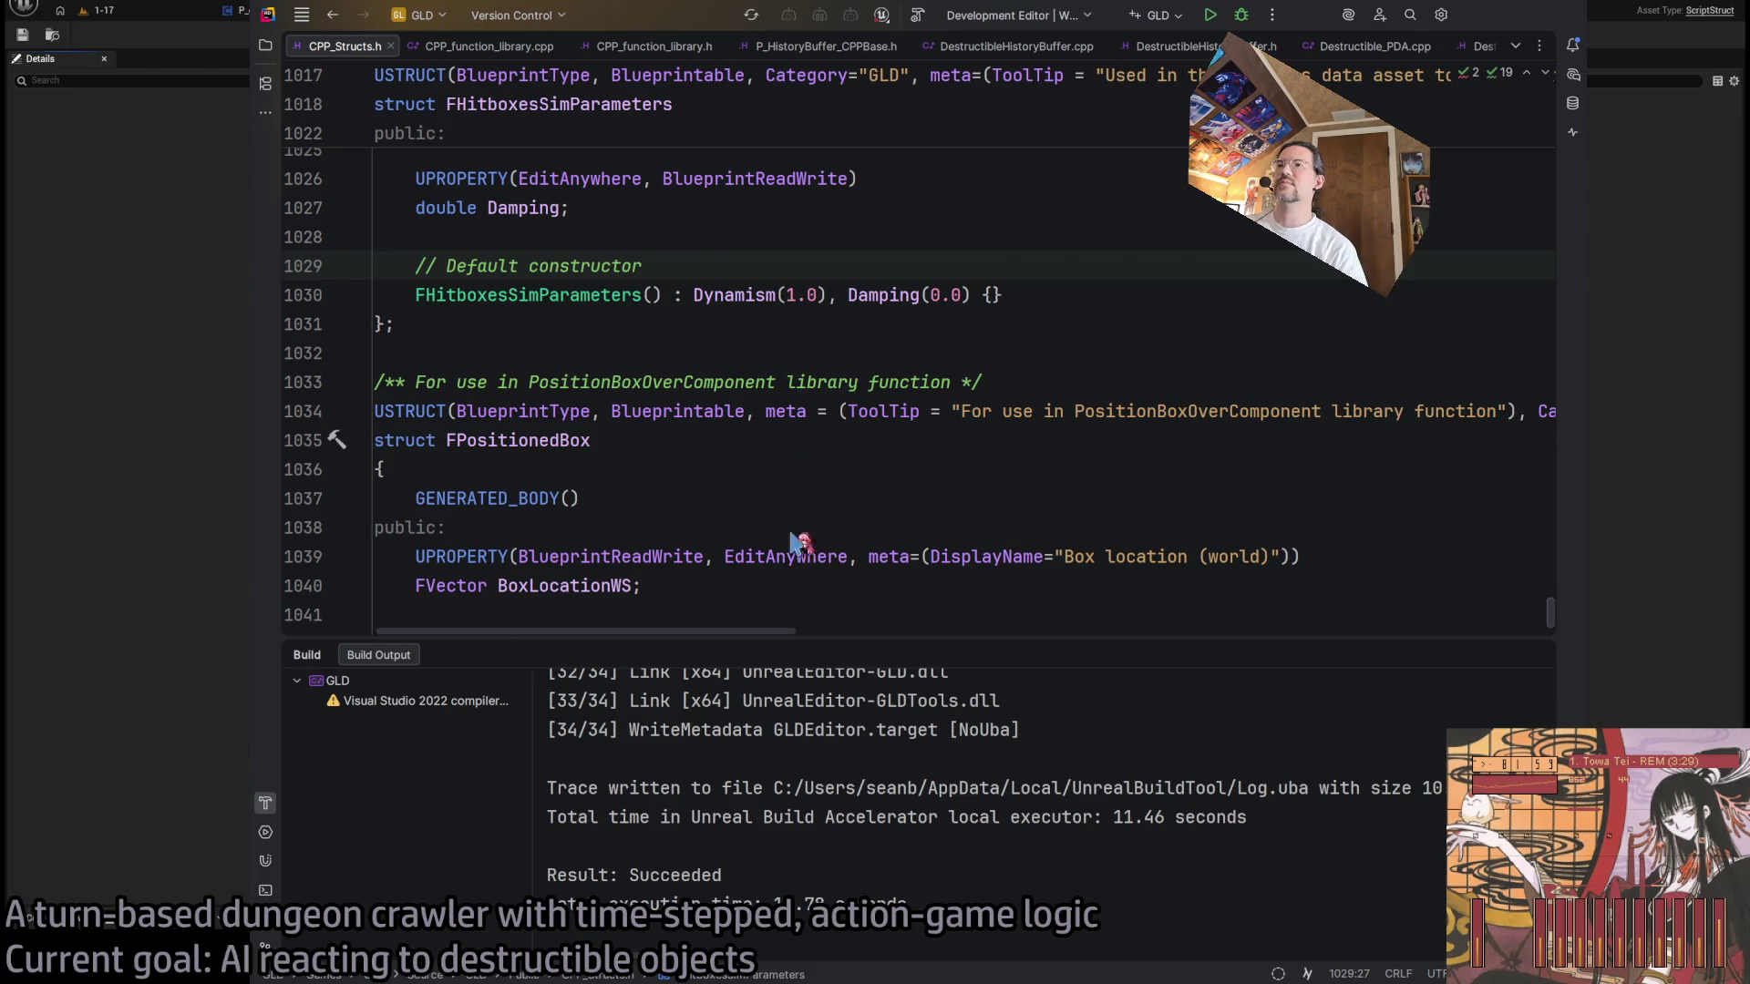
{"action": "left_click", "coordinate": [529, 382]}
{"action": "scroll", "coordinate": [666, 390], "scroll_direction": "up", "scroll_amount": 7}
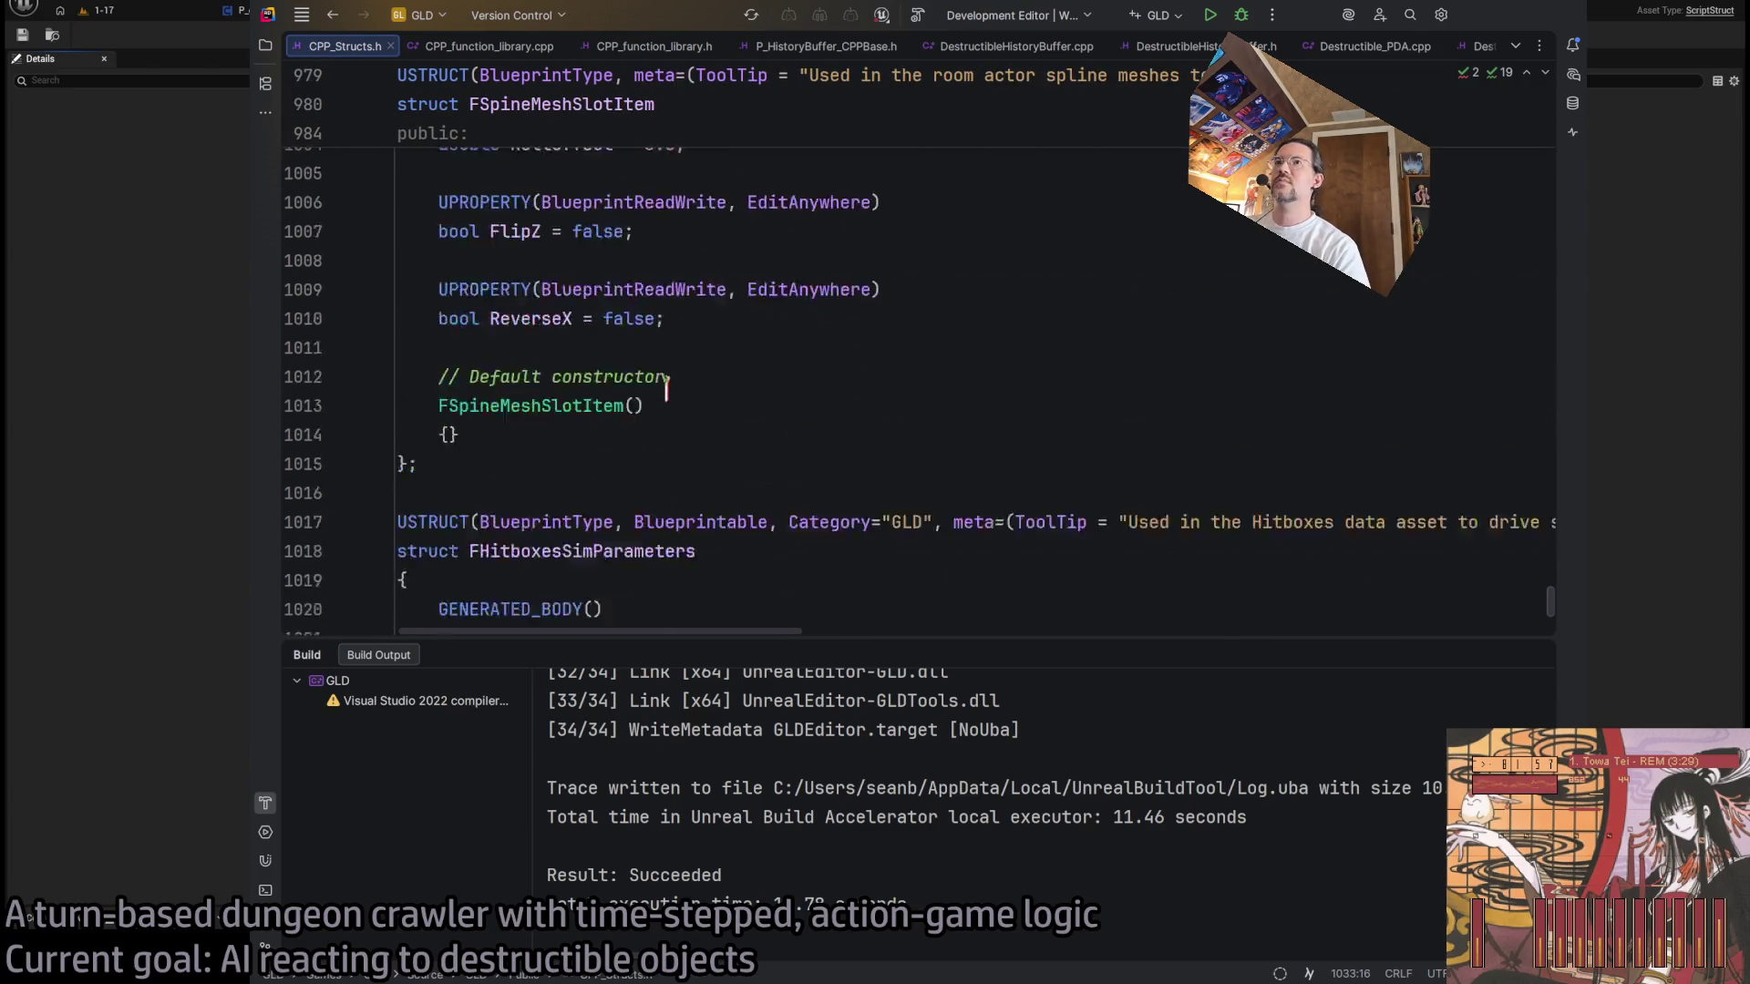
{"action": "scroll", "coordinate": [666, 390], "scroll_direction": "up", "scroll_amount": 1}
{"action": "key", "text": "ctrl+f"}
{"action": "type", "text": "fmonster"}
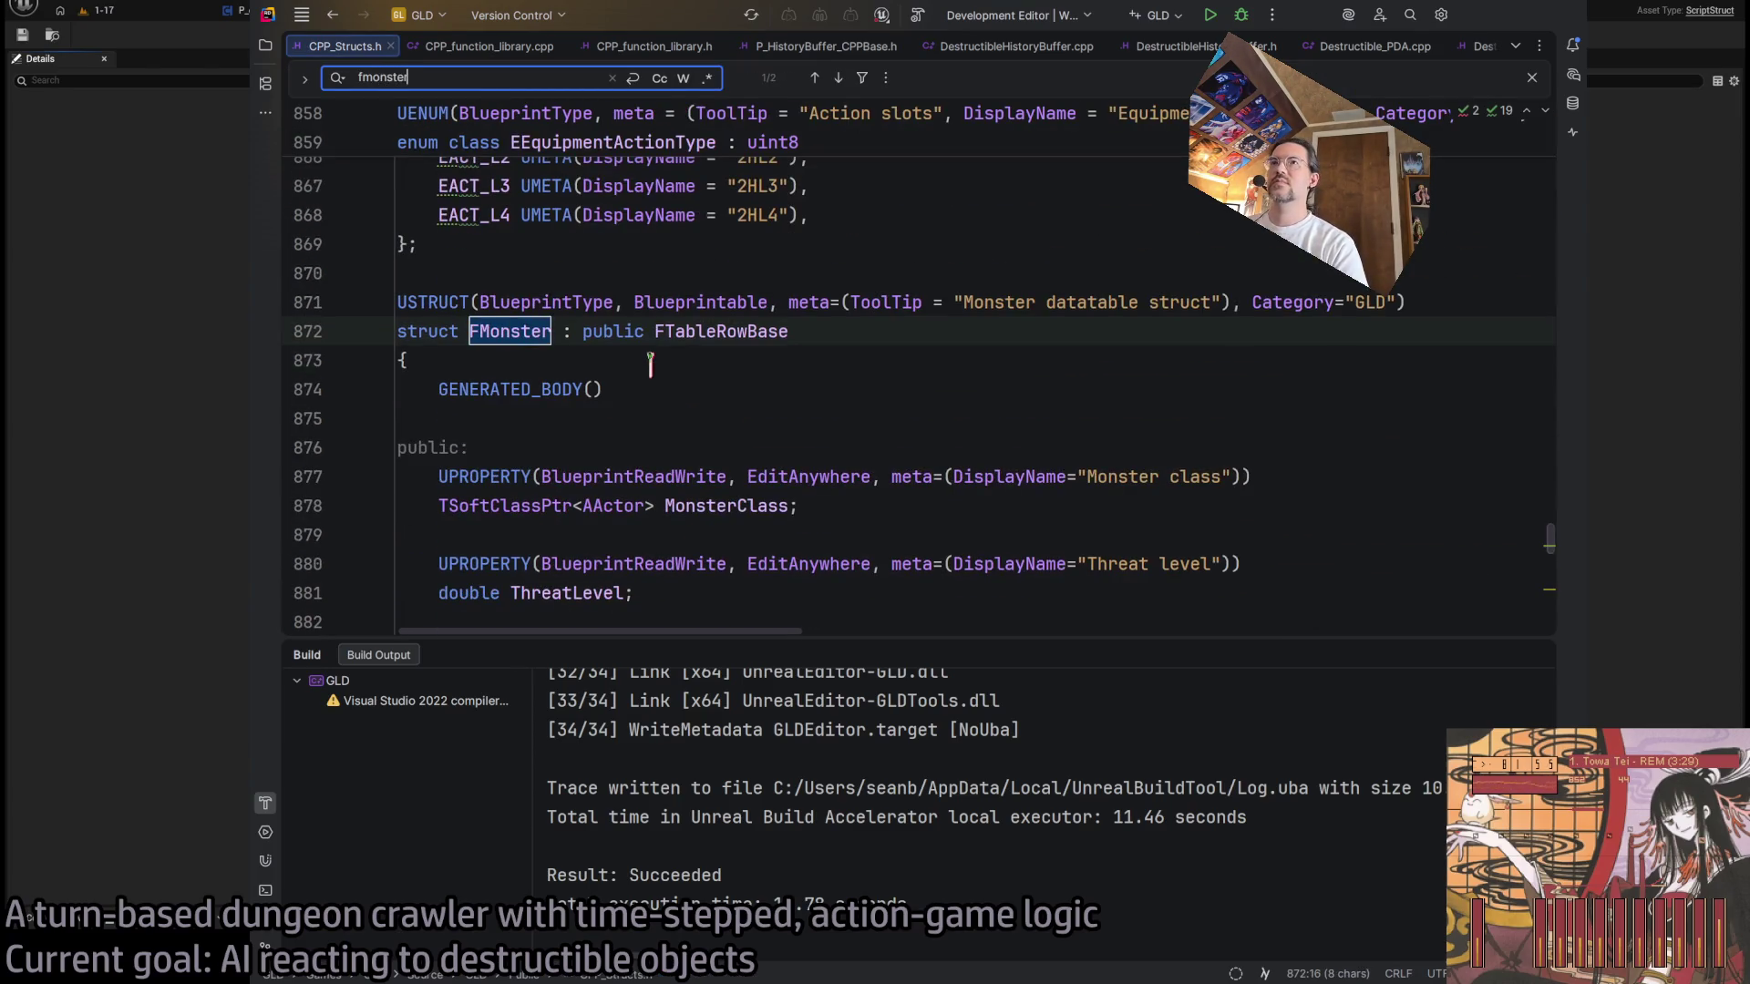
{"action": "key", "text": "ctrl+f"}
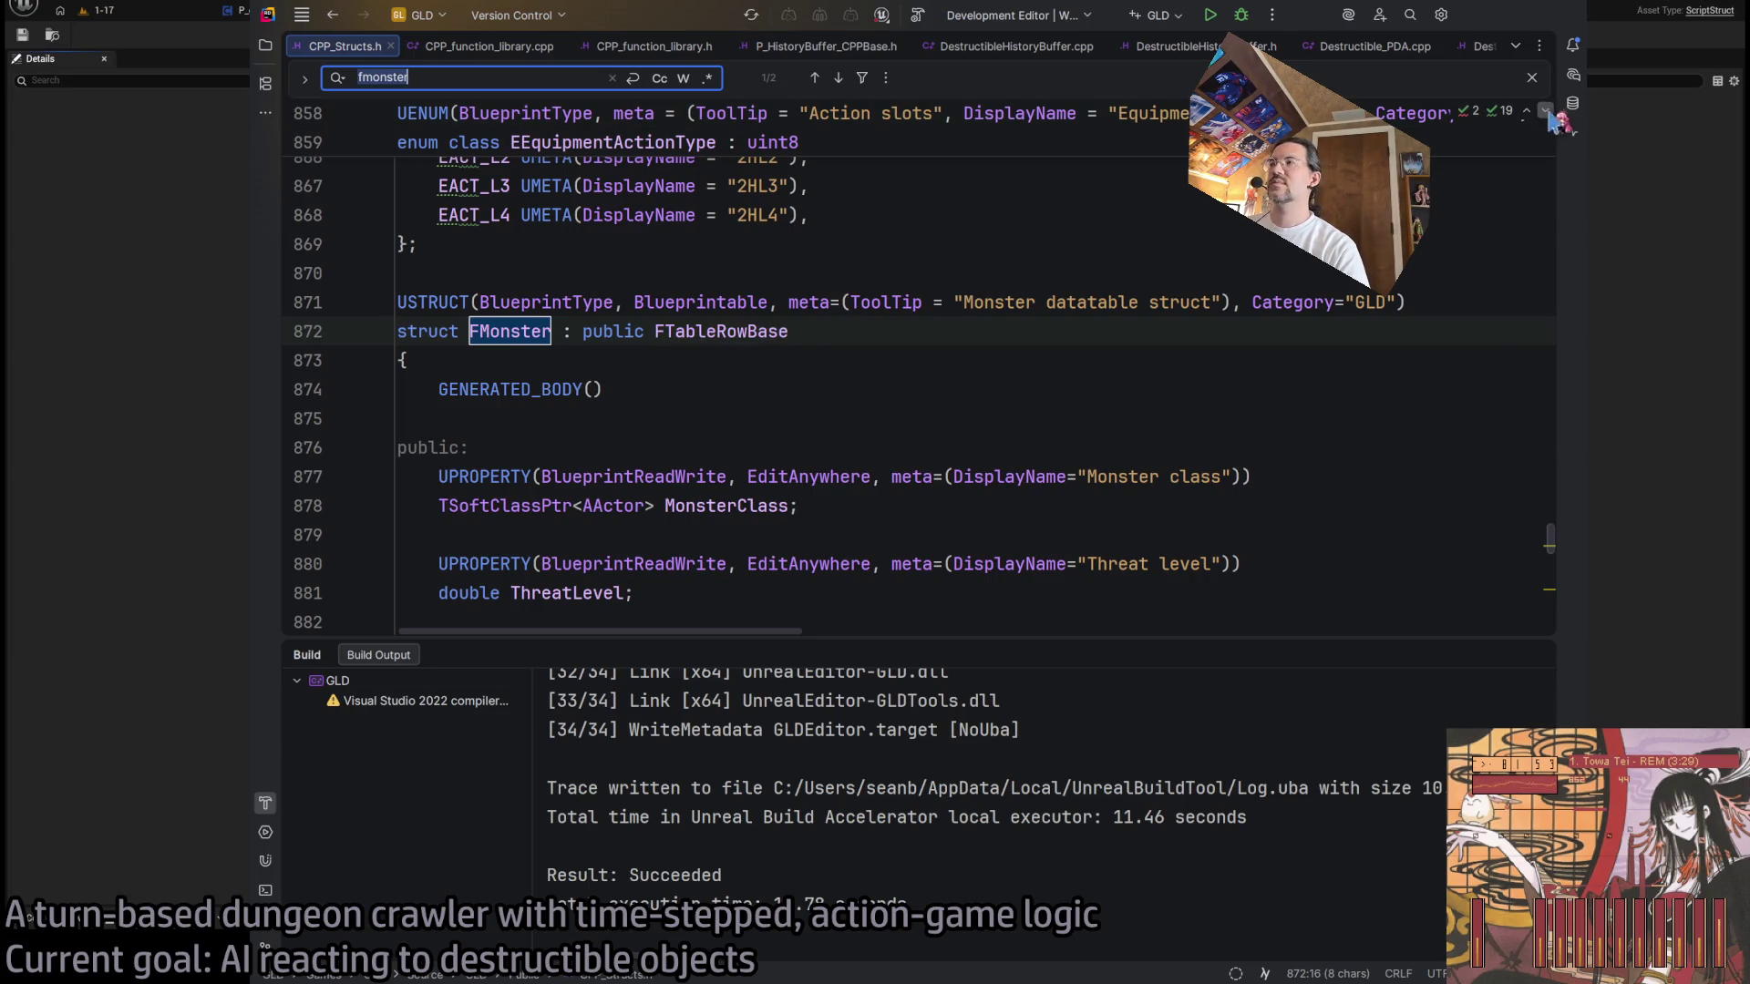
{"action": "left_click", "coordinate": [1532, 78]}
- Select FMonster's AI goals UPROPERTY declaration block
{"action": "scroll", "coordinate": [801, 401], "scroll_direction": "down", "scroll_amount": 15}
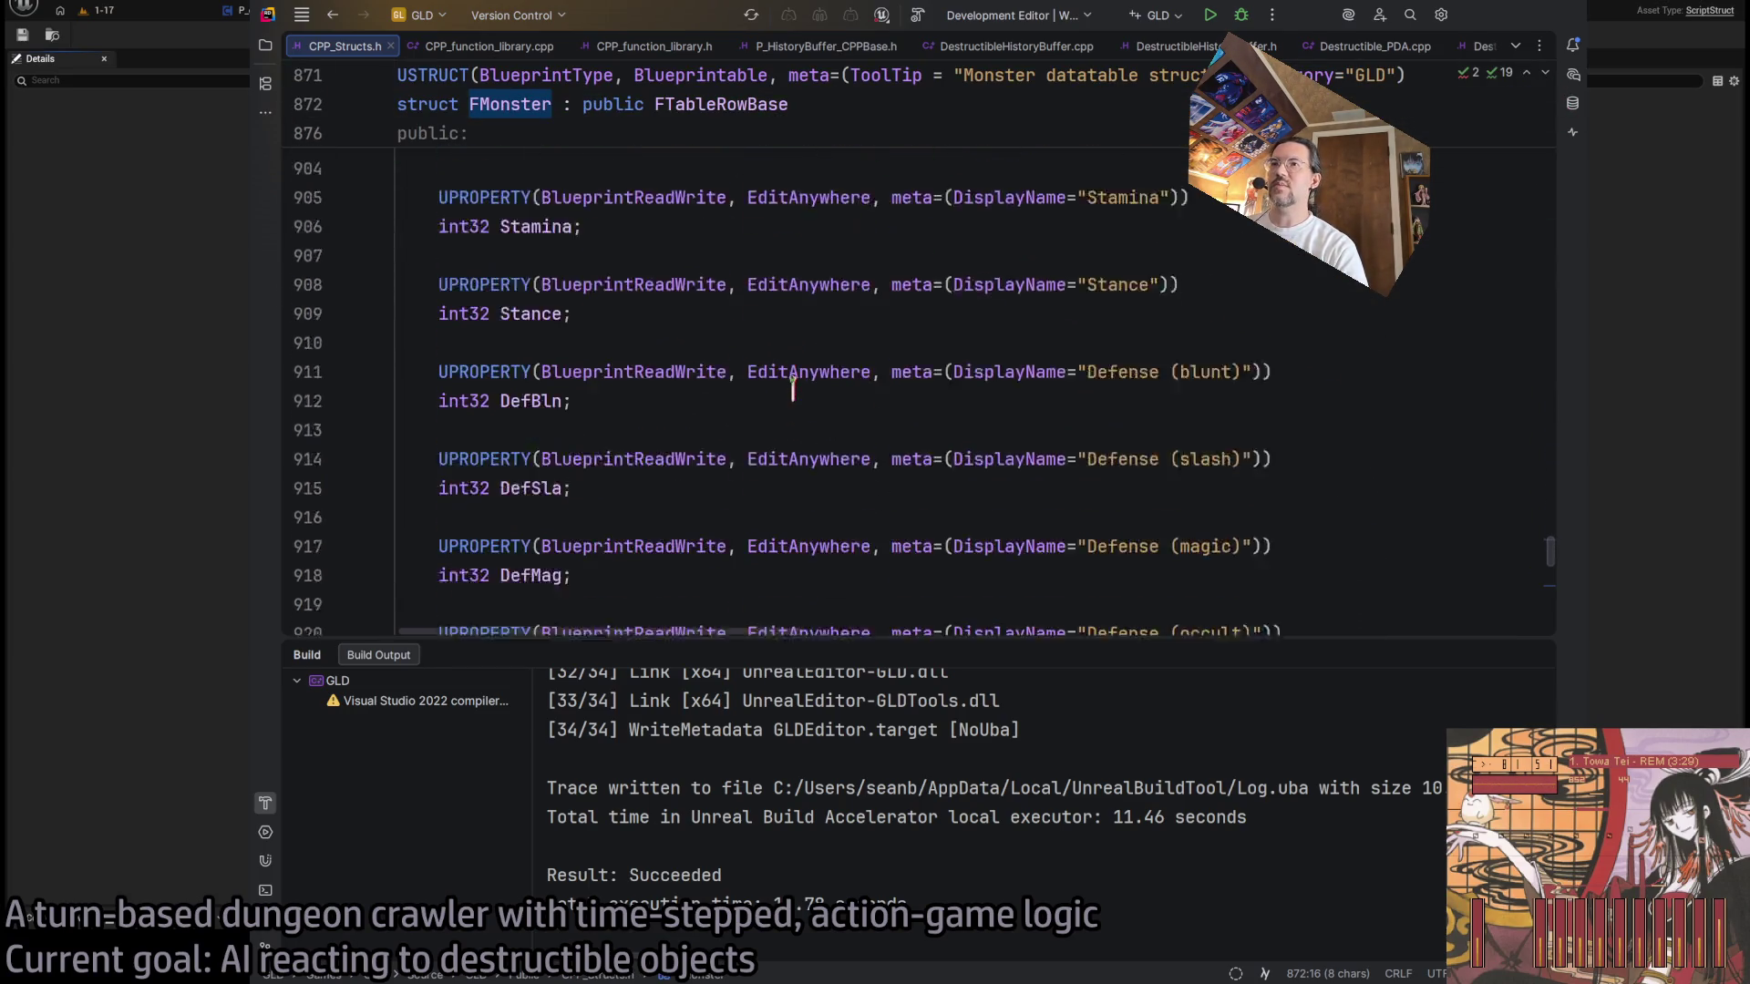
{"action": "scroll", "coordinate": [801, 401], "scroll_direction": "down", "scroll_amount": 12}
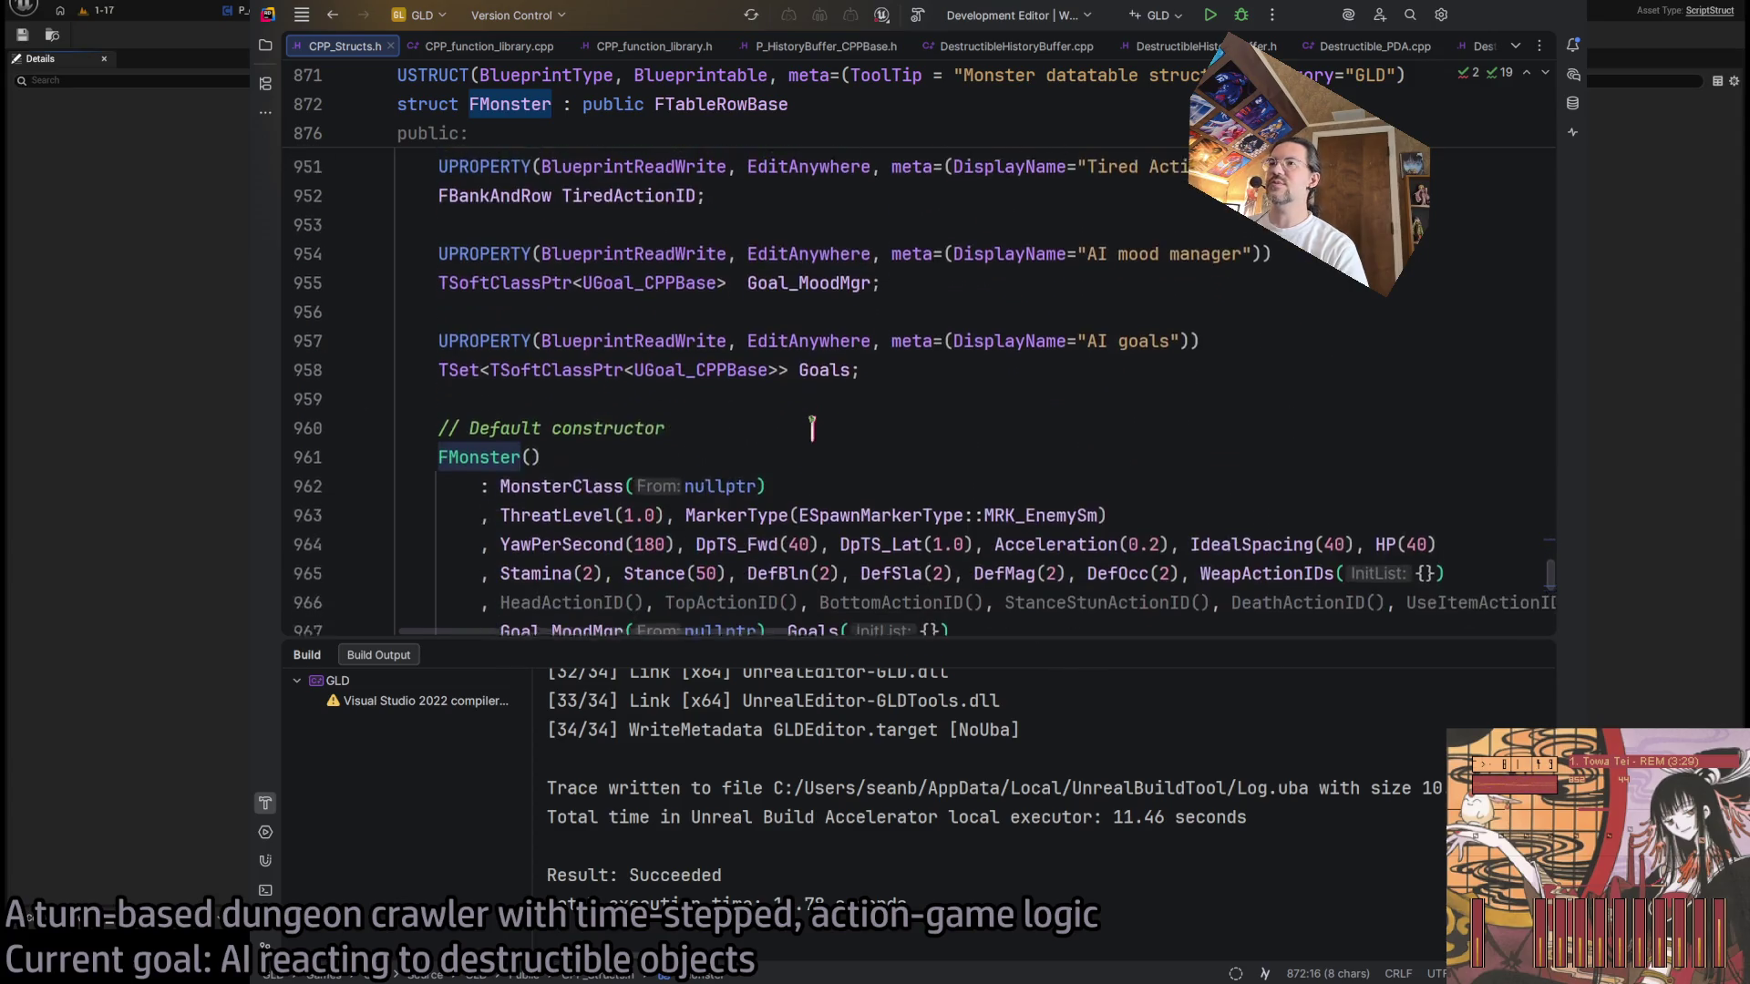
{"action": "scroll", "coordinate": [660, 508], "scroll_direction": "up", "scroll_amount": 1}
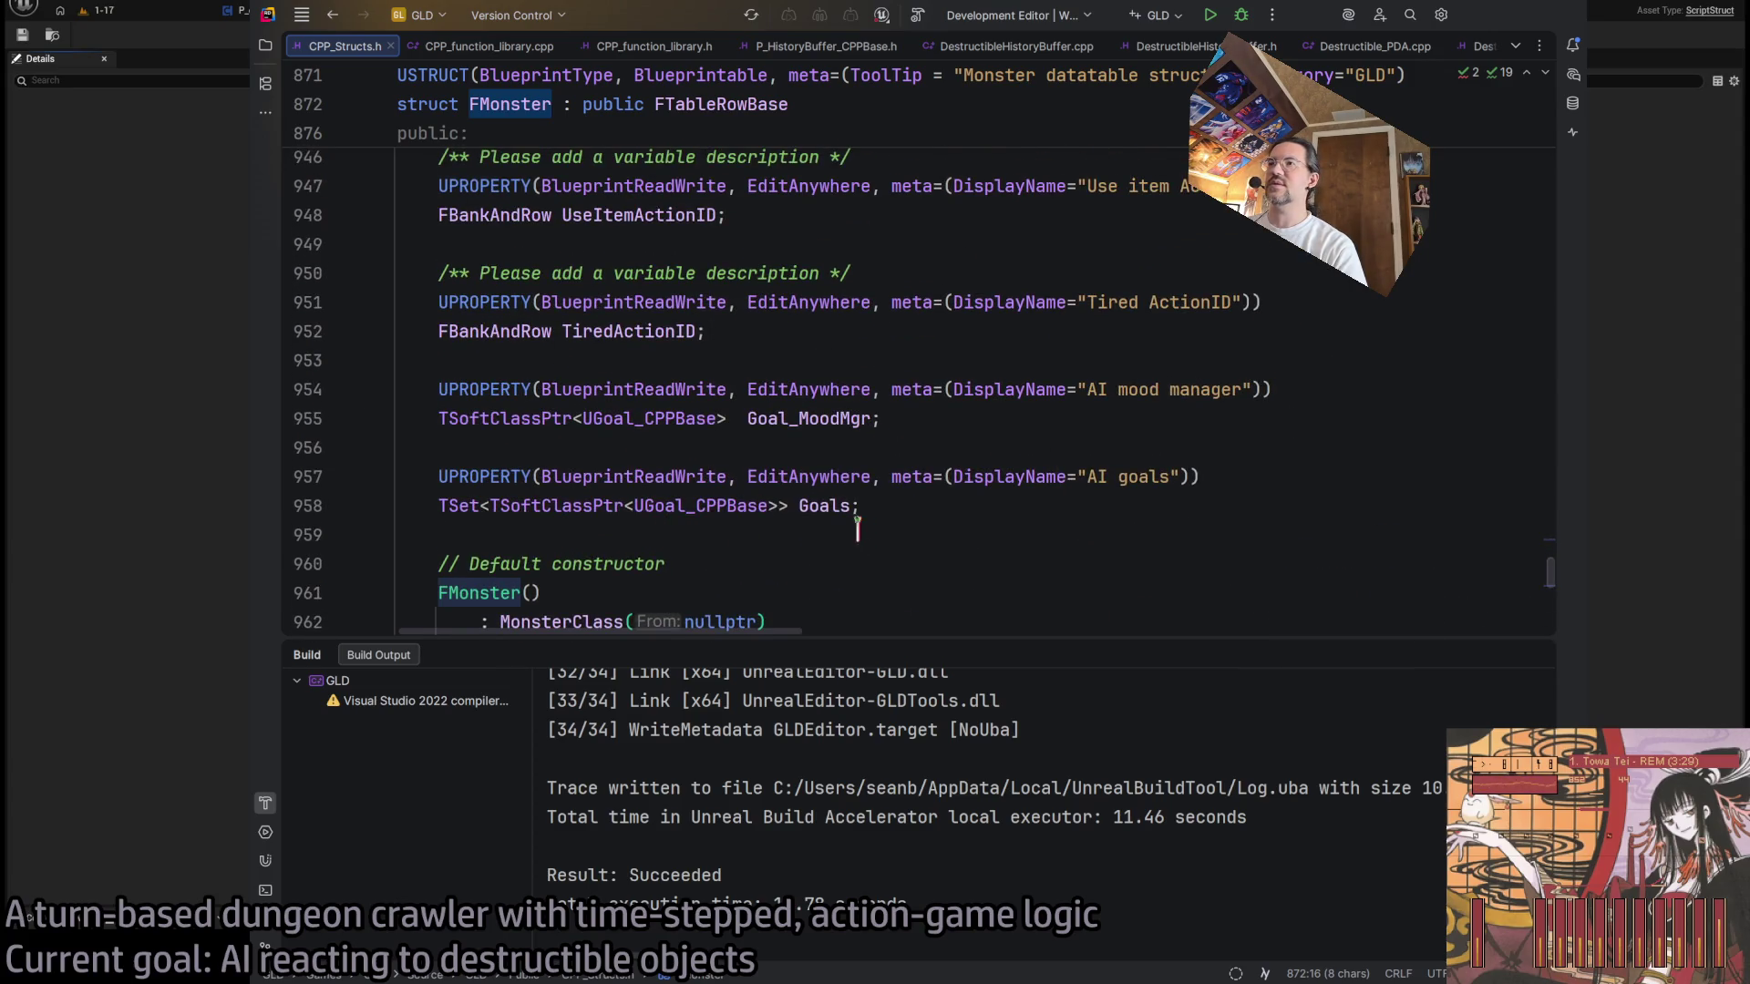
{"action": "left_click", "coordinate": [925, 501]}
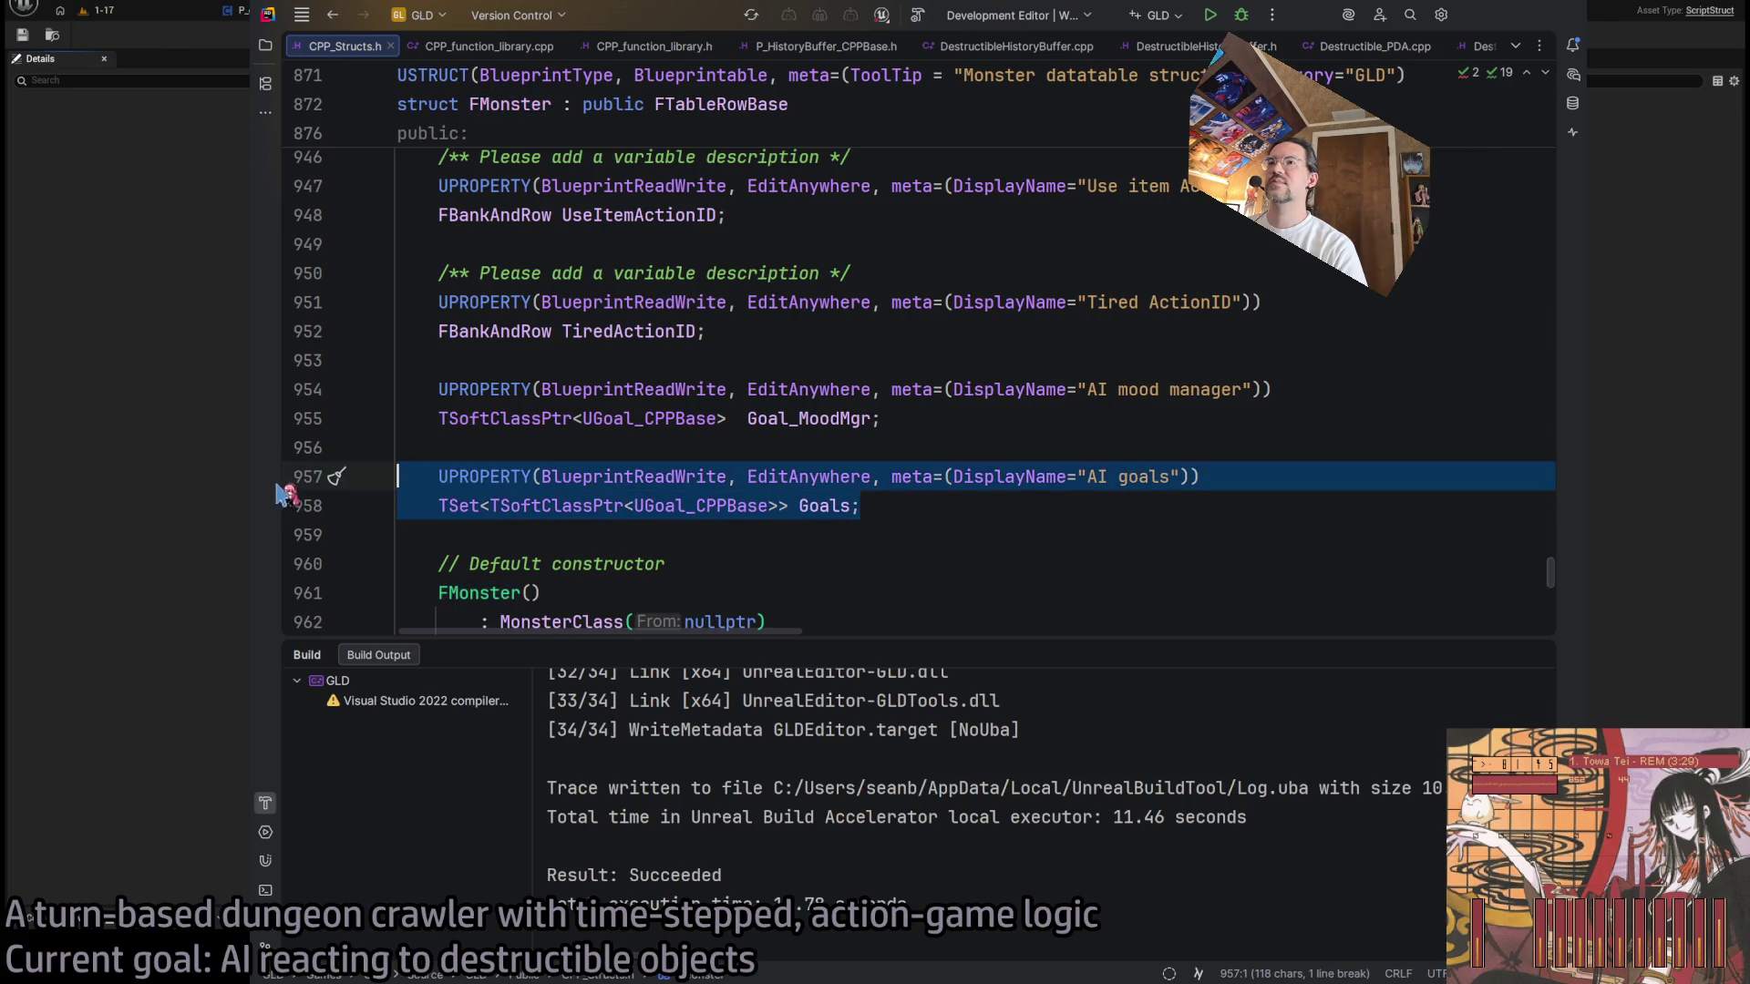
{"action": "left_click", "coordinate": [903, 515]}
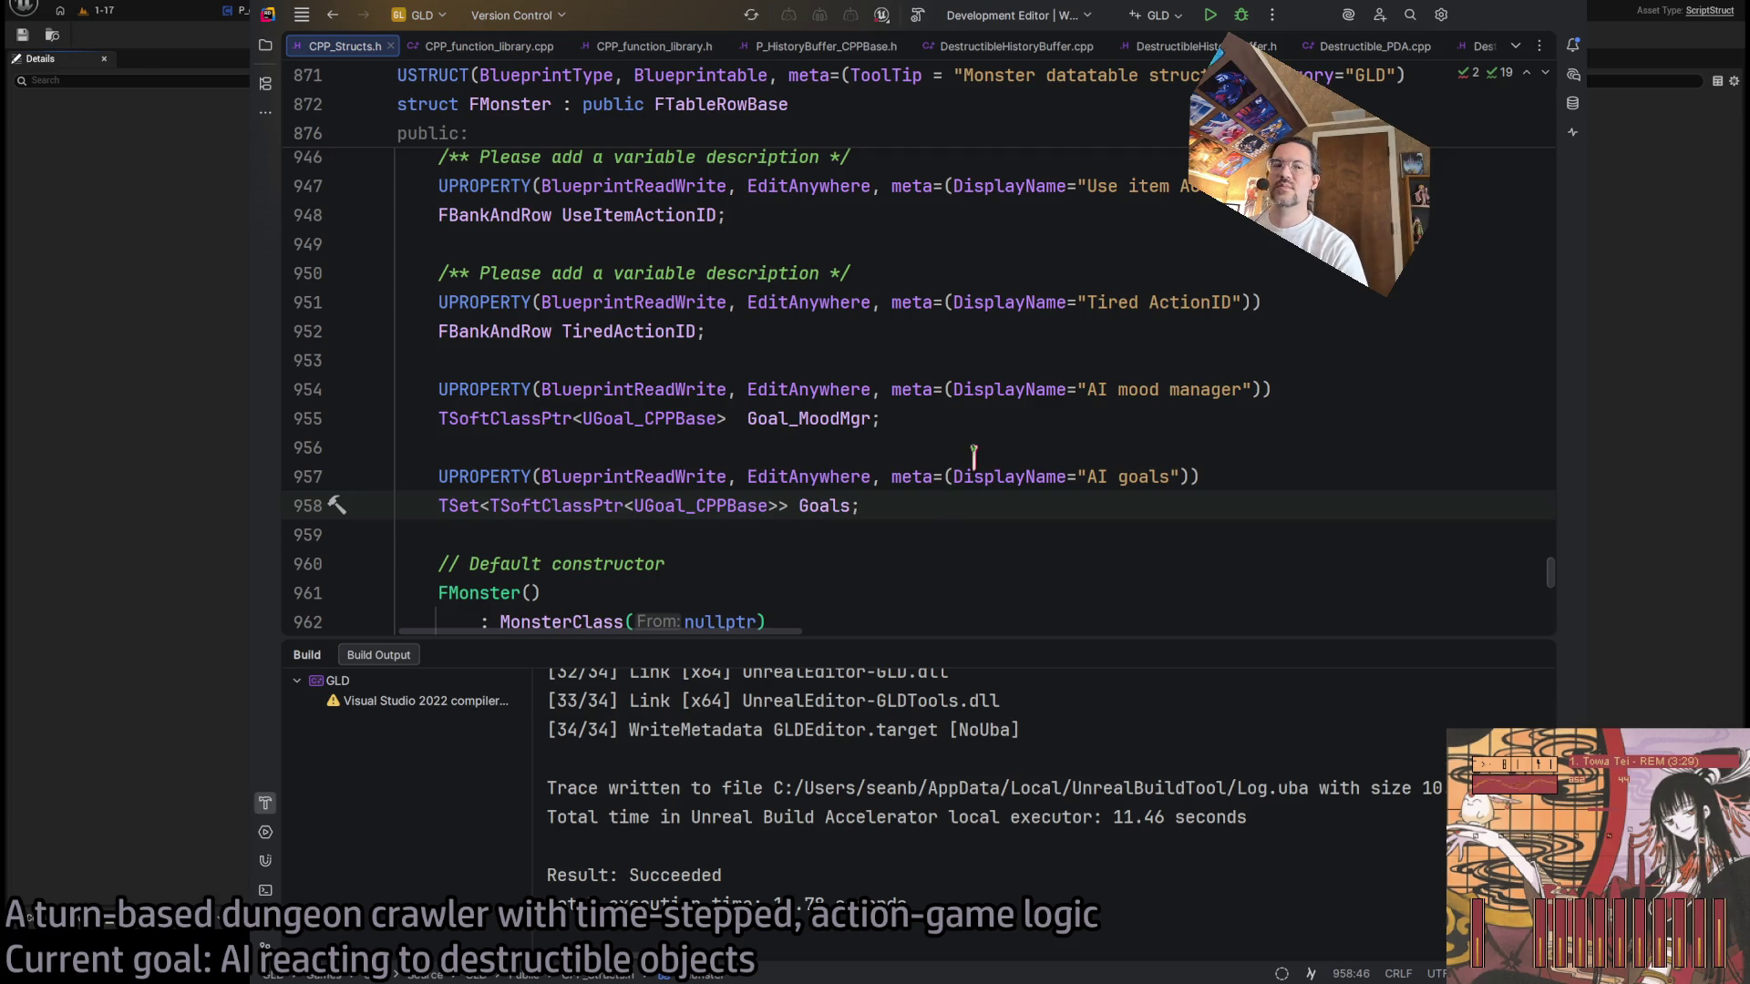
{"action": "left_click", "coordinate": [977, 417]}
- Duplicate the AI goals property and strip the TSet wrapper, leaving a plain TSoftClassPtr<UGoal_CPPBase>
{"action": "key", "text": "shift+Down"}
{"action": "key", "text": "shift+Down"}
{"action": "key", "text": "shift+Down"}
{"action": "key", "text": "ctrl+d"}
{"action": "key", "text": "Escape"}
{"action": "double_click", "coordinate": [826, 505]}
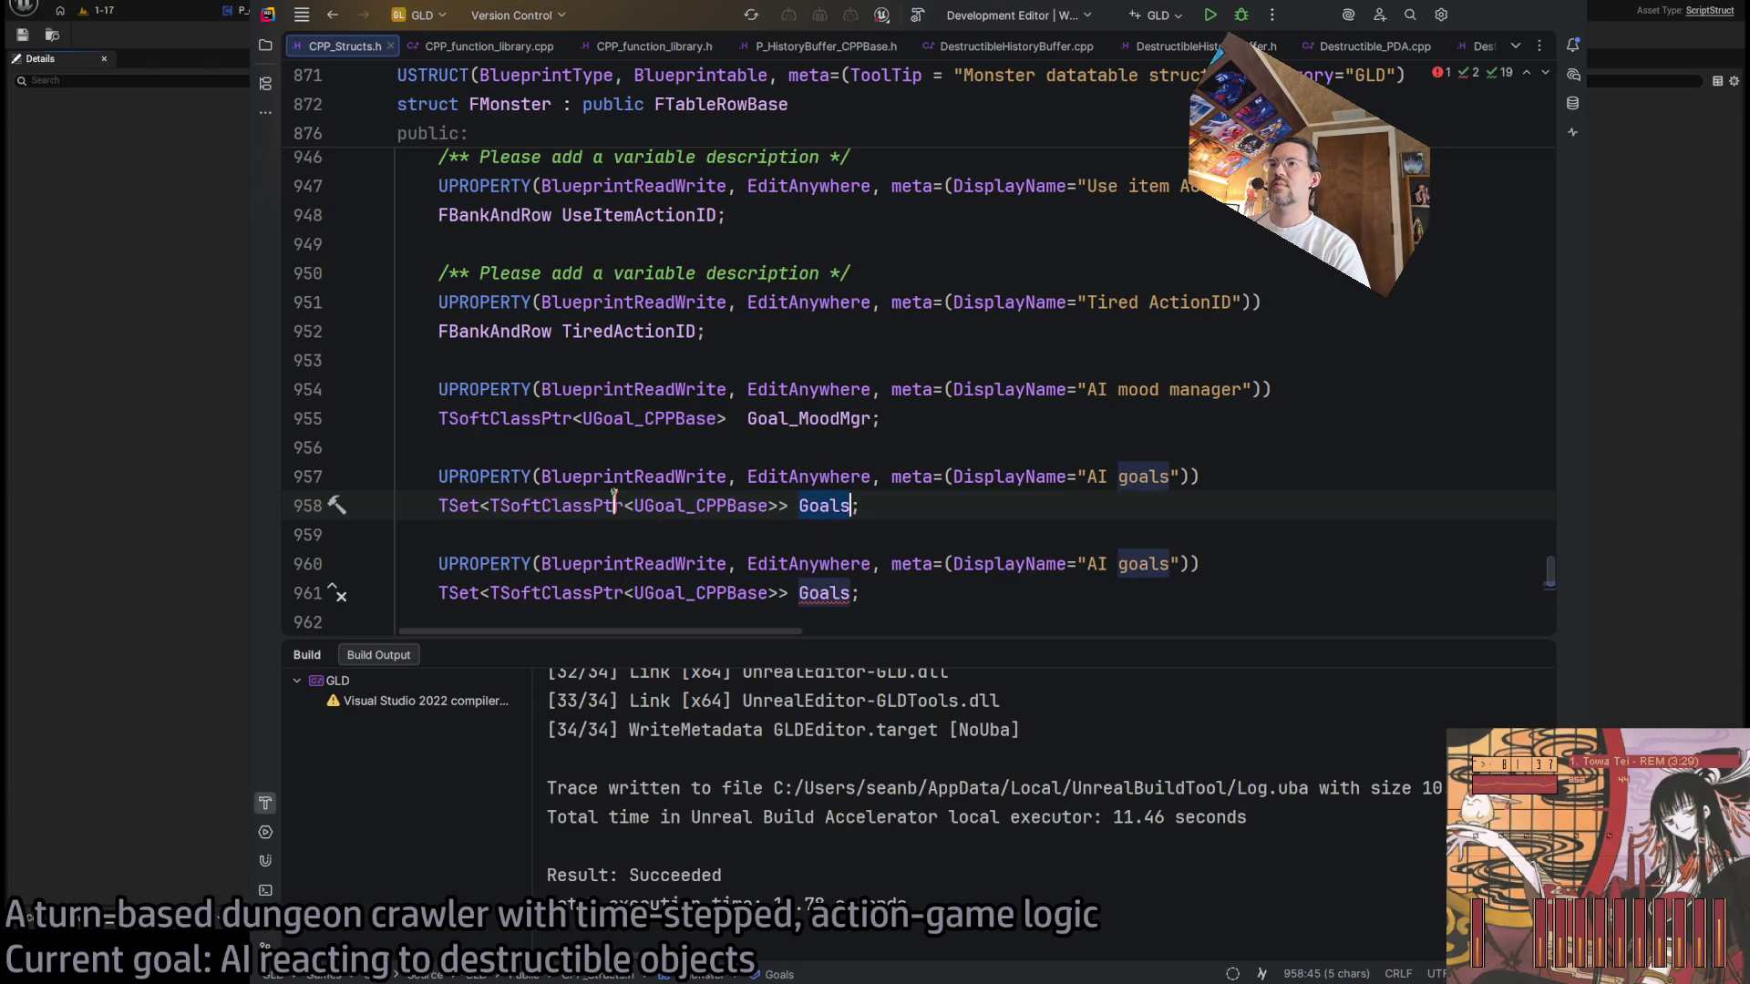
{"action": "double_click", "coordinate": [499, 418]}
{"action": "left_click_drag", "start_coordinate": [439, 505], "coordinate": [489, 505]}
{"action": "key", "text": "BackSpace"}
{"action": "left_click", "coordinate": [727, 504]}
{"action": "key", "text": "Delete"}
- Change the copy's DisplayName to 'AI destructible-bump'
{"action": "double_click", "coordinate": [762, 504]}
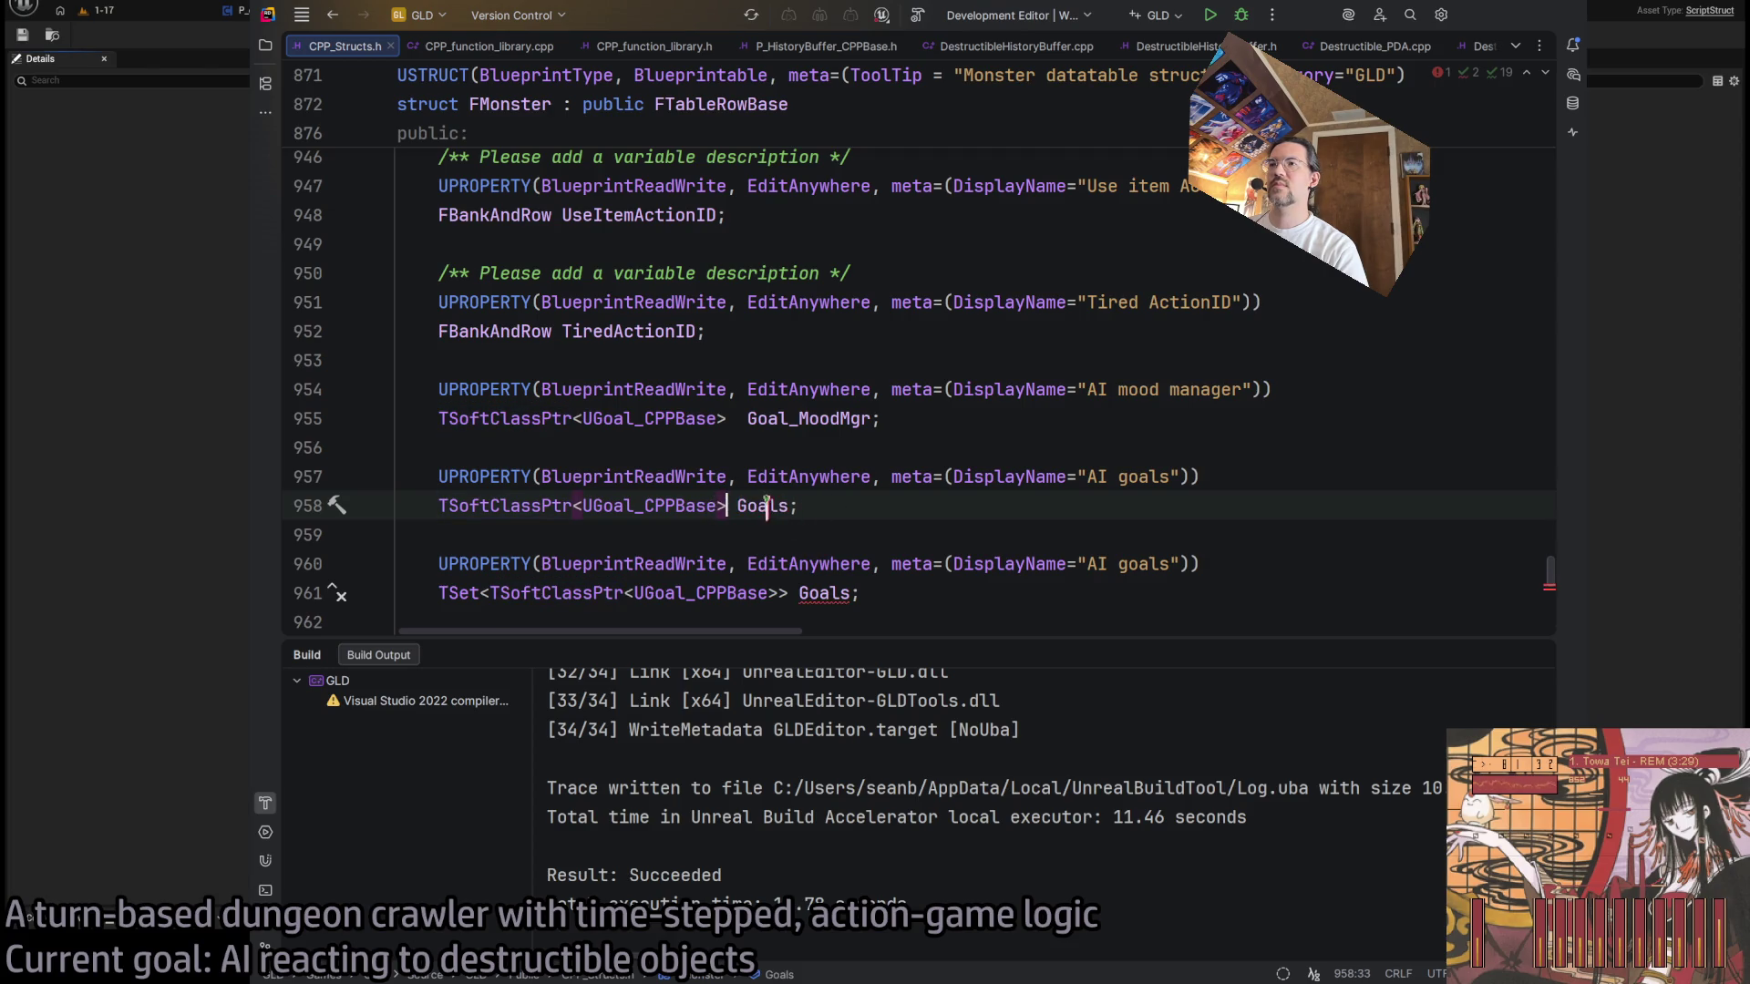
{"action": "left_click", "coordinate": [1089, 476]}
{"action": "double_click", "coordinate": [1143, 476]}
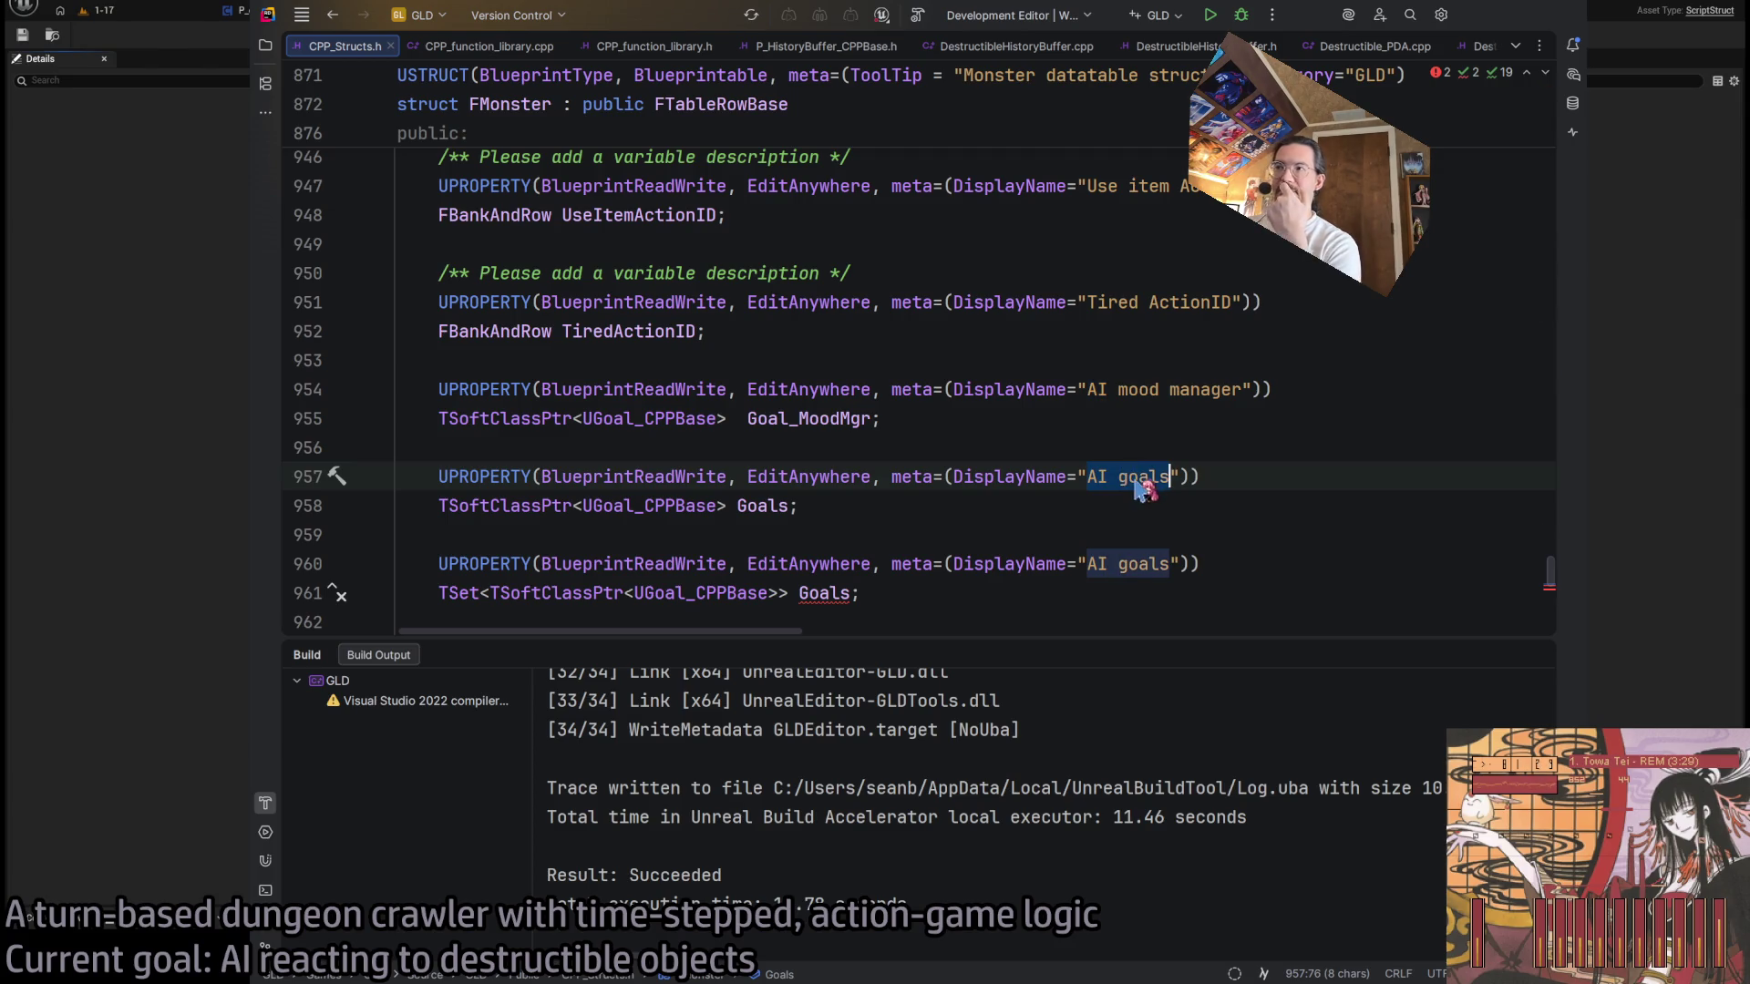
{"action": "type", "text": "destructible"}
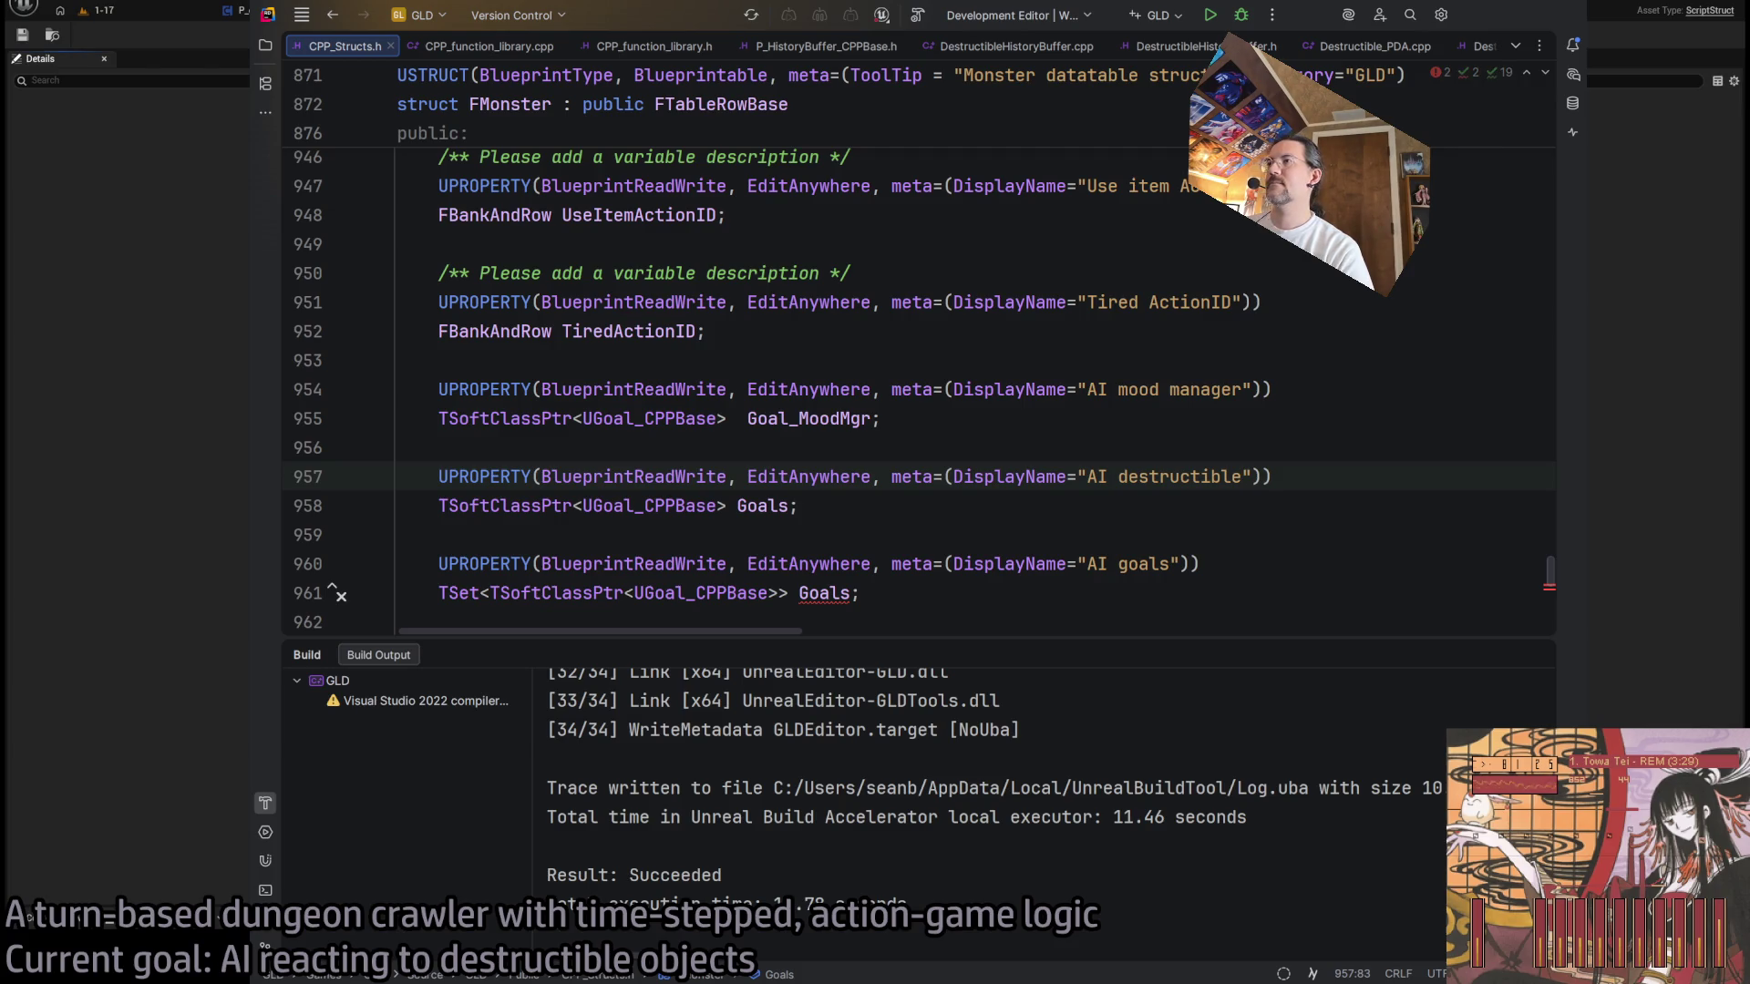
{"action": "type", "text": "-bump"}
- Rename the copied field to Goal_DestrBump and start a project build
{"action": "double_click", "coordinate": [756, 505]}
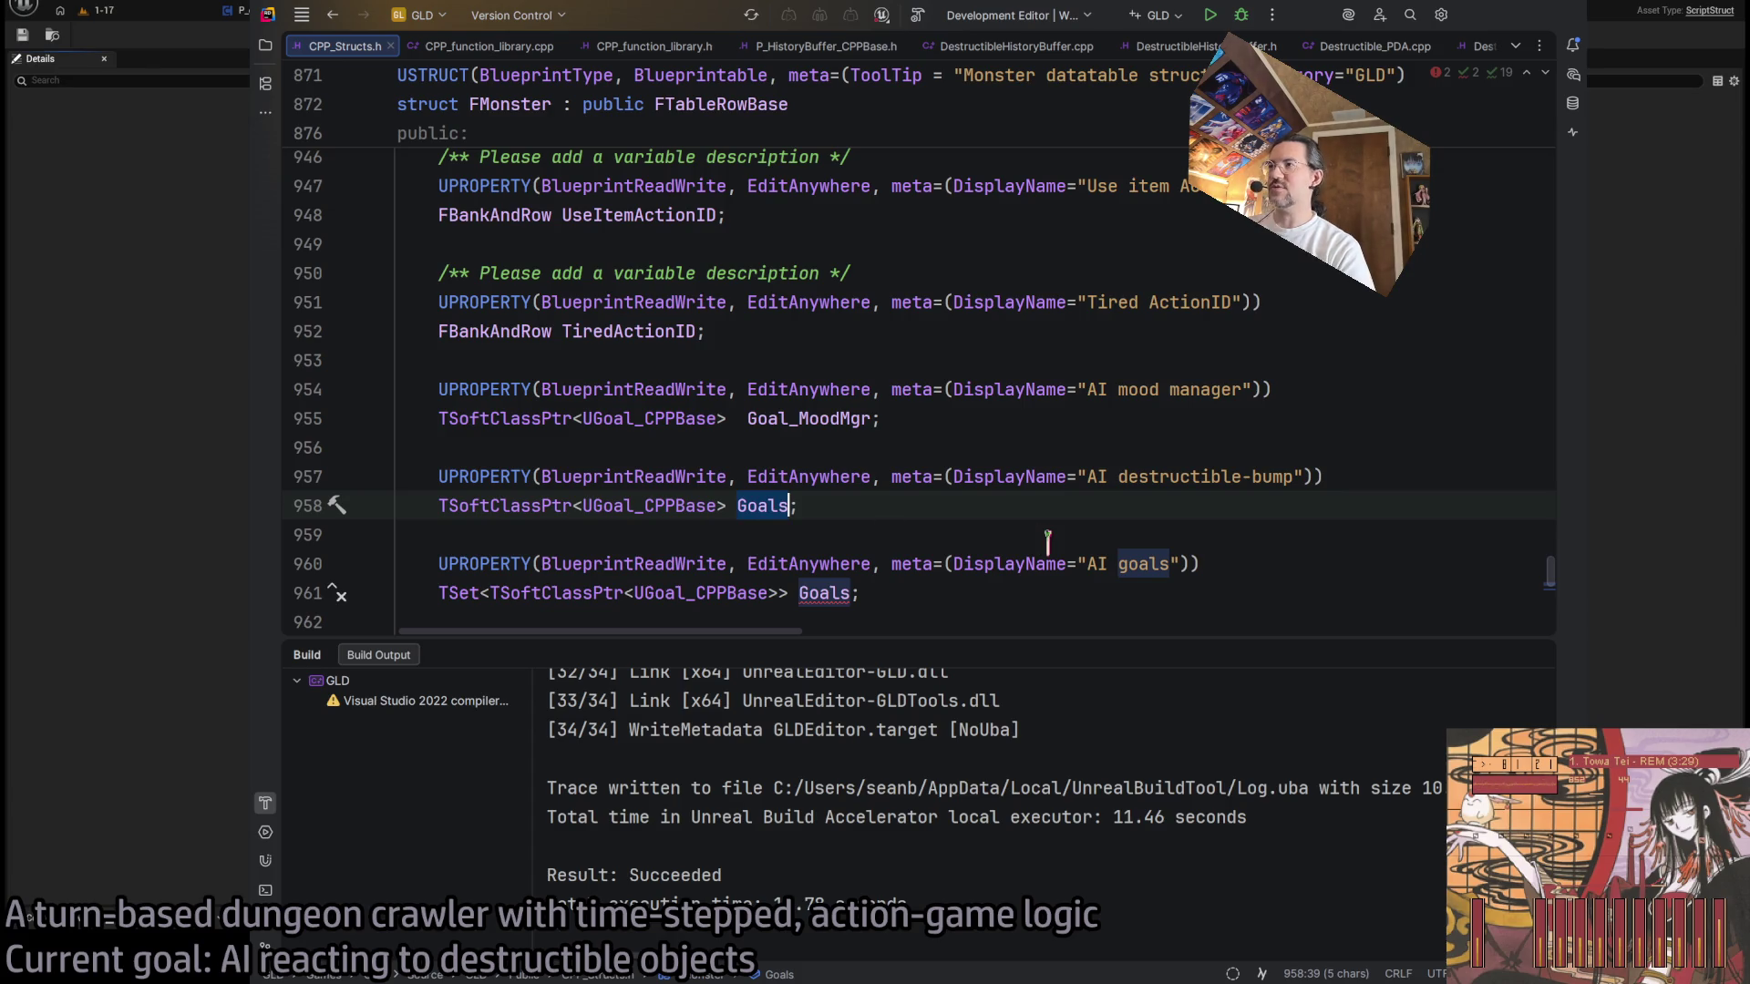
{"action": "type", "text": "Destr"}
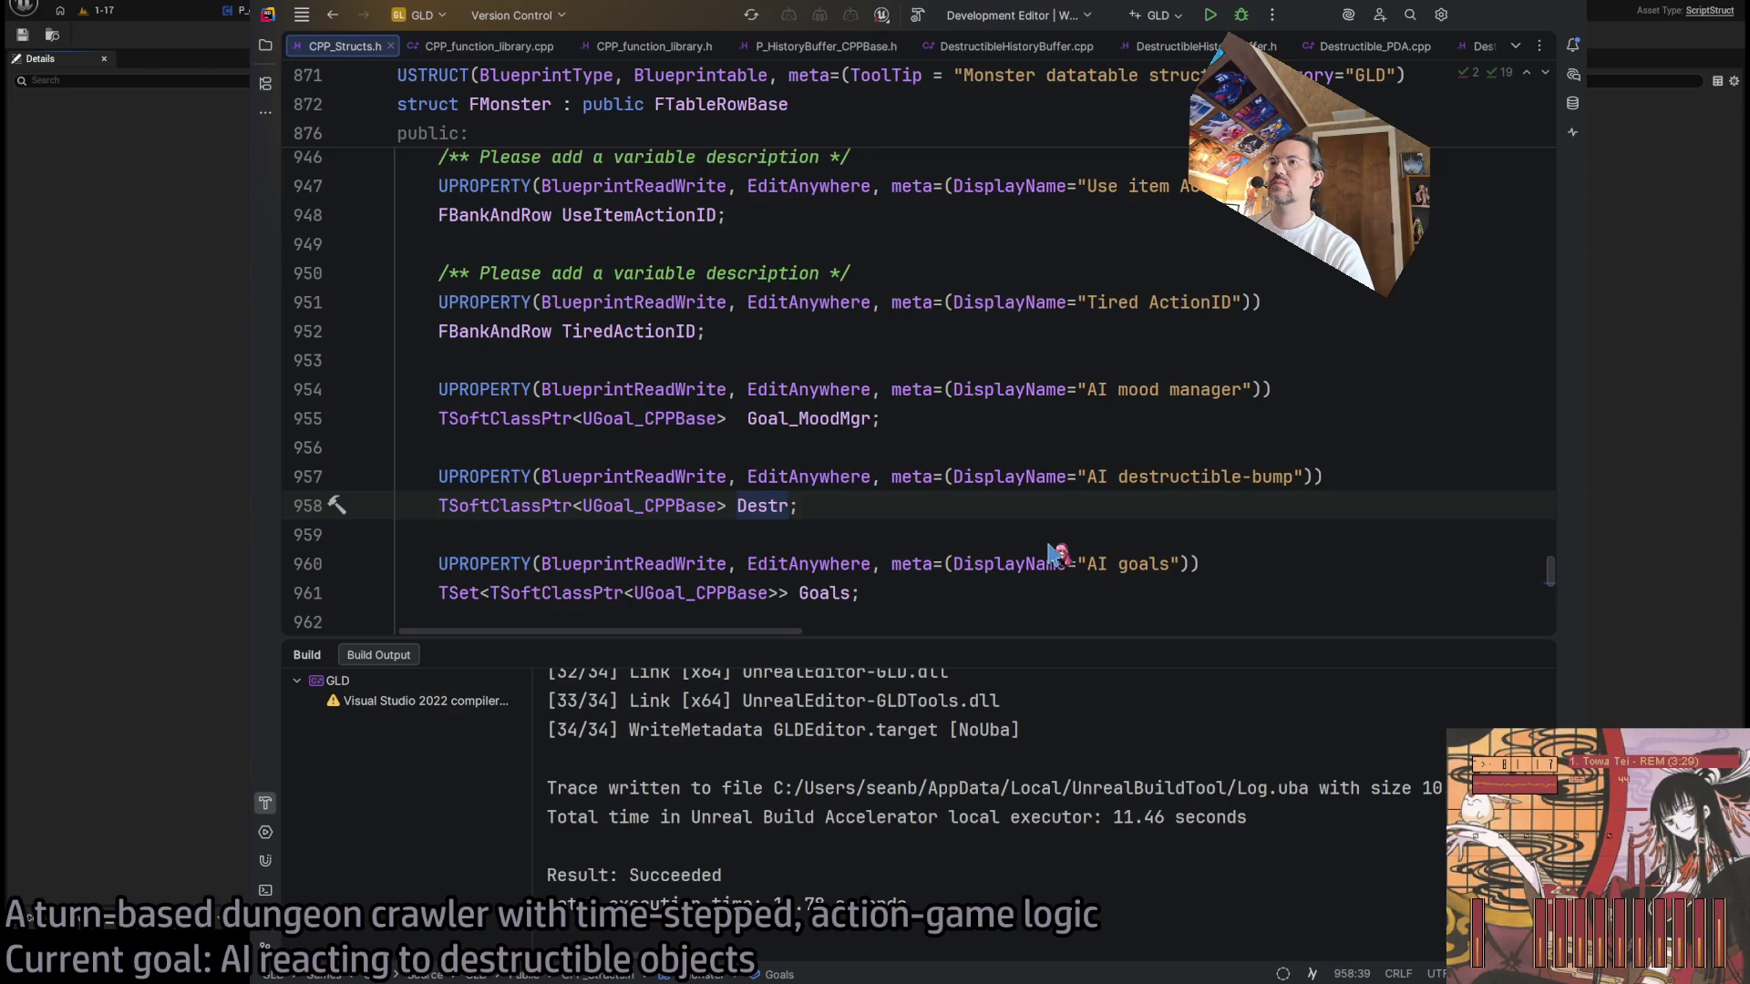
{"action": "type", "text": "_bump"}
{"action": "left_click", "coordinate": [915, 506]}
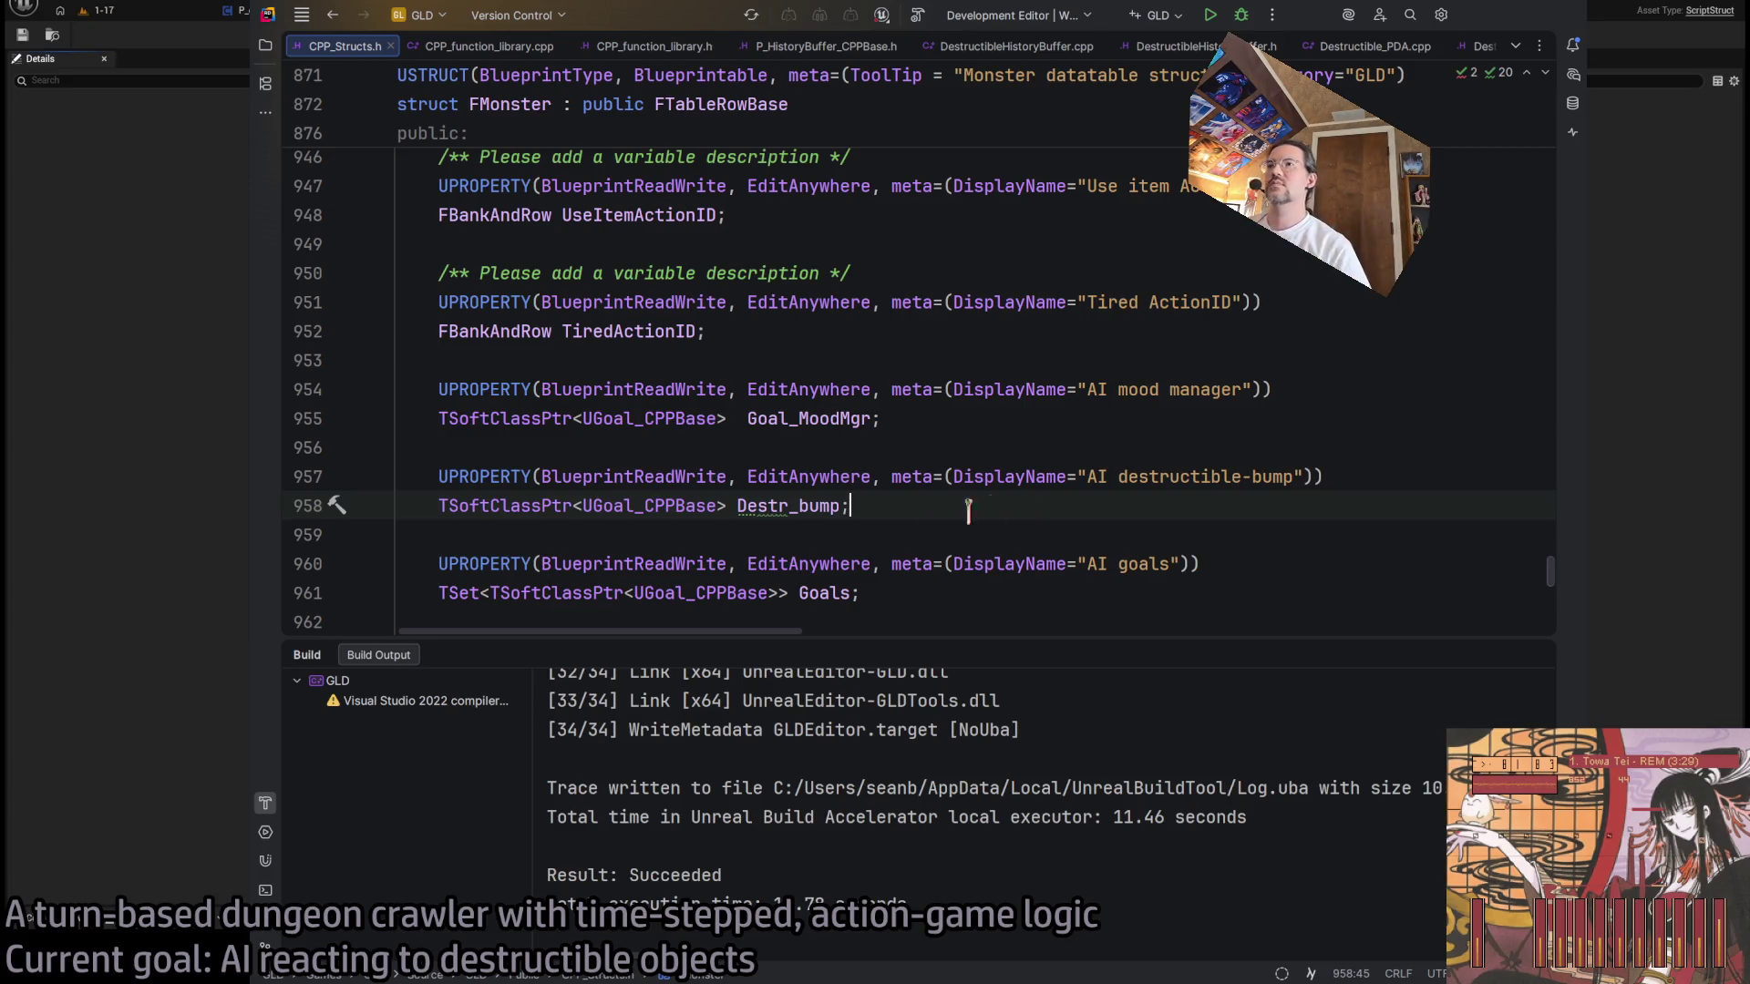
{"action": "left_click", "coordinate": [737, 506]}
{"action": "type", "text": "Goal"}
{"action": "key", "text": "BackSpace"}
{"action": "type", "text": "_"}
{"action": "left_click", "coordinate": [849, 506]}
{"action": "key", "text": "BackSpace"}
{"action": "key", "text": "BackSpace"}
{"action": "type", "text": "B"}
{"action": "left_click", "coordinate": [1170, 517]}
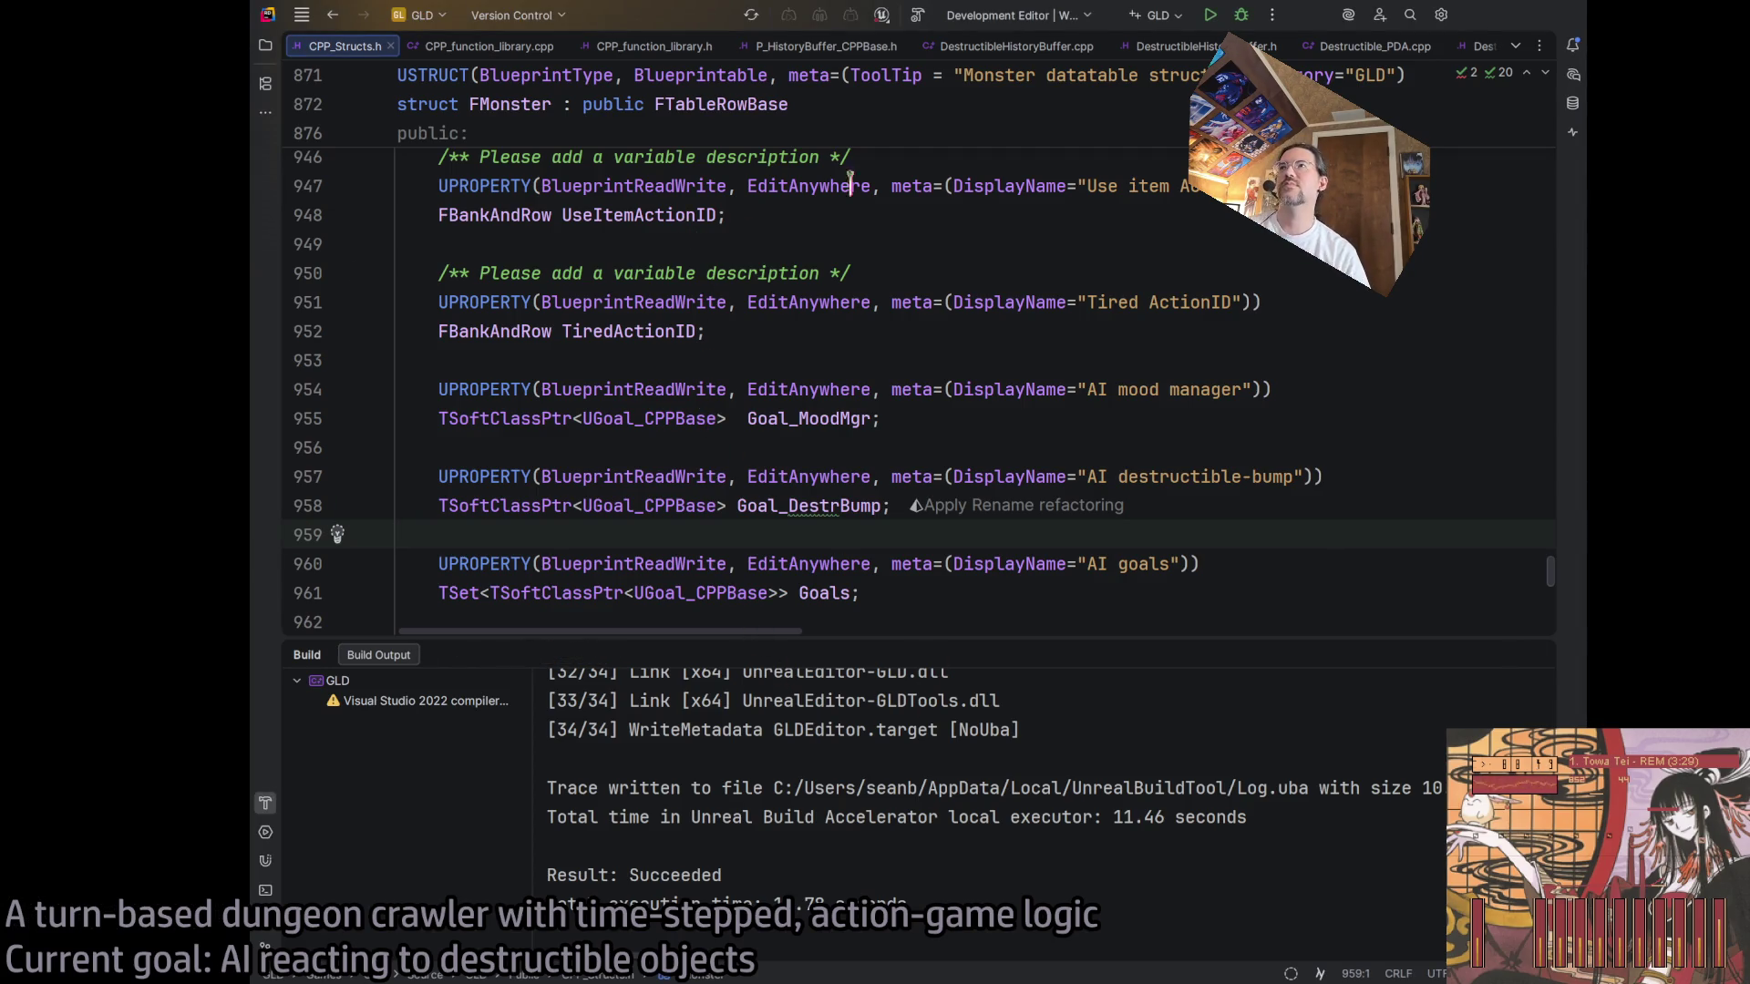
{"action": "left_click", "coordinate": [916, 17]}
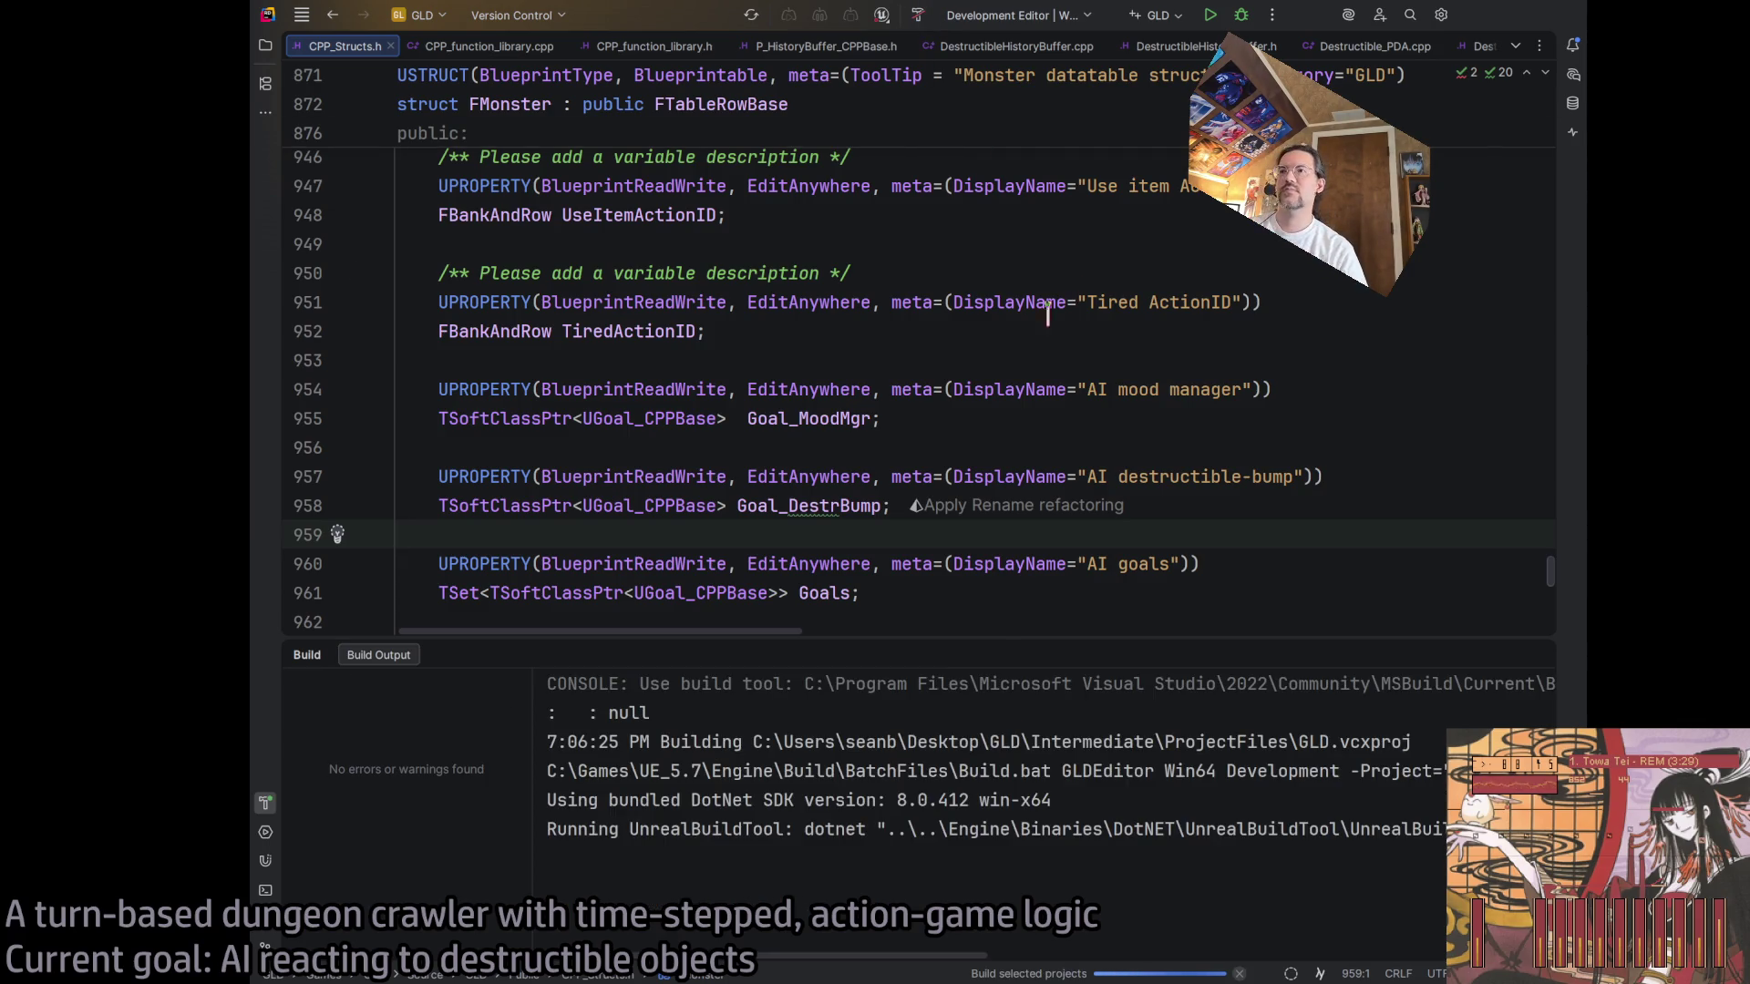
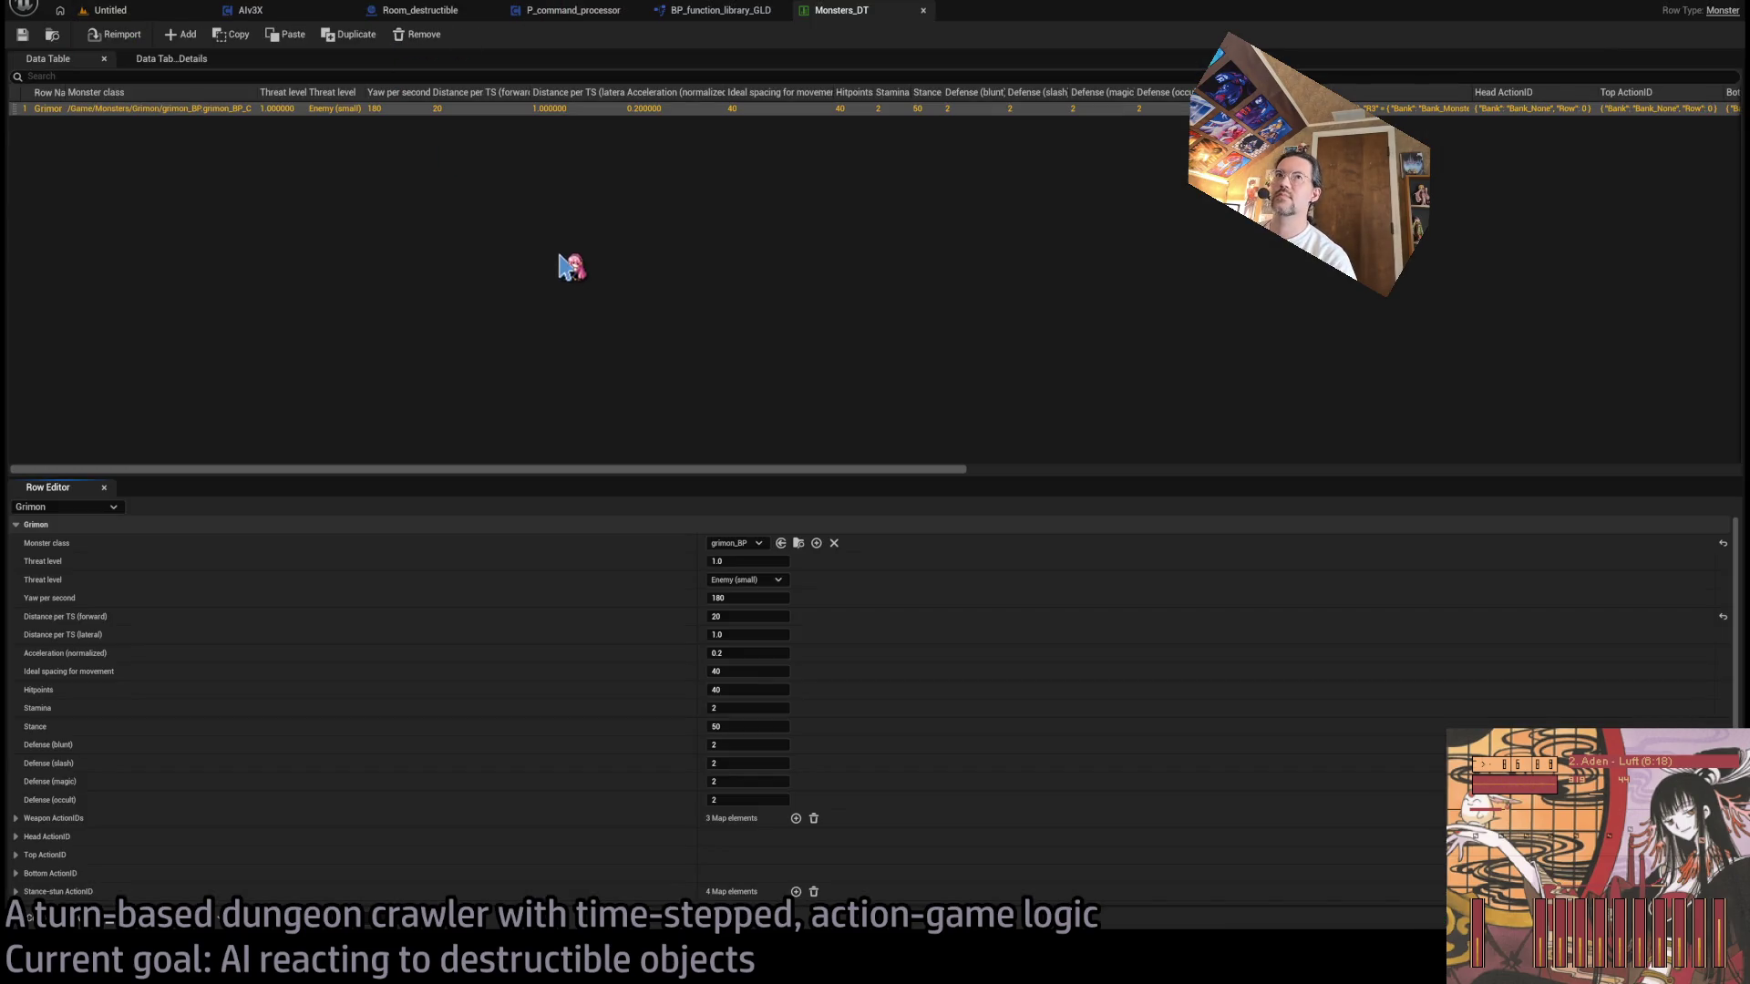
- Check the Monsters_DT Row Editor, then return to the empty Untitled level
{"action": "left_click", "coordinate": [128, 10]}
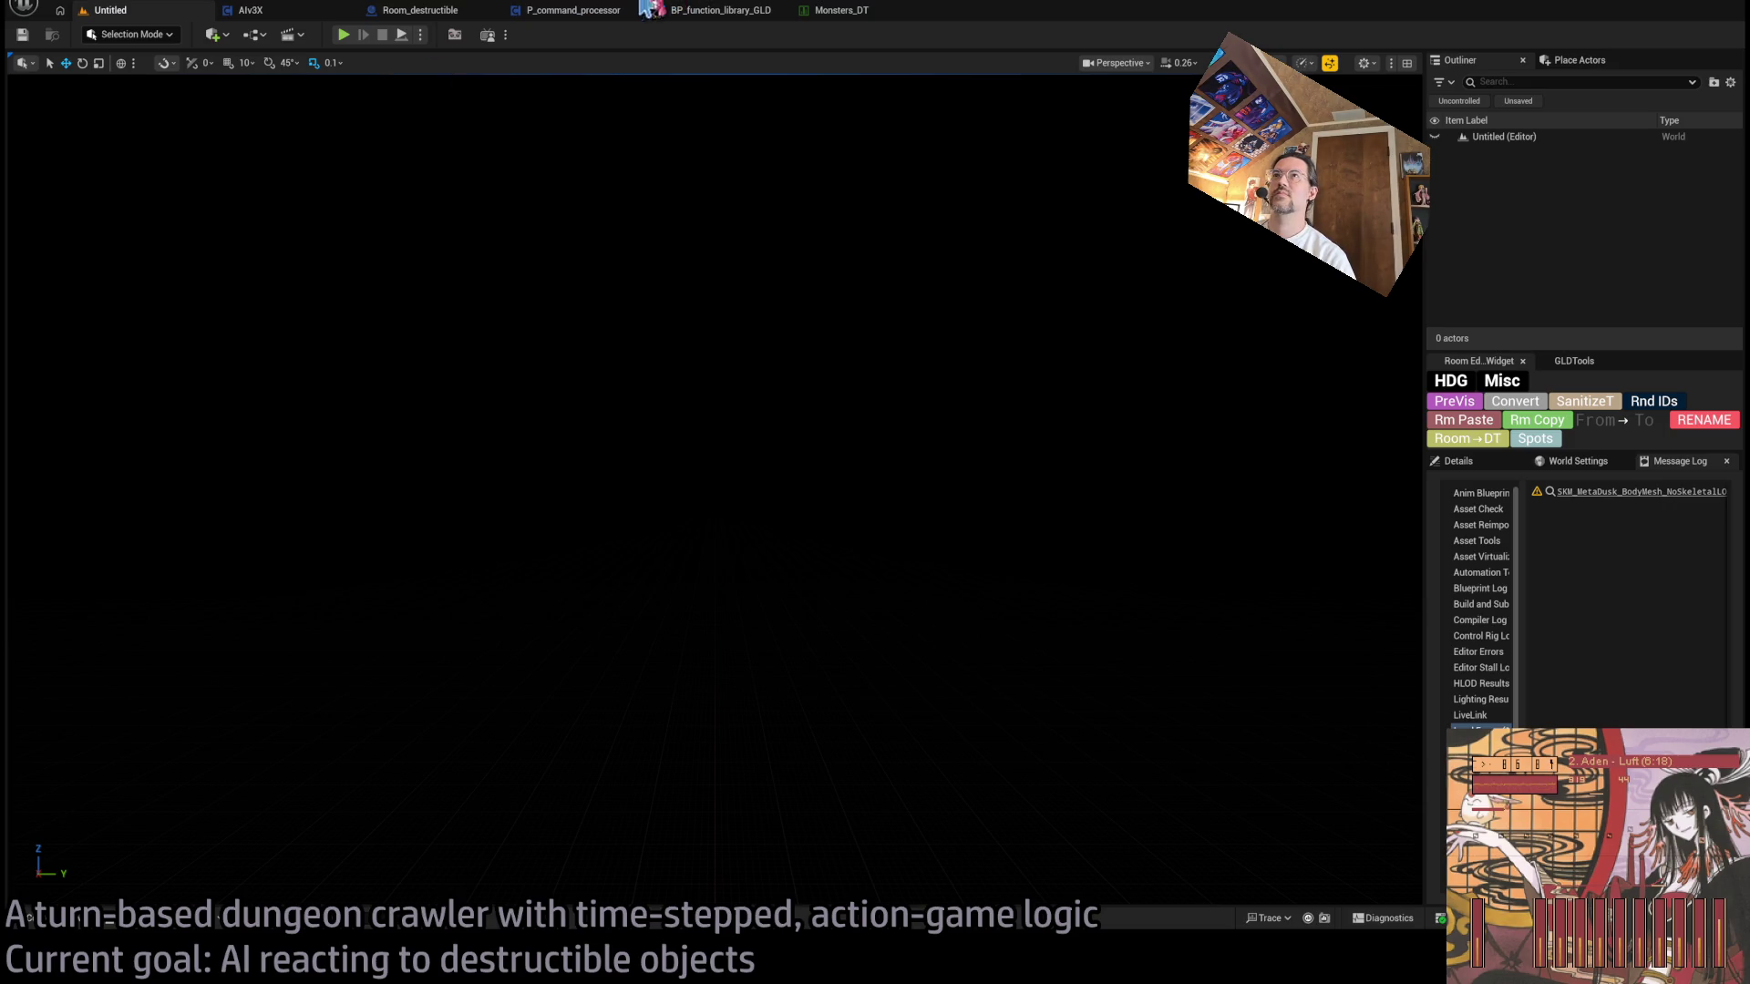
{"action": "left_click", "coordinate": [835, 9]}
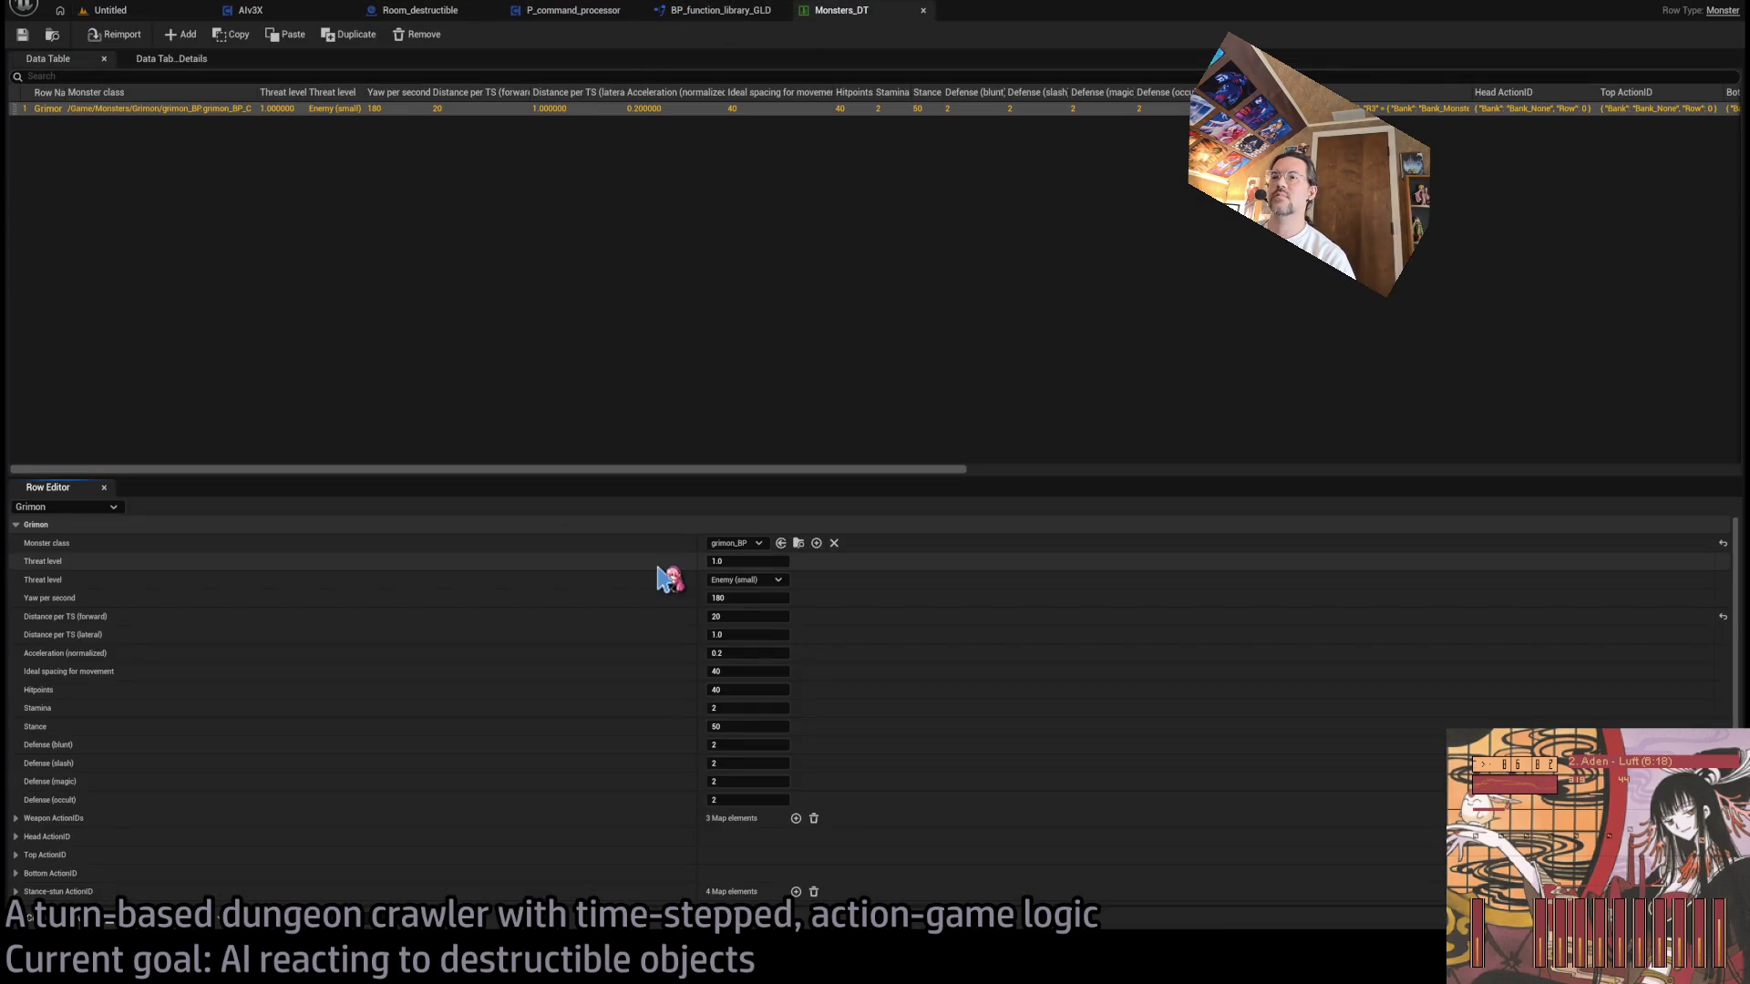
{"action": "scroll", "coordinate": [638, 759], "scroll_direction": "down", "scroll_amount": 3}
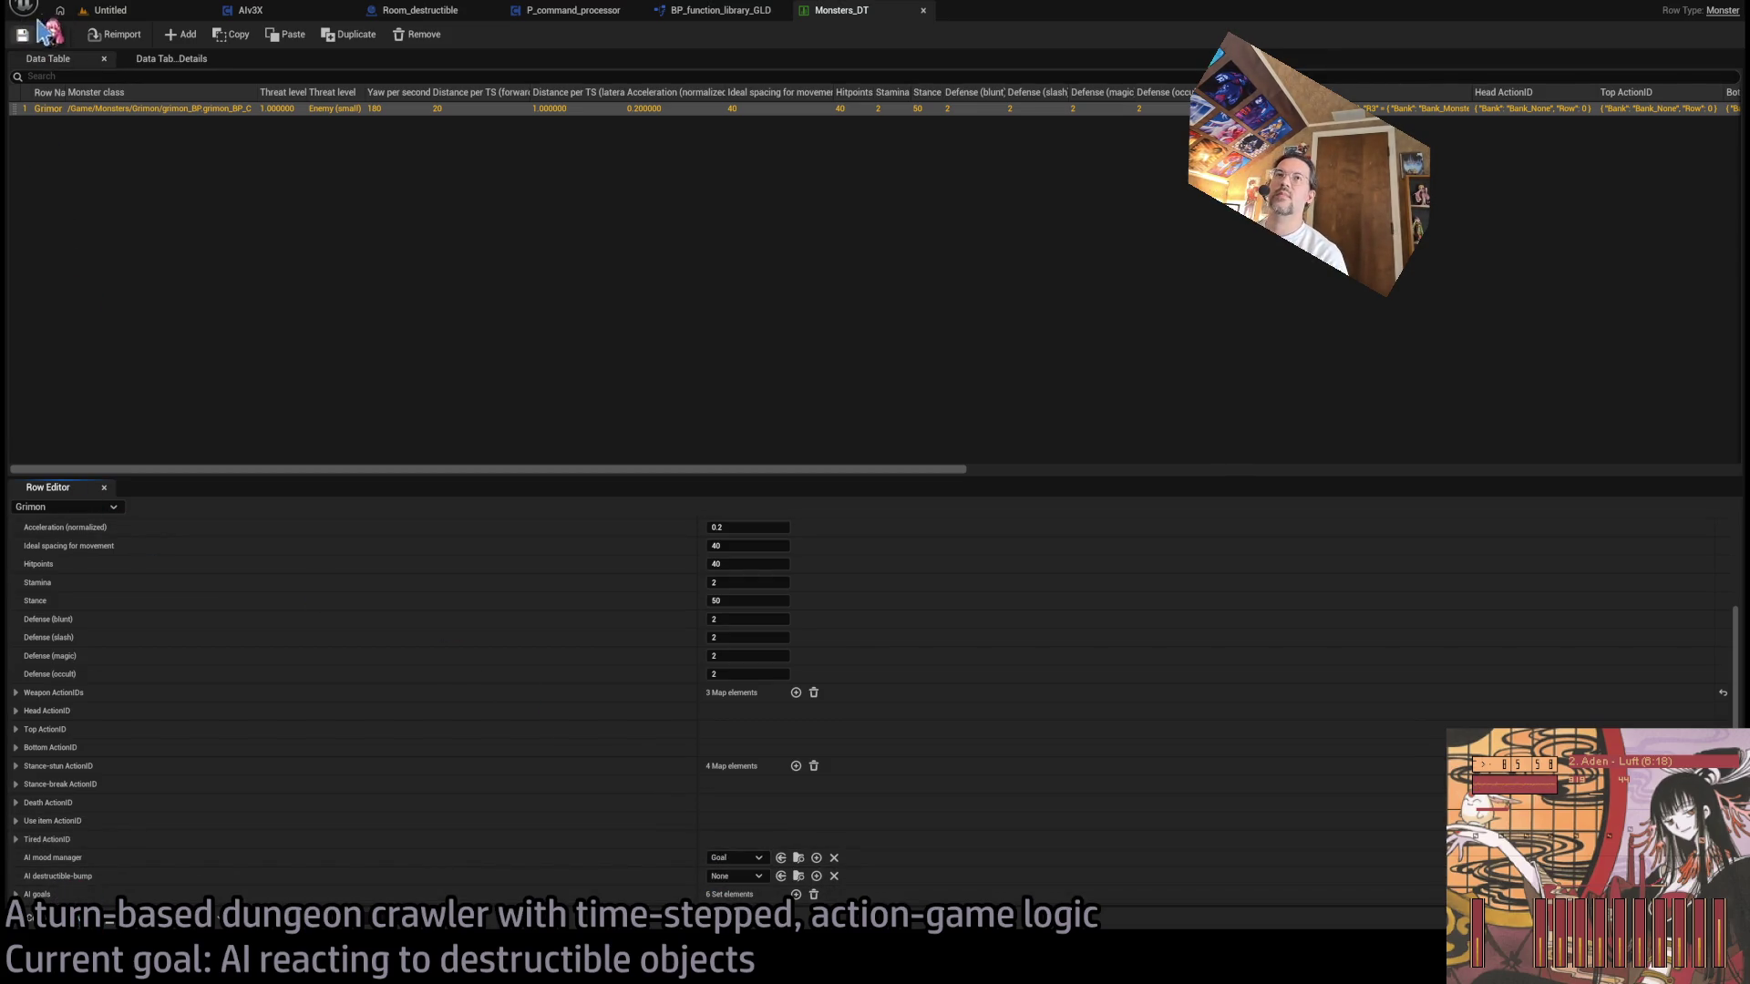
{"action": "left_click", "coordinate": [137, 20]}
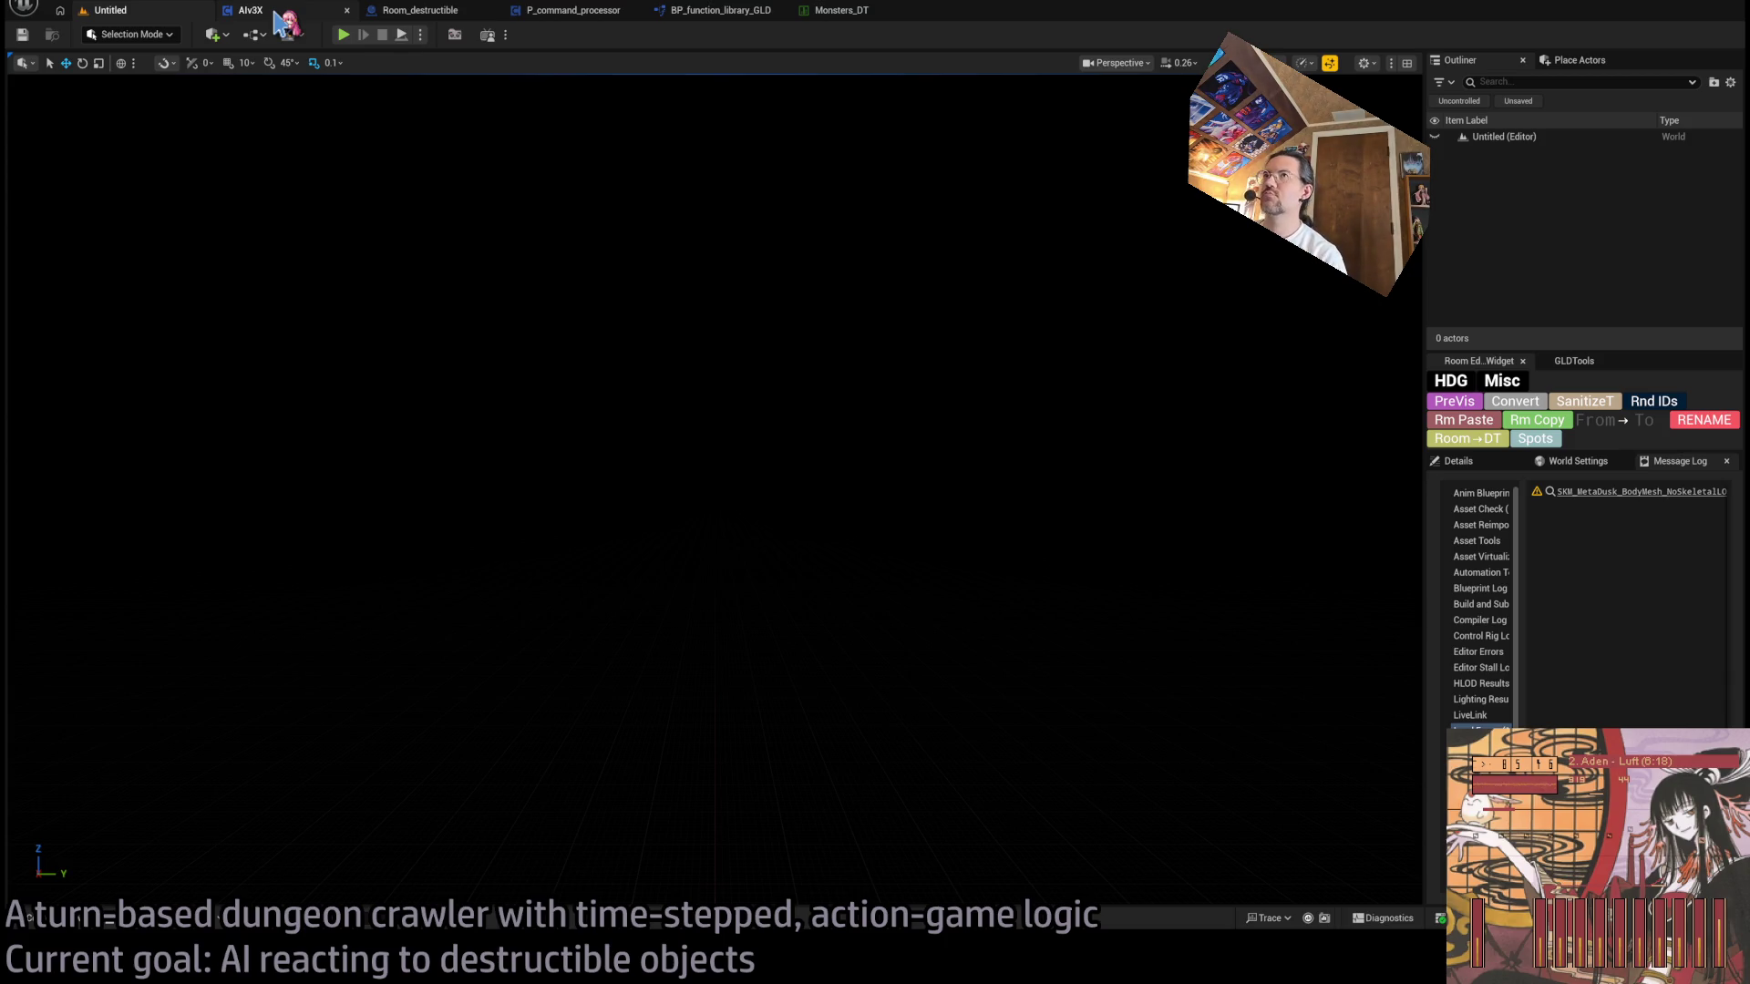
- Open the AIv3X blueprint and inspect its Select_and_adopt_new_goal collapsed graph
{"action": "left_click", "coordinate": [275, 13]}
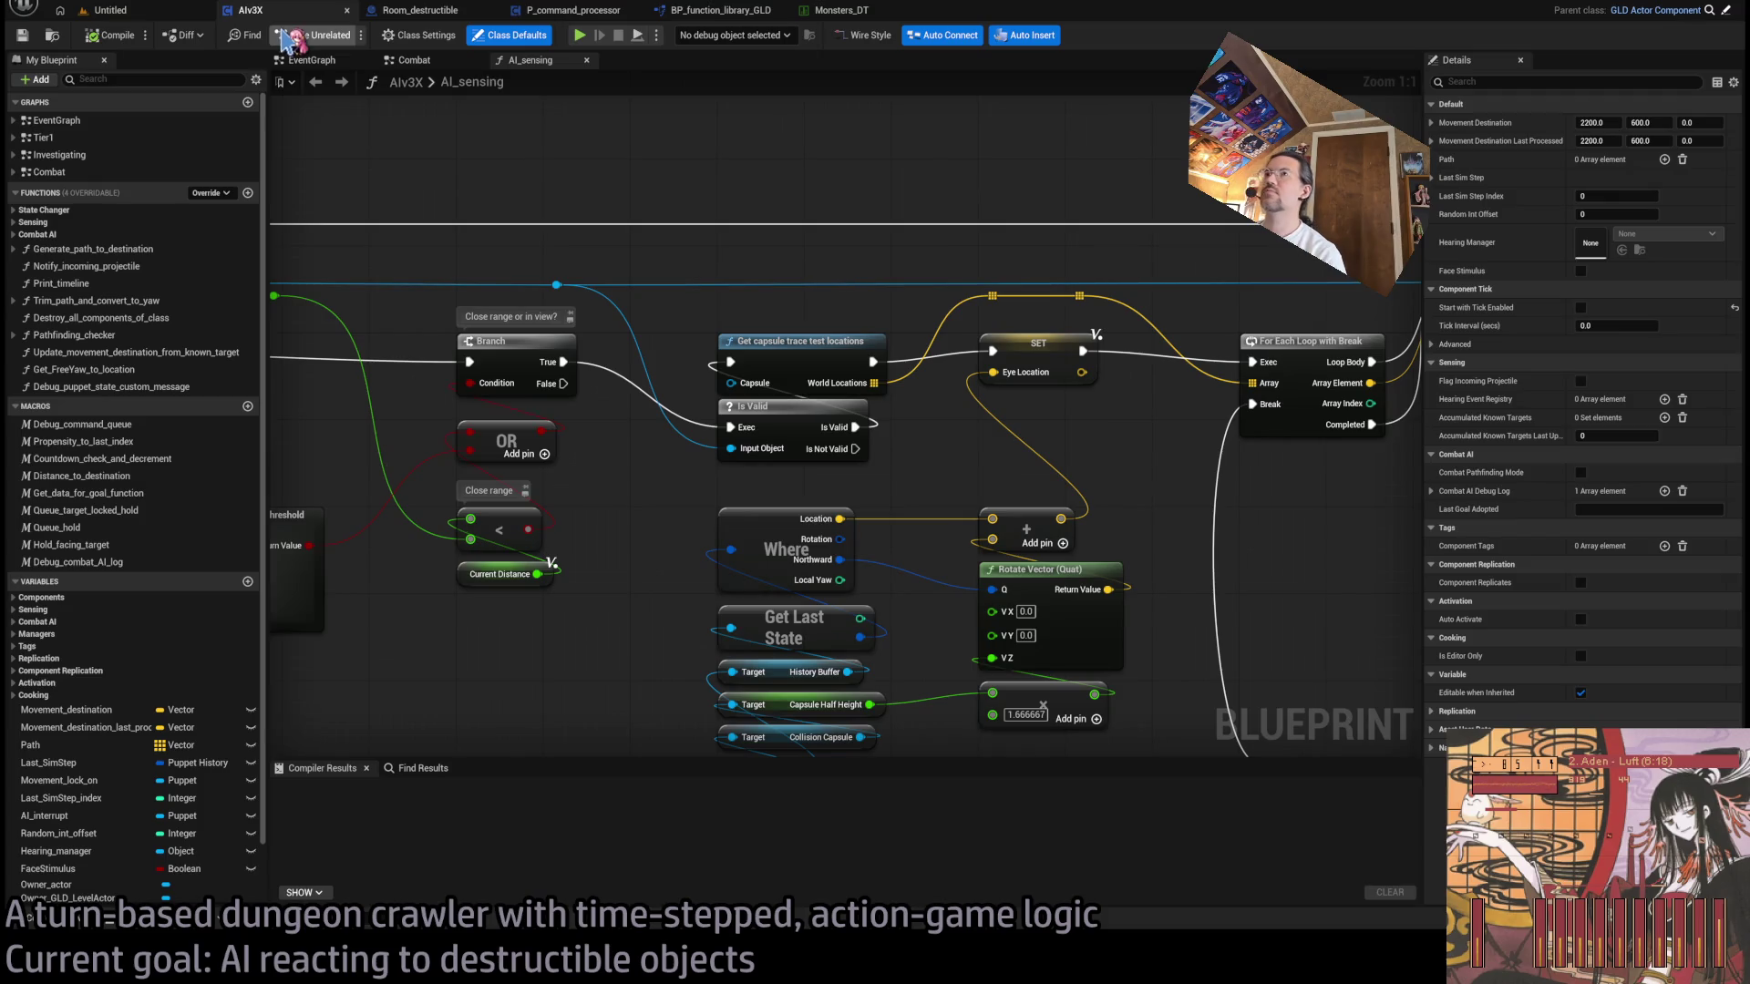
{"action": "scroll", "coordinate": [550, 440], "scroll_direction": "down", "scroll_amount": 7}
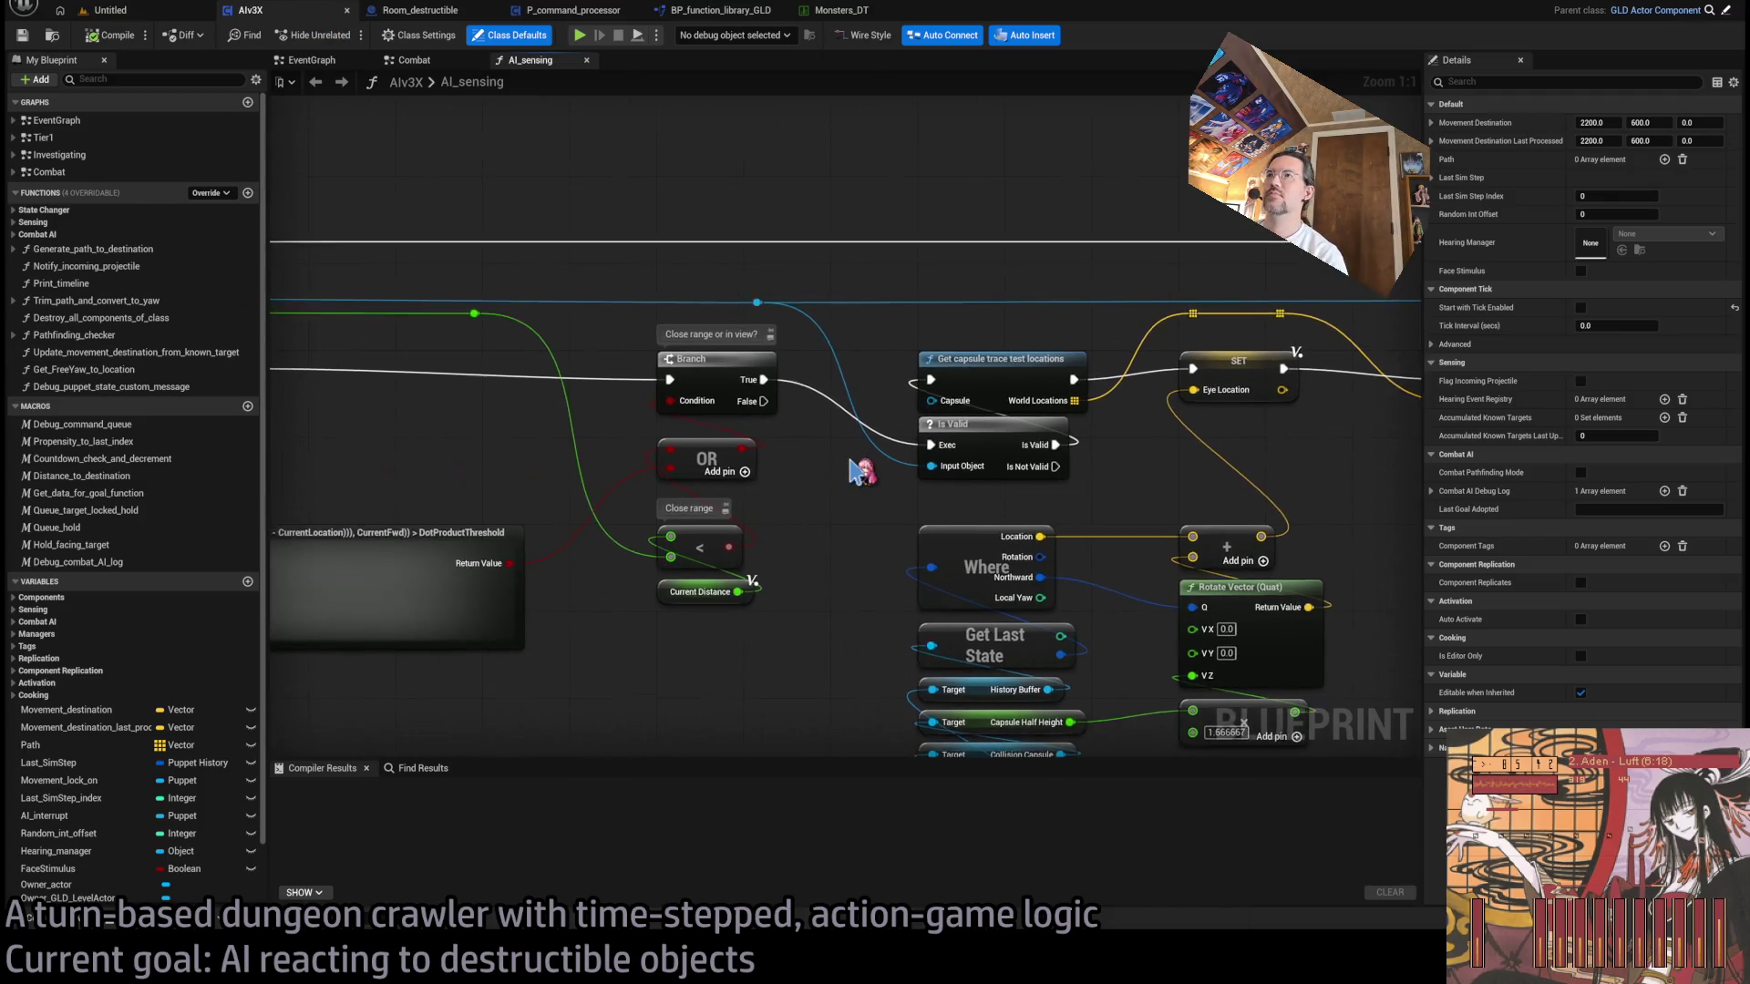
{"action": "scroll", "coordinate": [703, 402], "scroll_direction": "up", "scroll_amount": 3}
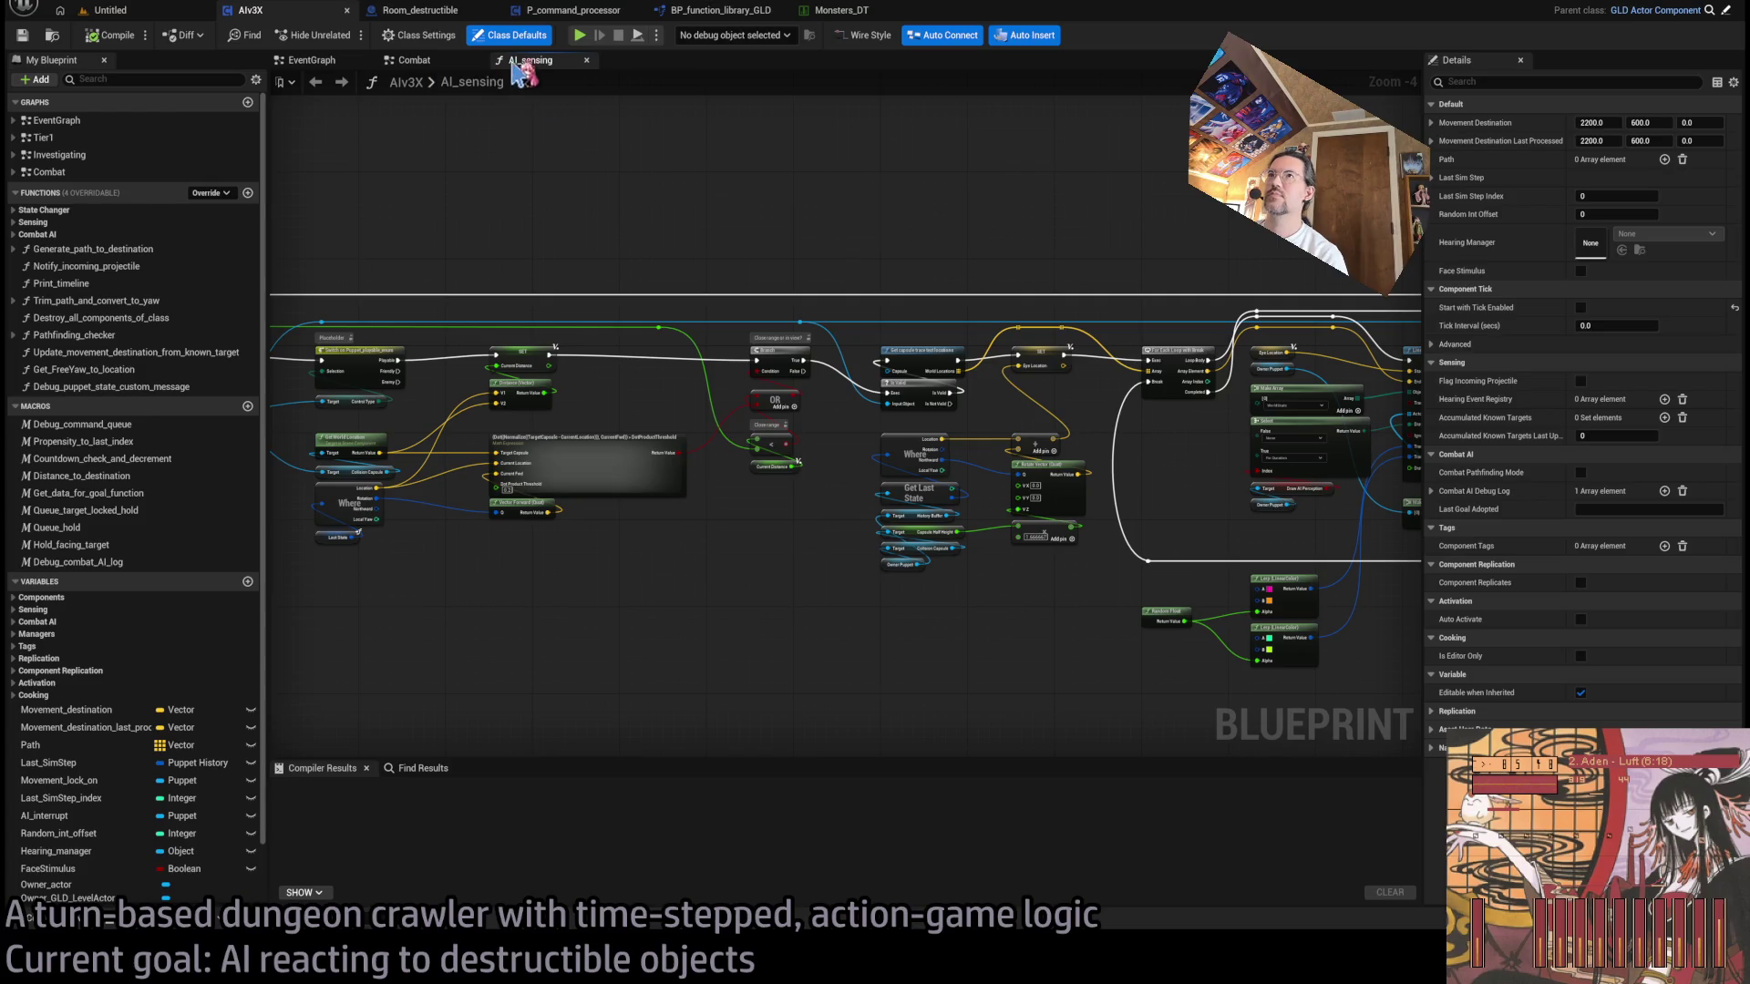
{"action": "middle_click", "coordinate": [529, 60]}
{"action": "scroll", "coordinate": [550, 303], "scroll_direction": "down", "scroll_amount": 4}
{"action": "scroll", "coordinate": [707, 324], "scroll_direction": "up", "scroll_amount": 4}
{"action": "double_click", "coordinate": [831, 401]}
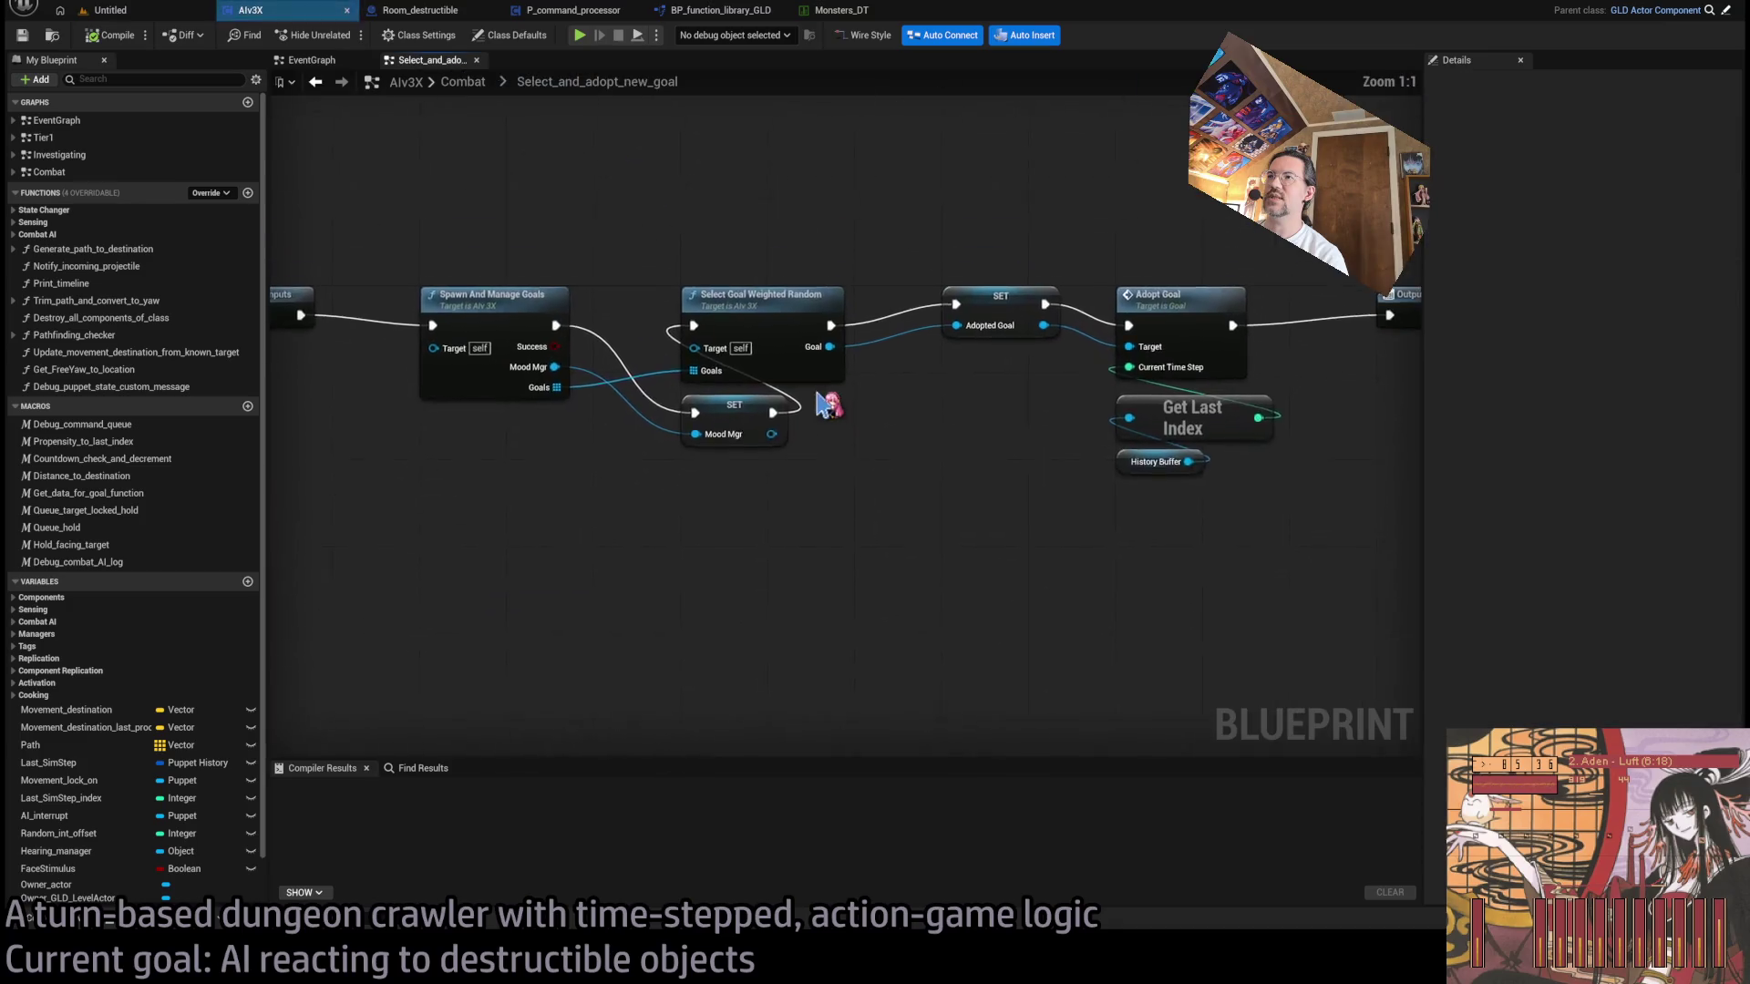
{"action": "mouse_move", "coordinate": [817, 496]}
{"action": "left_mouse_down"}
{"action": "mouse_move", "coordinate": [890, 535]}
{"action": "mouse_move", "coordinate": [805, 410]}
{"action": "mouse_move", "coordinate": [681, 401]}
{"action": "left_mouse_up"}
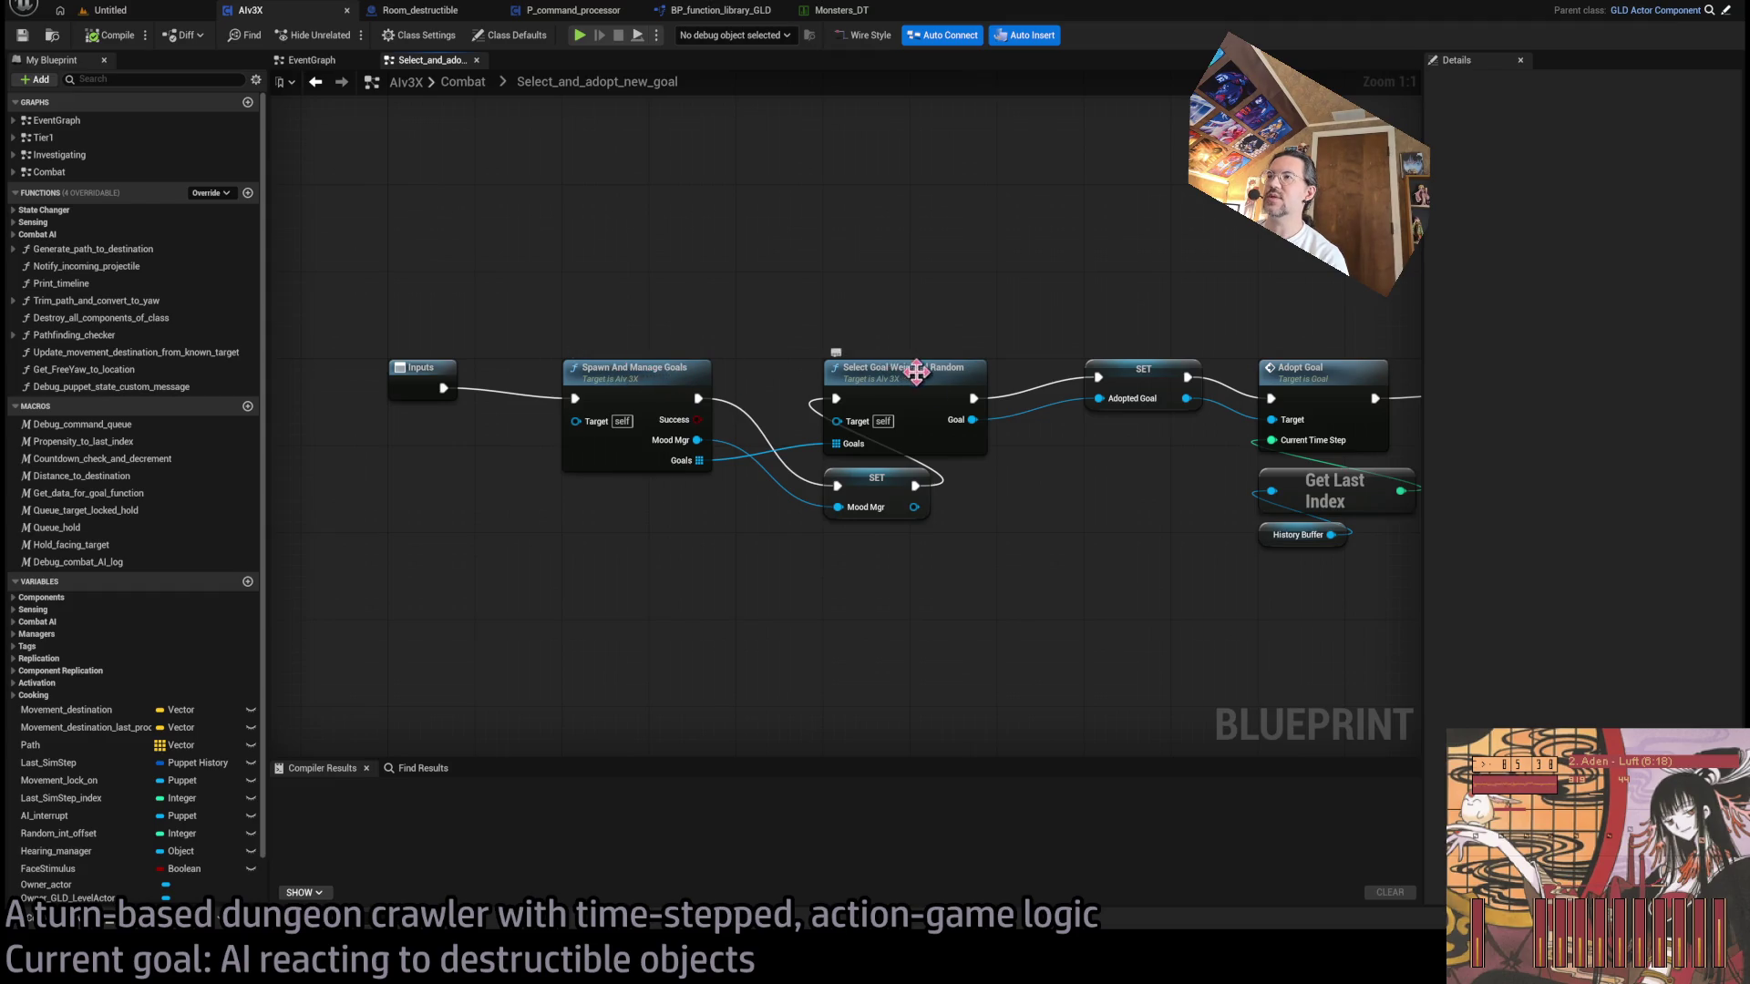
- Inspect the Select_goal_weighted_random and Get_total_of_goal_weights function graphs
{"action": "double_click", "coordinate": [902, 368]}
{"action": "scroll", "coordinate": [500, 442], "scroll_direction": "up", "scroll_amount": 2}
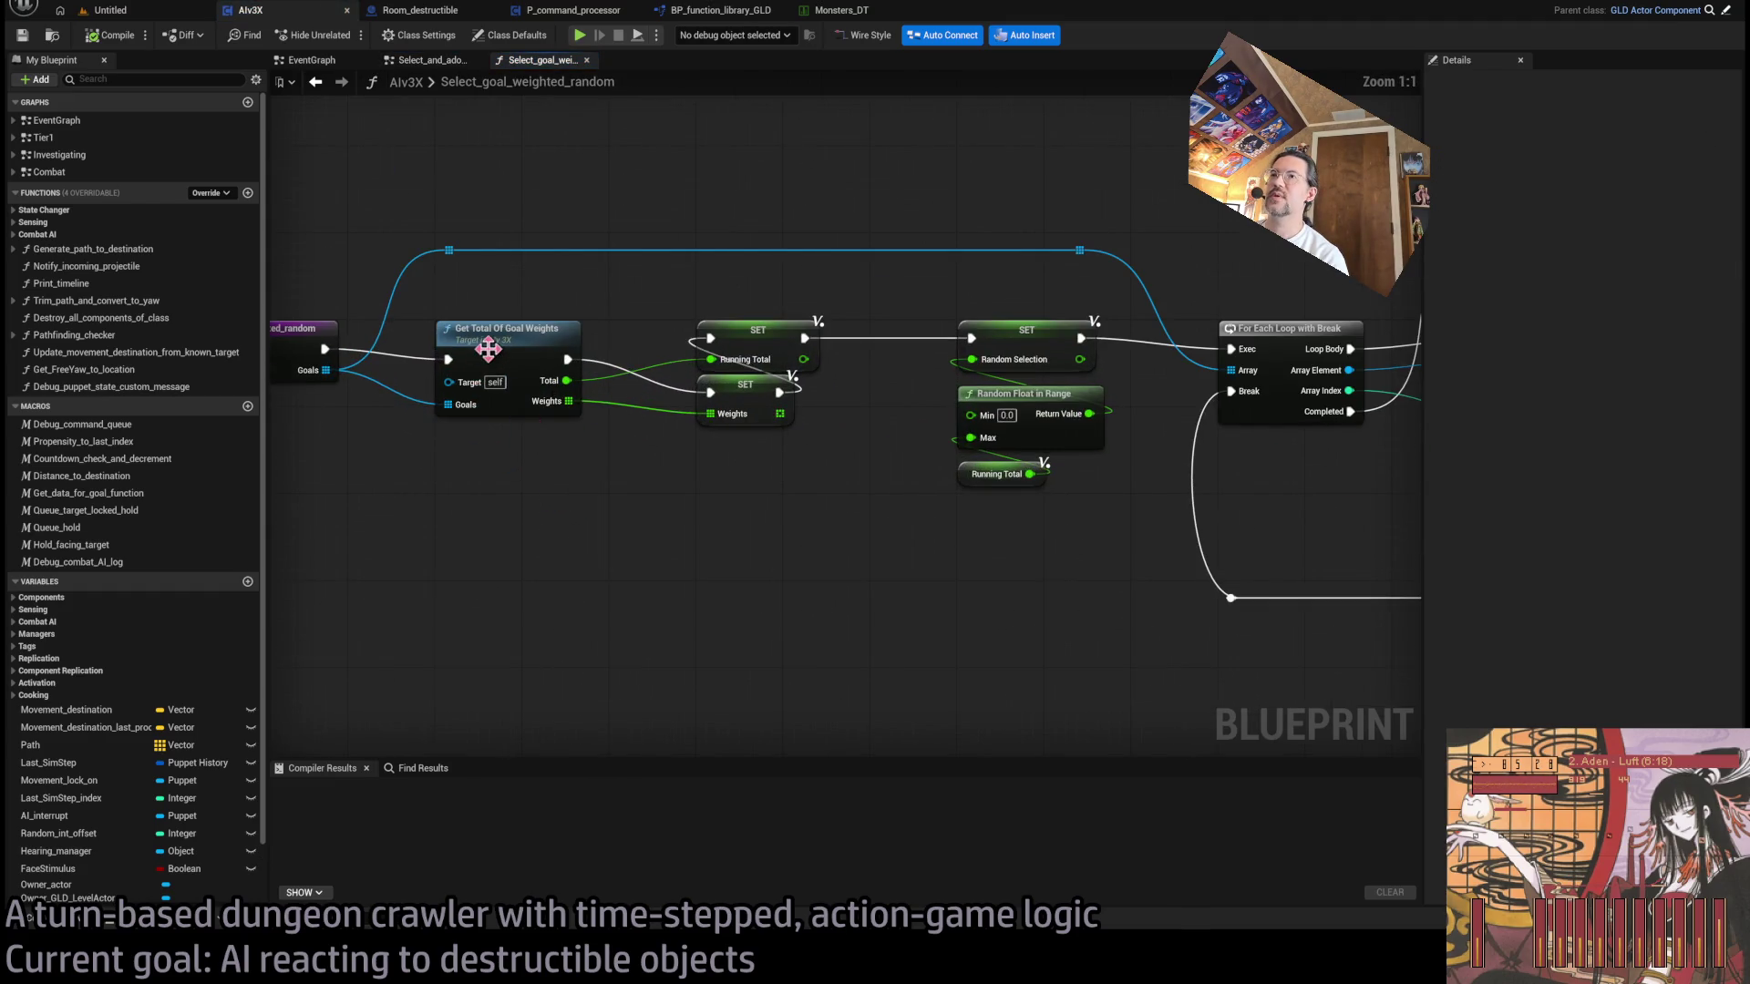
{"action": "left_click_drag", "start_coordinate": [961, 474], "coordinate": [348, 487]}
{"action": "left_click_drag", "start_coordinate": [786, 501], "coordinate": [352, 508]}
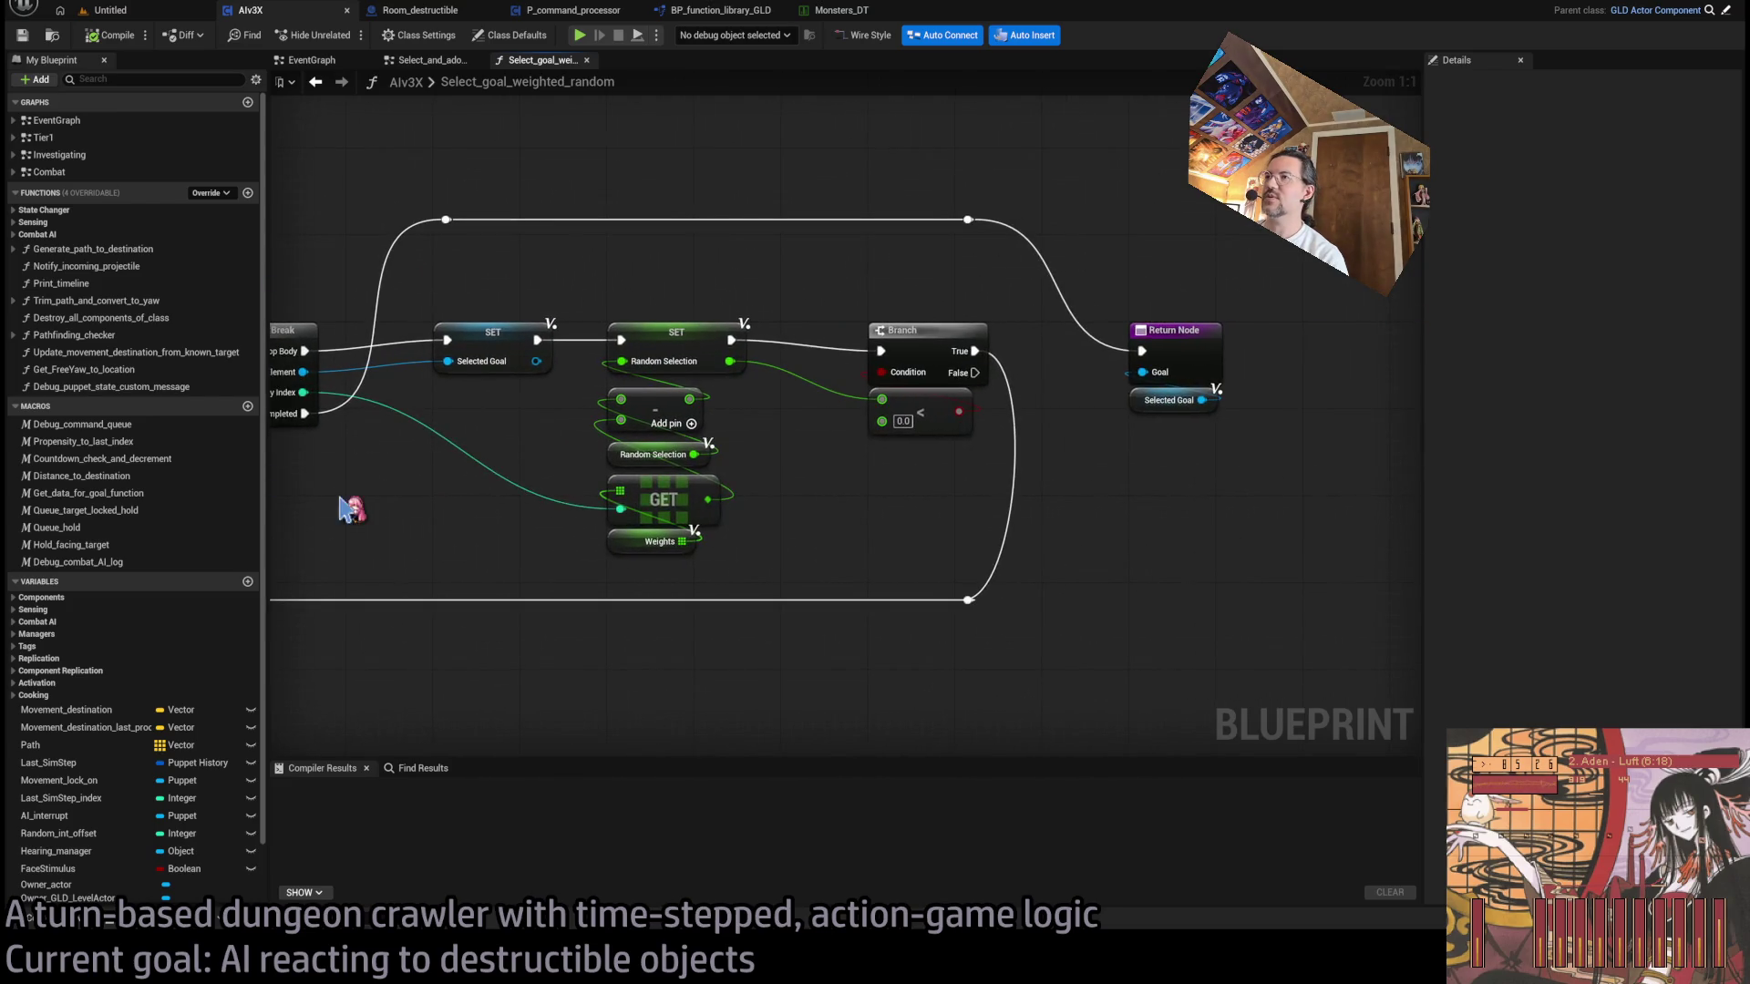
{"action": "left_click_drag", "start_coordinate": [439, 550], "coordinate": [1124, 551]}
{"action": "double_click", "coordinate": [1124, 551]}
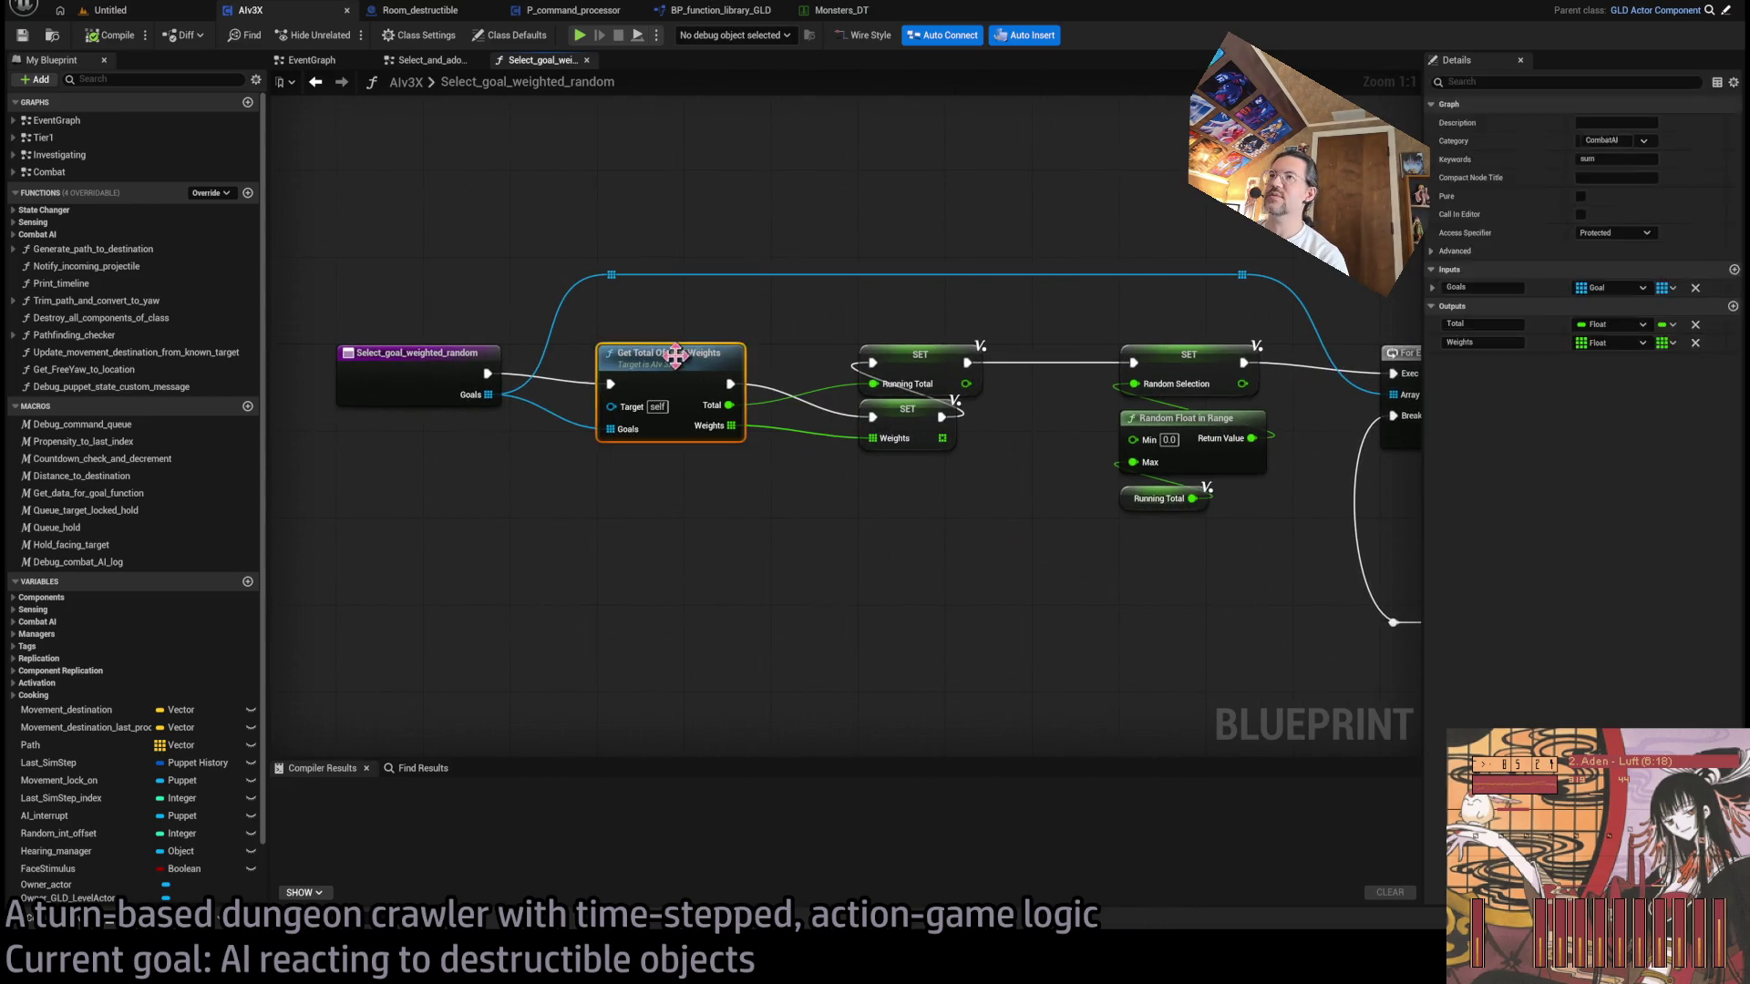
{"action": "scroll", "coordinate": [929, 508], "scroll_direction": "up", "scroll_amount": 2}
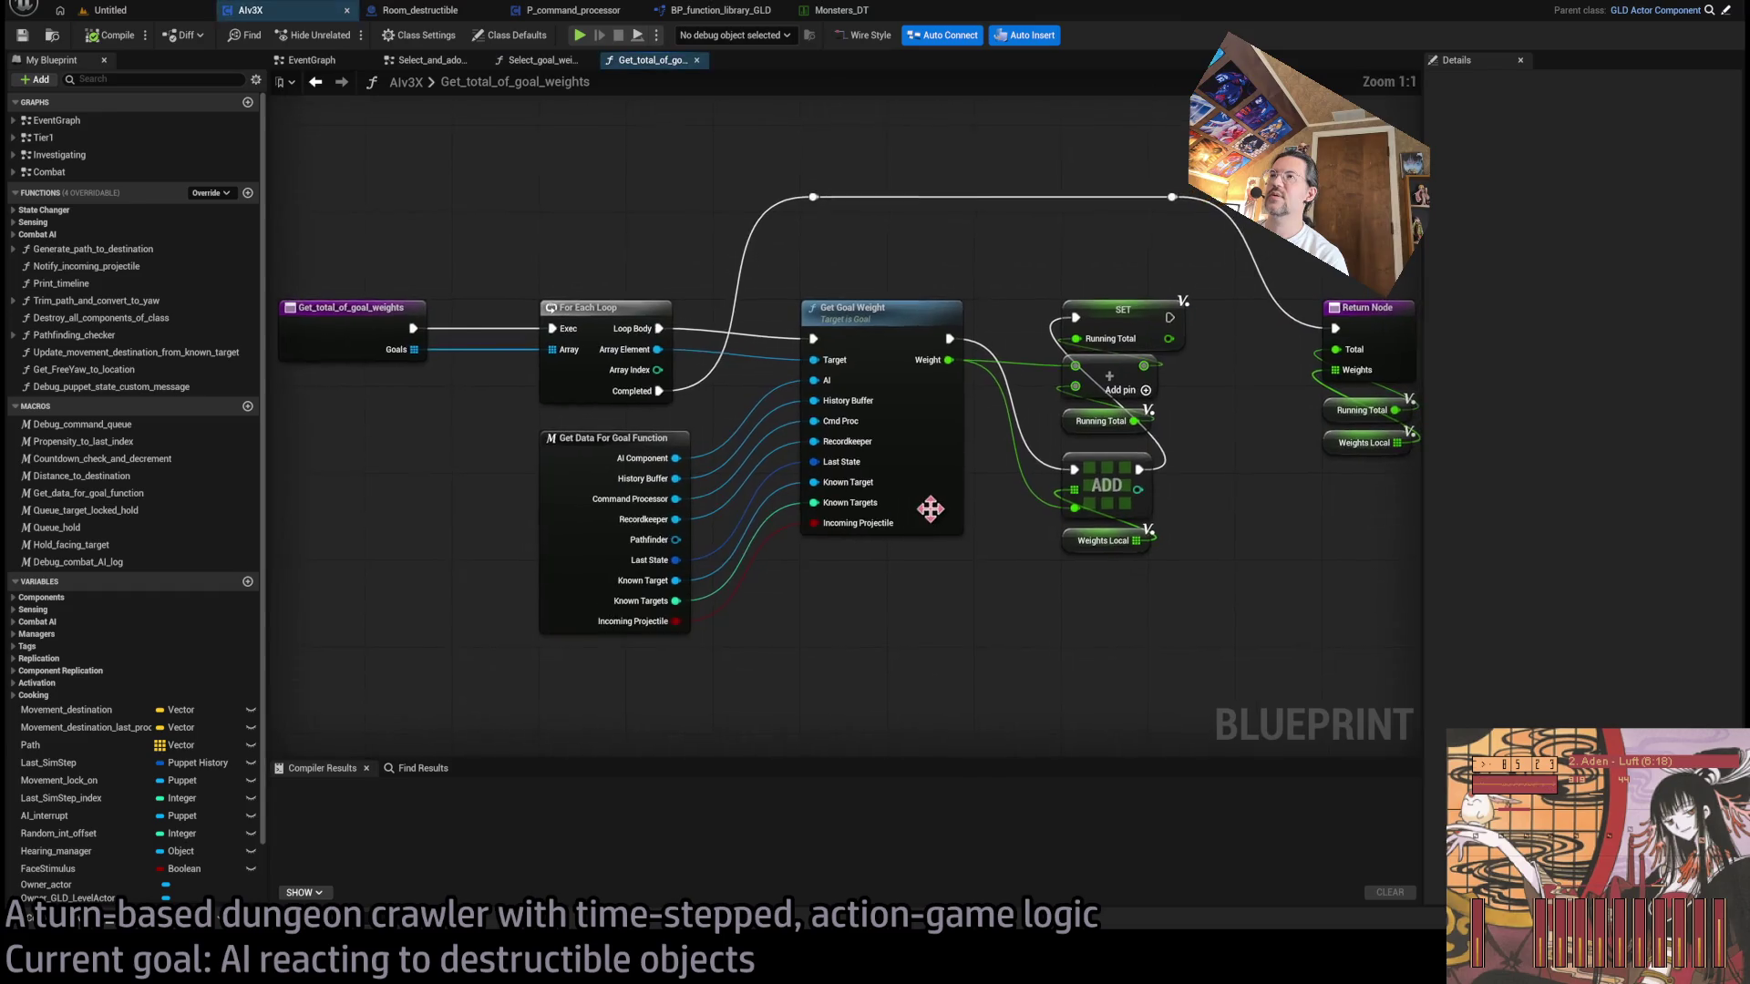
- Look at the Get_goal_weight function in the Goal blueprint, then close the Goal blueprint
{"action": "left_click", "coordinate": [904, 323]}
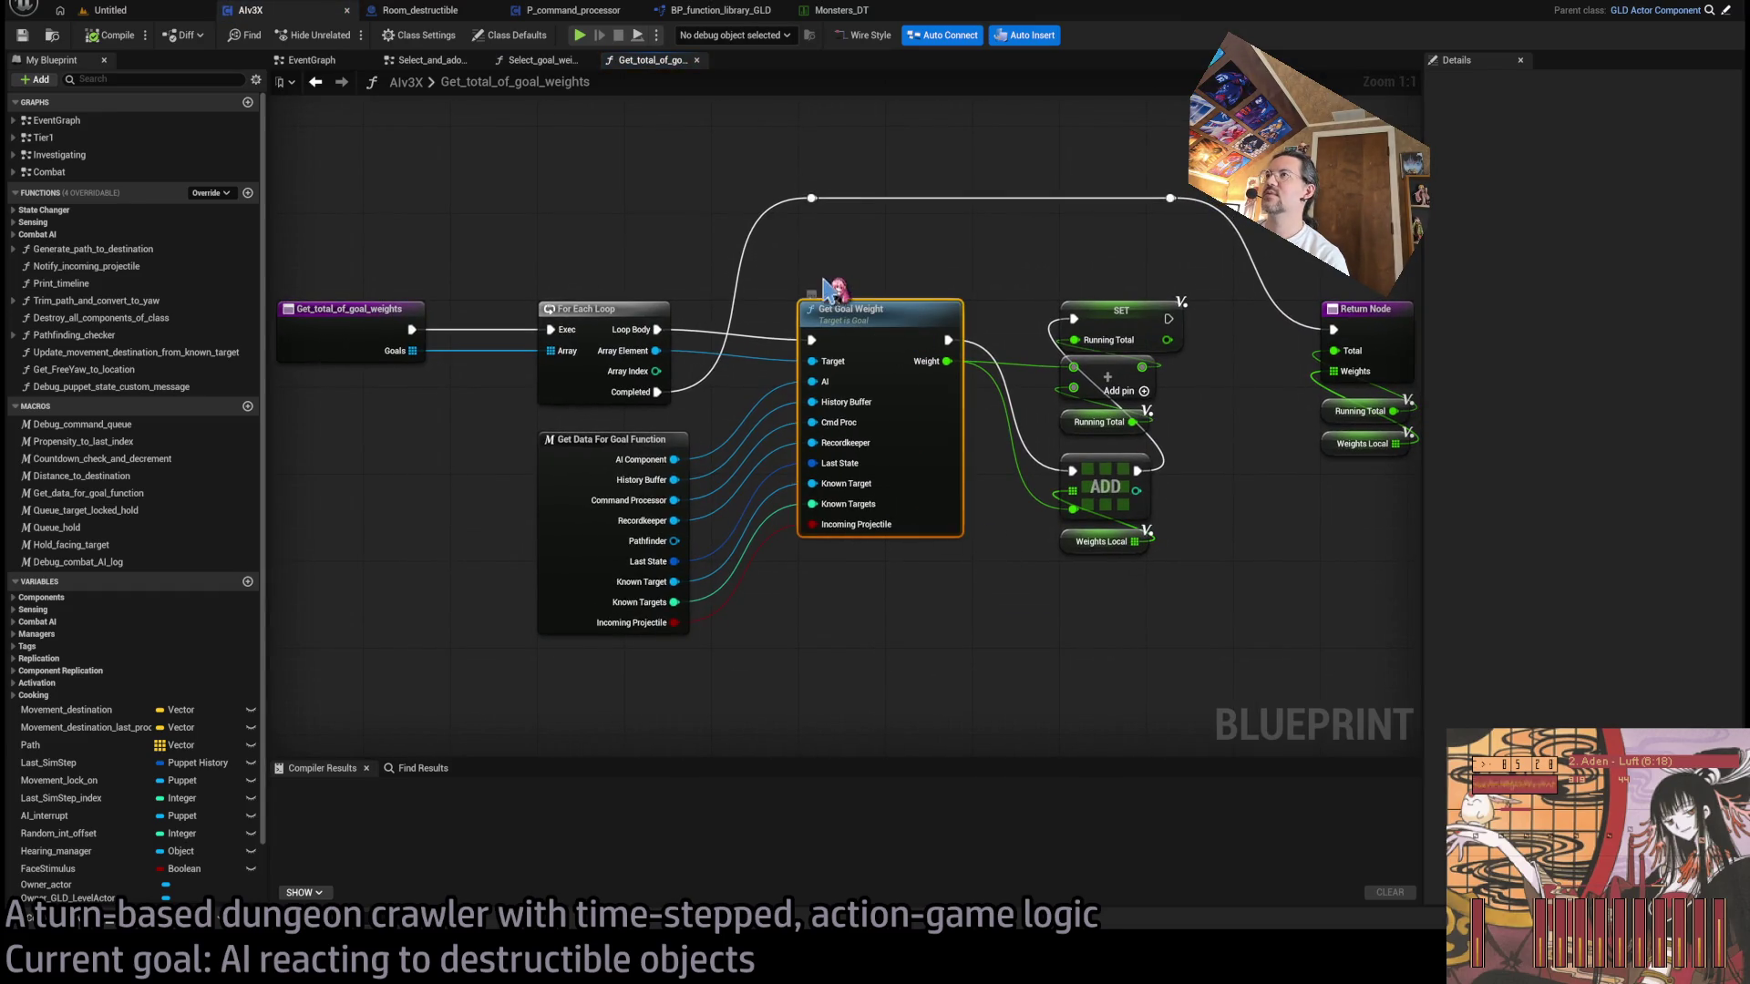
{"action": "left_click", "coordinate": [859, 326]}
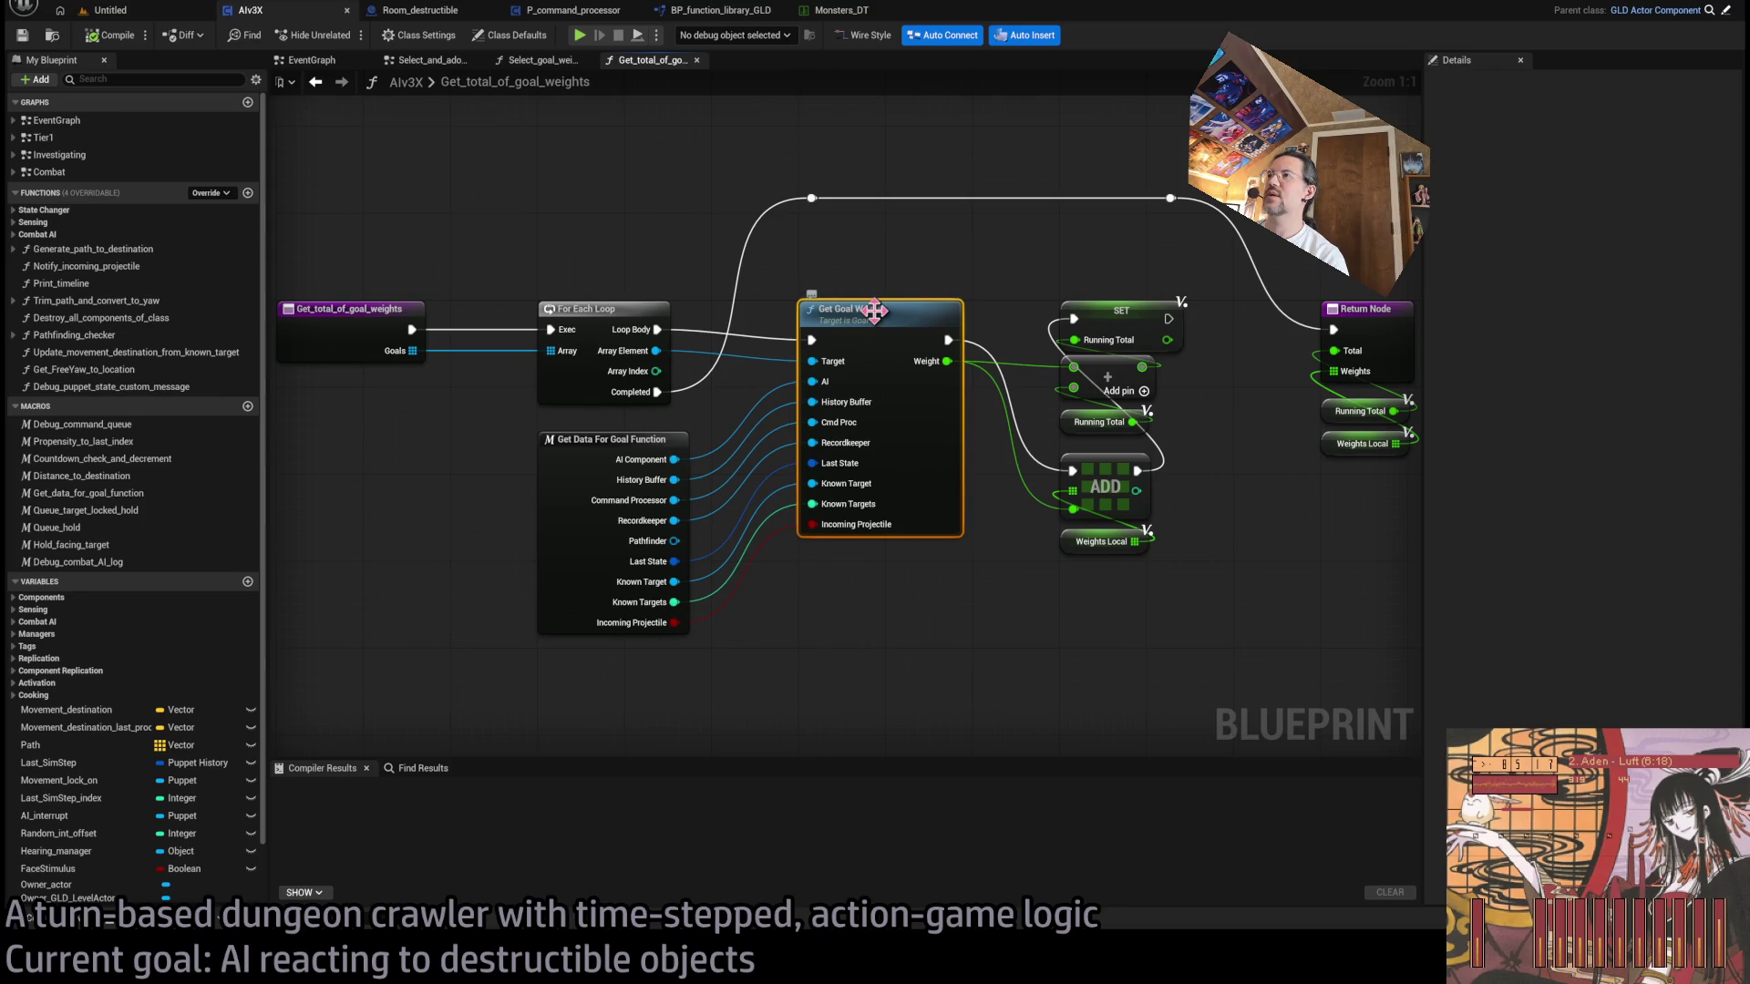
{"action": "double_click", "coordinate": [875, 311]}
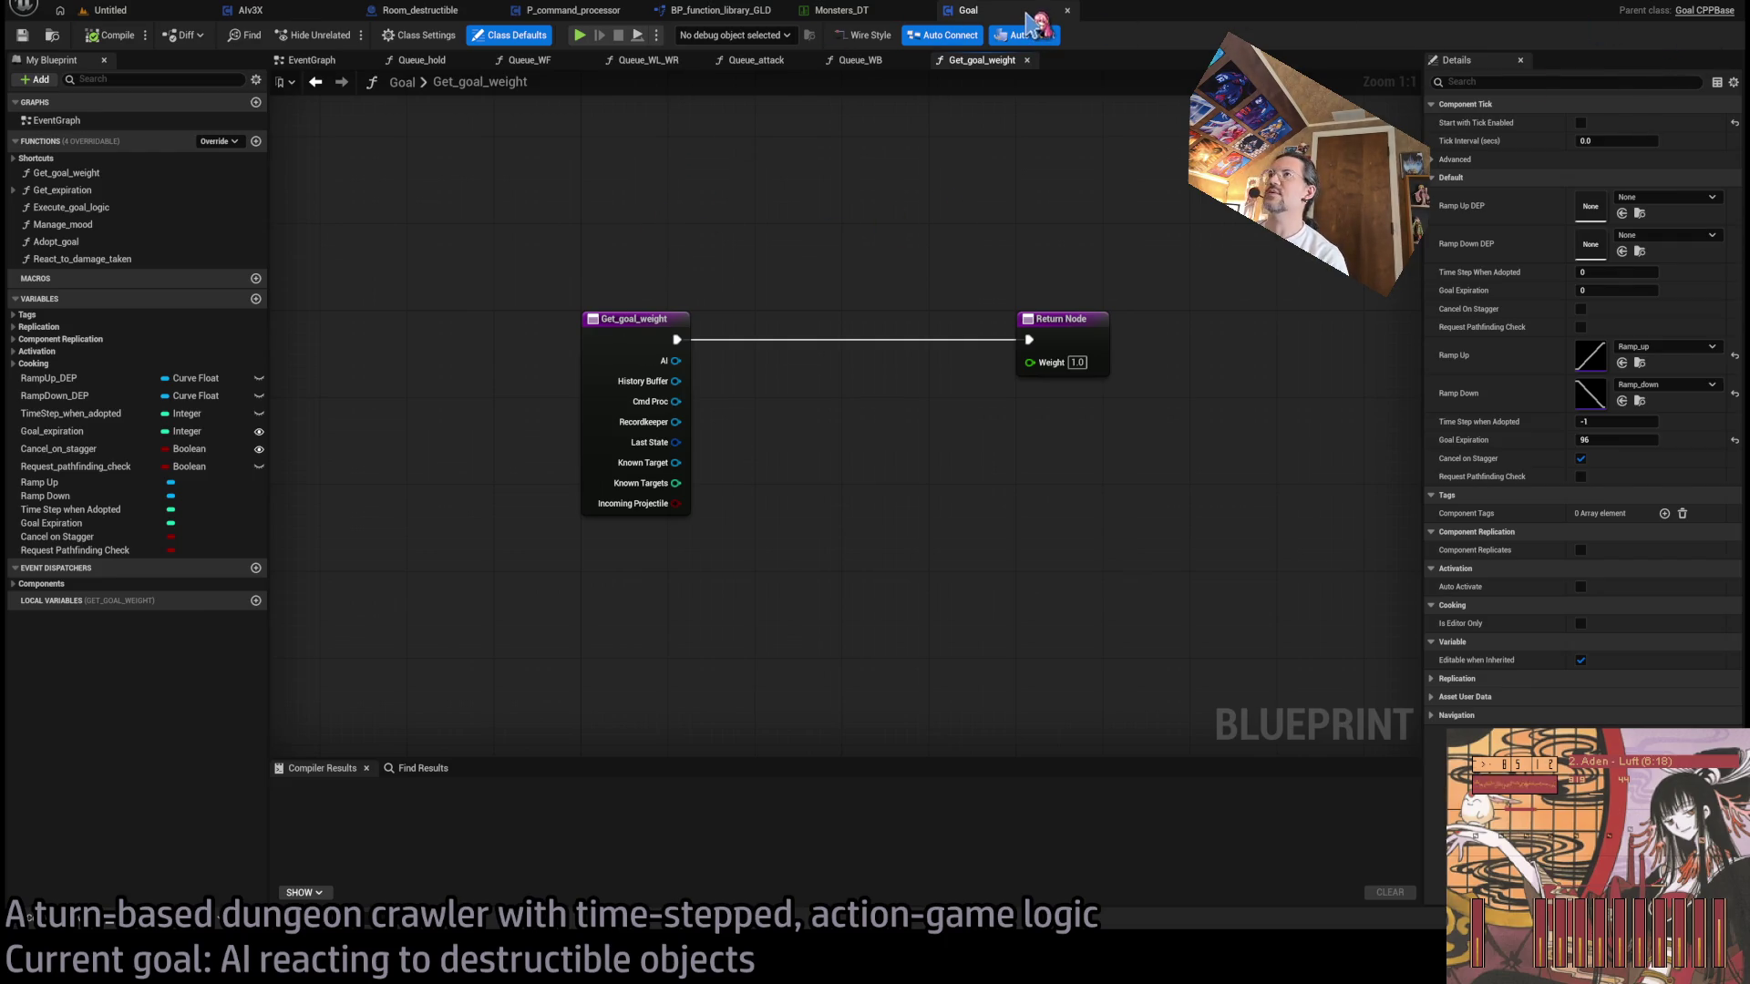
{"action": "middle_click", "coordinate": [984, 11]}
- Check P_command_processor and Room_destructible, then close the helper graphs and return to AIv3X's Combat graph
{"action": "left_click", "coordinate": [567, 12]}
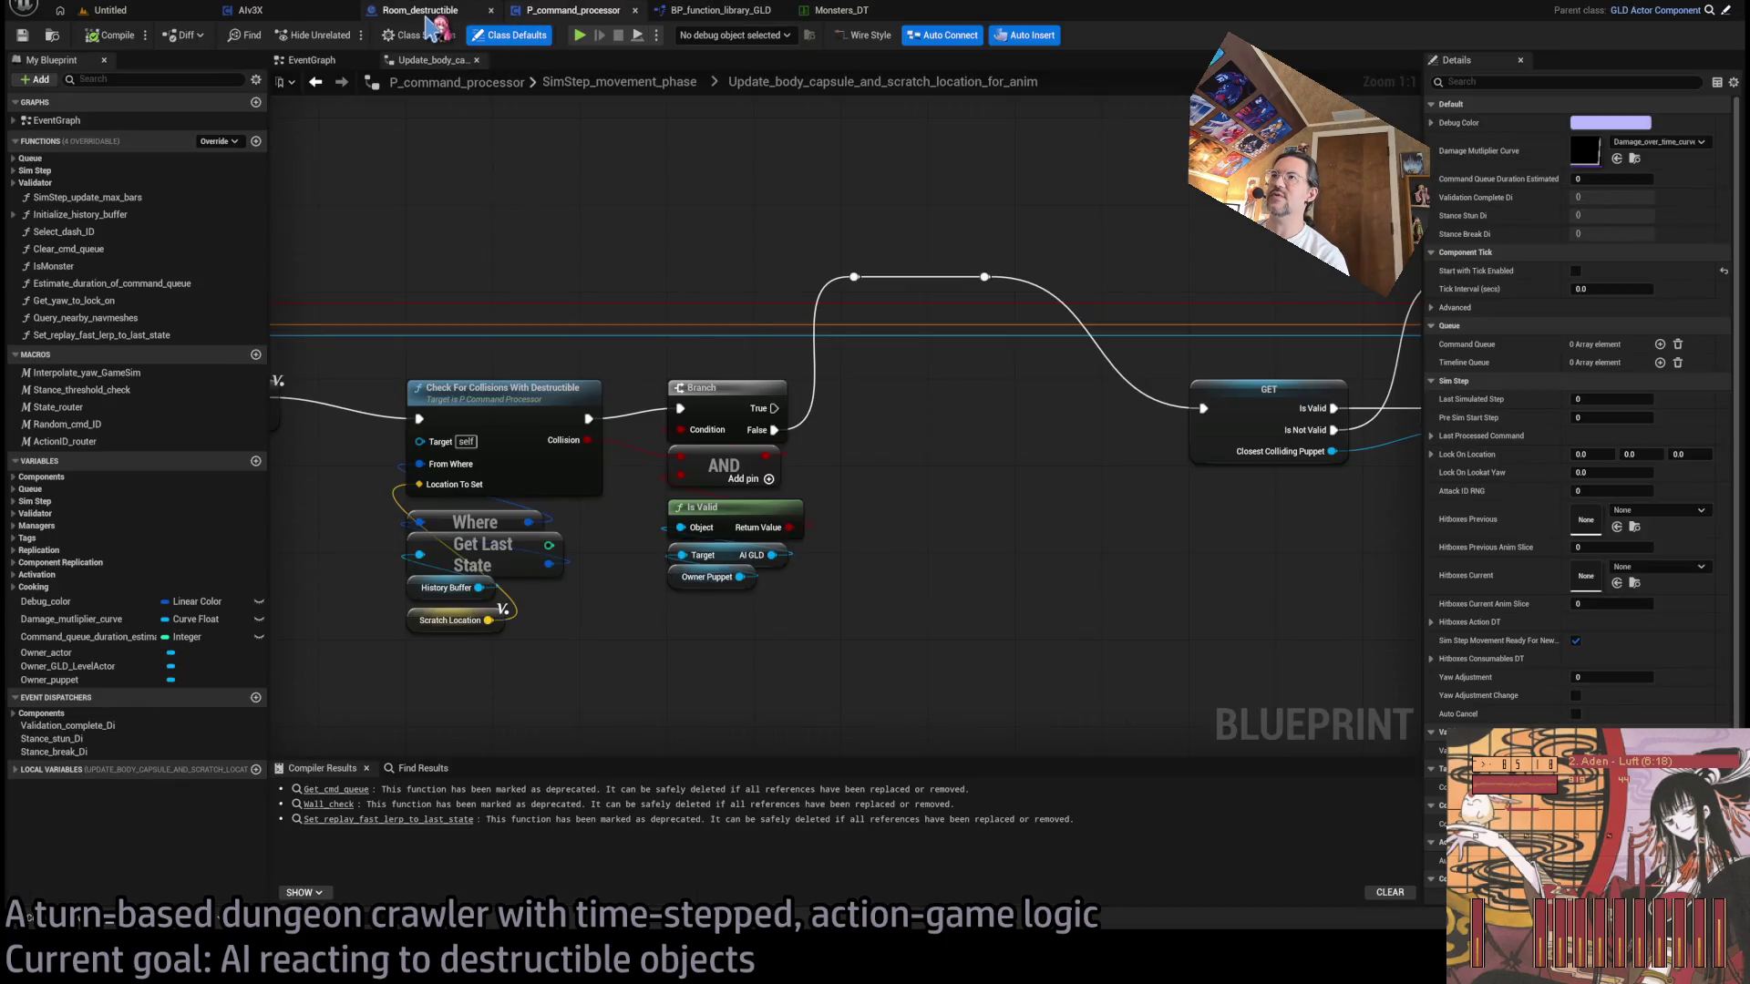
{"action": "left_click", "coordinate": [427, 13]}
{"action": "left_click", "coordinate": [323, 12]}
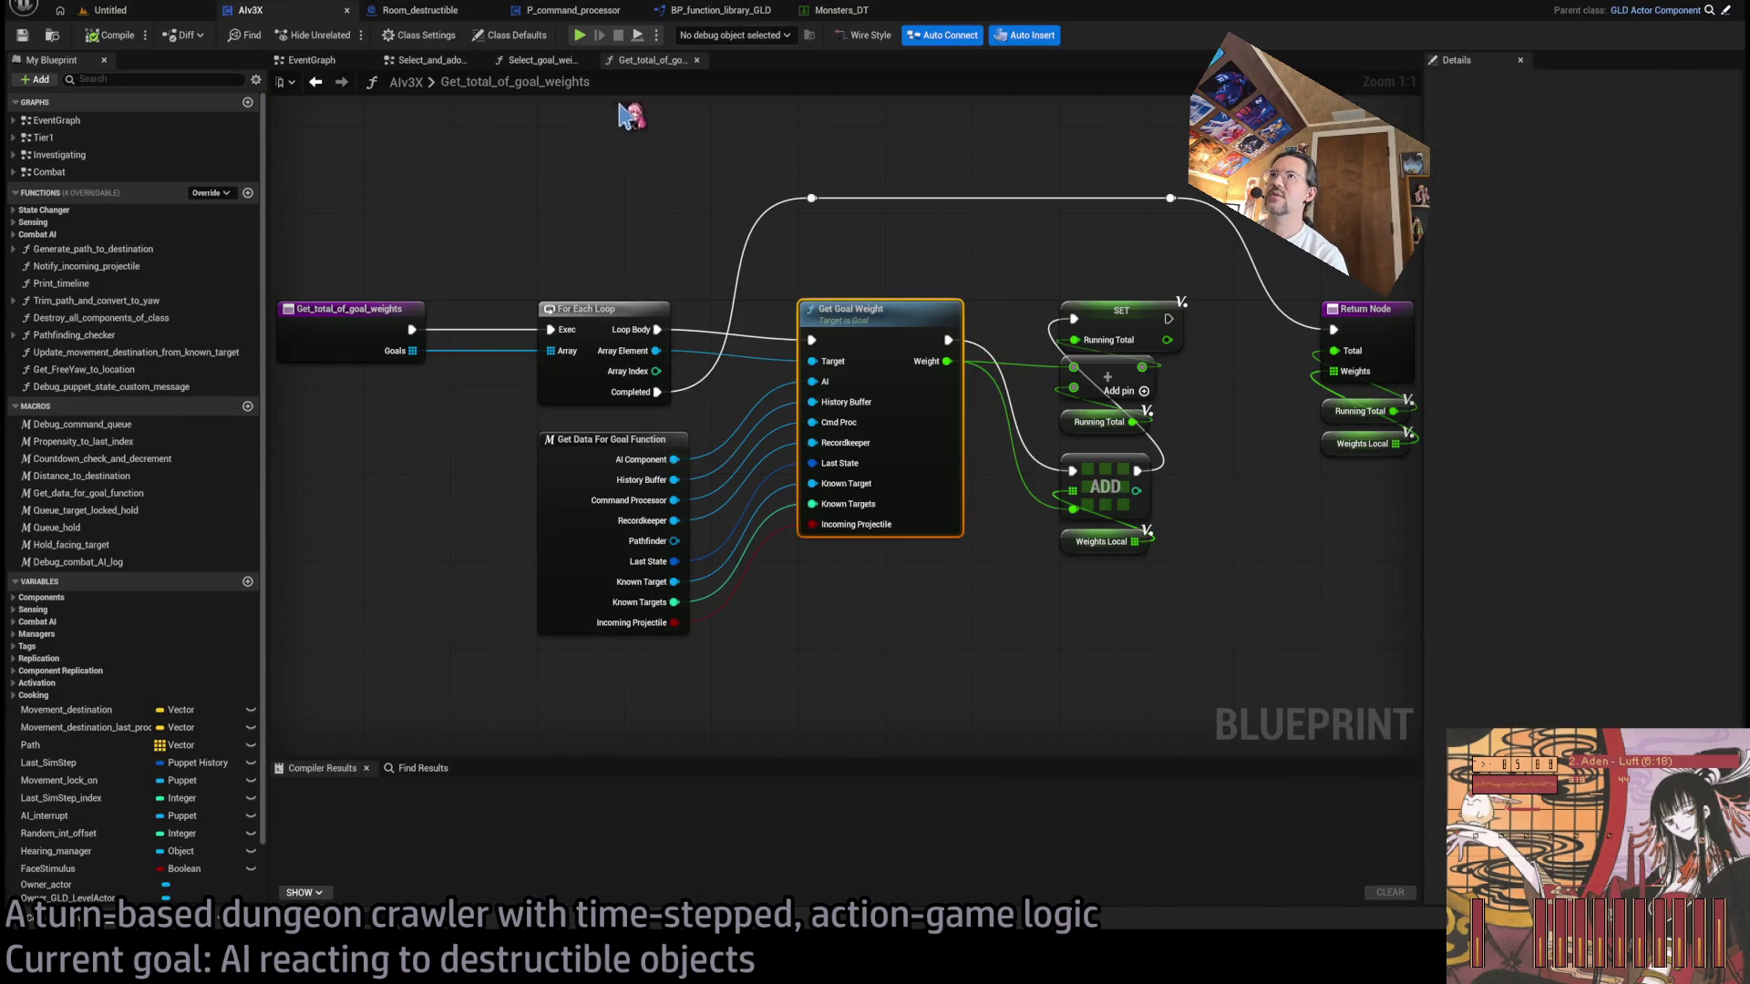
{"action": "middle_click", "coordinate": [558, 64]}
{"action": "middle_click", "coordinate": [561, 64]}
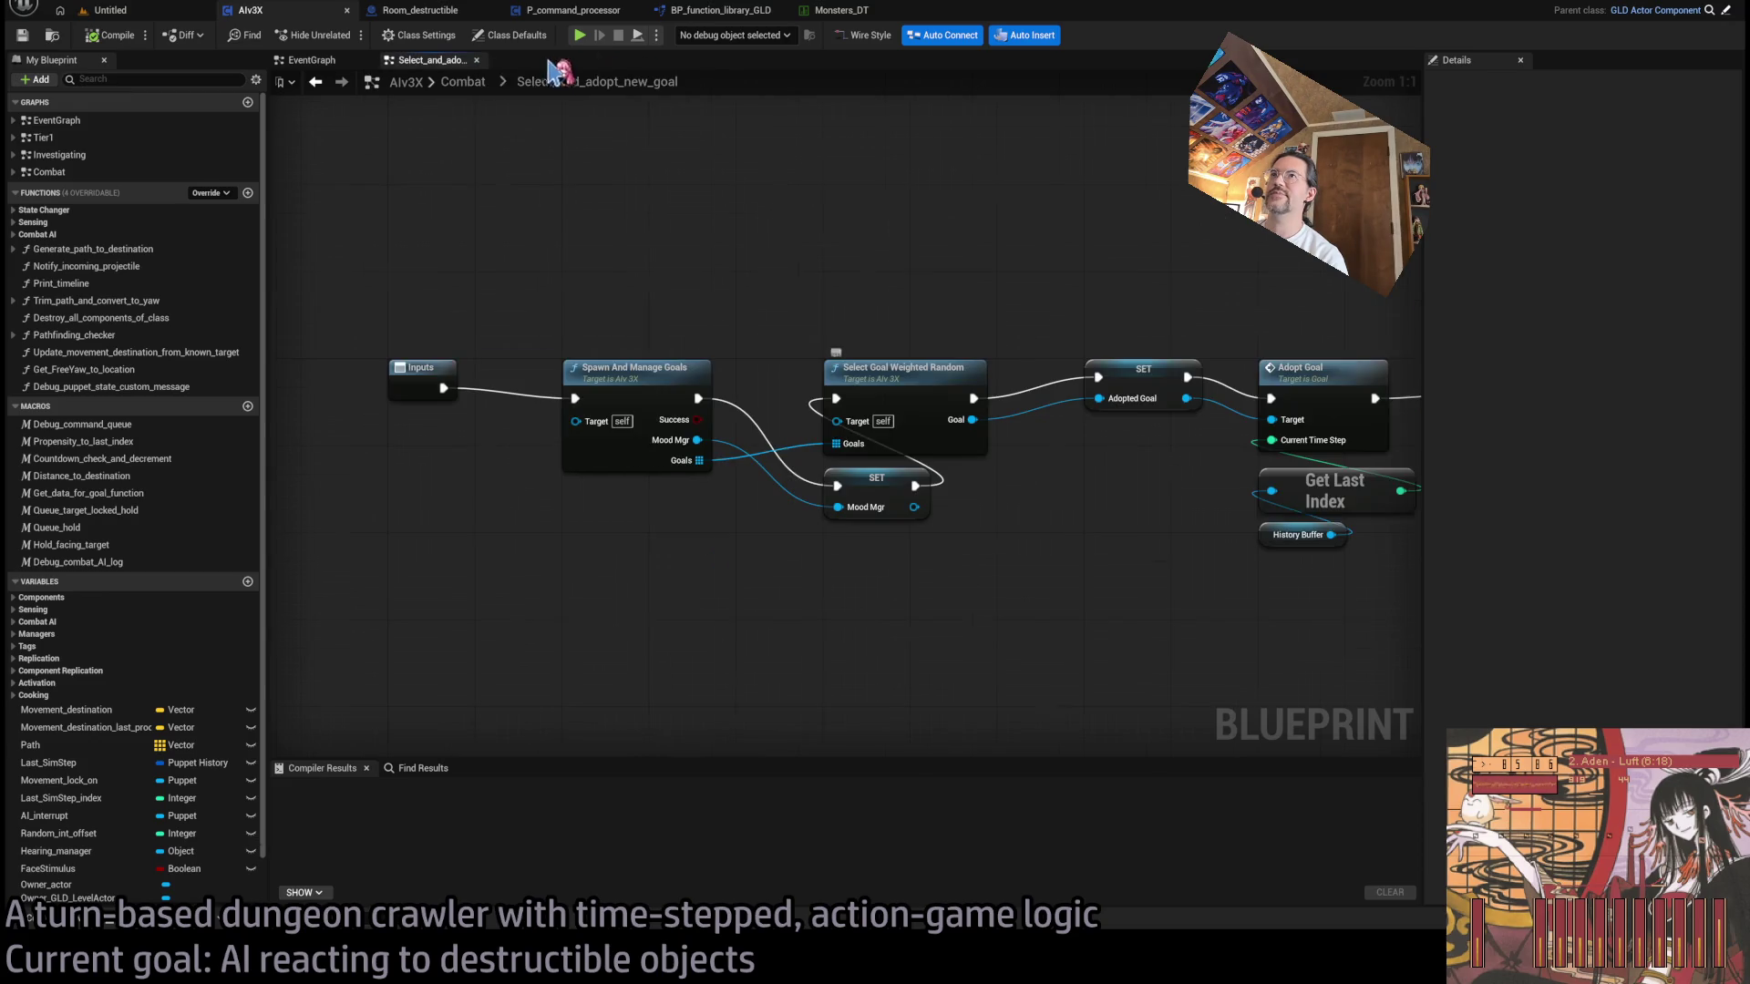
{"action": "scroll", "coordinate": [583, 259], "scroll_direction": "down", "scroll_amount": 1}
{"action": "left_click", "coordinate": [462, 81]}
{"action": "scroll", "coordinate": [650, 339], "scroll_direction": "up", "scroll_amount": 2}
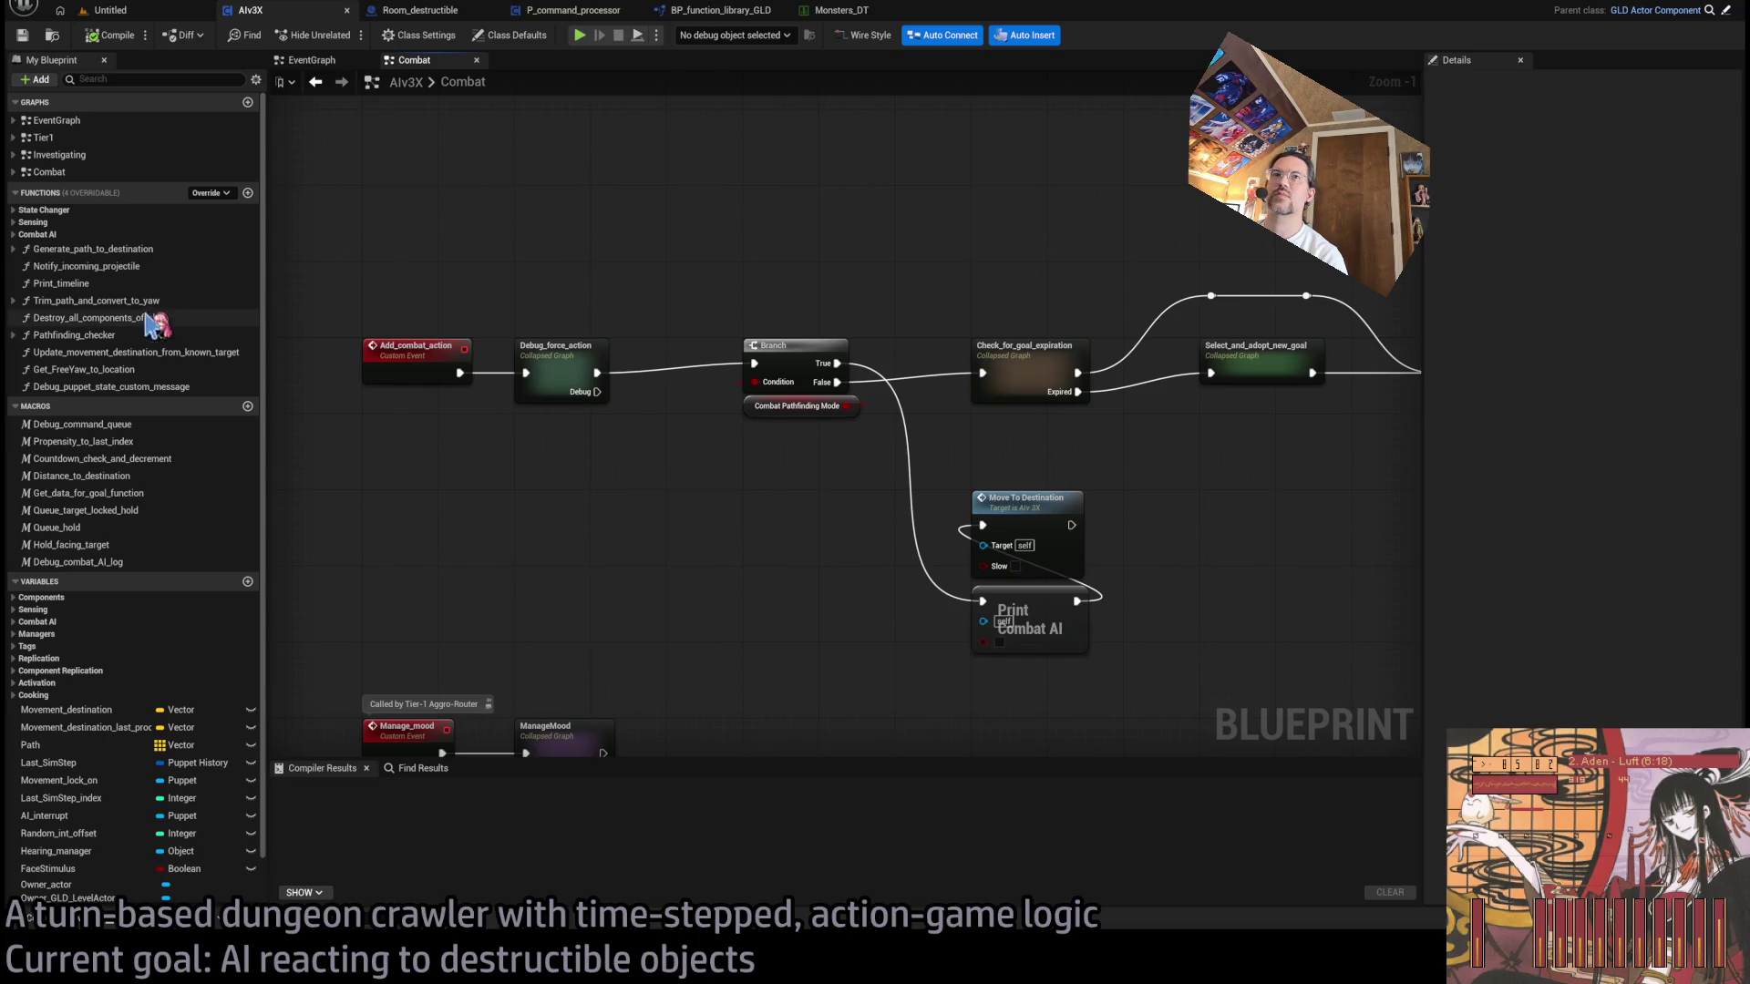
- Expand the Combat AI function category and add a new function to AIv3X
{"action": "left_click", "coordinate": [15, 210]}
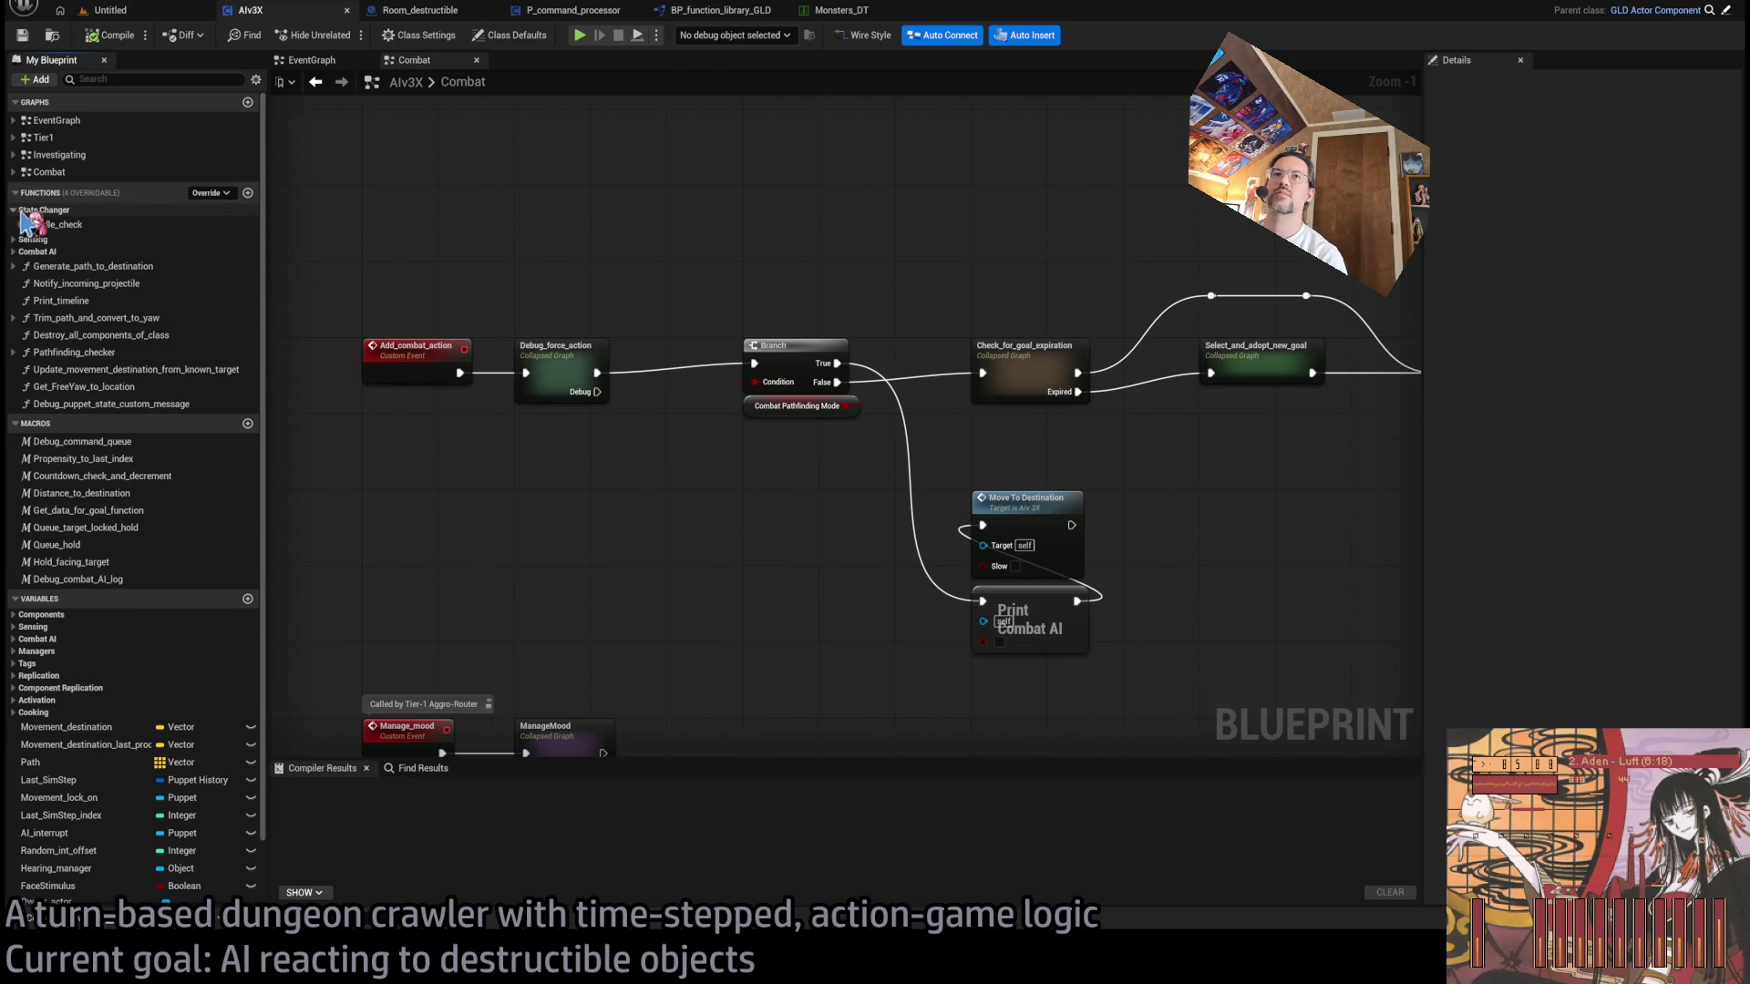
{"action": "left_click", "coordinate": [15, 211]}
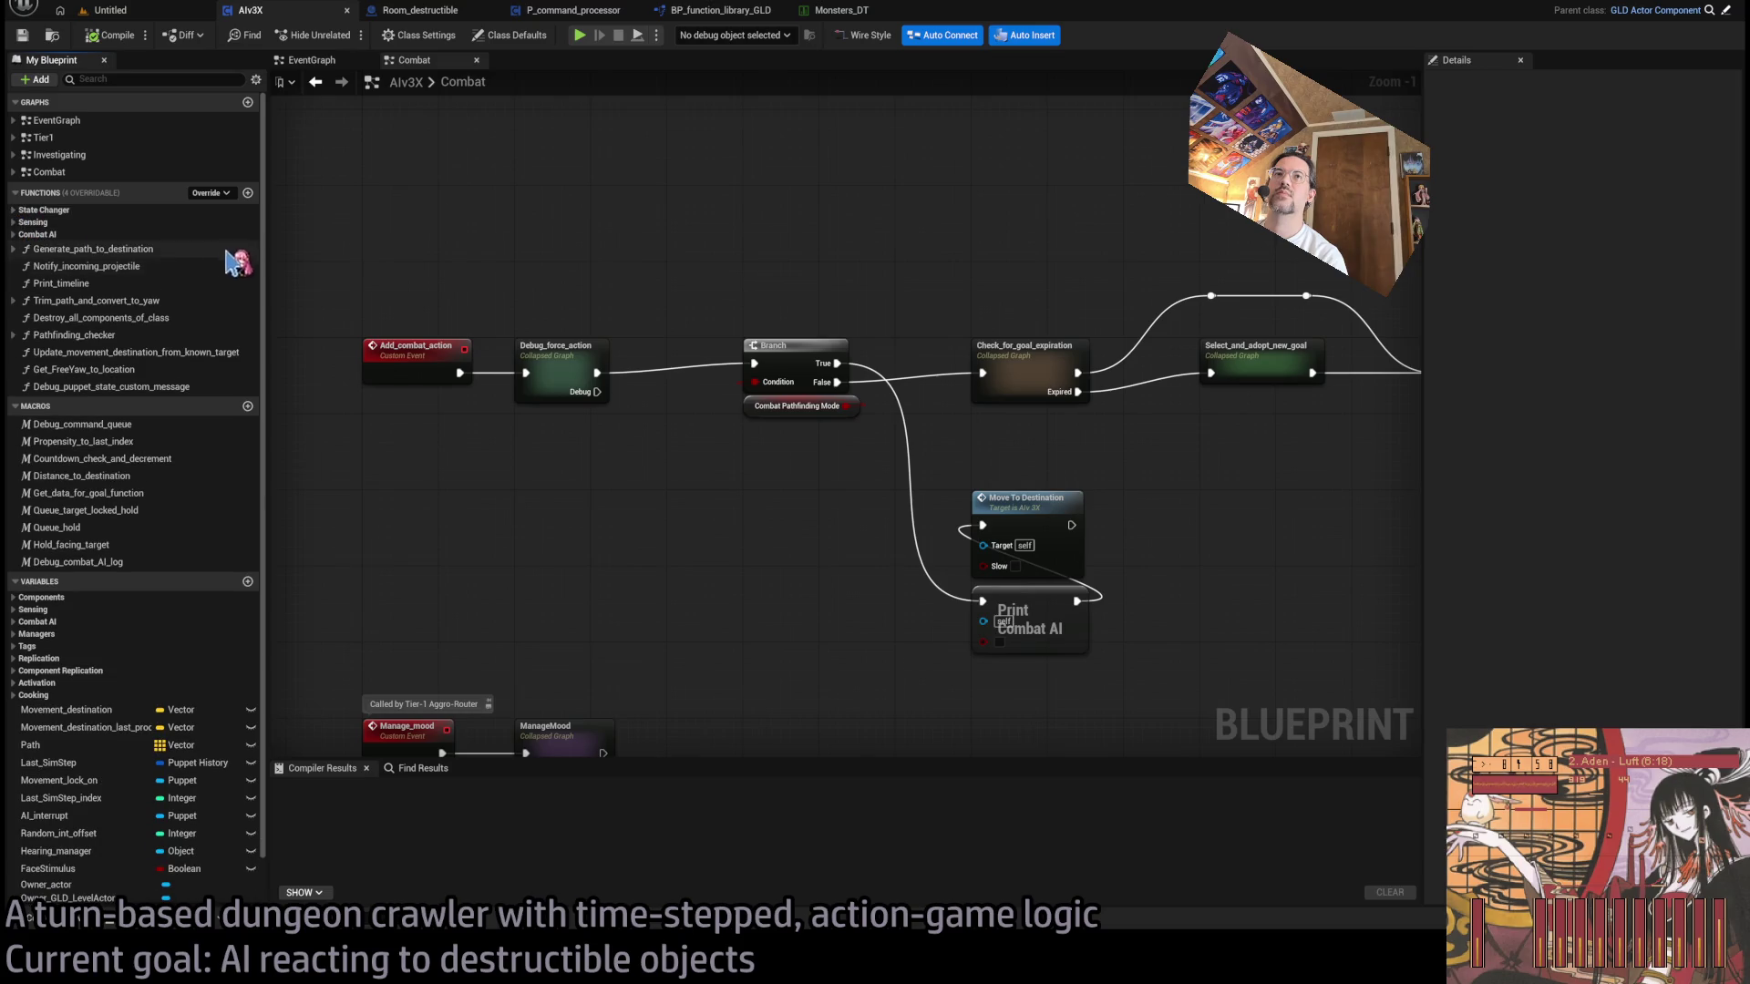
{"action": "left_click", "coordinate": [26, 236]}
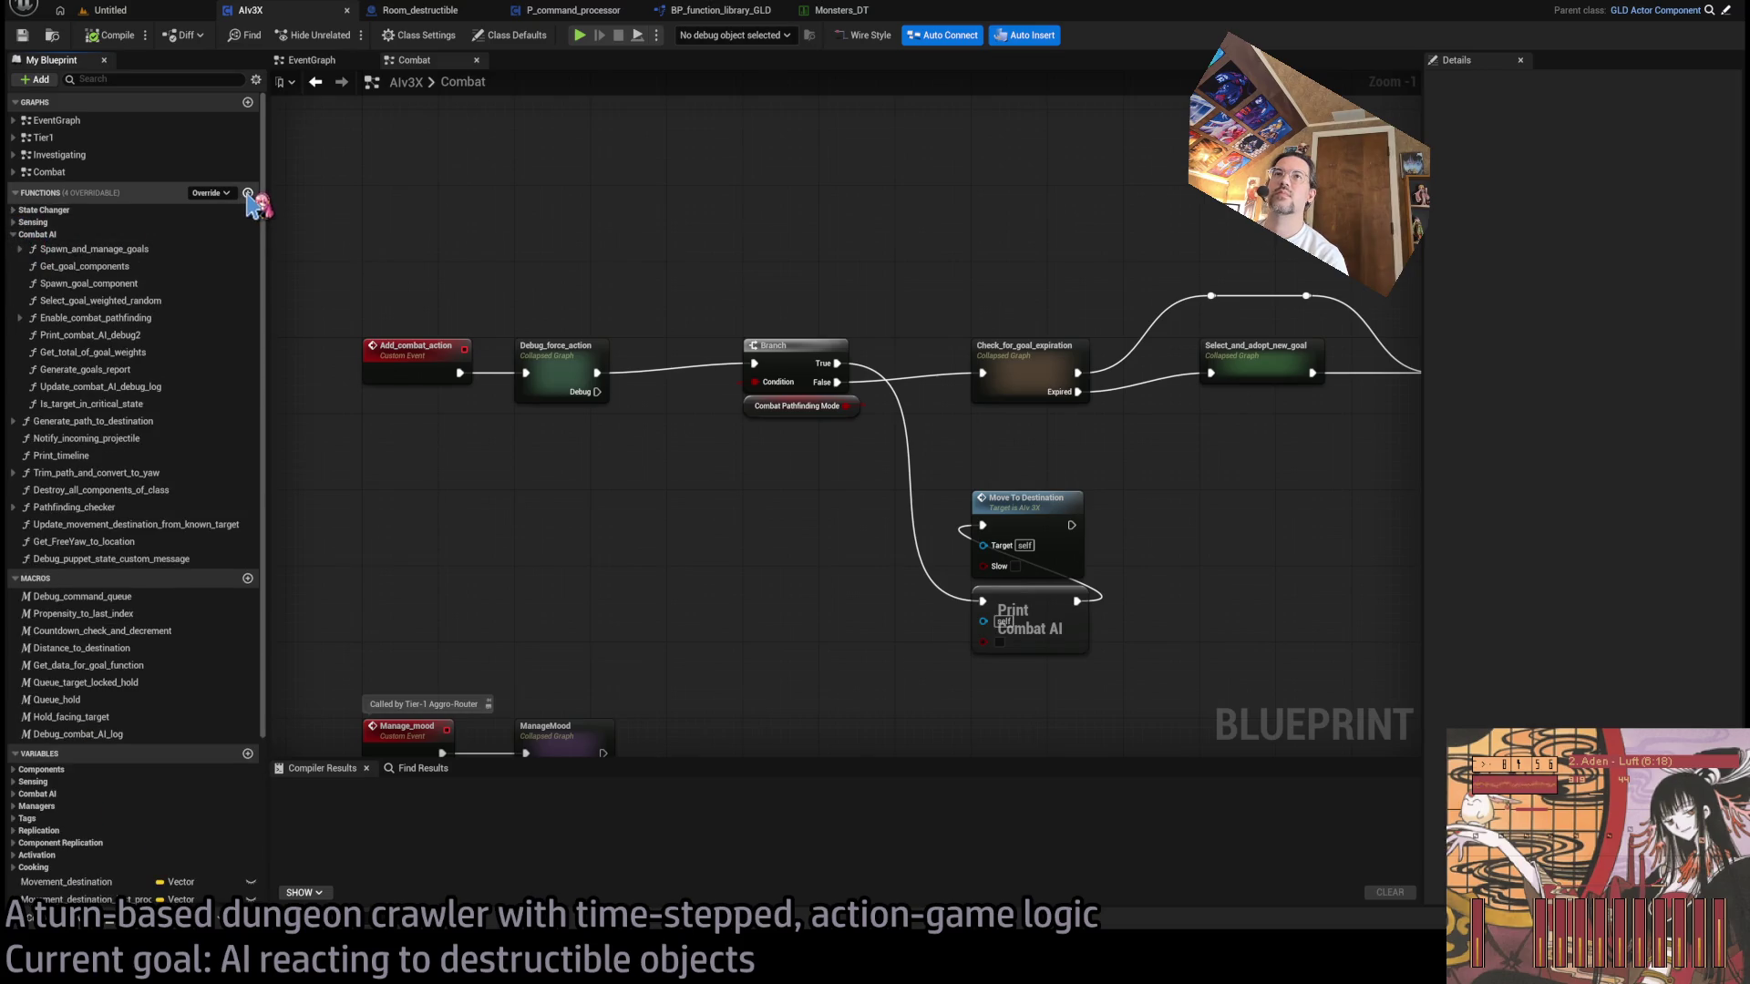
{"action": "left_click", "coordinate": [247, 193]}
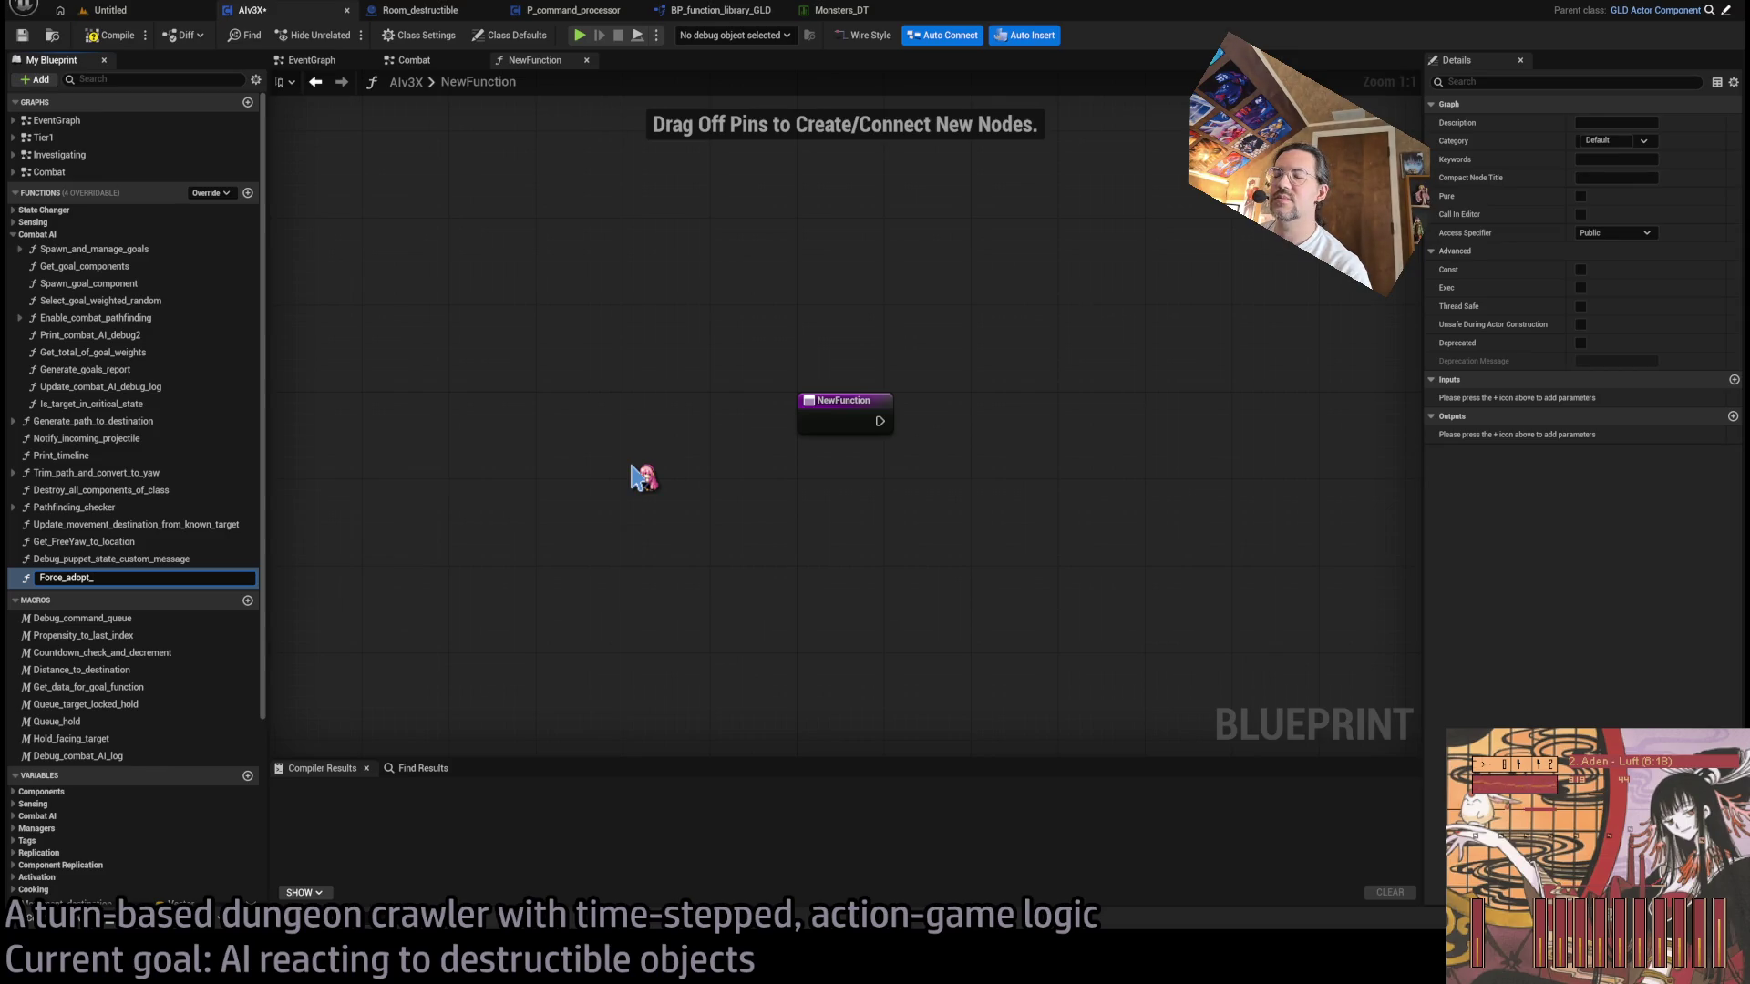
{"action": "type", "text": "Force_adopt_DestrBump_goal"}
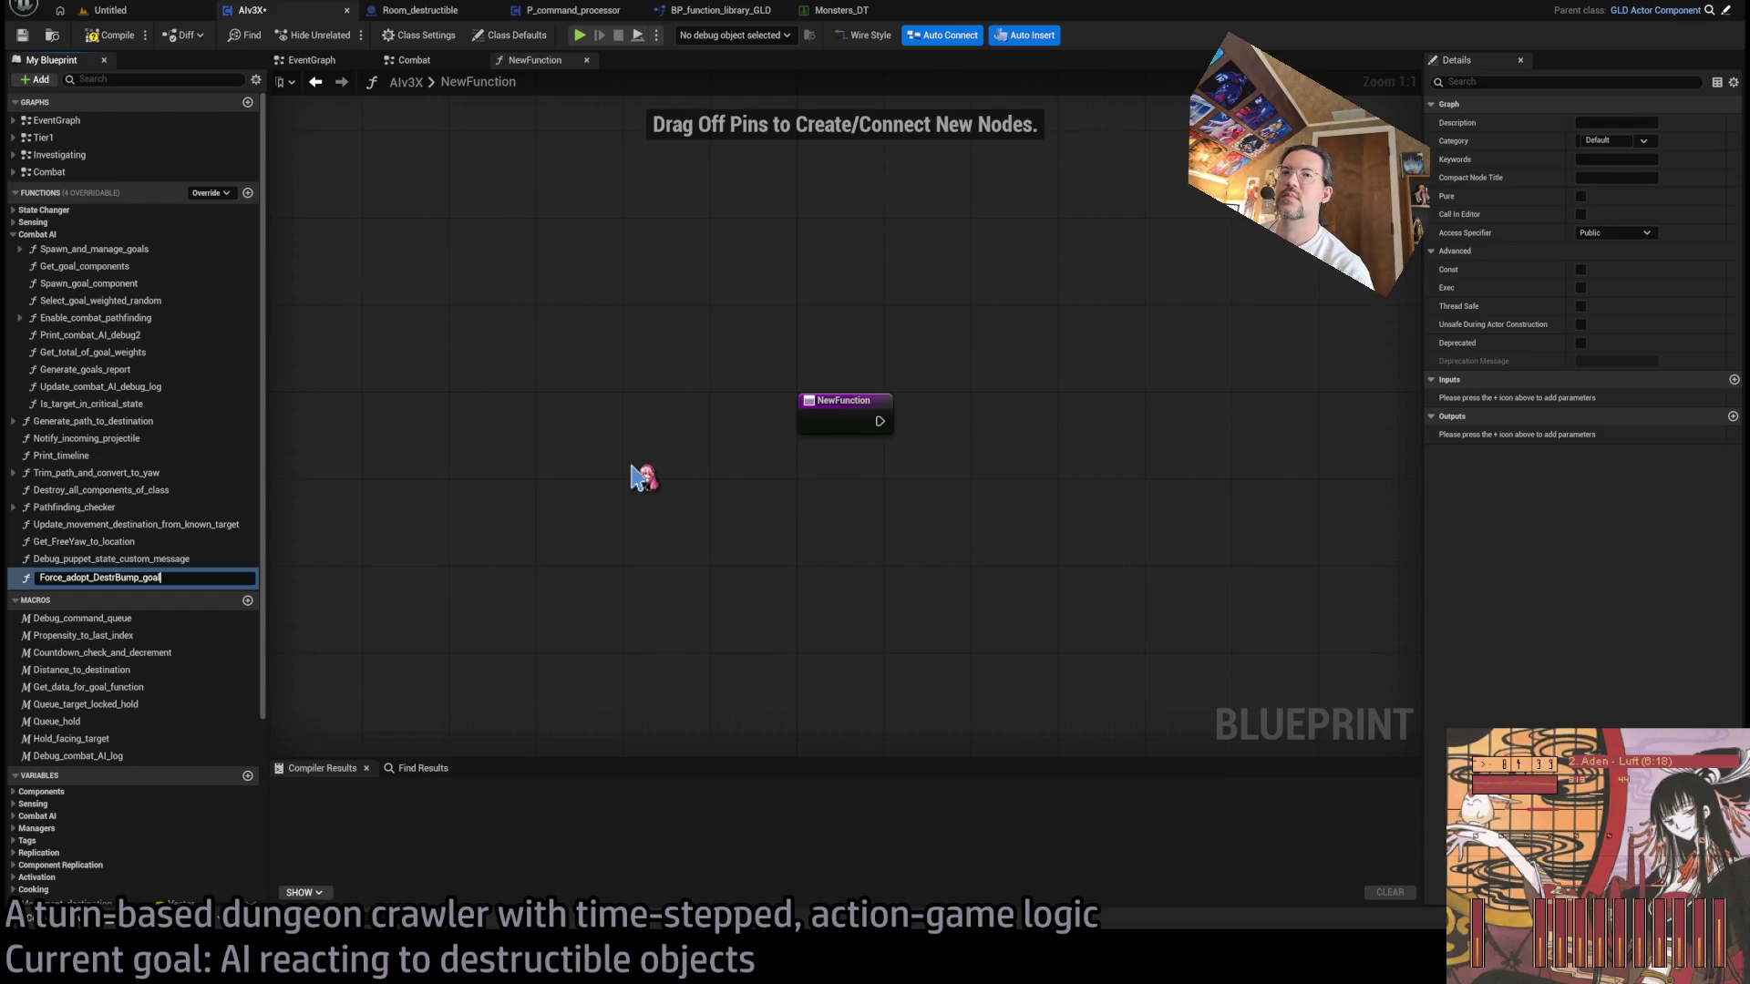
- Name the new function Force_adopt_DestrBump_goal and go back to the Combat graph
{"action": "key", "text": "Return"}
{"action": "mouse_move", "coordinate": [643, 476]}
{"action": "left_mouse_down"}
{"action": "mouse_move", "coordinate": [574, 437]}
{"action": "mouse_move", "coordinate": [555, 301]}
{"action": "left_mouse_up"}
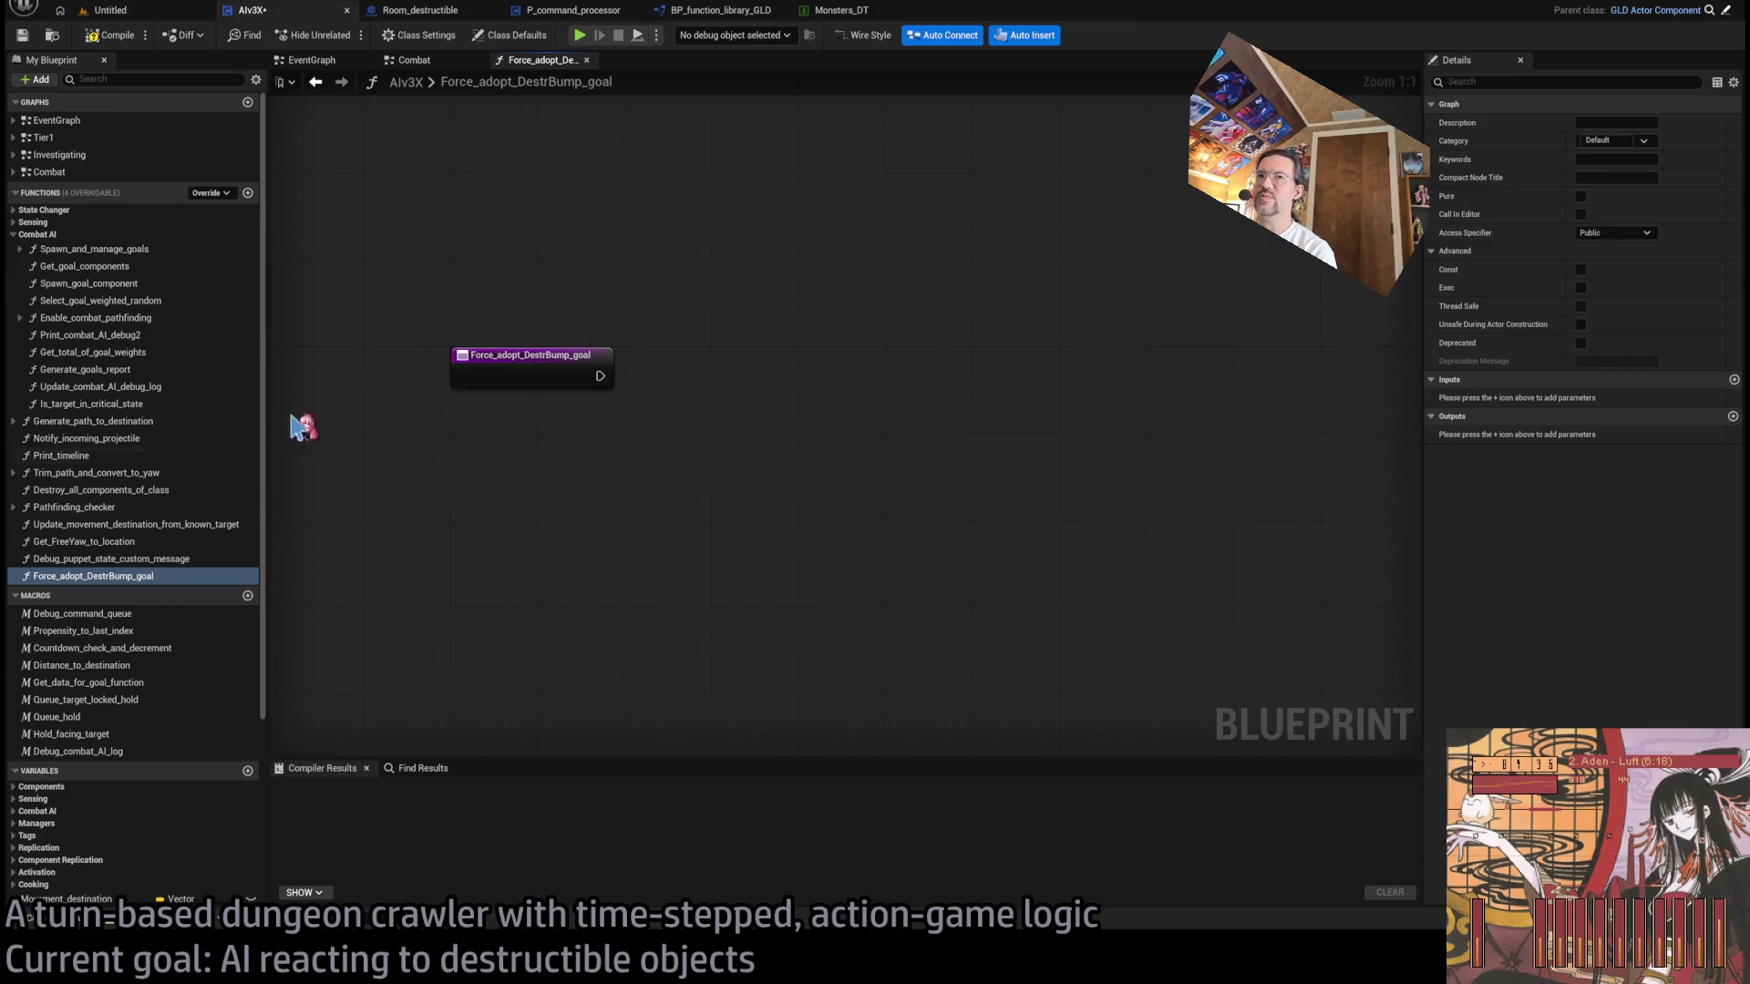
{"action": "left_click", "coordinate": [415, 61]}
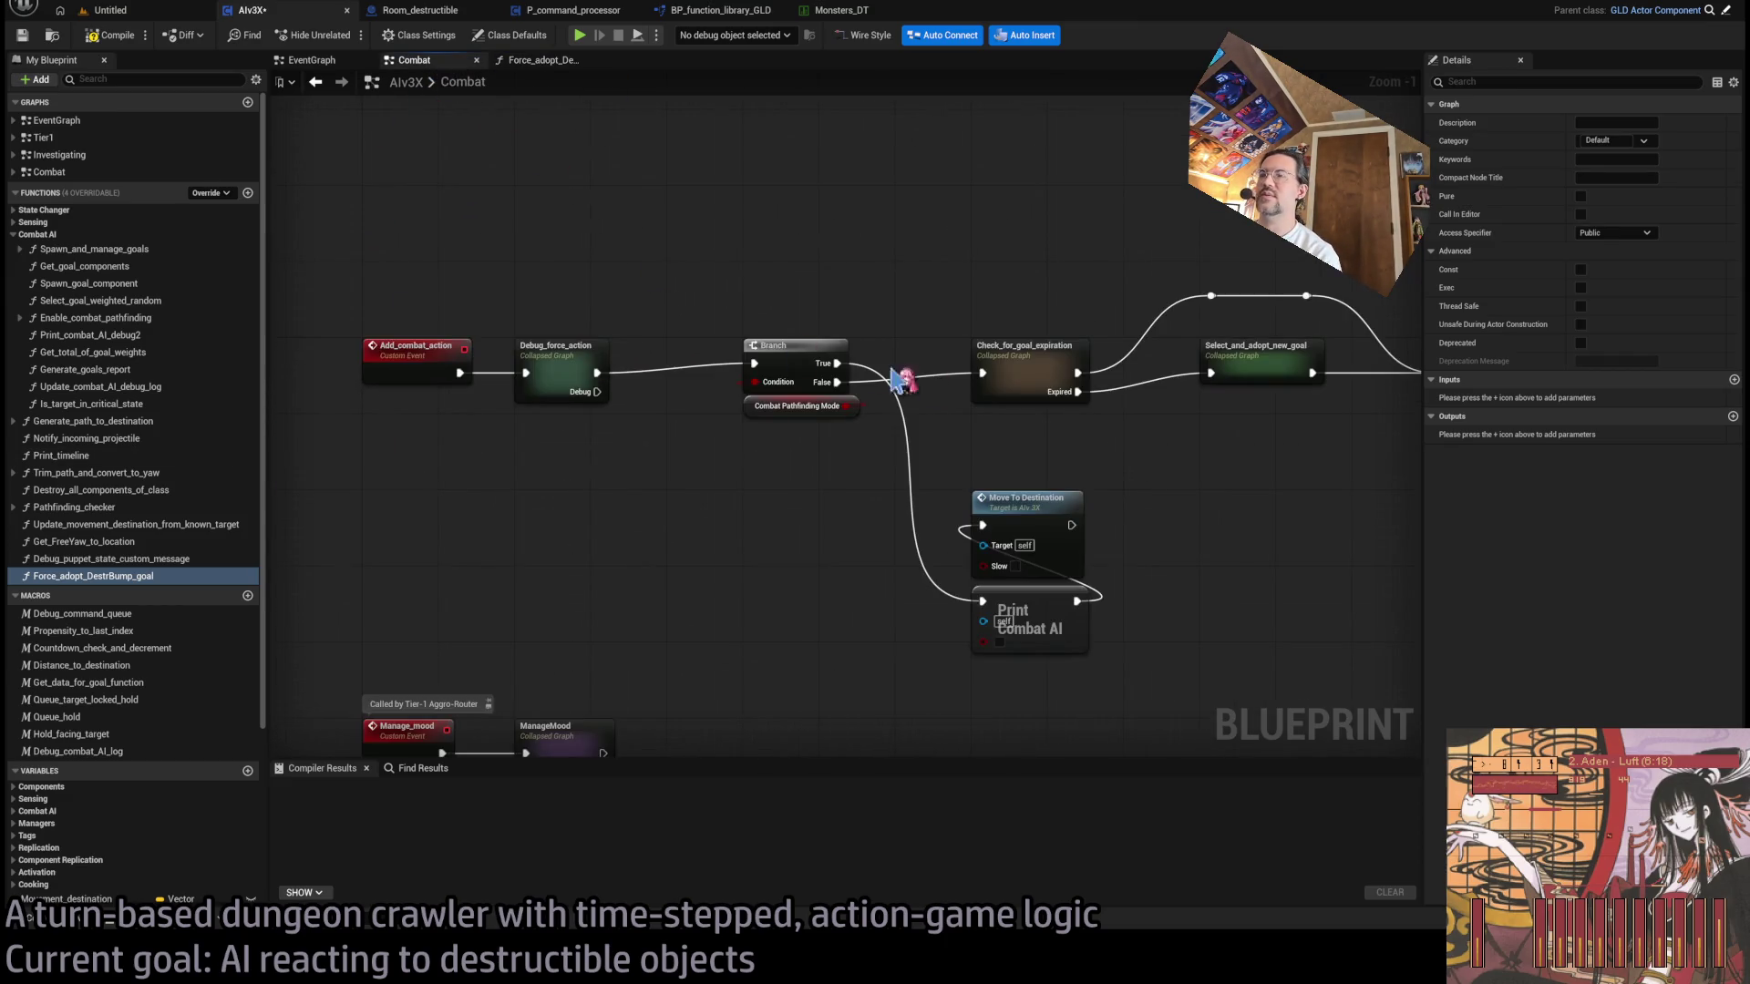
- Drill into Get_goal_components, then compare Spawn_and_manage_goals' old and Branch versions via undo/redo
{"action": "double_click", "coordinate": [784, 339]}
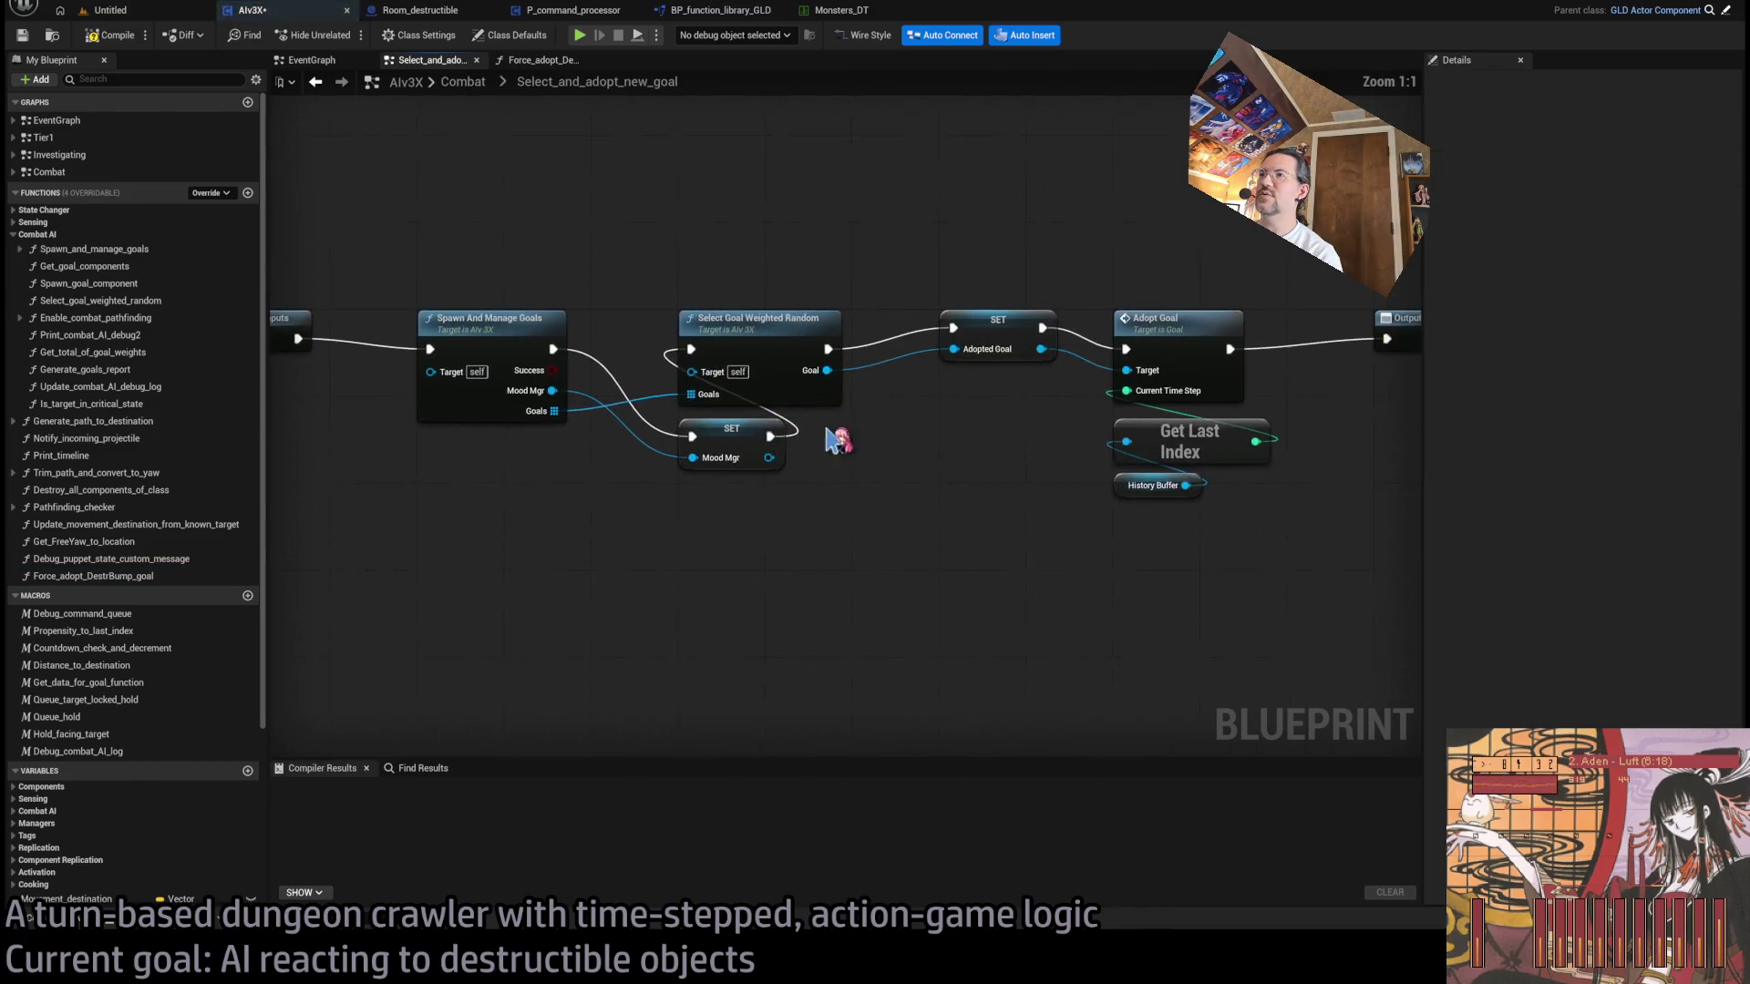
{"action": "double_click", "coordinate": [488, 339]}
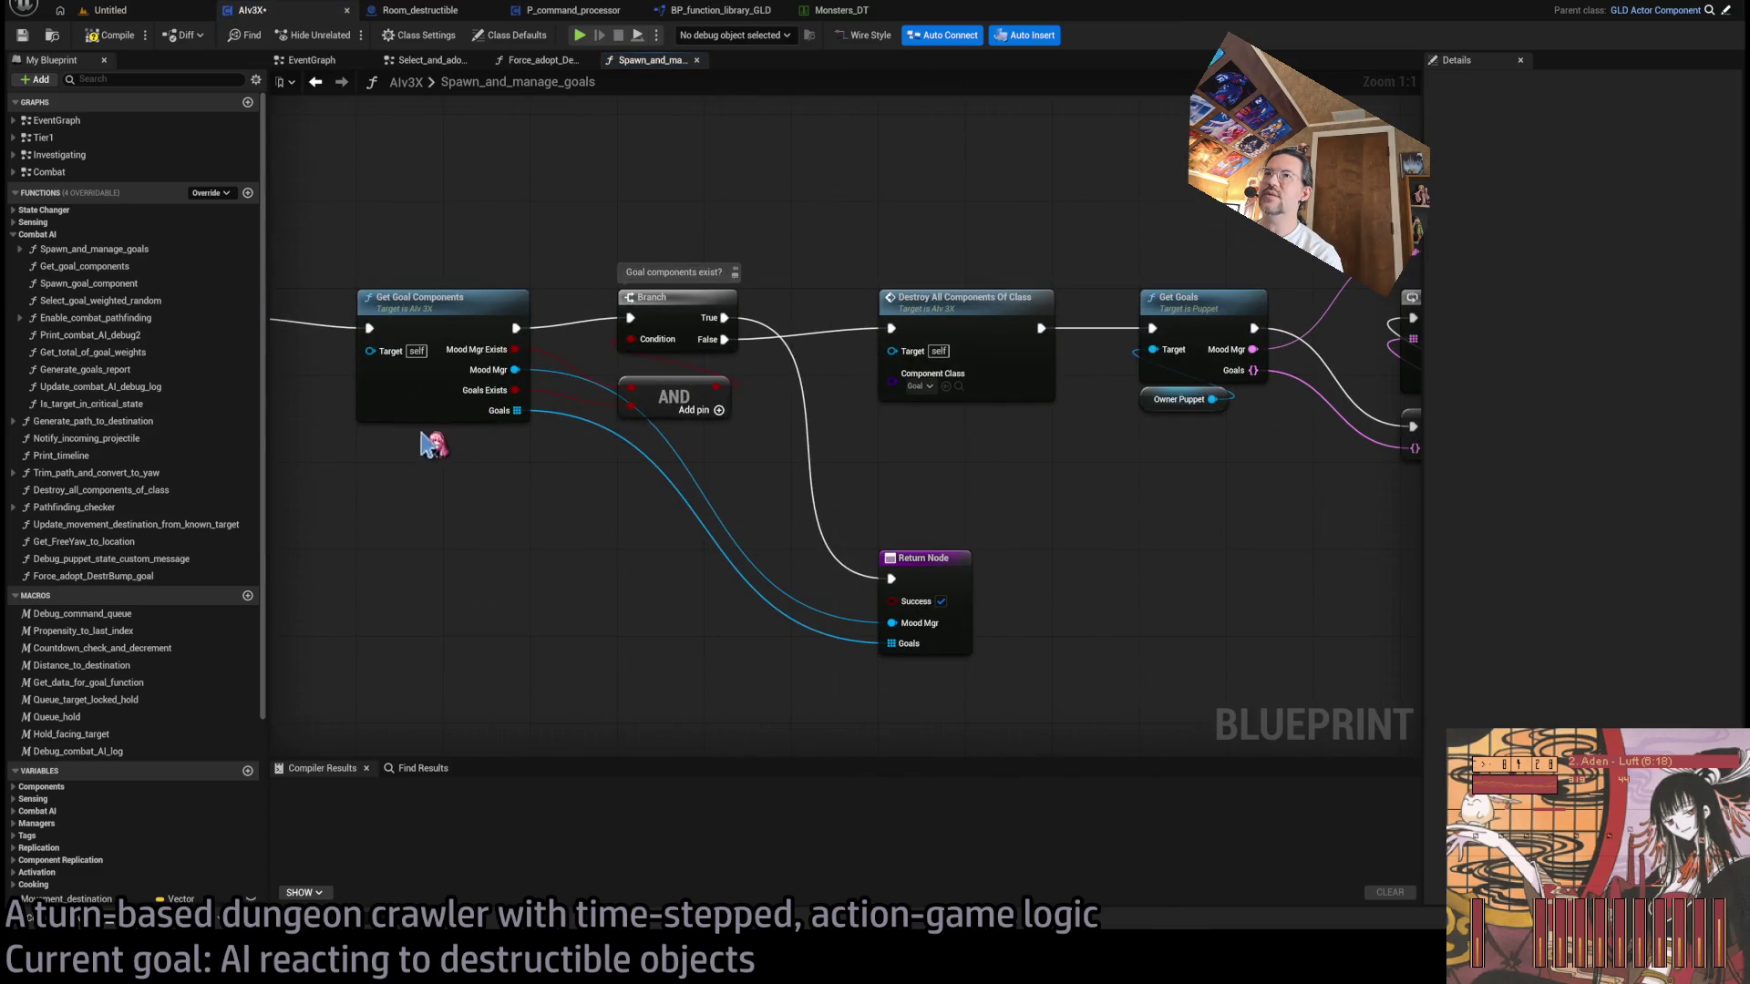
{"action": "double_click", "coordinate": [392, 412]}
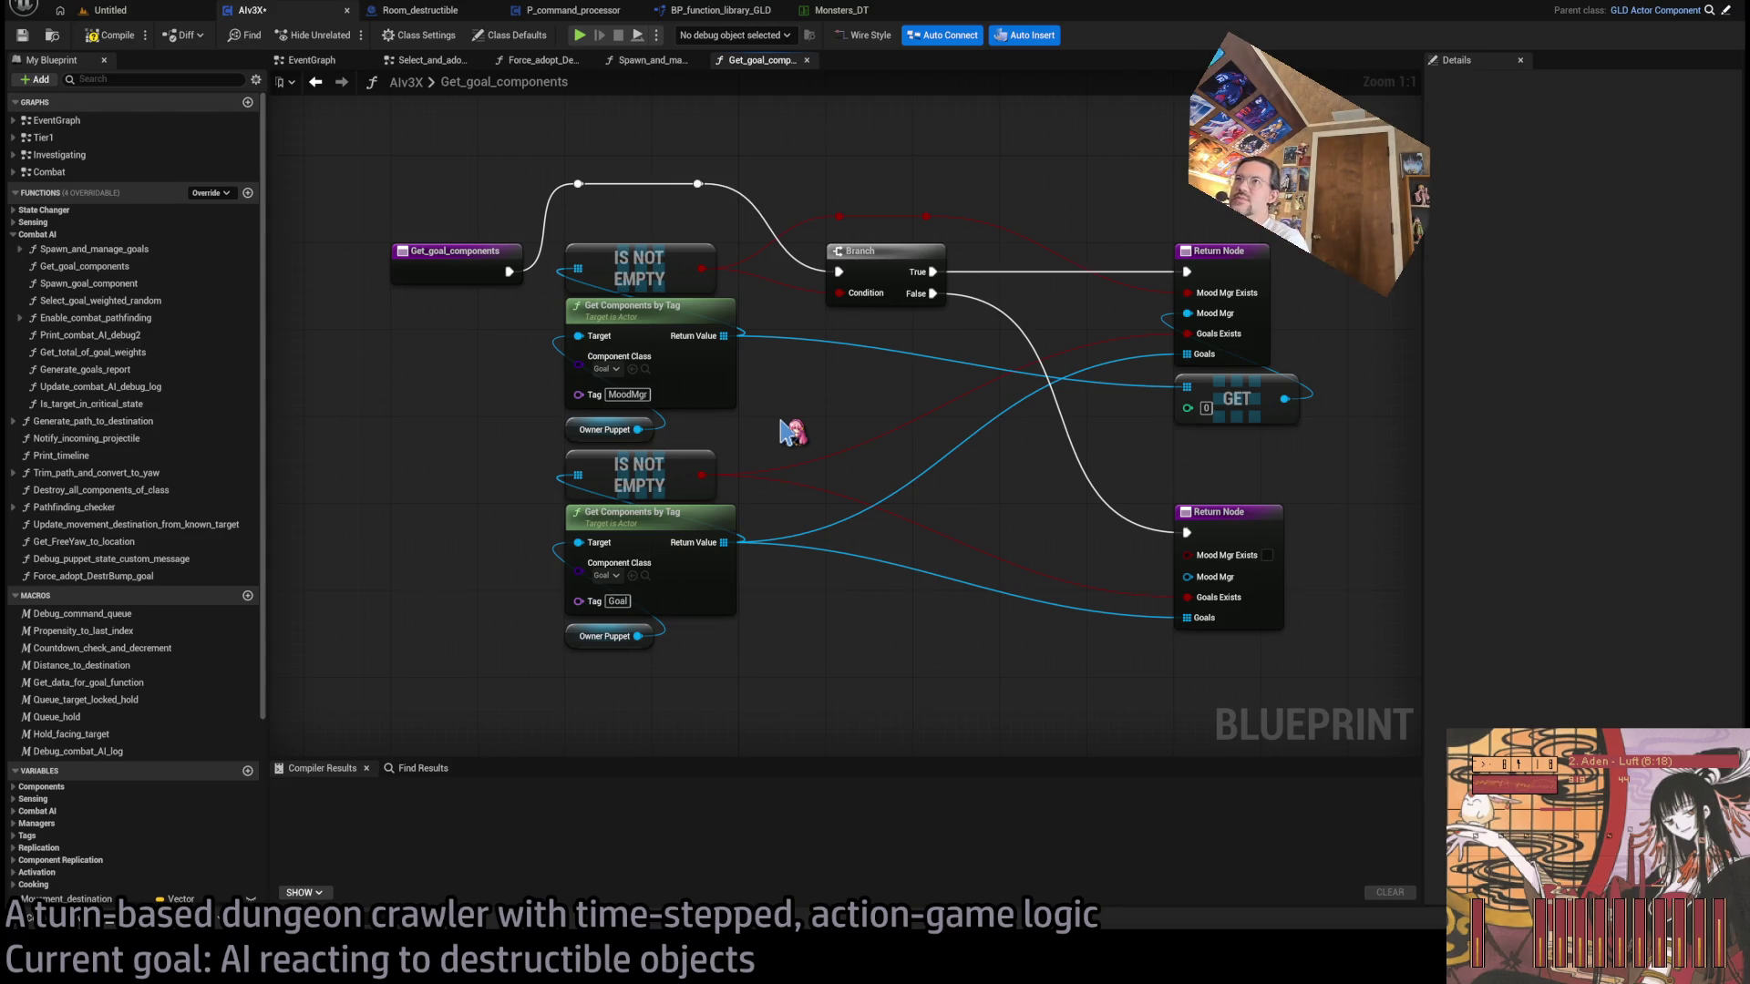
{"action": "left_click", "coordinate": [806, 60]}
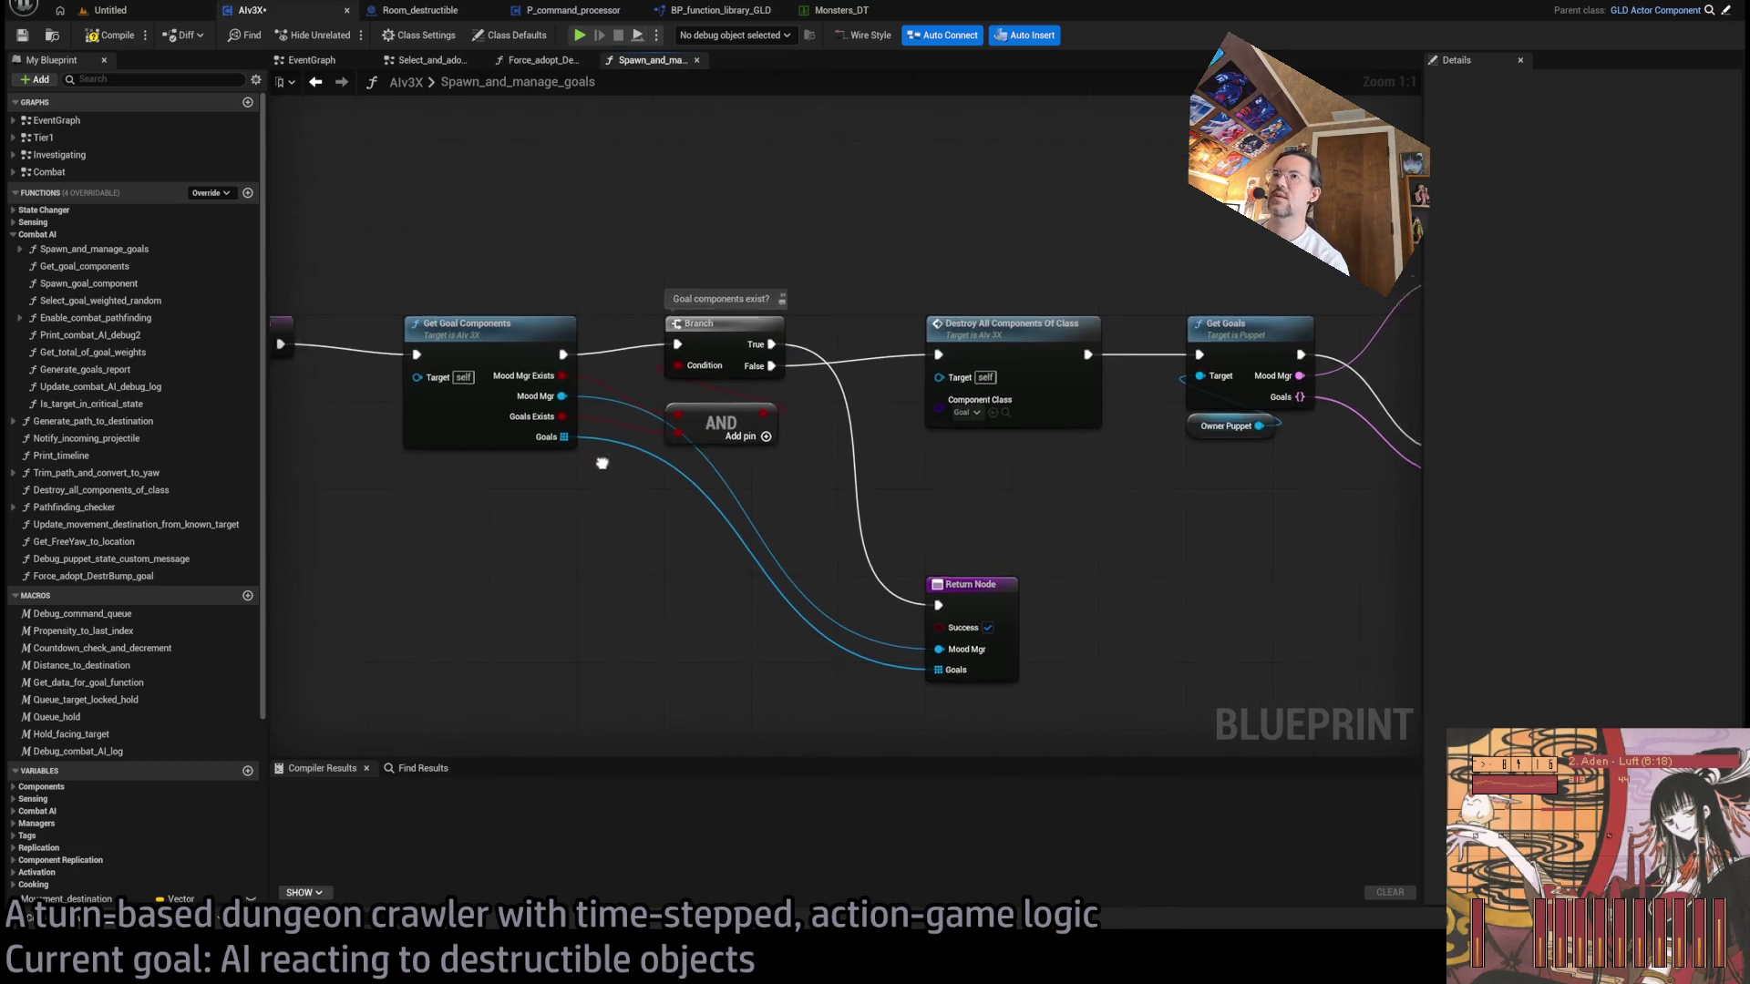
{"action": "scroll", "coordinate": [515, 354], "scroll_direction": "down", "scroll_amount": 1}
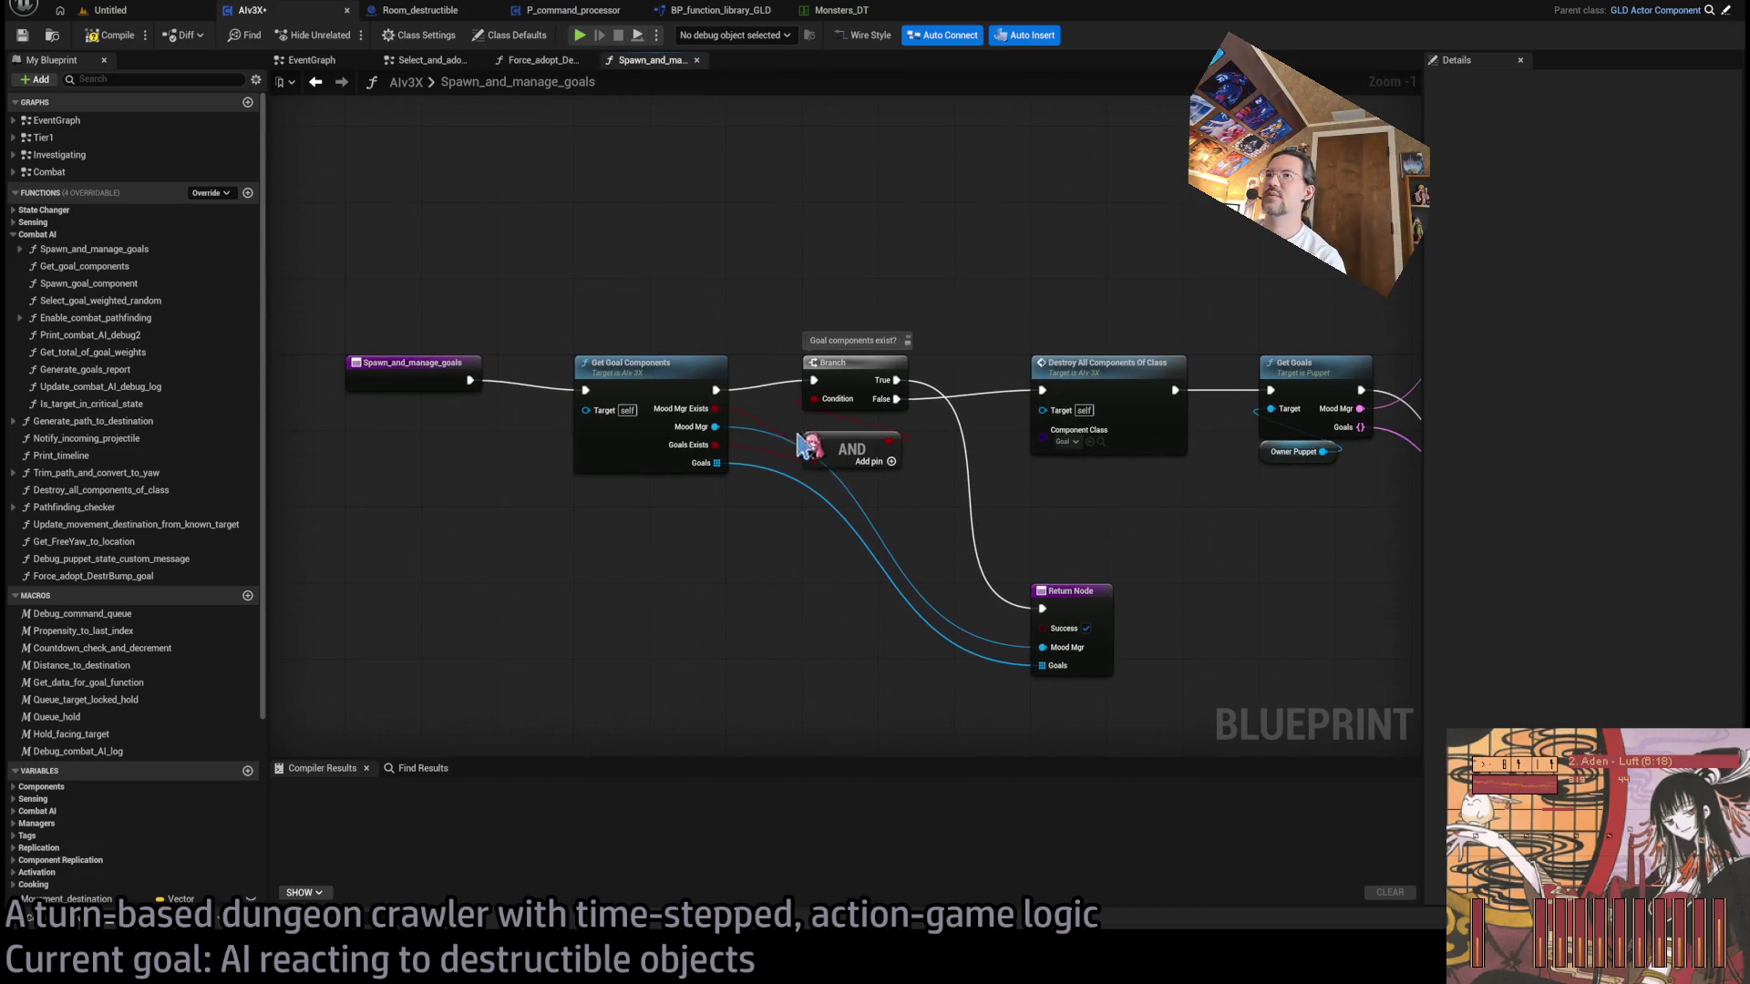
{"action": "left_click_drag", "start_coordinate": [1110, 564], "coordinate": [981, 557]}
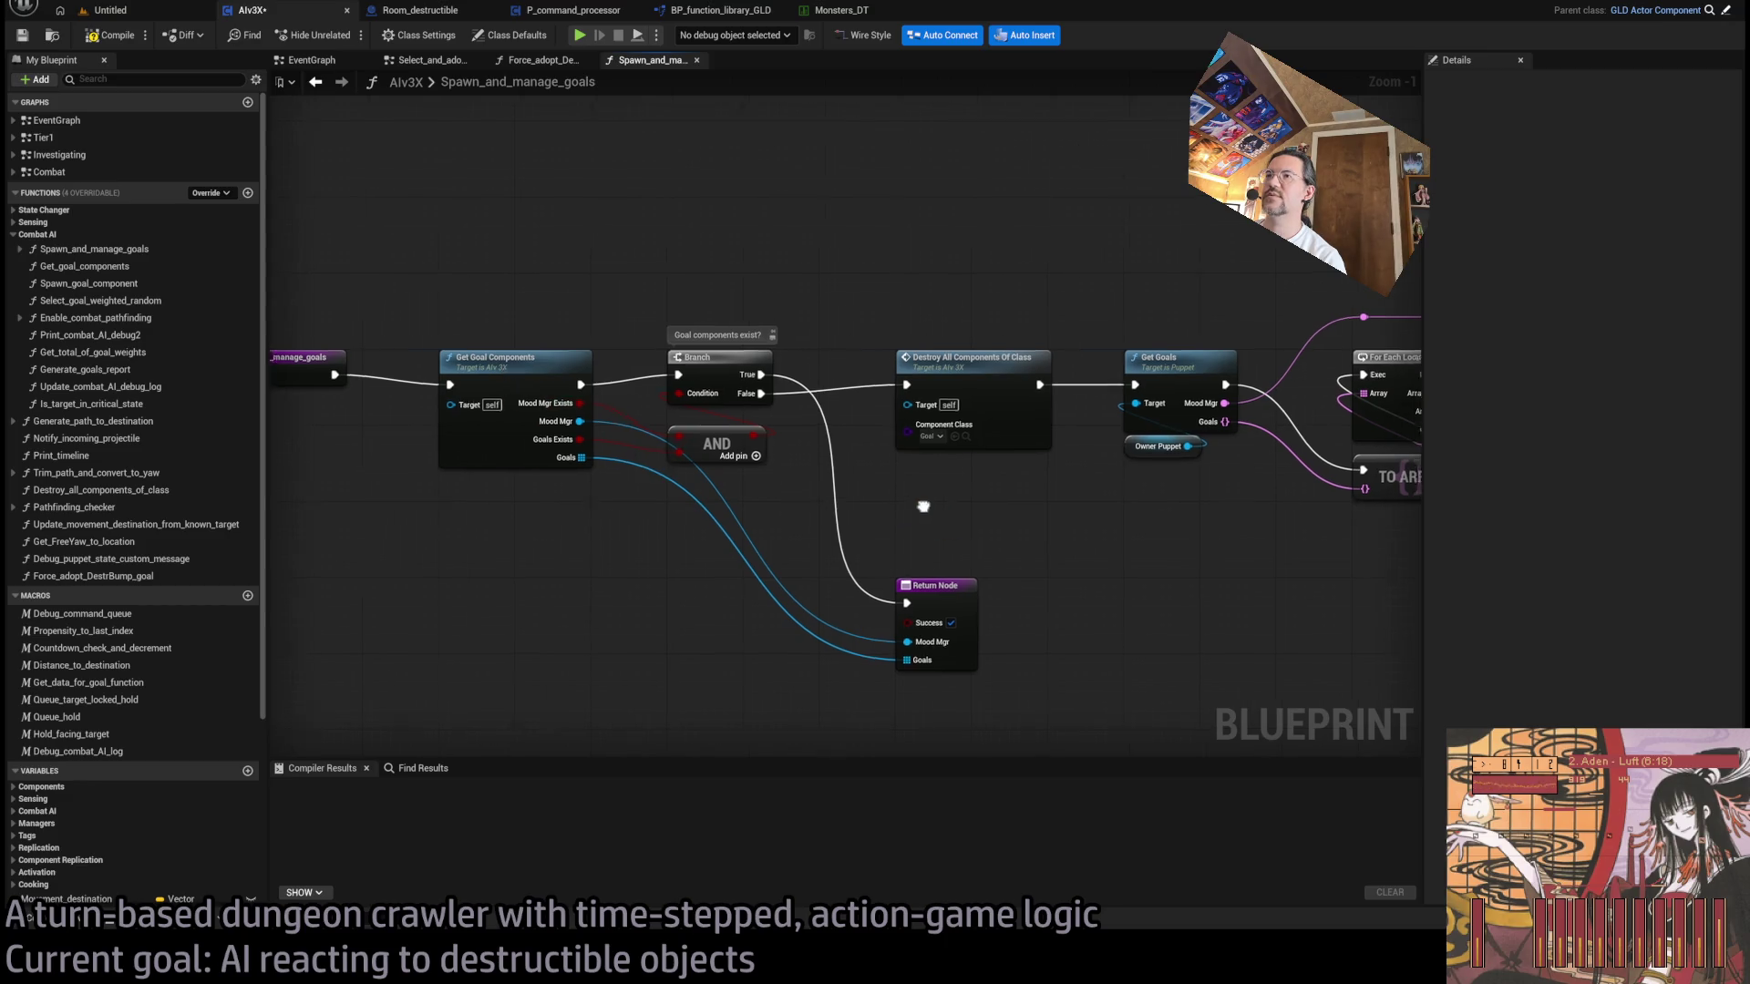
{"action": "key", "text": "ctrl+z"}
{"action": "key", "text": "ctrl+z"}
{"action": "key", "text": "ctrl+z"}
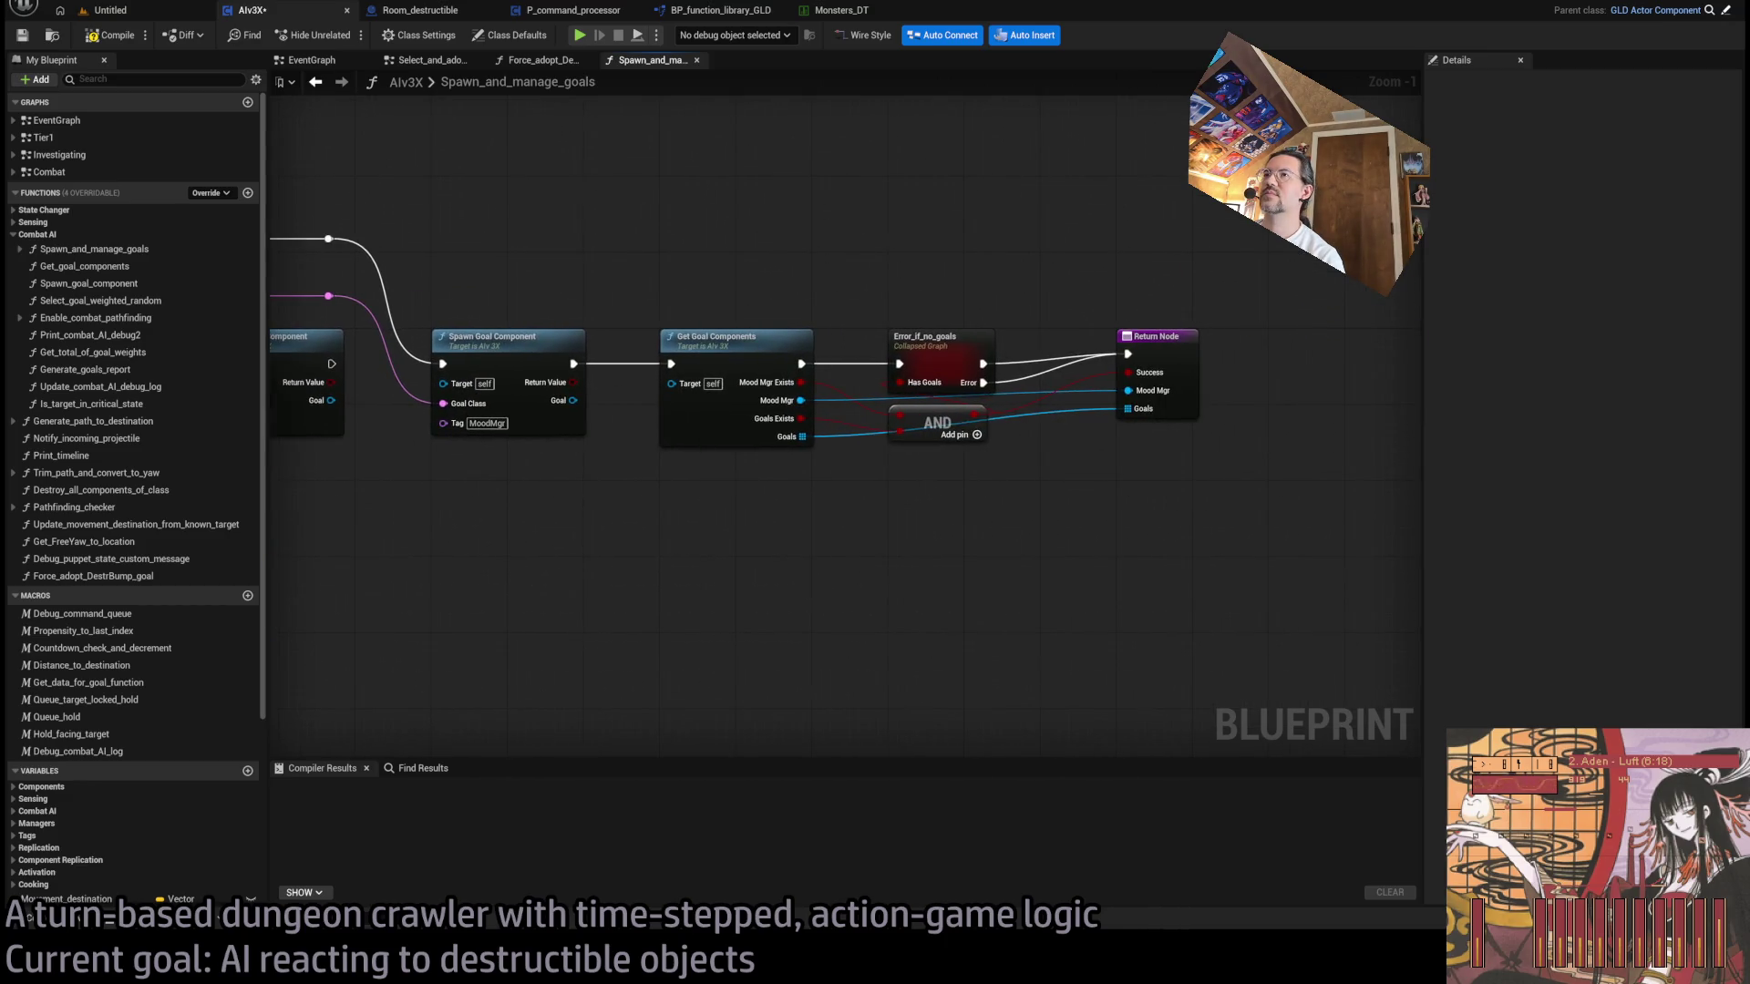
{"action": "key", "text": "ctrl+y"}
{"action": "key", "text": "ctrl+y"}
{"action": "key", "text": "ctrl+y"}
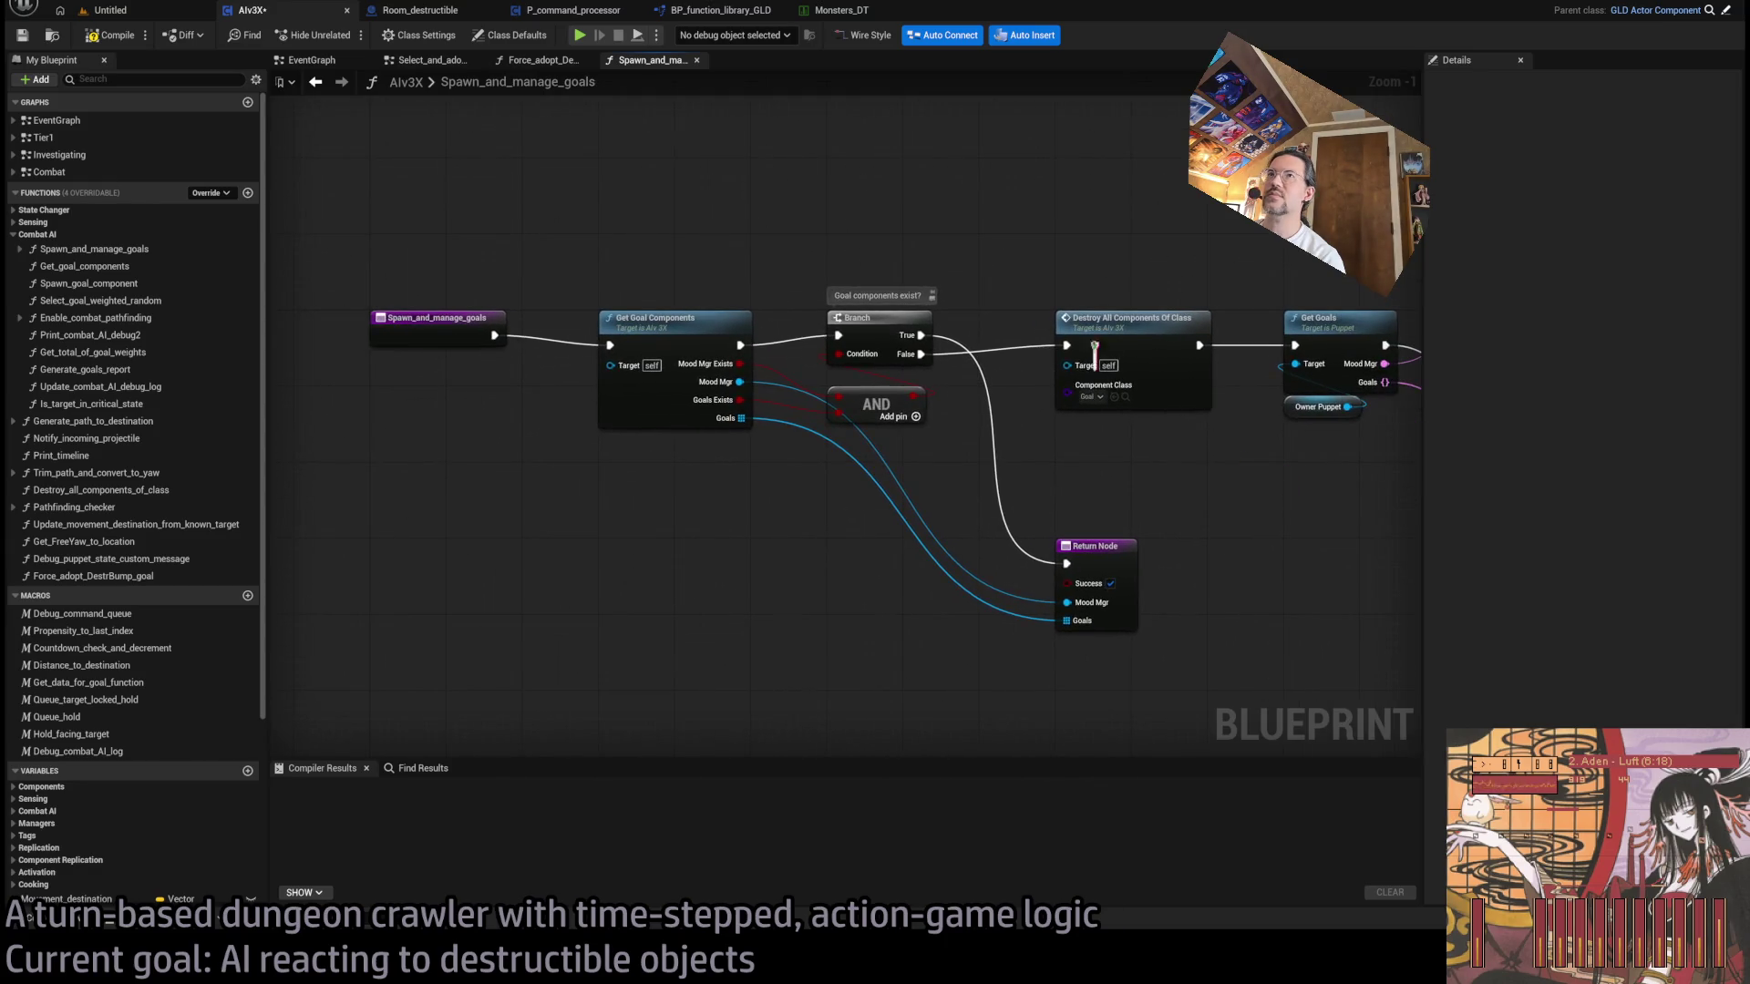
- Survey the EventGraph's BeginPlay events, HP damage bind events and Add_AI_command nodes
{"action": "double_click", "coordinate": [109, 121]}
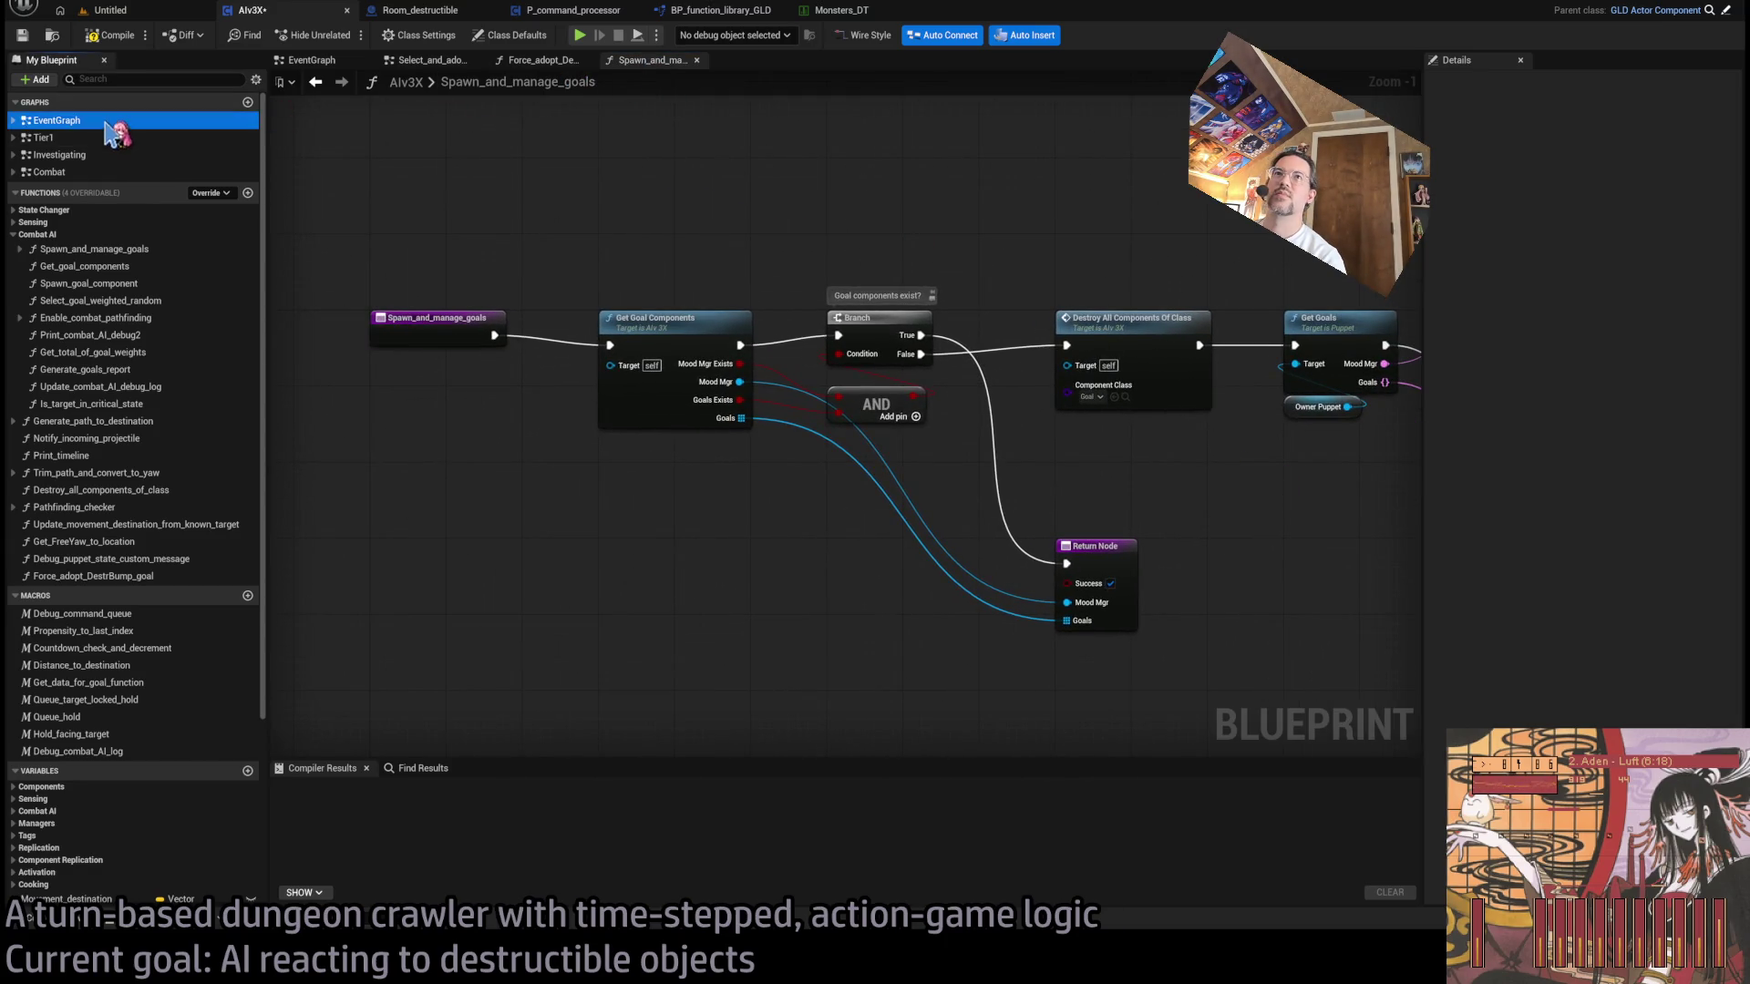
{"action": "scroll", "coordinate": [730, 395], "scroll_direction": "down", "scroll_amount": 2}
{"action": "scroll", "coordinate": [747, 445], "scroll_direction": "up", "scroll_amount": 4}
{"action": "scroll", "coordinate": [1120, 570], "scroll_direction": "up", "scroll_amount": 2}
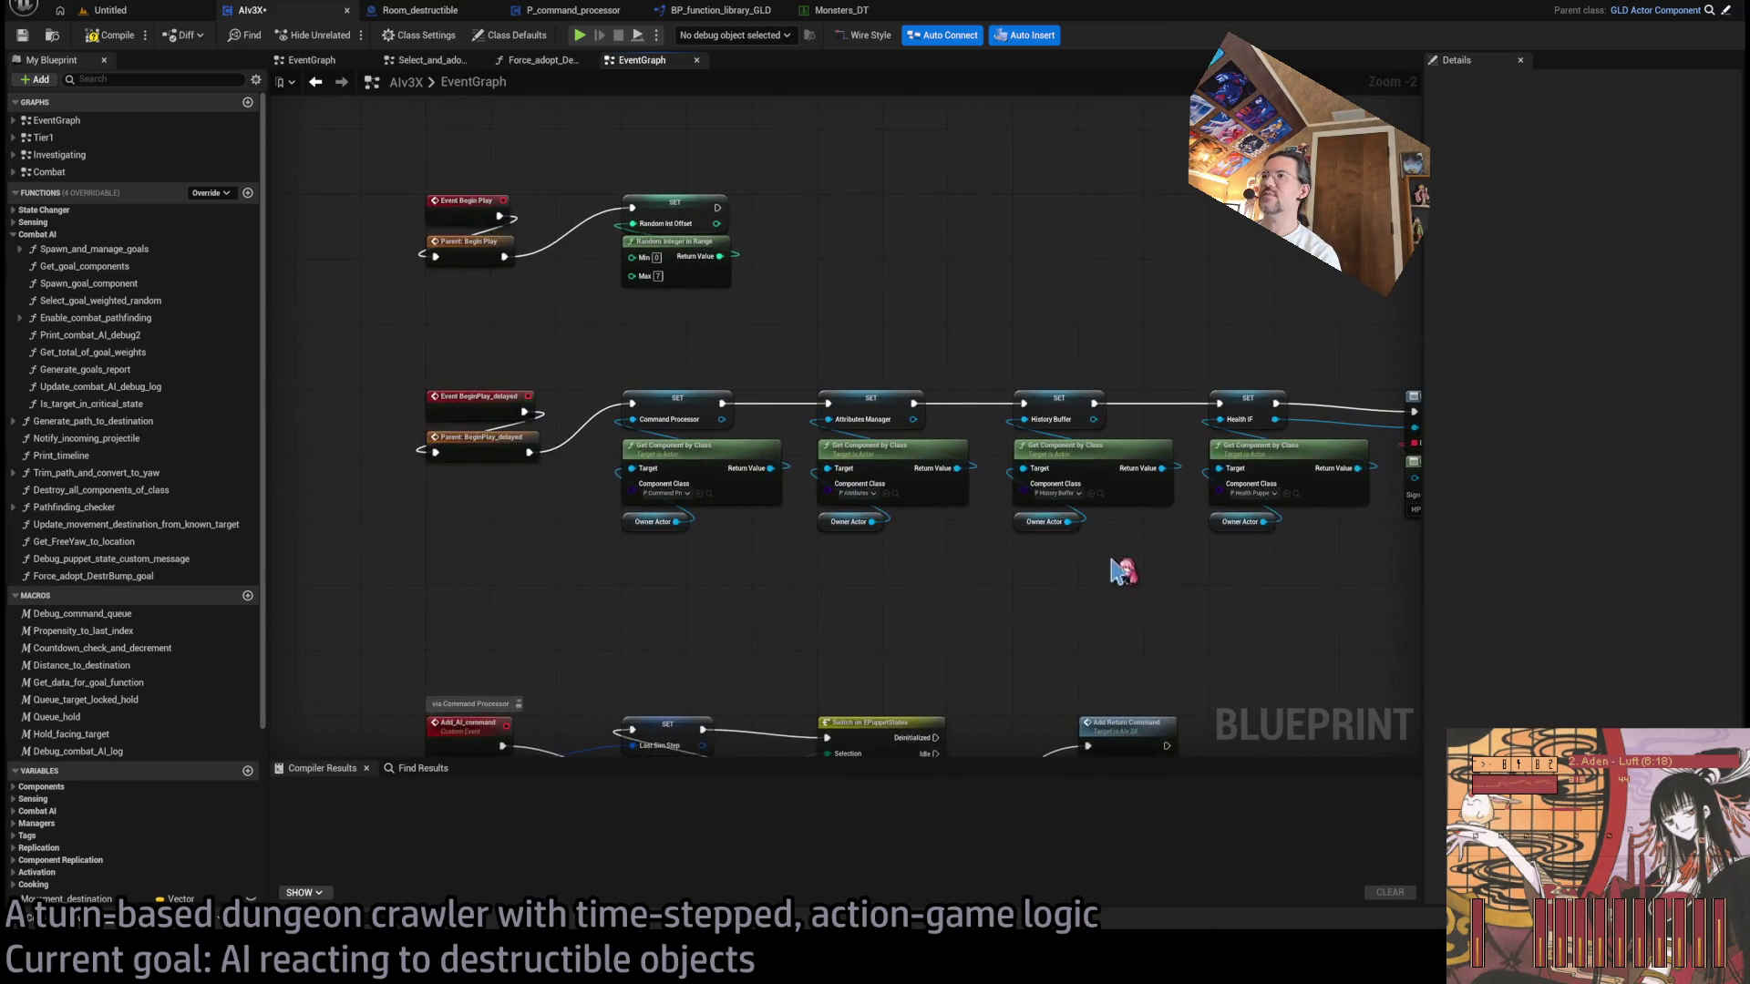
{"action": "scroll", "coordinate": [820, 492], "scroll_direction": "down", "scroll_amount": 1}
{"action": "scroll", "coordinate": [820, 379], "scroll_direction": "up", "scroll_amount": 1}
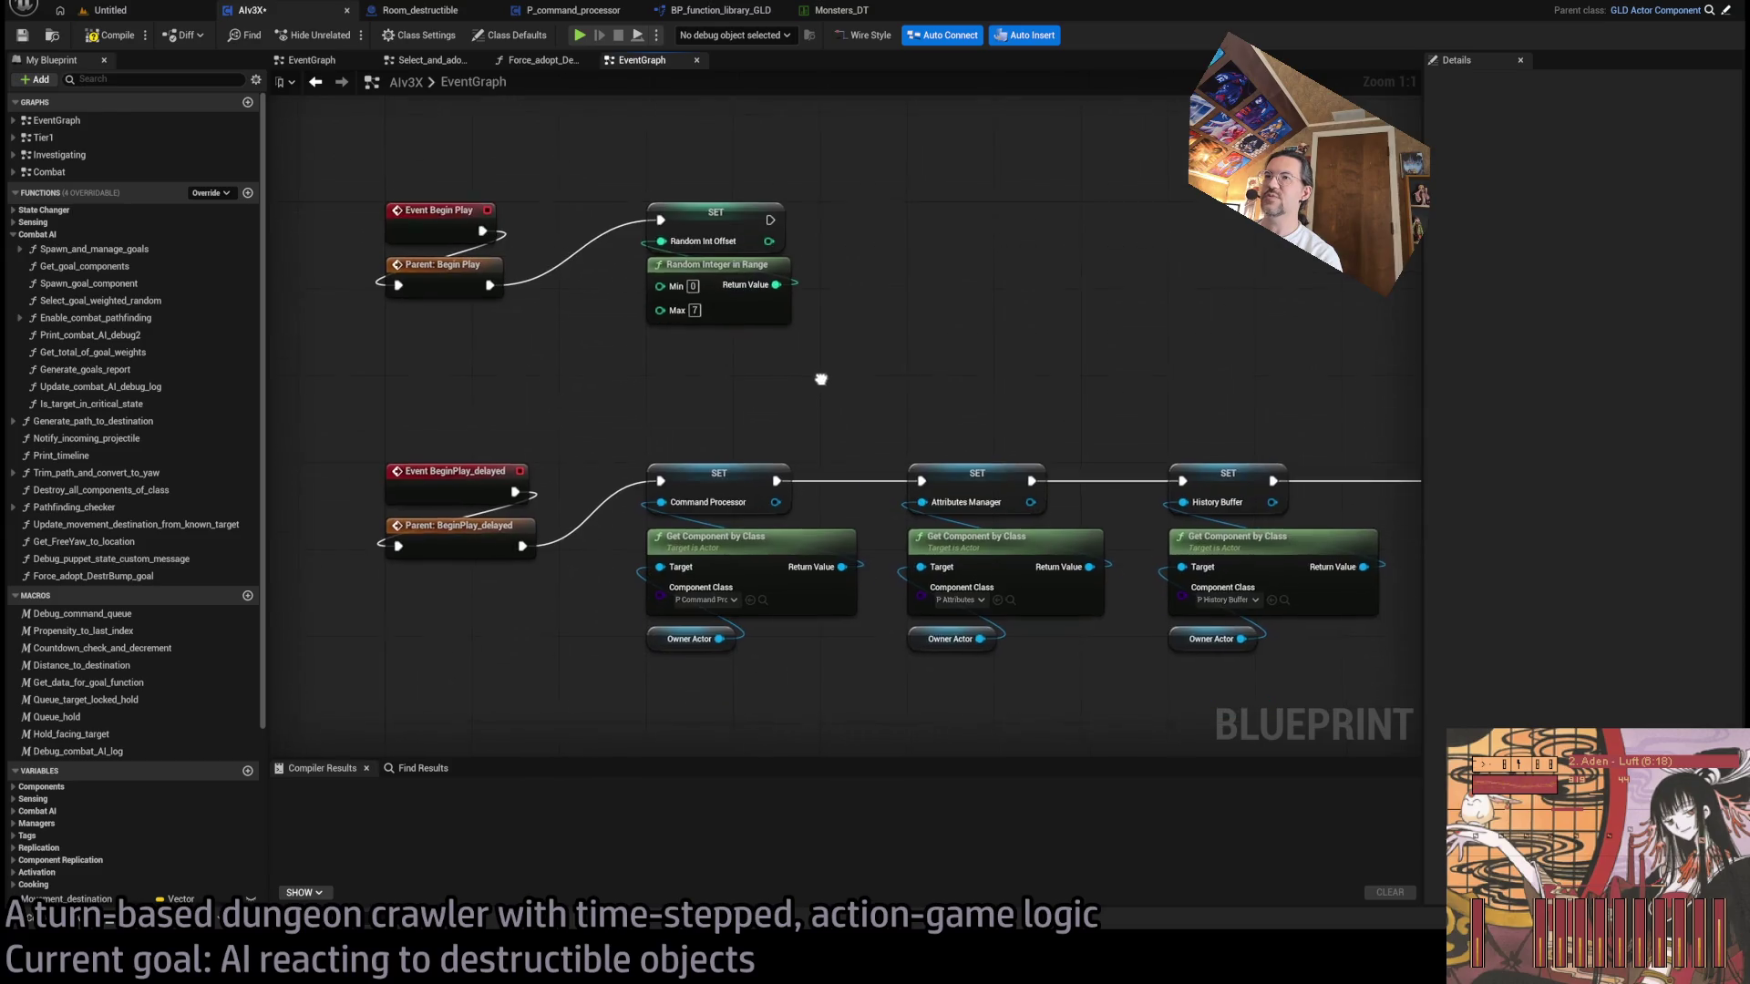
{"action": "mouse_move", "coordinate": [915, 440]}
{"action": "left_mouse_down"}
{"action": "mouse_move", "coordinate": [726, 343]}
{"action": "mouse_move", "coordinate": [624, 344]}
{"action": "left_mouse_up"}
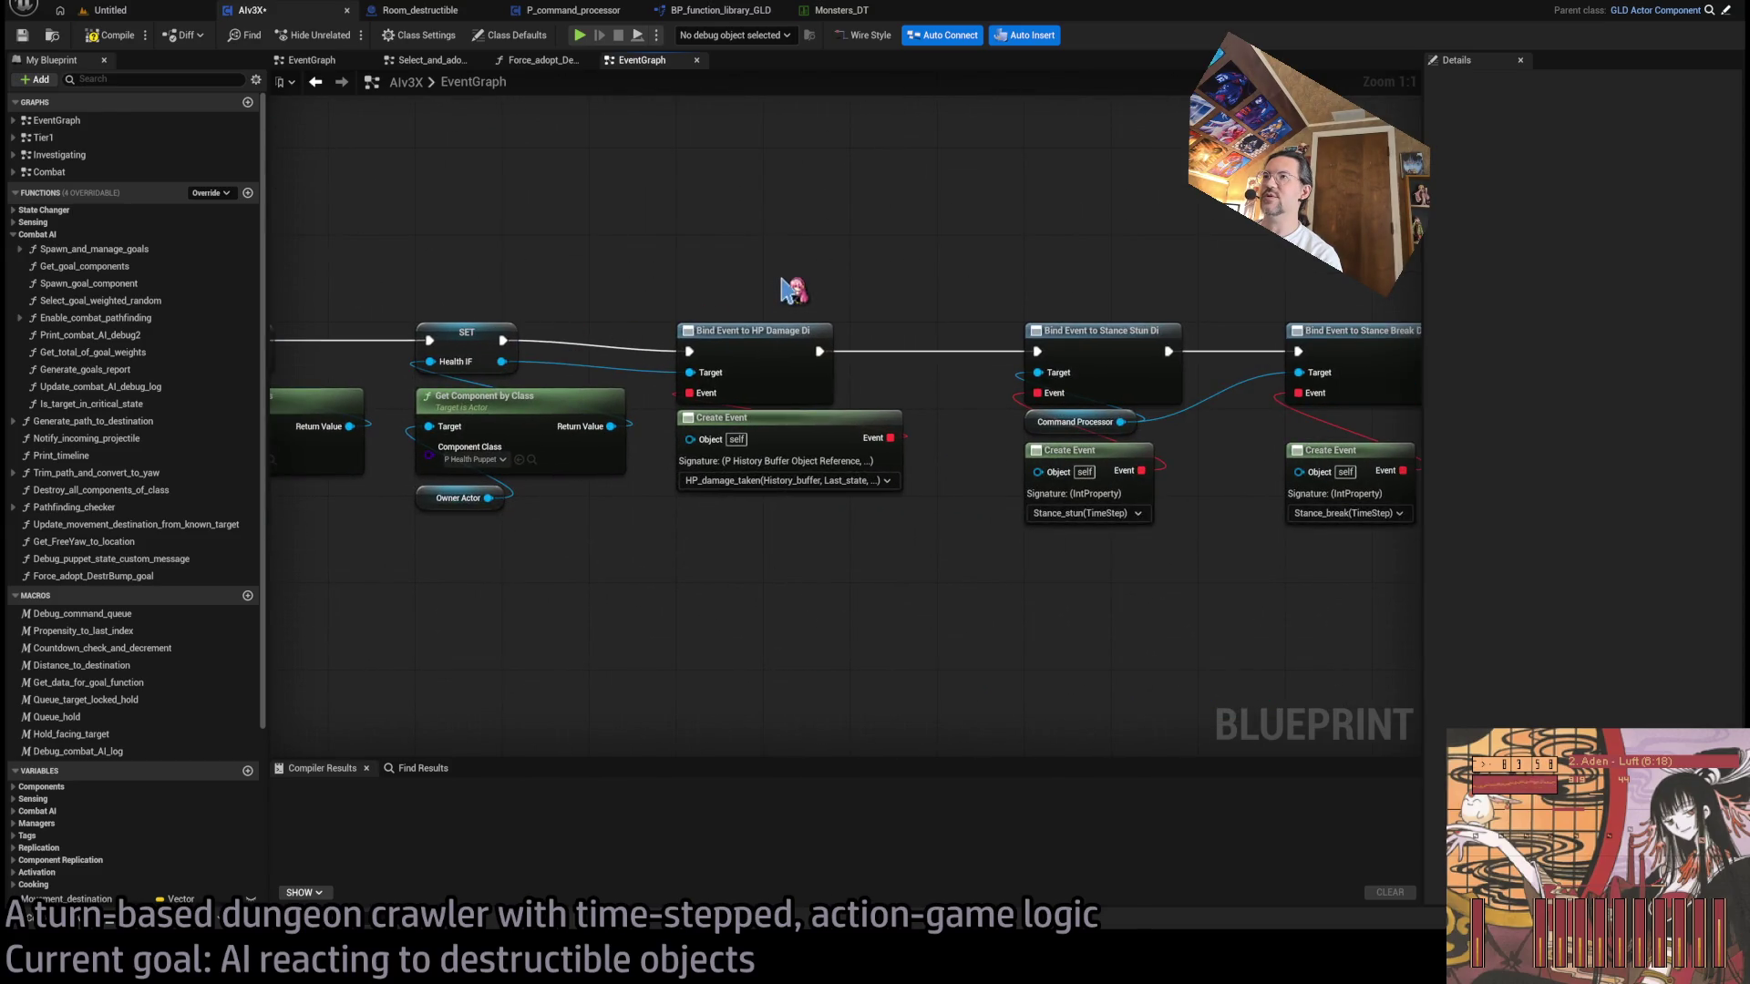
{"action": "left_click_drag", "start_coordinate": [770, 289], "coordinate": [1714, 297]}
{"action": "left_click_drag", "start_coordinate": [555, 324], "coordinate": [694, 234]}
{"action": "mouse_move", "coordinate": [722, 436]}
{"action": "left_mouse_down"}
{"action": "mouse_move", "coordinate": [559, 259]}
{"action": "mouse_move", "coordinate": [711, 222]}
{"action": "mouse_move", "coordinate": [1028, 406]}
{"action": "mouse_move", "coordinate": [902, 419]}
{"action": "left_mouse_up"}
{"action": "left_click_drag", "start_coordinate": [673, 137], "coordinate": [878, 672]}
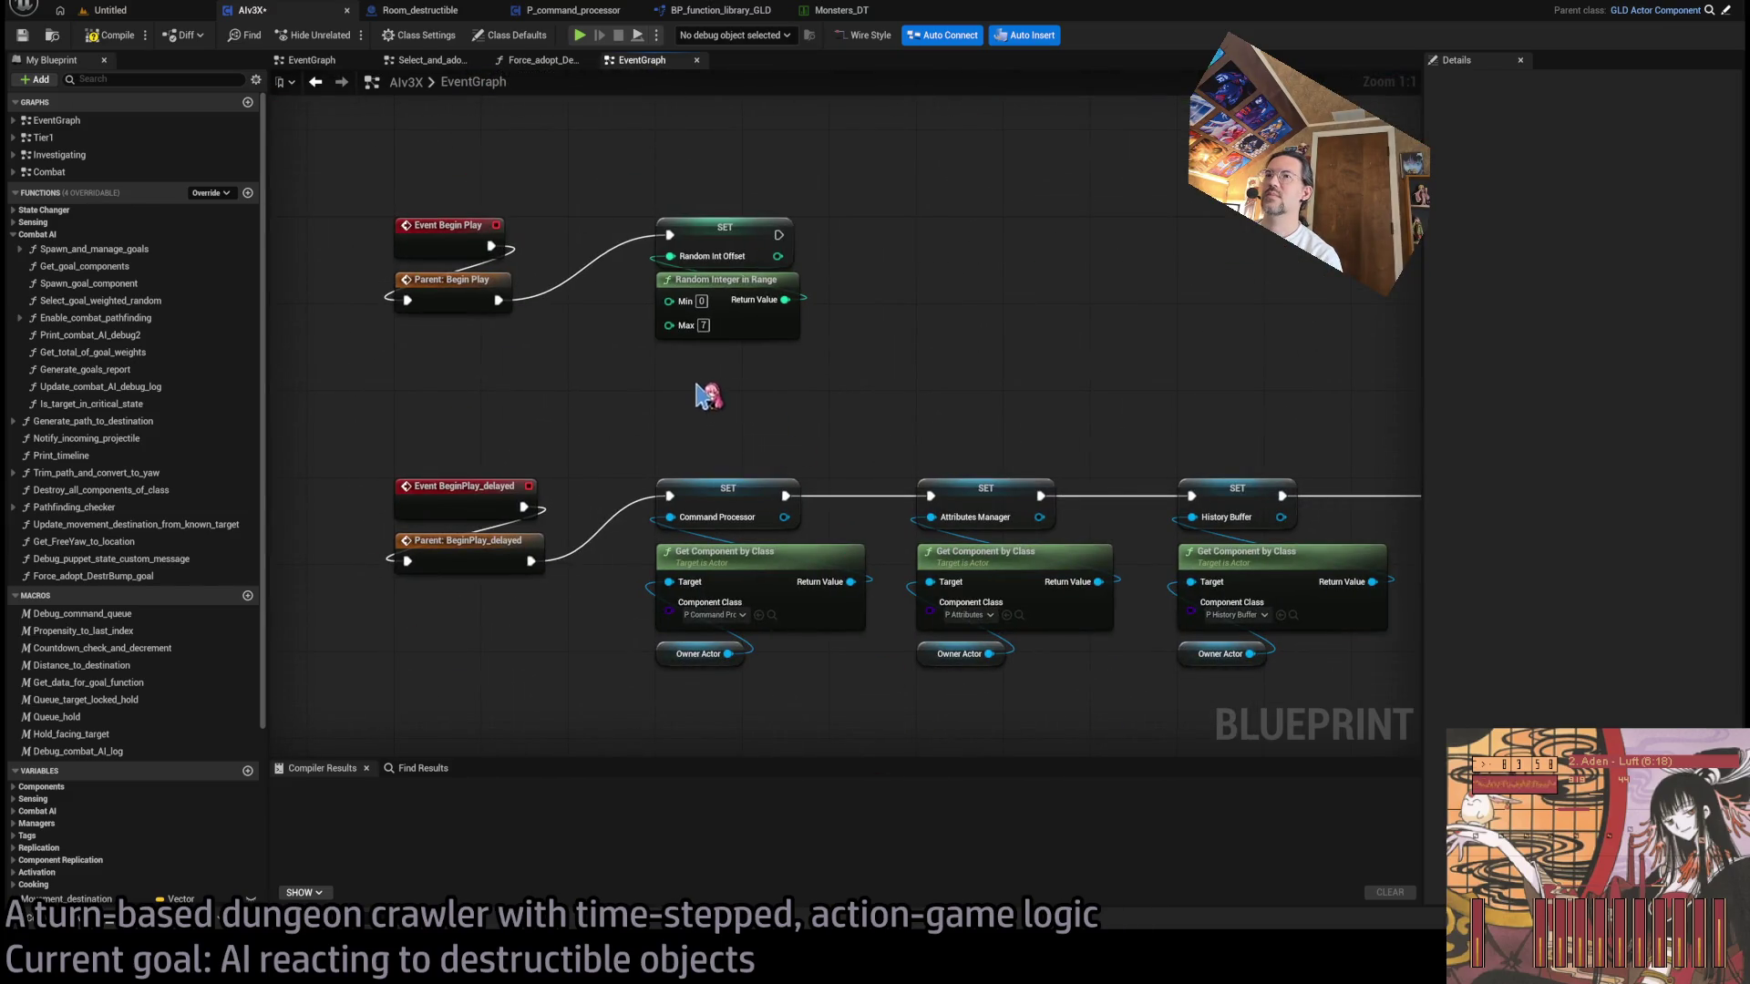
- Glance at the empty Force_adopt_DestrBump_goal graph and the EventGraph's Bind Event nodes
{"action": "left_click", "coordinate": [547, 61]}
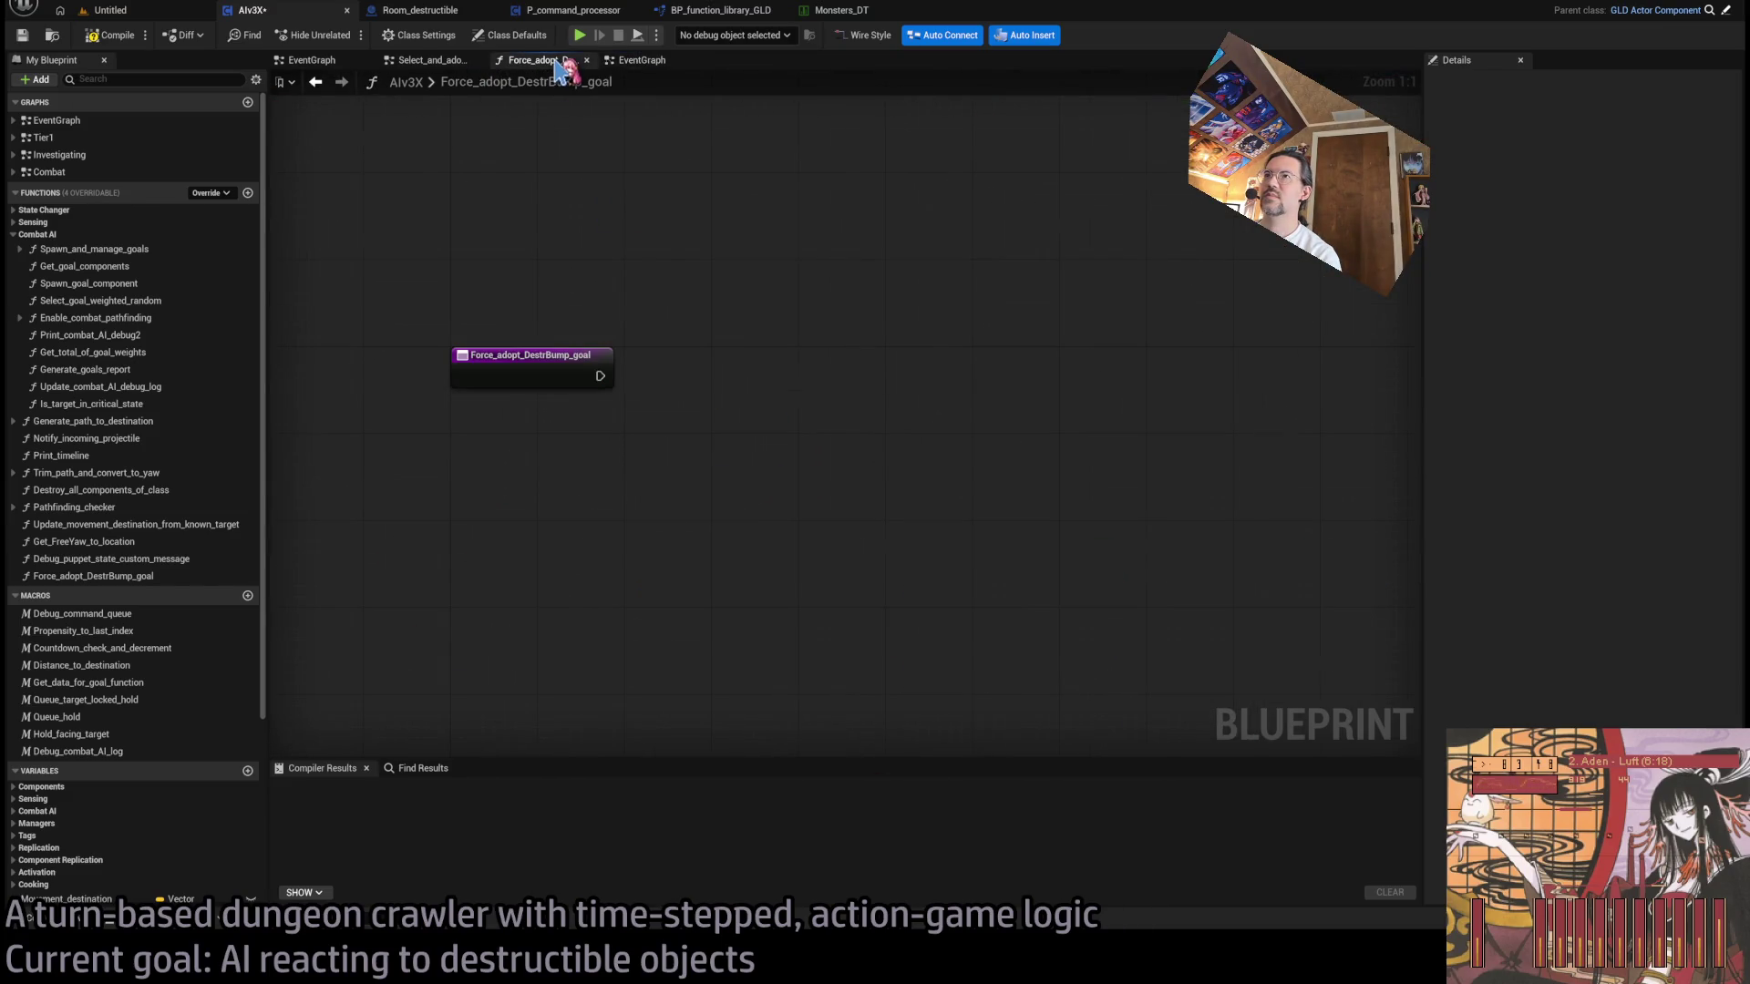
{"action": "left_click", "coordinate": [642, 61]}
{"action": "left_click", "coordinate": [539, 60]}
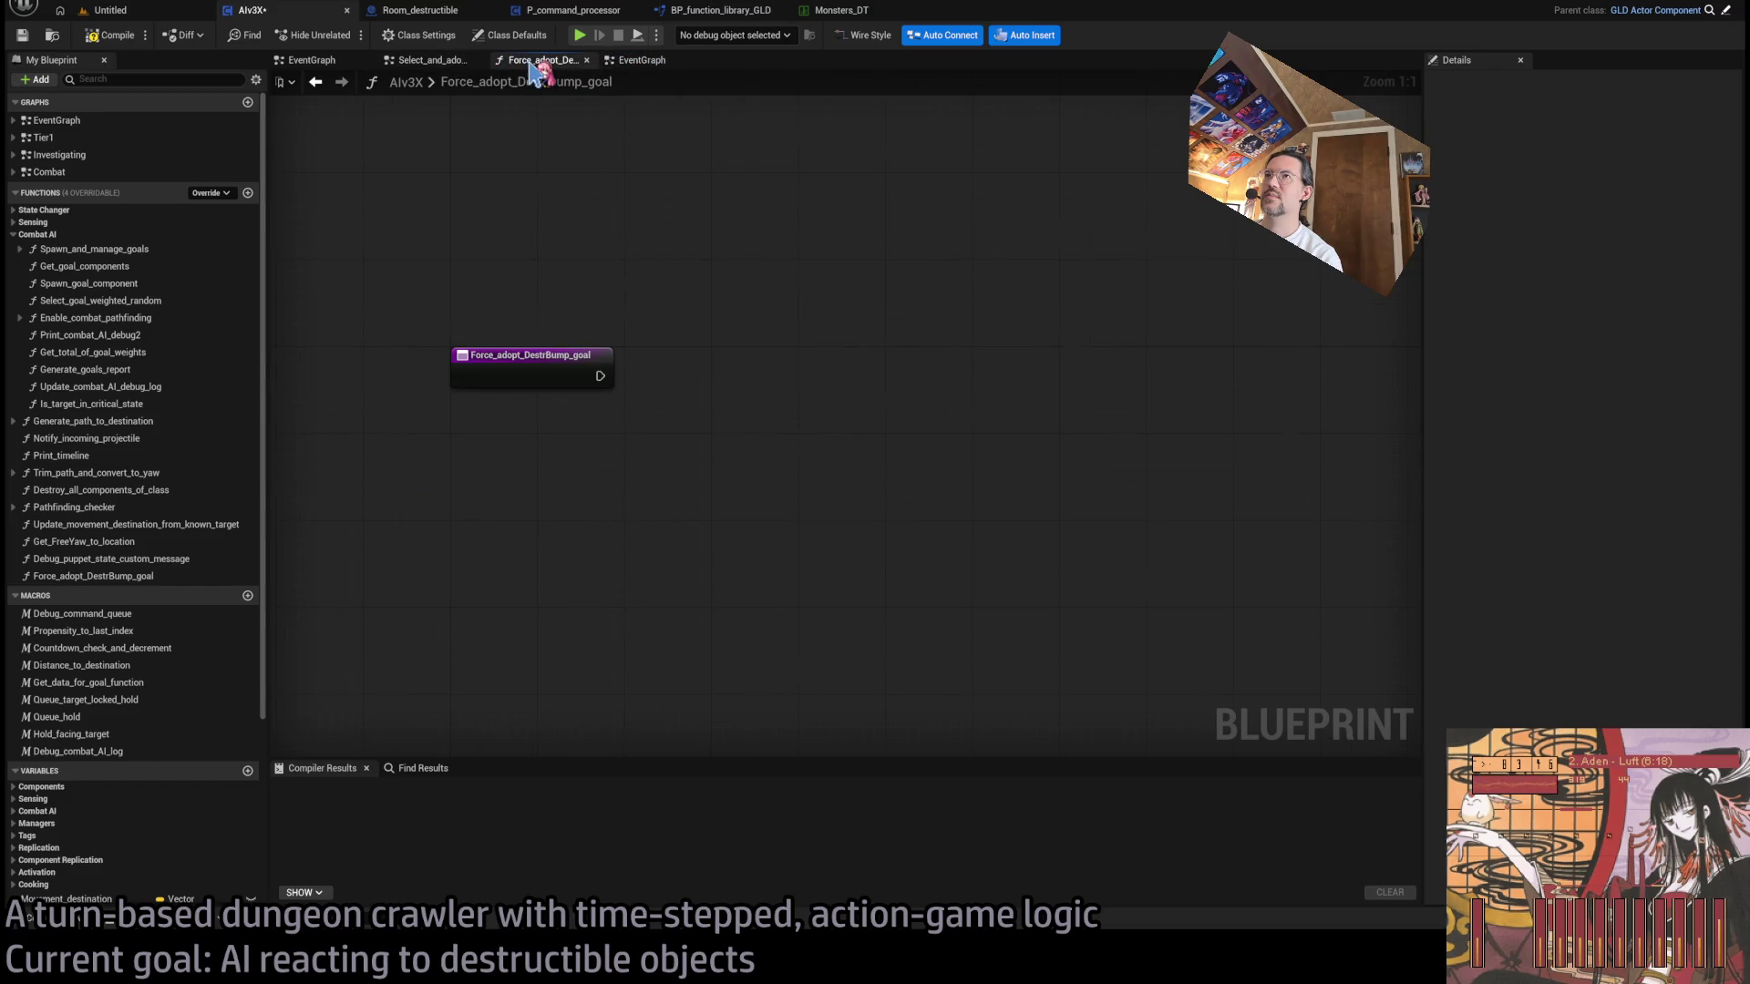
{"action": "left_click", "coordinate": [642, 61]}
{"action": "mouse_move", "coordinate": [1008, 398]}
{"action": "left_mouse_down"}
{"action": "mouse_move", "coordinate": [890, 418]}
{"action": "mouse_move", "coordinate": [744, 383]}
{"action": "mouse_move", "coordinate": [750, 692]}
{"action": "left_mouse_up"}
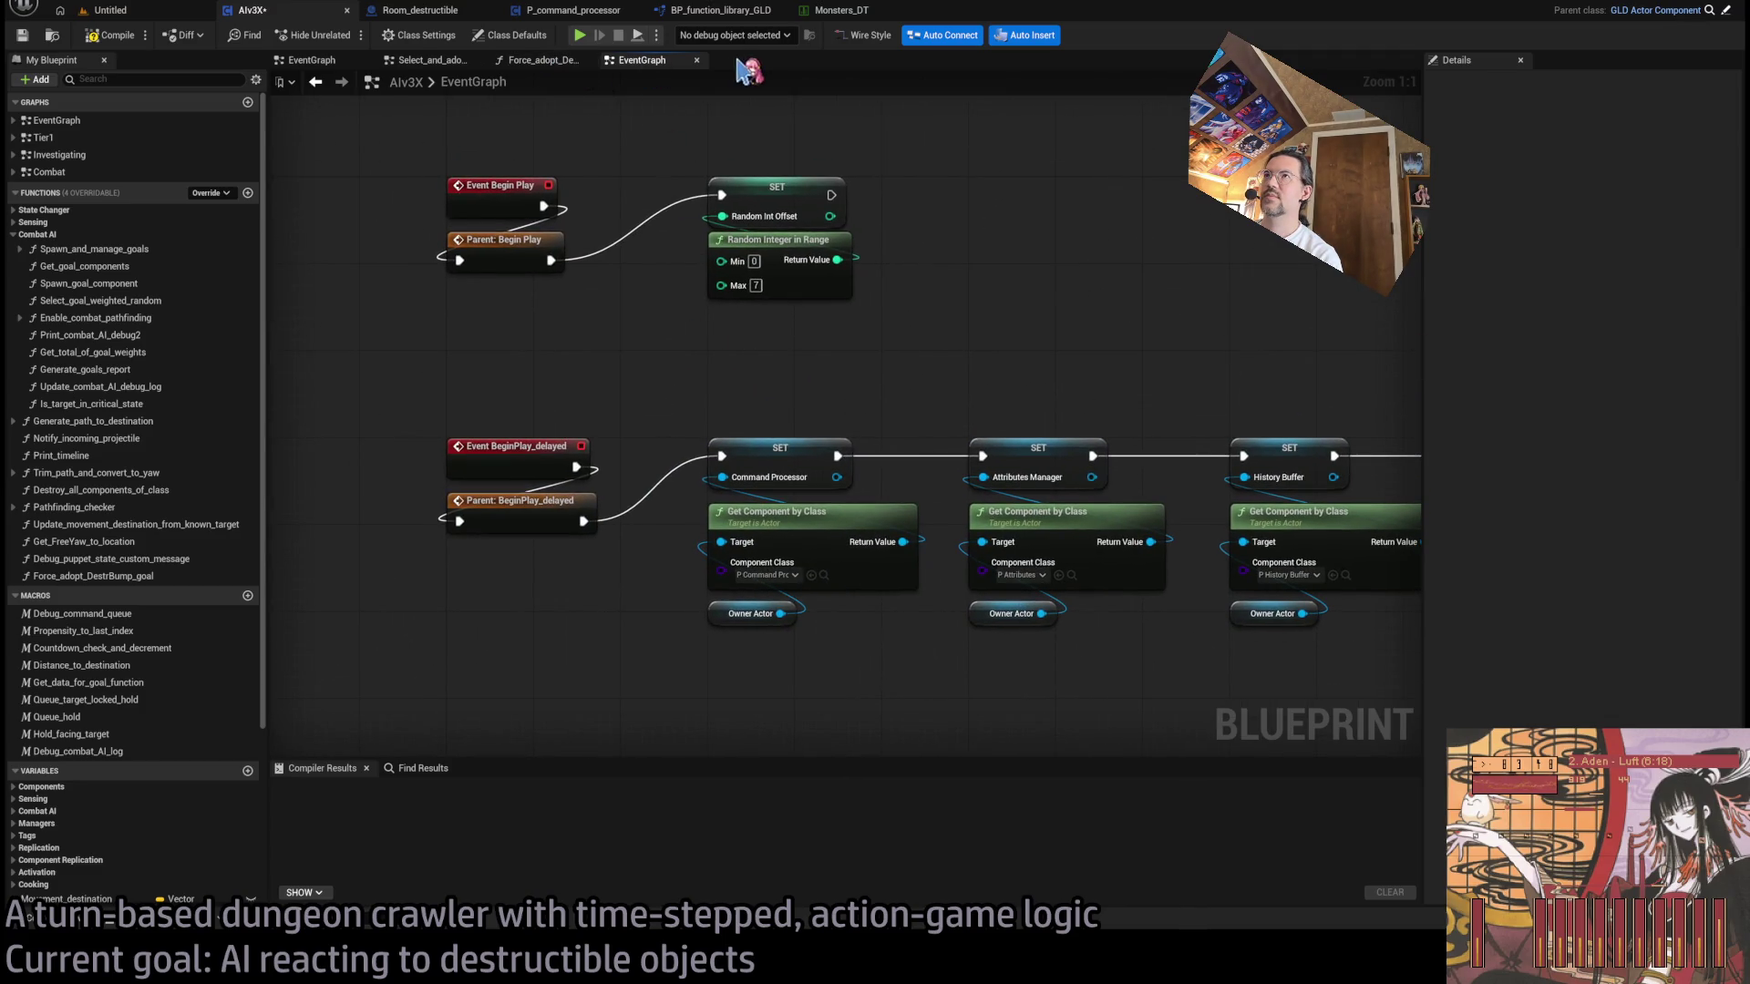
- Review Select_goal_weighted_random's For Each Loop, Random Float in Range and SET nodes, then close it
{"action": "left_click", "coordinate": [433, 61]}
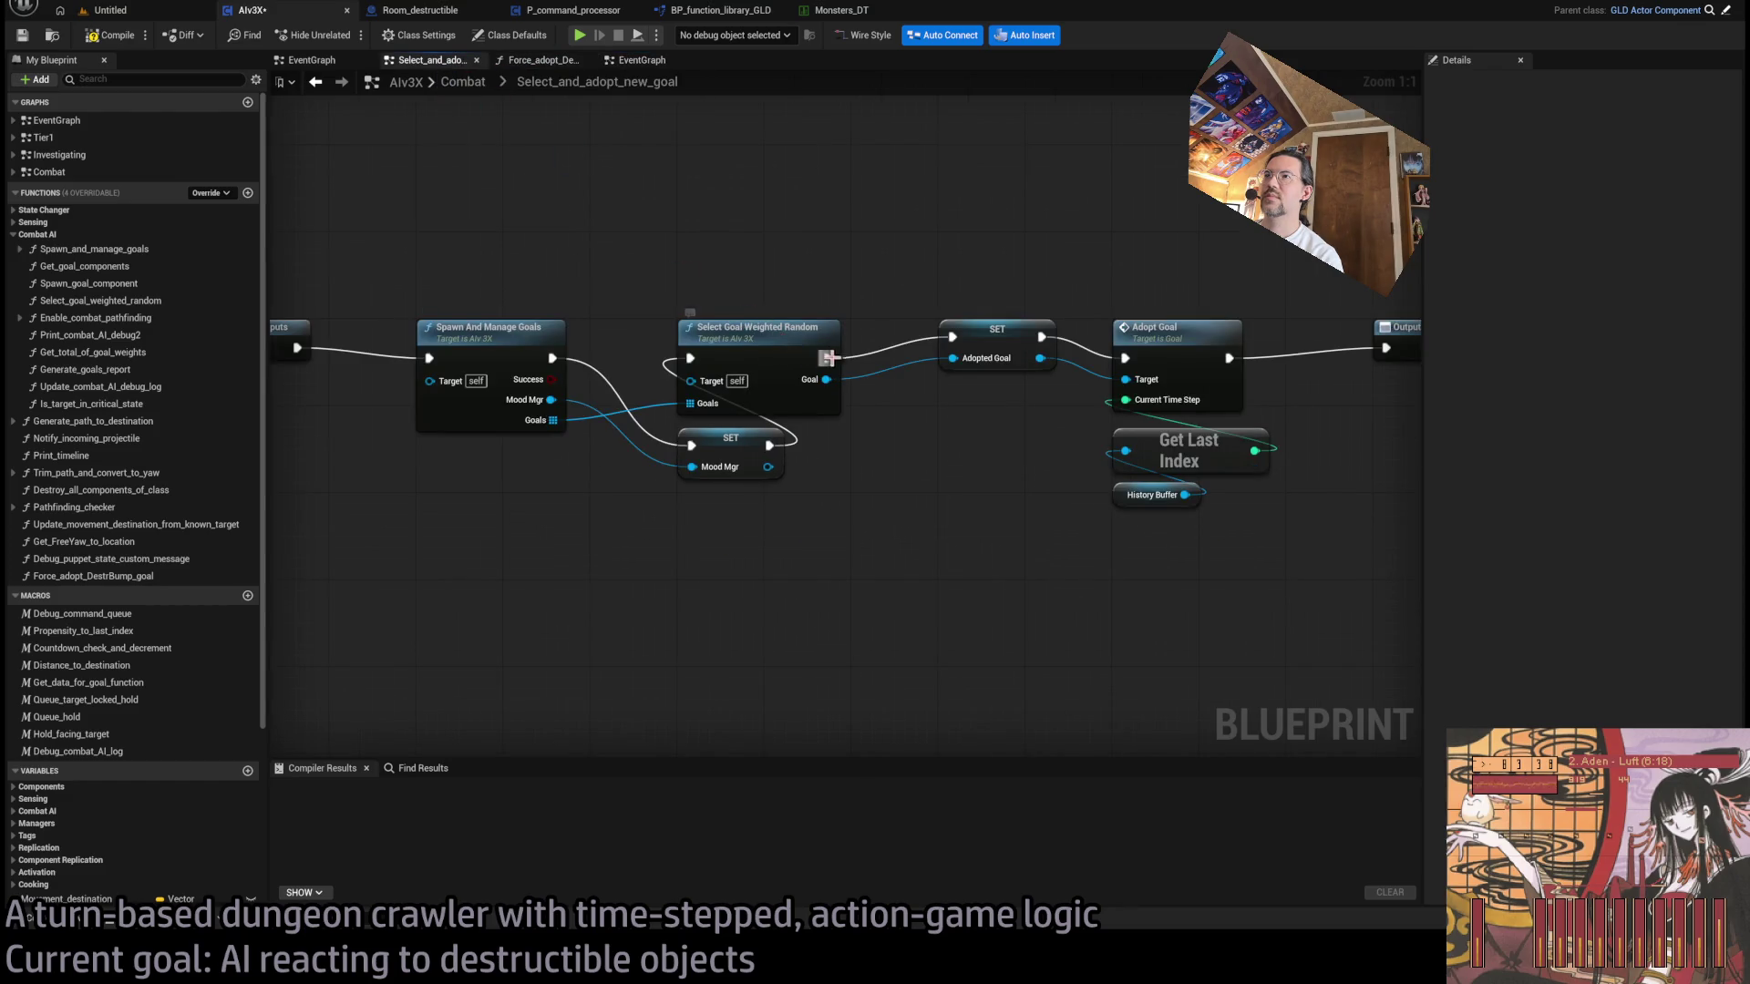
{"action": "scroll", "coordinate": [830, 358], "scroll_direction": "down", "scroll_amount": 1}
{"action": "double_click", "coordinate": [625, 370]}
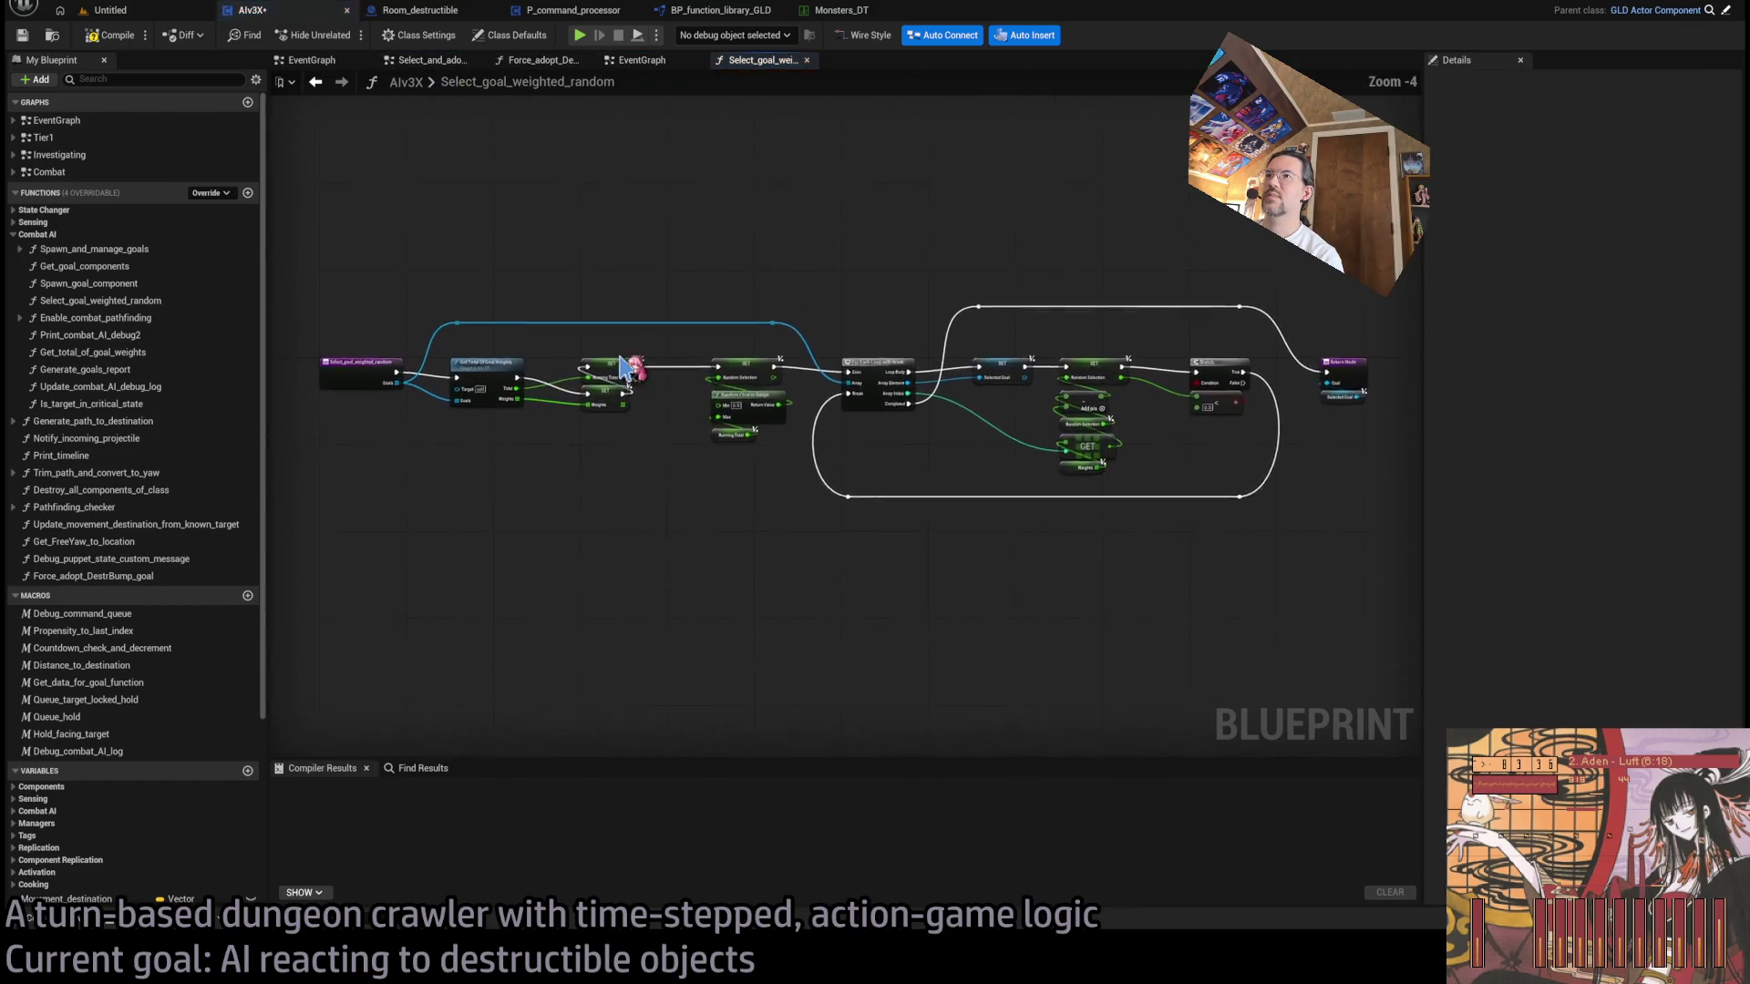
{"action": "scroll", "coordinate": [546, 391], "scroll_direction": "up", "scroll_amount": 2}
{"action": "scroll", "coordinate": [511, 375], "scroll_direction": "up", "scroll_amount": 1}
{"action": "scroll", "coordinate": [799, 516], "scroll_direction": "up", "scroll_amount": 1}
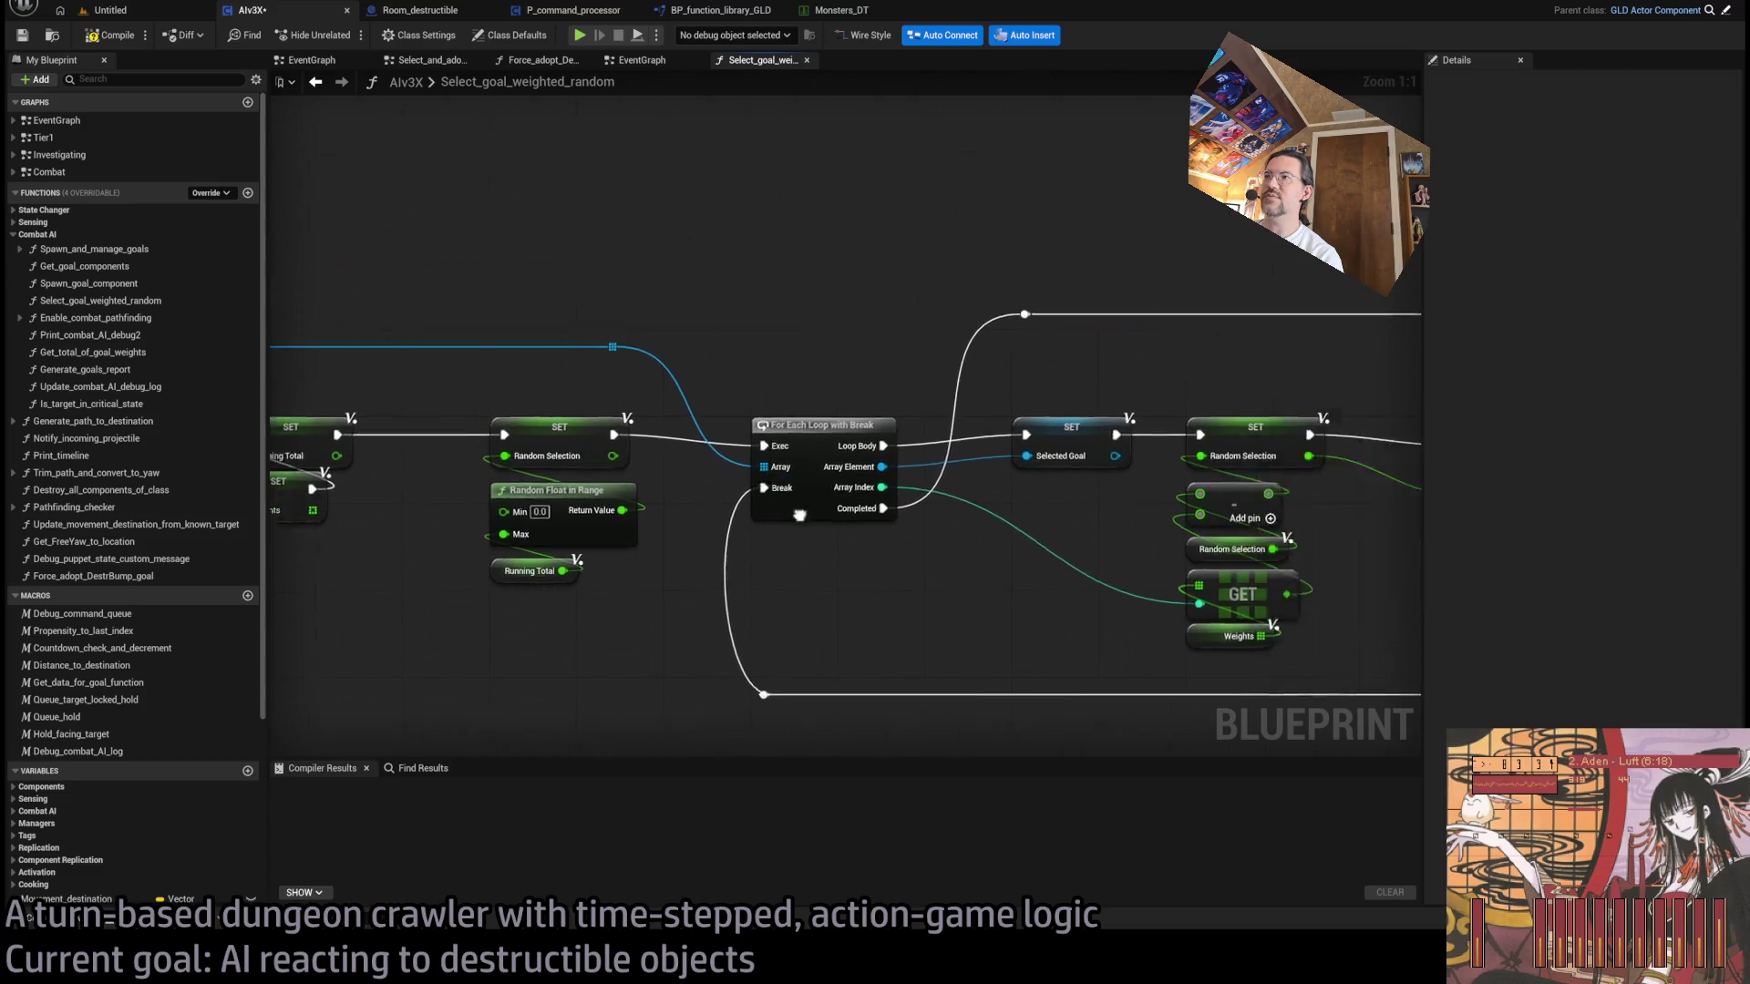
{"action": "scroll", "coordinate": [774, 506], "scroll_direction": "down", "scroll_amount": 3}
{"action": "scroll", "coordinate": [520, 460], "scroll_direction": "up", "scroll_amount": 3}
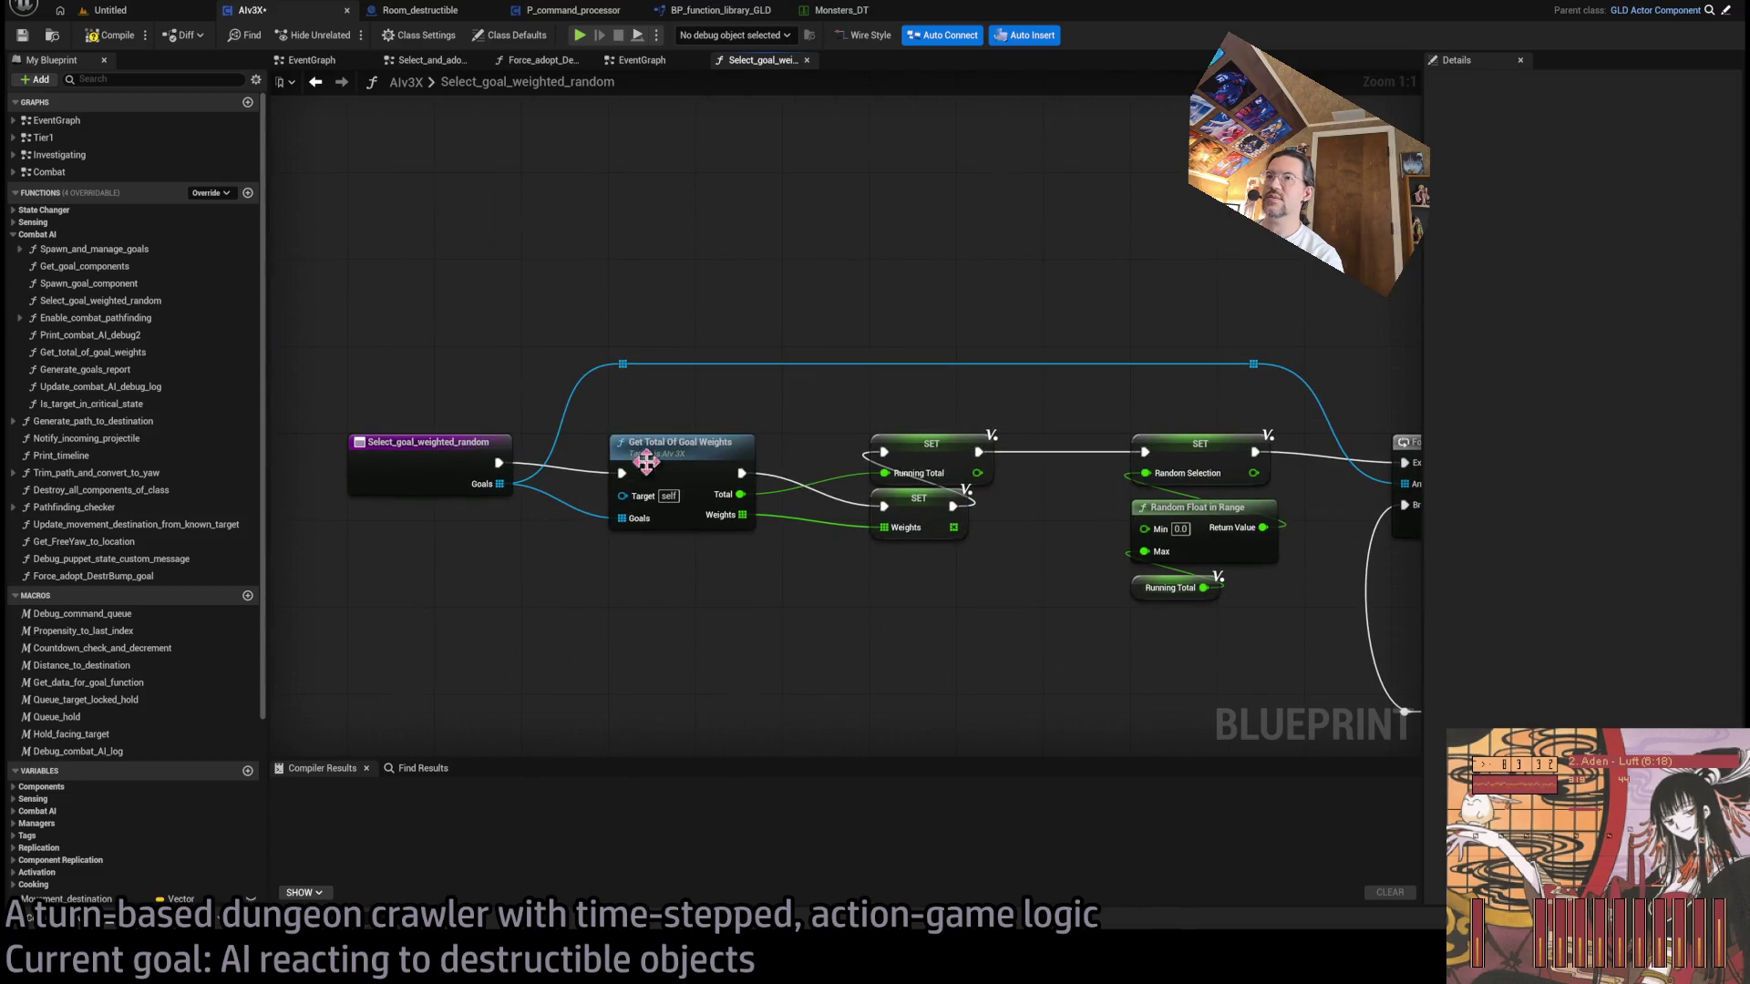
{"action": "left_click_drag", "start_coordinate": [1203, 410], "coordinate": [820, 354]}
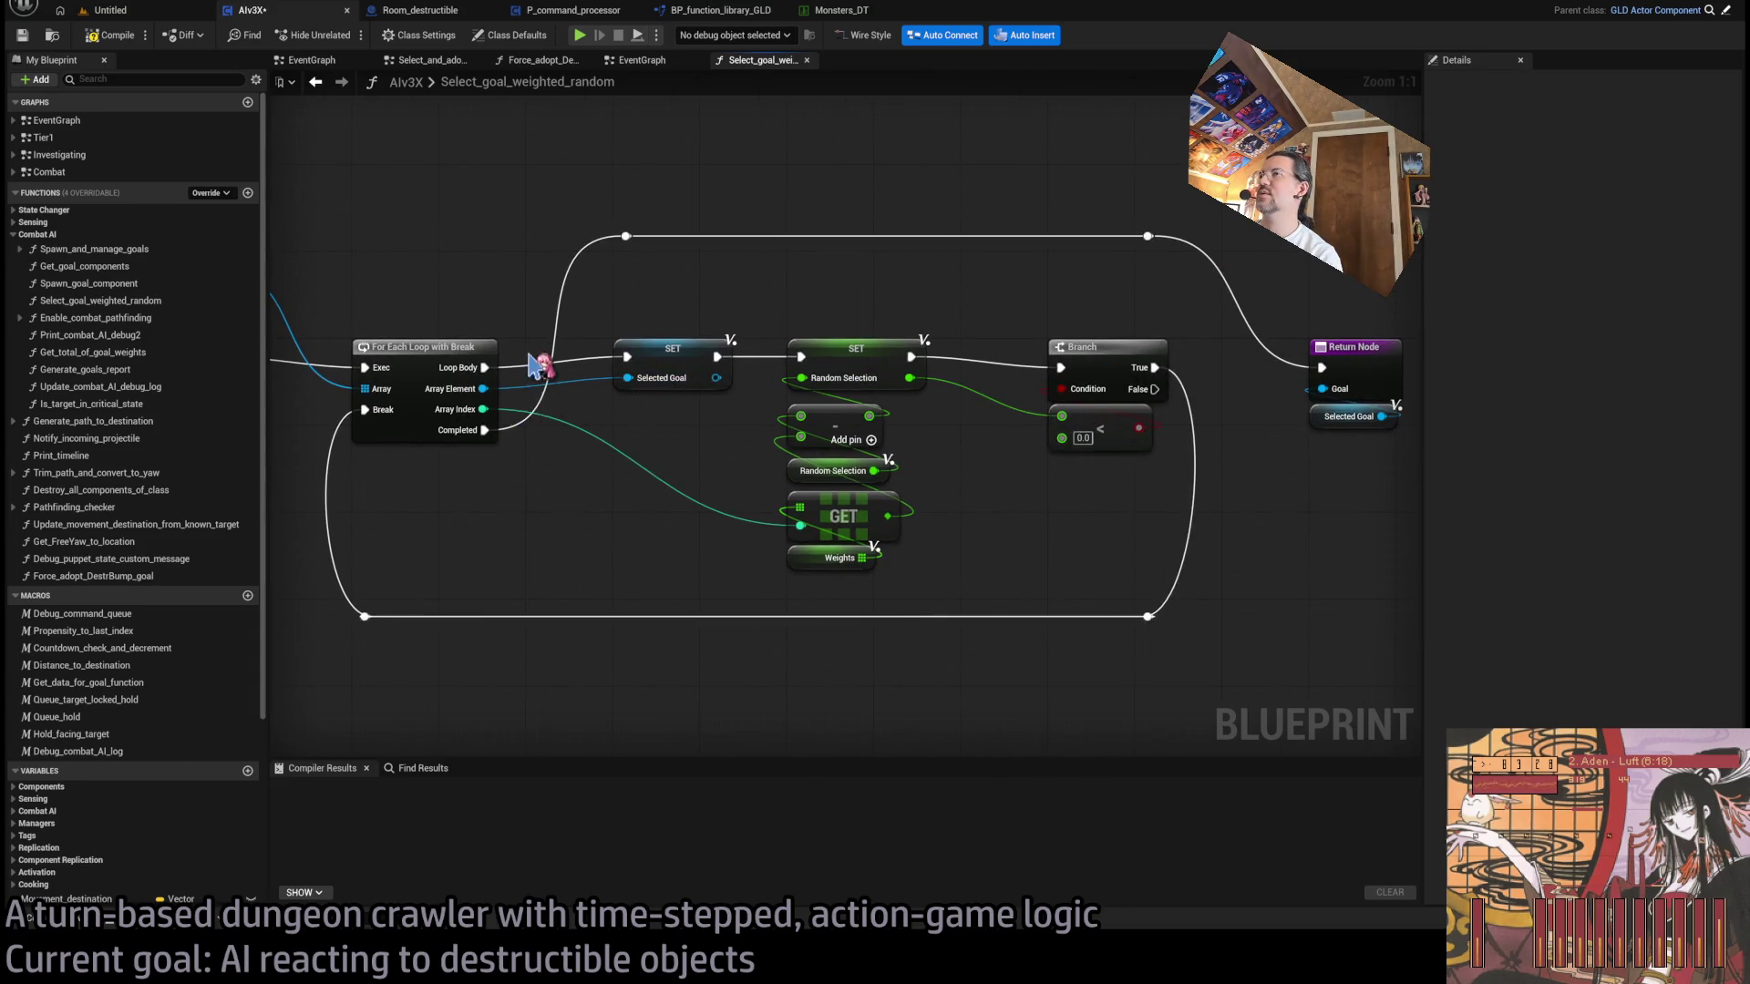
{"action": "left_click_drag", "start_coordinate": [541, 365], "coordinate": [625, 156]}
{"action": "mouse_move", "coordinate": [738, 74]}
{"action": "left_mouse_down"}
{"action": "mouse_move", "coordinate": [1008, 221]}
{"action": "mouse_move", "coordinate": [916, 217]}
{"action": "left_mouse_up"}
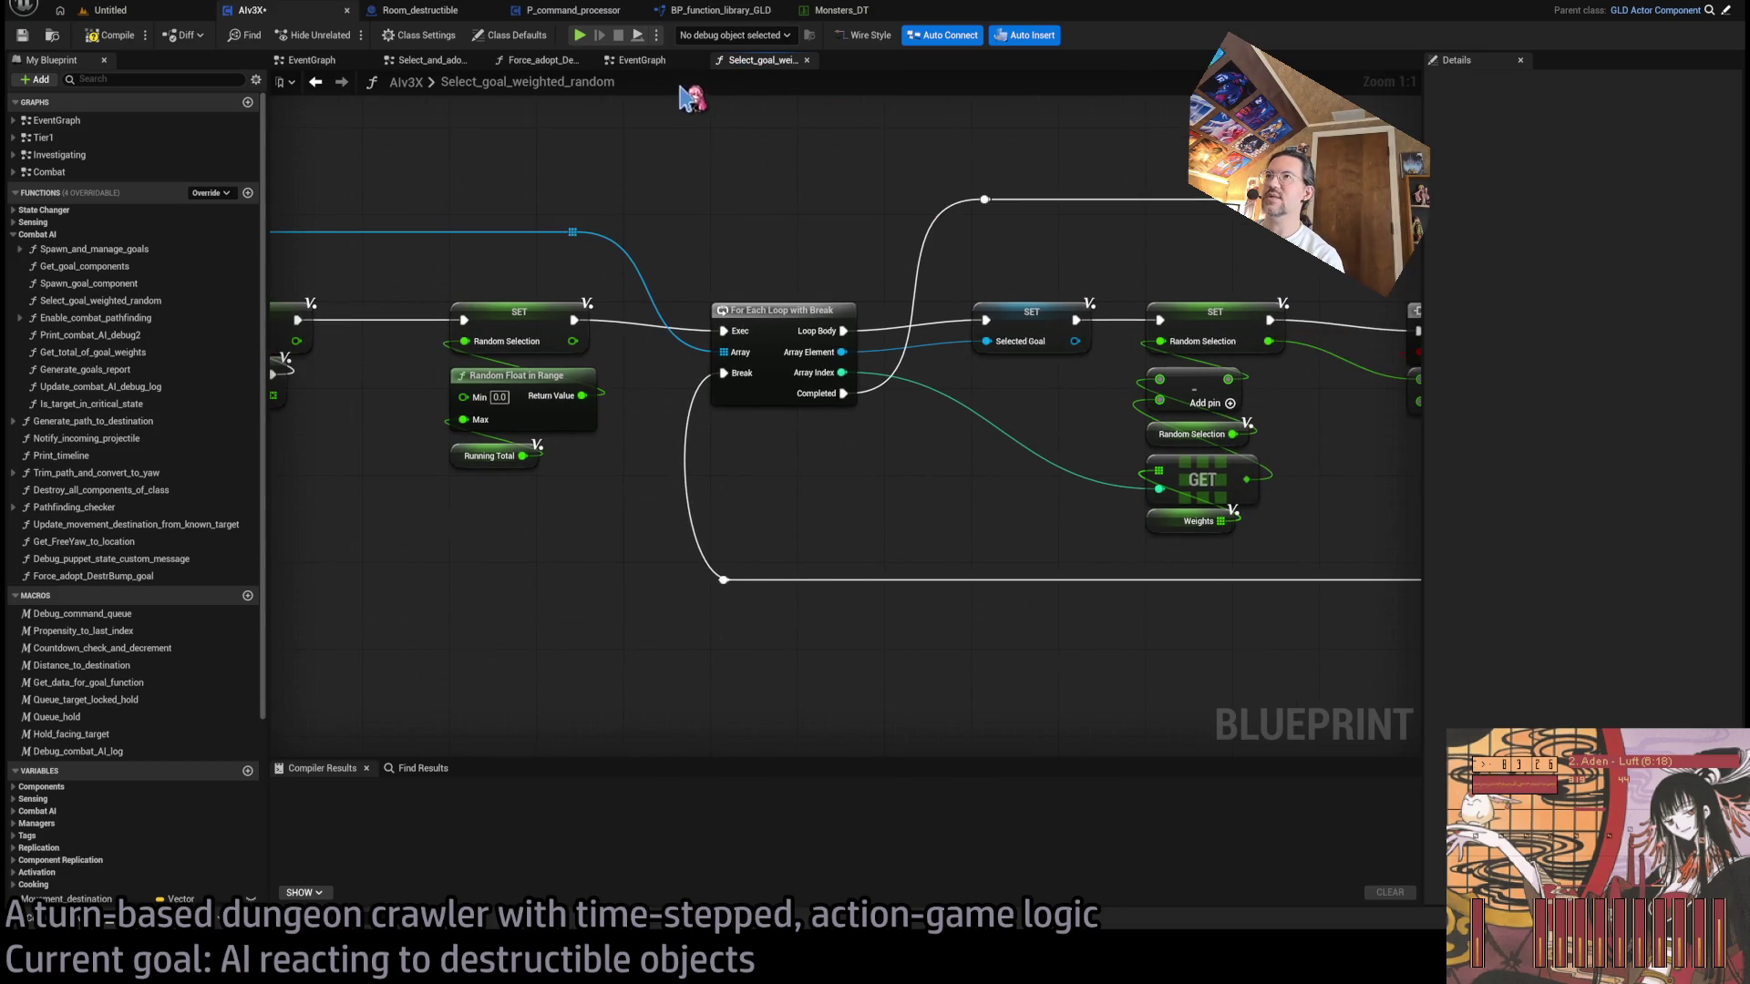
{"action": "middle_click", "coordinate": [759, 62]}
- Go from Select_and_adopt_new_goal through Spawn_and_manage_goals into the Get_goal_components graph
{"action": "left_click", "coordinate": [419, 60]}
{"action": "left_click", "coordinate": [638, 60]}
{"action": "left_click", "coordinate": [547, 60]}
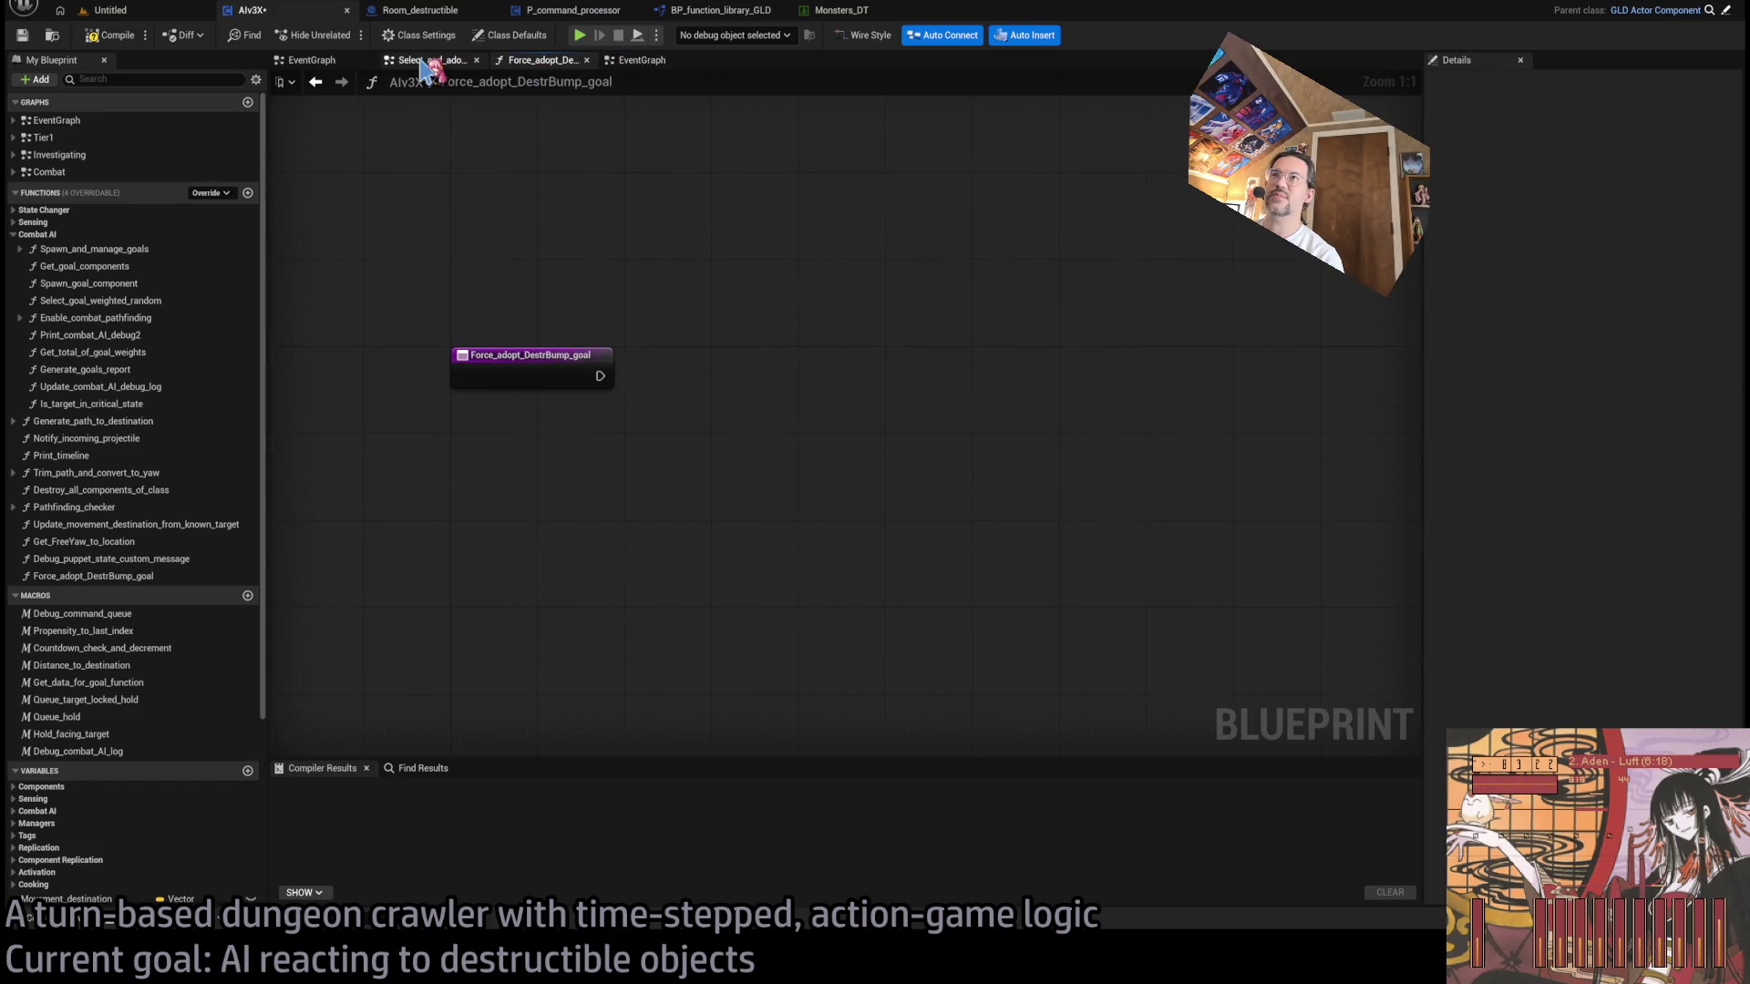
{"action": "left_click", "coordinate": [423, 61]}
{"action": "left_click", "coordinate": [319, 59]}
{"action": "left_click", "coordinate": [424, 60]}
{"action": "mouse_move", "coordinate": [865, 215]}
{"action": "left_mouse_down"}
{"action": "mouse_move", "coordinate": [558, 212]}
{"action": "mouse_move", "coordinate": [1269, 212]}
{"action": "left_mouse_up"}
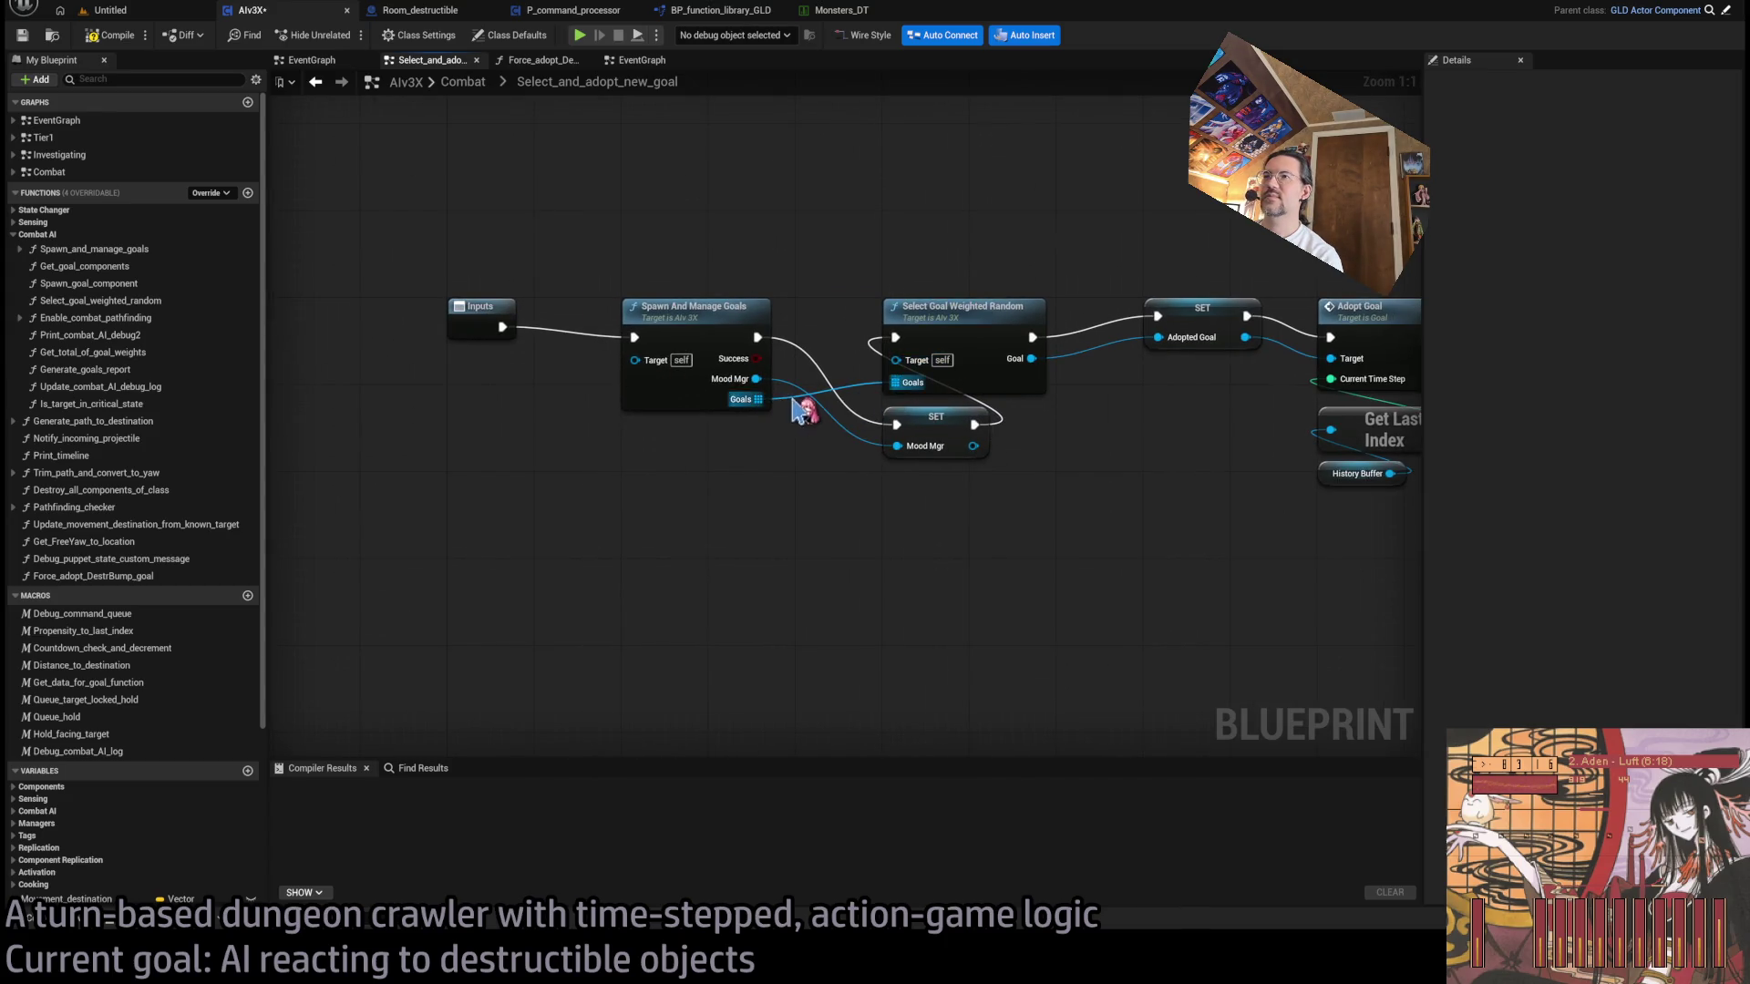
{"action": "double_click", "coordinate": [698, 319]}
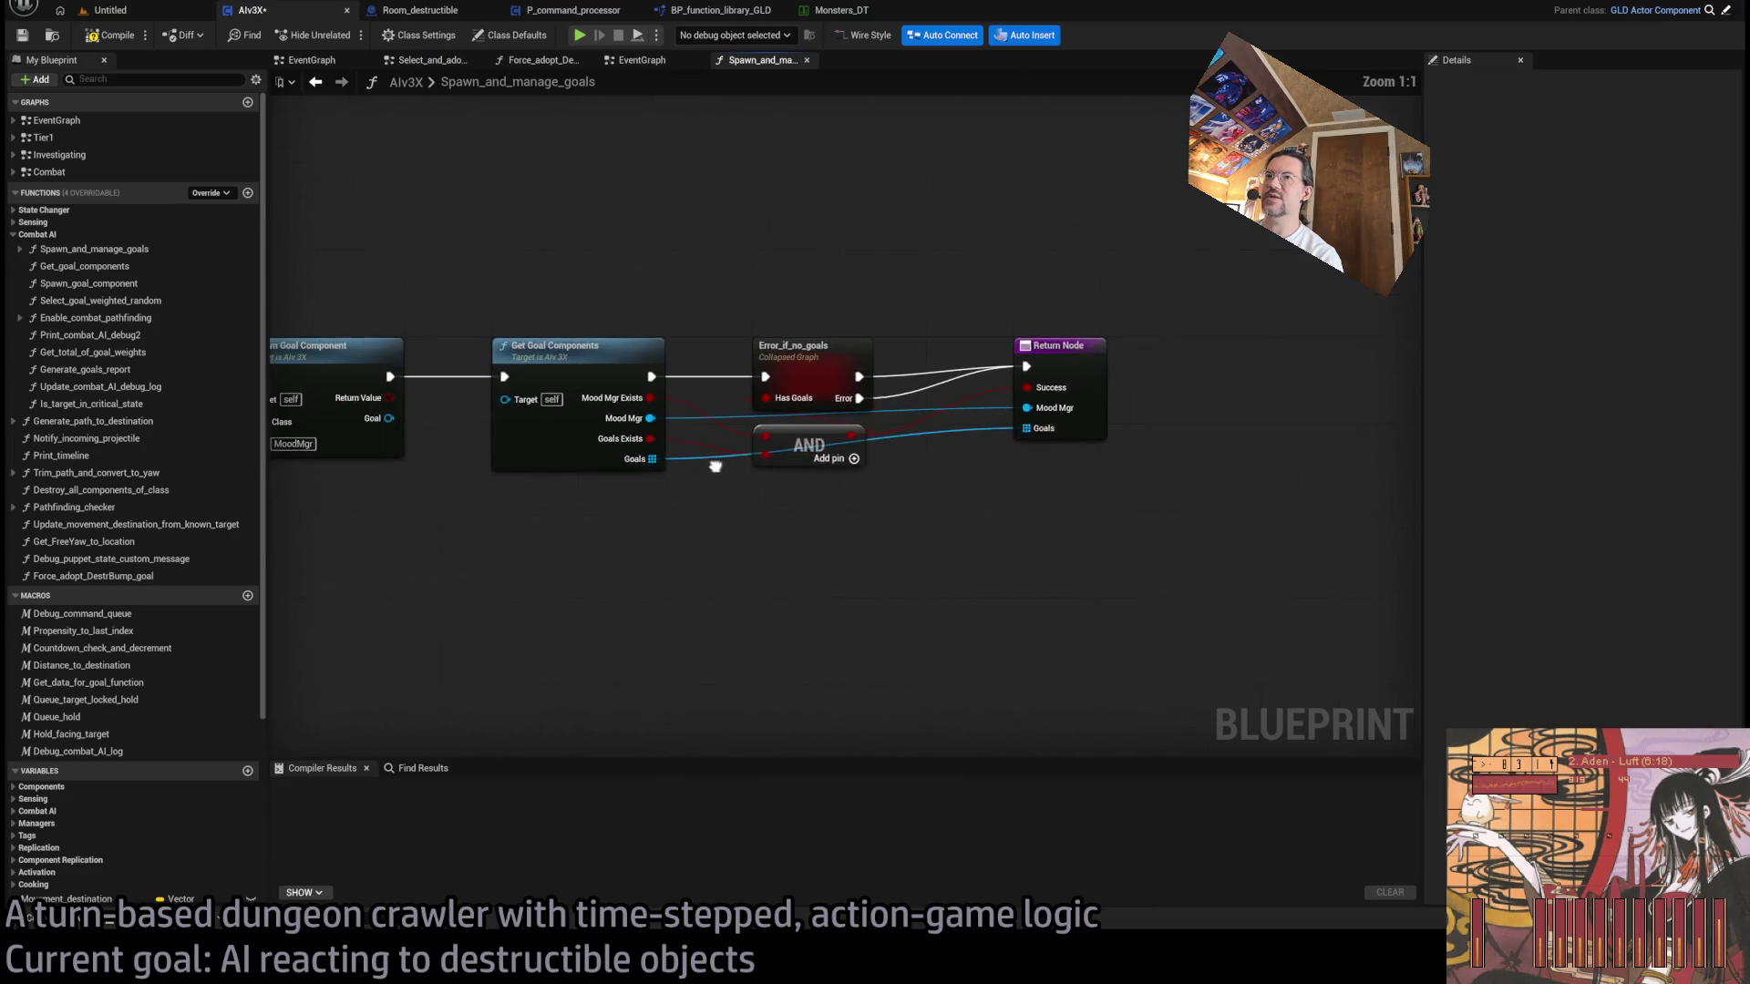
{"action": "double_click", "coordinate": [621, 329]}
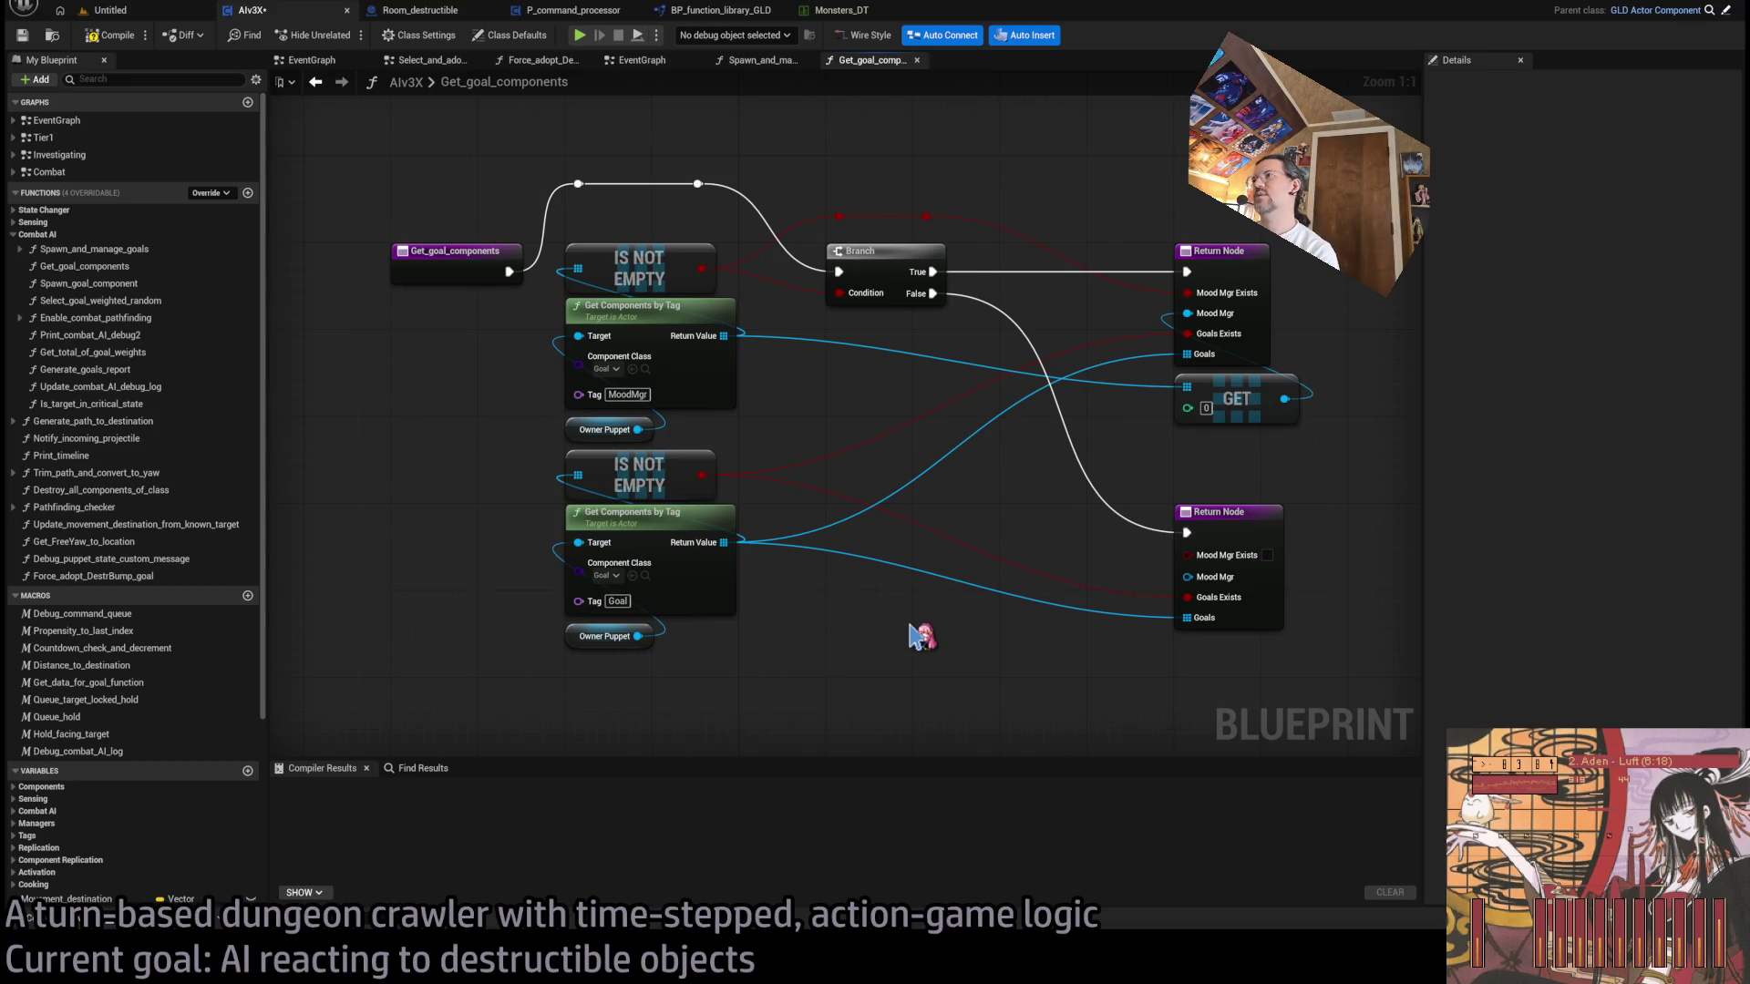
- Add a fifth Return Node output named DestrBump, of type Goal, to Get_goal_components
{"action": "left_click", "coordinate": [1263, 333]}
{"action": "left_click_drag", "start_coordinate": [1281, 330], "coordinate": [1201, 303]}
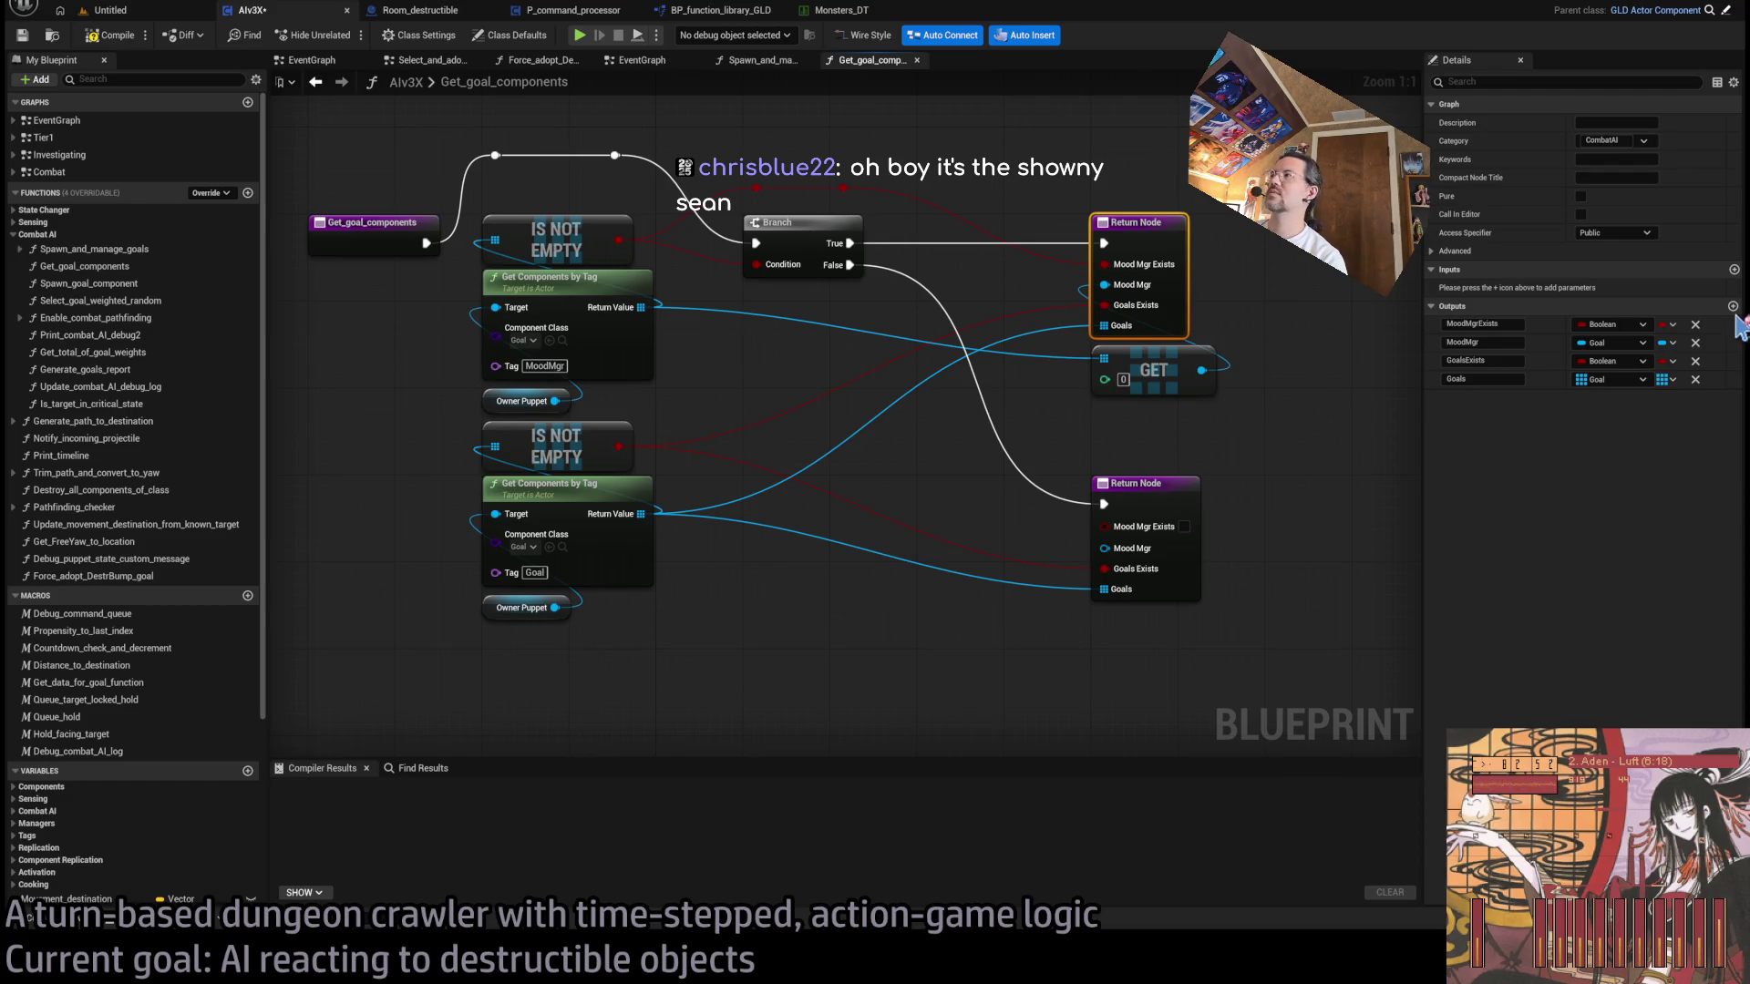
{"action": "left_click", "coordinate": [1733, 307]}
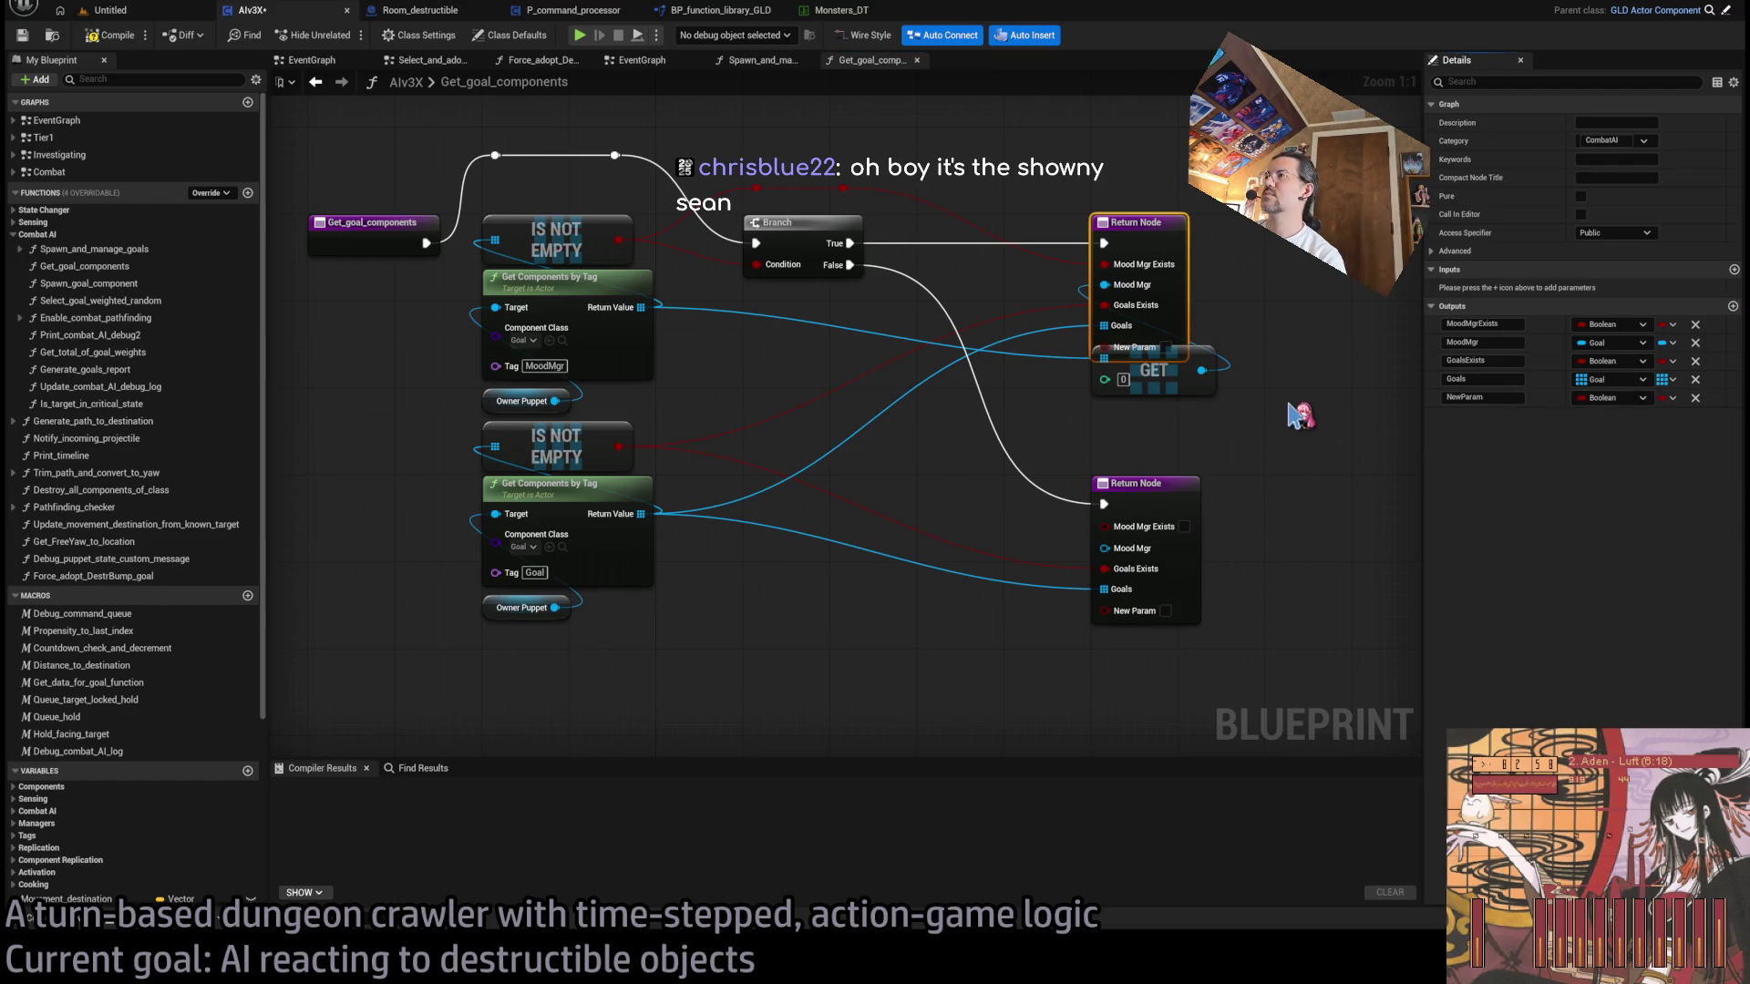
{"action": "left_click", "coordinate": [1152, 374], "text": "shift"}
{"action": "left_click_drag", "start_coordinate": [1150, 239], "coordinate": [1149, 261]}
{"action": "left_click", "coordinate": [1176, 383], "text": "ctrl"}
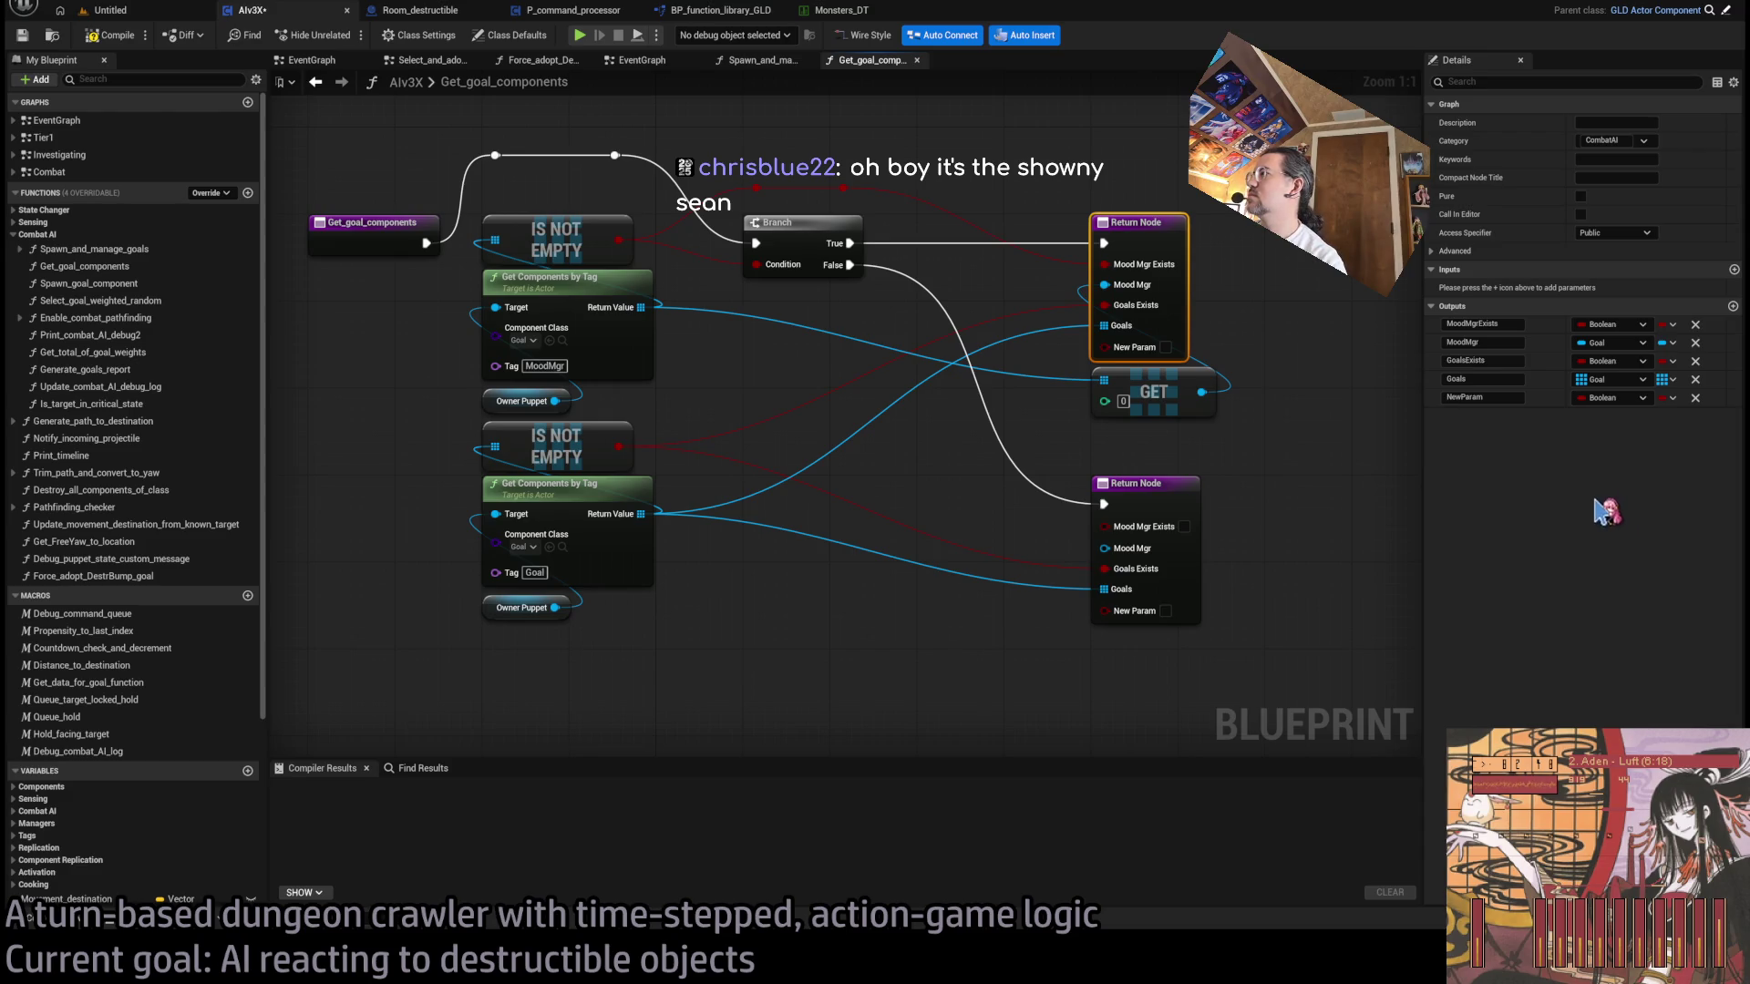
{"action": "left_click", "coordinate": [1480, 397]}
{"action": "type", "text": "DestrBump"}
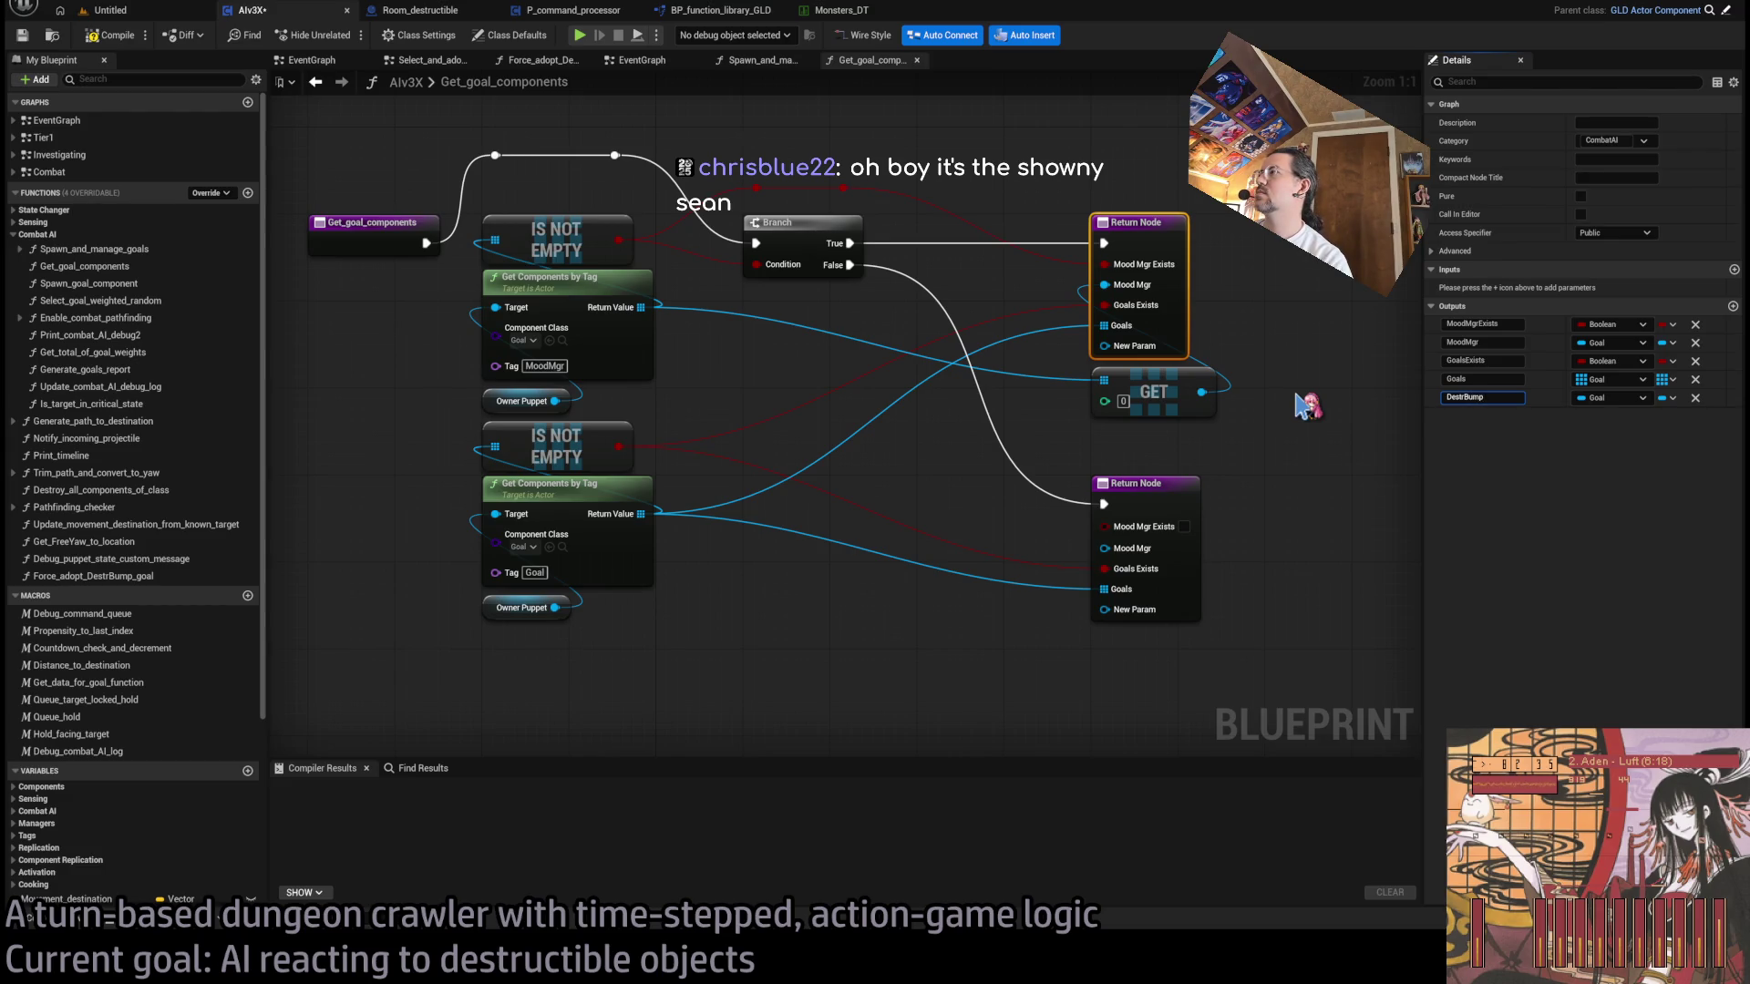
{"action": "key", "text": "Return"}
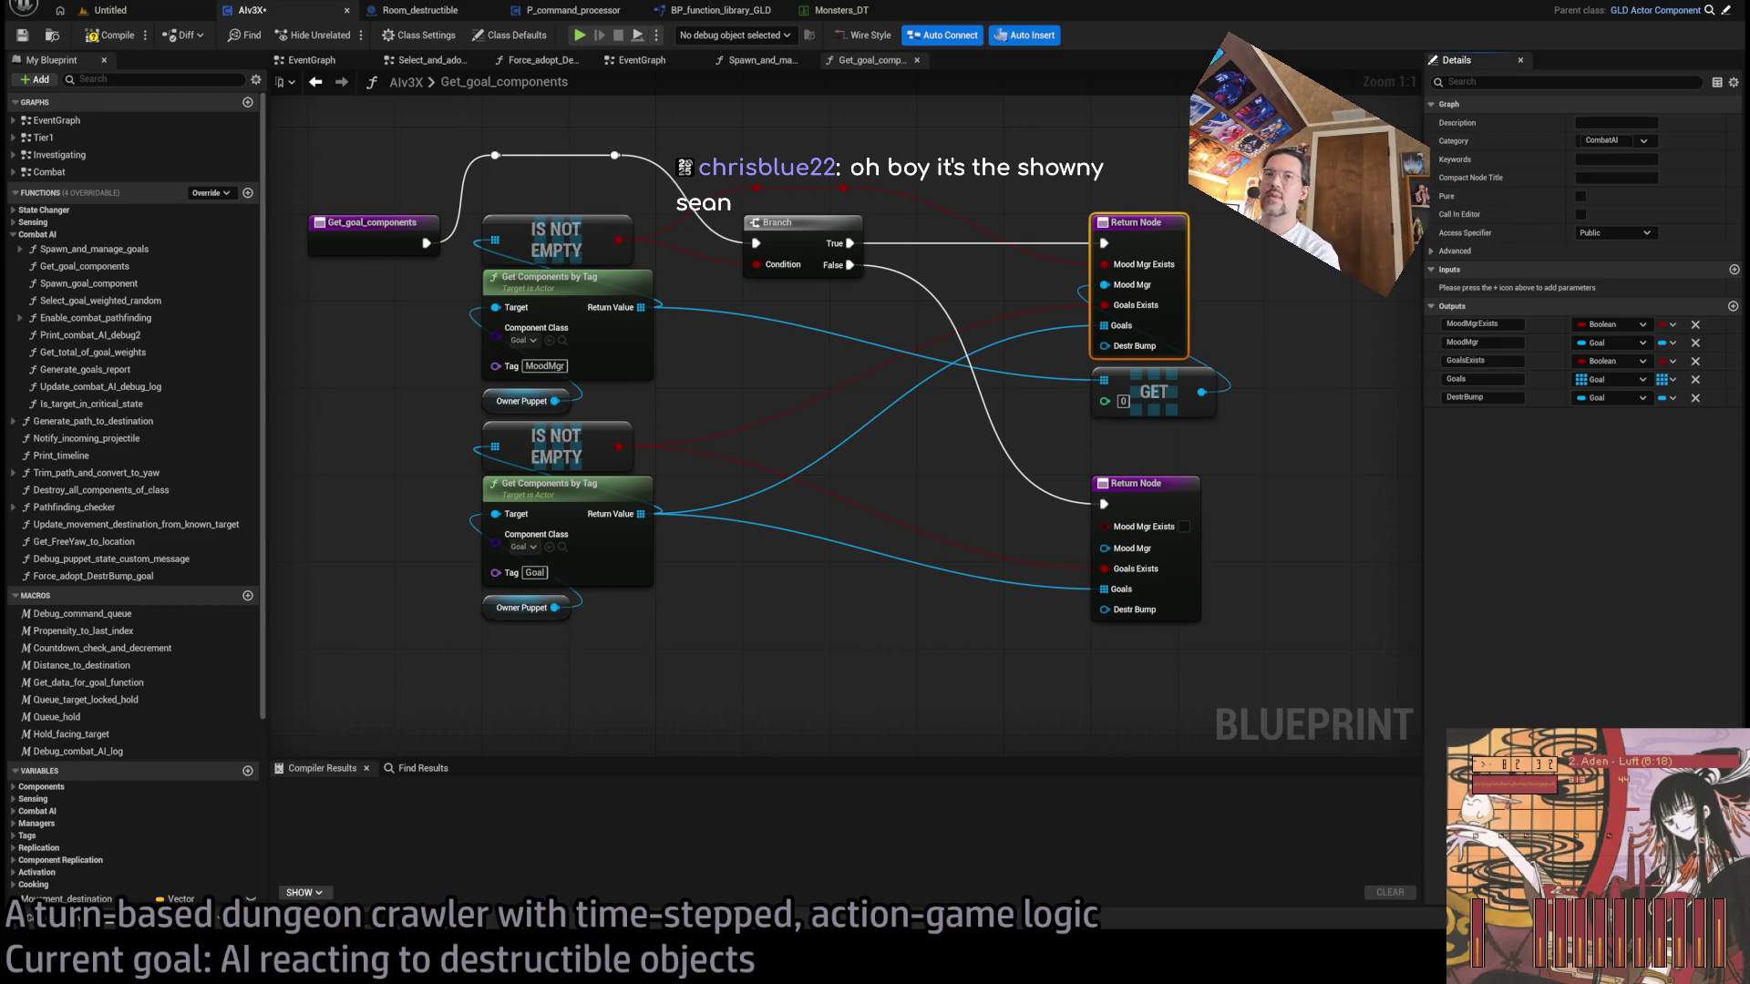
{"action": "left_click_drag", "start_coordinate": [649, 642], "coordinate": [687, 627]}
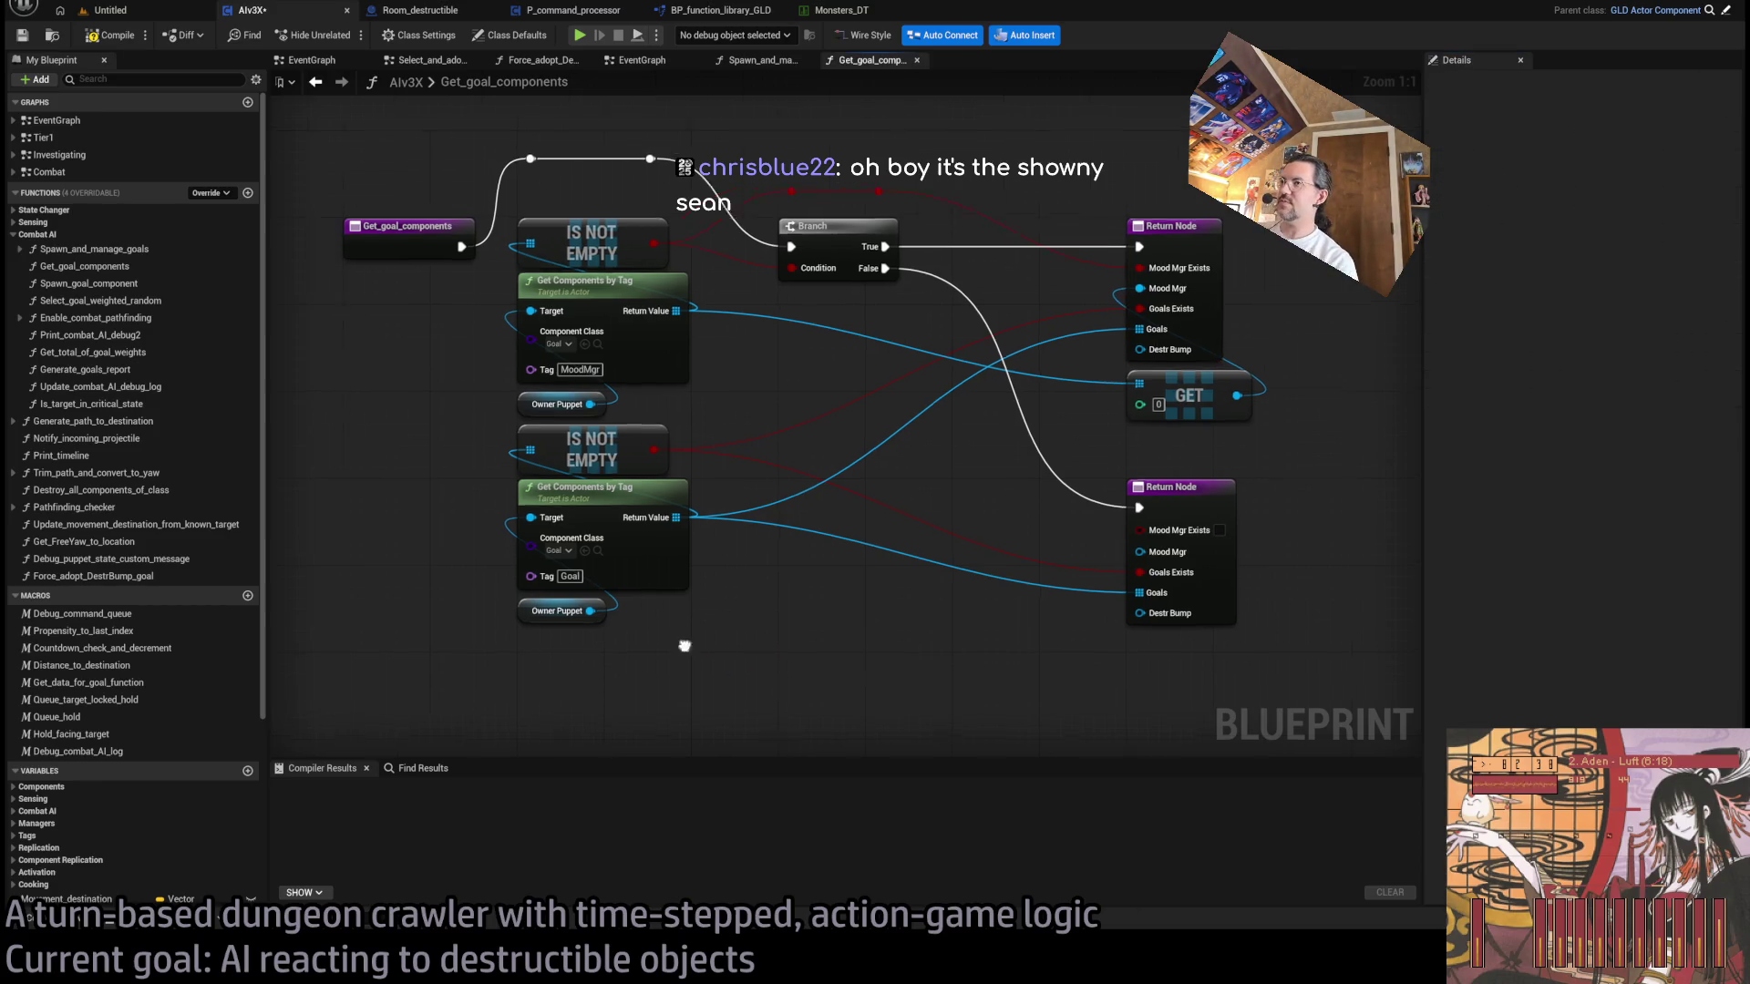
- Place the upper Owner Puppet by the entry node, wire it to the lower Target, and delete the duplicate
{"action": "mouse_move", "coordinate": [700, 715]}
{"action": "left_mouse_down"}
{"action": "mouse_move", "coordinate": [517, 457]}
{"action": "mouse_move", "coordinate": [516, 402]}
{"action": "mouse_move", "coordinate": [593, 572]}
{"action": "left_mouse_up"}
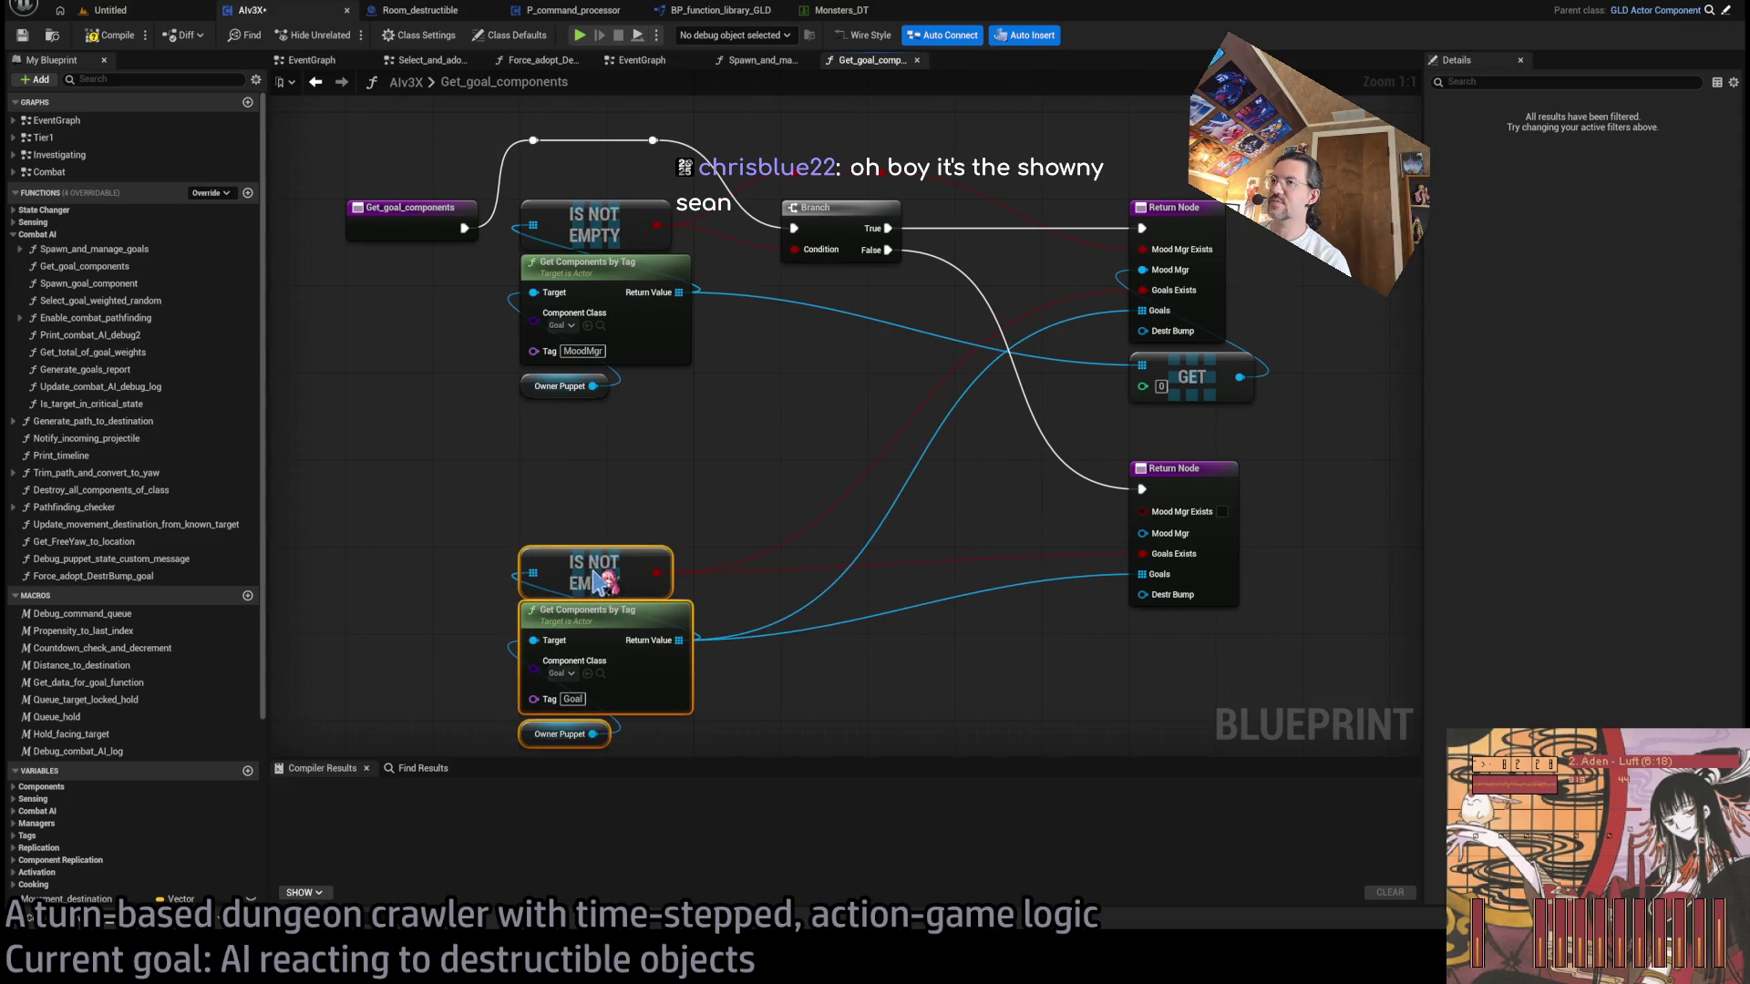
{"action": "left_click", "coordinate": [655, 463]}
{"action": "mouse_move", "coordinate": [655, 464]}
{"action": "left_mouse_down"}
{"action": "mouse_move", "coordinate": [711, 547]}
{"action": "mouse_move", "coordinate": [703, 418]}
{"action": "left_mouse_up"}
{"action": "left_click_drag", "start_coordinate": [624, 374], "coordinate": [661, 437]}
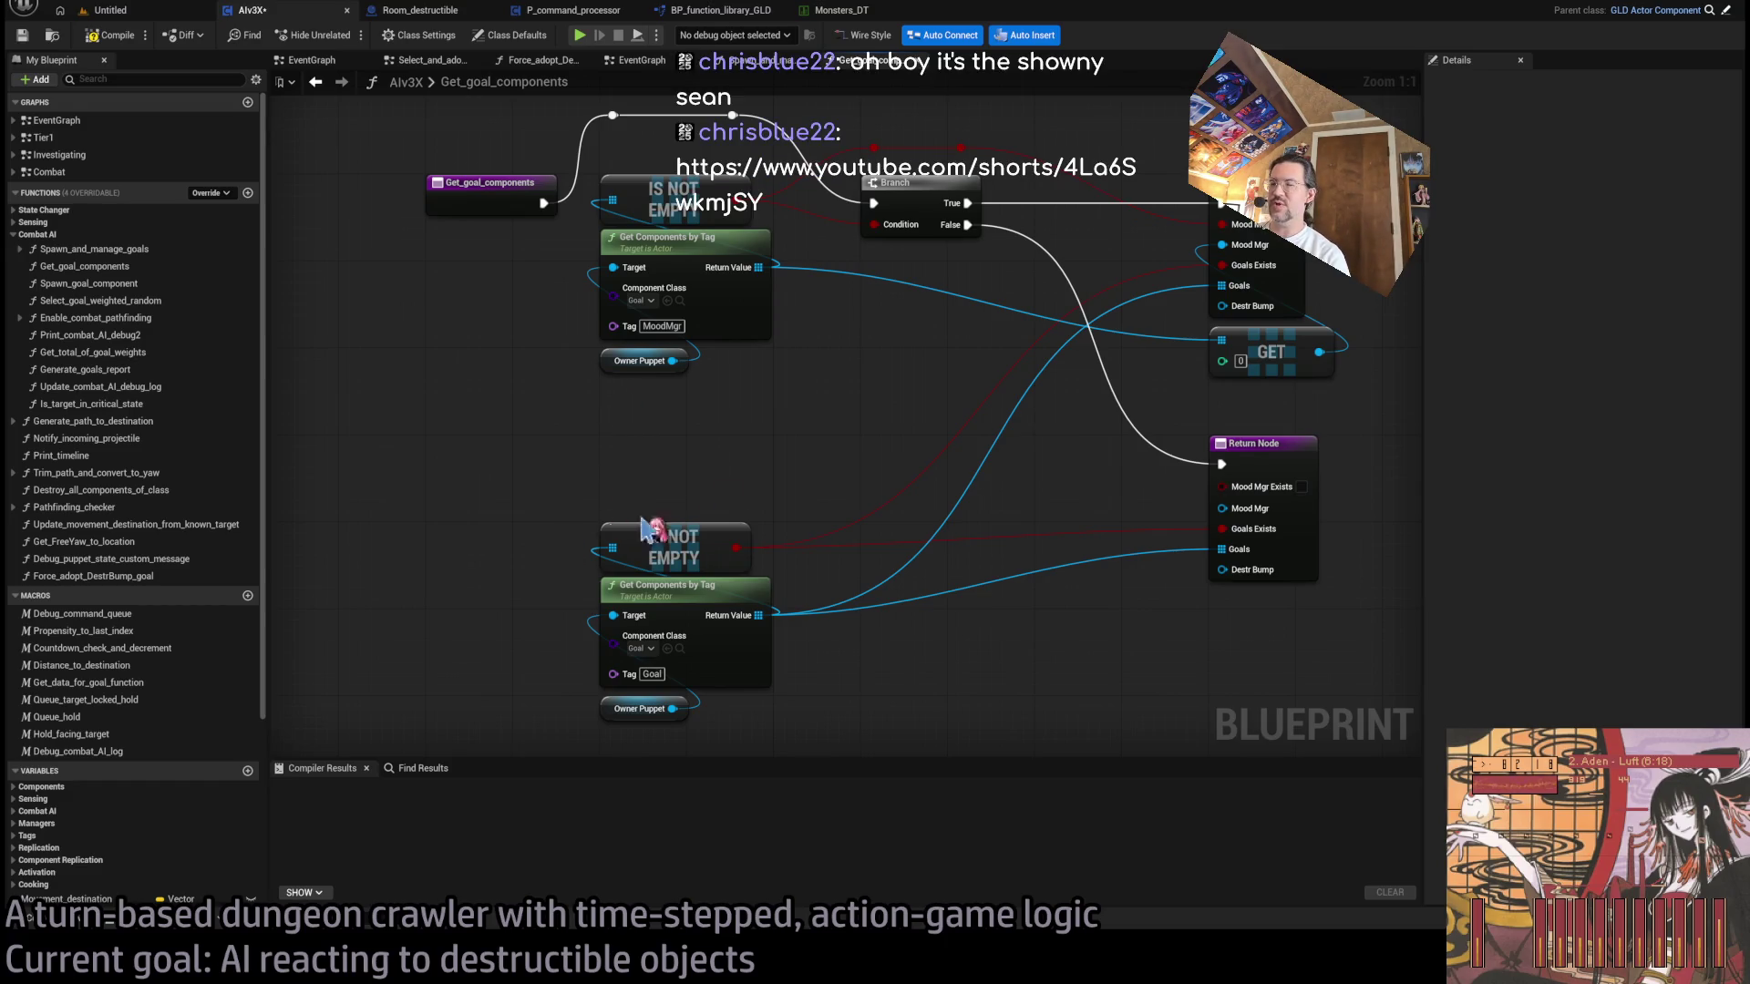
{"action": "left_click_drag", "start_coordinate": [732, 436], "coordinate": [747, 506]}
{"action": "left_click", "coordinate": [682, 463]}
{"action": "left_click_drag", "start_coordinate": [670, 516], "coordinate": [755, 457]}
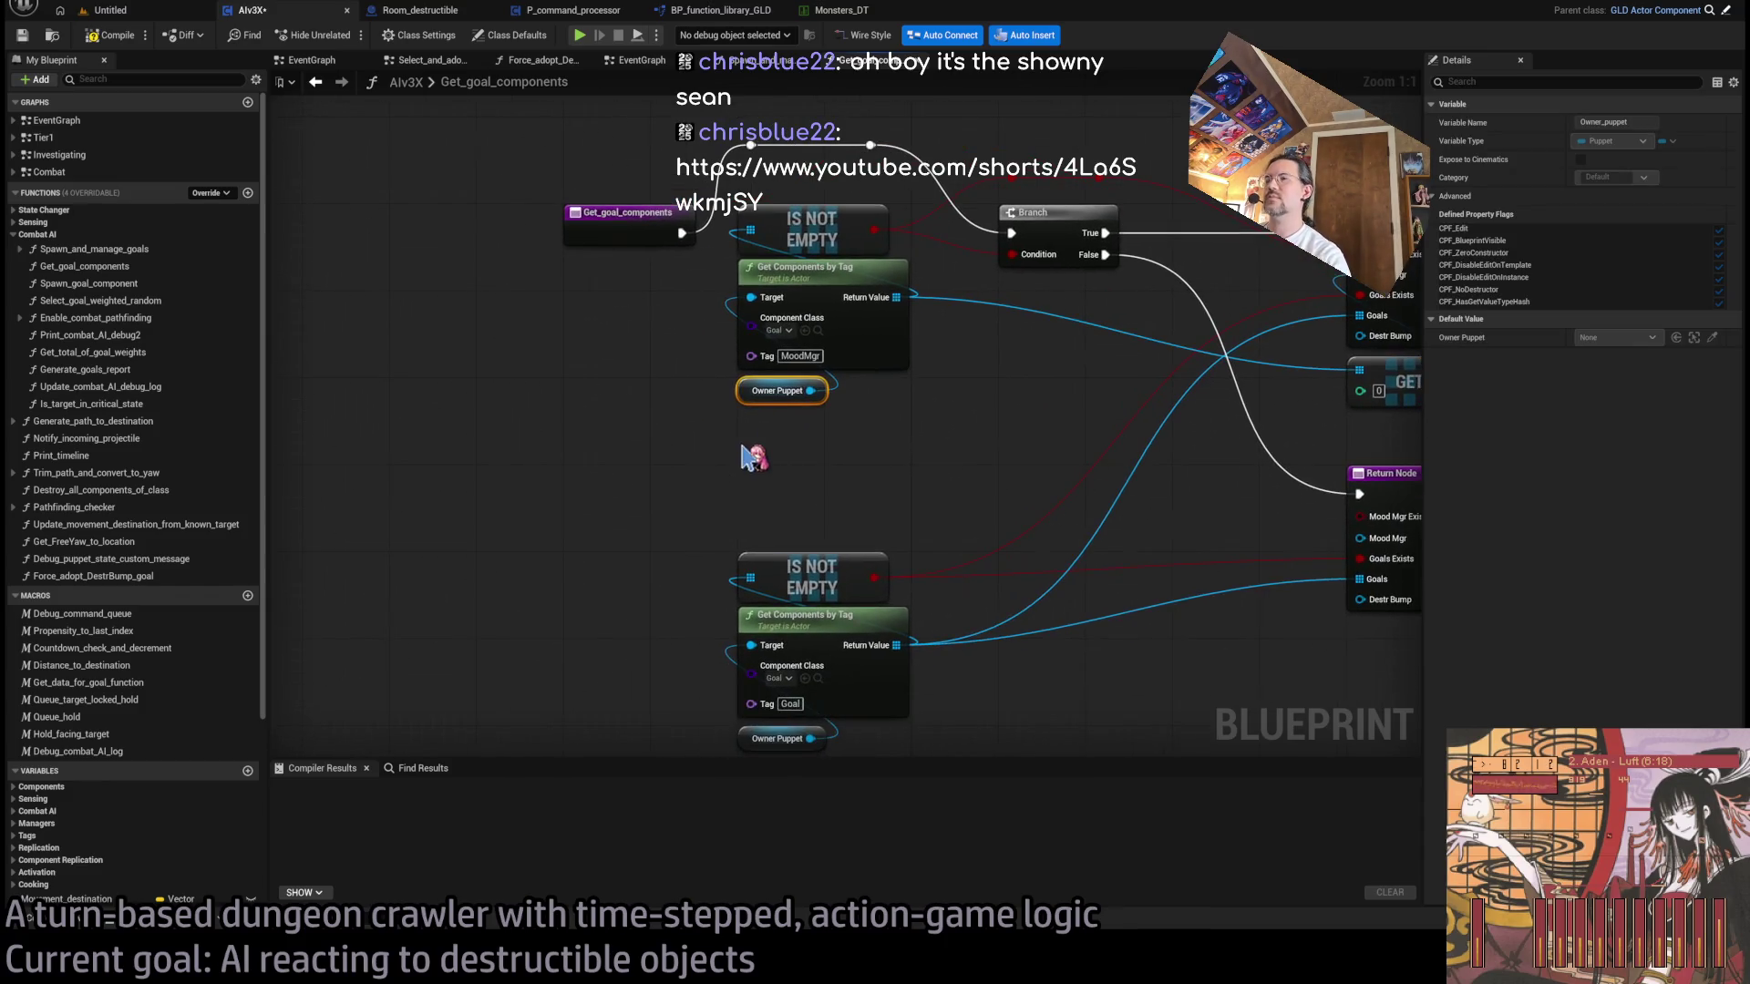
{"action": "left_click_drag", "start_coordinate": [763, 534], "coordinate": [779, 577]}
{"action": "mouse_move", "coordinate": [789, 388]}
{"action": "left_mouse_down"}
{"action": "mouse_move", "coordinate": [612, 296]}
{"action": "mouse_move", "coordinate": [688, 638]}
{"action": "mouse_move", "coordinate": [782, 621]}
{"action": "left_mouse_up"}
{"action": "left_click", "coordinate": [843, 715]}
{"action": "key", "text": "Delete"}
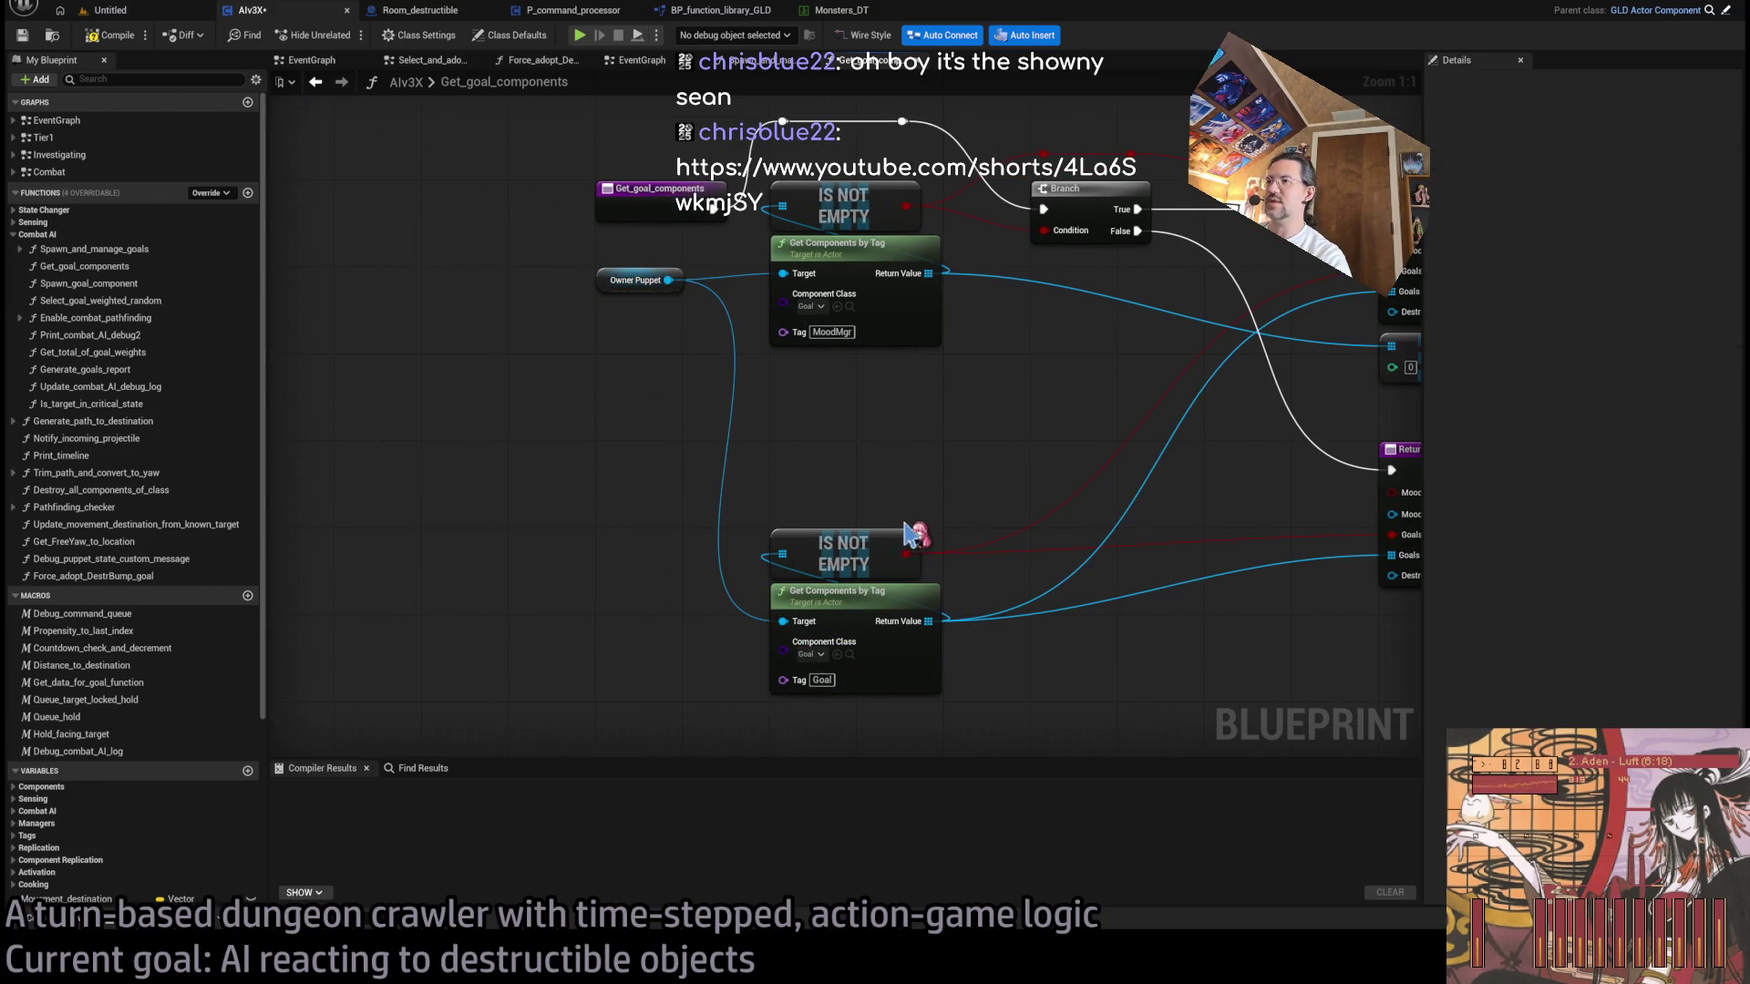
- Re-centre the Get_goal_components graph and select the MoodMgr Get Components by Tag node
{"action": "key", "text": "Home"}
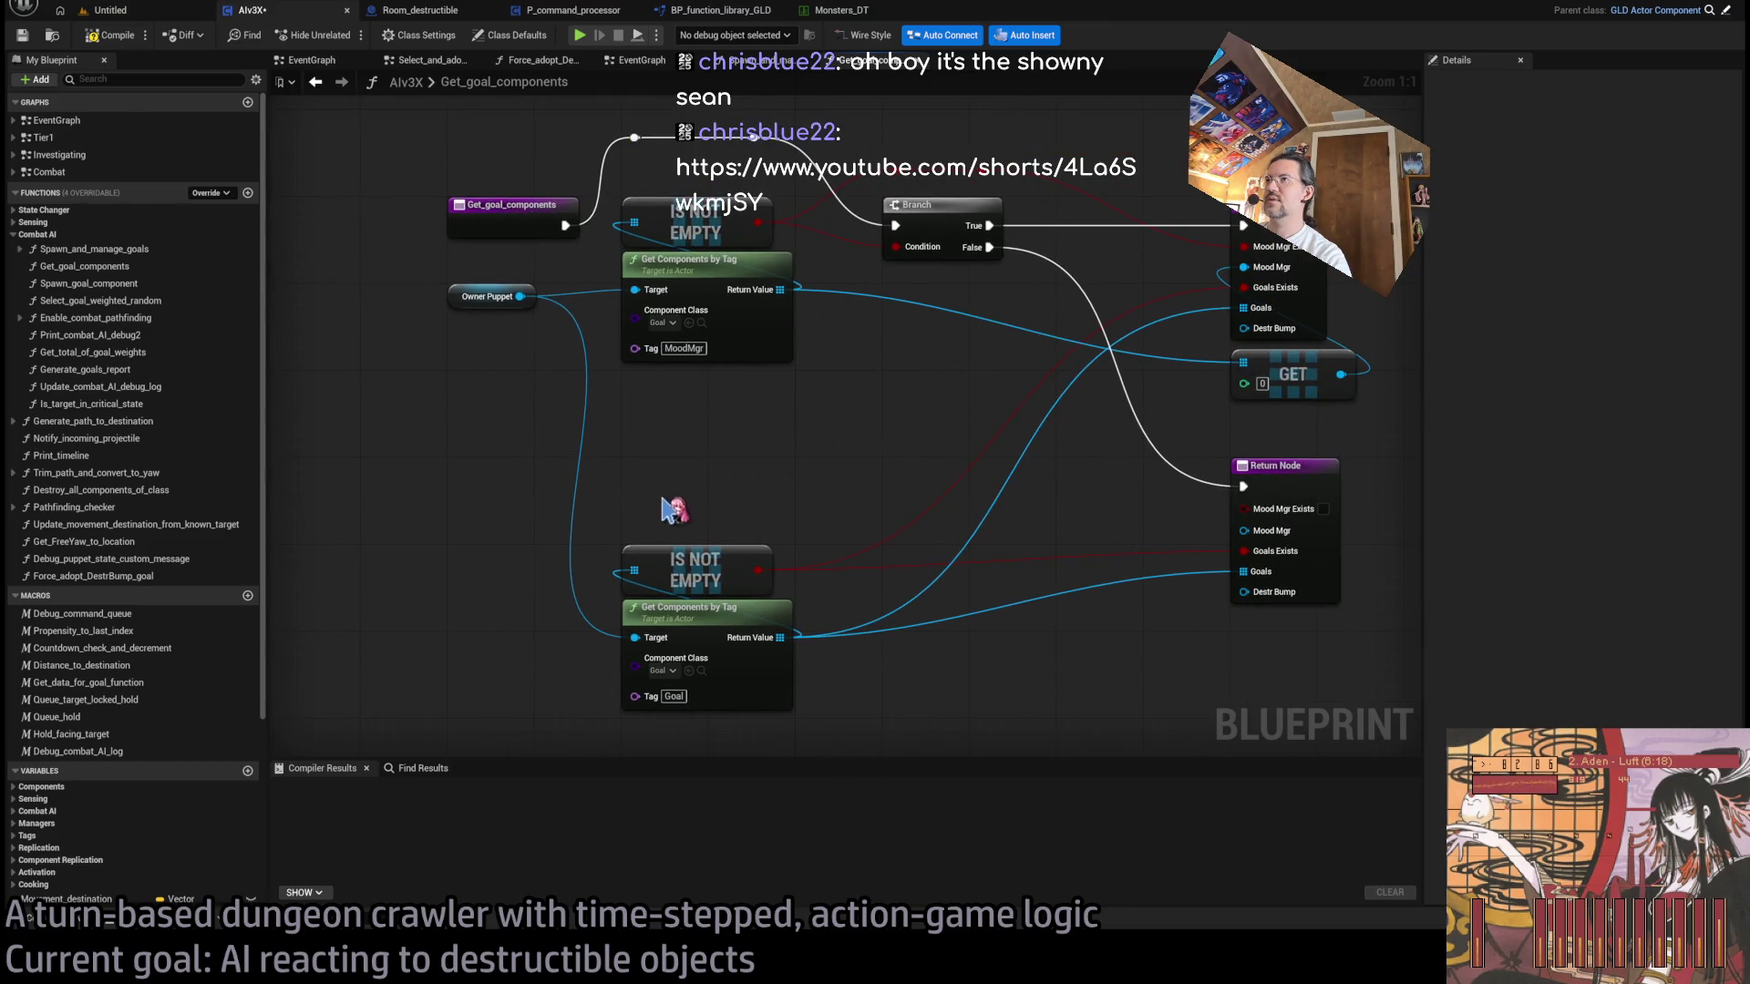
{"action": "mouse_move", "coordinate": [711, 447]}
{"action": "left_mouse_down"}
{"action": "mouse_move", "coordinate": [840, 480]}
{"action": "mouse_move", "coordinate": [825, 356]}
{"action": "left_mouse_up"}
{"action": "left_click_drag", "start_coordinate": [870, 483], "coordinate": [1144, 344]}
{"action": "left_click_drag", "start_coordinate": [916, 339], "coordinate": [862, 404]}
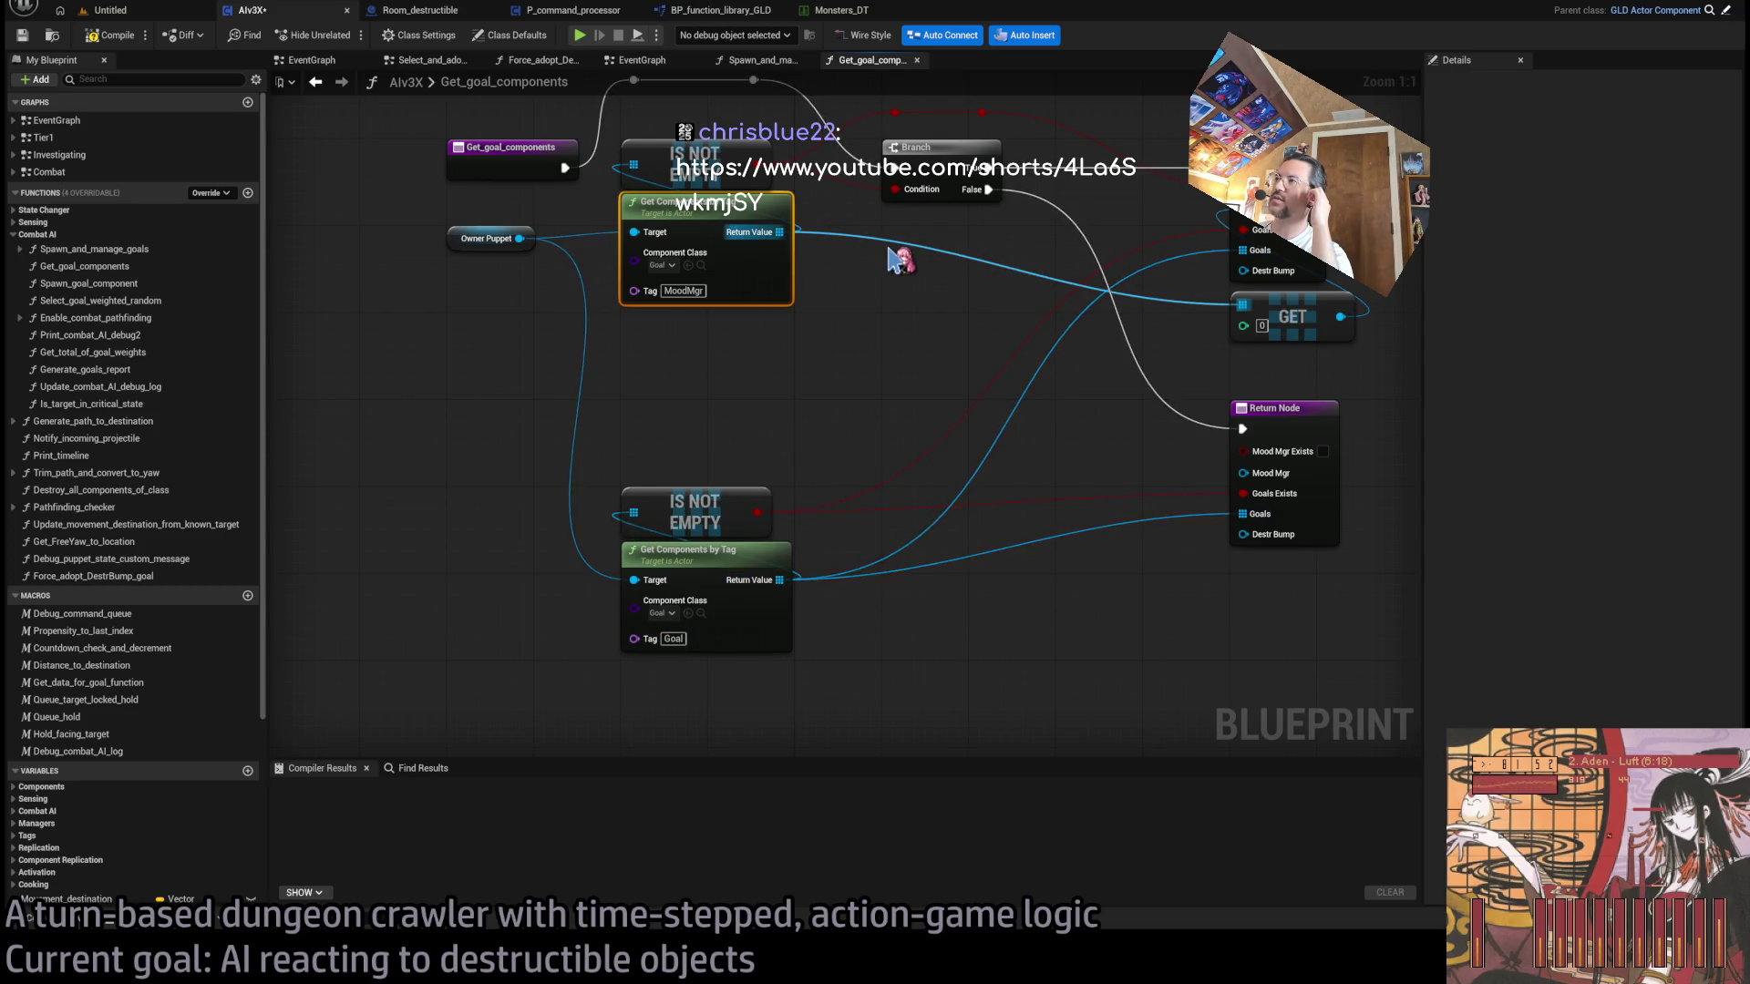
{"action": "left_click_drag", "start_coordinate": [789, 363], "coordinate": [1009, 433]}
{"action": "mouse_move", "coordinate": [878, 422]}
{"action": "left_mouse_down"}
{"action": "mouse_move", "coordinate": [693, 428]}
{"action": "mouse_move", "coordinate": [574, 468]}
{"action": "left_mouse_up"}
{"action": "left_click", "coordinate": [562, 458]}
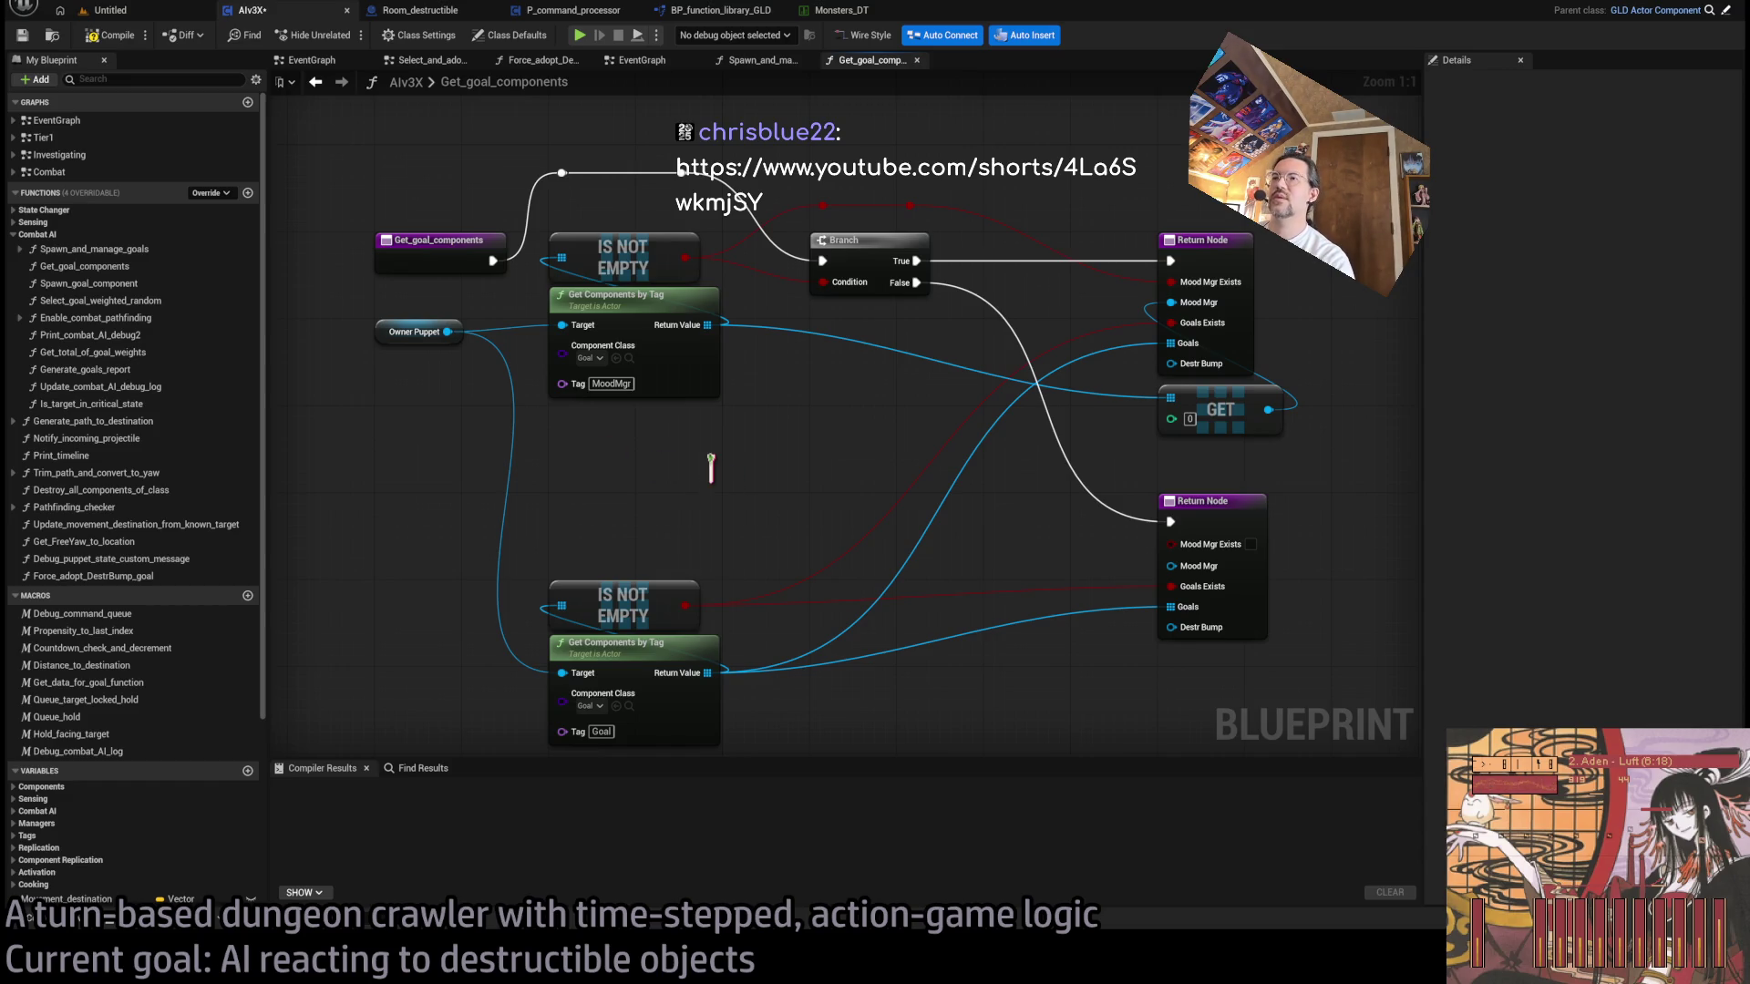
{"action": "left_click", "coordinate": [693, 378]}
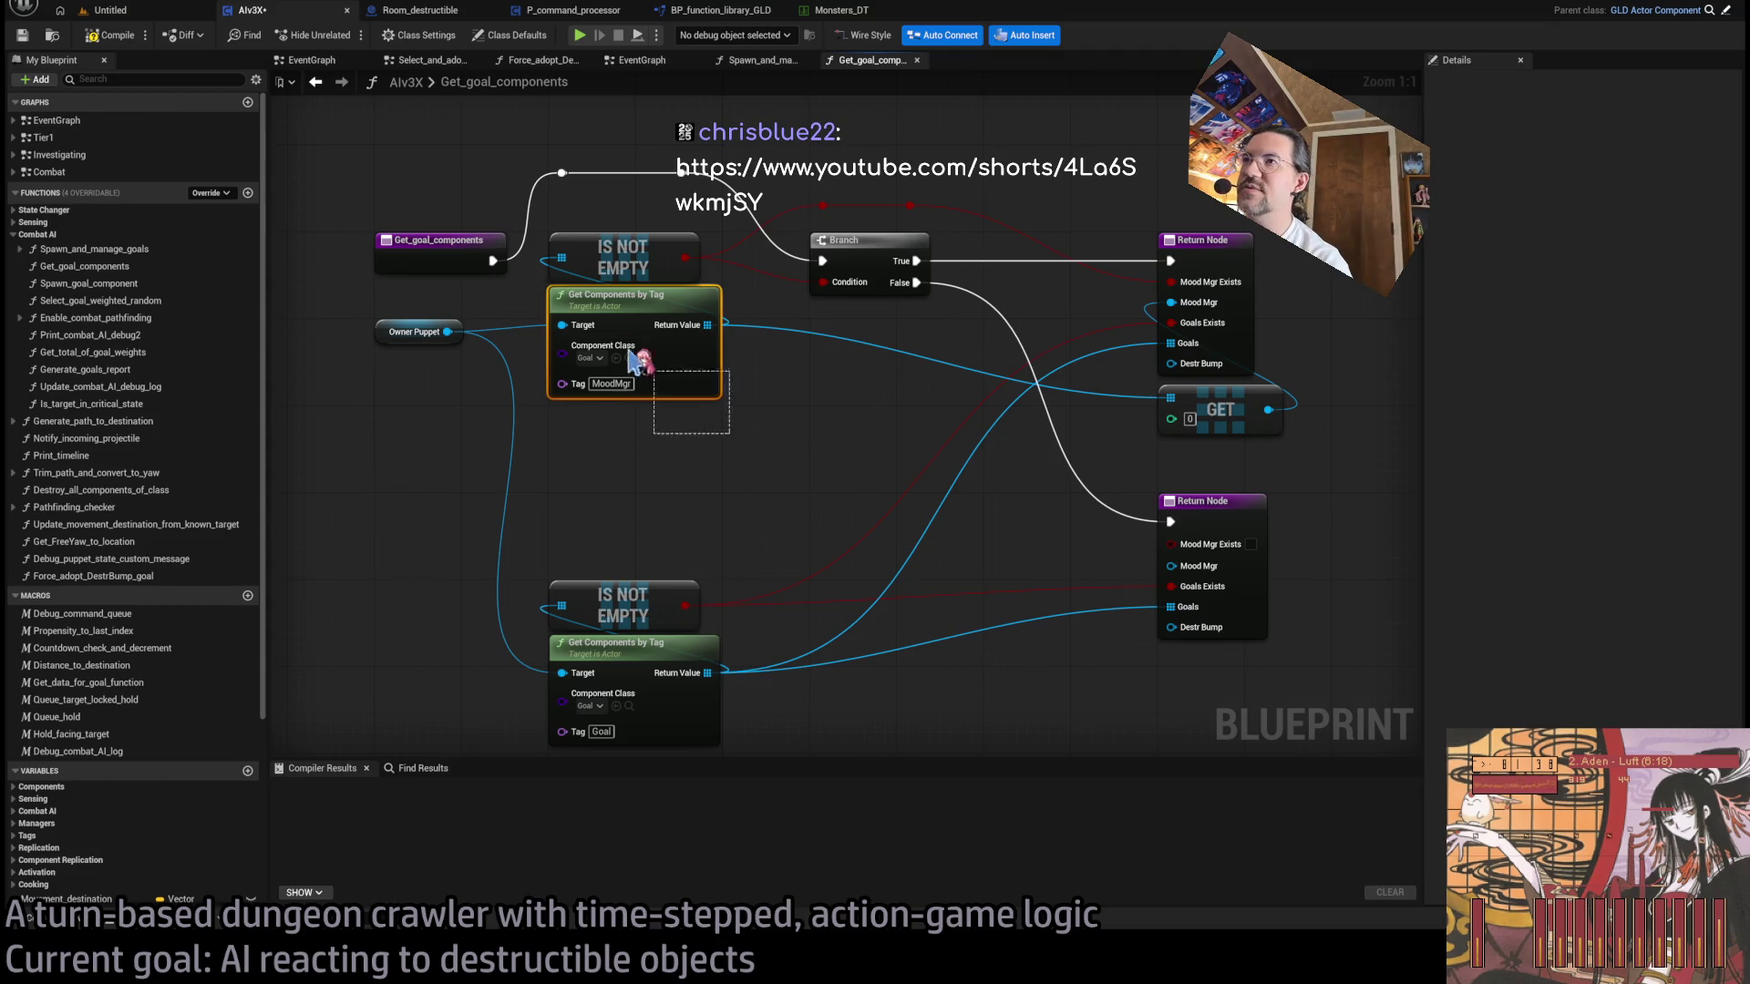
- Copy the MoodMgr Get Components by Tag node, wire Owner Puppet to the copy, and tag it DestrBump
{"action": "key", "text": "ctrl+c"}
{"action": "key", "text": "ctrl+v"}
{"action": "left_click_drag", "start_coordinate": [579, 431], "coordinate": [569, 408]}
{"action": "left_click_drag", "start_coordinate": [447, 331], "coordinate": [563, 448]}
{"action": "left_click", "coordinate": [603, 504]}
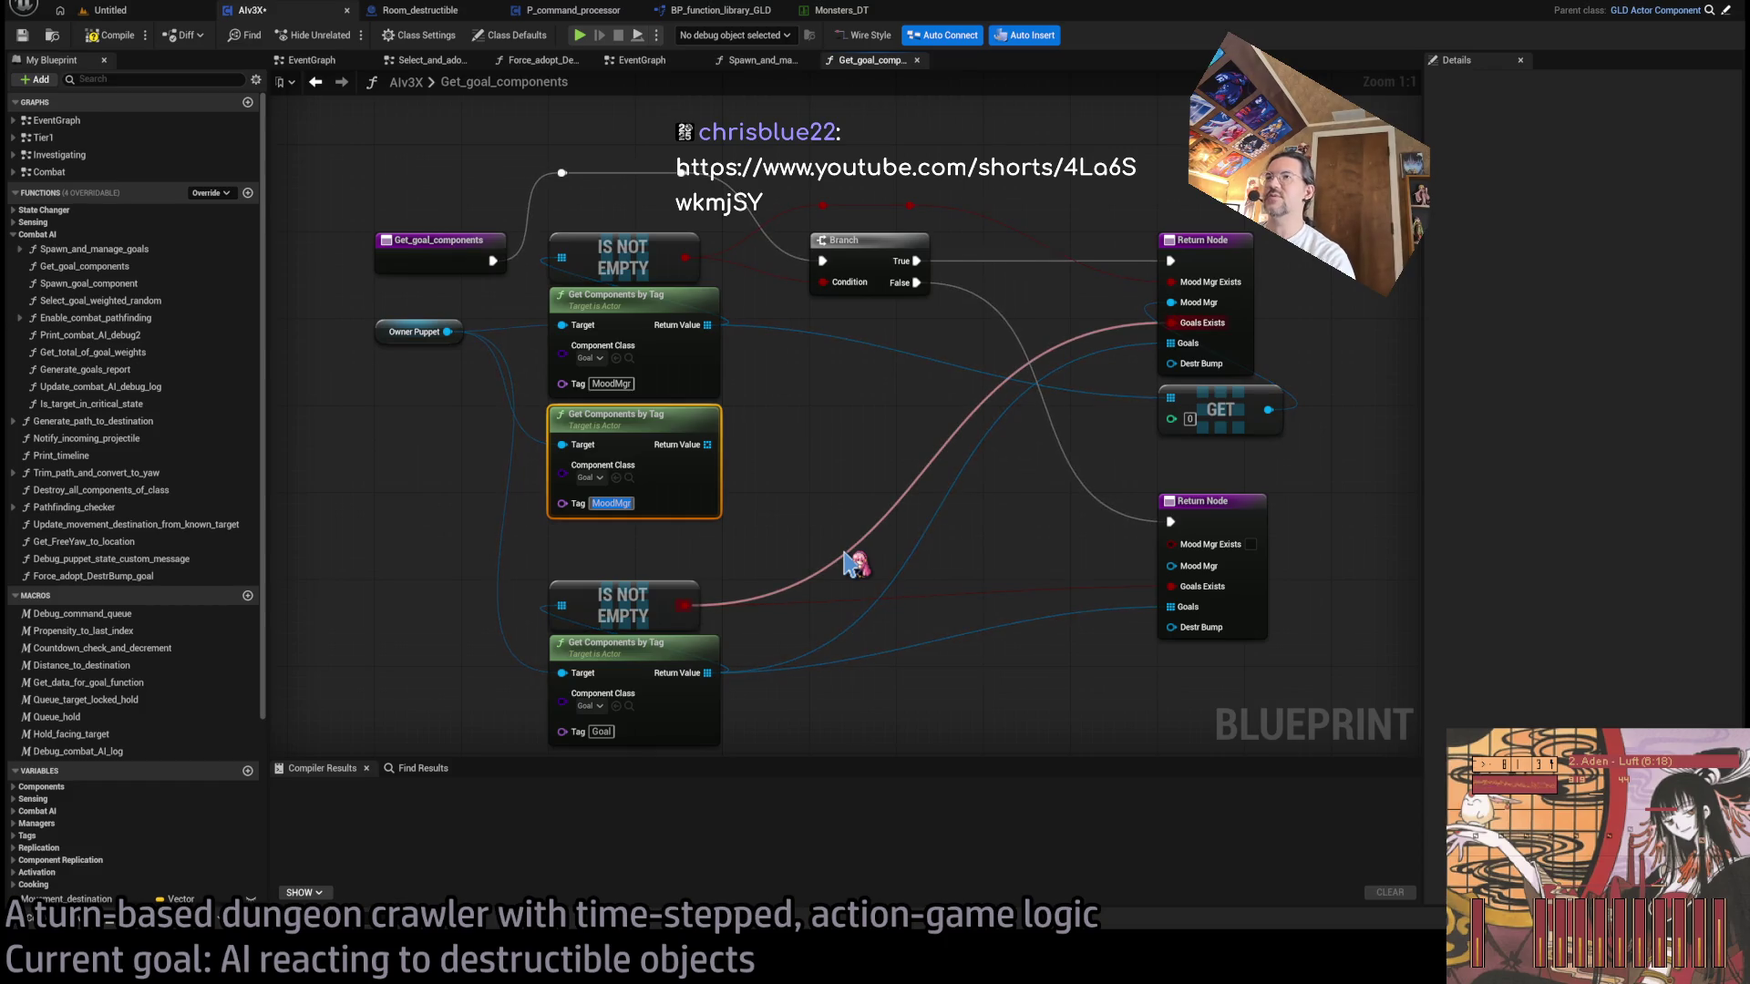
{"action": "type", "text": "DestrBump"}
{"action": "key", "text": "Return"}
- Duplicate the GET node, feed it the DestrBump results, and connect it to the Destr Bump return
{"action": "mouse_move", "coordinate": [1232, 421]}
{"action": "left_mouse_down"}
{"action": "mouse_move", "coordinate": [908, 404]}
{"action": "mouse_move", "coordinate": [882, 354]}
{"action": "left_mouse_up"}
{"action": "key", "text": "ctrl+d"}
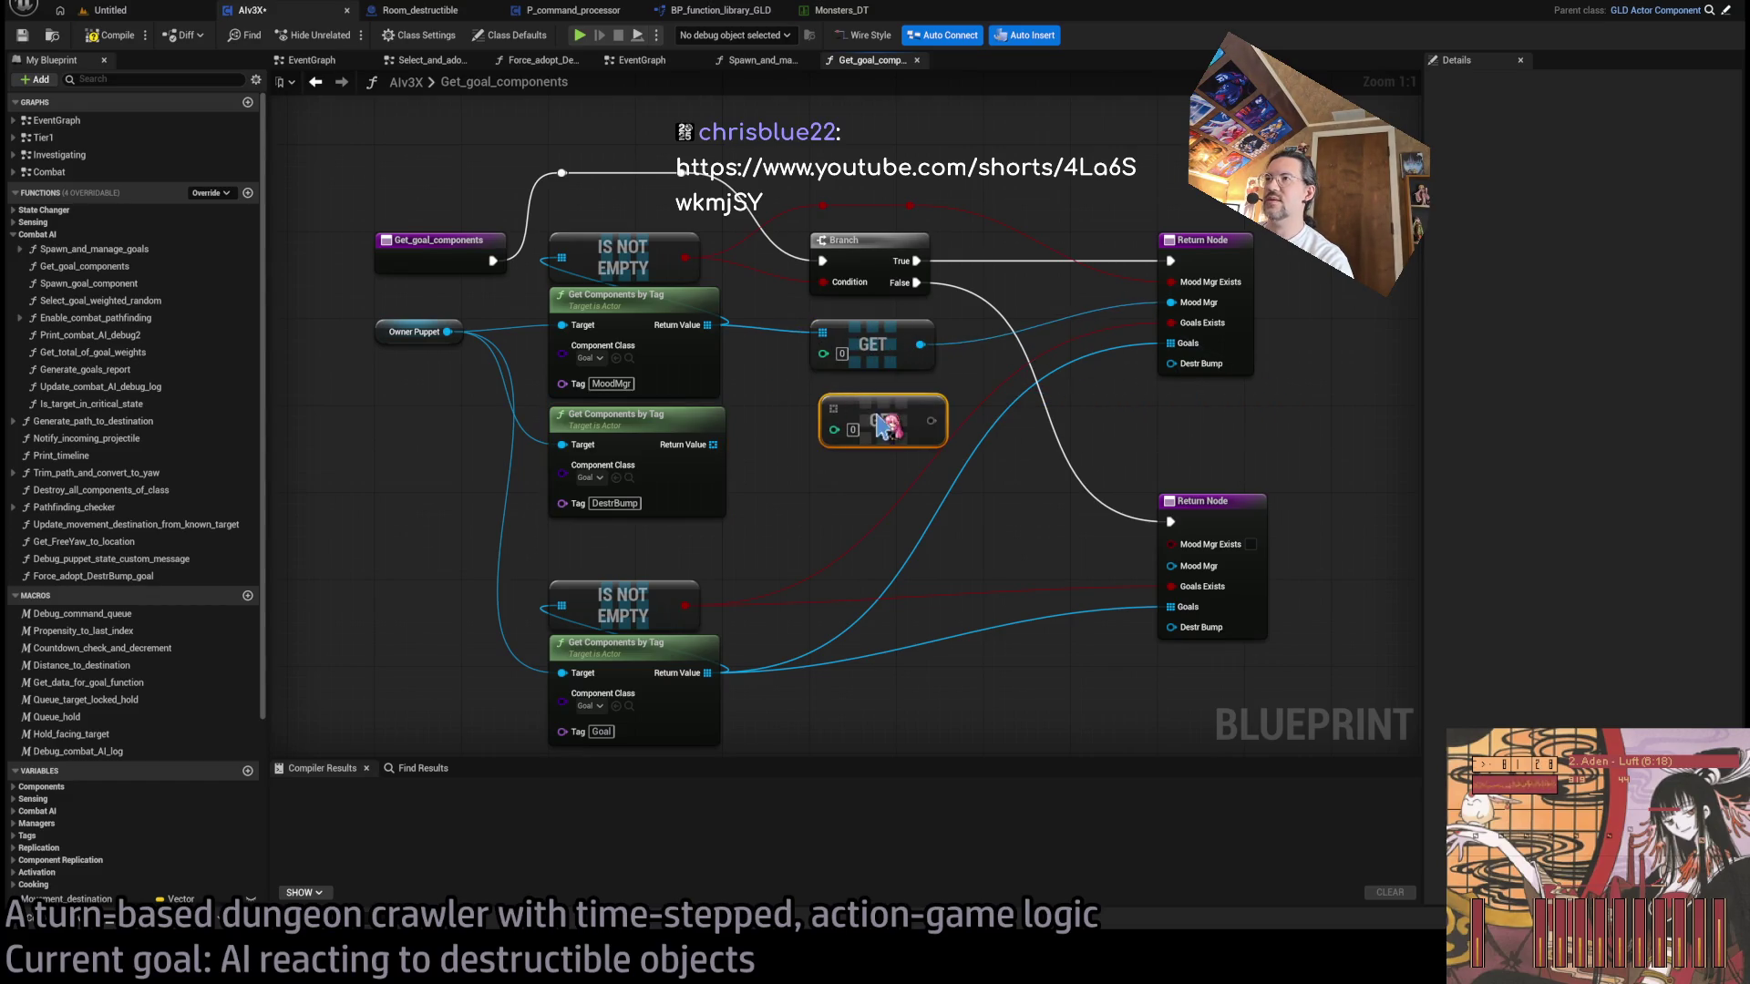
{"action": "left_click_drag", "start_coordinate": [714, 444], "coordinate": [1171, 364]}
{"action": "left_click", "coordinate": [1150, 449]}
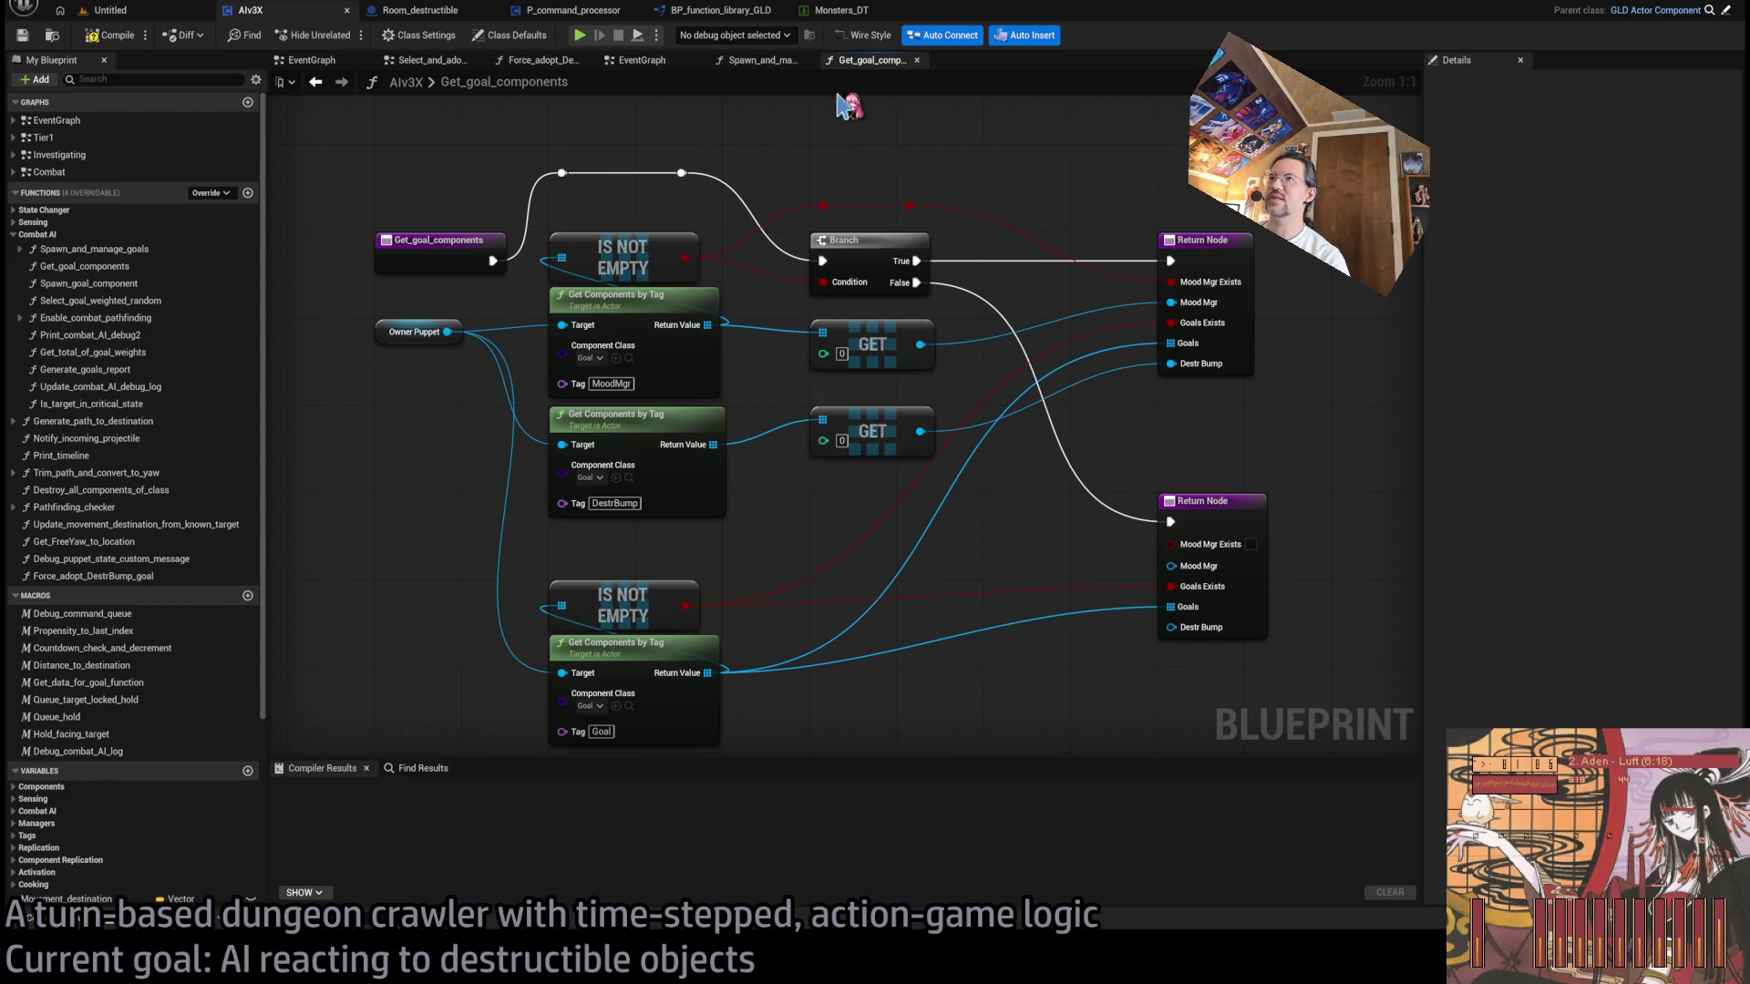
- Frame the EventGraph's BeginPlay_delayed row above the Add_AI_command Switch on EPuppetStates nodes
{"action": "left_click", "coordinate": [768, 64]}
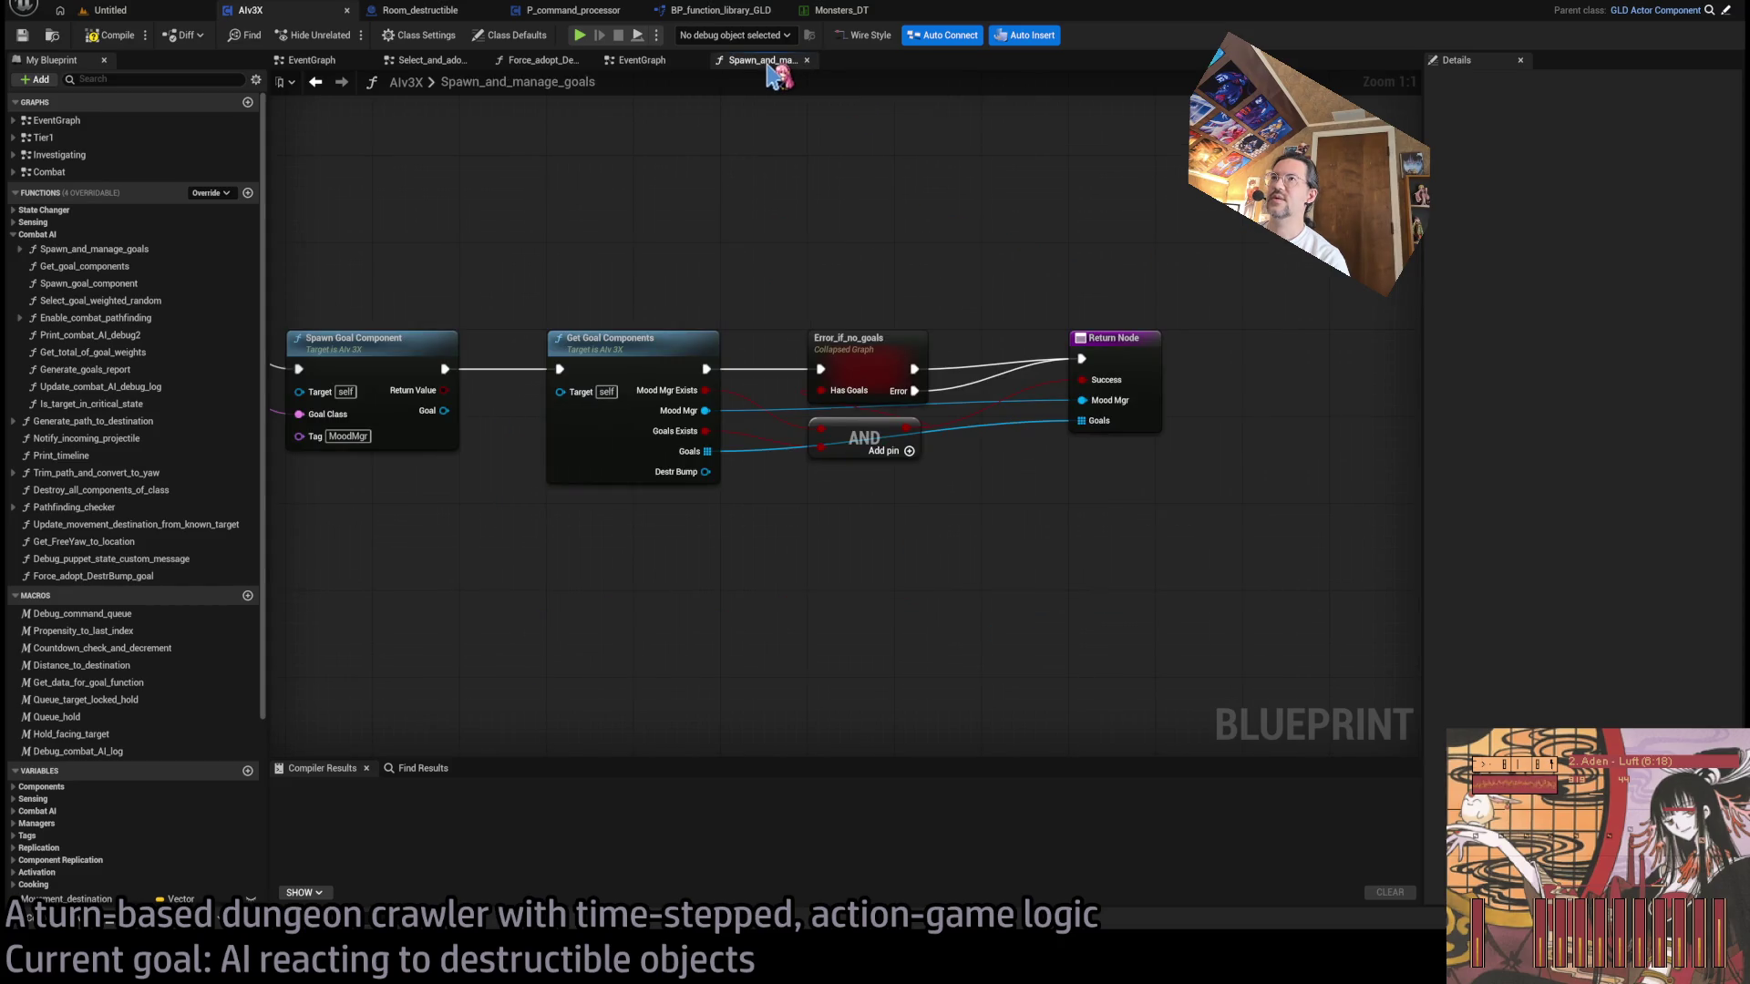
{"action": "key", "text": "Home"}
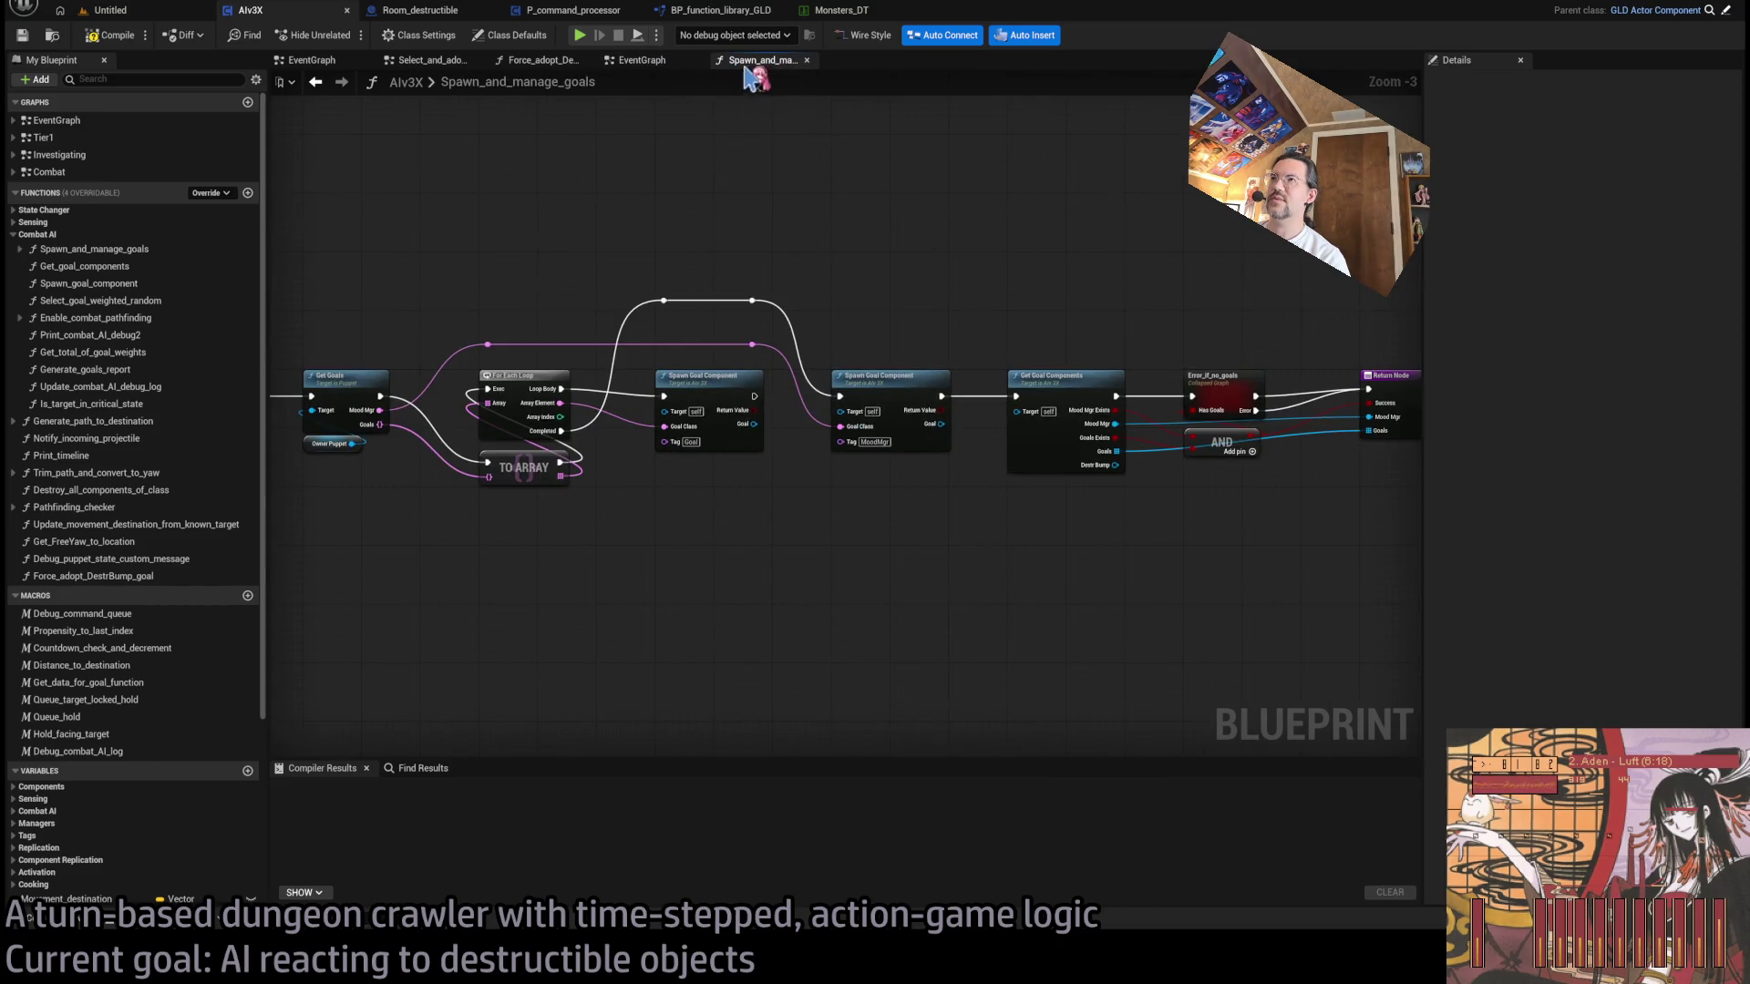
{"action": "left_click", "coordinate": [638, 60]}
{"action": "scroll", "coordinate": [710, 455], "scroll_direction": "down", "scroll_amount": 2}
{"action": "scroll", "coordinate": [709, 522], "scroll_direction": "up", "scroll_amount": 2}
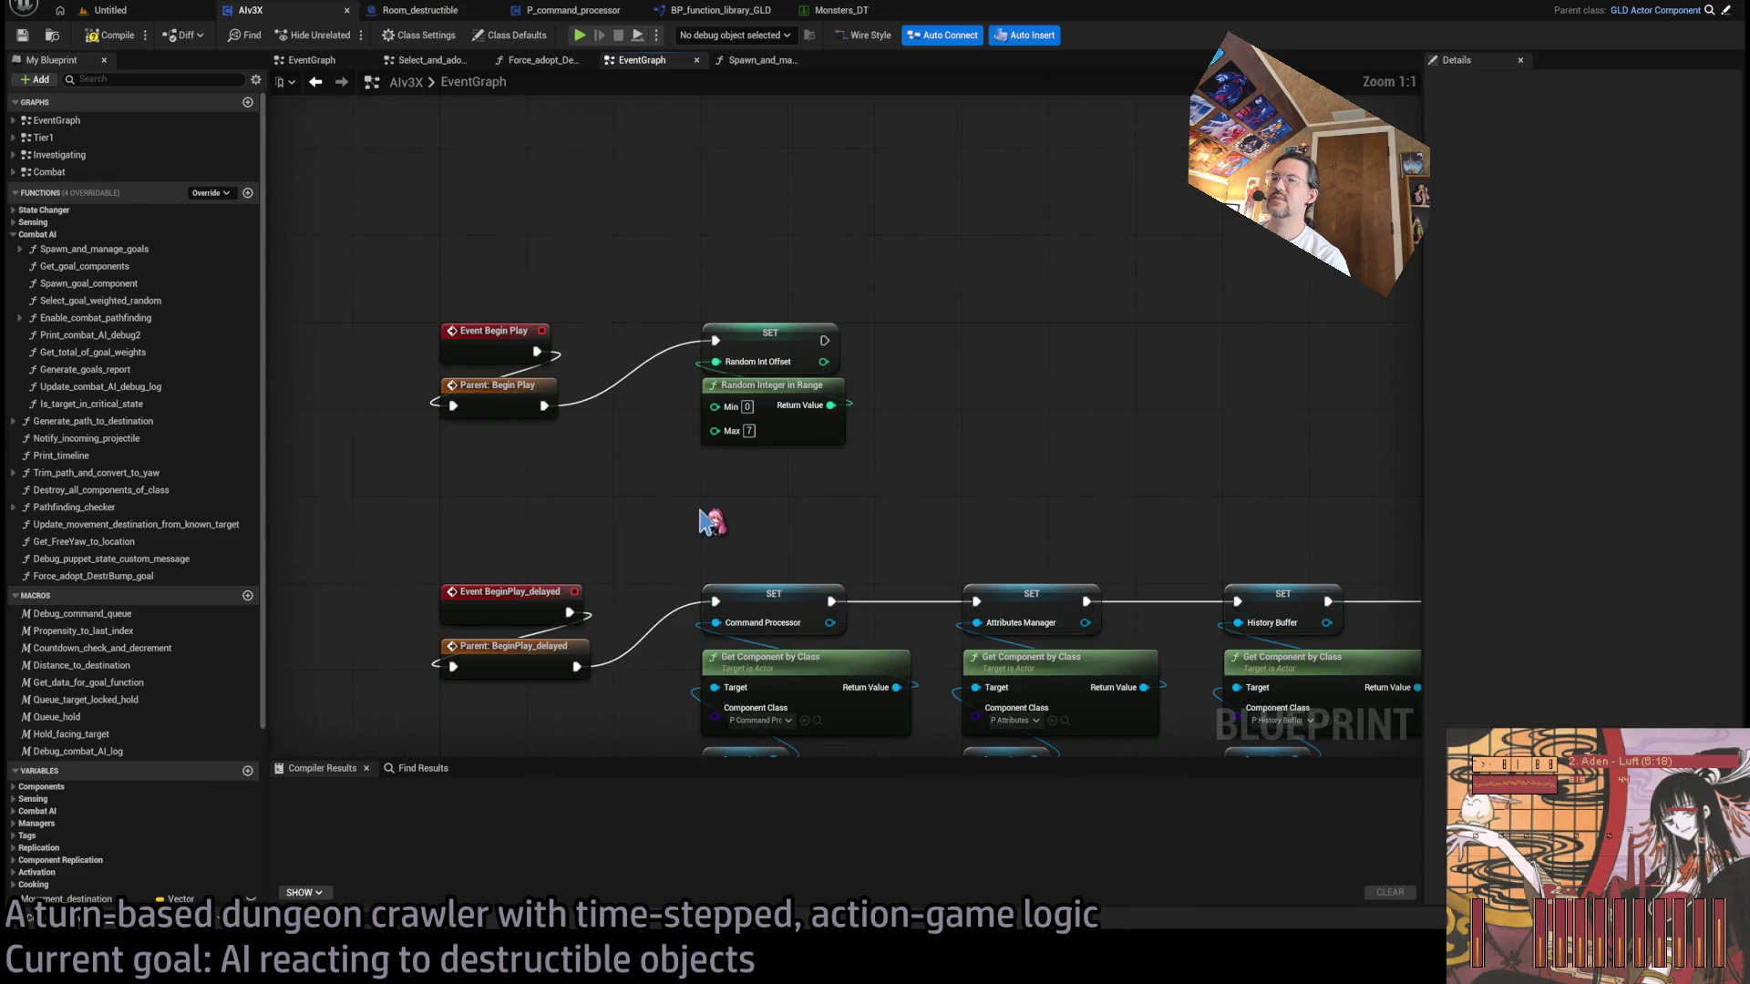
{"action": "left_click_drag", "start_coordinate": [715, 202], "coordinate": [740, 465]}
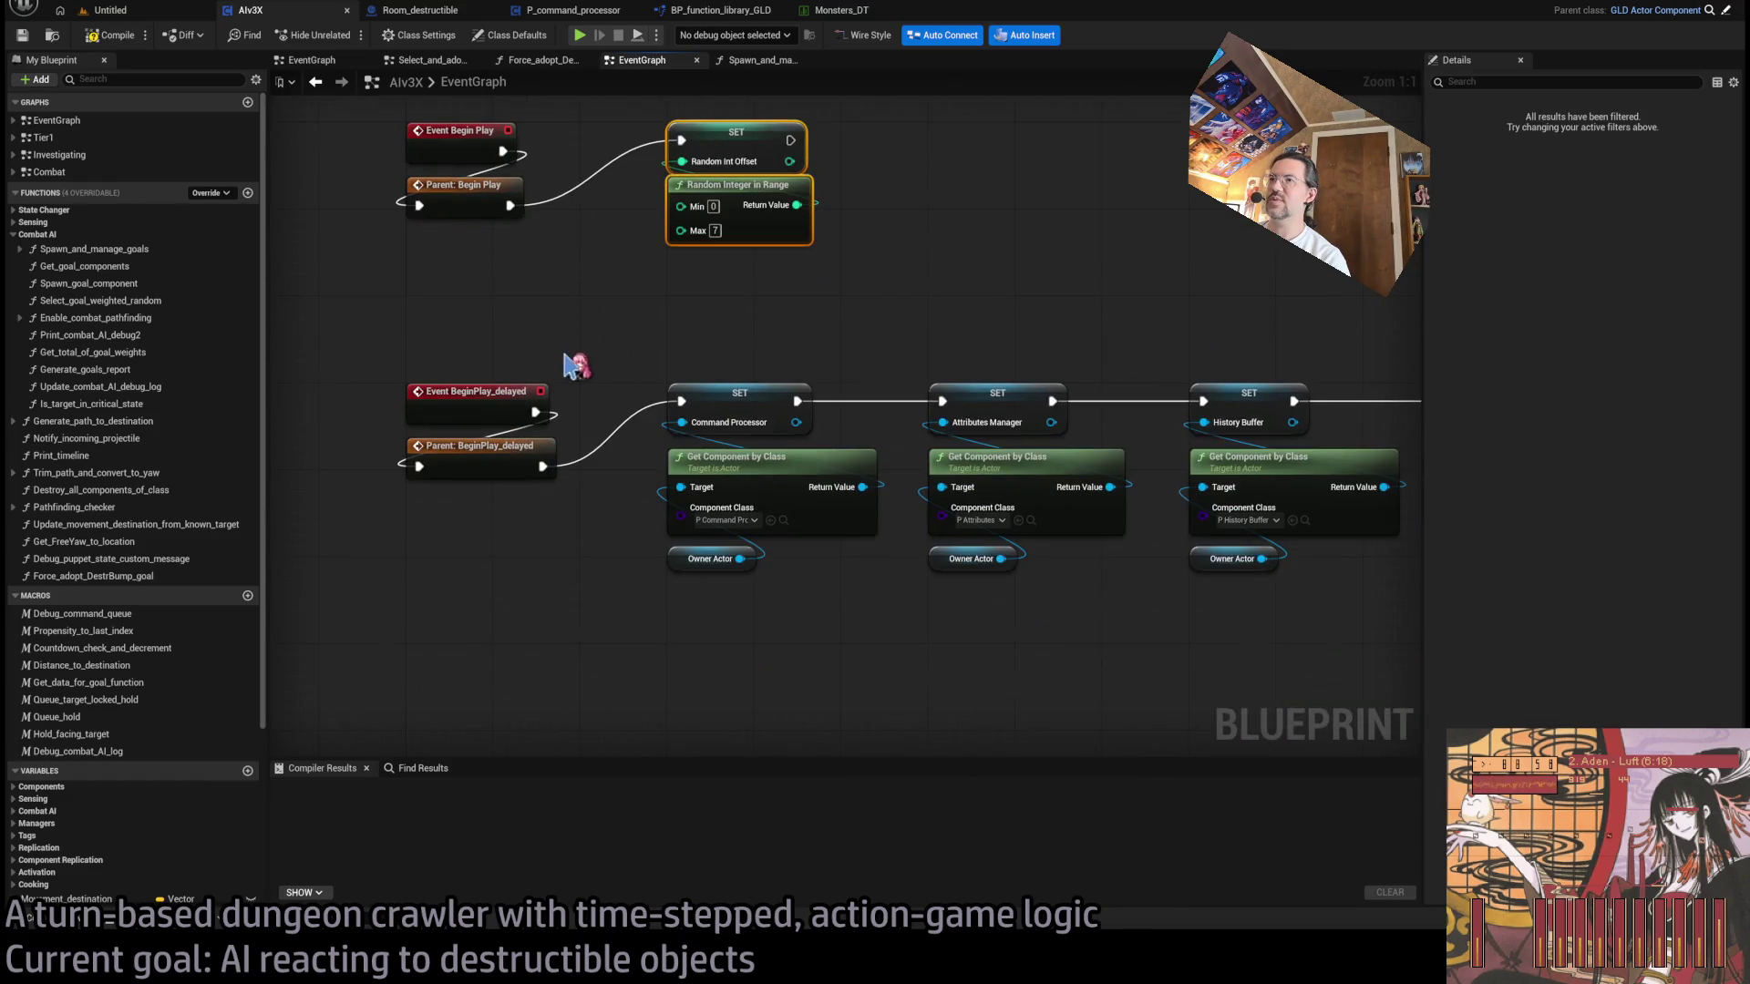
{"action": "left_click_drag", "start_coordinate": [488, 344], "coordinate": [489, 555]}
{"action": "mouse_move", "coordinate": [848, 297]}
{"action": "left_mouse_down"}
{"action": "mouse_move", "coordinate": [890, 282]}
{"action": "mouse_move", "coordinate": [781, 282]}
{"action": "mouse_move", "coordinate": [867, 289]}
{"action": "mouse_move", "coordinate": [847, 323]}
{"action": "mouse_move", "coordinate": [687, 379]}
{"action": "mouse_move", "coordinate": [934, 440]}
{"action": "mouse_move", "coordinate": [424, 538]}
{"action": "mouse_move", "coordinate": [495, 407]}
{"action": "mouse_move", "coordinate": [606, 387]}
{"action": "left_mouse_up"}
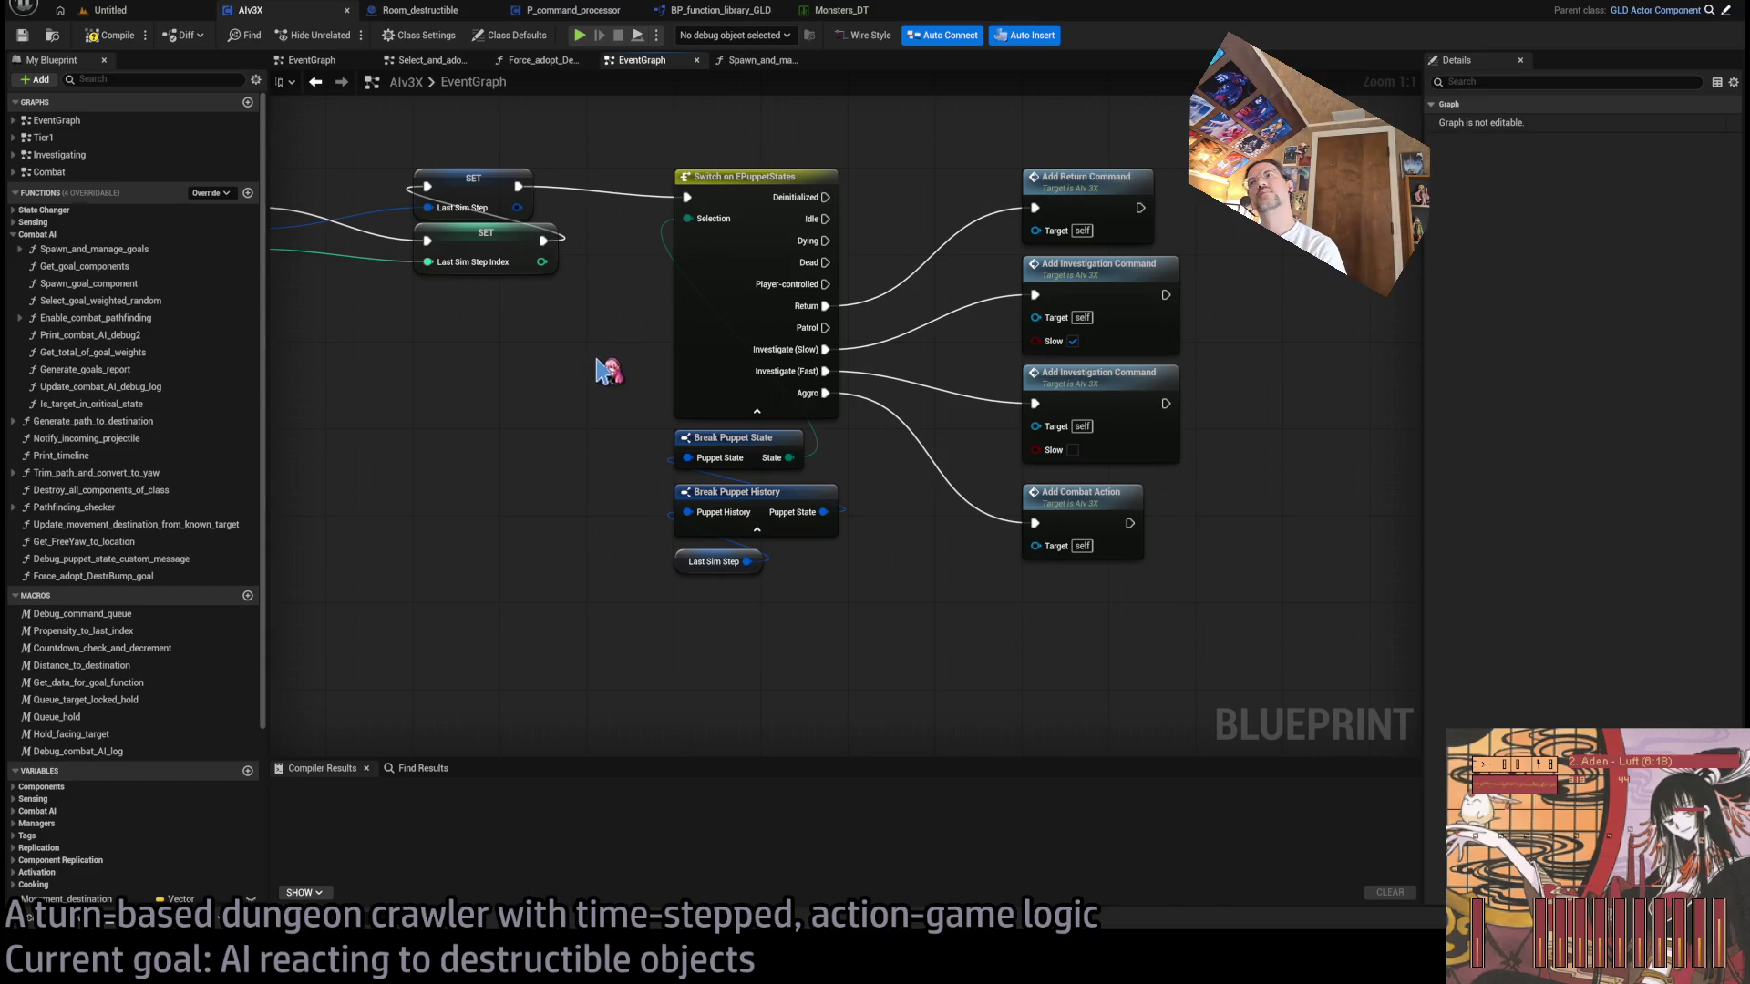
{"action": "scroll", "coordinate": [606, 369], "scroll_direction": "down", "scroll_amount": 3}
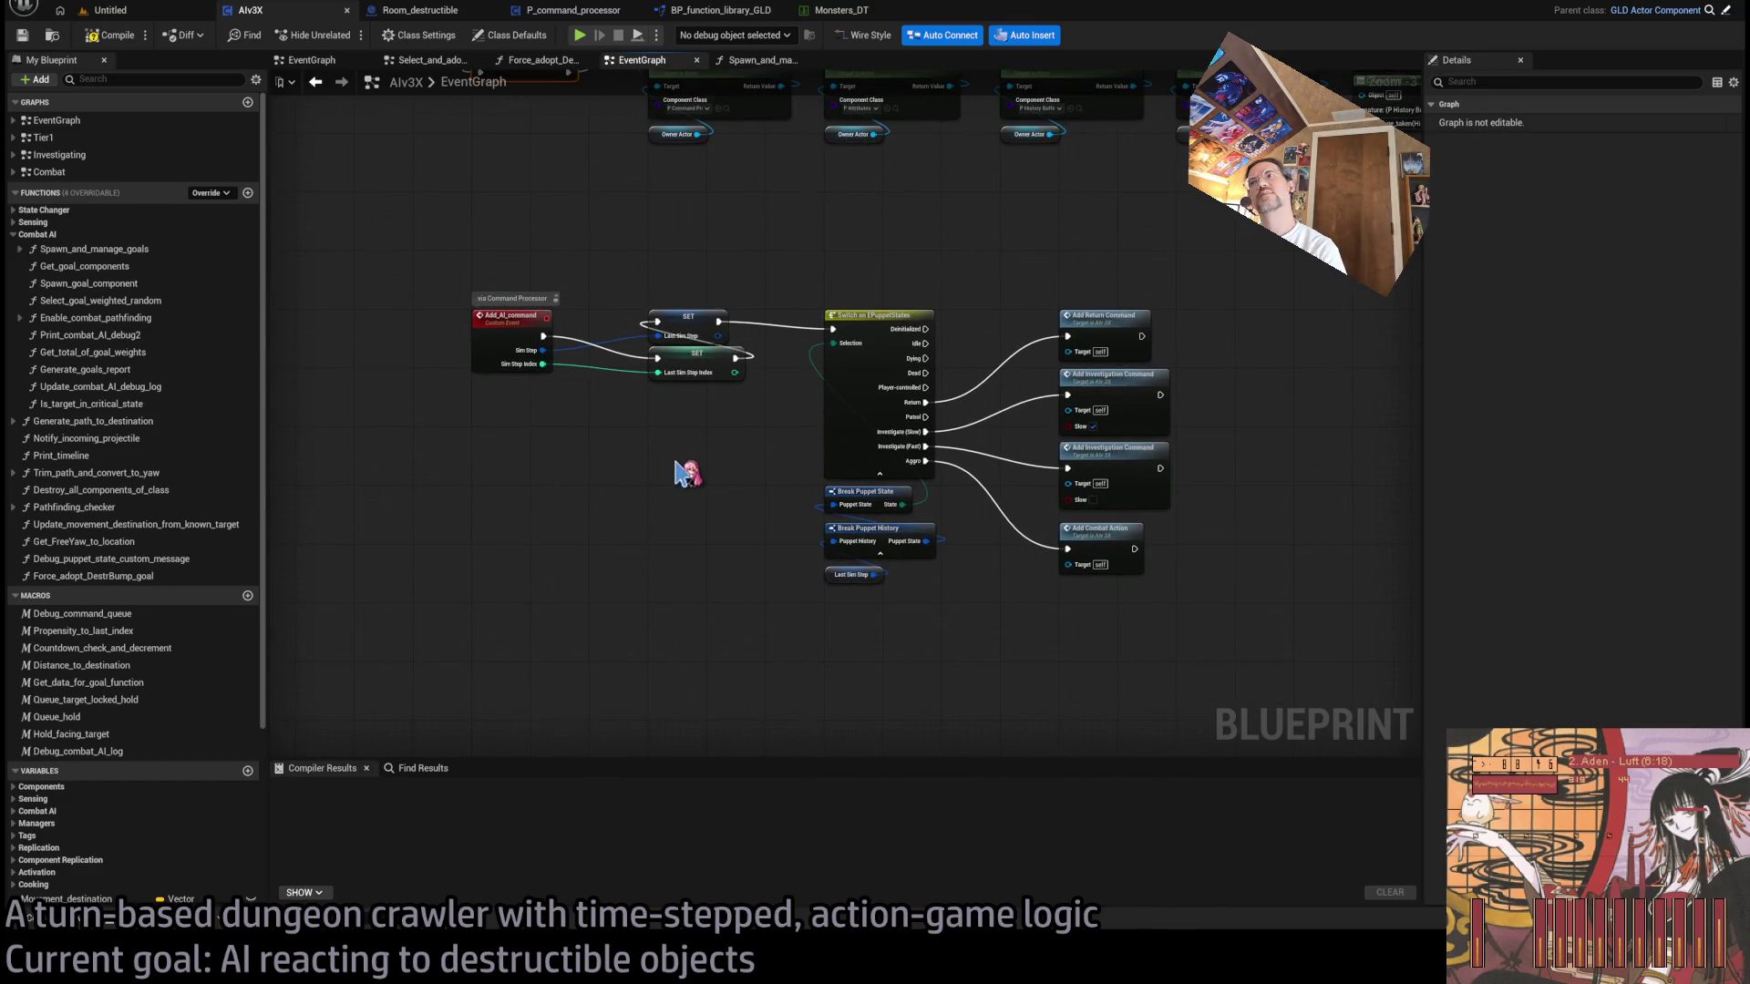
{"action": "mouse_move", "coordinate": [694, 473]}
{"action": "left_mouse_down"}
{"action": "mouse_move", "coordinate": [729, 182]}
{"action": "mouse_move", "coordinate": [781, 684]}
{"action": "mouse_move", "coordinate": [711, 735]}
{"action": "left_mouse_up"}
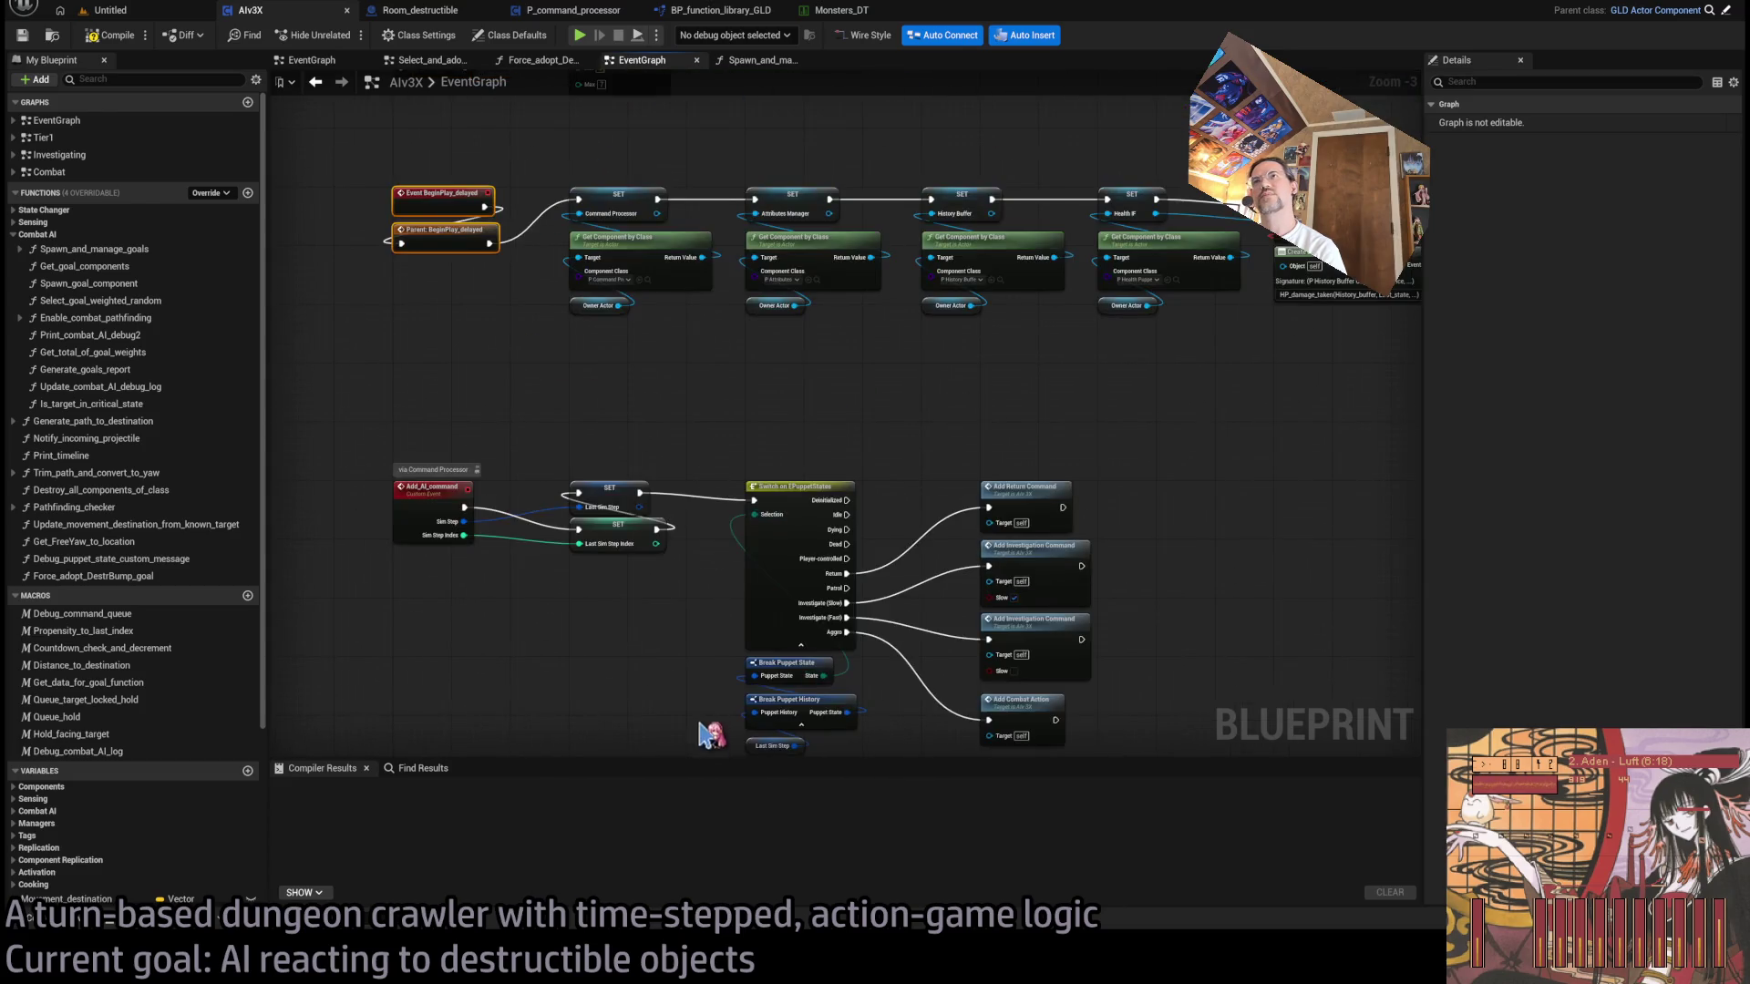
{"action": "left_click_drag", "start_coordinate": [712, 652], "coordinate": [746, 547]}
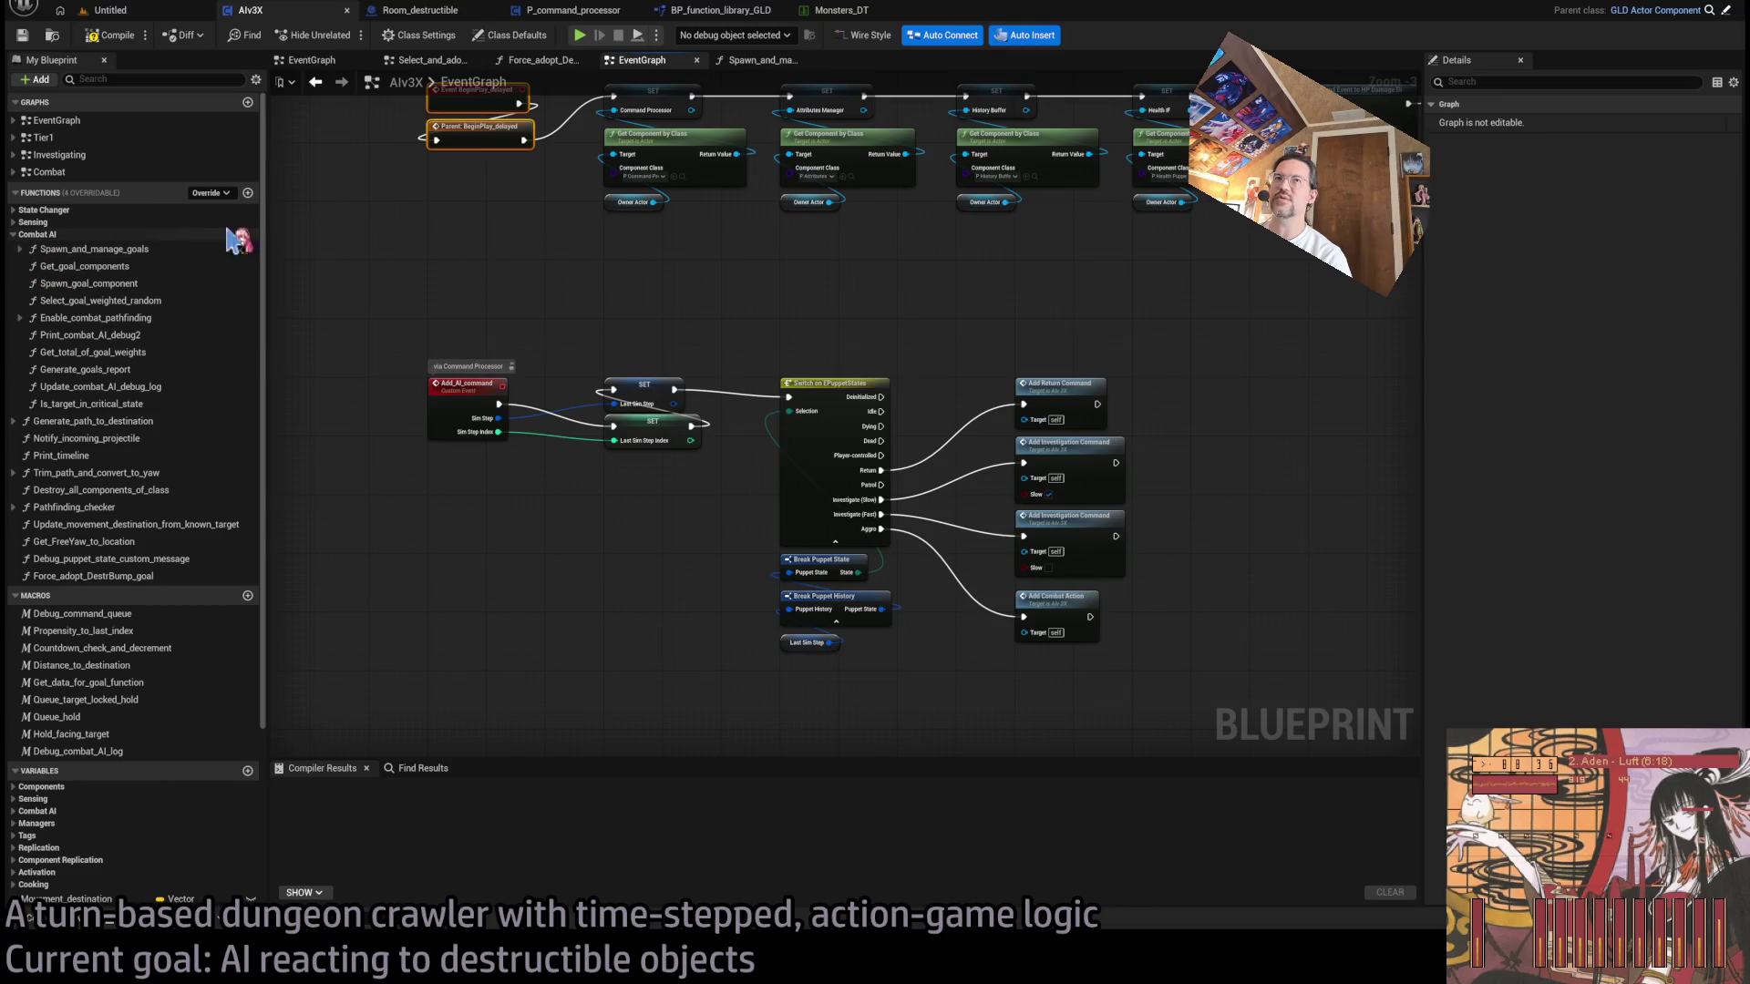
{"action": "left_click_drag", "start_coordinate": [377, 225], "coordinate": [386, 314]}
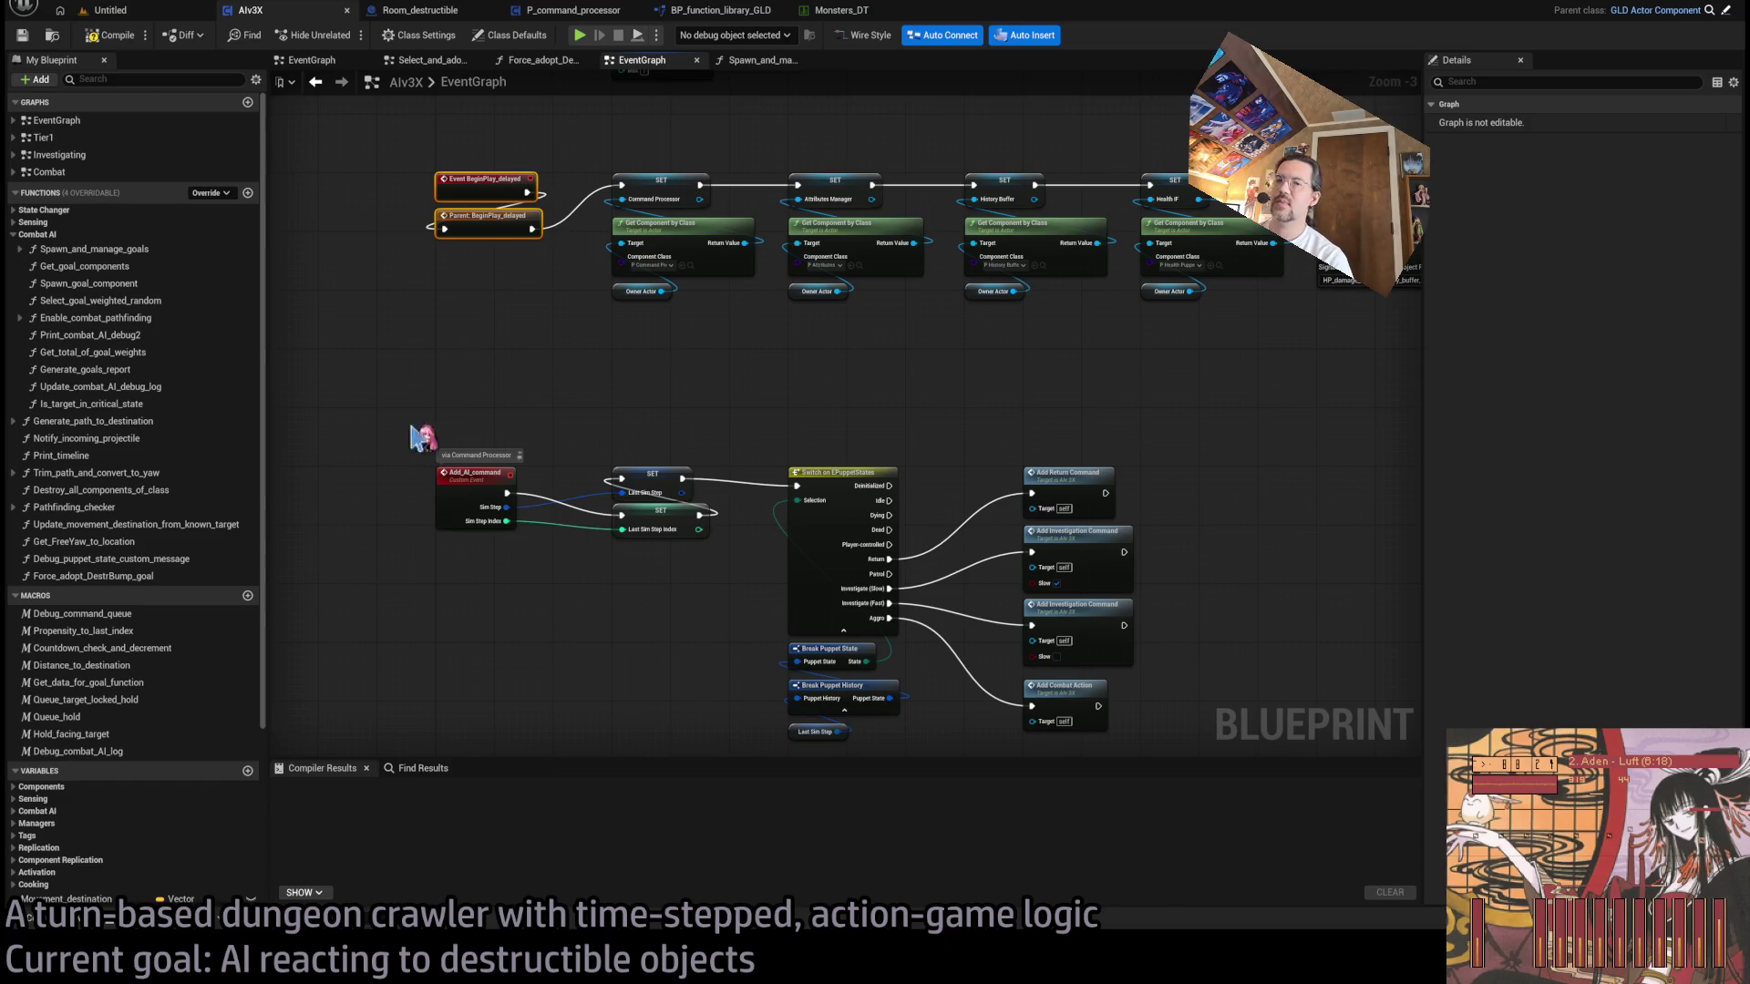
{"action": "left_click", "coordinate": [408, 773]}
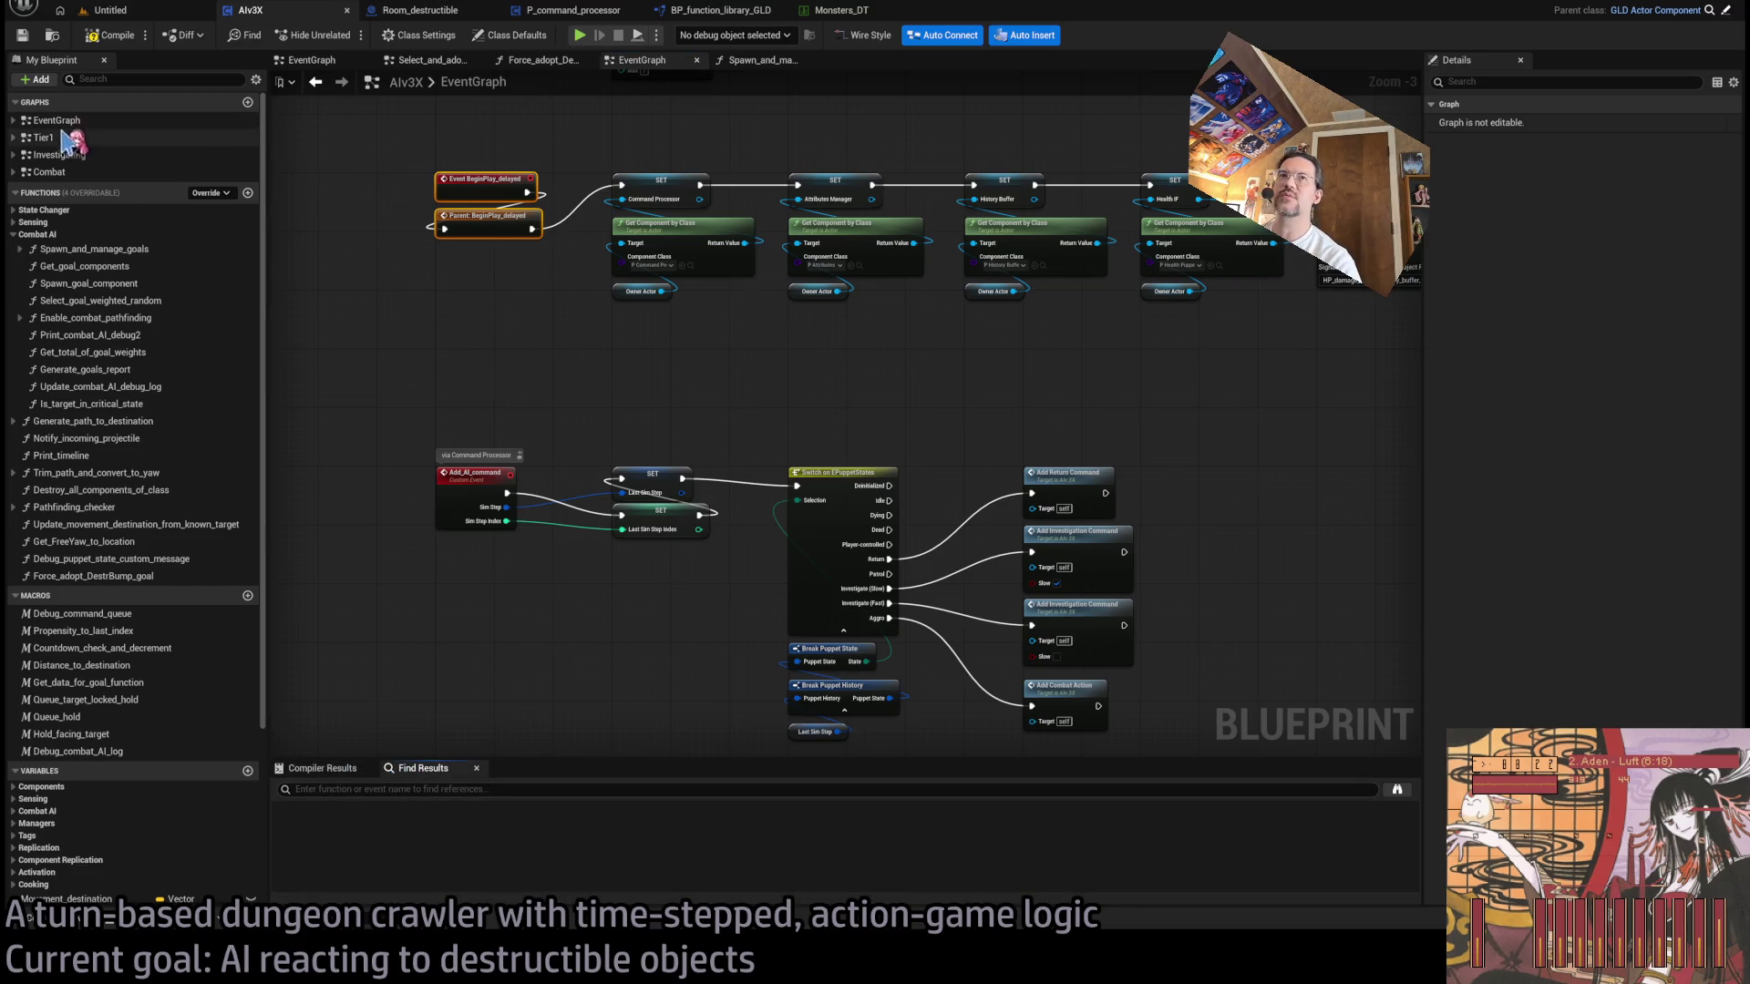
- Search the blueprint and jump to Spawn Goal Component inside Spawn_and_manage_goals
{"action": "scroll", "coordinate": [721, 503], "scroll_direction": "down", "scroll_amount": 9}
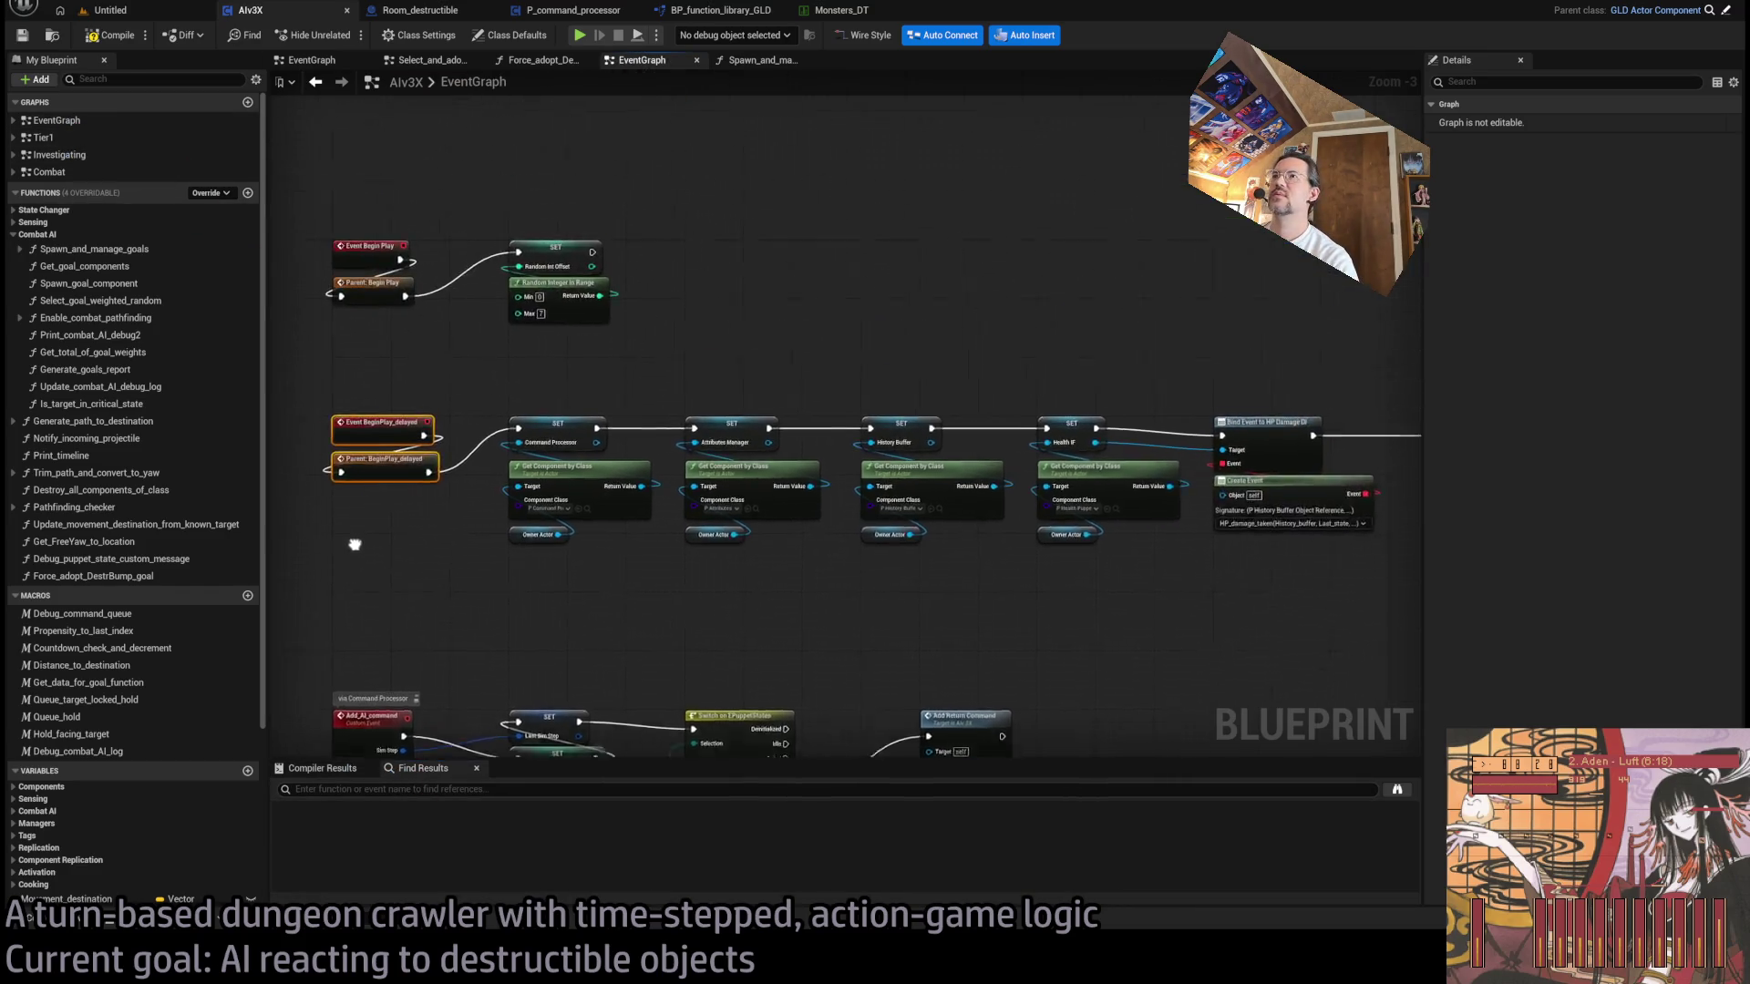
{"action": "scroll", "coordinate": [620, 419], "scroll_direction": "up", "scroll_amount": 8}
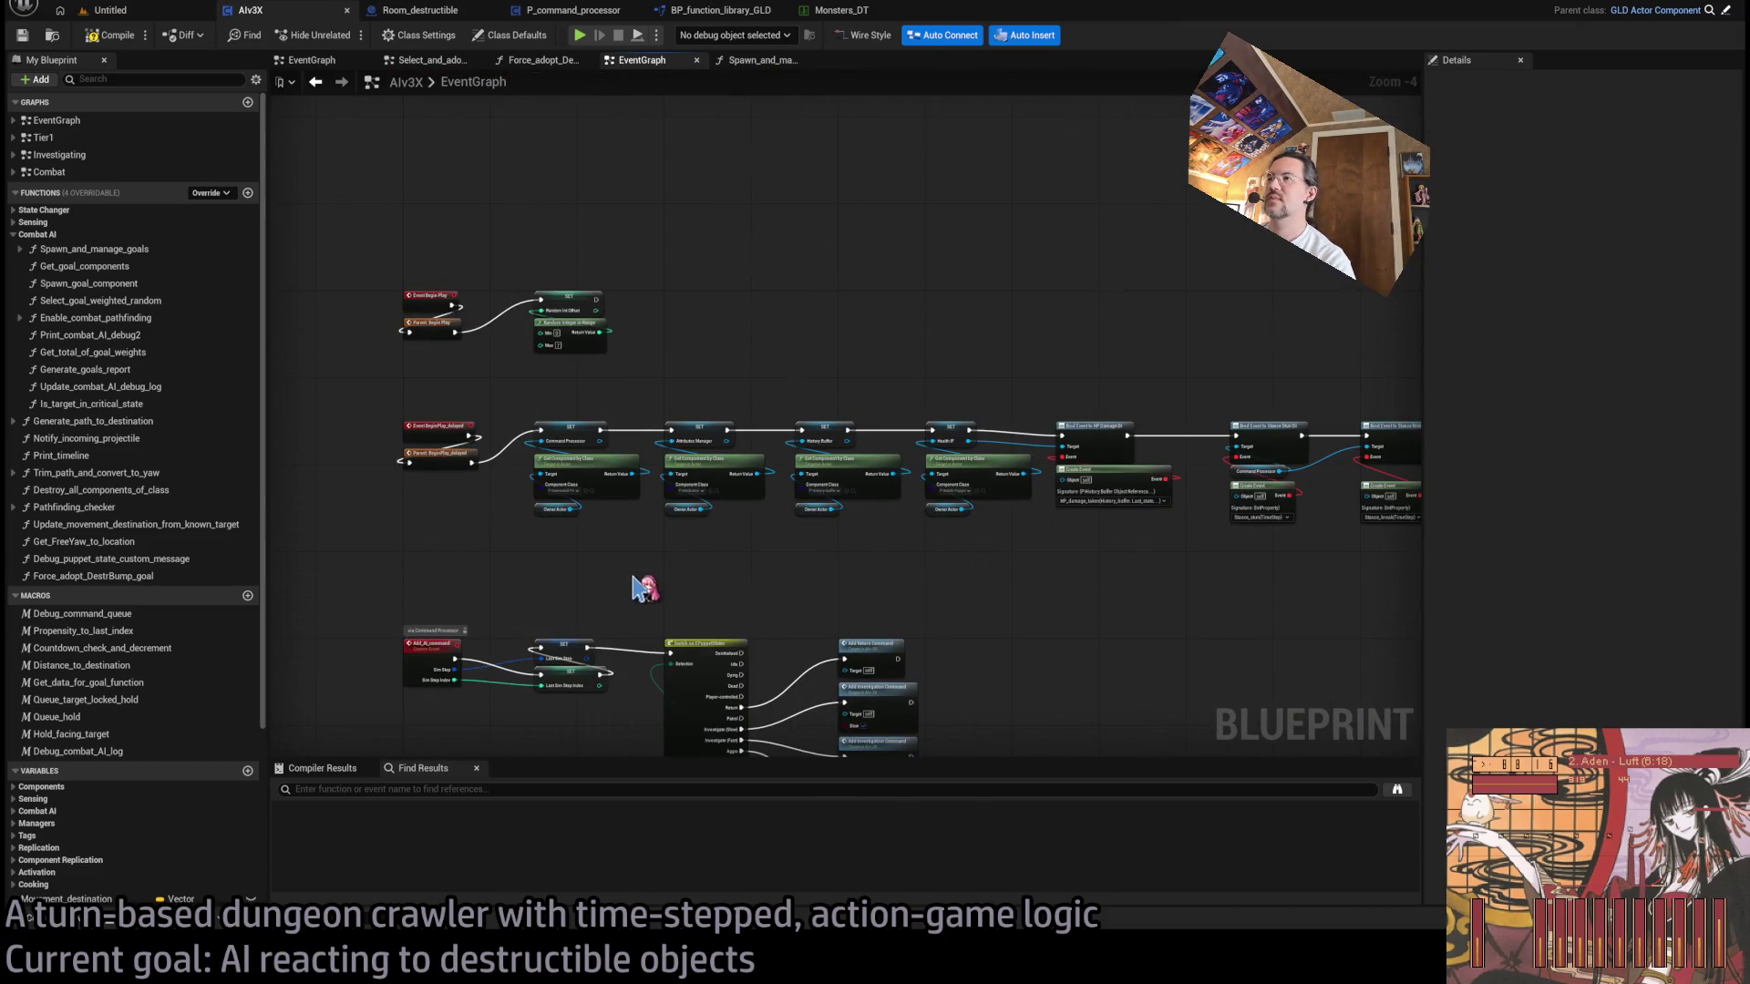
{"action": "scroll", "coordinate": [923, 547], "scroll_direction": "up", "scroll_amount": 1}
{"action": "scroll", "coordinate": [1003, 565], "scroll_direction": "up", "scroll_amount": 1}
{"action": "mouse_move", "coordinate": [1002, 565]}
{"action": "left_mouse_down"}
{"action": "mouse_move", "coordinate": [385, 555]}
{"action": "mouse_move", "coordinate": [1215, 585]}
{"action": "mouse_move", "coordinate": [1332, 480]}
{"action": "left_mouse_up"}
{"action": "left_click", "coordinate": [509, 789]}
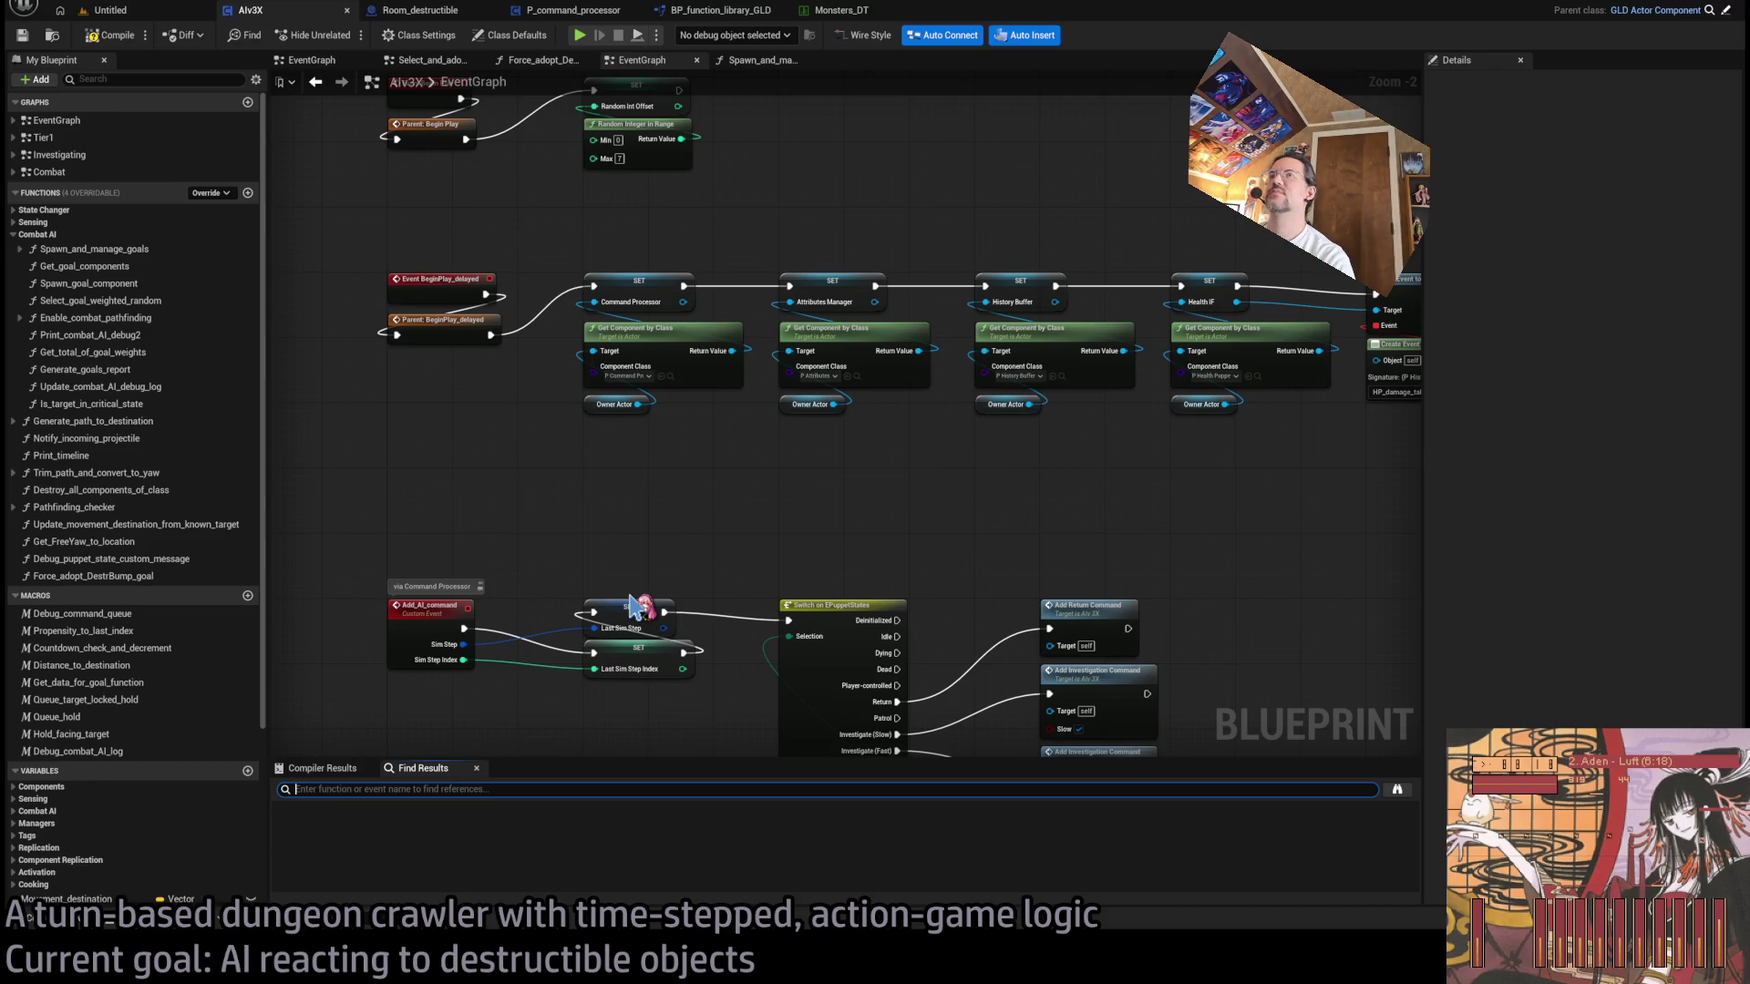
{"action": "type", "text": "goal"}
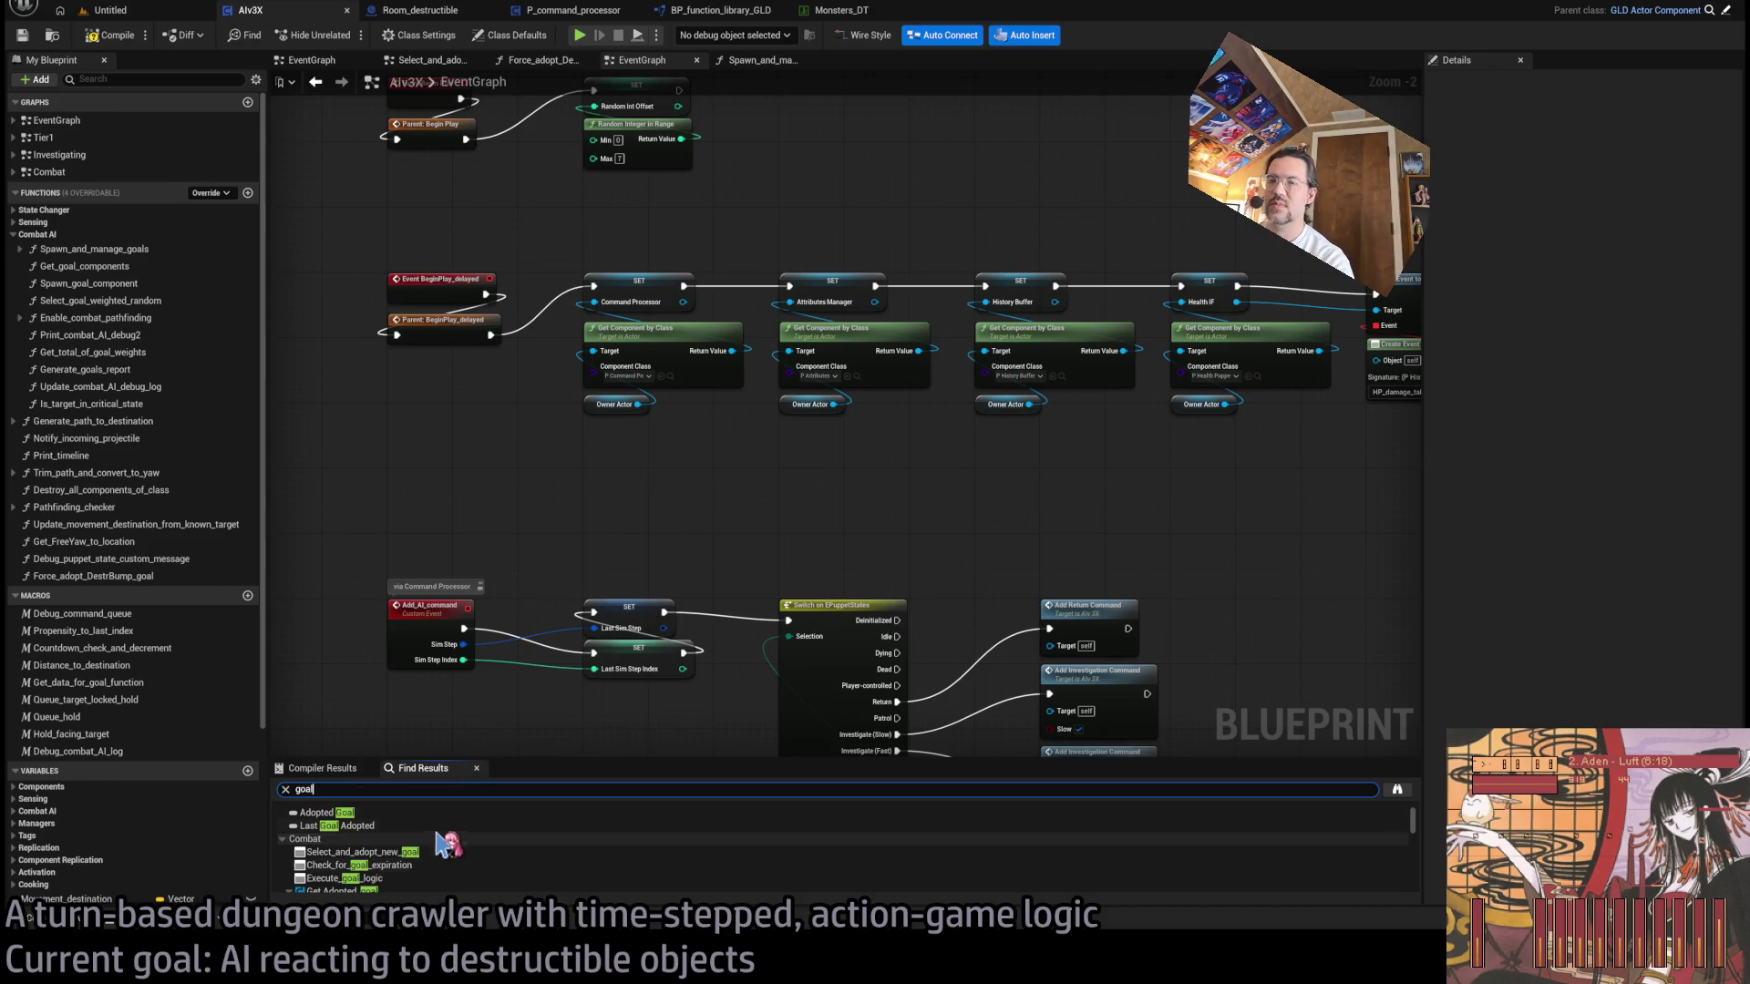
{"action": "scroll", "coordinate": [456, 843], "scroll_direction": "down", "scroll_amount": 5}
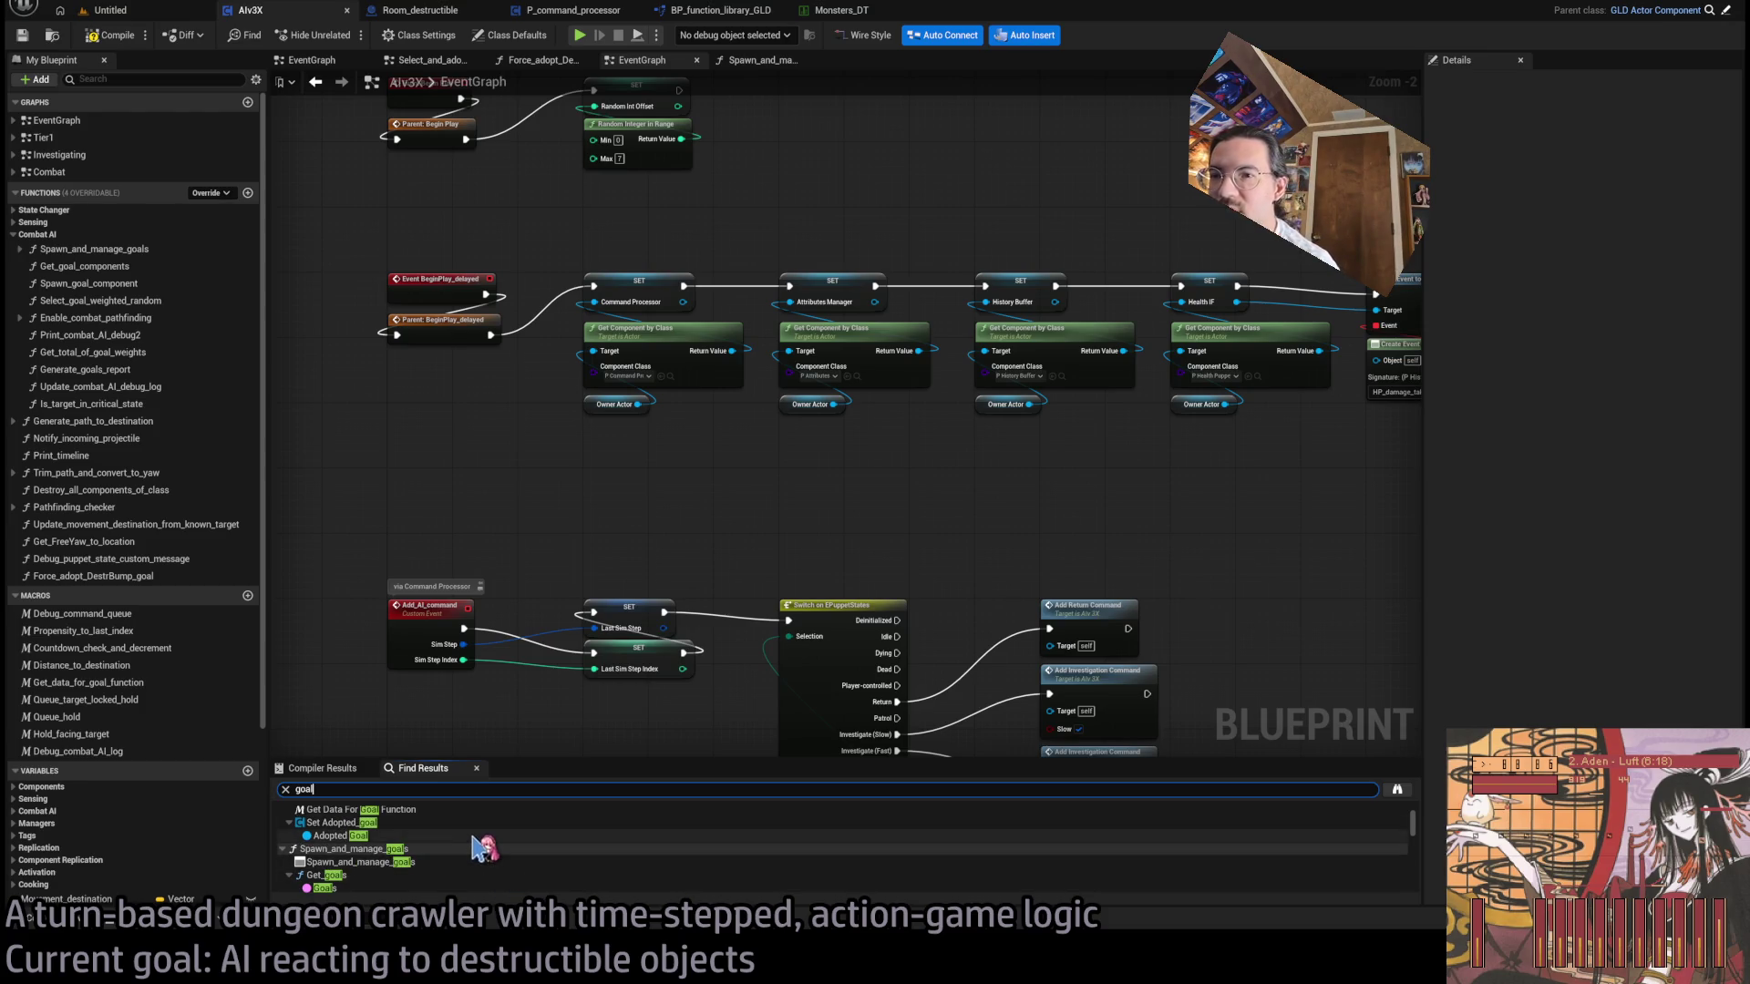
{"action": "scroll", "coordinate": [469, 831], "scroll_direction": "down", "scroll_amount": 3}
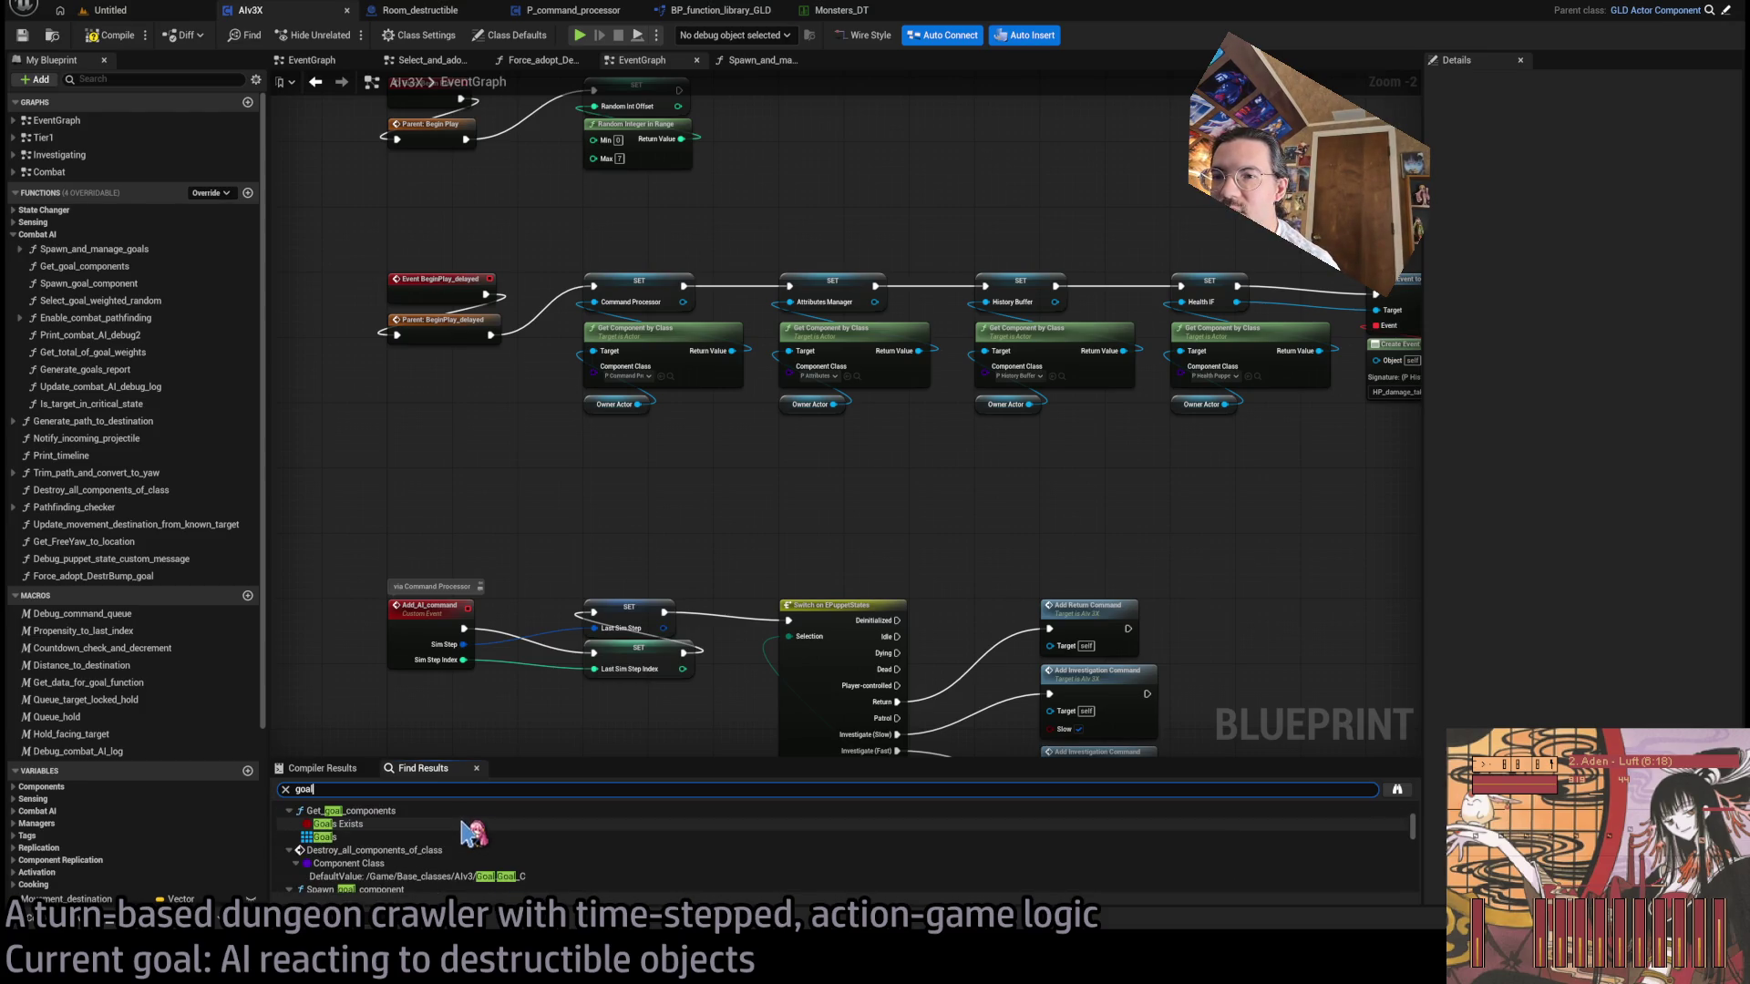
{"action": "scroll", "coordinate": [469, 834], "scroll_direction": "down", "scroll_amount": 3}
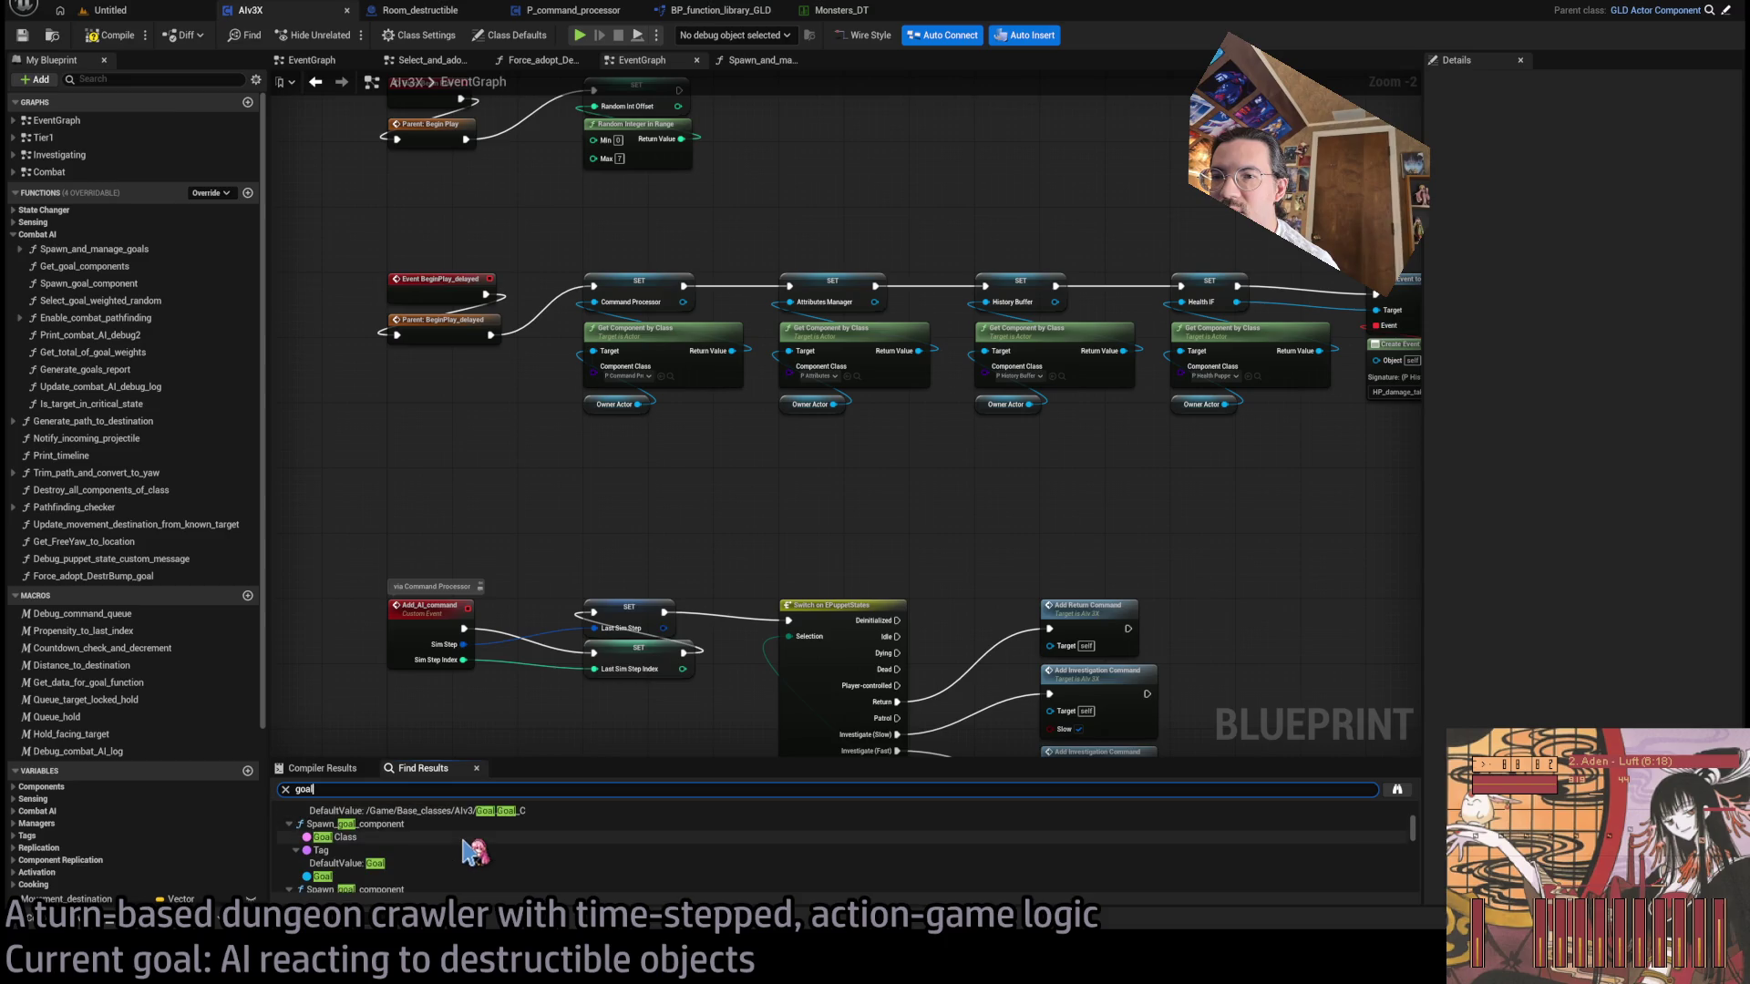
{"action": "left_click", "coordinate": [397, 825]}
{"action": "double_click", "coordinate": [391, 827]}
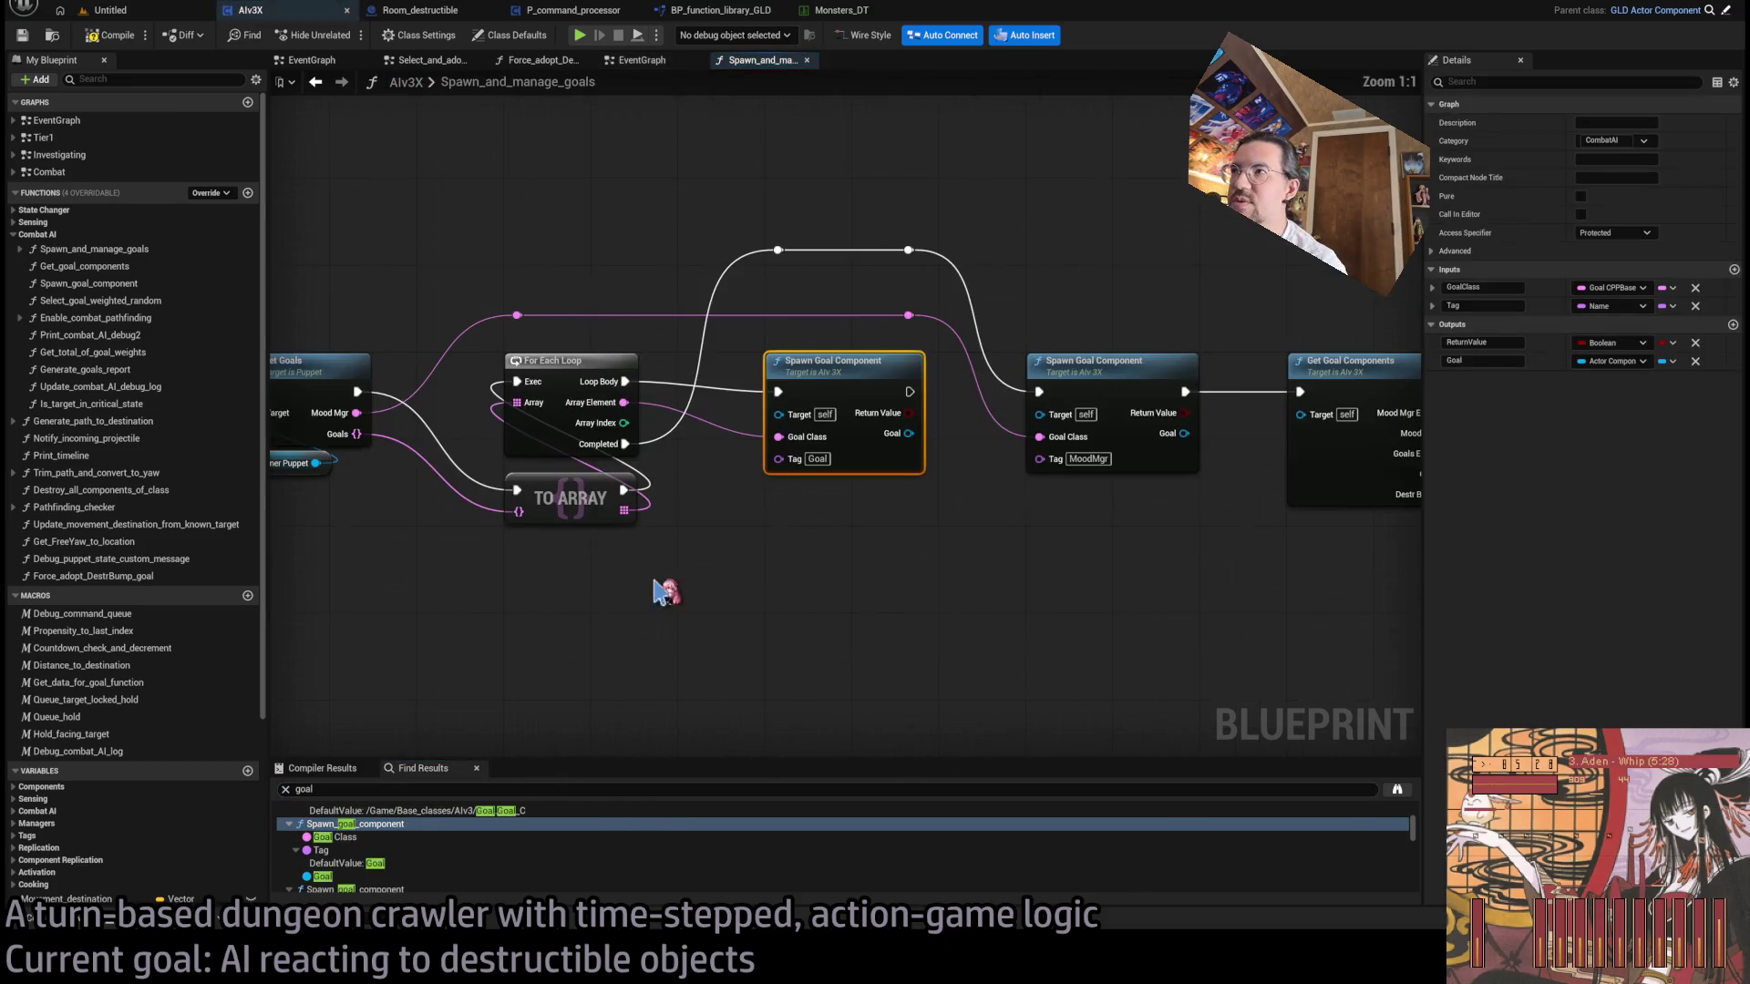
- Find where Spawn_and_manage_goals is called and reopen it from Select_and_adopt_new_goal
{"action": "scroll", "coordinate": [470, 419], "scroll_direction": "up", "scroll_amount": 3}
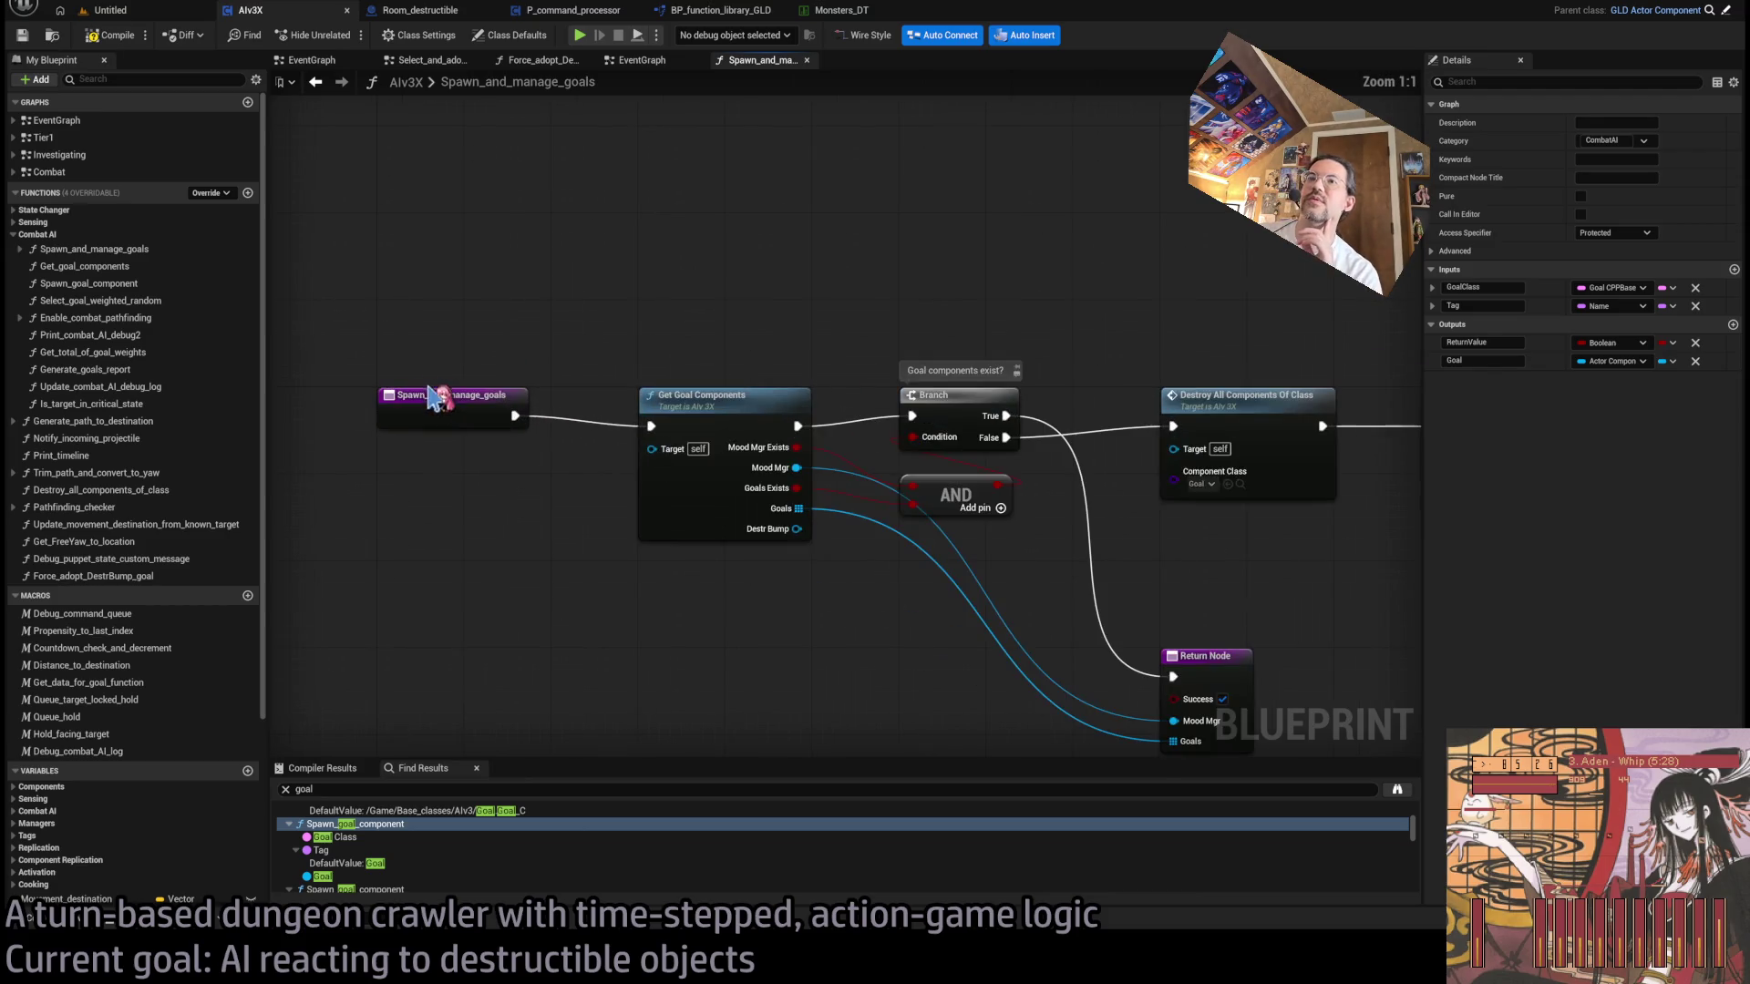
{"action": "left_click", "coordinate": [458, 409]}
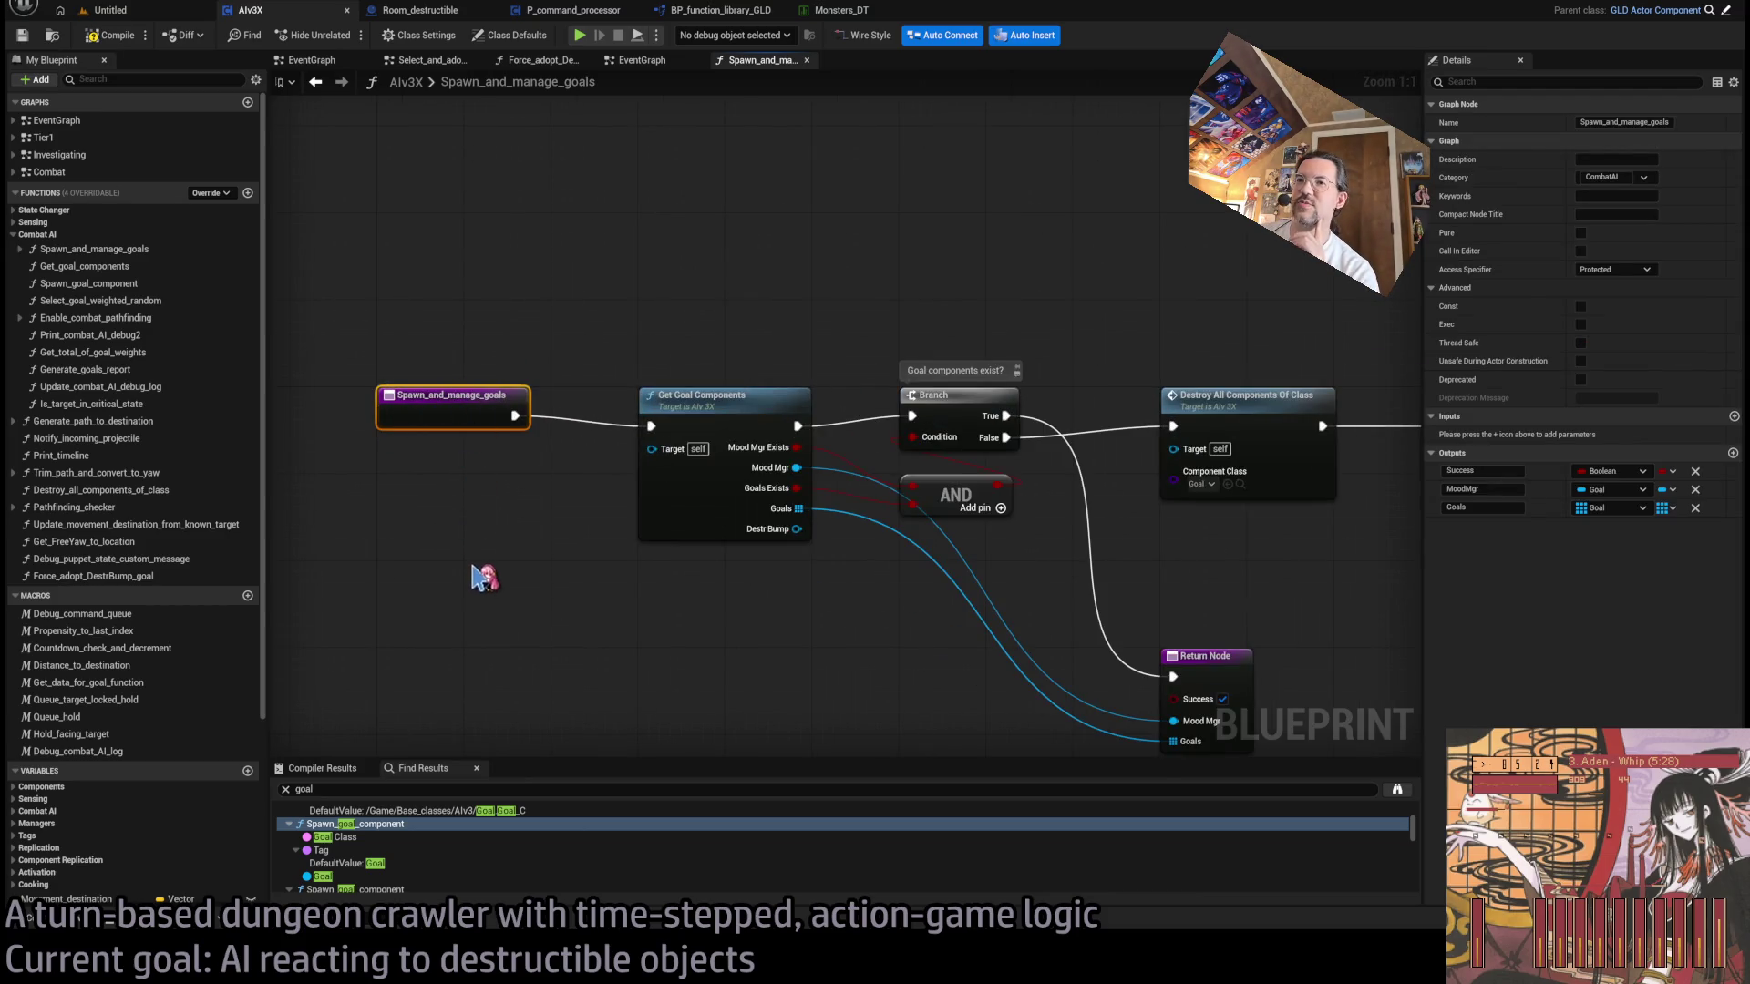
{"action": "key", "text": "shift+alt+f"}
{"action": "left_click", "coordinate": [409, 840]}
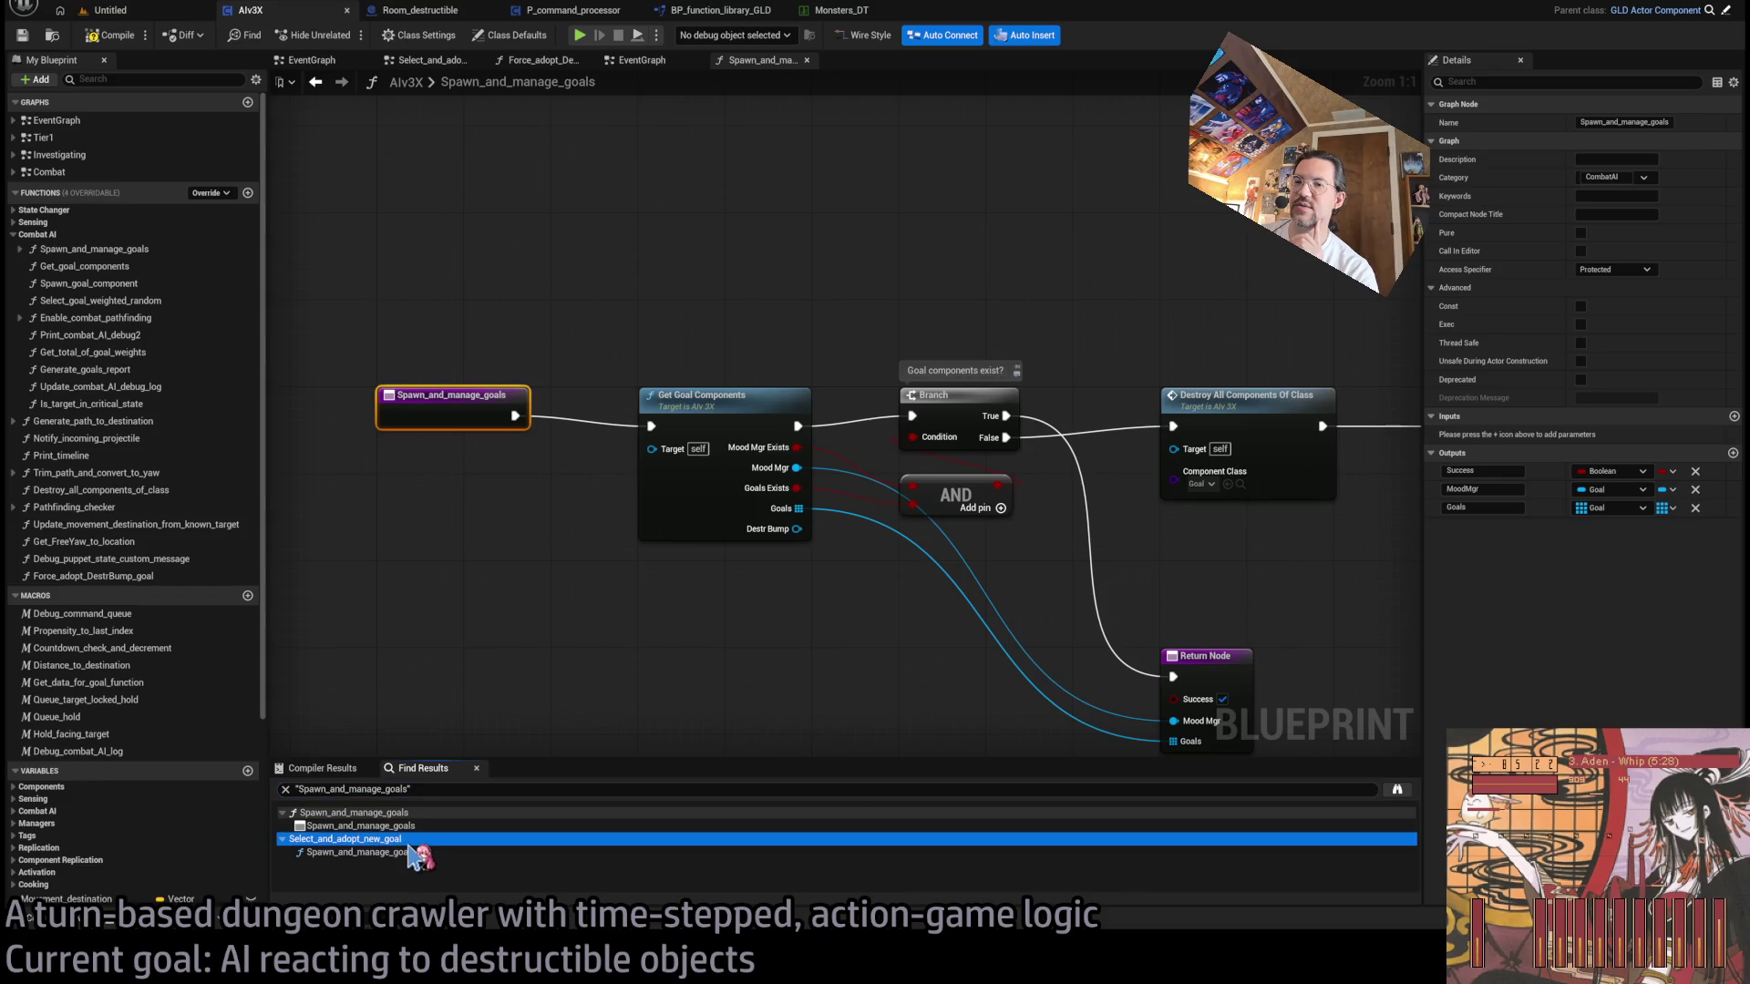
{"action": "double_click", "coordinate": [409, 853]}
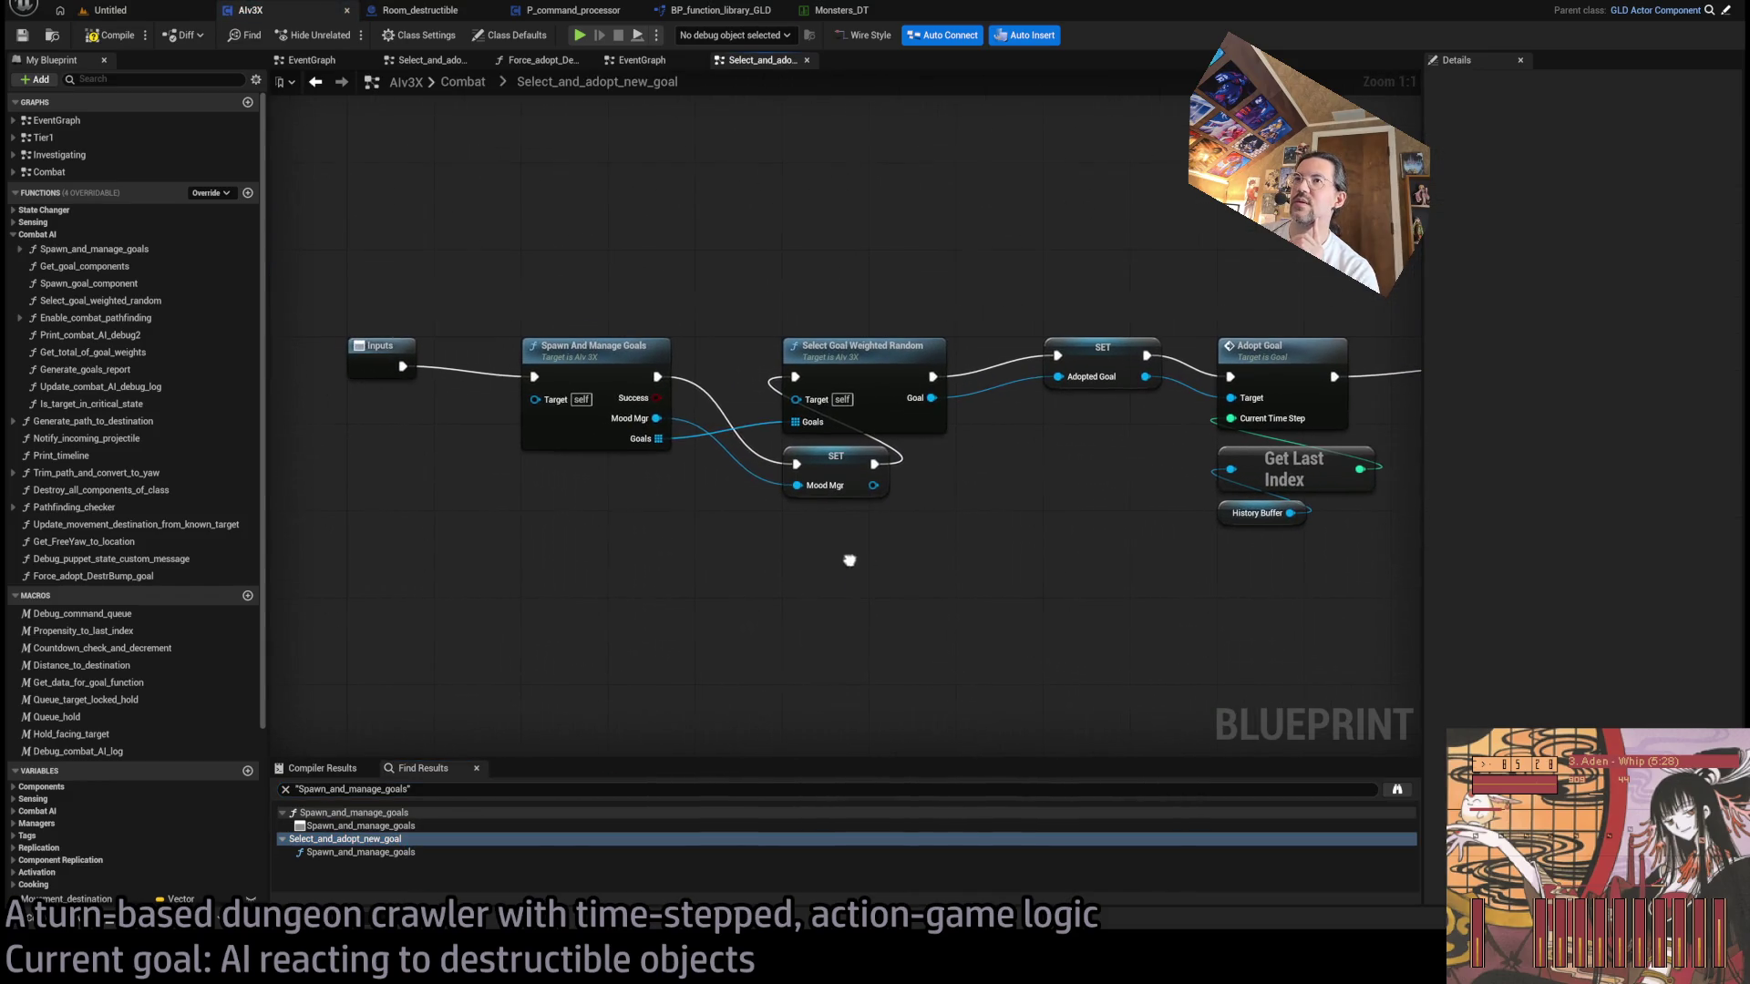
{"action": "double_click", "coordinate": [565, 339]}
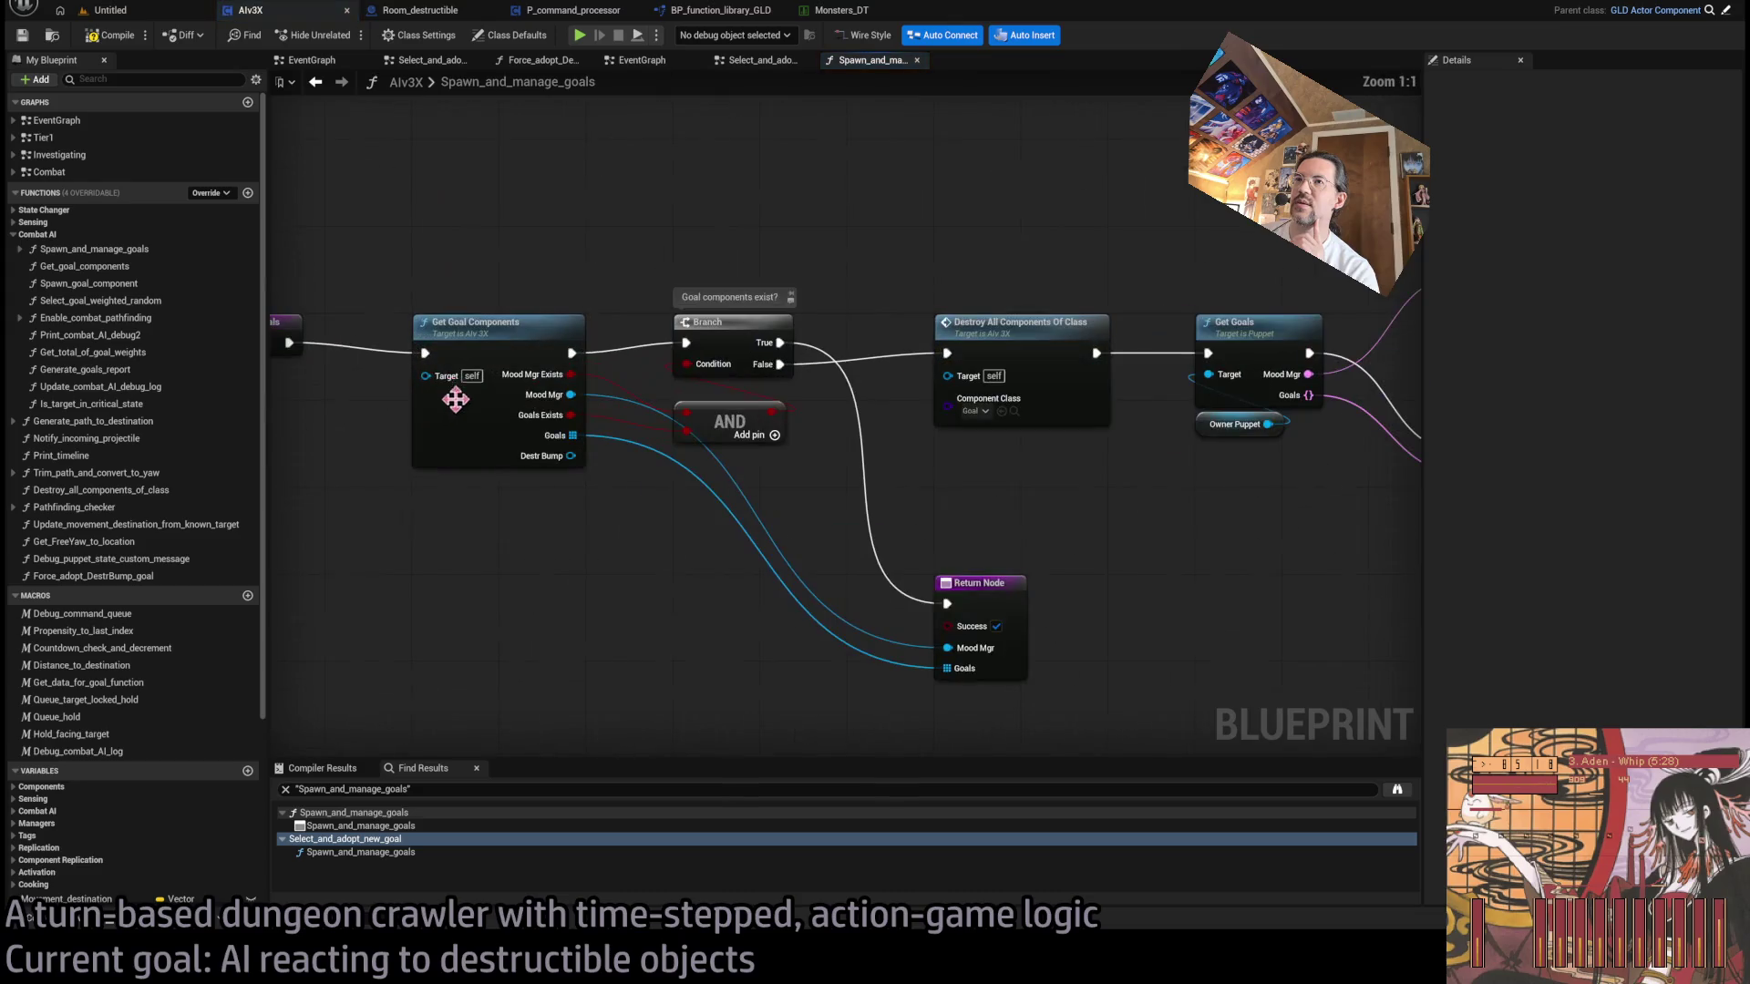
- Inspect the entry and Get Goal Components nodes, then pan to the Return Node
{"action": "left_click", "coordinate": [459, 338]}
{"action": "left_click", "coordinate": [629, 410]}
{"action": "left_click", "coordinate": [793, 534]}
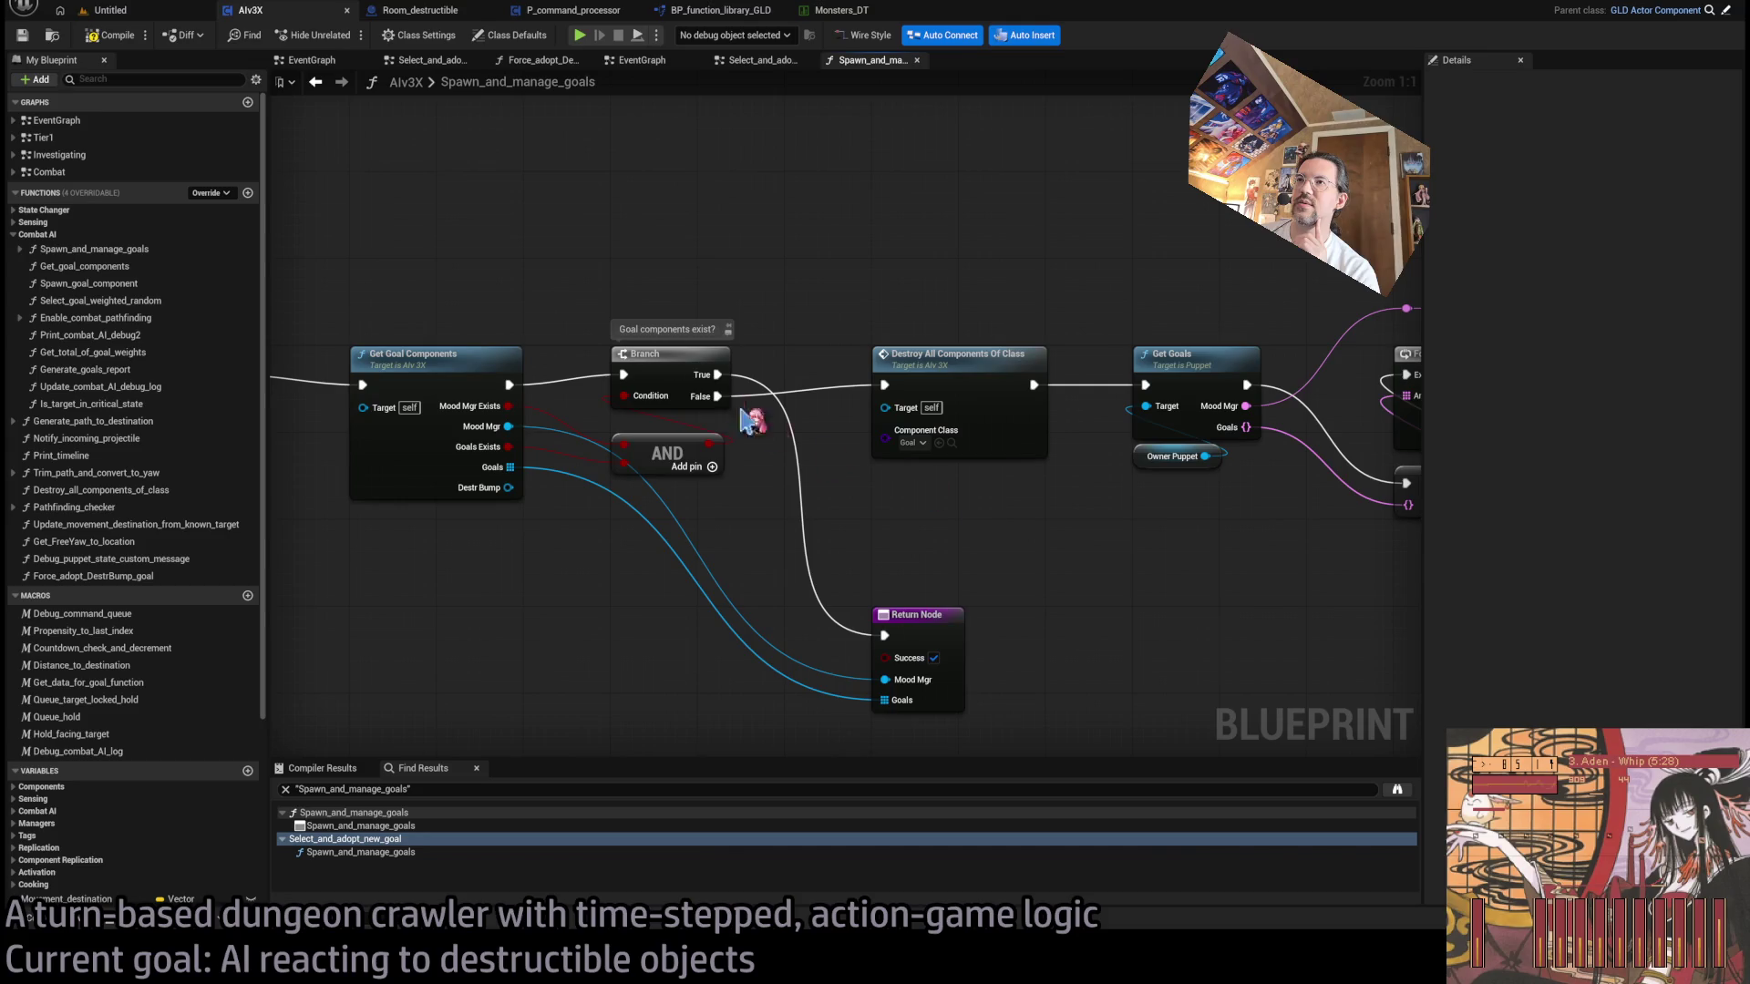
{"action": "left_click_drag", "start_coordinate": [802, 433], "coordinate": [755, 336]}
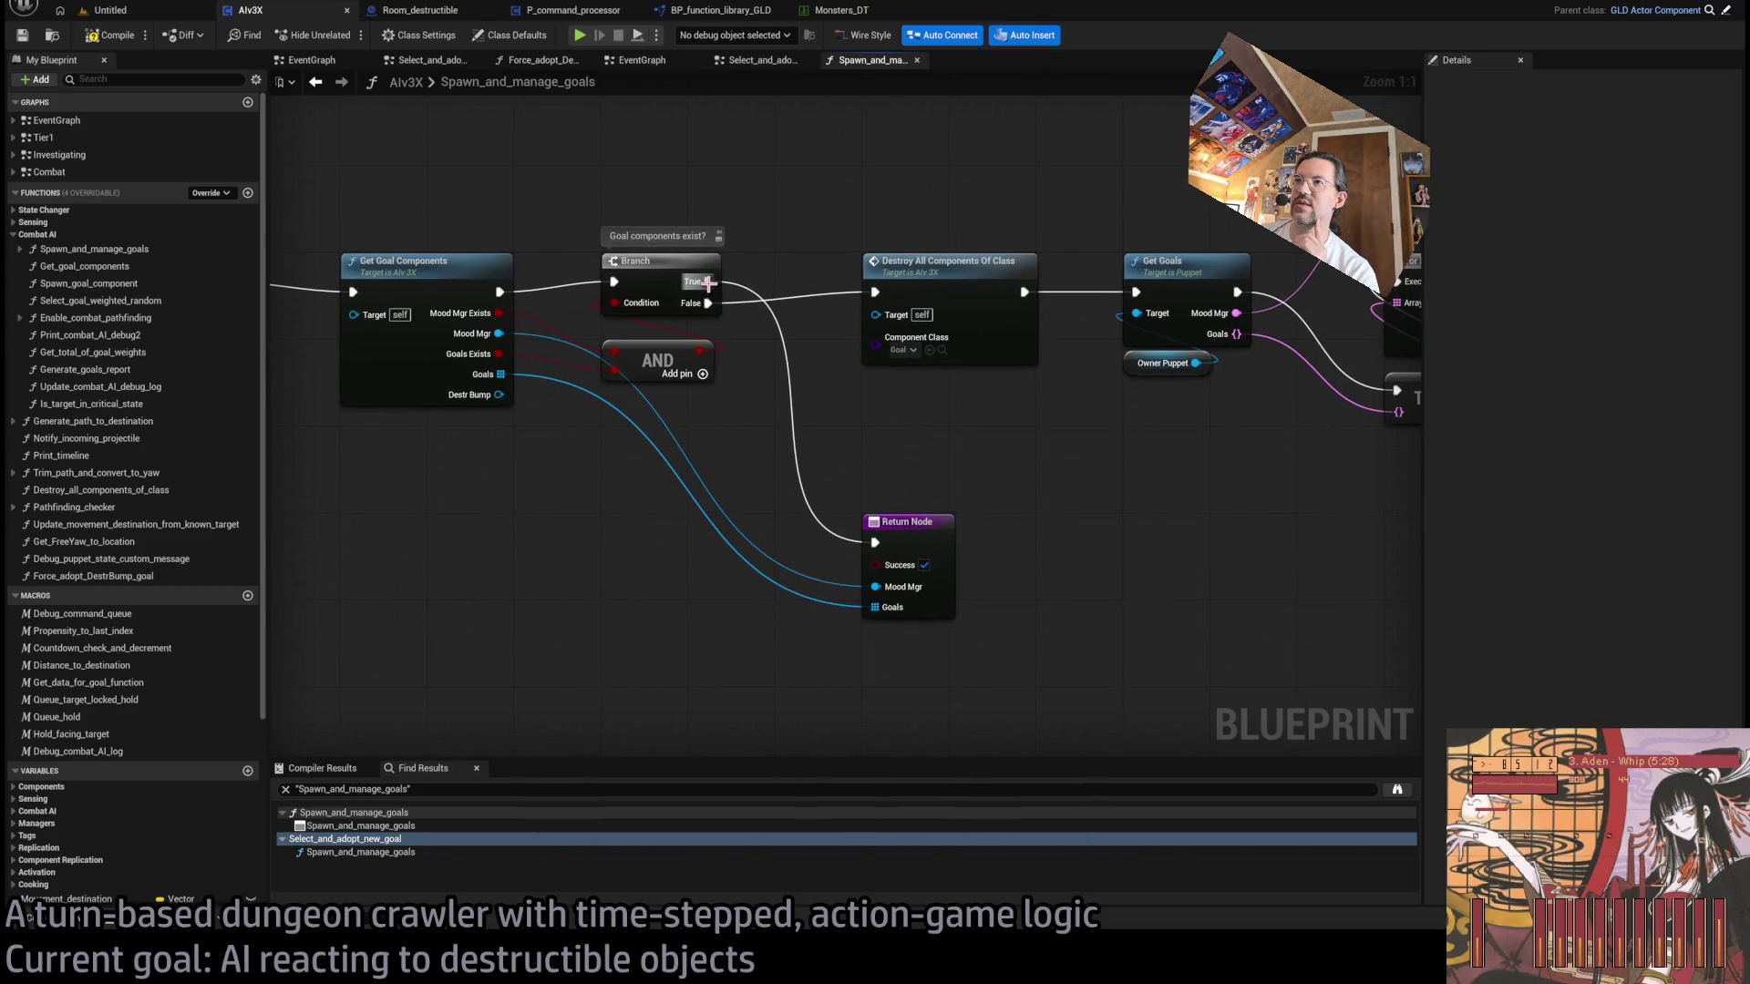
{"action": "left_click_drag", "start_coordinate": [1011, 465], "coordinate": [897, 581]}
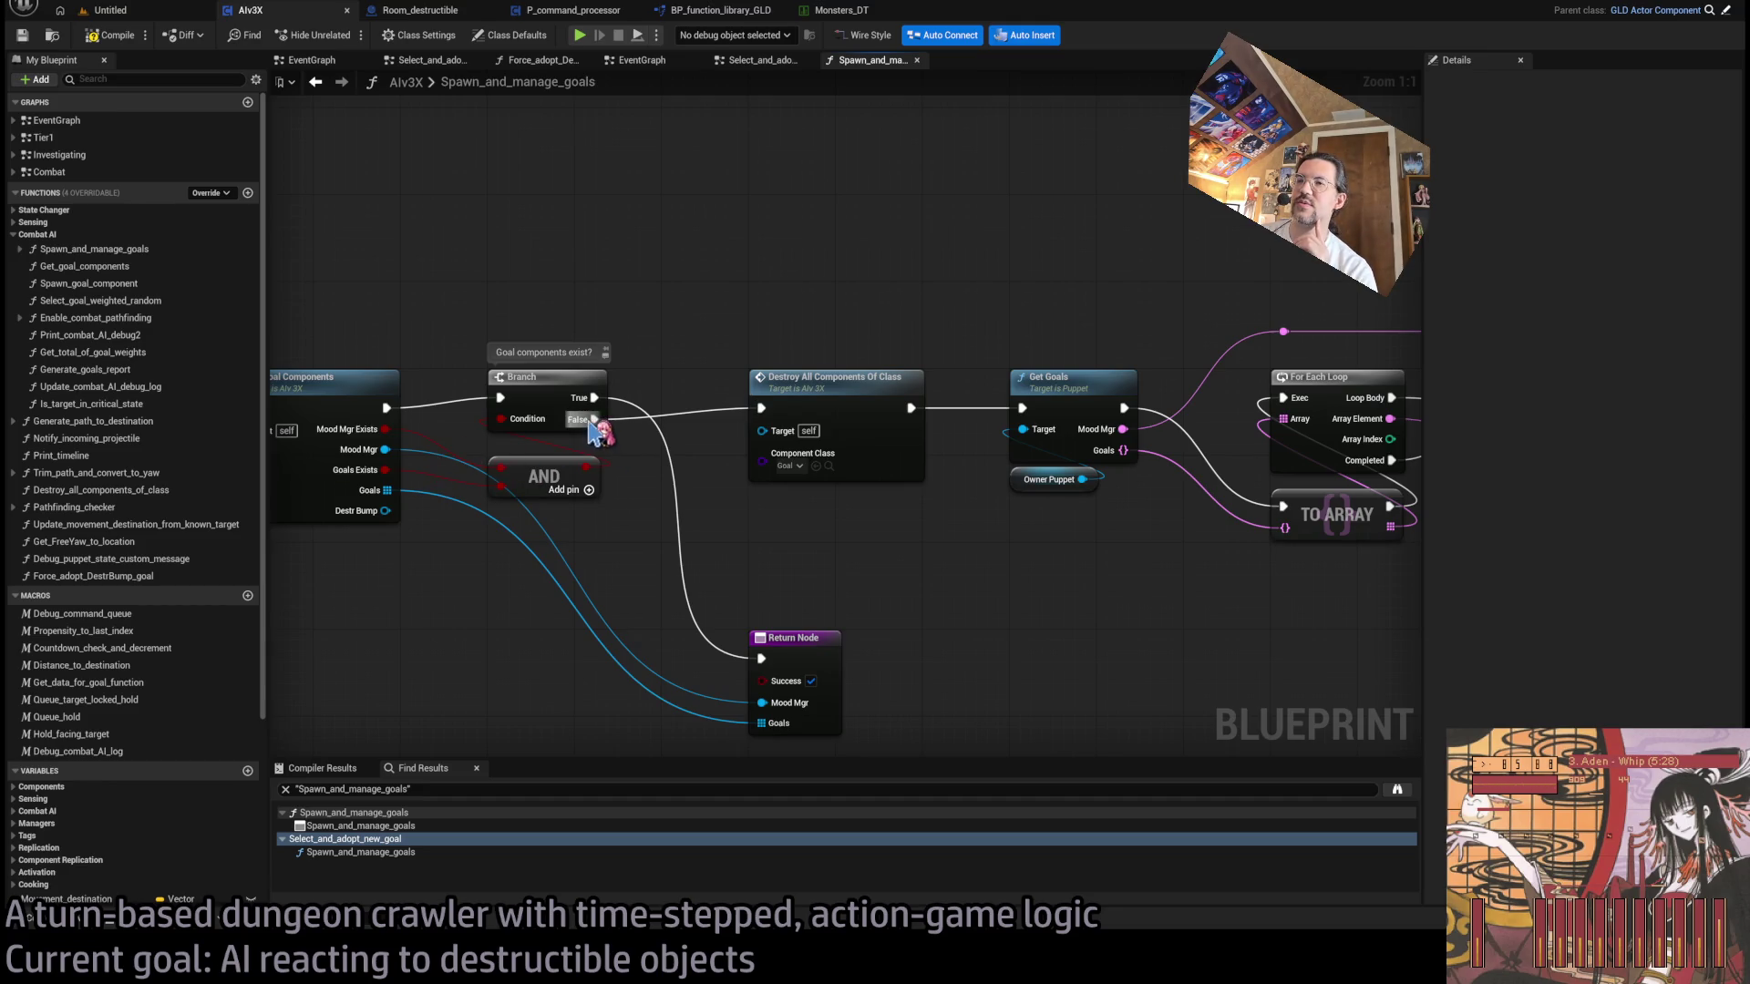
{"action": "left_click_drag", "start_coordinate": [798, 569], "coordinate": [792, 515]}
- Add a DestrBump return output fed by Get Goal Components' Destr Bump and save AIv3X
{"action": "left_click", "coordinate": [804, 610]}
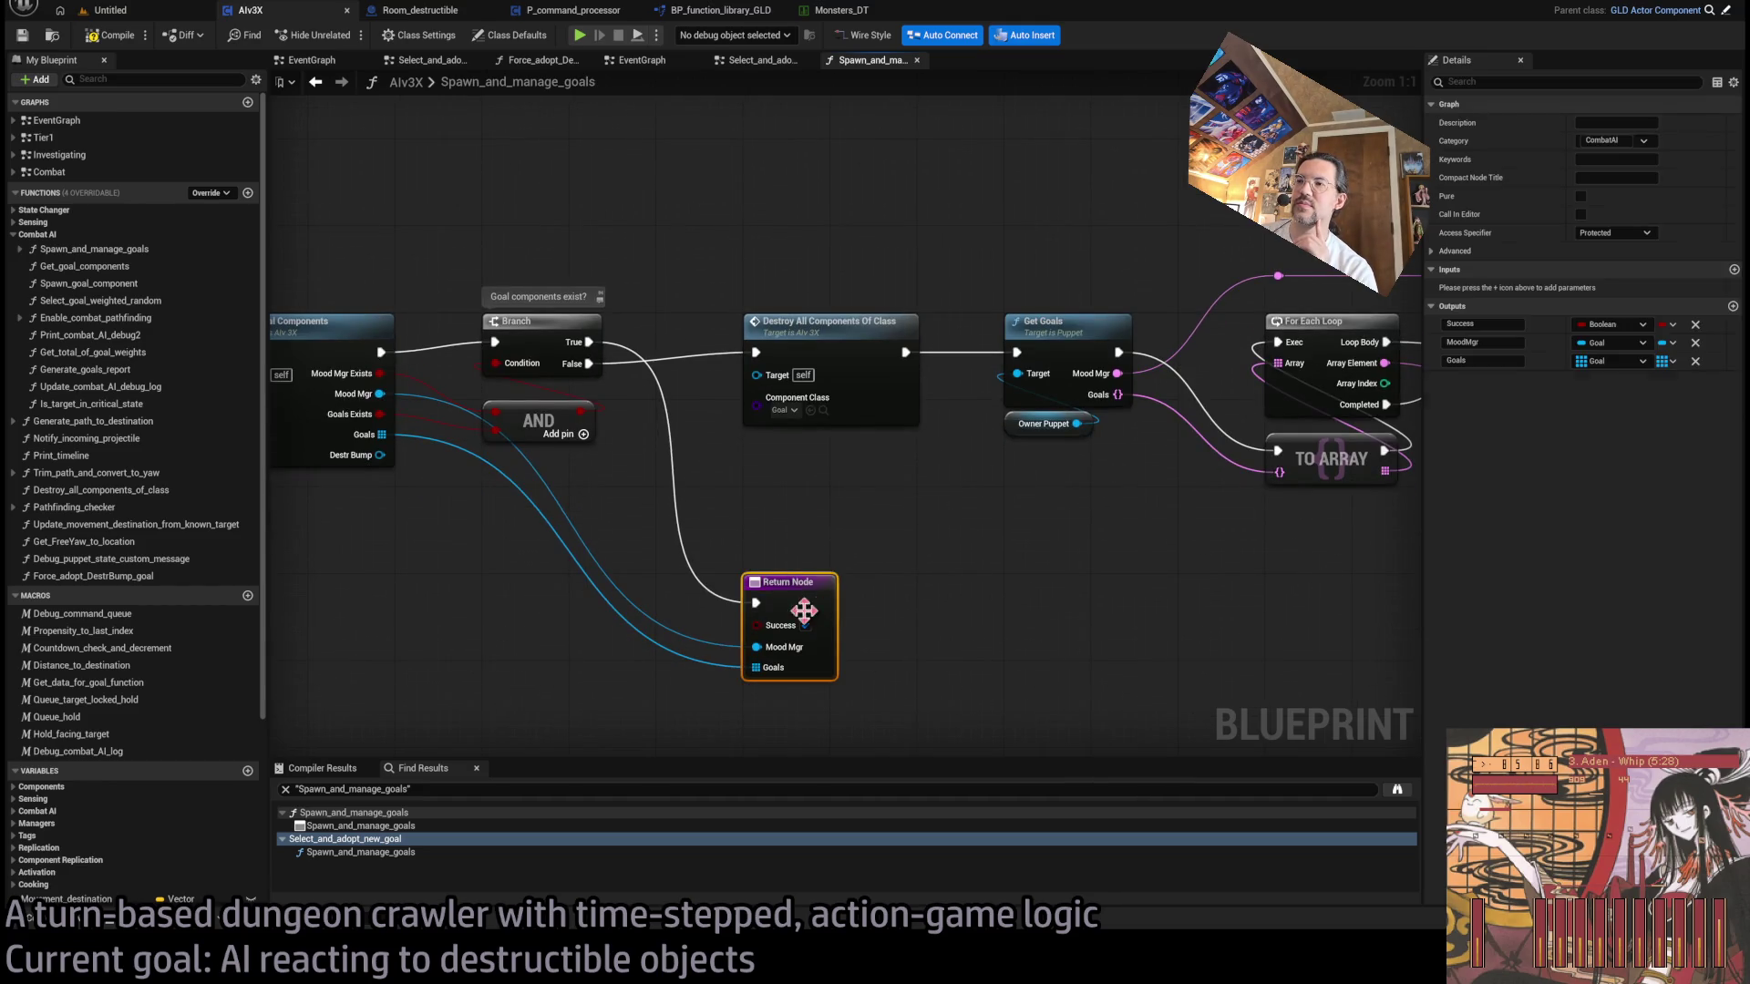
{"action": "scroll", "coordinate": [948, 537], "scroll_direction": "down", "scroll_amount": 1}
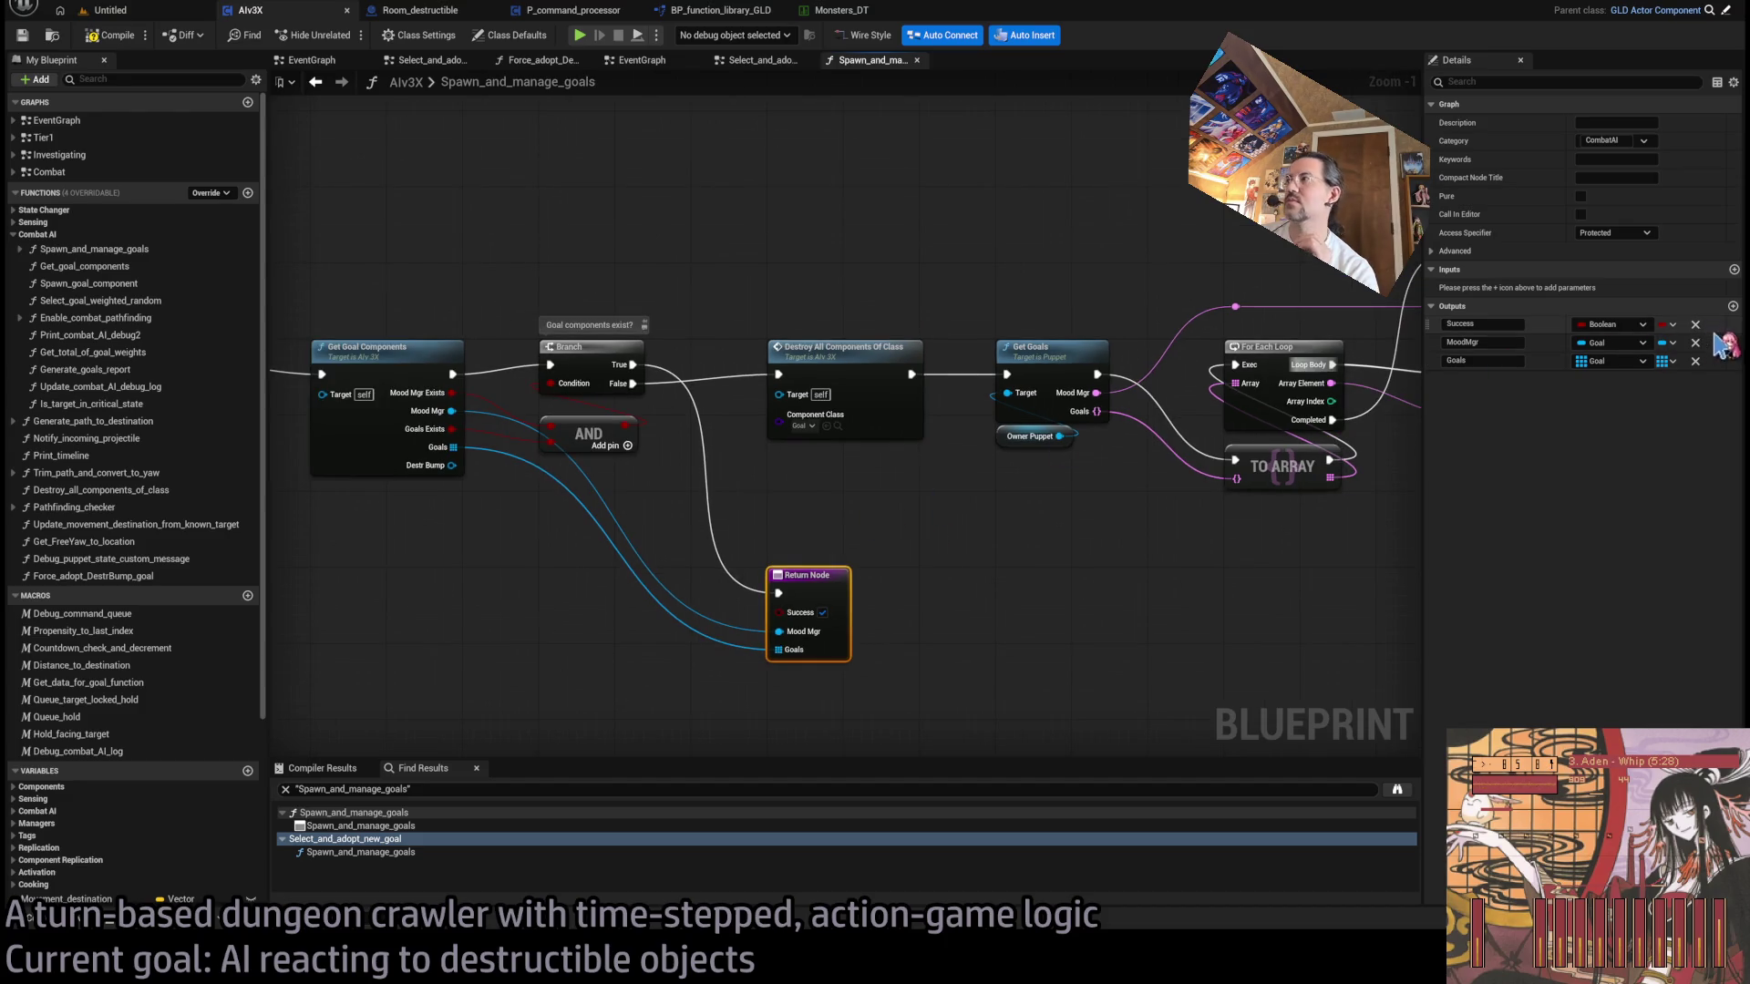
{"action": "left_click", "coordinate": [1733, 307]}
{"action": "type", "text": "DestrBump"}
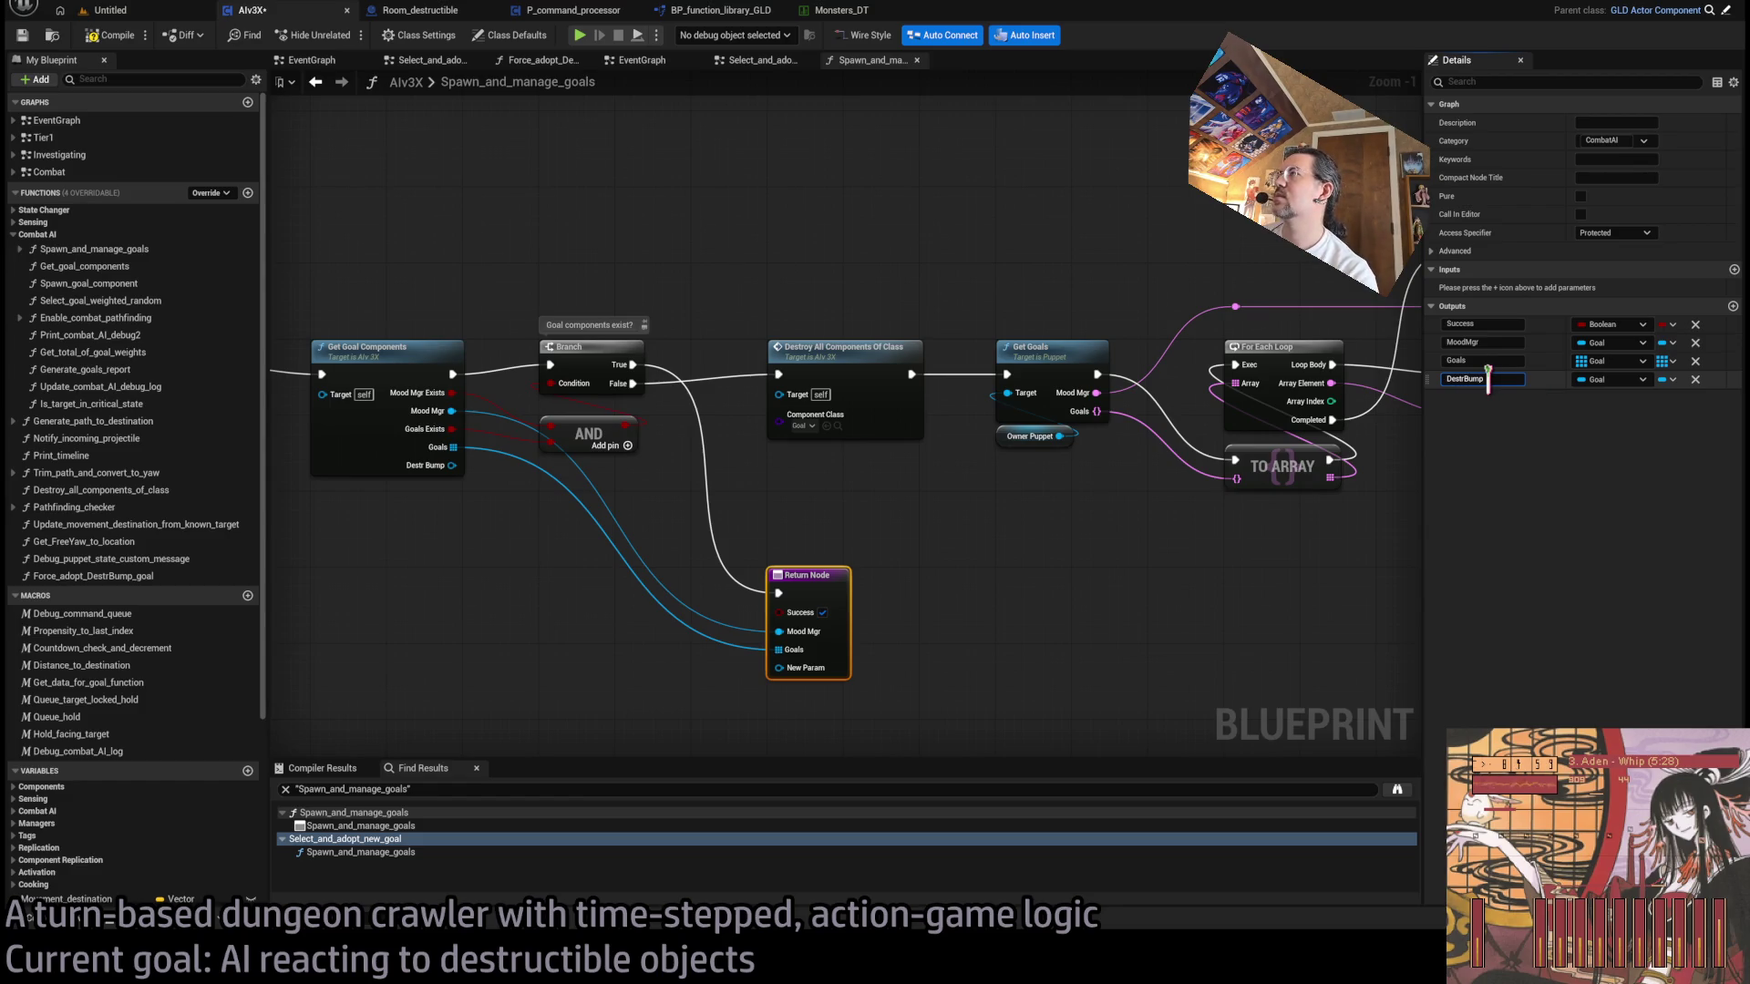
{"action": "key", "text": "Return"}
{"action": "left_click_drag", "start_coordinate": [451, 465], "coordinate": [772, 685]}
{"action": "left_click", "coordinate": [899, 527]}
{"action": "left_click_drag", "start_coordinate": [899, 527], "coordinate": [865, 512]}
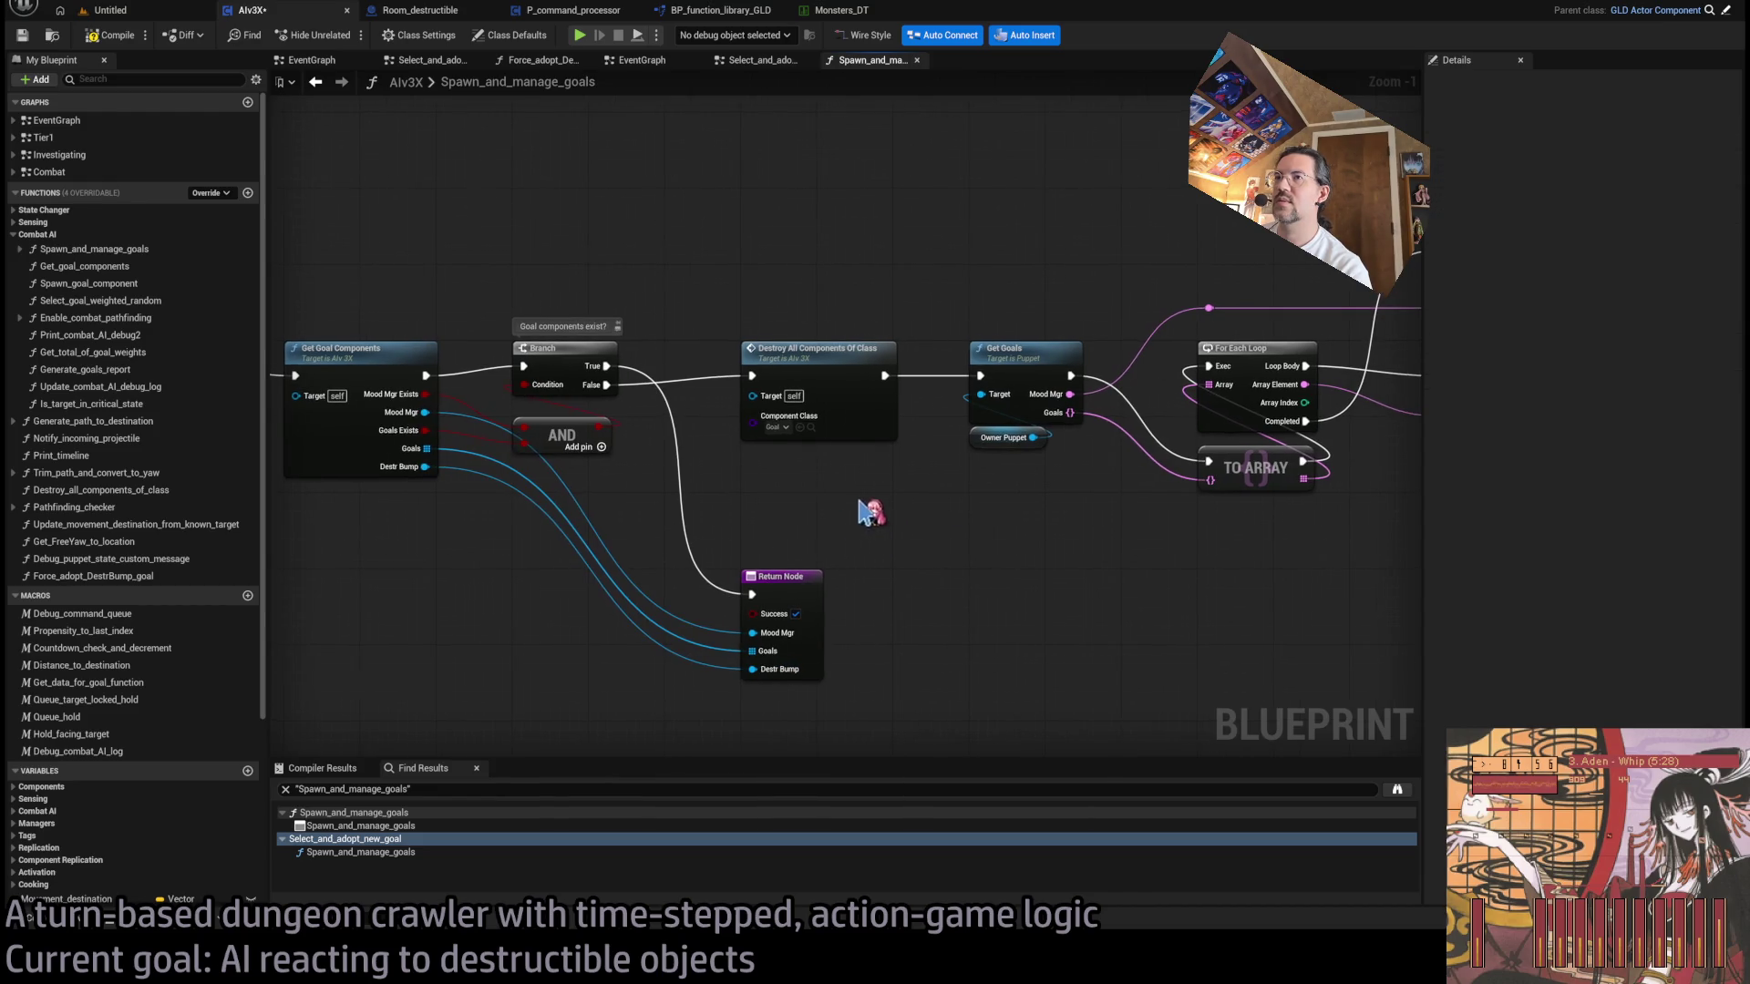
{"action": "key", "text": "ctrl+s"}
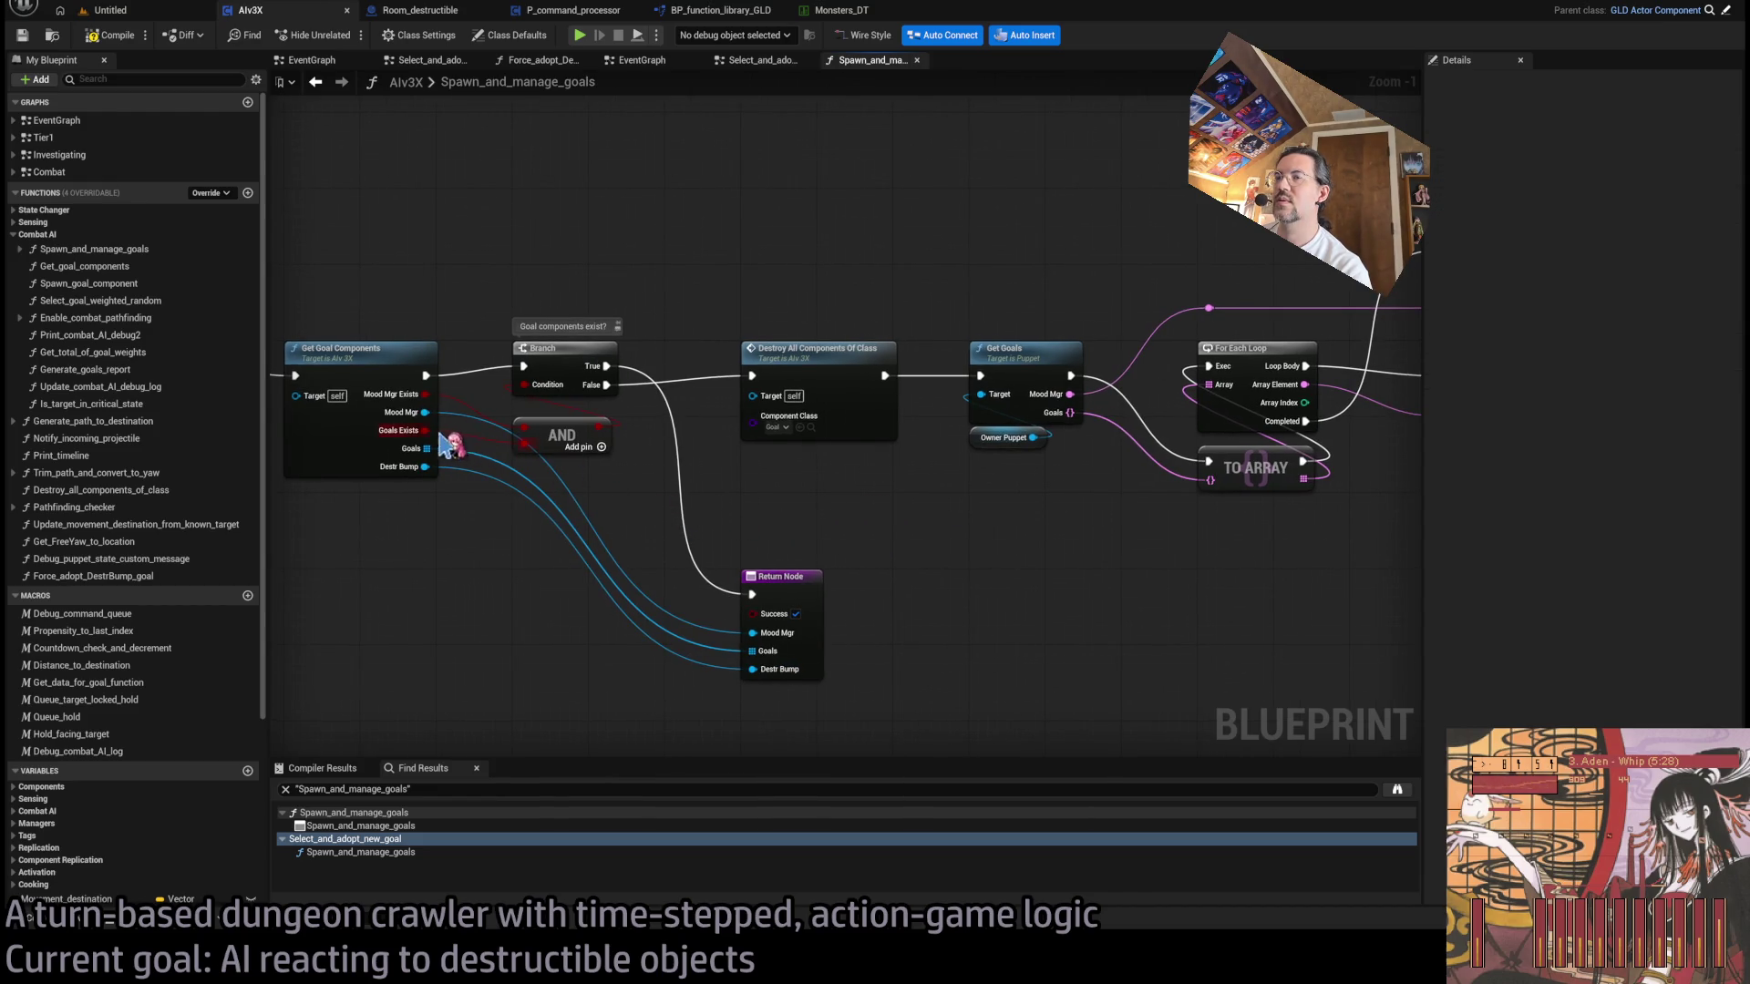
{"action": "left_click_drag", "start_coordinate": [603, 385], "coordinate": [505, 376]}
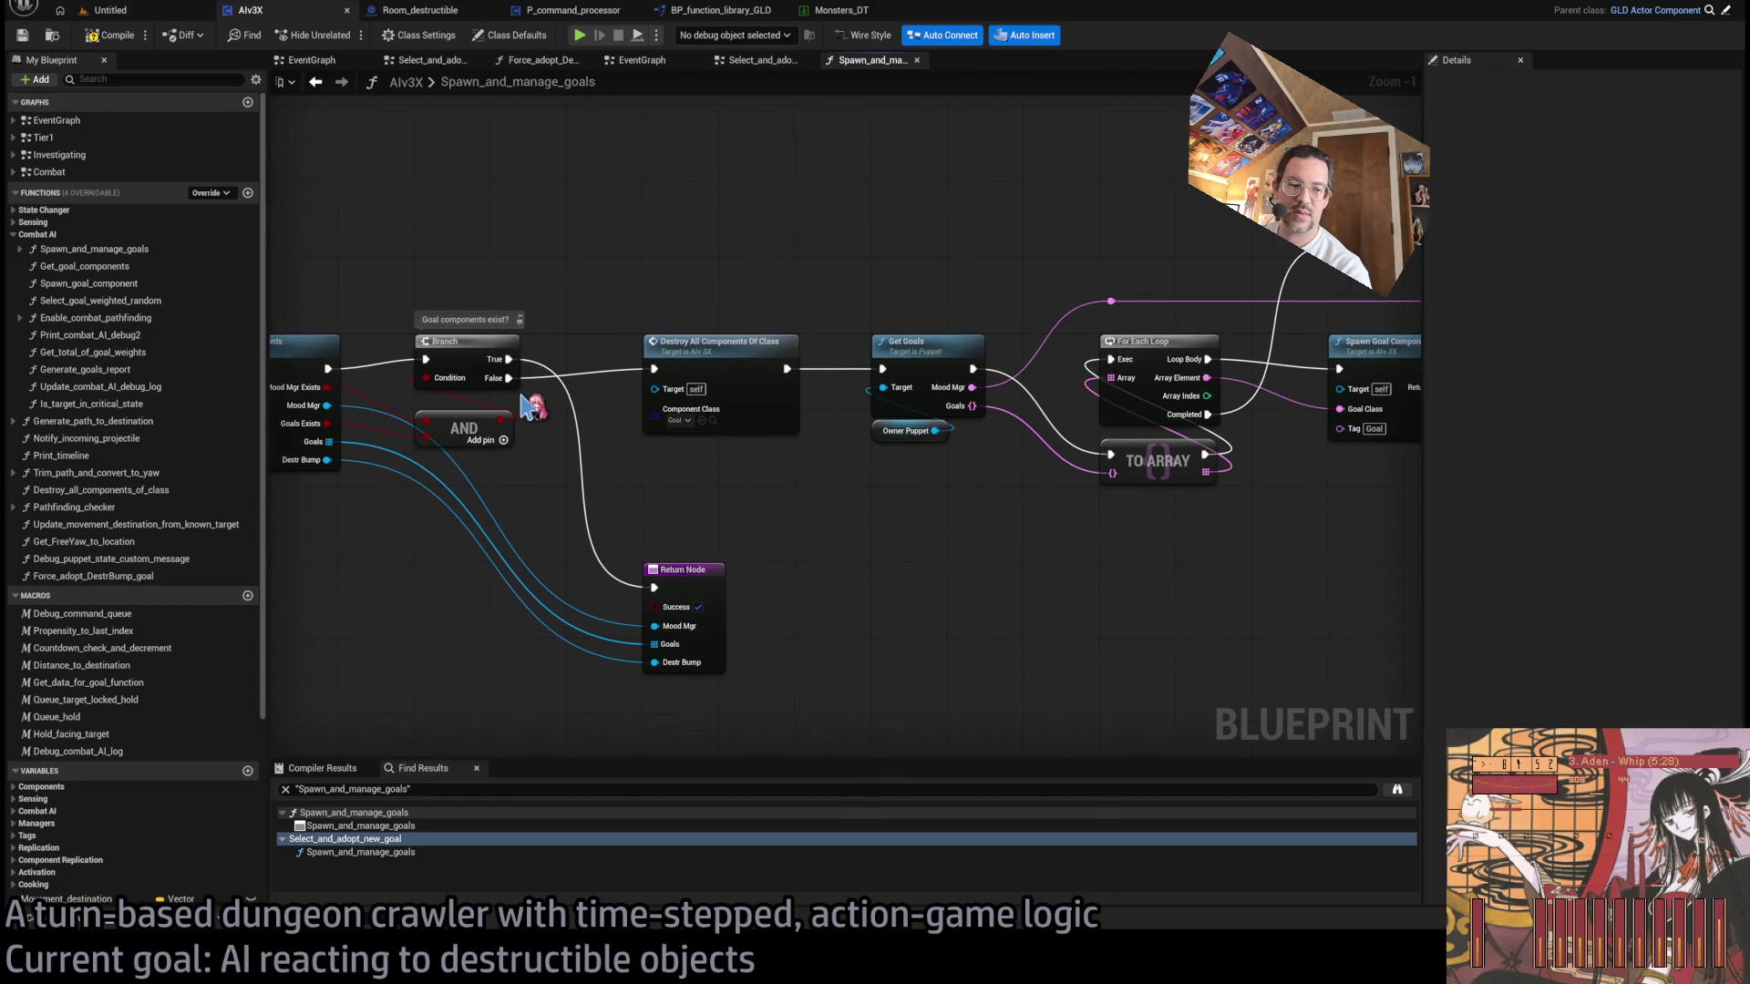
- Inspect the Destroy All Components Of Class node and the Owner Puppet variable
{"action": "mouse_move", "coordinate": [552, 453]}
{"action": "left_mouse_down"}
{"action": "mouse_move", "coordinate": [500, 379]}
{"action": "mouse_move", "coordinate": [535, 500]}
{"action": "left_mouse_up"}
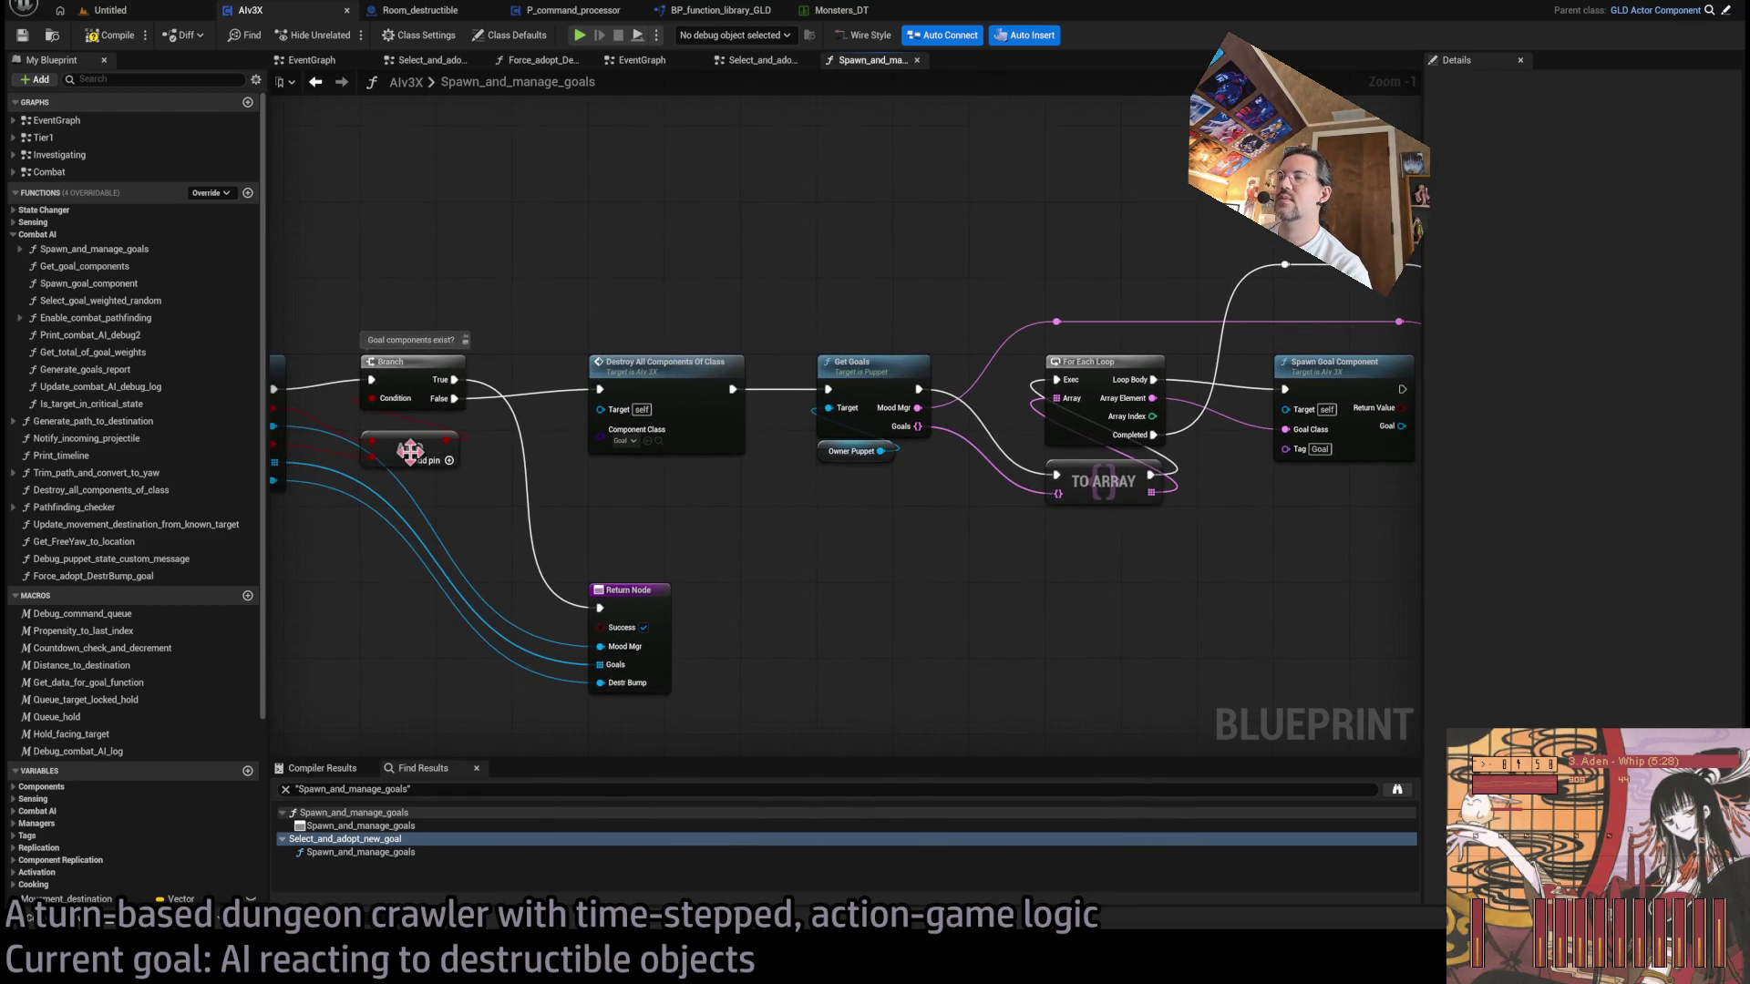
{"action": "left_click", "coordinate": [610, 378]}
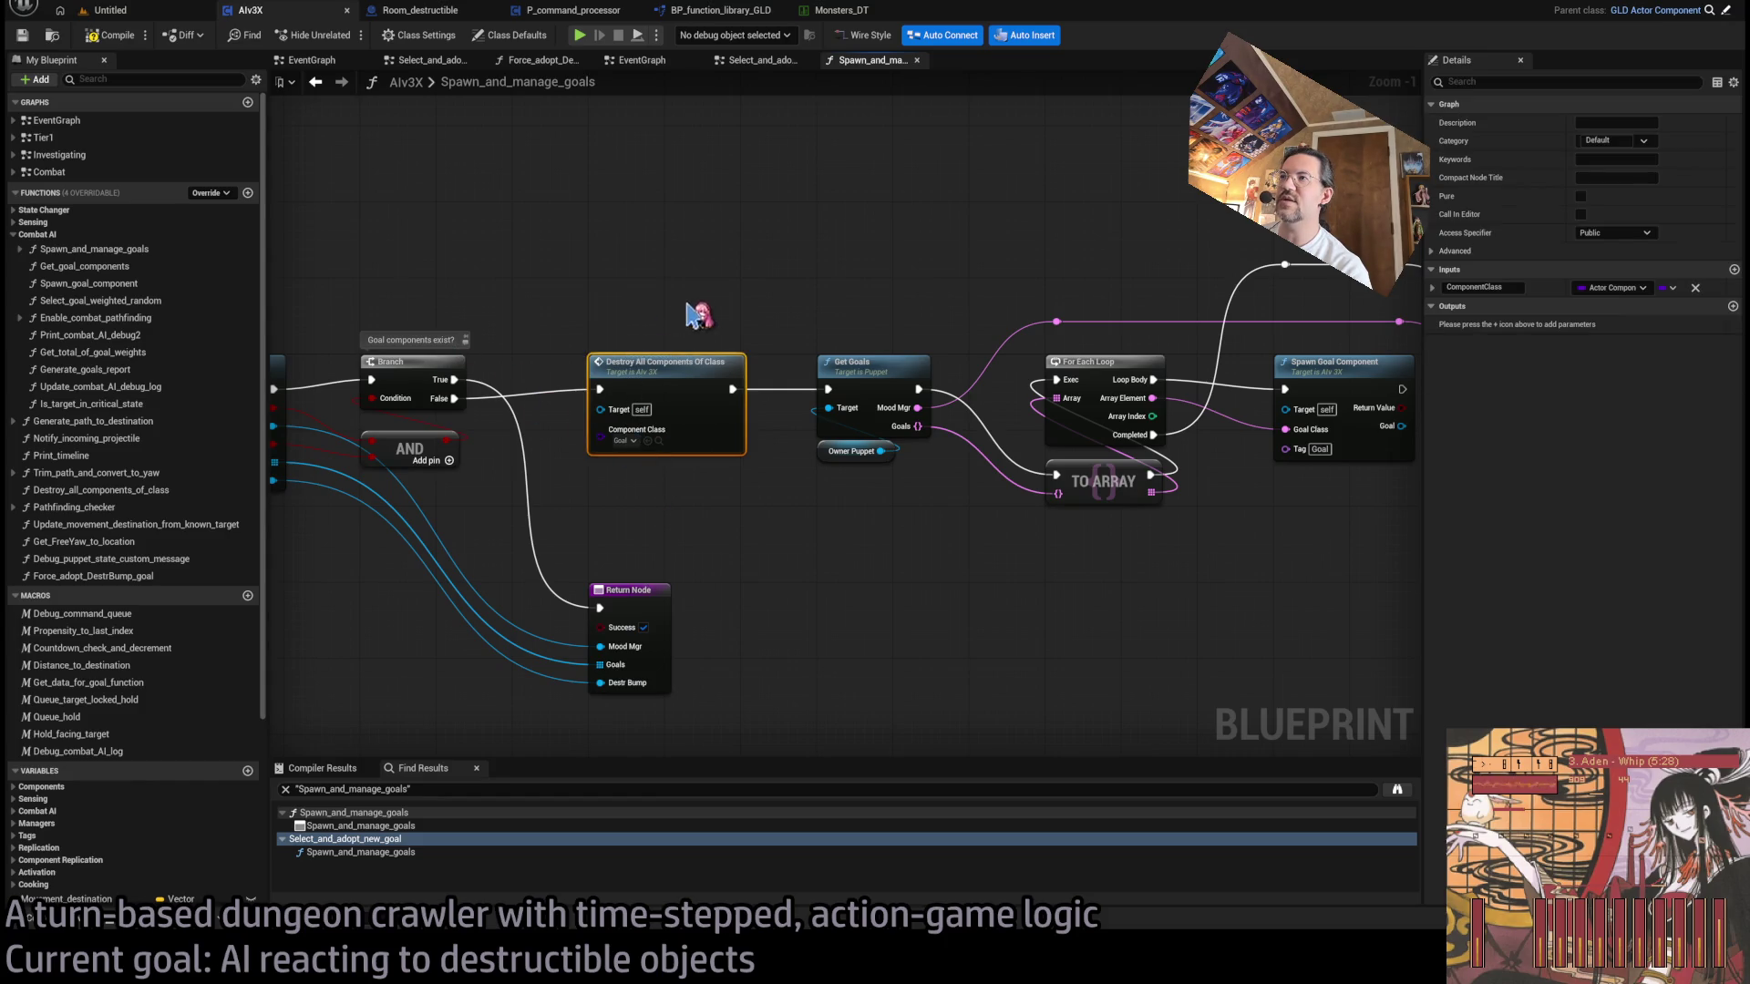
{"action": "scroll", "coordinate": [781, 547], "scroll_direction": "up", "scroll_amount": 1}
{"action": "left_click", "coordinate": [815, 540]}
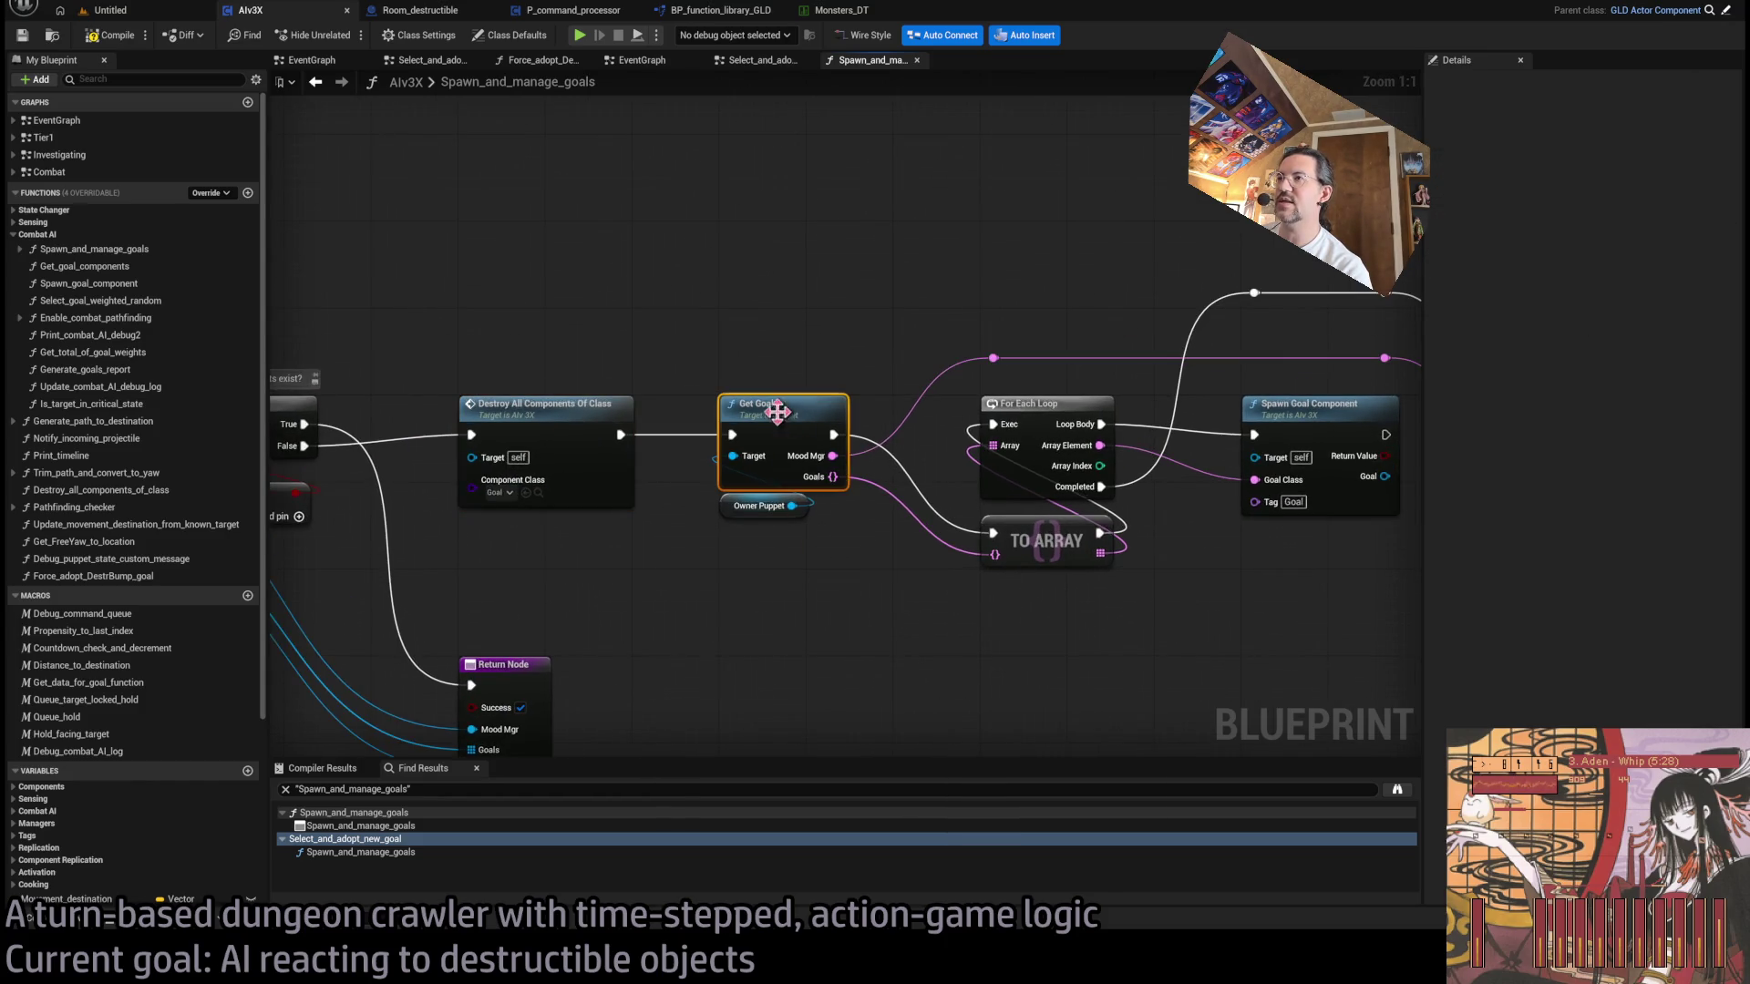
{"action": "left_click", "coordinate": [761, 506]}
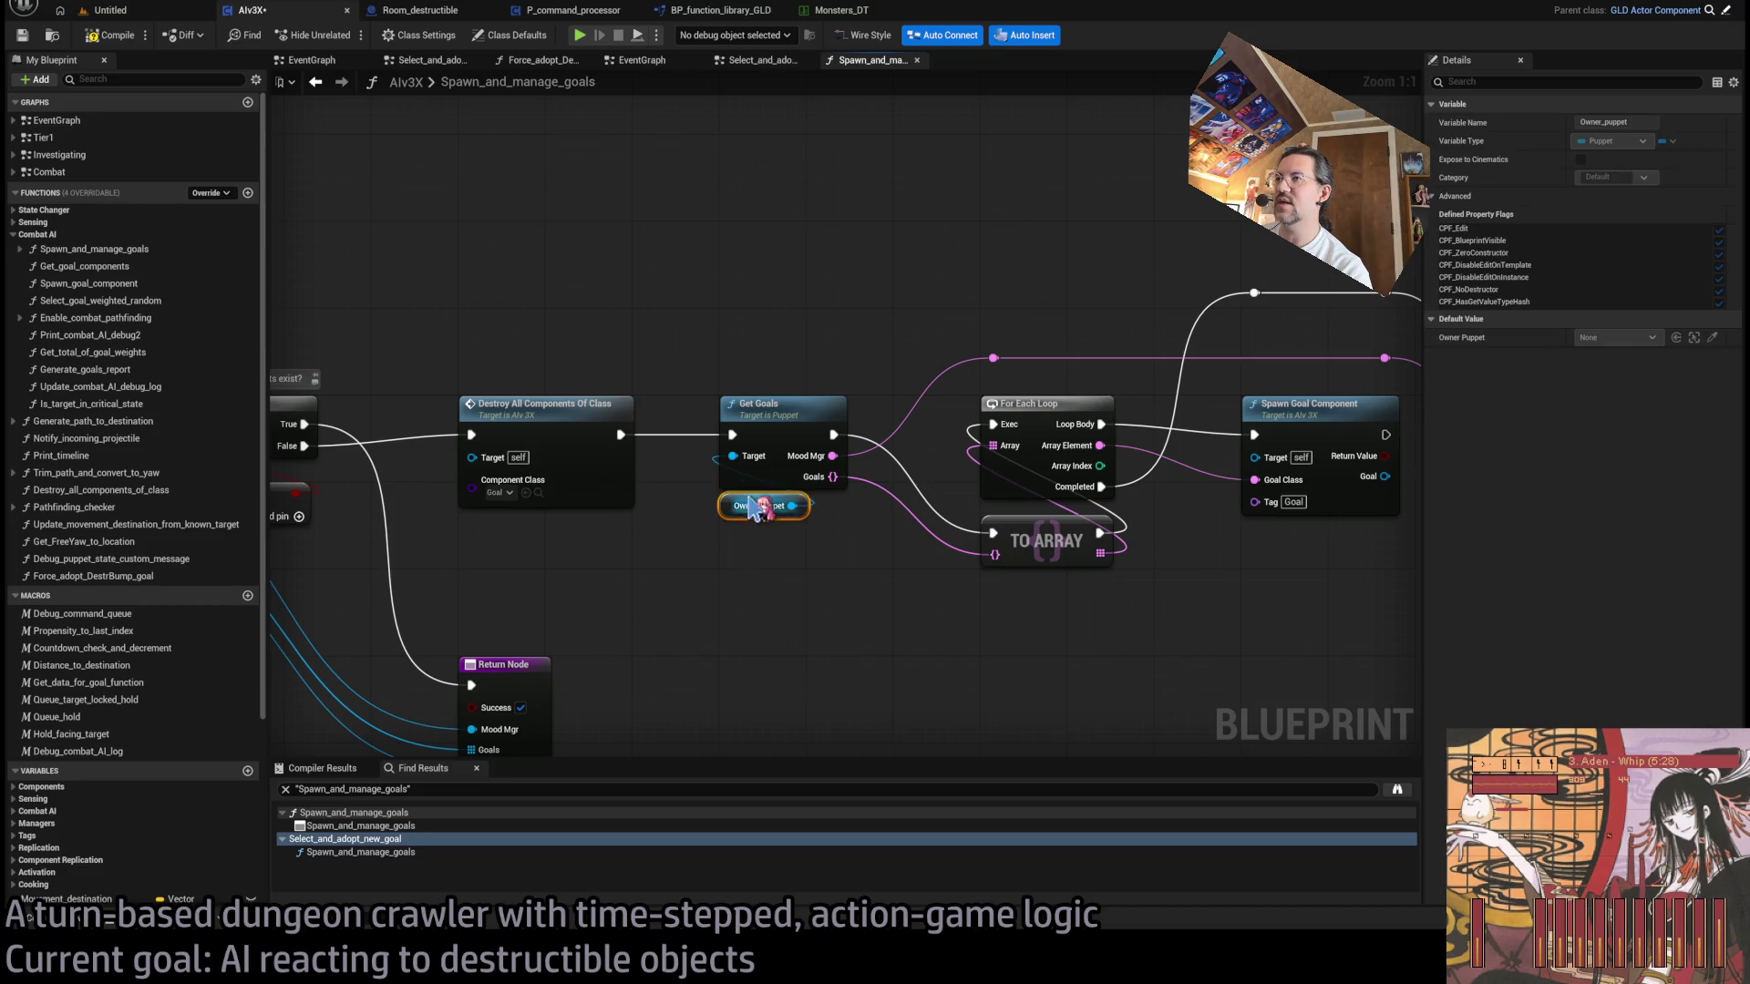
{"action": "left_click", "coordinate": [784, 531]}
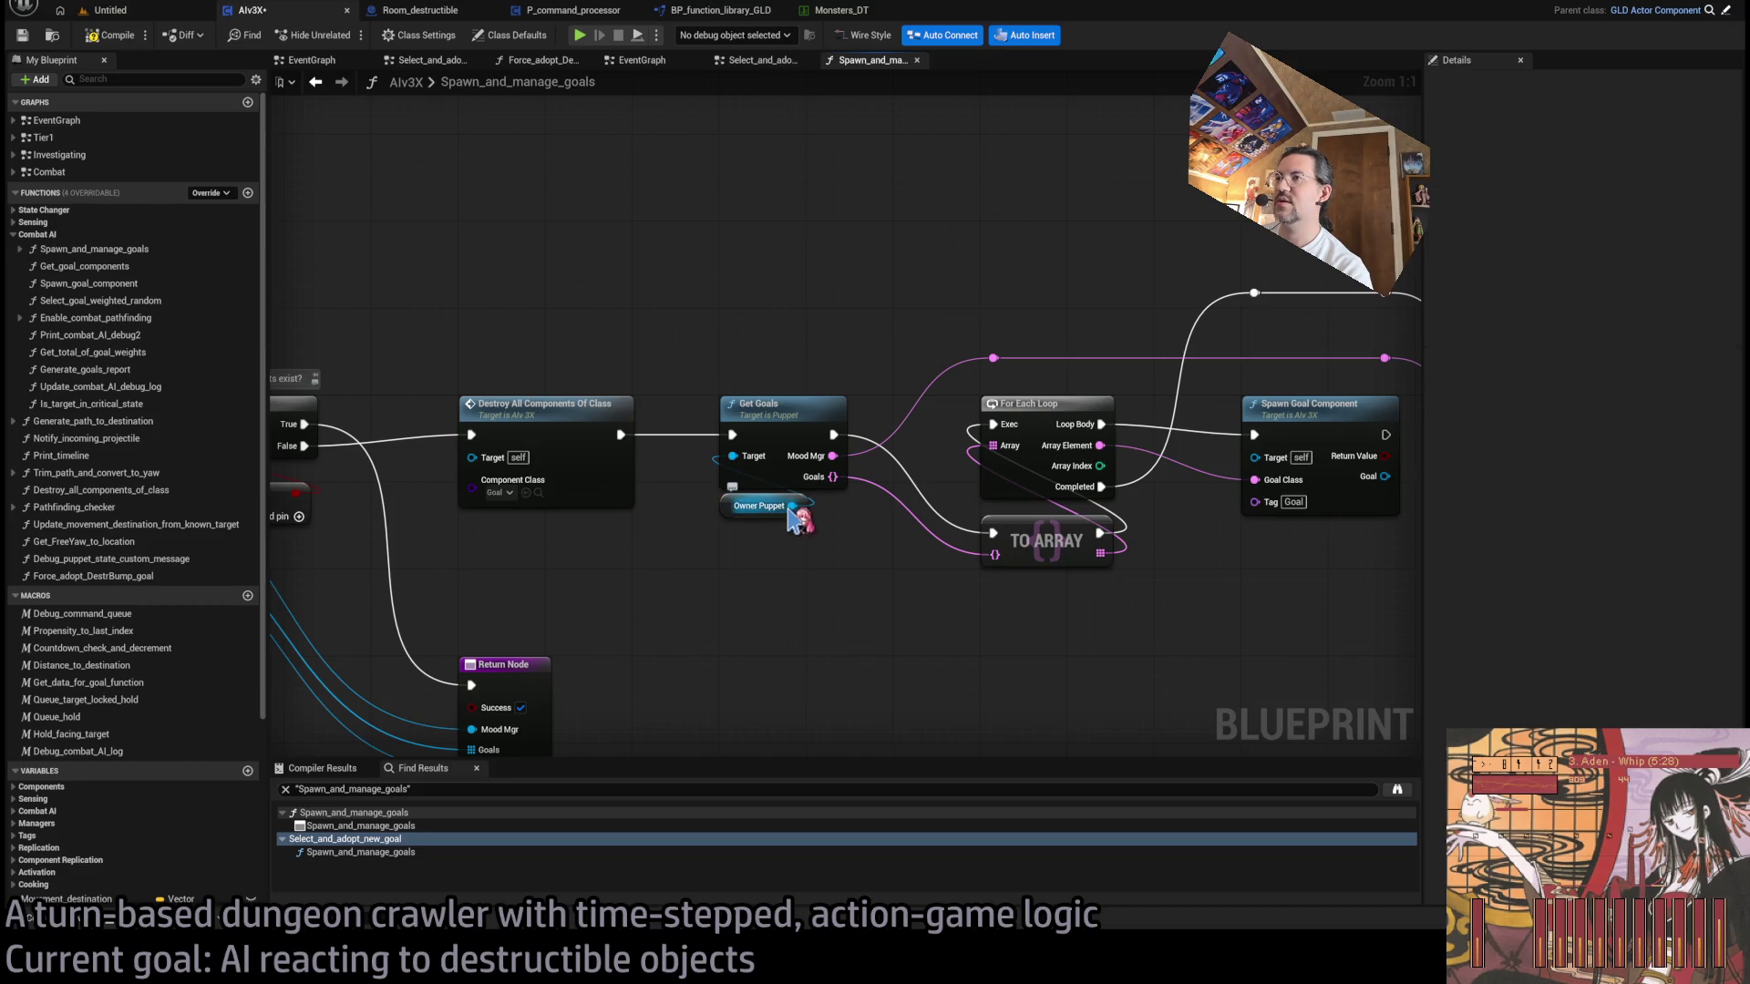
- Open the Get Goals call in the Puppet blueprint, then close Puppet
{"action": "left_click", "coordinate": [789, 416]}
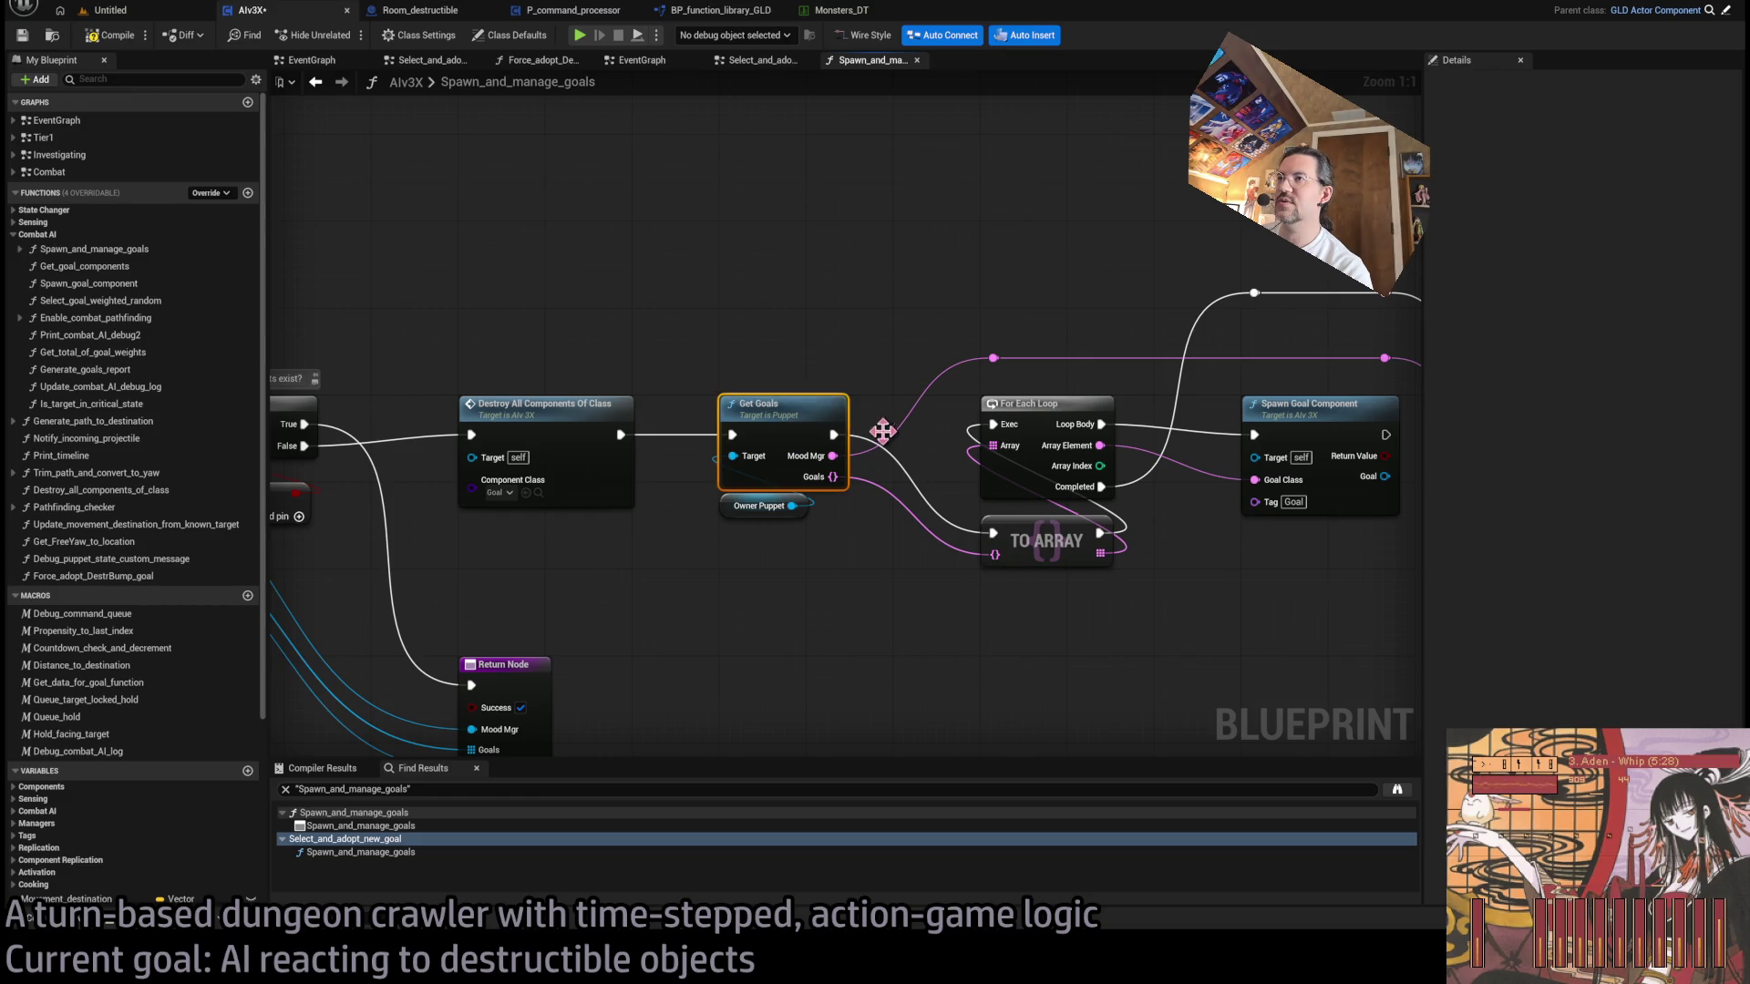
{"action": "double_click", "coordinate": [882, 431]}
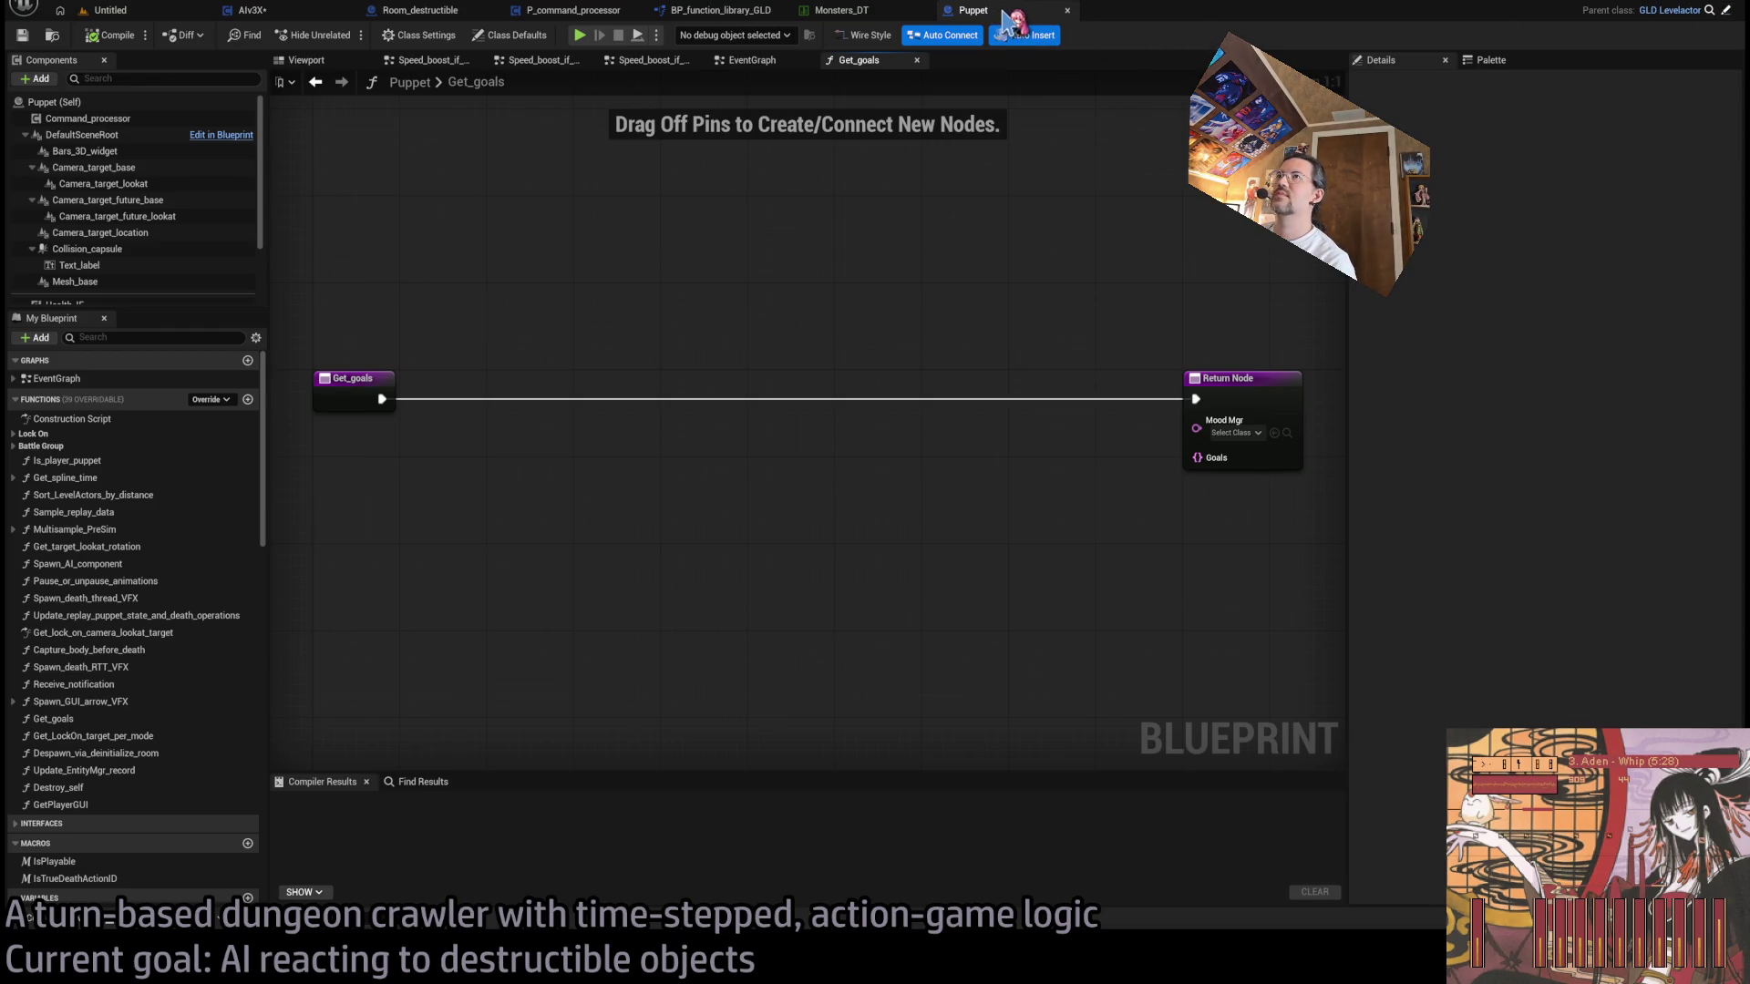
{"action": "left_click", "coordinate": [1067, 10]}
- Search assets for 'monster' and open grimon_BP
{"action": "key", "text": "ctrl+p"}
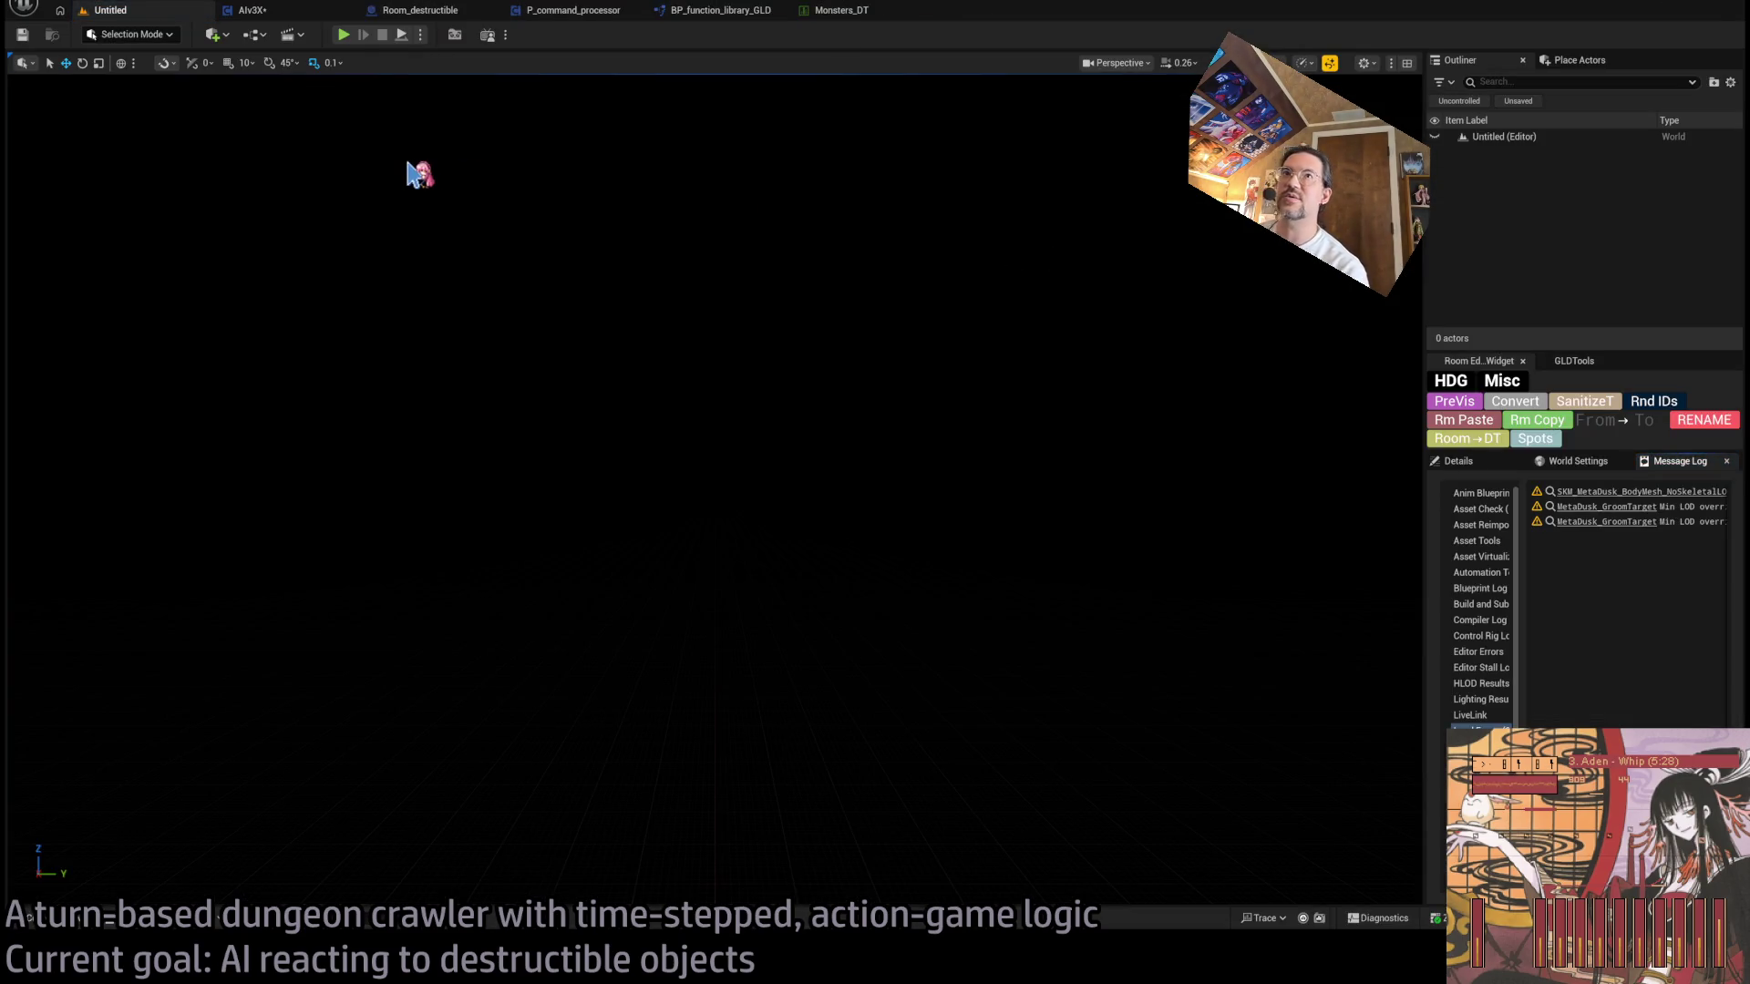
{"action": "type", "text": "monster"}
{"action": "scroll", "coordinate": [301, 410], "scroll_direction": "down", "scroll_amount": 3}
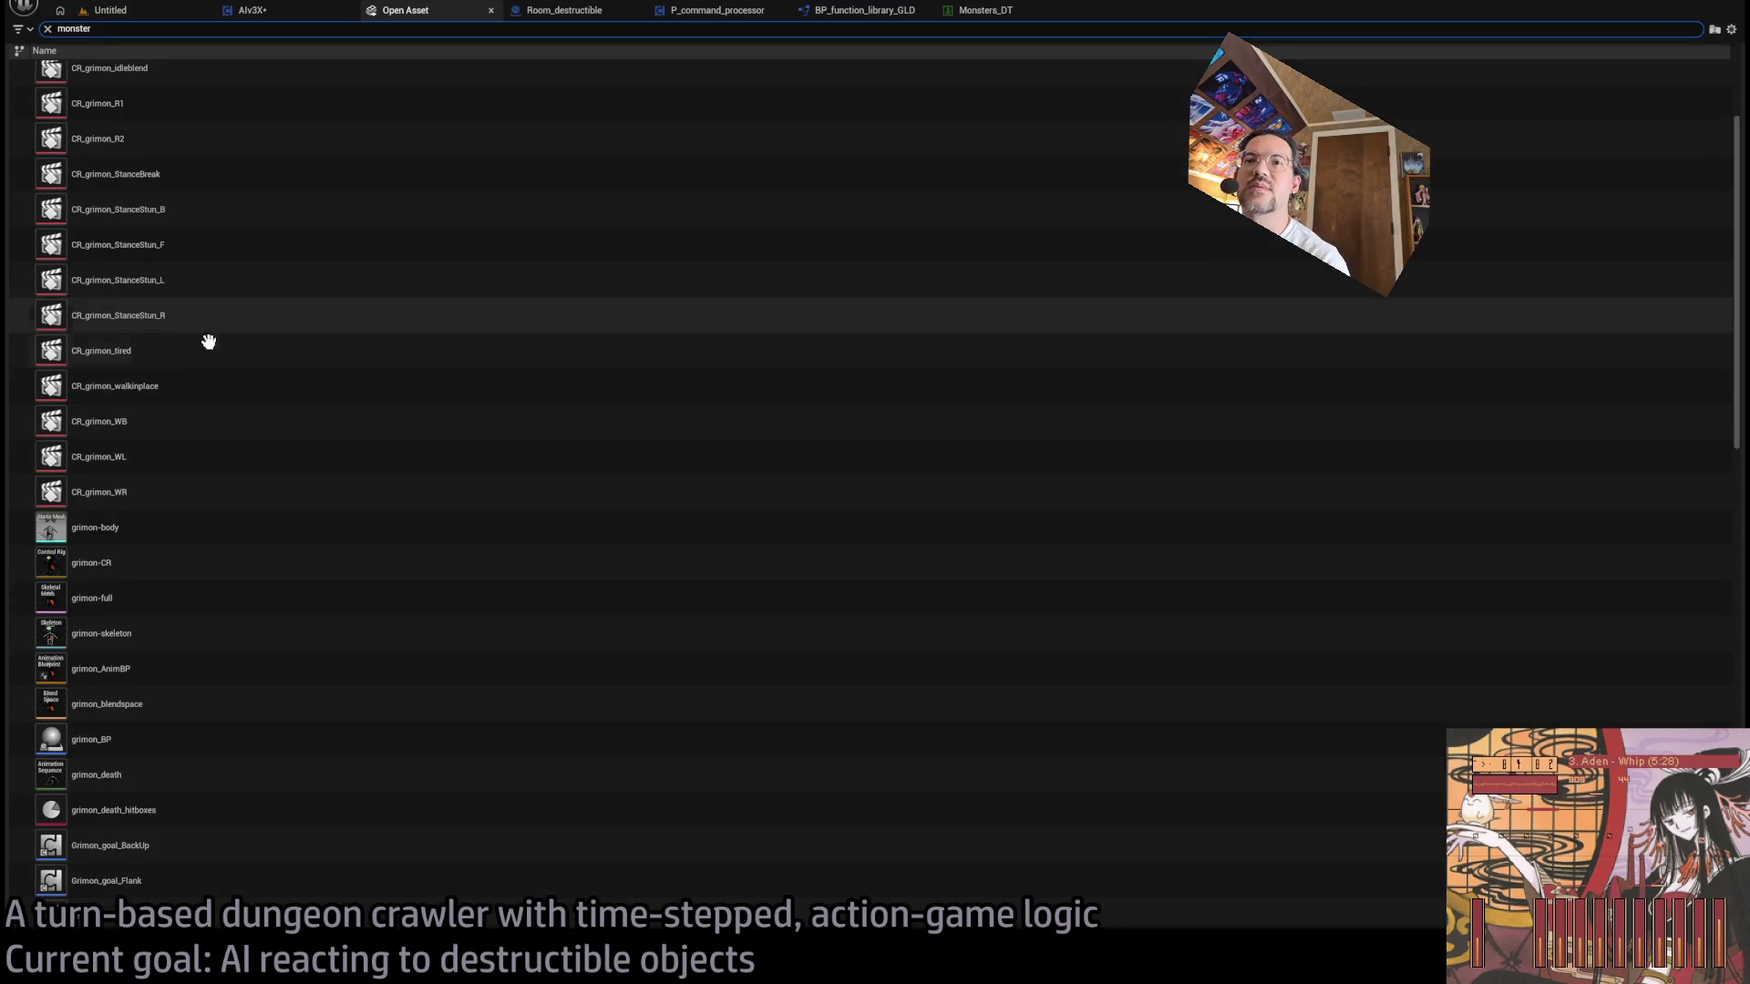
{"action": "scroll", "coordinate": [278, 716], "scroll_direction": "up", "scroll_amount": 2}
{"action": "scroll", "coordinate": [277, 707], "scroll_direction": "down", "scroll_amount": 5}
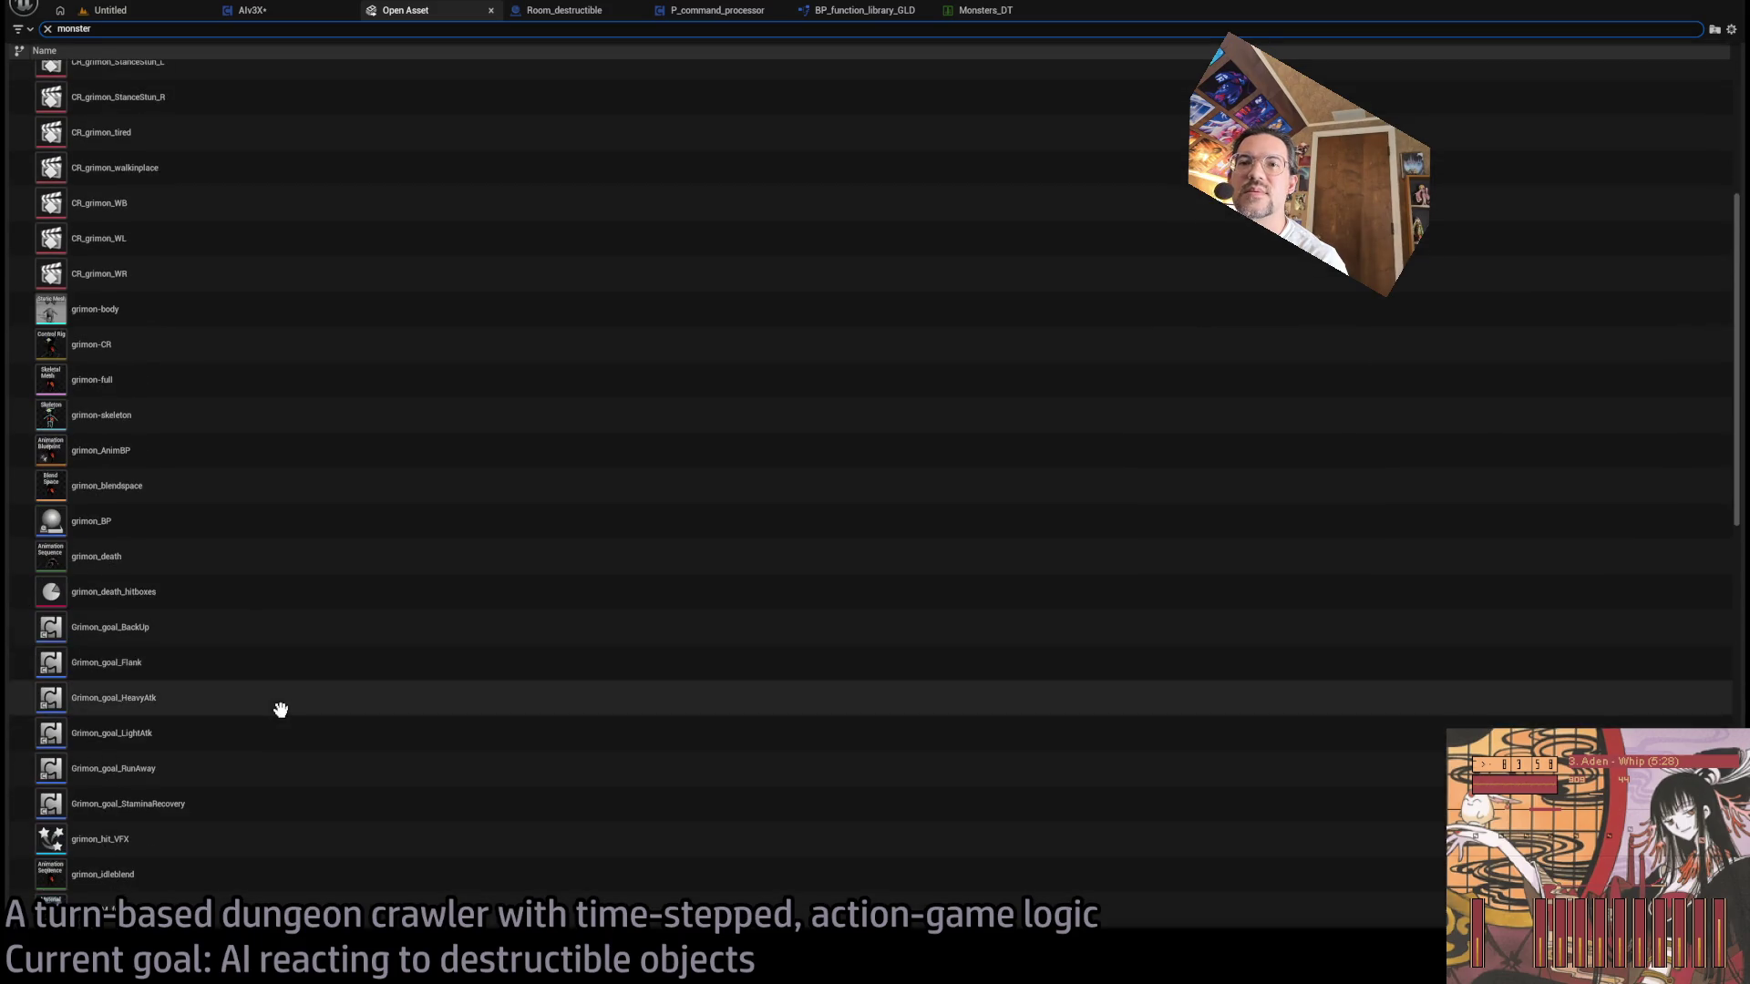
{"action": "scroll", "coordinate": [219, 565], "scroll_direction": "down", "scroll_amount": 1}
{"action": "scroll", "coordinate": [228, 584], "scroll_direction": "up", "scroll_amount": 1}
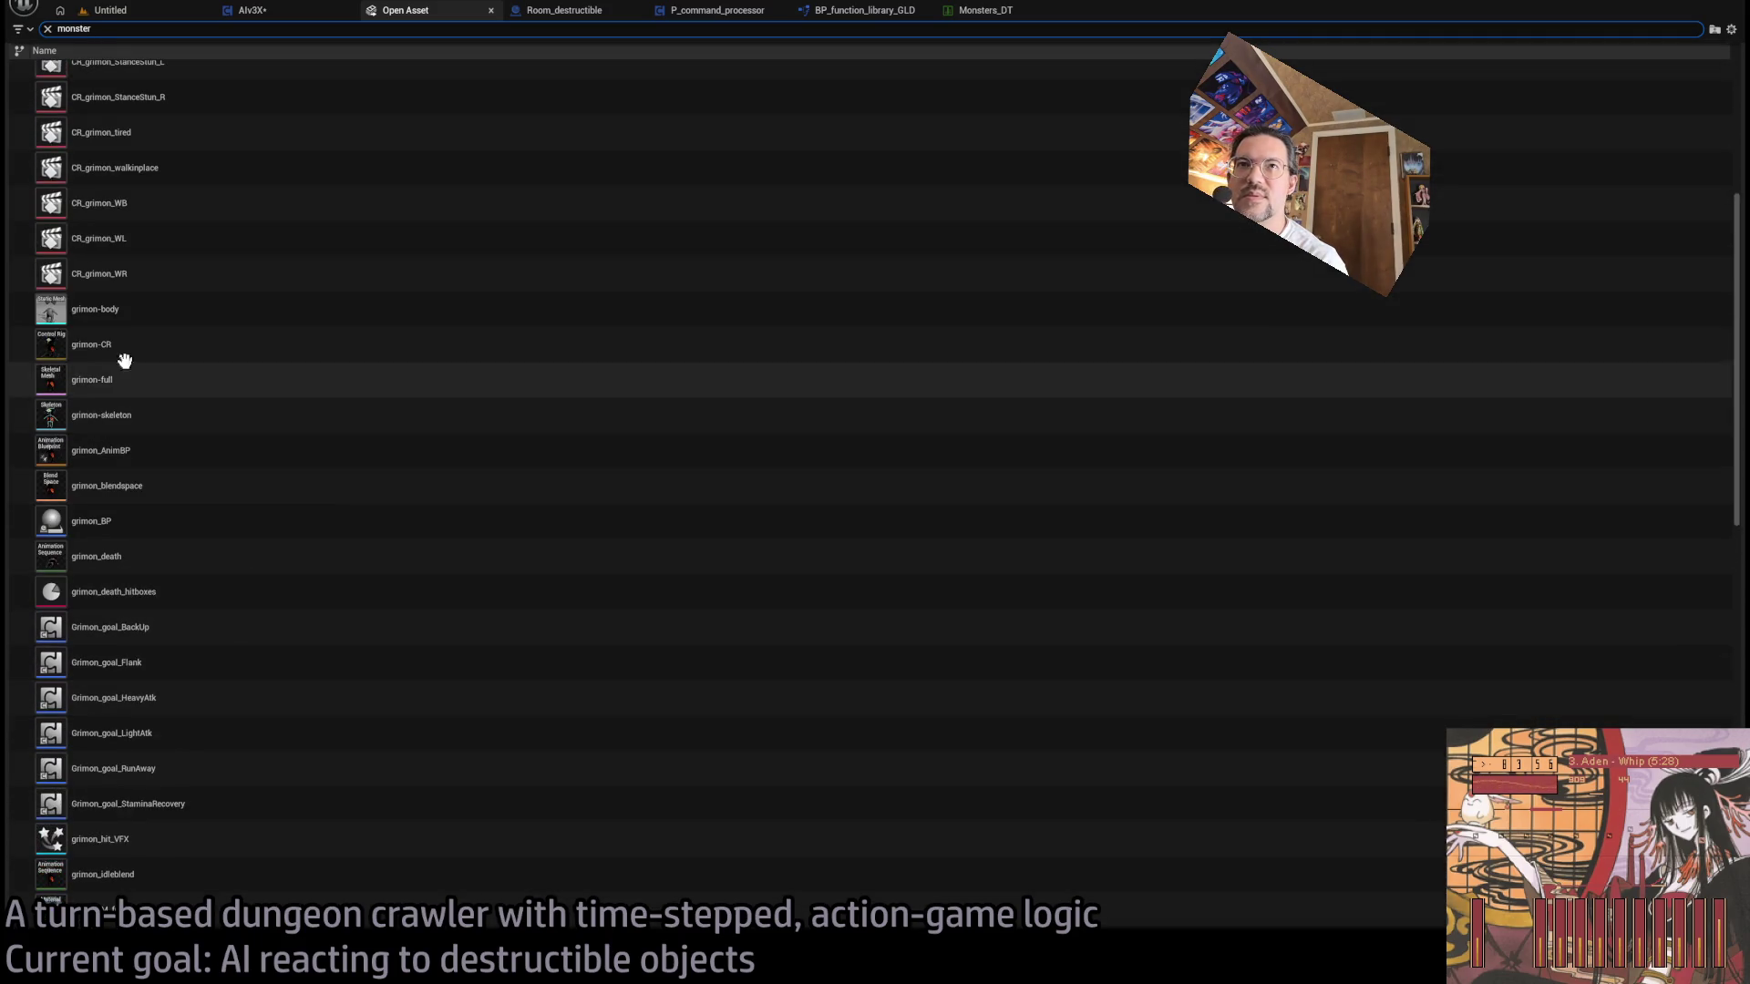
{"action": "left_click", "coordinate": [161, 529]}
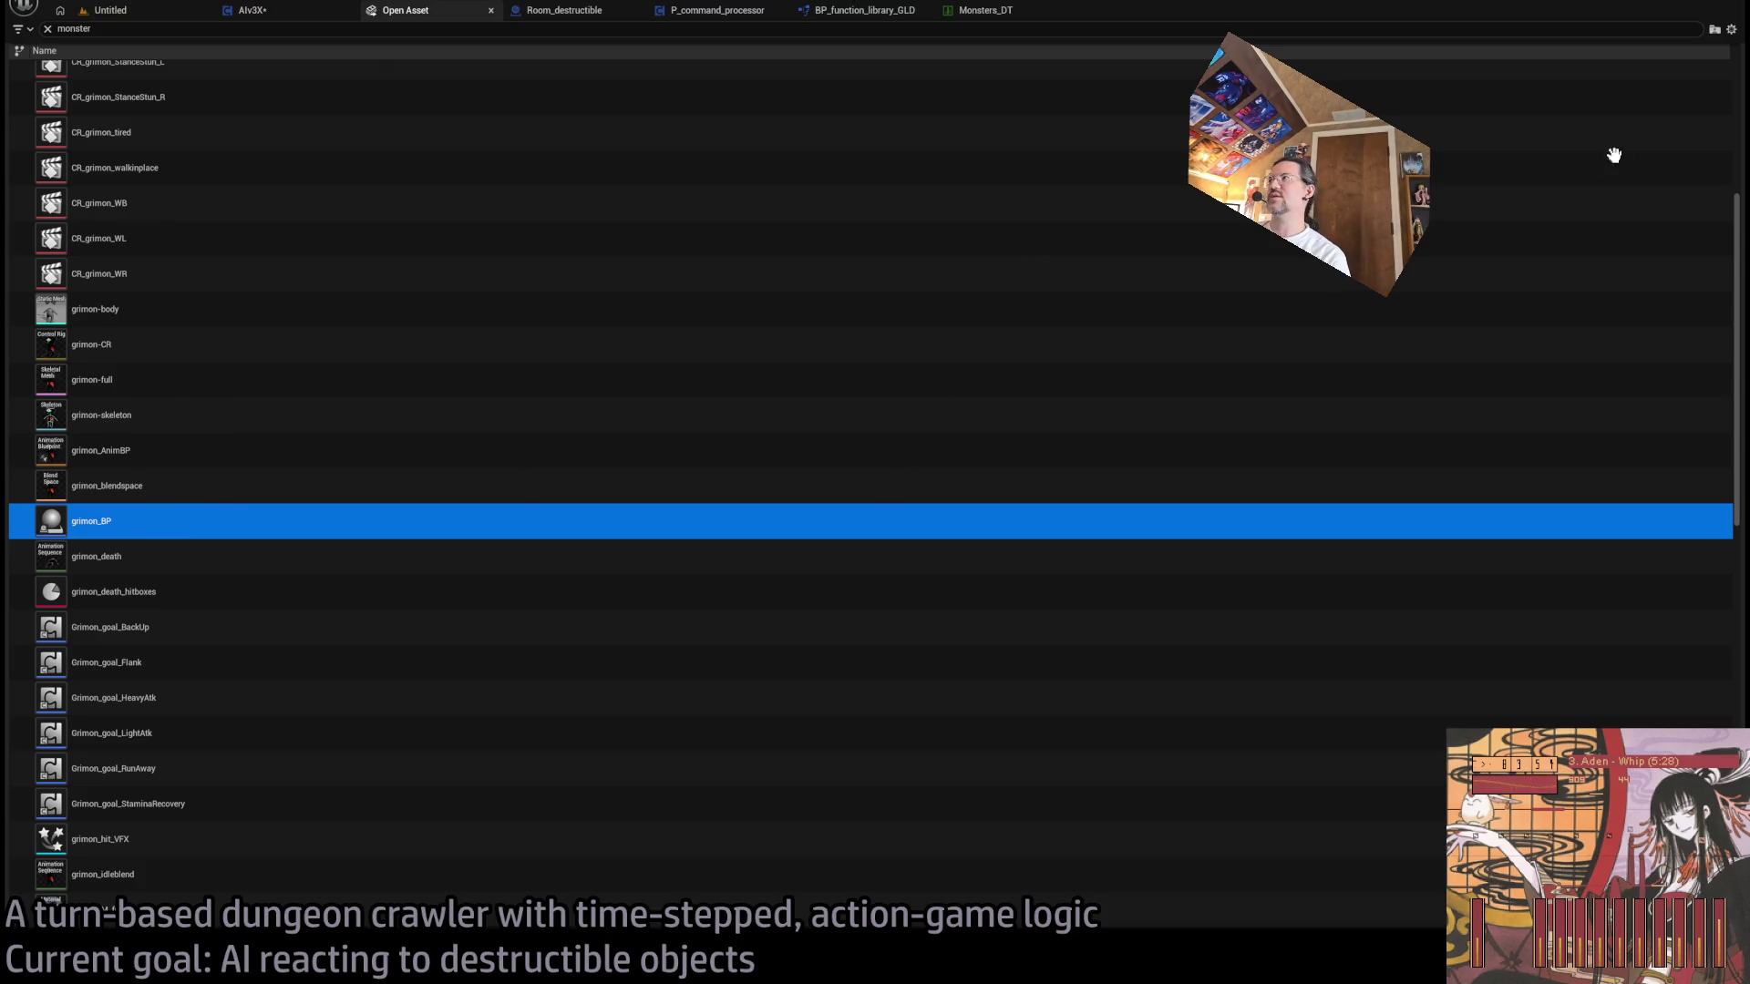
{"action": "key", "text": "Return"}
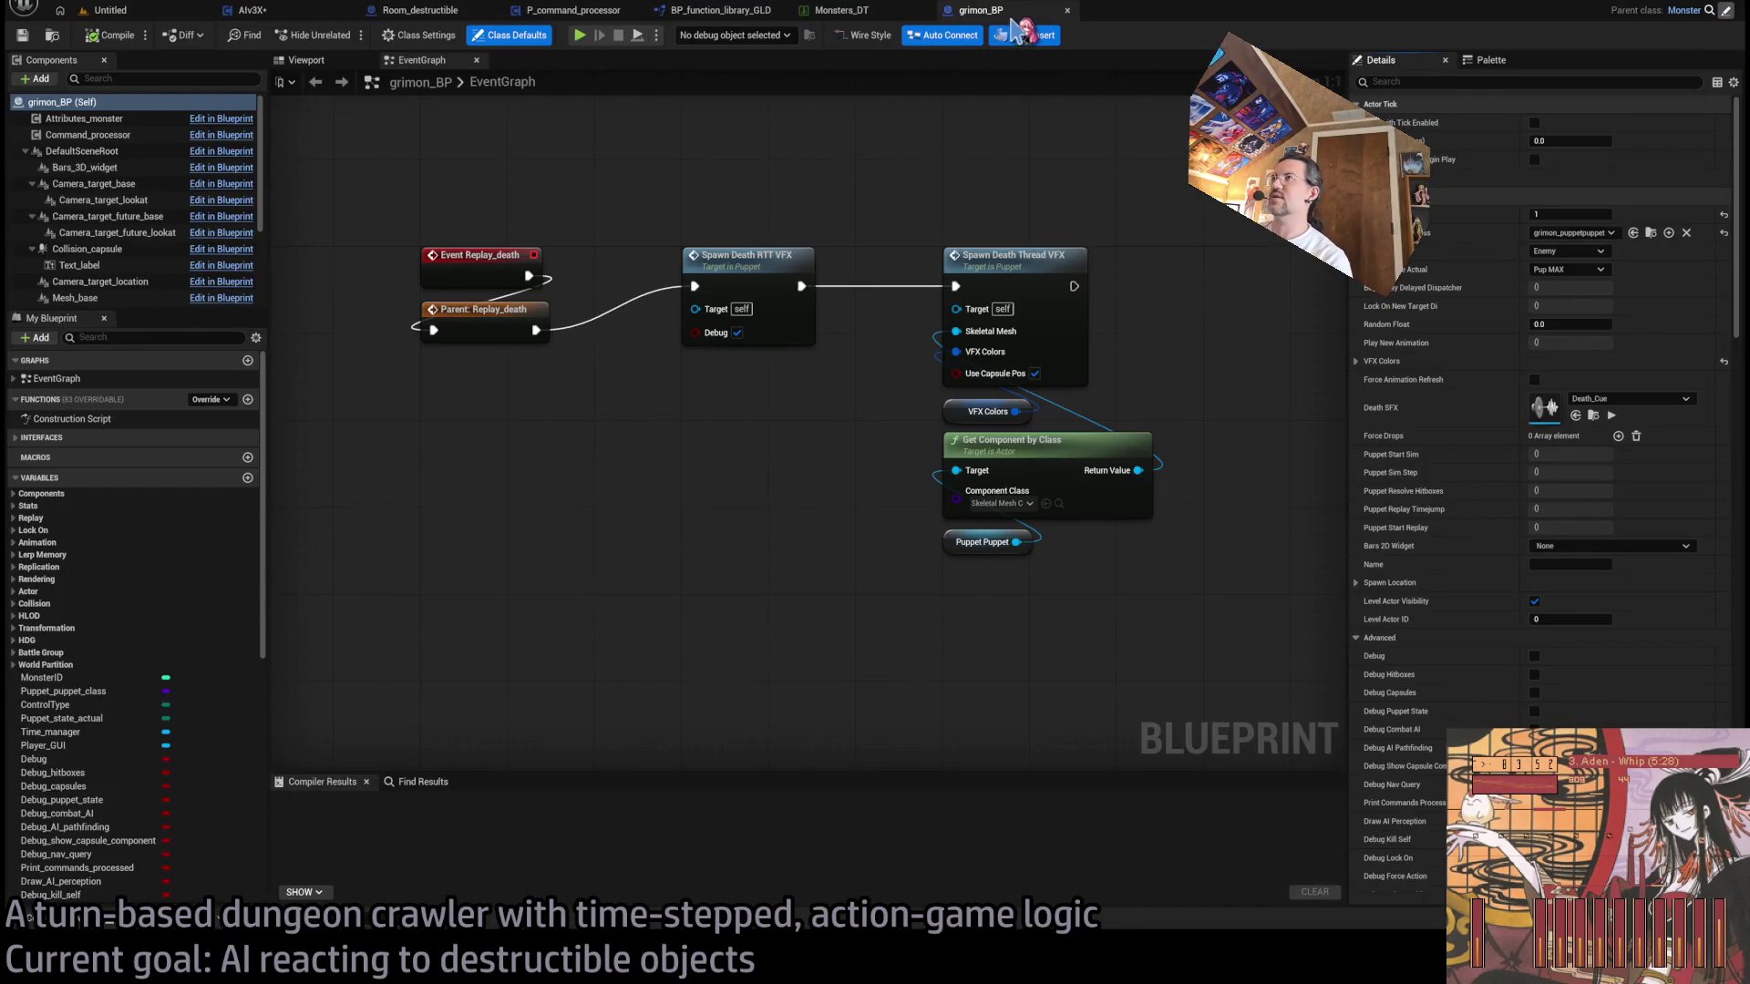
- Fit the event graph in view and inspect the Validate_monsterID node
{"action": "key", "text": "Home"}
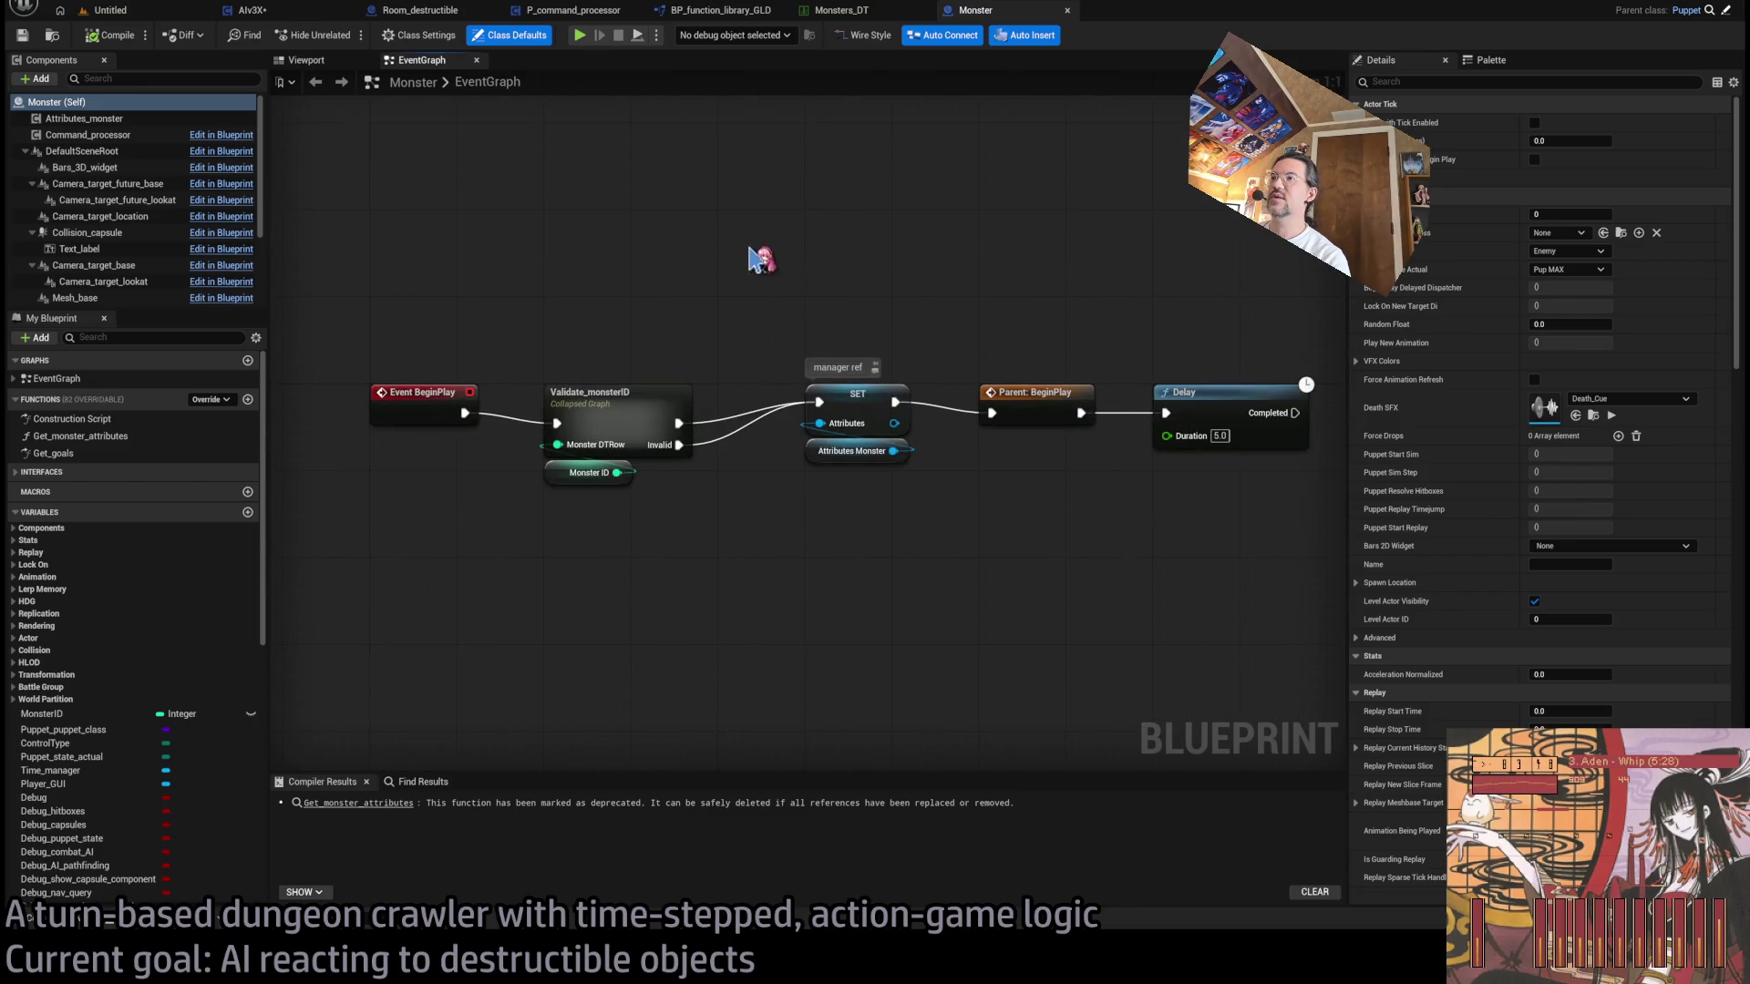
{"action": "mouse_move", "coordinate": [547, 328]}
{"action": "left_mouse_down"}
{"action": "mouse_move", "coordinate": [593, 288]}
{"action": "mouse_move", "coordinate": [769, 483]}
{"action": "mouse_move", "coordinate": [587, 223]}
{"action": "left_mouse_up"}
{"action": "left_click_drag", "start_coordinate": [802, 198], "coordinate": [715, 183]}
{"action": "left_click", "coordinate": [566, 413]}
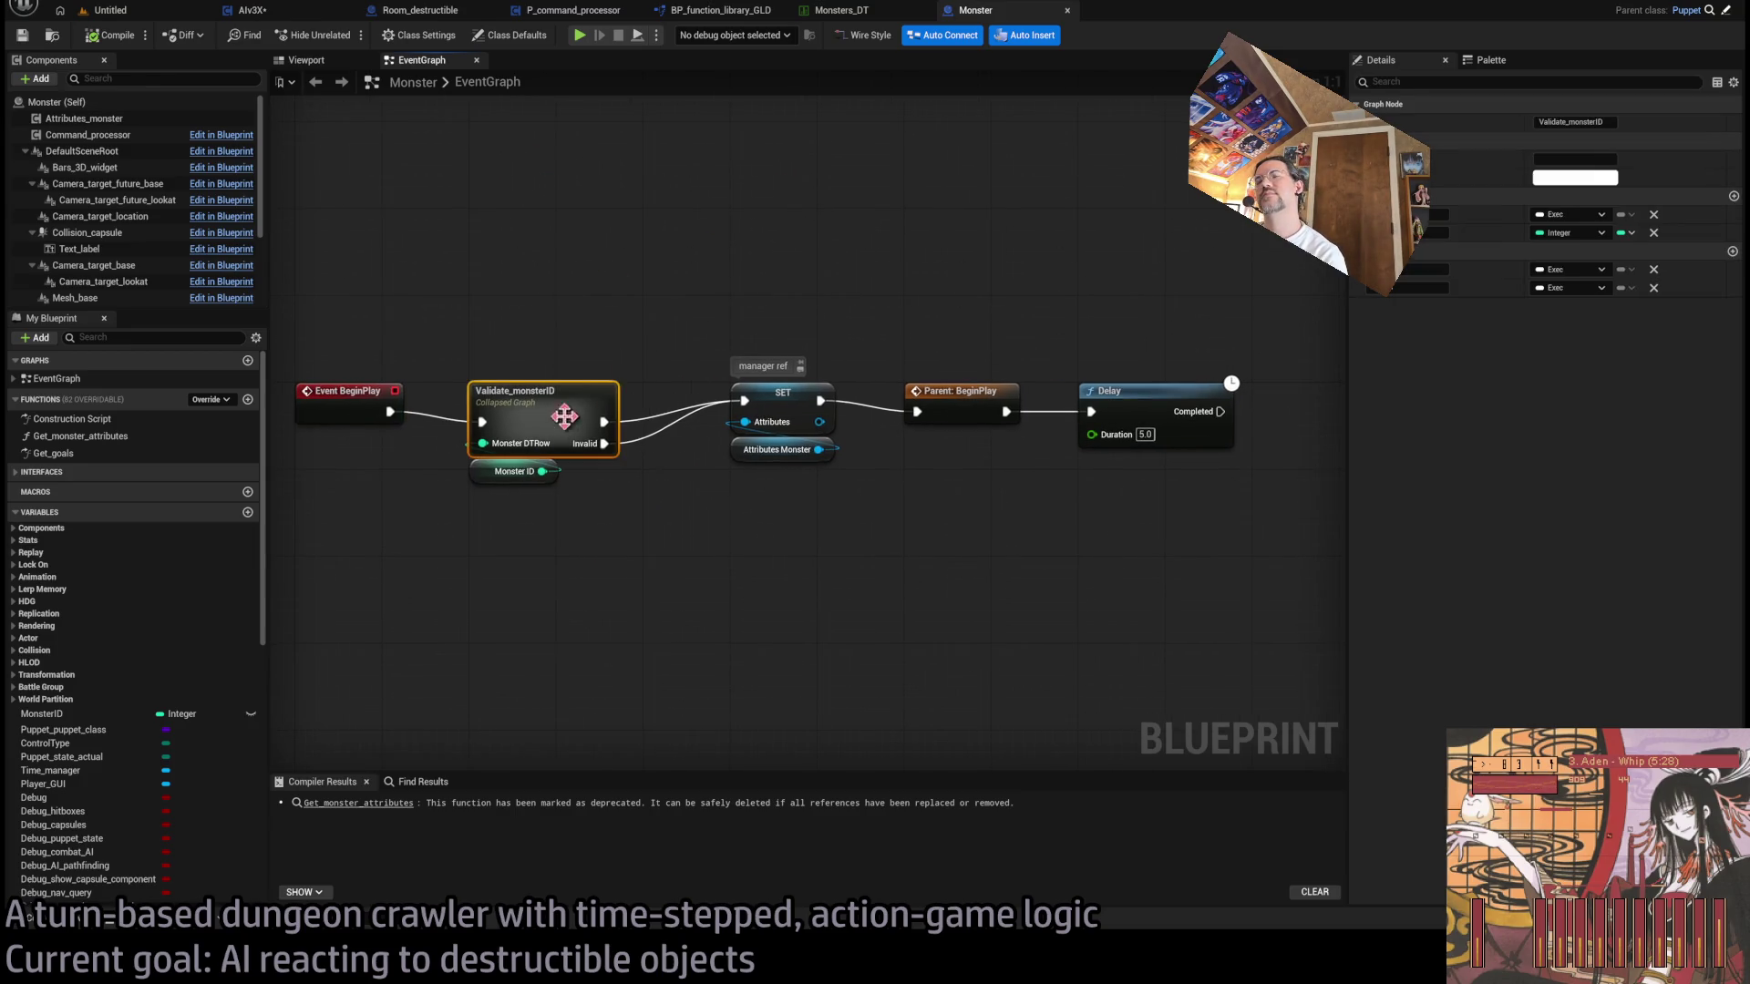
{"action": "left_click_drag", "start_coordinate": [529, 372], "coordinate": [492, 282]}
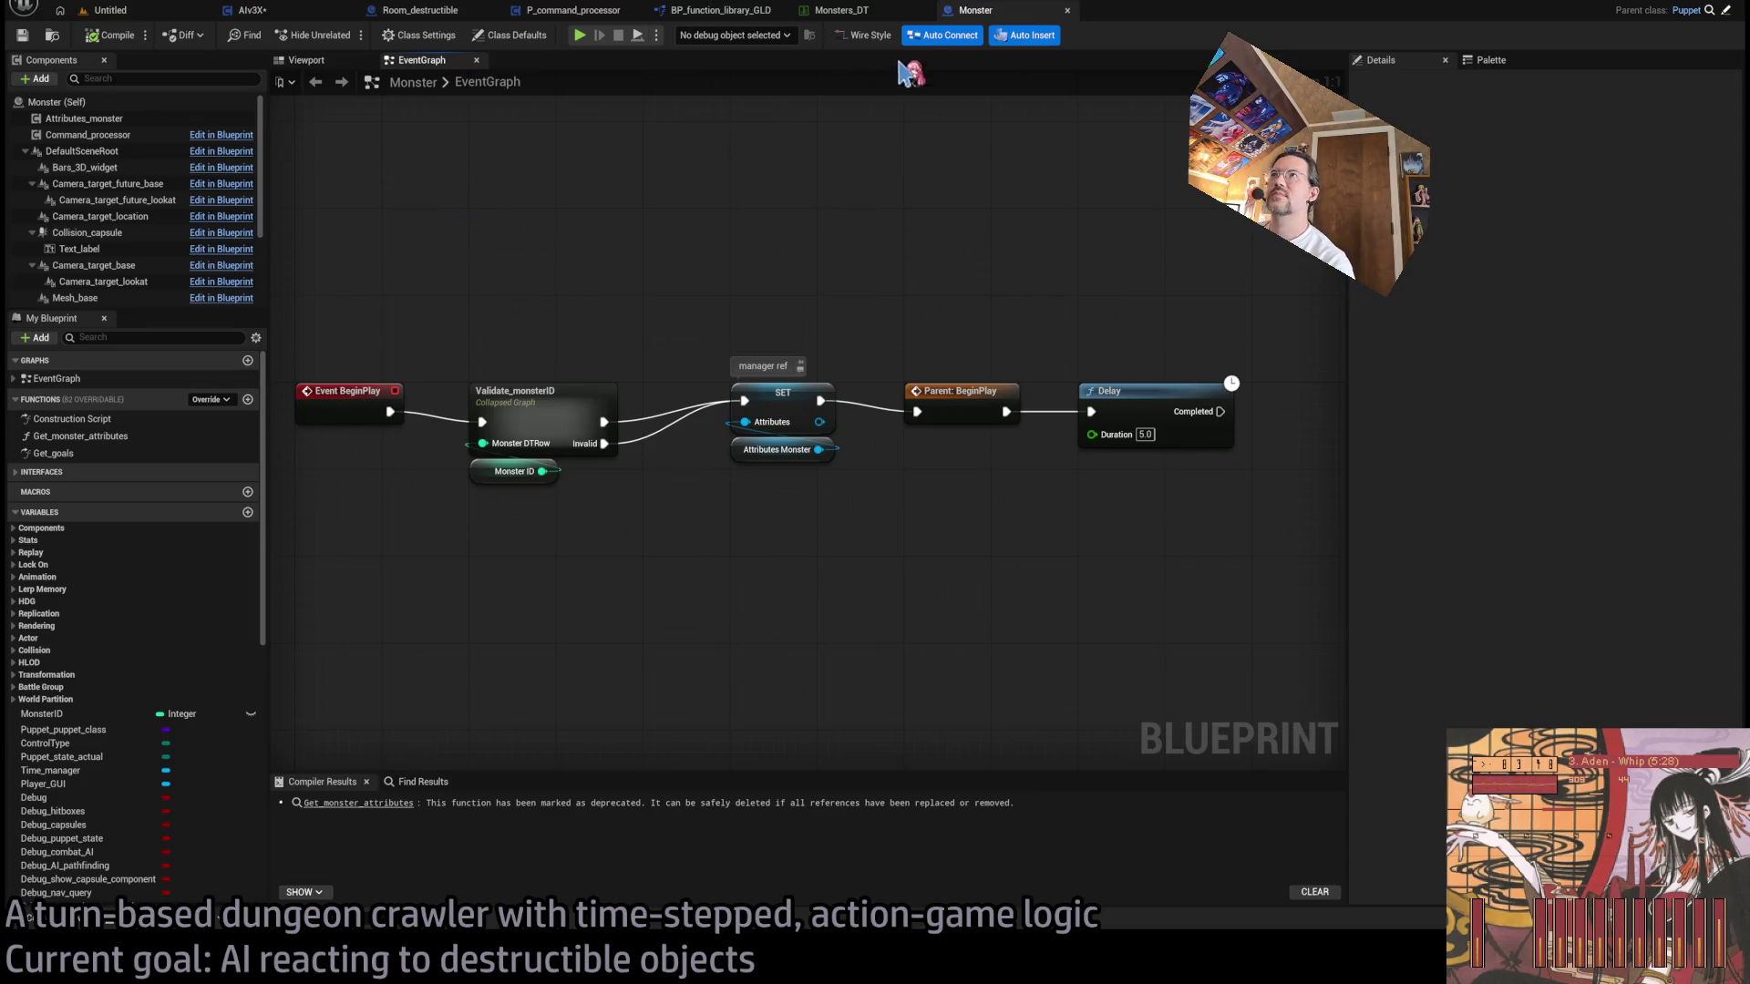
- Check the open blueprint tabs, then open the Monster blueprint's Get_goals function graph
{"action": "left_click", "coordinate": [572, 10]}
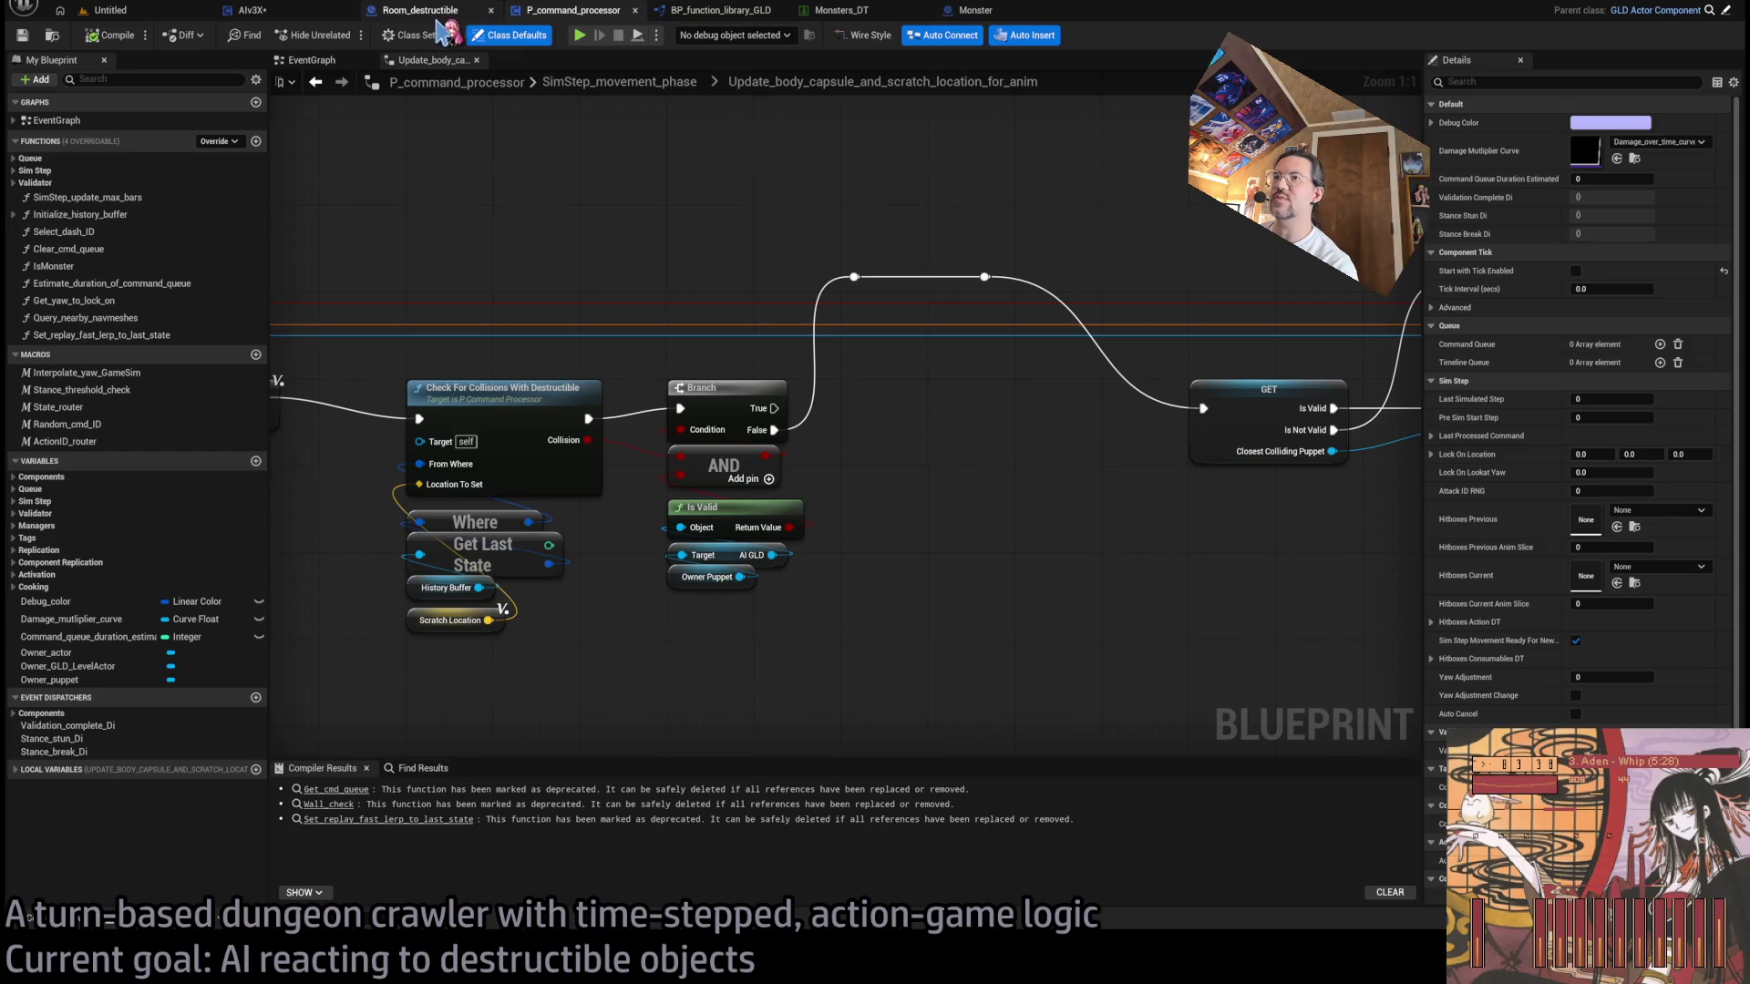
{"action": "left_click", "coordinate": [437, 18]}
{"action": "left_click", "coordinate": [301, 13]}
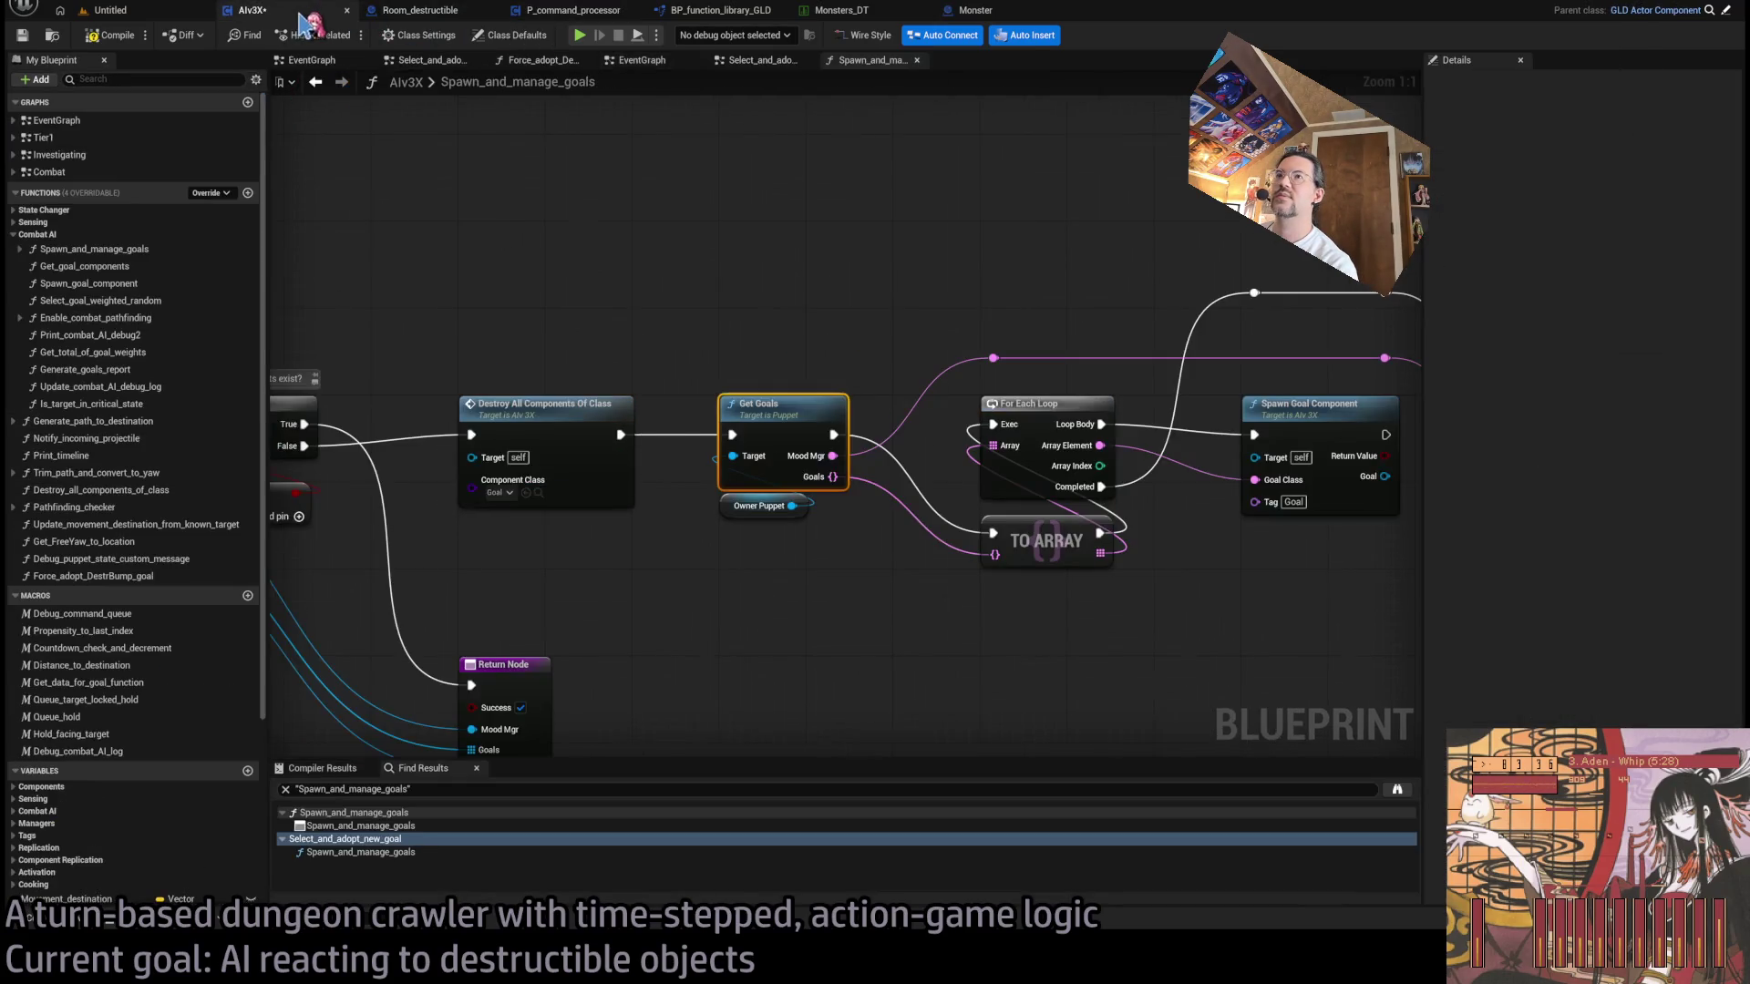
{"action": "left_click", "coordinate": [993, 13]}
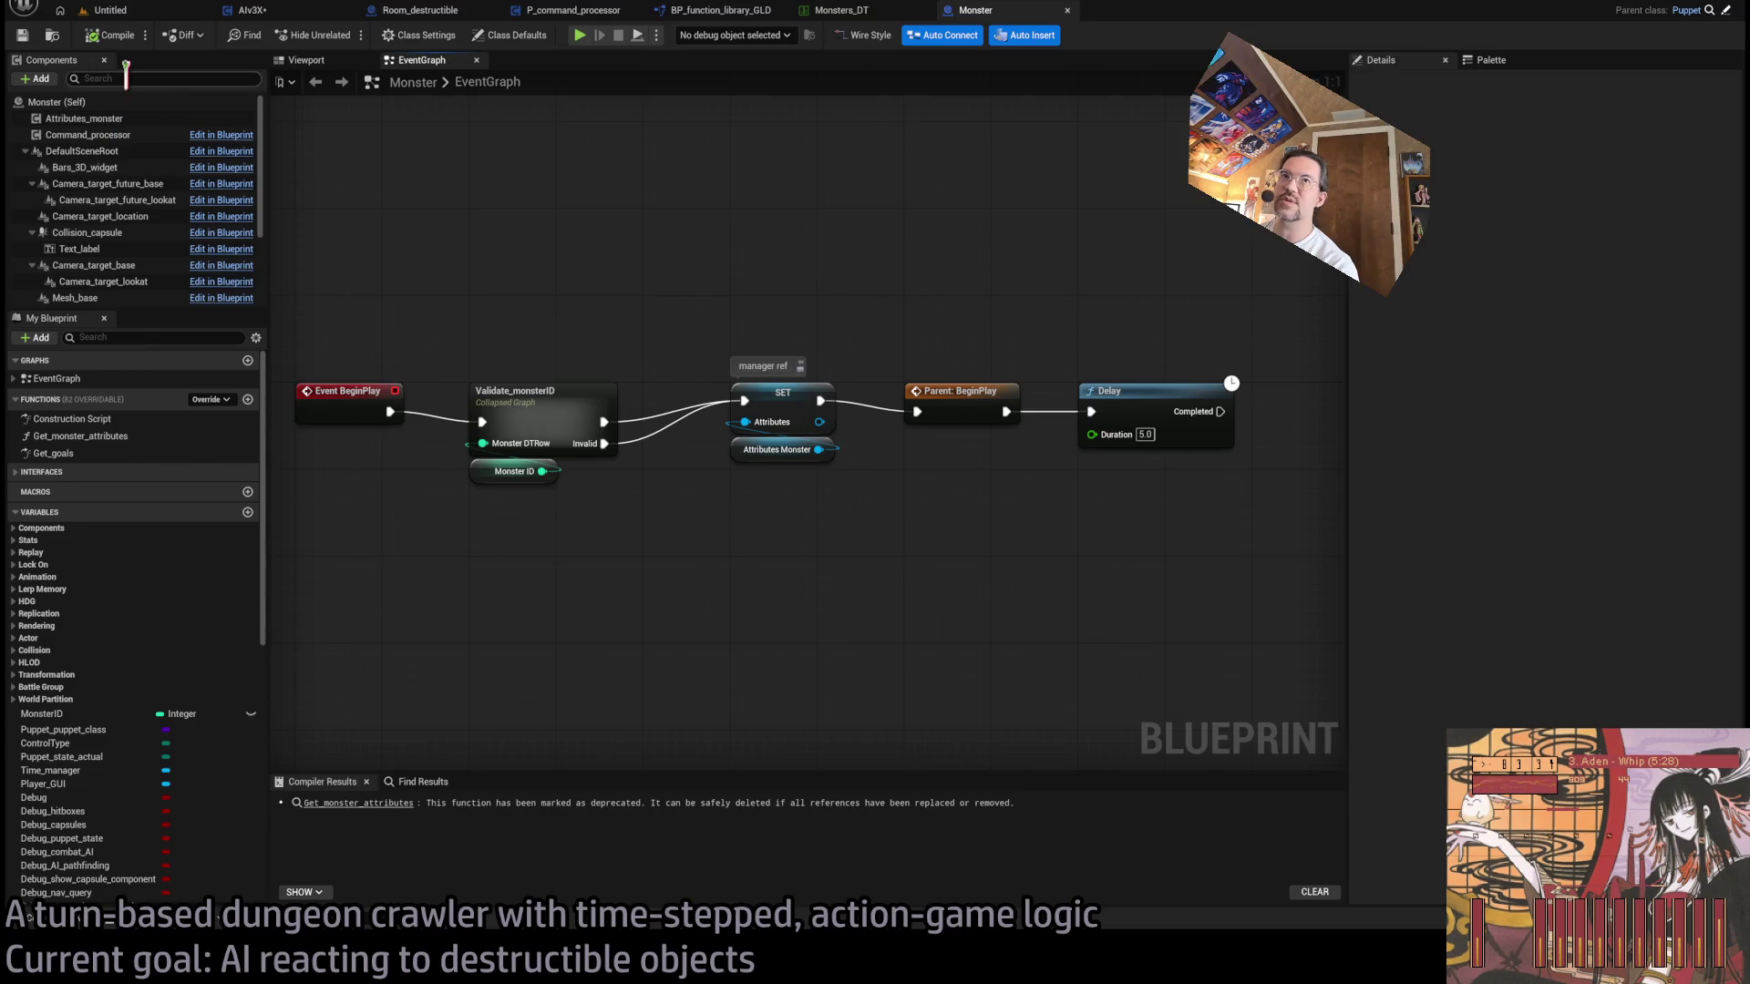
{"action": "double_click", "coordinate": [100, 454]}
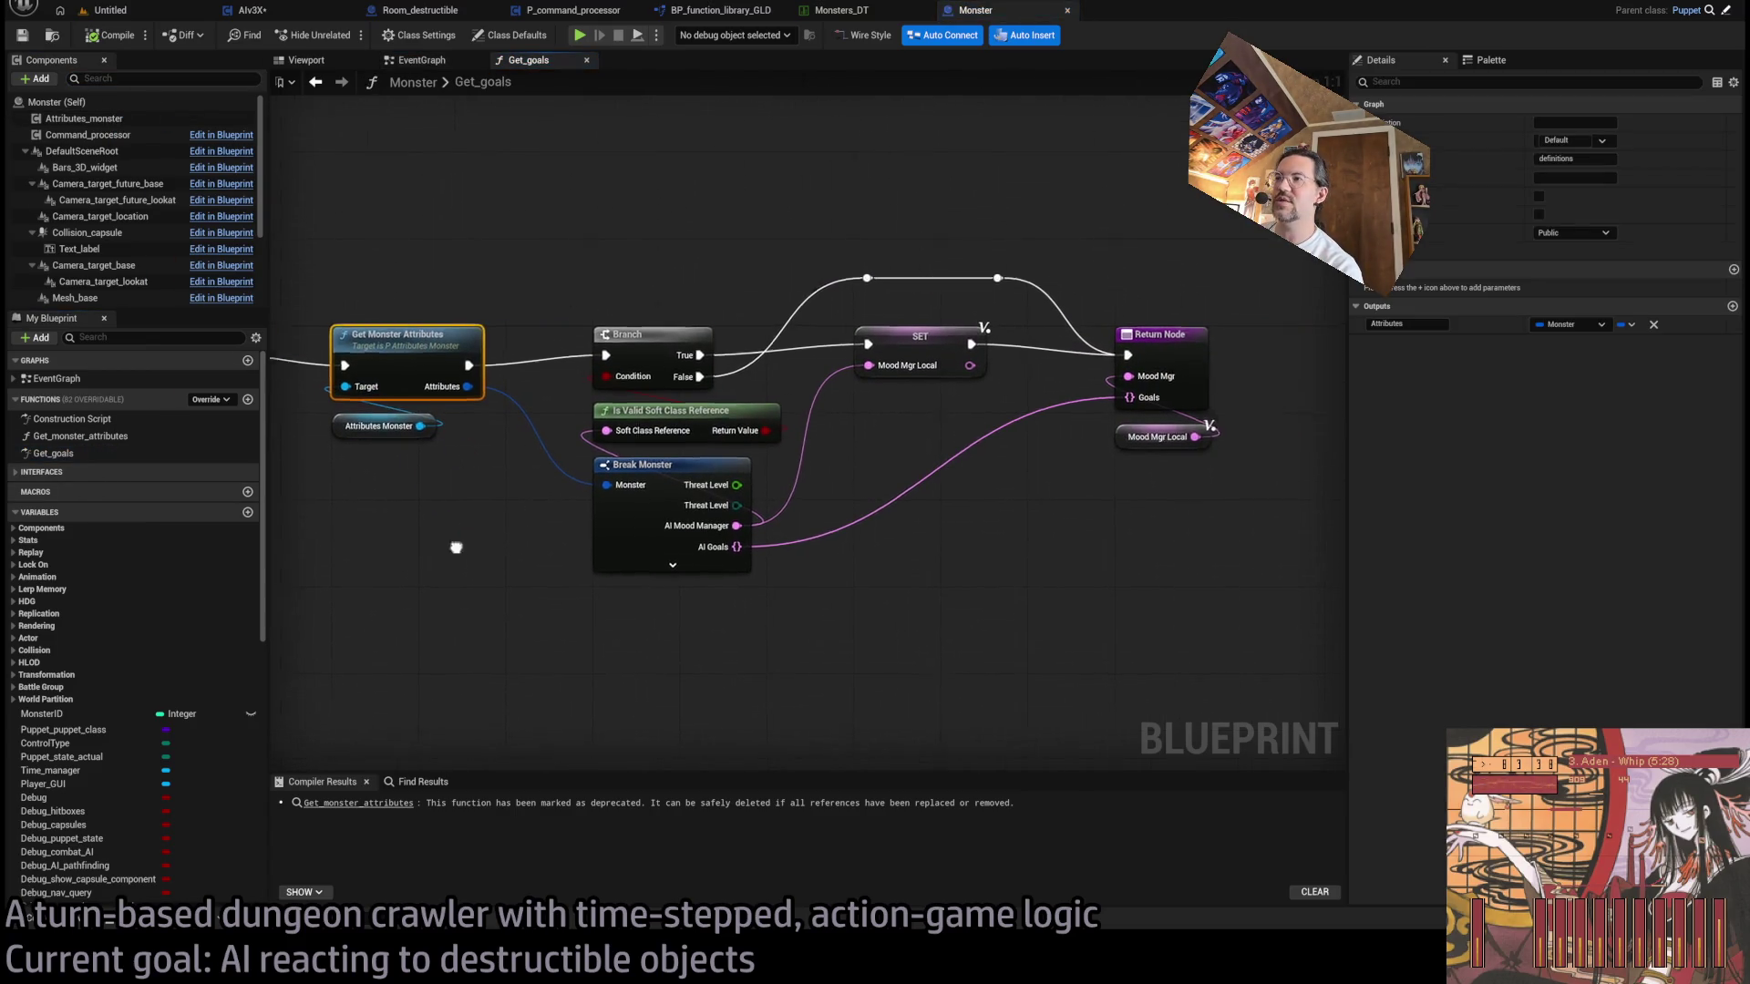
- Expose AI Destructible-bump on Break Monster and hide both of its Threat Level pins
{"action": "left_click", "coordinate": [658, 566]}
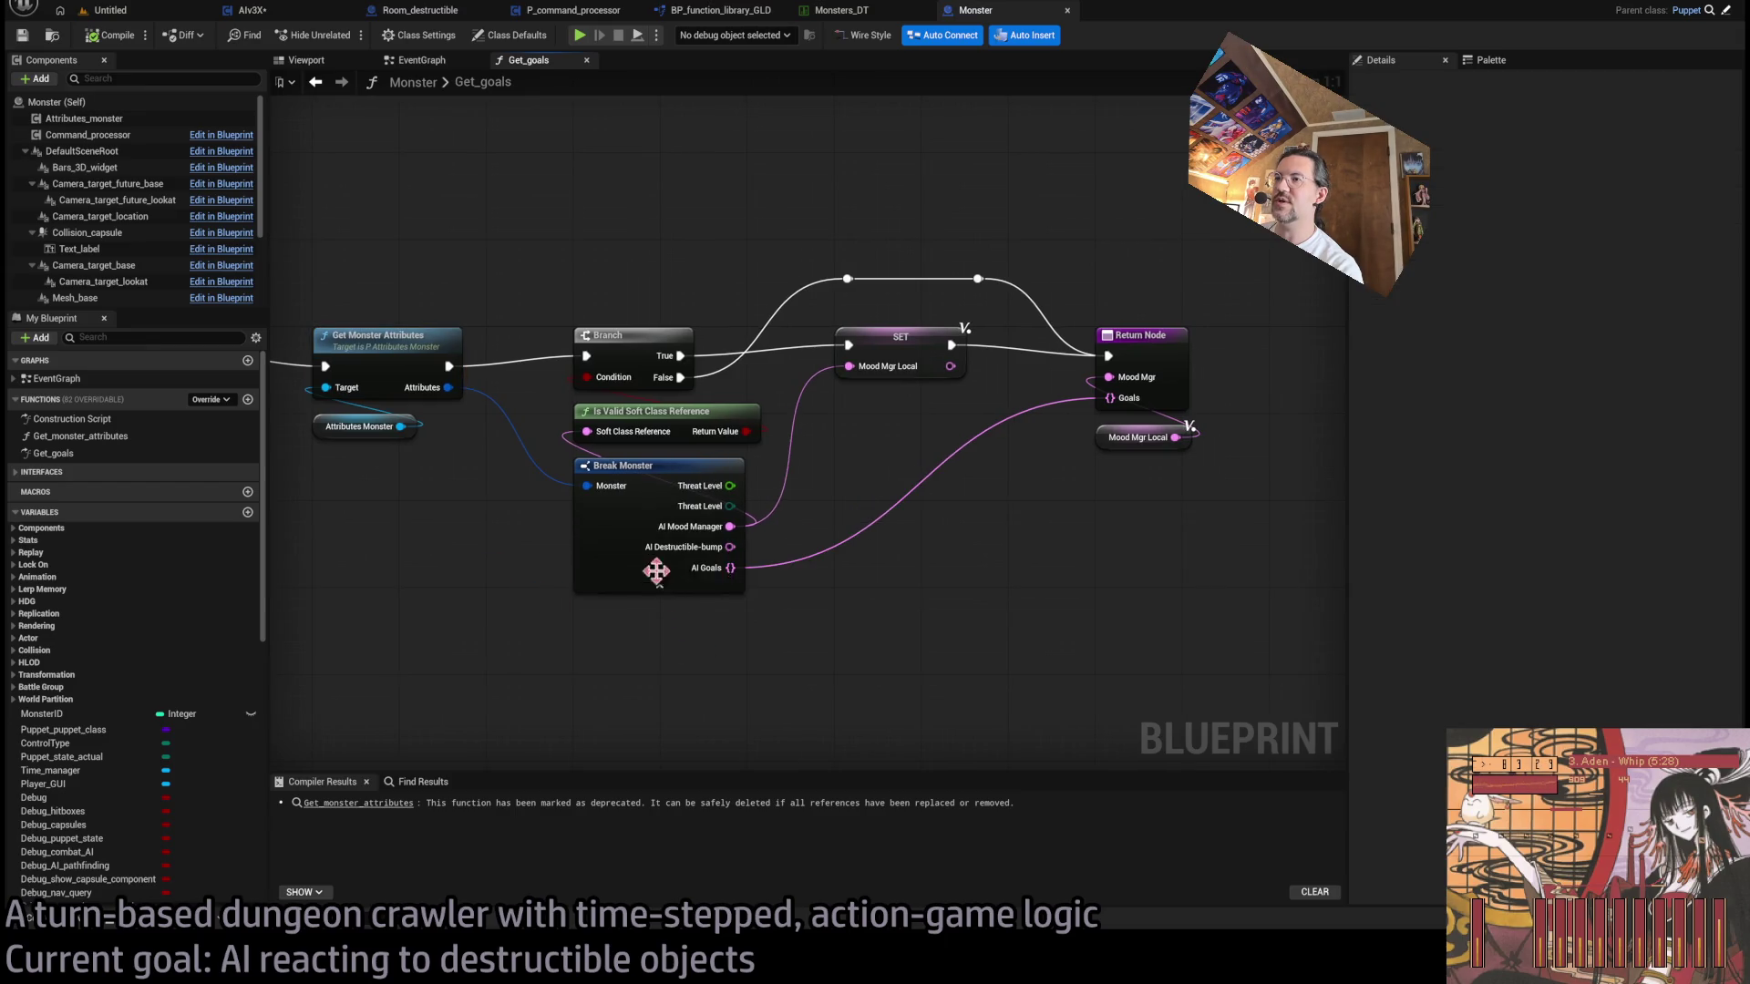
{"action": "left_click", "coordinate": [740, 547]}
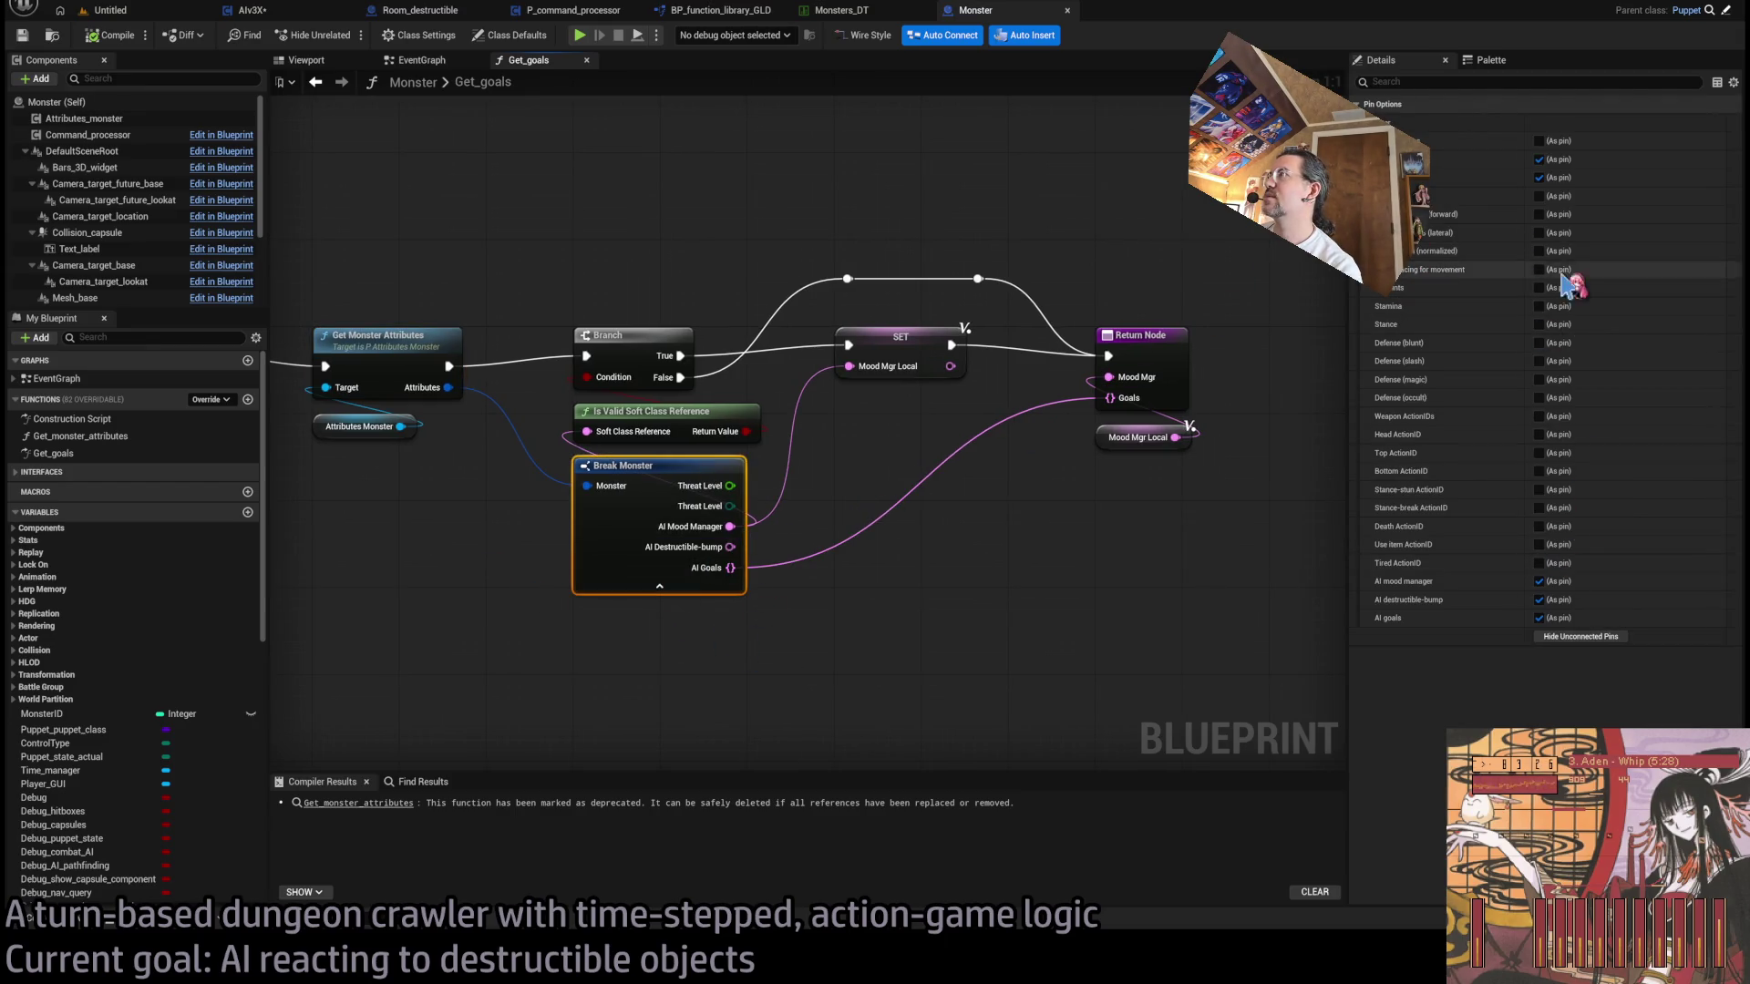
{"action": "left_click", "coordinate": [1540, 160]}
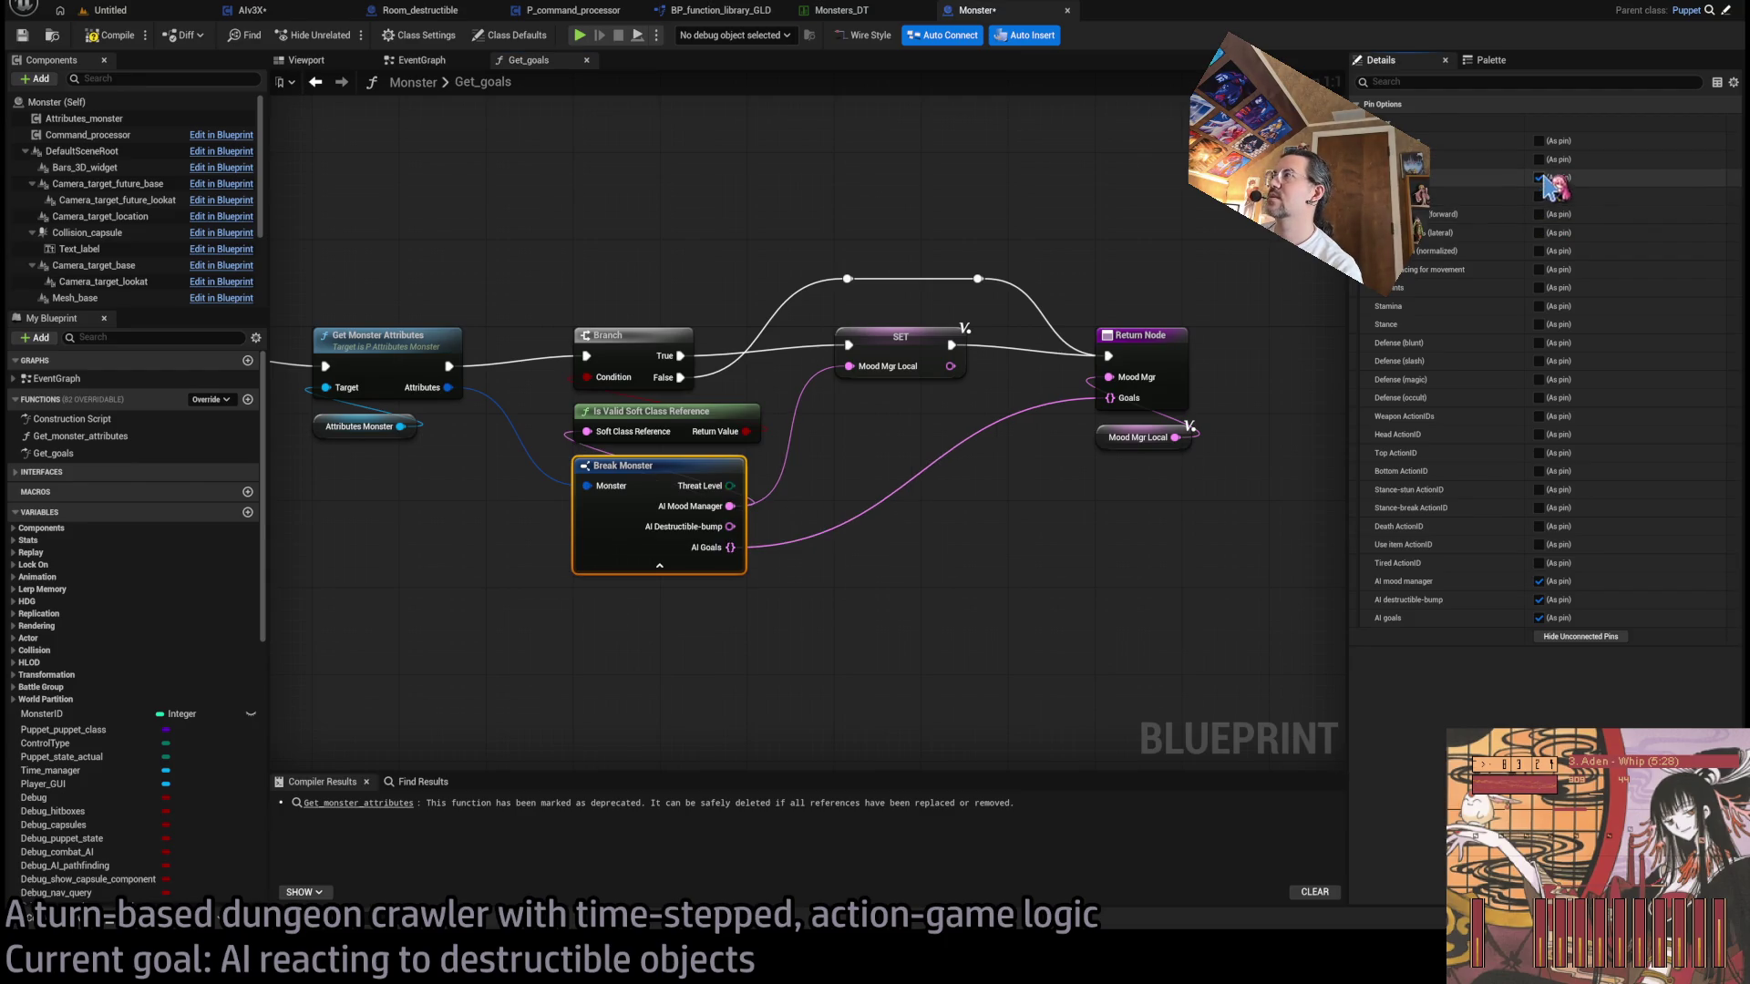
{"action": "left_click", "coordinate": [1539, 178]}
{"action": "left_click", "coordinate": [1179, 335]}
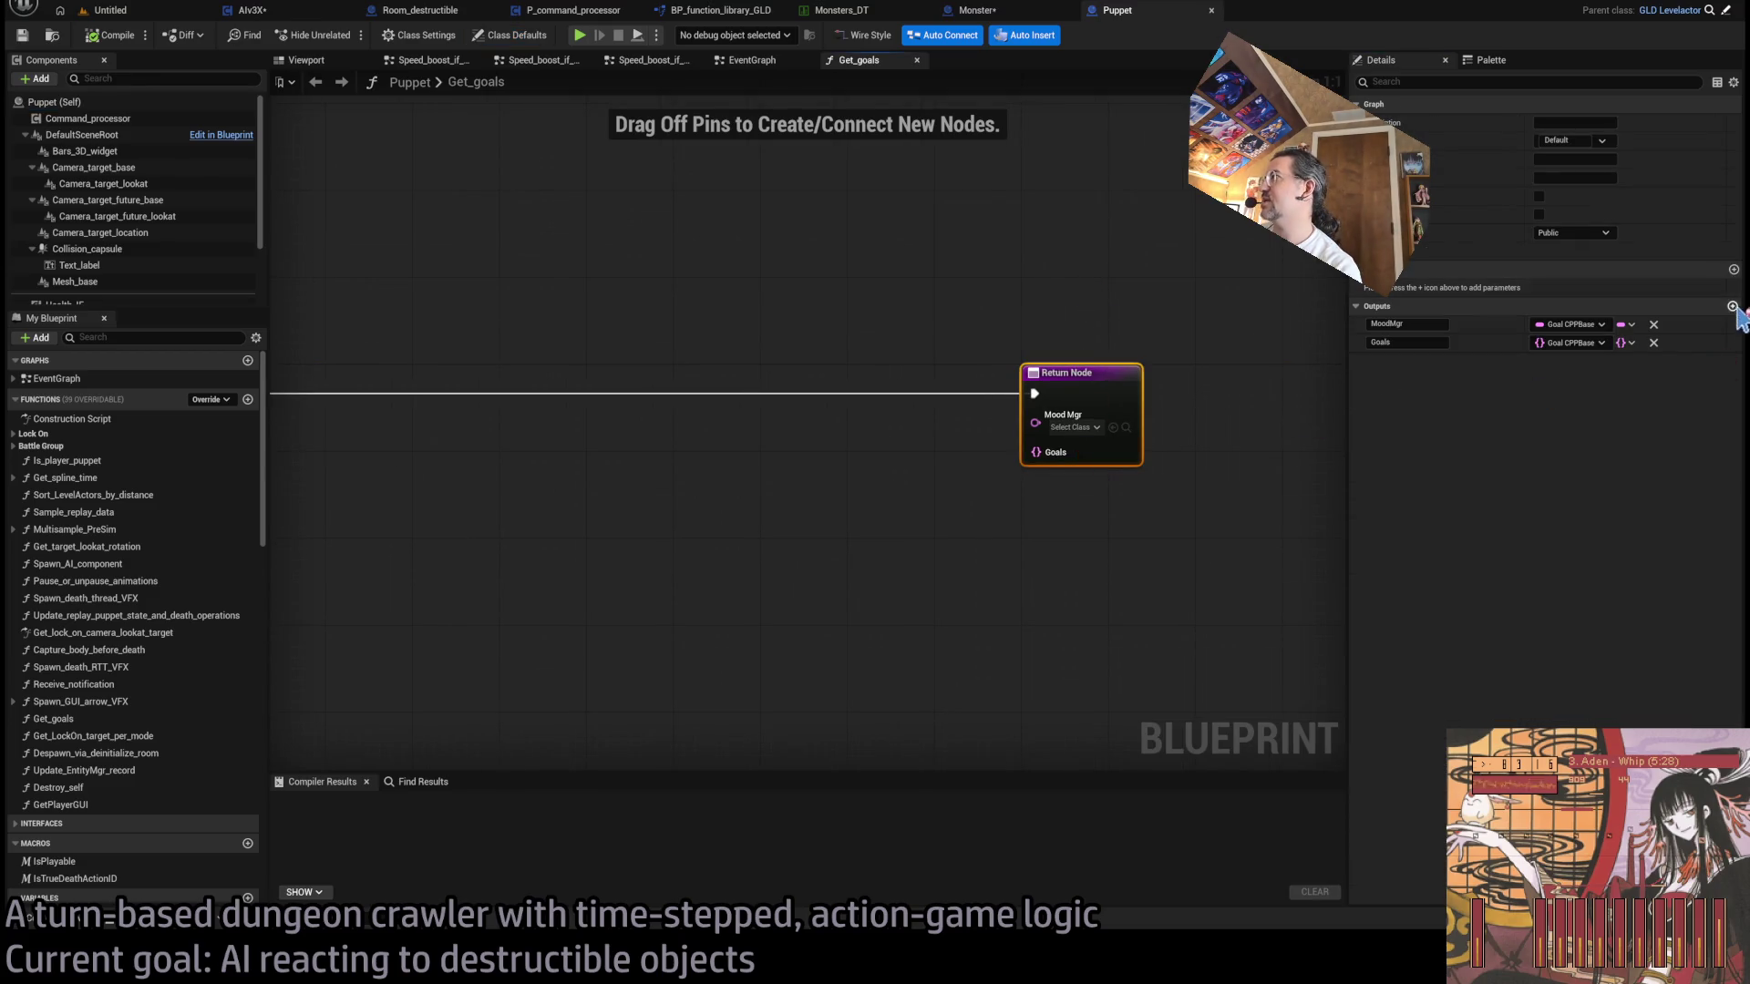
- Add a Goal CPPBase output named DestrBump to Puppet's Get_goals, then save and compile Puppet
{"action": "left_click", "coordinate": [1733, 307]}
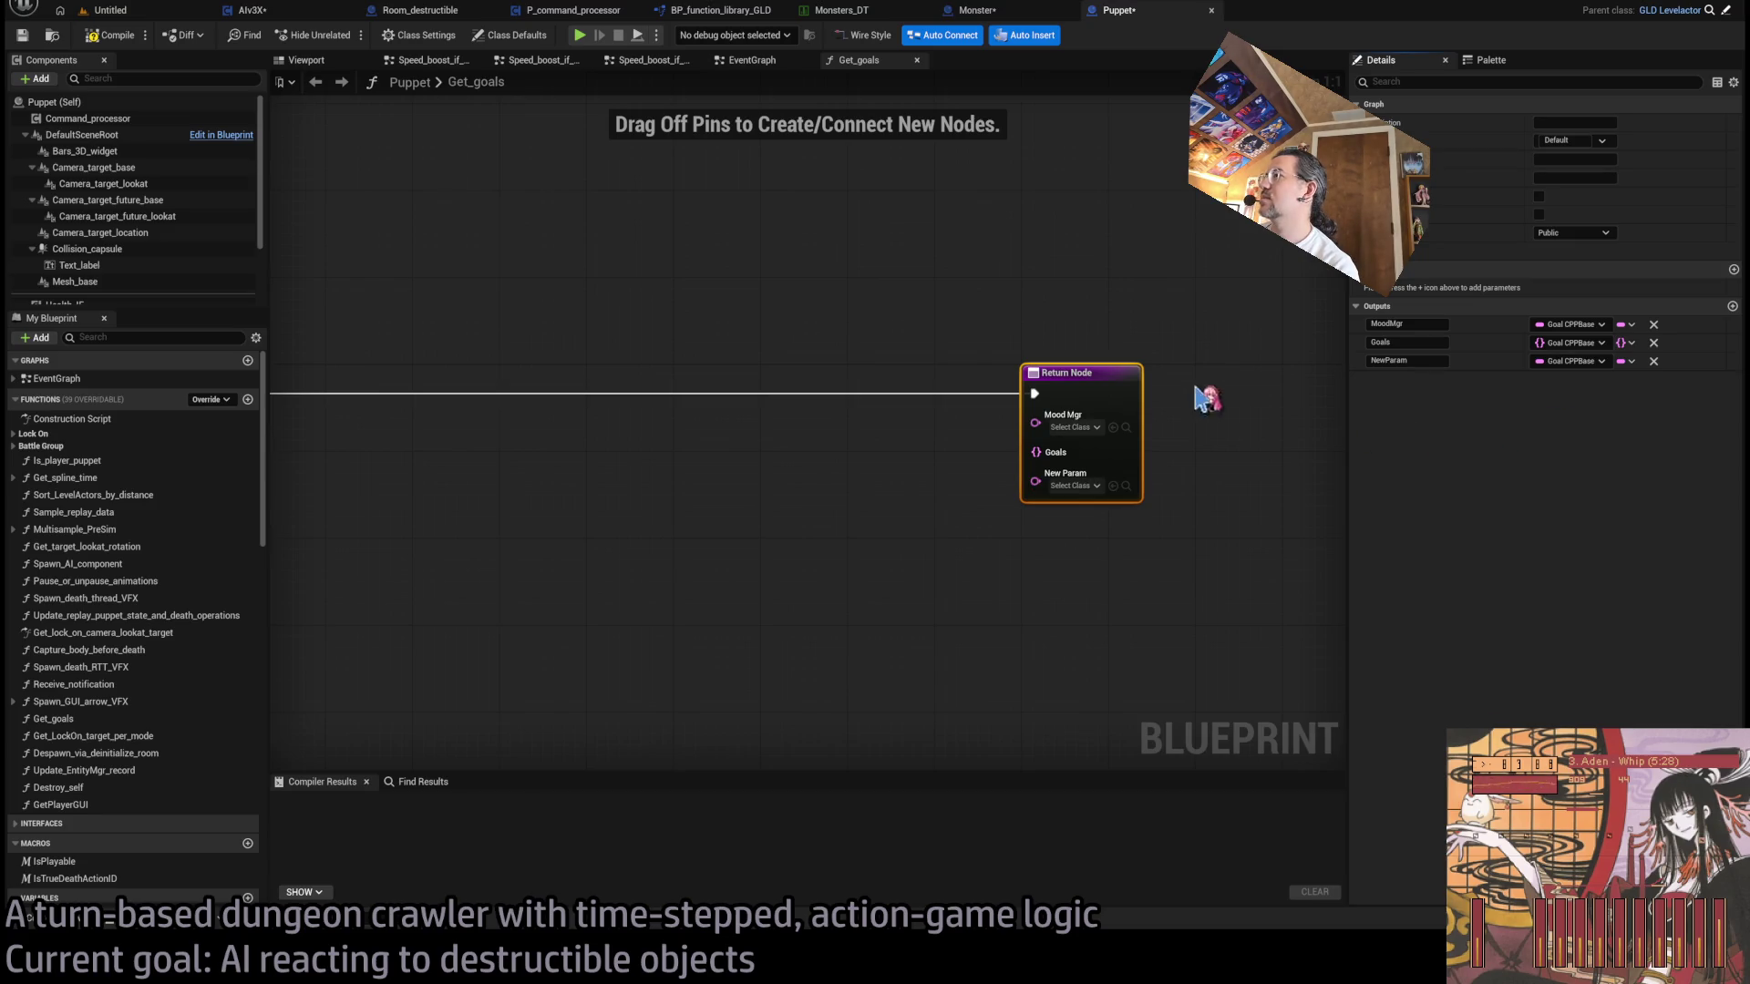
{"action": "key", "text": "Home"}
{"action": "left_click", "coordinate": [1412, 363]}
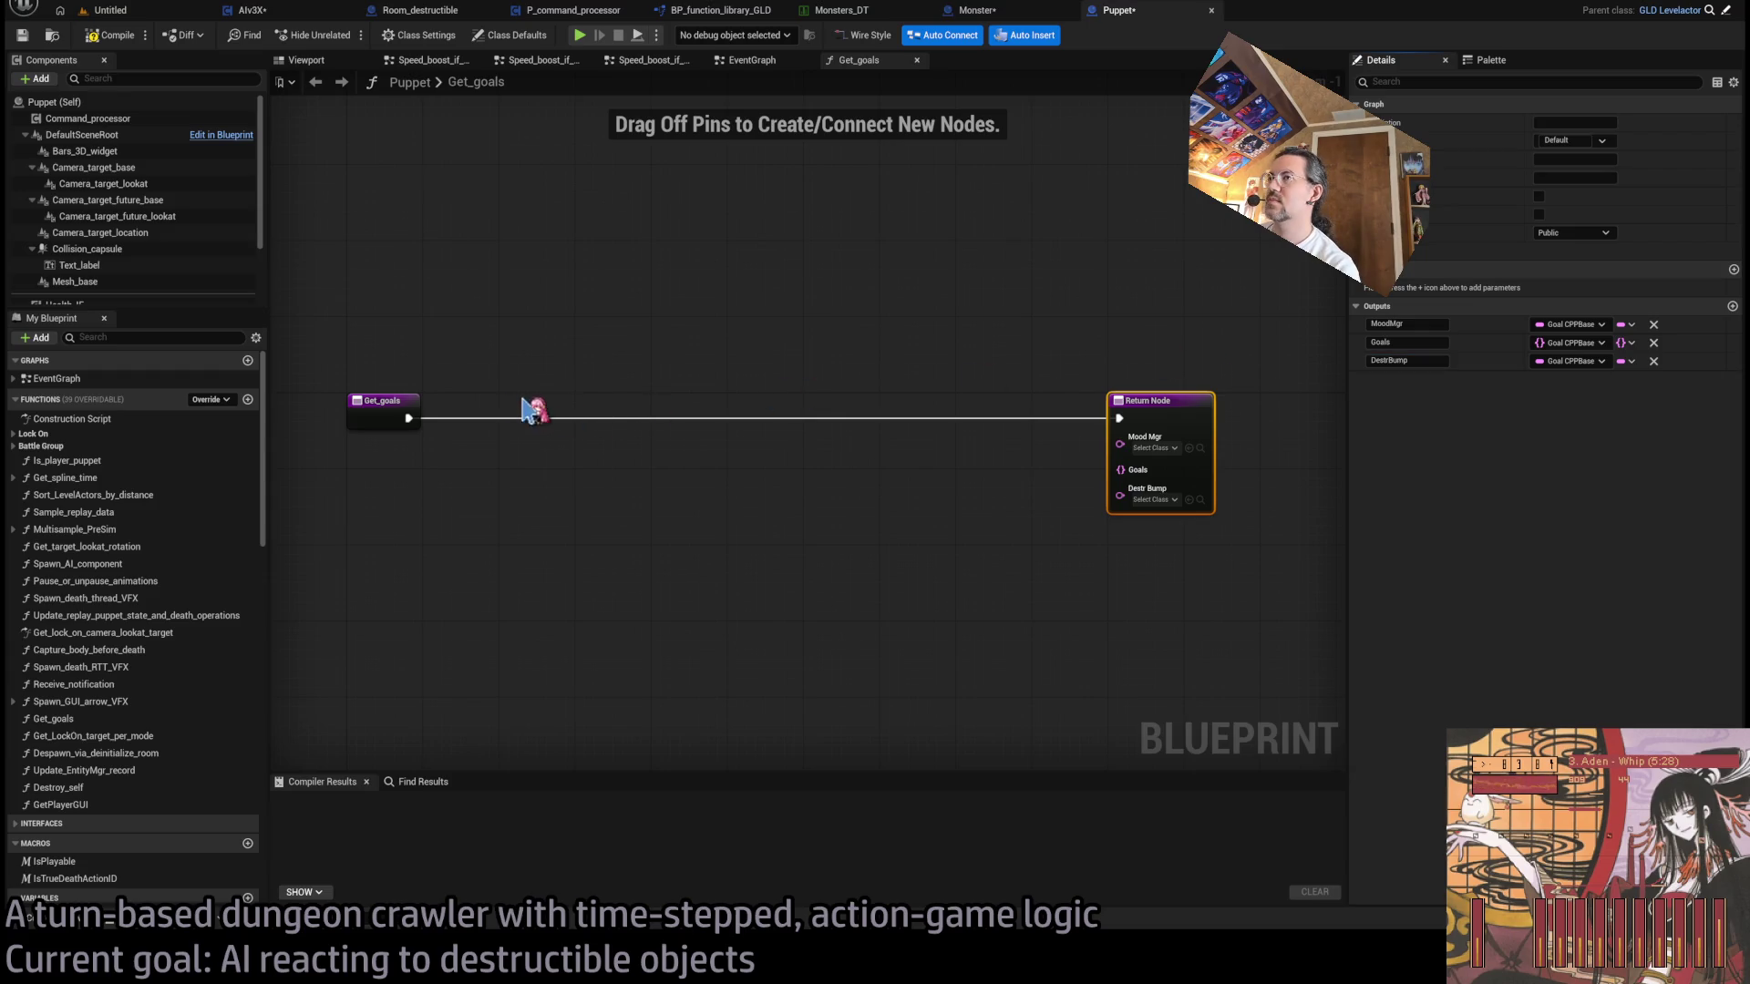
{"action": "left_click", "coordinate": [998, 369]}
{"action": "key", "text": "ctrl+s"}
{"action": "left_click", "coordinate": [119, 38]}
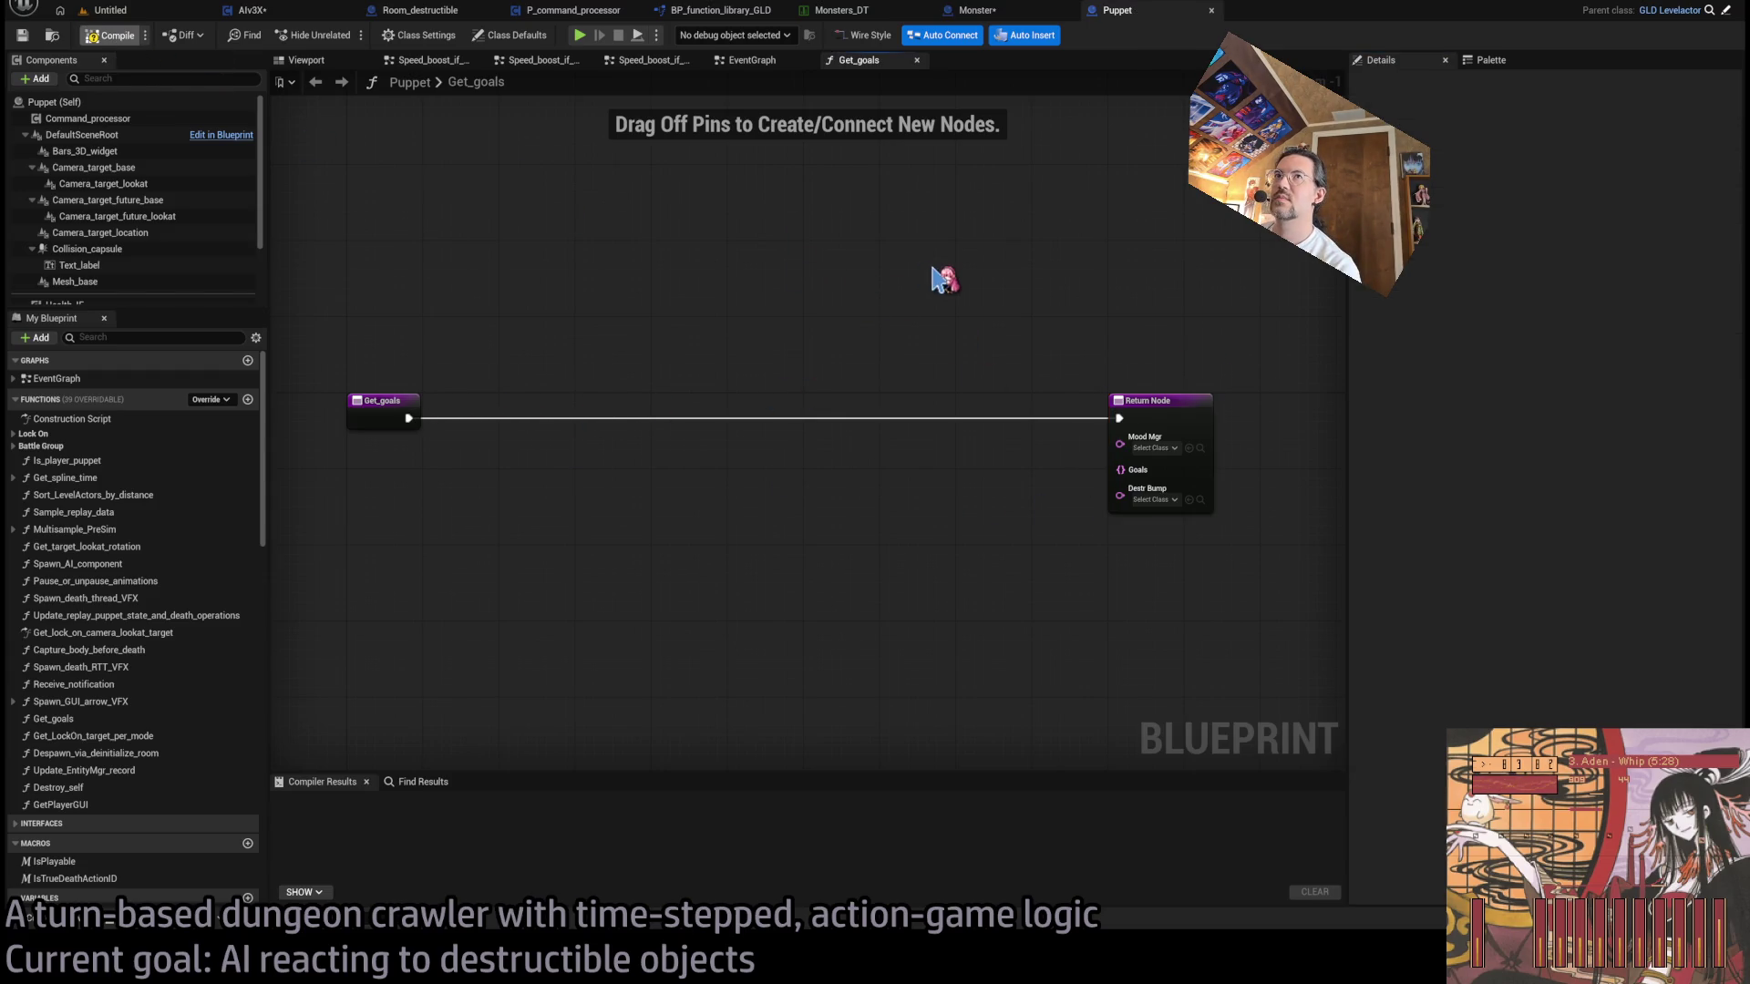
{"action": "left_click", "coordinate": [1027, 15]}
- Compile Monster and wire Break Monster's AI Destructible-bump into the Destr Bump return pin
{"action": "left_click", "coordinate": [100, 35]}
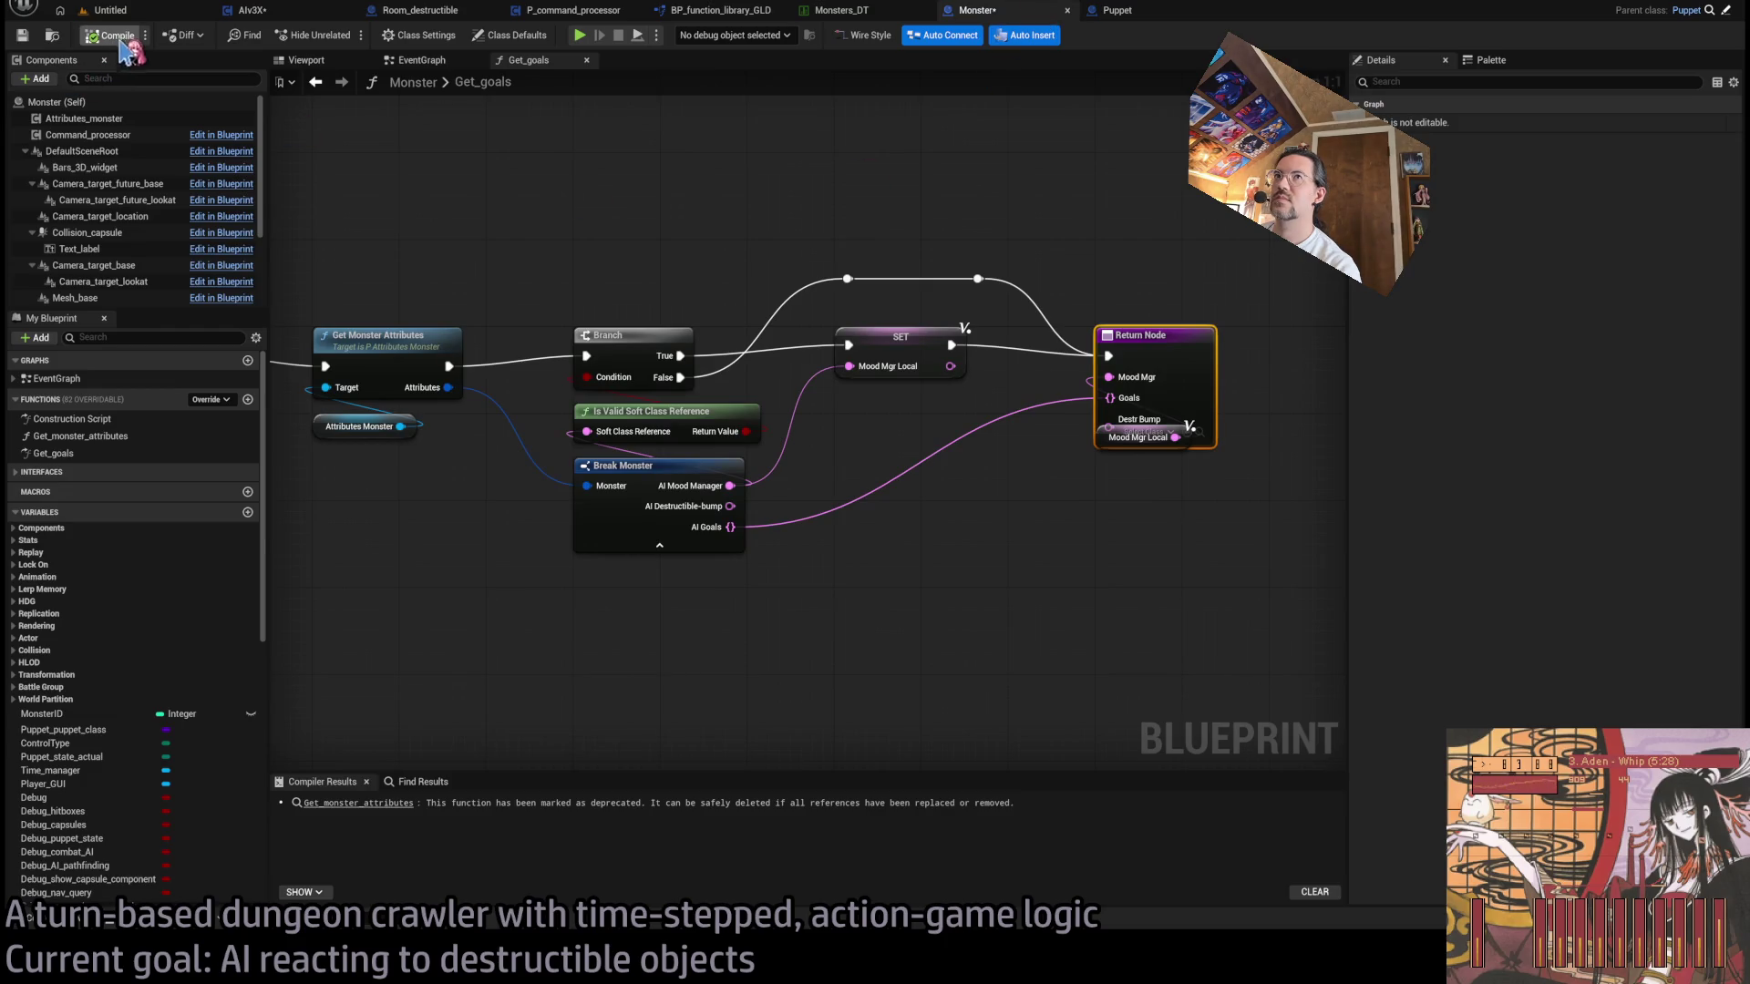
{"action": "left_click", "coordinate": [899, 195]}
{"action": "left_click_drag", "start_coordinate": [732, 508], "coordinate": [1117, 439]}
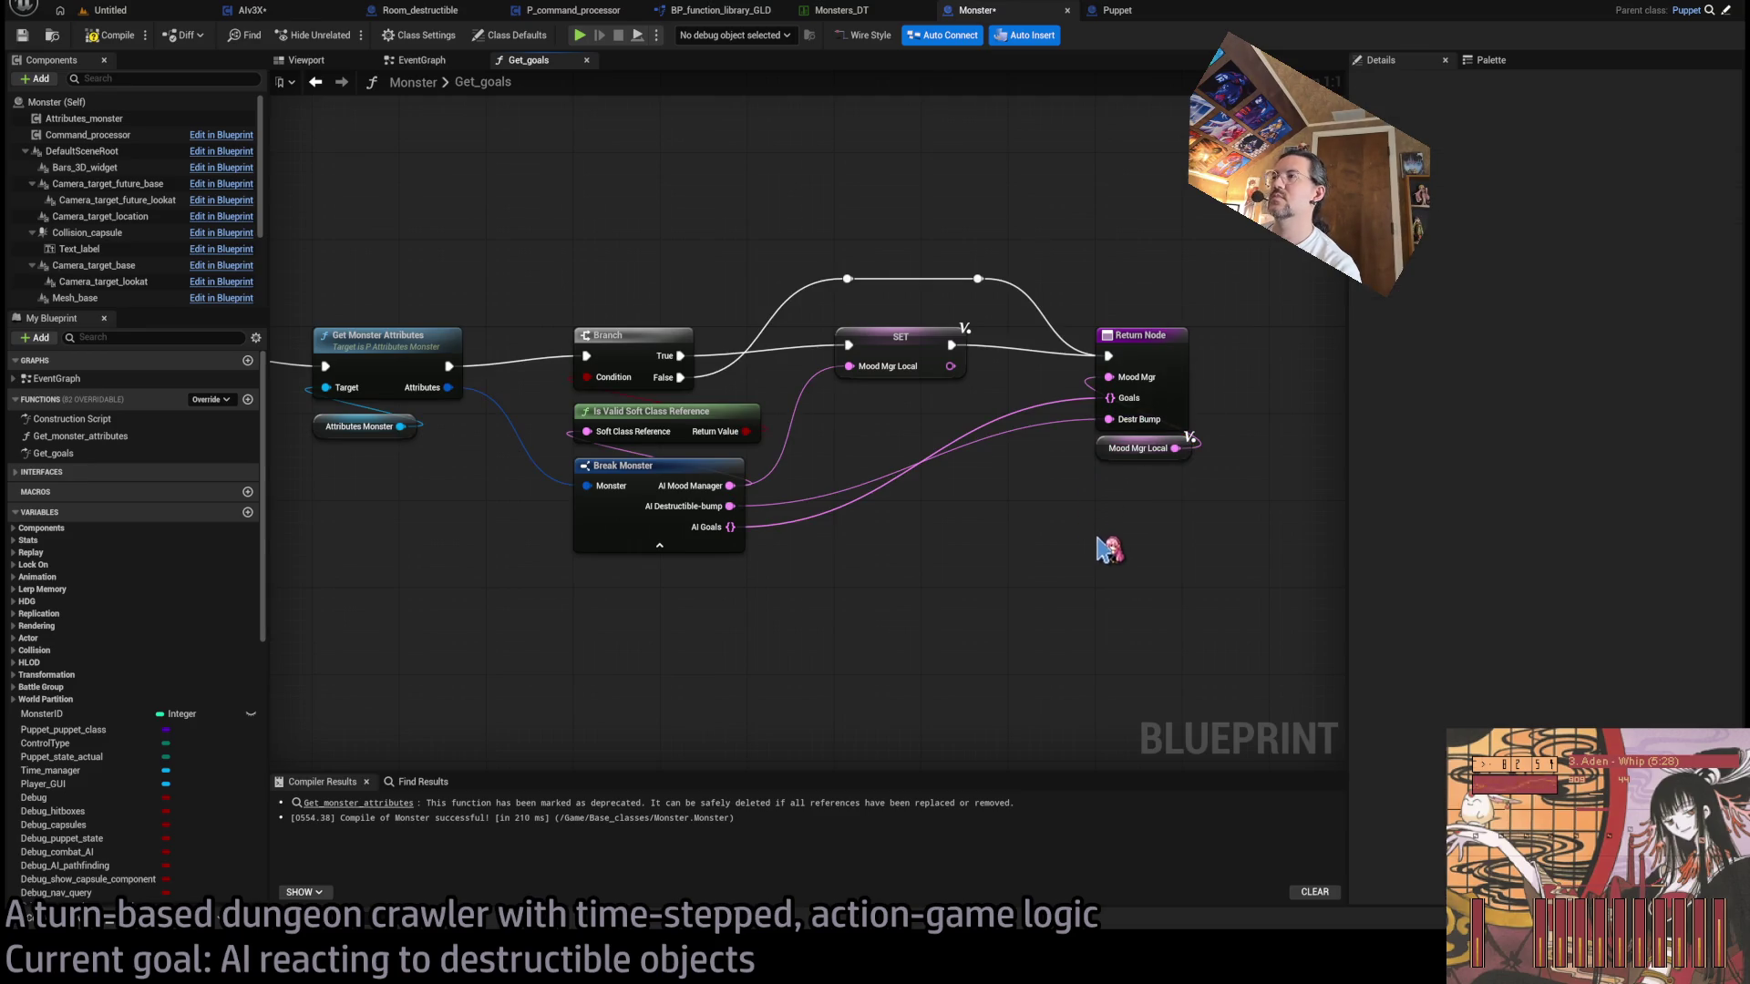
{"action": "left_click", "coordinate": [1104, 375]}
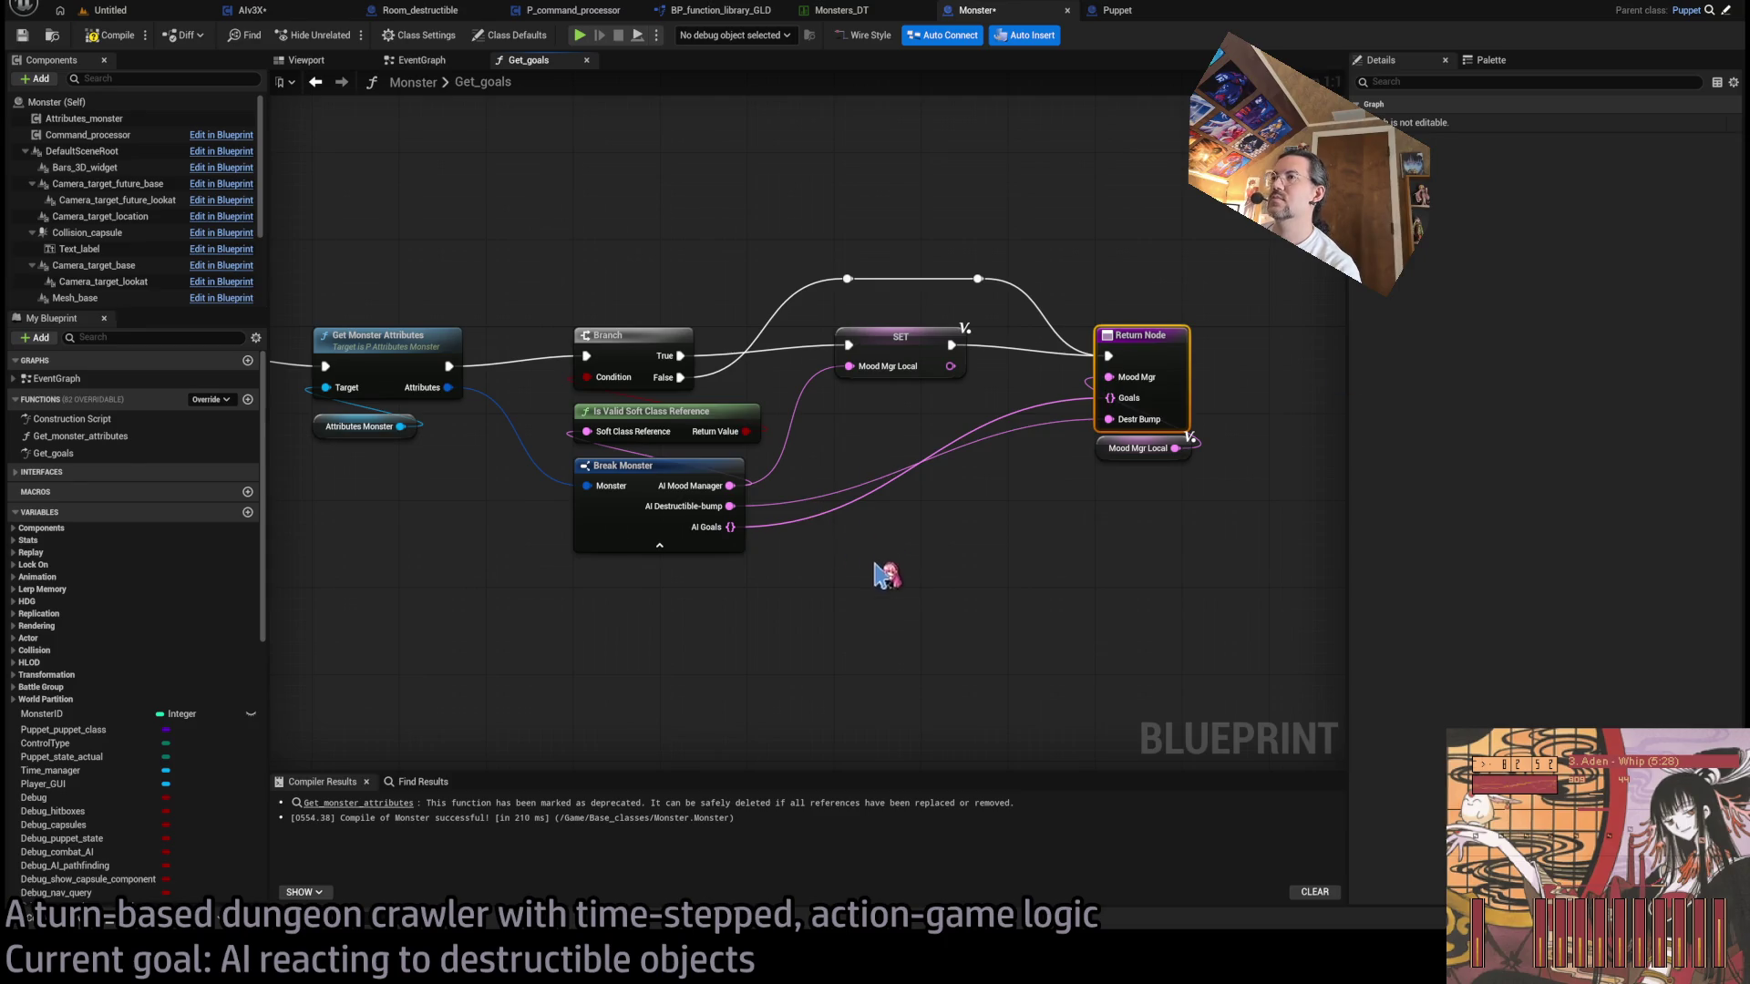
{"action": "left_click", "coordinate": [1135, 13]}
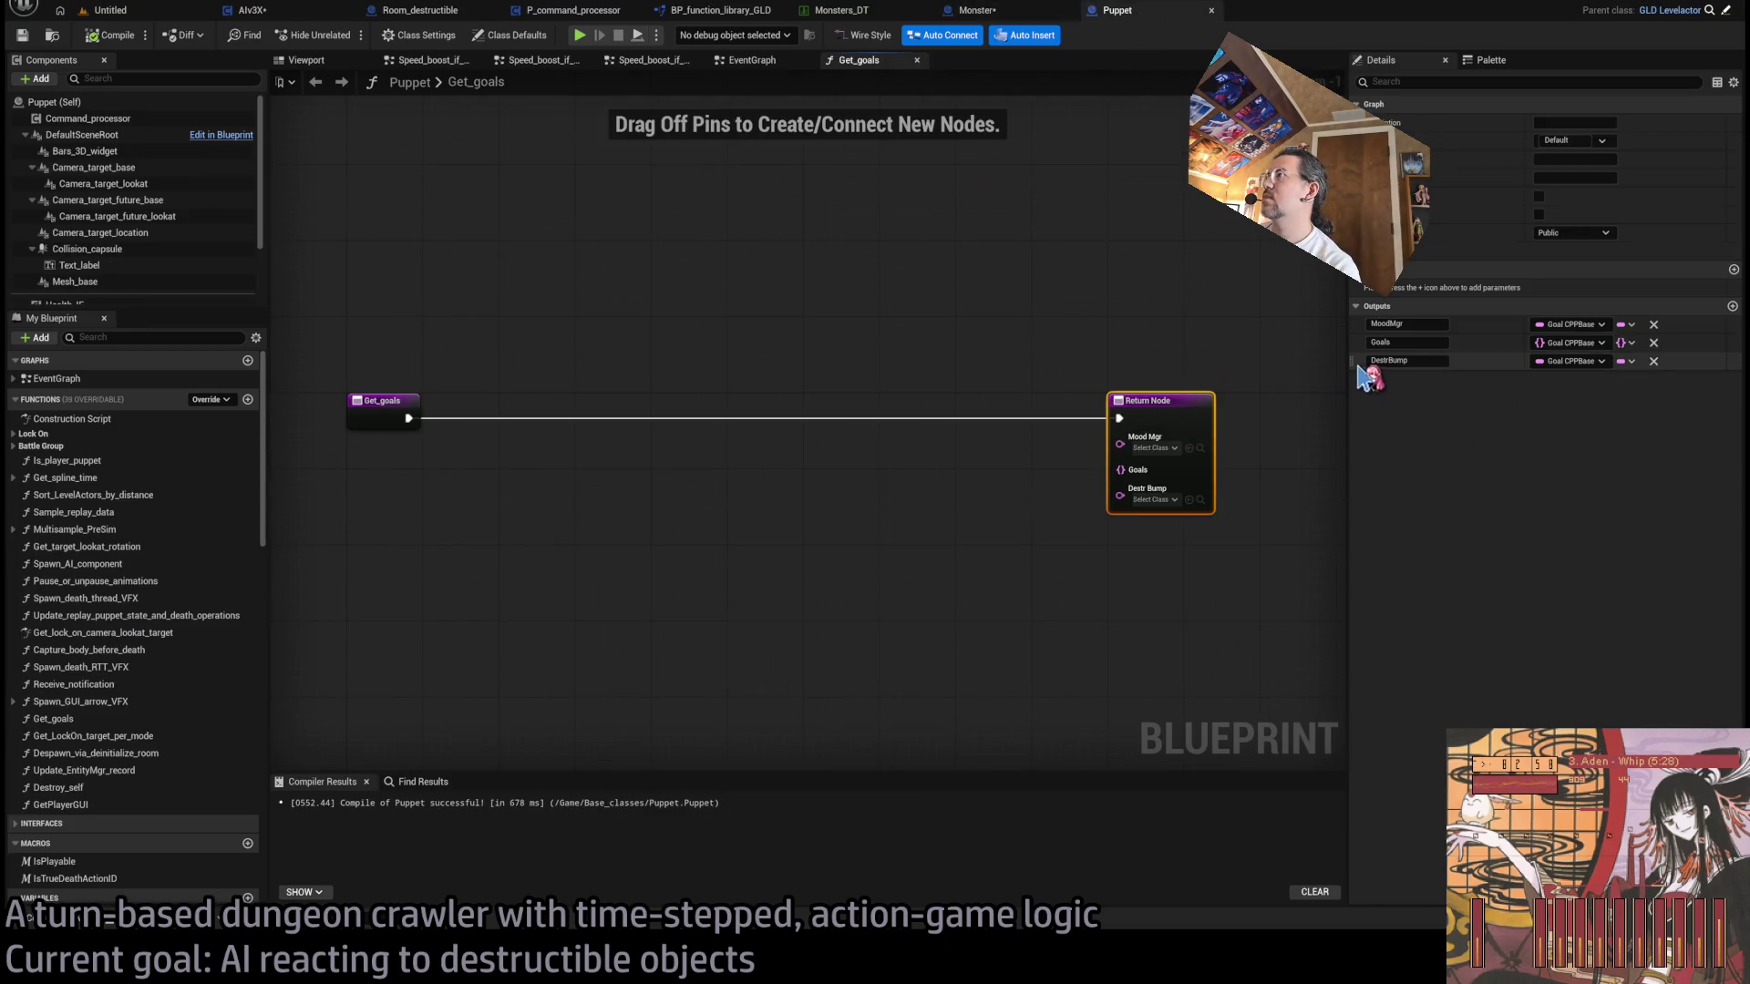
- Move the DestrBump output above Goals and recompile Puppet and Monster
{"action": "left_click_drag", "start_coordinate": [1351, 360], "coordinate": [1355, 343]}
{"action": "left_click", "coordinate": [87, 37]}
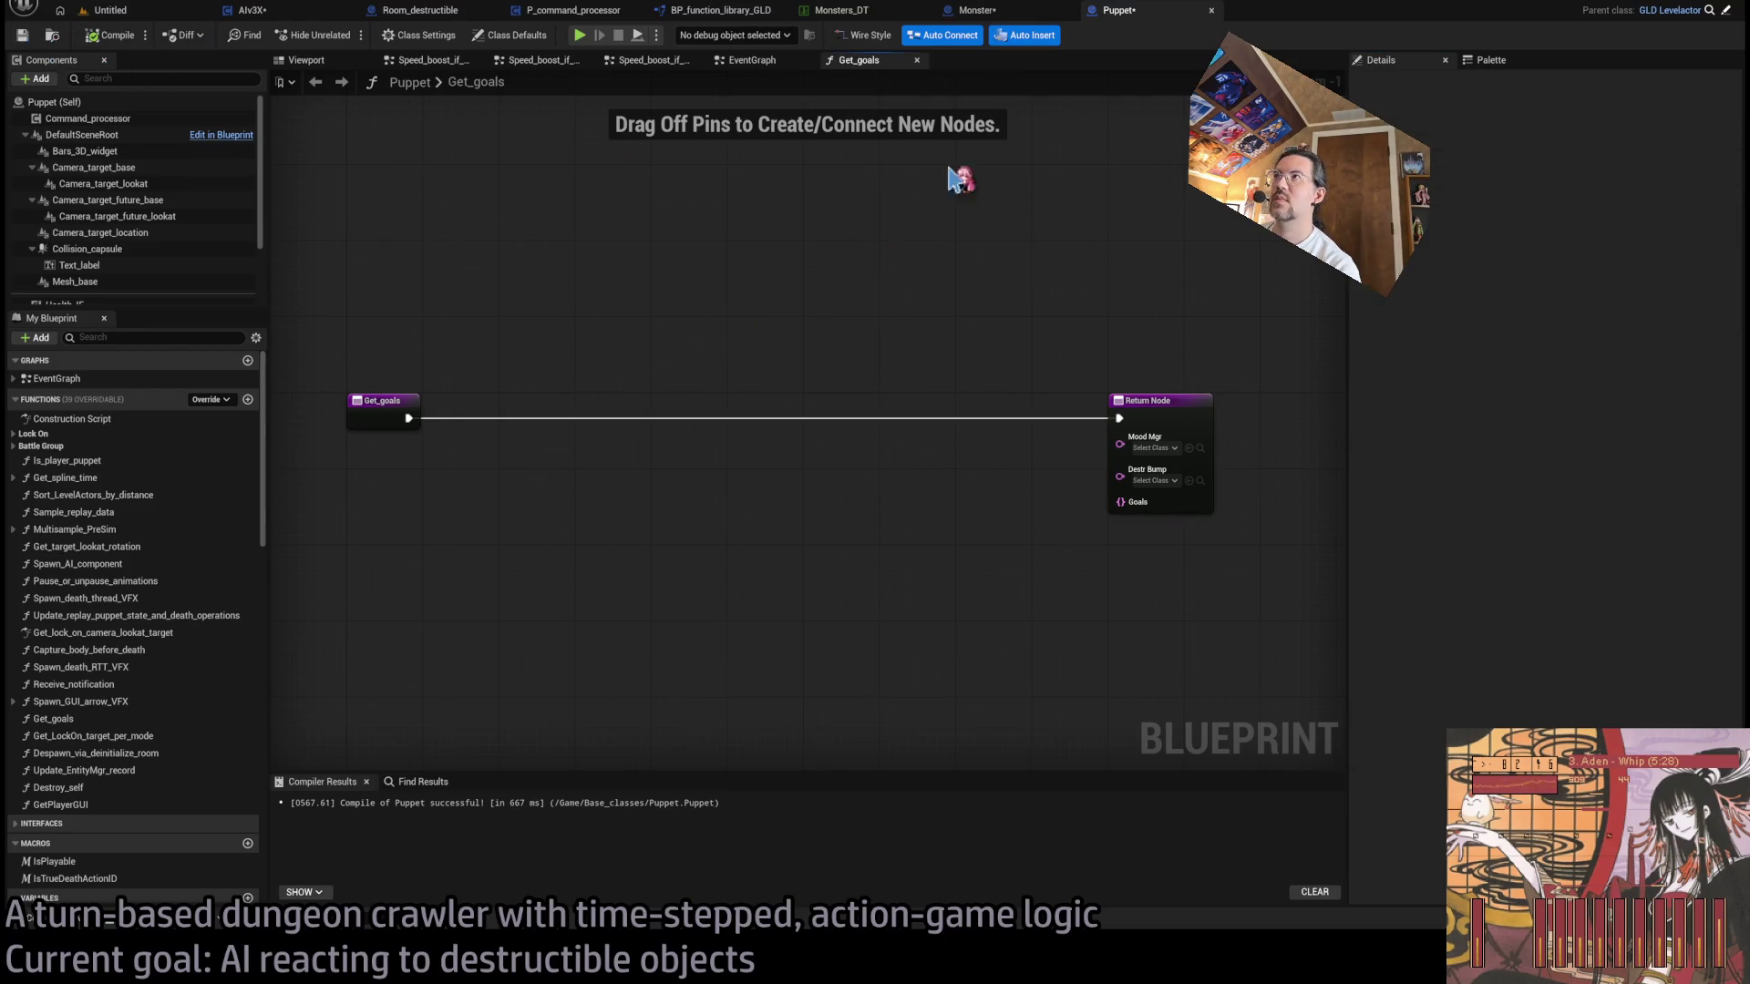
{"action": "left_click", "coordinate": [998, 11]}
{"action": "left_click", "coordinate": [109, 34]}
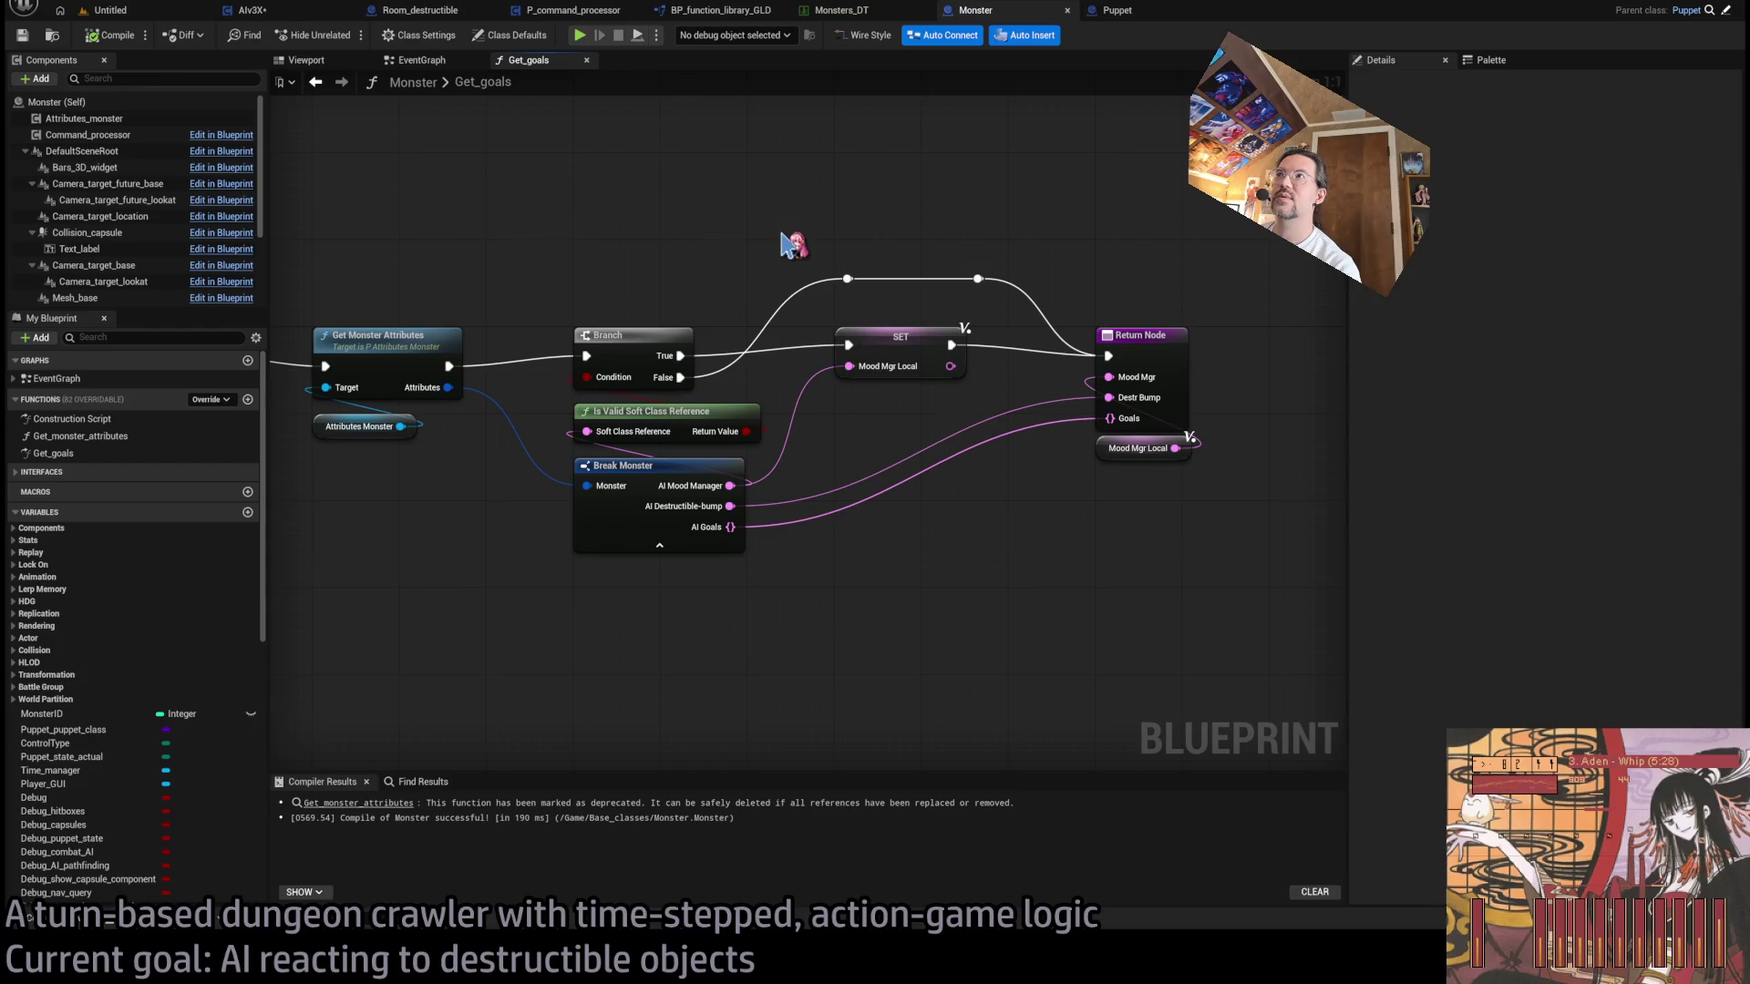
- Find the Humanoid blueprint in the asset search and open it
{"action": "key", "text": "ctrl+p"}
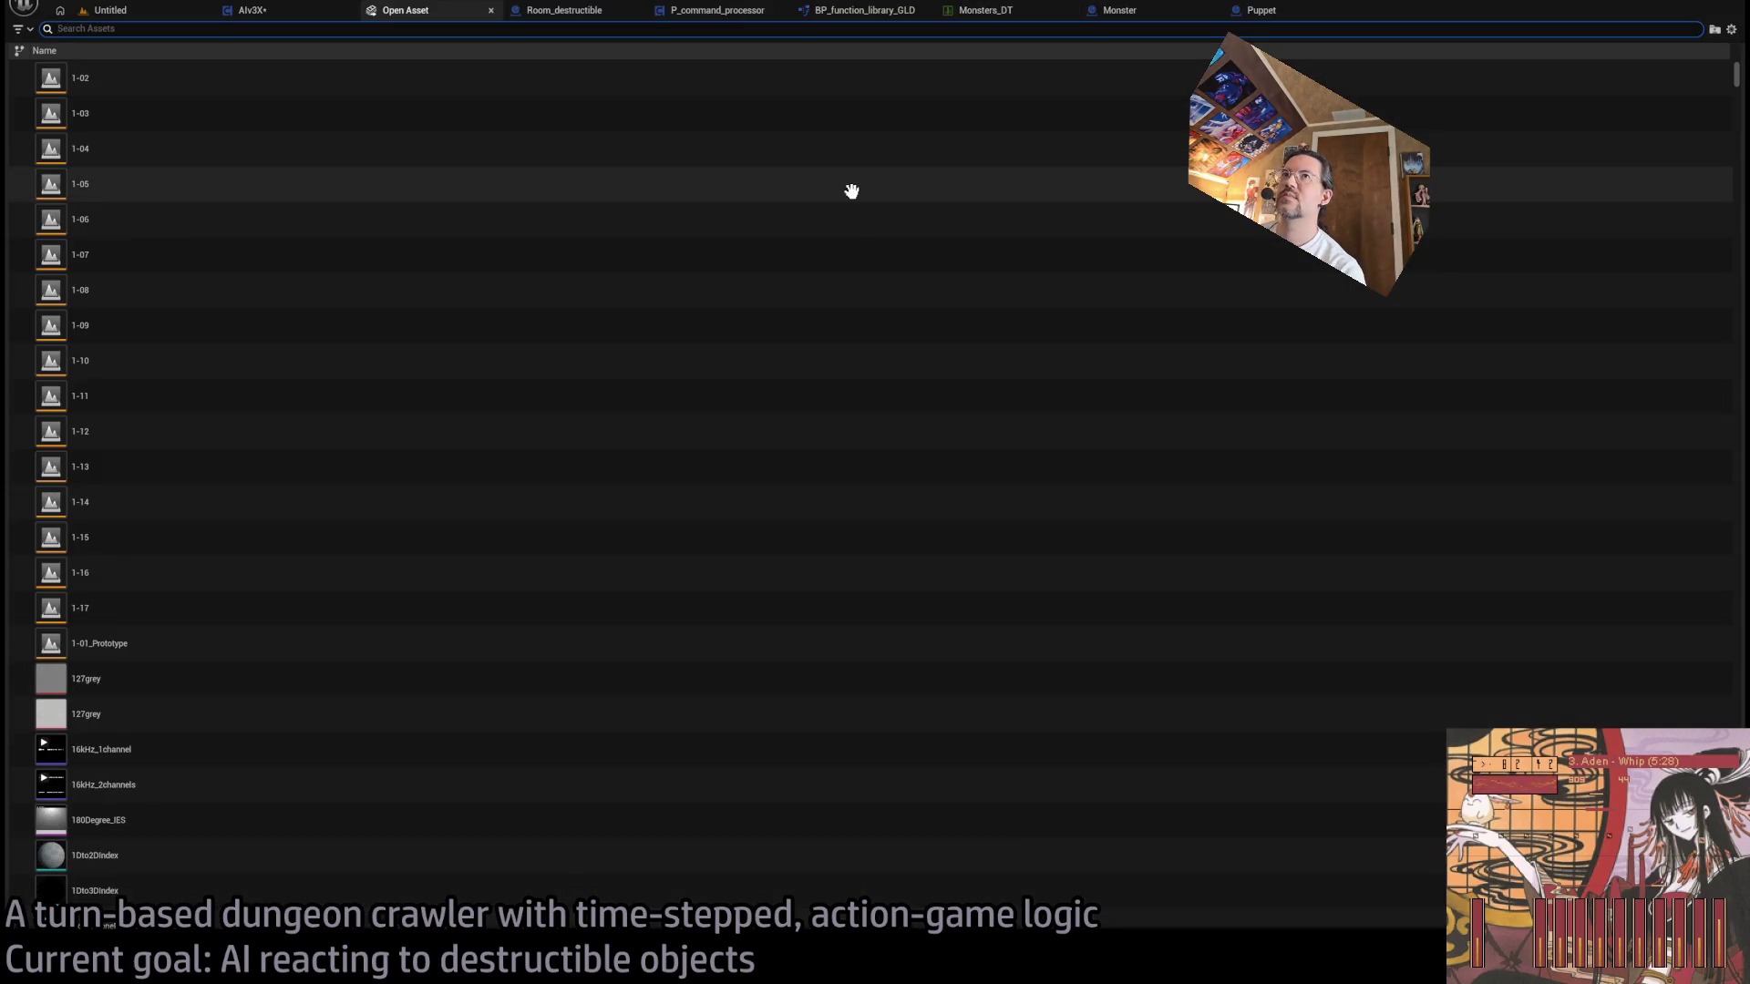
{"action": "type", "text": "humanoid"}
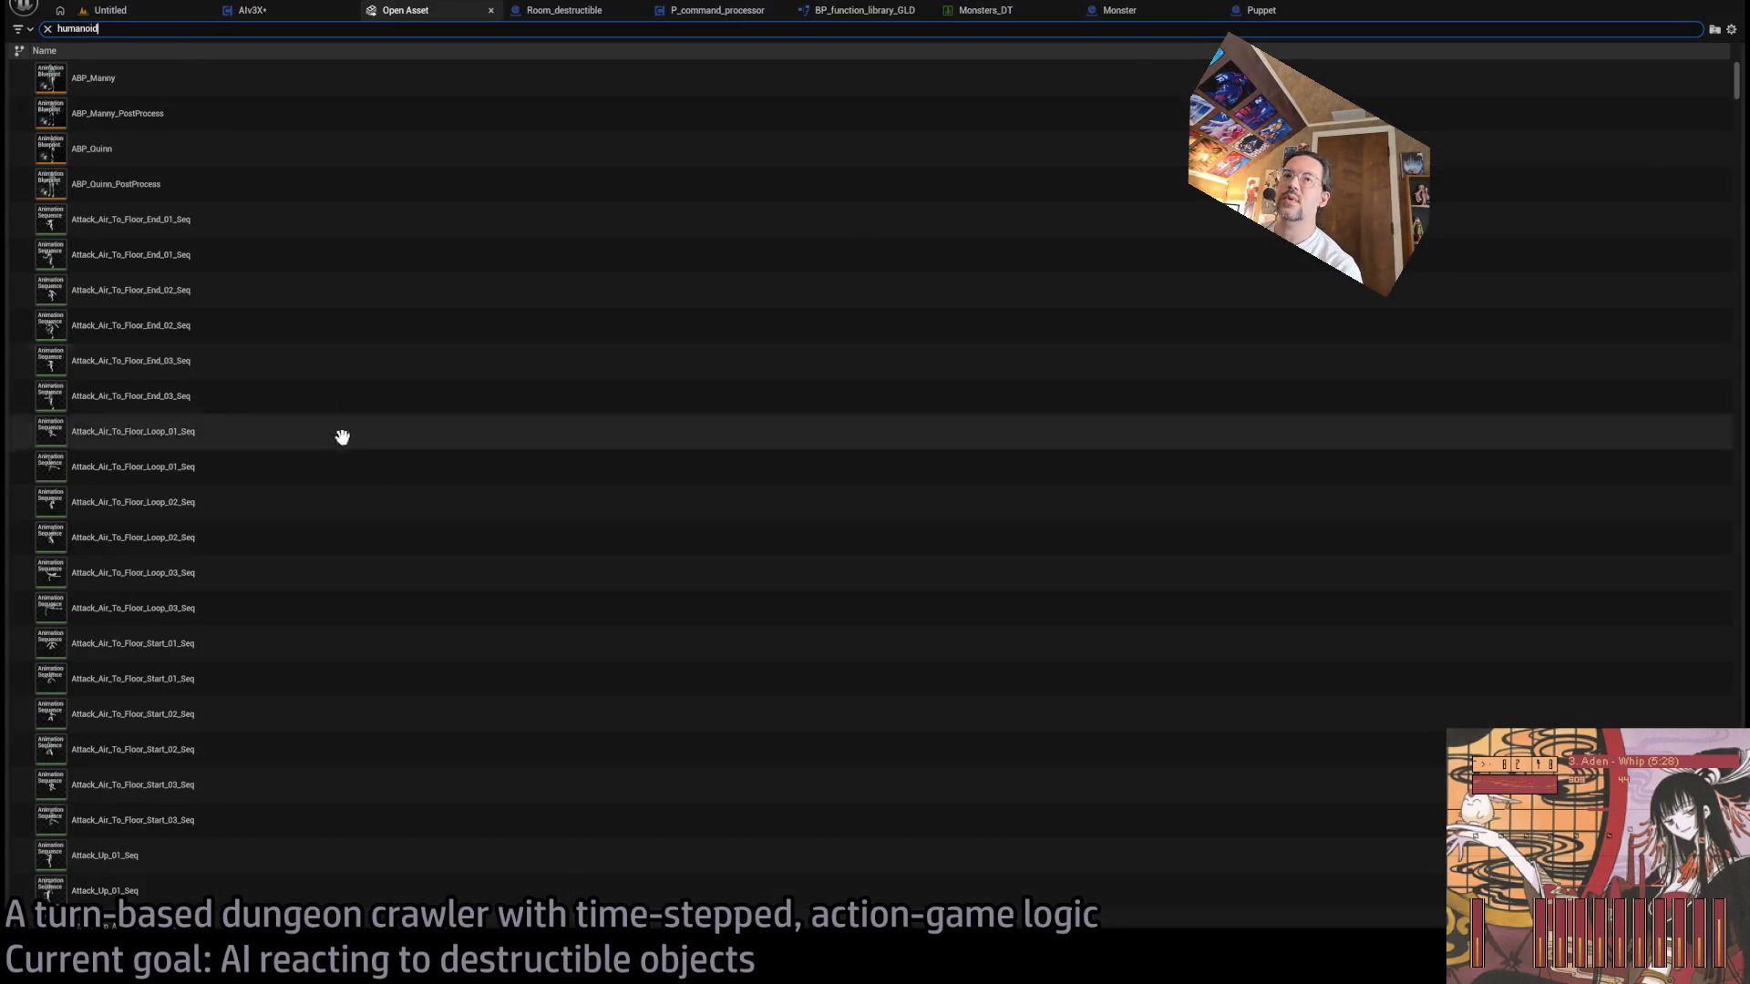
{"action": "scroll", "coordinate": [398, 547], "scroll_direction": "down", "scroll_amount": 5}
{"action": "scroll", "coordinate": [410, 692], "scroll_direction": "down", "scroll_amount": 3}
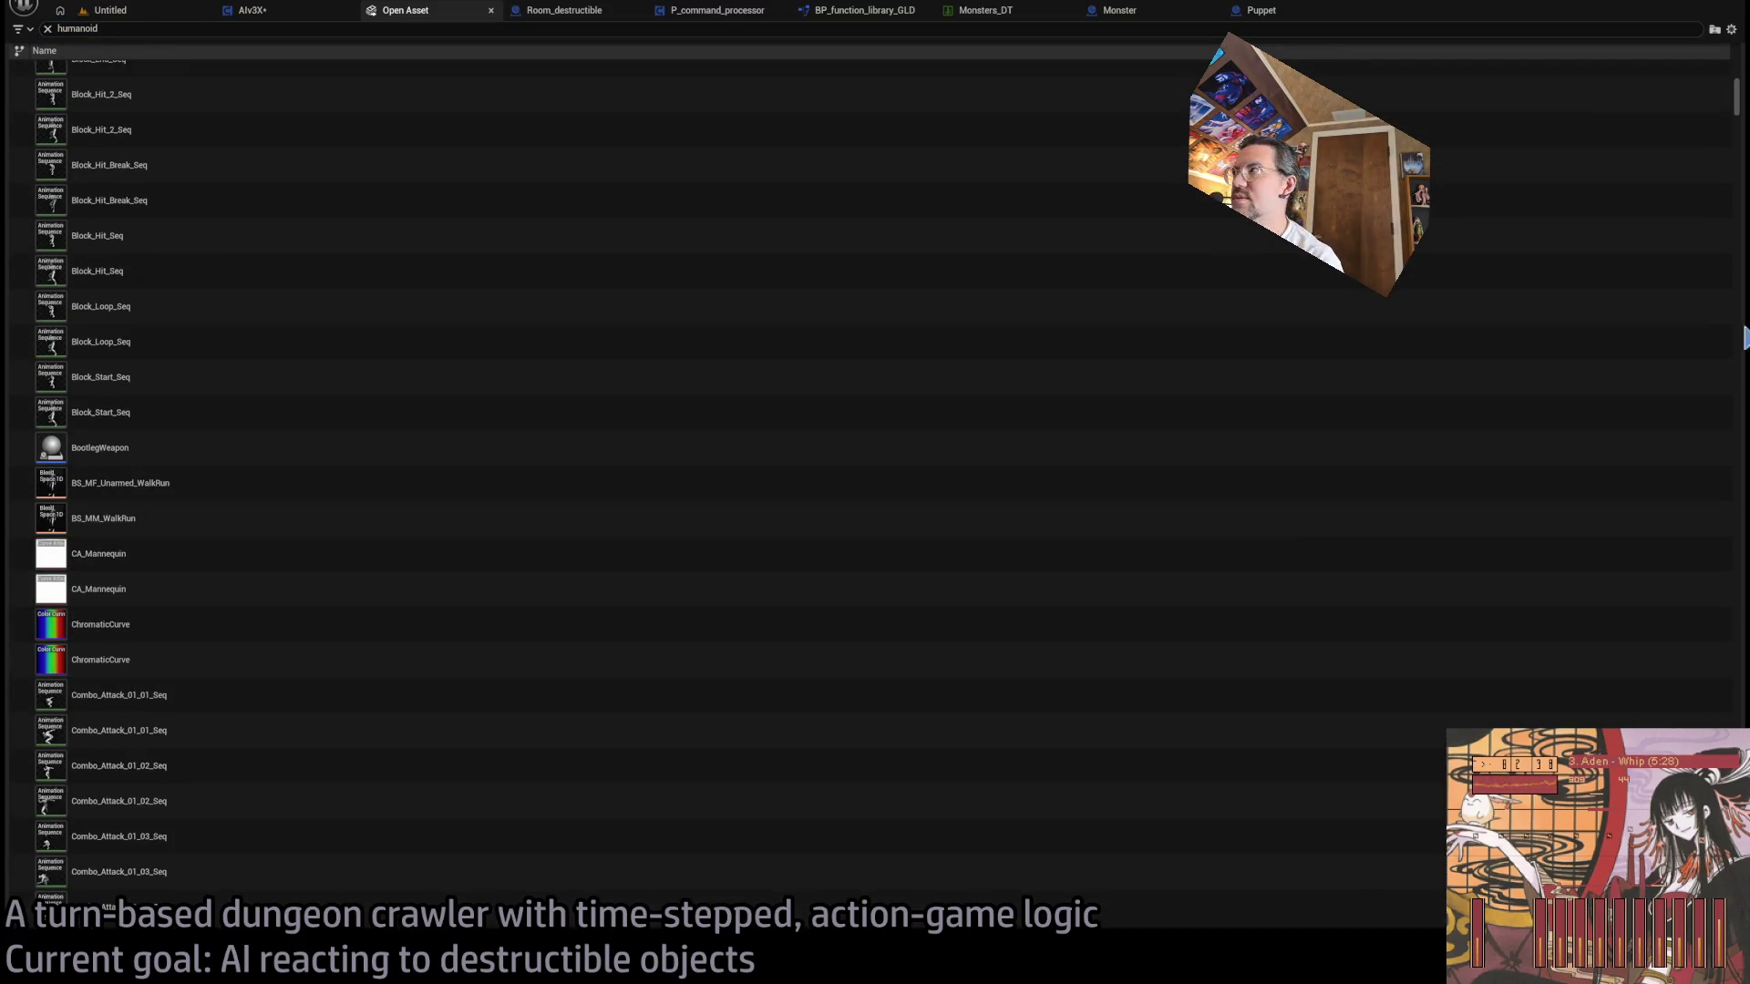
{"action": "mouse_move", "coordinate": [1739, 108]}
{"action": "left_mouse_down"}
{"action": "mouse_move", "coordinate": [1743, 725]}
{"action": "mouse_move", "coordinate": [1742, 310]}
{"action": "left_mouse_up"}
{"action": "left_click", "coordinate": [276, 525]}
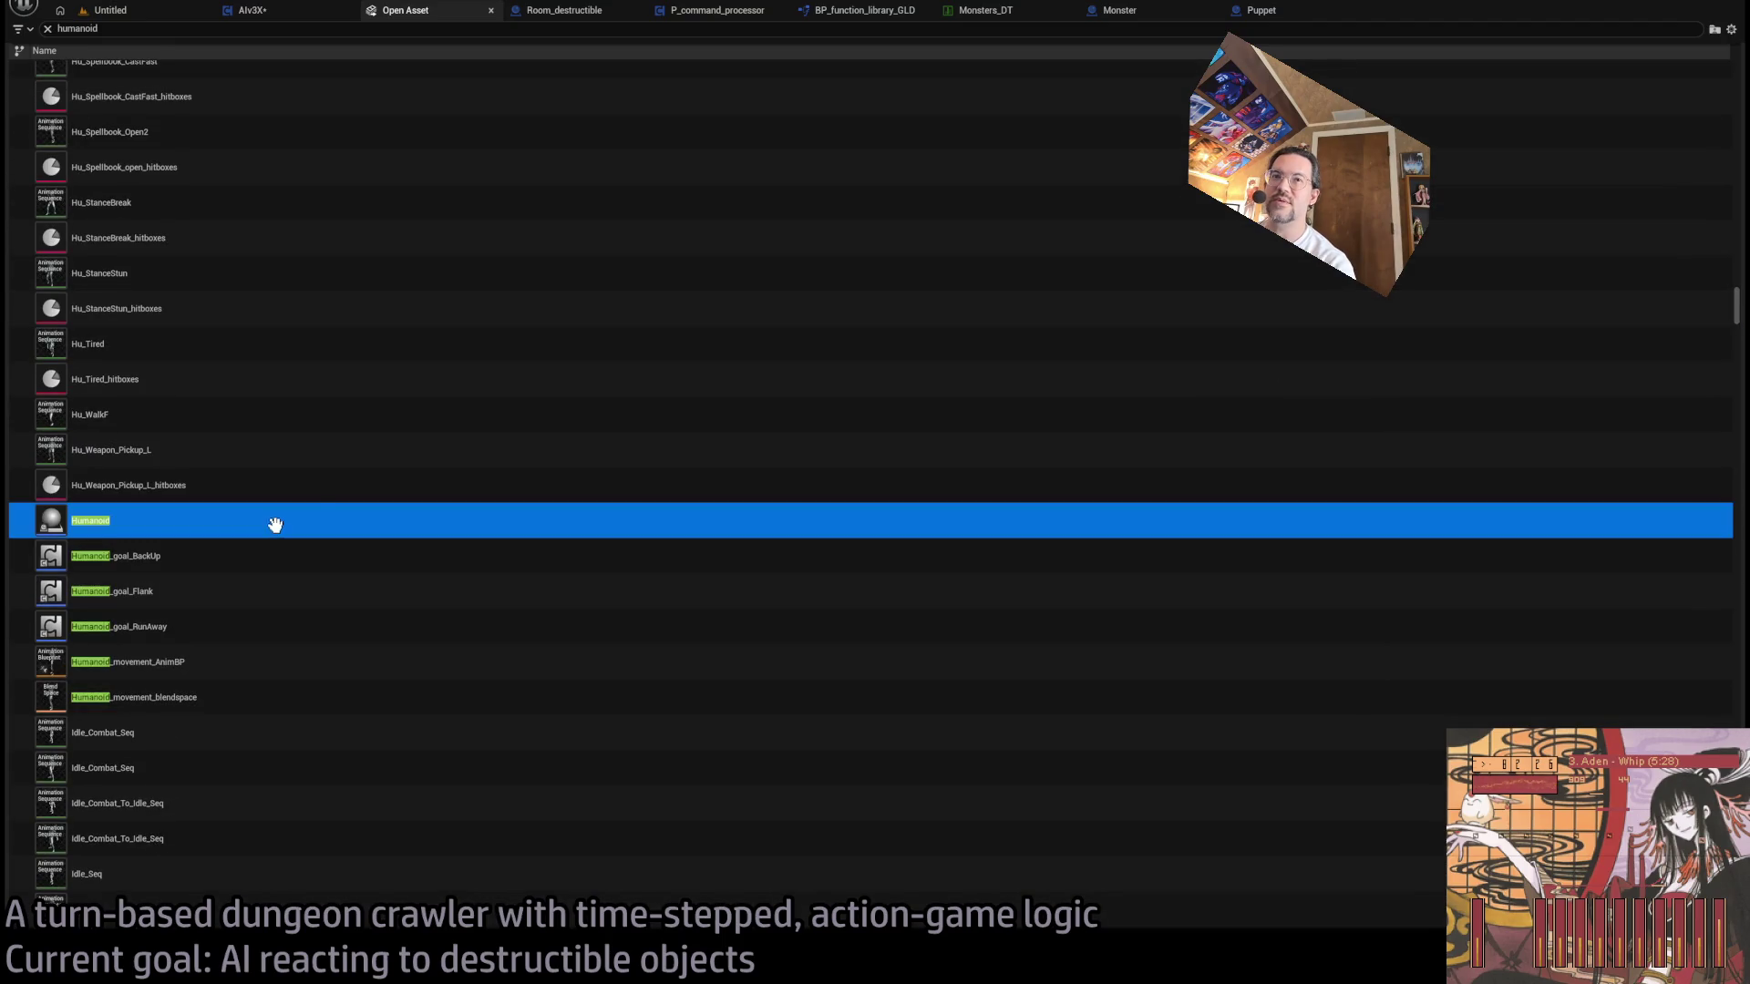
{"action": "key", "text": "Return"}
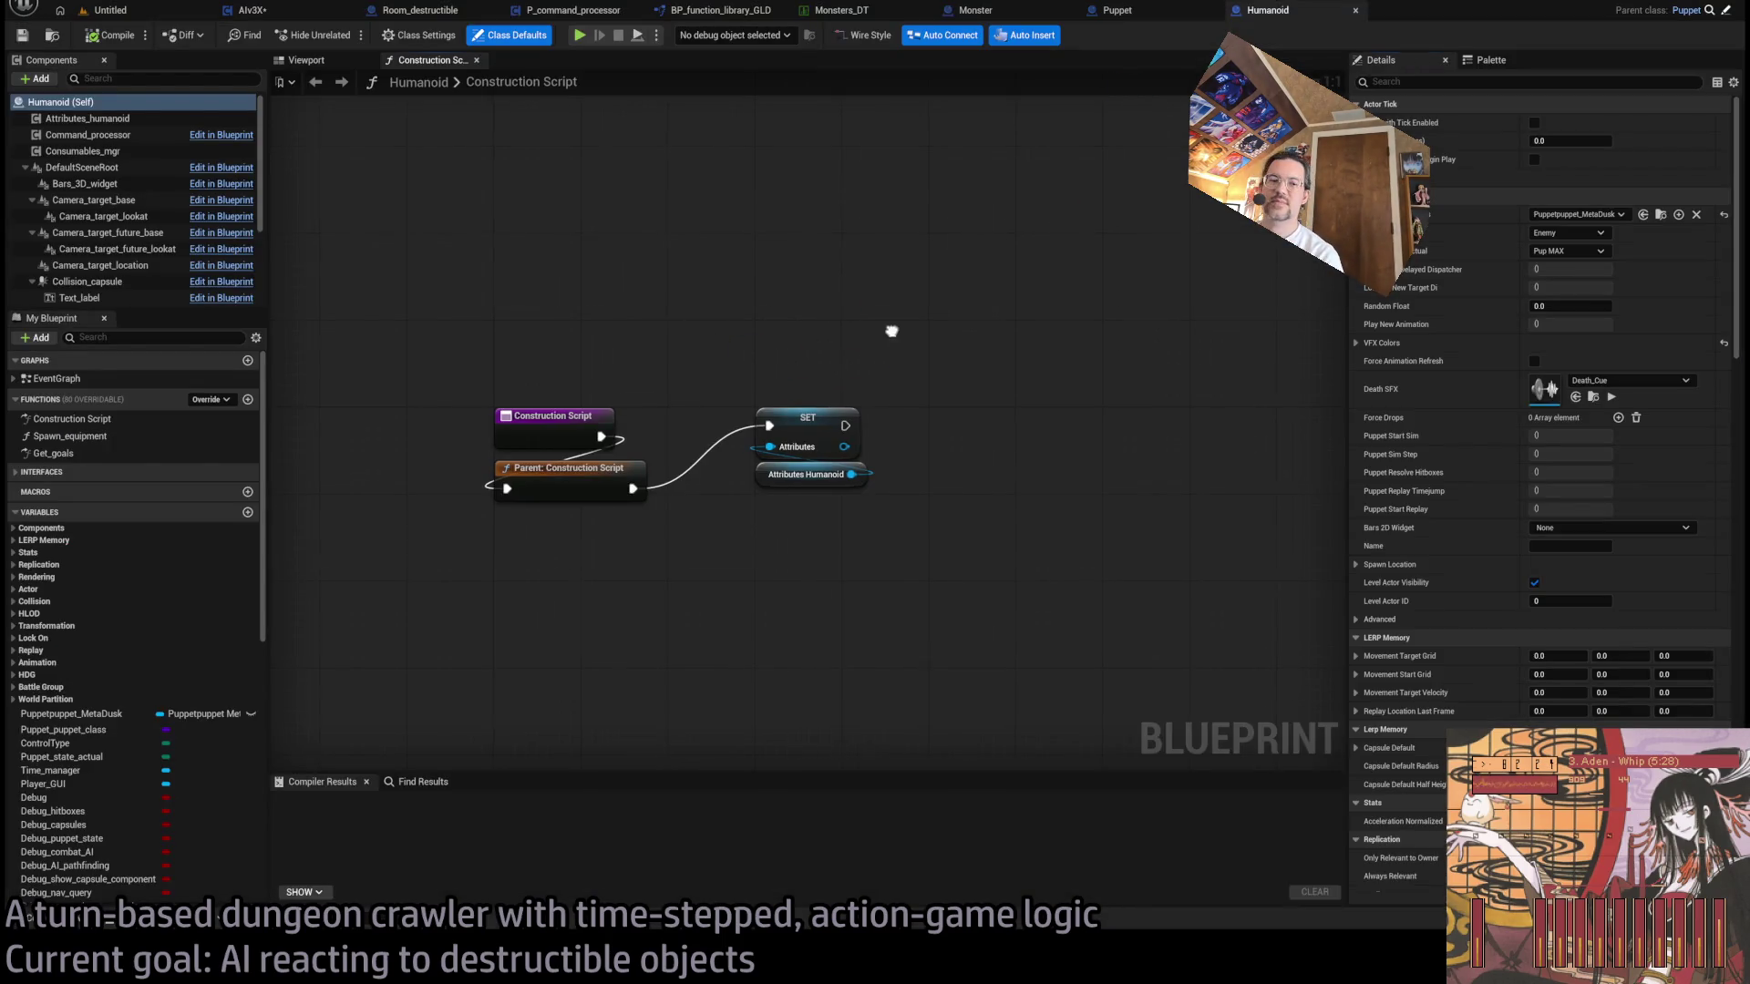
- Open Humanoid's Get_goals graph and move its Return Node slightly lower
{"action": "left_click_drag", "start_coordinate": [1006, 269], "coordinate": [941, 449]}
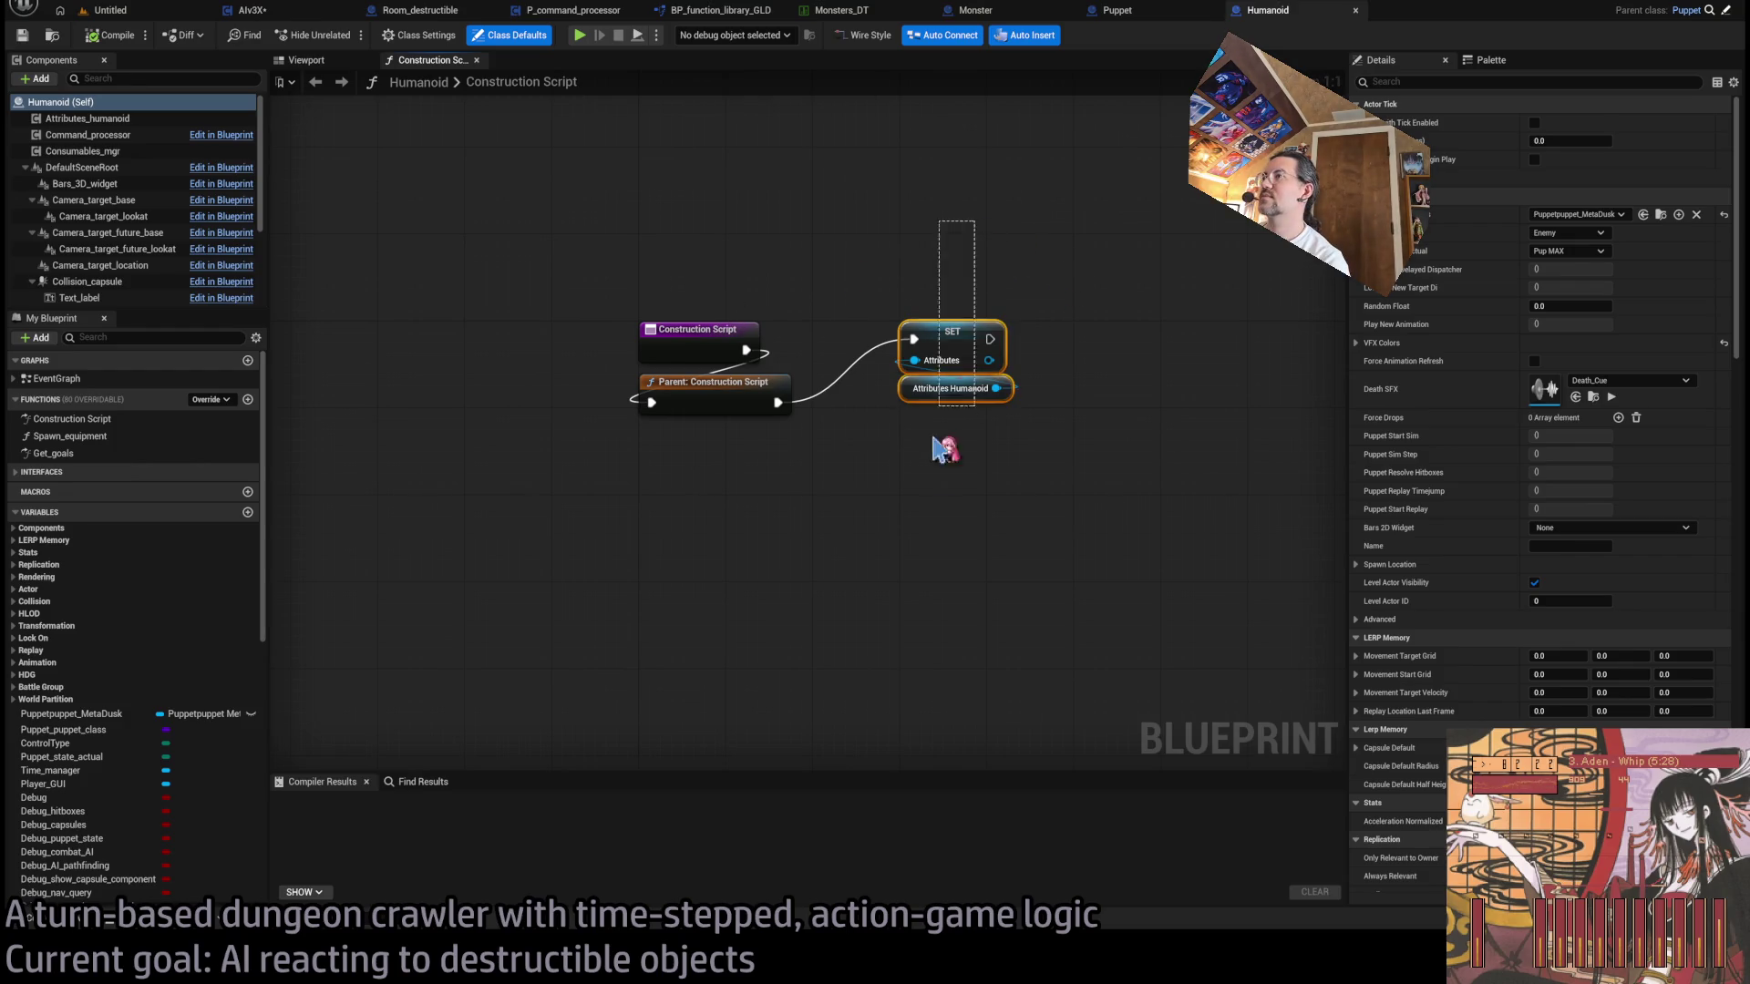
{"action": "left_click", "coordinate": [587, 218]}
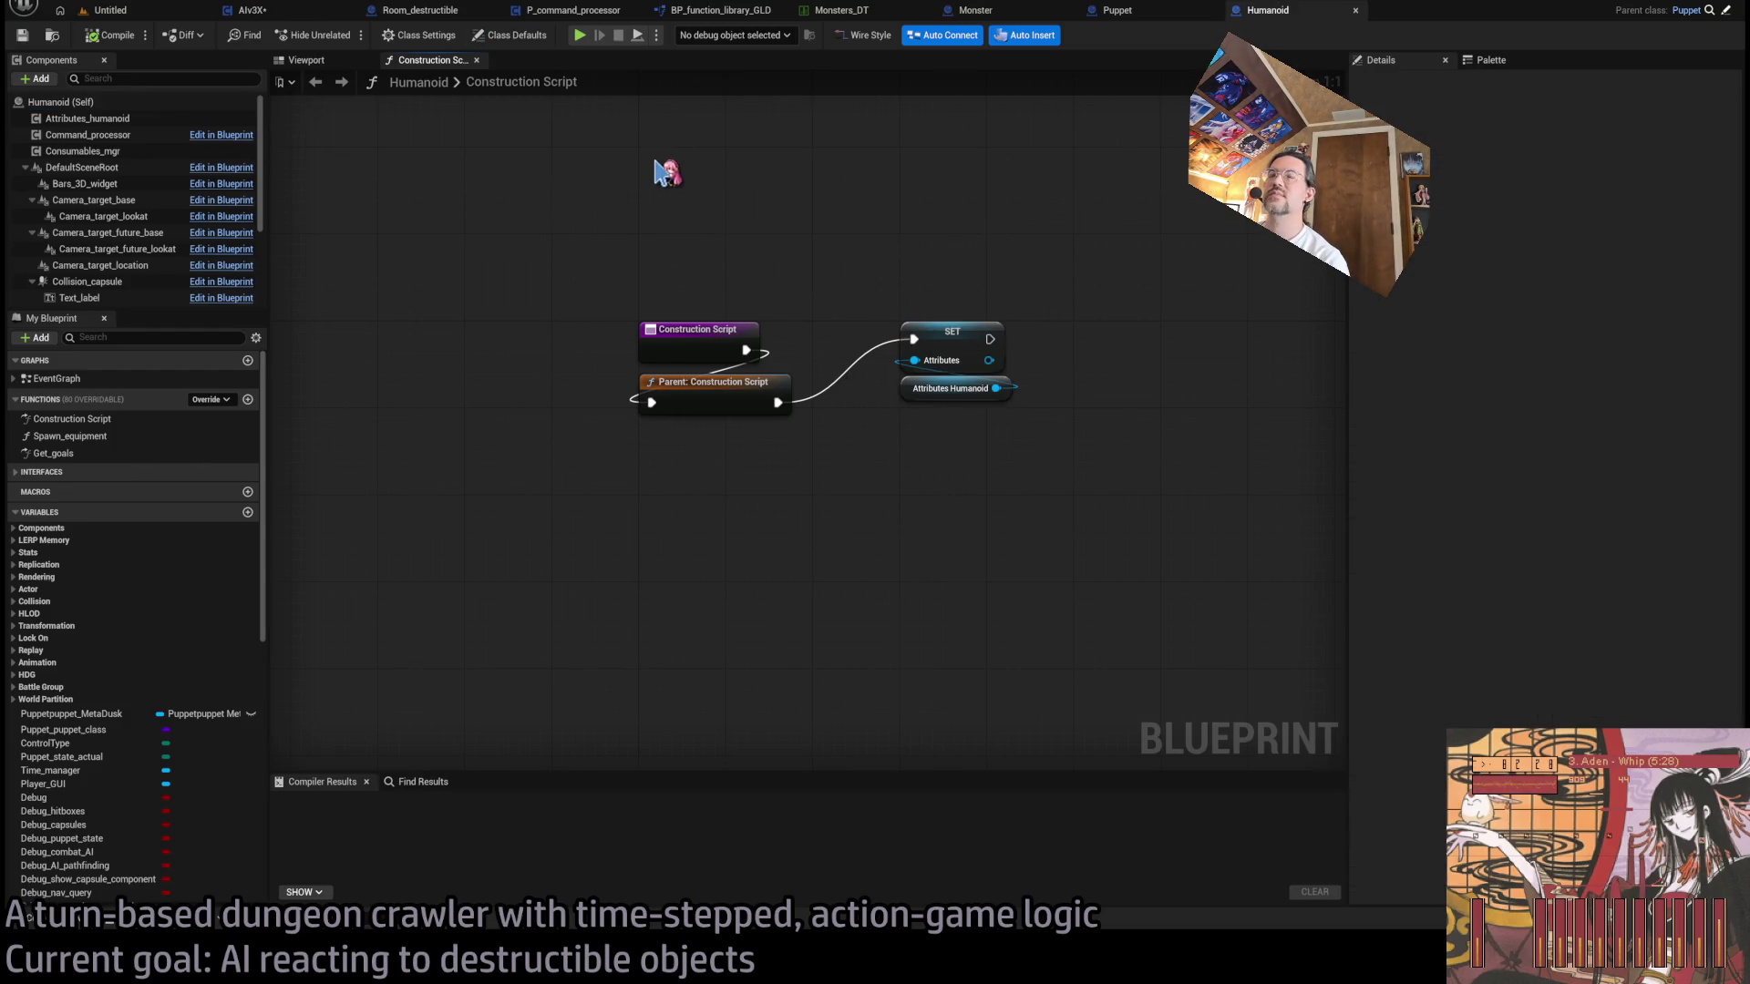
{"action": "double_click", "coordinate": [127, 454]}
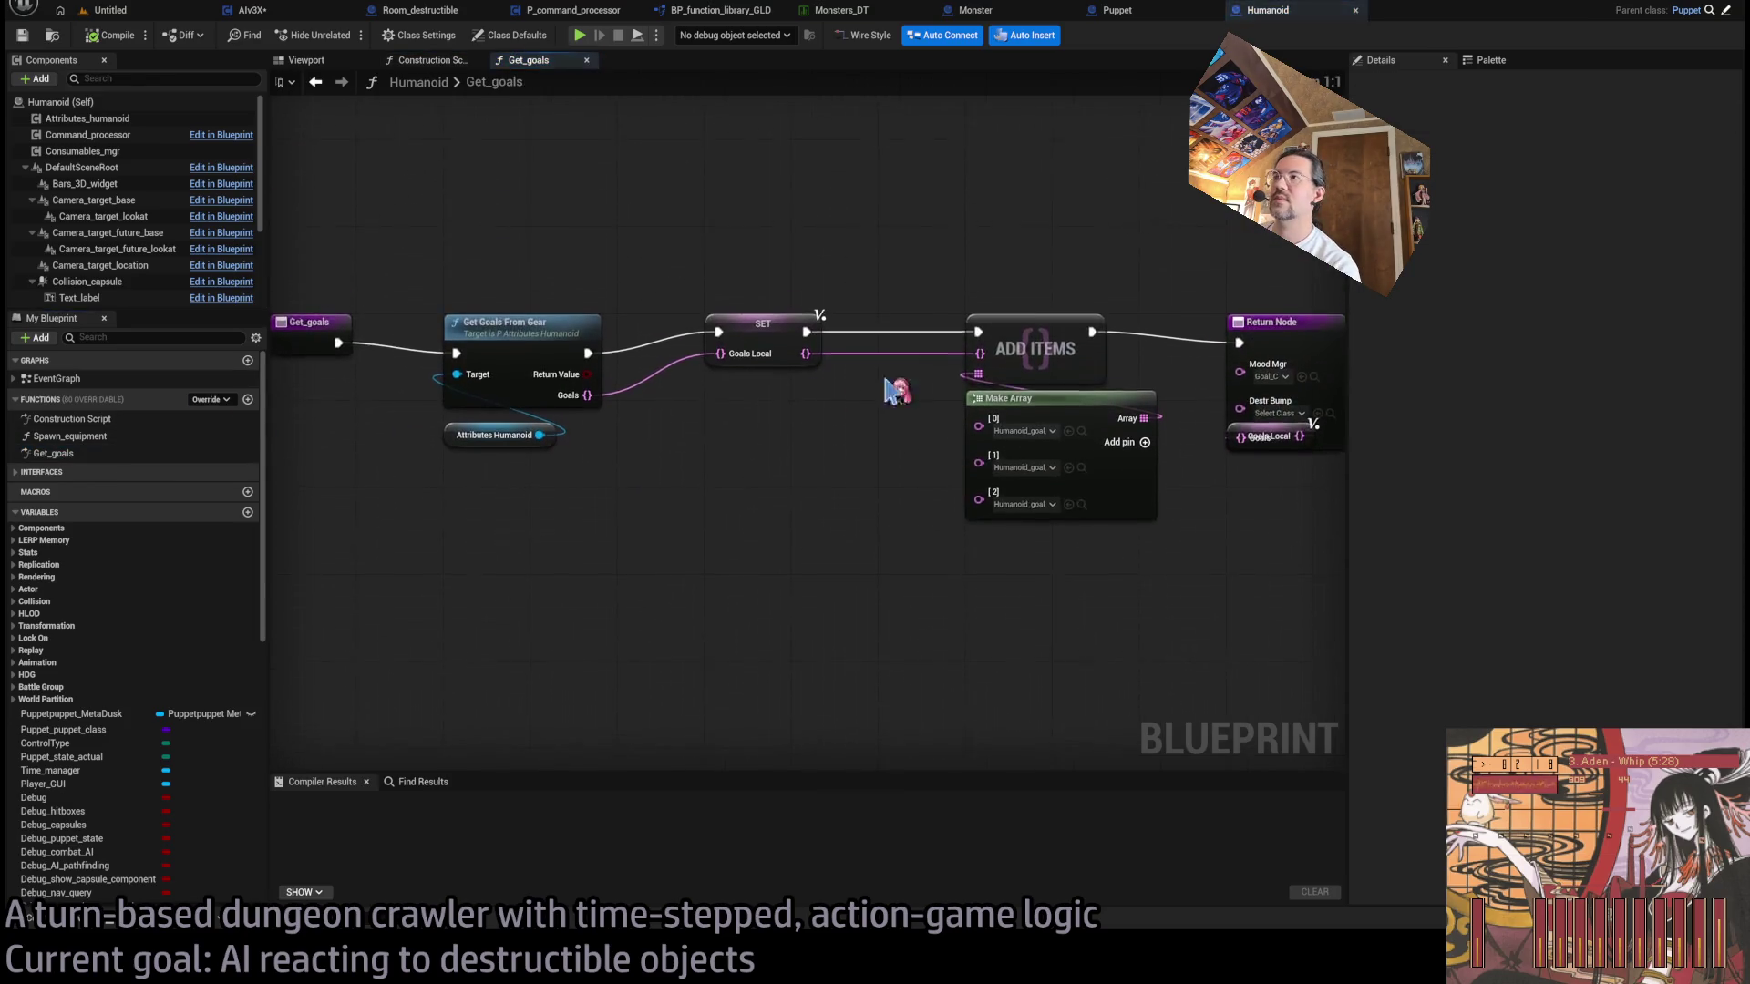
{"action": "left_click", "coordinate": [1082, 334]}
{"action": "left_click_drag", "start_coordinate": [1105, 286], "coordinate": [1107, 318]}
- Inspect the Get Goals From Gear chain, then close the Humanoid blueprint
{"action": "left_click", "coordinate": [736, 277]}
{"action": "left_click_drag", "start_coordinate": [736, 278], "coordinate": [972, 320]}
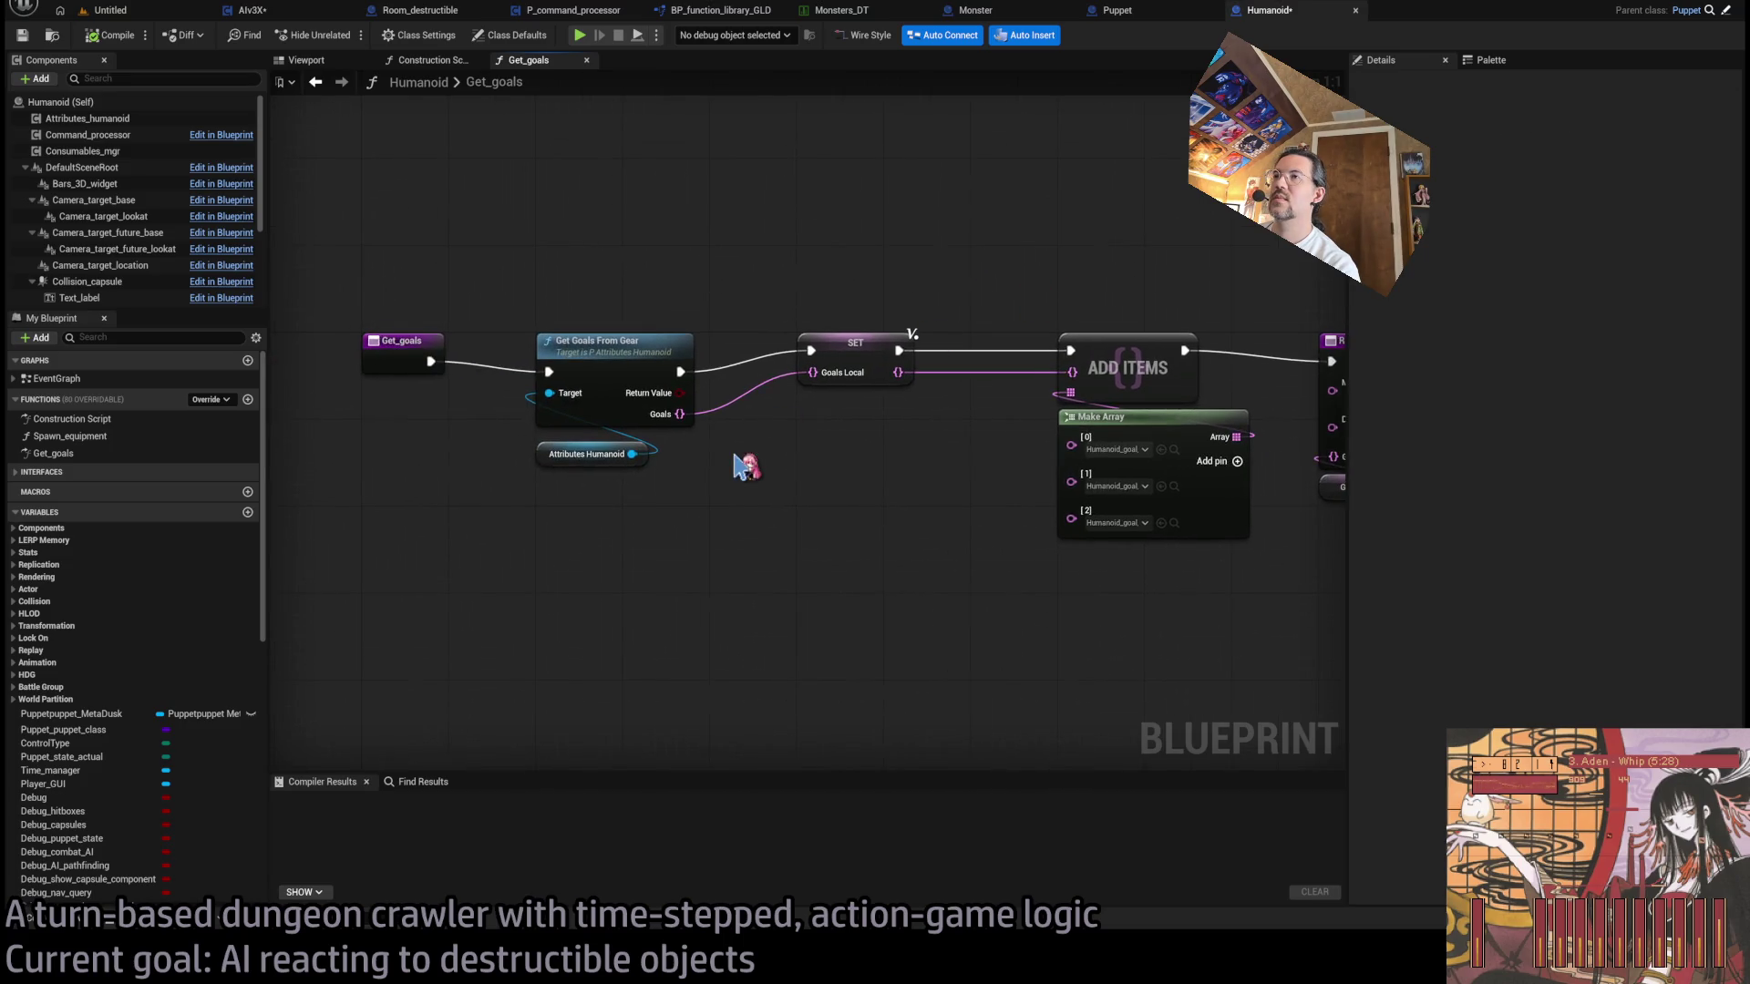
{"action": "left_click_drag", "start_coordinate": [747, 469], "coordinate": [663, 533]}
{"action": "left_click", "coordinate": [520, 428]}
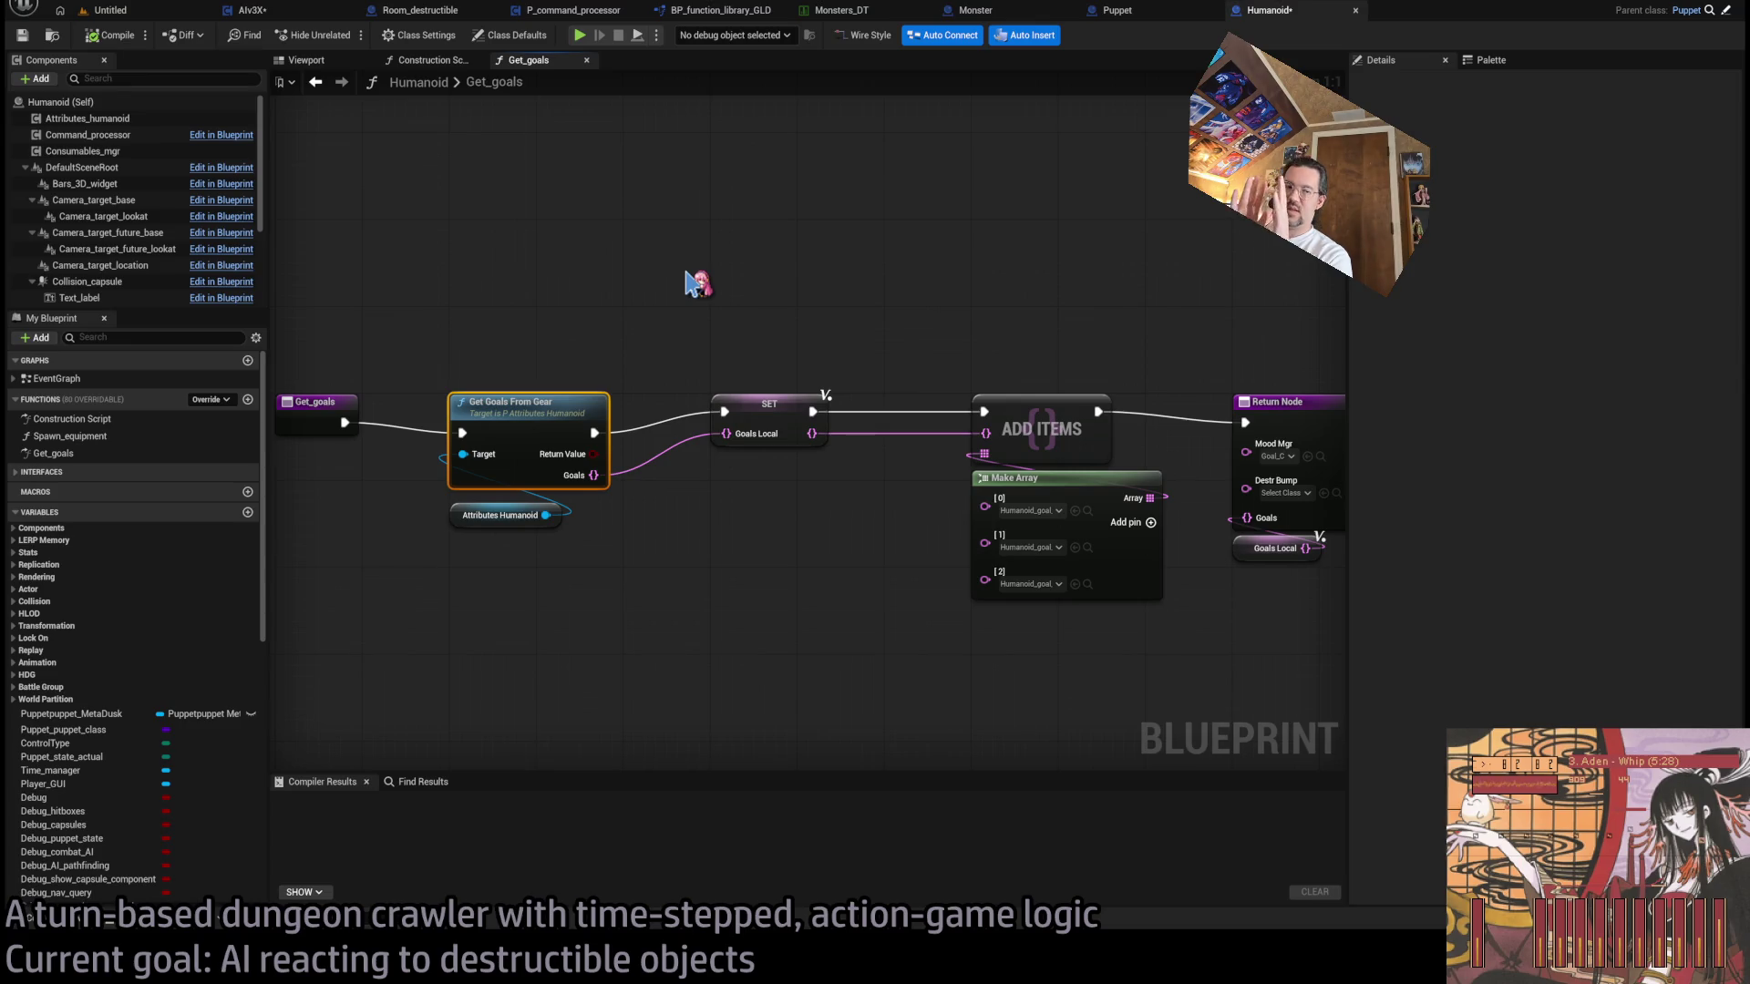
{"action": "middle_click", "coordinate": [1284, 11]}
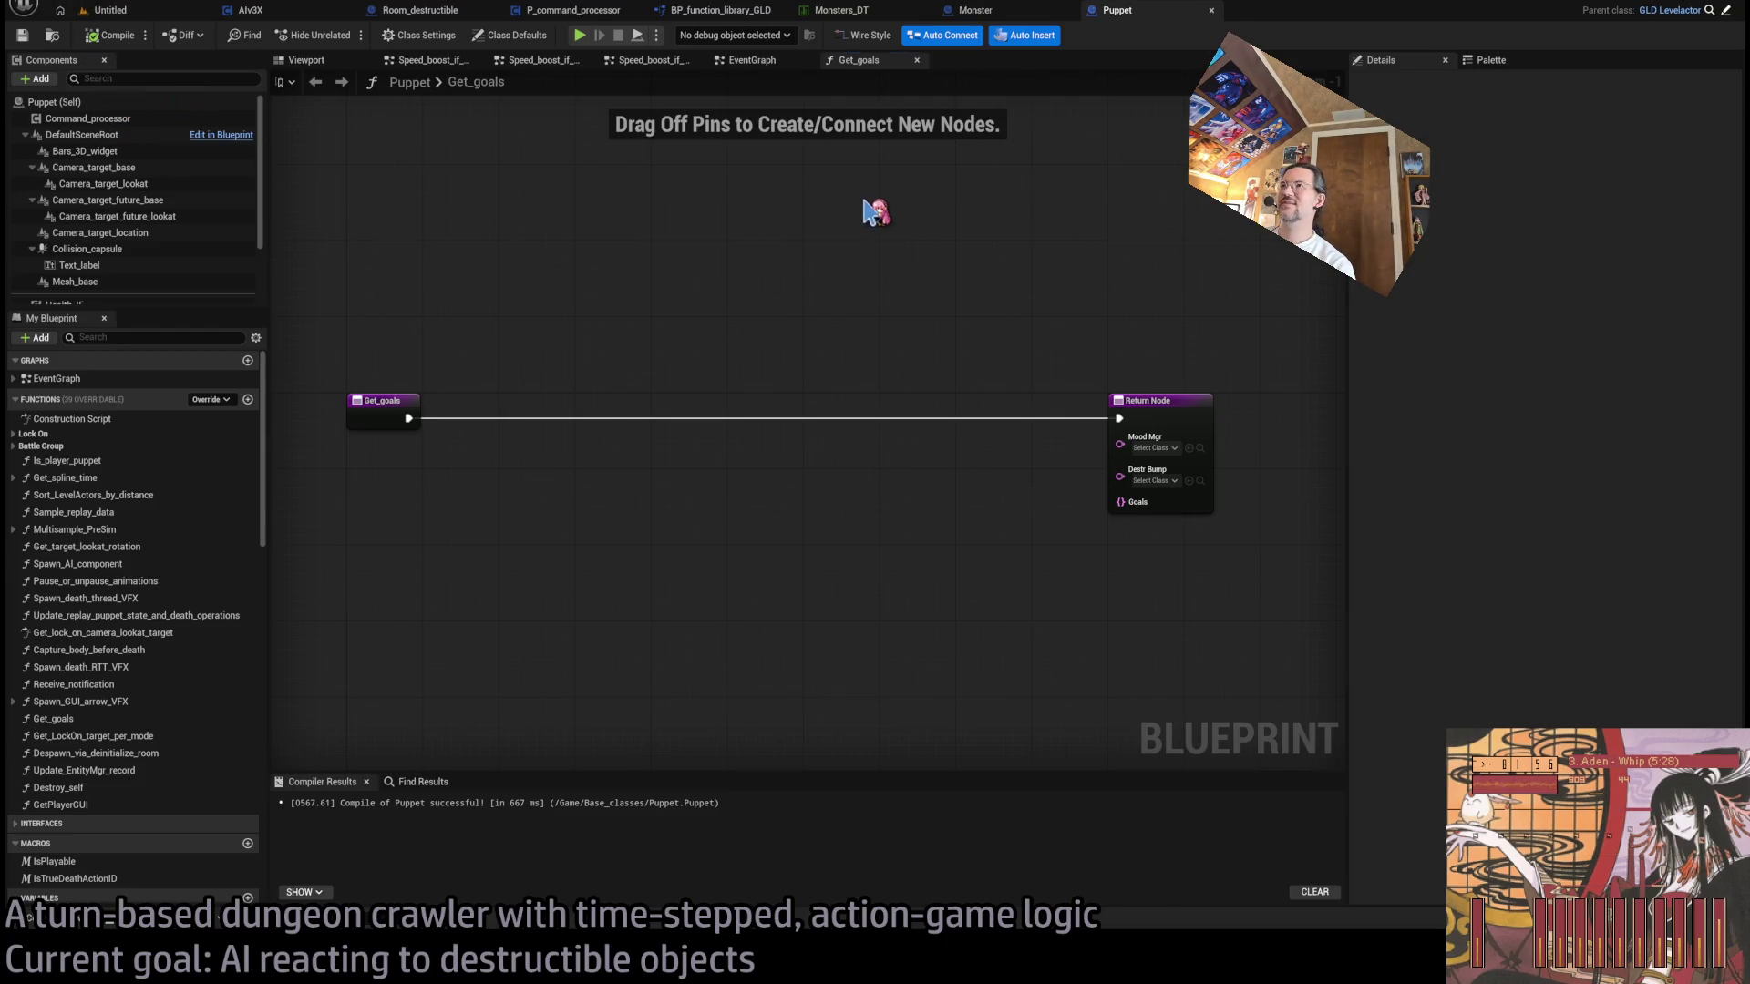
- Search 'hu' in Open Asset and open the Humanoid blueprint from the results
{"action": "key", "text": "ctrl+p"}
{"action": "type", "text": "humanoid"}
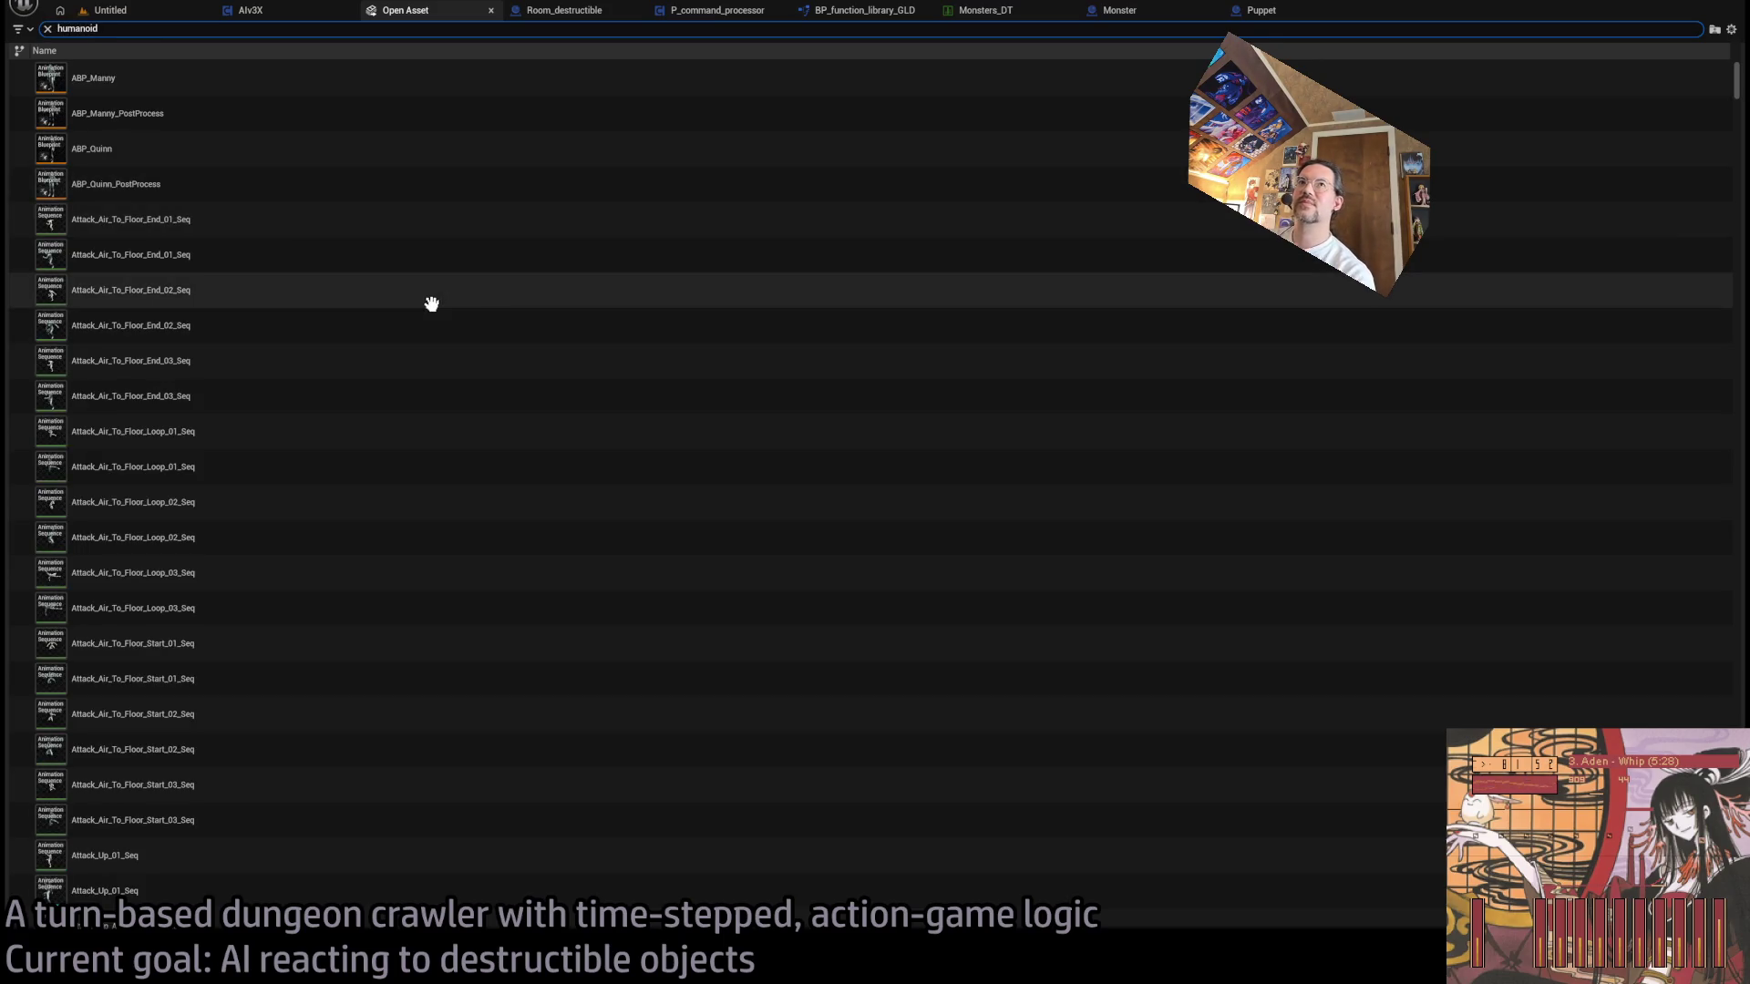
{"action": "mouse_move", "coordinate": [1739, 100]}
{"action": "left_mouse_down"}
{"action": "mouse_move", "coordinate": [1741, 720]}
{"action": "mouse_move", "coordinate": [1740, 296]}
{"action": "mouse_move", "coordinate": [1739, 324]}
{"action": "left_mouse_up"}
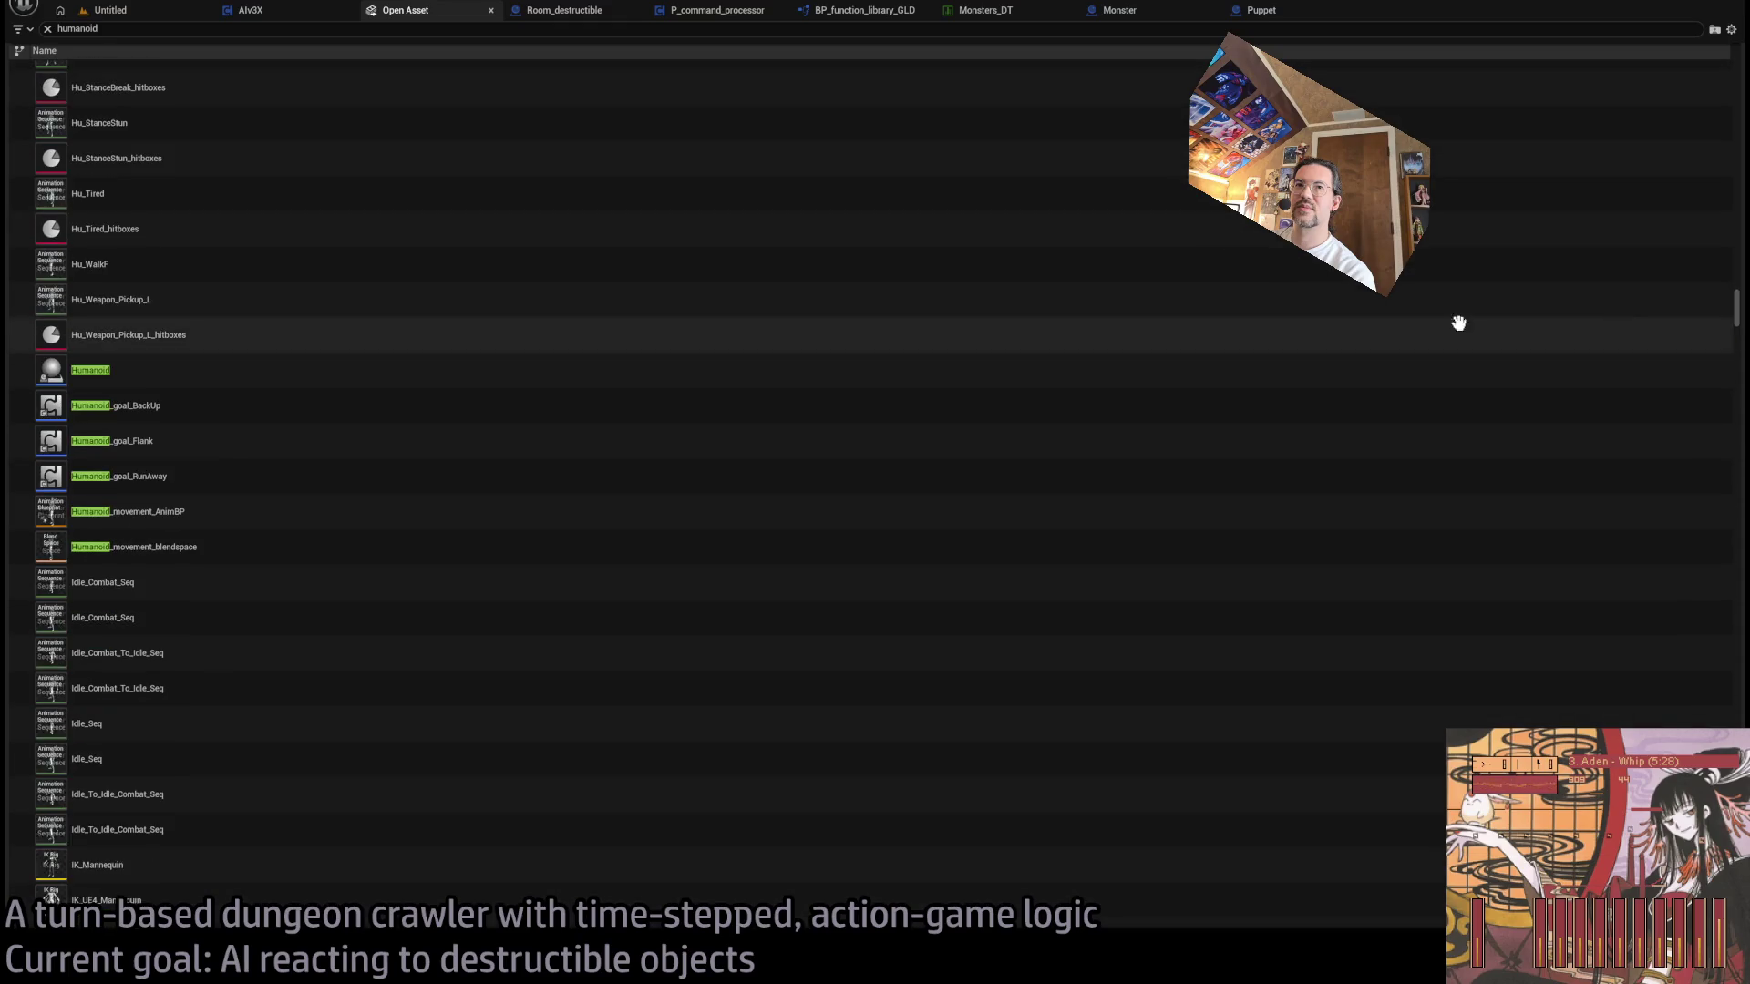
{"action": "left_click", "coordinate": [503, 370]}
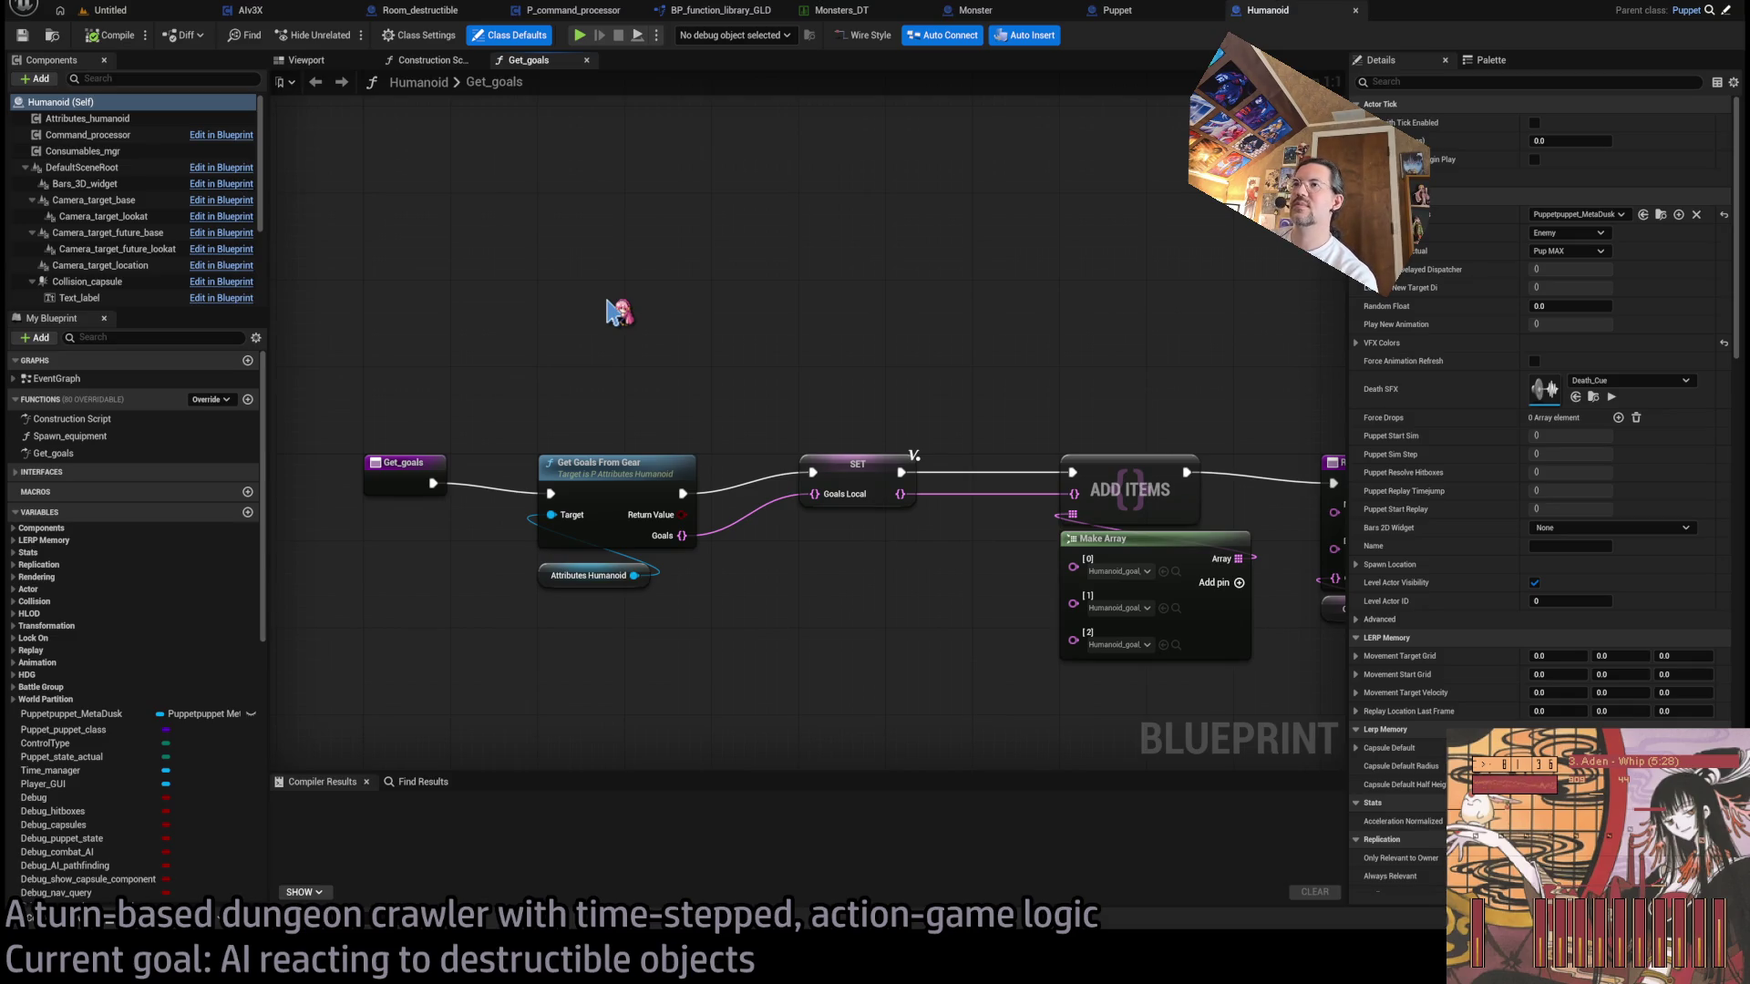
- Add a maroon 'Add DestrBump someday' comment with title font size 44 in Get_goals
{"action": "key", "text": "c"}
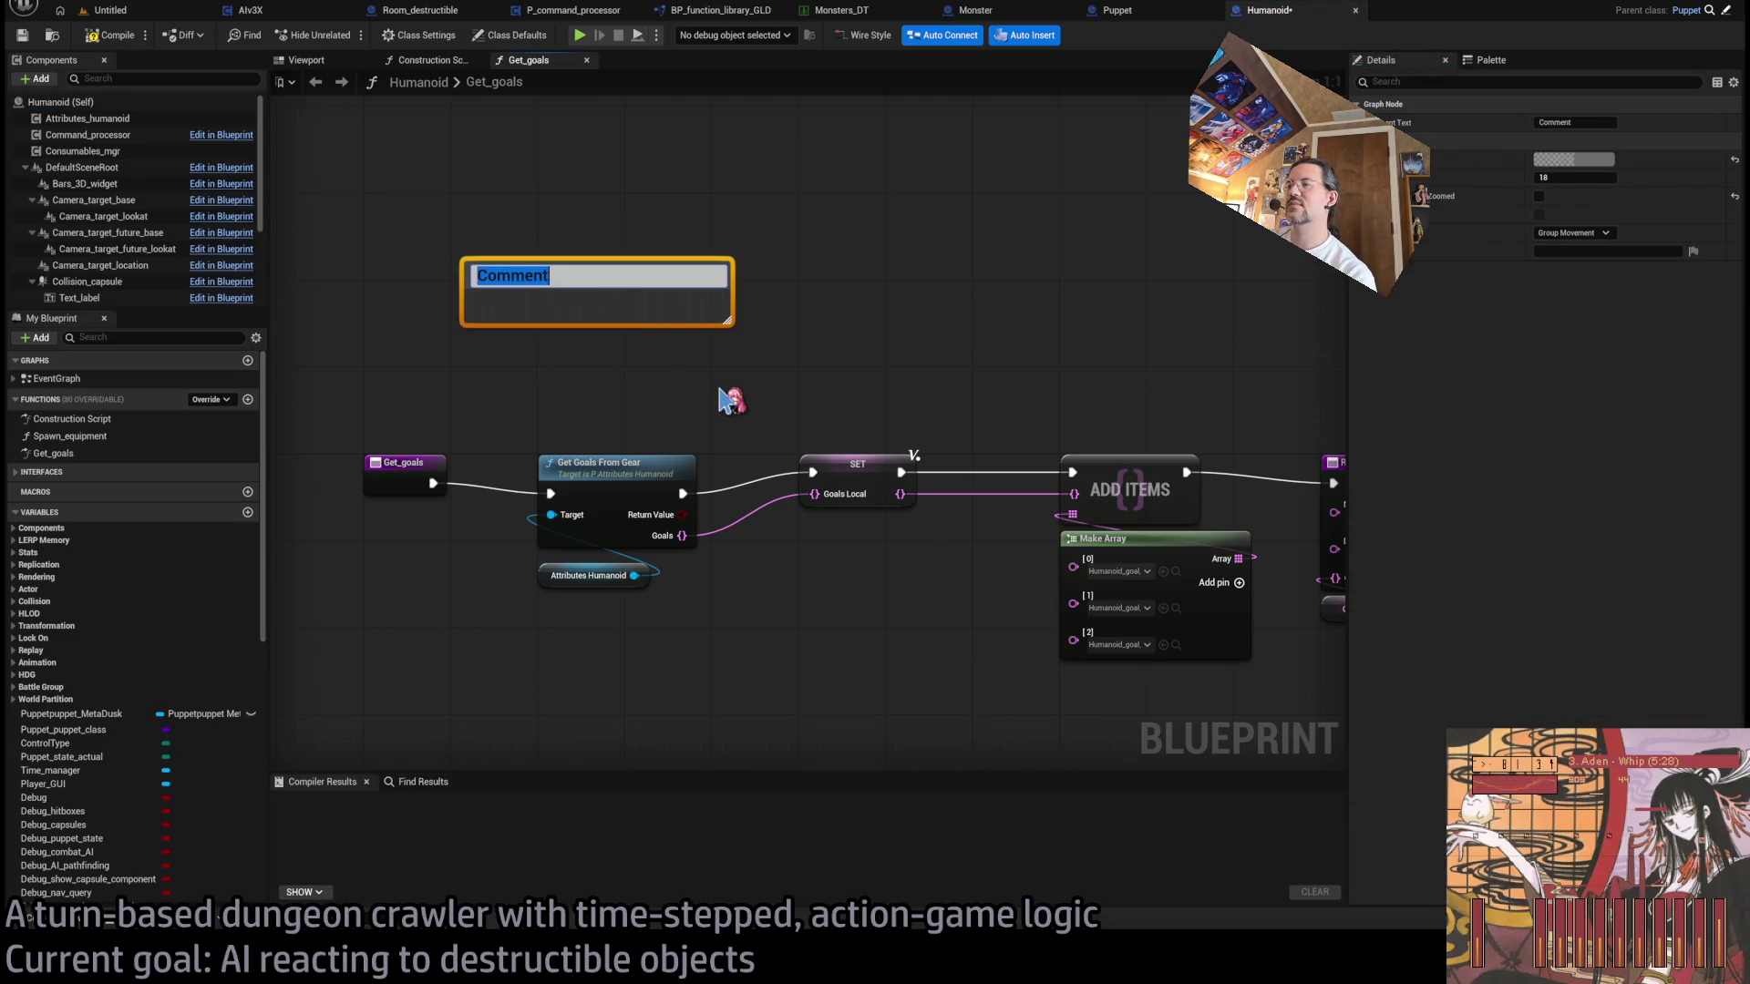
{"action": "type", "text": "Add Destr"}
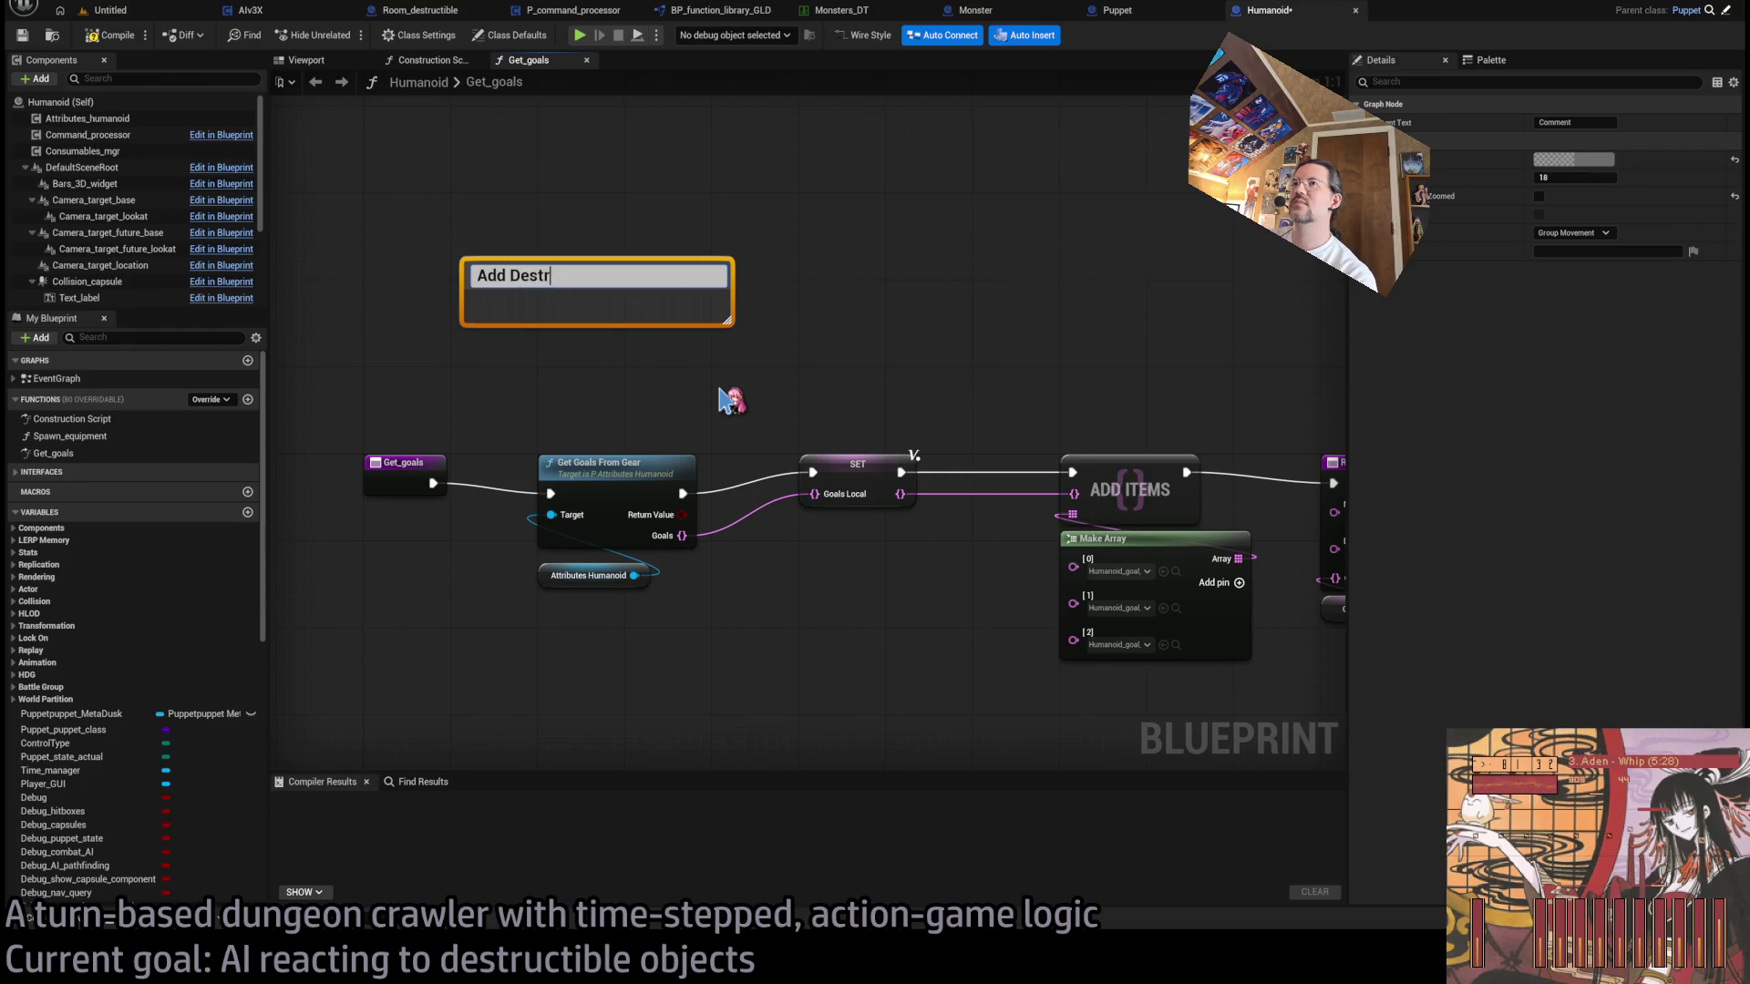
{"action": "type", "text": "day"}
{"action": "key", "text": "Return"}
{"action": "left_click_drag", "start_coordinate": [644, 276], "coordinate": [720, 303]}
{"action": "mouse_move", "coordinate": [806, 346]}
{"action": "left_mouse_down"}
{"action": "mouse_move", "coordinate": [804, 317]}
{"action": "mouse_move", "coordinate": [807, 332]}
{"action": "mouse_move", "coordinate": [1287, 308]}
{"action": "left_mouse_up"}
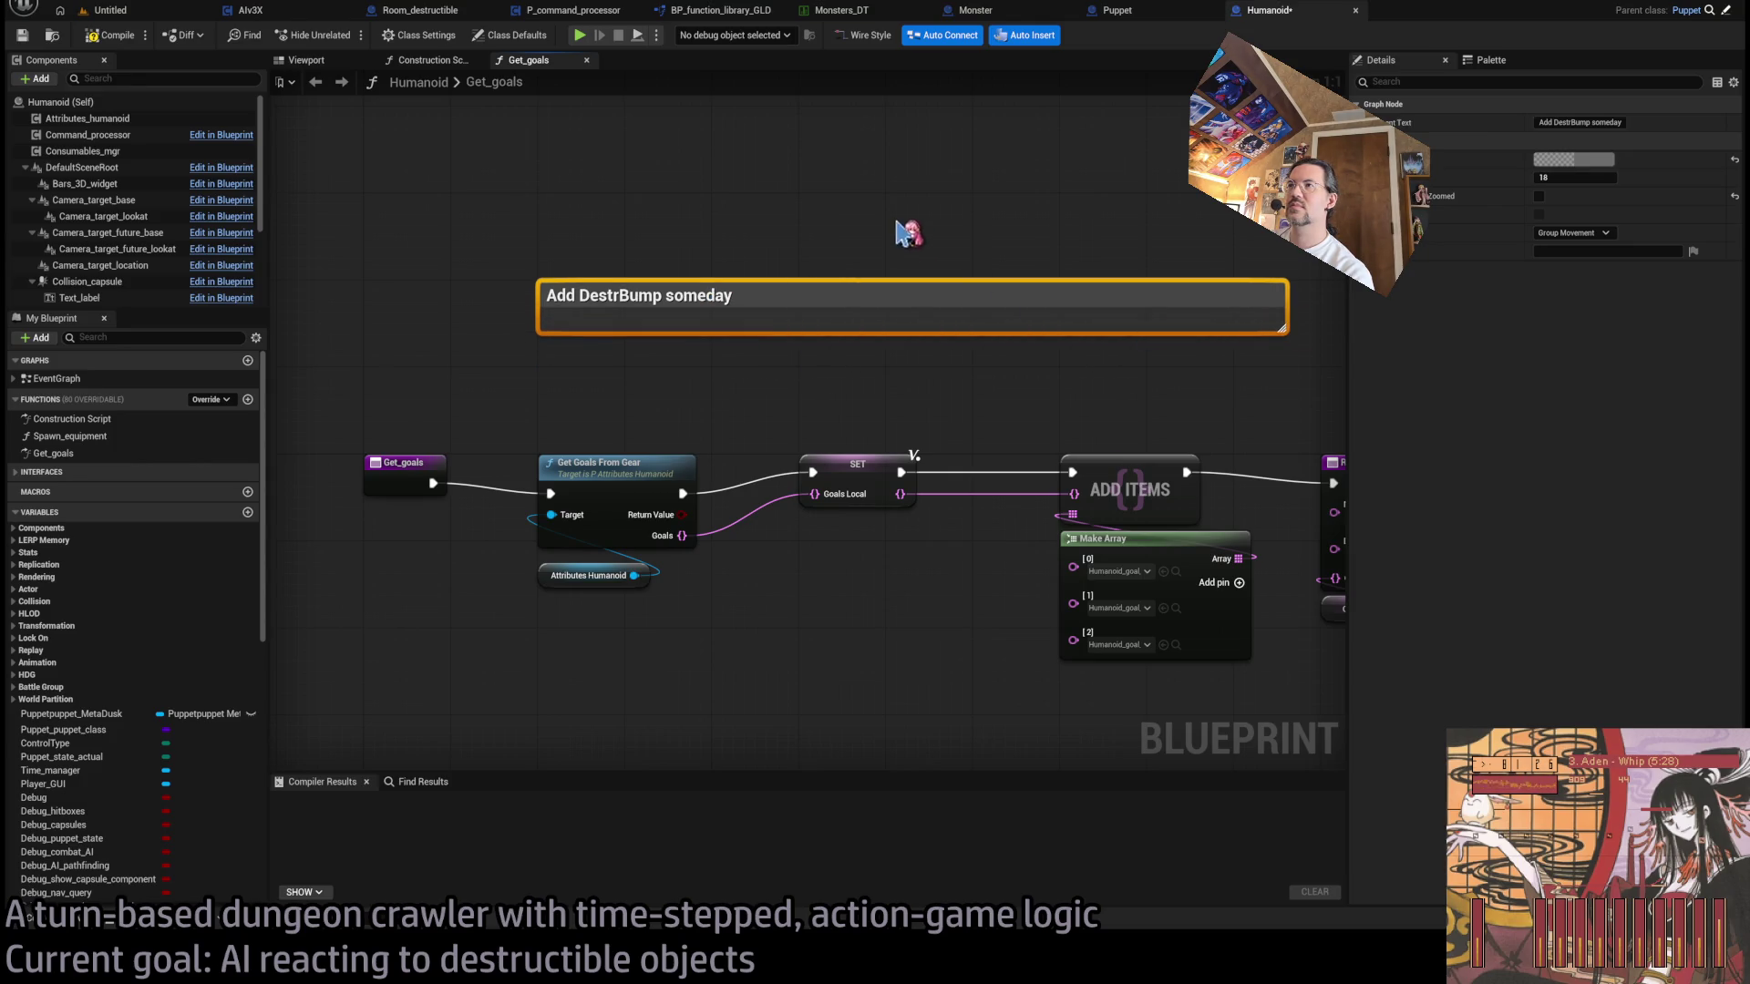
{"action": "mouse_move", "coordinate": [1445, 284]}
{"action": "left_mouse_down"}
{"action": "mouse_move", "coordinate": [1447, 246]}
{"action": "mouse_move", "coordinate": [1453, 260]}
{"action": "mouse_move", "coordinate": [1482, 243]}
{"action": "left_mouse_up"}
{"action": "mouse_move", "coordinate": [1574, 177]}
{"action": "left_mouse_down"}
{"action": "mouse_move", "coordinate": [1686, 177]}
{"action": "mouse_move", "coordinate": [1622, 177]}
{"action": "left_mouse_up"}
{"action": "left_click", "coordinate": [1053, 196]}
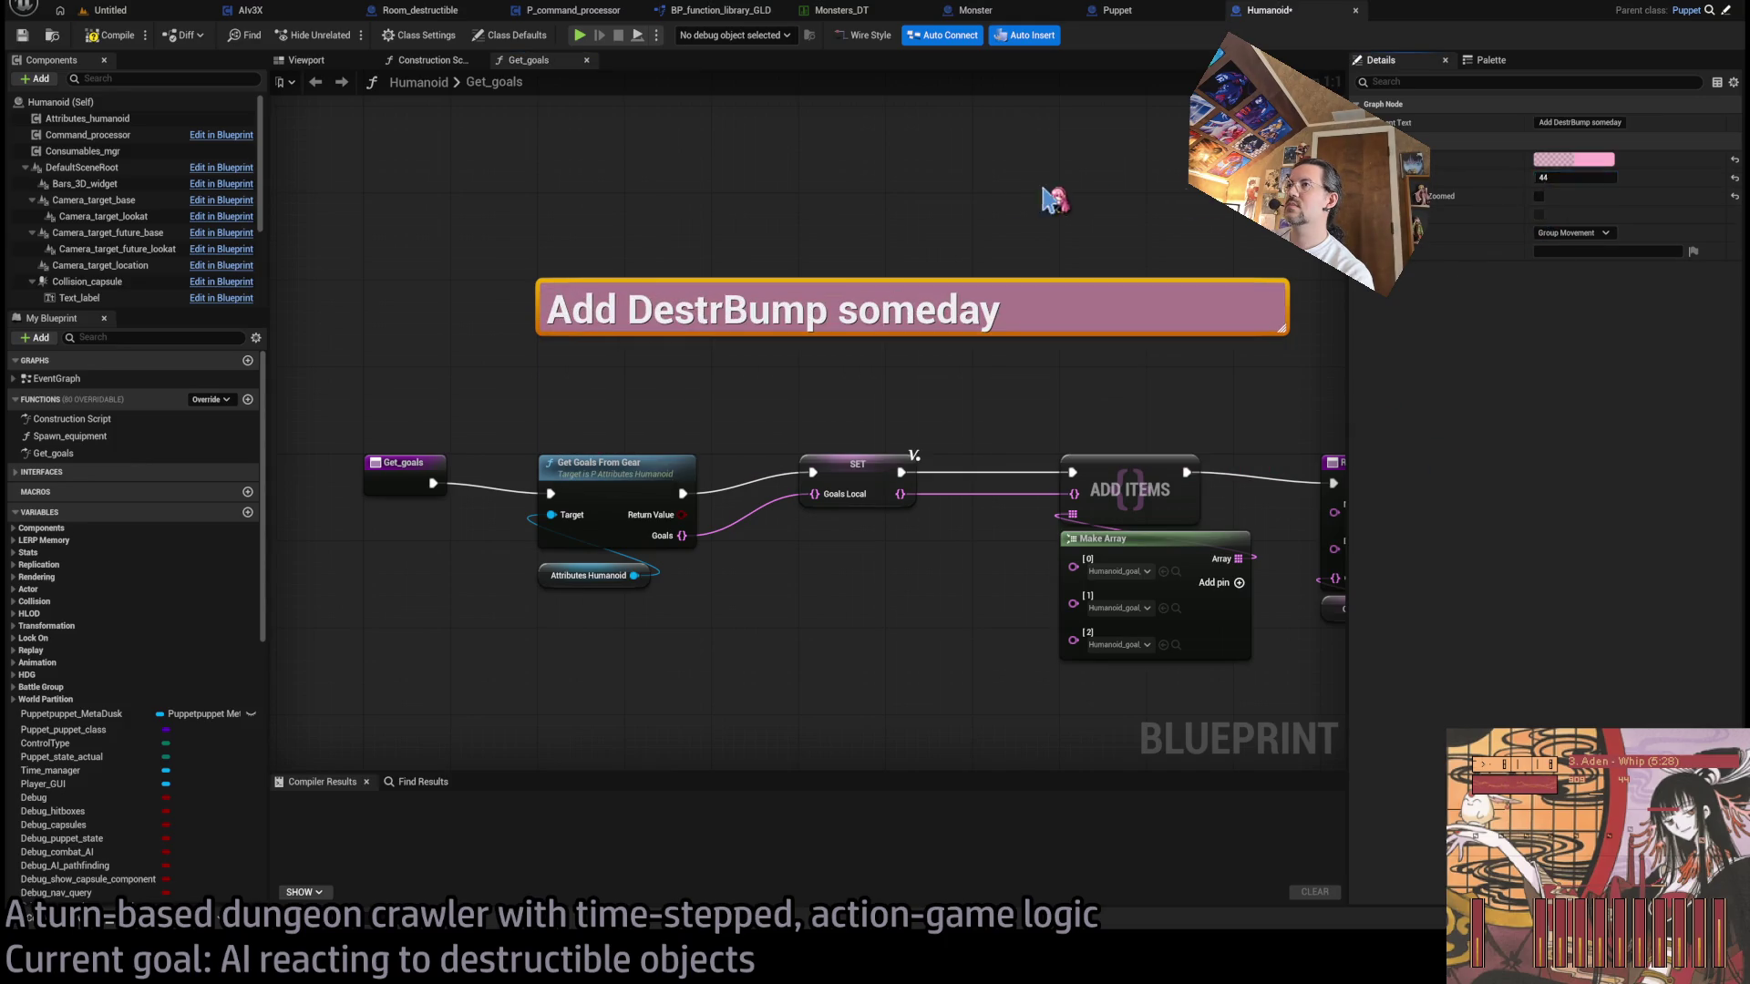
- Move the comment above the nodes, save and compile Humanoid, then close the Humanoid and Puppet tabs
{"action": "left_click", "coordinate": [109, 35]}
{"action": "left_click_drag", "start_coordinate": [1019, 306], "coordinate": [1022, 393]}
{"action": "left_click", "coordinate": [106, 36]}
{"action": "left_click", "coordinate": [982, 280]}
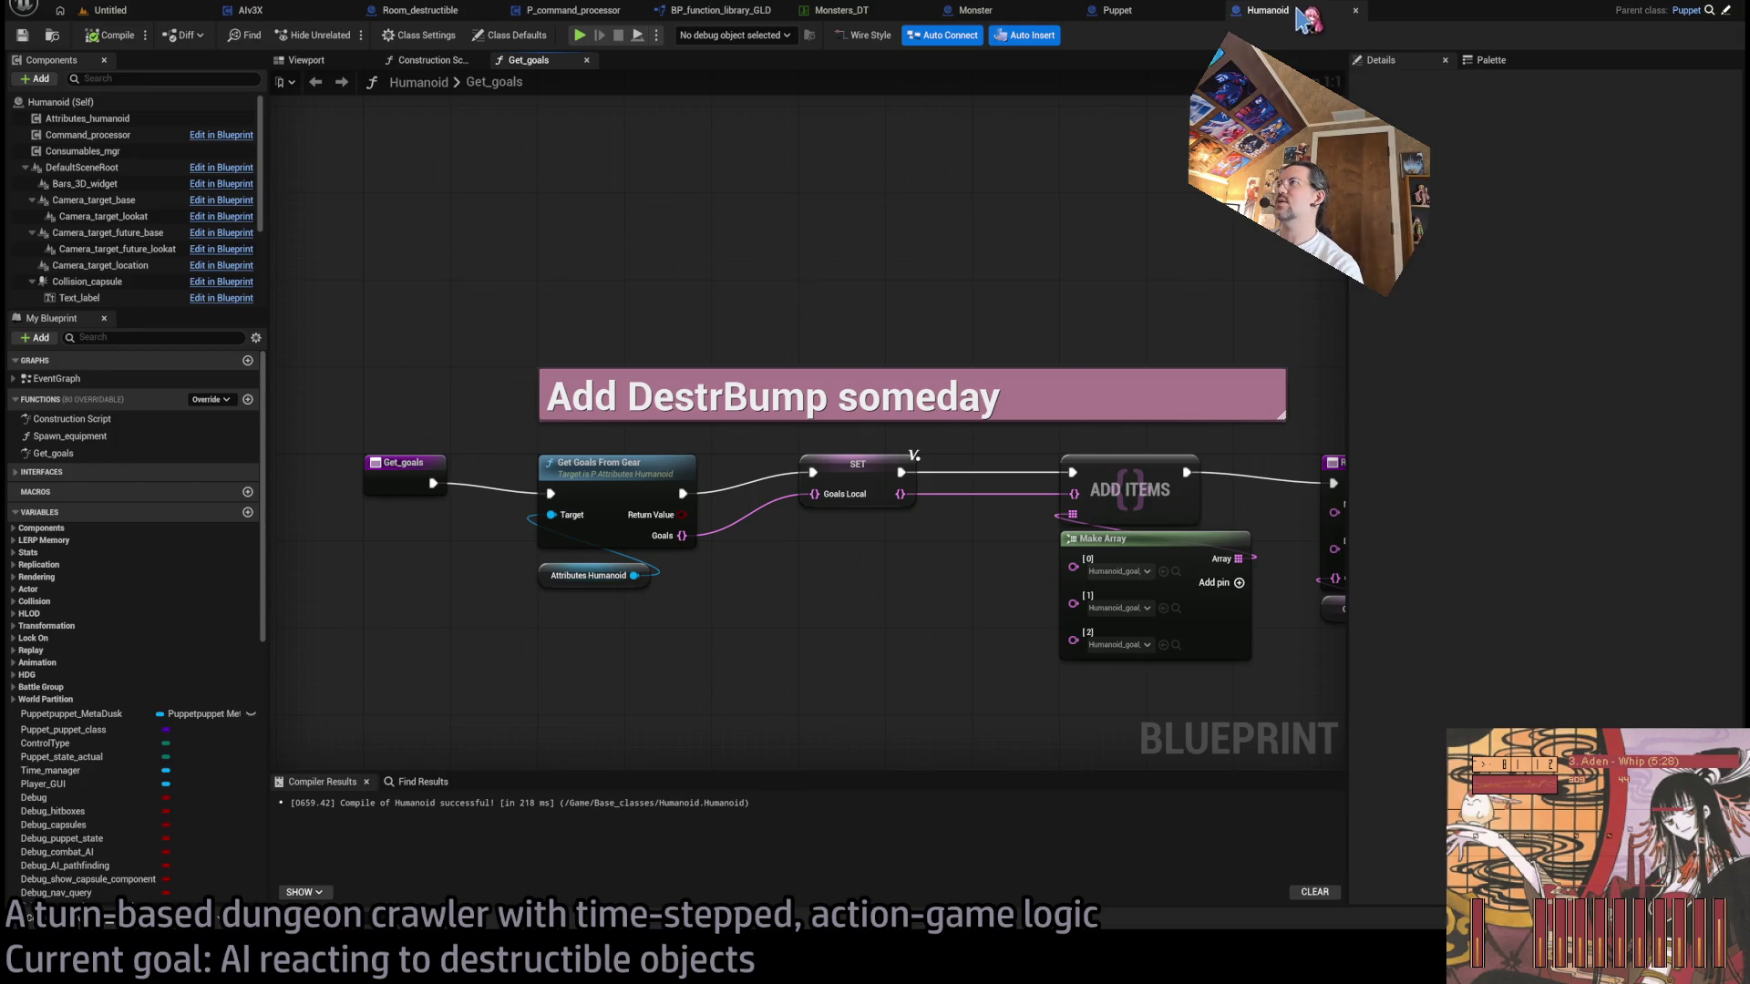
{"action": "middle_click", "coordinate": [1305, 16]}
{"action": "middle_click", "coordinate": [1132, 14]}
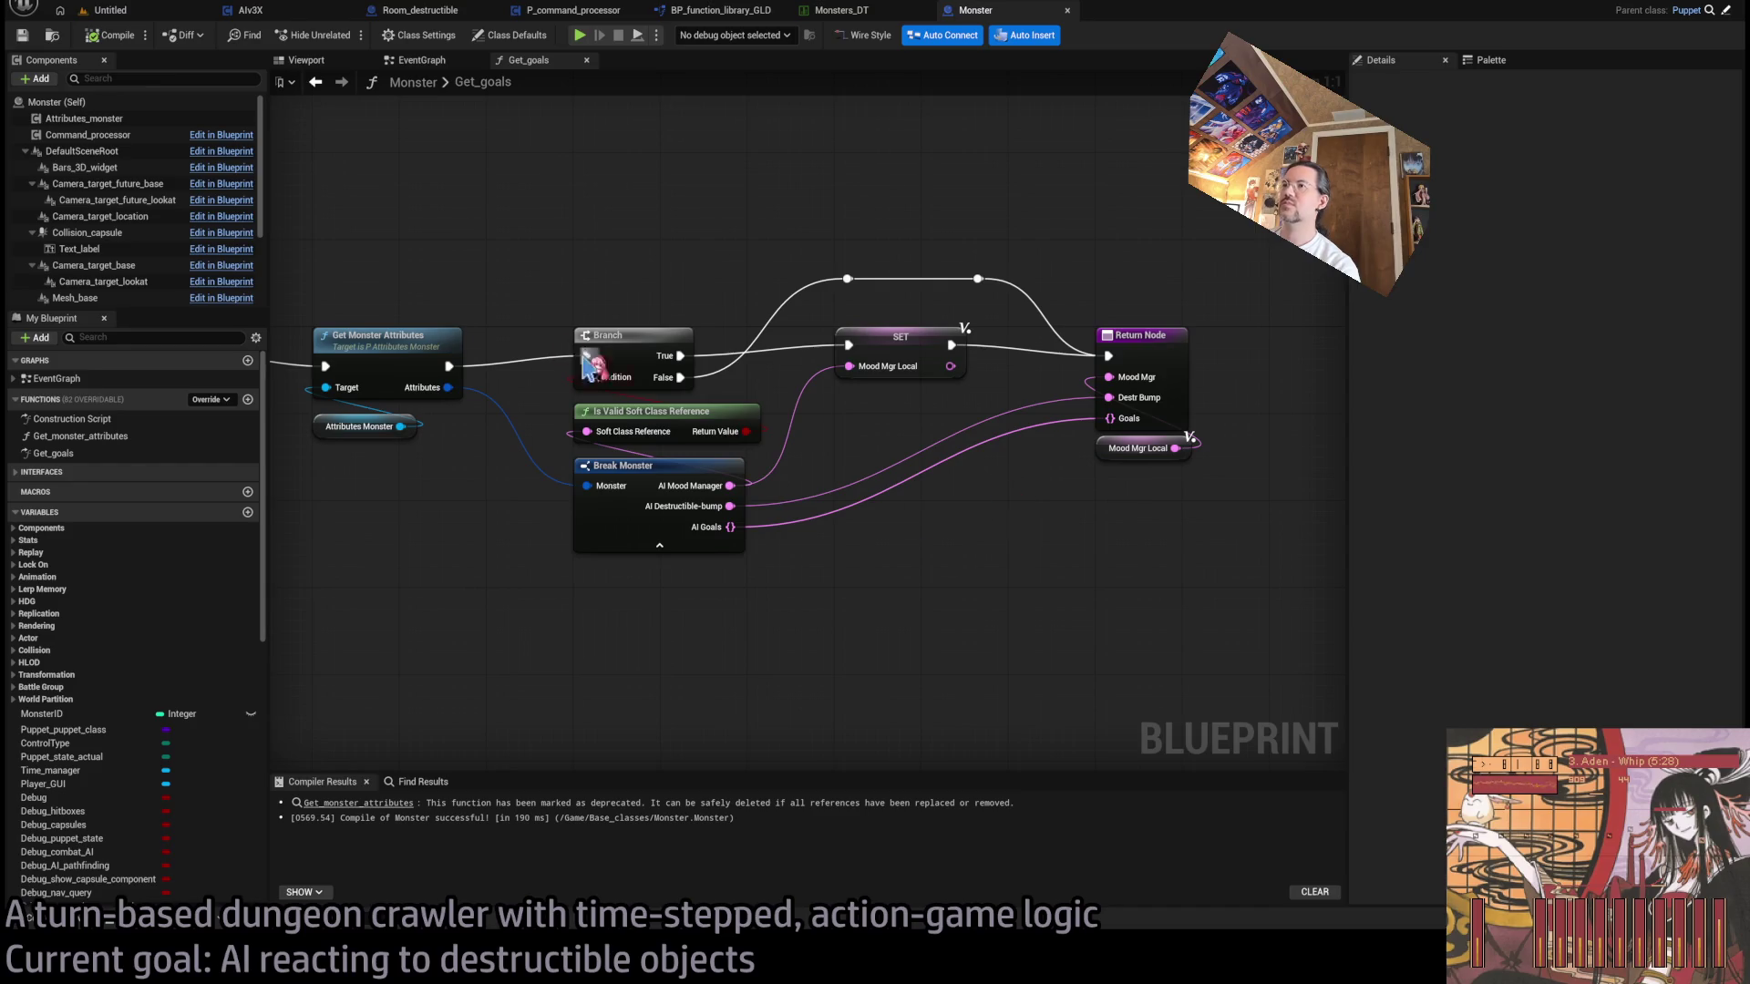
- Close the Monster tab and switch to AIv3X's Spawn_and_manage_goals graph
{"action": "middle_click", "coordinate": [1030, 16]}
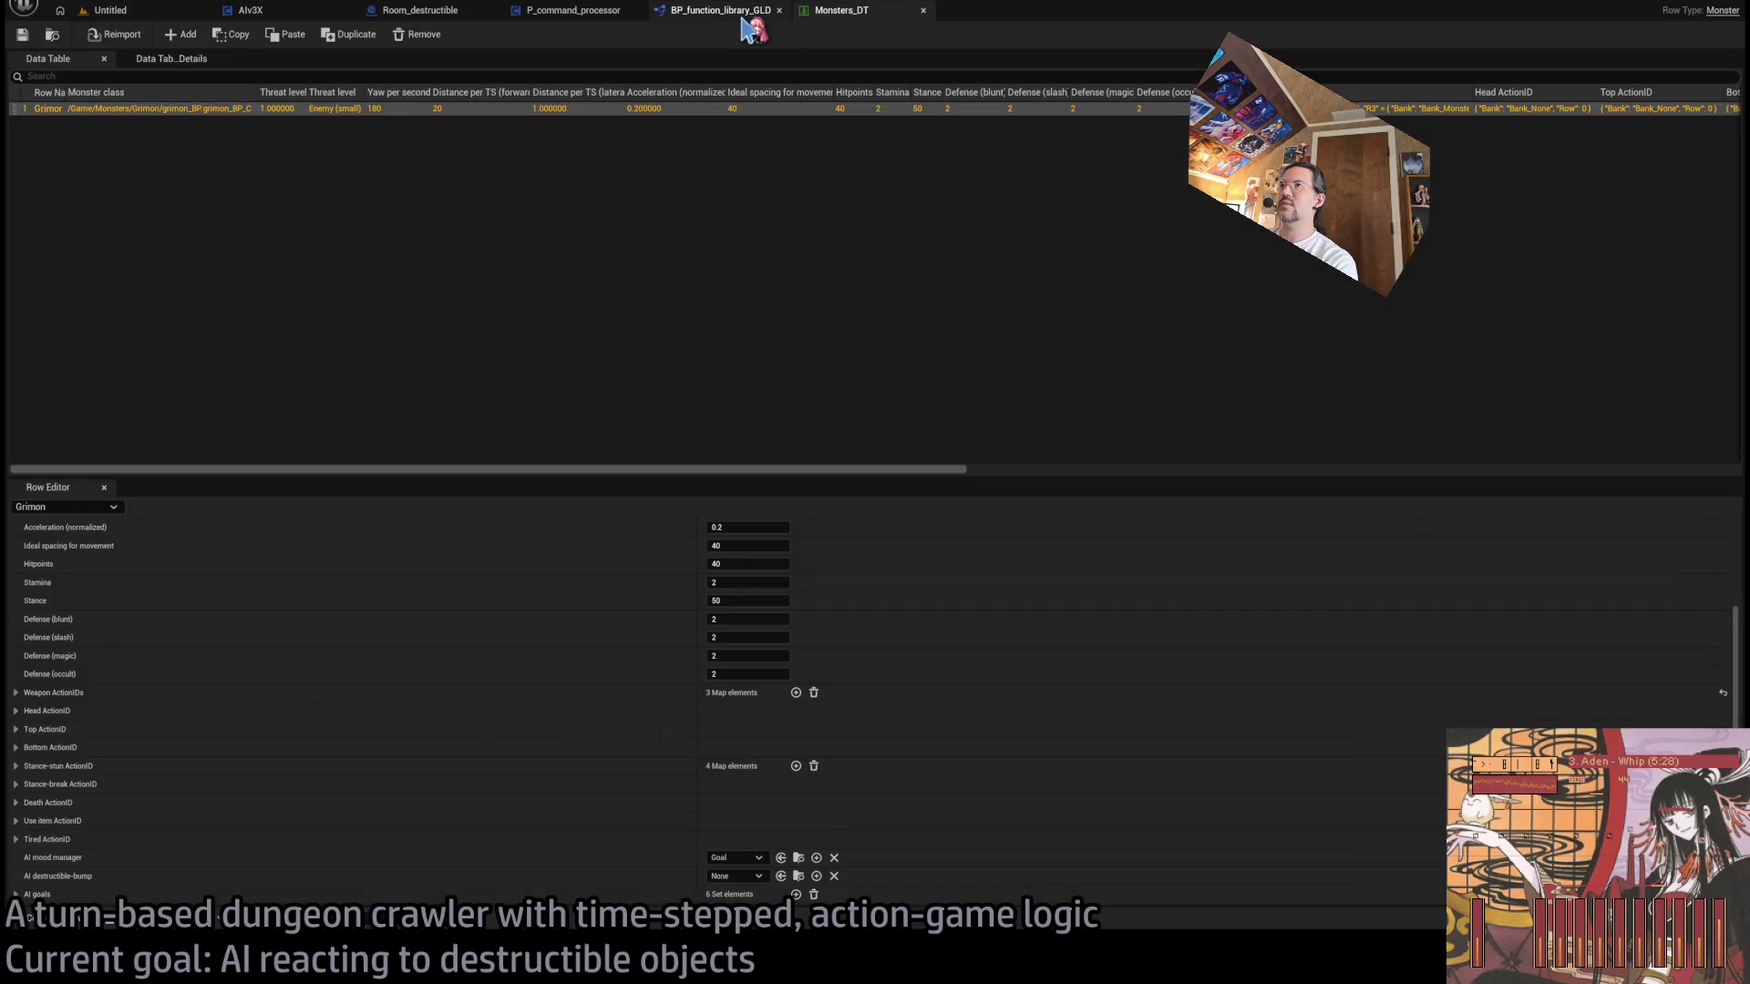
{"action": "left_click", "coordinate": [729, 11]}
{"action": "left_click", "coordinate": [565, 11]}
{"action": "left_click", "coordinate": [420, 10]}
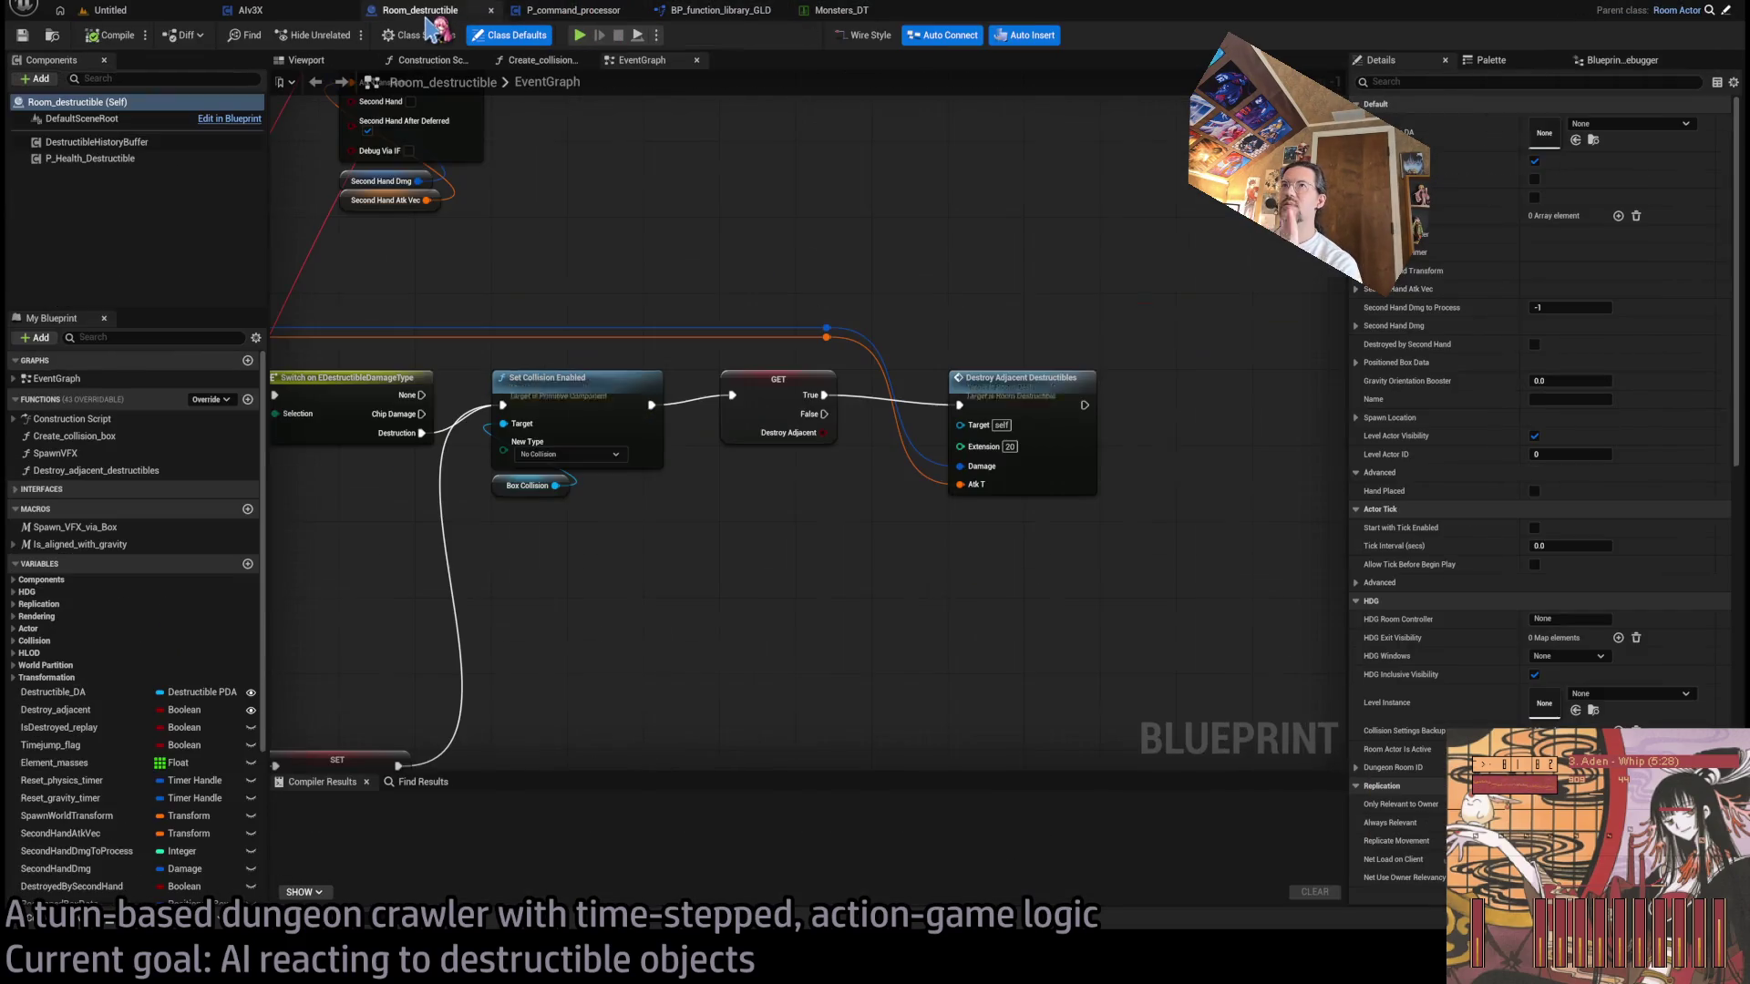
{"action": "left_click", "coordinate": [267, 11]}
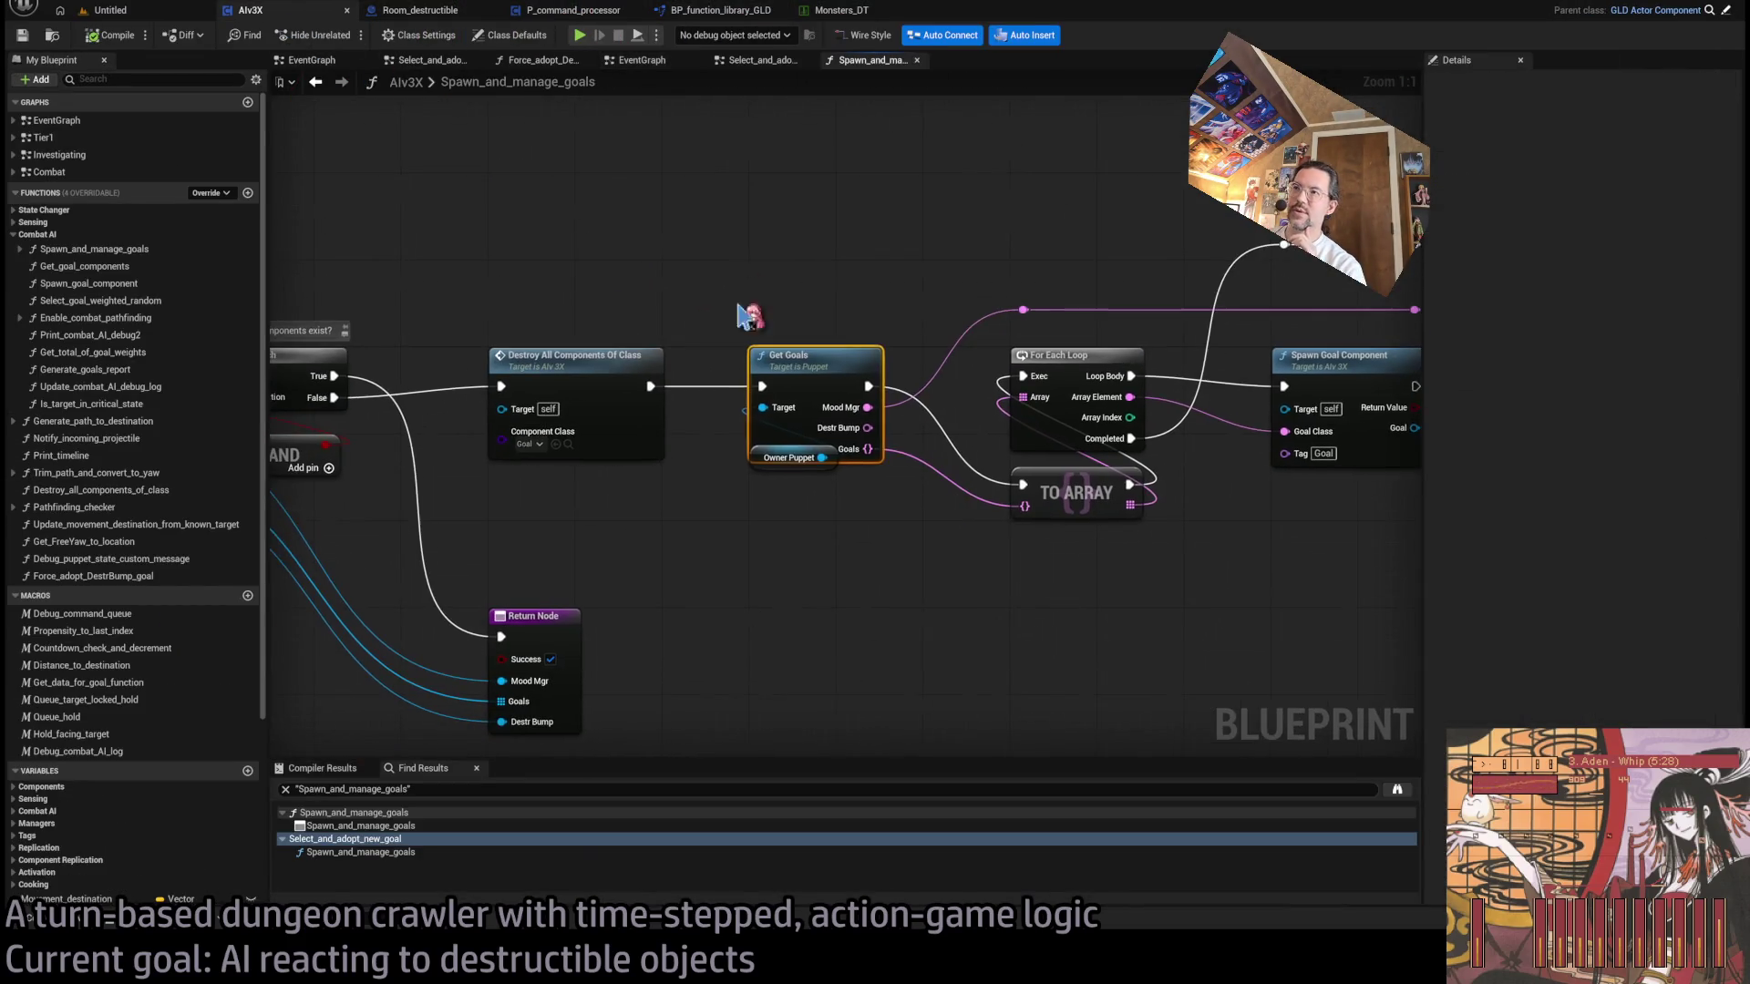
- Duplicate the MoodMgr Spawn Goal Component, tag it DestrBump, and feed it Get Goals' Destr Bump
{"action": "left_click", "coordinate": [763, 488]}
{"action": "mouse_move", "coordinate": [764, 492]}
{"action": "left_mouse_down"}
{"action": "mouse_move", "coordinate": [375, 527]}
{"action": "mouse_move", "coordinate": [447, 565]}
{"action": "left_mouse_up"}
{"action": "scroll", "coordinate": [392, 533], "scroll_direction": "down", "scroll_amount": 1}
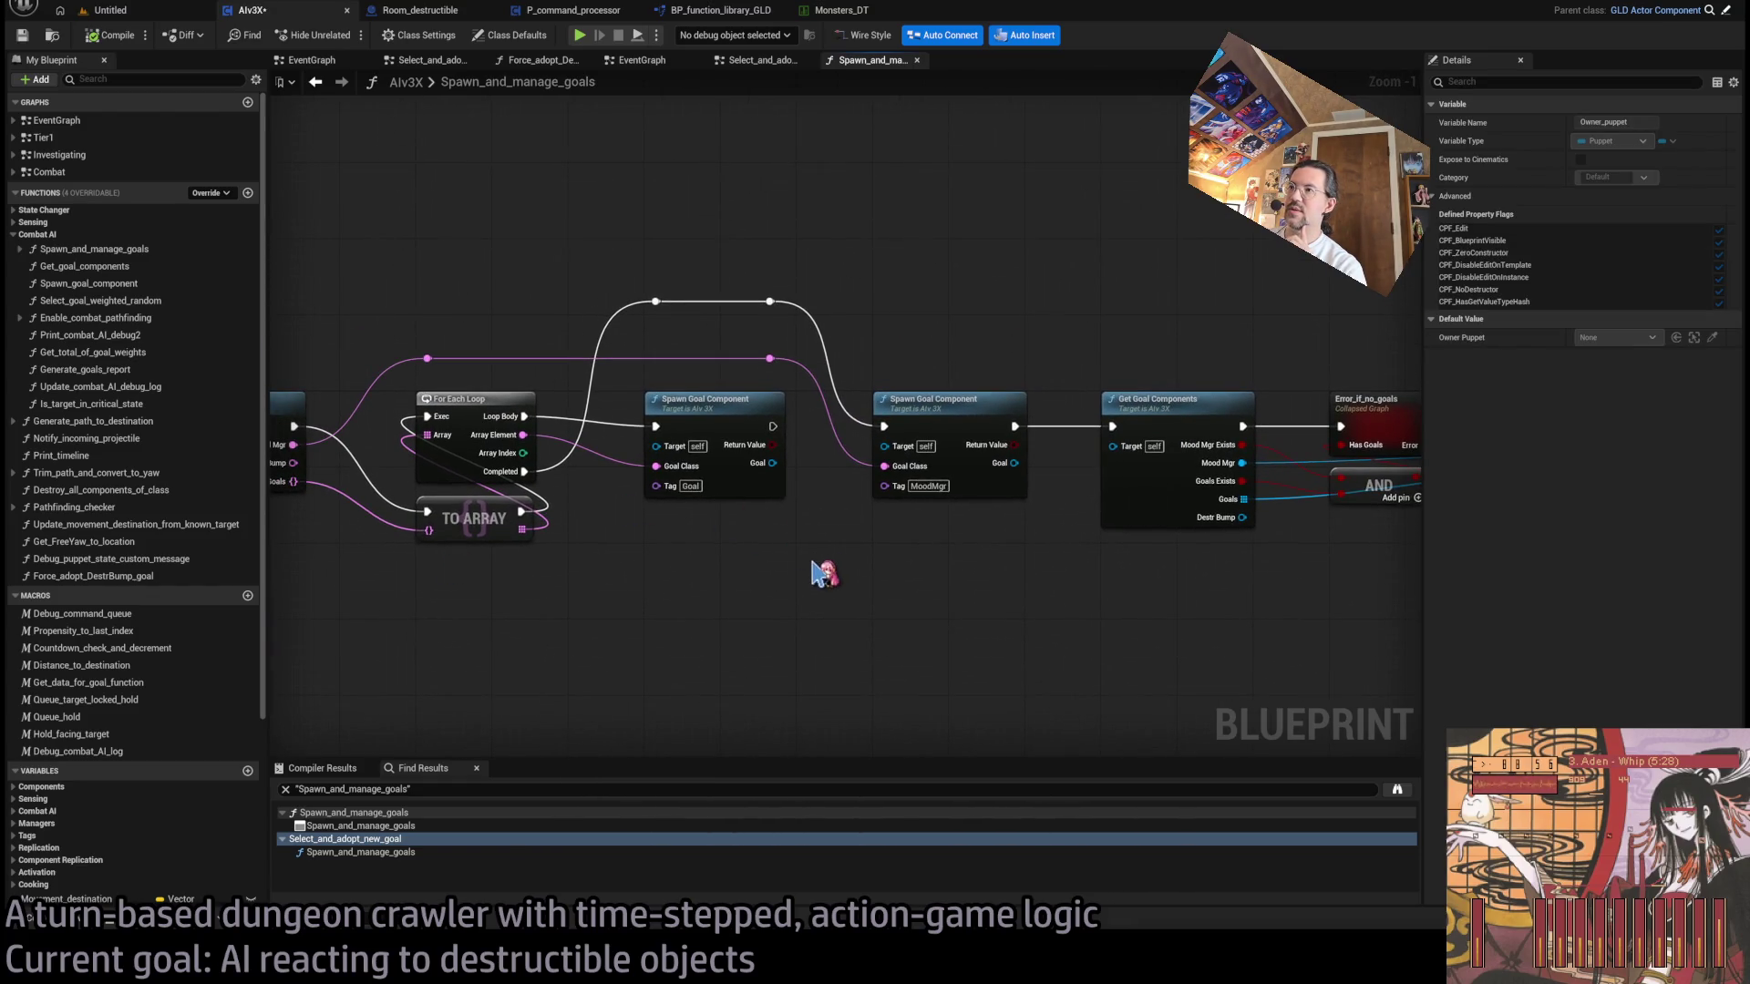
{"action": "left_click", "coordinate": [984, 405]}
{"action": "key", "text": "ctrl+c"}
{"action": "key", "text": "ctrl+v"}
{"action": "left_click_drag", "start_coordinate": [985, 551], "coordinate": [976, 515]}
{"action": "scroll", "coordinate": [578, 520], "scroll_direction": "up", "scroll_amount": 1}
{"action": "mouse_move", "coordinate": [507, 403]}
{"action": "left_mouse_down"}
{"action": "mouse_move", "coordinate": [665, 293]}
{"action": "mouse_move", "coordinate": [1061, 293]}
{"action": "mouse_move", "coordinate": [1186, 545]}
{"action": "left_mouse_up"}
{"action": "left_click", "coordinate": [1219, 559]}
{"action": "type", "text": "D"}
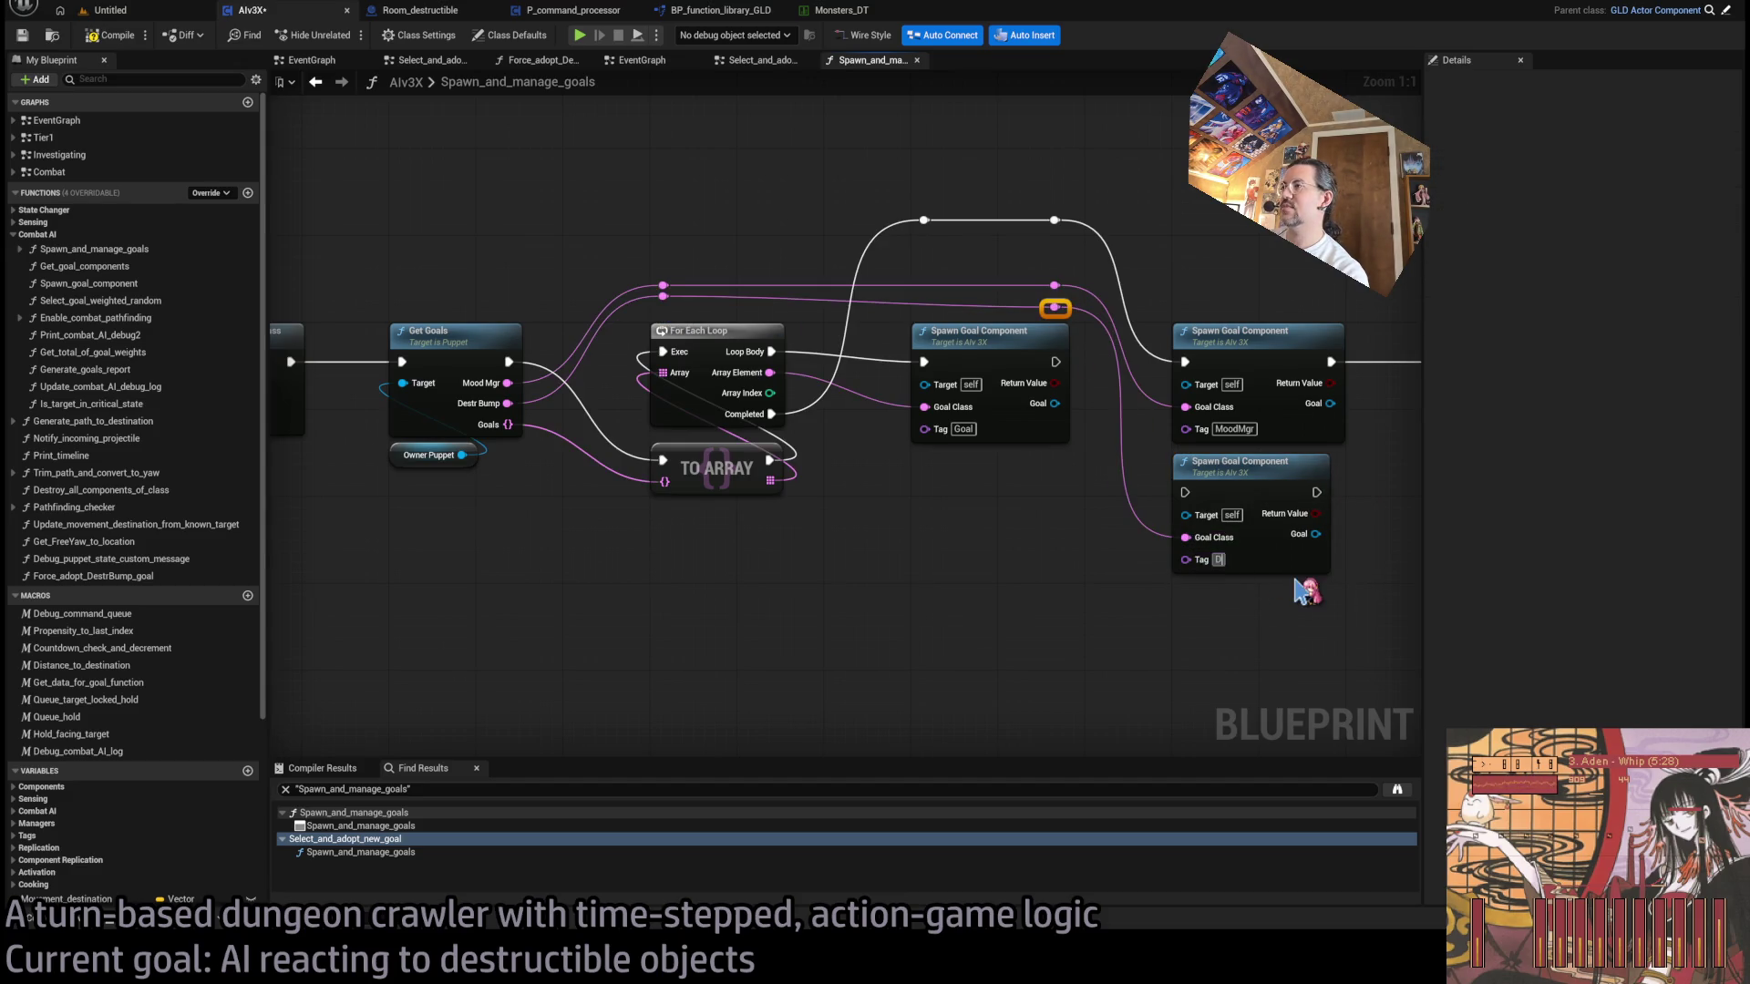
{"action": "type", "text": "estrBump"}
- Add the DestrBump spawn to the execution chain and wire Get Goal Components' Destr Bump toward the Return Node
{"action": "left_click_drag", "start_coordinate": [1305, 592], "coordinate": [1054, 591]}
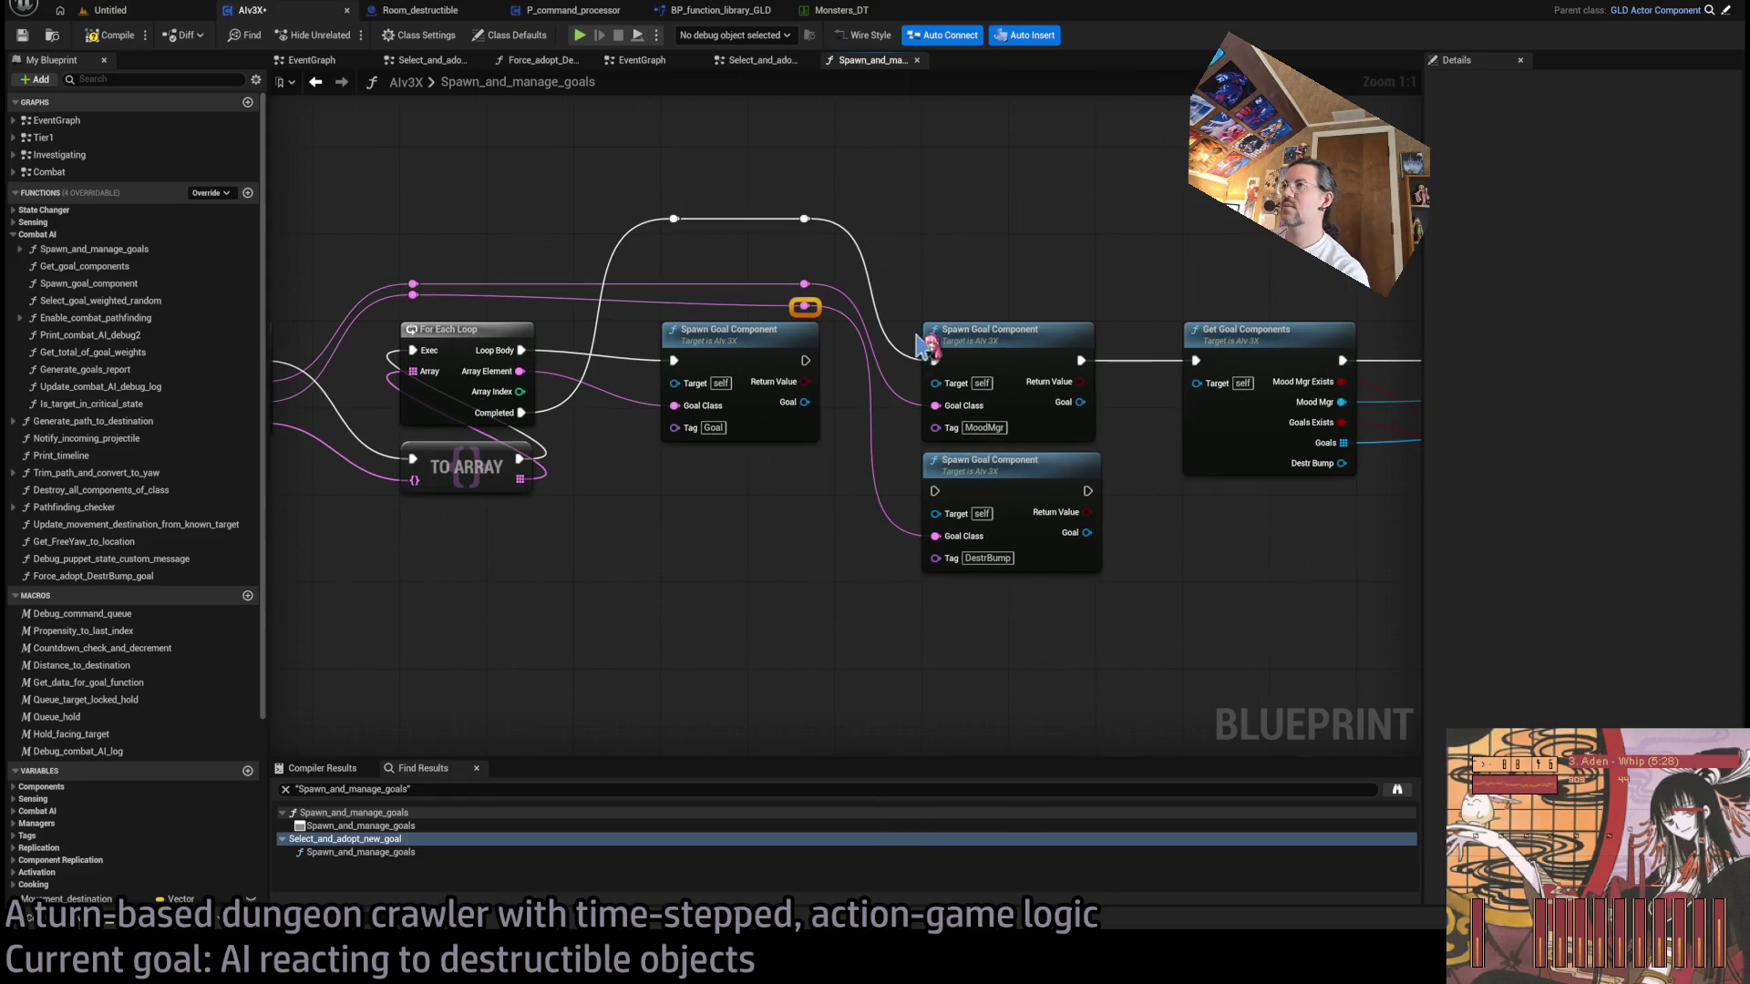
{"action": "left_click_drag", "start_coordinate": [816, 308], "coordinate": [816, 298]}
{"action": "mouse_move", "coordinate": [934, 362]}
{"action": "left_mouse_down"}
{"action": "mouse_move", "coordinate": [935, 492]}
{"action": "mouse_move", "coordinate": [1087, 491]}
{"action": "left_mouse_up"}
{"action": "mouse_move", "coordinate": [1173, 547]}
{"action": "left_mouse_down"}
{"action": "mouse_move", "coordinate": [1035, 577]}
{"action": "mouse_move", "coordinate": [867, 566]}
{"action": "mouse_move", "coordinate": [863, 391]}
{"action": "mouse_move", "coordinate": [743, 264]}
{"action": "left_mouse_up"}
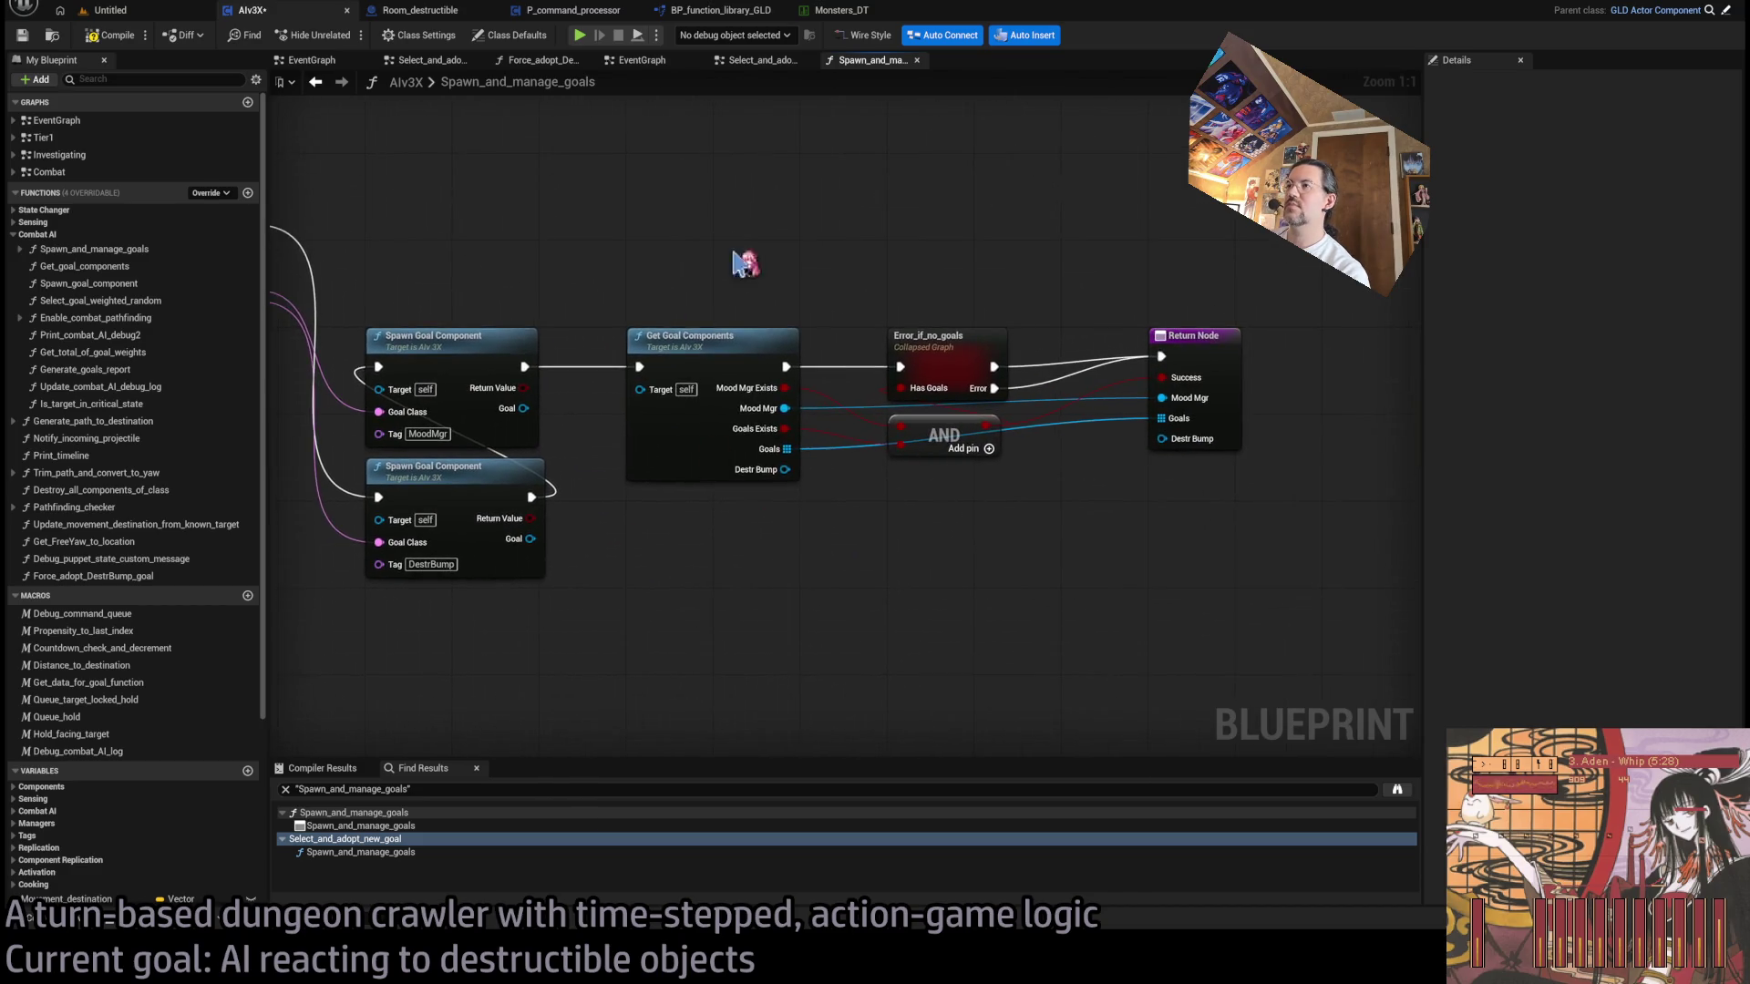
{"action": "mouse_move", "coordinate": [735, 462]}
{"action": "left_mouse_down"}
{"action": "mouse_move", "coordinate": [1096, 474]}
{"action": "mouse_move", "coordinate": [1113, 432]}
{"action": "left_mouse_up"}
- Inspect the Get_goal_components function, return to Spawn_and_manage_goals, then close that graph
{"action": "double_click", "coordinate": [605, 441]}
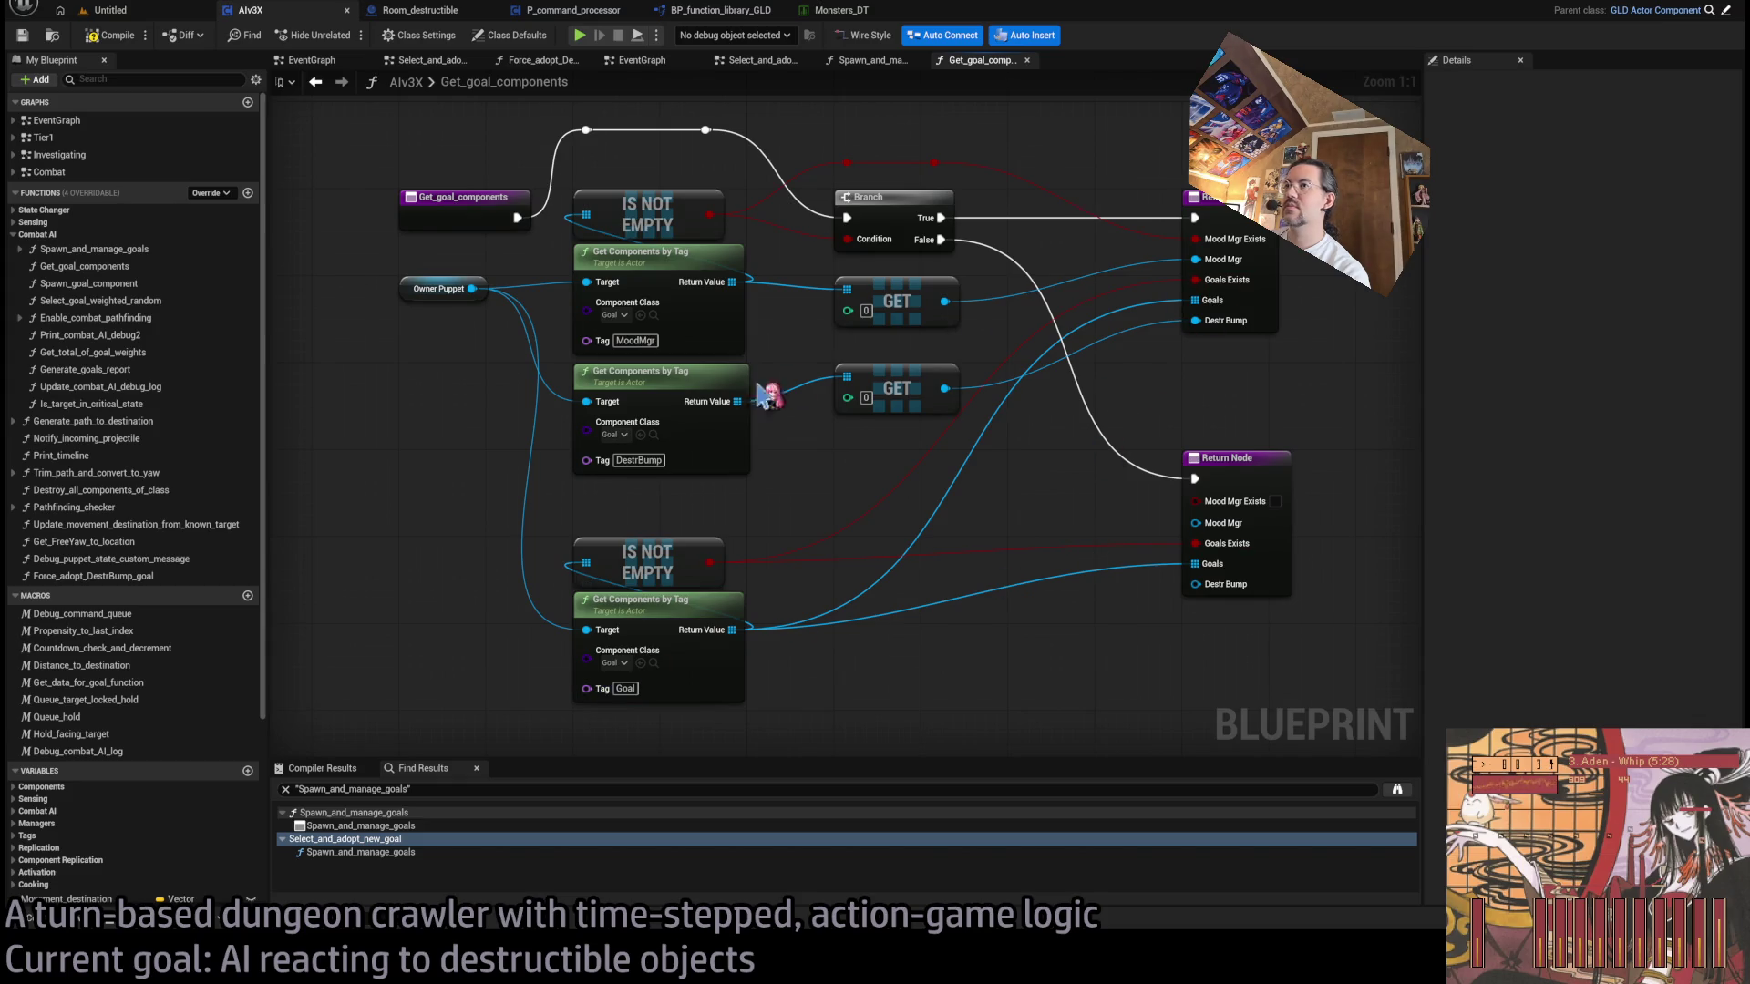
{"action": "left_click", "coordinate": [889, 64]}
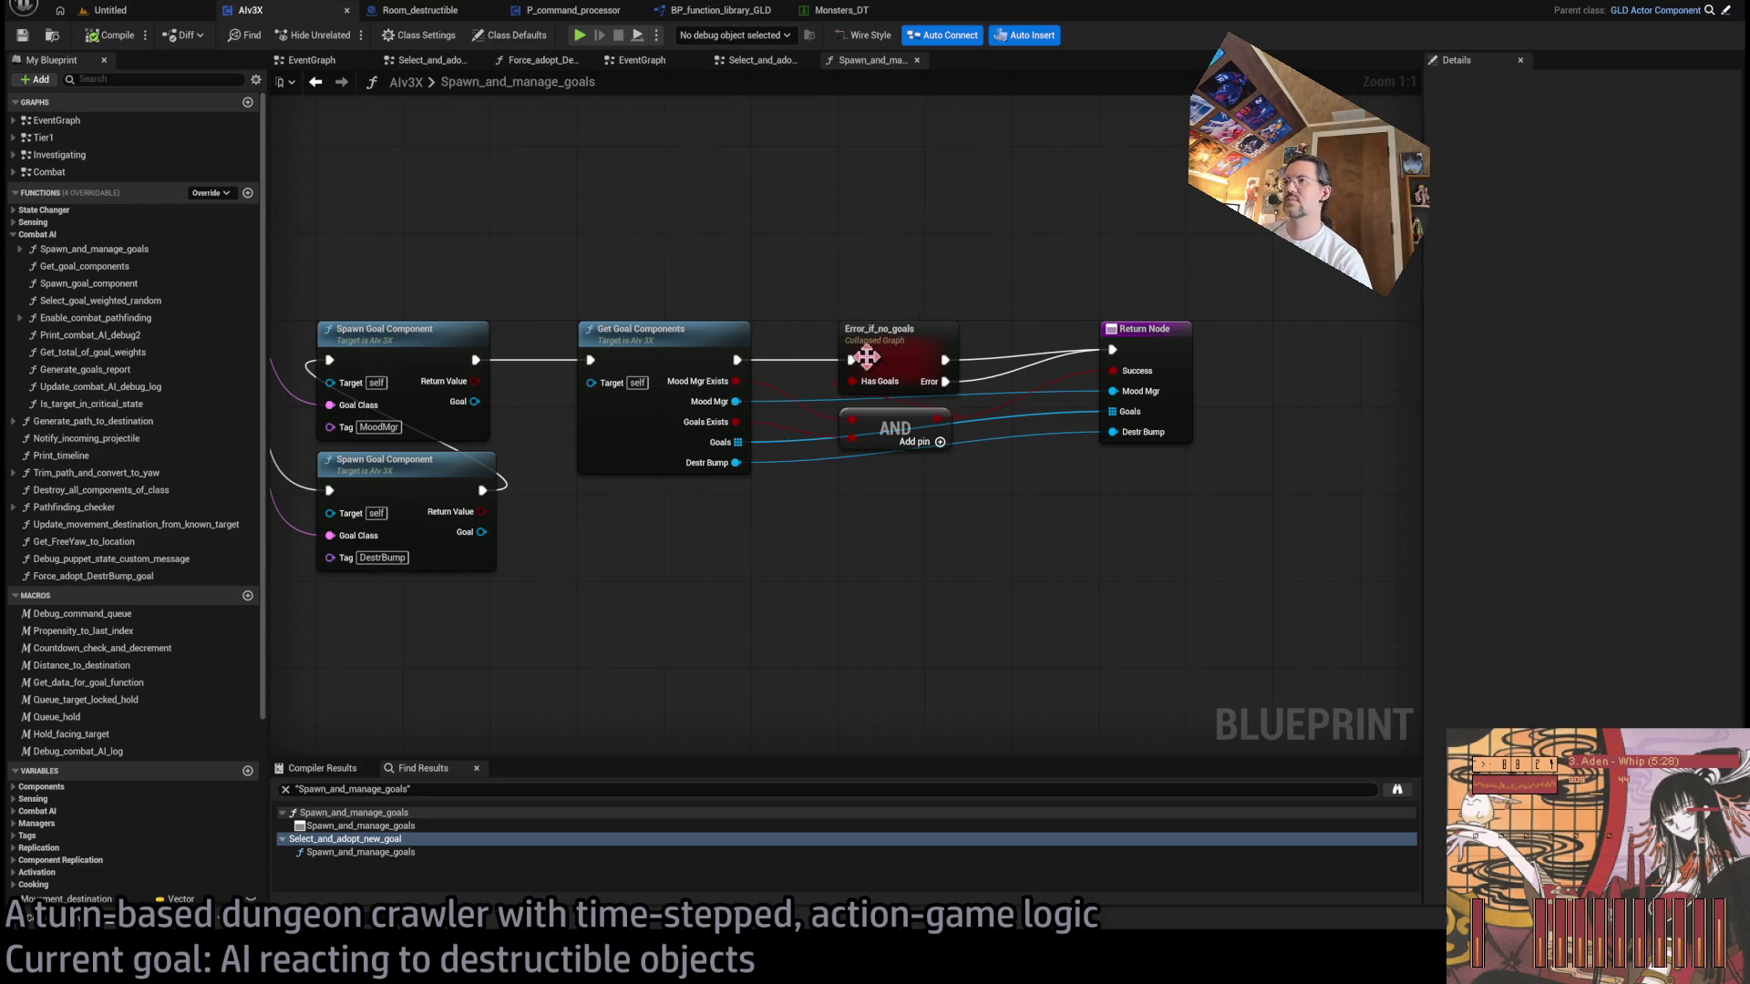
{"action": "double_click", "coordinate": [475, 88]}
{"action": "left_click", "coordinate": [563, 181]}
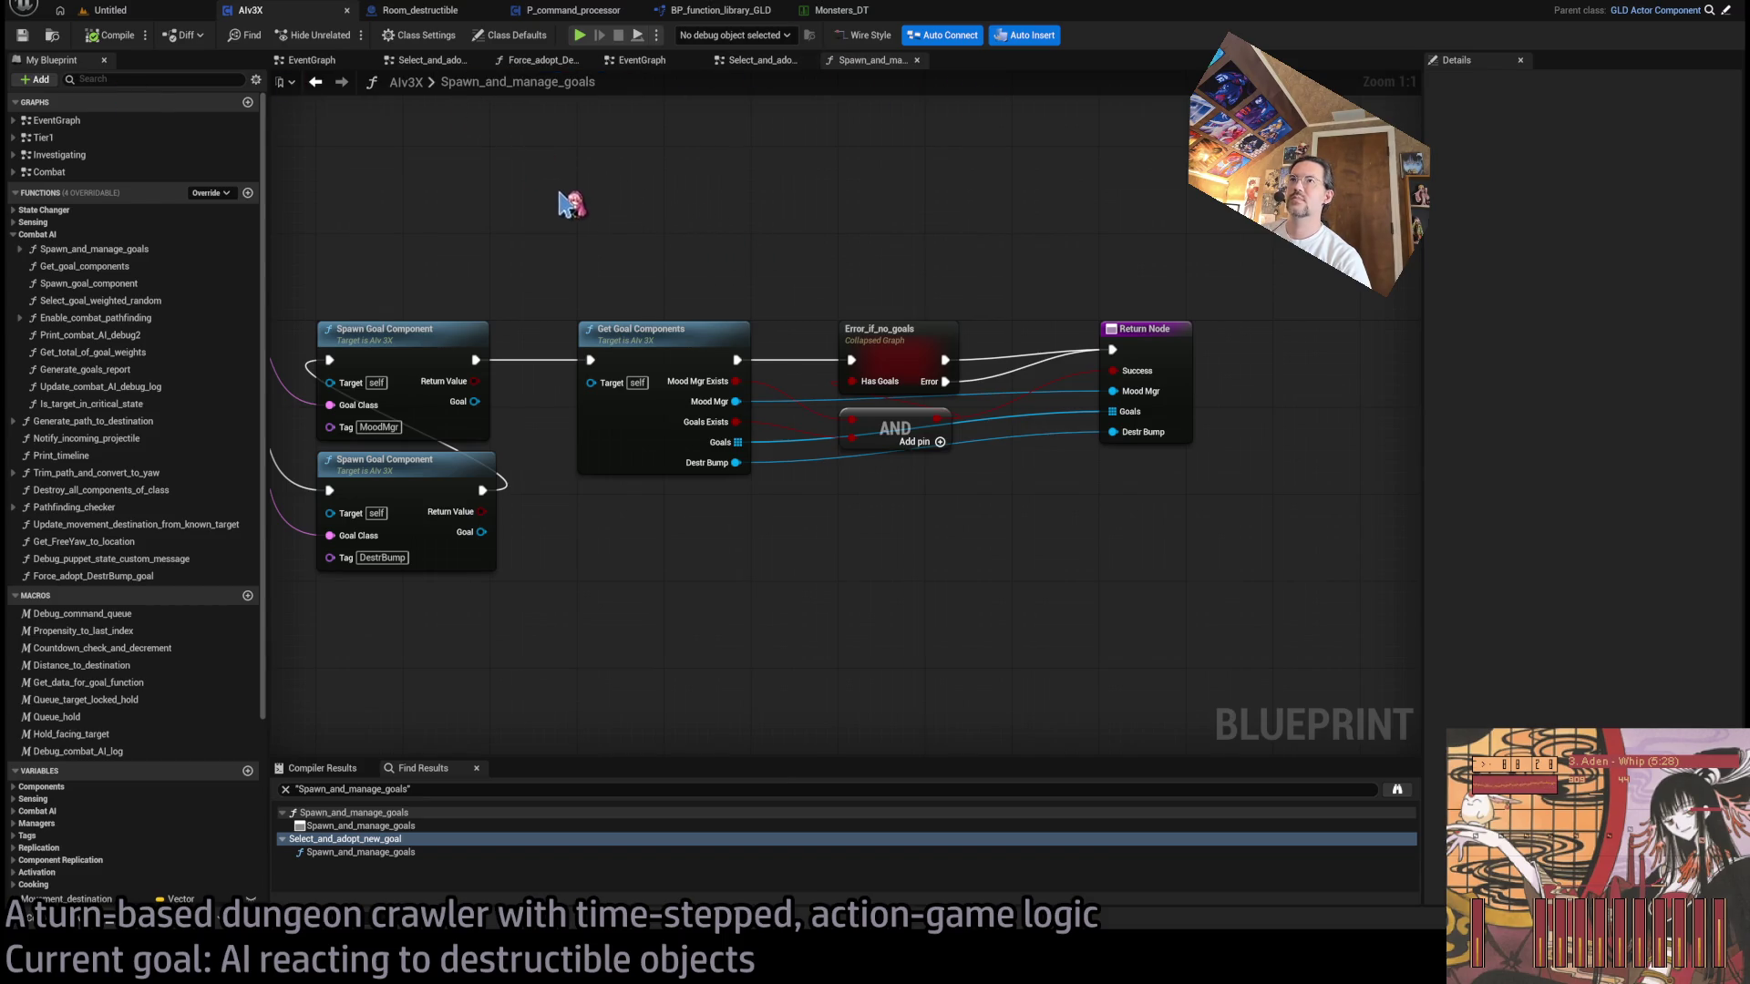
{"action": "left_click_drag", "start_coordinate": [408, 178], "coordinate": [633, 193]}
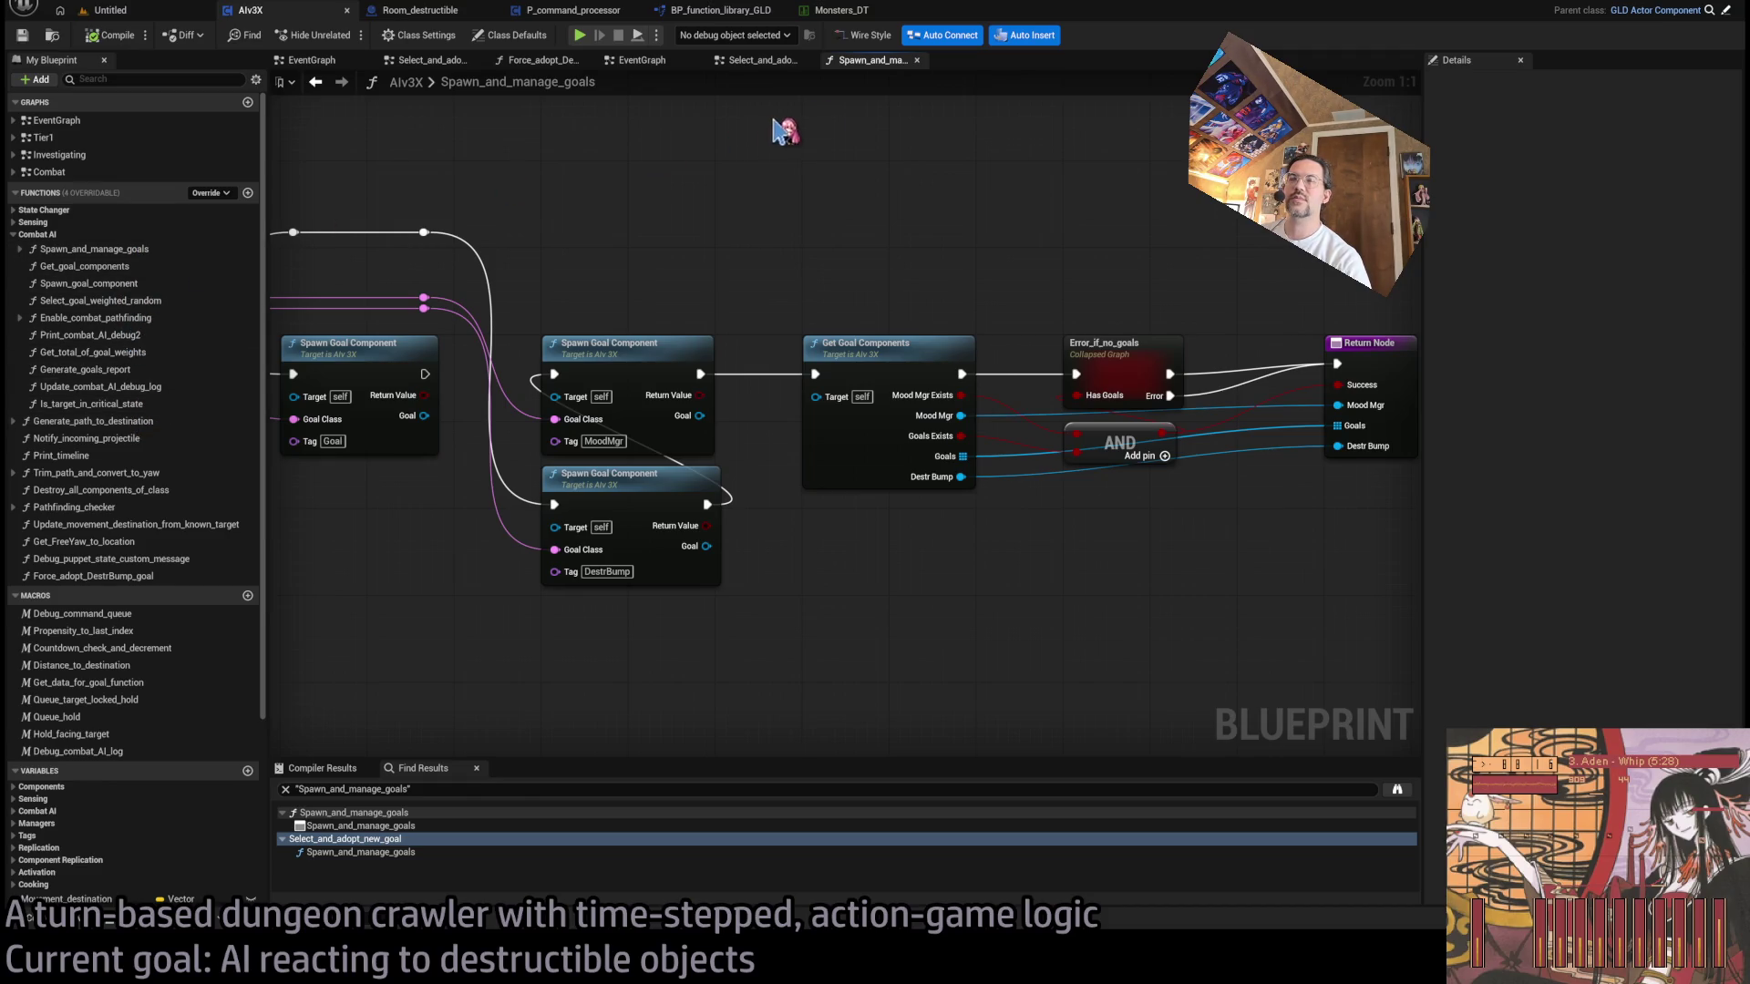
{"action": "middle_click", "coordinate": [875, 62]}
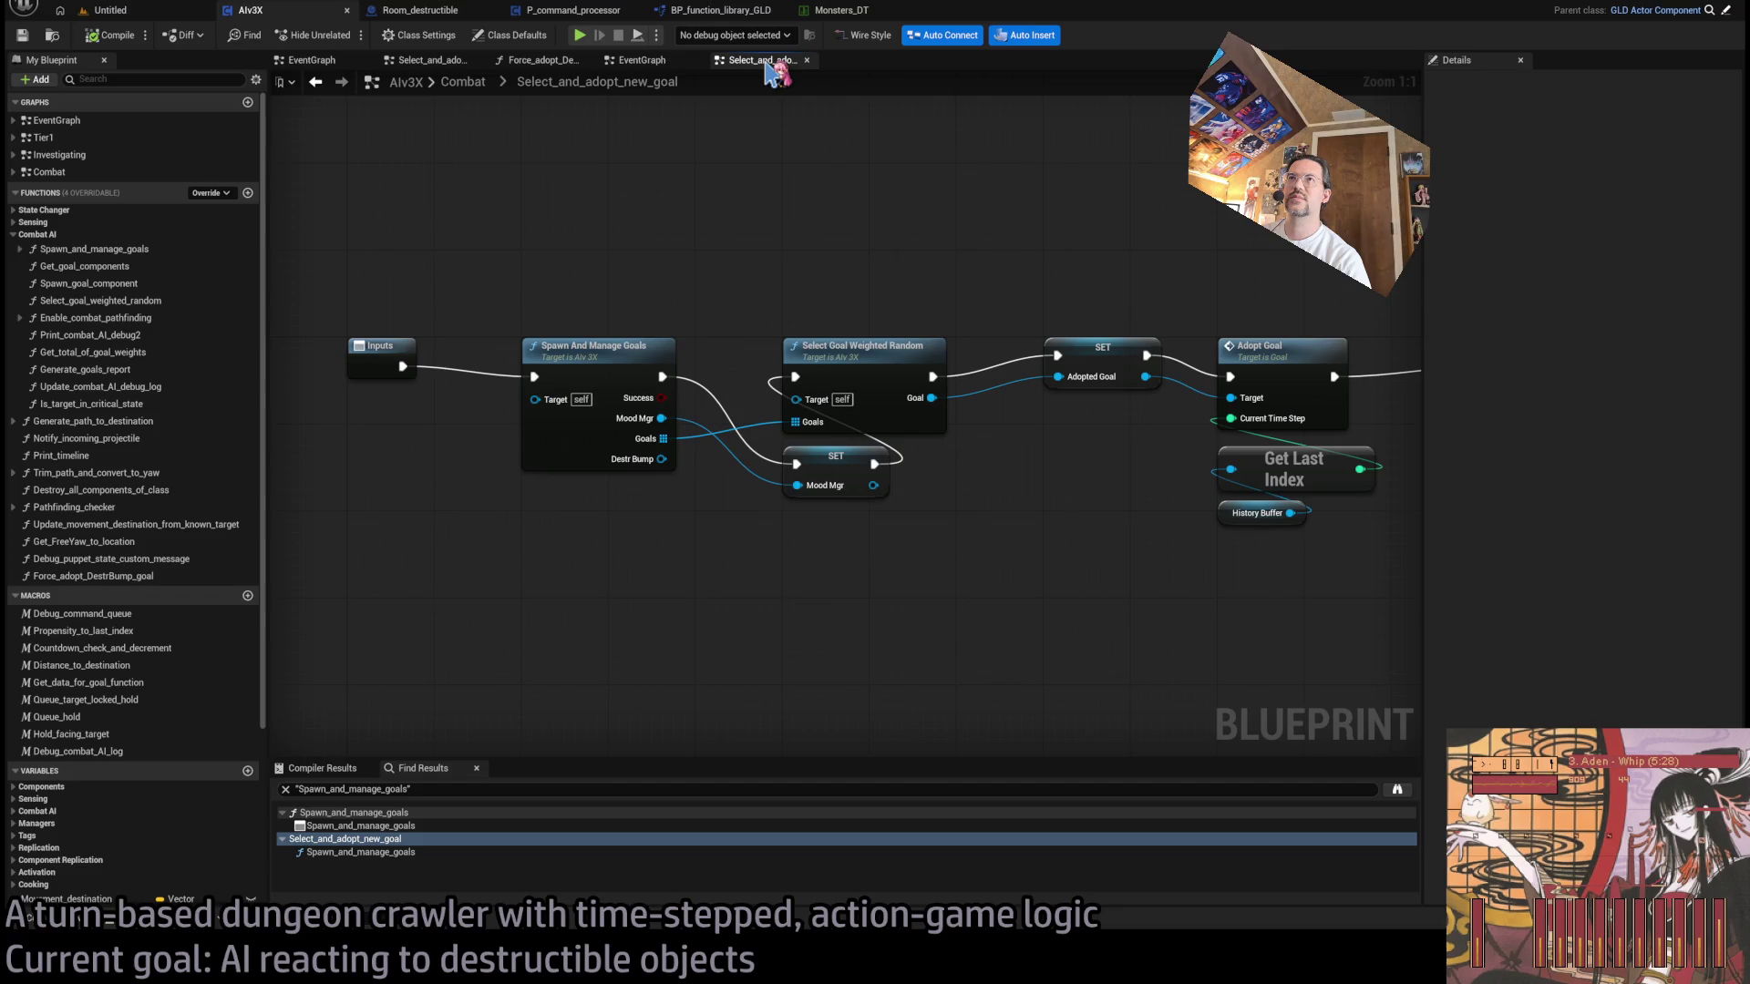
- Close the Select_and_adopt_new_goal and EventGraph tabs, leaving only the empty Force_adopt_DestrBump_goal graph
{"action": "middle_click", "coordinate": [756, 60]}
{"action": "middle_click", "coordinate": [643, 60]}
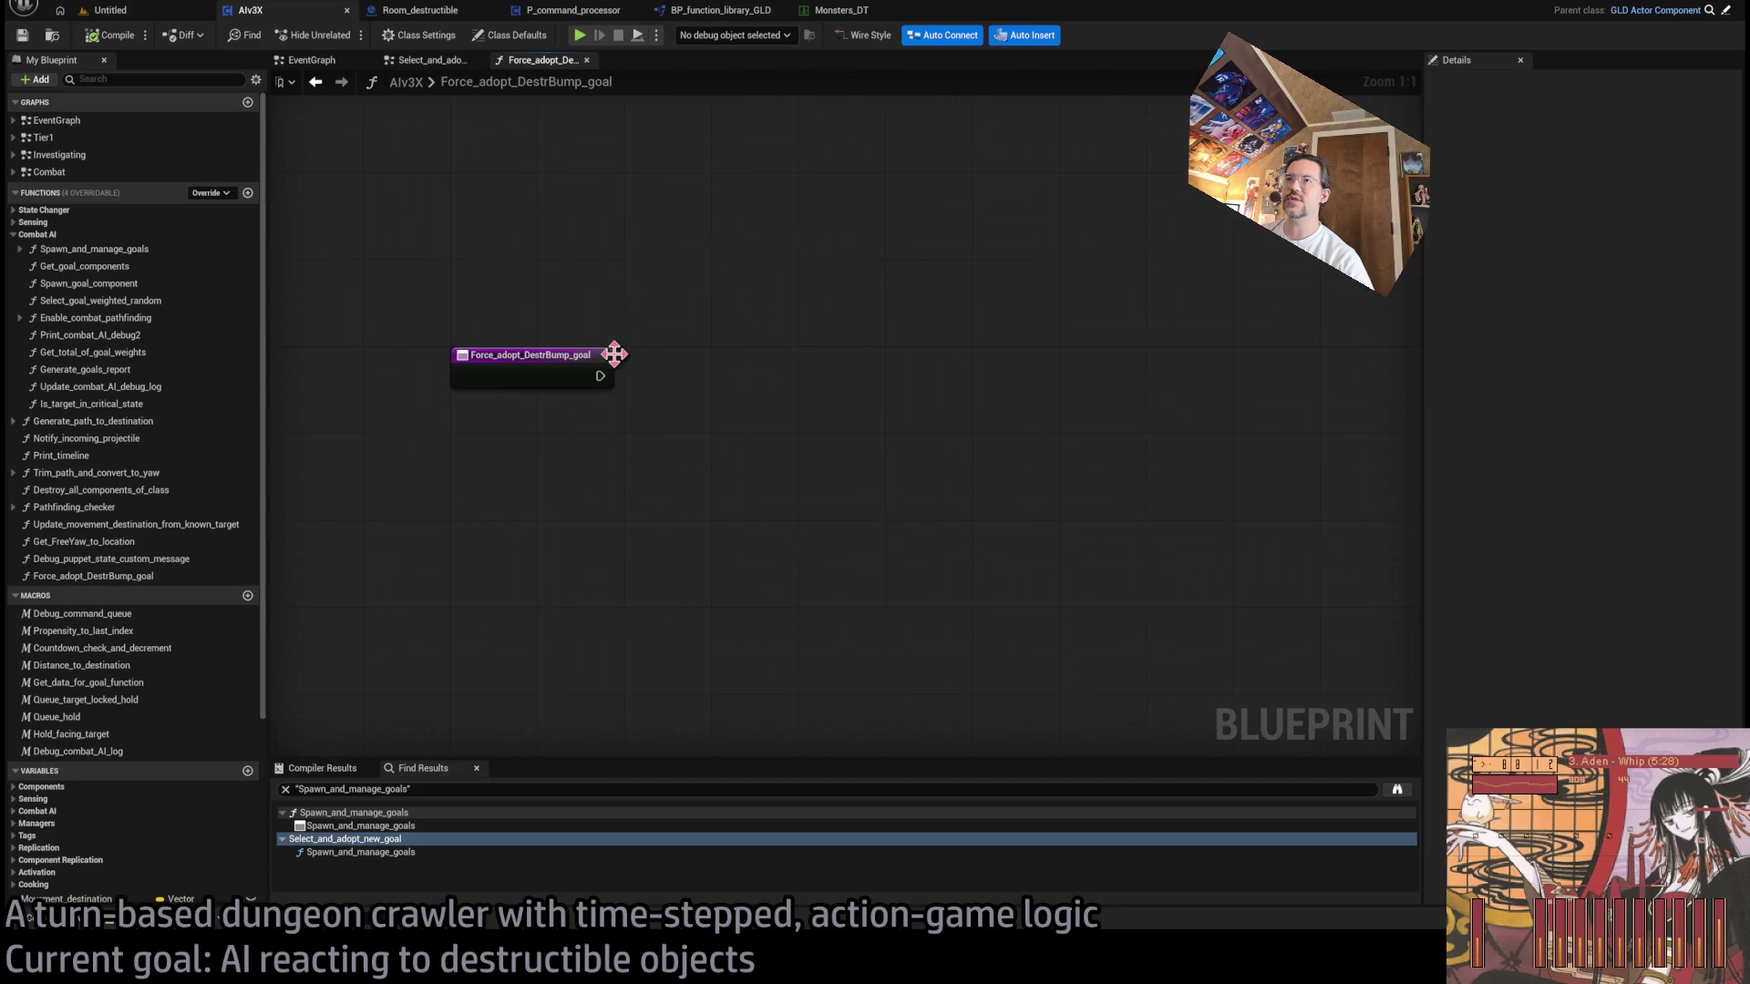
{"action": "scroll", "coordinate": [132, 724], "scroll_direction": "down", "scroll_amount": 5}
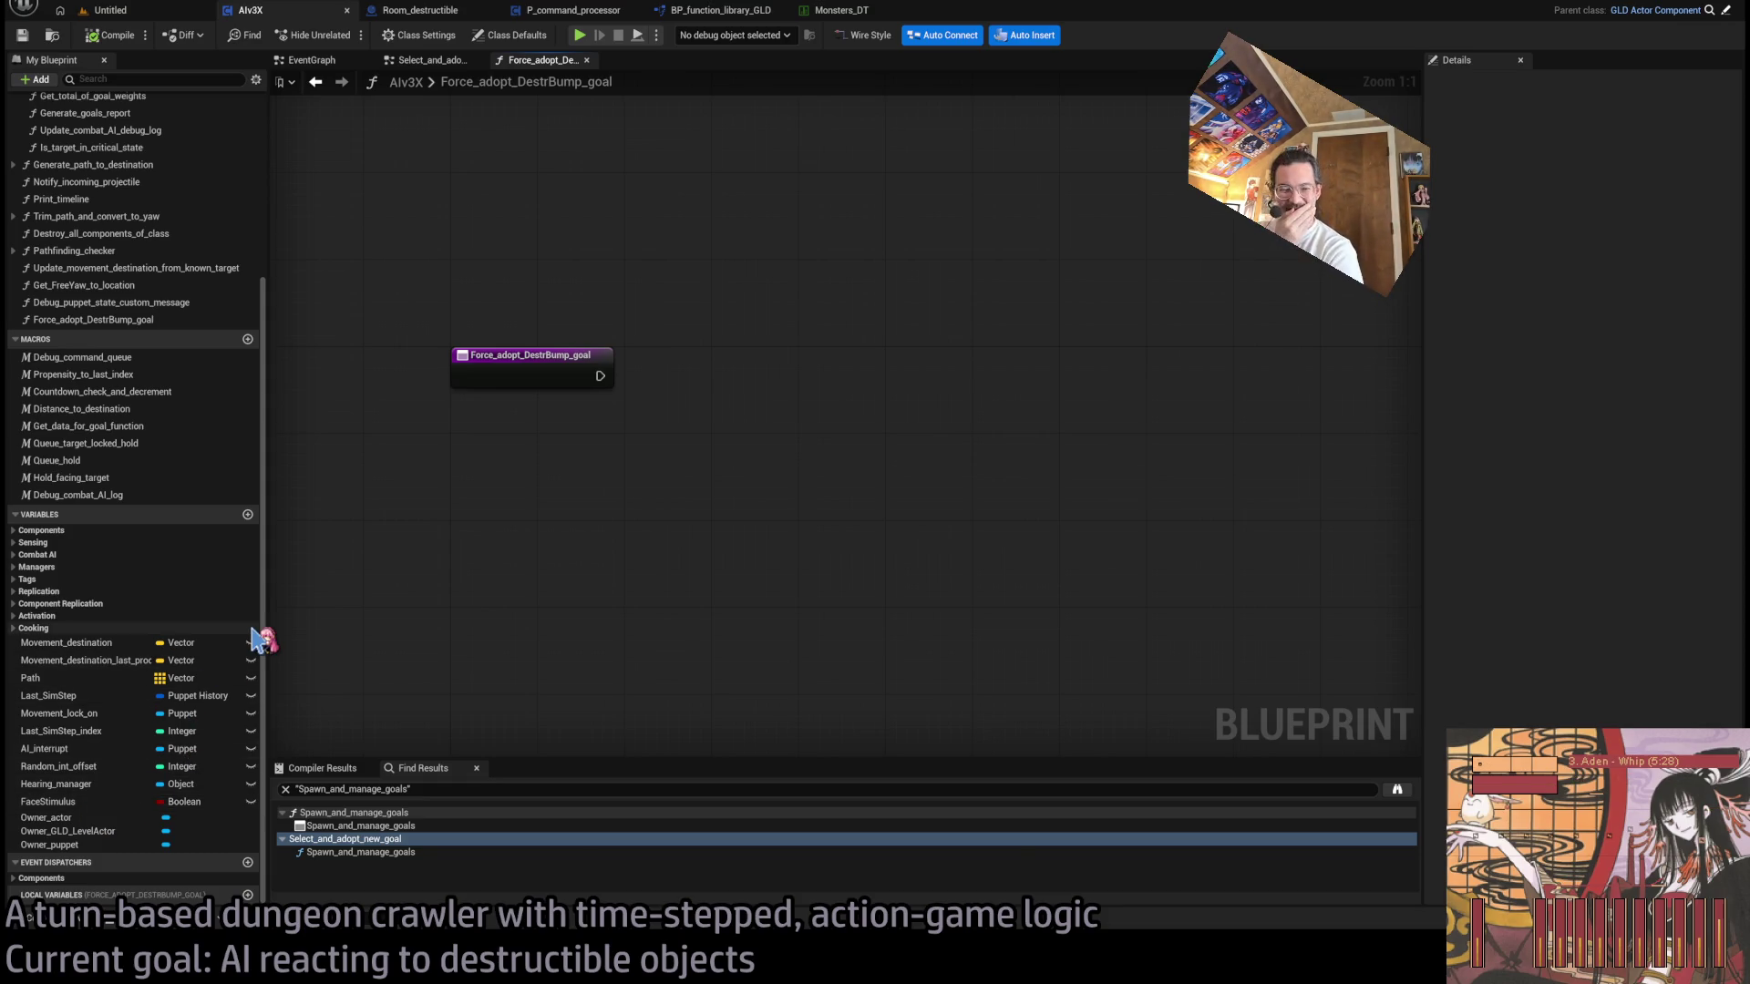
{"action": "left_click_drag", "start_coordinate": [768, 189], "coordinate": [616, 354]}
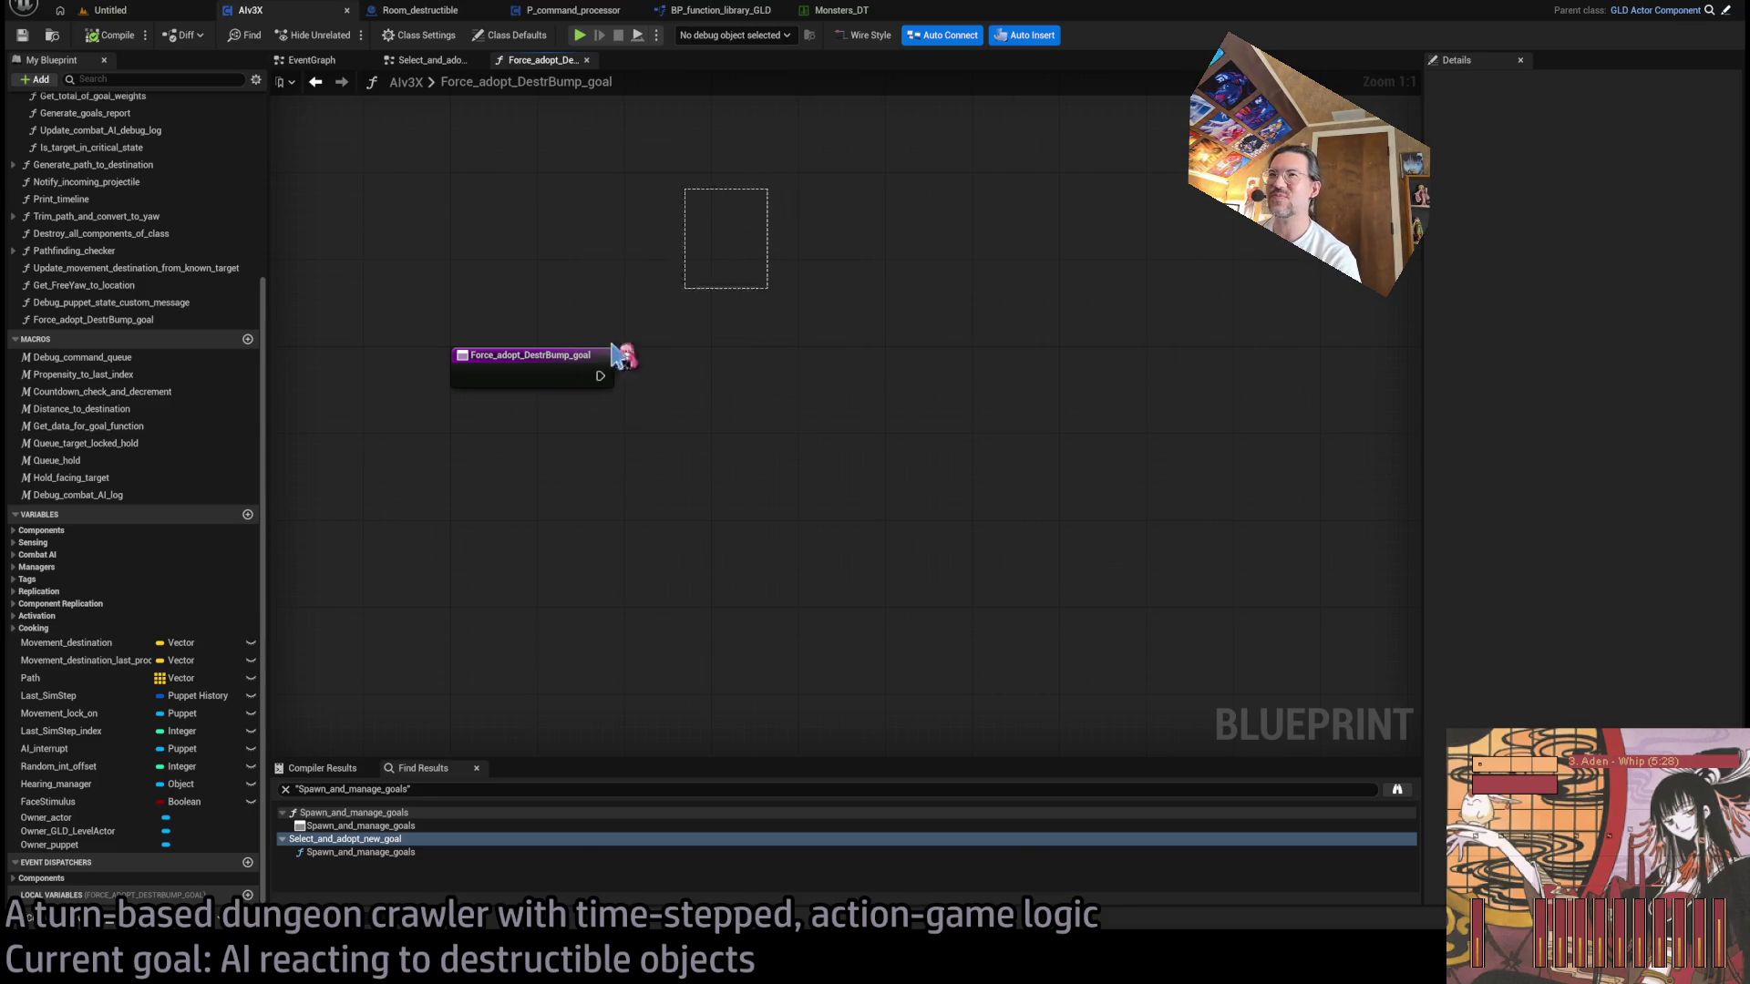
{"action": "left_click_drag", "start_coordinate": [369, 288], "coordinate": [435, 319]}
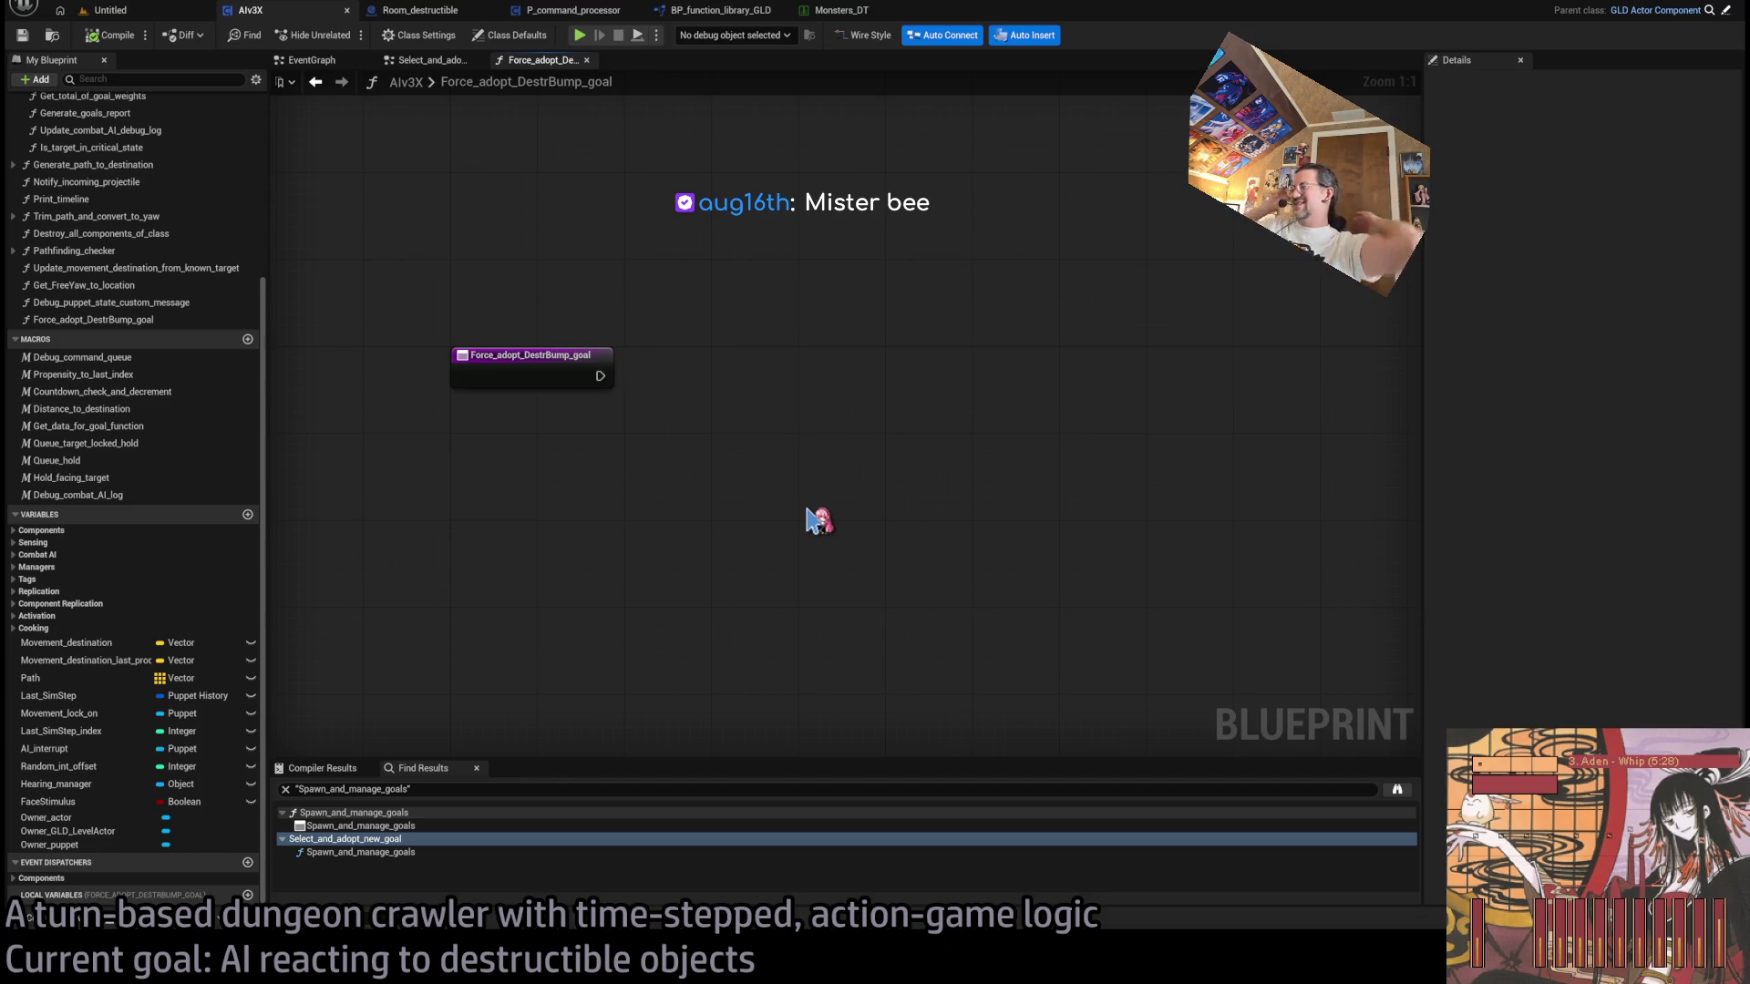
{"action": "mouse_move", "coordinate": [339, 238]}
{"action": "left_mouse_down"}
{"action": "mouse_move", "coordinate": [720, 476]}
{"action": "mouse_move", "coordinate": [374, 425]}
{"action": "left_mouse_up"}
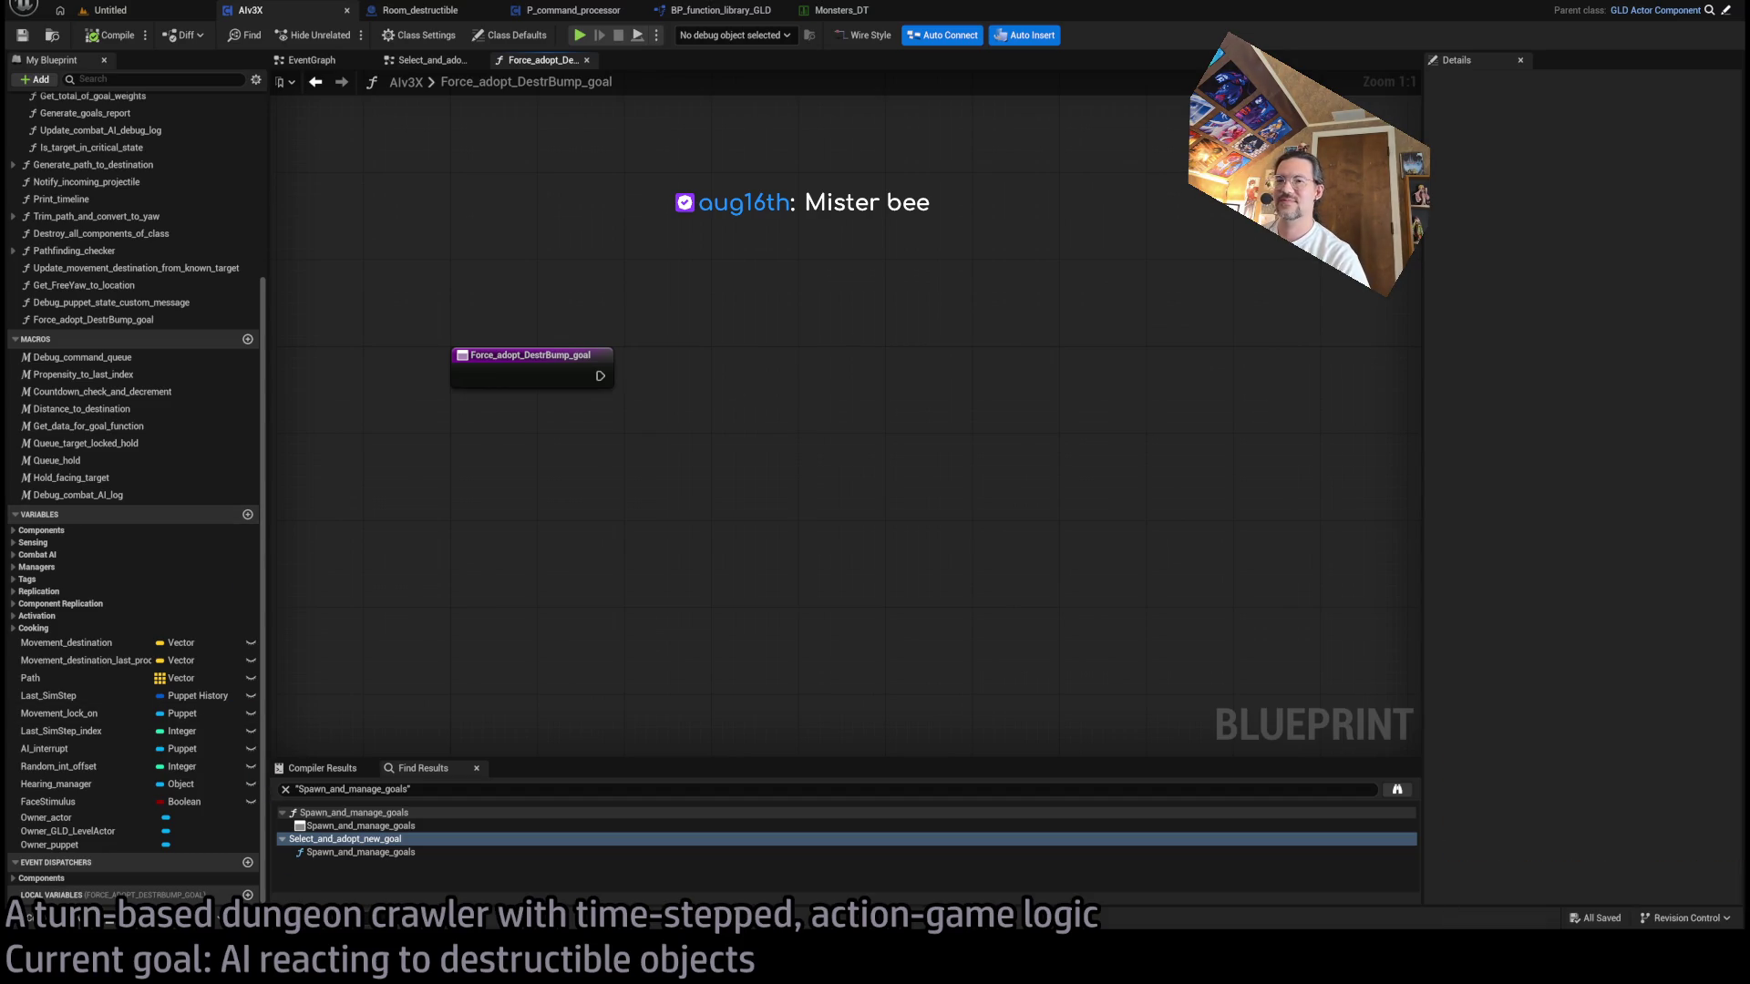
{"action": "key", "text": "alt+Tab"}
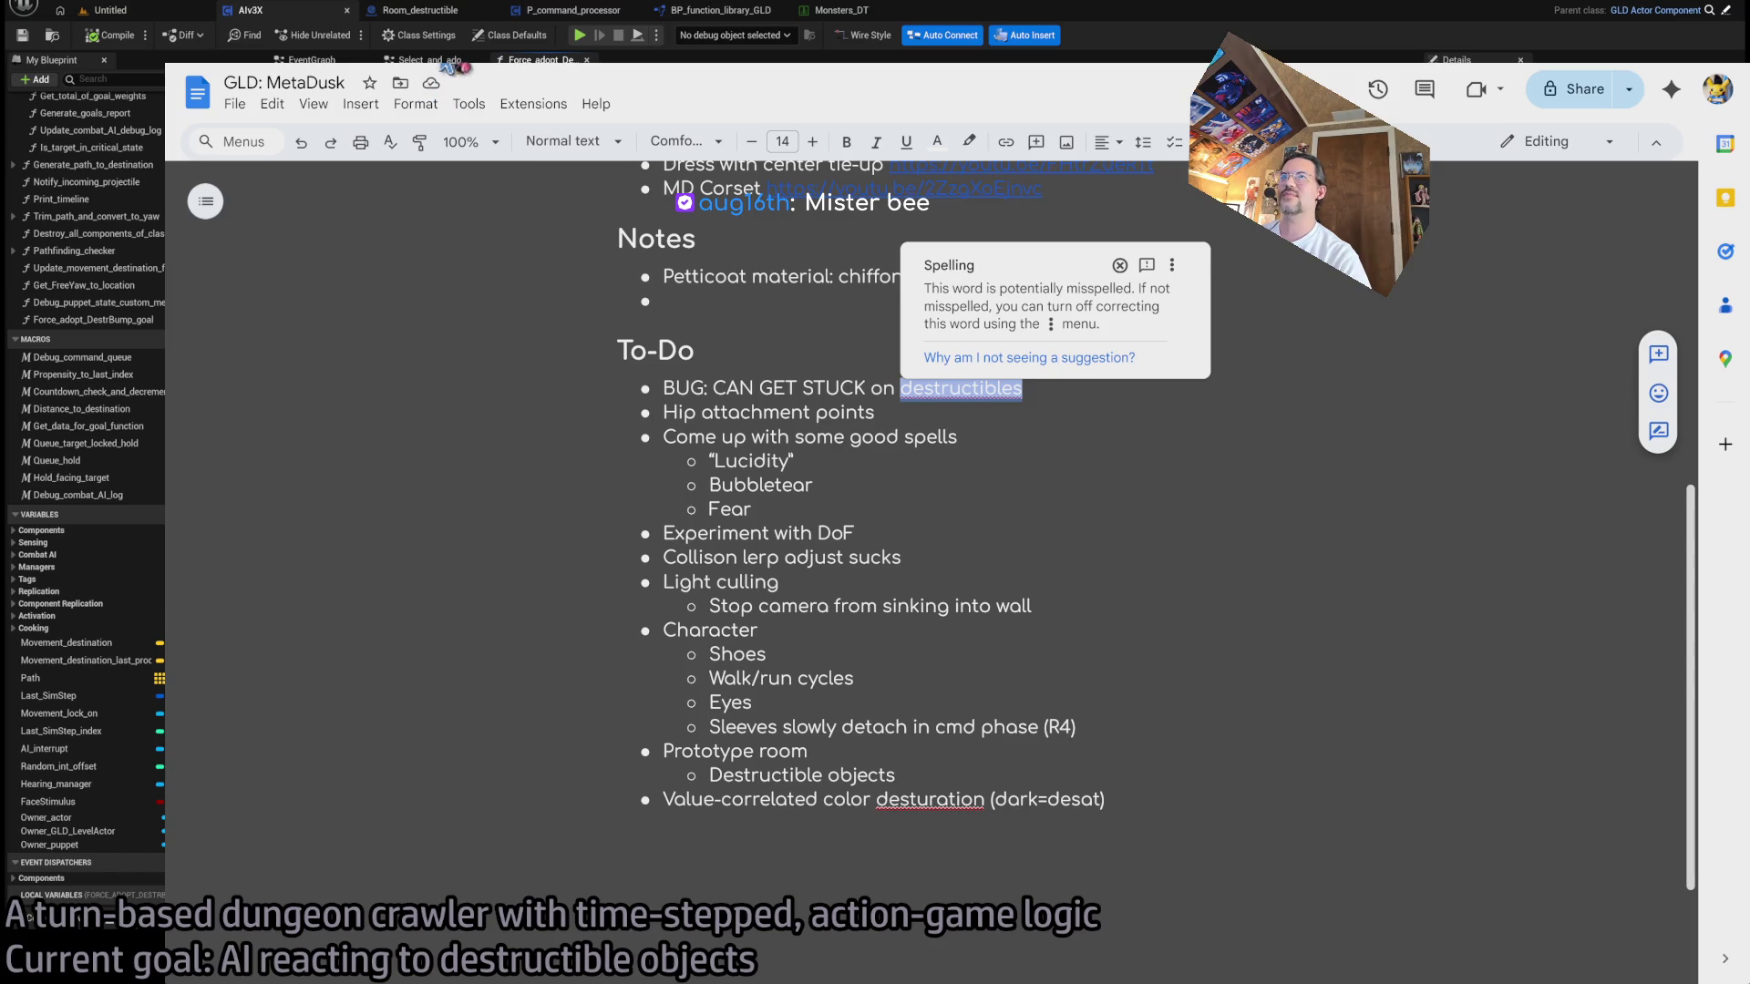
- Search YouTube Music for 'bjork' and open Björk's artist page
{"action": "key", "text": "alt+Tab"}
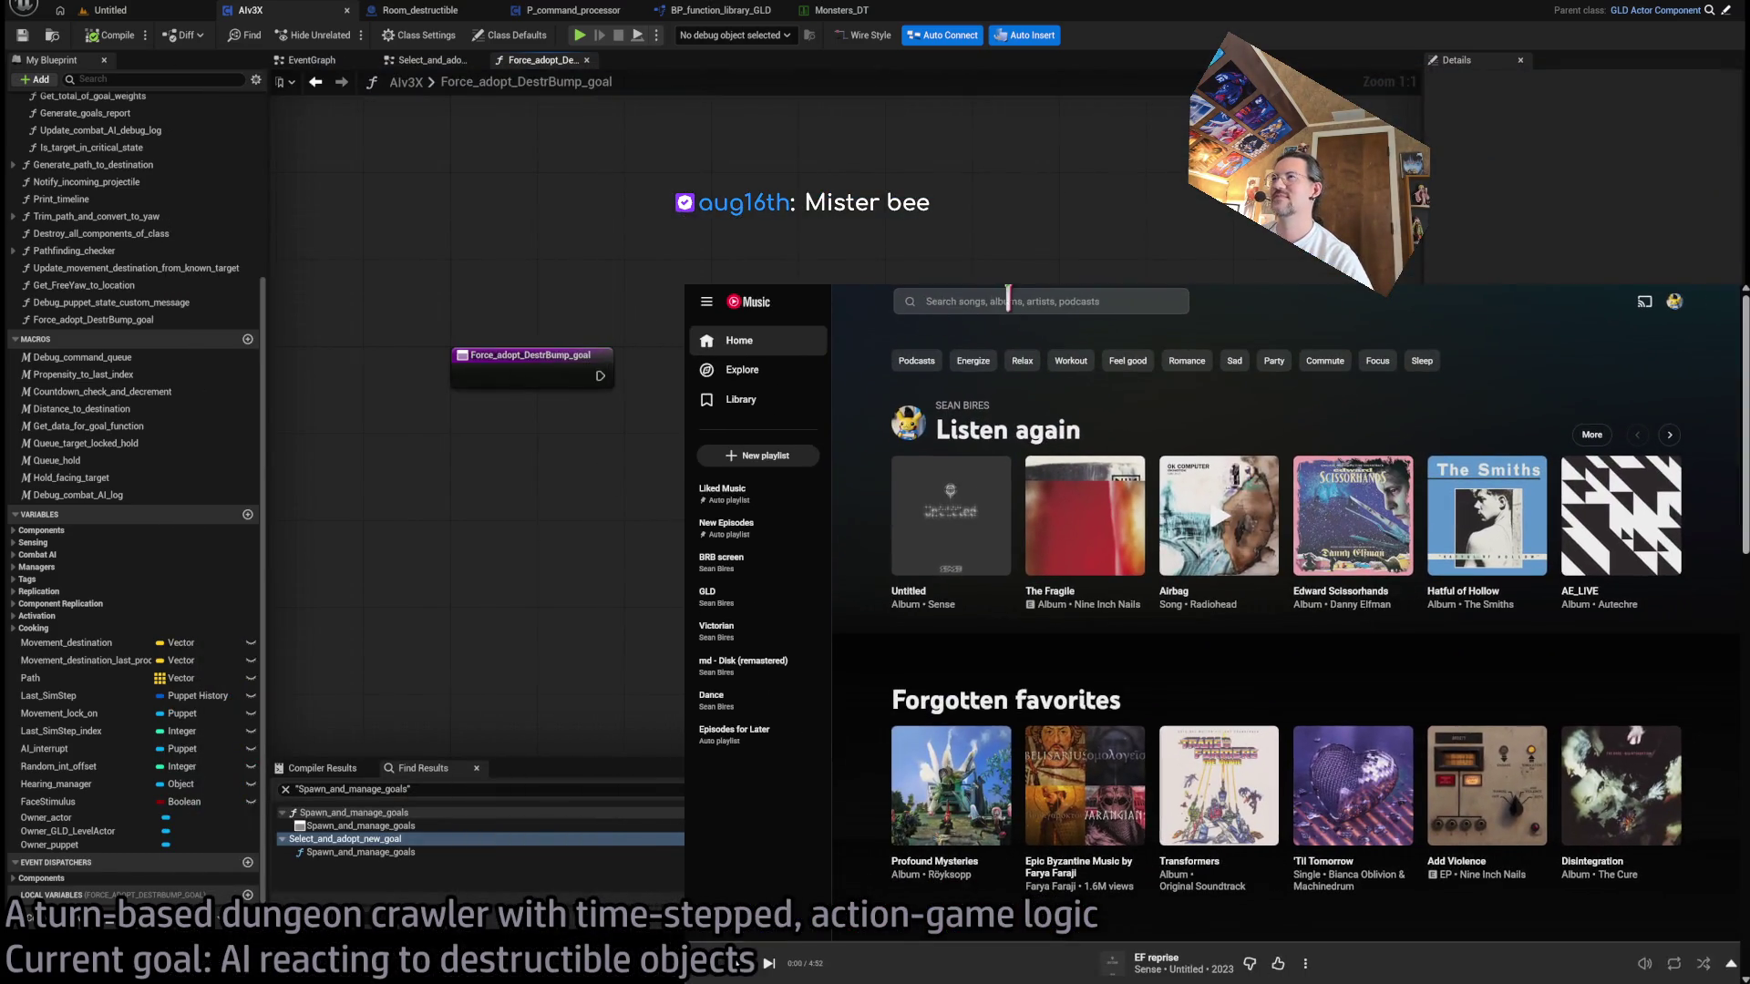
{"action": "left_click", "coordinate": [1008, 299]}
{"action": "type", "text": "bjokr"}
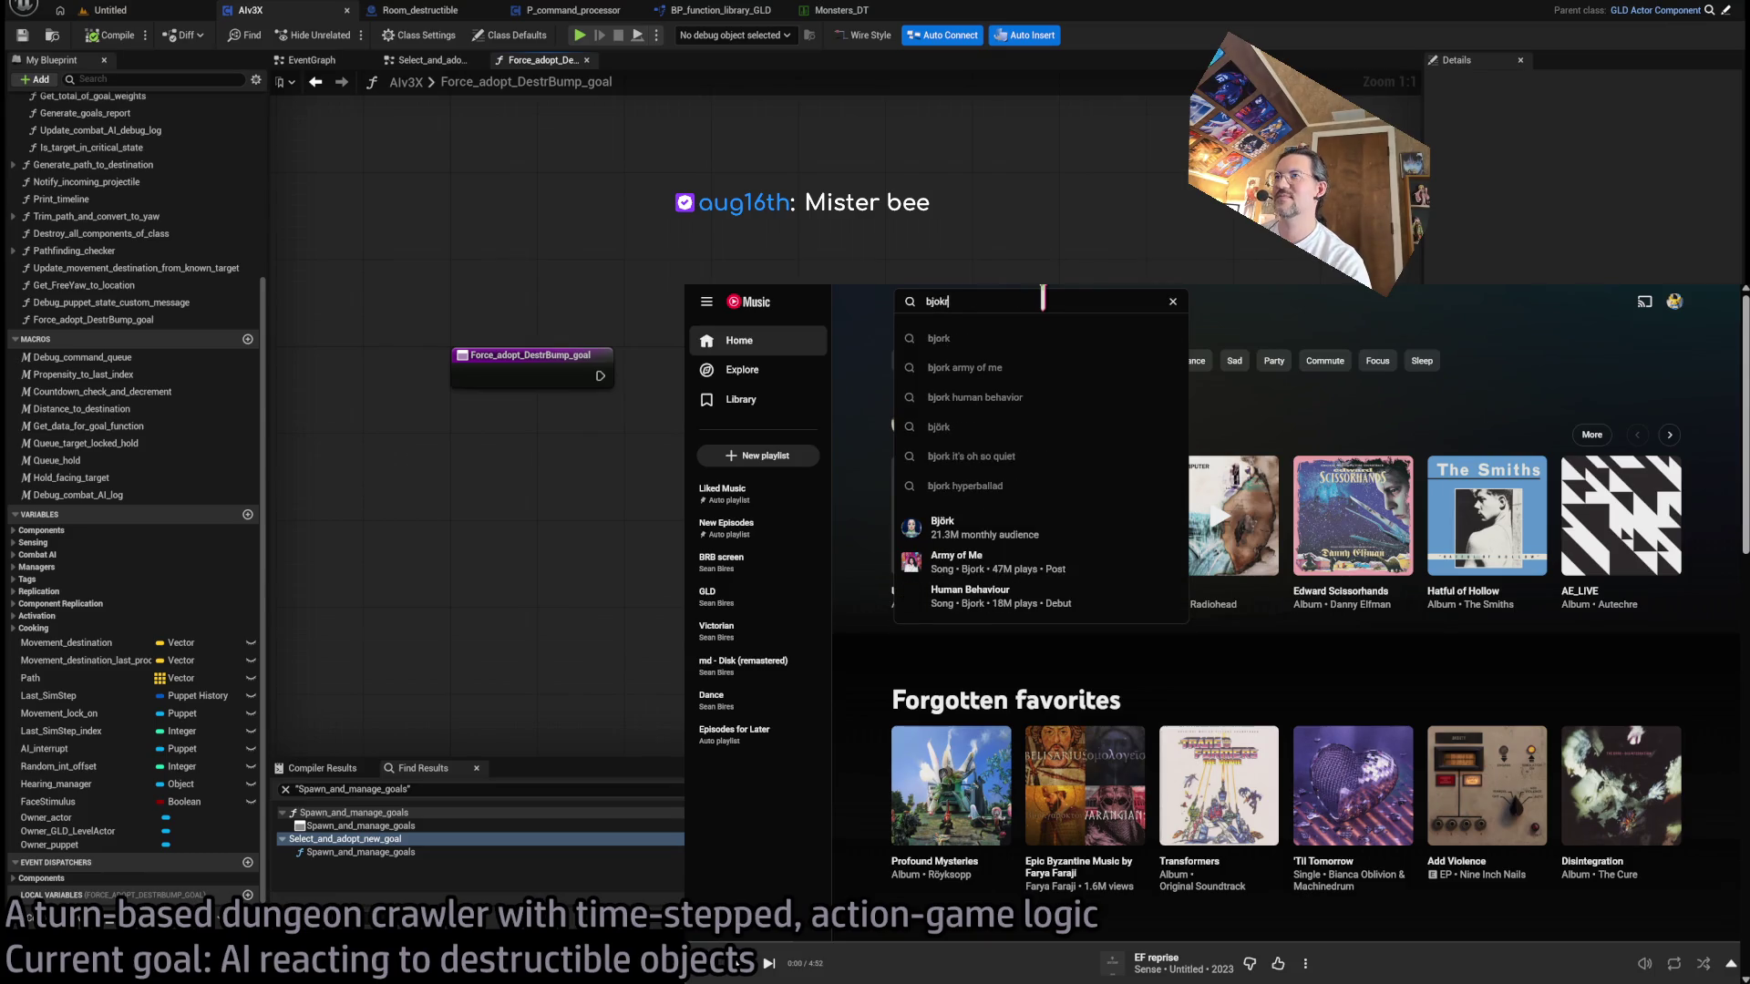
{"action": "key", "text": "BackSpace"}
{"action": "type", "text": "rk"}
{"action": "key", "text": "Return"}
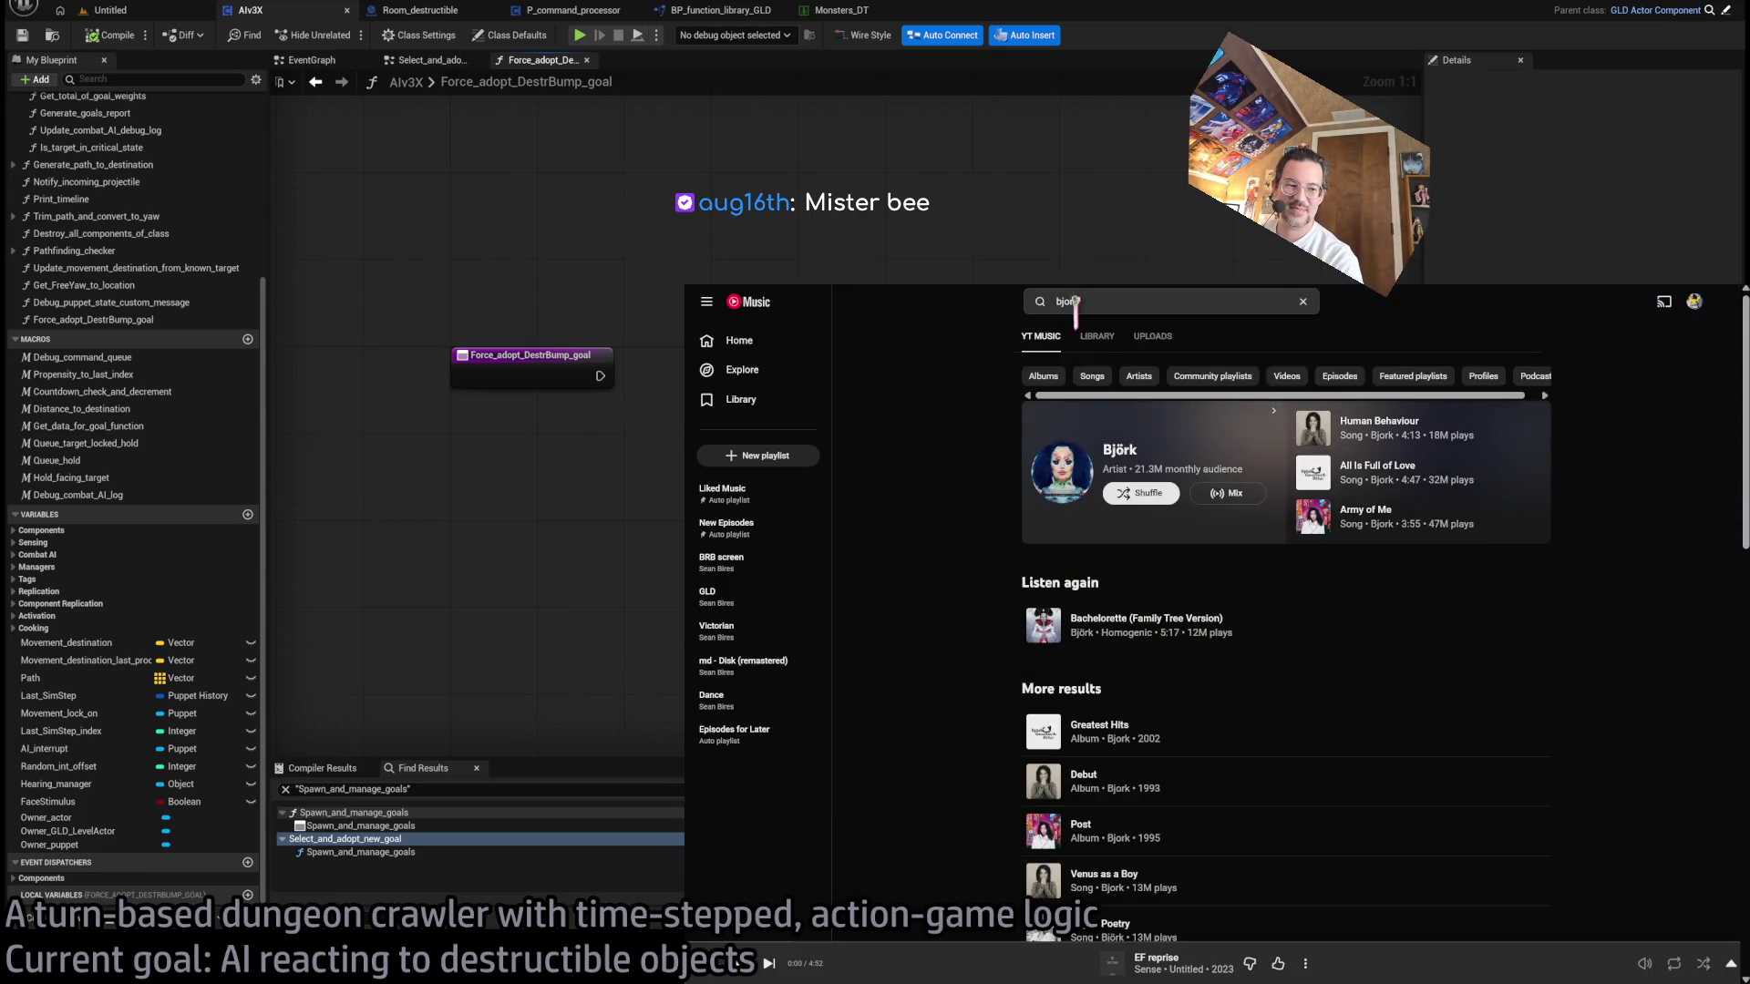
{"action": "left_click", "coordinate": [1119, 455]}
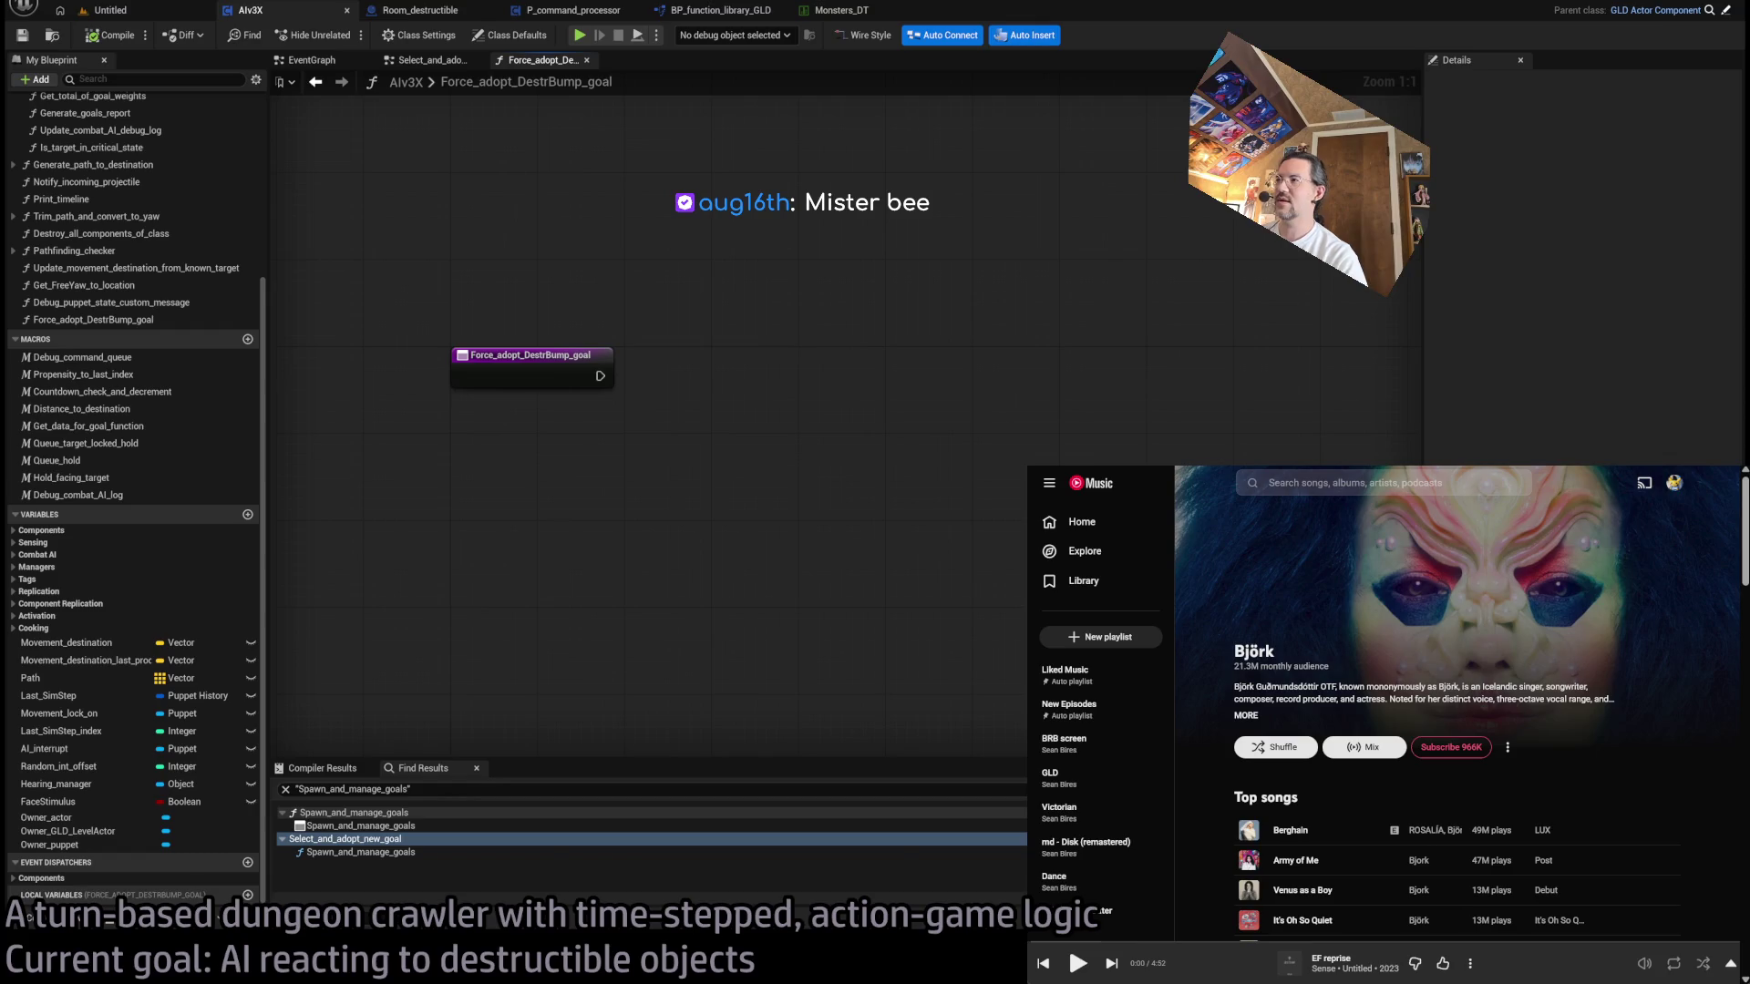
- Play Hunter from the Homogenic album and raise the volume slightly
{"action": "scroll", "coordinate": [1495, 795], "scroll_direction": "down", "scroll_amount": 2}
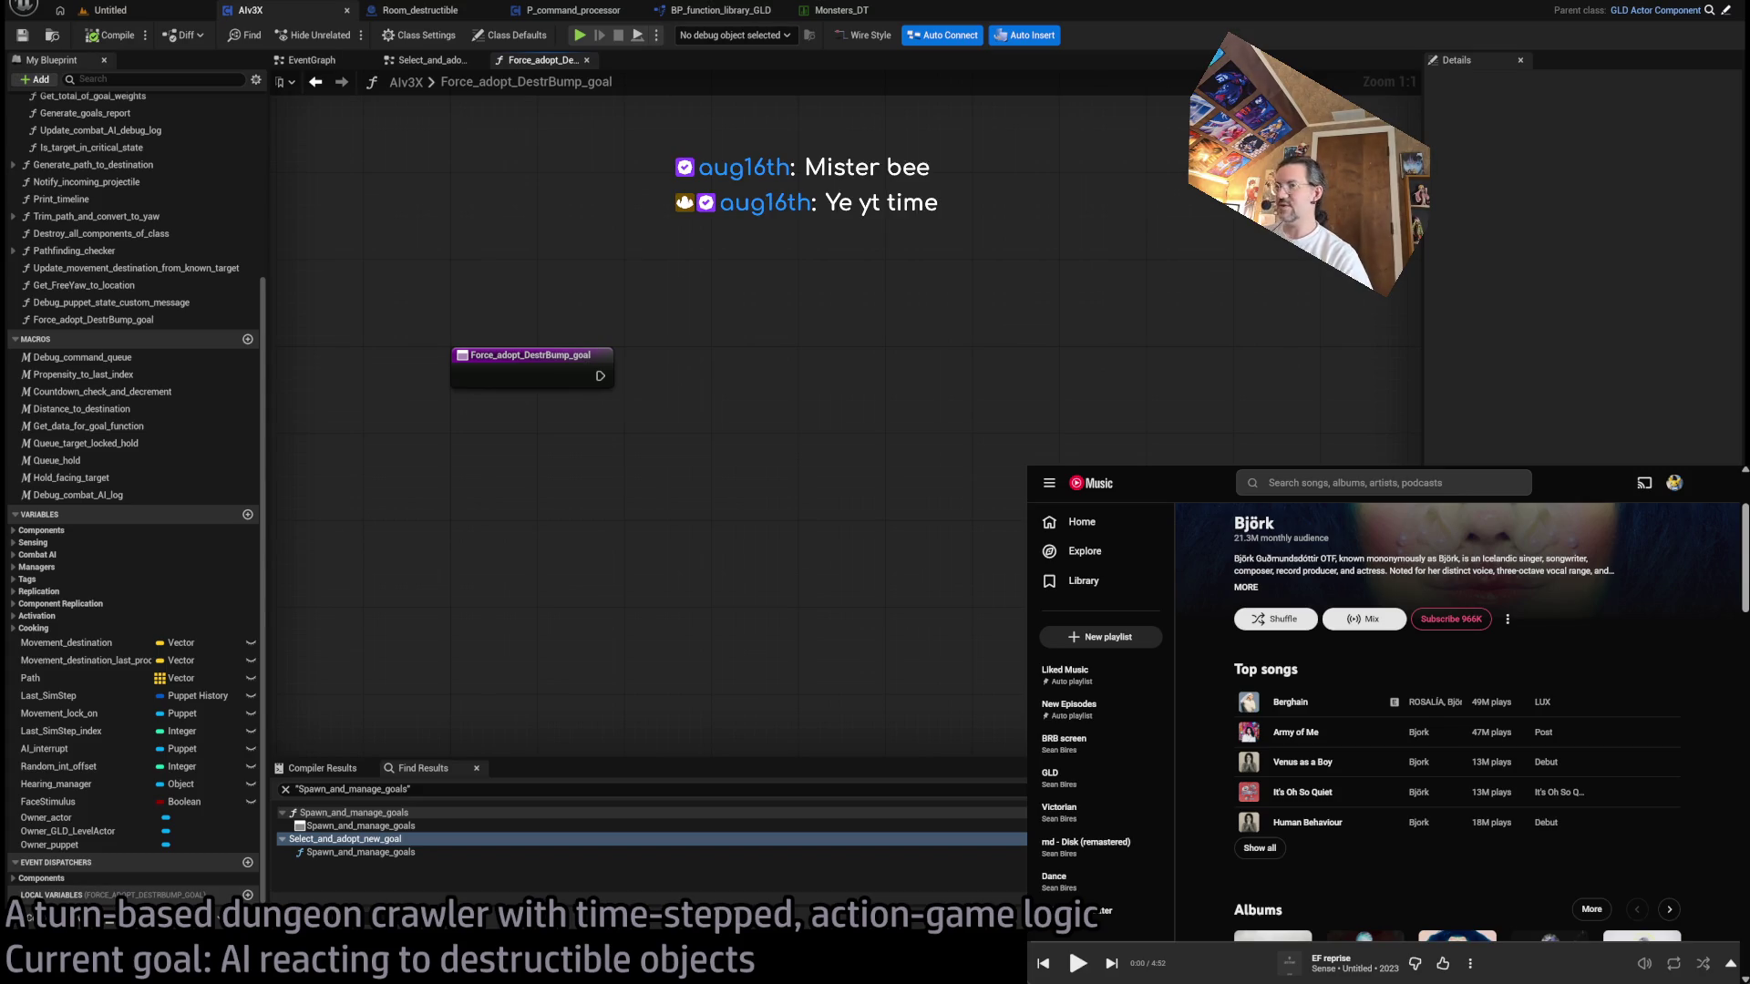
{"action": "scroll", "coordinate": [1458, 711], "scroll_direction": "down", "scroll_amount": 3}
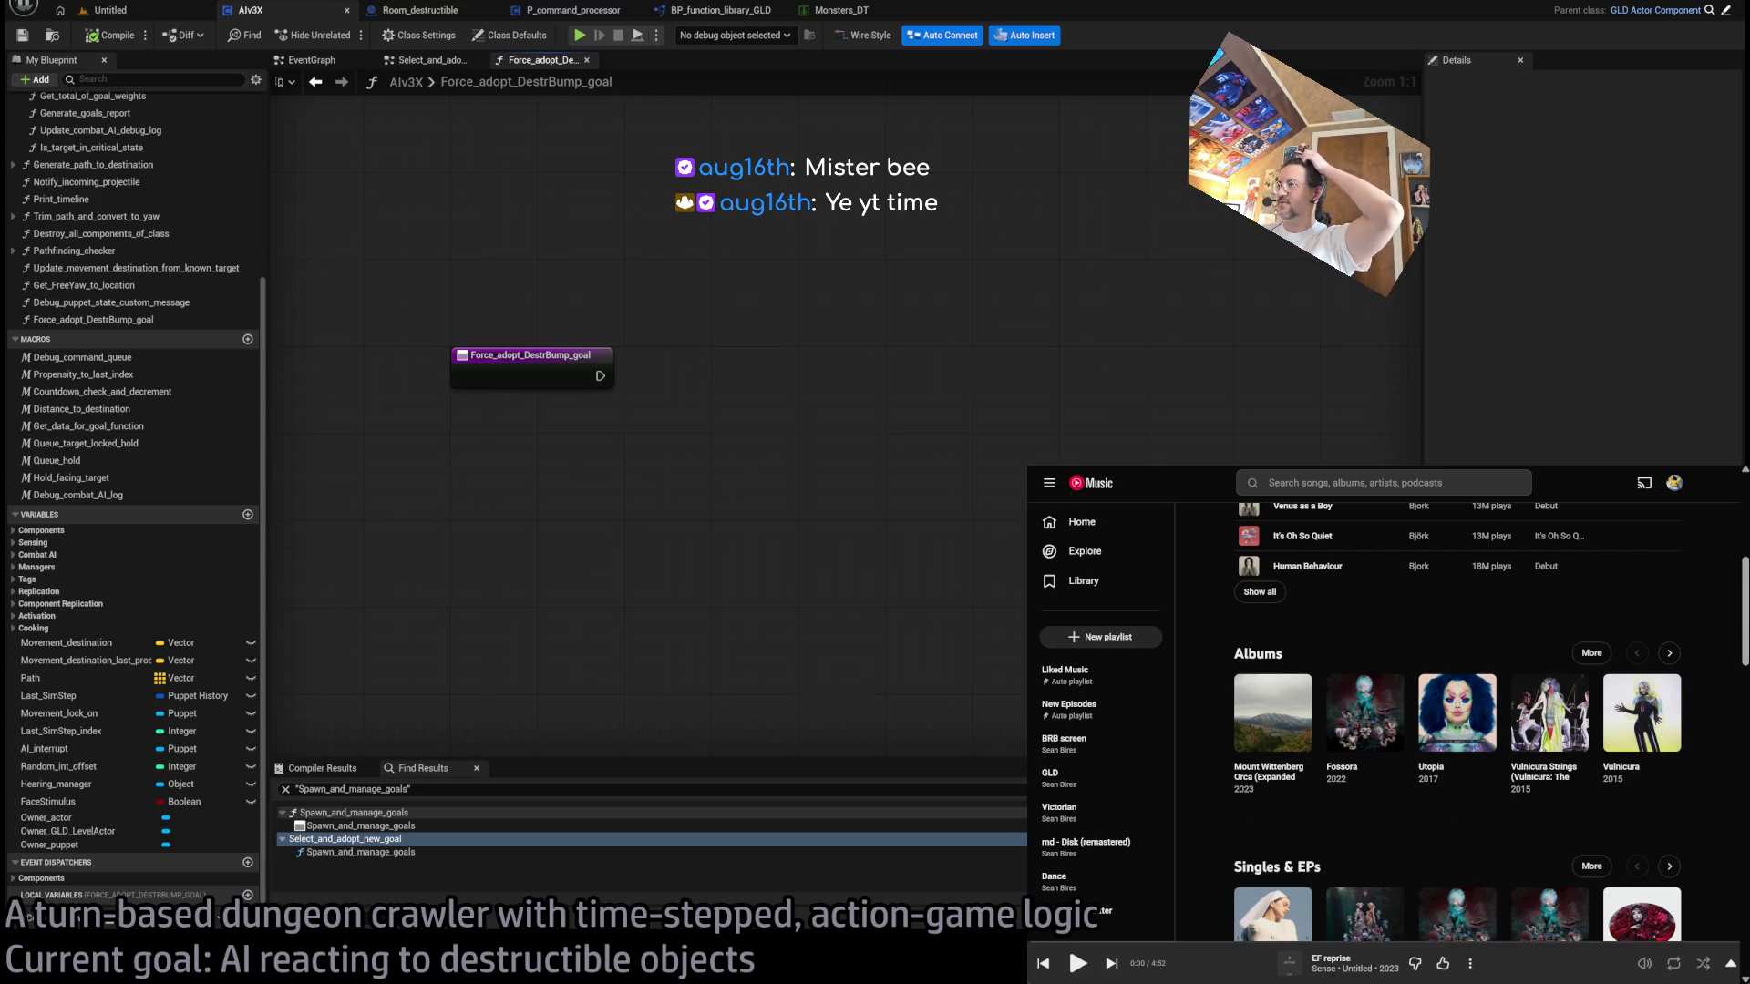
{"action": "scroll", "coordinate": [1458, 711], "scroll_direction": "up", "scroll_amount": 3}
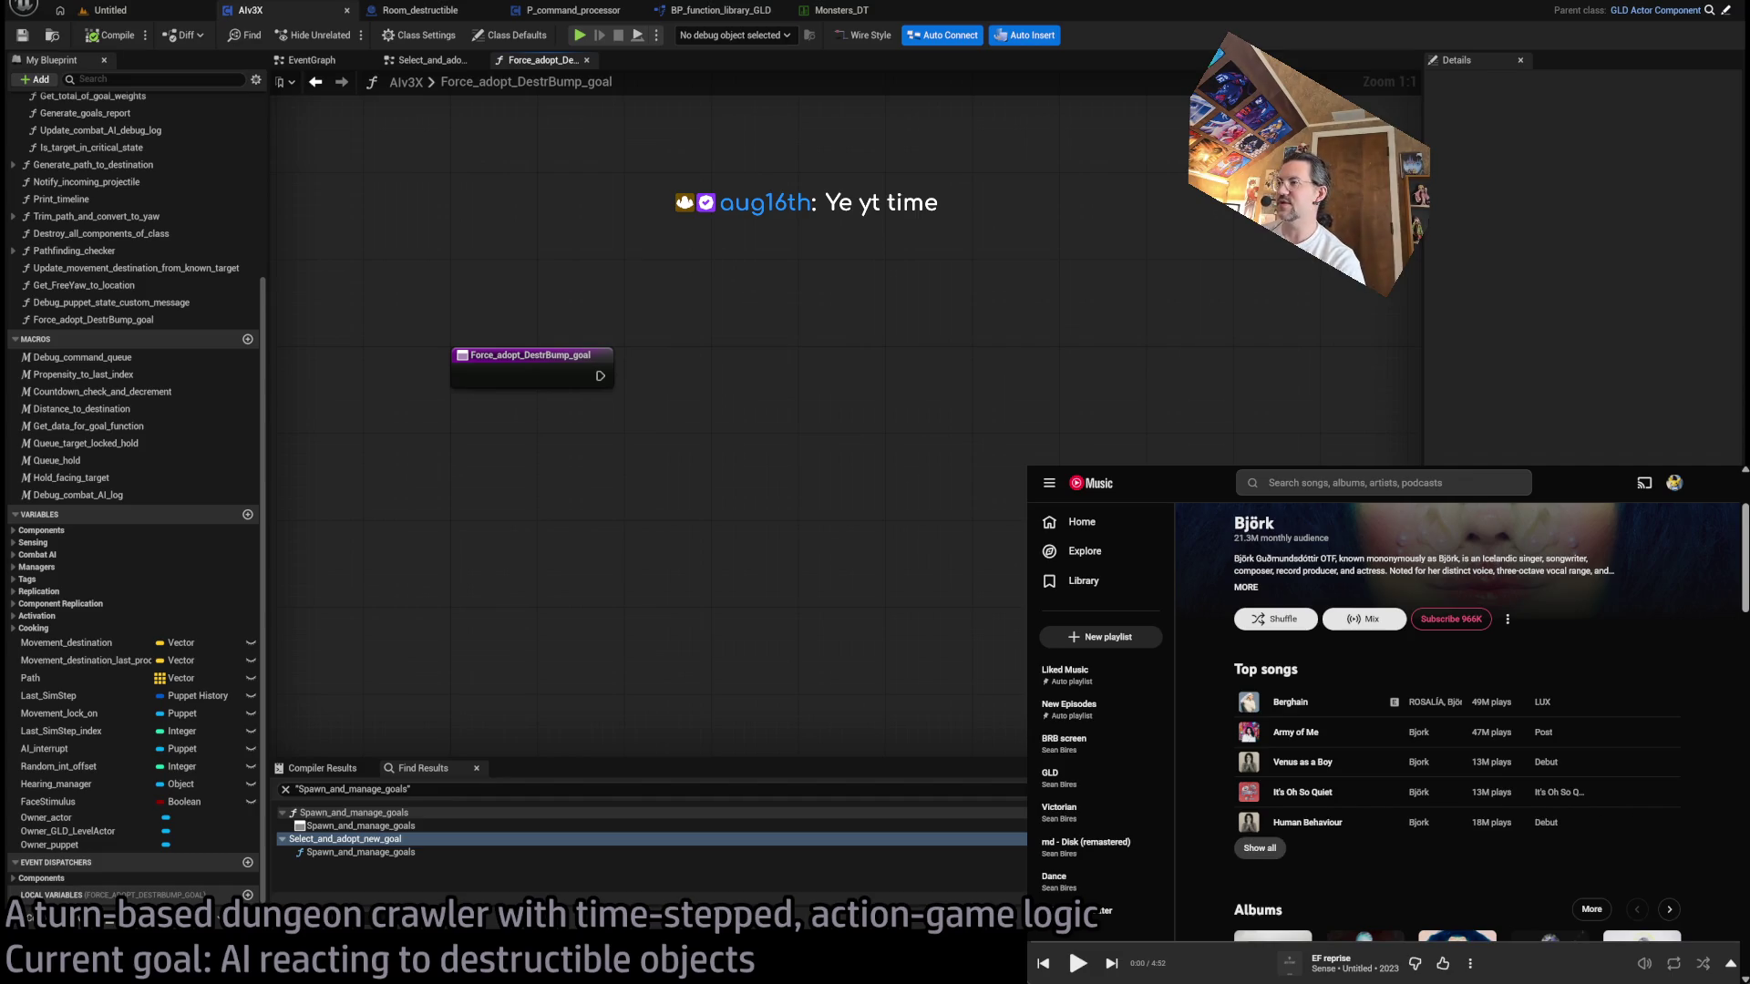
{"action": "left_click", "coordinate": [1259, 848]}
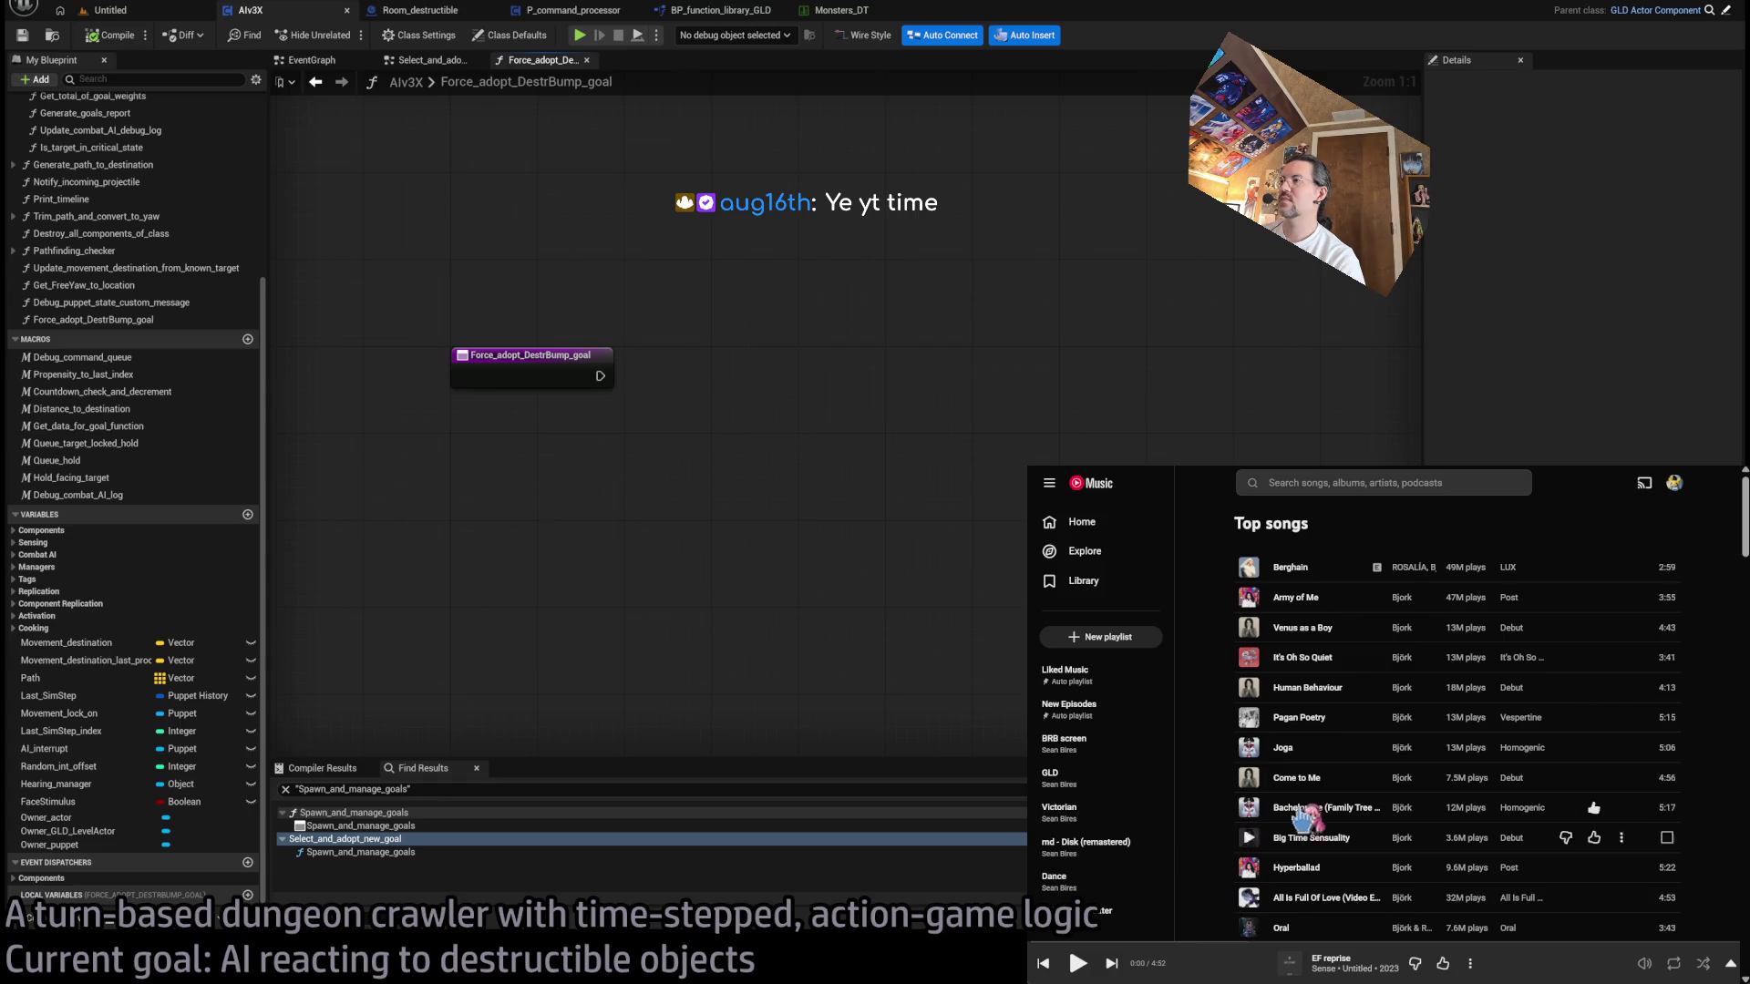
{"action": "left_click", "coordinate": [1522, 807]}
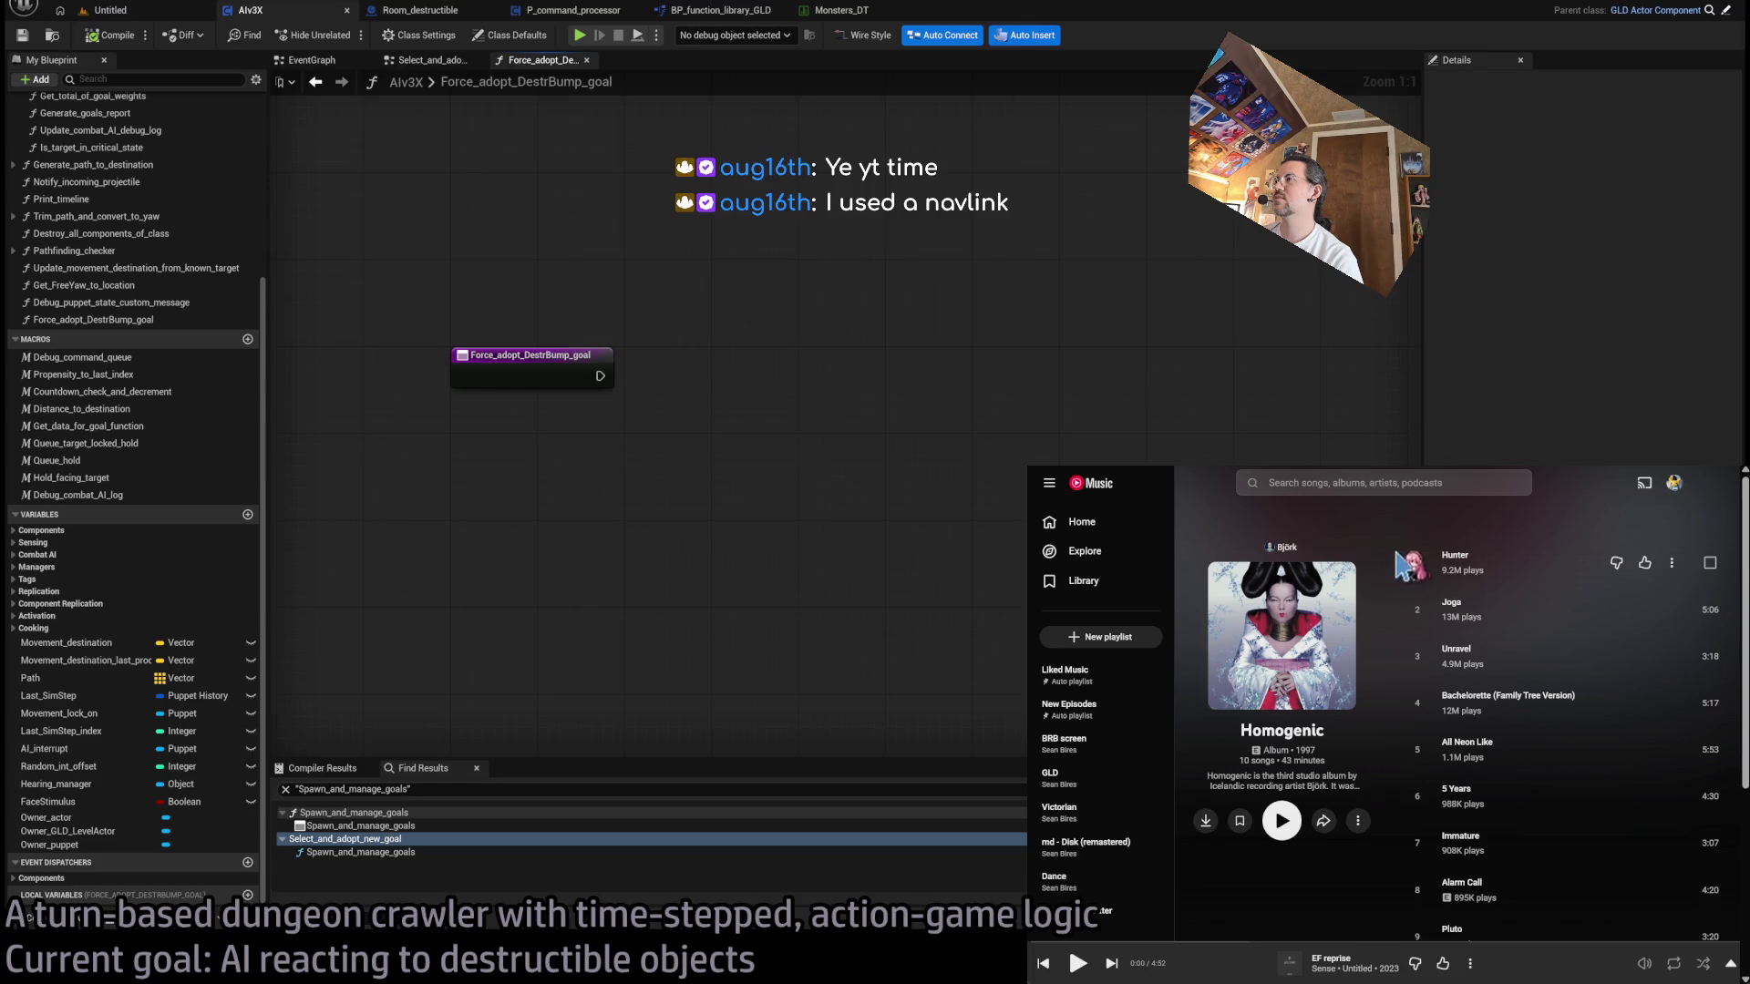
{"action": "left_click", "coordinate": [1420, 569]}
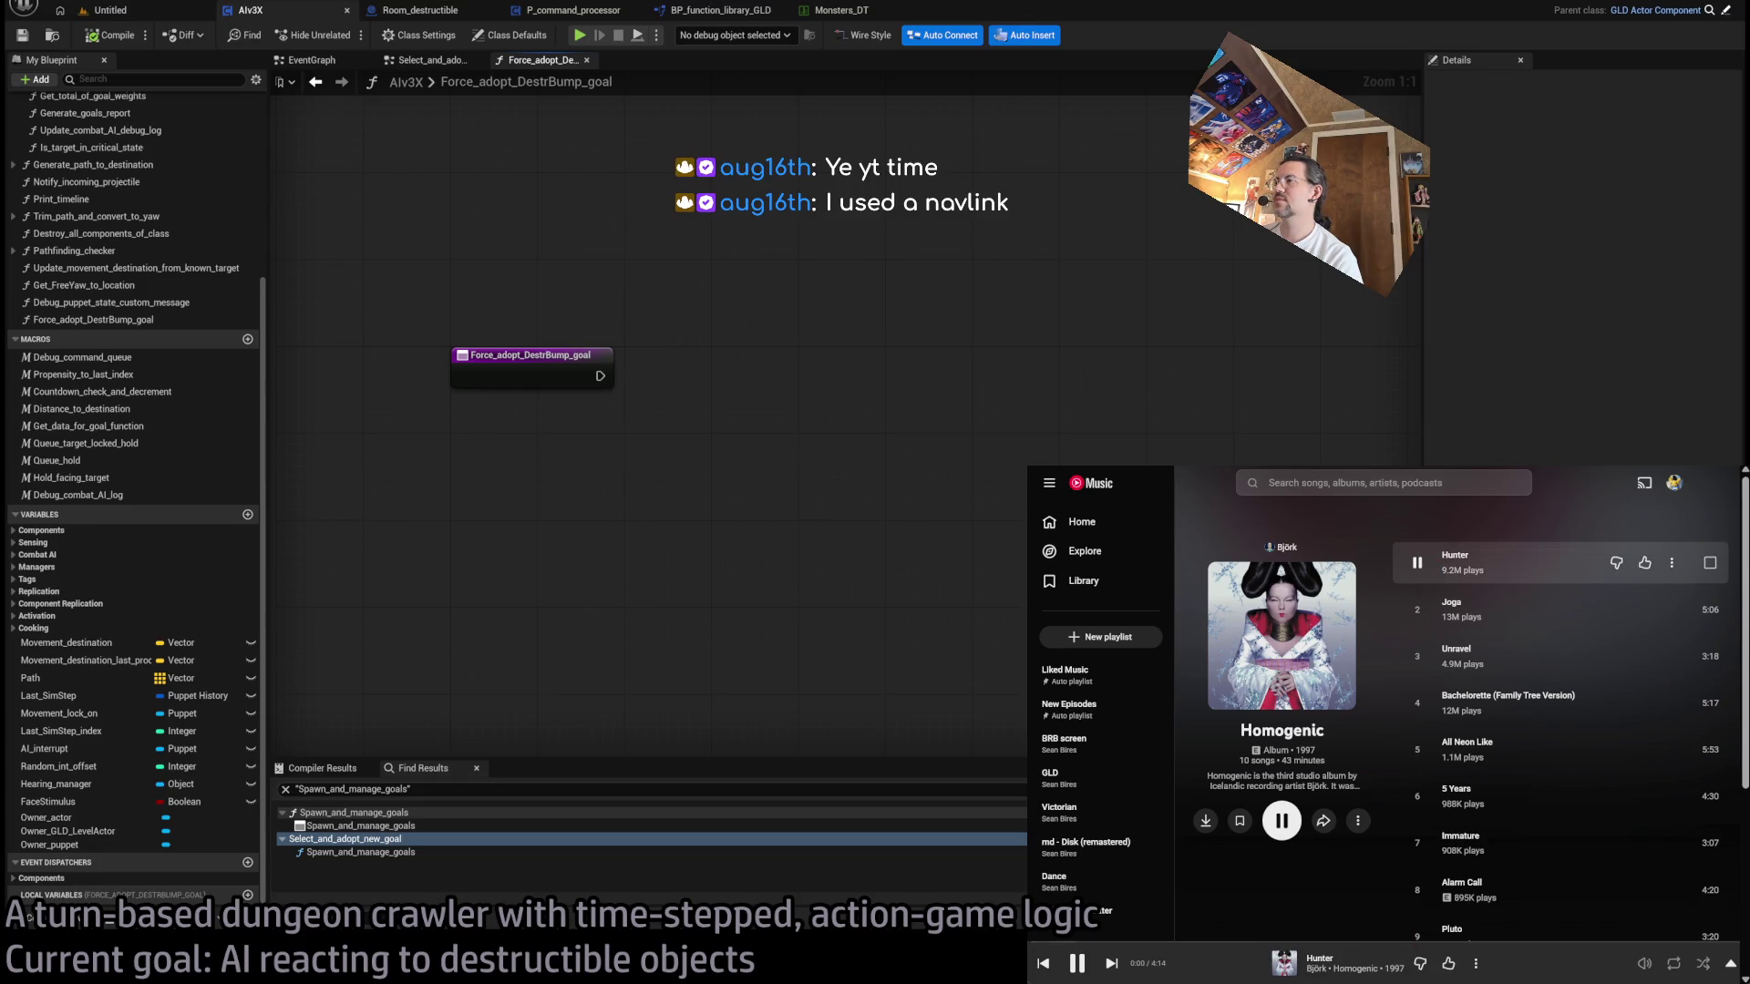
{"action": "mouse_move", "coordinate": [1604, 971]}
{"action": "left_click_drag", "start_coordinate": [1596, 963], "coordinate": [1600, 964]}
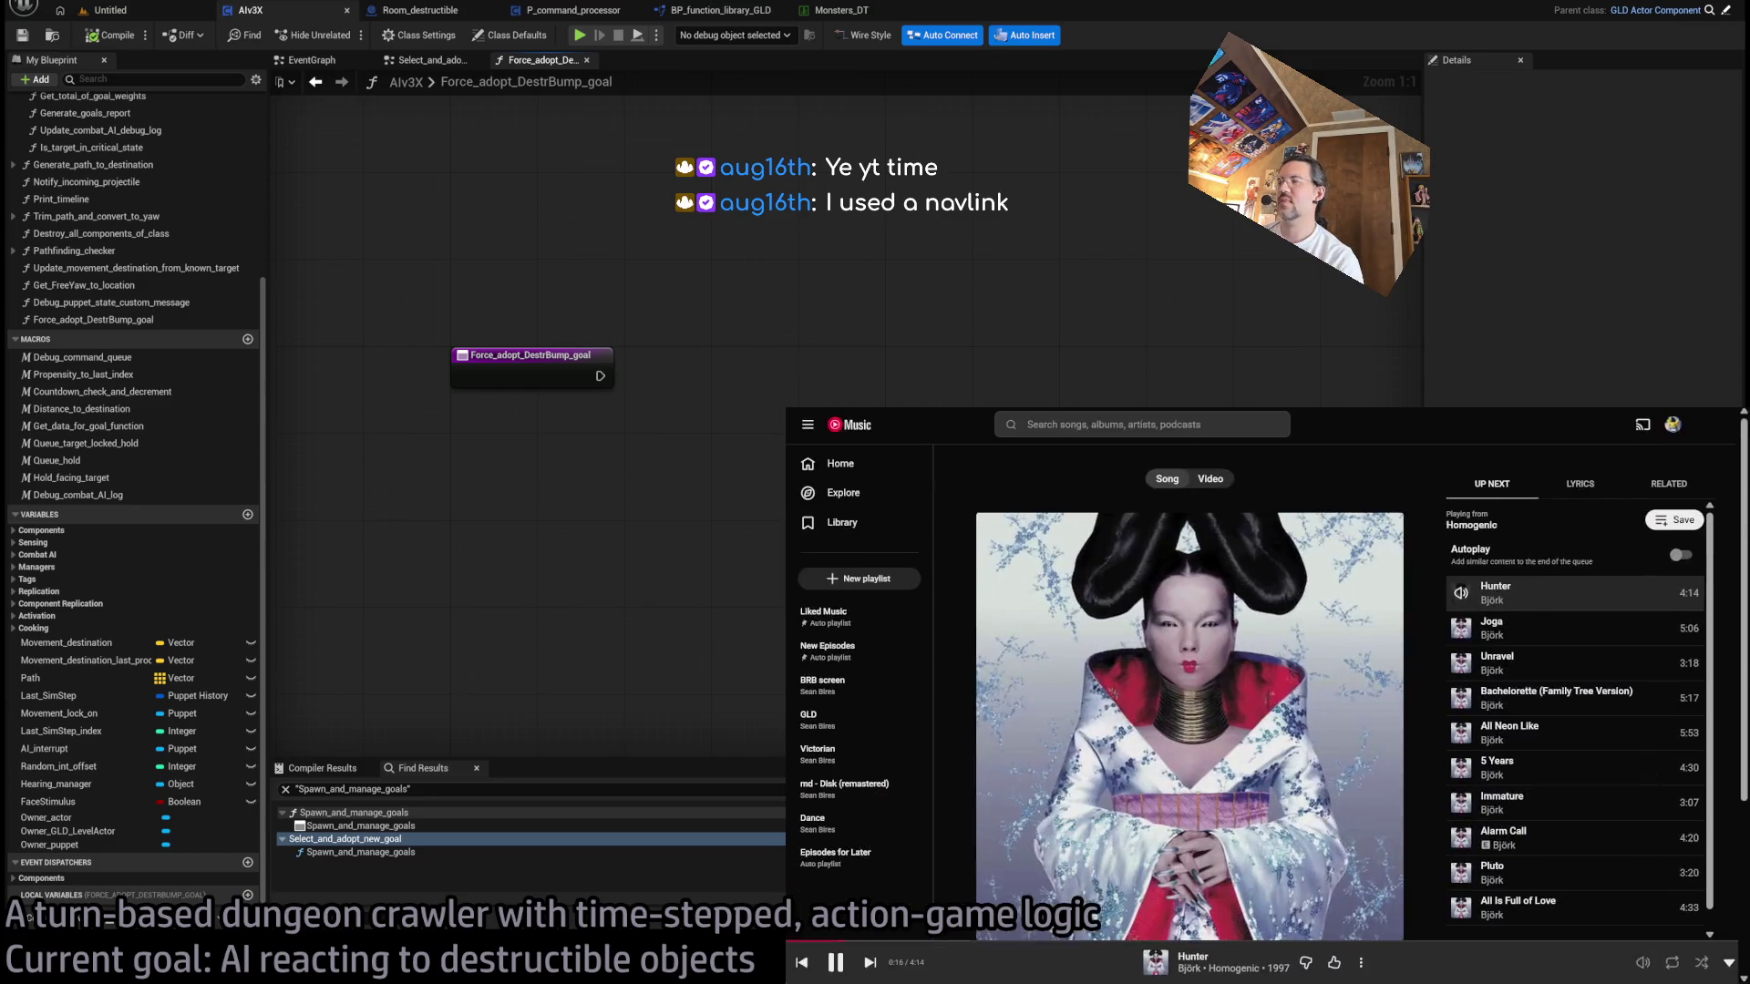
{"action": "key", "text": "ctrl+t"}
- Try a web search in the new Chrome tab, then dismiss the suggestions
{"action": "left_click", "coordinate": [1002, 645]}
{"action": "type", "text": "emini"}
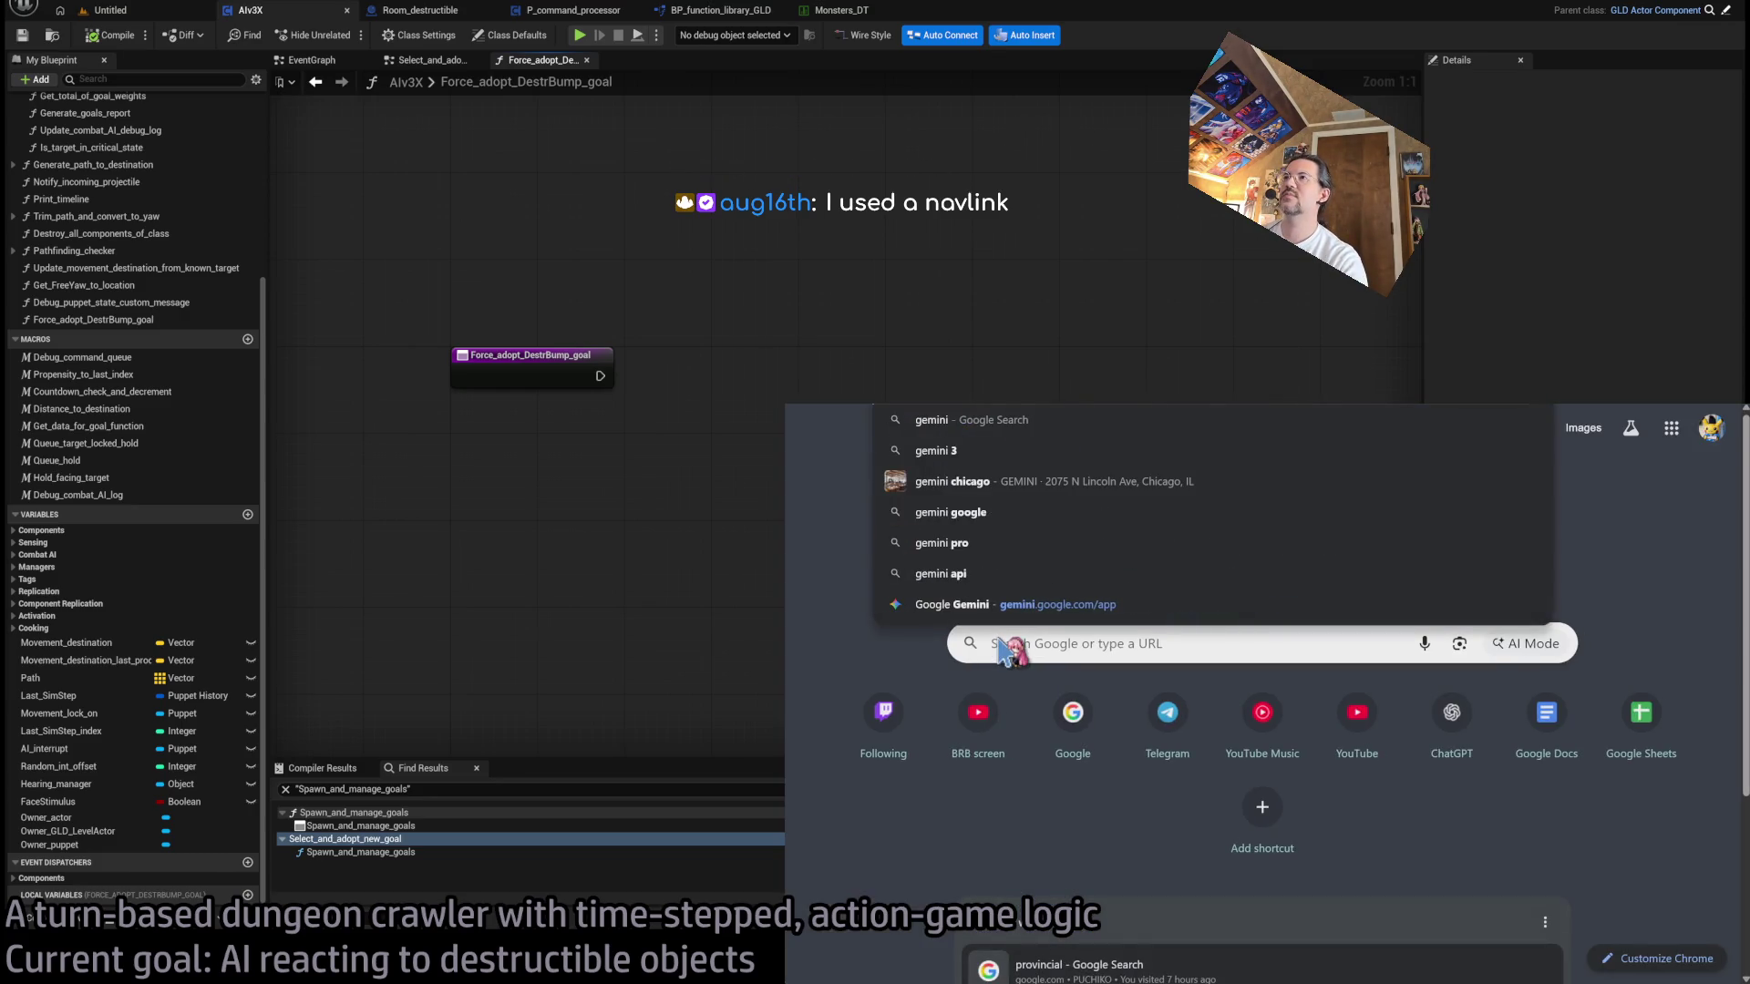
{"action": "key", "text": "BackSpace"}
{"action": "key", "text": "BackSpace"}
{"action": "key", "text": "BackSpace"}
{"action": "type", "text": "image"}
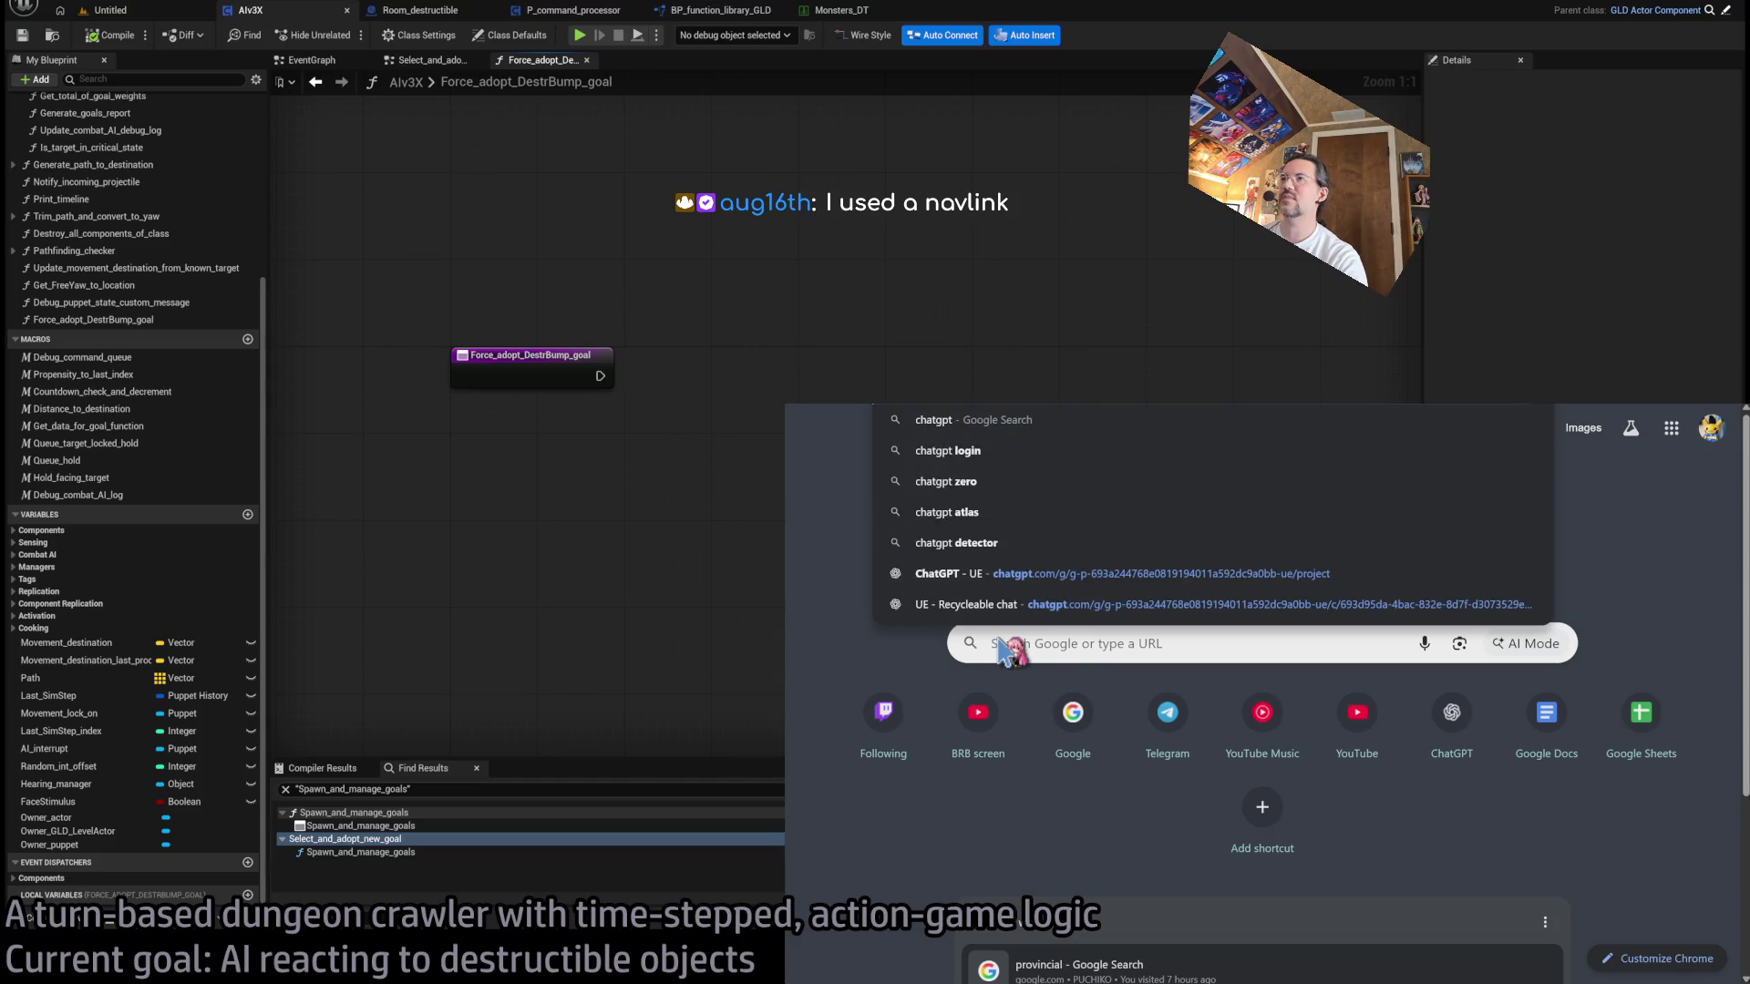
{"action": "key", "text": "Escape"}
- In the ChatGPT app, start a new chat and show the UE project's chats
{"action": "key", "text": "alt+Tab"}
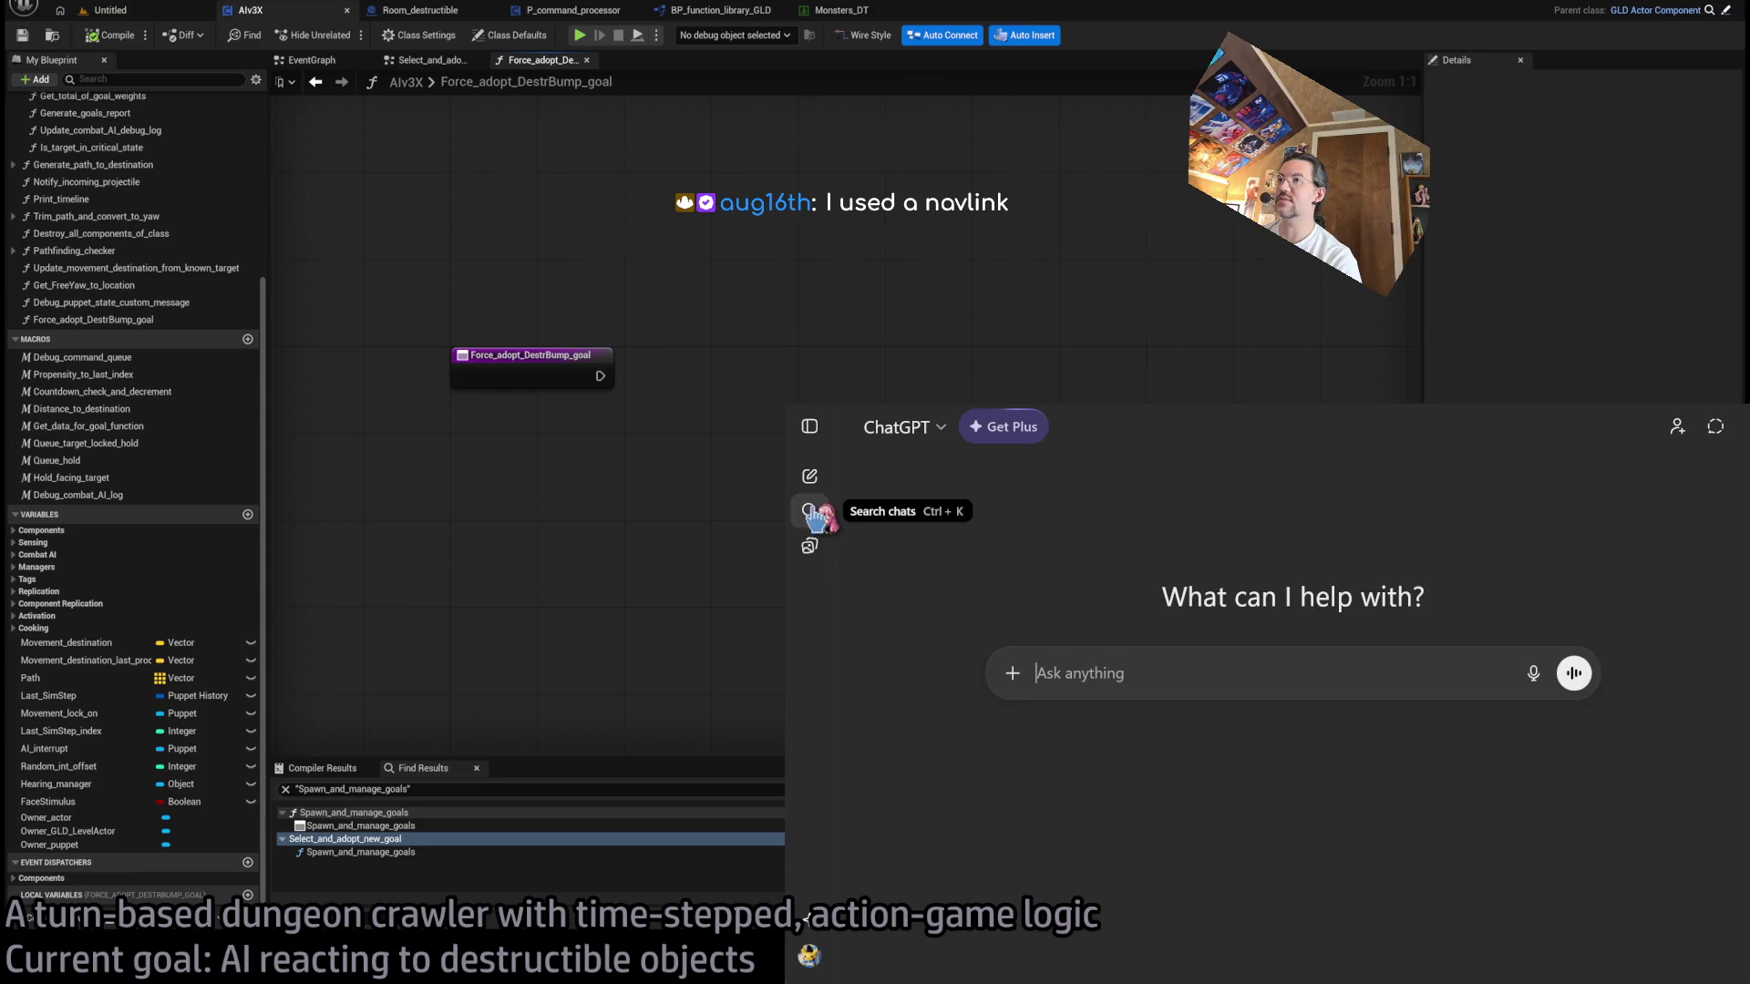
{"action": "left_click", "coordinate": [814, 479]}
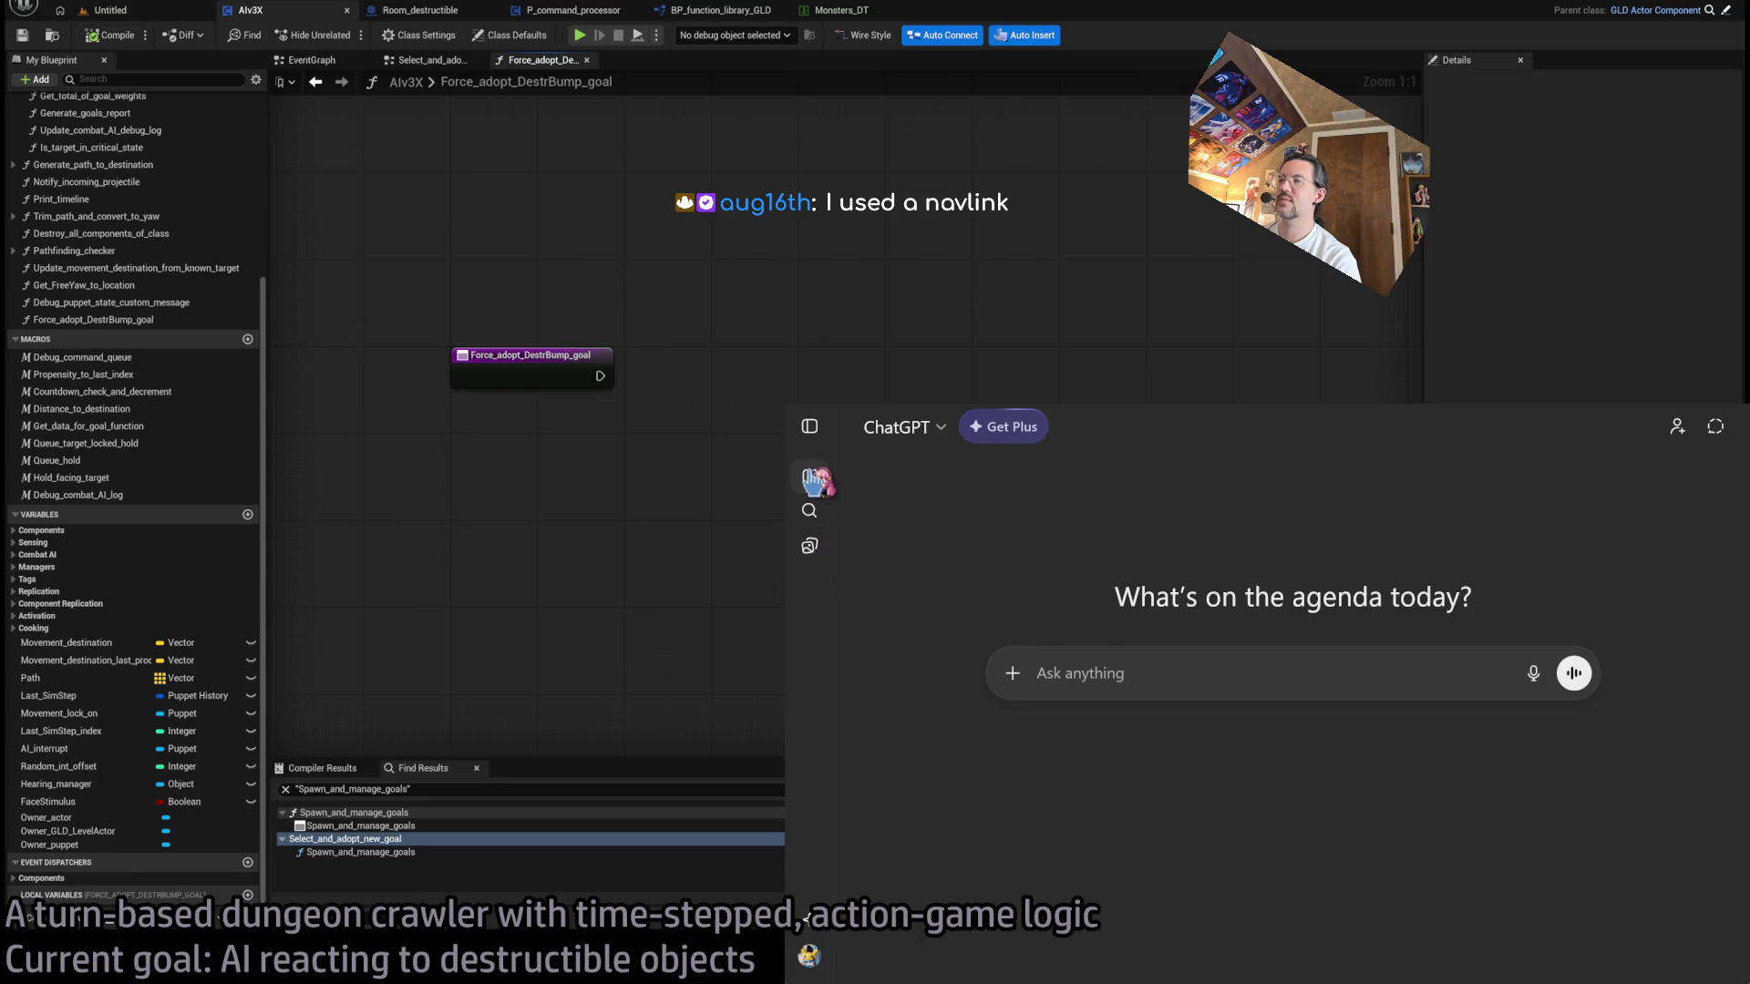
{"action": "left_click", "coordinate": [812, 479]}
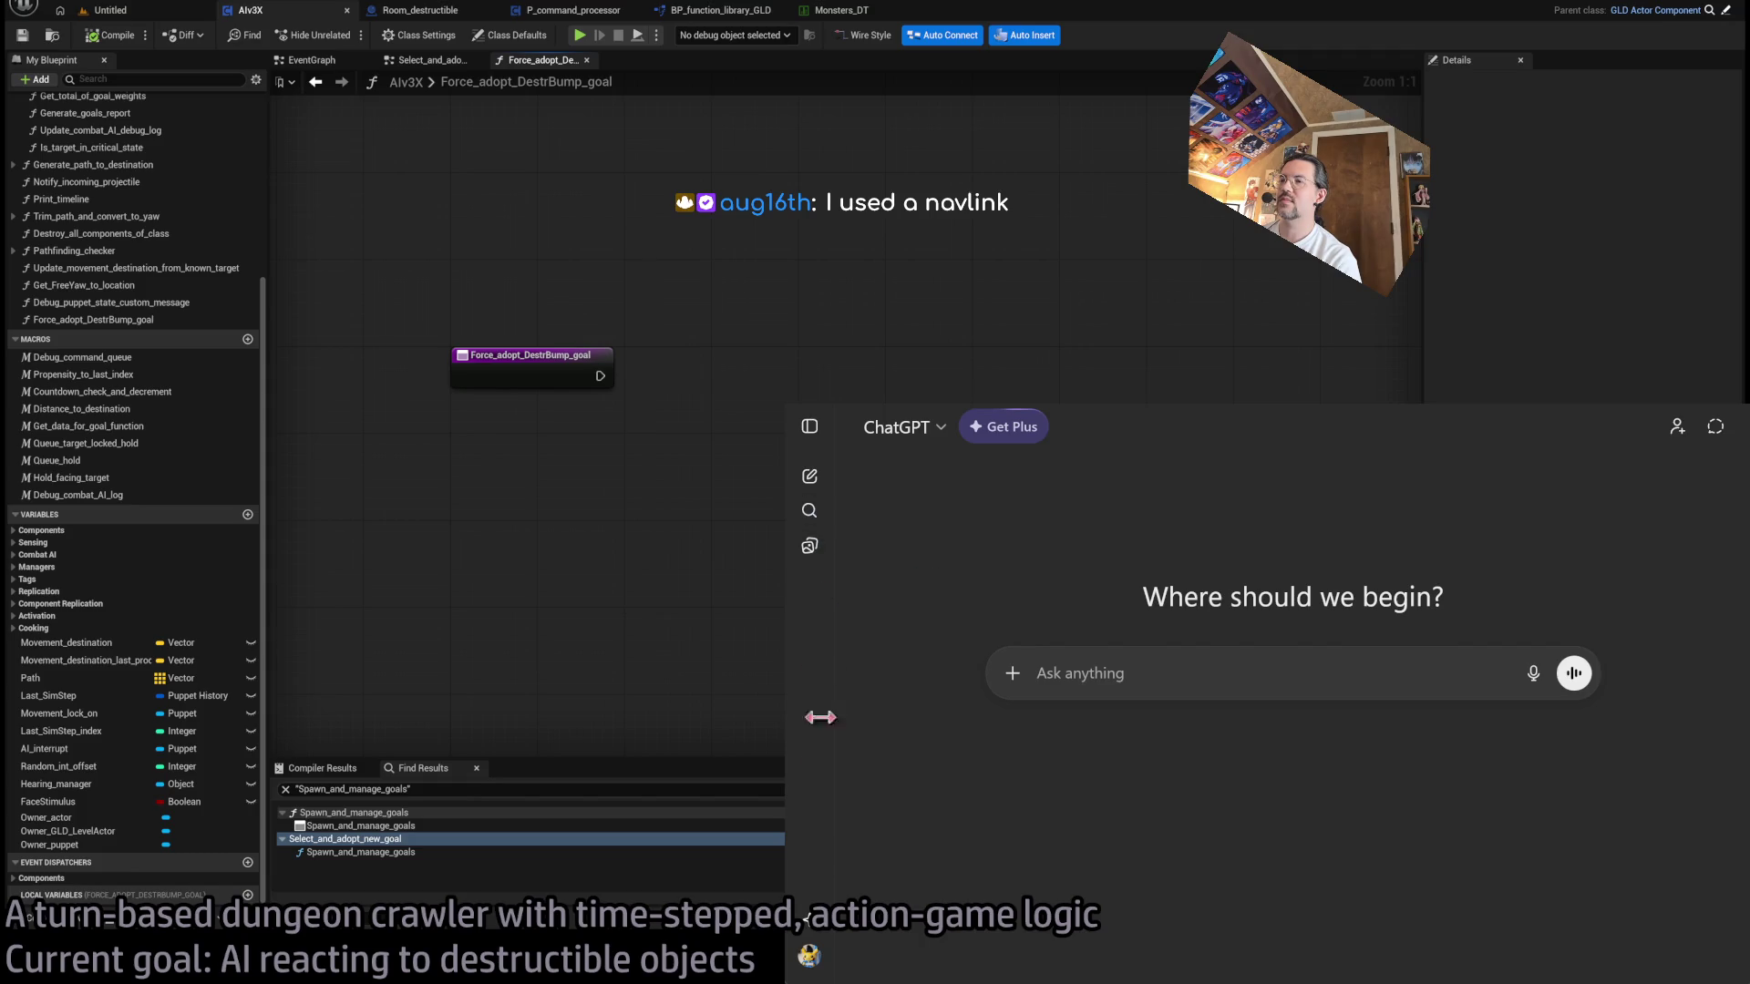
{"action": "left_click", "coordinate": [810, 427]}
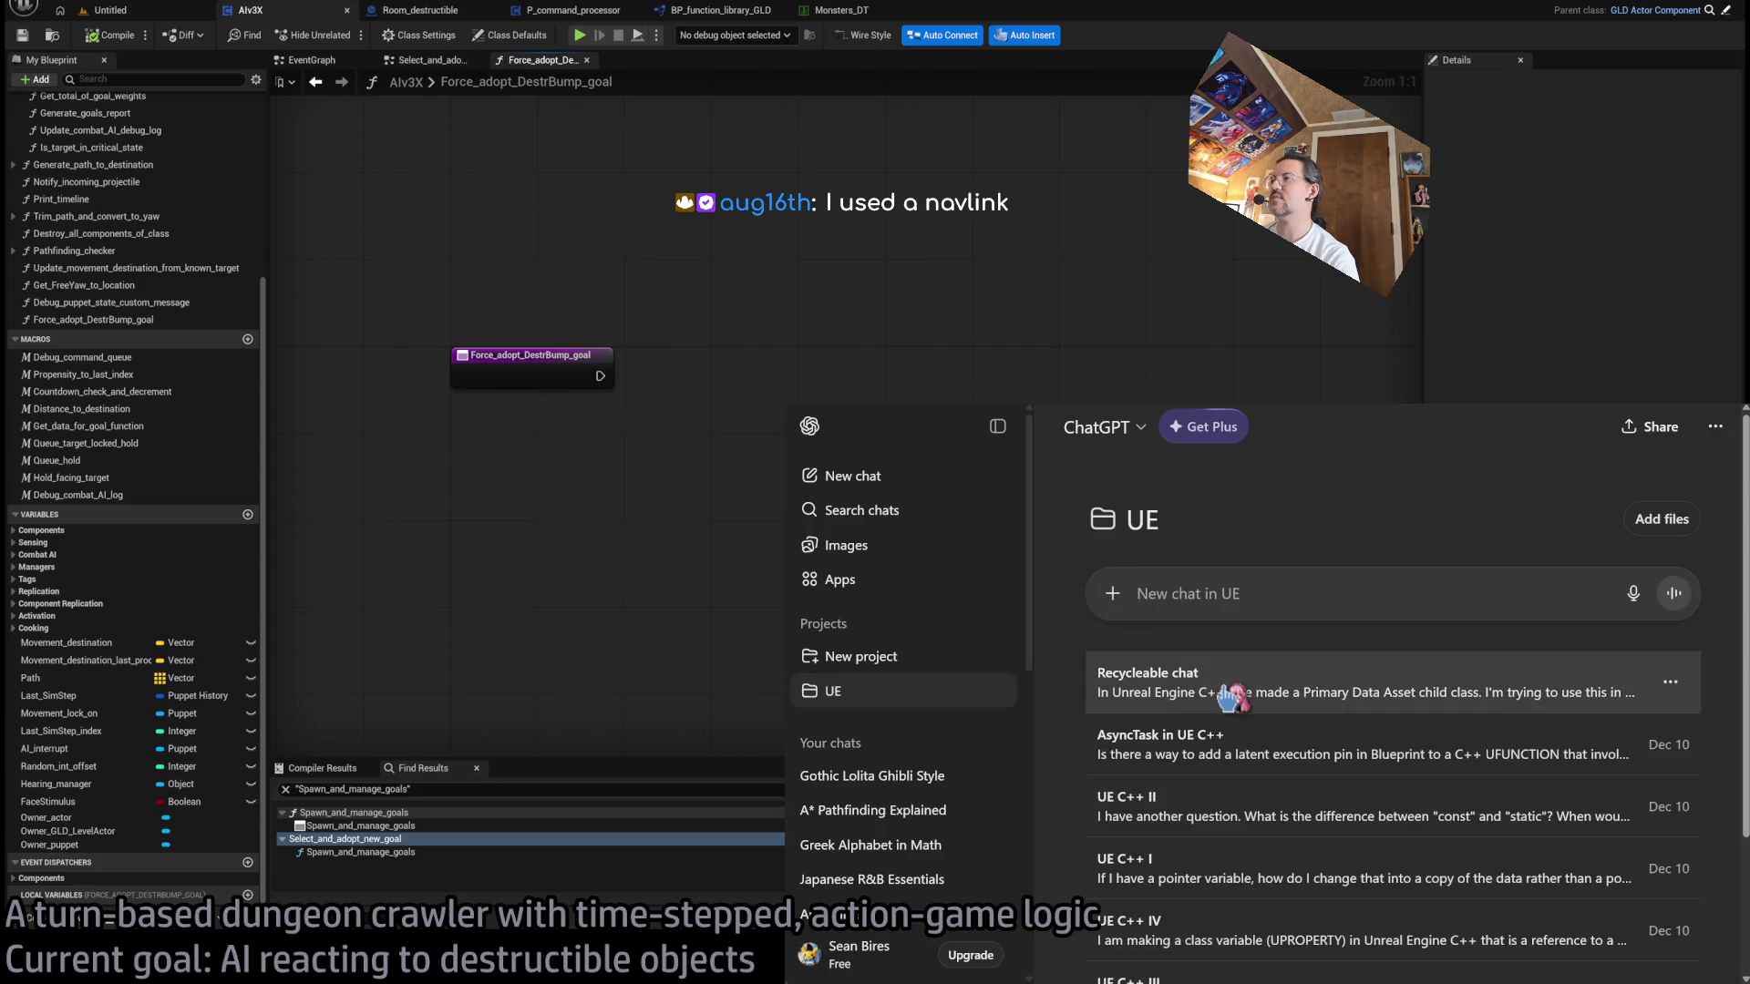
- In Recyclable chat, rewrite the first question to ask how AI controllers open doors (navlinks or otherwise) and resend
{"action": "left_click", "coordinate": [1003, 425]}
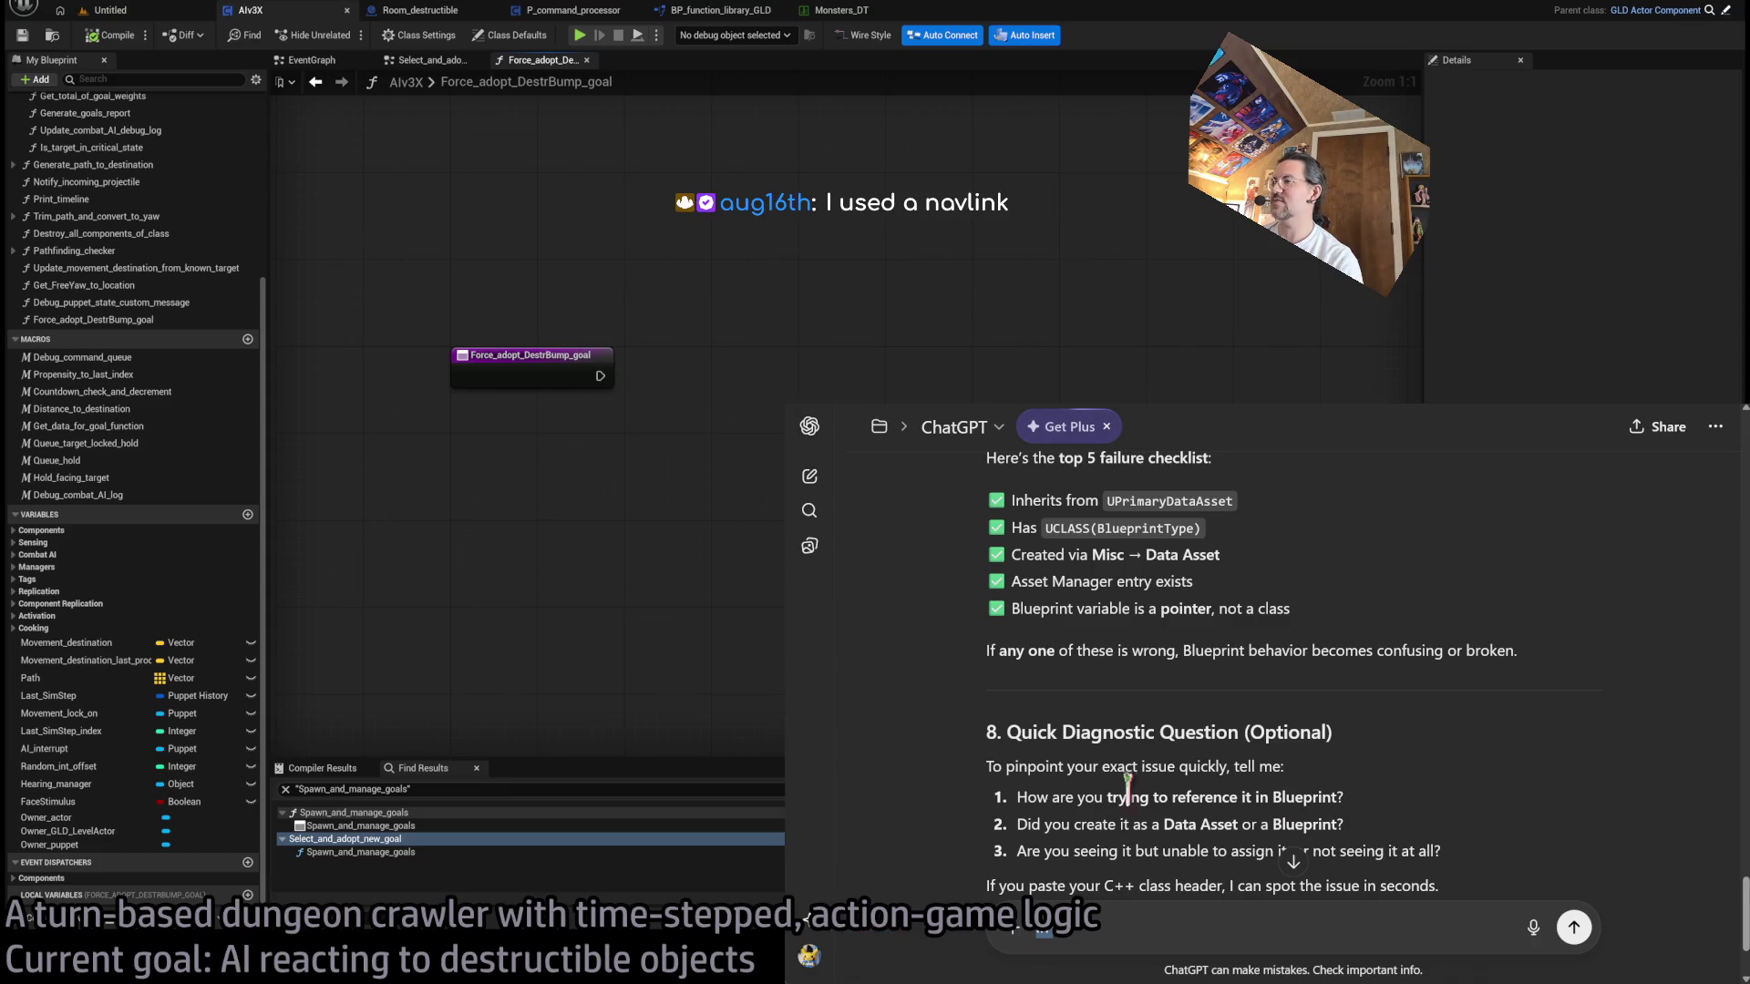
{"action": "scroll", "coordinate": [1127, 788], "scroll_direction": "down", "scroll_amount": 1}
{"action": "scroll", "coordinate": [1433, 740], "scroll_direction": "up", "scroll_amount": 10}
{"action": "scroll", "coordinate": [1434, 740], "scroll_direction": "up", "scroll_amount": 10}
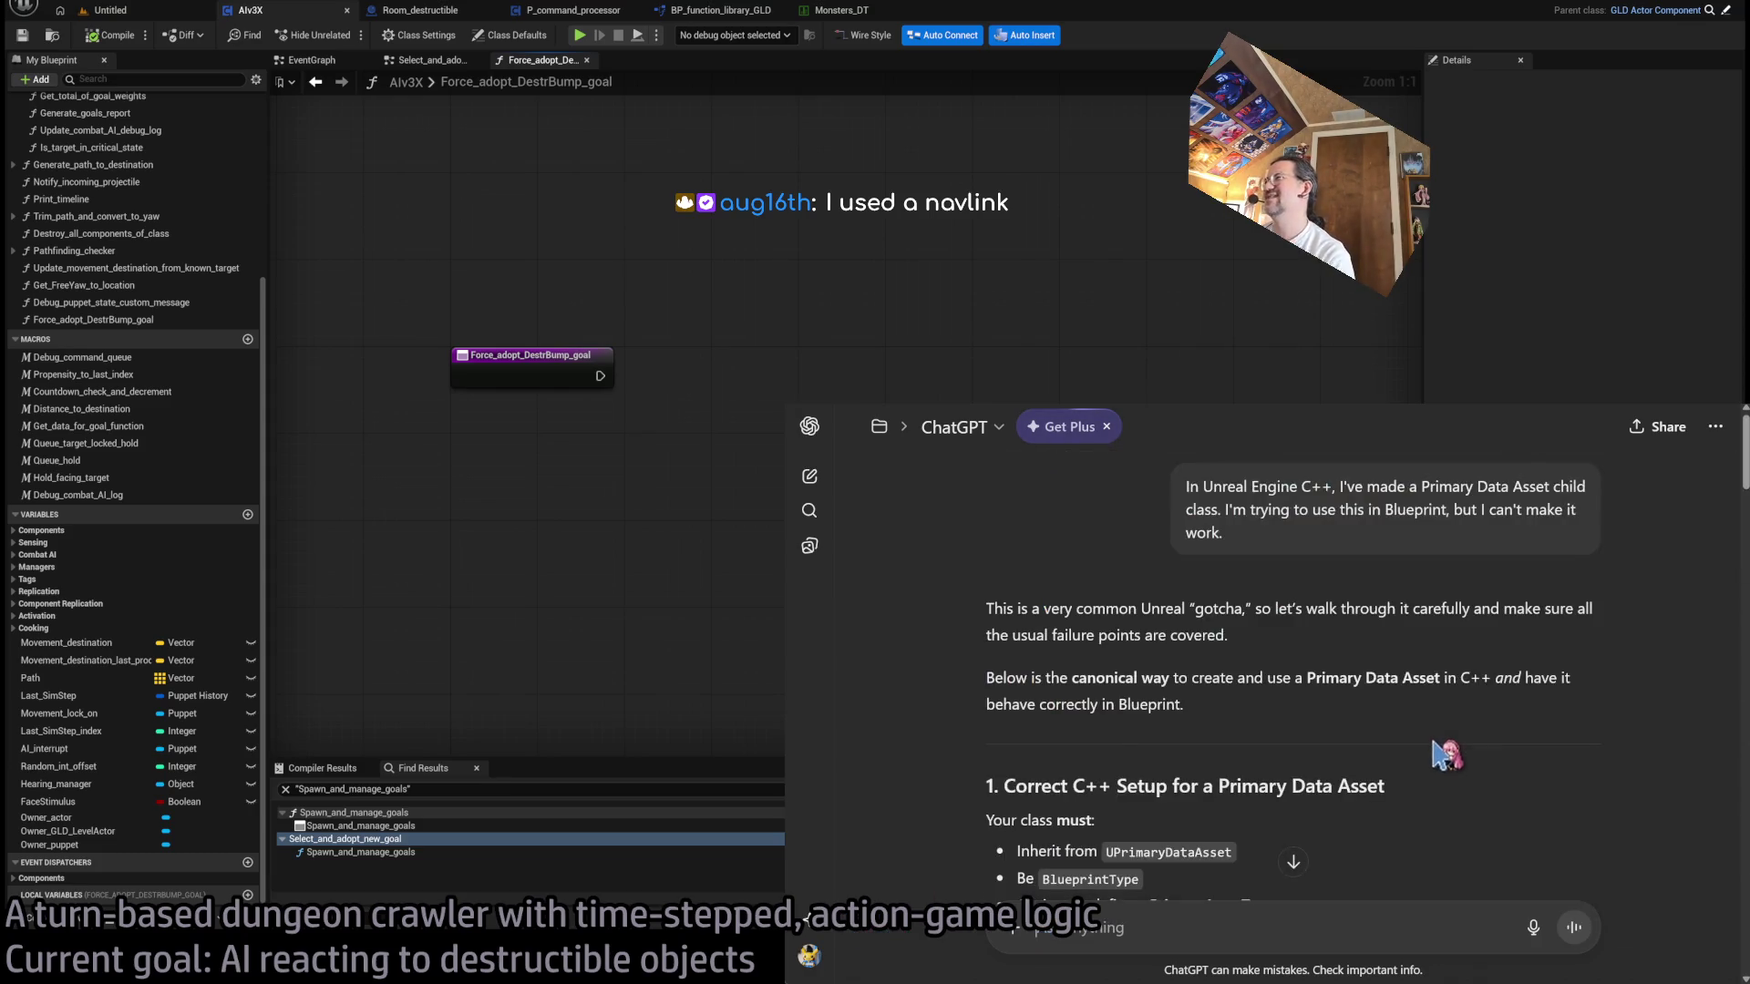
{"action": "left_click", "coordinate": [1549, 576]}
{"action": "key", "text": "ctrl+a"}
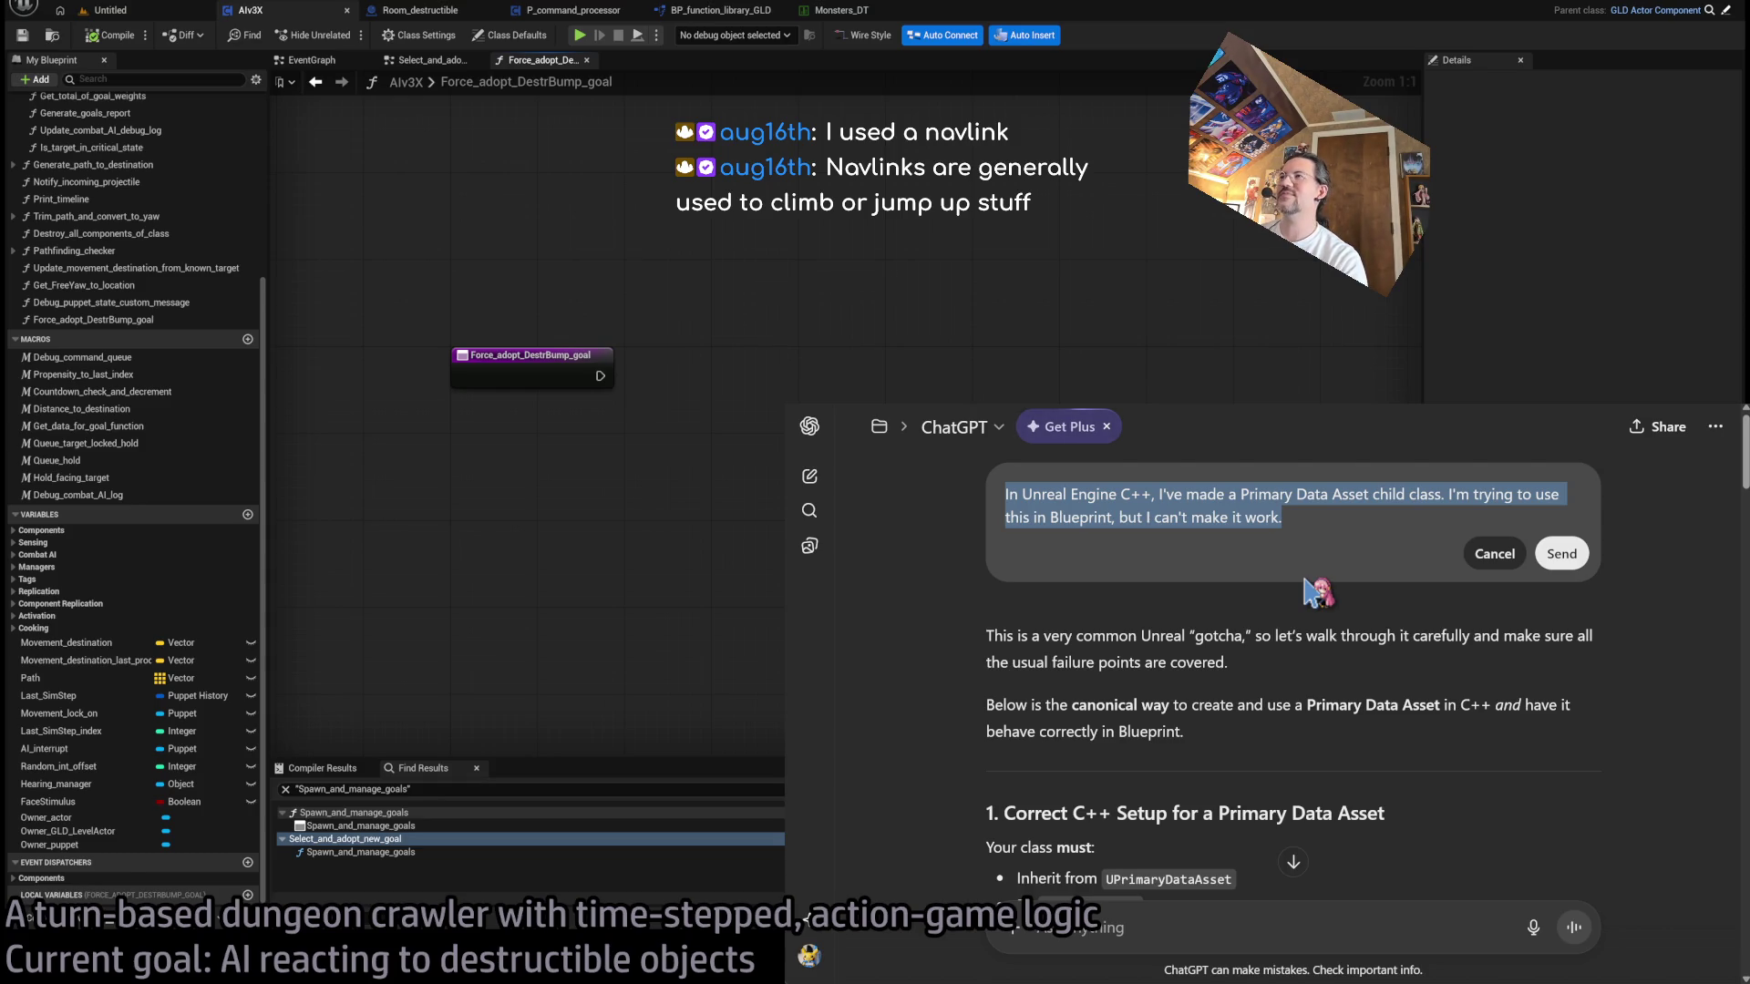
{"action": "left_click_drag", "start_coordinate": [1120, 494], "coordinate": [1442, 590]}
{"action": "key", "text": "BackSpace"}
{"action": "type", "text": ", what is"}
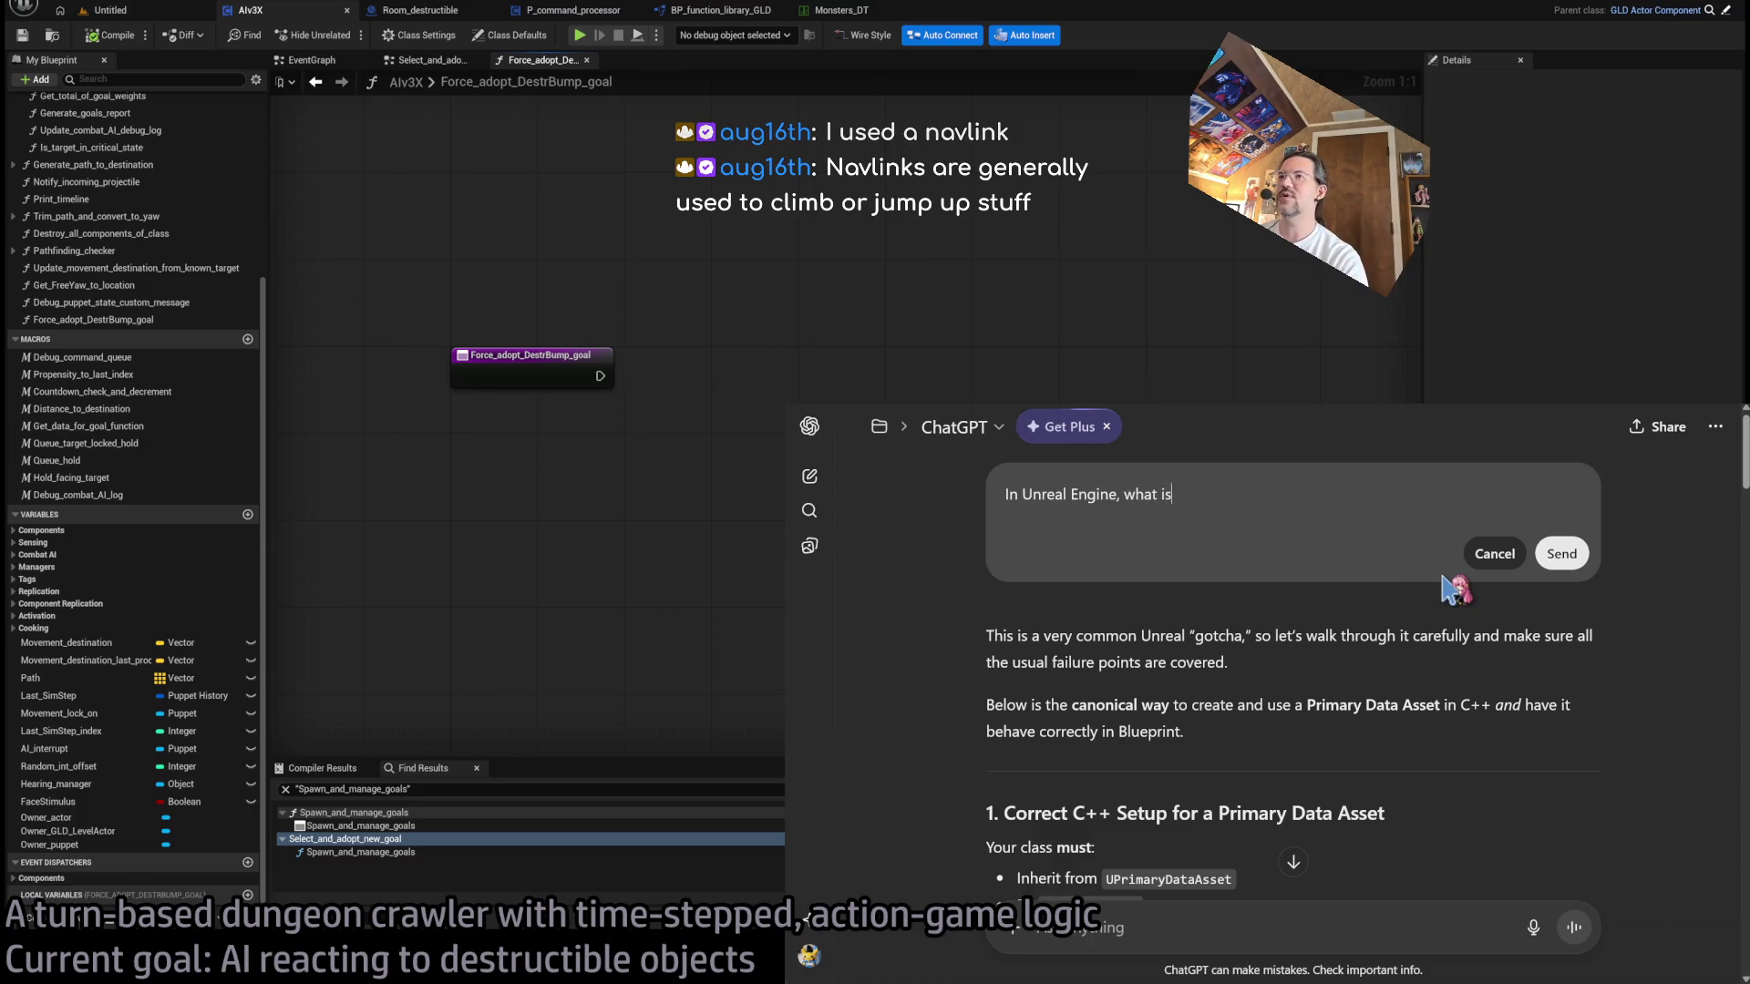
{"action": "type", "text": " the standard way to get"}
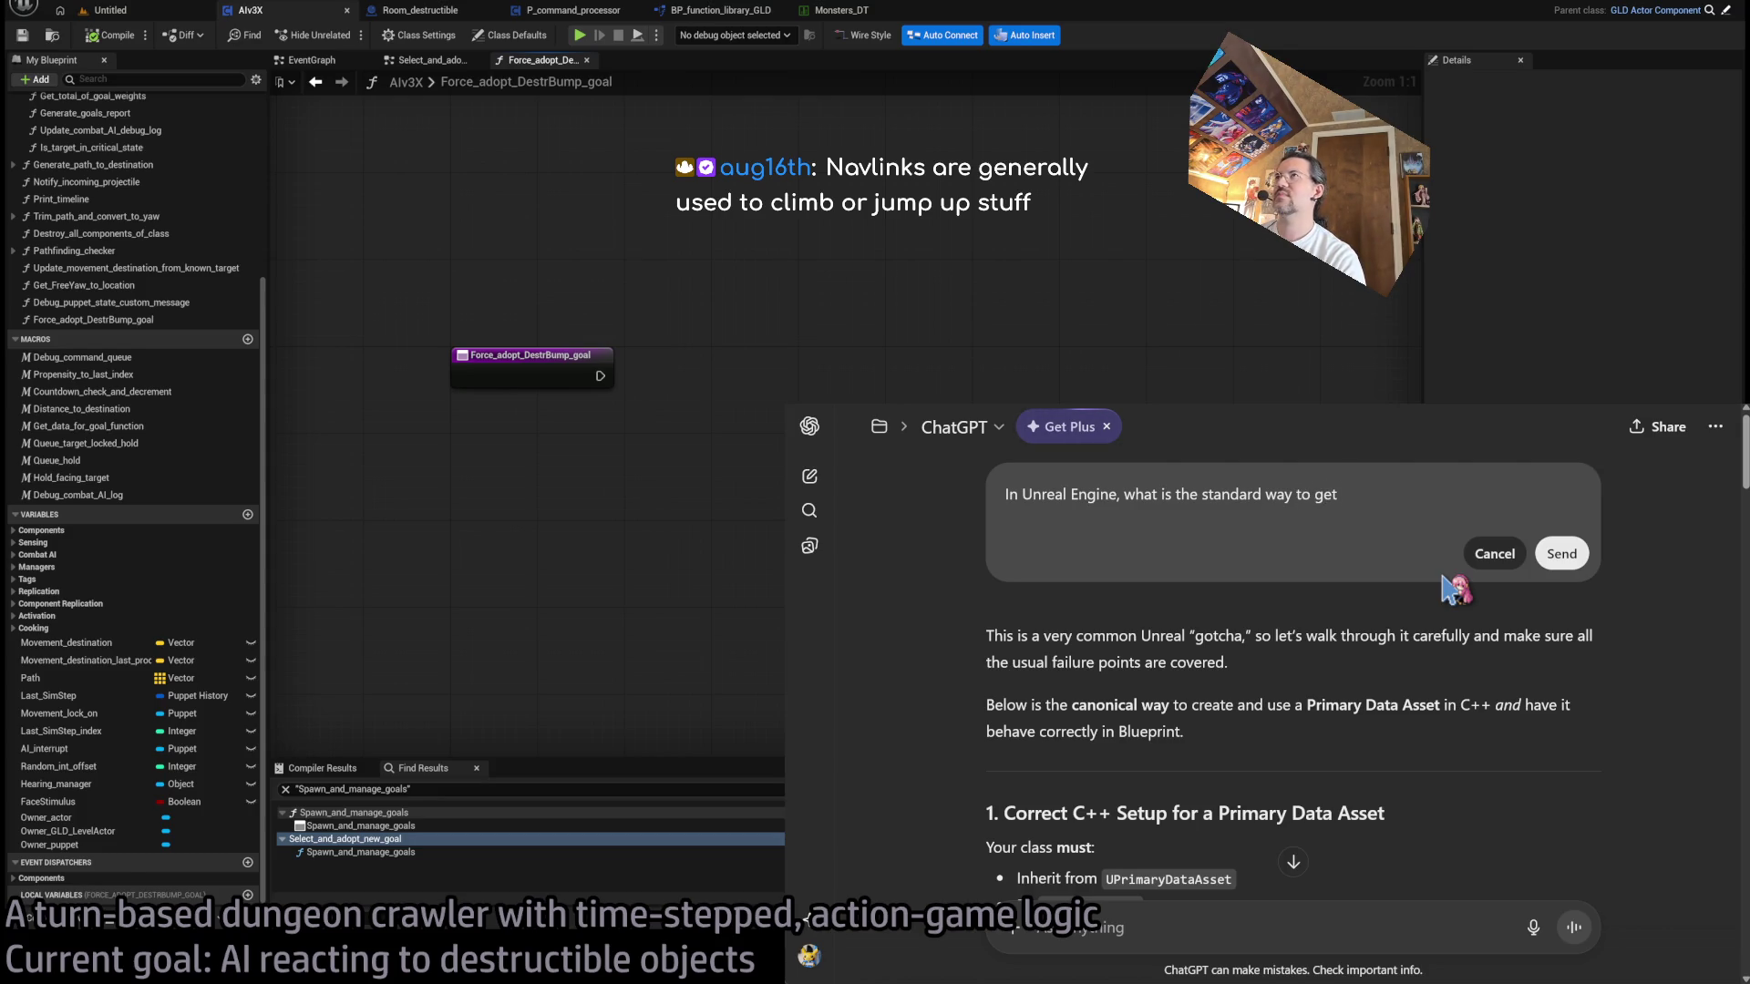
{"action": "type", "text": " AI controllers "}
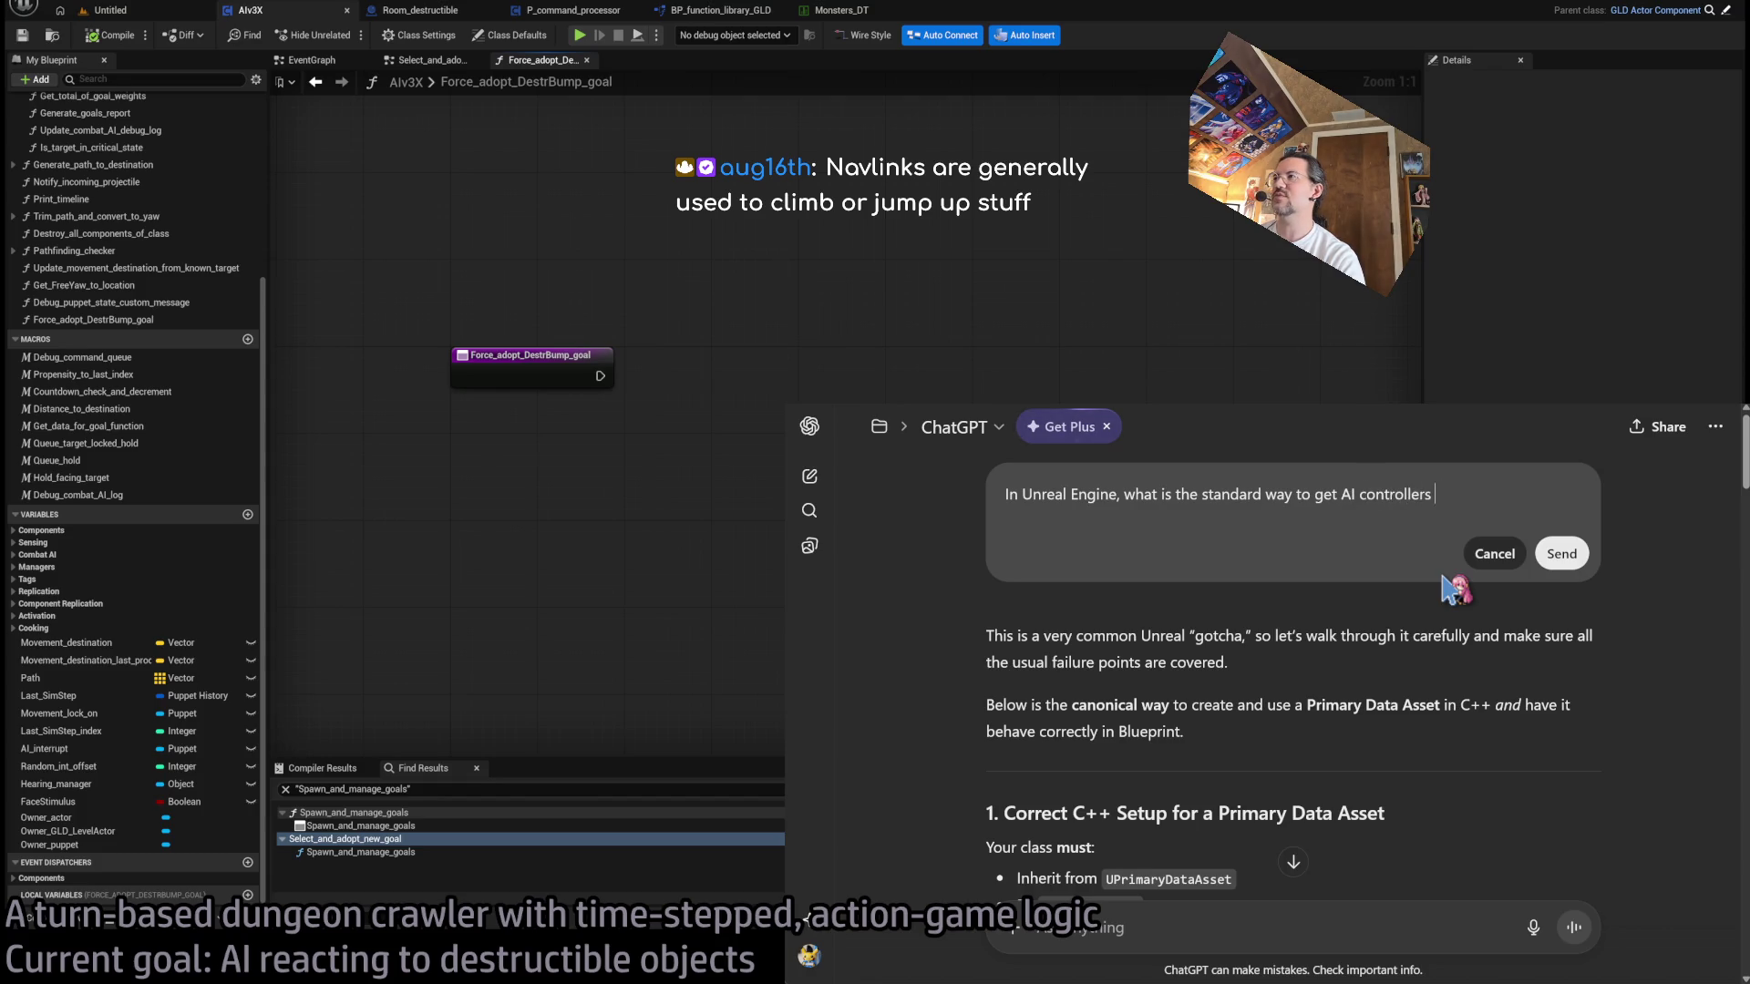
{"action": "type", "text": "to open doors? Is that with navlinks or some other mechanism?"}
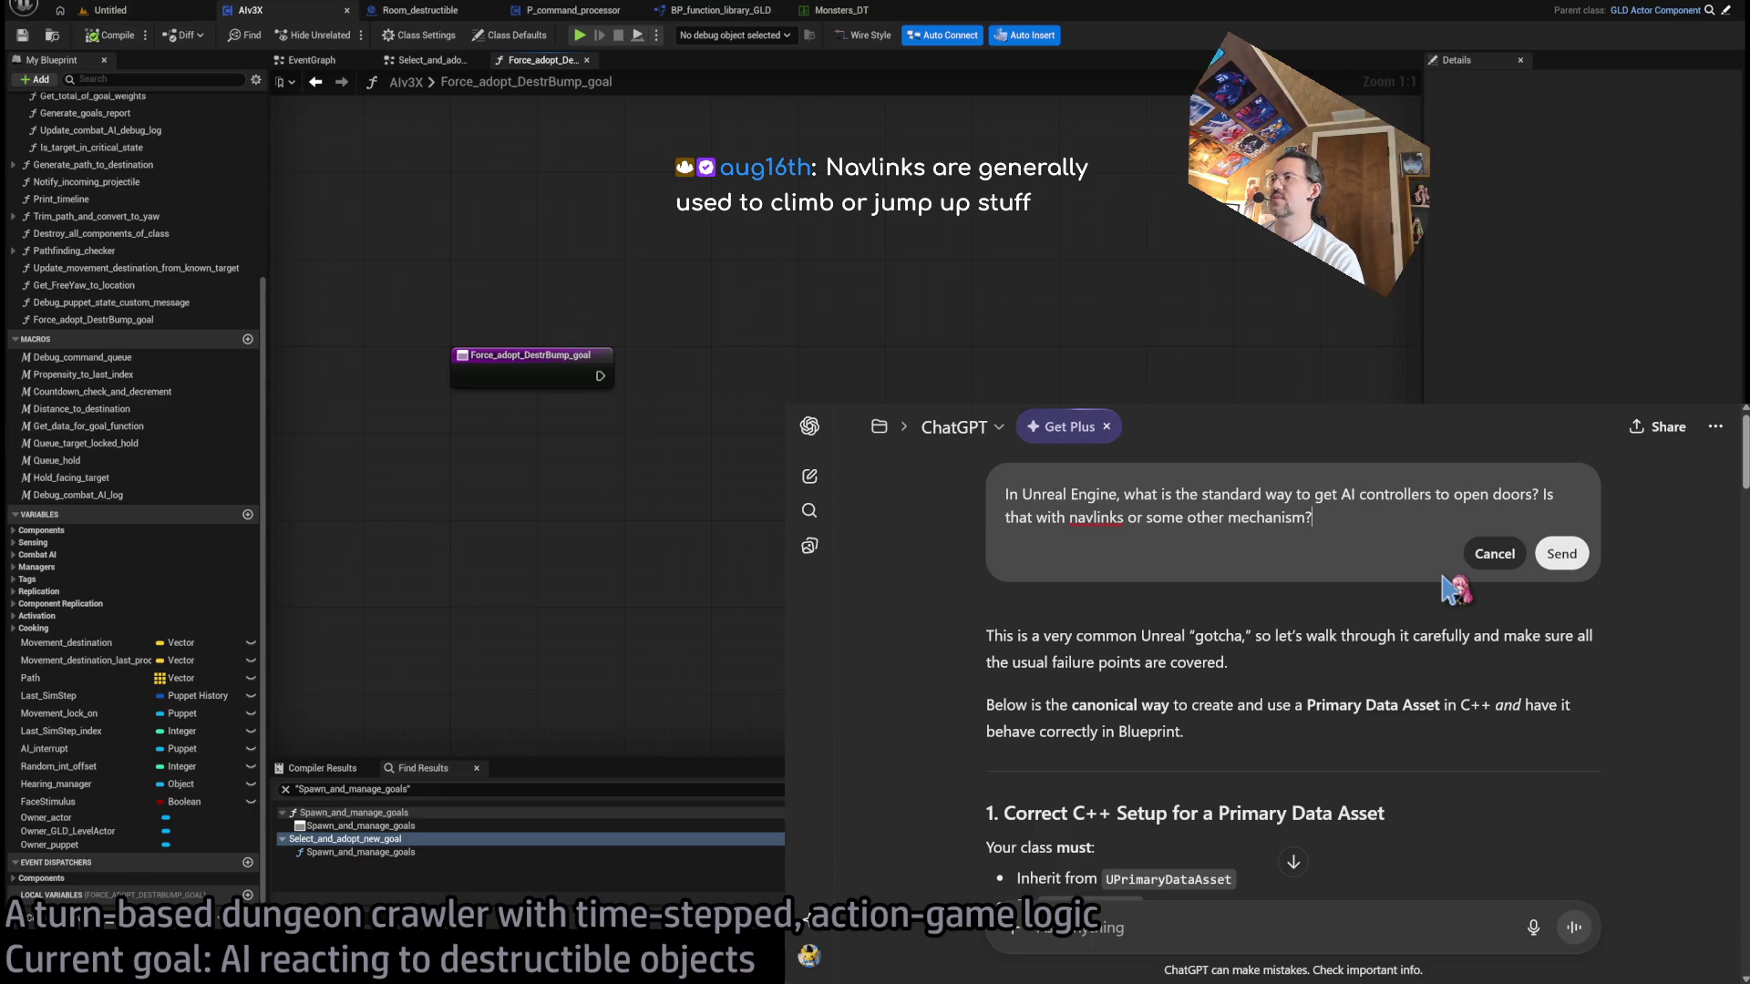
{"action": "left_click", "coordinate": [1561, 555]}
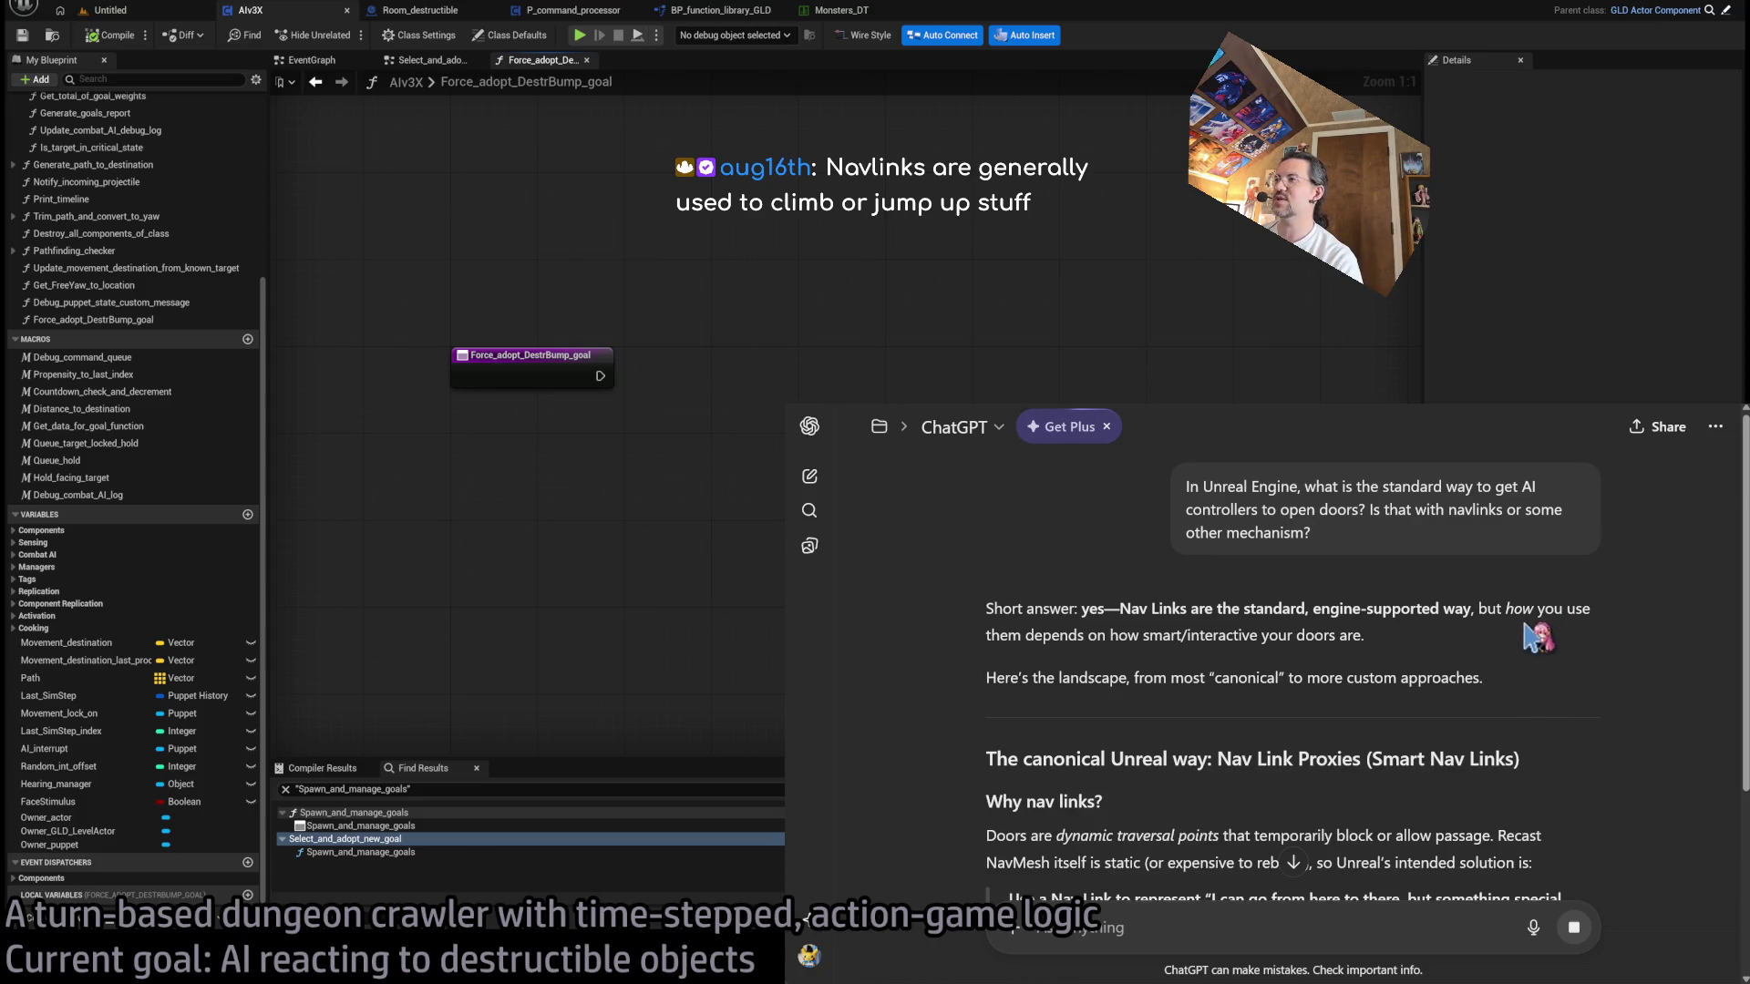
- Read through ChatGPT's Nav Link Proxy answer about door setups
{"action": "scroll", "coordinate": [1531, 635], "scroll_direction": "down", "scroll_amount": 2}
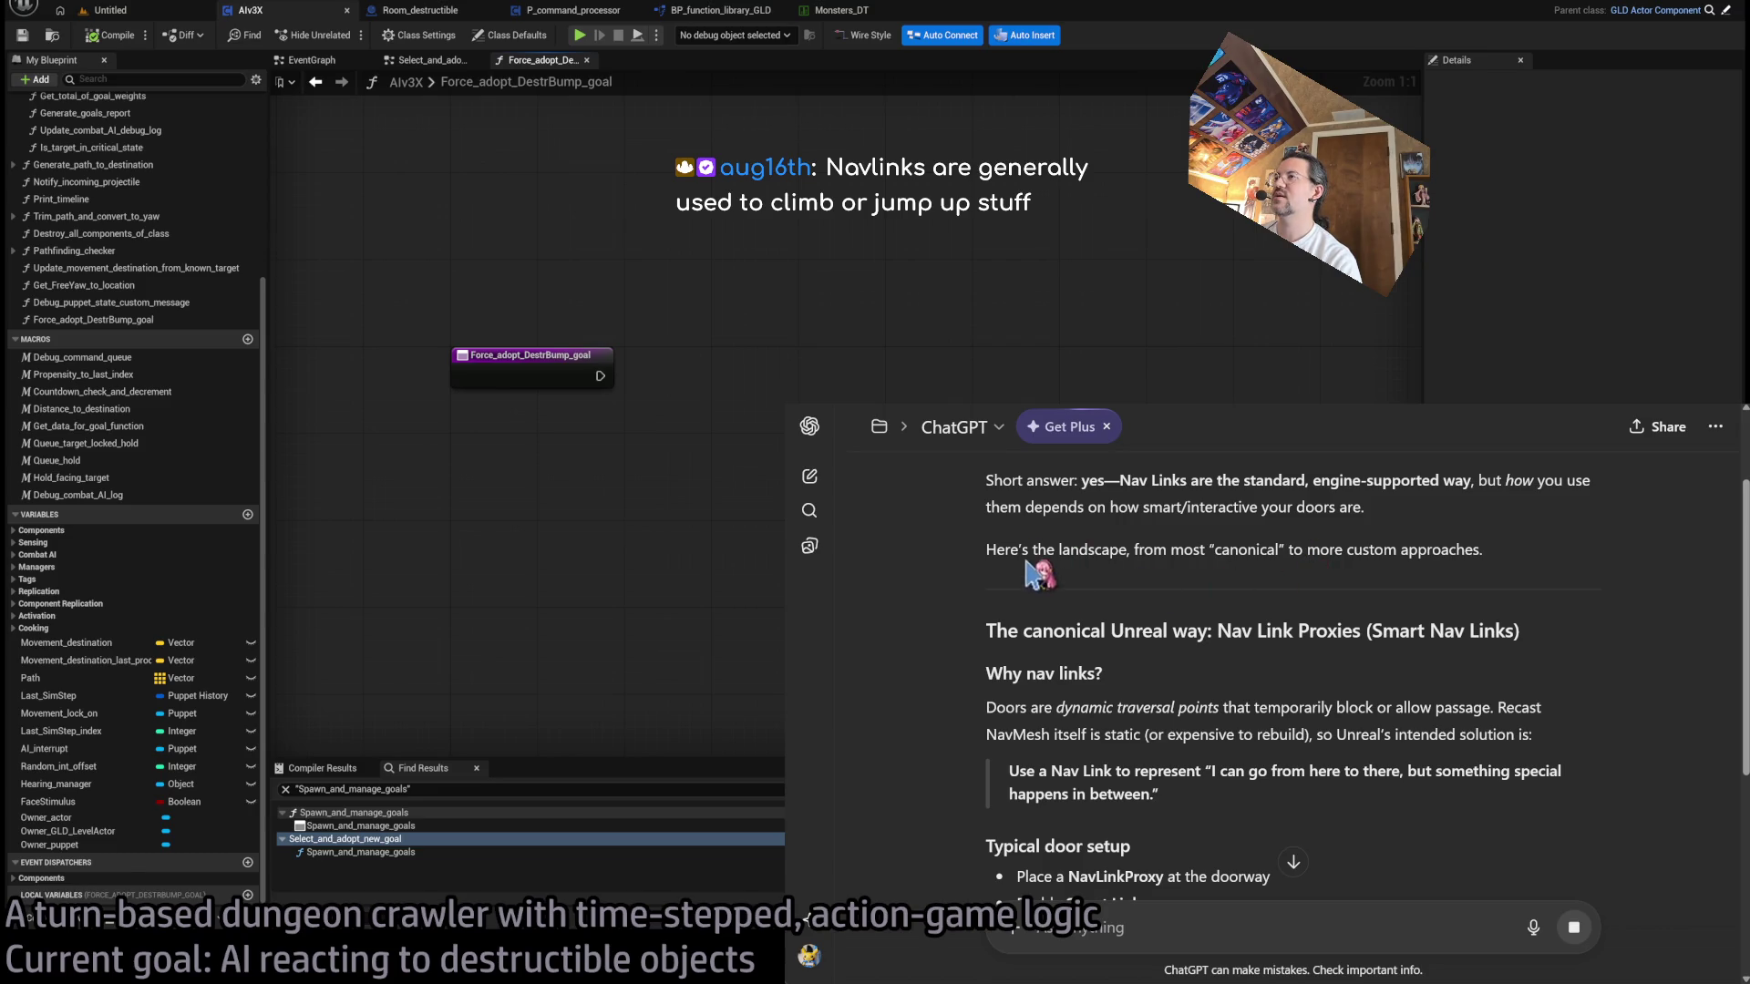
{"action": "scroll", "coordinate": [1119, 638], "scroll_direction": "down", "scroll_amount": 2}
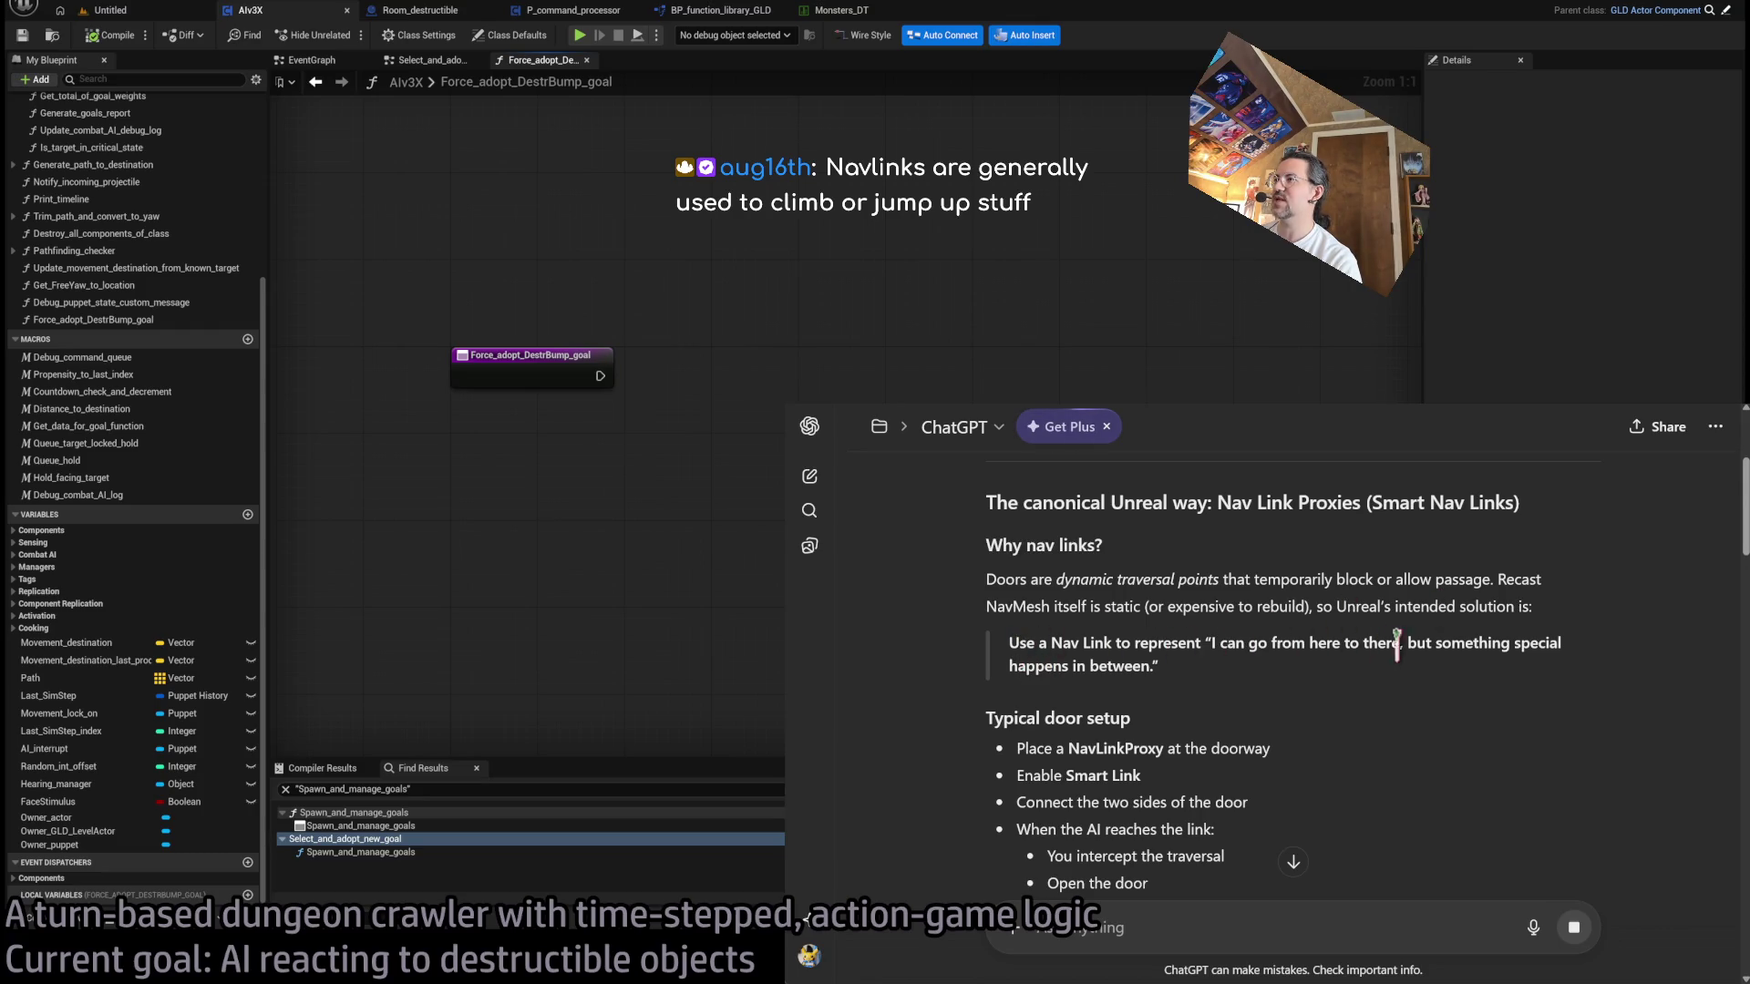
{"action": "scroll", "coordinate": [1283, 674], "scroll_direction": "down", "scroll_amount": 2}
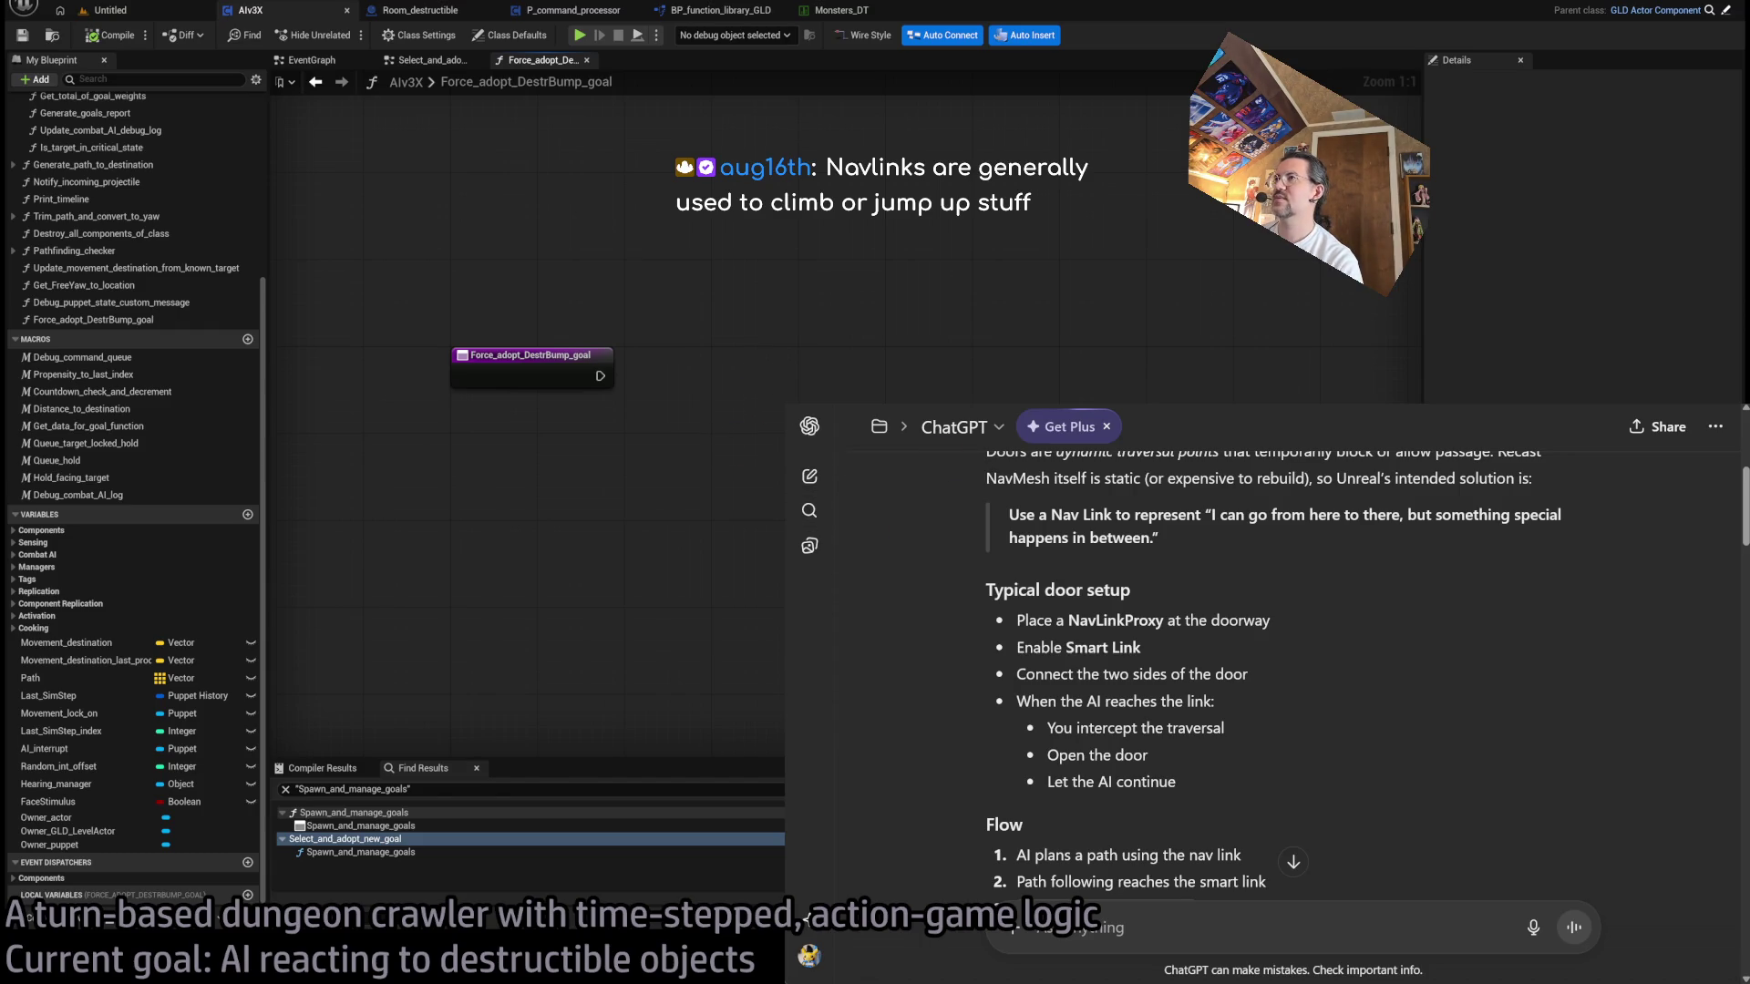
{"action": "key", "text": "alt+Tab"}
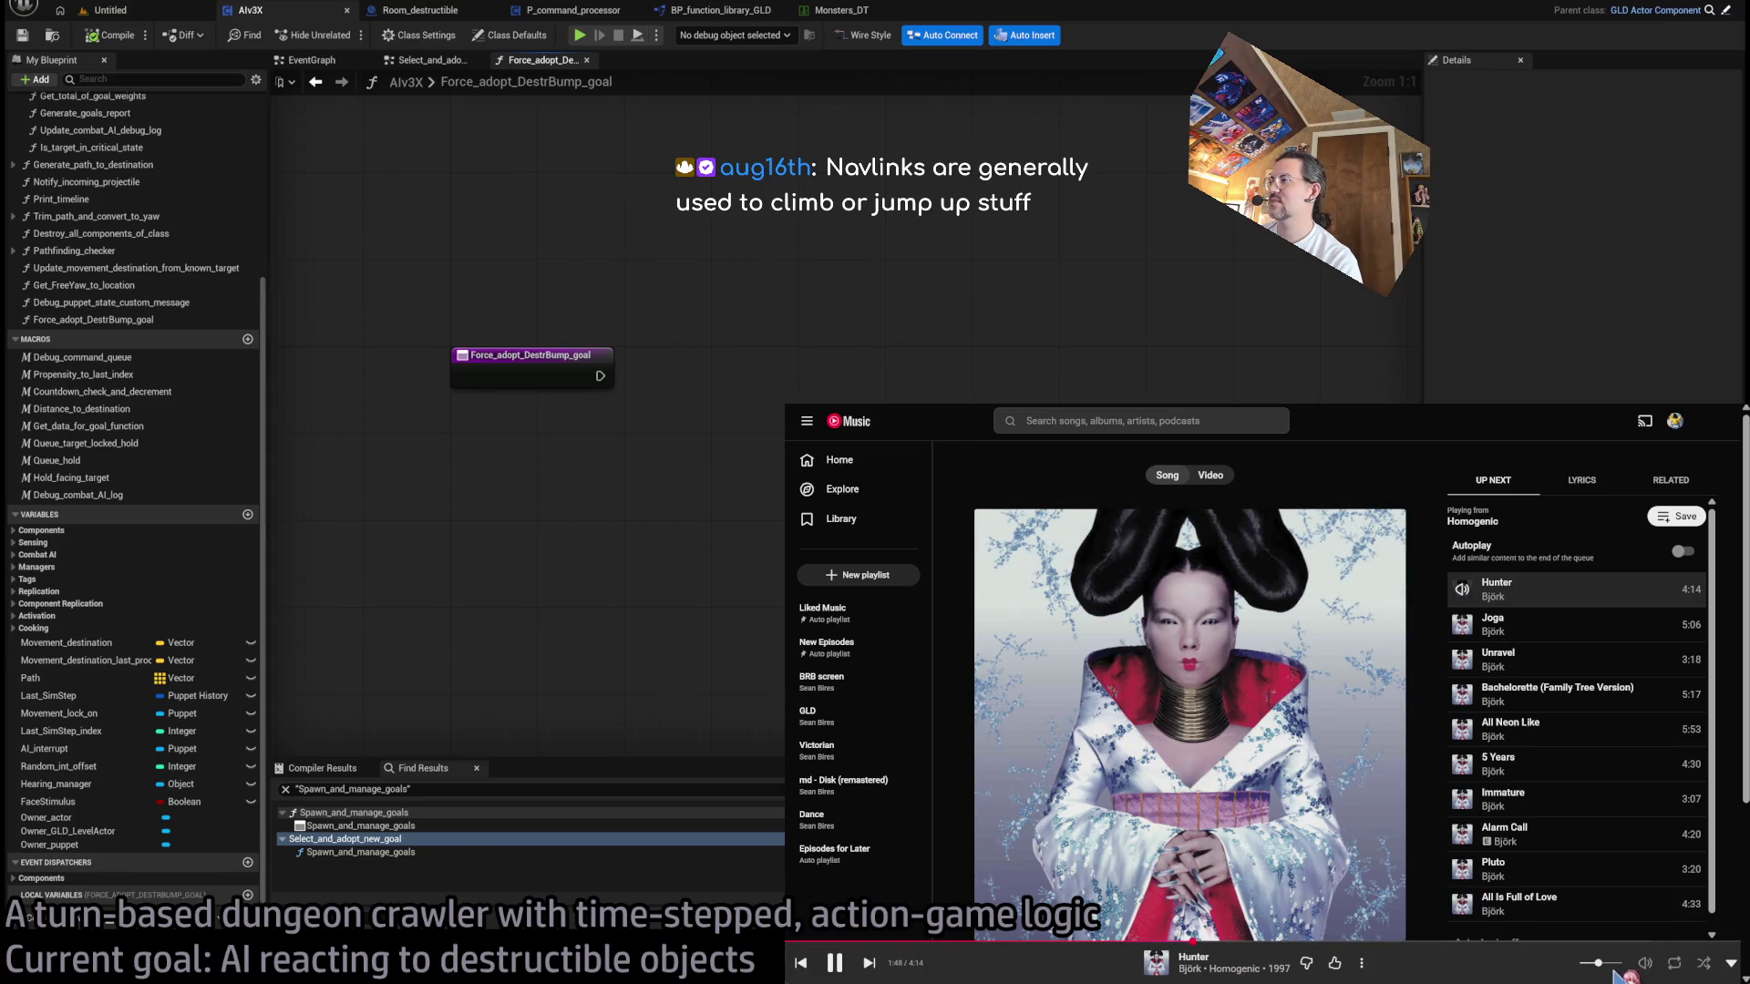
- Scroll further through ChatGPT's door answer, then bring the YouTube Music window back
{"action": "mouse_move", "coordinate": [1640, 964]}
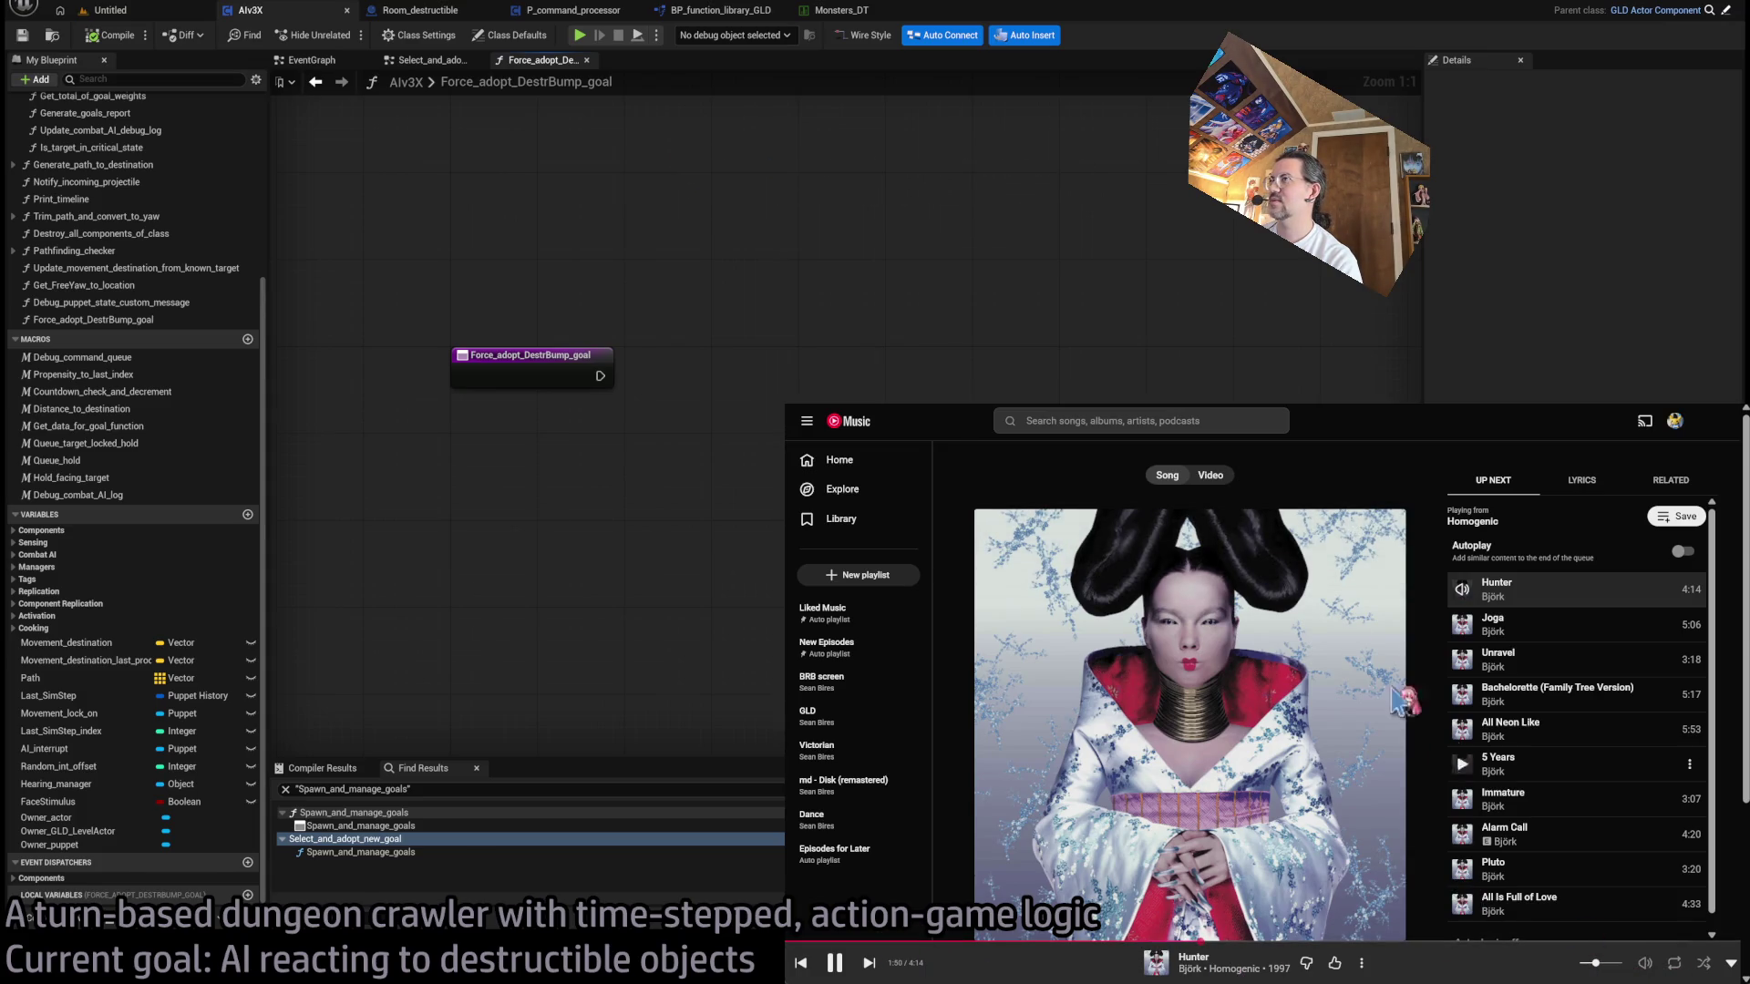
{"action": "key", "text": "alt+Tab"}
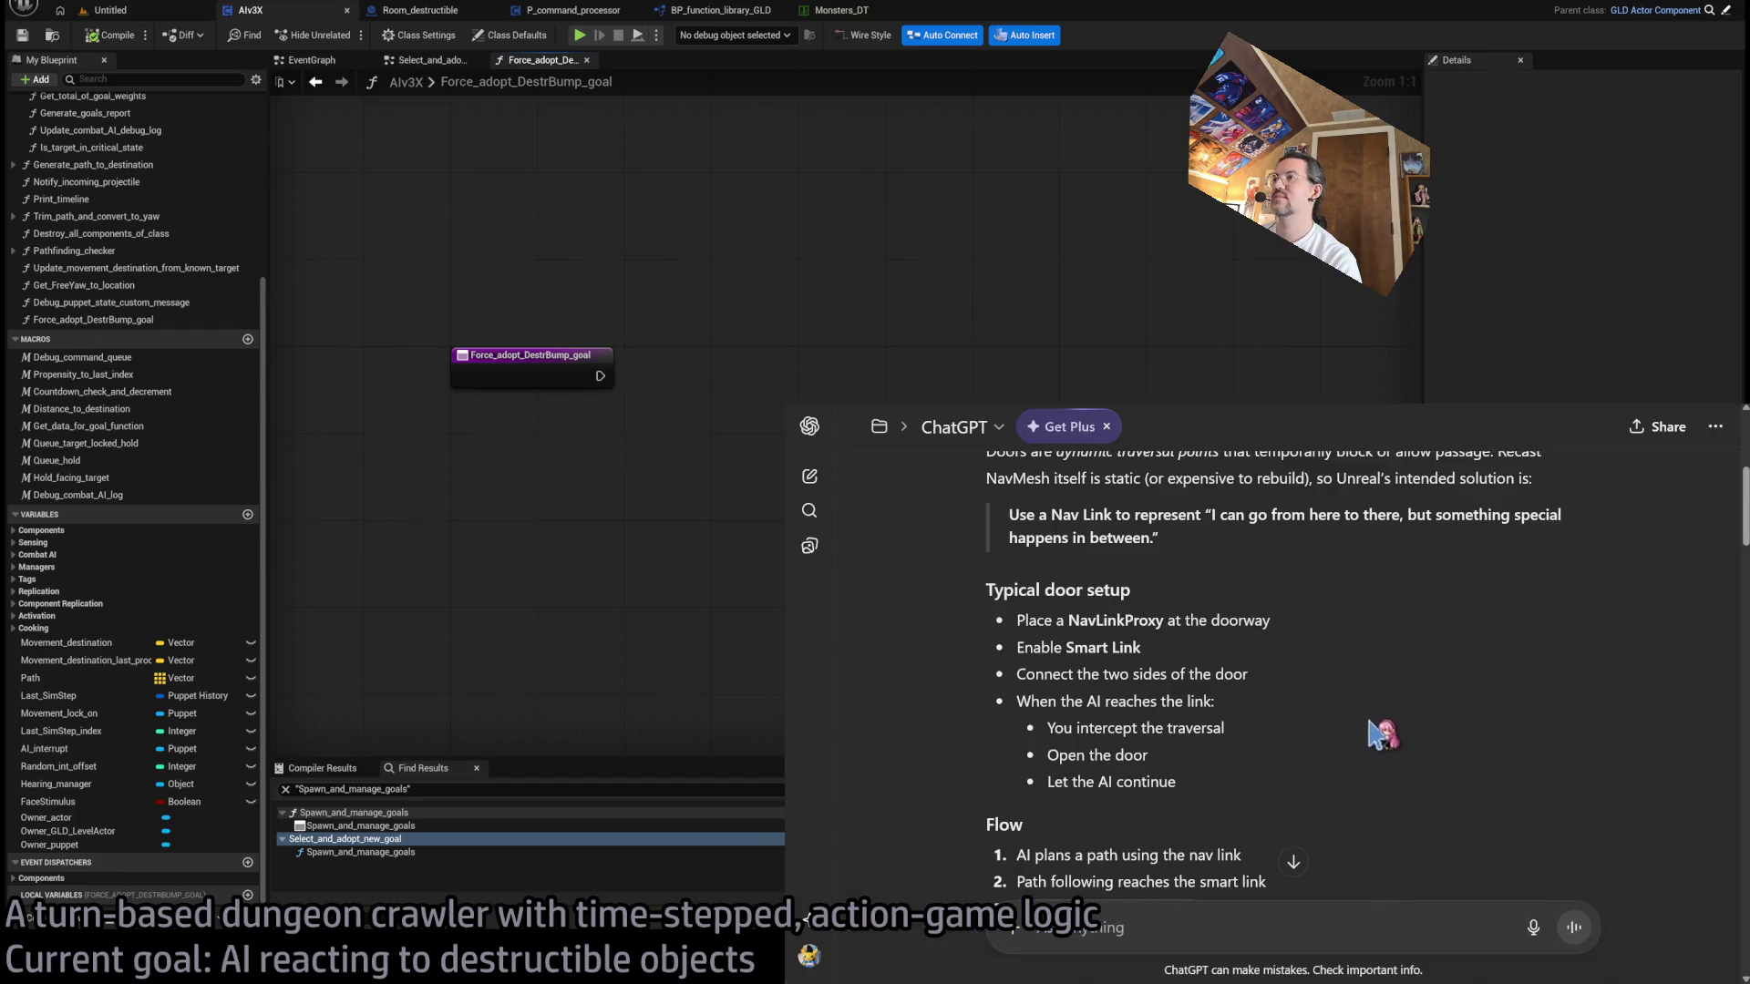
{"action": "scroll", "coordinate": [1330, 734], "scroll_direction": "down", "scroll_amount": 3}
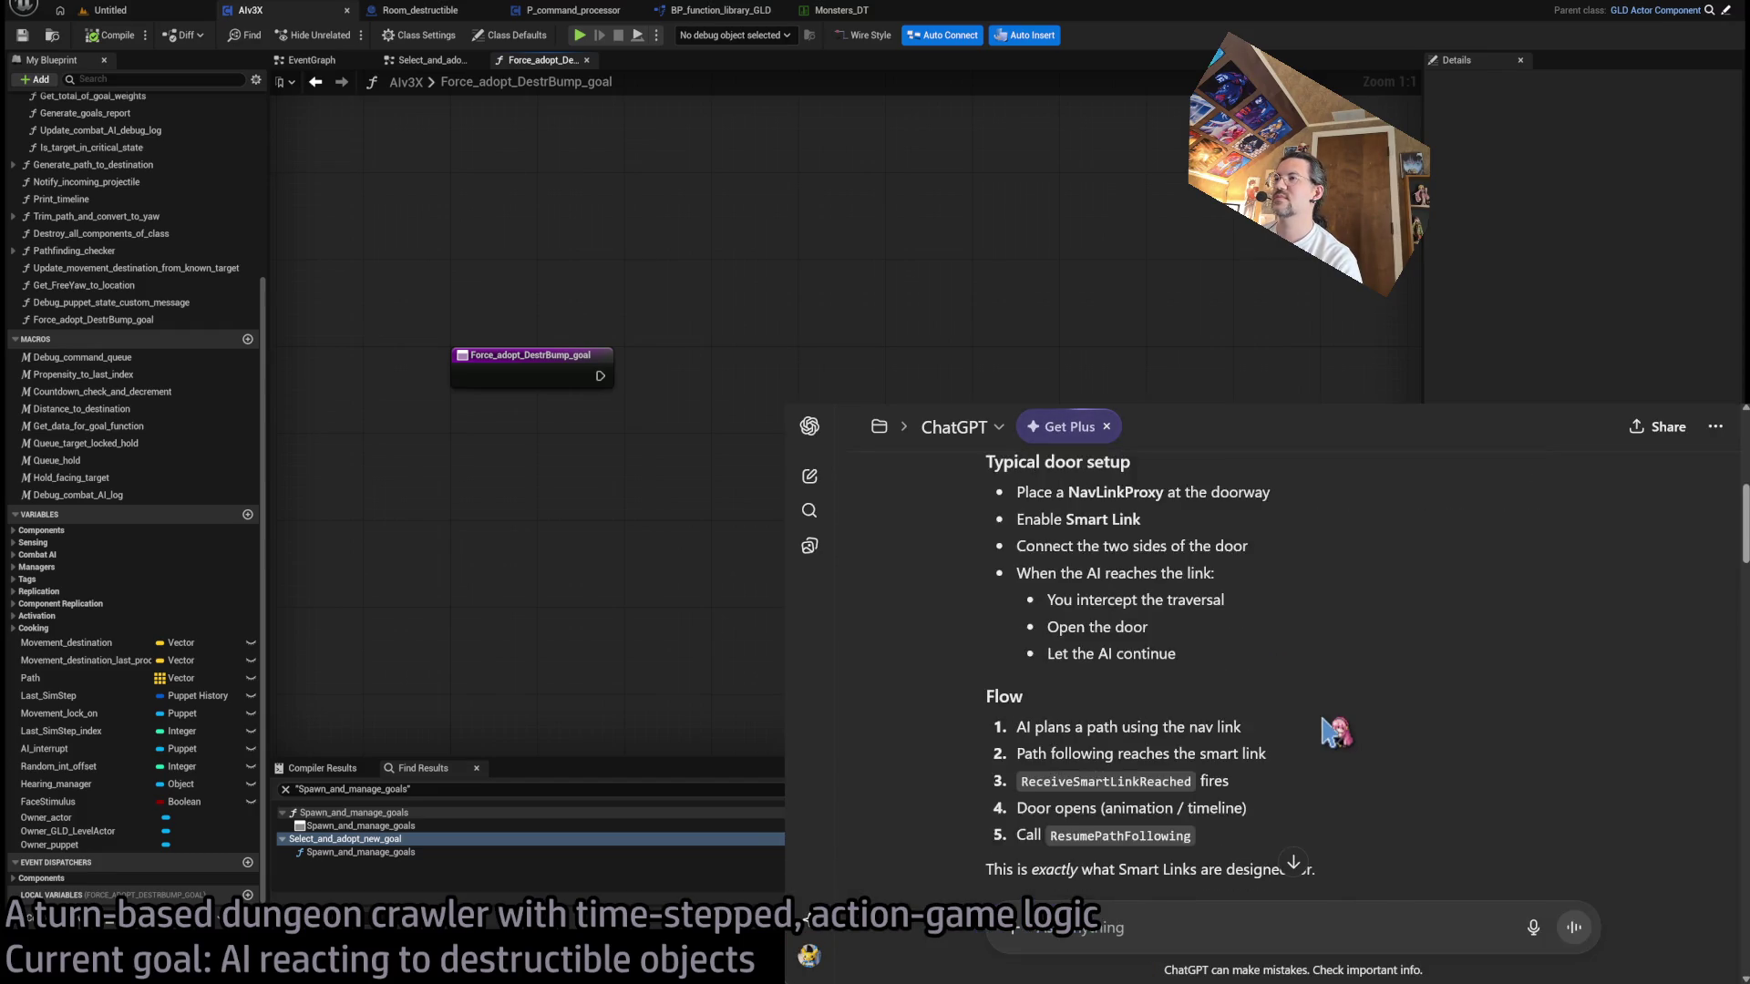
{"action": "scroll", "coordinate": [1331, 521], "scroll_direction": "down", "scroll_amount": 4}
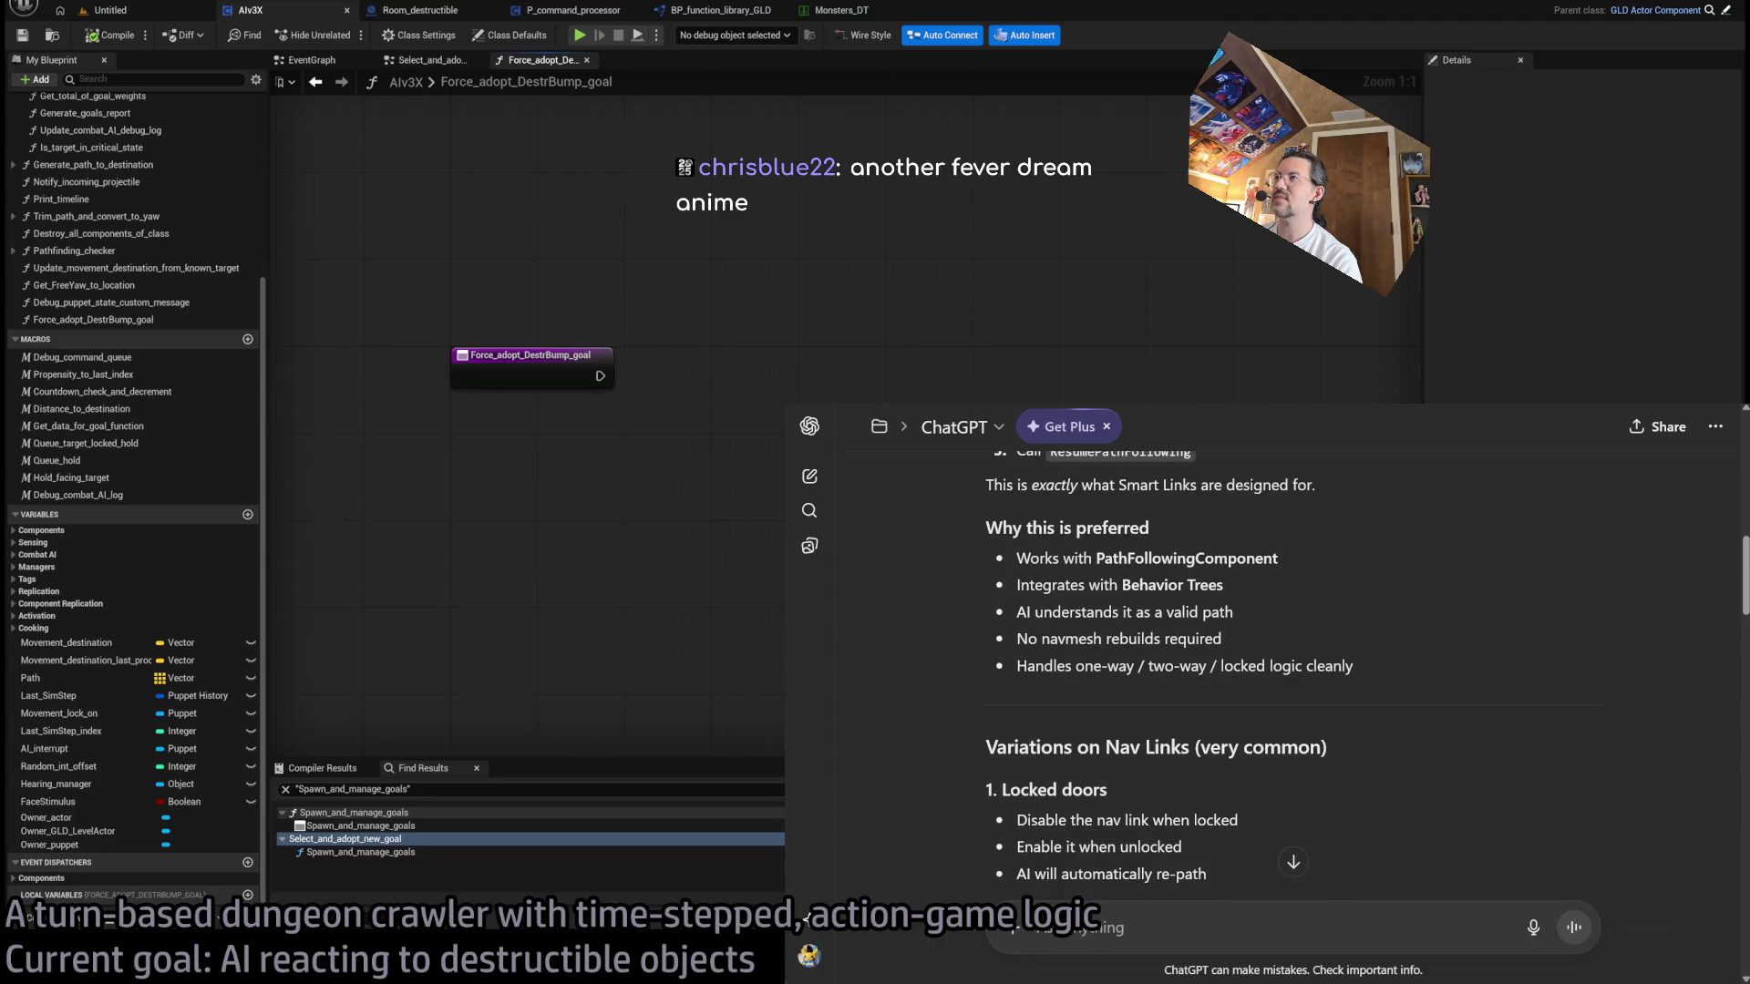
{"action": "key", "text": "alt+Tab"}
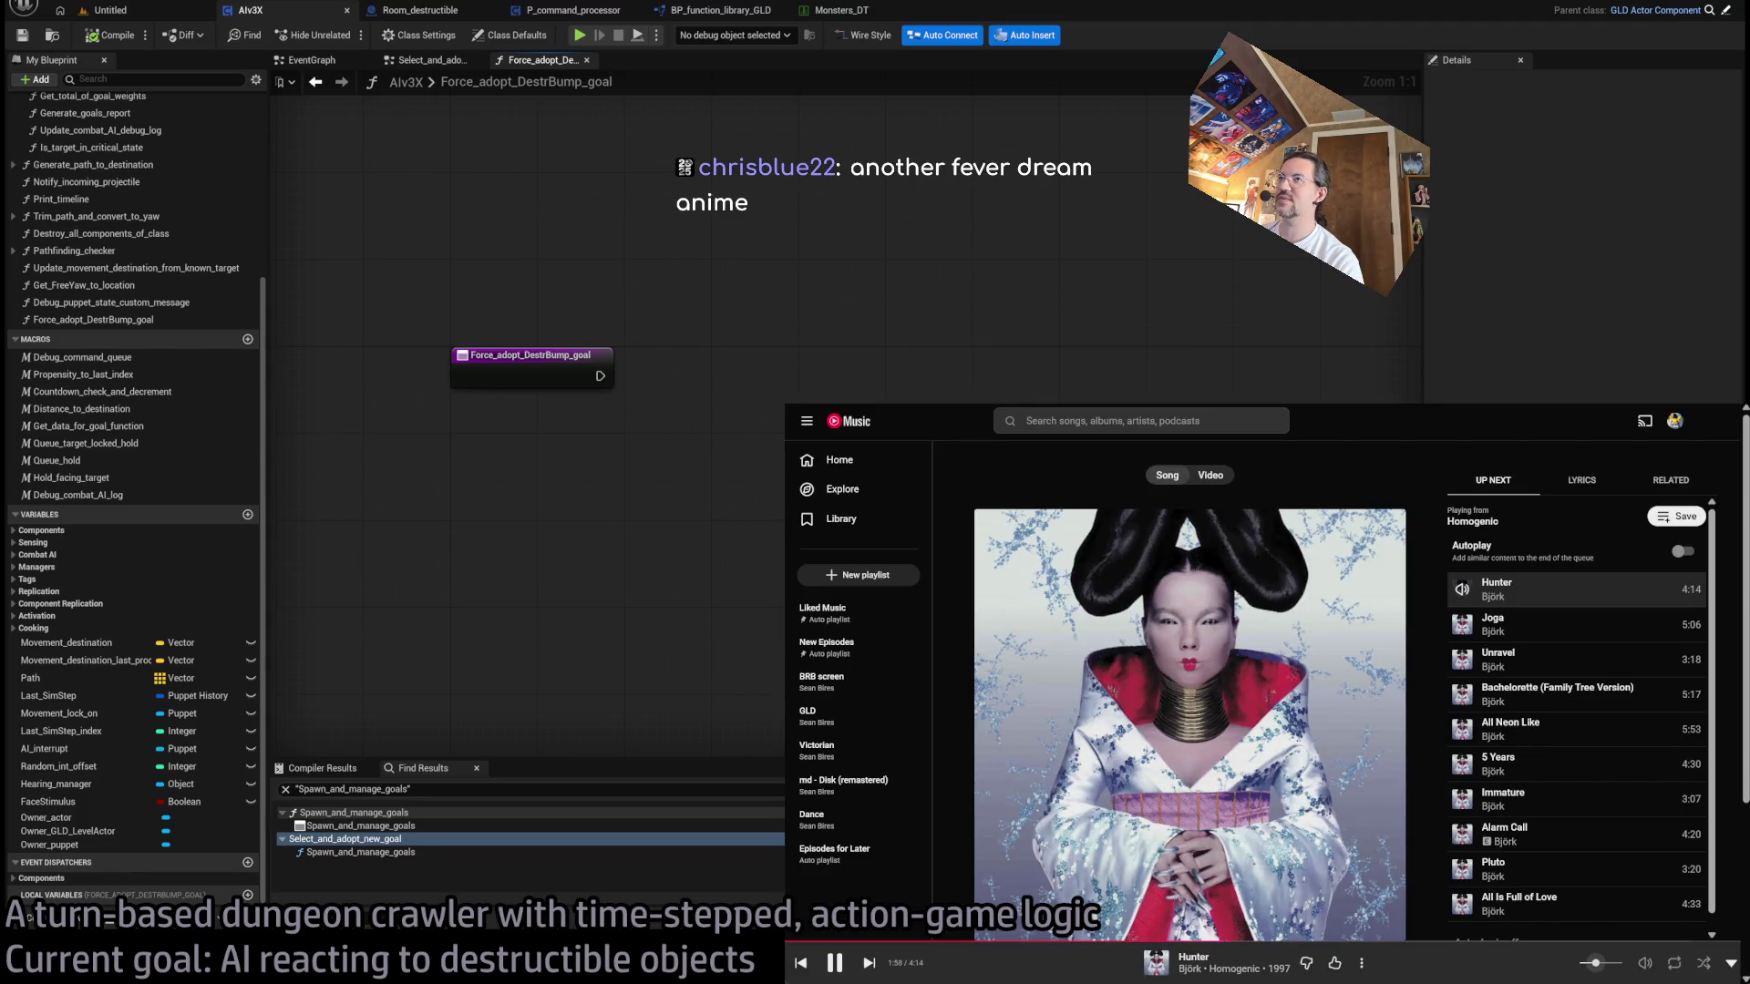
{"action": "key", "text": "alt+Tab"}
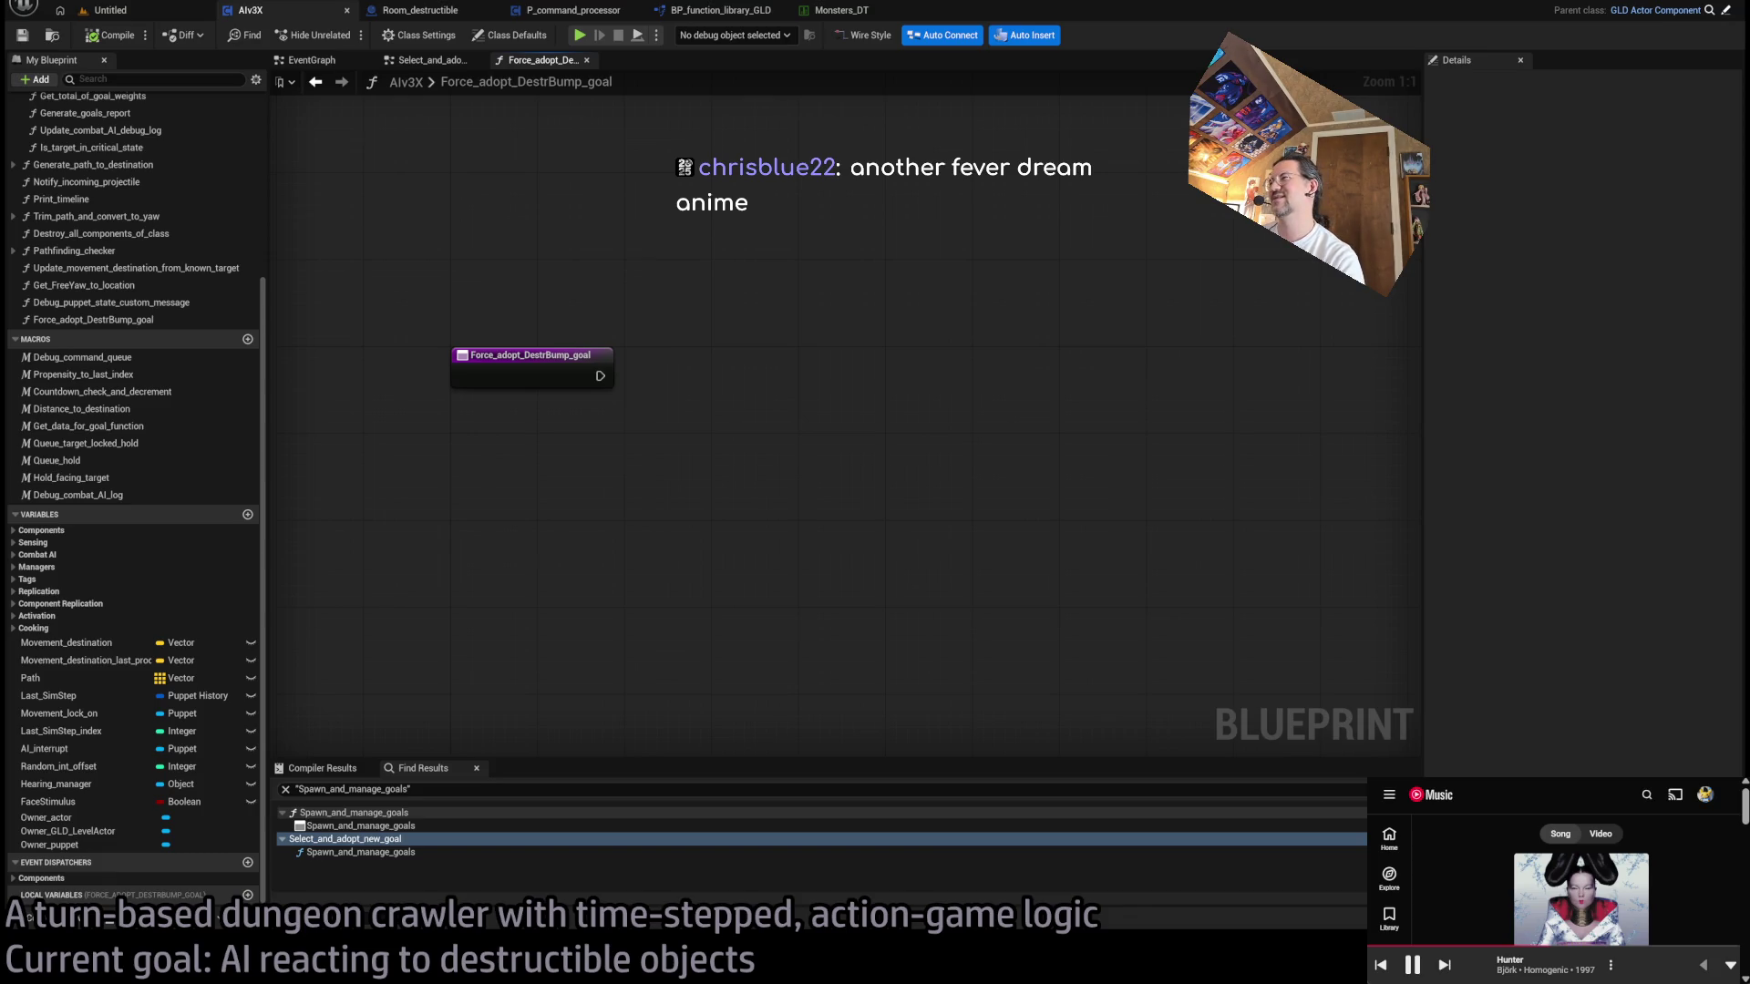
{"action": "key", "text": "alt+Tab"}
{"action": "key", "text": "alt+Tab"}
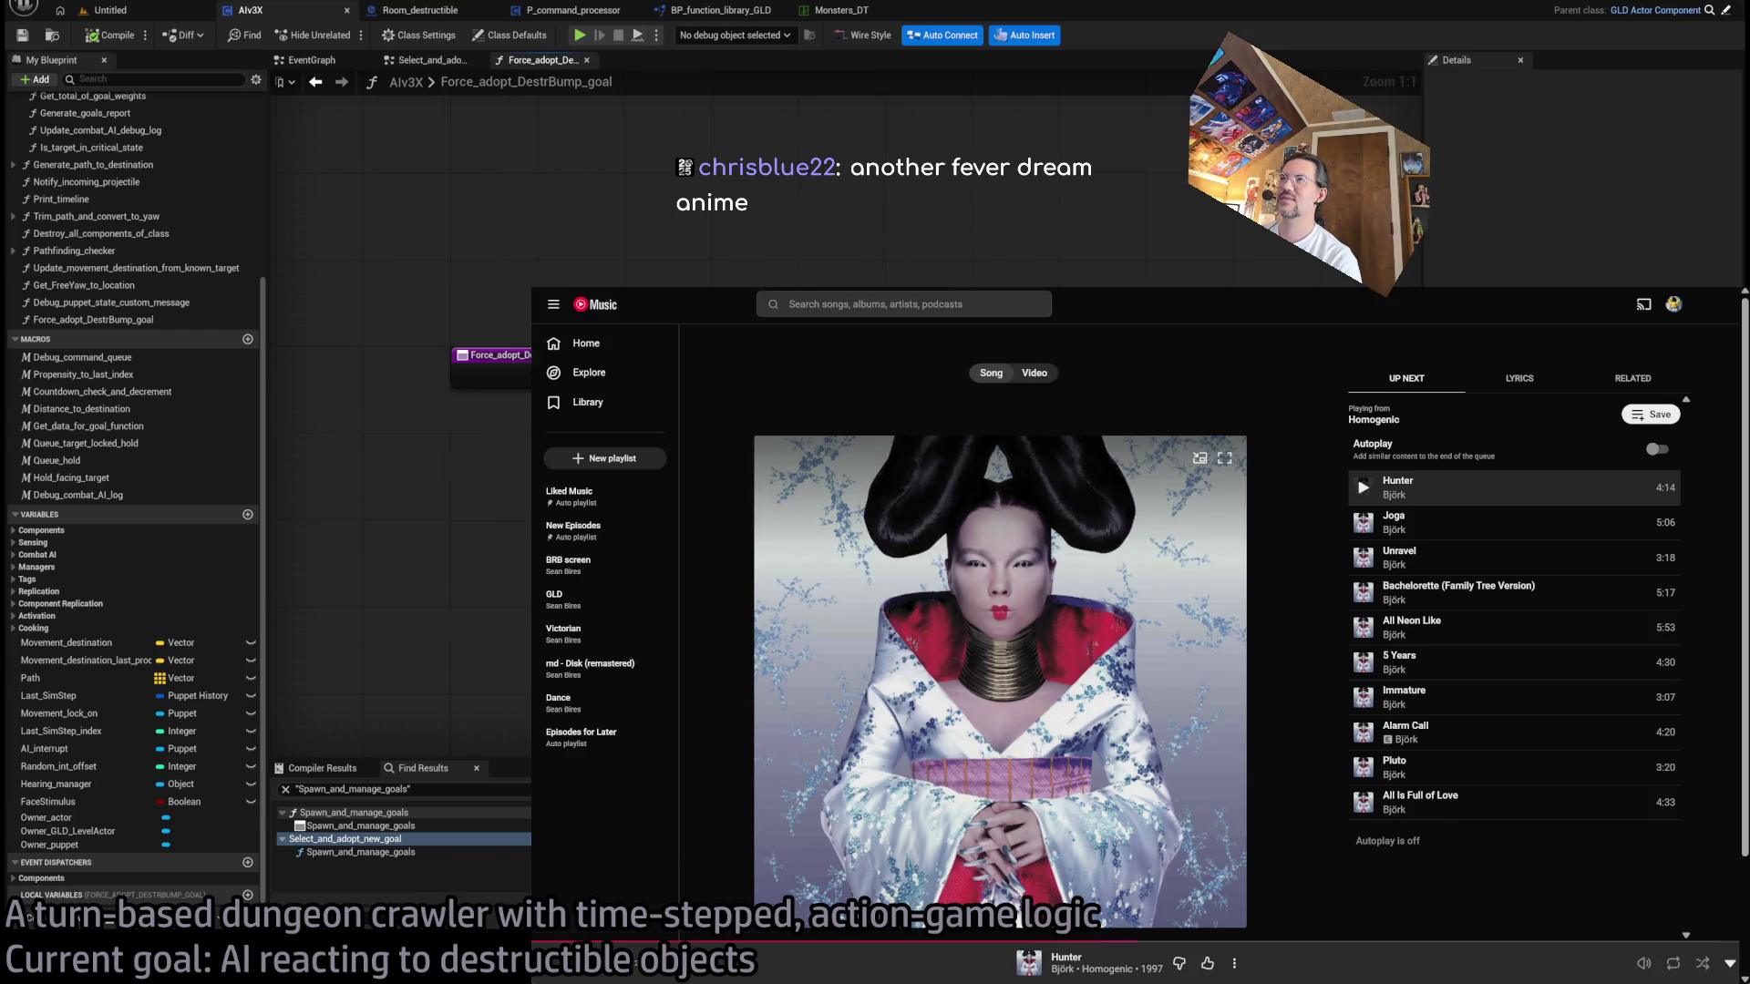
- Maximise the YouTube Shorts window, then play Hunter in YouTube Music and shrink it to a small window
{"action": "key", "text": "alt+Tab"}
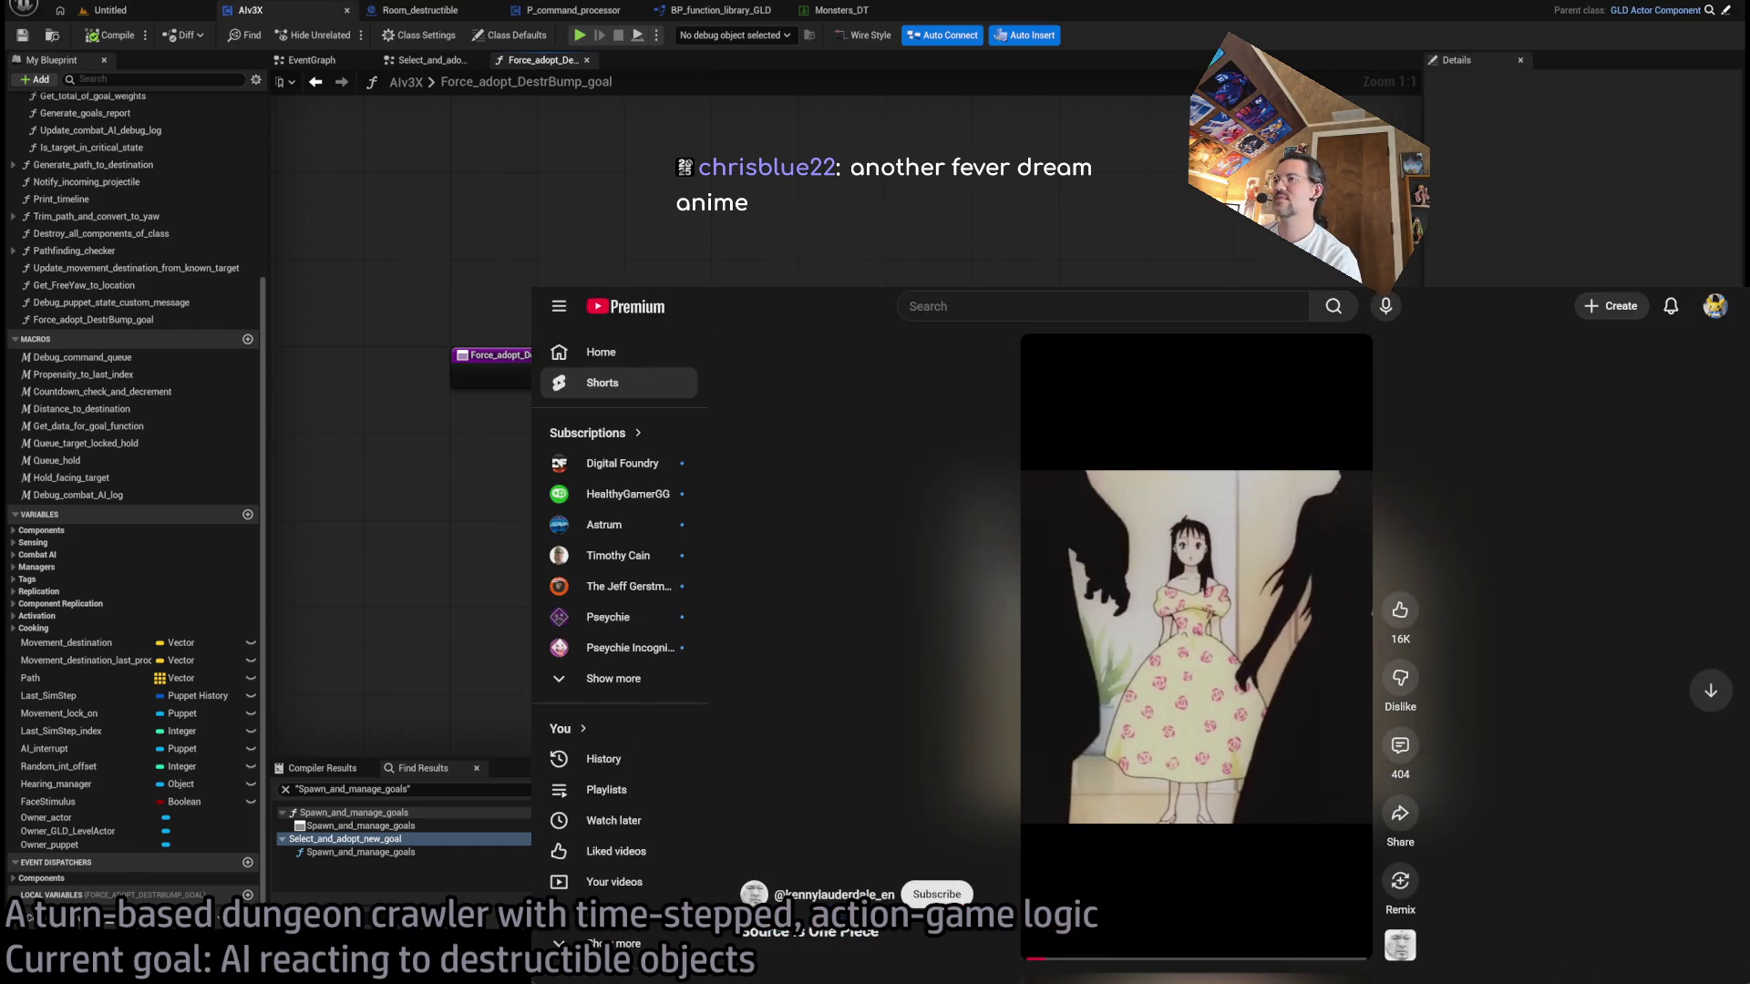
{"action": "key", "text": "super+Up"}
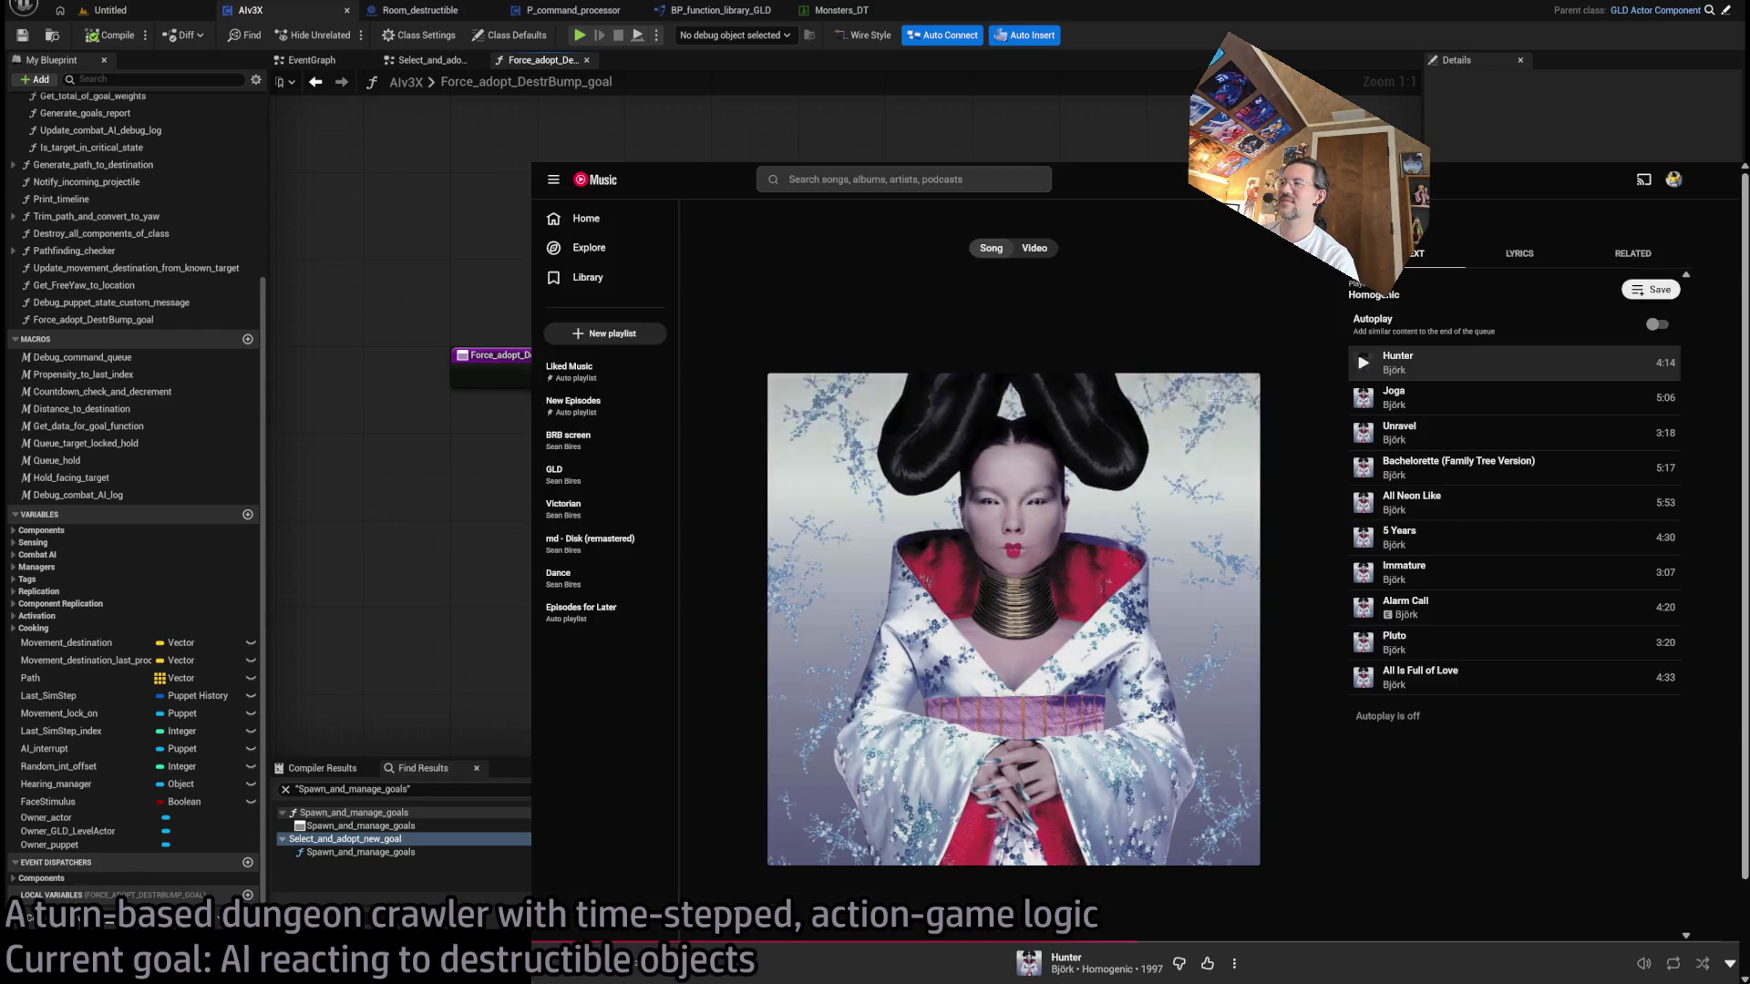
{"action": "key", "text": "ctrl+Tab"}
{"action": "left_click", "coordinate": [914, 638]}
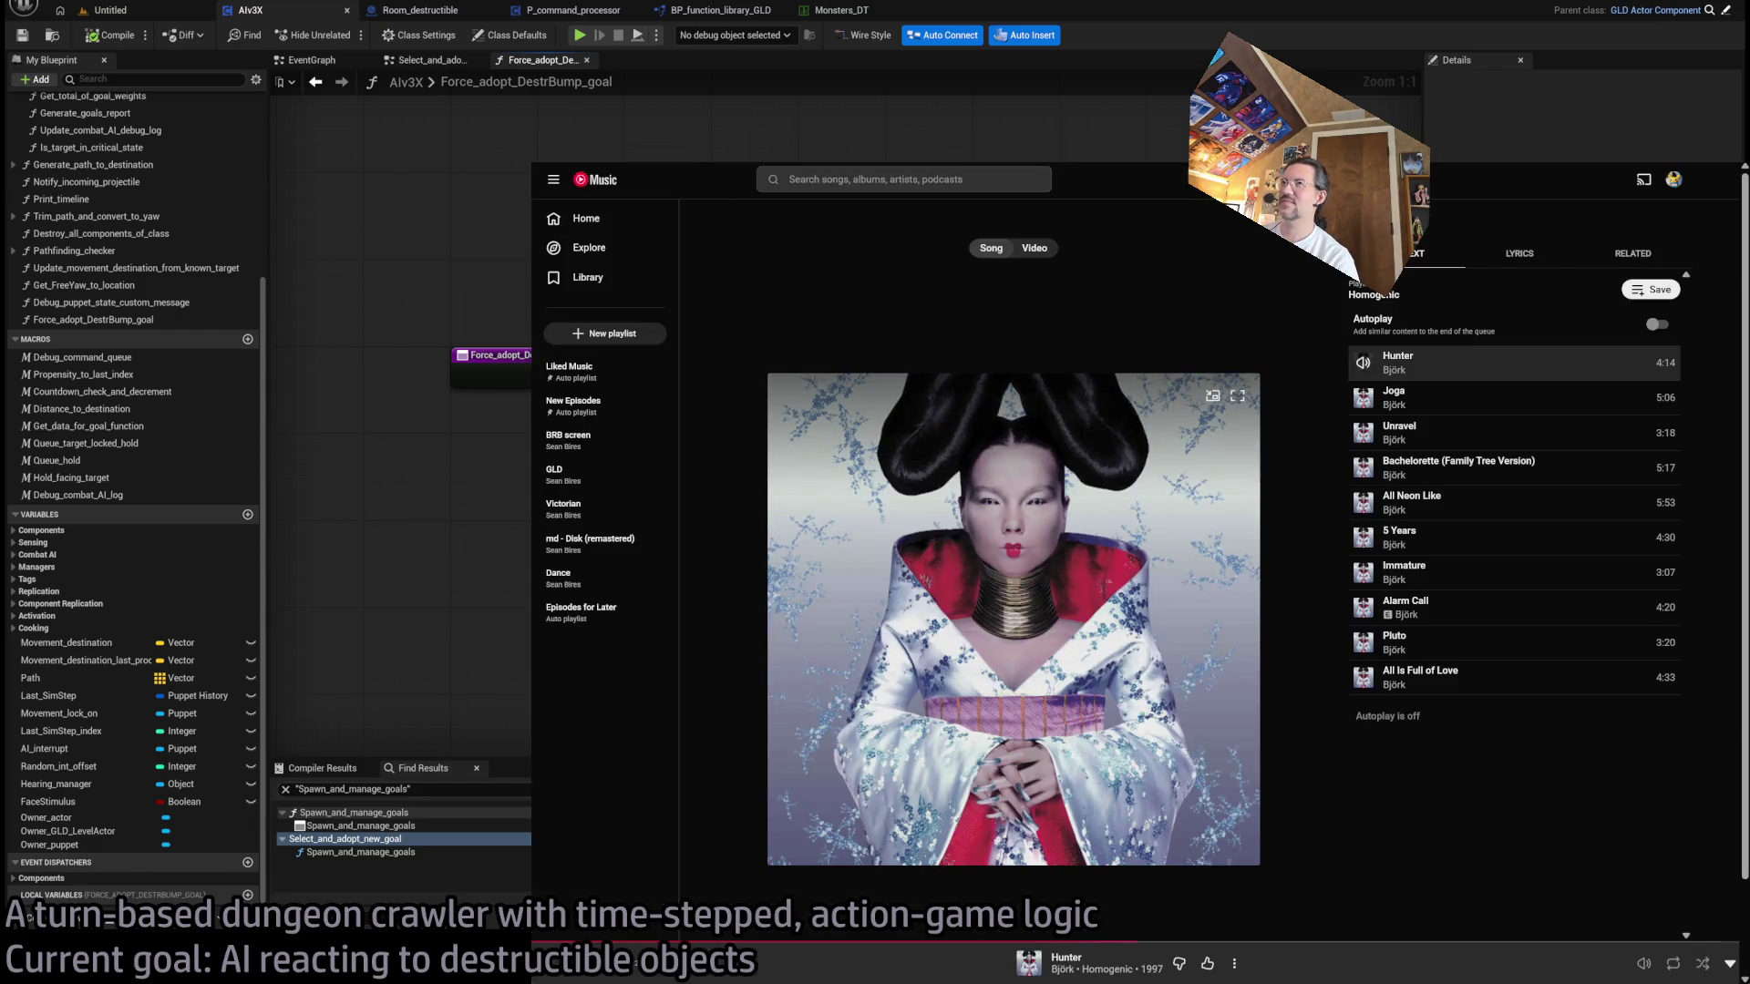
{"action": "mouse_move", "coordinate": [533, 162]}
{"action": "left_mouse_down"}
{"action": "mouse_move", "coordinate": [891, 347]}
{"action": "mouse_move", "coordinate": [1367, 636]}
{"action": "mouse_move", "coordinate": [1367, 788]}
{"action": "left_mouse_up"}
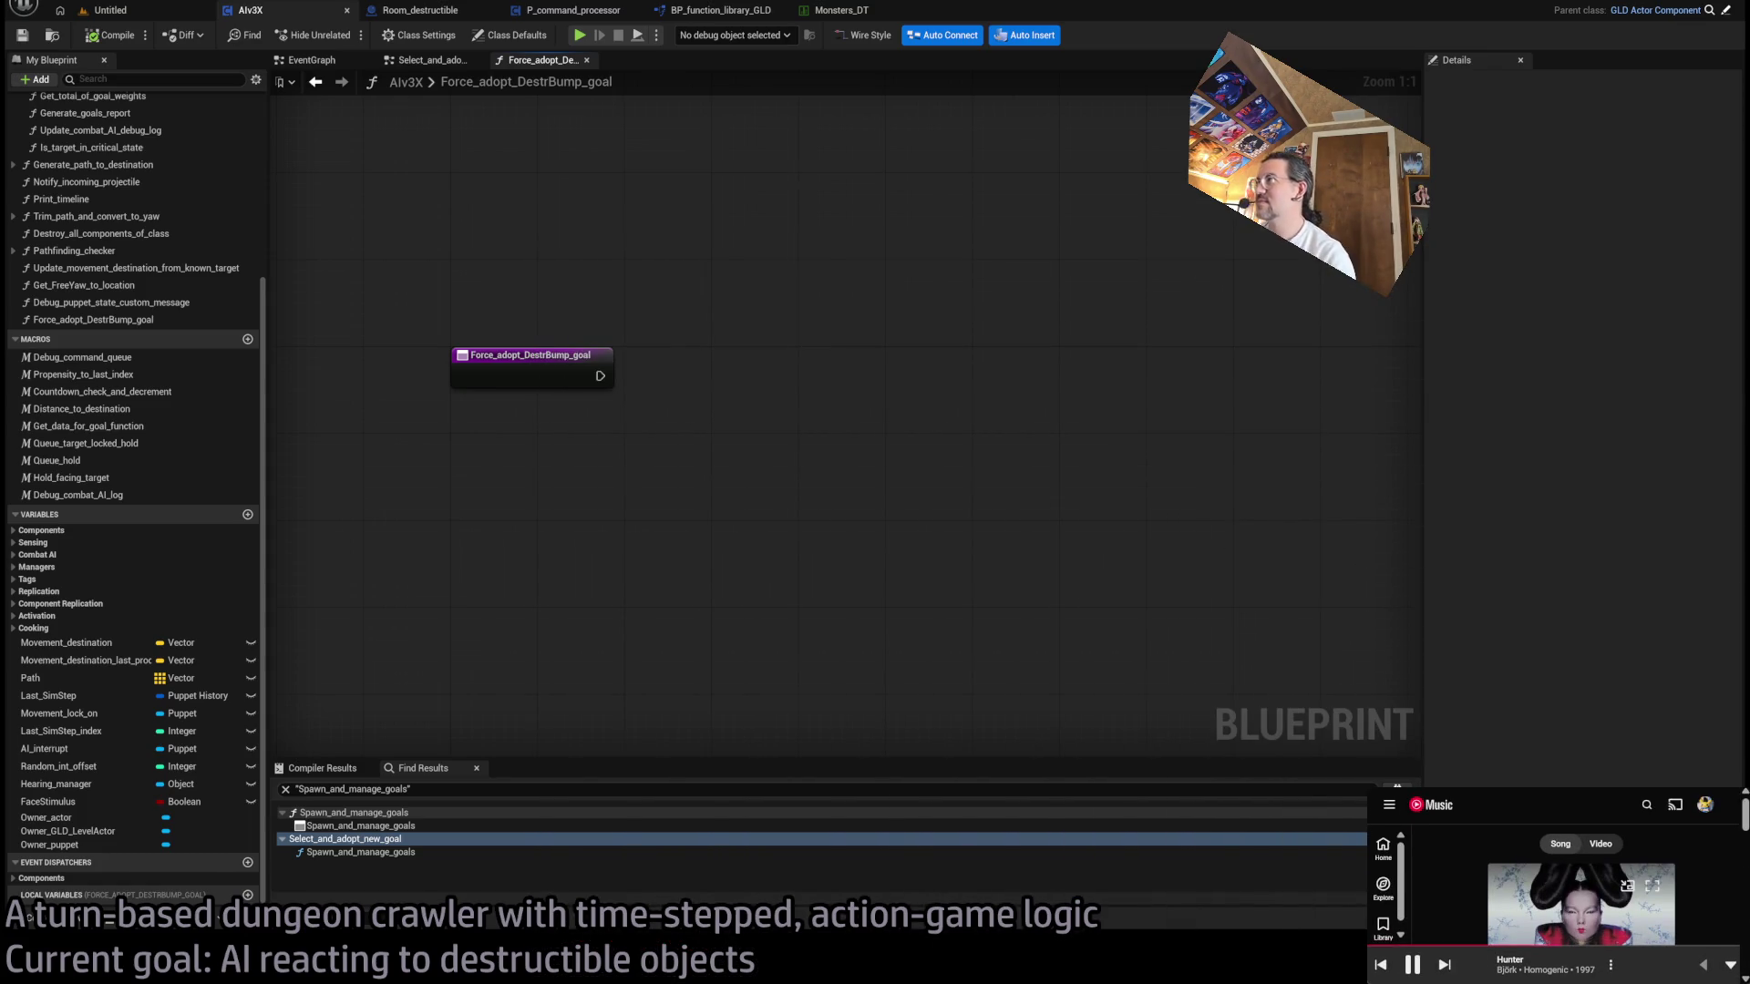
- Add a SET Adopted Goal node from the Combat AI variables beside the function entry
{"action": "left_click_drag", "start_coordinate": [734, 359], "coordinate": [810, 335]}
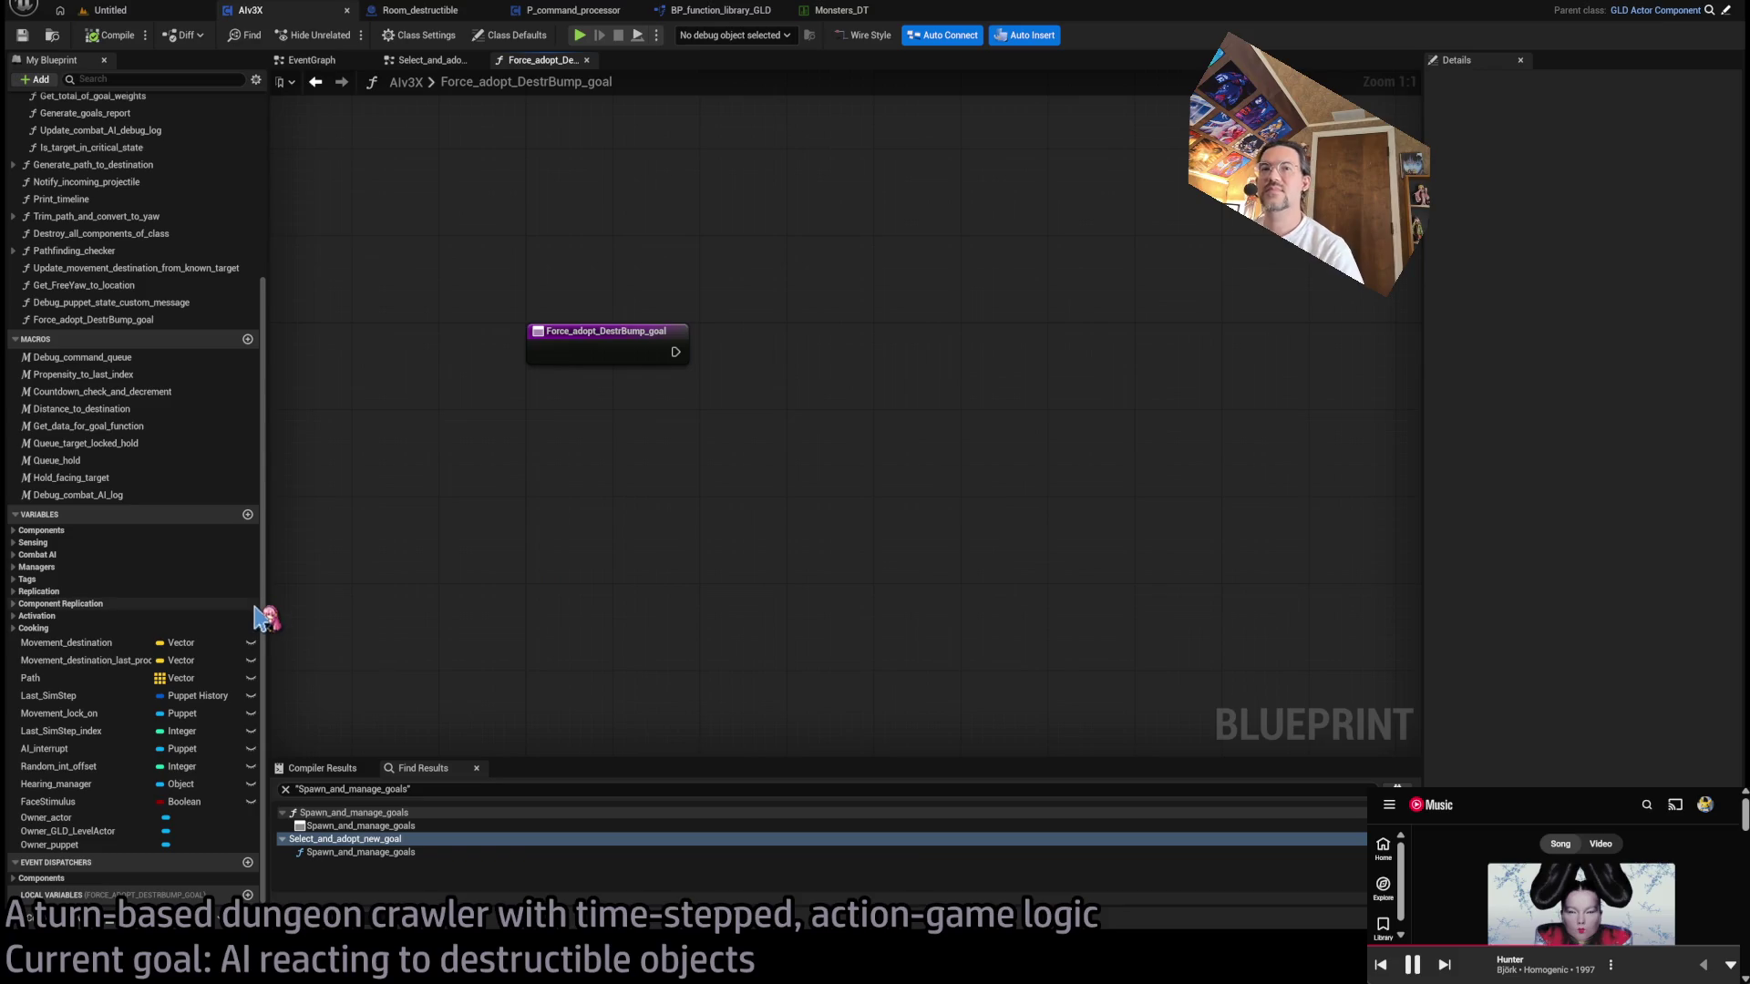
{"action": "mouse_move", "coordinate": [727, 460]}
{"action": "left_mouse_down"}
{"action": "mouse_move", "coordinate": [555, 460]}
{"action": "mouse_move", "coordinate": [632, 405]}
{"action": "left_mouse_up"}
{"action": "mouse_move", "coordinate": [759, 362]}
{"action": "left_mouse_down"}
{"action": "mouse_move", "coordinate": [559, 344]}
{"action": "mouse_move", "coordinate": [574, 317]}
{"action": "mouse_move", "coordinate": [543, 328]}
{"action": "mouse_move", "coordinate": [515, 282]}
{"action": "mouse_move", "coordinate": [637, 292]}
{"action": "mouse_move", "coordinate": [695, 340]}
{"action": "mouse_move", "coordinate": [663, 315]}
{"action": "left_mouse_up"}
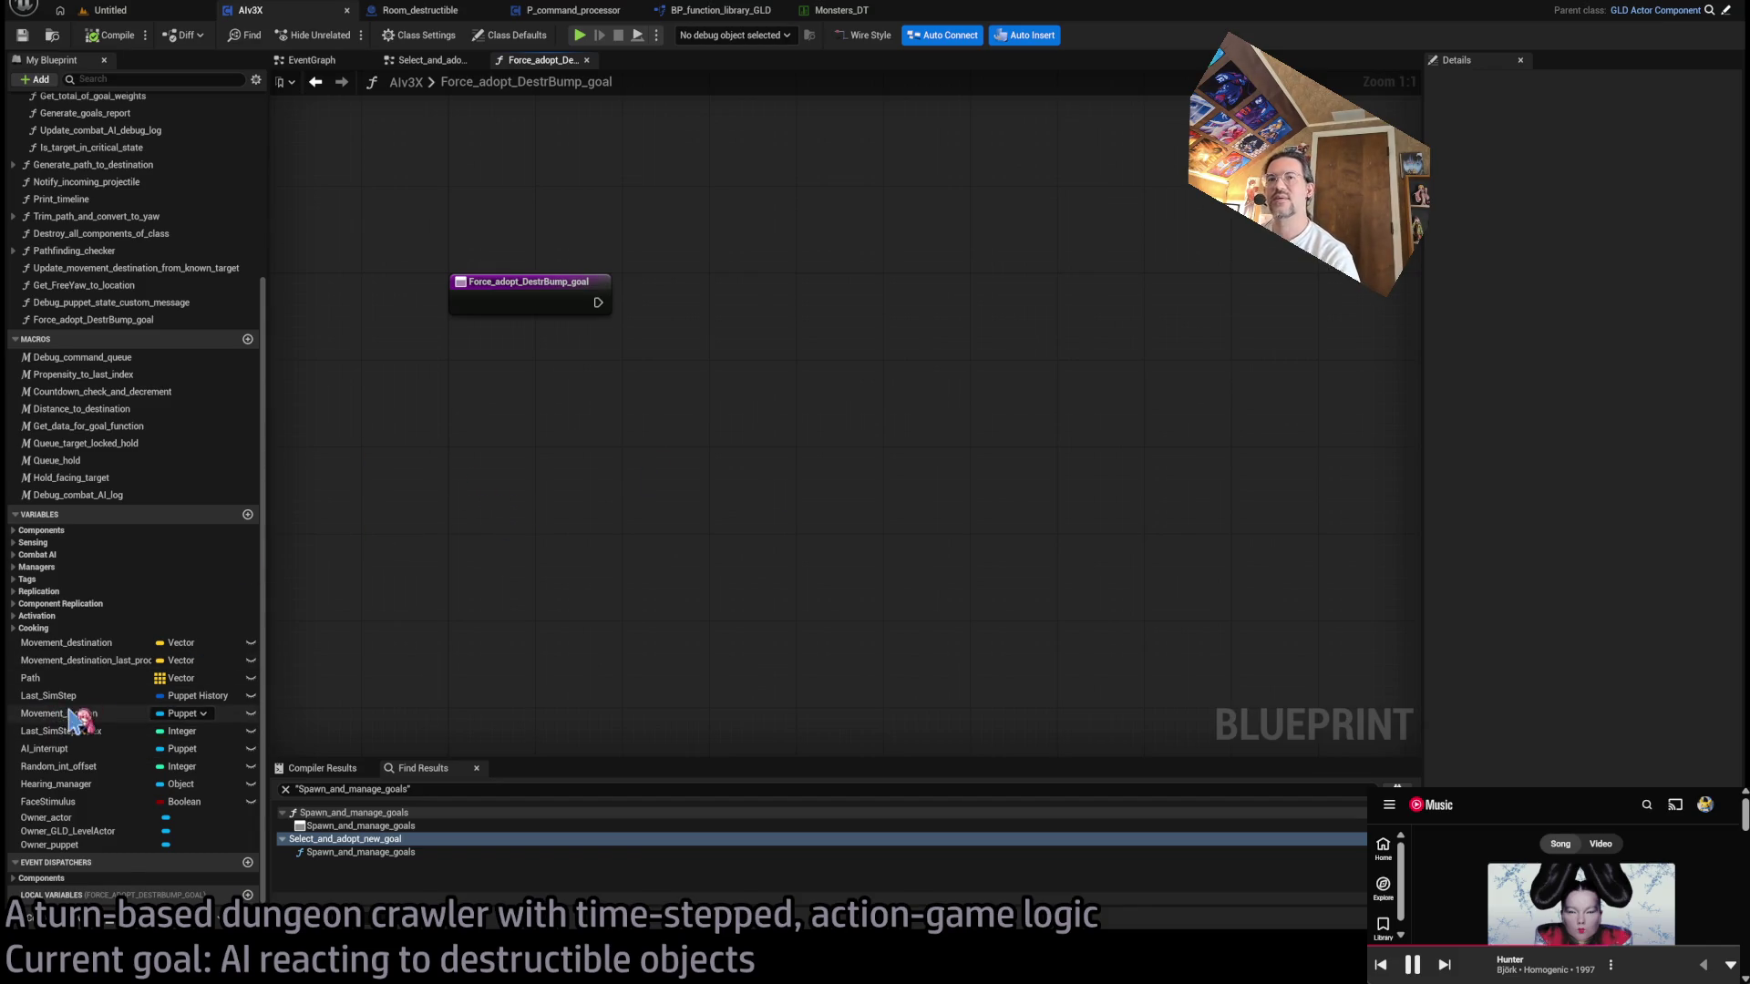
{"action": "mouse_move", "coordinate": [402, 216]}
{"action": "left_mouse_down"}
{"action": "mouse_move", "coordinate": [656, 392]}
{"action": "mouse_move", "coordinate": [520, 304]}
{"action": "left_mouse_up"}
{"action": "mouse_move", "coordinate": [359, 183]}
{"action": "left_mouse_down"}
{"action": "mouse_move", "coordinate": [1024, 665]}
{"action": "mouse_move", "coordinate": [832, 613]}
{"action": "mouse_move", "coordinate": [775, 626]}
{"action": "mouse_move", "coordinate": [815, 616]}
{"action": "left_mouse_up"}
{"action": "mouse_move", "coordinate": [362, 187]}
{"action": "left_mouse_down"}
{"action": "mouse_move", "coordinate": [594, 364]}
{"action": "mouse_move", "coordinate": [820, 617]}
{"action": "mouse_move", "coordinate": [802, 622]}
{"action": "left_mouse_up"}
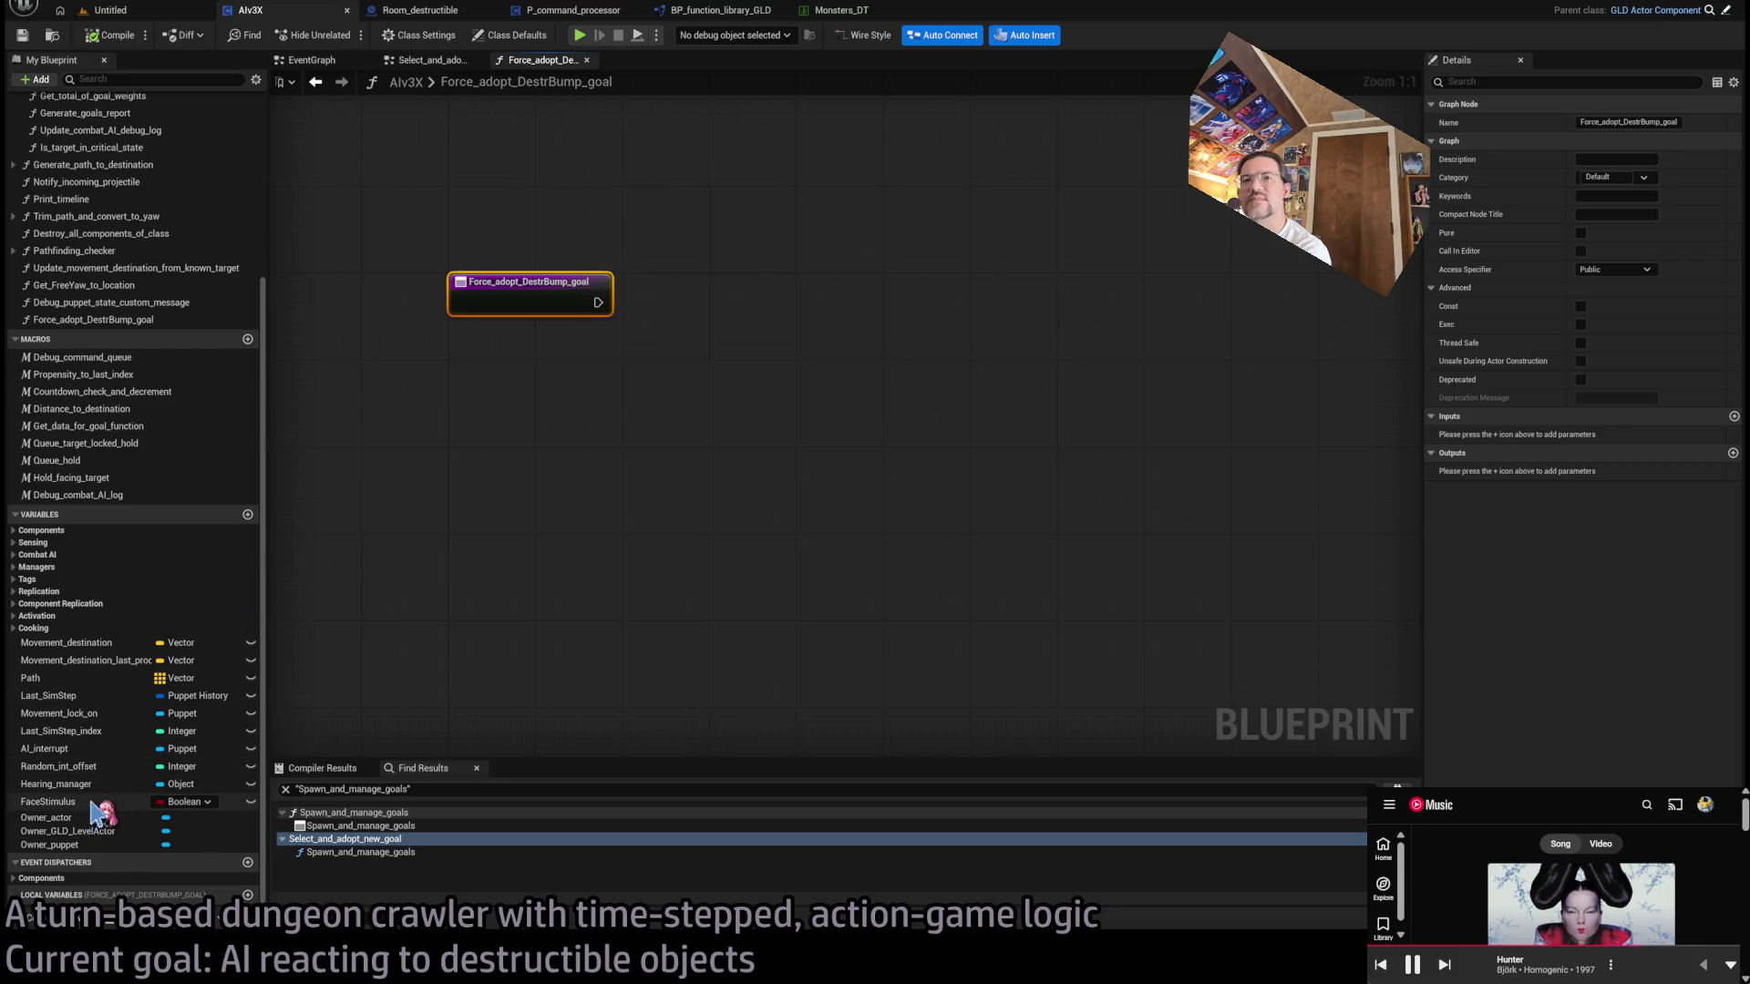
{"action": "left_click", "coordinate": [16, 558]}
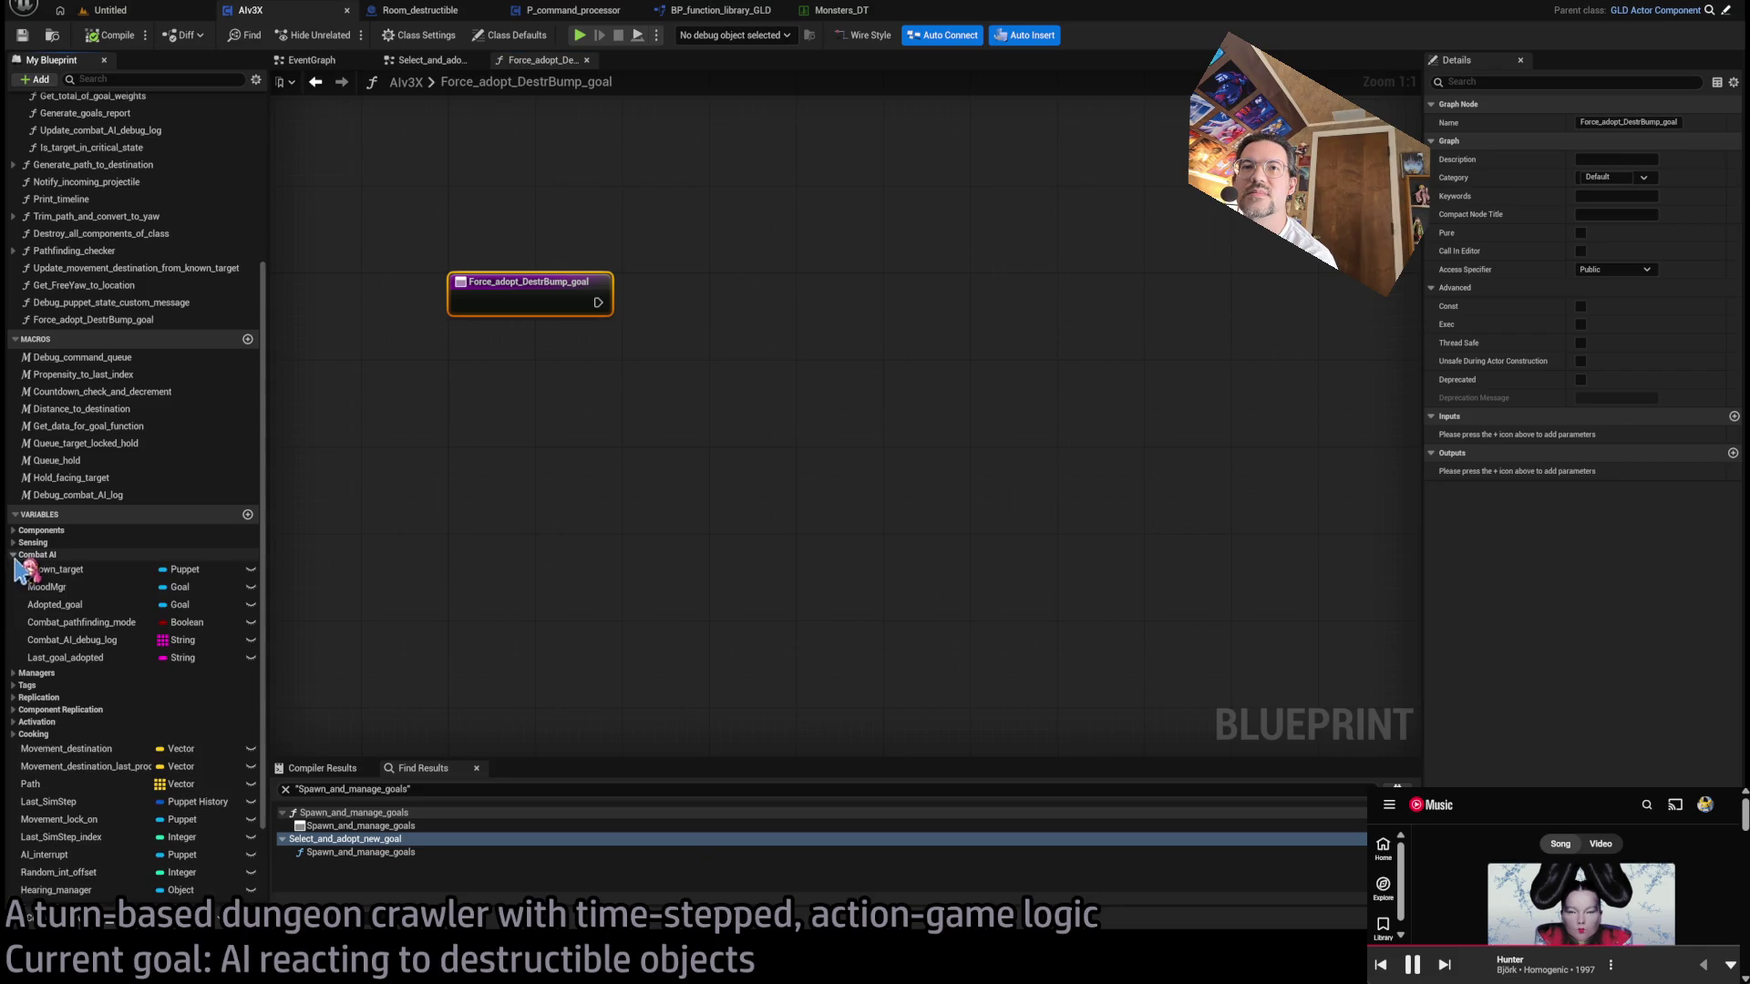
{"action": "left_click", "coordinate": [110, 605]}
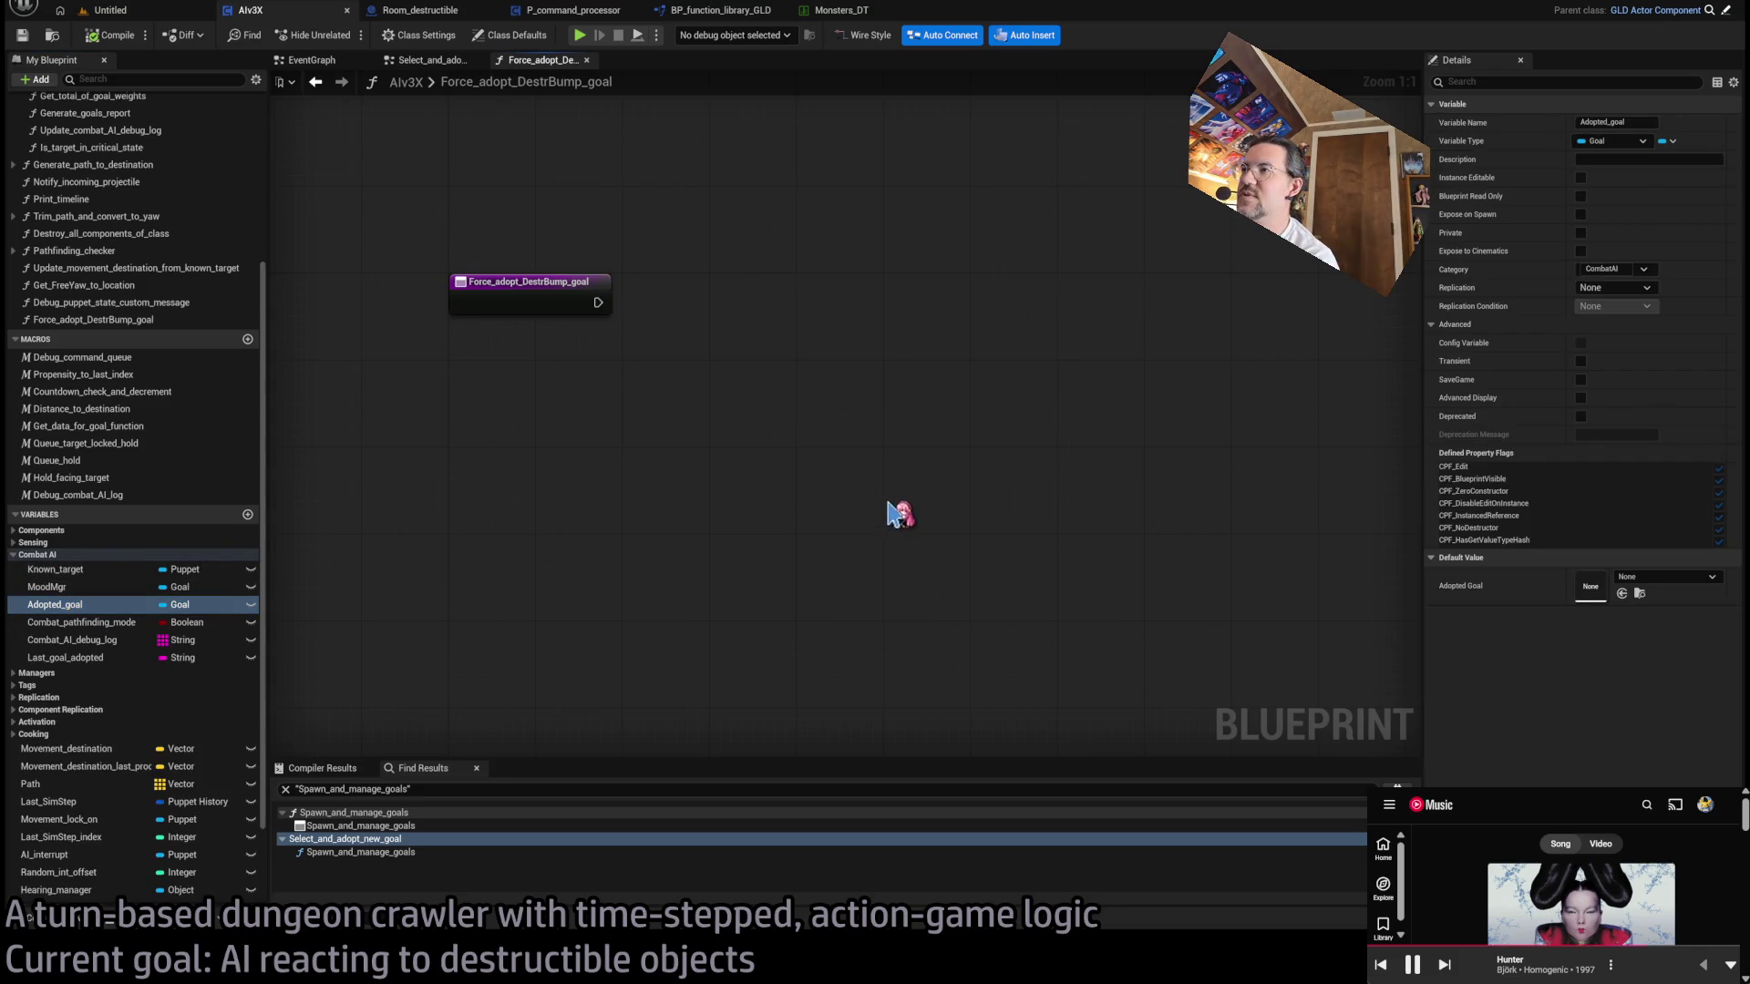
{"action": "left_click_drag", "start_coordinate": [897, 515], "coordinate": [898, 488]}
{"action": "key", "text": "Delete"}
{"action": "left_click", "coordinate": [141, 601]}
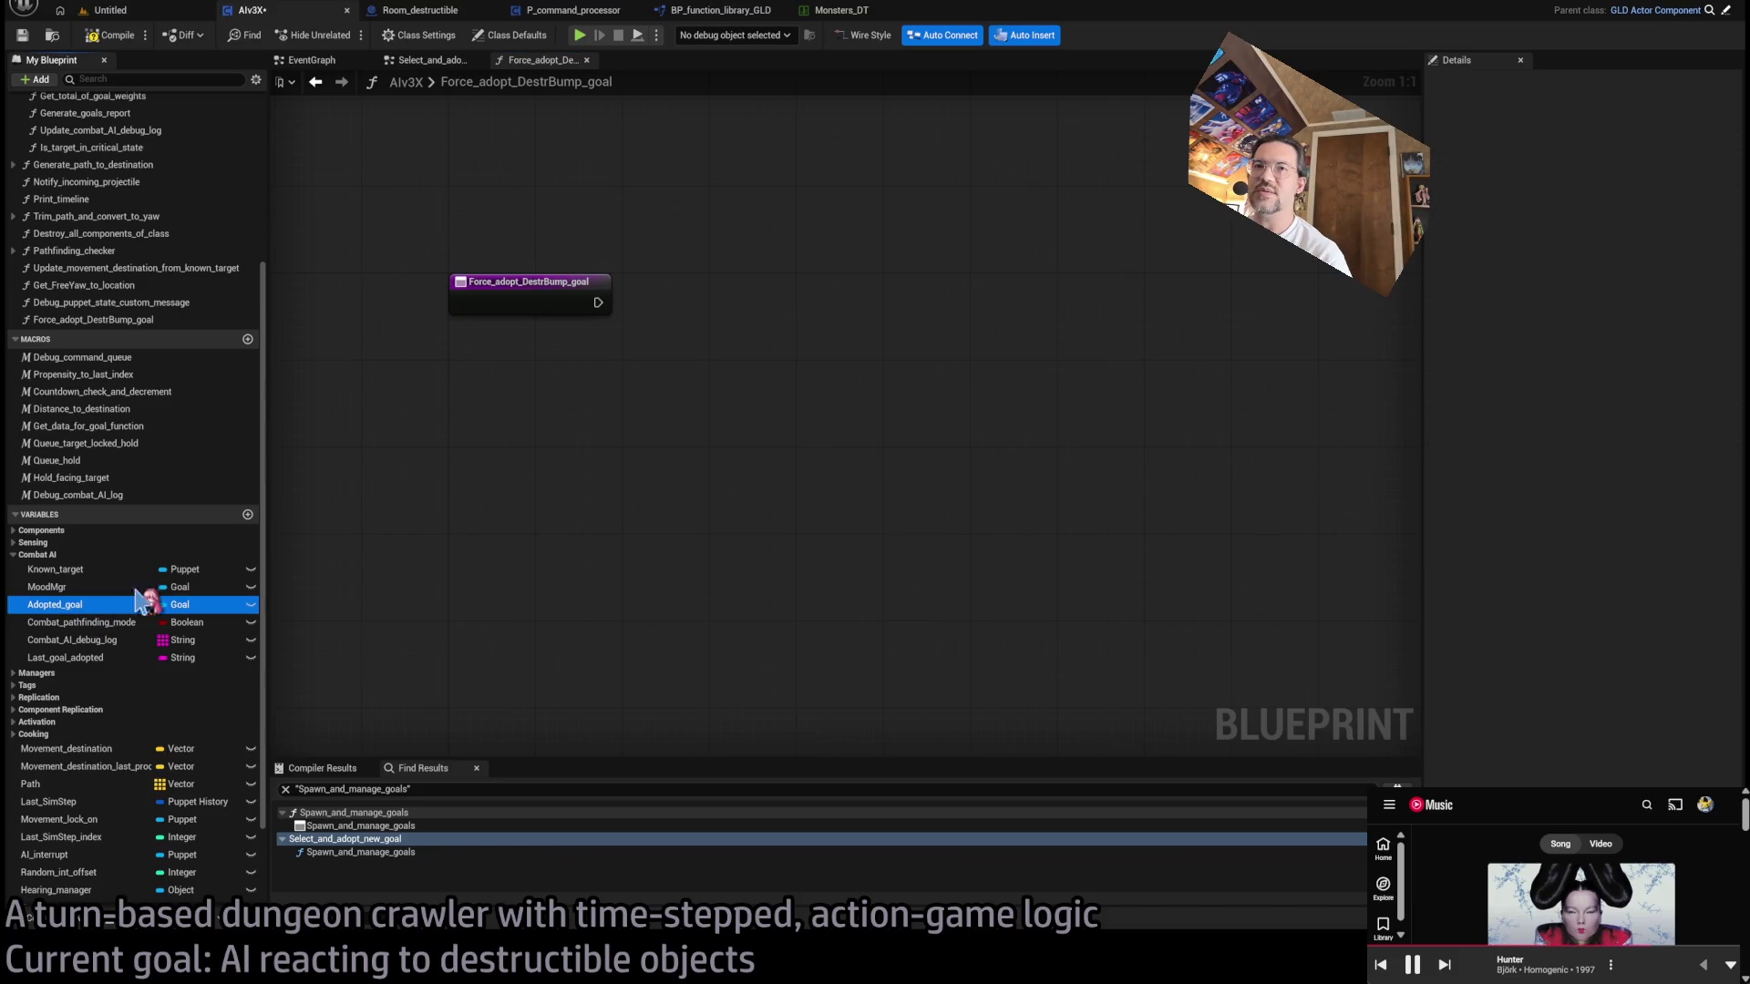
{"action": "key", "text": "ctrl+z"}
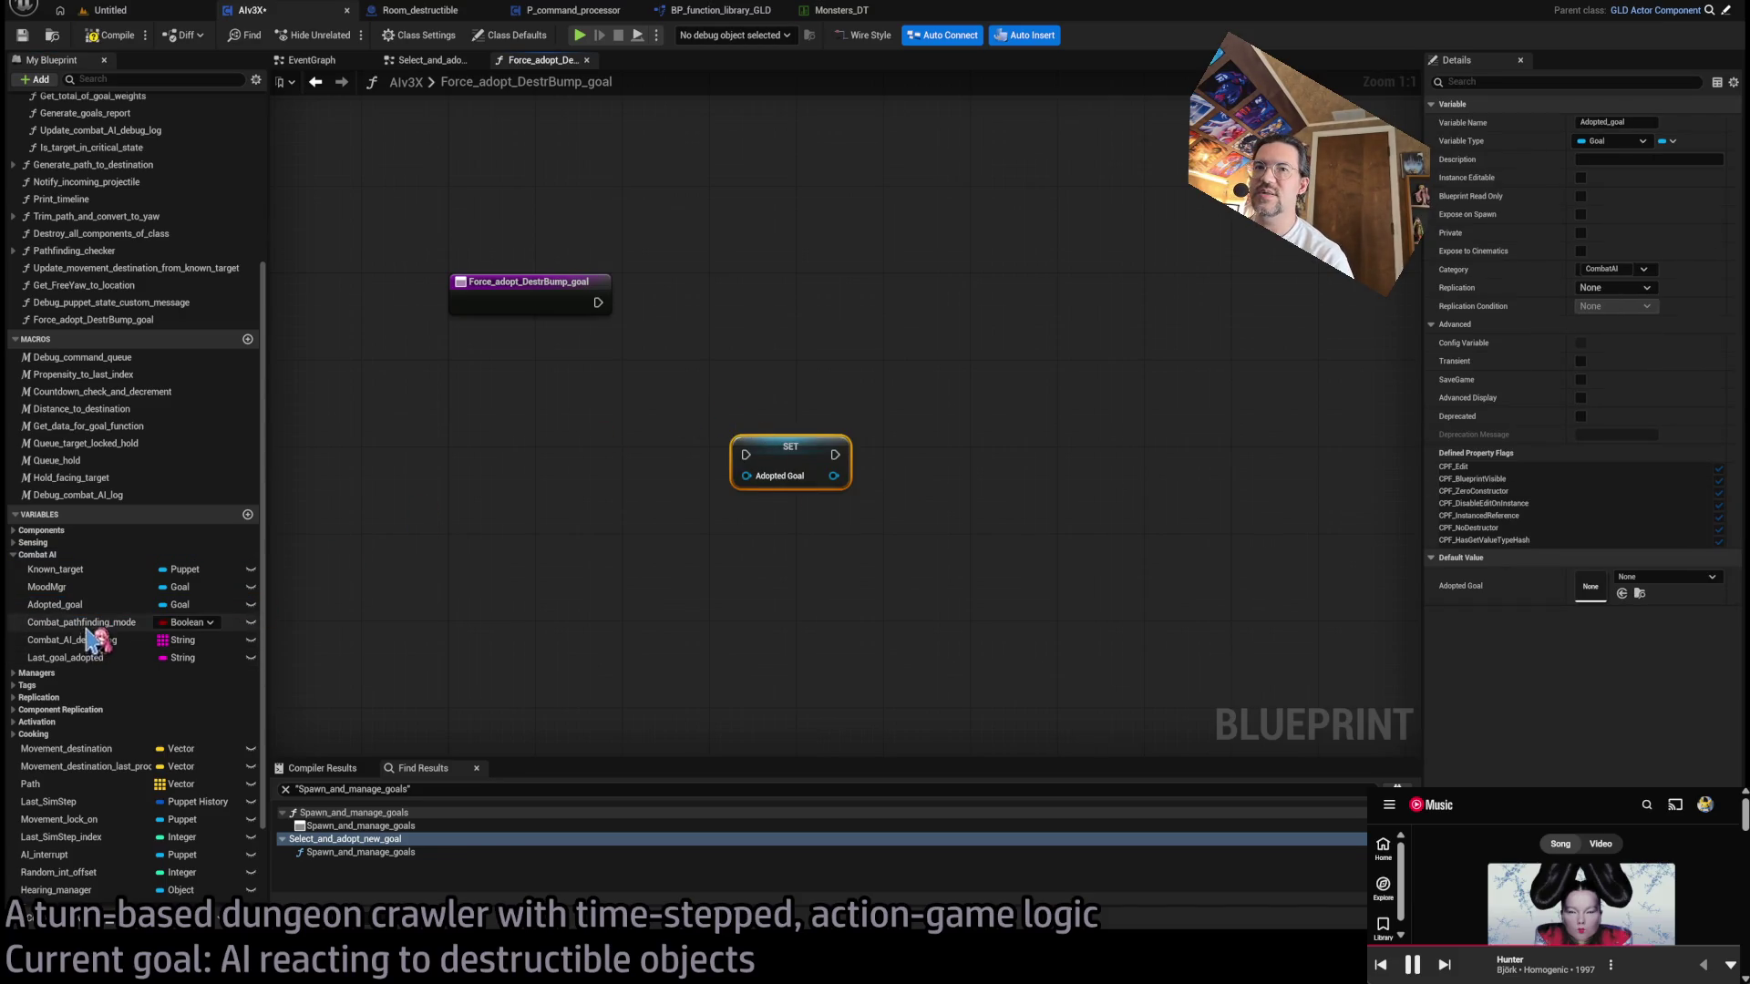
- Add a SET Combat Pathfinding Mode node below it and move both setters up together
{"action": "left_click", "coordinate": [101, 623]}
{"action": "left_click_drag", "start_coordinate": [727, 646], "coordinate": [829, 507]}
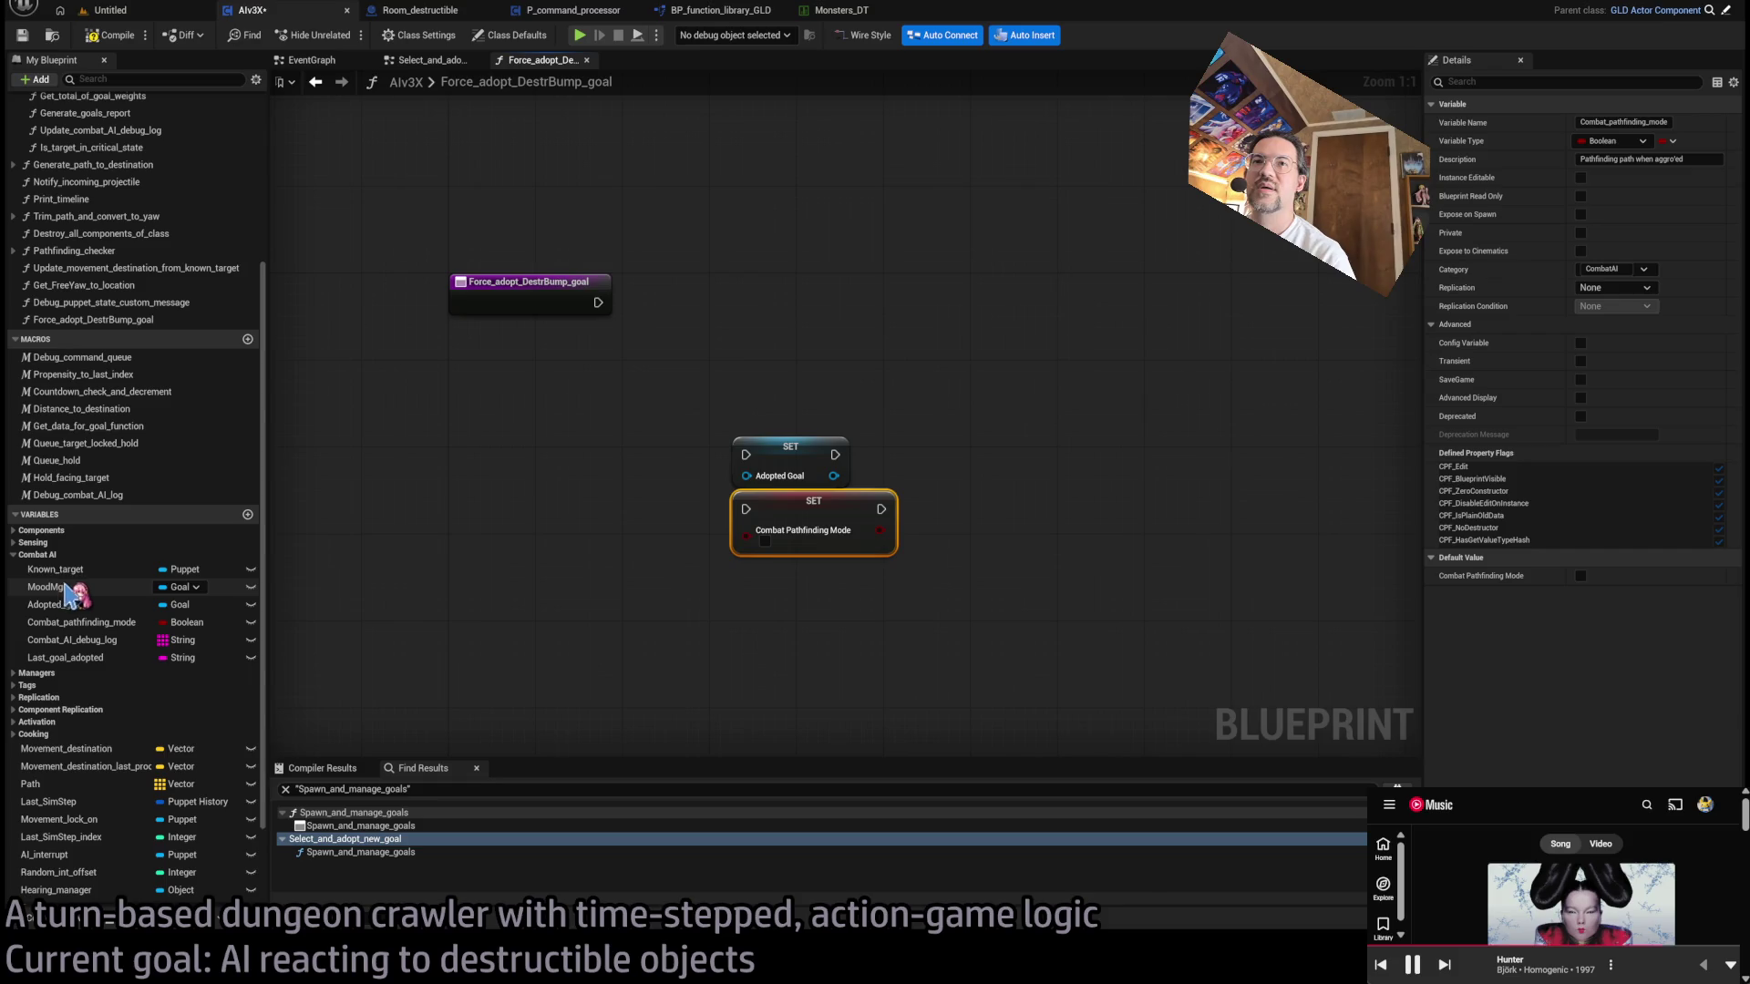
{"action": "left_click_drag", "start_coordinate": [674, 378], "coordinate": [793, 551]}
{"action": "left_click_drag", "start_coordinate": [800, 468], "coordinate": [779, 305]}
- Wire the entry into SET Combat Pathfinding Mode, then on into SET Adopted Goal
{"action": "left_click", "coordinate": [740, 424]}
{"action": "left_click_drag", "start_coordinate": [598, 302], "coordinate": [740, 349]}
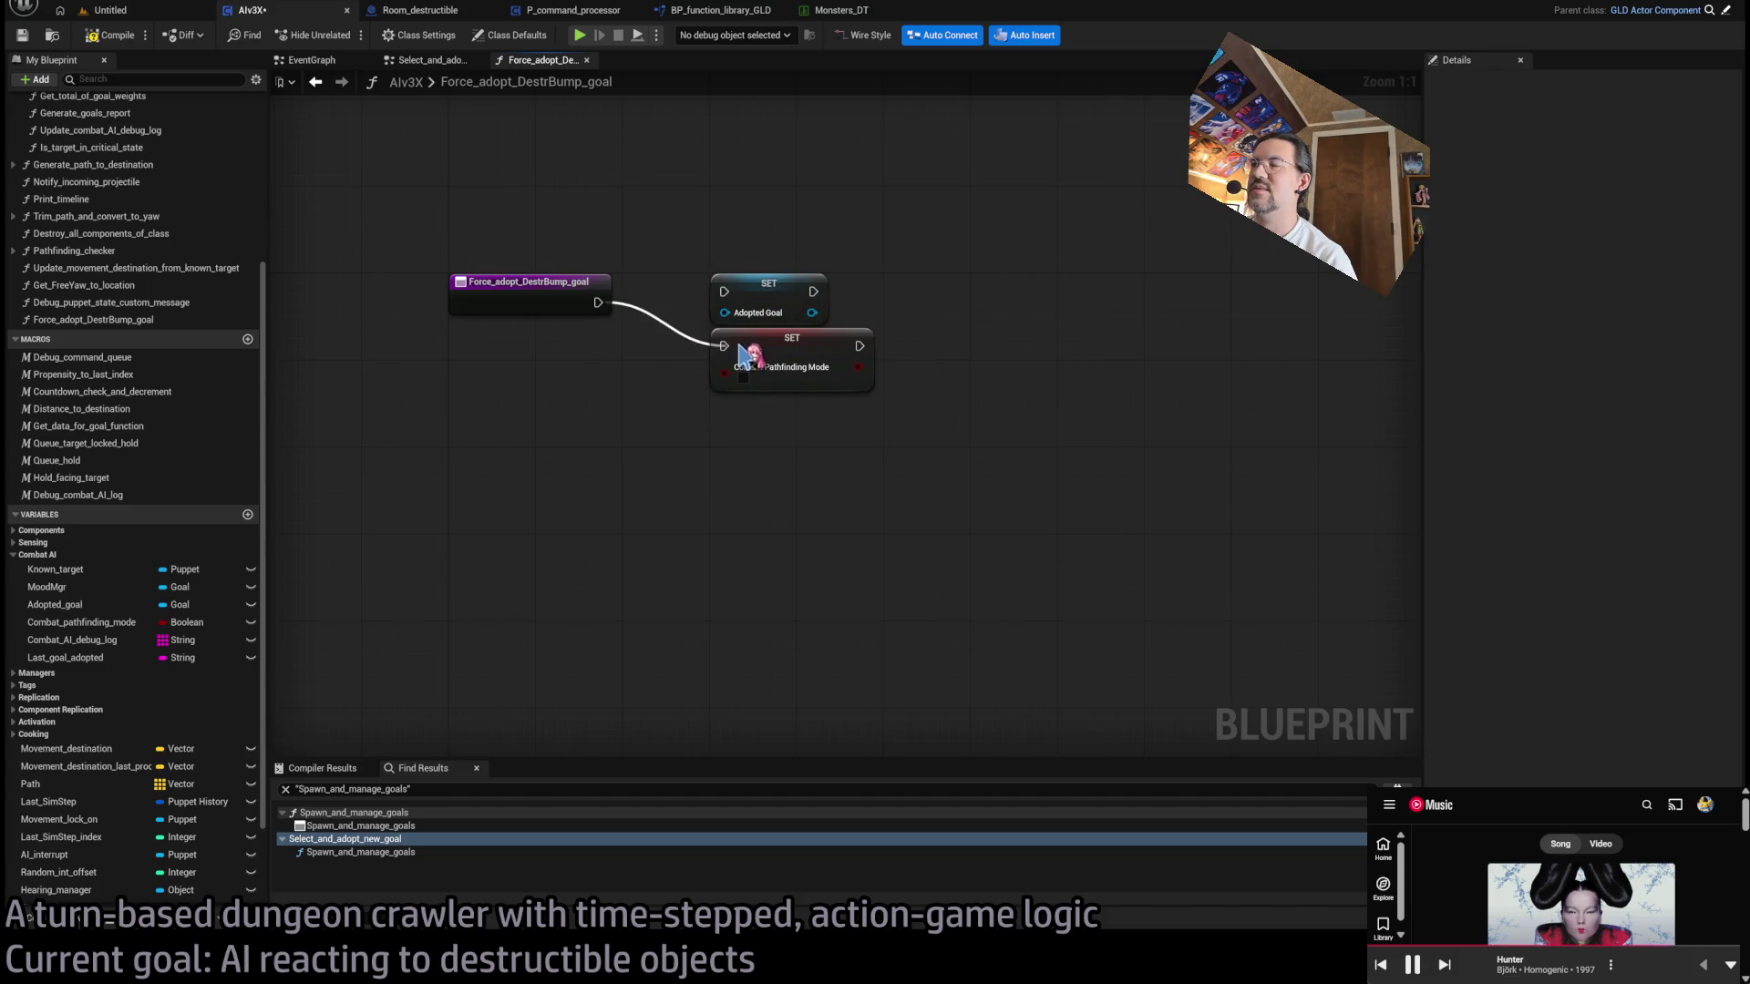
{"action": "left_click_drag", "start_coordinate": [859, 345], "coordinate": [733, 296]}
{"action": "mouse_move", "coordinate": [566, 402]}
{"action": "left_mouse_down"}
{"action": "mouse_move", "coordinate": [786, 244]}
{"action": "mouse_move", "coordinate": [1130, 294]}
{"action": "left_mouse_up"}
{"action": "left_click", "coordinate": [579, 487]}
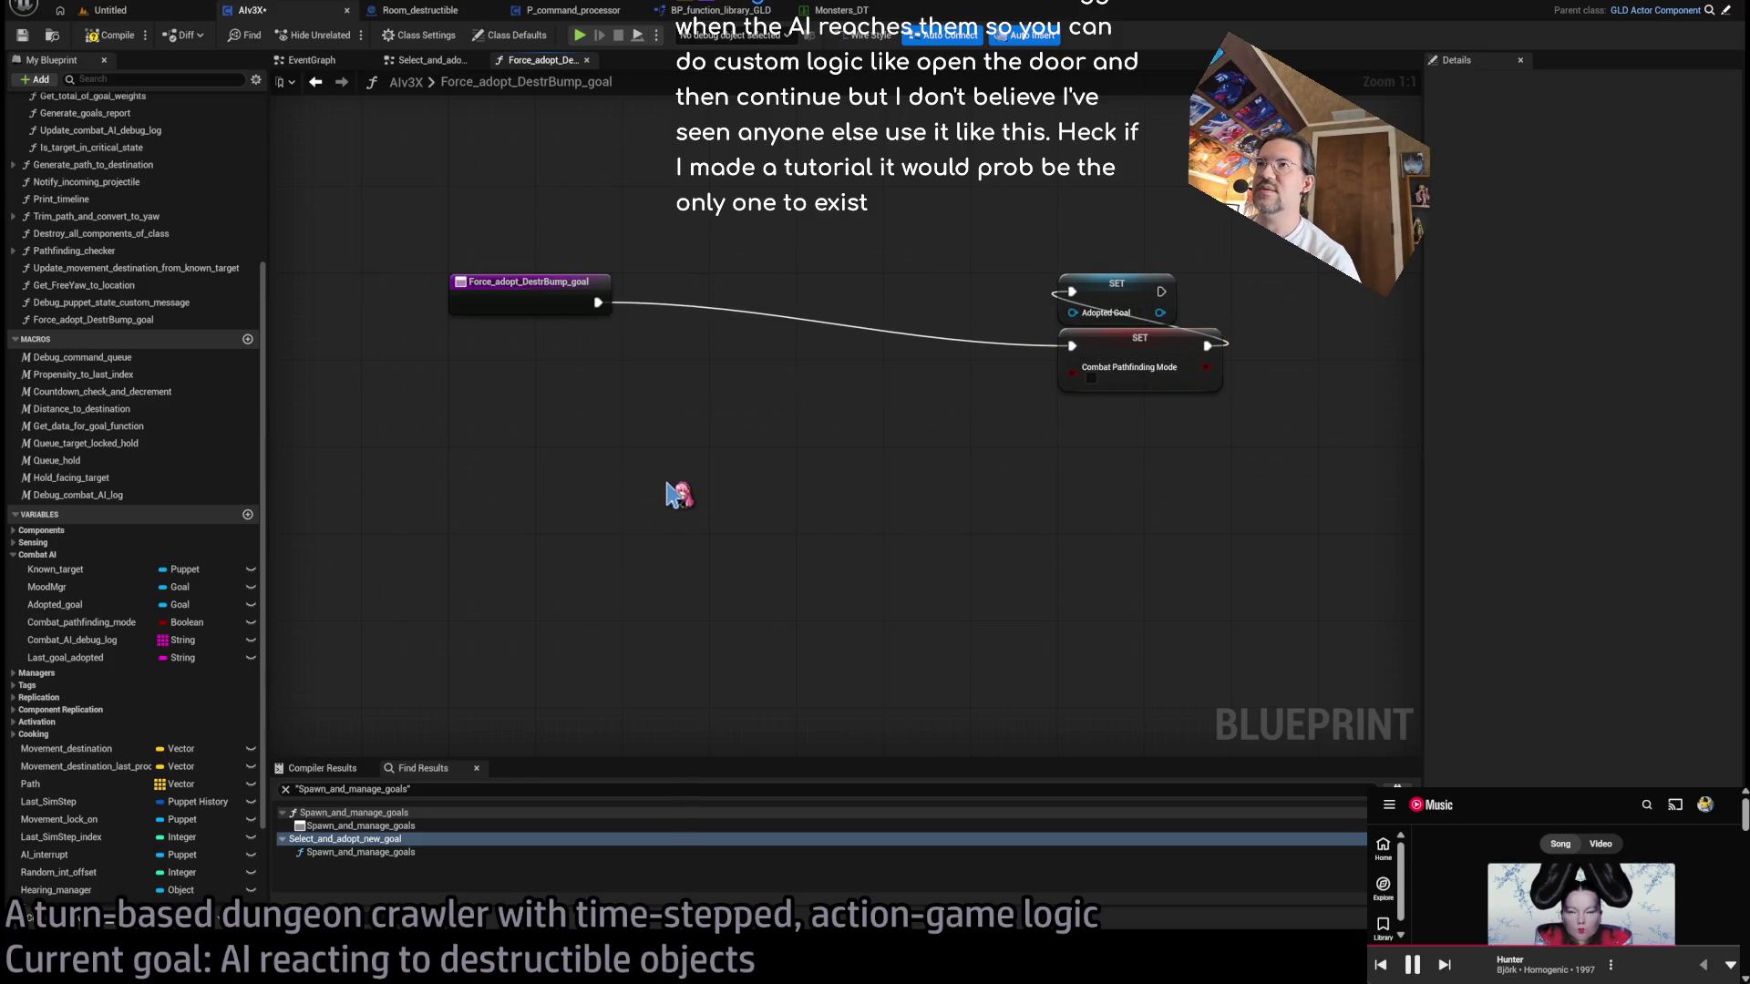
{"action": "left_click", "coordinate": [425, 60]}
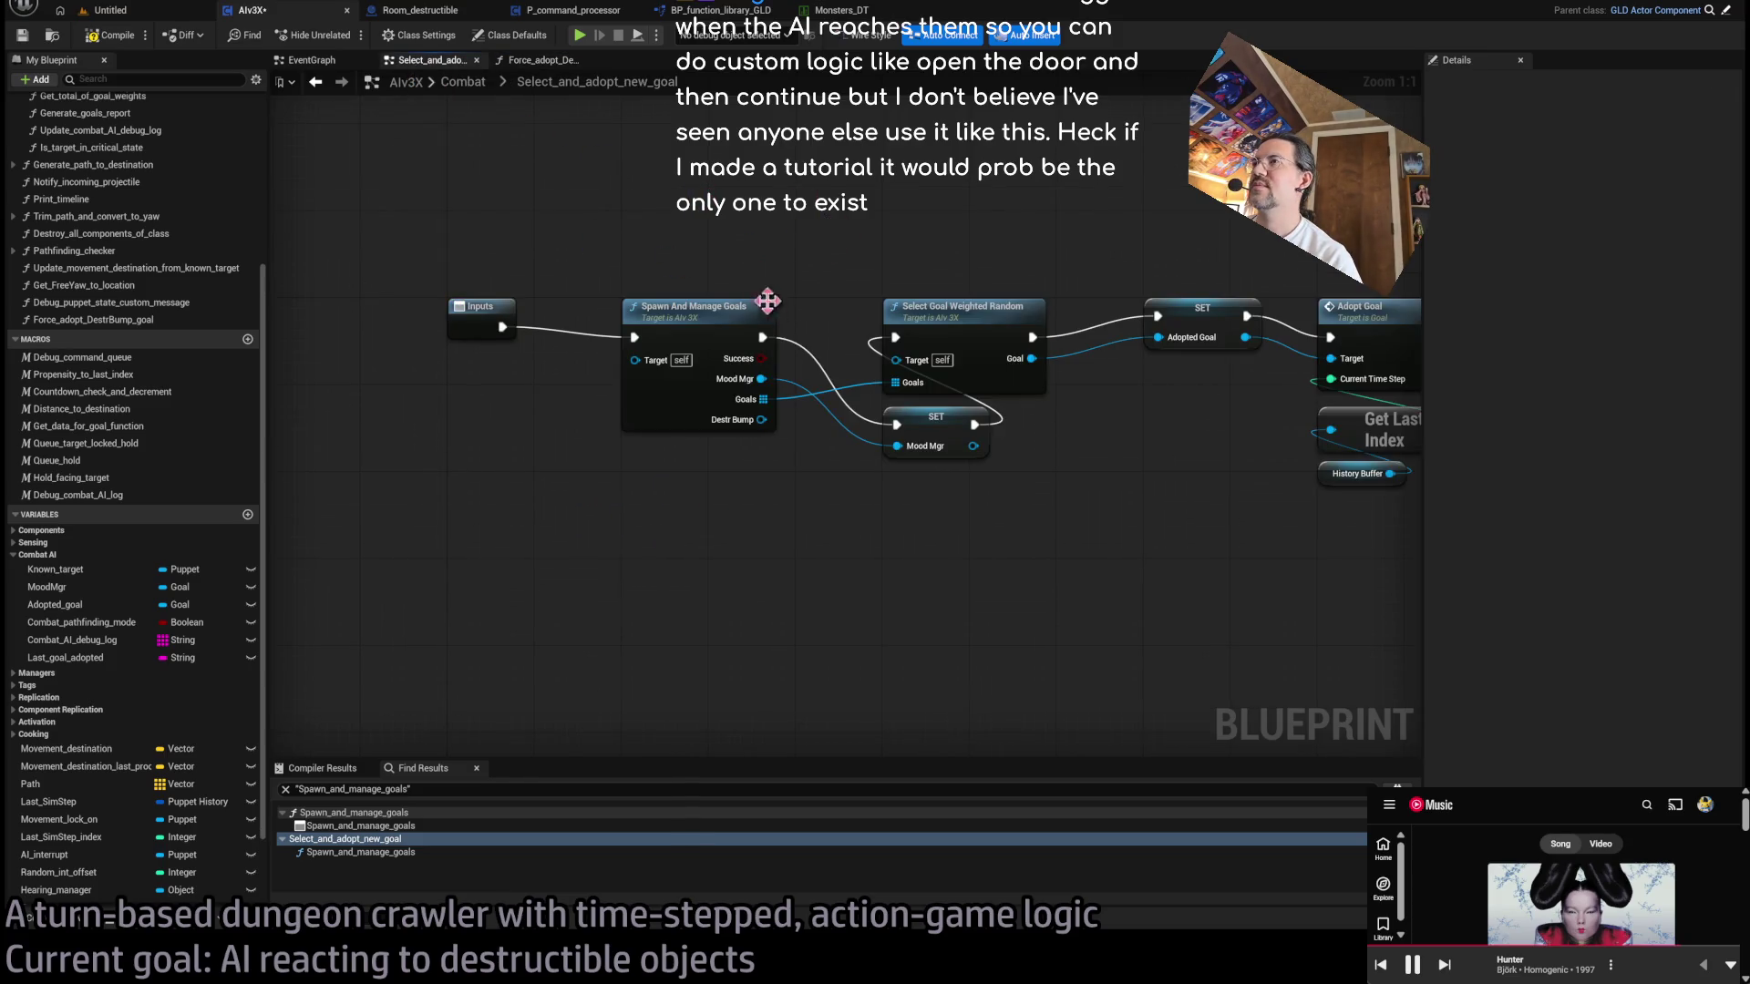
{"action": "double_click", "coordinate": [652, 307]}
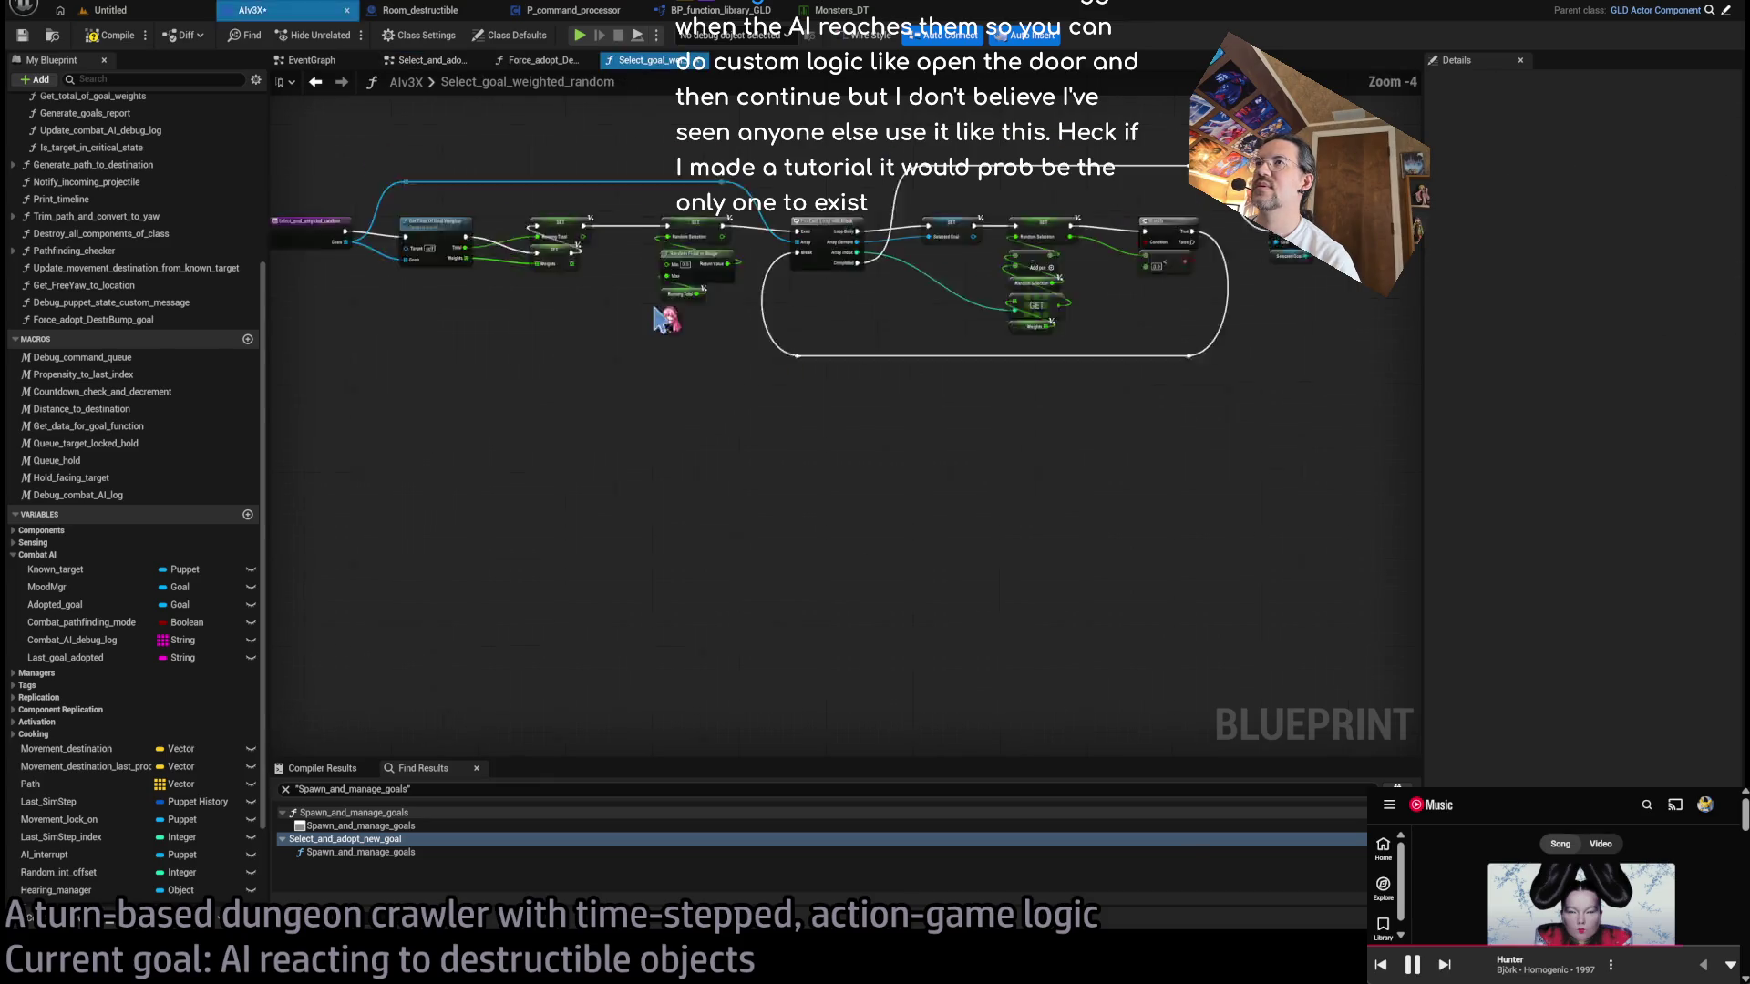
{"action": "left_click", "coordinate": [679, 60]}
{"action": "left_click", "coordinate": [426, 60]}
{"action": "left_click", "coordinate": [381, 301]}
{"action": "double_click", "coordinate": [381, 300]}
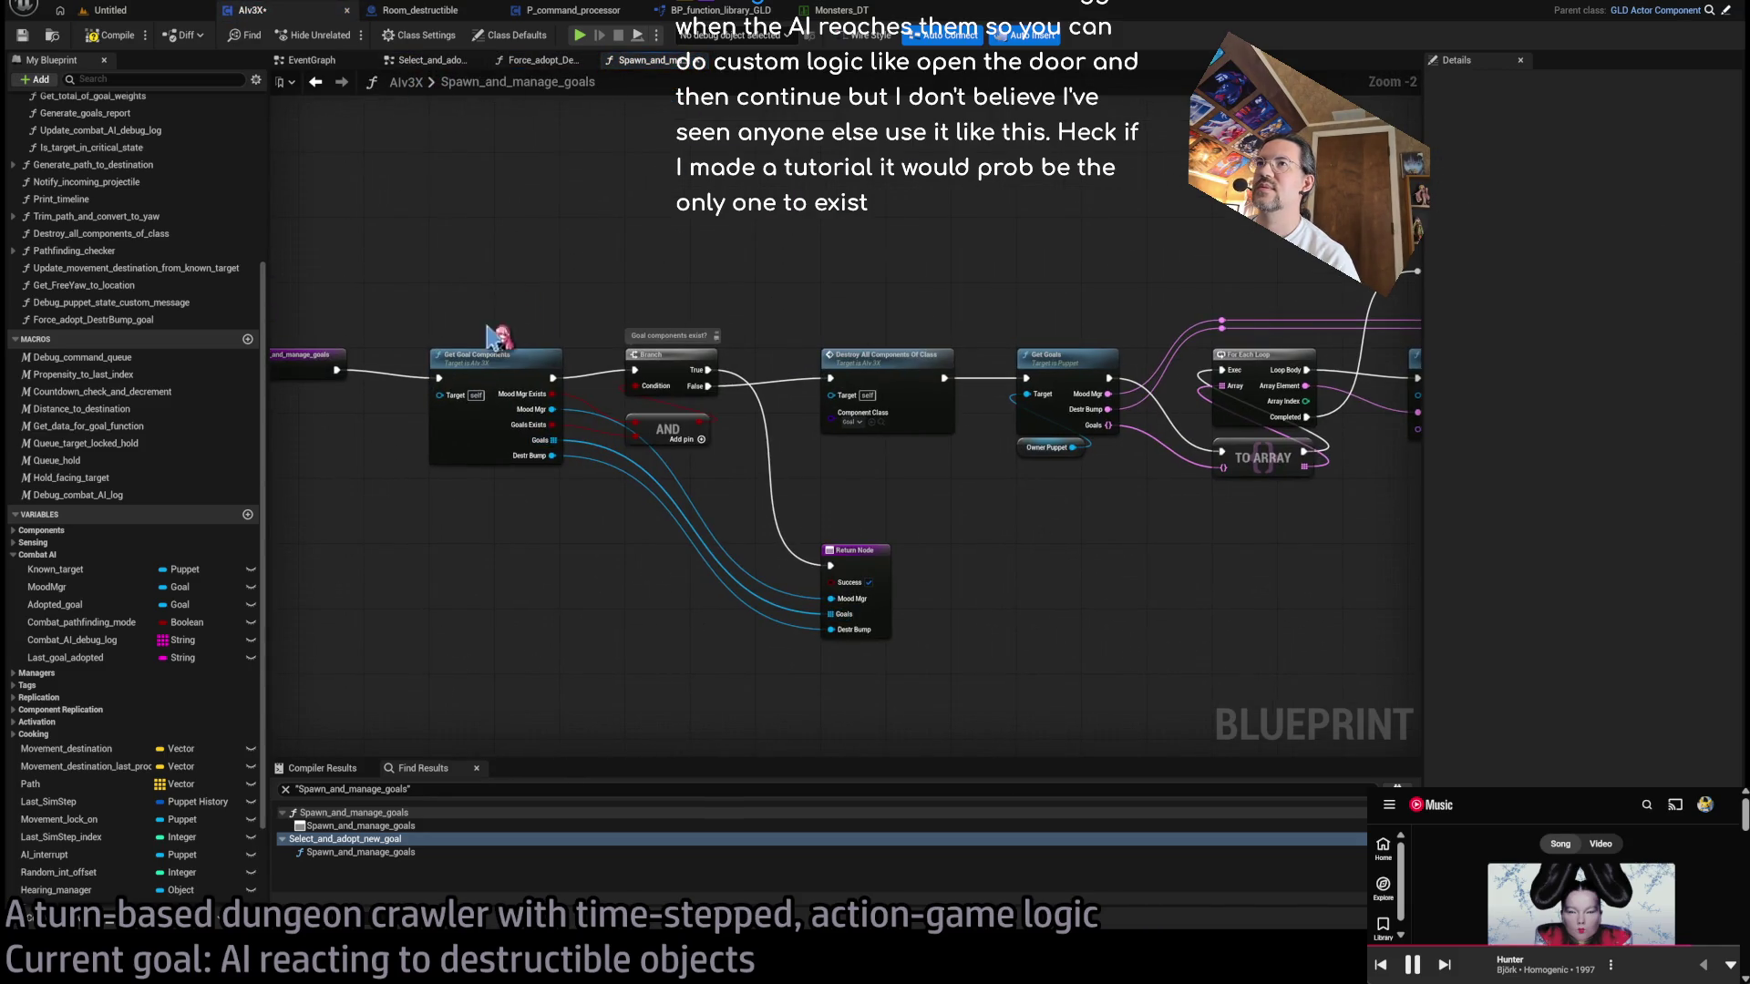
{"action": "double_click", "coordinate": [486, 360]}
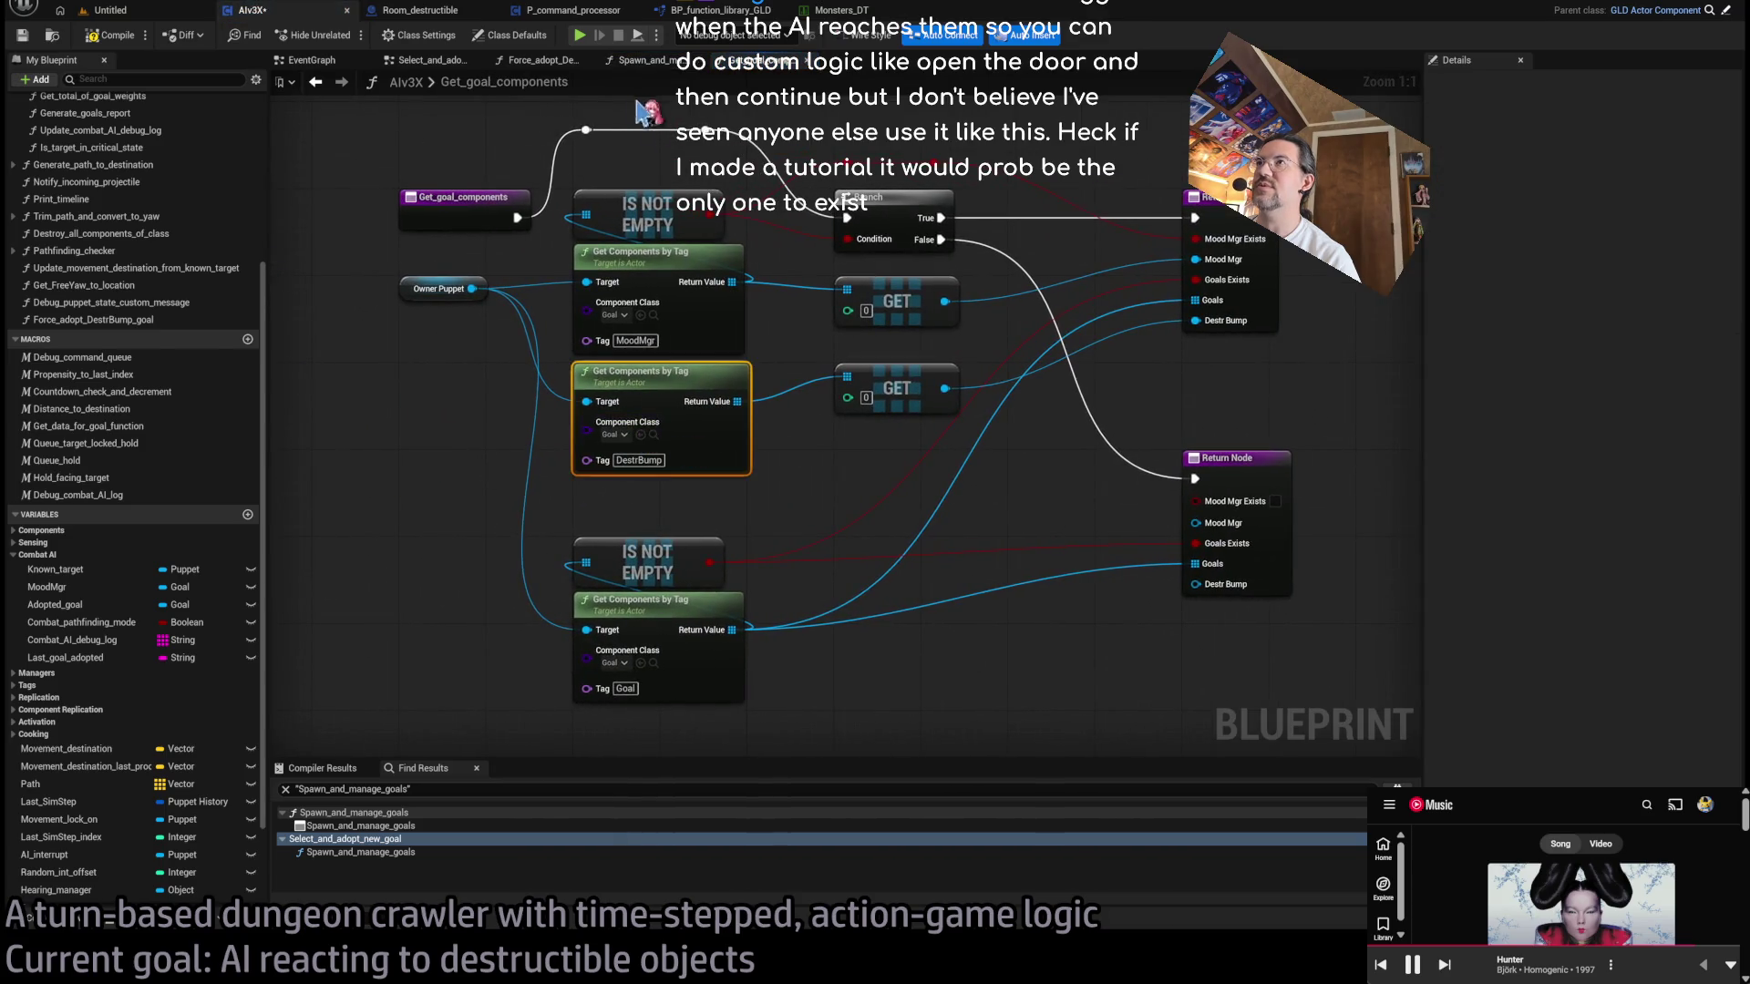
{"action": "left_click", "coordinate": [642, 62]}
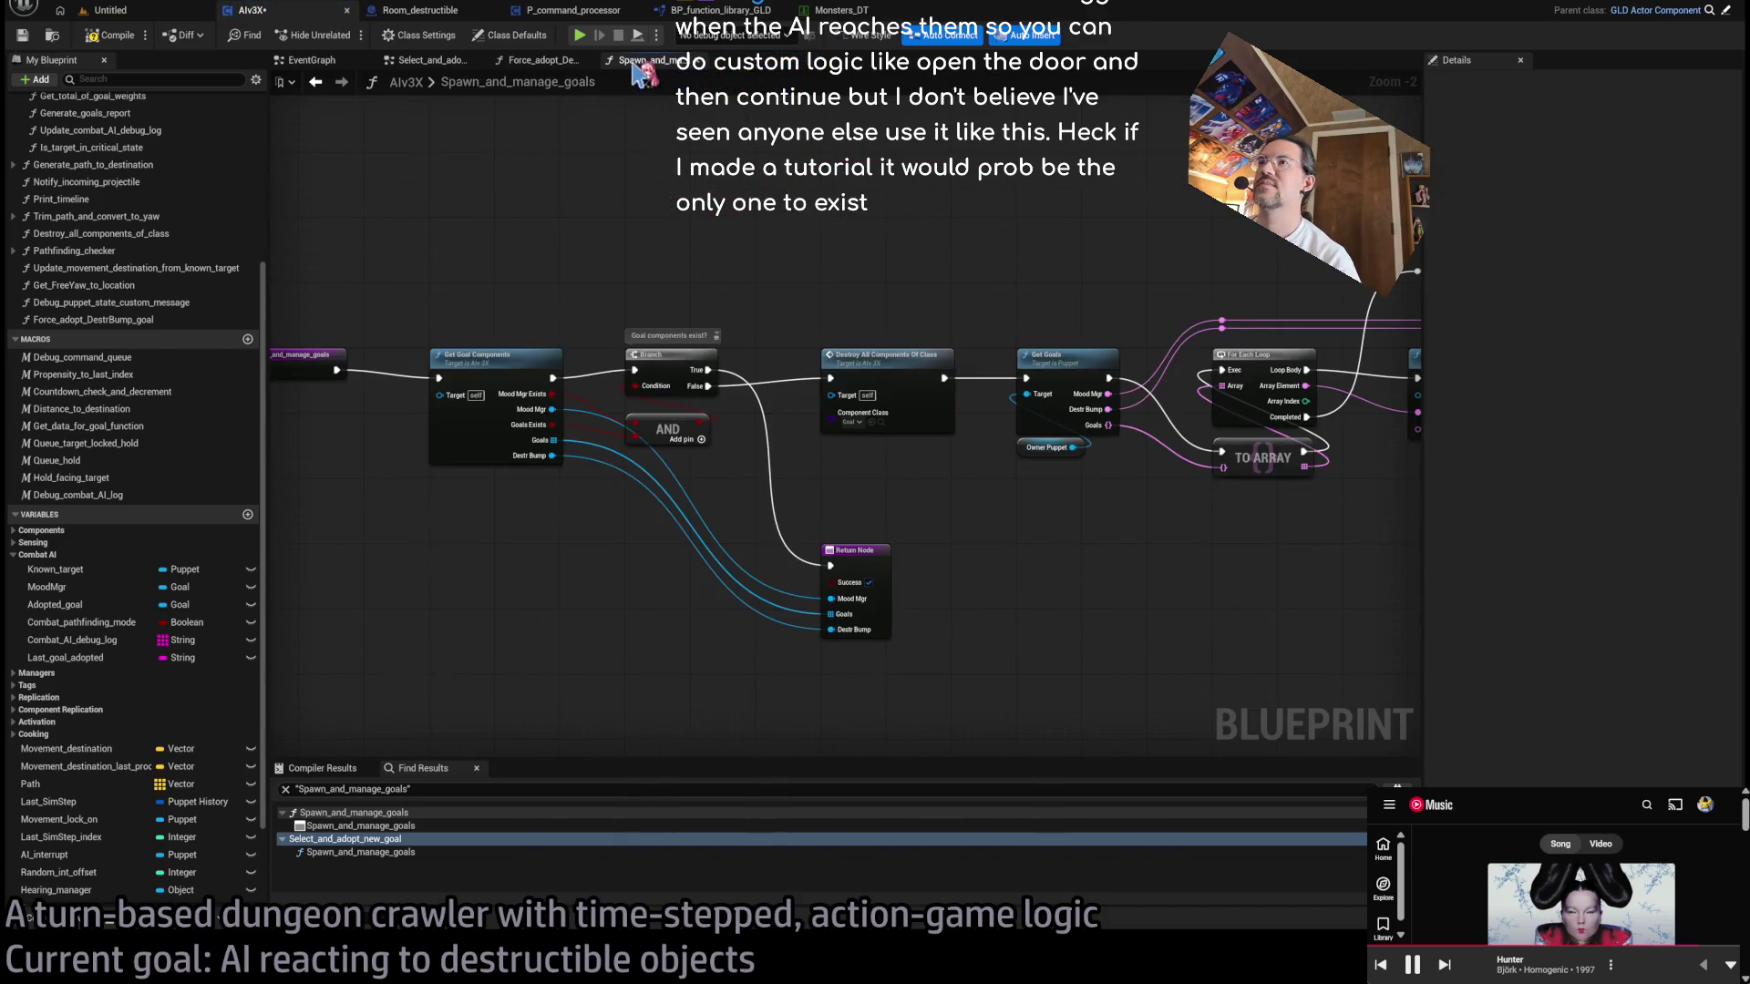
{"action": "middle_click", "coordinate": [643, 62]}
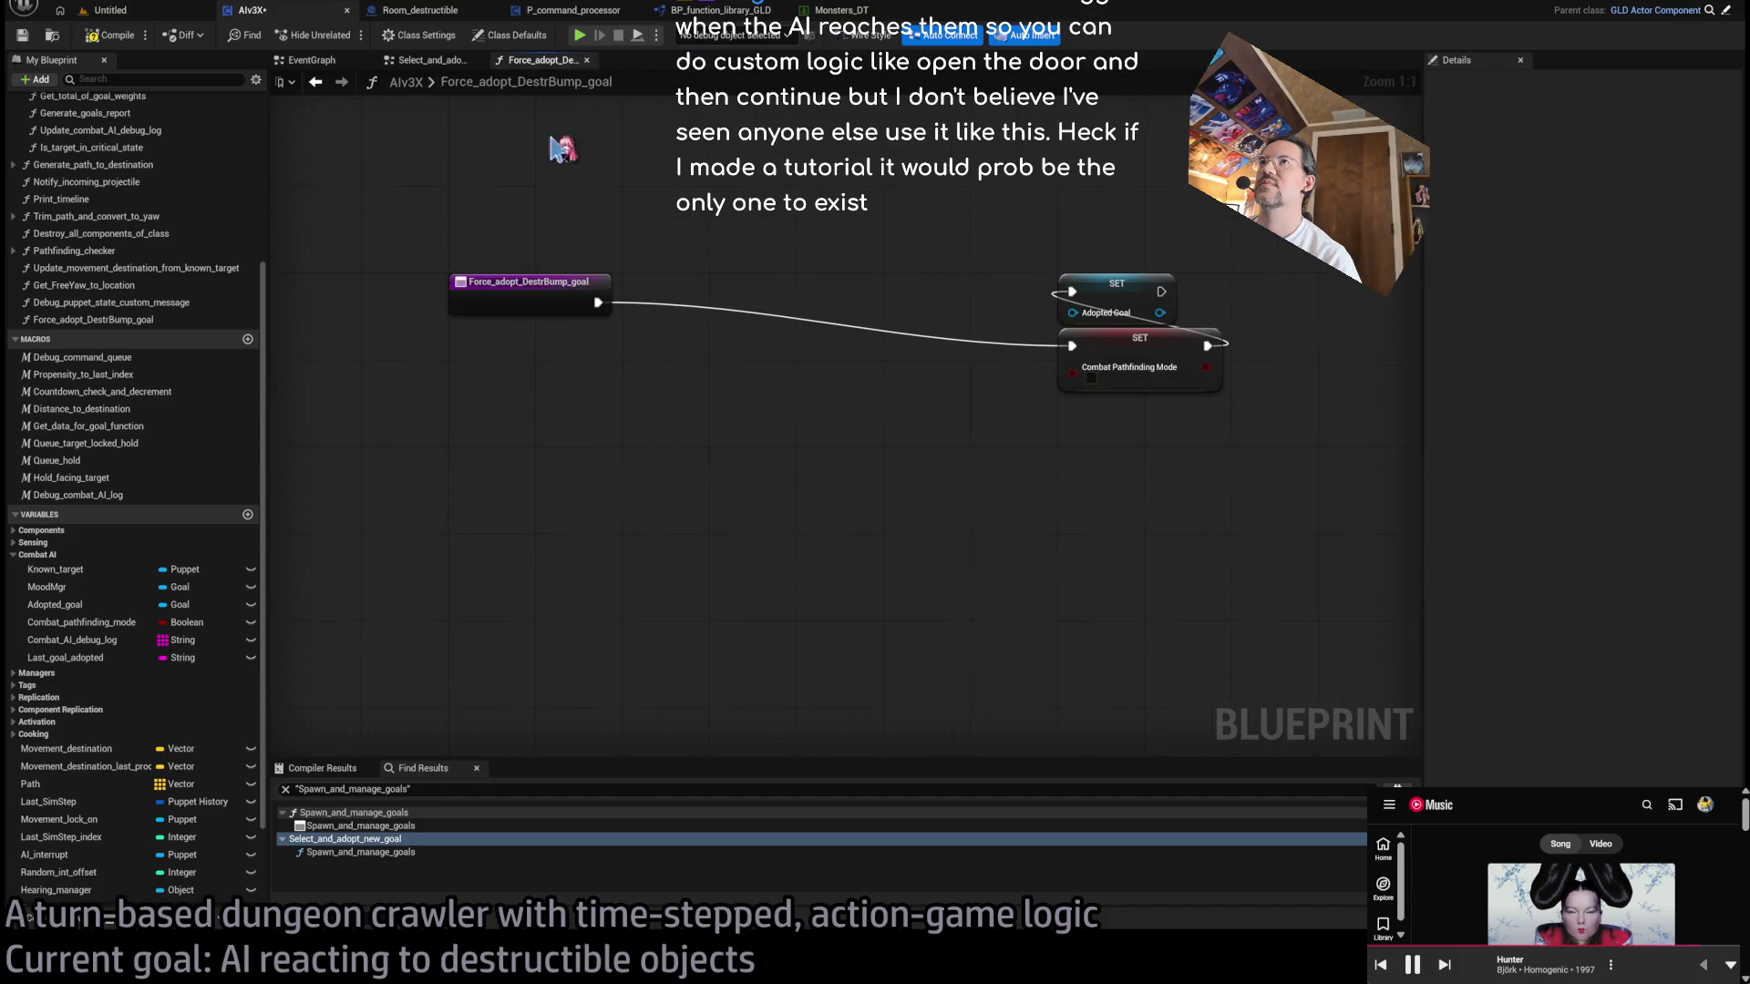
- Frame the Get Components by Tag node (Goal class, tag DestrBump) in the function graph
{"action": "left_click", "coordinate": [719, 453]}
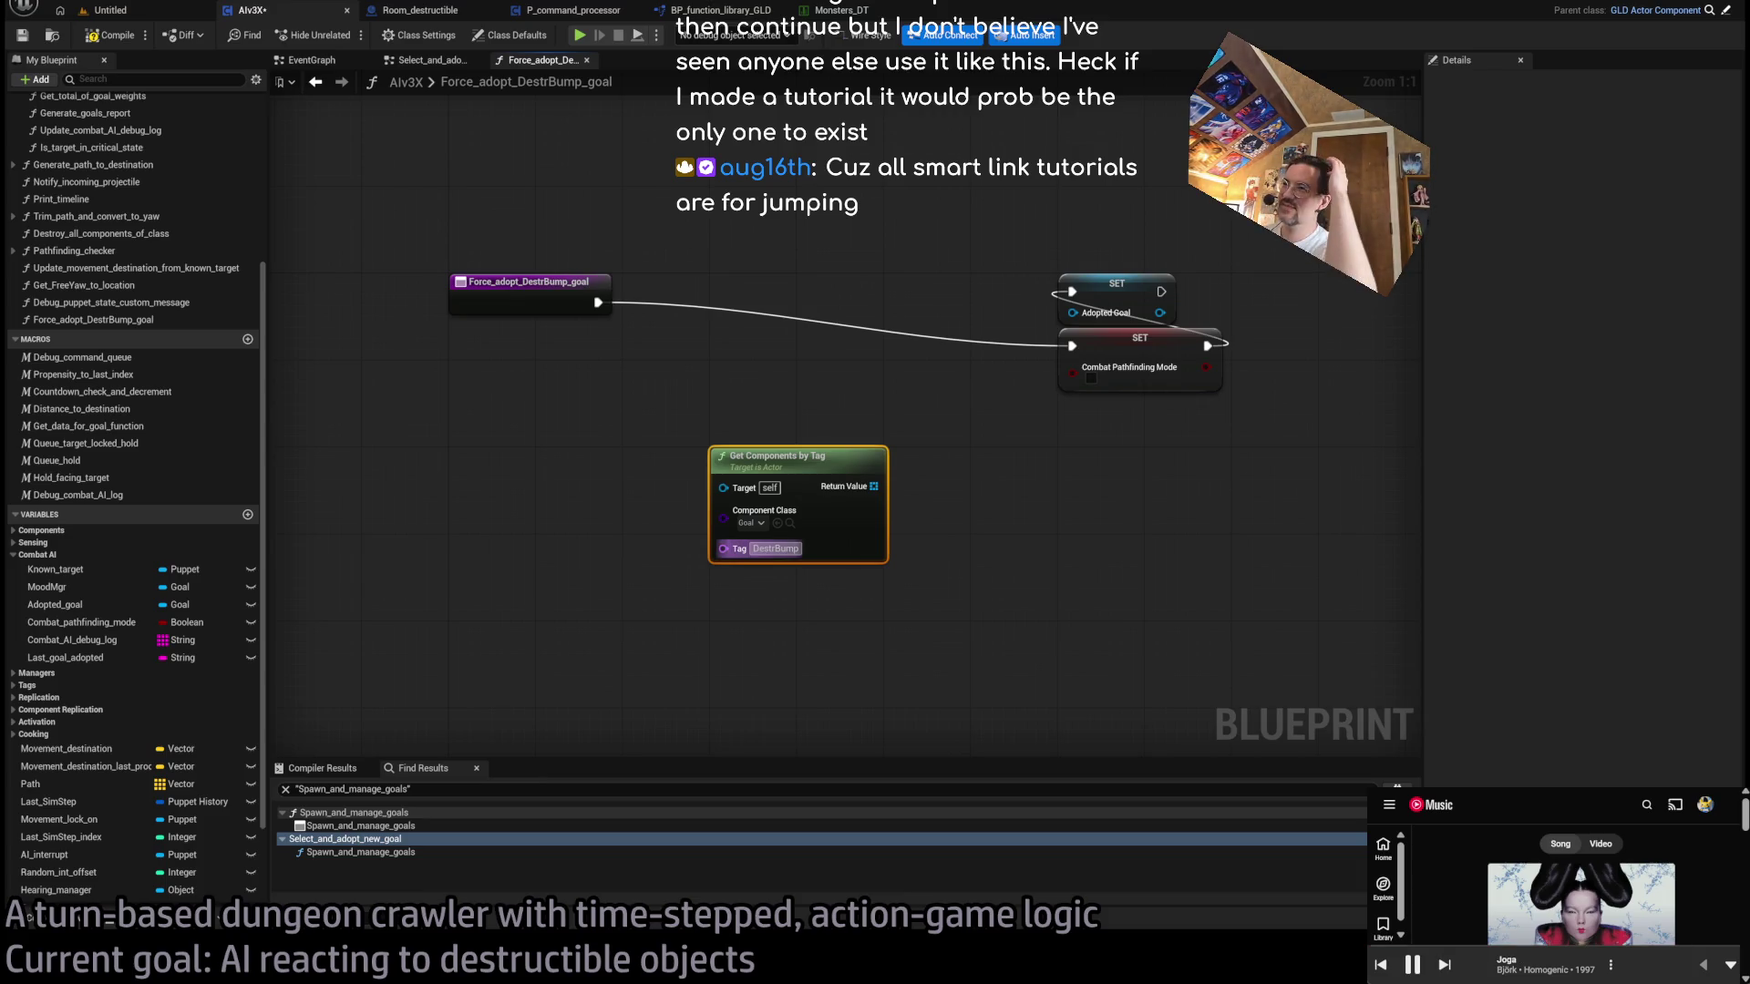
{"action": "left_click_drag", "start_coordinate": [784, 415], "coordinate": [825, 487]}
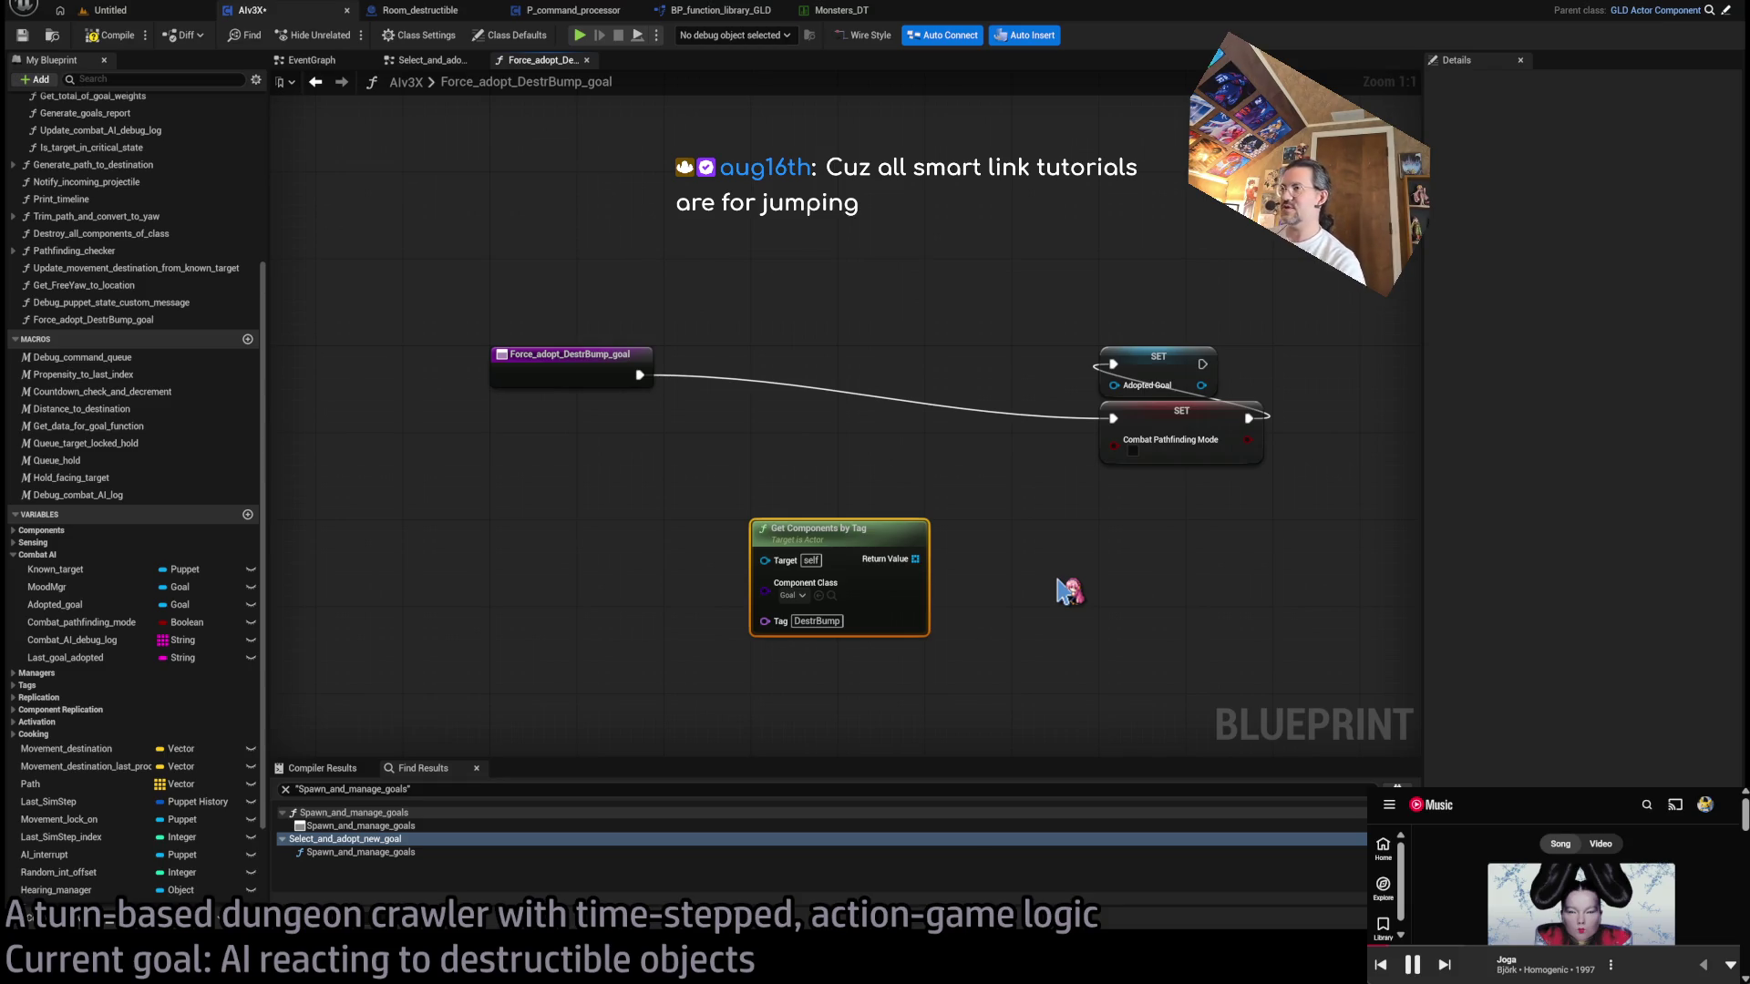
{"action": "left_click_drag", "start_coordinate": [1001, 513], "coordinate": [937, 496]}
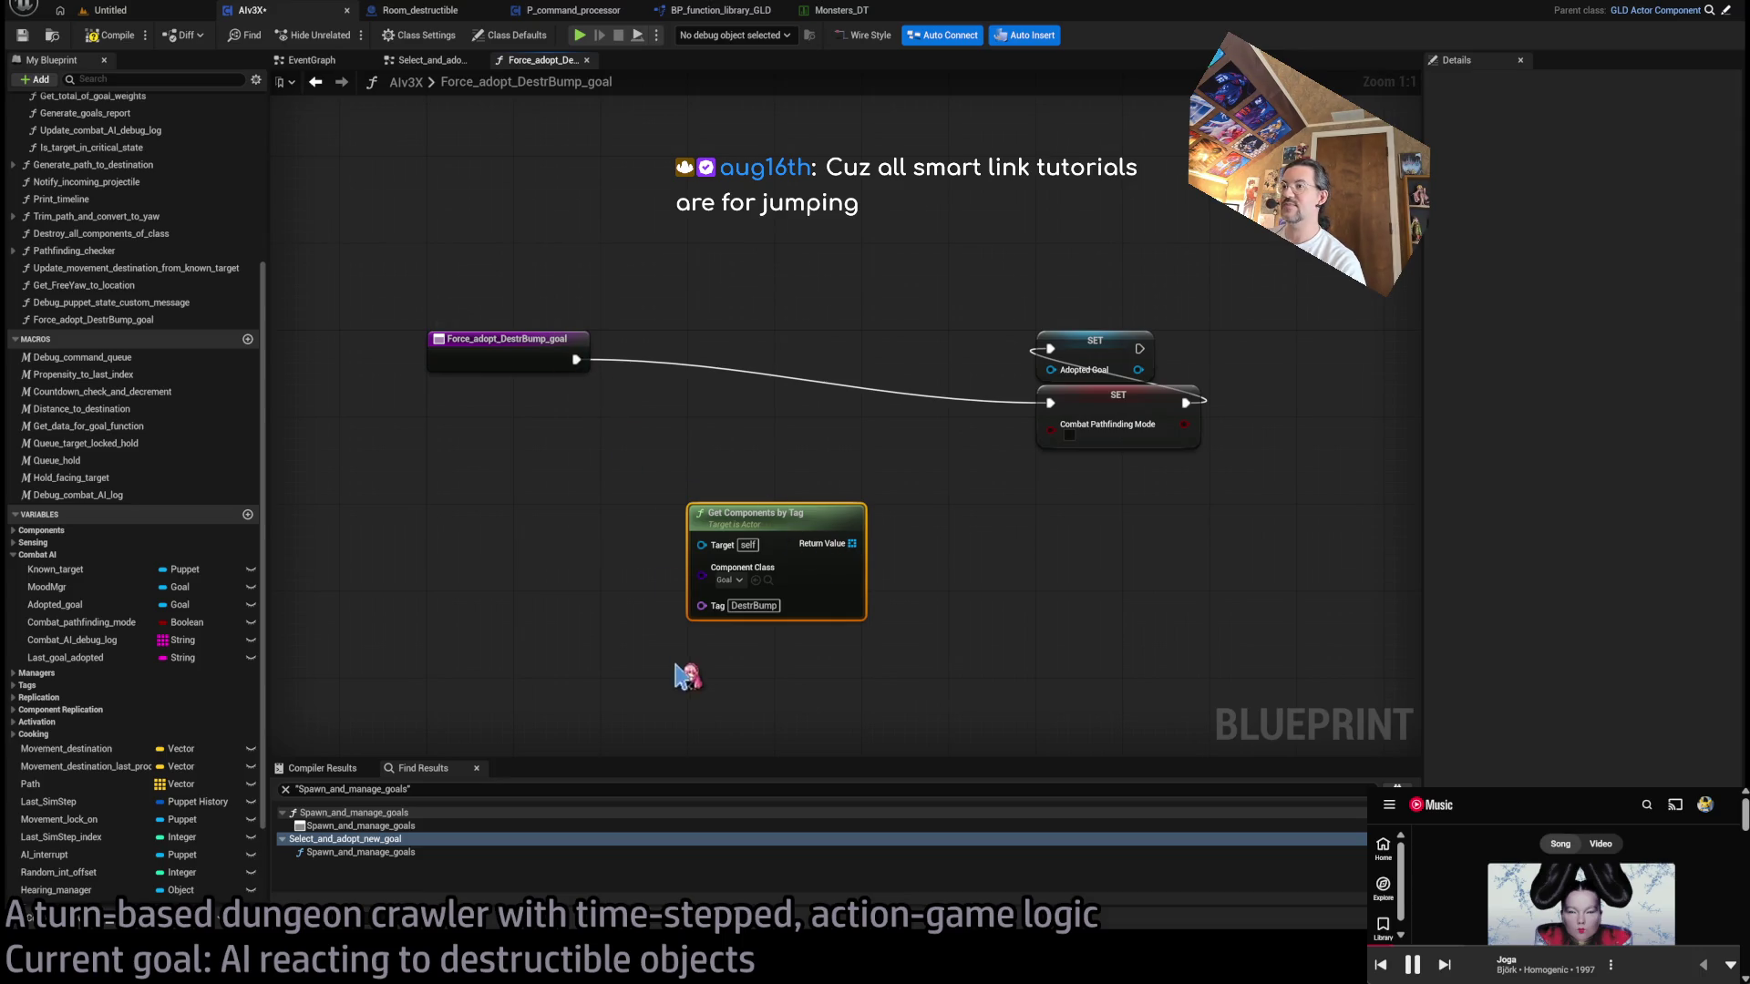
{"action": "left_click", "coordinate": [606, 499]}
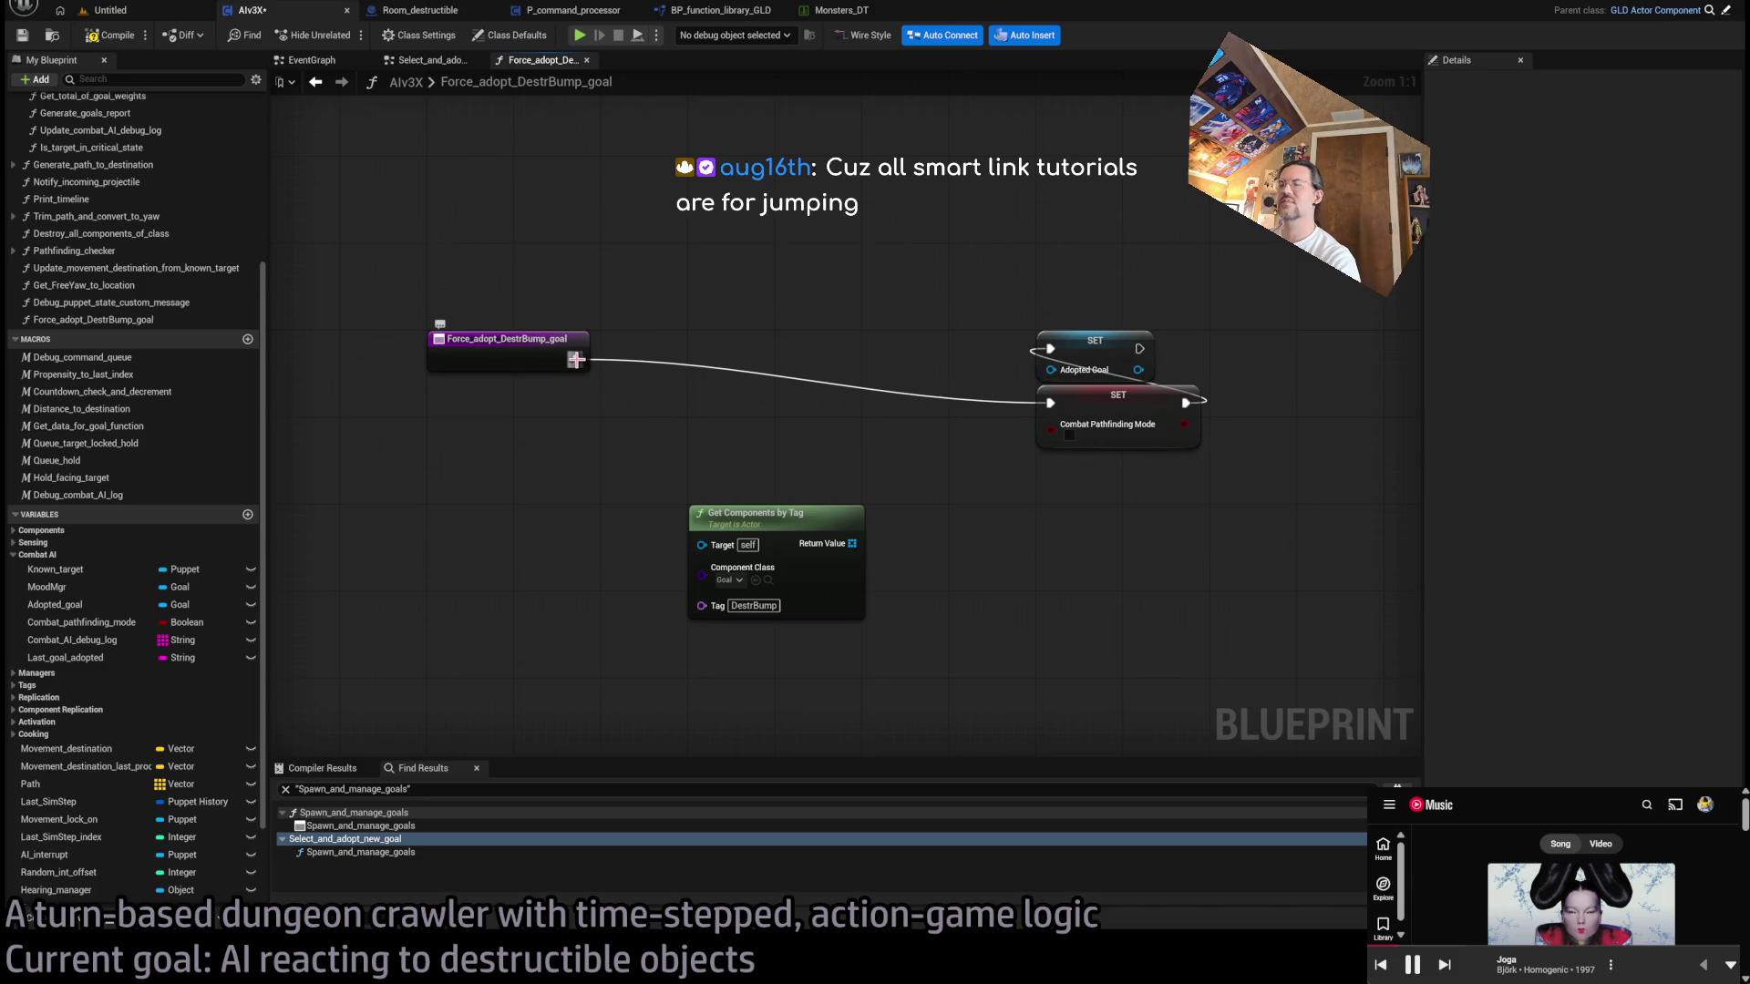
- Add an IS VALID INDEX check on the lookup's Return Value, feeding a Branch into the SETs
{"action": "mouse_move", "coordinate": [853, 543]}
{"action": "left_mouse_down"}
{"action": "mouse_move", "coordinate": [734, 453]}
{"action": "mouse_move", "coordinate": [795, 500]}
{"action": "mouse_move", "coordinate": [743, 442]}
{"action": "left_mouse_up"}
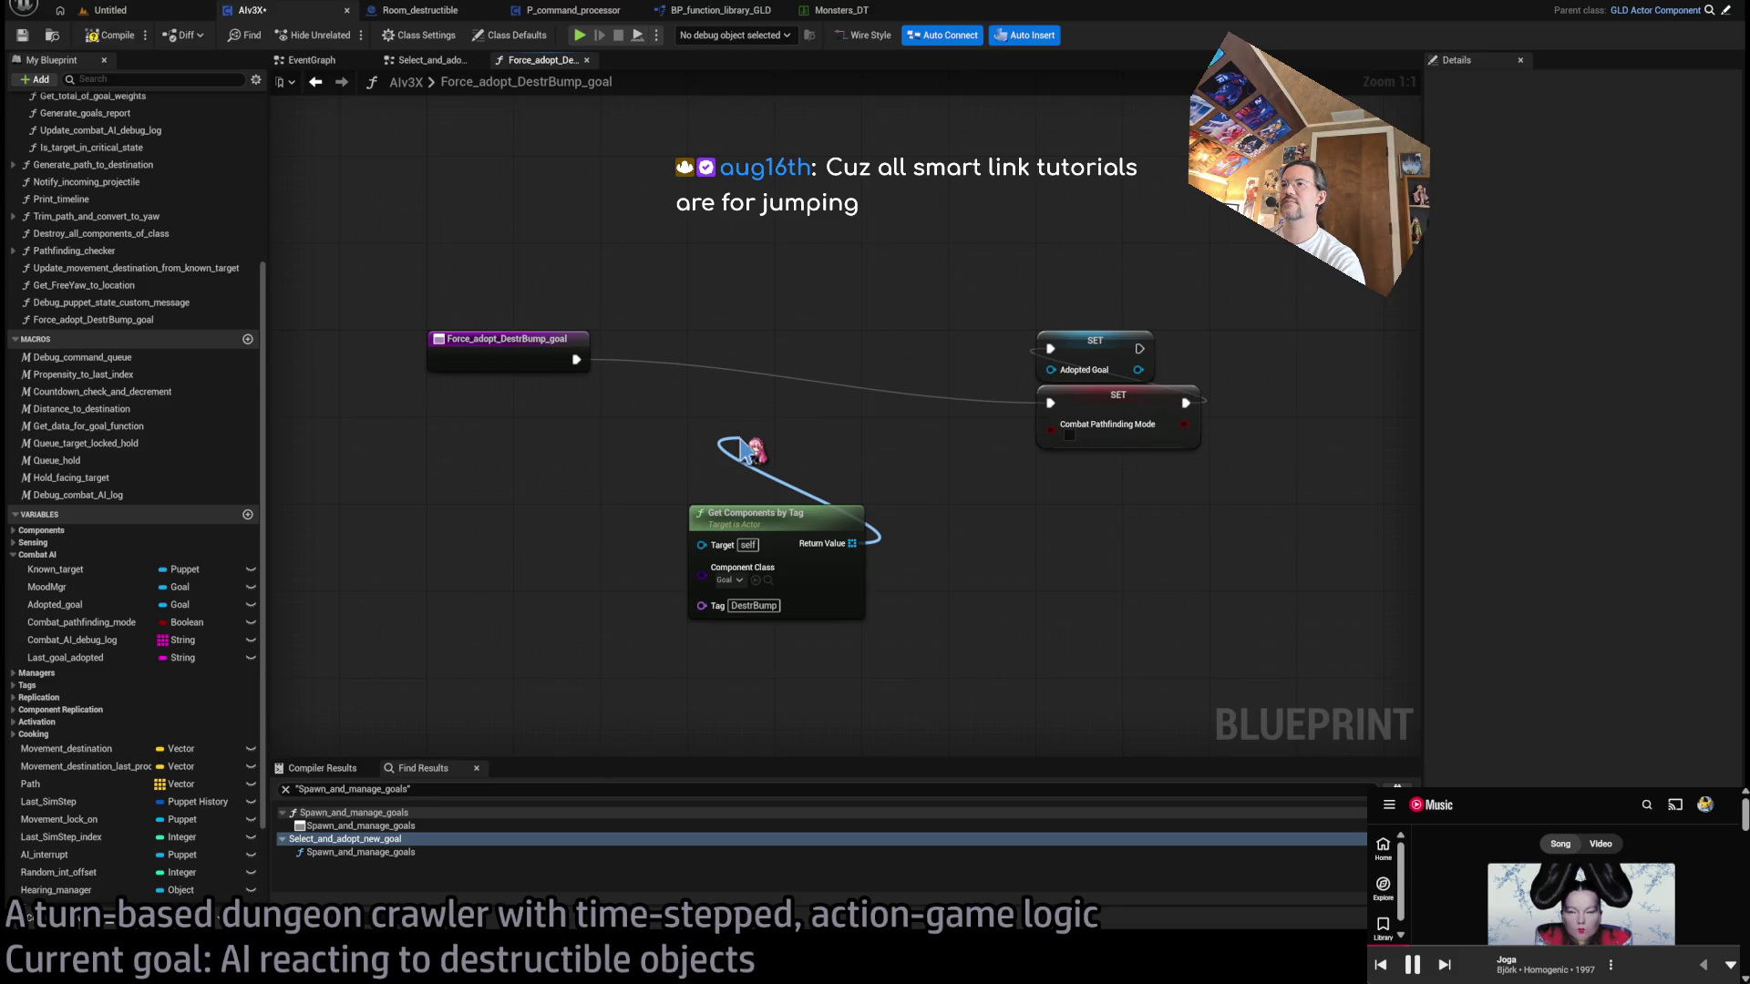
{"action": "left_click_drag", "start_coordinate": [743, 446], "coordinate": [740, 453]}
{"action": "mouse_move", "coordinate": [842, 473]}
{"action": "left_mouse_down"}
{"action": "mouse_move", "coordinate": [745, 397]}
{"action": "mouse_move", "coordinate": [749, 343]}
{"action": "left_mouse_up"}
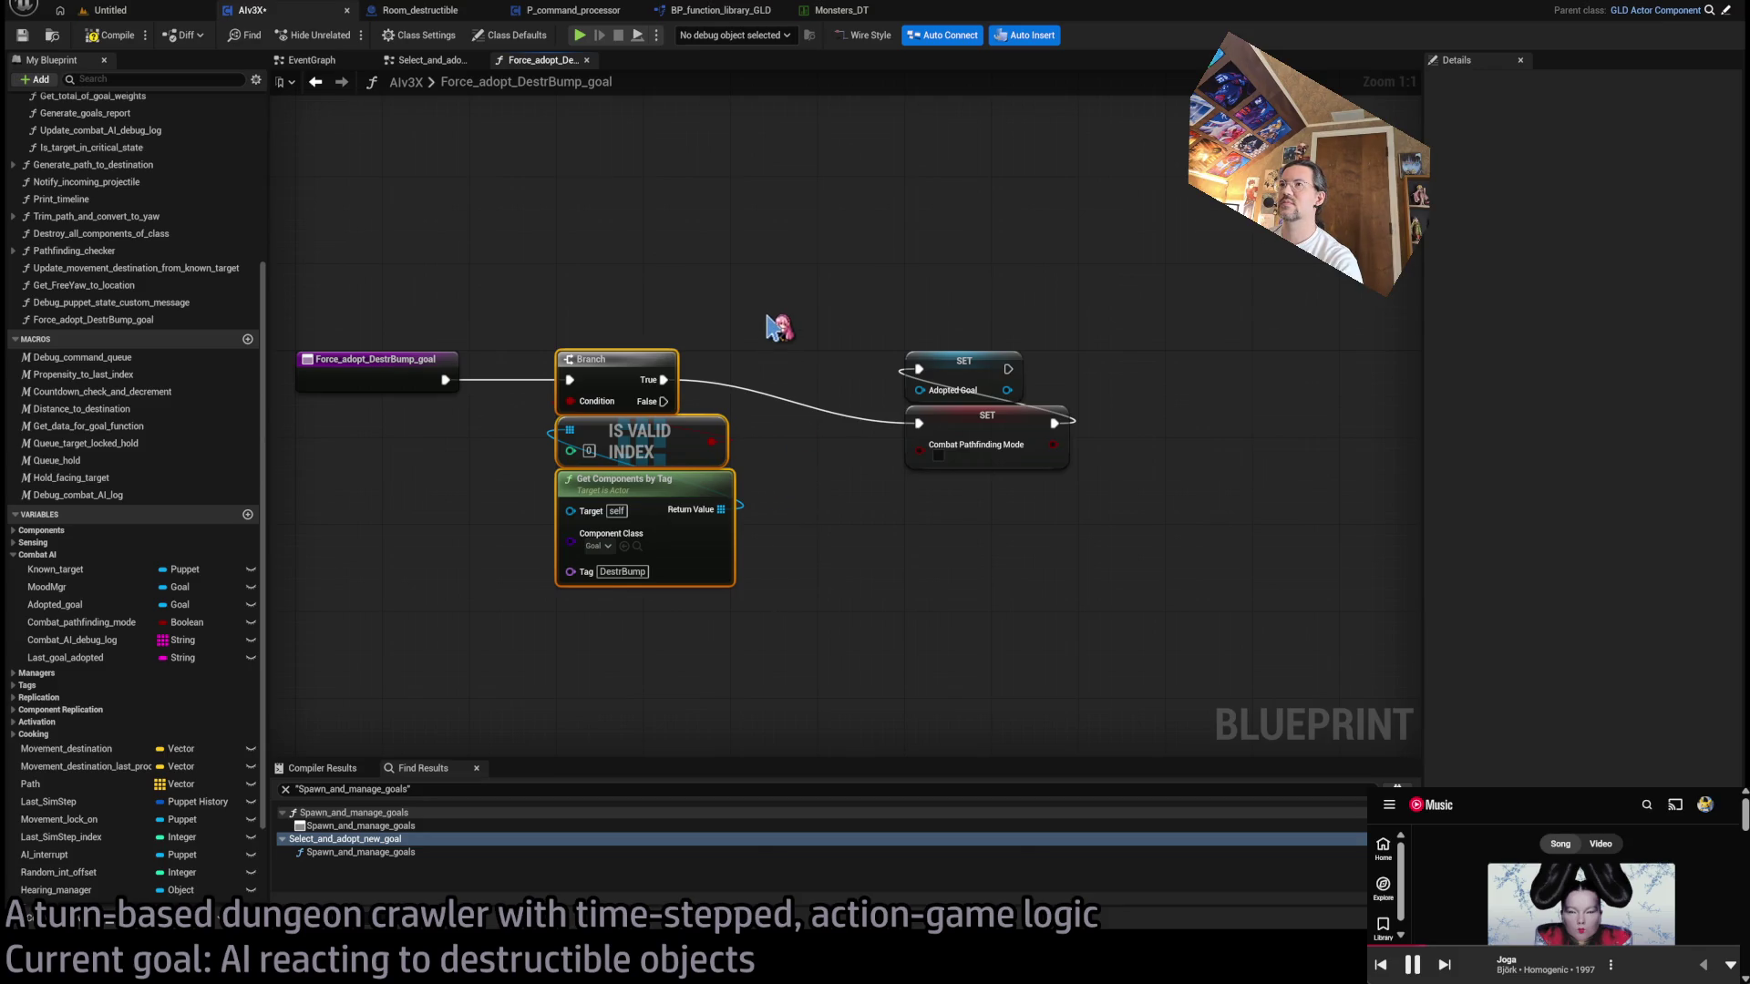
{"action": "left_click", "coordinate": [811, 321]}
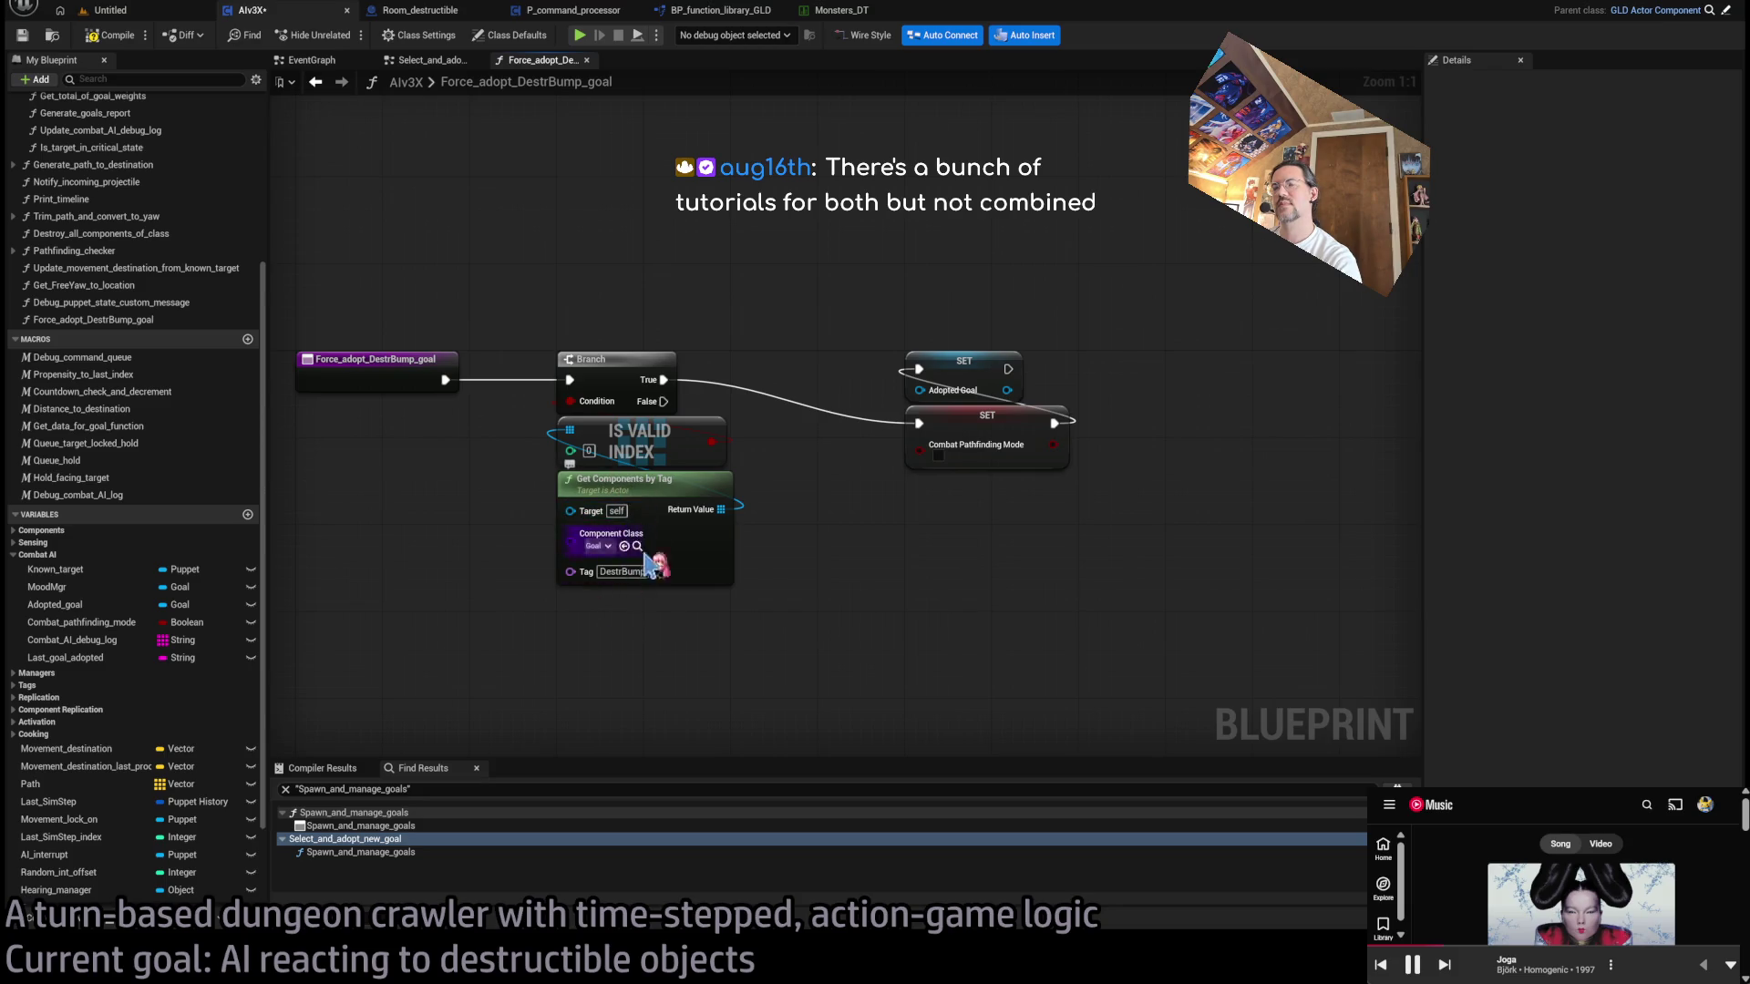
- Feed a GET index 0 of the DestrBump results into SET Adopted Goal
{"action": "mouse_move", "coordinate": [652, 586]}
{"action": "left_mouse_down"}
{"action": "mouse_move", "coordinate": [625, 506]}
{"action": "mouse_move", "coordinate": [757, 531]}
{"action": "left_mouse_up"}
{"action": "mouse_move", "coordinate": [755, 533]}
{"action": "left_mouse_down"}
{"action": "mouse_move", "coordinate": [843, 472]}
{"action": "mouse_move", "coordinate": [834, 374]}
{"action": "left_mouse_up"}
{"action": "left_click_drag", "start_coordinate": [838, 527], "coordinate": [914, 472]}
{"action": "left_click", "coordinate": [1035, 429]}
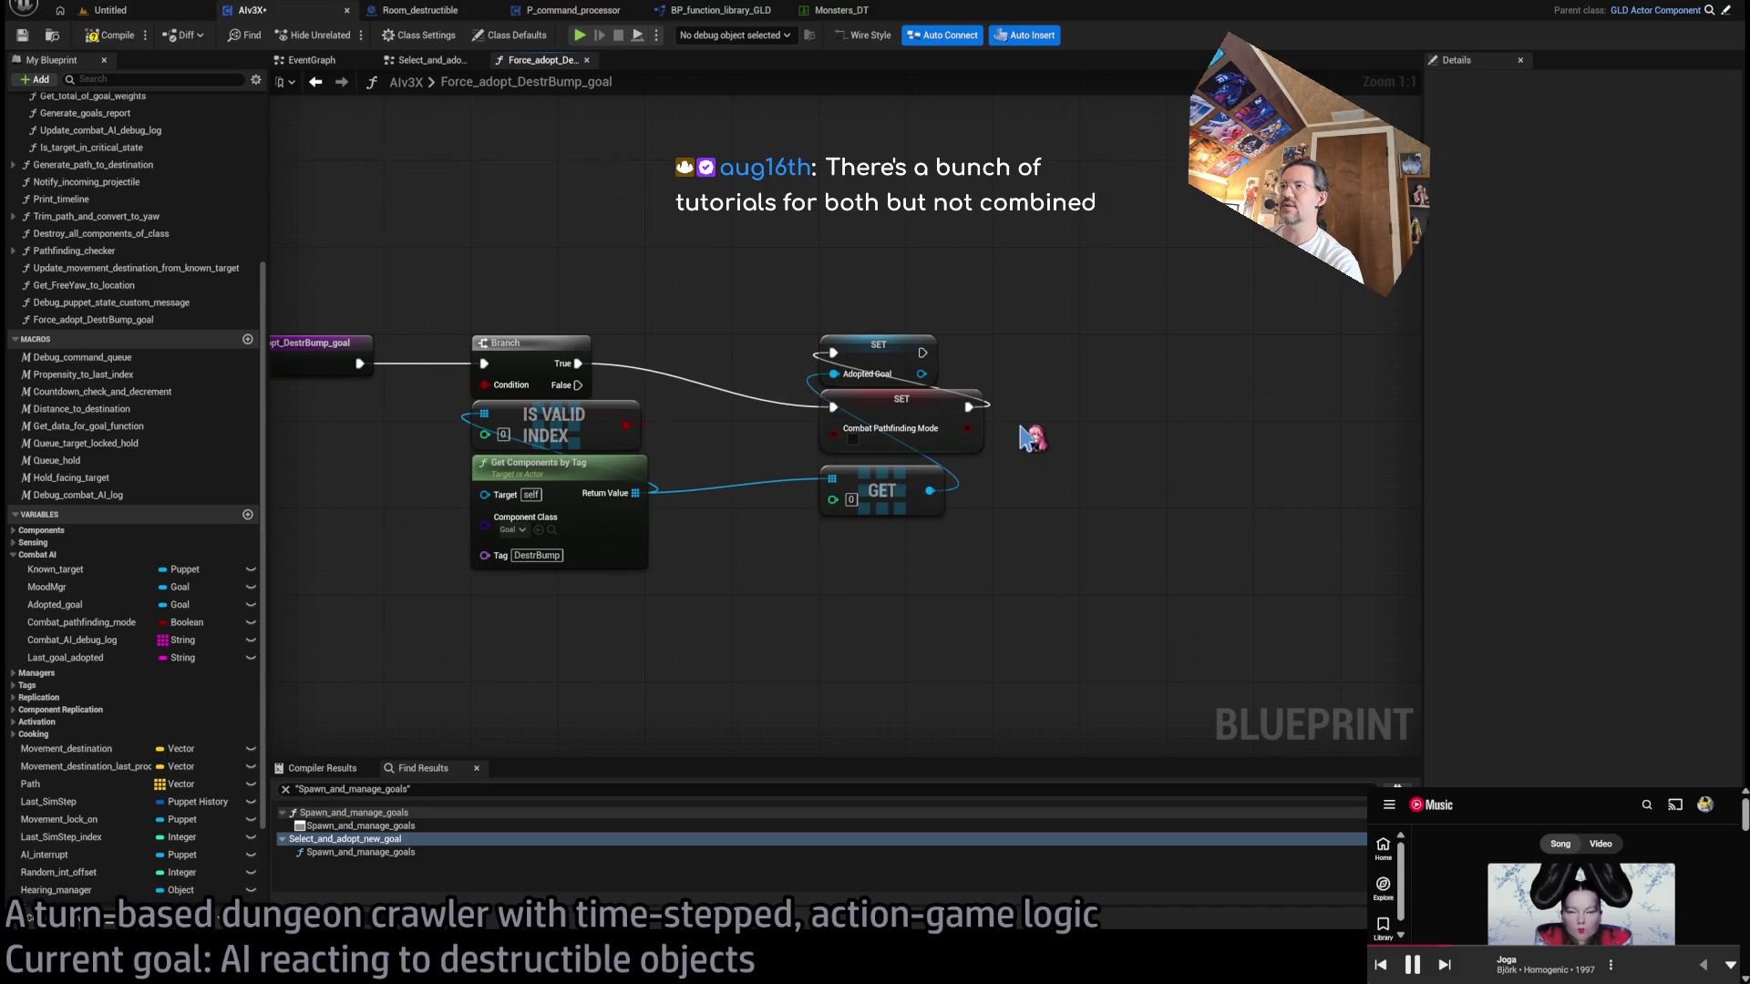
- Paste an Owner Puppet getter, wire it into the lookup's Target, and recompile AIv3X
{"action": "left_click", "coordinate": [111, 35]}
{"action": "left_click_drag", "start_coordinate": [583, 235], "coordinate": [621, 246]}
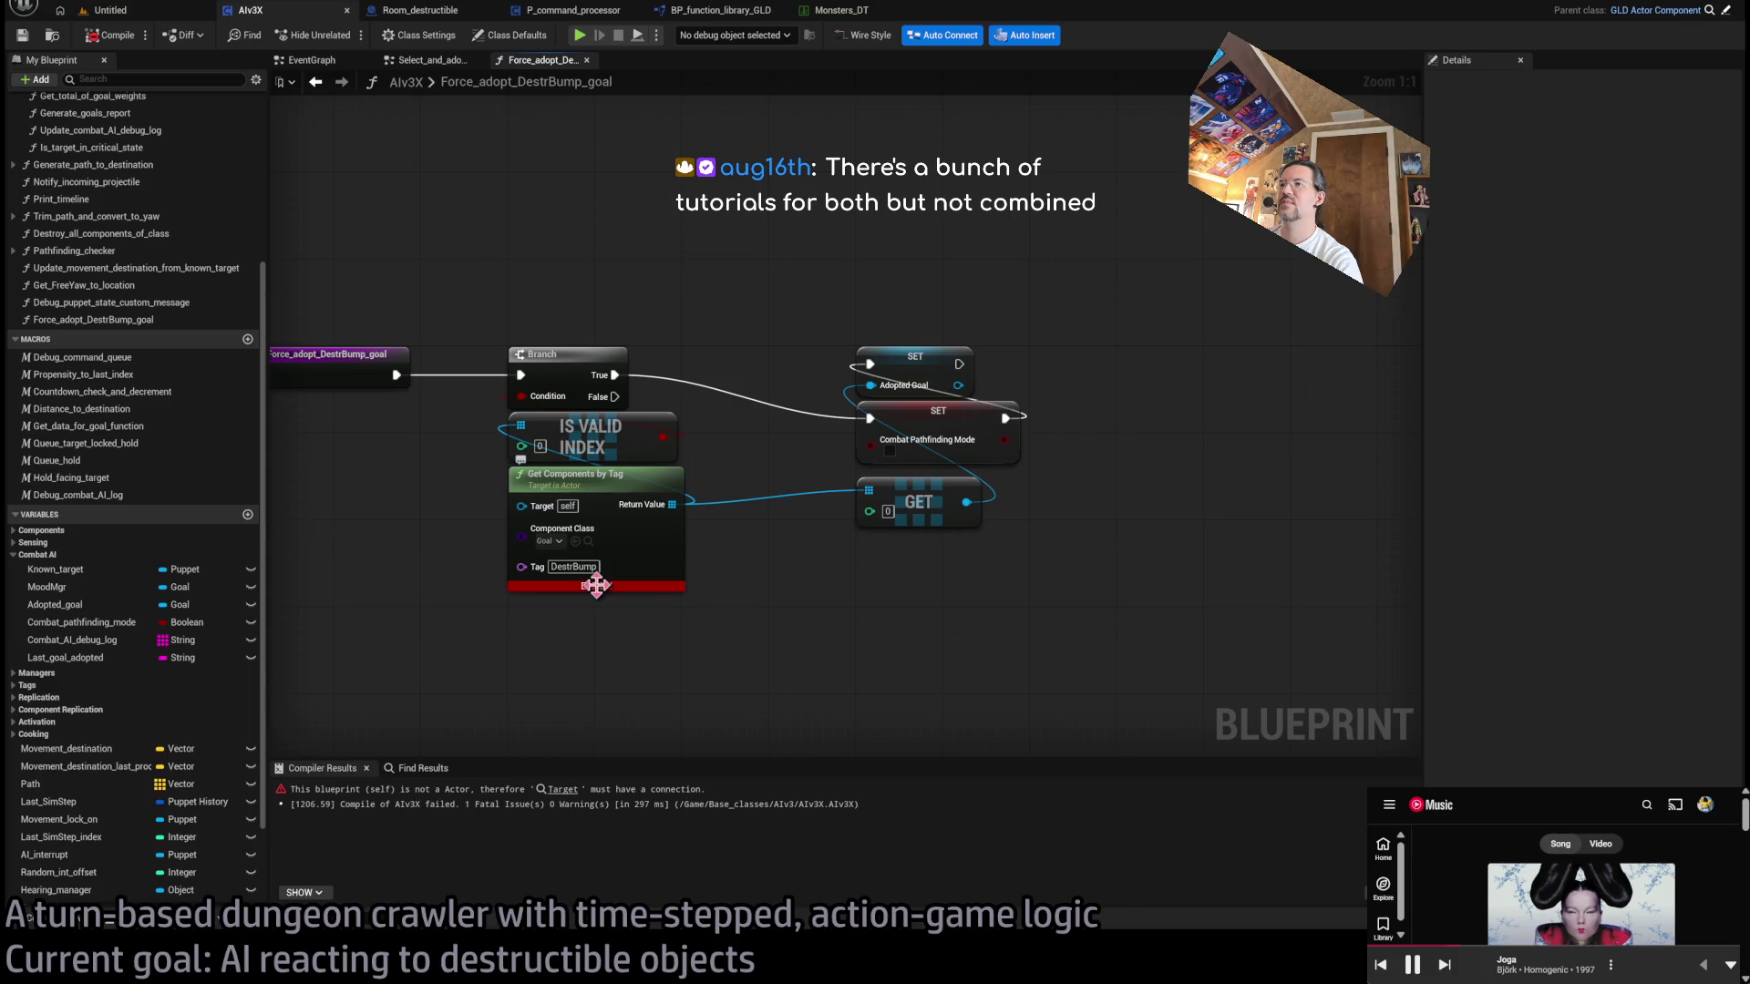
{"action": "left_click_drag", "start_coordinate": [596, 585], "coordinate": [753, 569]}
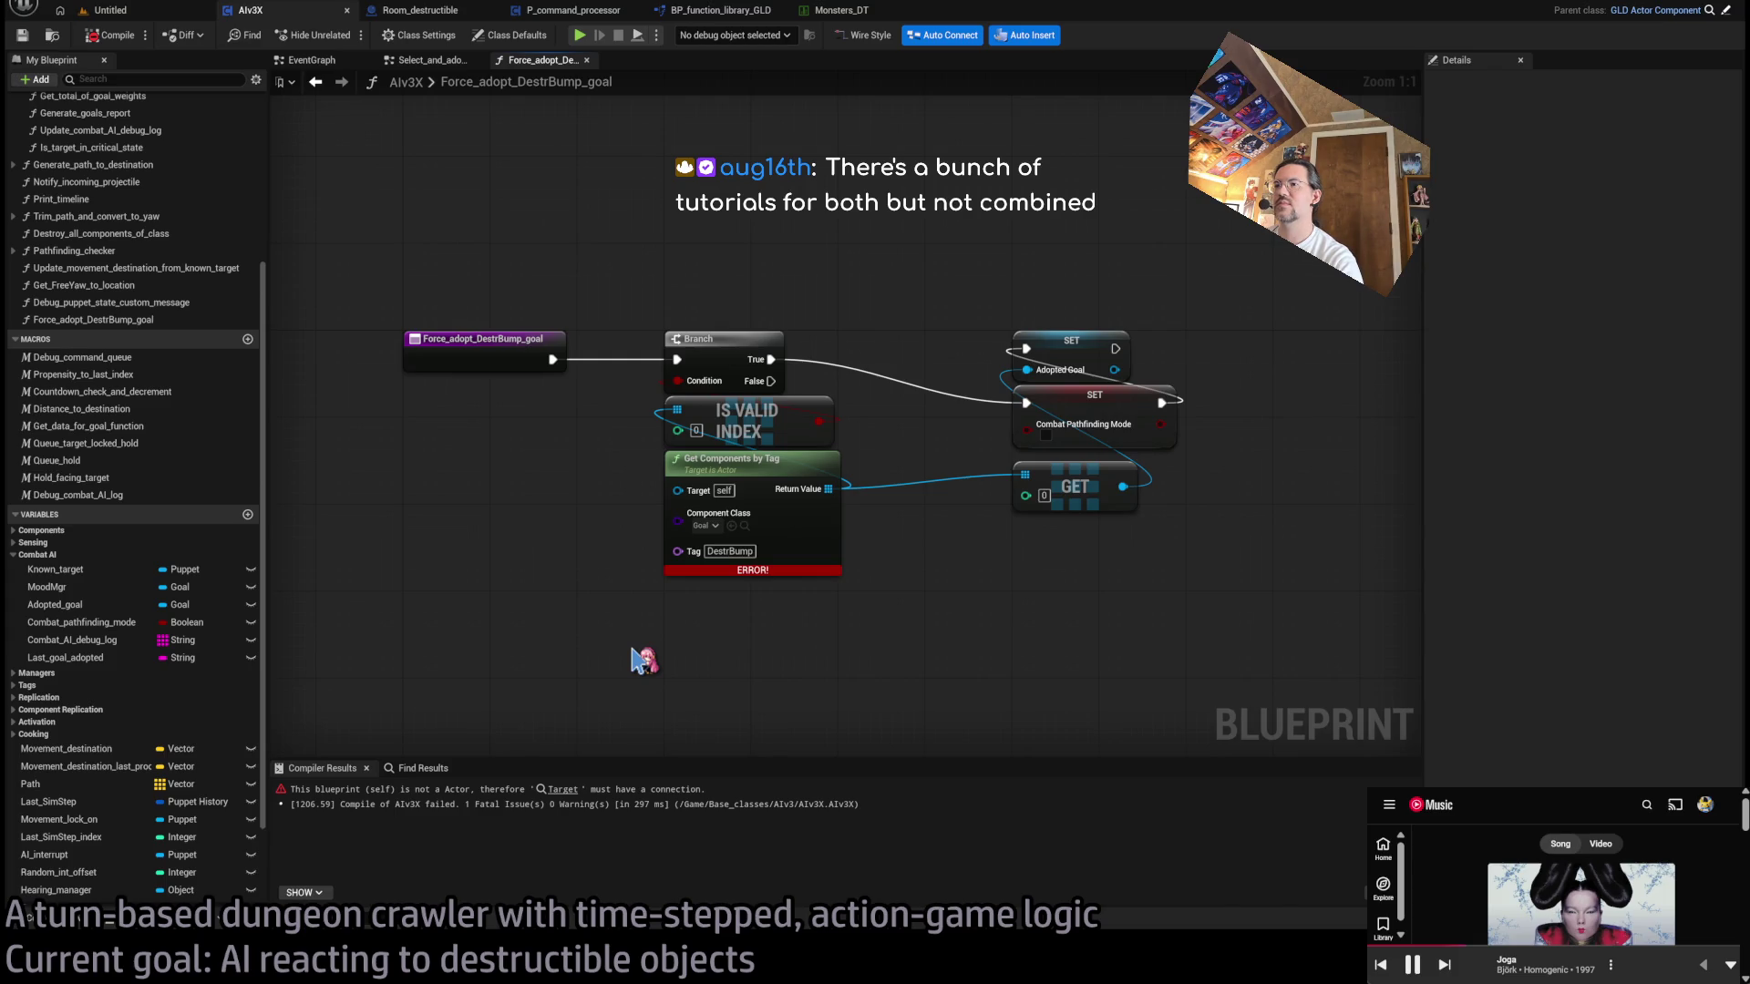
{"action": "key", "text": "ctrl+v"}
{"action": "left_click_drag", "start_coordinate": [705, 658], "coordinate": [677, 490]}
{"action": "mouse_move", "coordinate": [642, 661]}
{"action": "left_mouse_down"}
{"action": "mouse_move", "coordinate": [642, 638]}
{"action": "mouse_move", "coordinate": [418, 433]}
{"action": "left_mouse_up"}
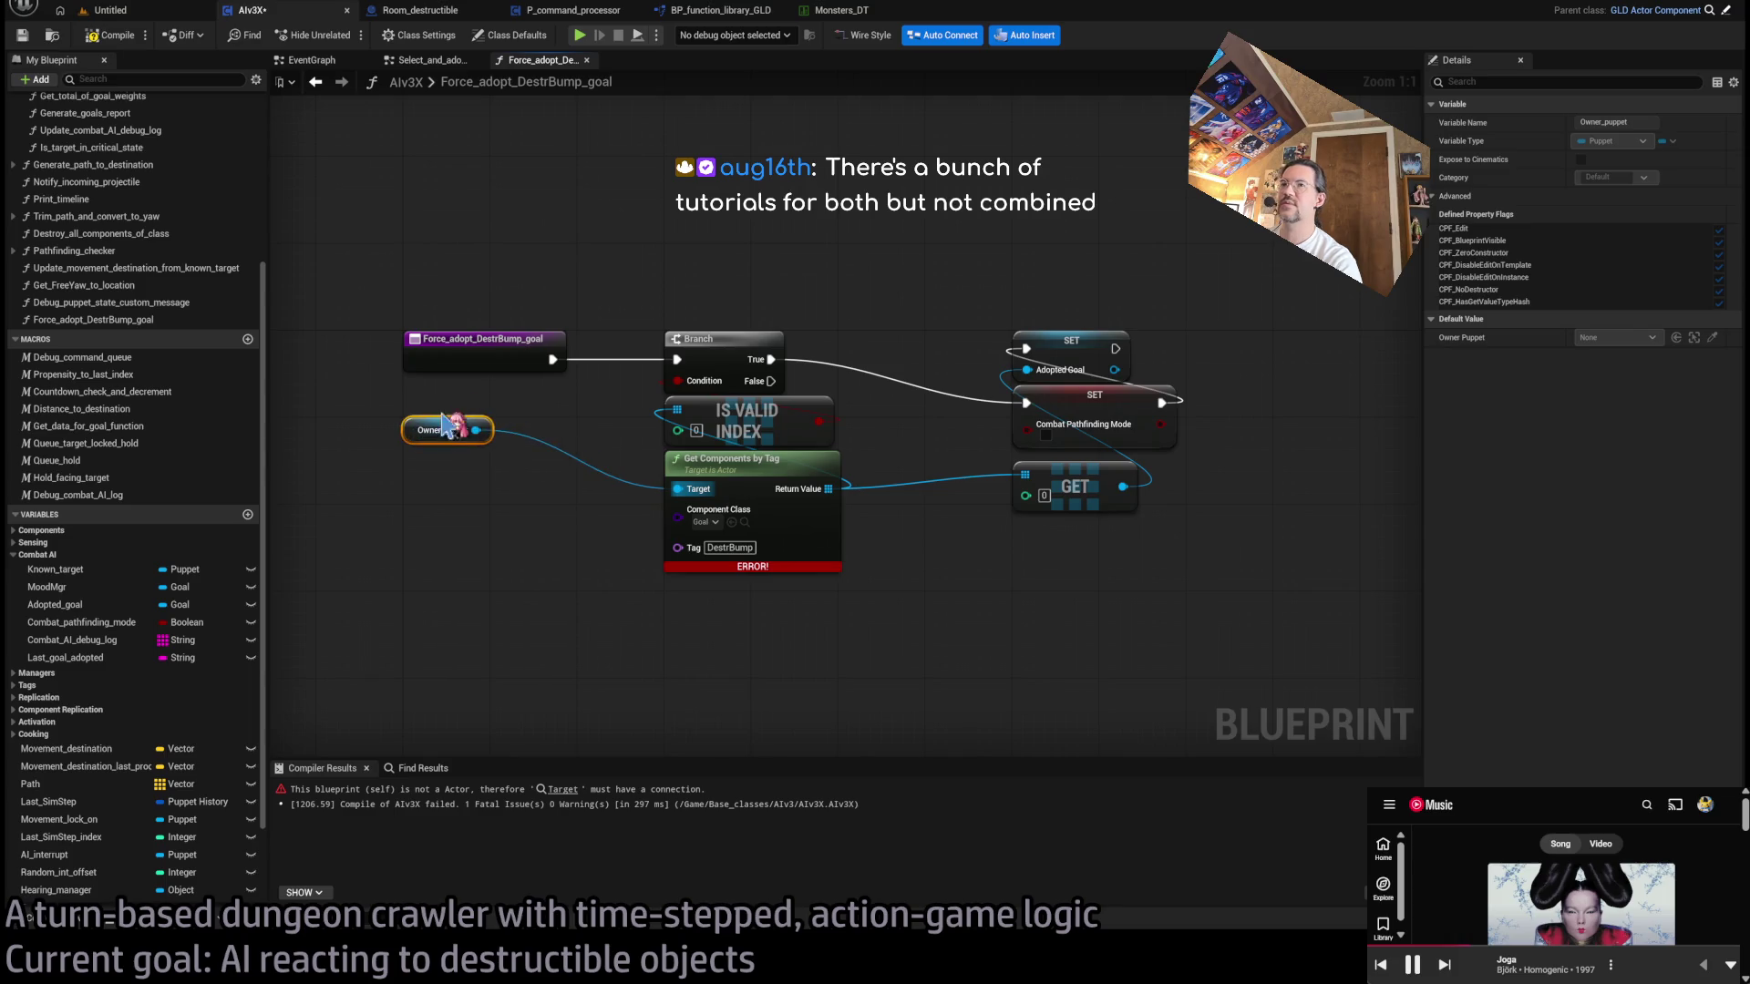
{"action": "left_click", "coordinate": [406, 364]}
{"action": "left_click", "coordinate": [109, 34]}
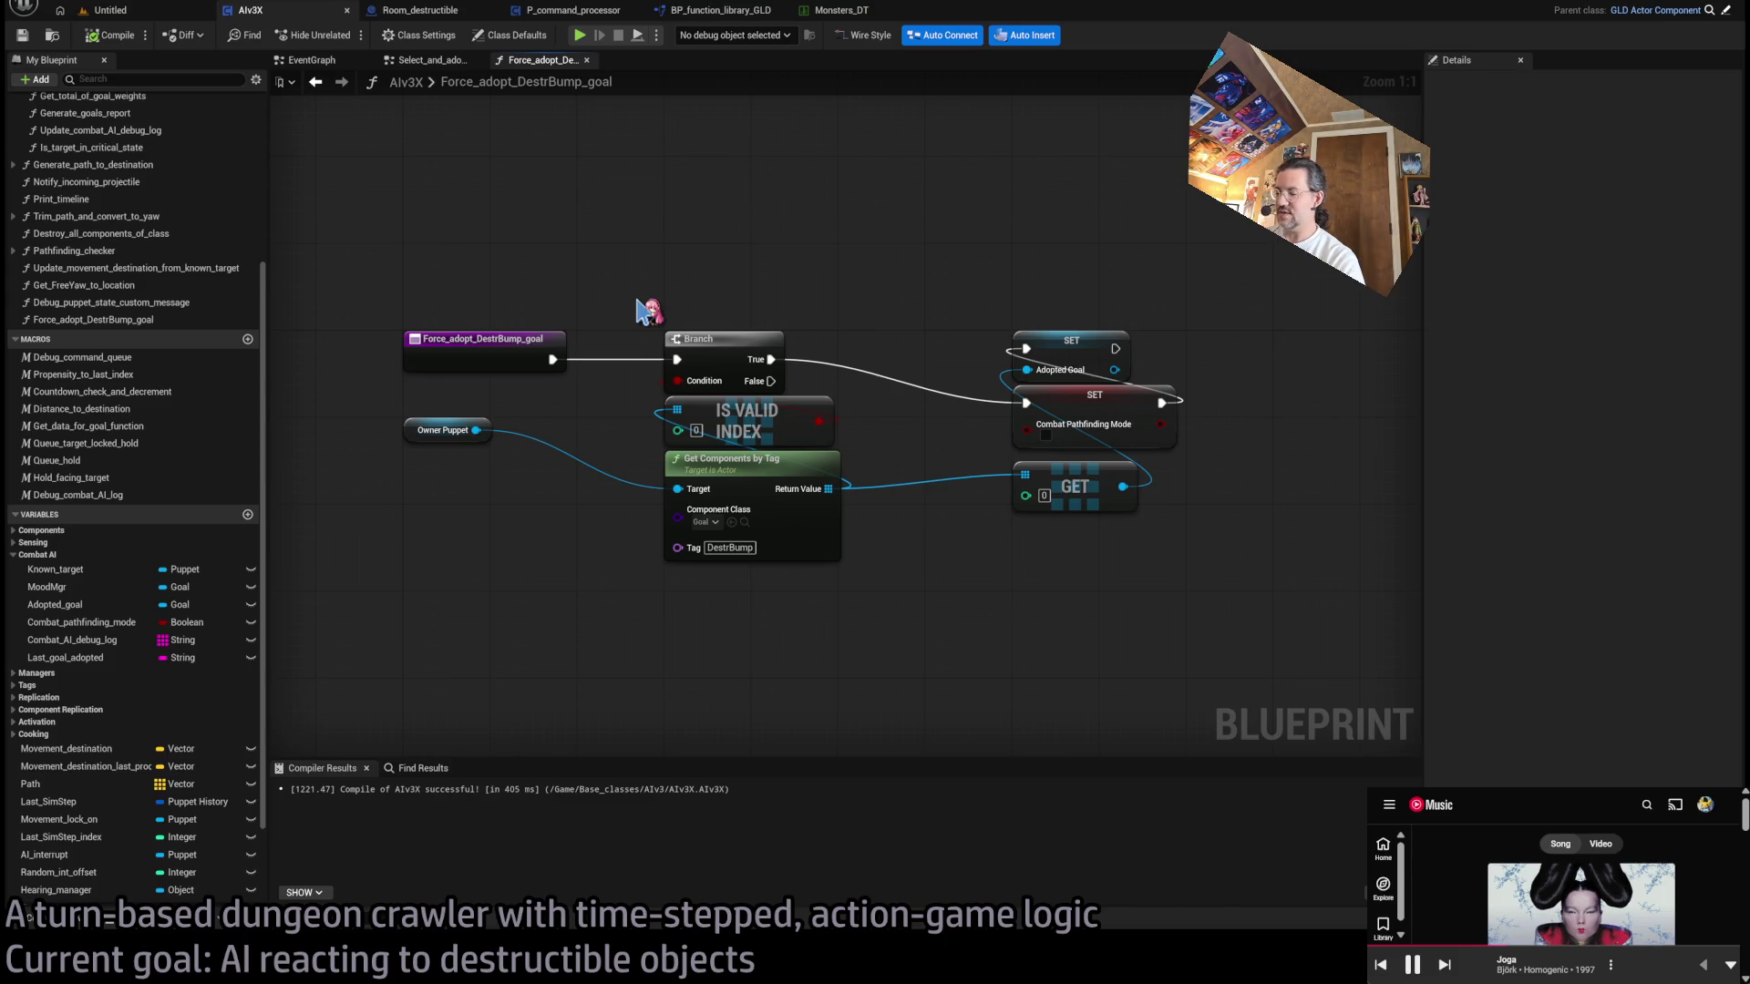
- Shift the two SET nodes and the GET node left and save AIv3X
{"action": "mouse_move", "coordinate": [1253, 283]}
{"action": "left_mouse_down"}
{"action": "mouse_move", "coordinate": [1011, 483]}
{"action": "mouse_move", "coordinate": [1009, 515]}
{"action": "left_mouse_up"}
{"action": "left_click_drag", "start_coordinate": [1080, 357], "coordinate": [993, 352]}
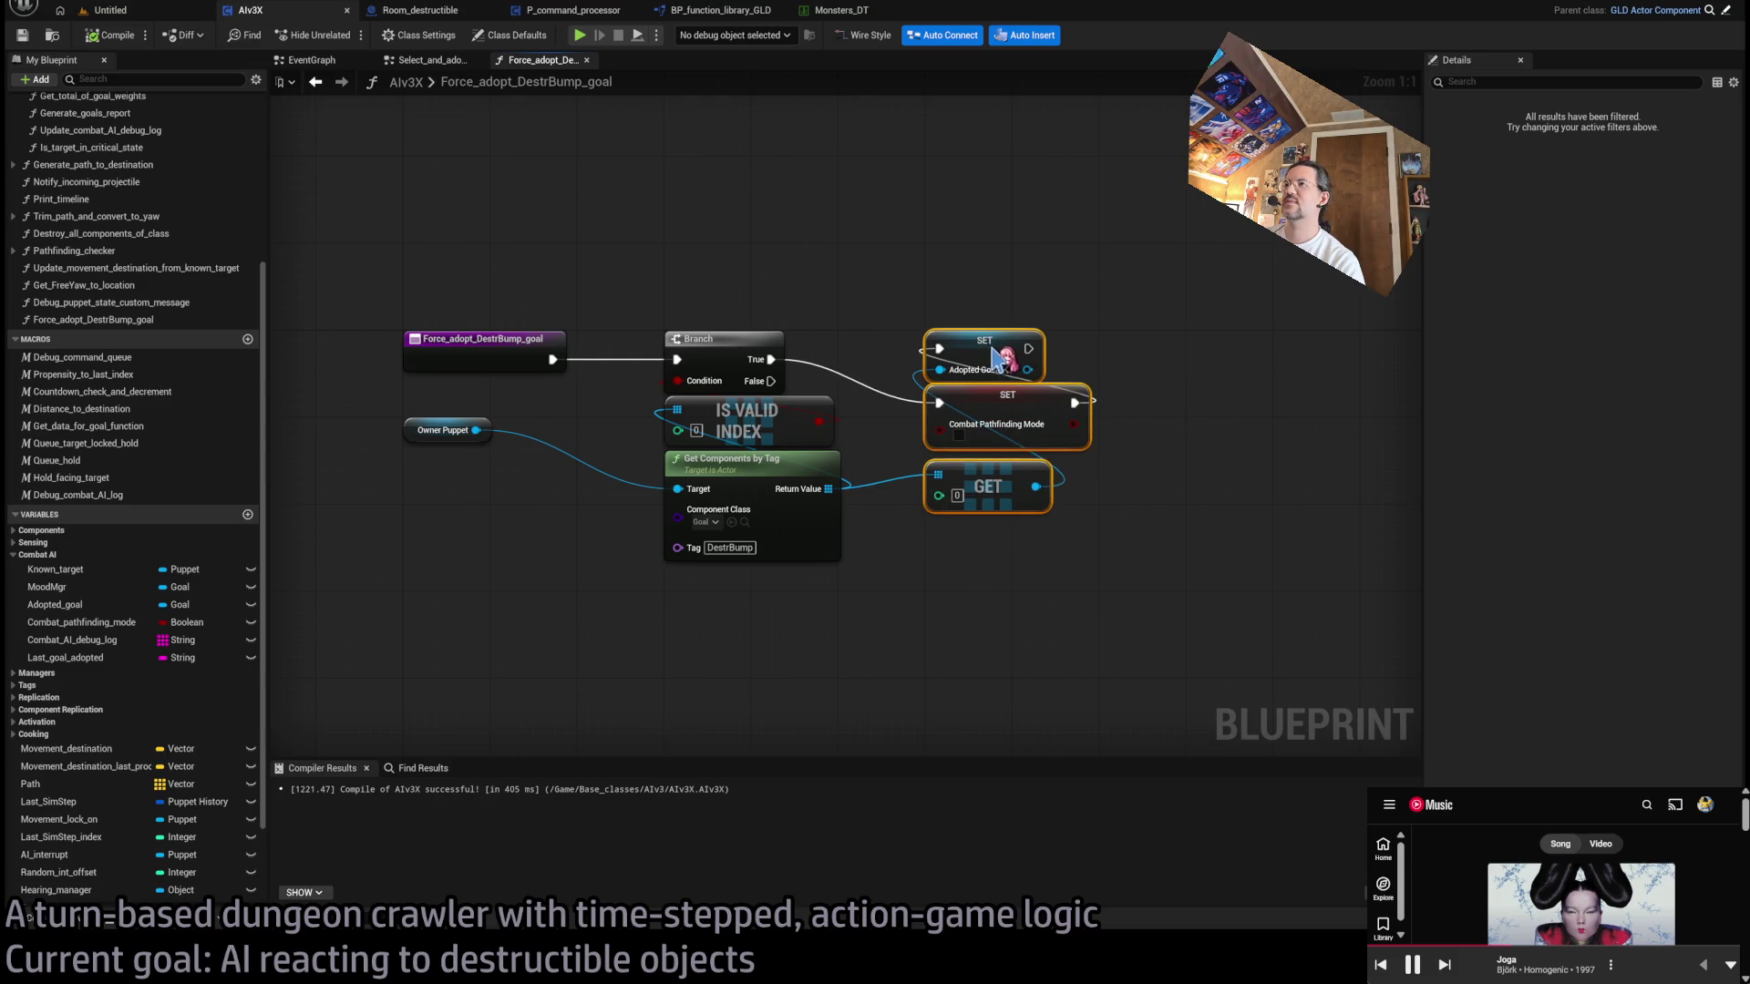
{"action": "left_click", "coordinate": [922, 294]}
{"action": "key", "text": "ctrl+s"}
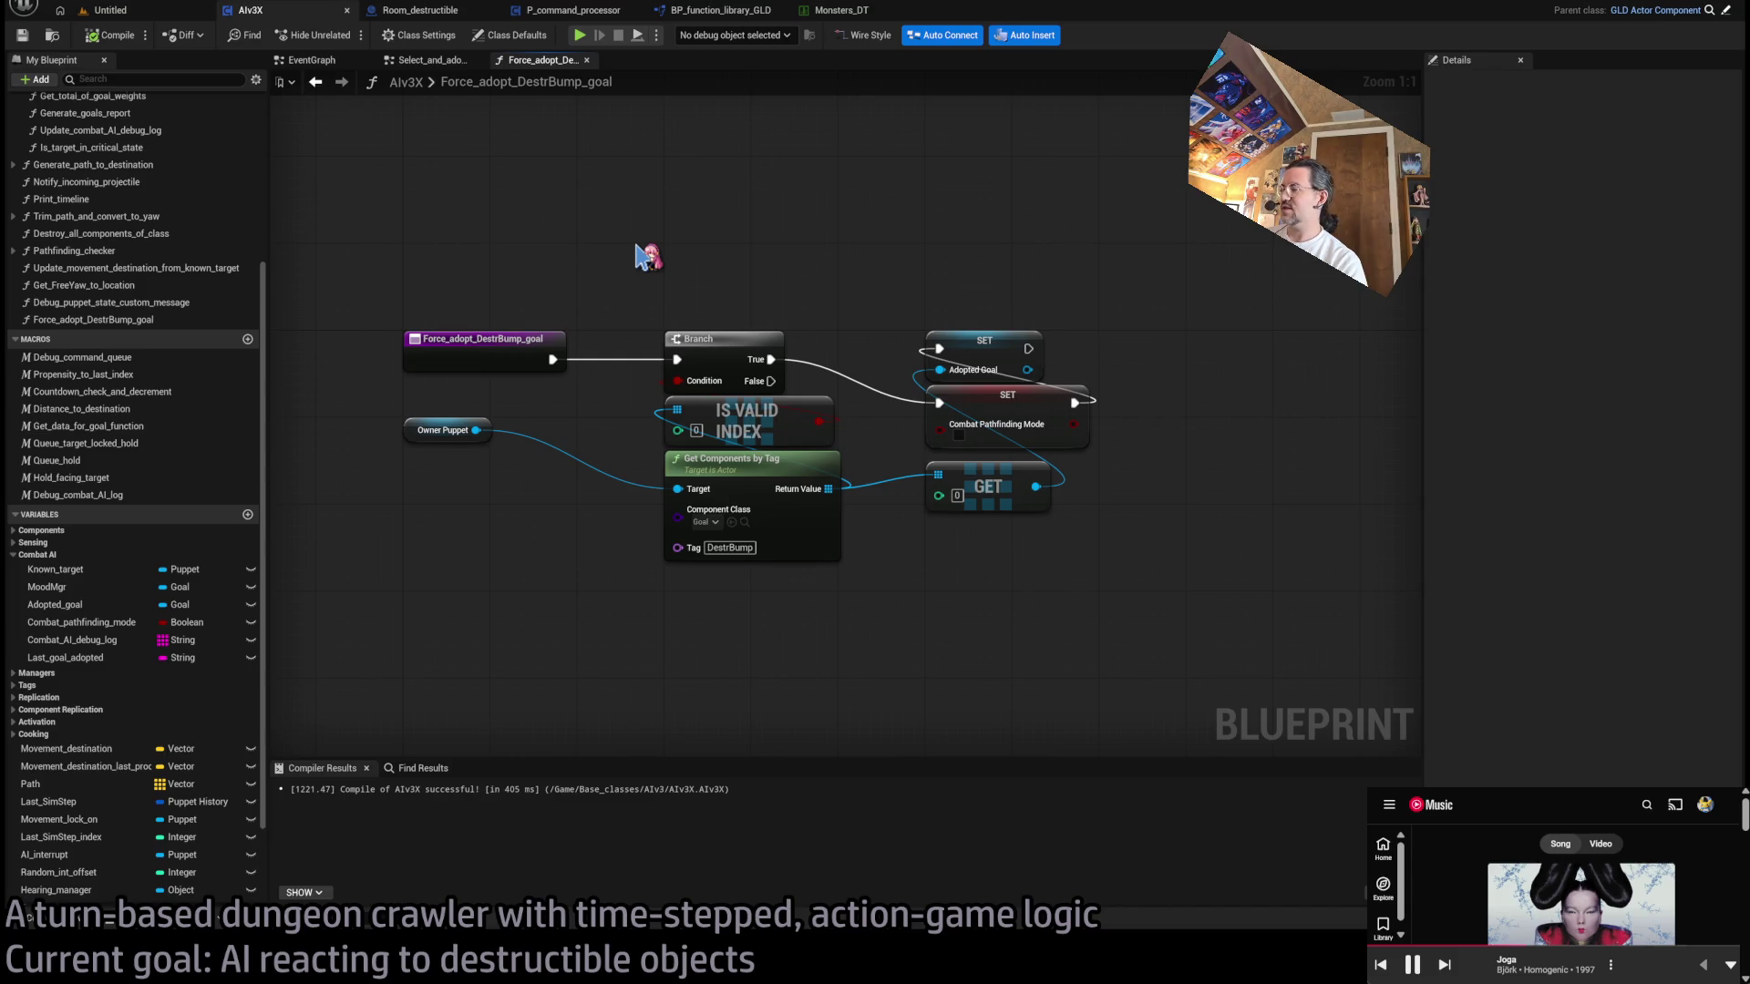
- Place Owner Puppet beside Get Components by Tag, lower IS VALID INDEX, and save
{"action": "mouse_move", "coordinate": [1211, 700]}
{"action": "left_mouse_down"}
{"action": "mouse_move", "coordinate": [921, 380]}
{"action": "mouse_move", "coordinate": [988, 405]}
{"action": "left_mouse_up"}
{"action": "left_click", "coordinate": [1185, 403]}
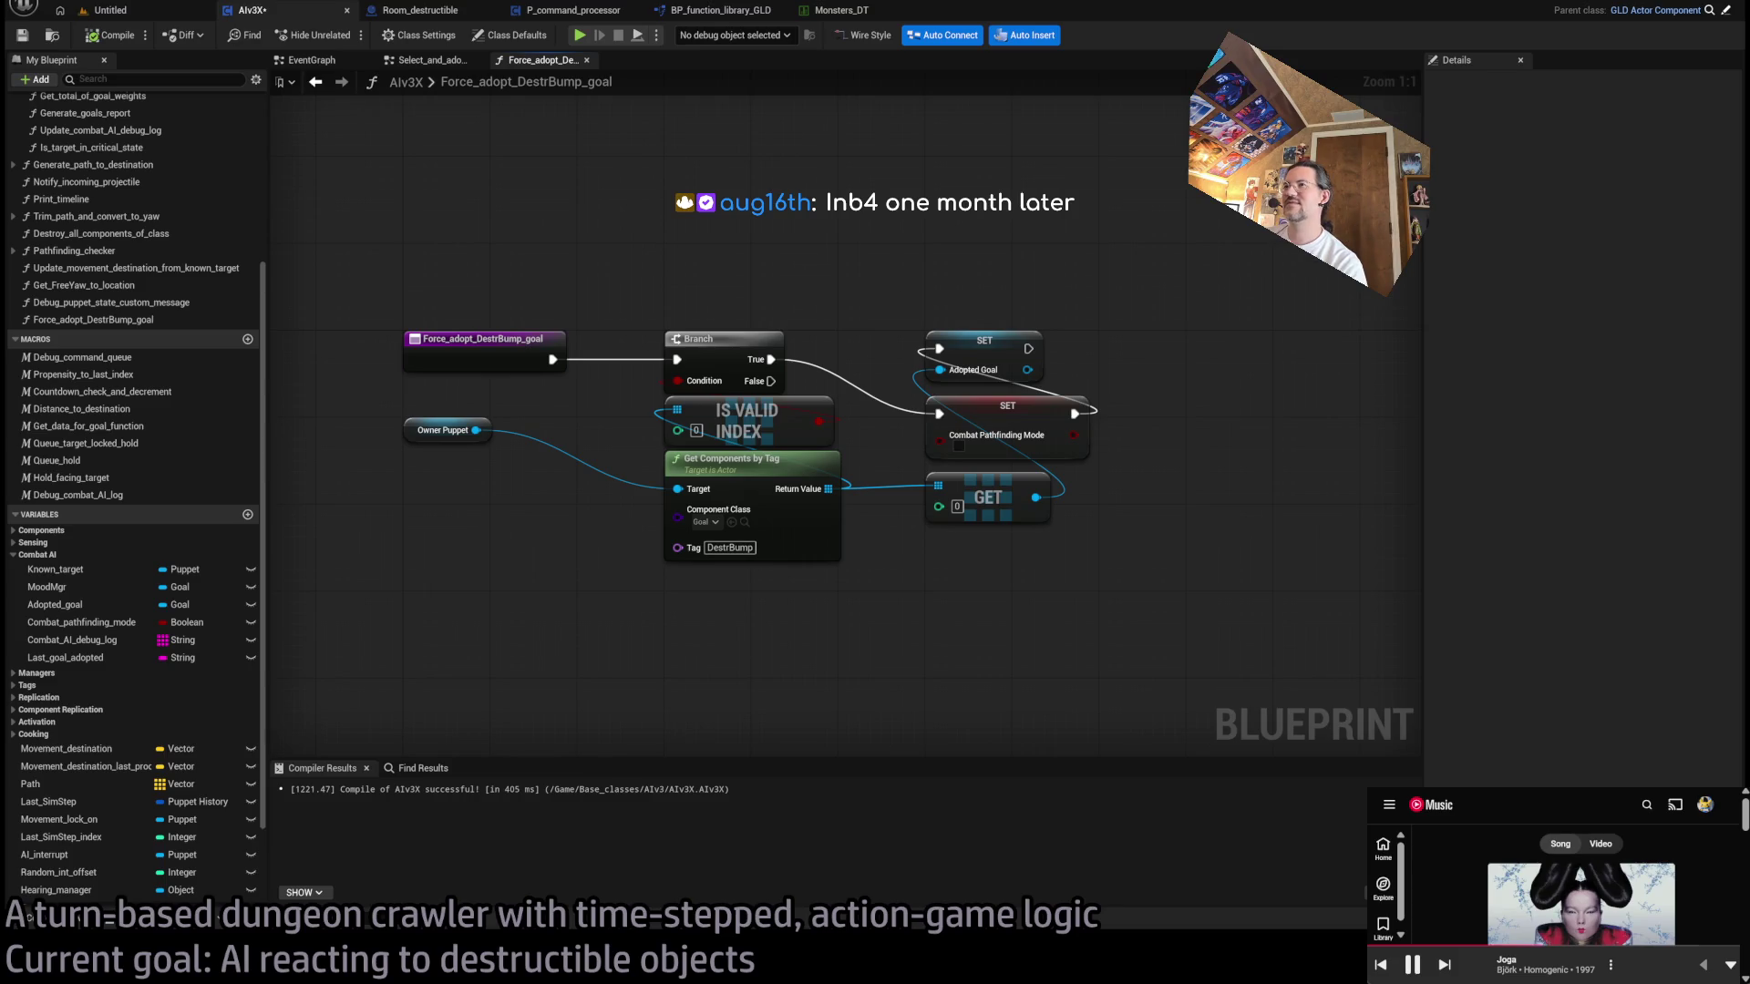
{"action": "left_click_drag", "start_coordinate": [415, 429], "coordinate": [677, 581]}
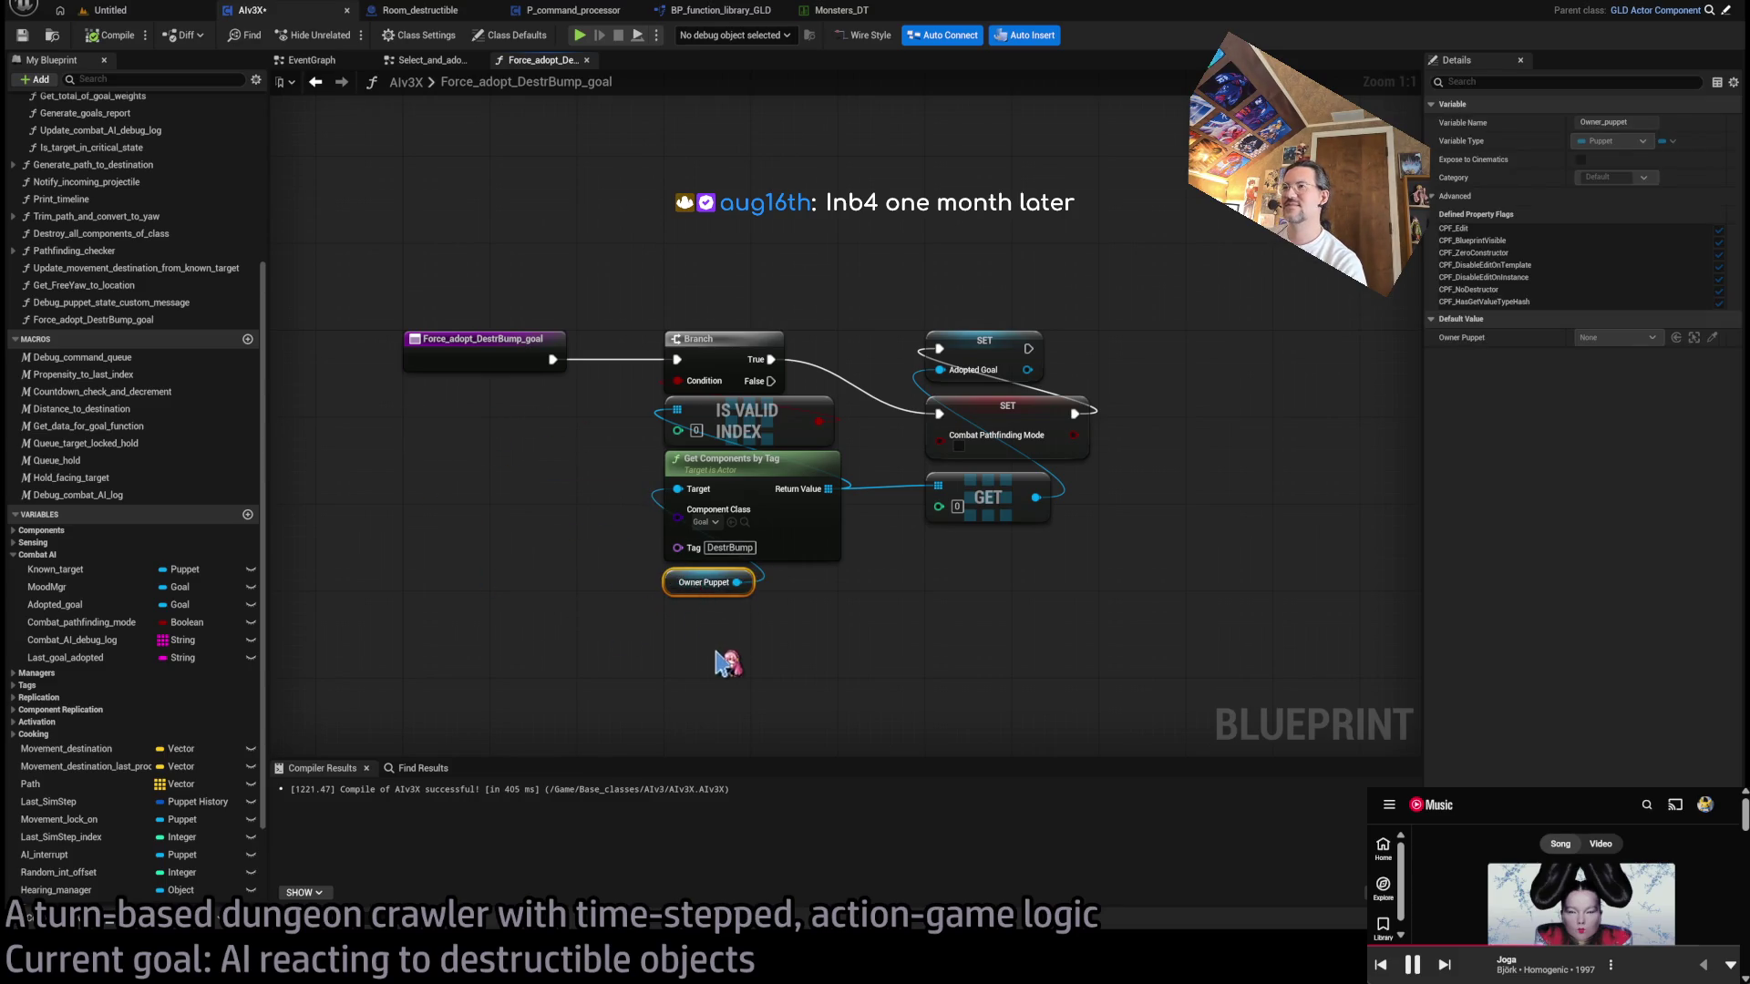
{"action": "left_click_drag", "start_coordinate": [729, 642], "coordinate": [729, 488]}
{"action": "left_click", "coordinate": [729, 415], "text": "ctrl"}
{"action": "left_click_drag", "start_coordinate": [729, 414], "coordinate": [729, 426]}
{"action": "left_click", "coordinate": [889, 606]}
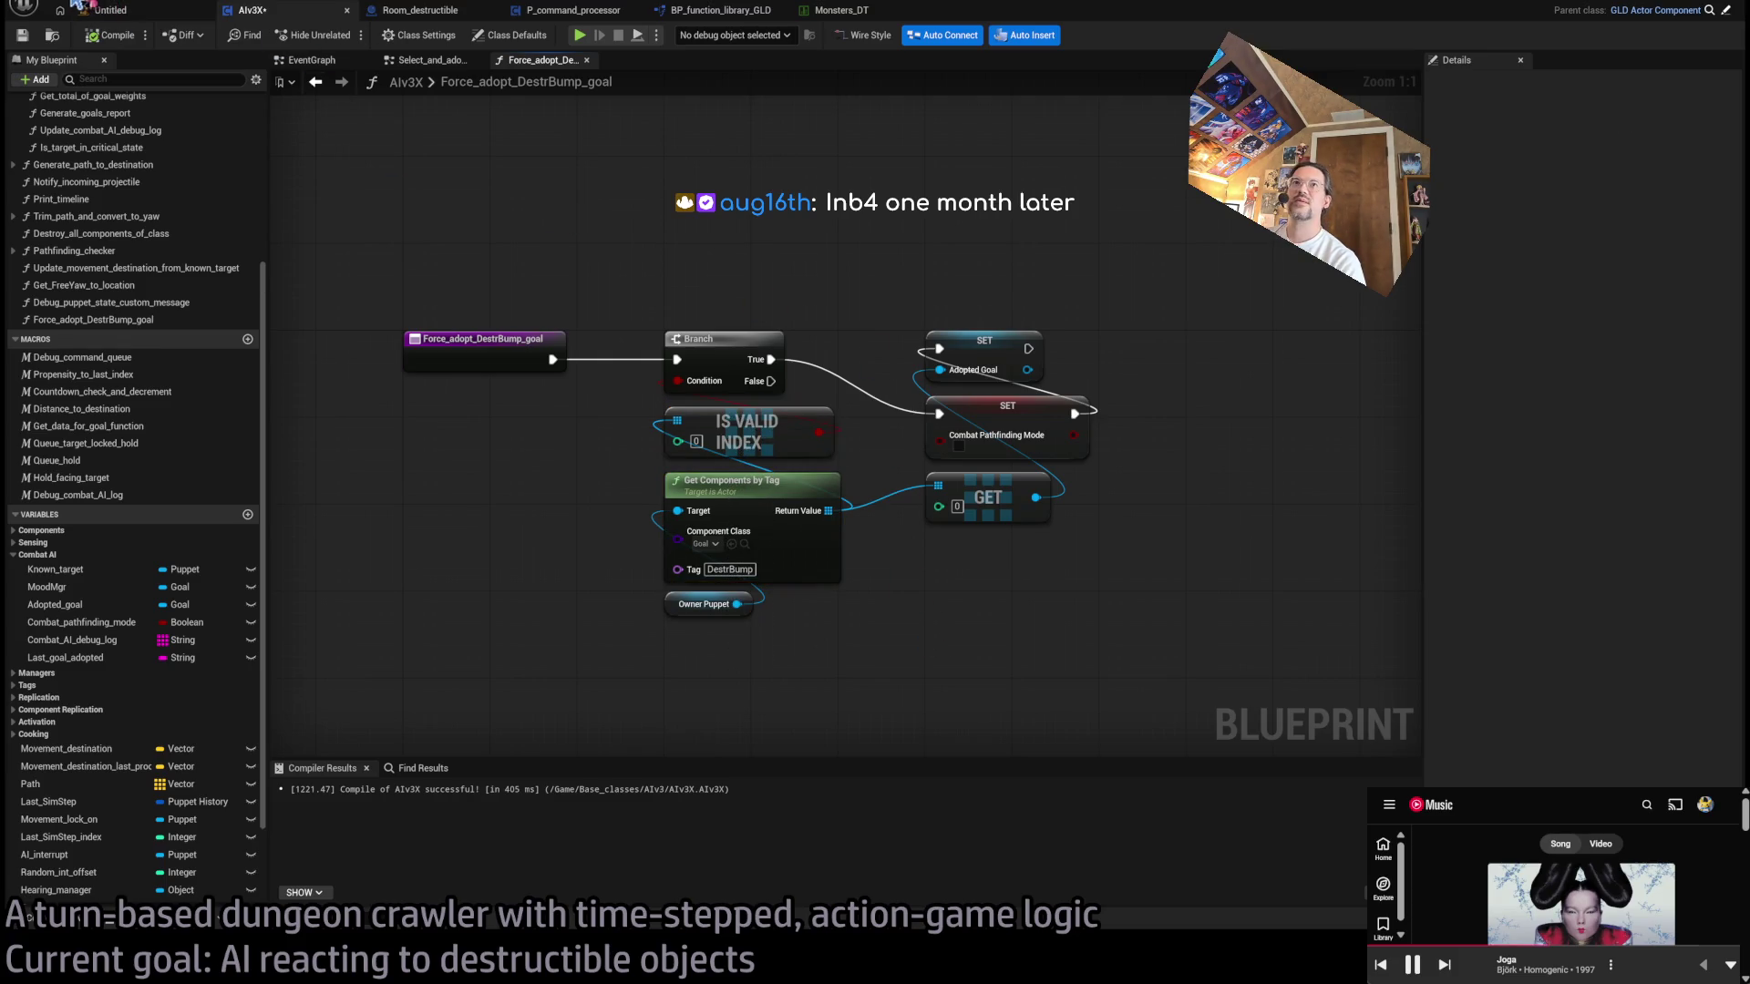
{"action": "key", "text": "ctrl+s"}
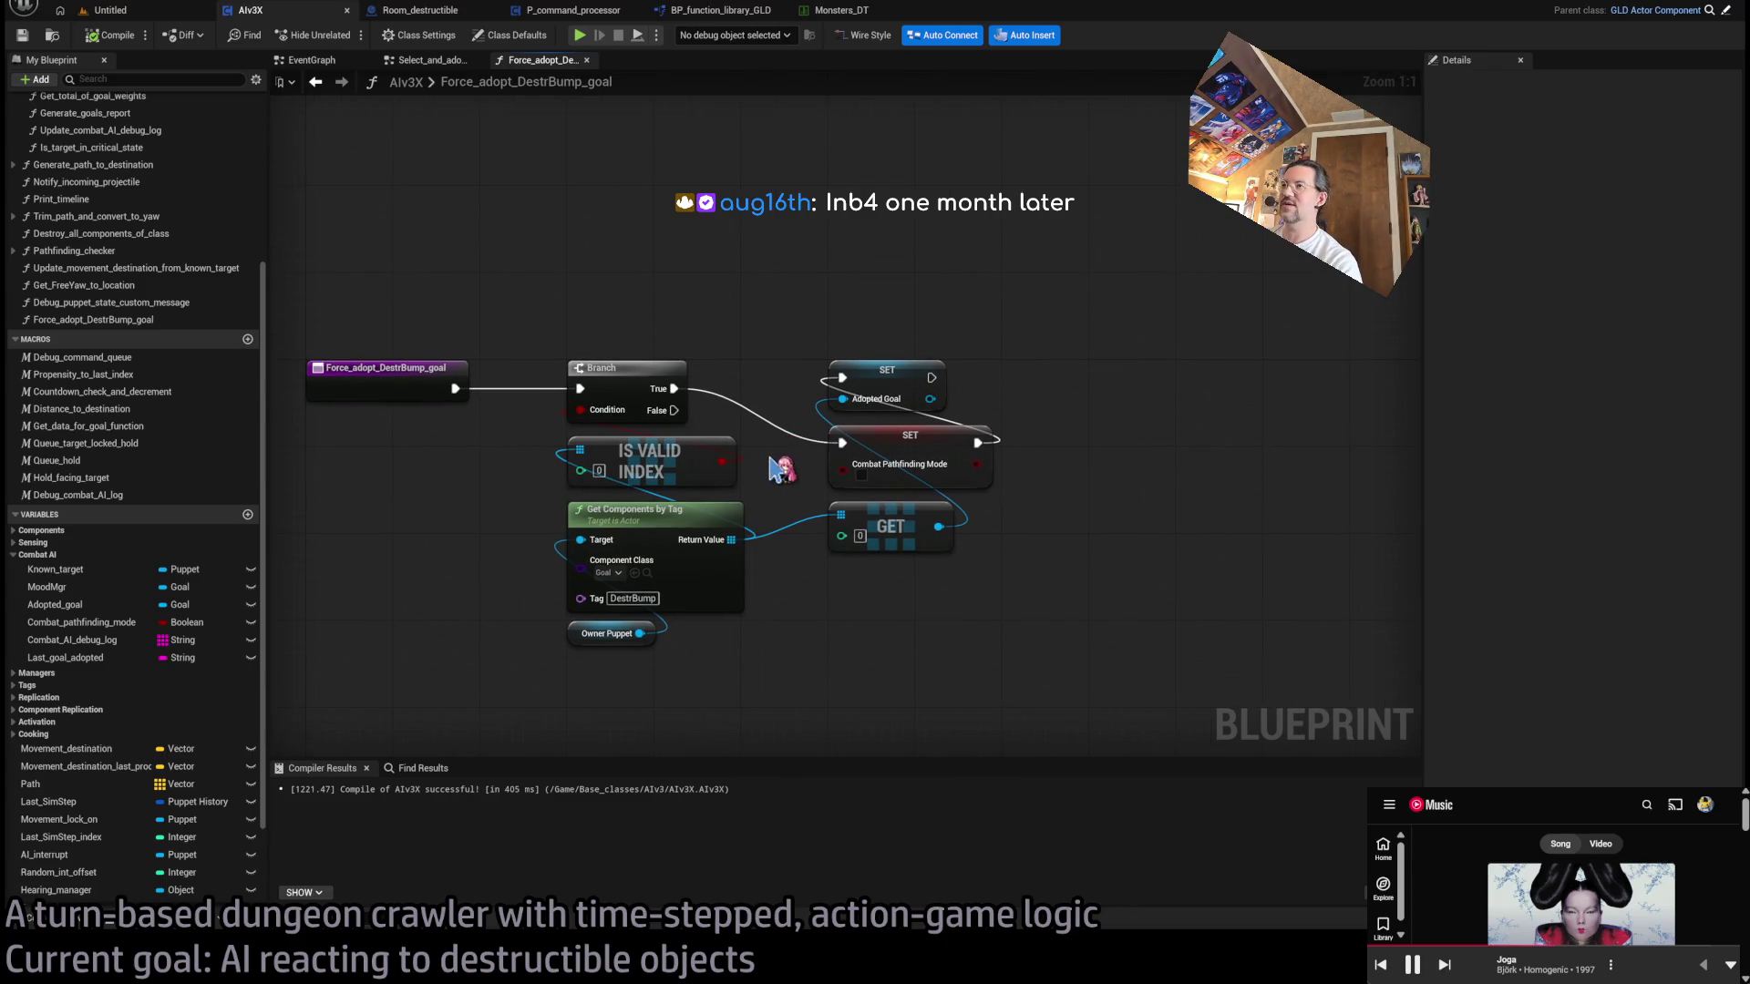
- Chain SET Combat Pathfinding Mode's exec into SET Adopted Goal and compile AIv3X
{"action": "scroll", "coordinate": [781, 470], "scroll_direction": "up", "scroll_amount": 5}
{"action": "scroll", "coordinate": [774, 466], "scroll_direction": "down", "scroll_amount": 3}
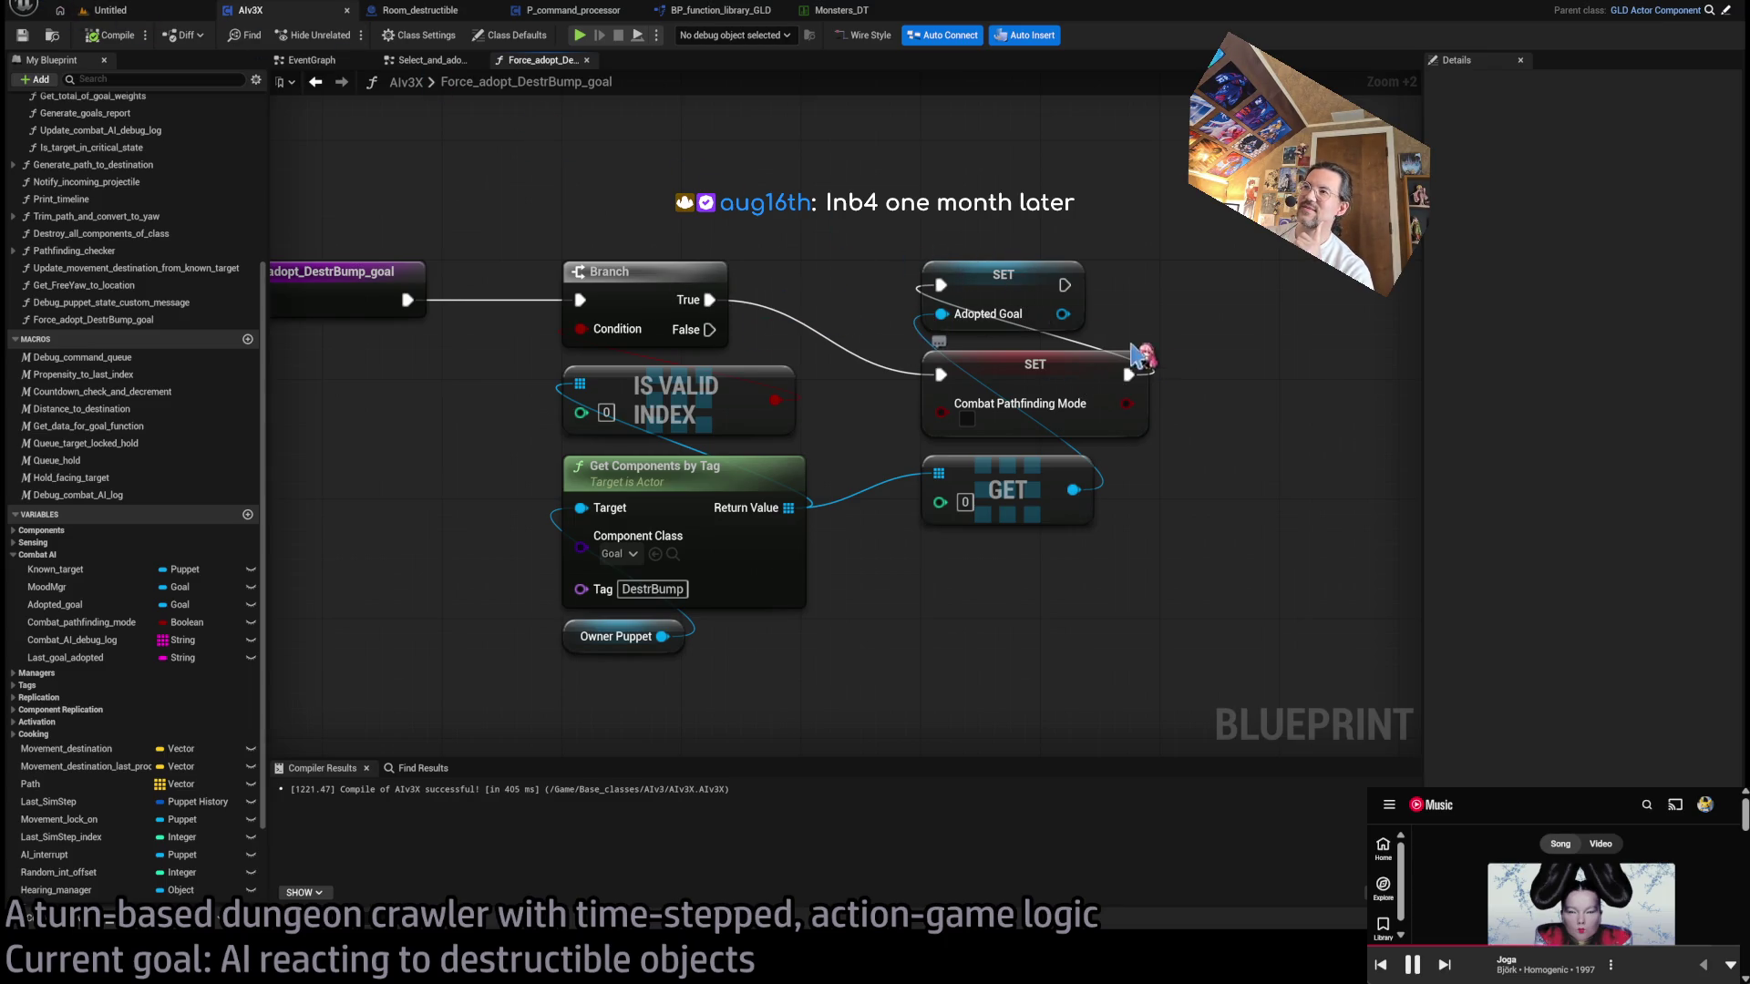
{"action": "left_click_drag", "start_coordinate": [1087, 356], "coordinate": [1123, 370]}
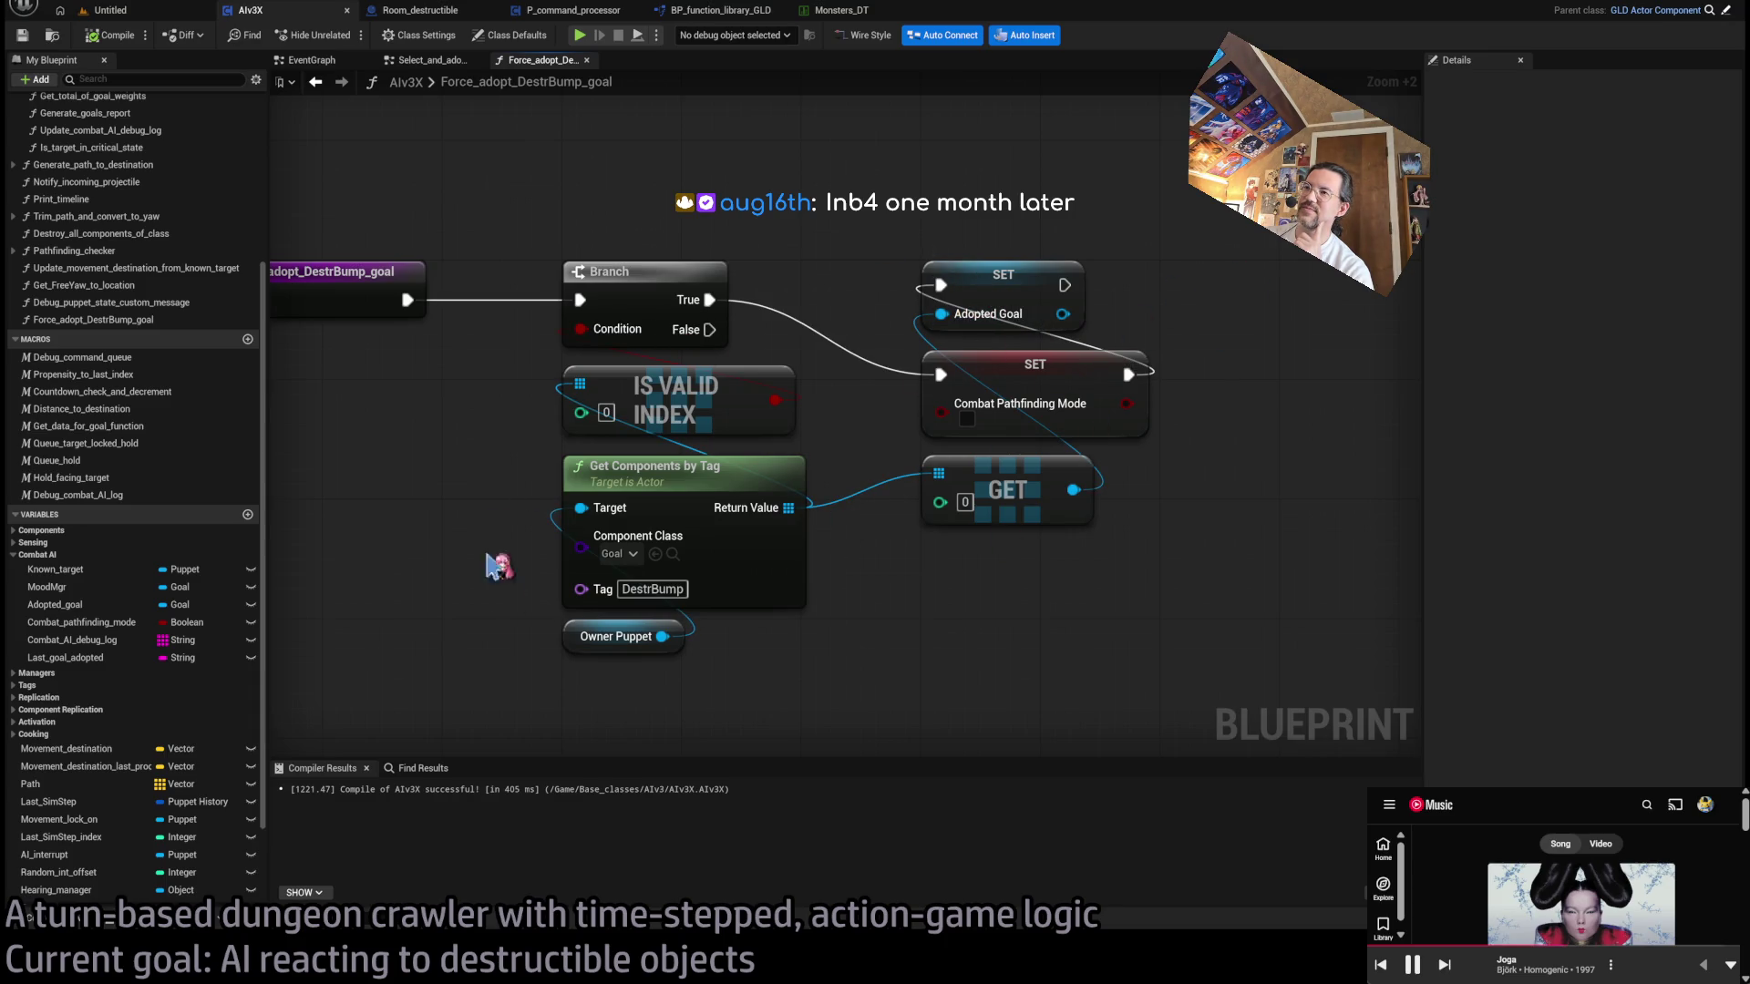
{"action": "scroll", "coordinate": [435, 157], "scroll_direction": "down", "scroll_amount": 1}
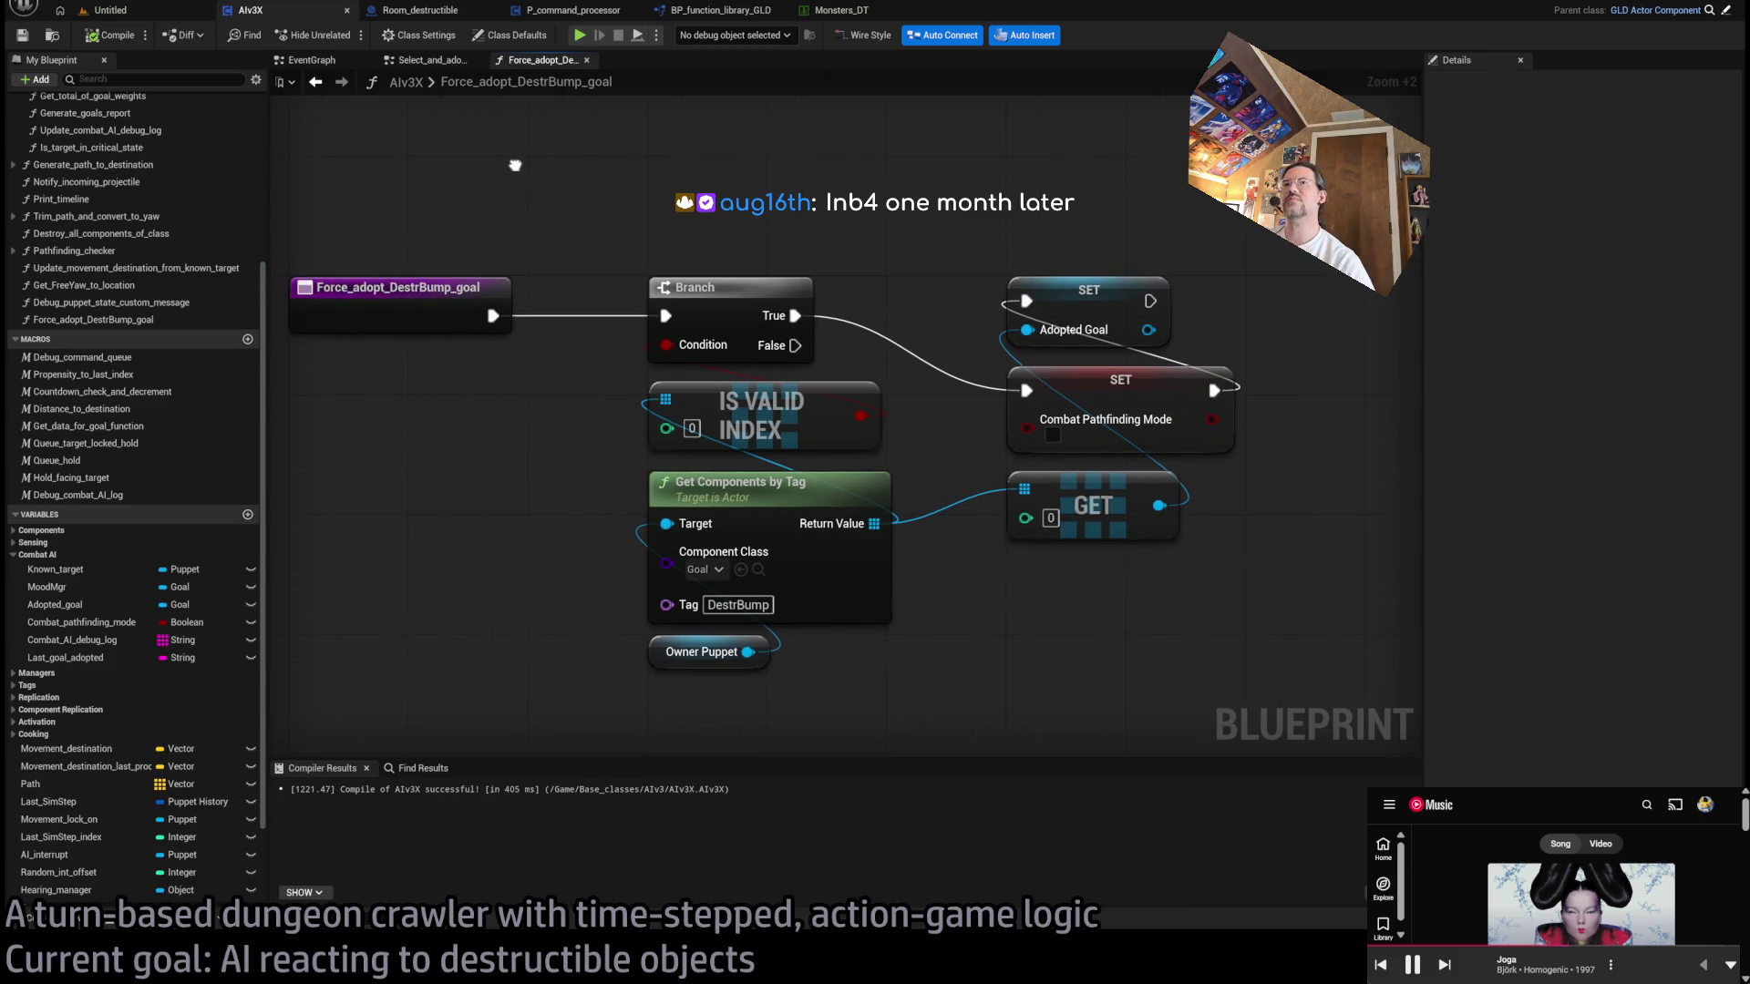
{"action": "left_click", "coordinate": [109, 35]}
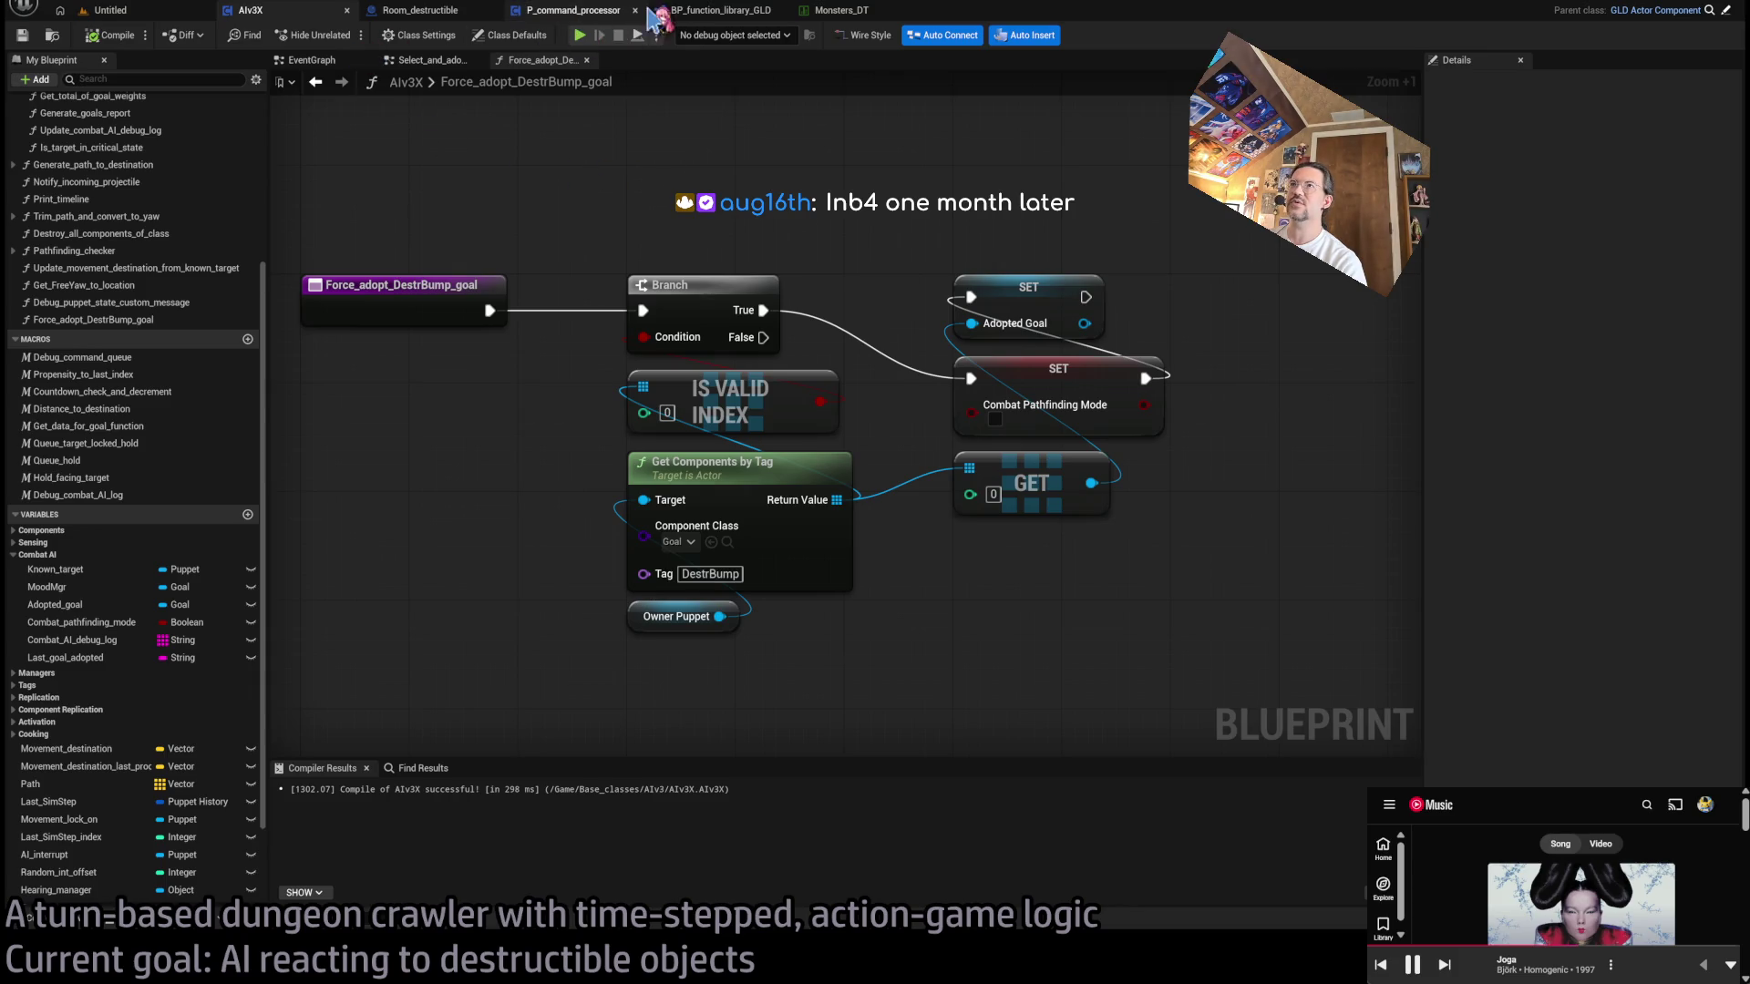
- In P_command_processor, call Force Adopt Destr Bump Goal on AI GLD between Branch True and GET
{"action": "left_click", "coordinate": [592, 11]}
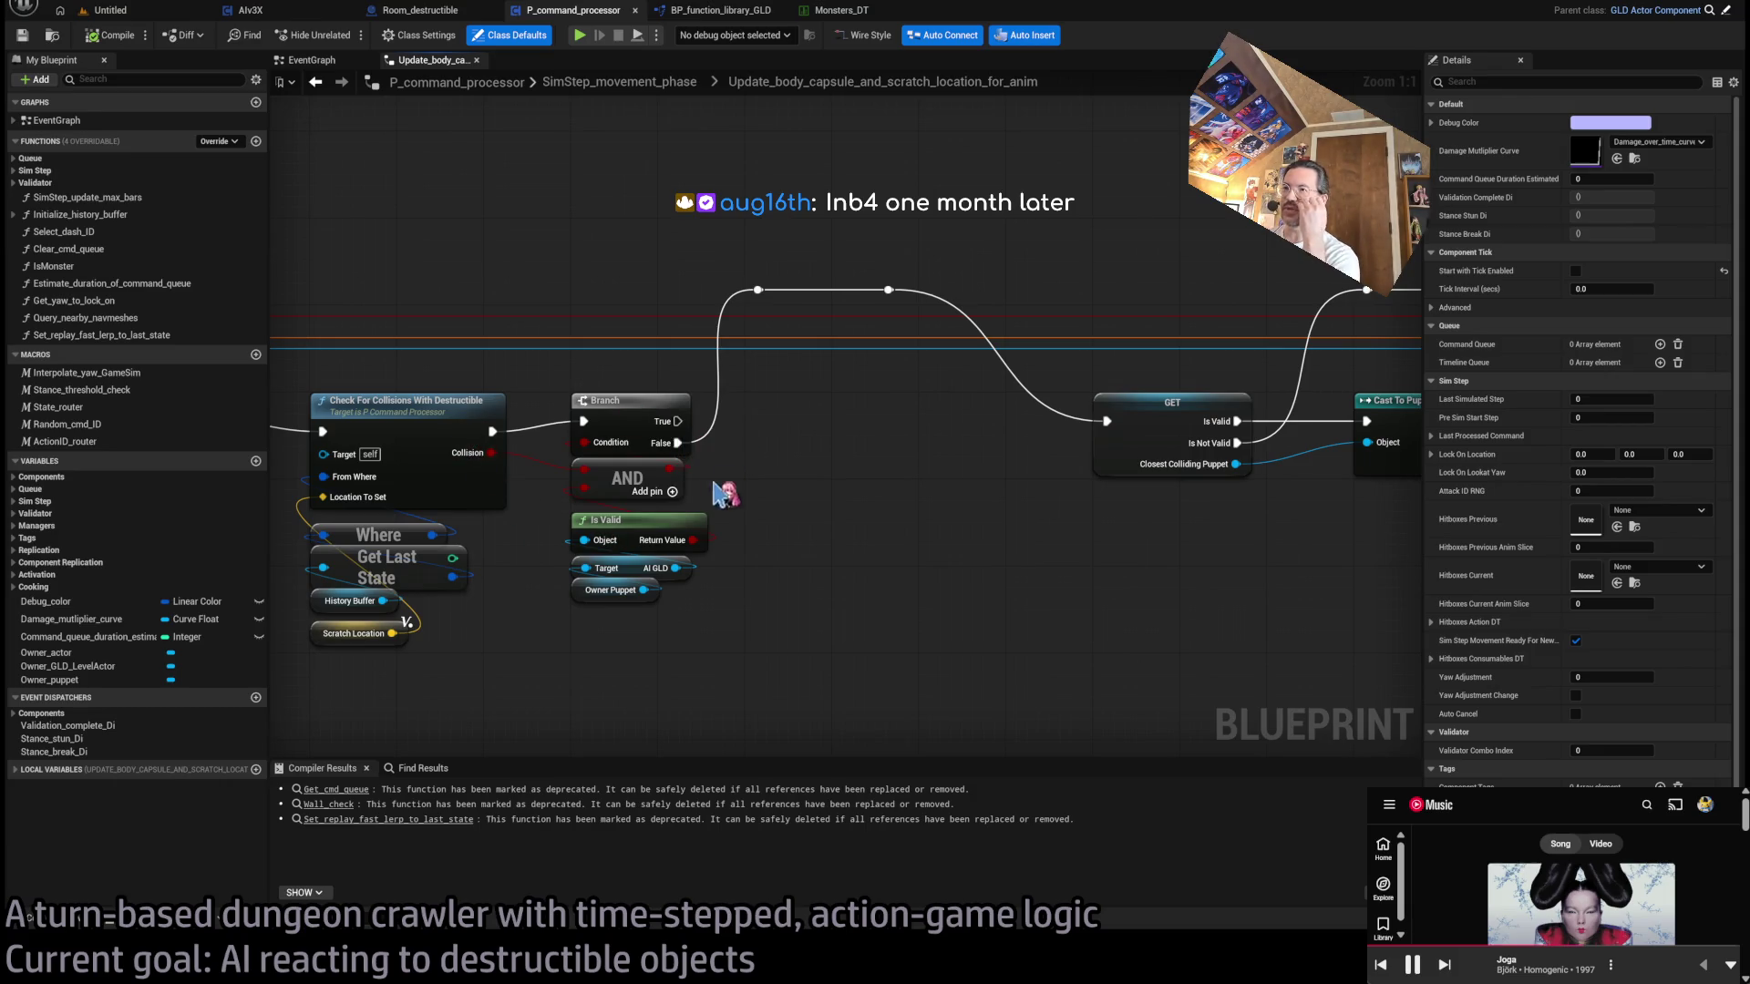
{"action": "mouse_move", "coordinate": [675, 568]}
{"action": "left_mouse_down"}
{"action": "mouse_move", "coordinate": [829, 506]}
{"action": "mouse_move", "coordinate": [802, 415]}
{"action": "left_mouse_up"}
{"action": "left_click", "coordinate": [889, 533]}
{"action": "left_click_drag", "start_coordinate": [677, 421], "coordinate": [757, 431]}
{"action": "left_click_drag", "start_coordinate": [893, 431], "coordinate": [1107, 422]}
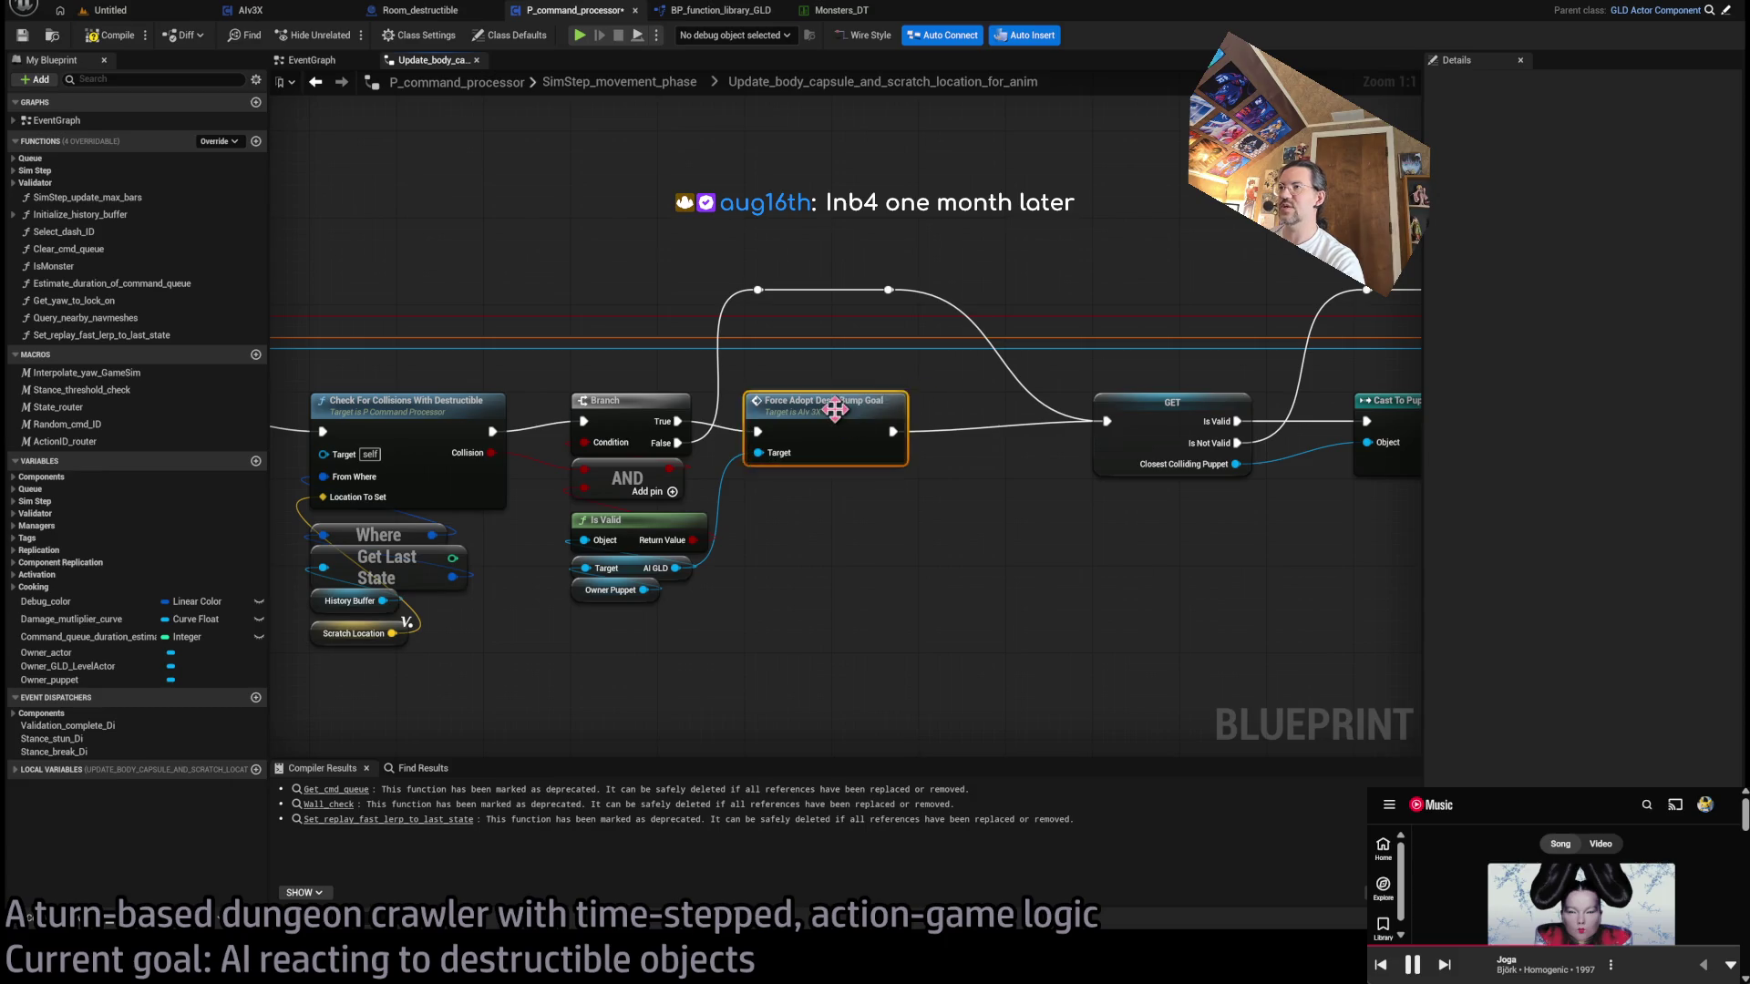
- Open the Force_adopt_DestrBump_goal function and fill in its Keywords field
{"action": "double_click", "coordinate": [834, 408]}
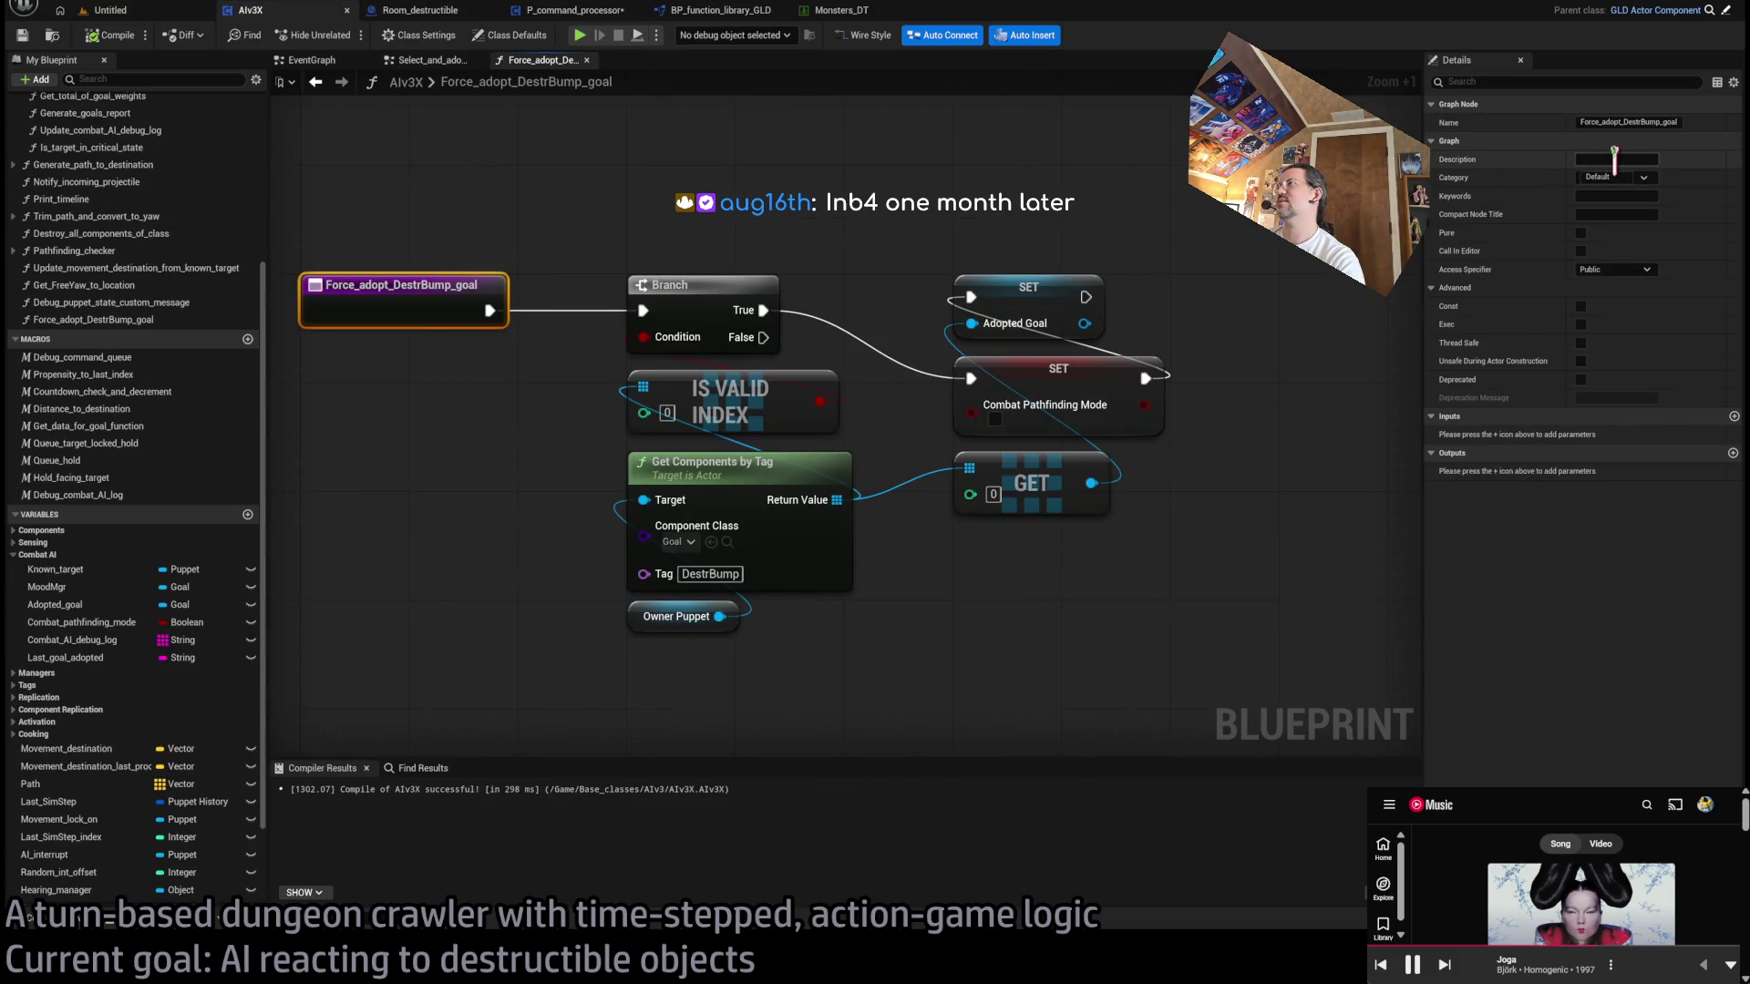
{"action": "left_click", "coordinate": [1602, 196]}
{"action": "type", "text": "destructible"}
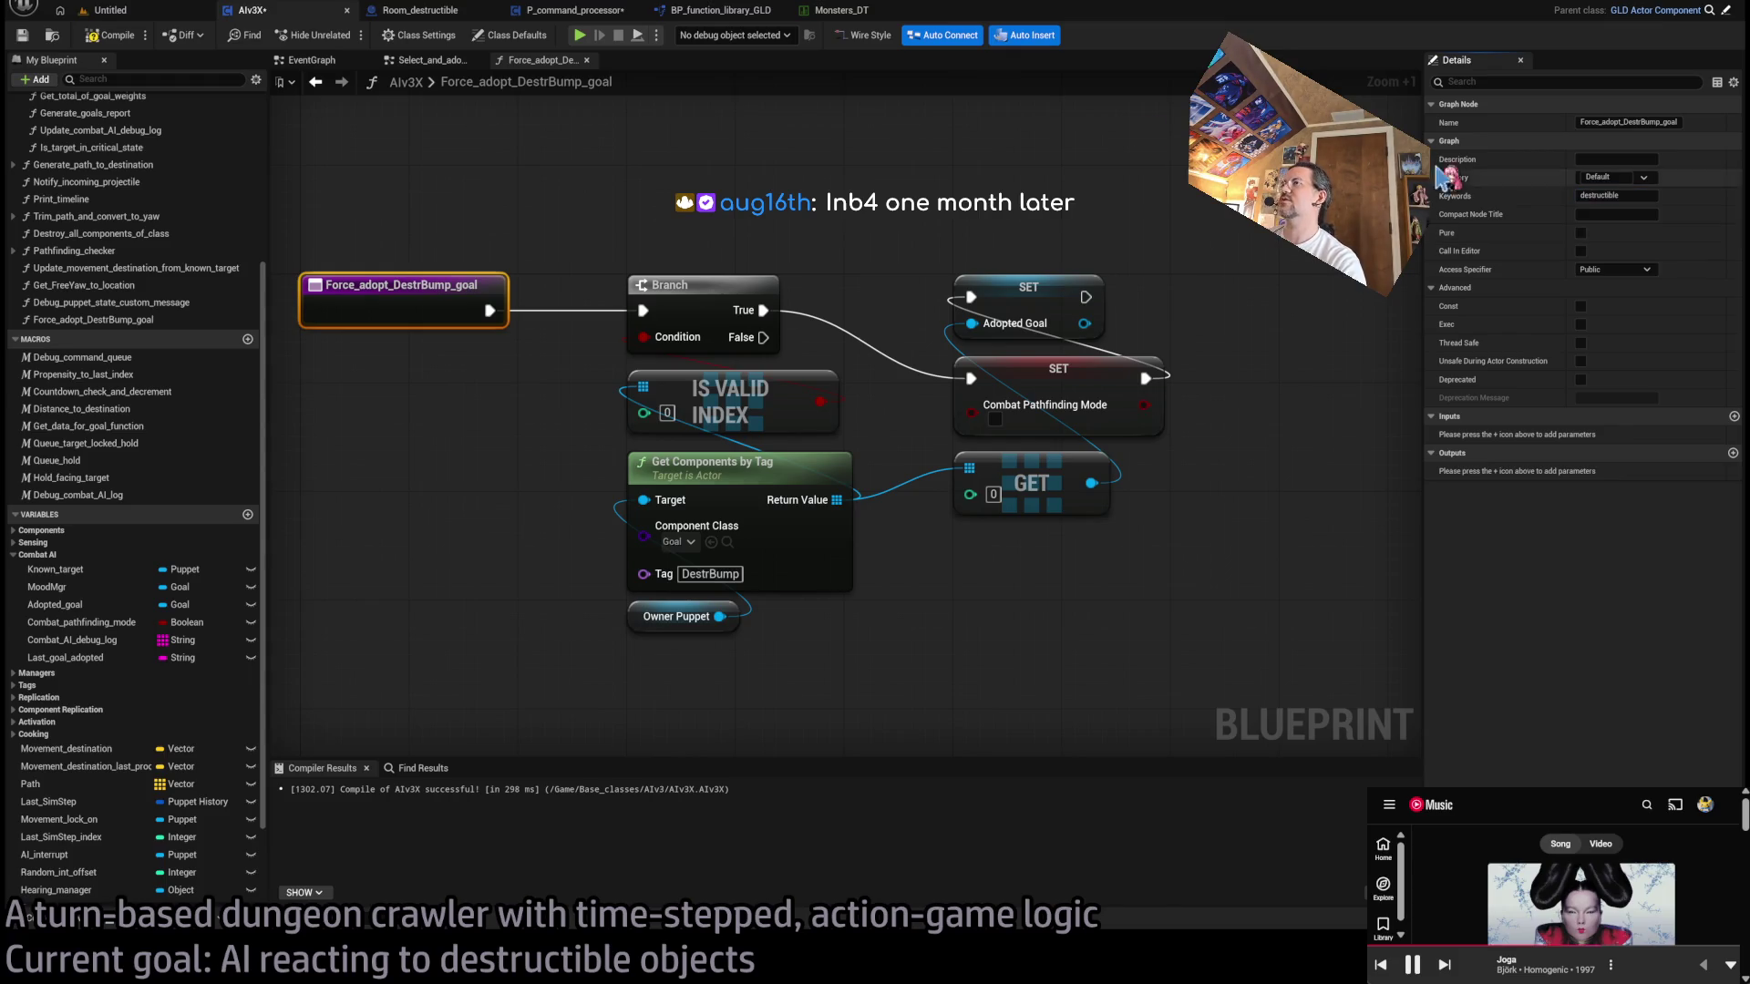
{"action": "left_click", "coordinate": [429, 136]}
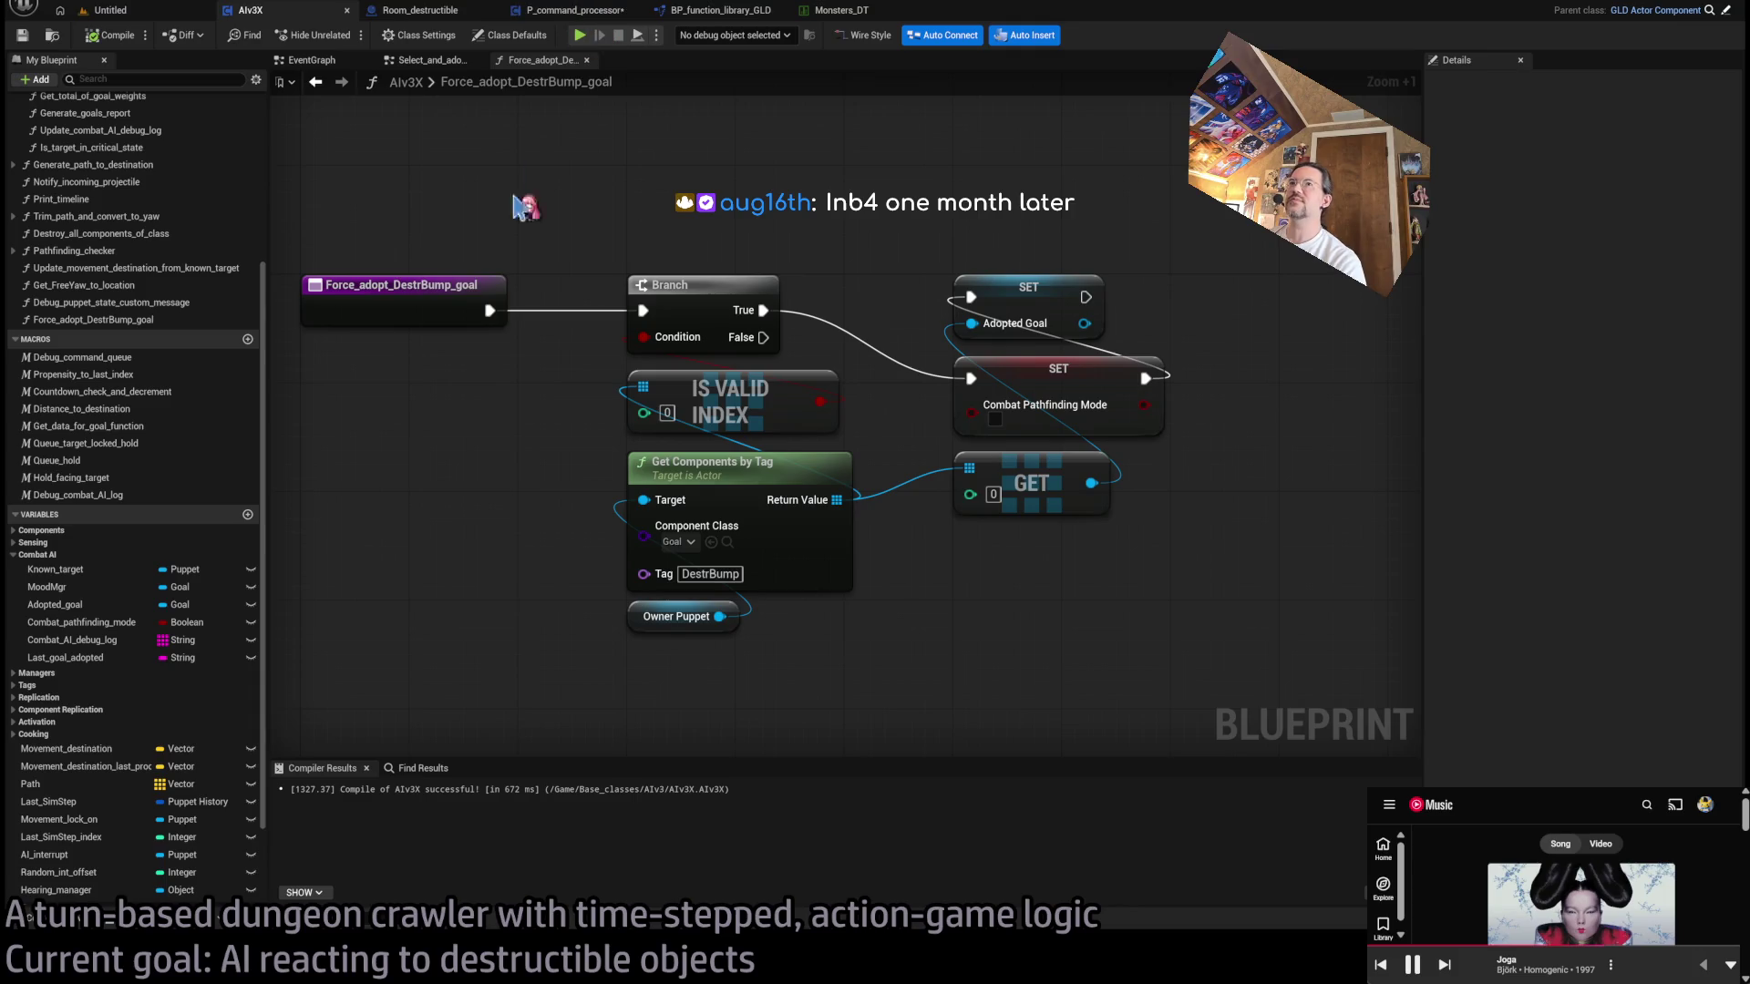
- Lower the reroute points above Force Adopt, compile P_command_processor, and show the Untitled level
{"action": "left_click", "coordinate": [592, 13]}
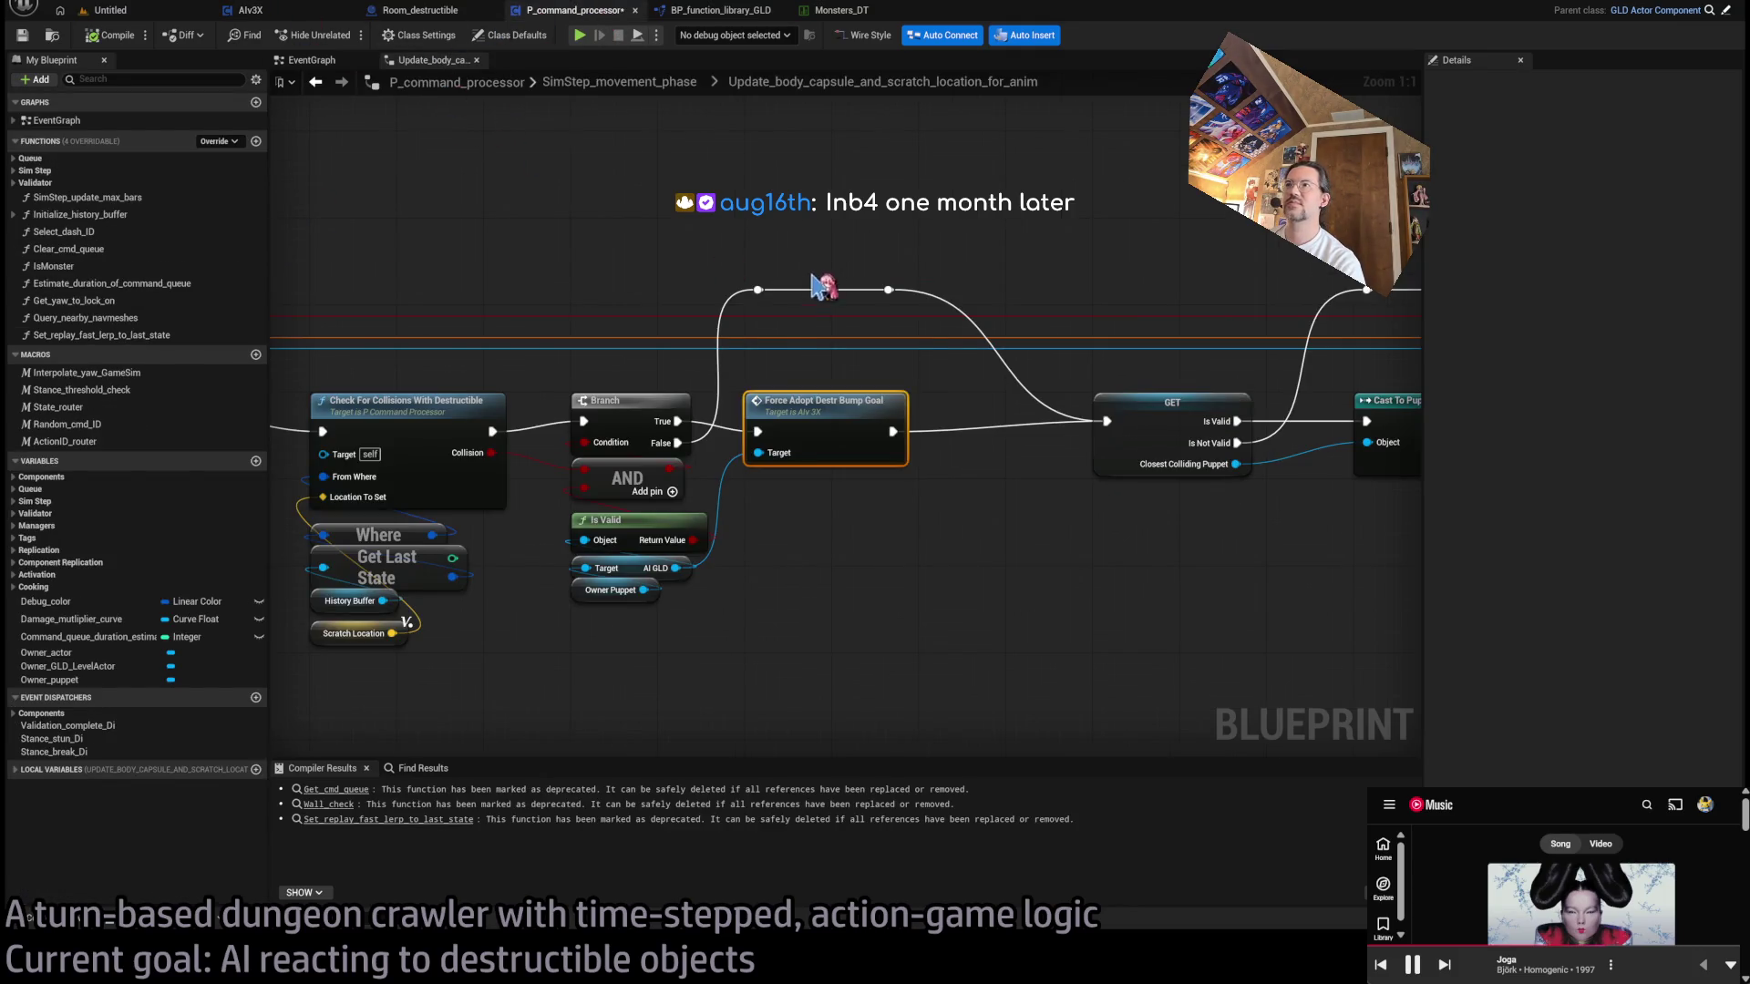
{"action": "scroll", "coordinate": [1092, 346], "scroll_direction": "down", "scroll_amount": 5}
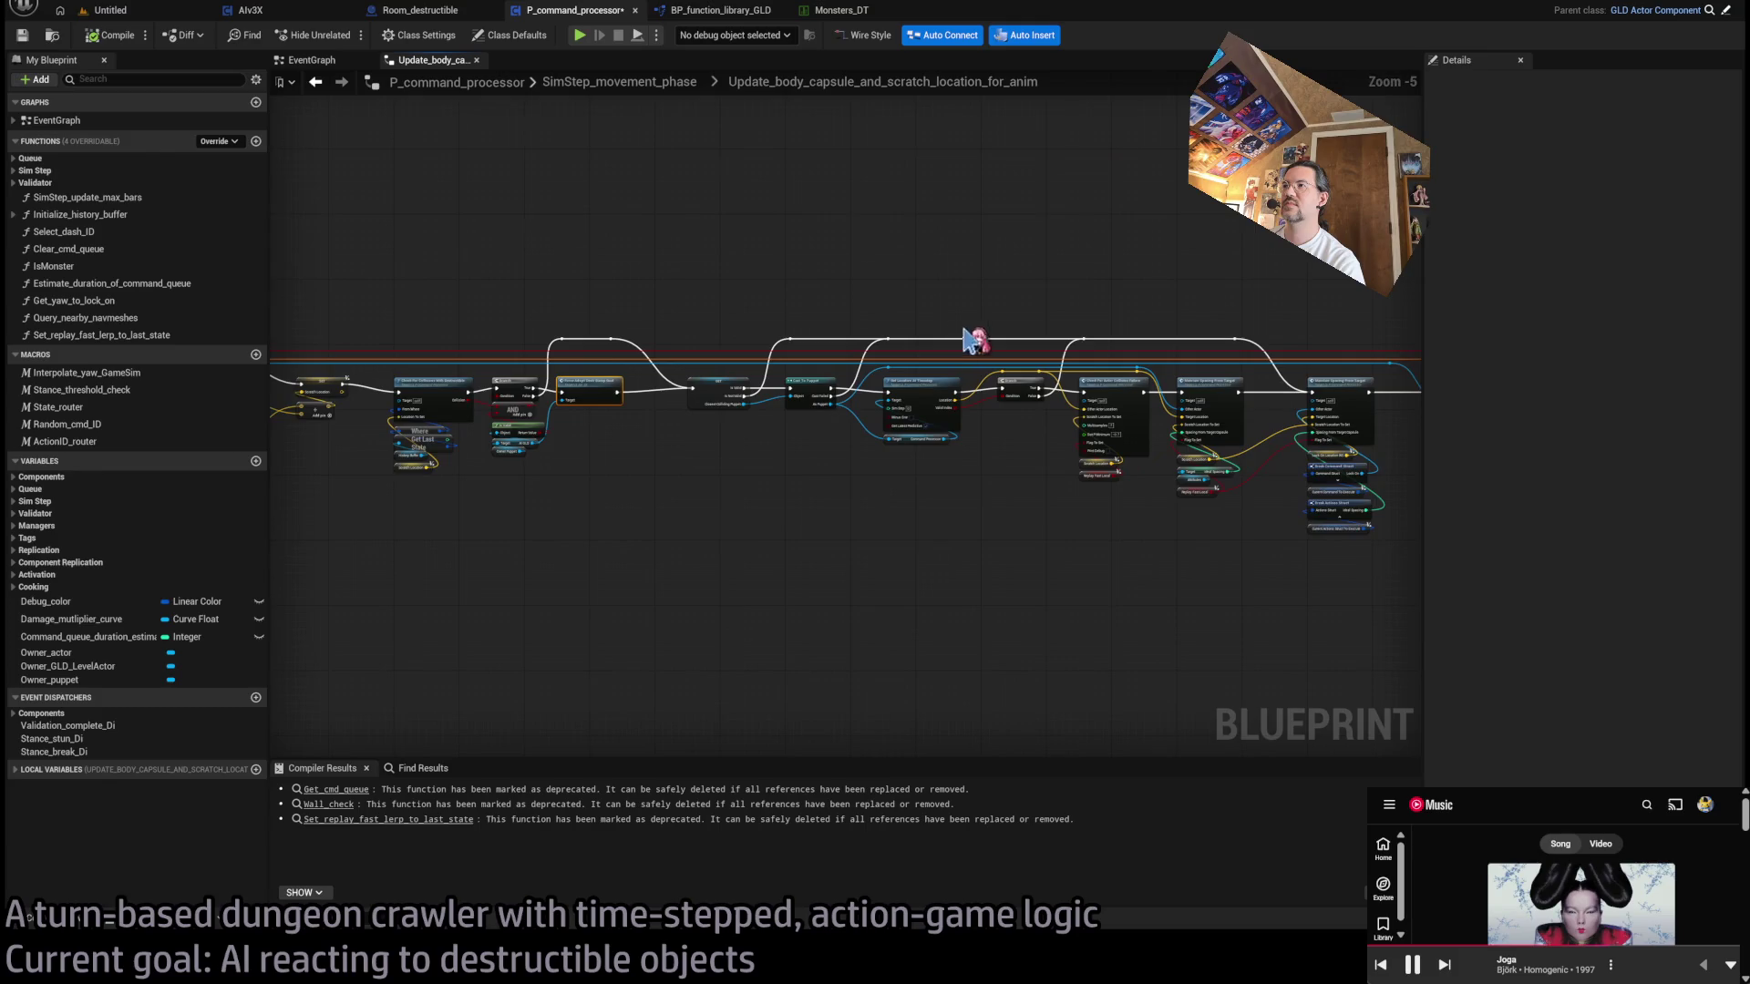
{"action": "mouse_move", "coordinate": [1408, 215]}
{"action": "left_mouse_down"}
{"action": "mouse_move", "coordinate": [712, 516]}
{"action": "mouse_move", "coordinate": [688, 354]}
{"action": "left_mouse_up"}
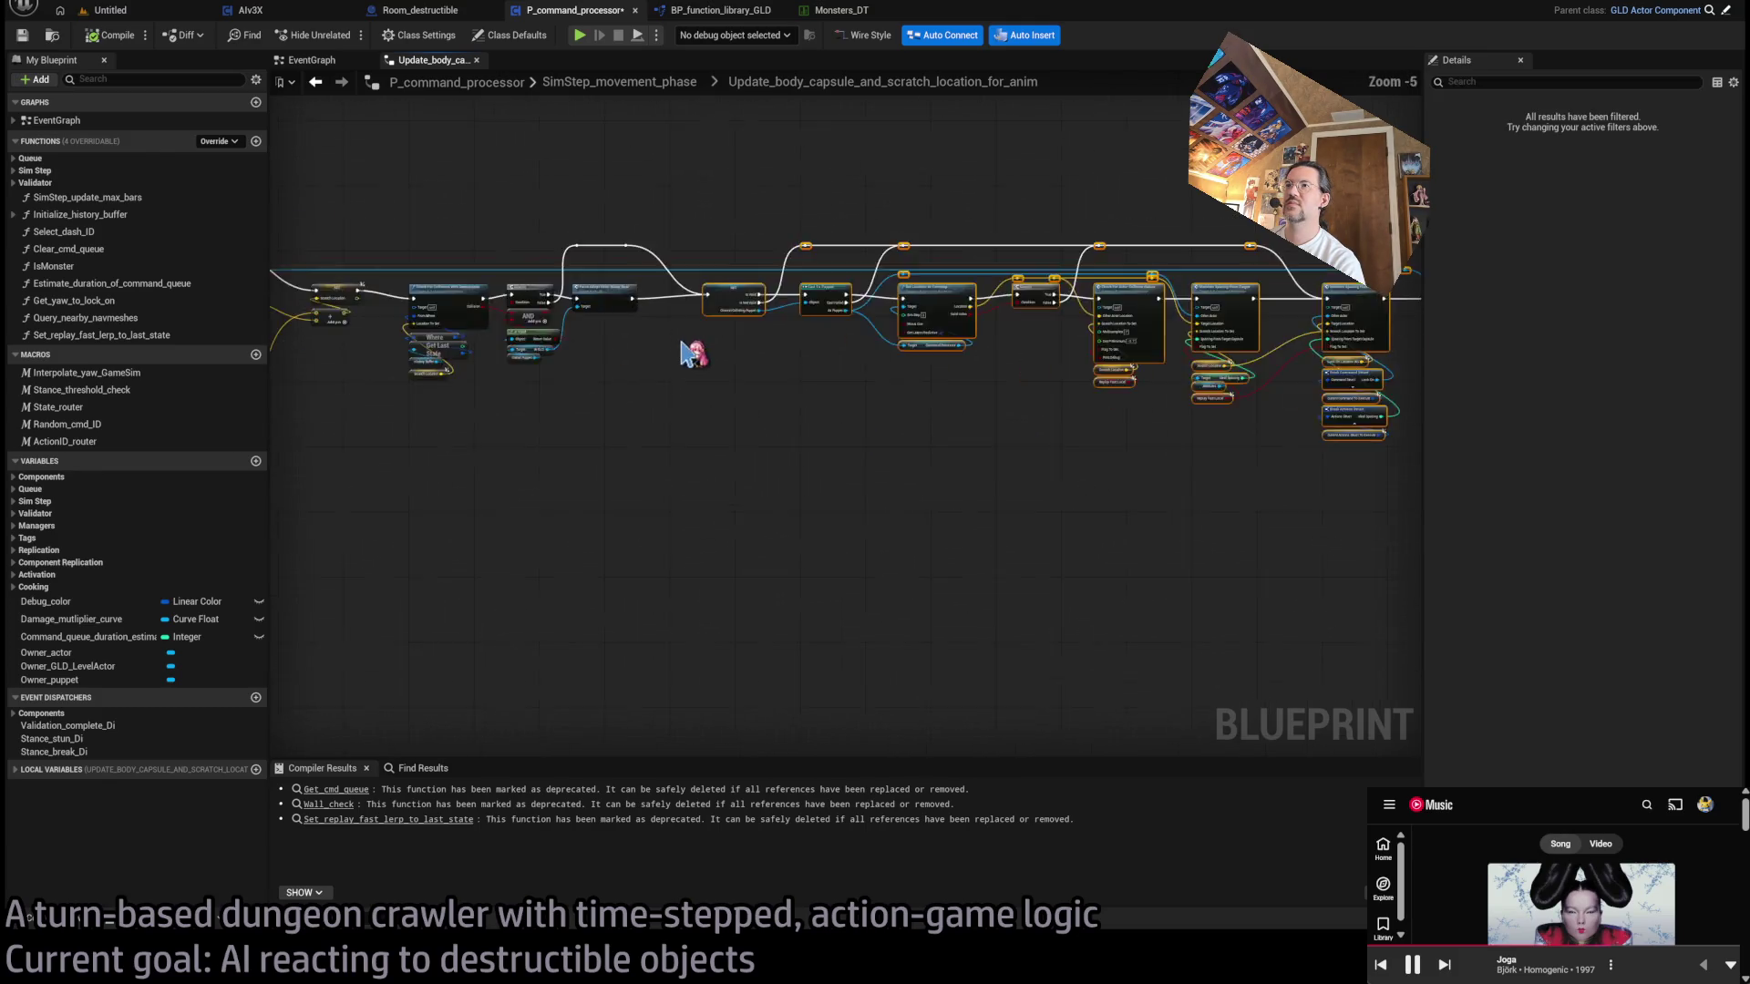
{"action": "scroll", "coordinate": [688, 354], "scroll_direction": "up", "scroll_amount": 5}
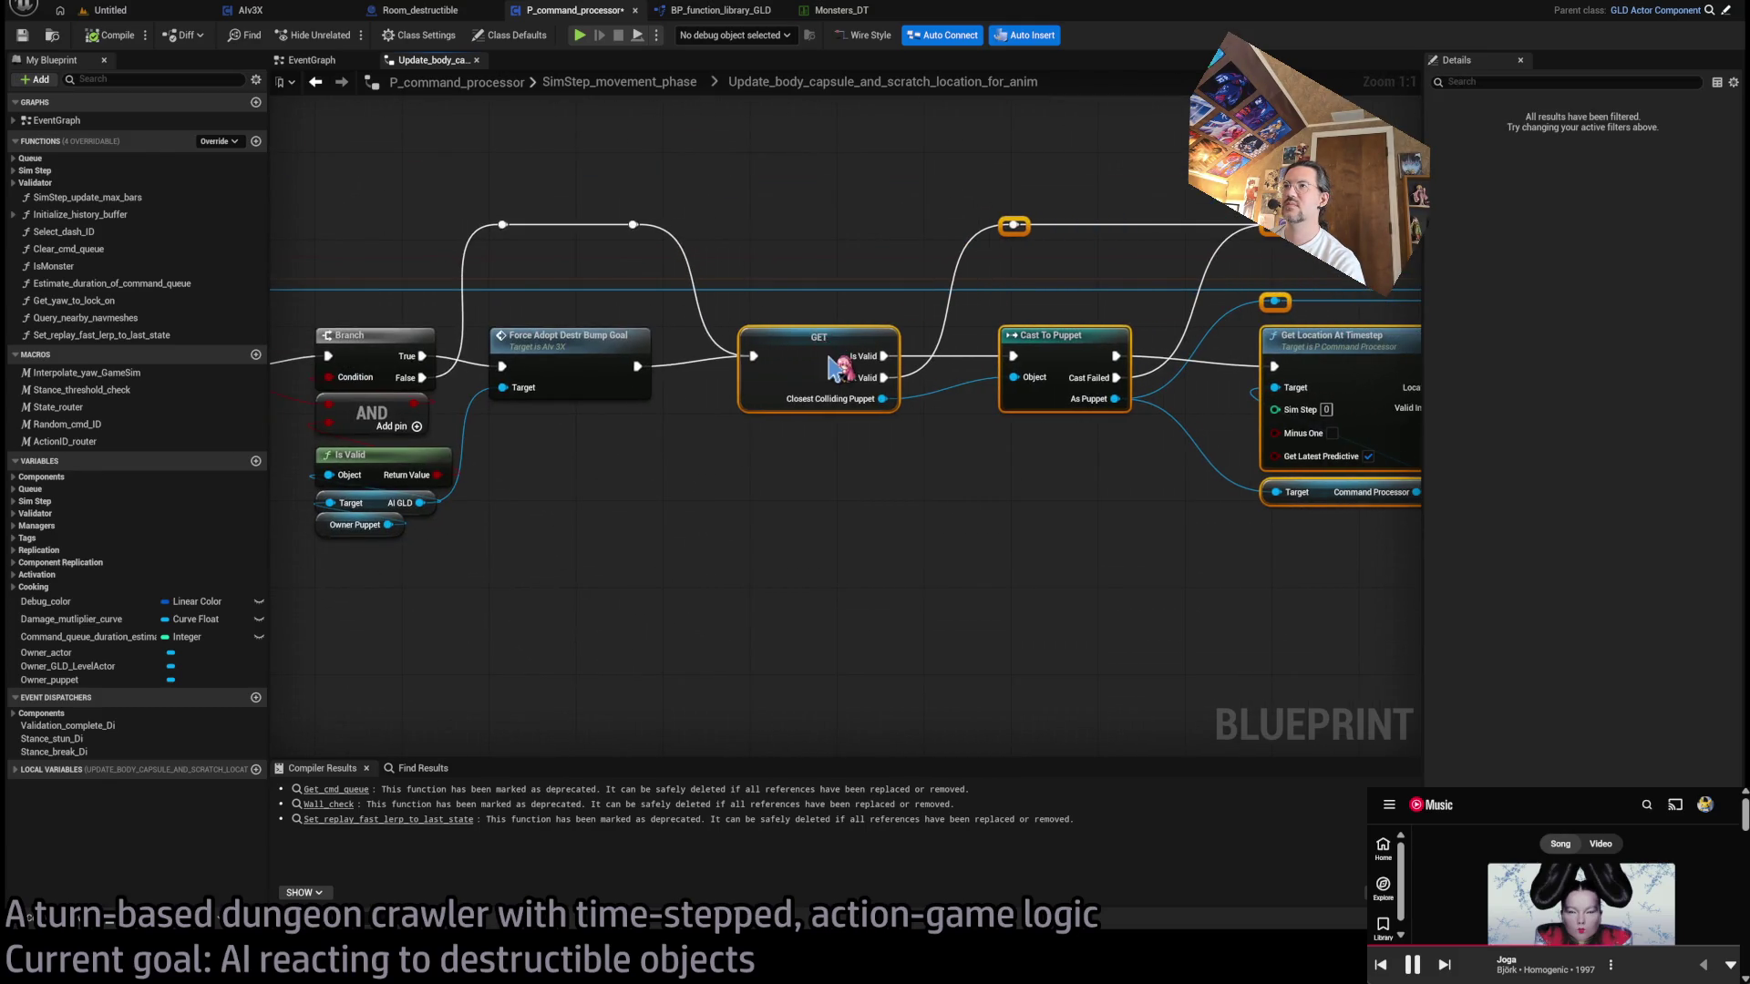
{"action": "left_click", "coordinate": [765, 226]}
{"action": "mouse_move", "coordinate": [507, 232]}
{"action": "left_mouse_down"}
{"action": "mouse_move", "coordinate": [767, 303]}
{"action": "mouse_move", "coordinate": [773, 390]}
{"action": "left_mouse_up"}
{"action": "left_click", "coordinate": [587, 302]}
{"action": "scroll", "coordinate": [708, 450], "scroll_direction": "down", "scroll_amount": 3}
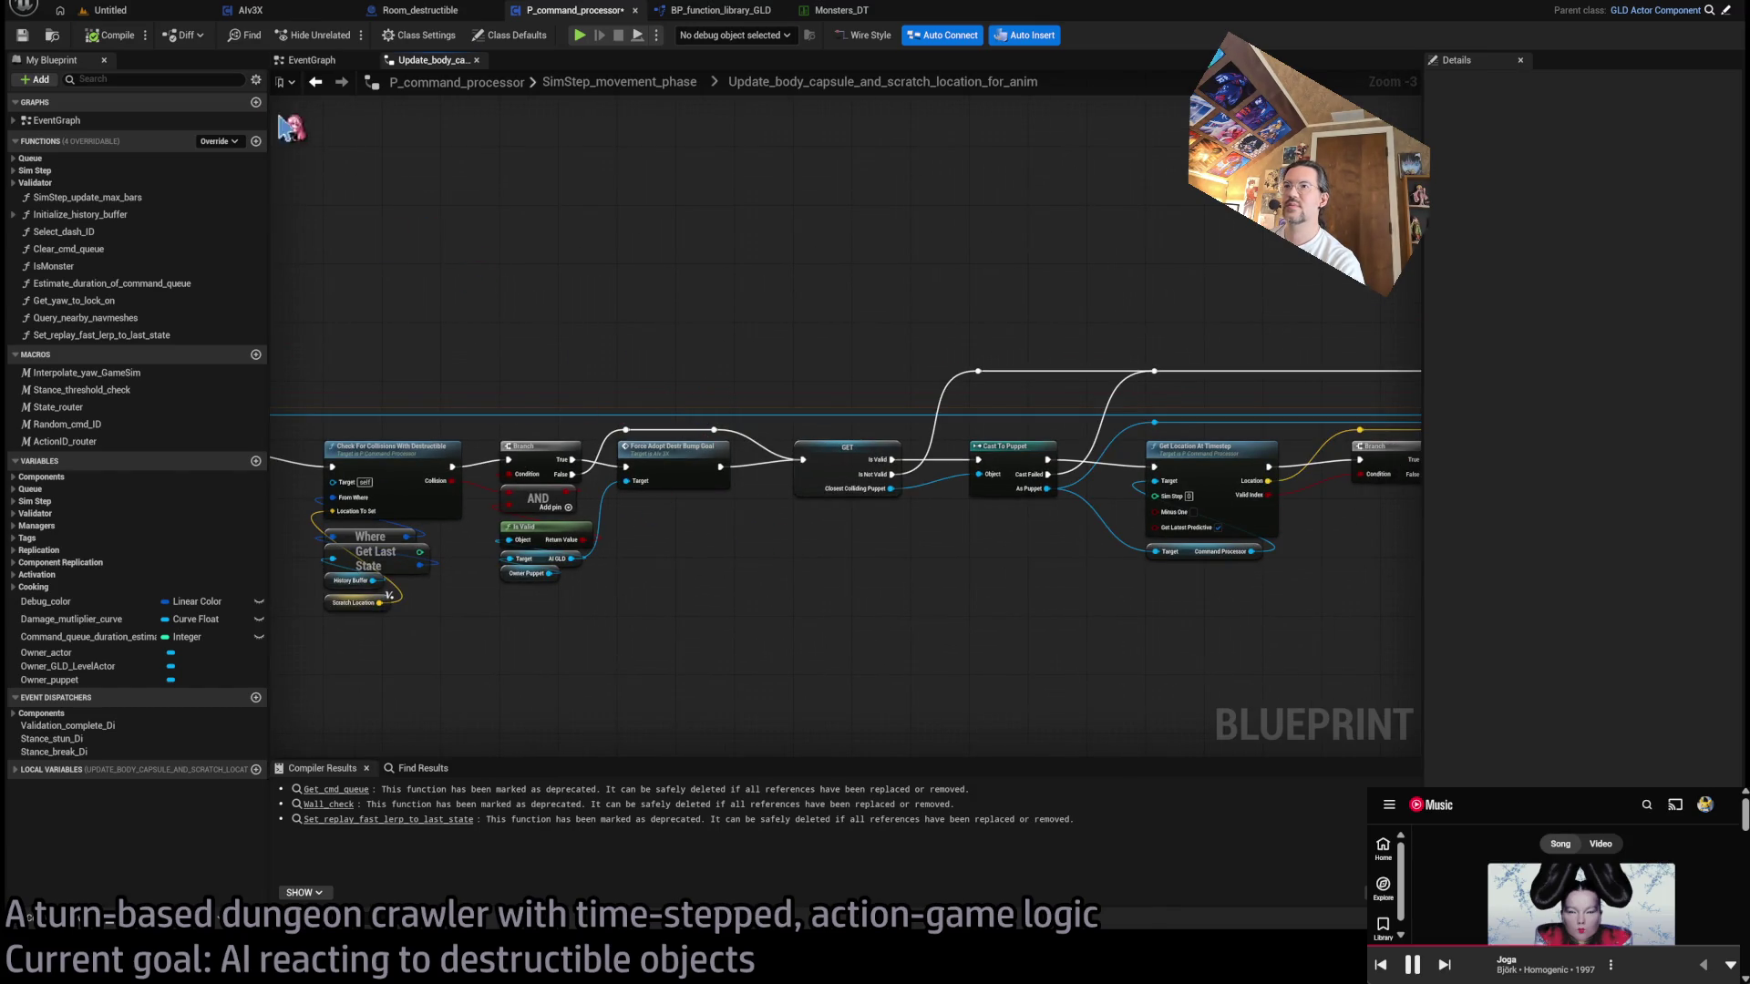
{"action": "mouse_move", "coordinate": [1403, 438]}
{"action": "left_mouse_down"}
{"action": "mouse_move", "coordinate": [328, 415]}
{"action": "mouse_move", "coordinate": [820, 428]}
{"action": "mouse_move", "coordinate": [1185, 547]}
{"action": "mouse_move", "coordinate": [1002, 401]}
{"action": "left_mouse_up"}
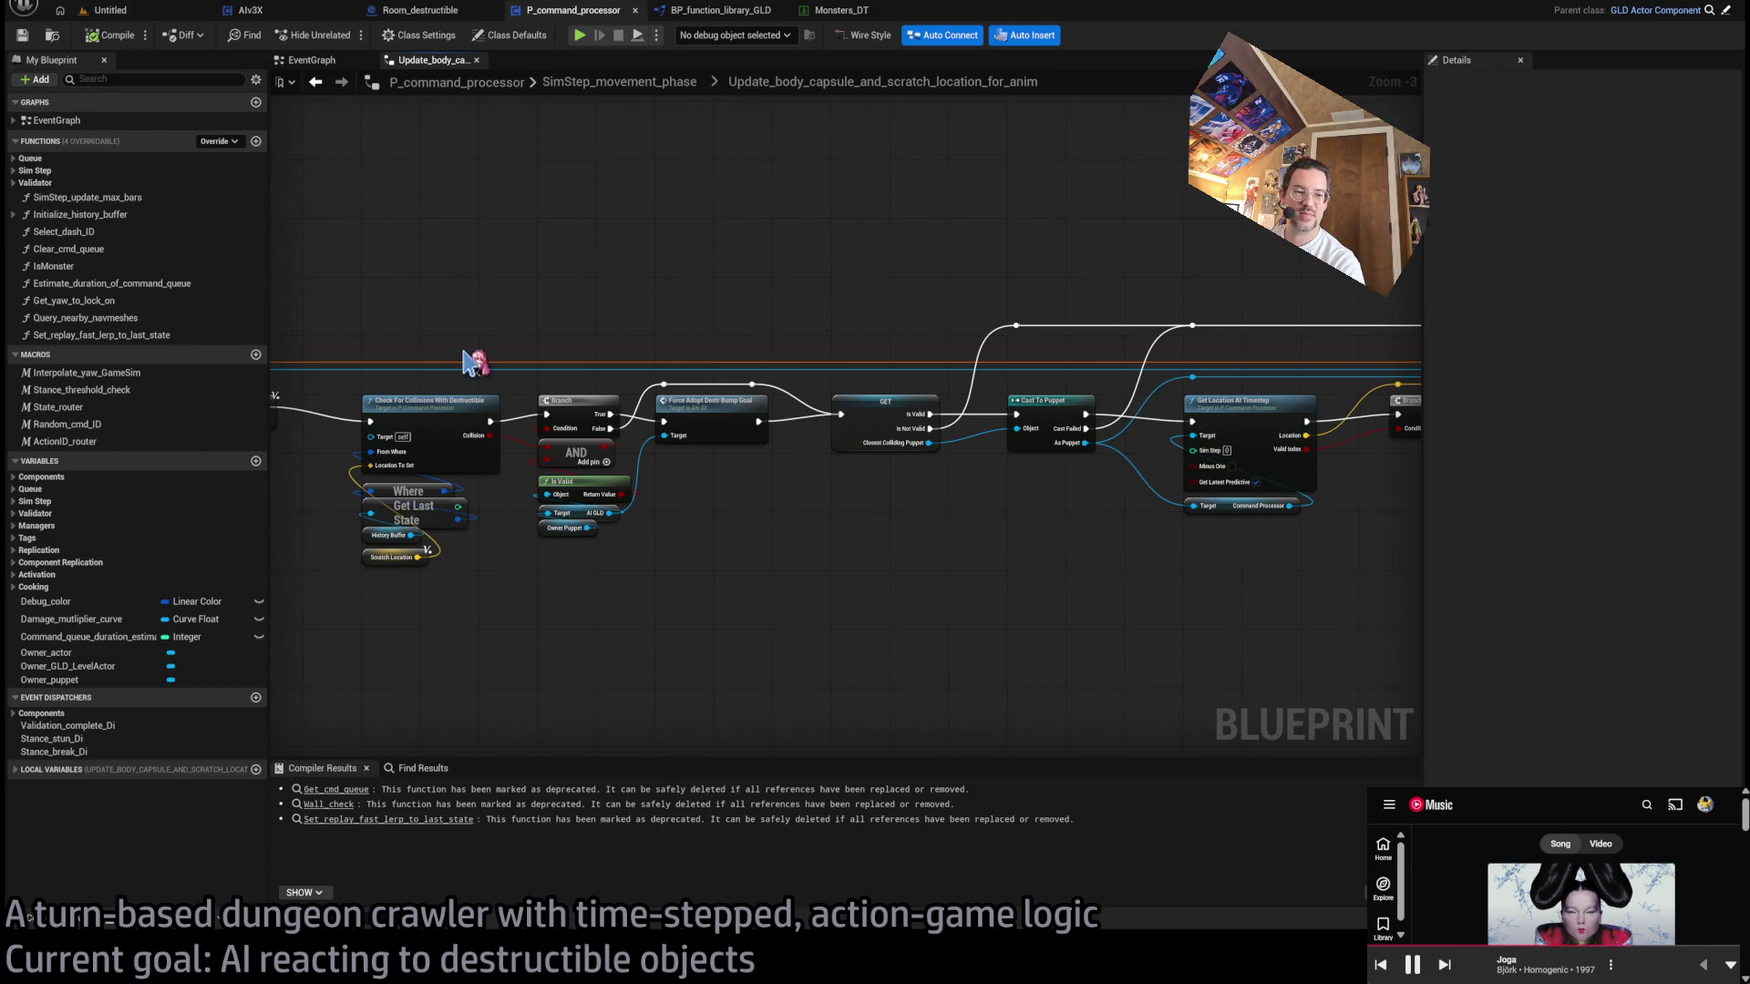
{"action": "scroll", "coordinate": [720, 471], "scroll_direction": "up", "scroll_amount": 3}
{"action": "left_click", "coordinate": [104, 41]}
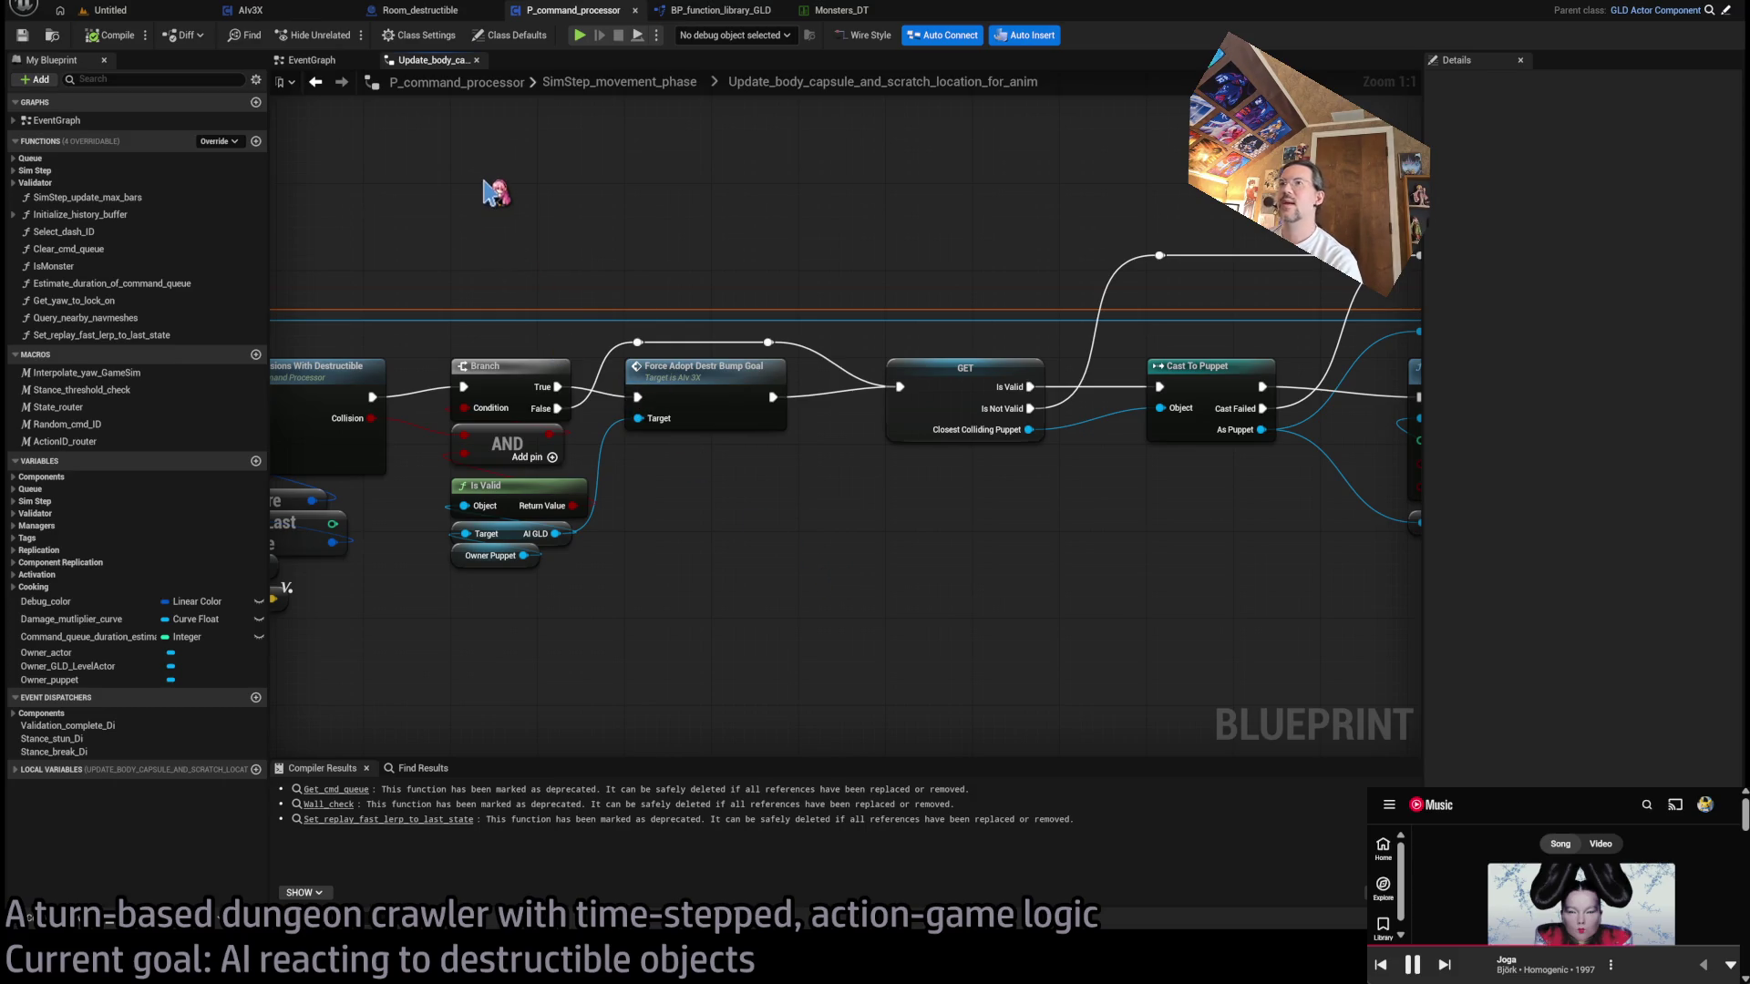
{"action": "left_click", "coordinate": [95, 8]}
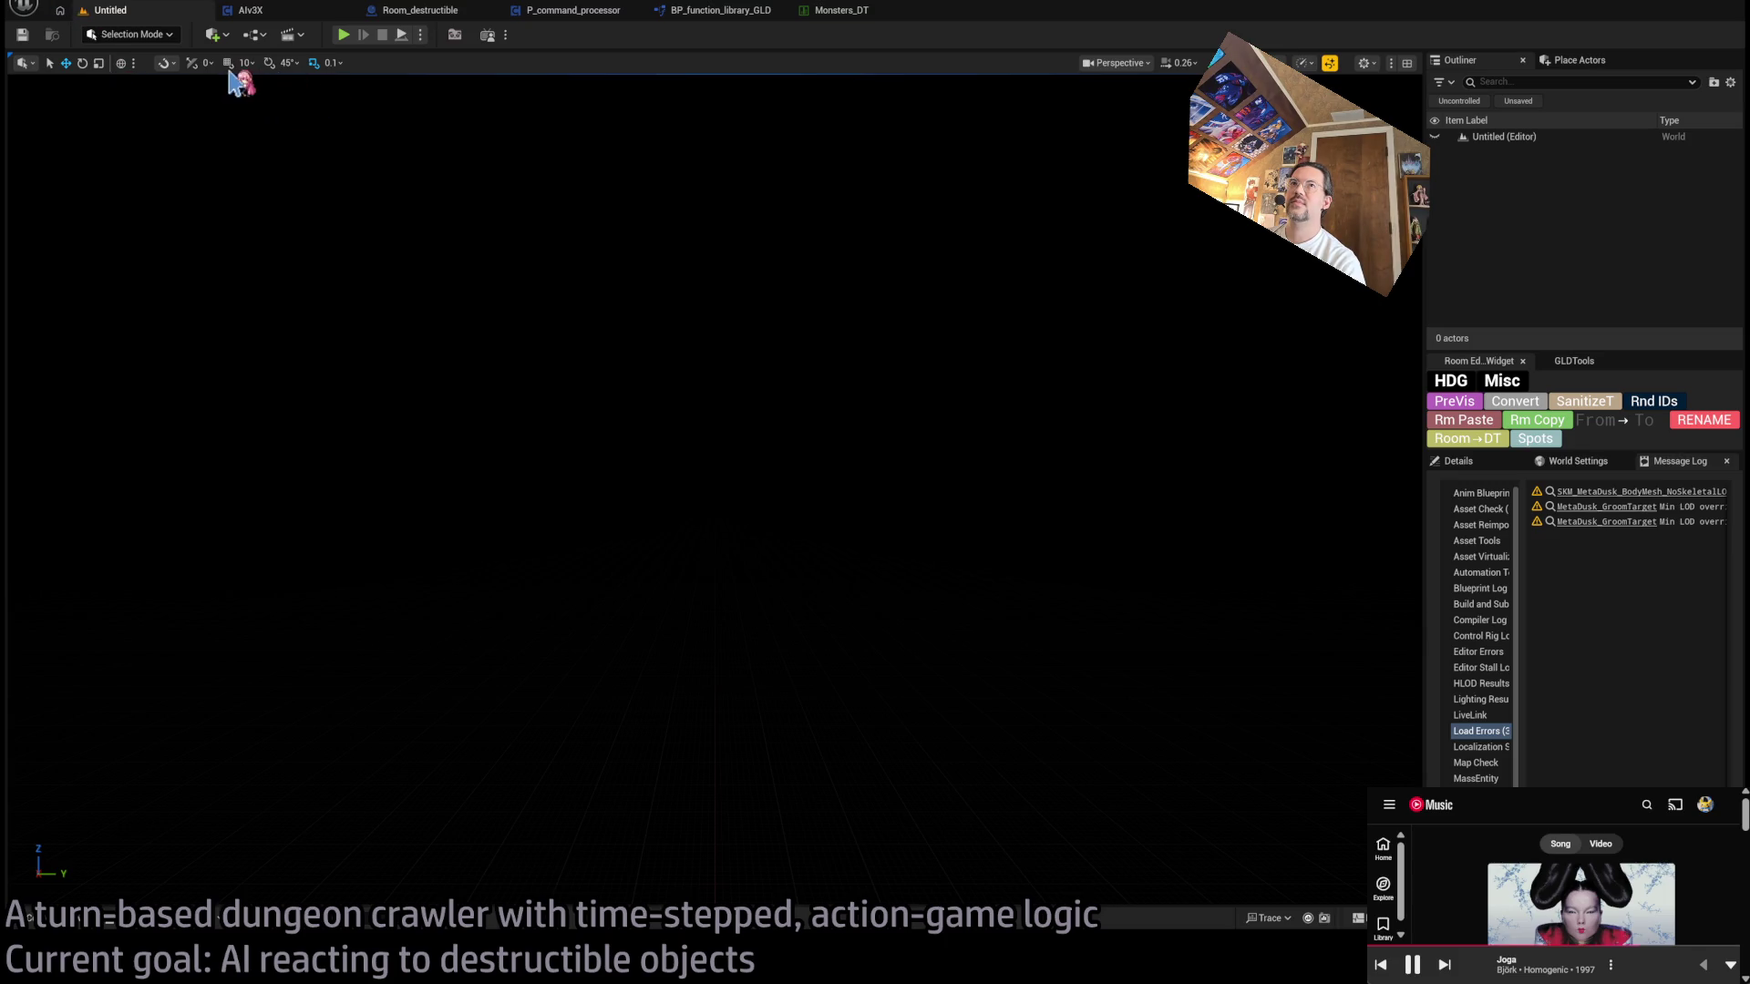
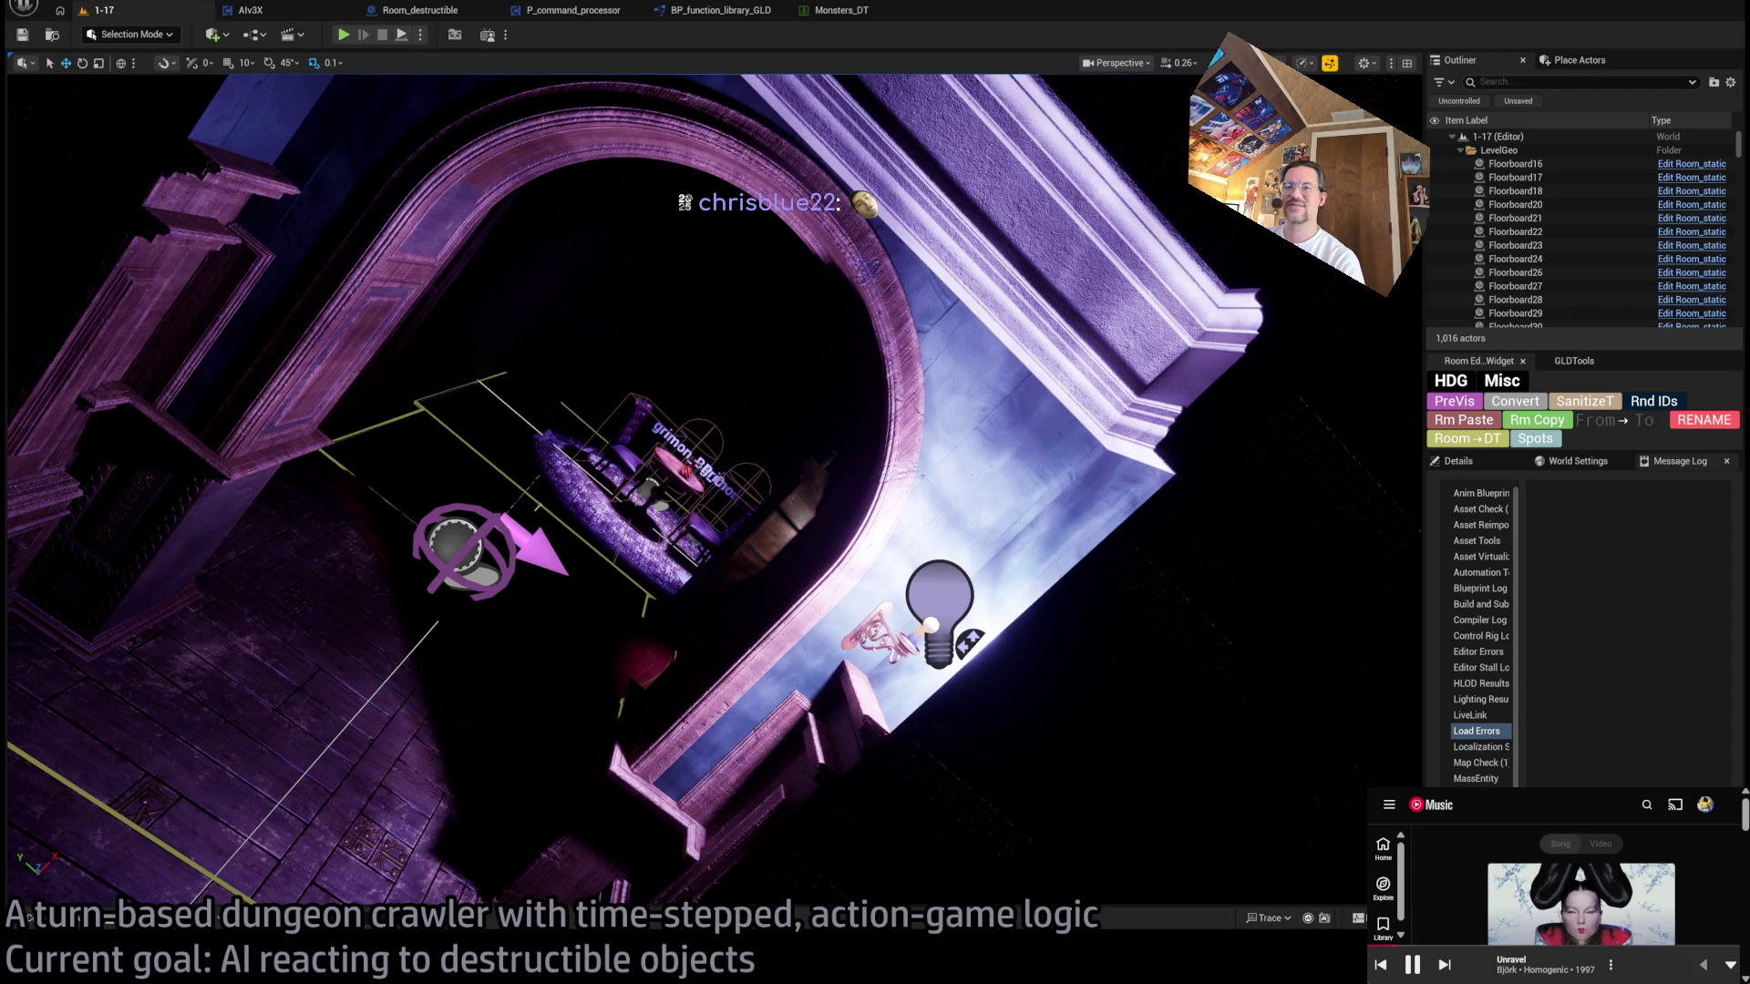
- Find a Dance Dance Revolution pad on Amazon, then return the music player to mini size
{"action": "mouse_move", "coordinate": [1581, 902]}
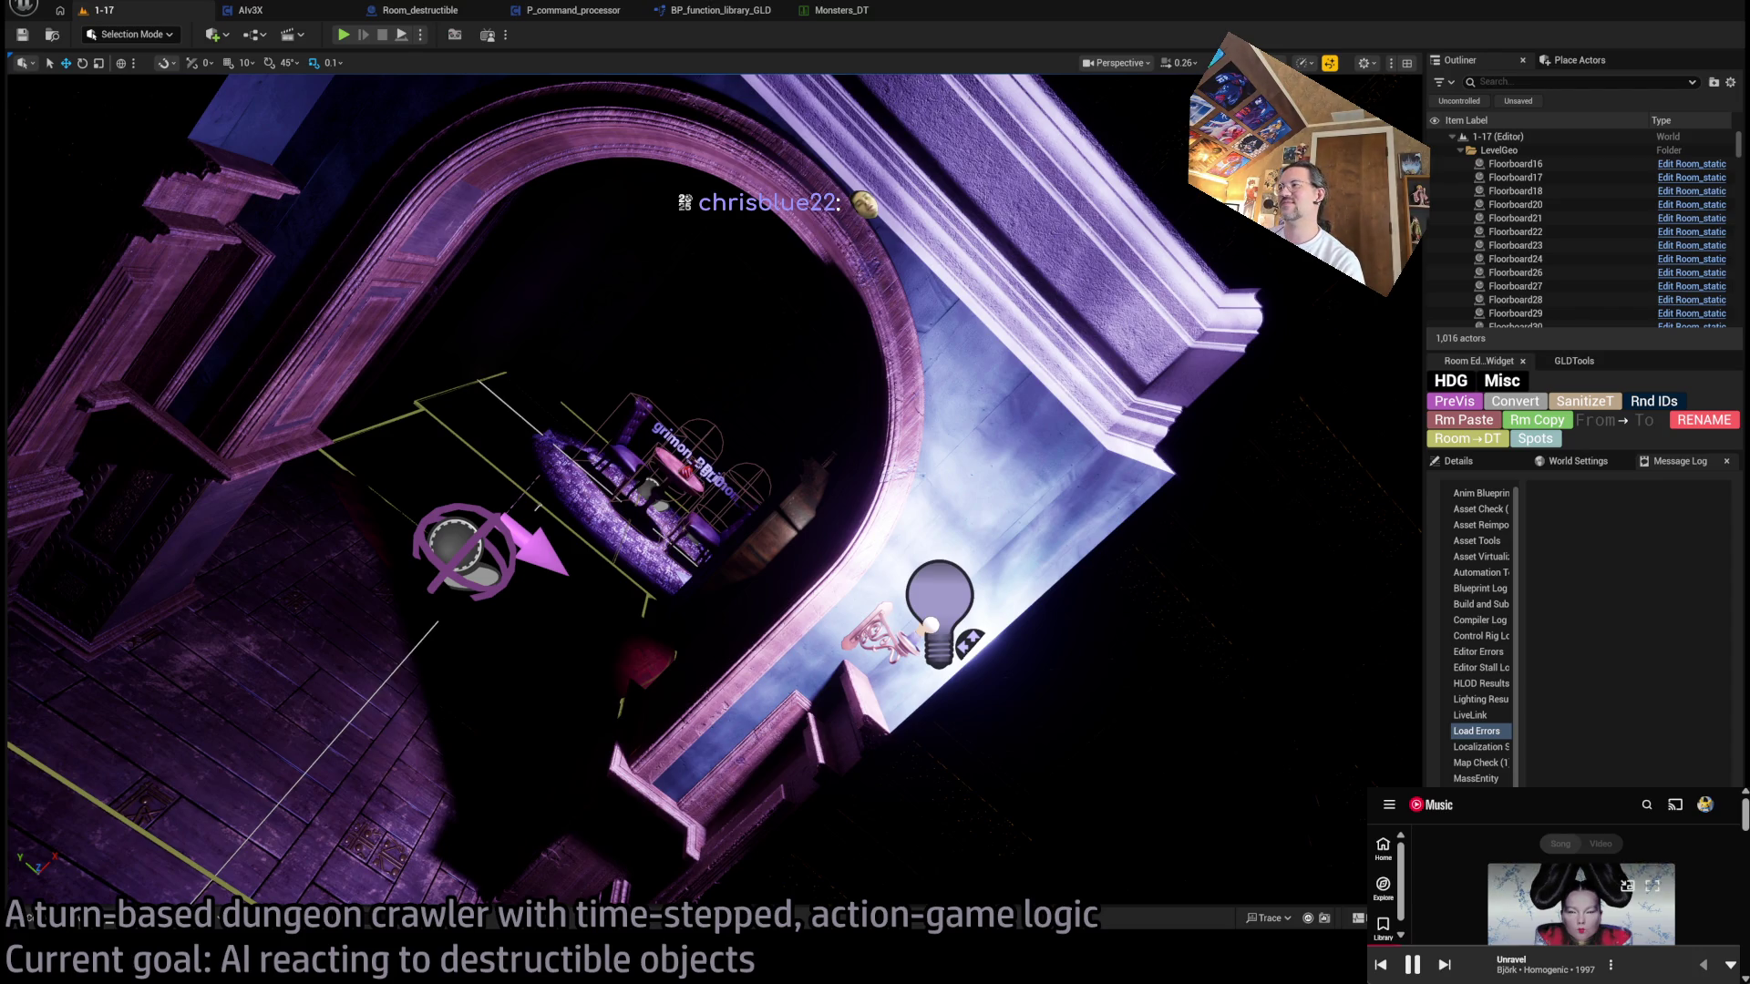
{"action": "left_click", "coordinate": [1627, 886]}
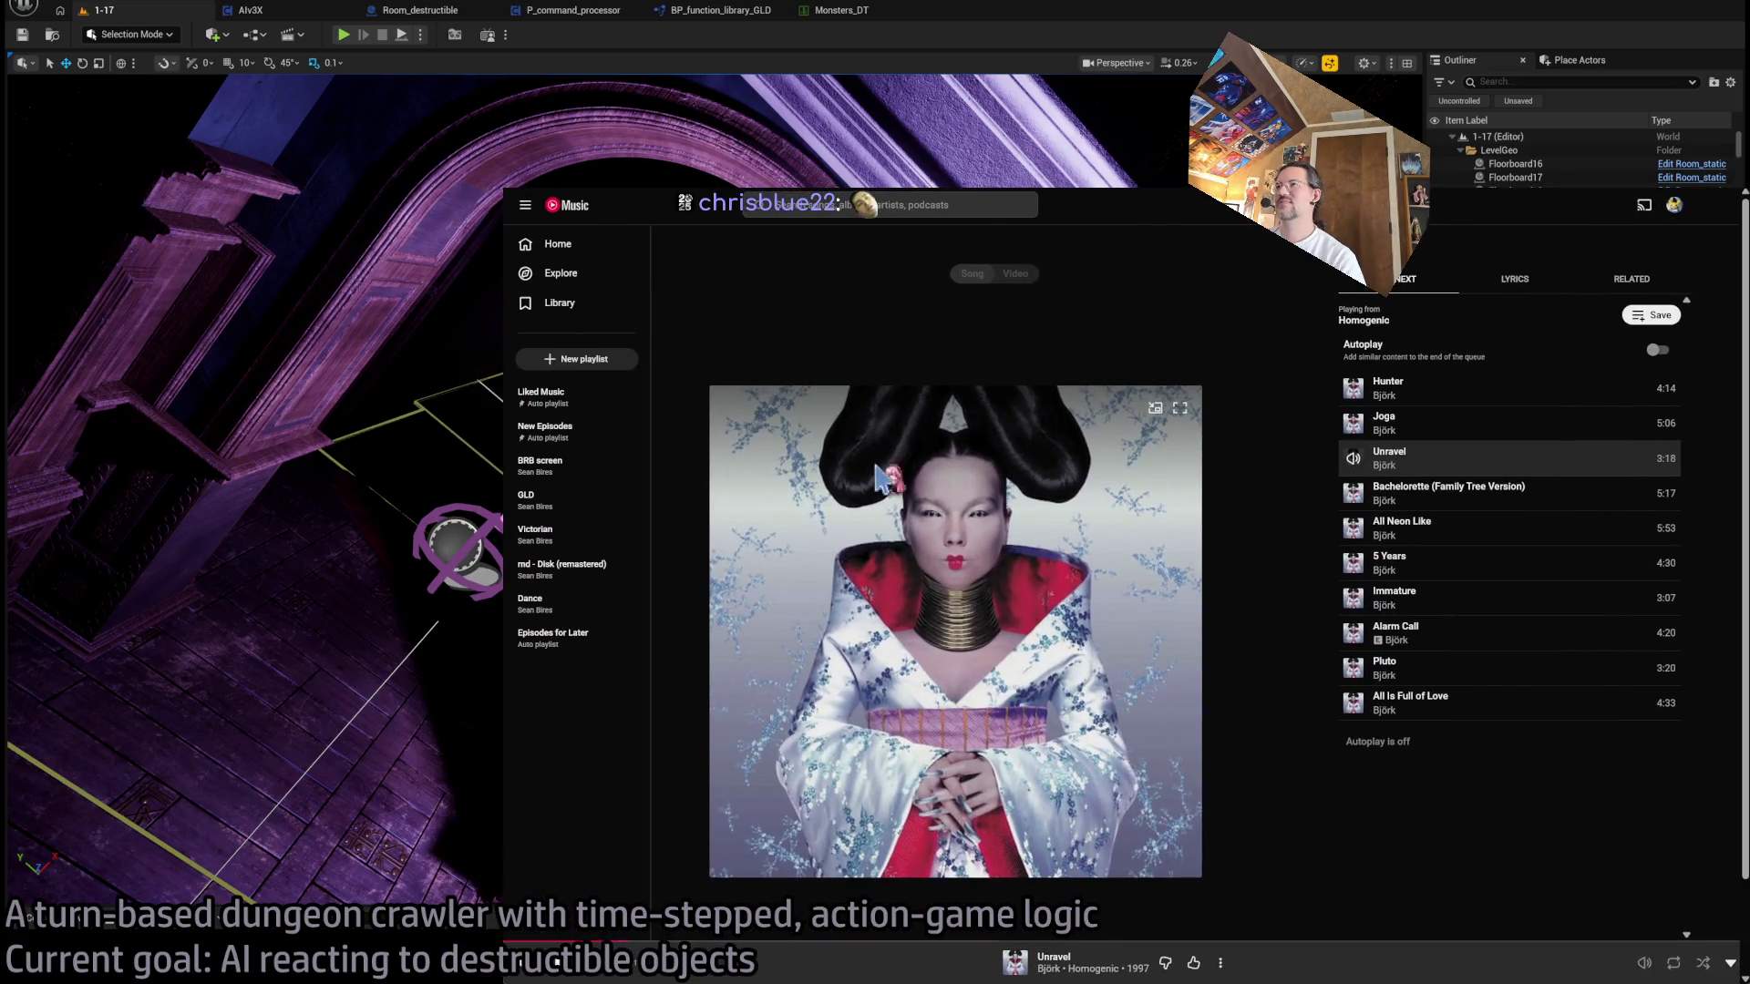
{"action": "key", "text": "ctrl+t"}
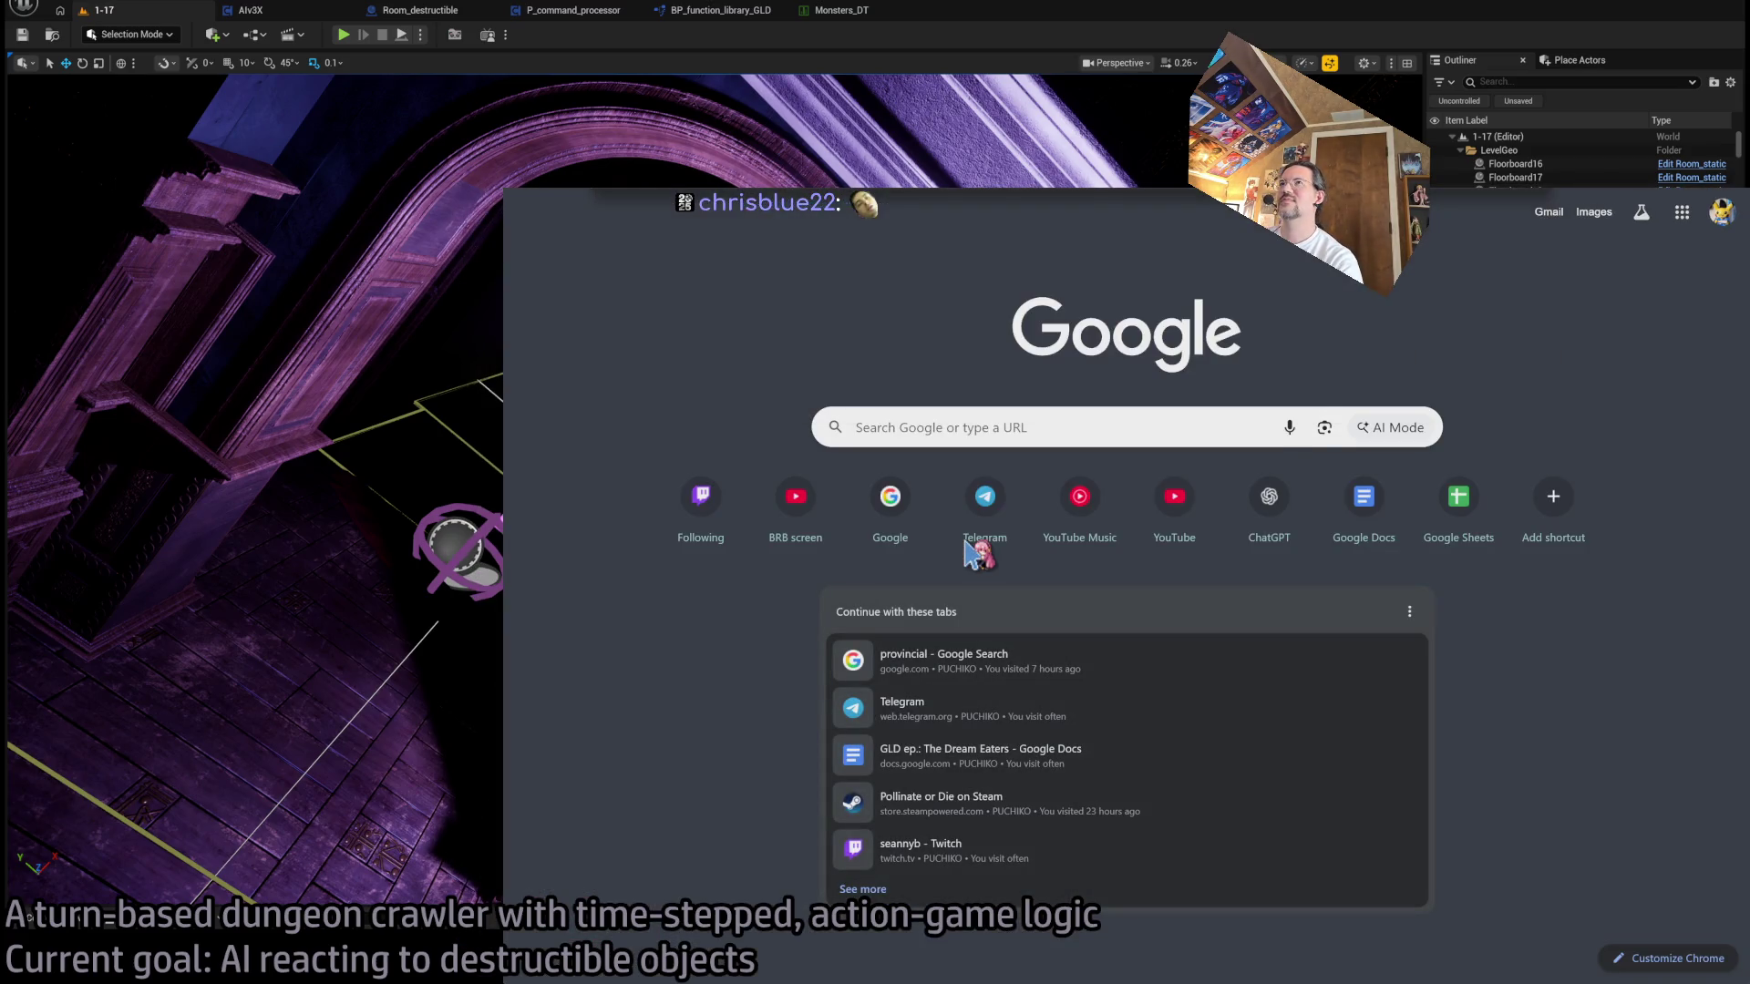
{"action": "key", "text": "Return"}
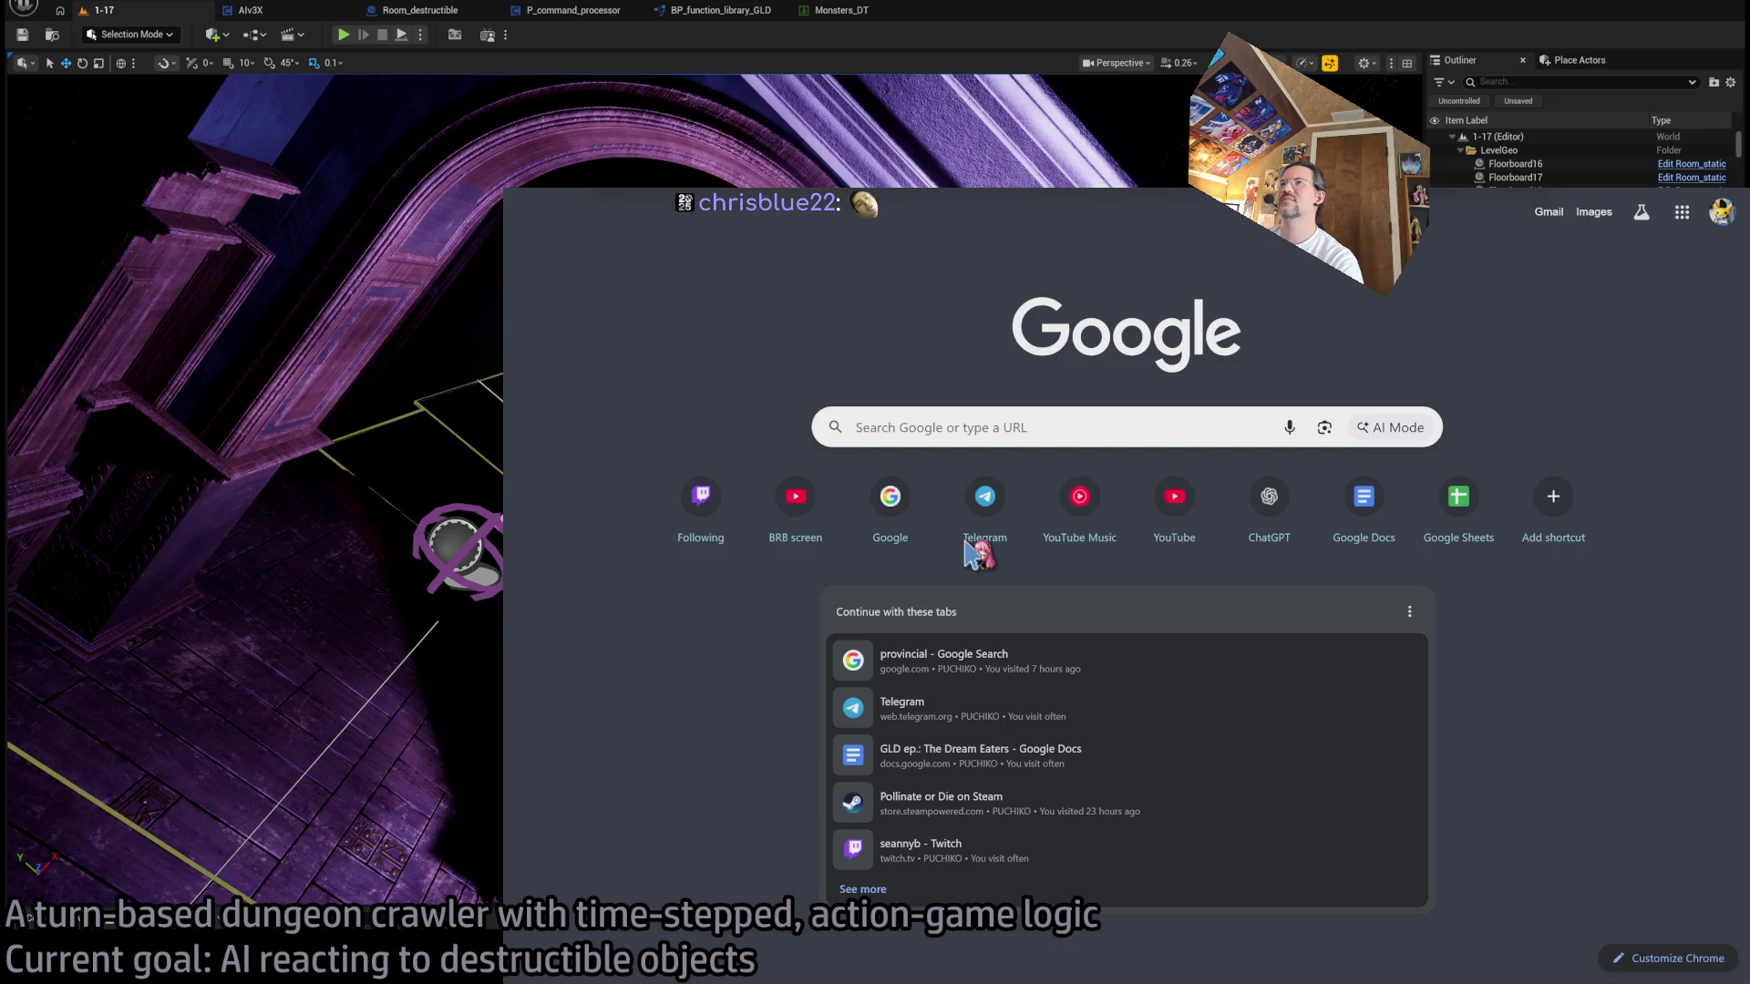
{"action": "scroll", "coordinate": [1285, 583], "scroll_direction": "down", "scroll_amount": 3}
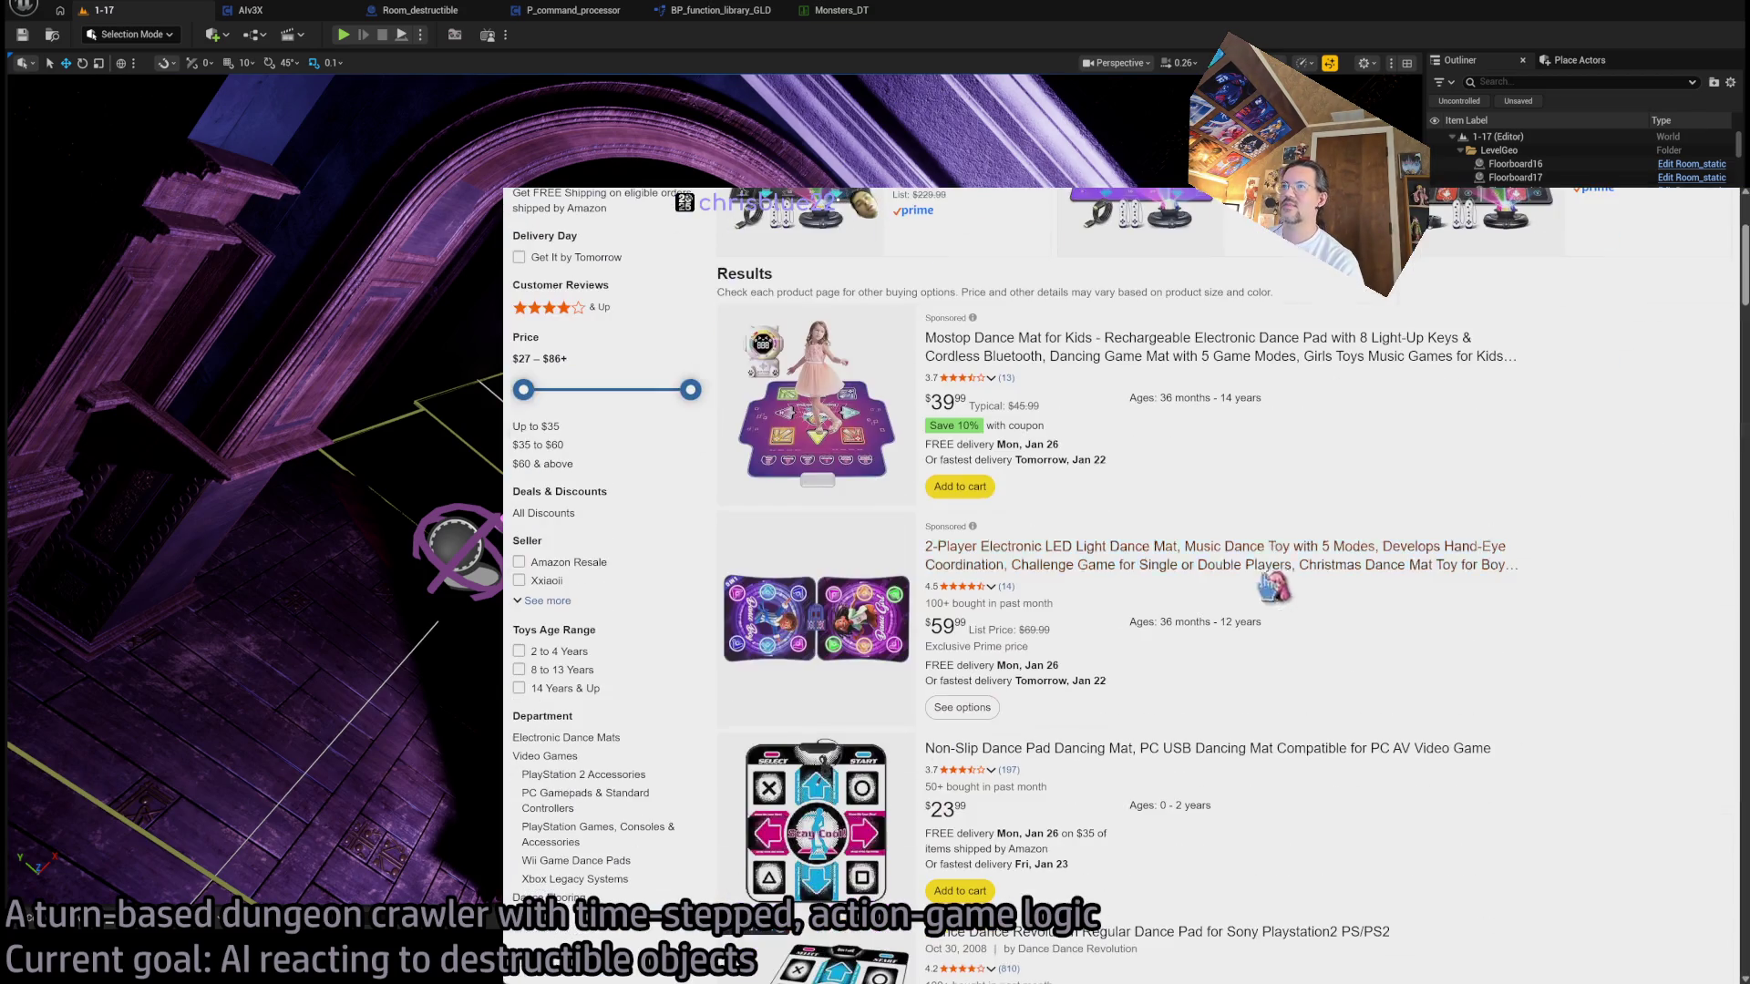
{"action": "scroll", "coordinate": [1632, 565], "scroll_direction": "down", "scroll_amount": 3}
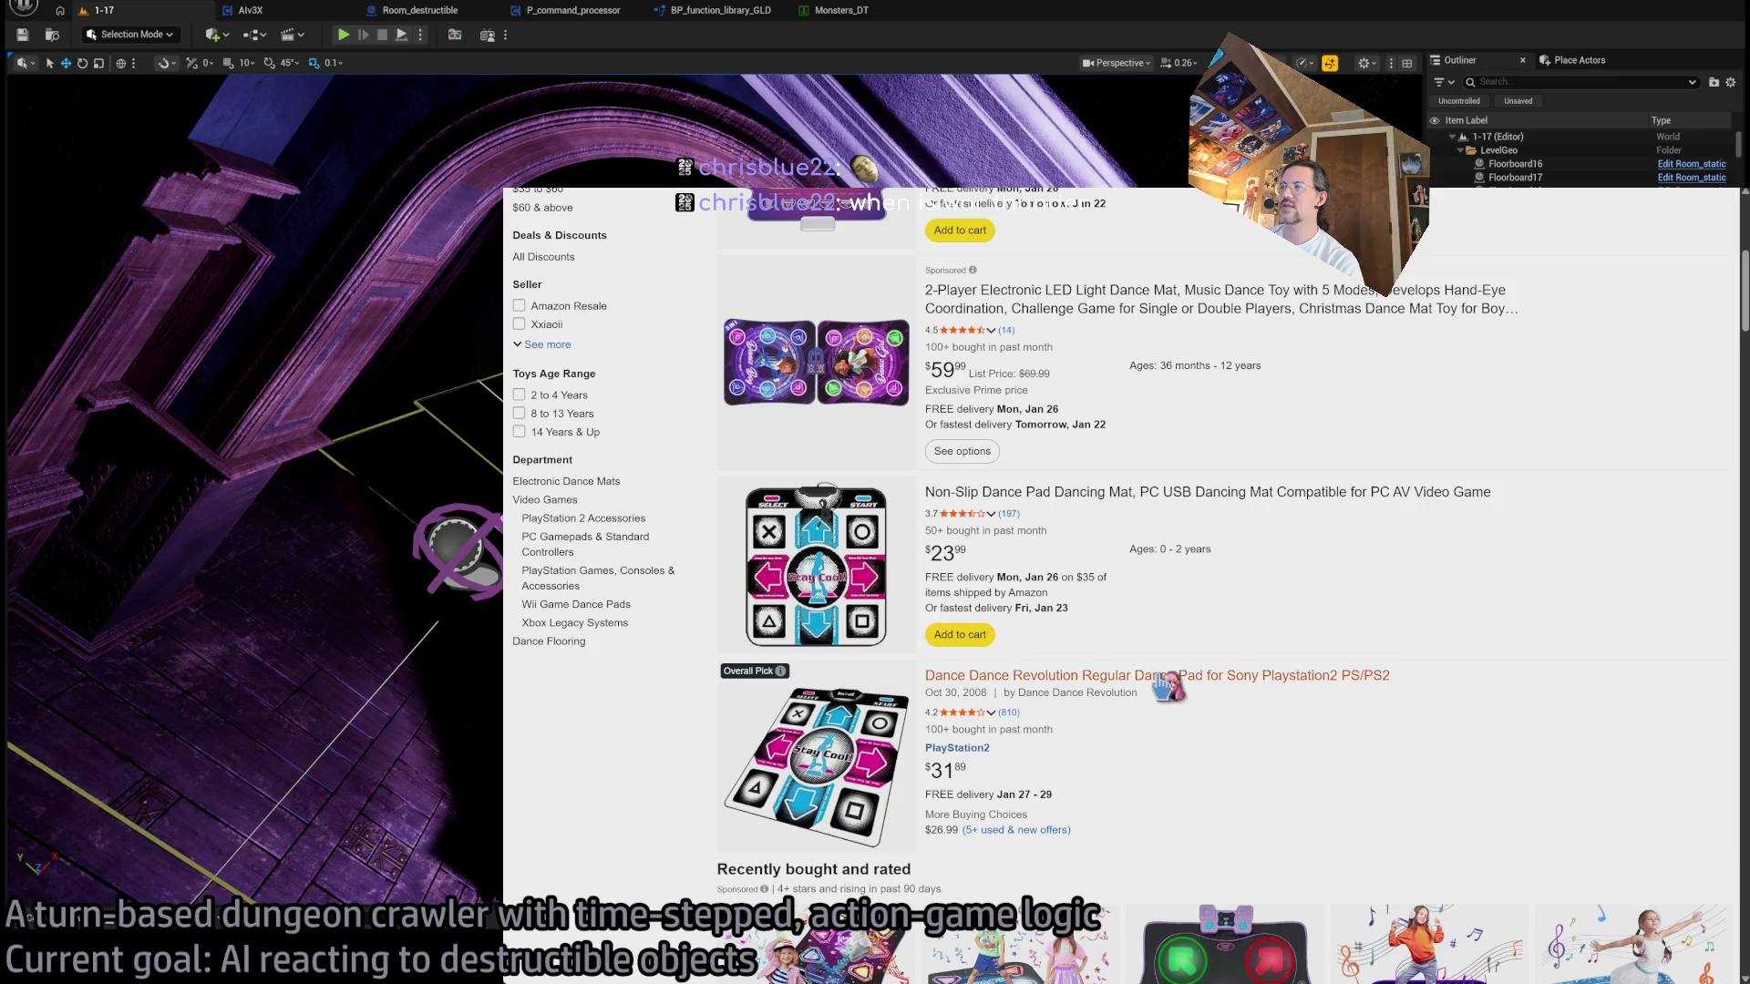
{"action": "left_click", "coordinate": [1461, 660]}
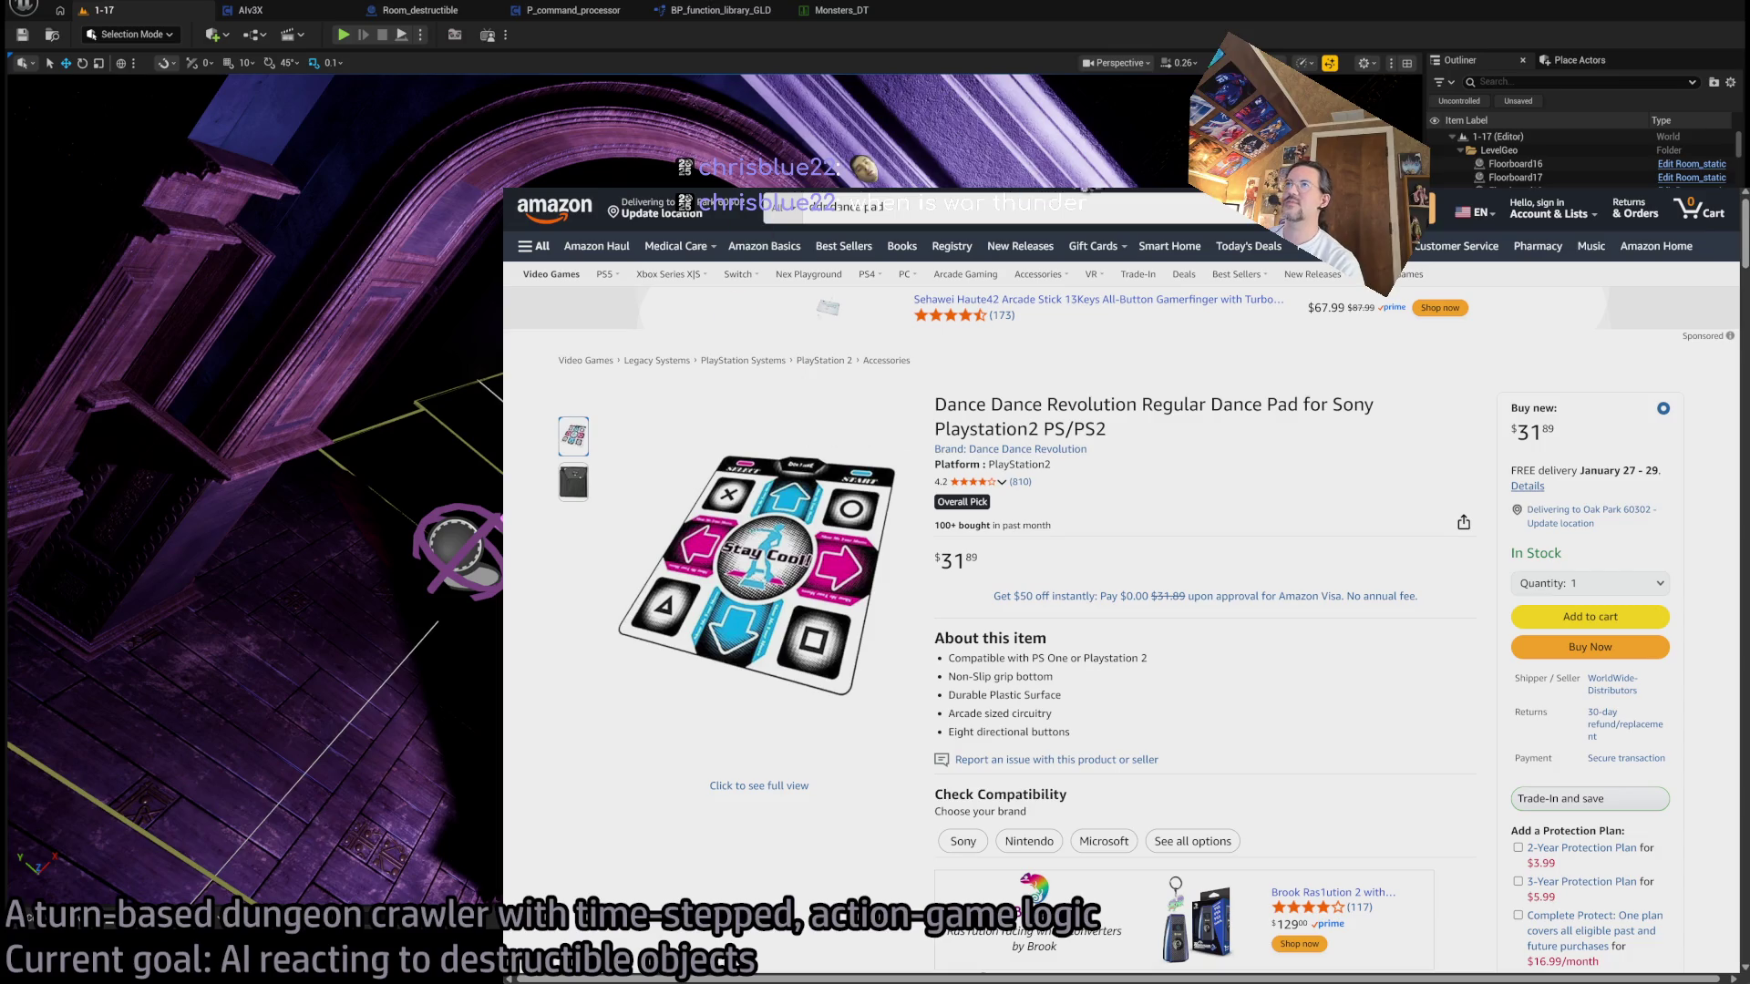
{"action": "key", "text": "alt+Tab"}
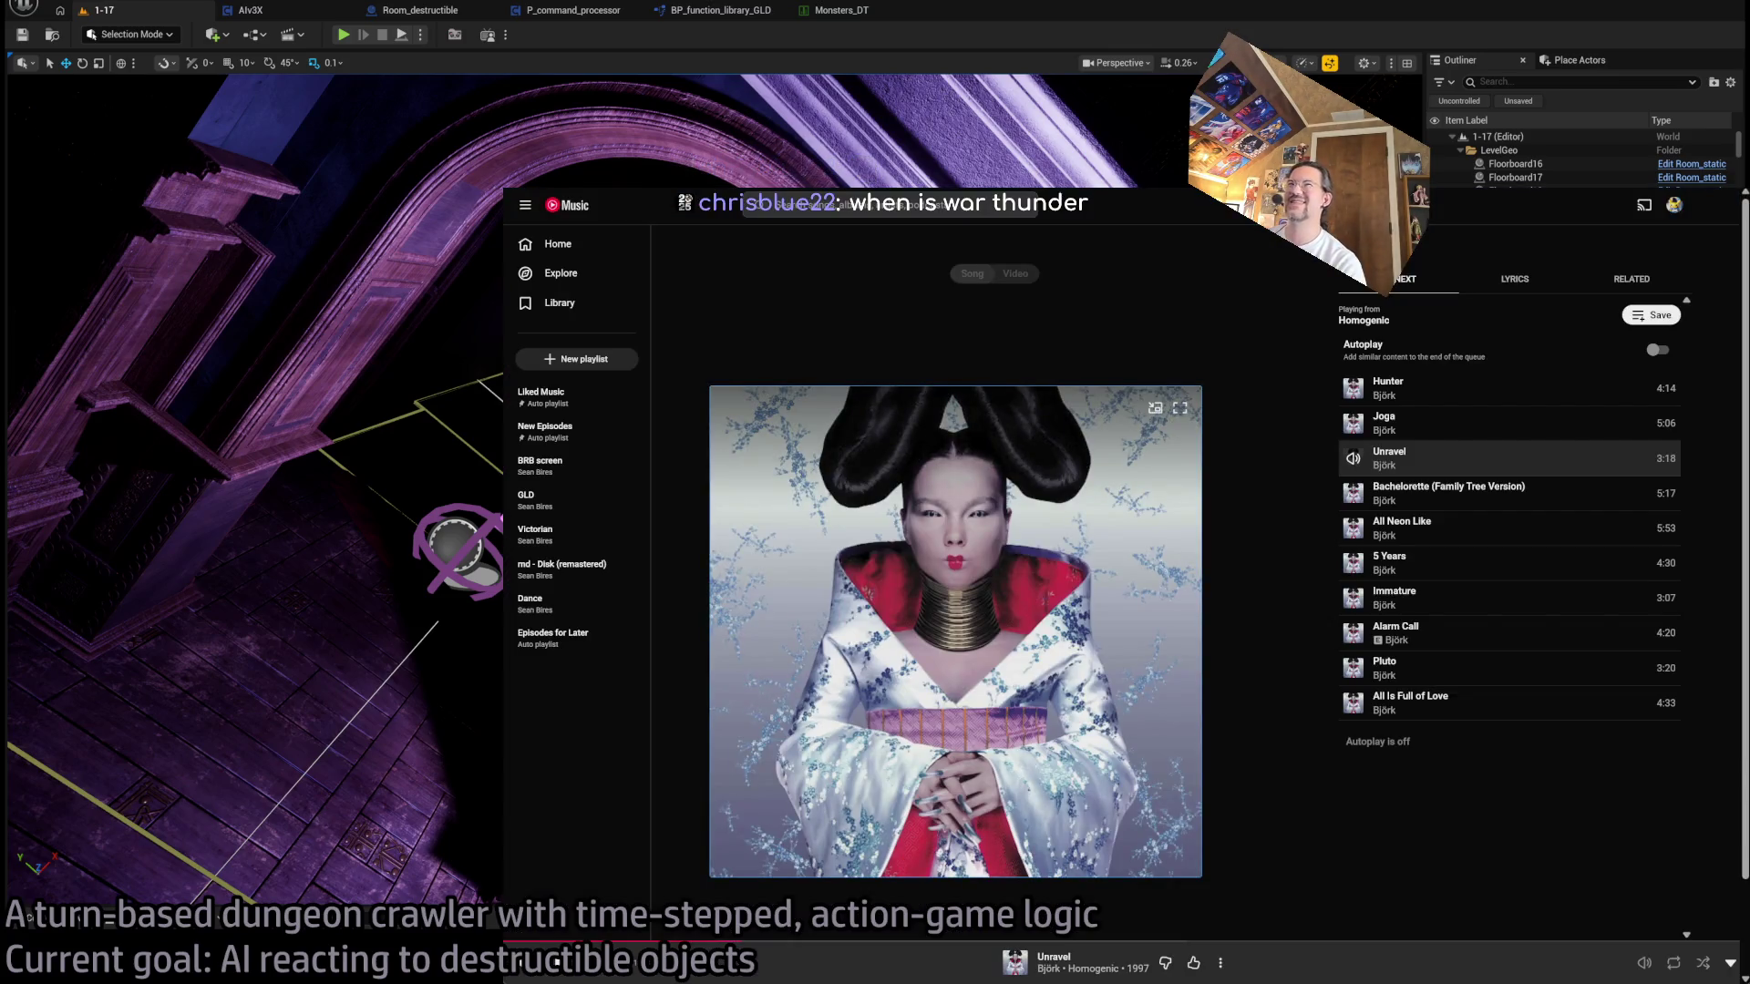
{"action": "key", "text": "super+Down"}
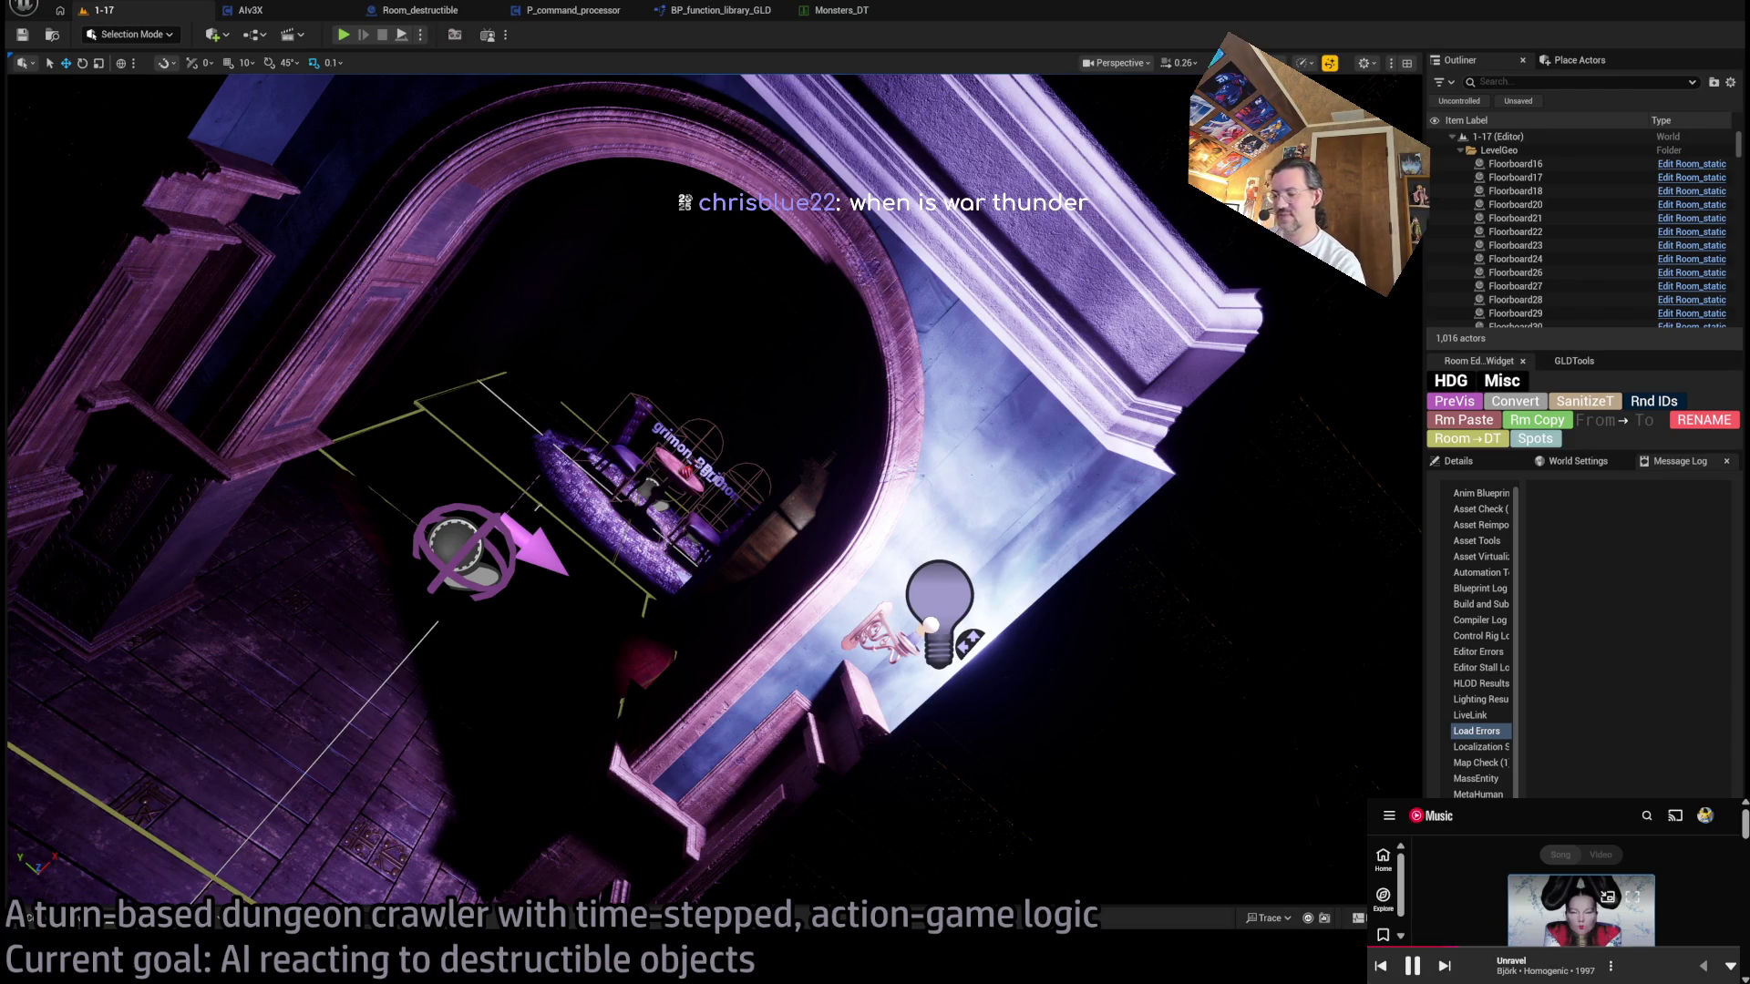
- Select and focus the SM_CorridorWall_Arc wall, then look up at the ceiling chandelier
{"action": "left_click", "coordinate": [516, 672]}
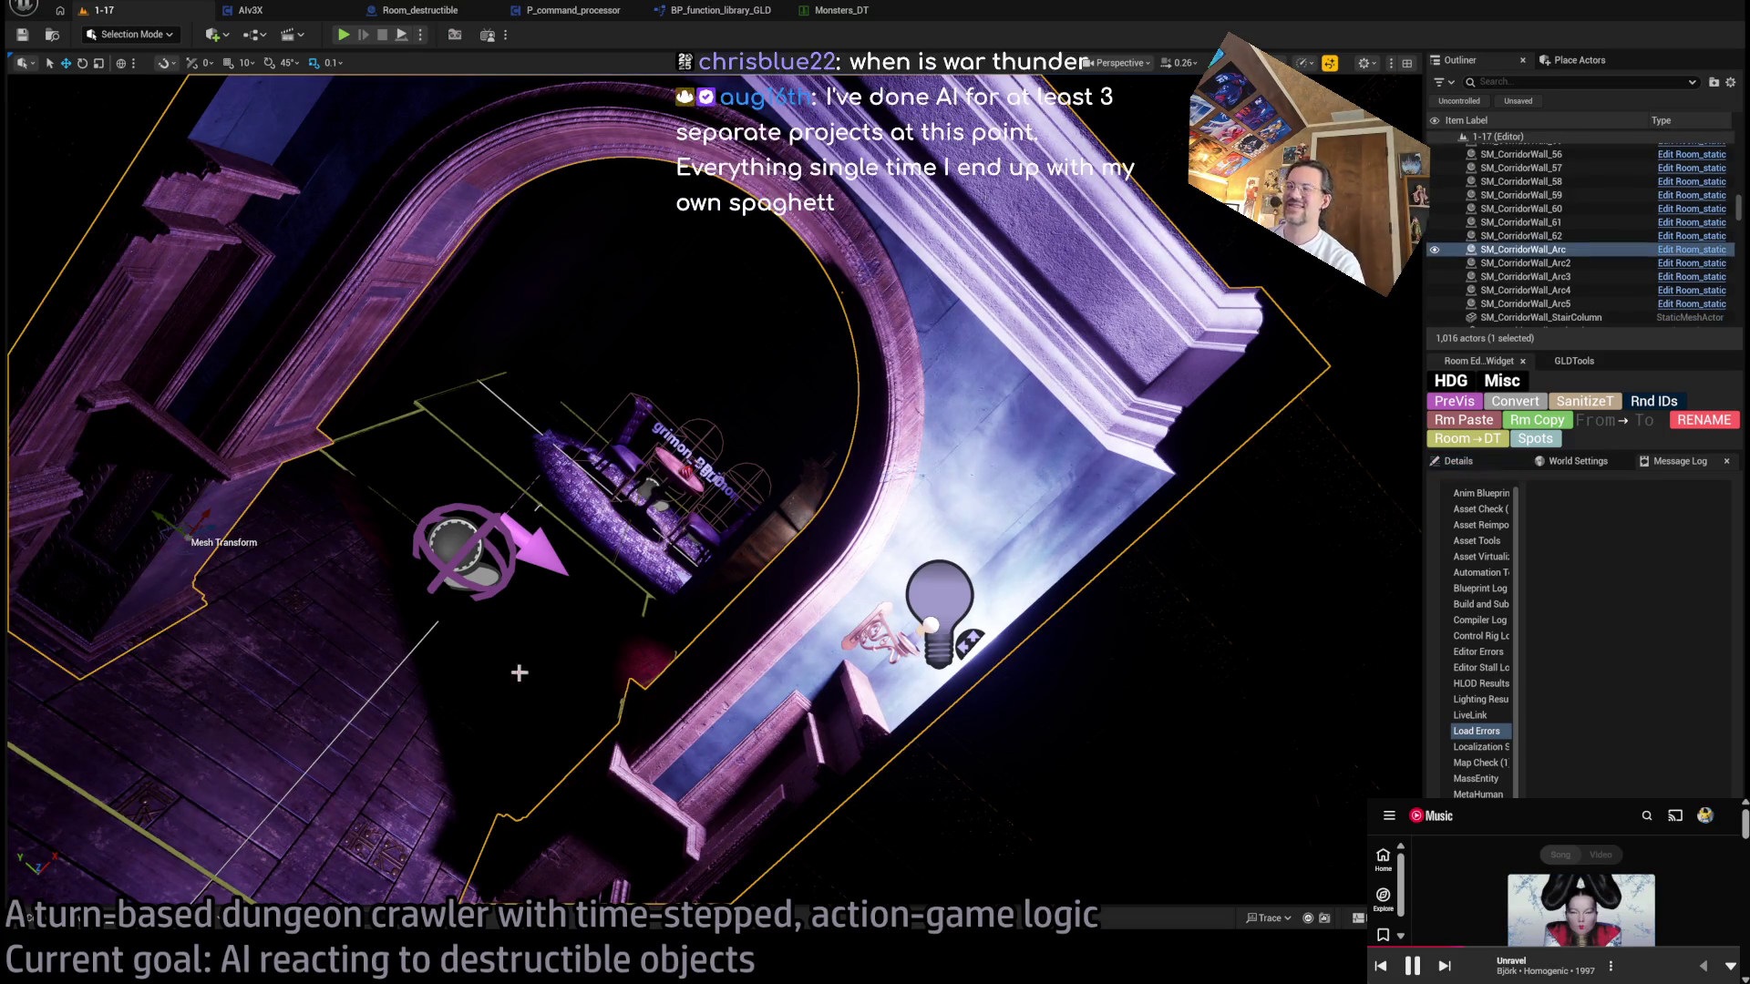
{"action": "key", "text": "f"}
{"action": "left_click_drag", "start_coordinate": [794, 411], "coordinate": [794, 411]}
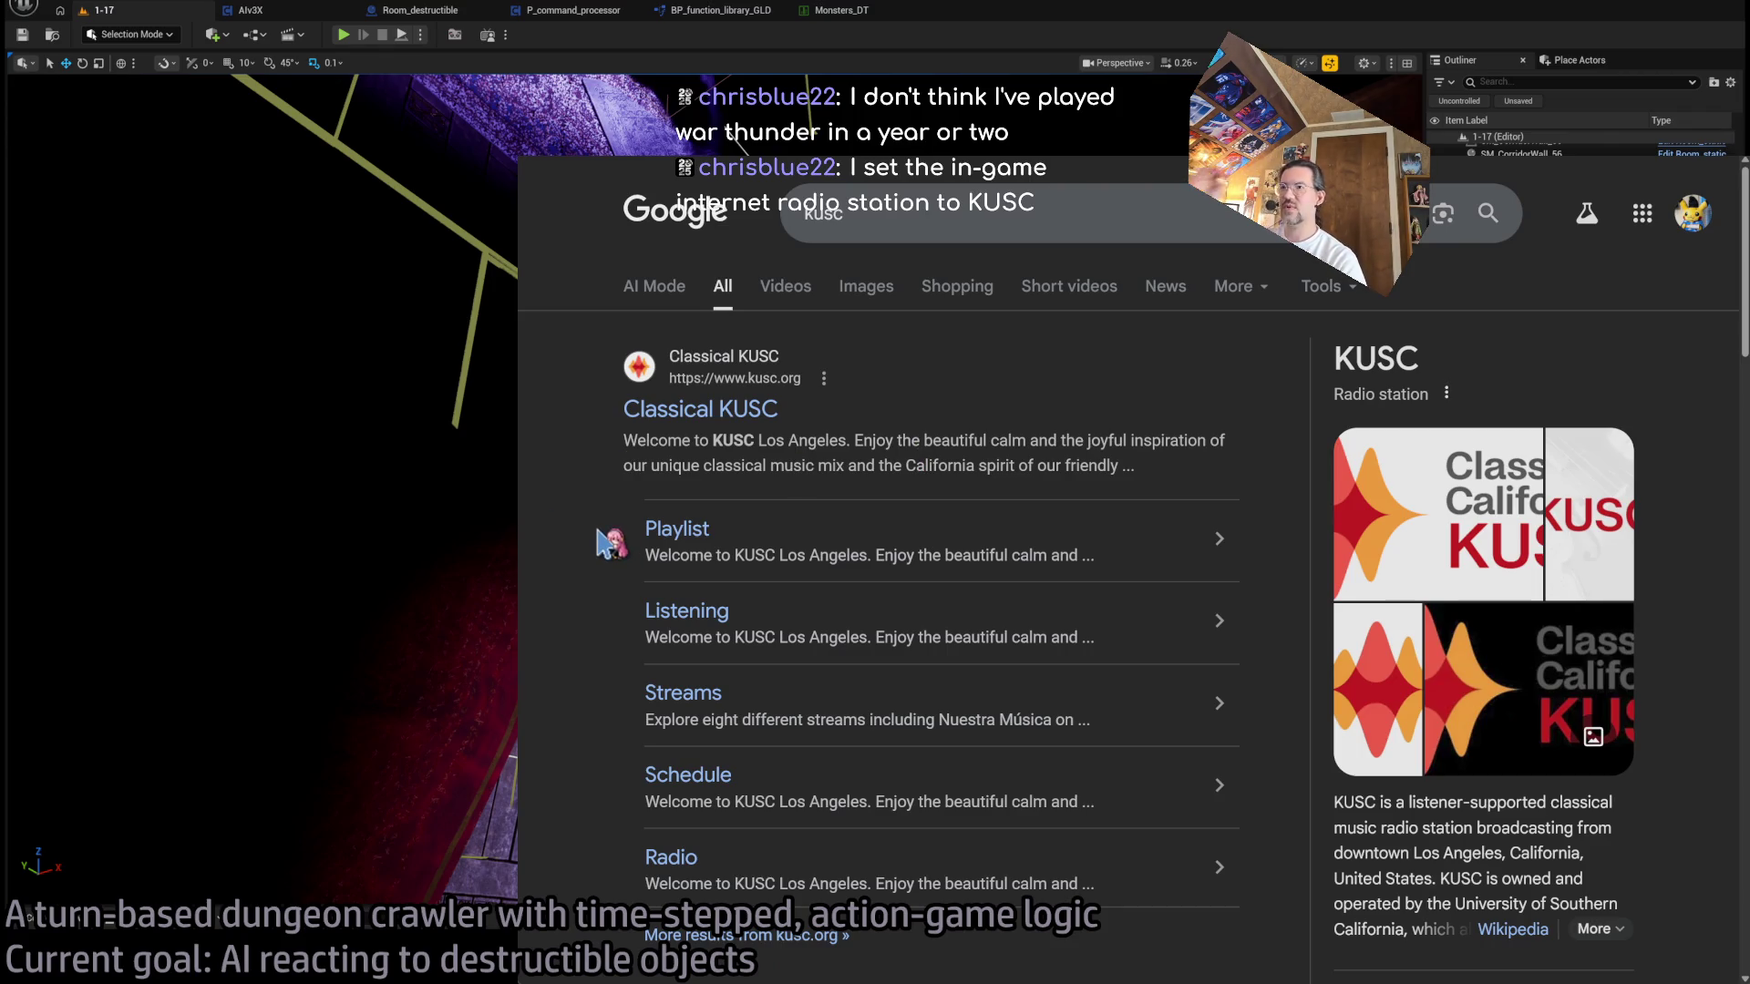
- Leave the KUSC search results and shrink the music player back to mini size
{"action": "scroll", "coordinate": [653, 551], "scroll_direction": "down", "scroll_amount": 10}
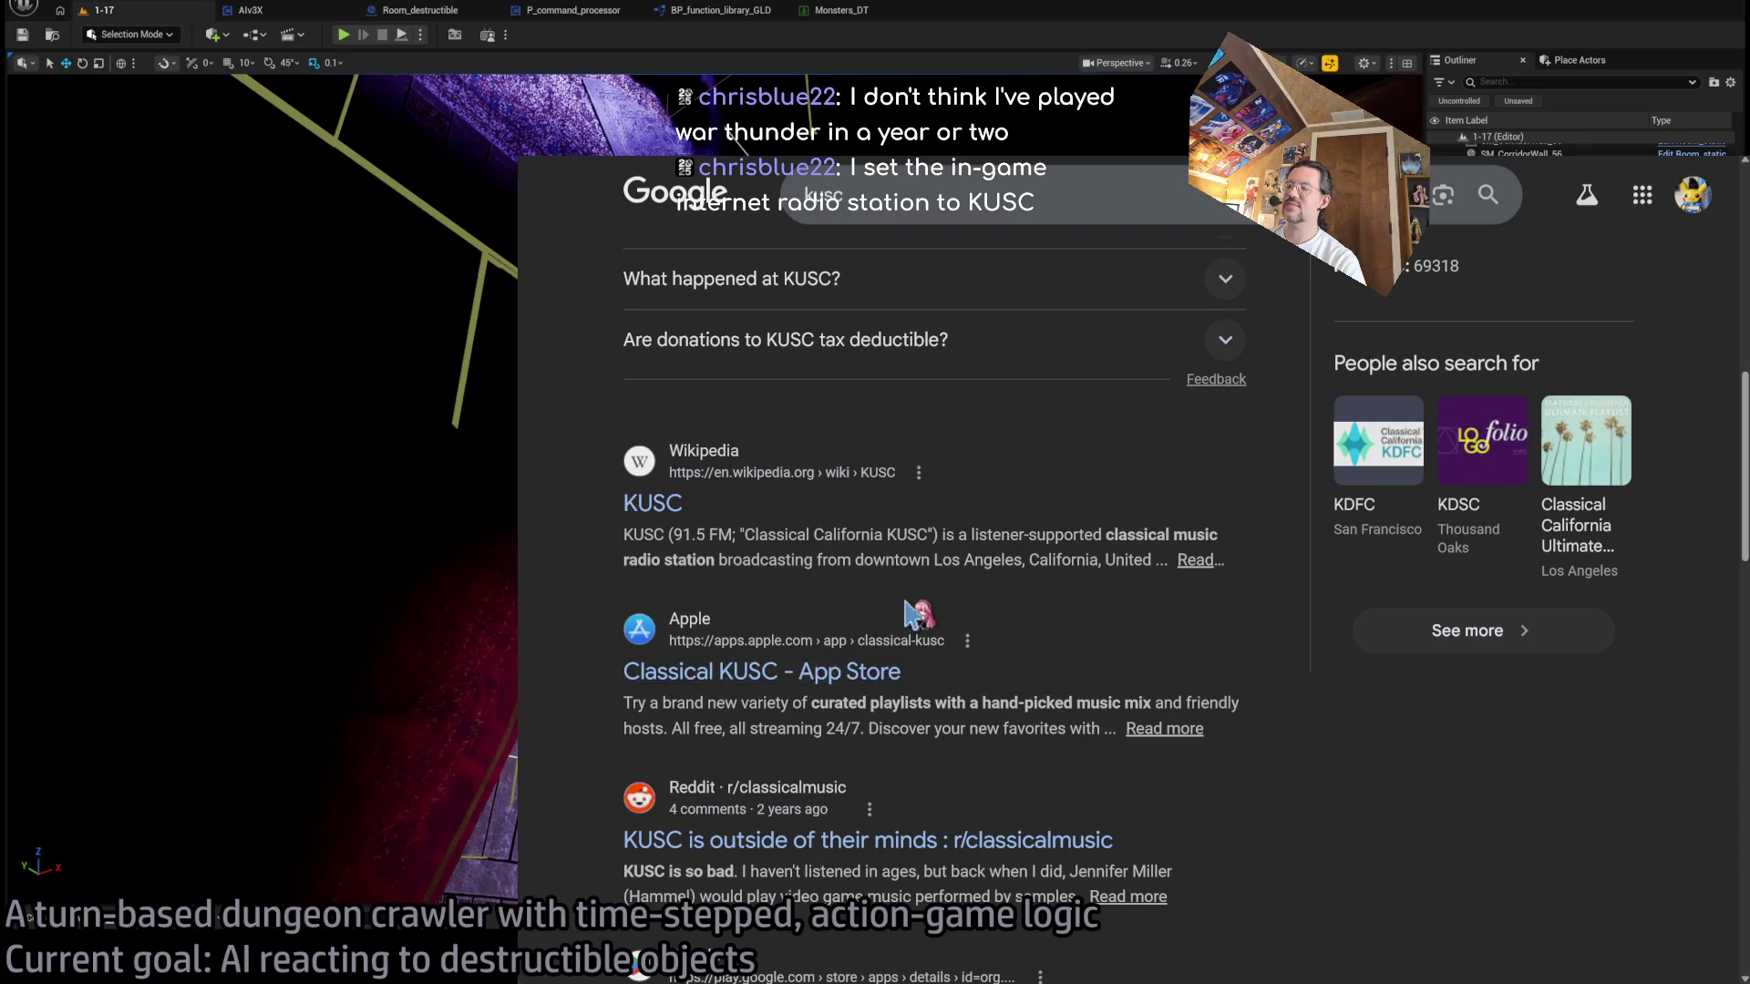
{"action": "scroll", "coordinate": [915, 616], "scroll_direction": "up", "scroll_amount": 10}
{"action": "key", "text": "ctrl+Tab"}
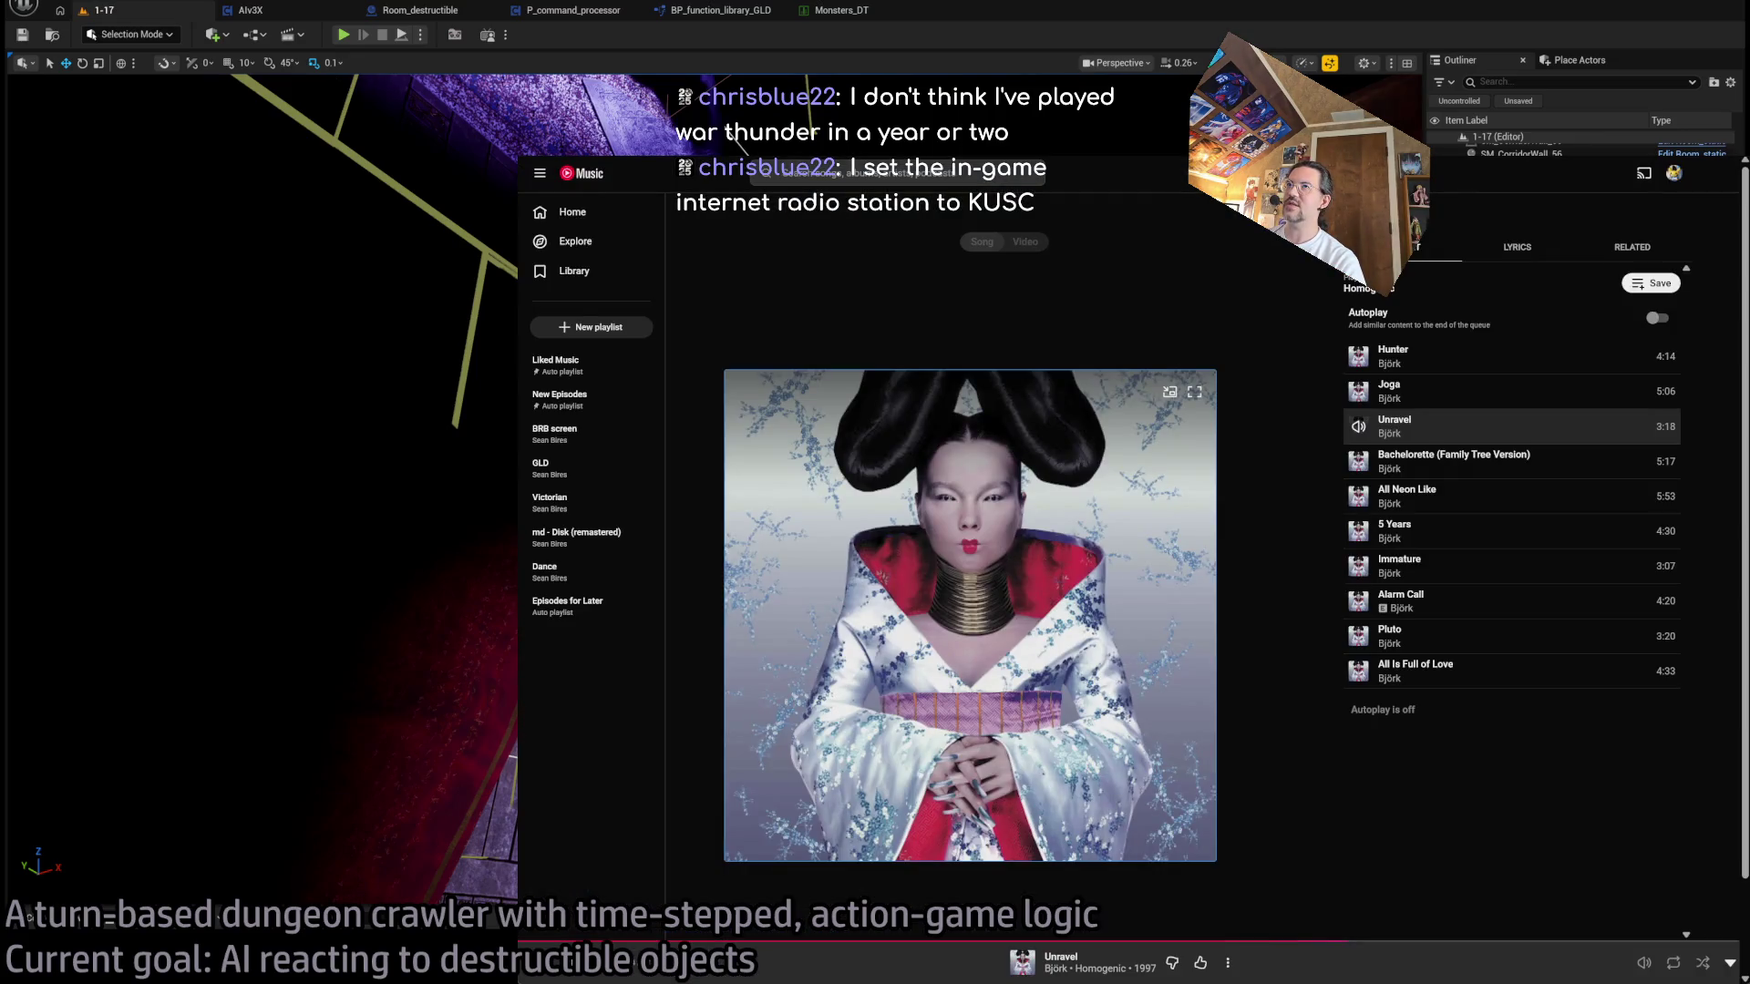
{"action": "key", "text": "super+Down"}
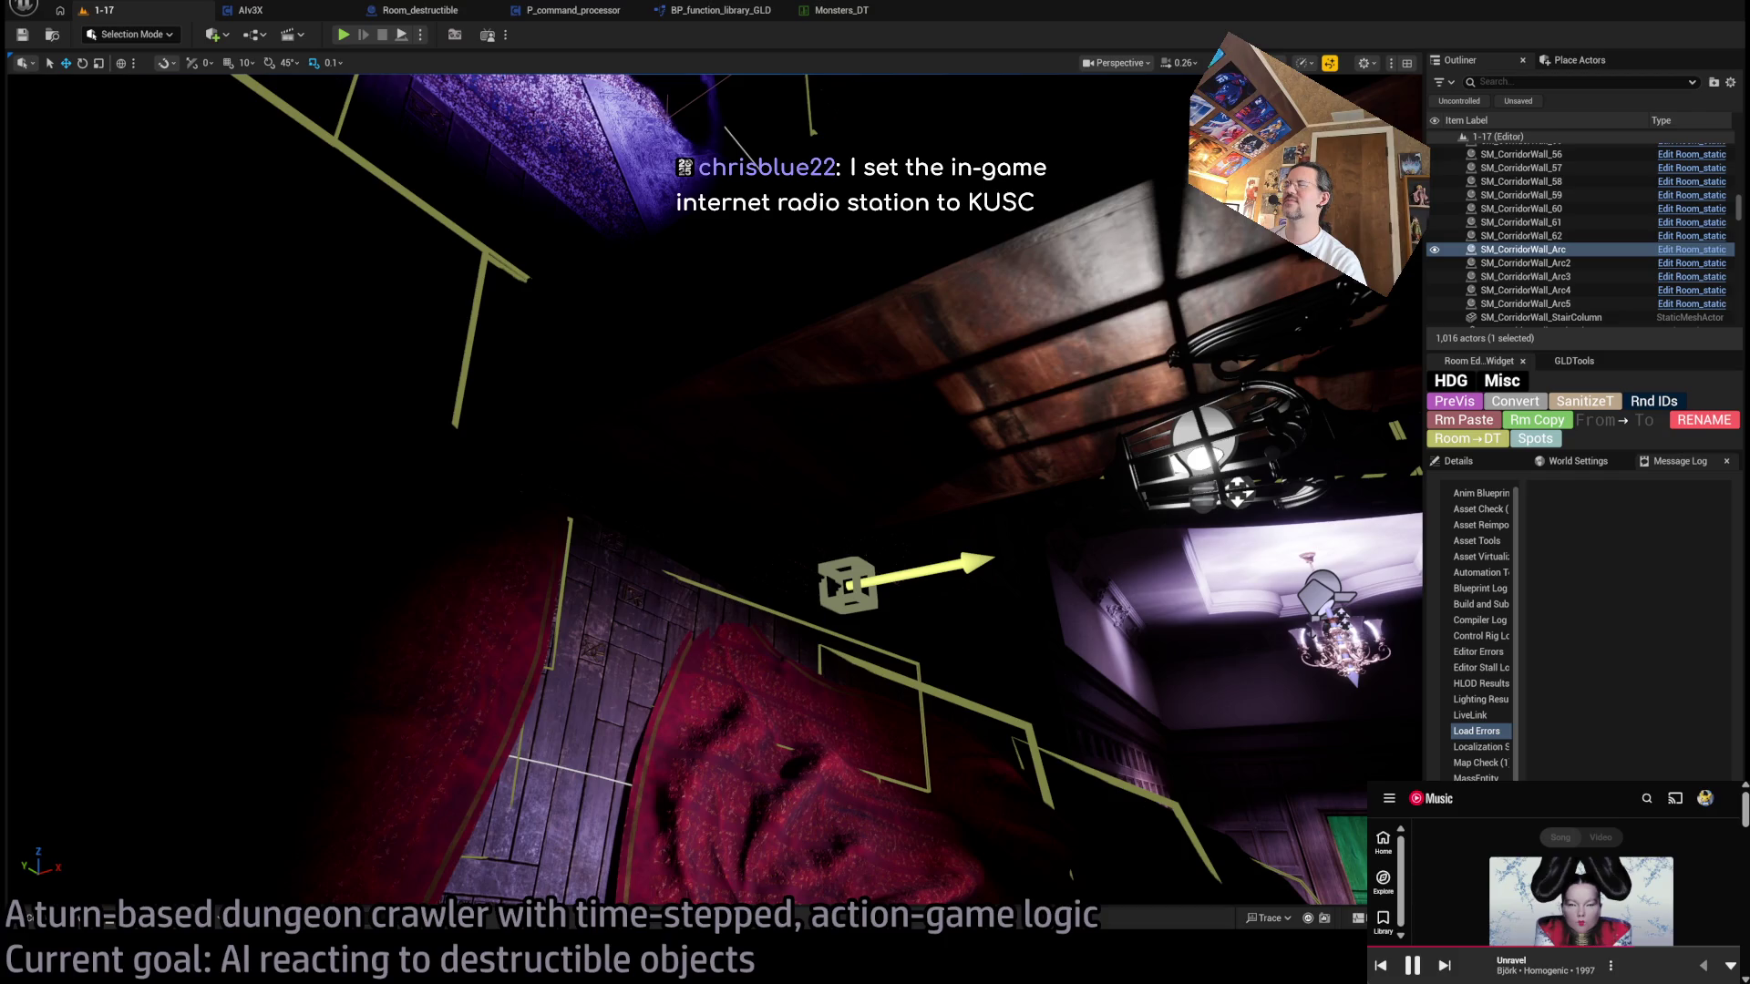
- Look down onto the room with the purple rug, and enlarge the music player
{"action": "mouse_move", "coordinate": [840, 356]}
{"action": "left_mouse_down"}
{"action": "mouse_move", "coordinate": [793, 455]}
{"action": "mouse_move", "coordinate": [847, 510]}
{"action": "mouse_move", "coordinate": [843, 556]}
{"action": "mouse_move", "coordinate": [631, 617]}
{"action": "left_mouse_up"}
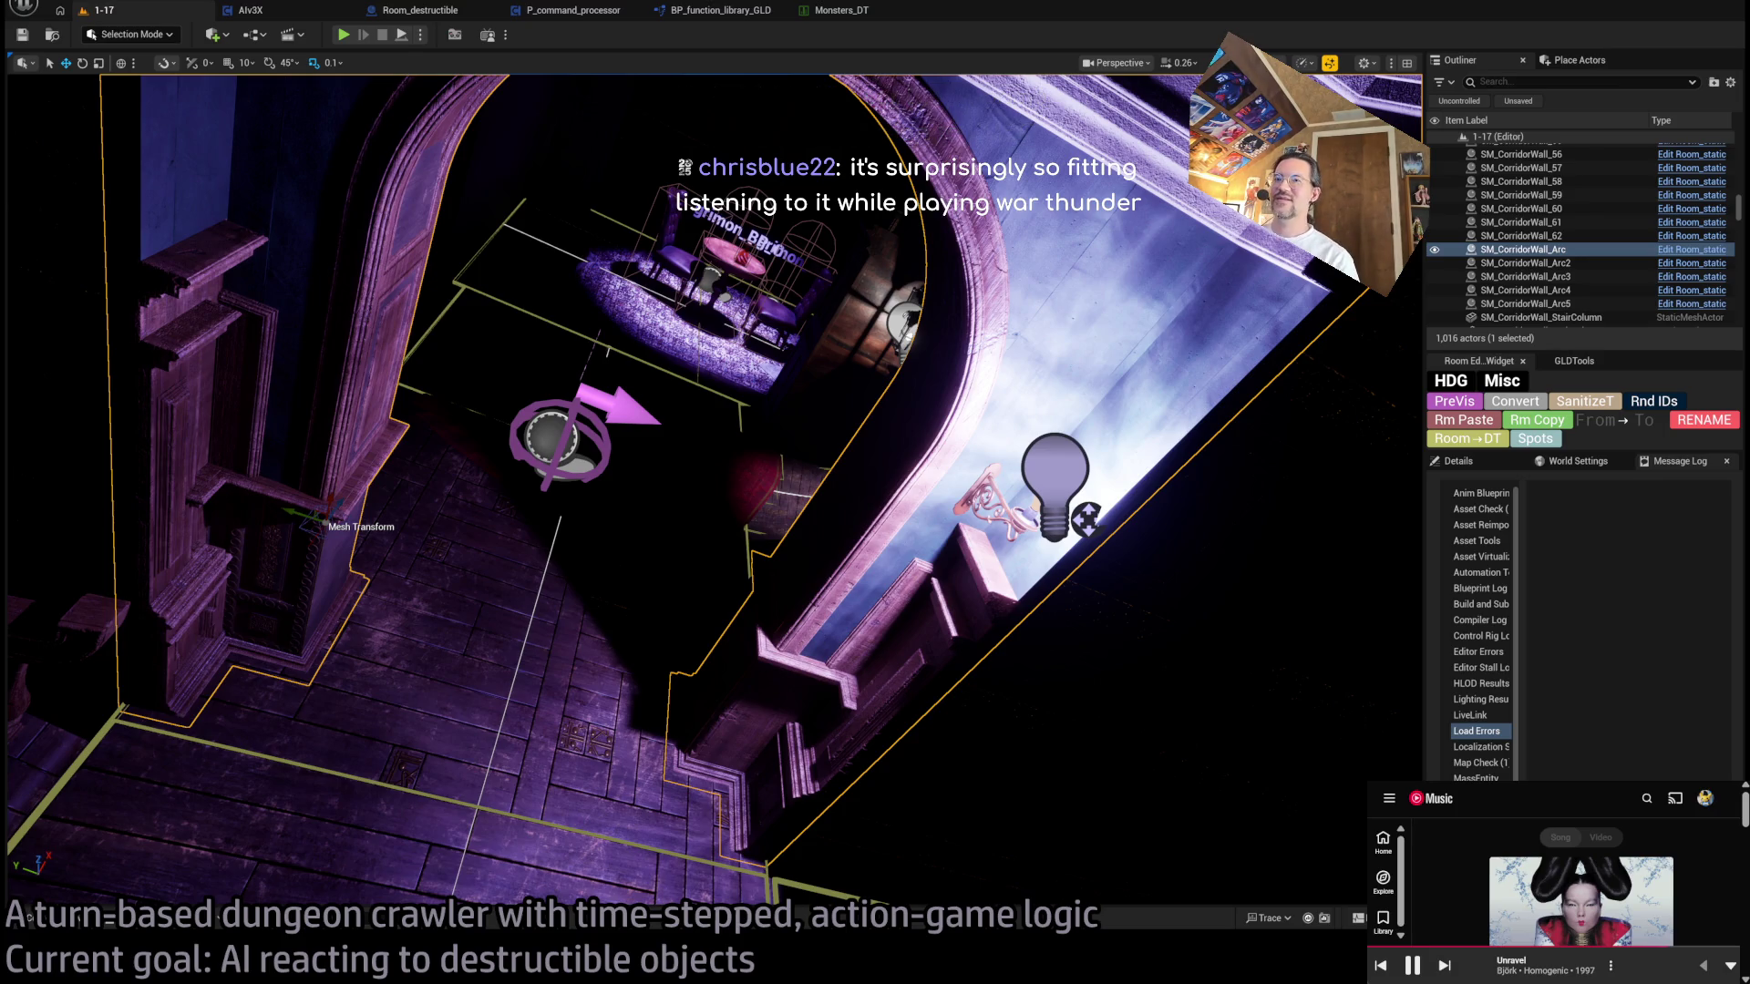
{"action": "mouse_move", "coordinate": [1581, 898]}
{"action": "key", "text": "super+Up"}
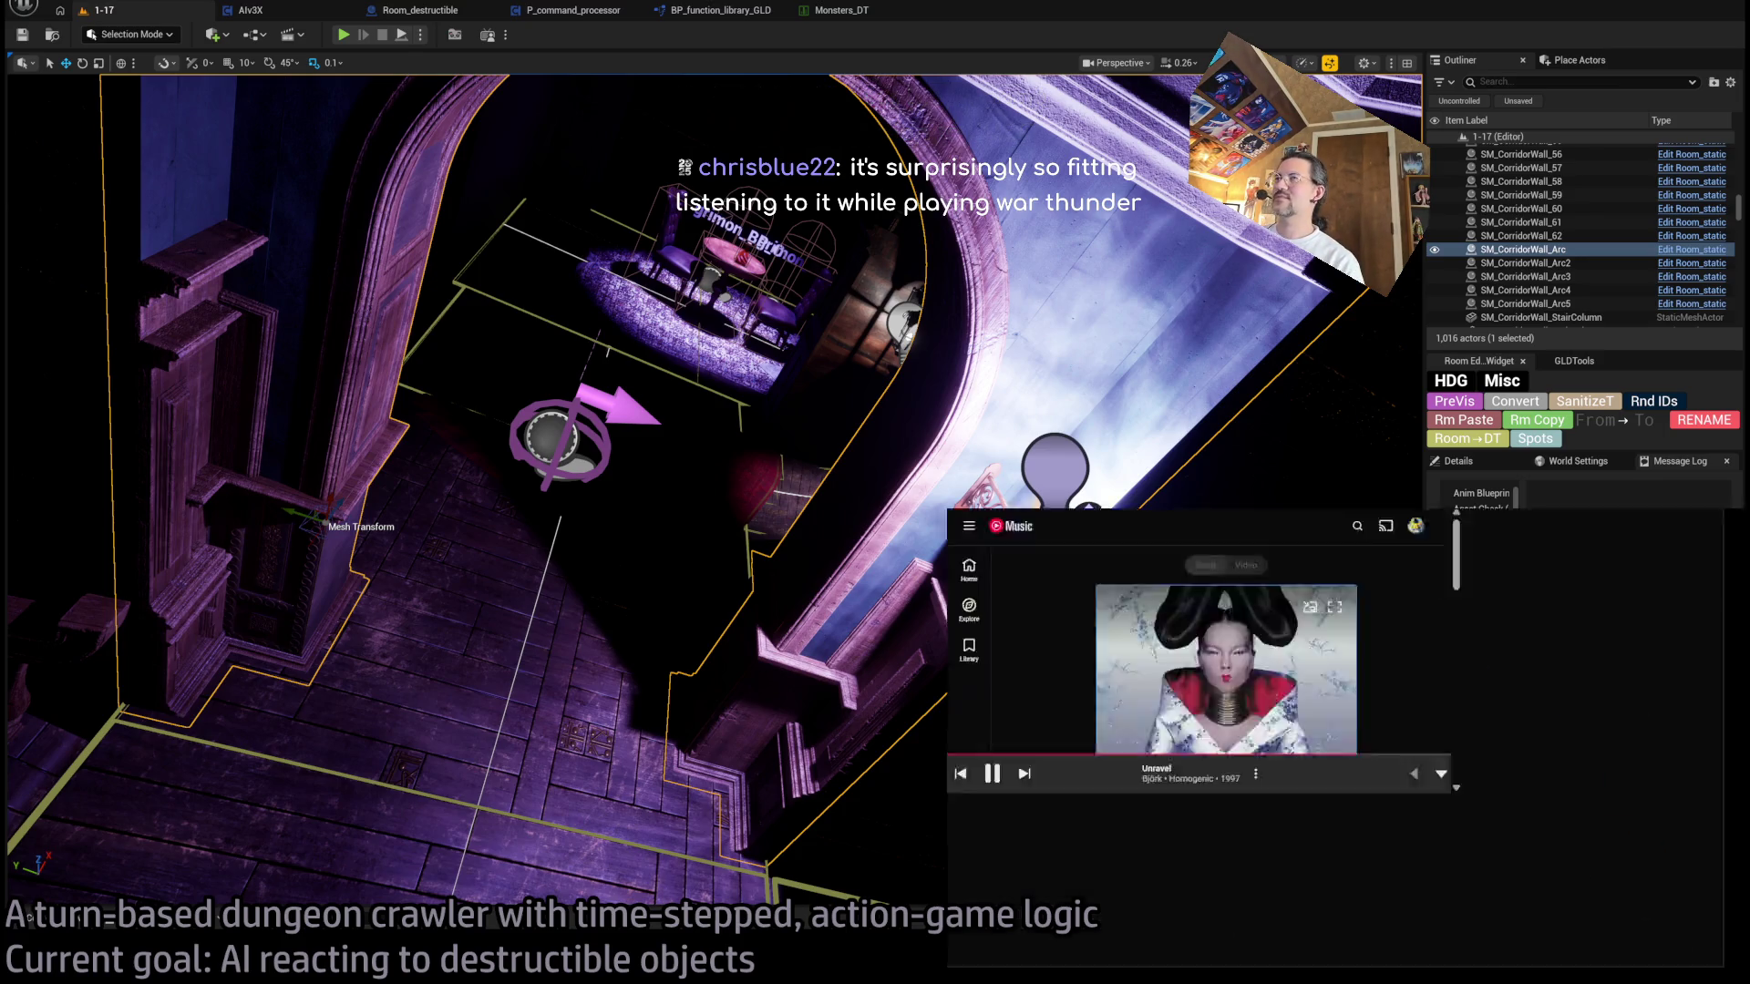
- Go to Google Gemini in a new browser tab
{"action": "key", "text": "ctrl+t"}
{"action": "type", "text": "gemini"}
{"action": "key", "text": "Return"}
{"action": "type", "text": "Is there some popular media that popularized a justaposition of"}
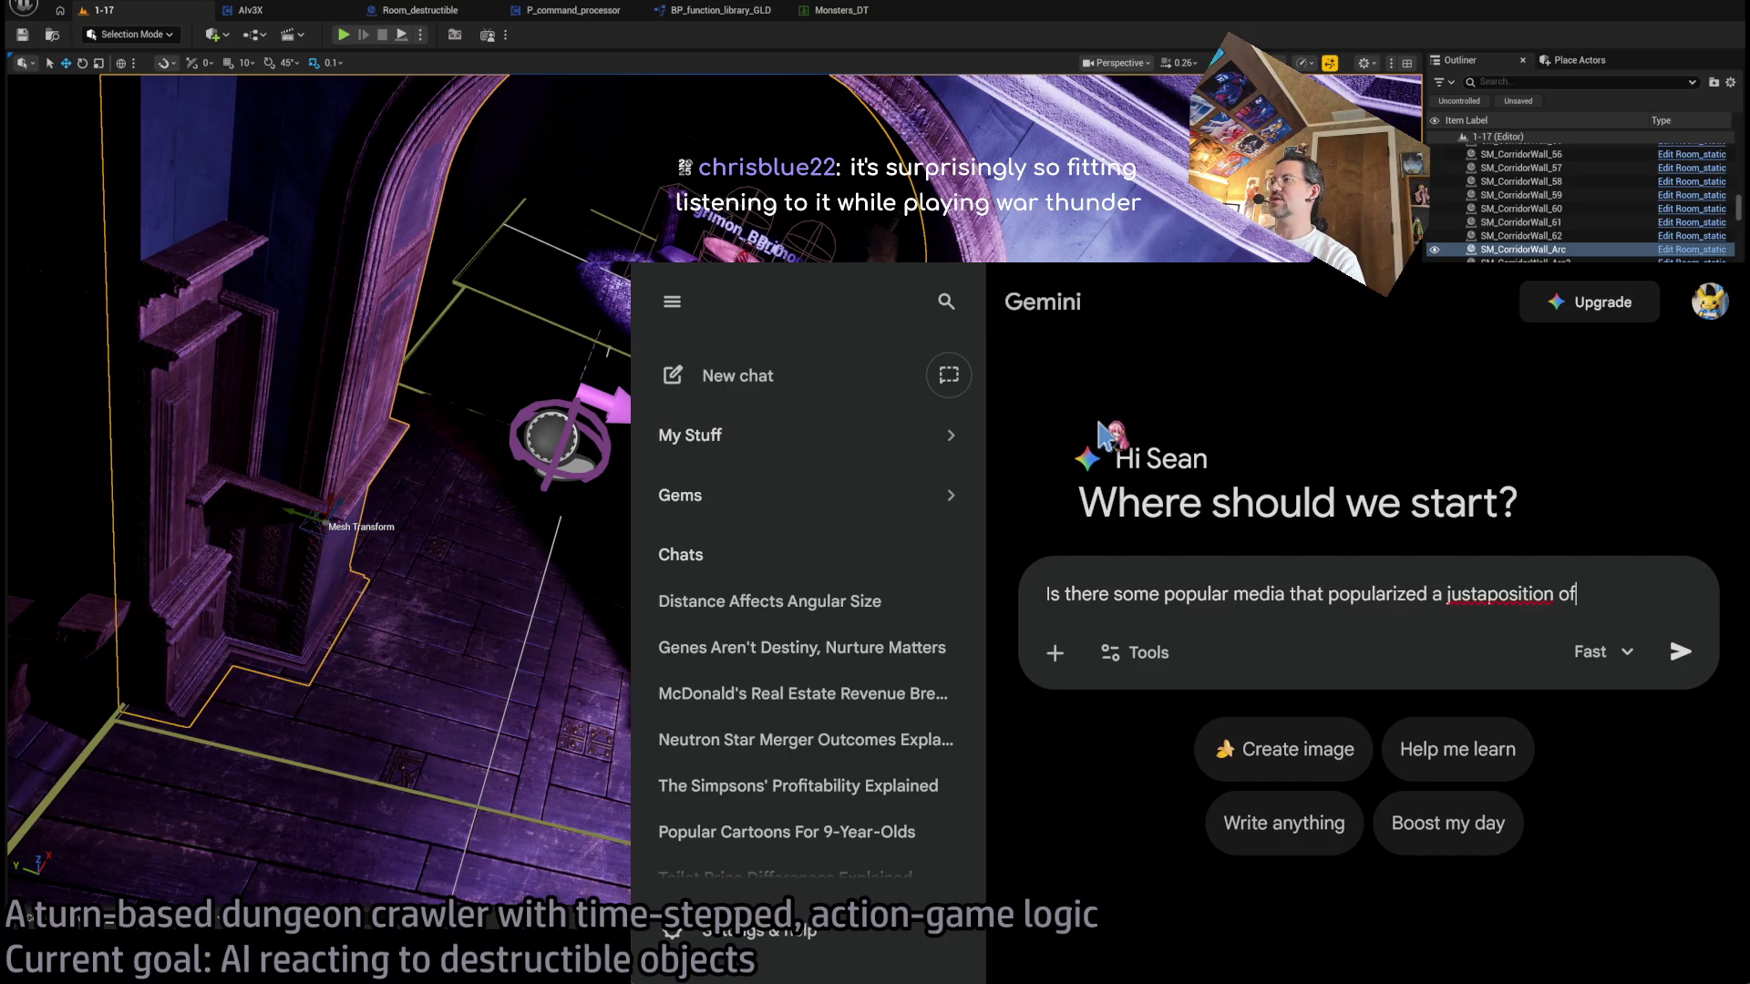
- Fix 'justaposition' to 'juxtaposition', end the prompt with 'and classical music?', and send it to Gemini
{"action": "double_click", "coordinate": [1499, 593]}
{"action": "type", "text": "juxtaposition"}
{"action": "left_click", "coordinate": [1622, 593]}
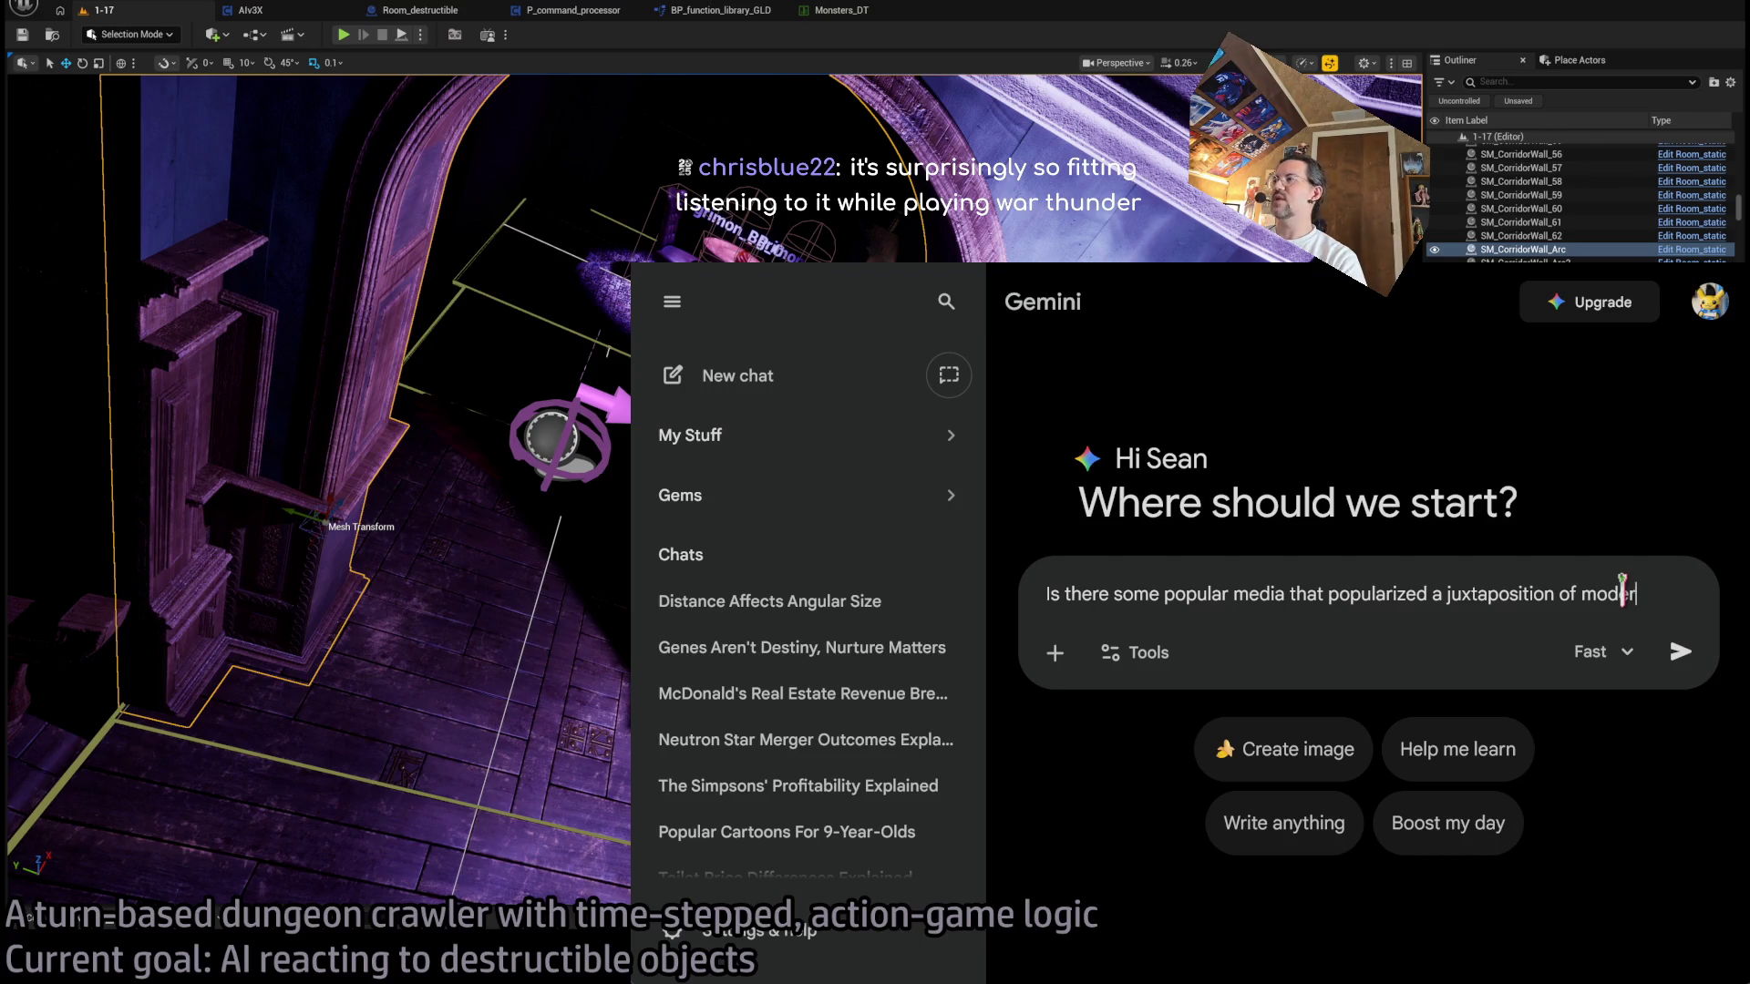
{"action": "type", "text": "n warfare and classical music?:"}
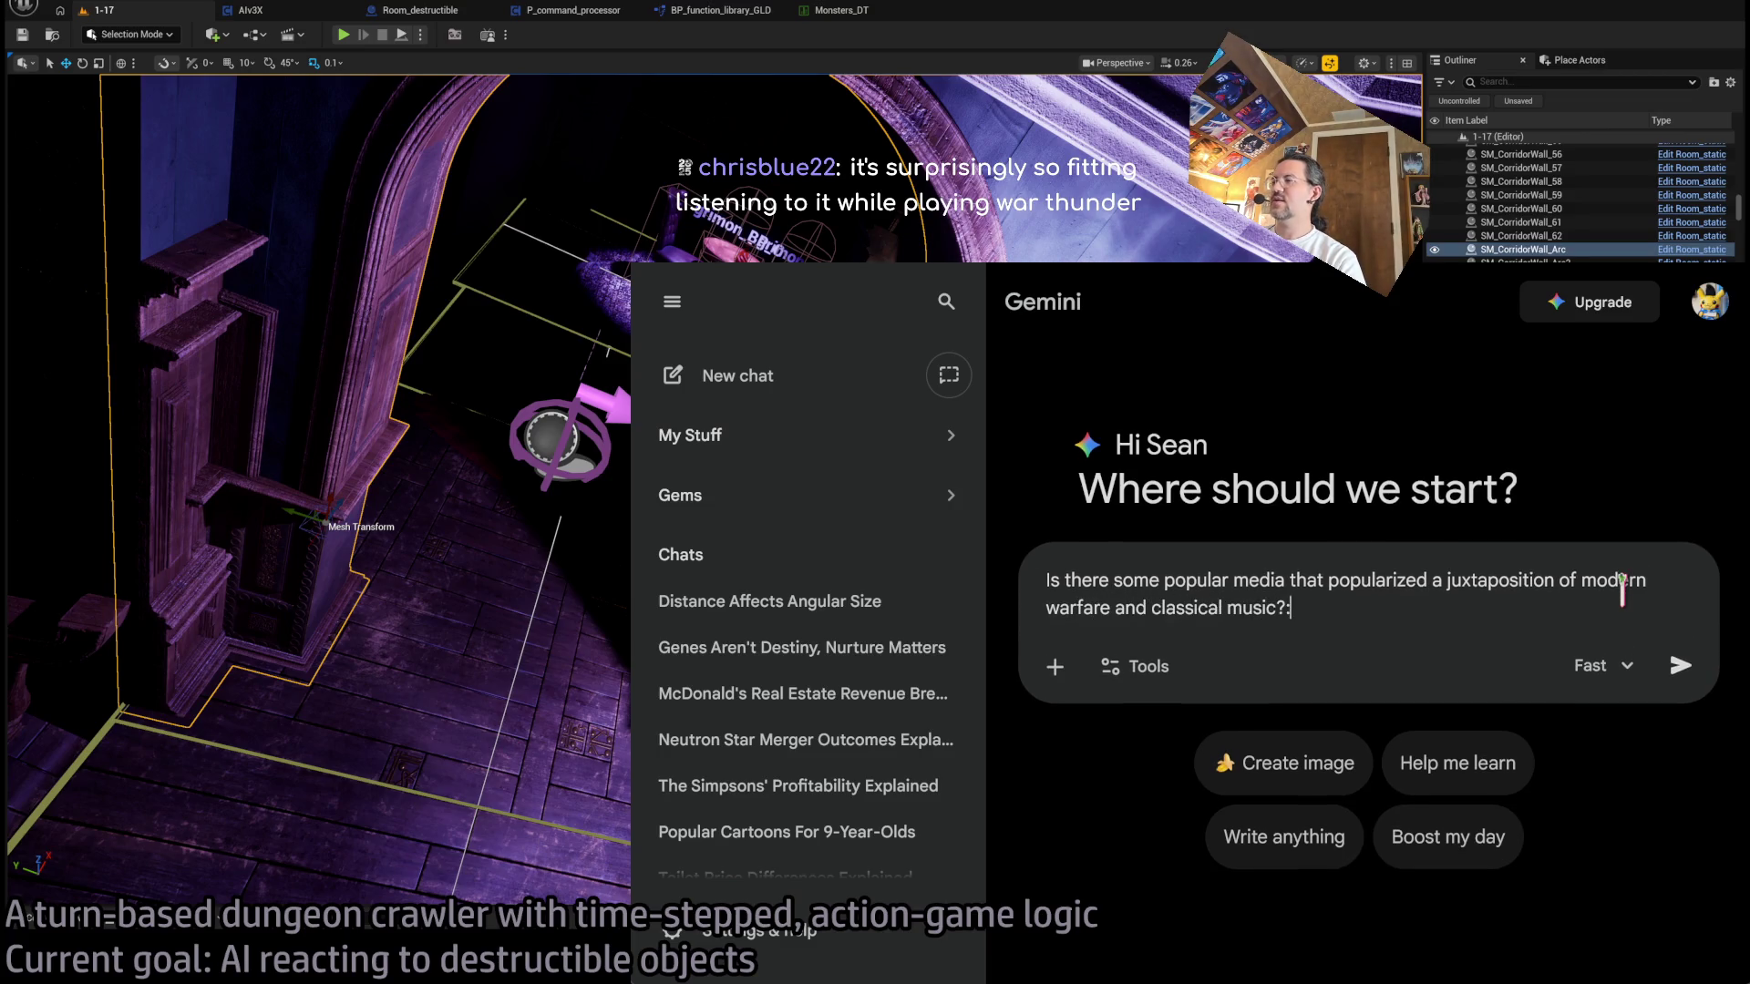
{"action": "key", "text": "Return"}
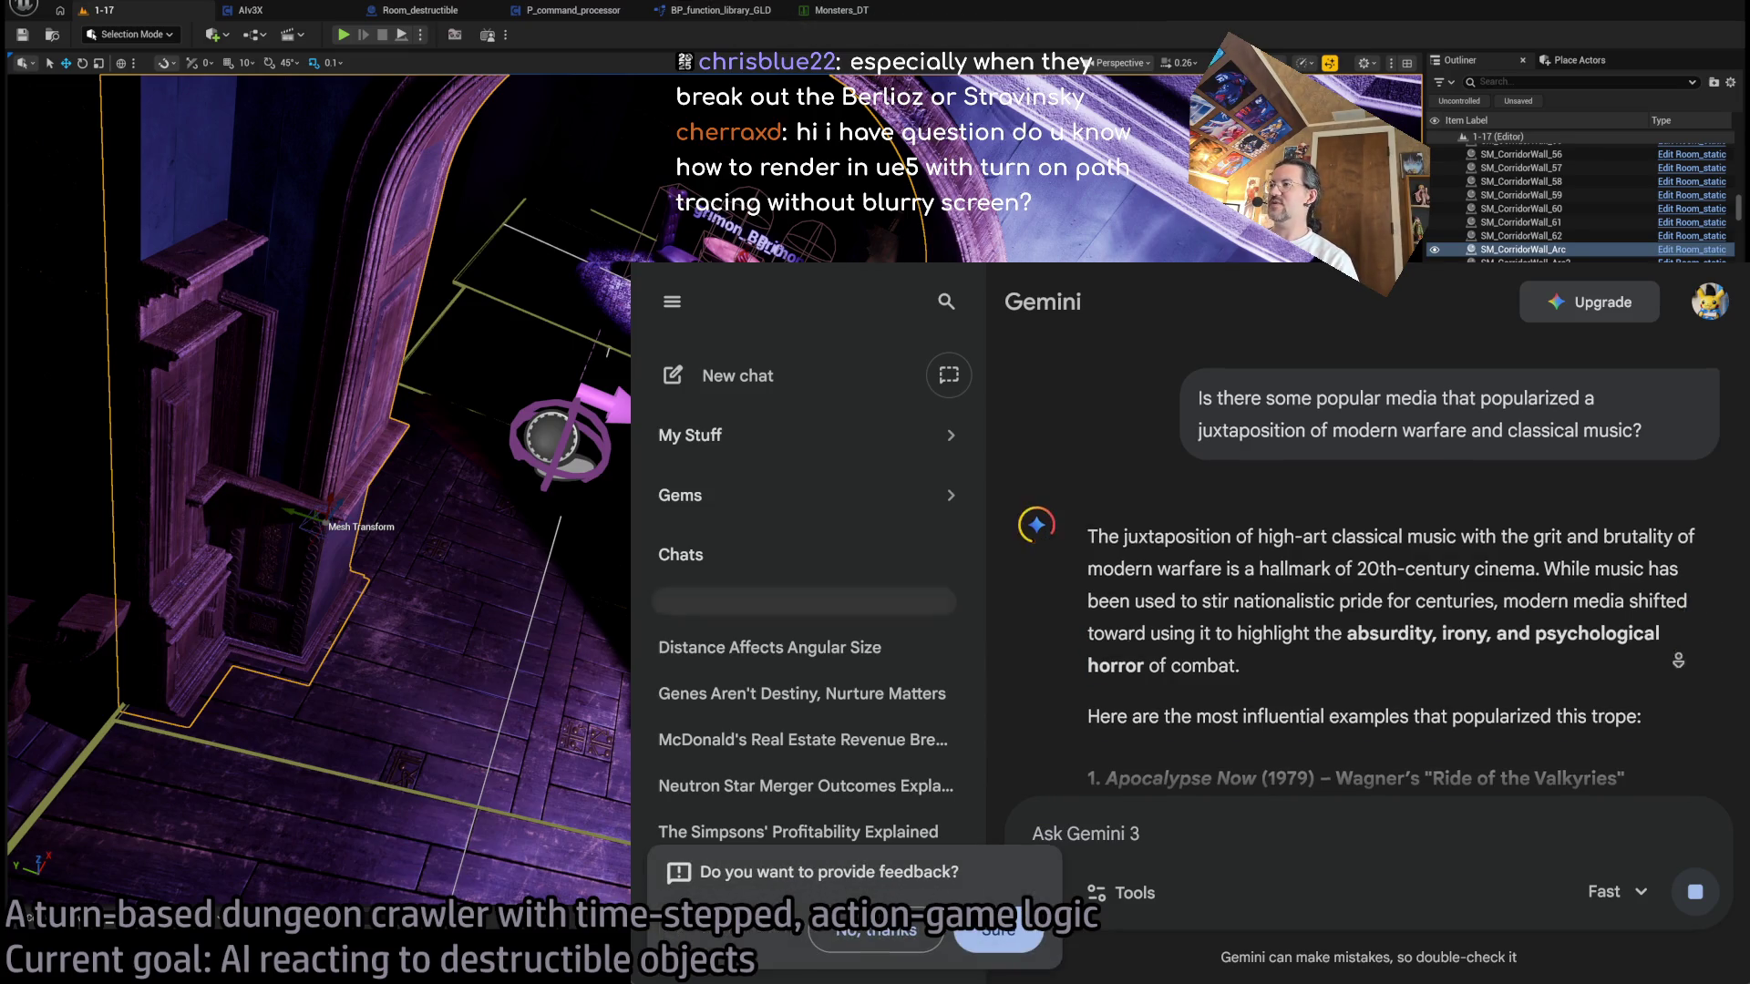
- Read through Gemini's reply, highlighting the 2001: A Space Odyssey passage, then switch windows
{"action": "scroll", "coordinate": [1561, 583], "scroll_direction": "down", "scroll_amount": 3}
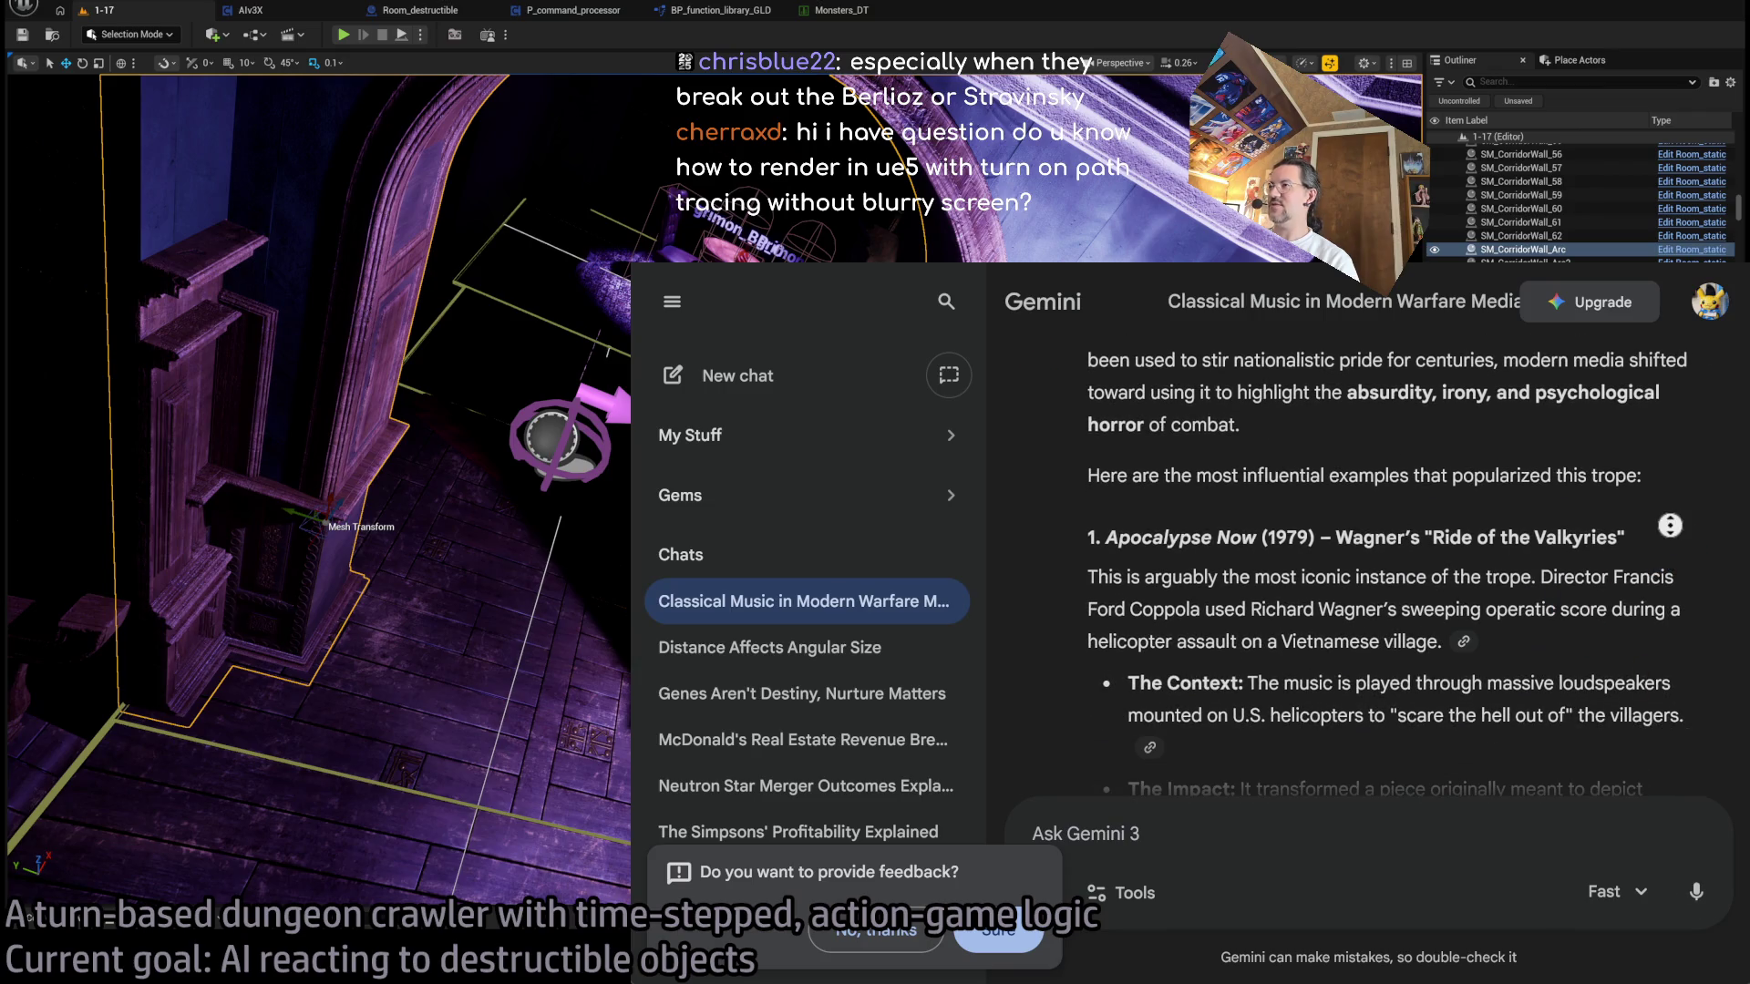
{"action": "scroll", "coordinate": [1679, 597], "scroll_direction": "down", "scroll_amount": 2}
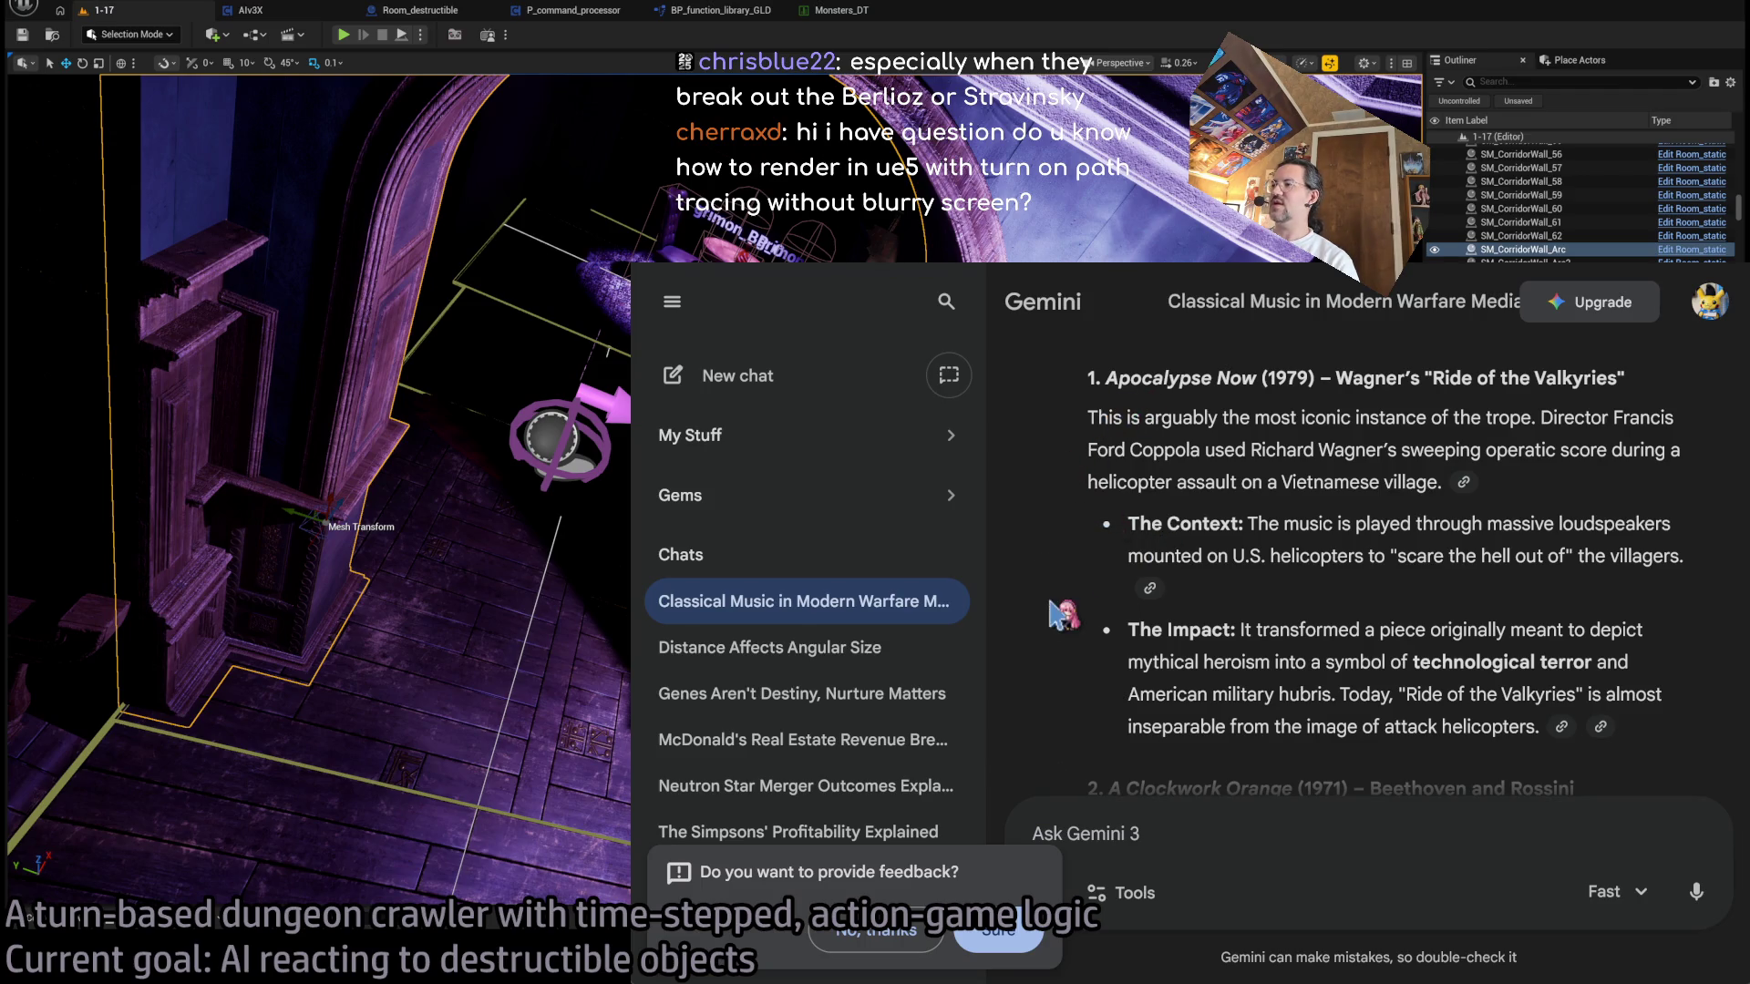
{"action": "scroll", "coordinate": [1060, 615], "scroll_direction": "down", "scroll_amount": 3}
{"action": "scroll", "coordinate": [1562, 643], "scroll_direction": "down", "scroll_amount": 2}
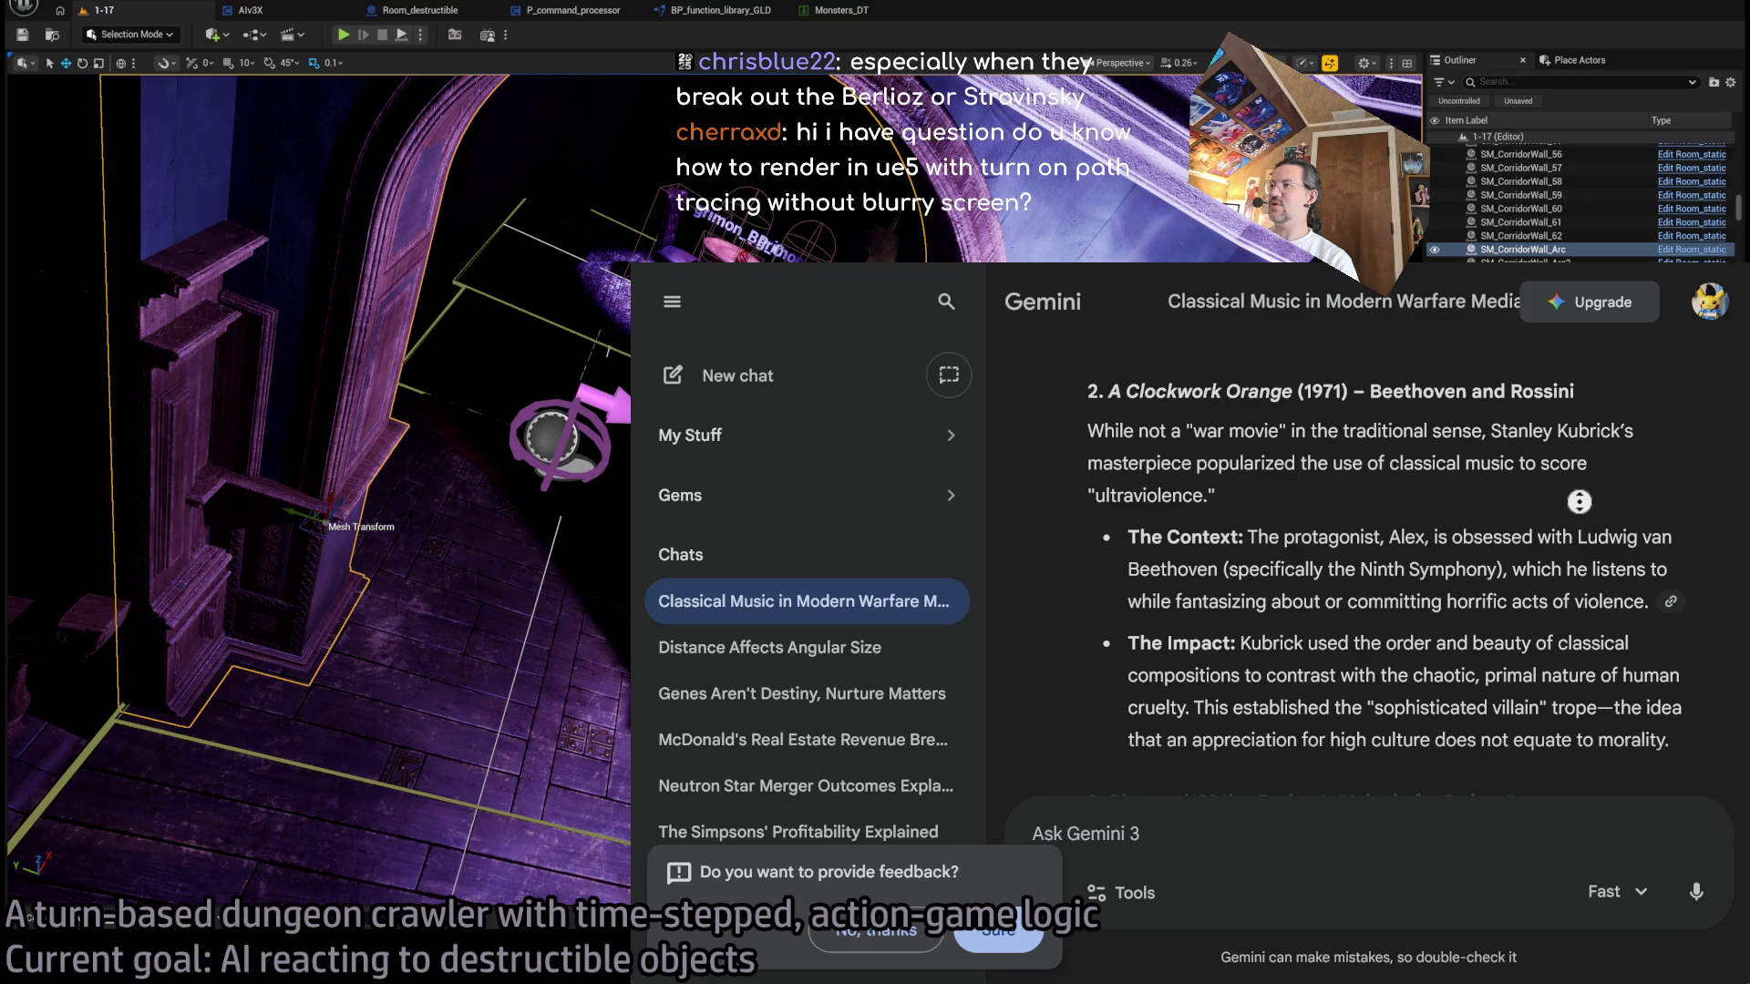
{"action": "scroll", "coordinate": [1513, 706], "scroll_direction": "down", "scroll_amount": 5}
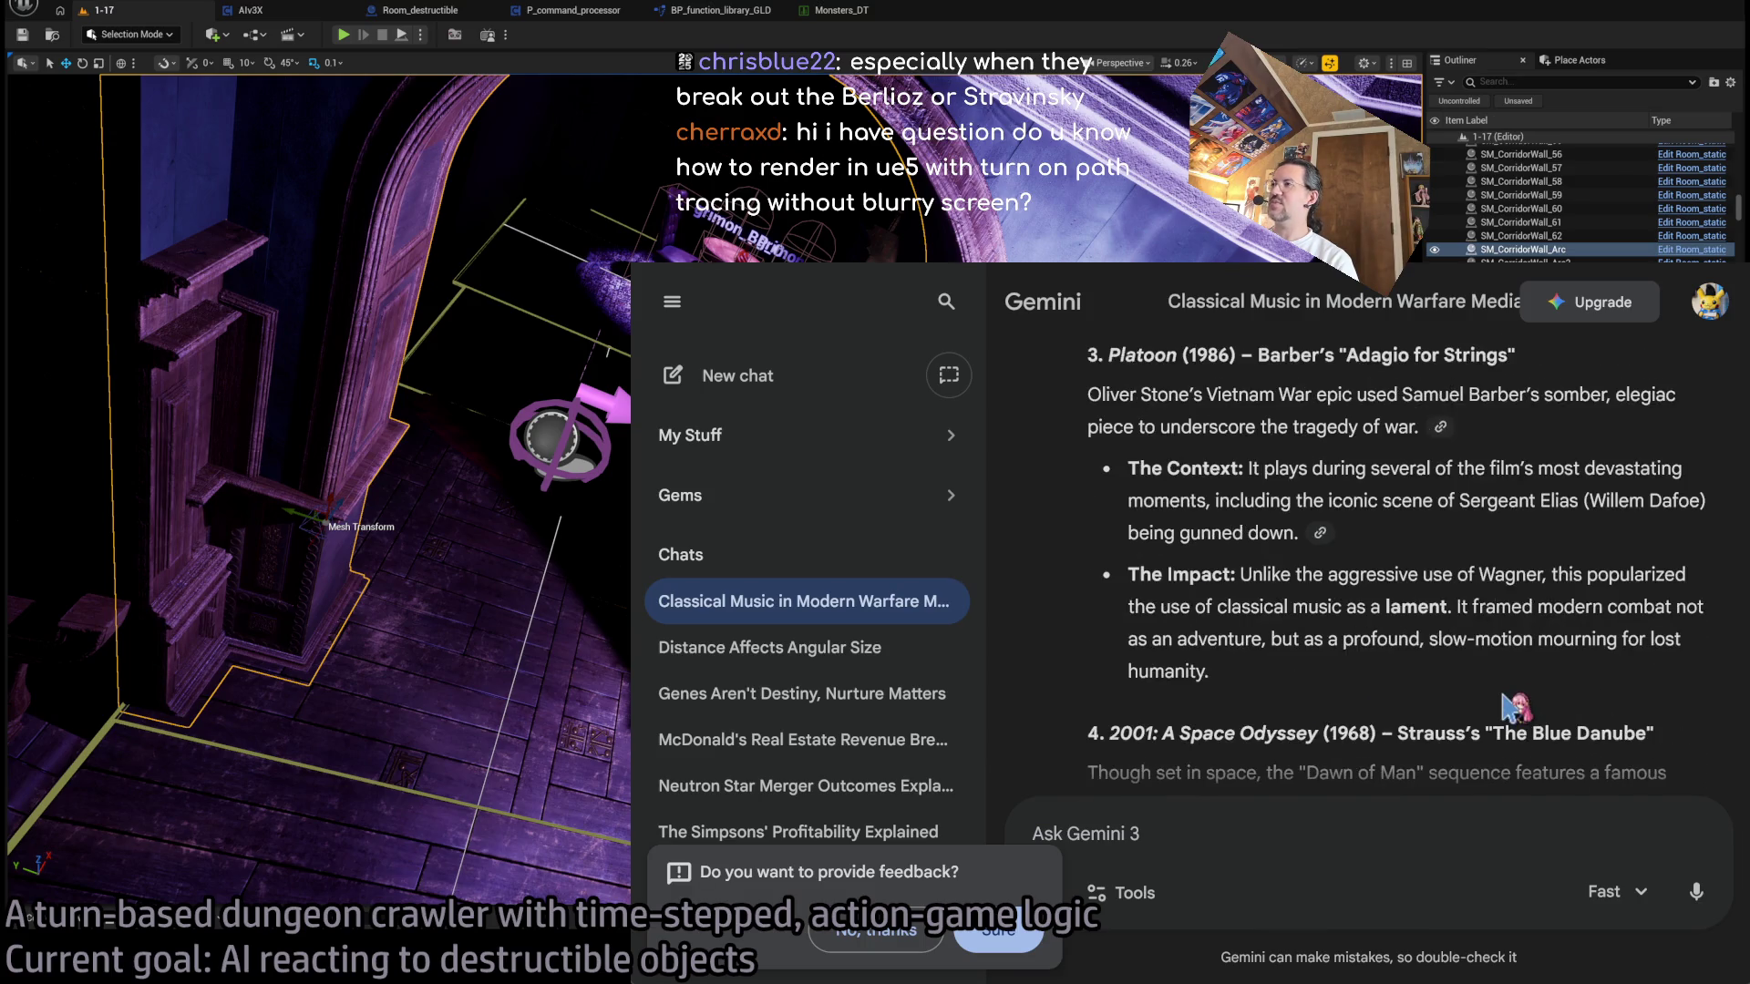
{"action": "scroll", "coordinate": [1515, 706], "scroll_direction": "down", "scroll_amount": 2}
{"action": "scroll", "coordinate": [1547, 565], "scroll_direction": "up", "scroll_amount": 2}
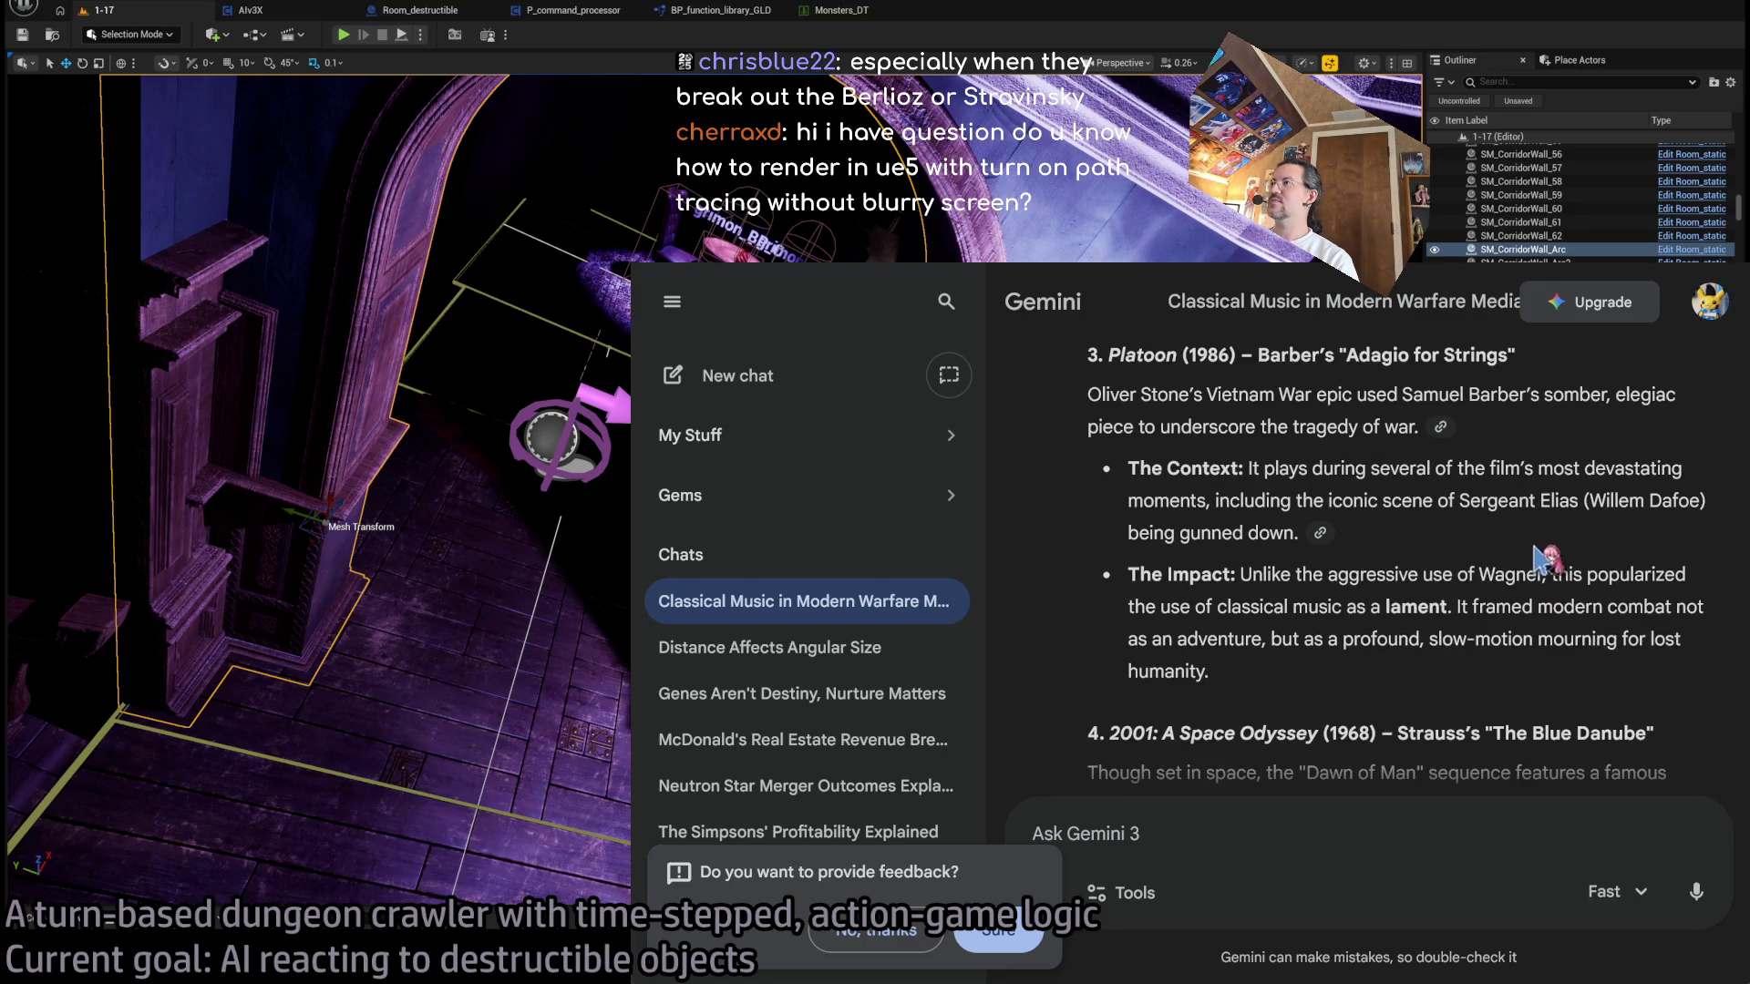
{"action": "scroll", "coordinate": [1516, 560], "scroll_direction": "down", "scroll_amount": 2}
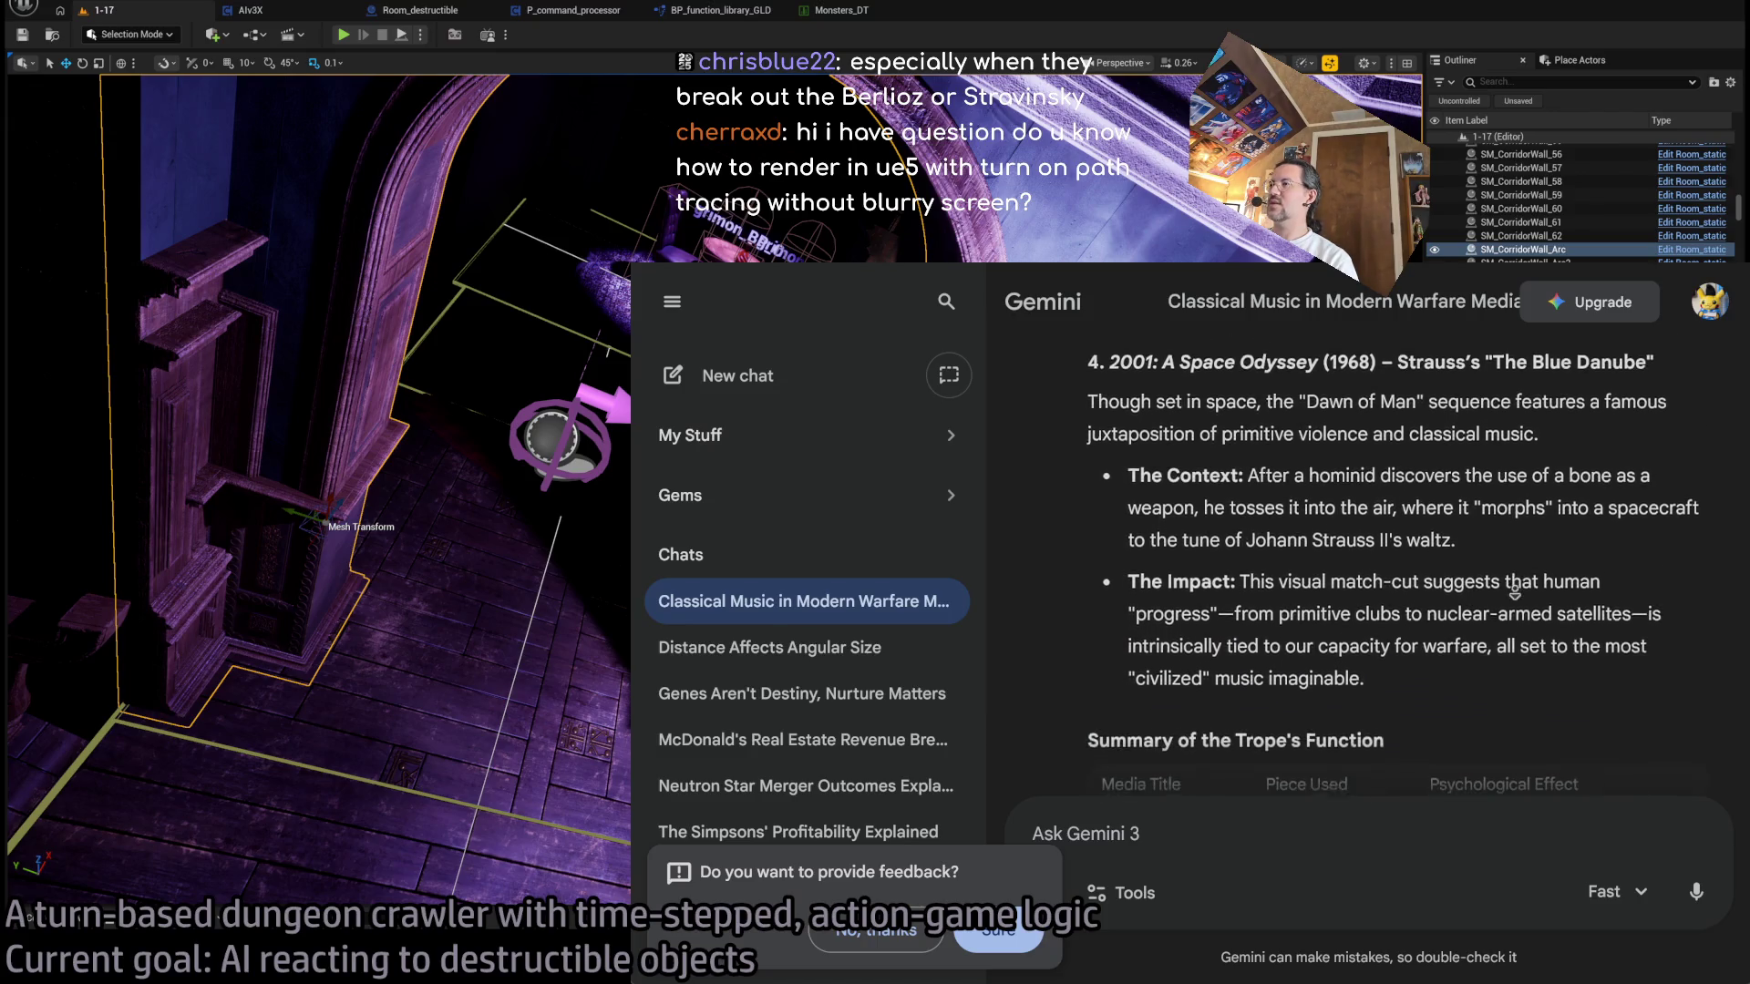
{"action": "triple_click", "coordinate": [1278, 378]}
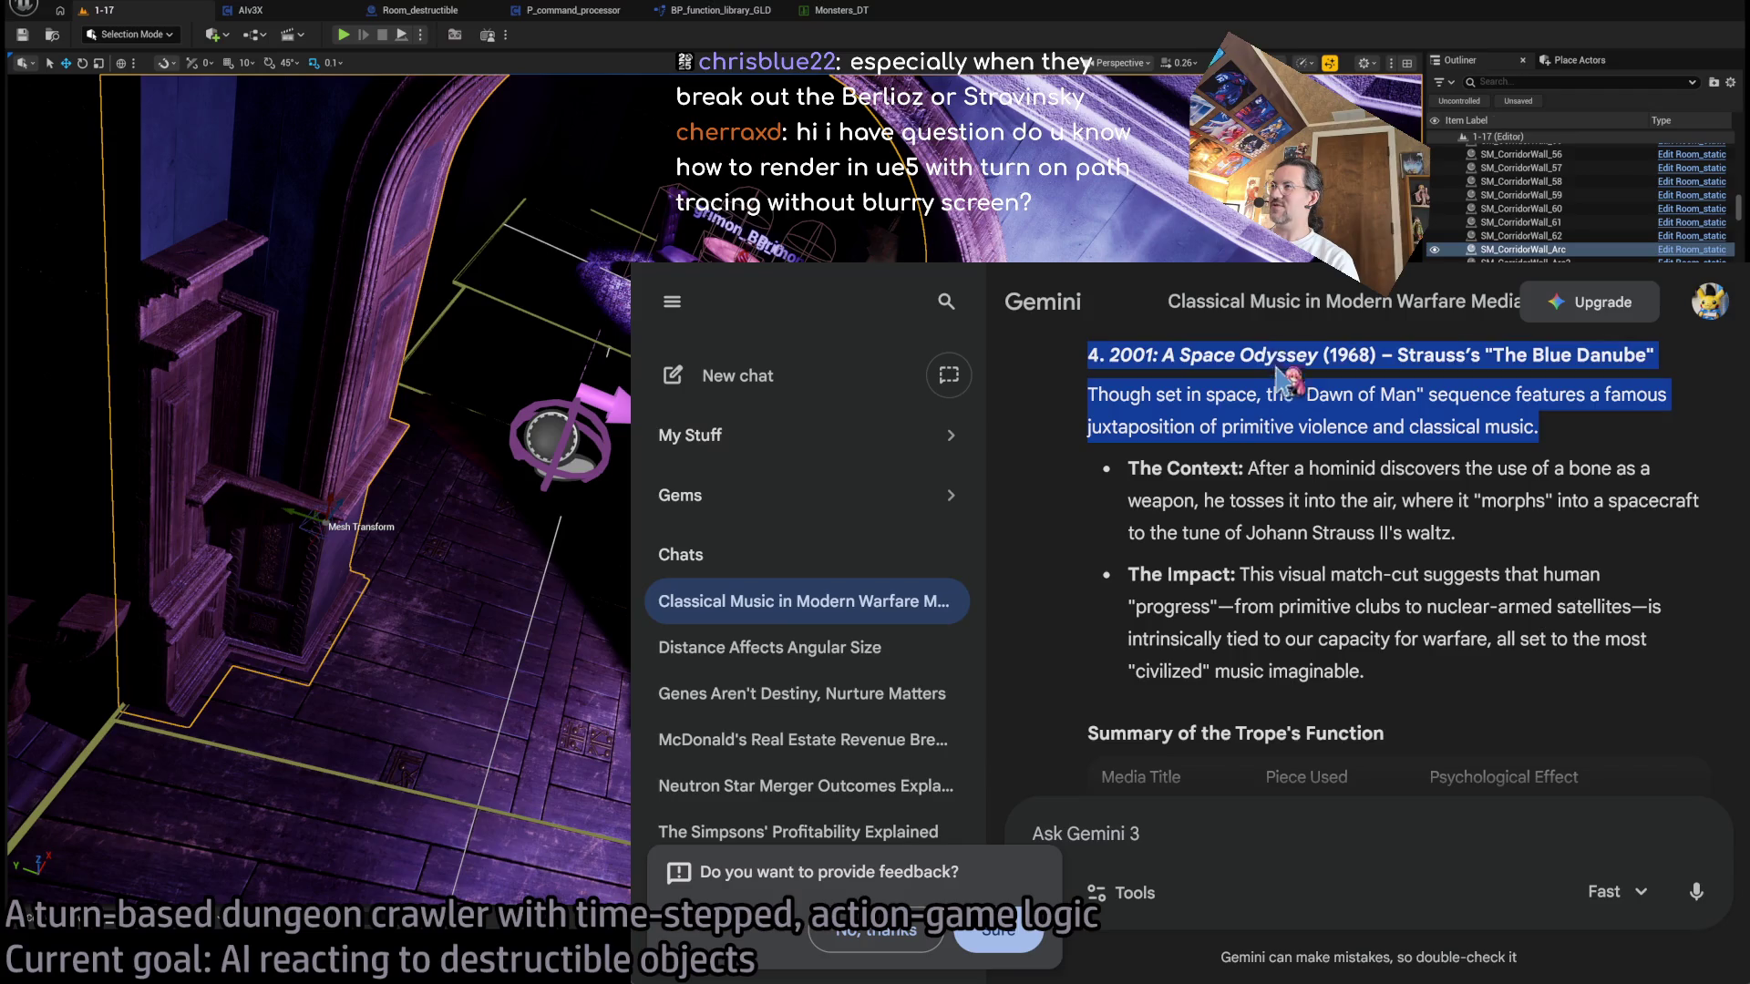
{"action": "left_click_drag", "start_coordinate": [1279, 361], "coordinate": [1414, 679]}
{"action": "left_click", "coordinate": [1414, 682]}
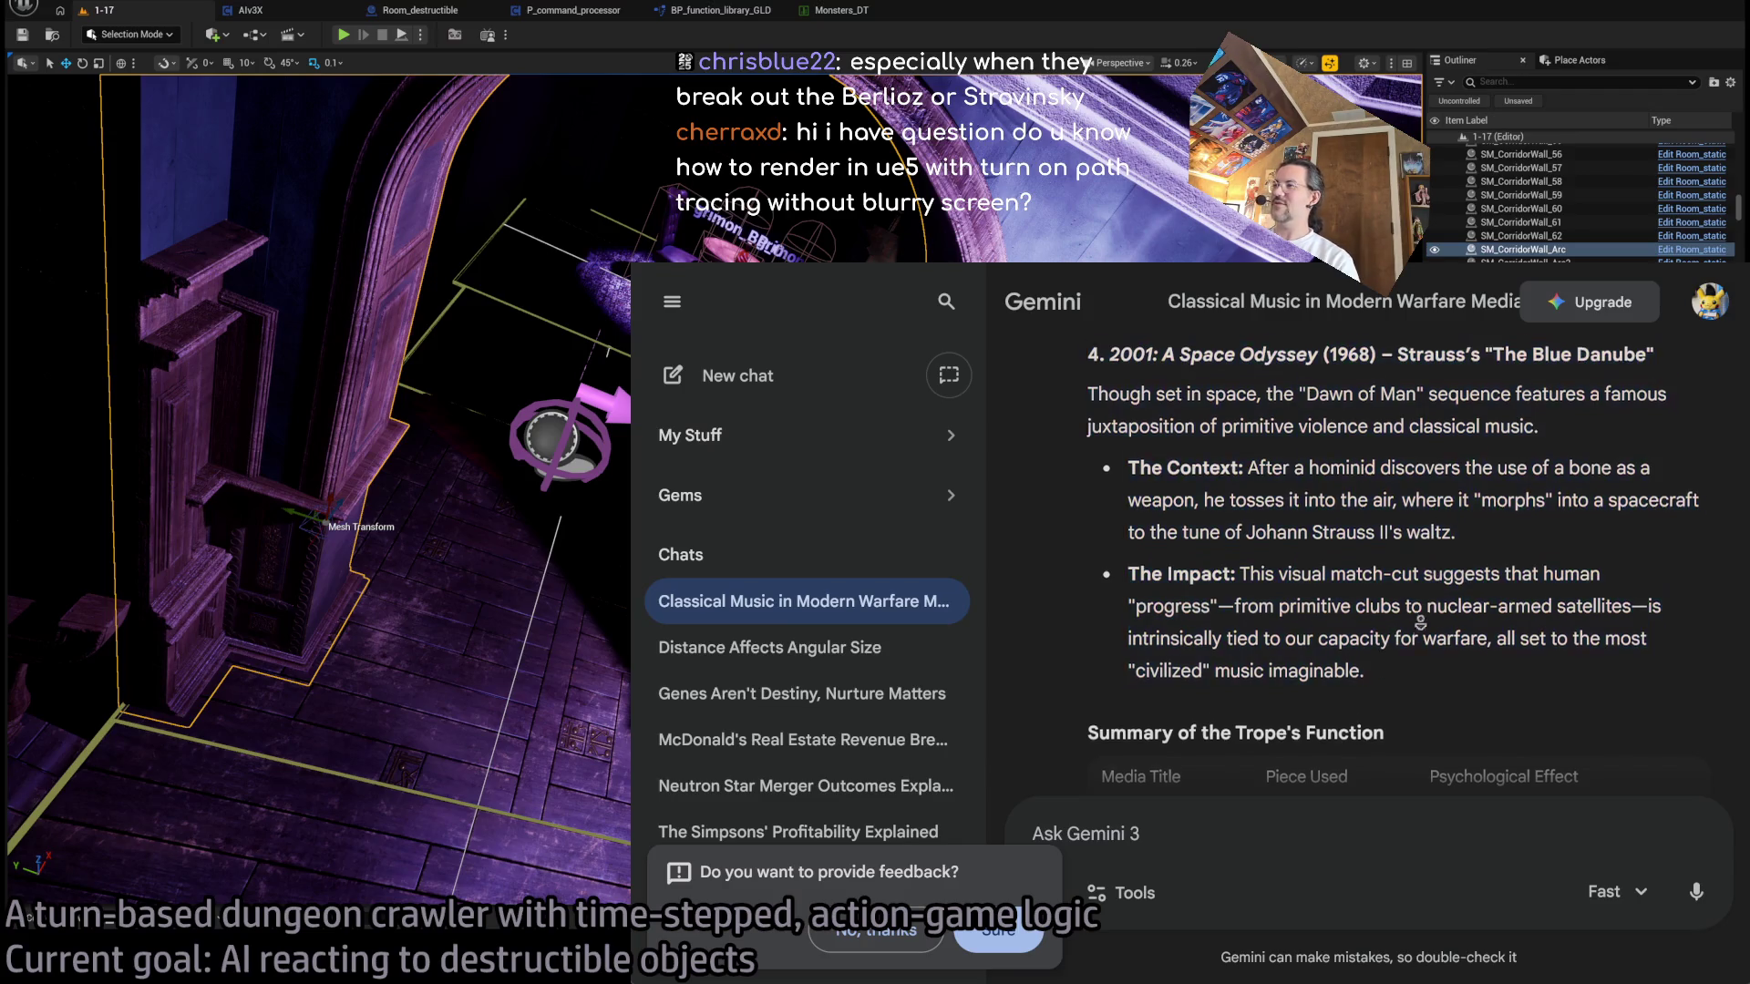
{"action": "scroll", "coordinate": [1415, 682], "scroll_direction": "down", "scroll_amount": 2}
{"action": "scroll", "coordinate": [1415, 682], "scroll_direction": "down", "scroll_amount": 2}
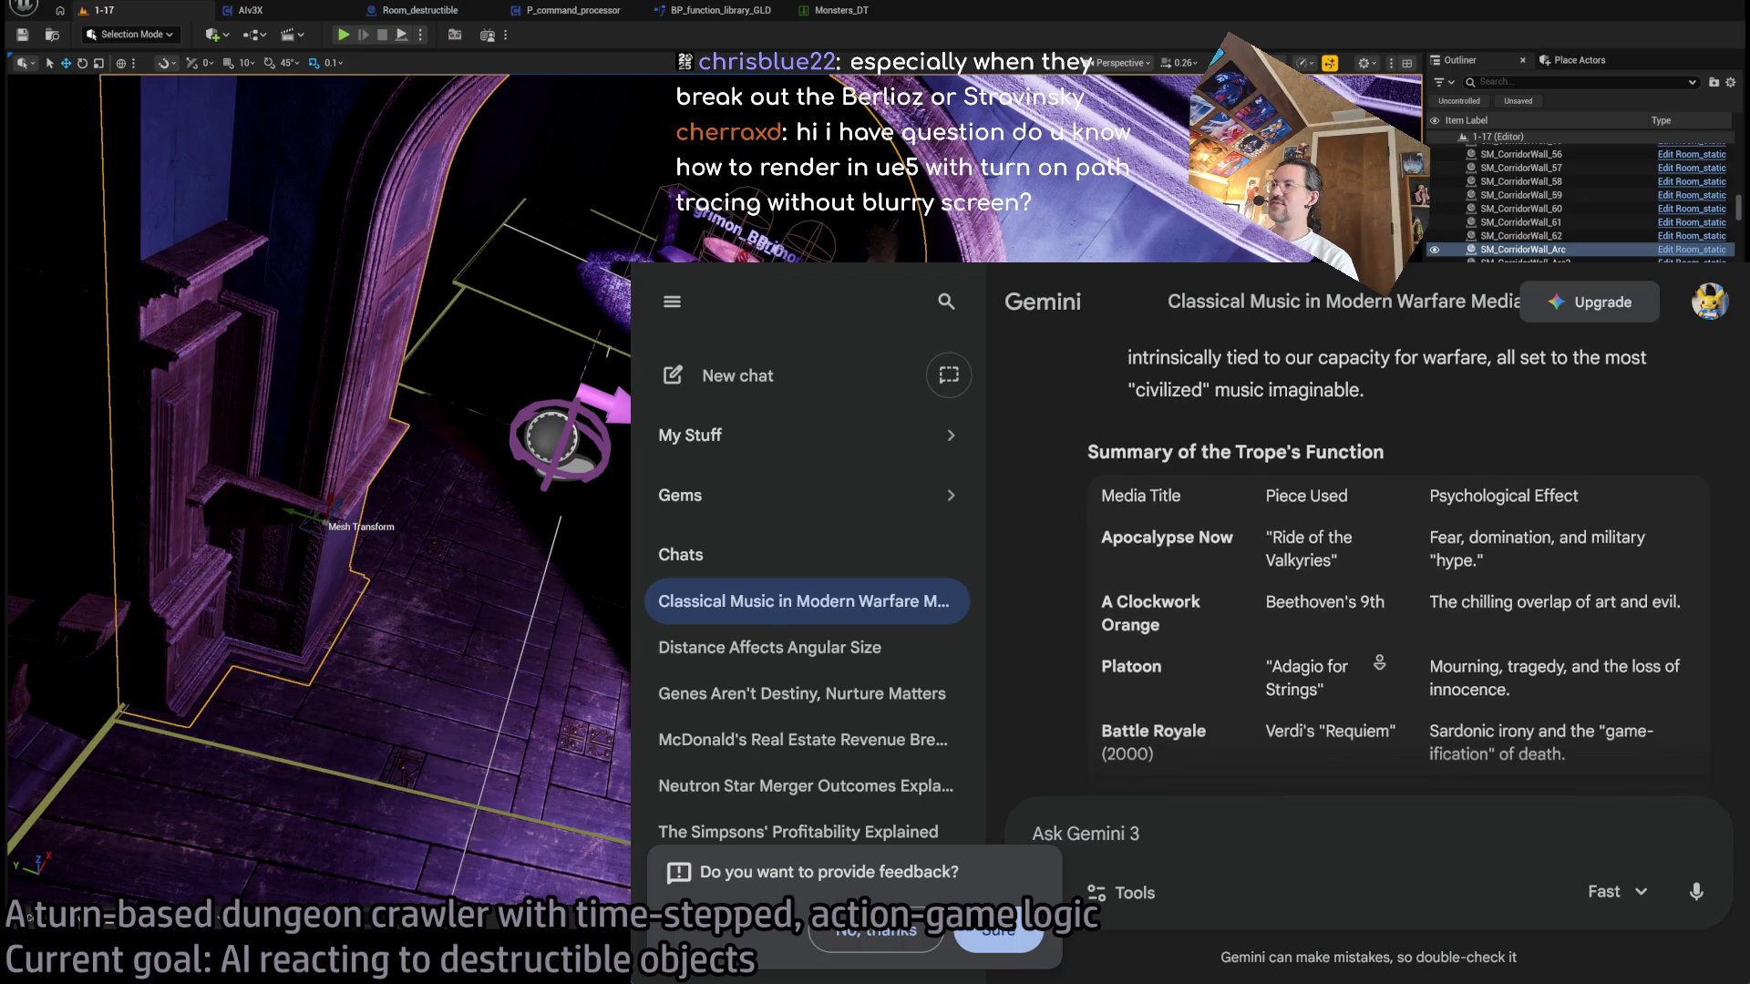
{"action": "scroll", "coordinate": [1379, 665], "scroll_direction": "down", "scroll_amount": 4}
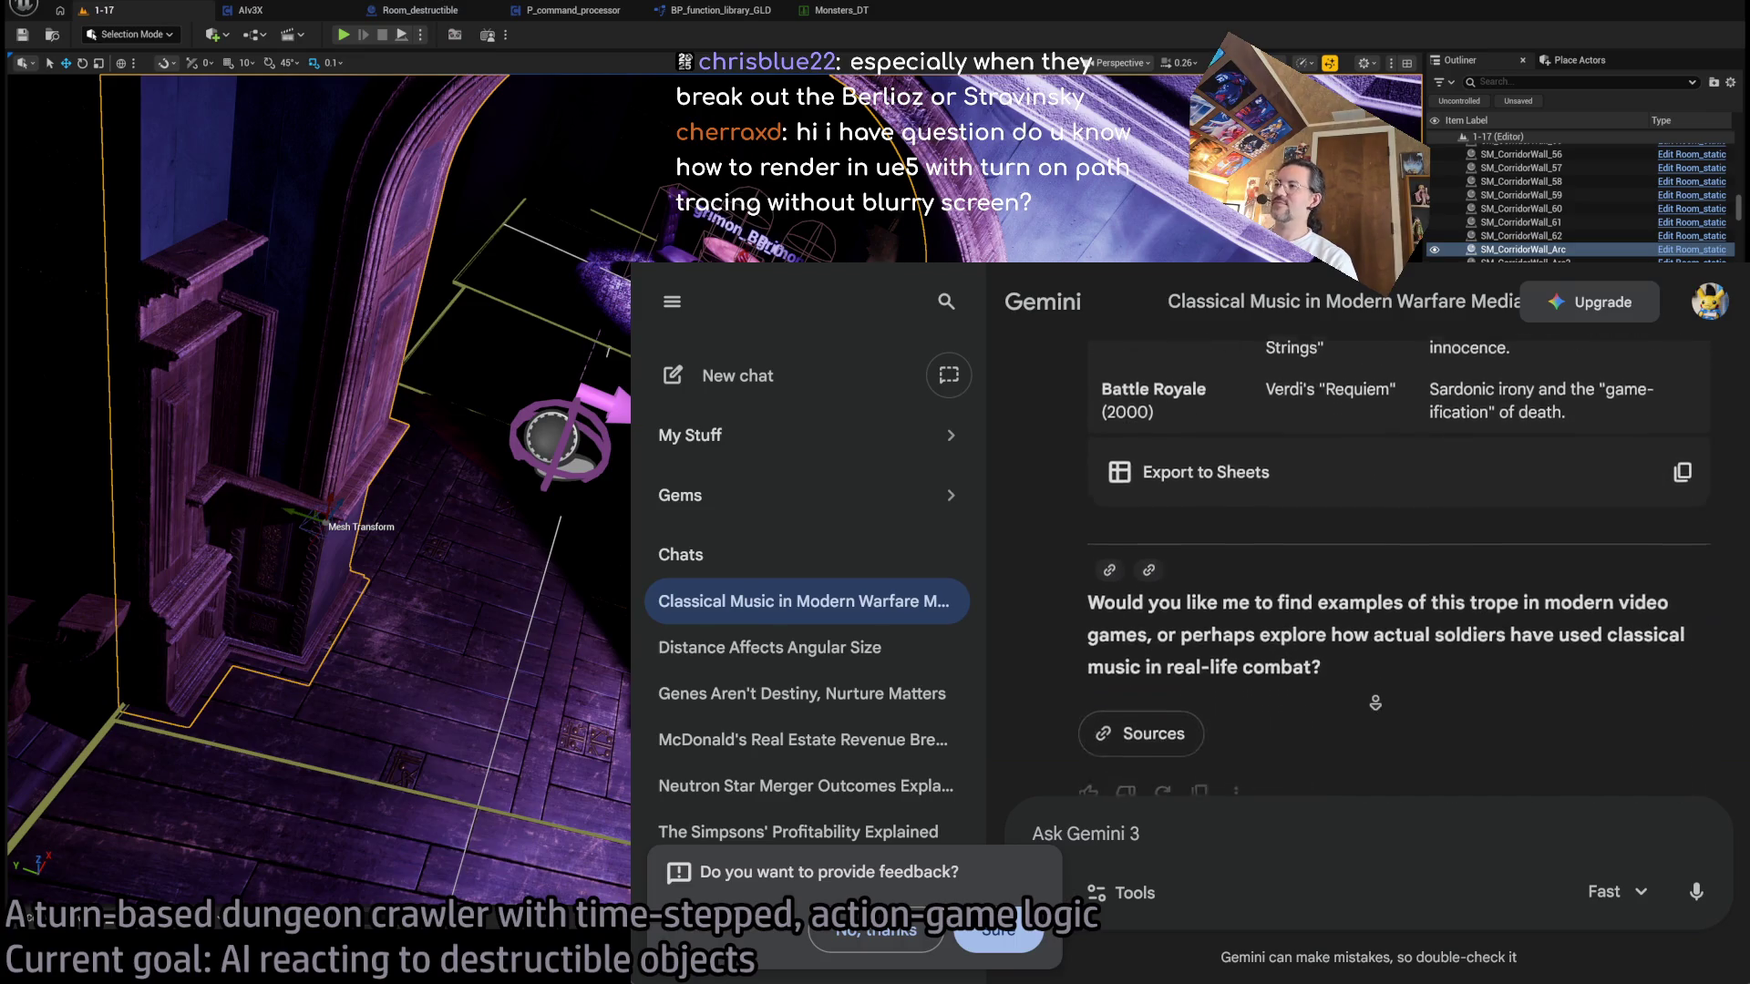
{"action": "scroll", "coordinate": [1221, 565], "scroll_direction": "up", "scroll_amount": 15}
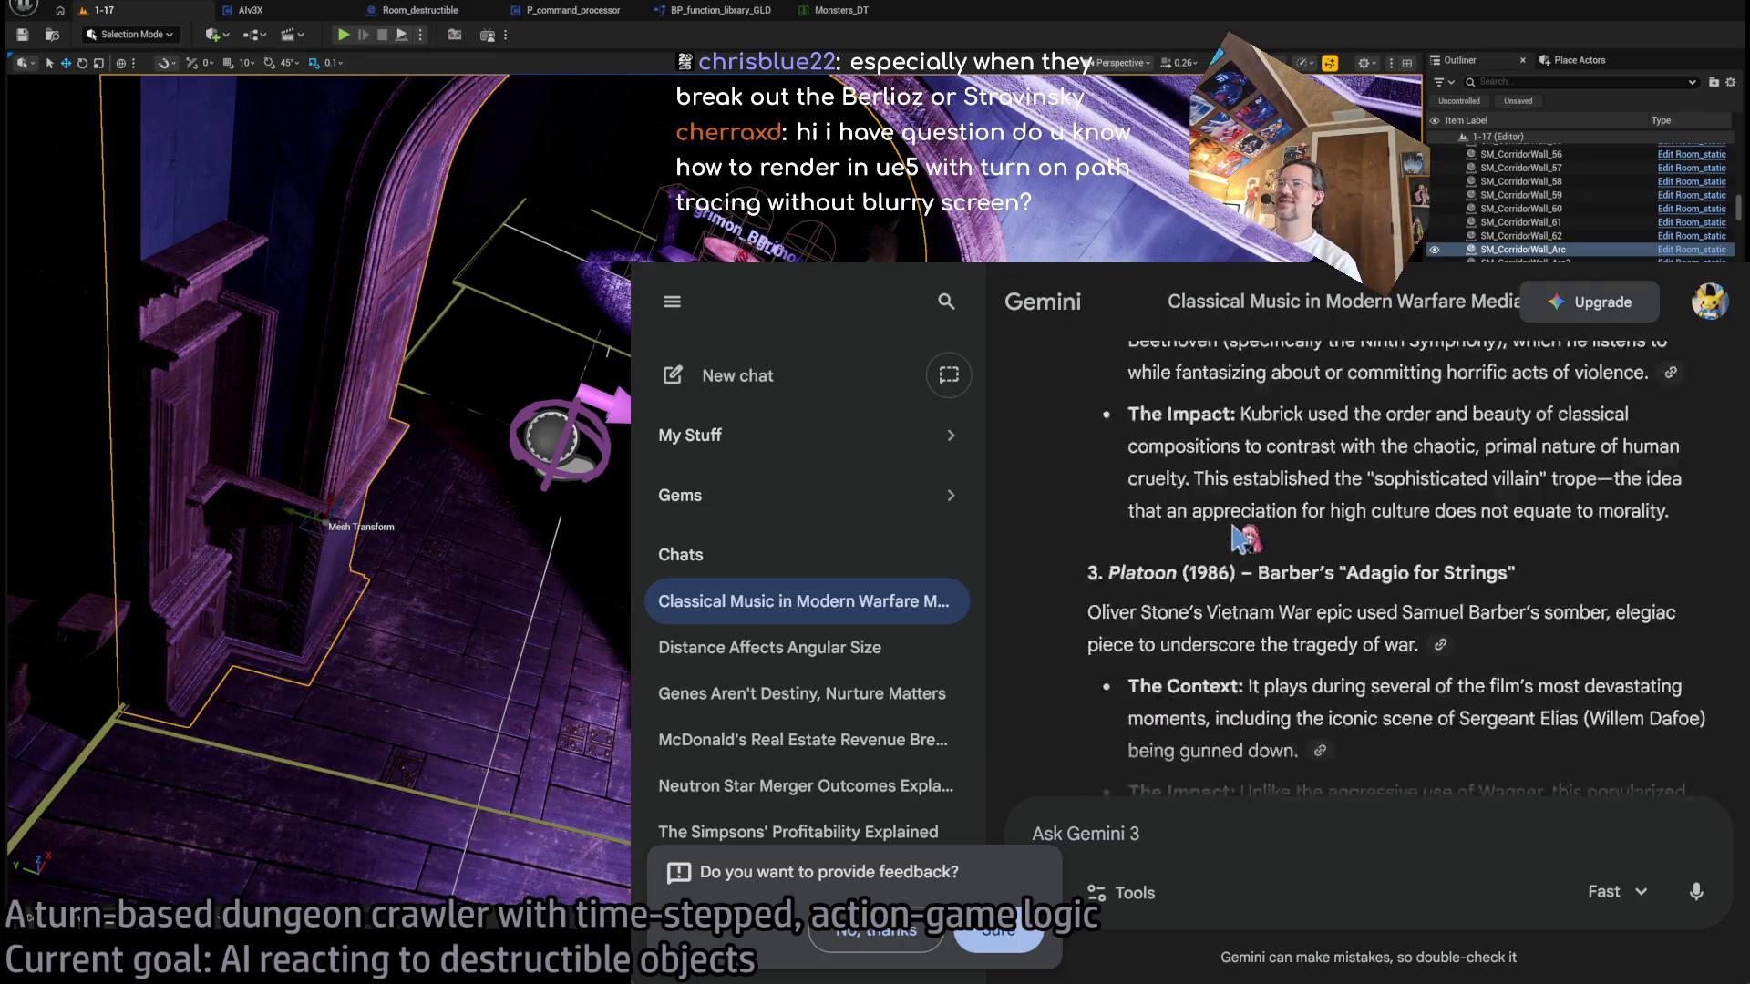
{"action": "key", "text": "alt+Tab"}
{"action": "key", "text": "alt+Tab"}
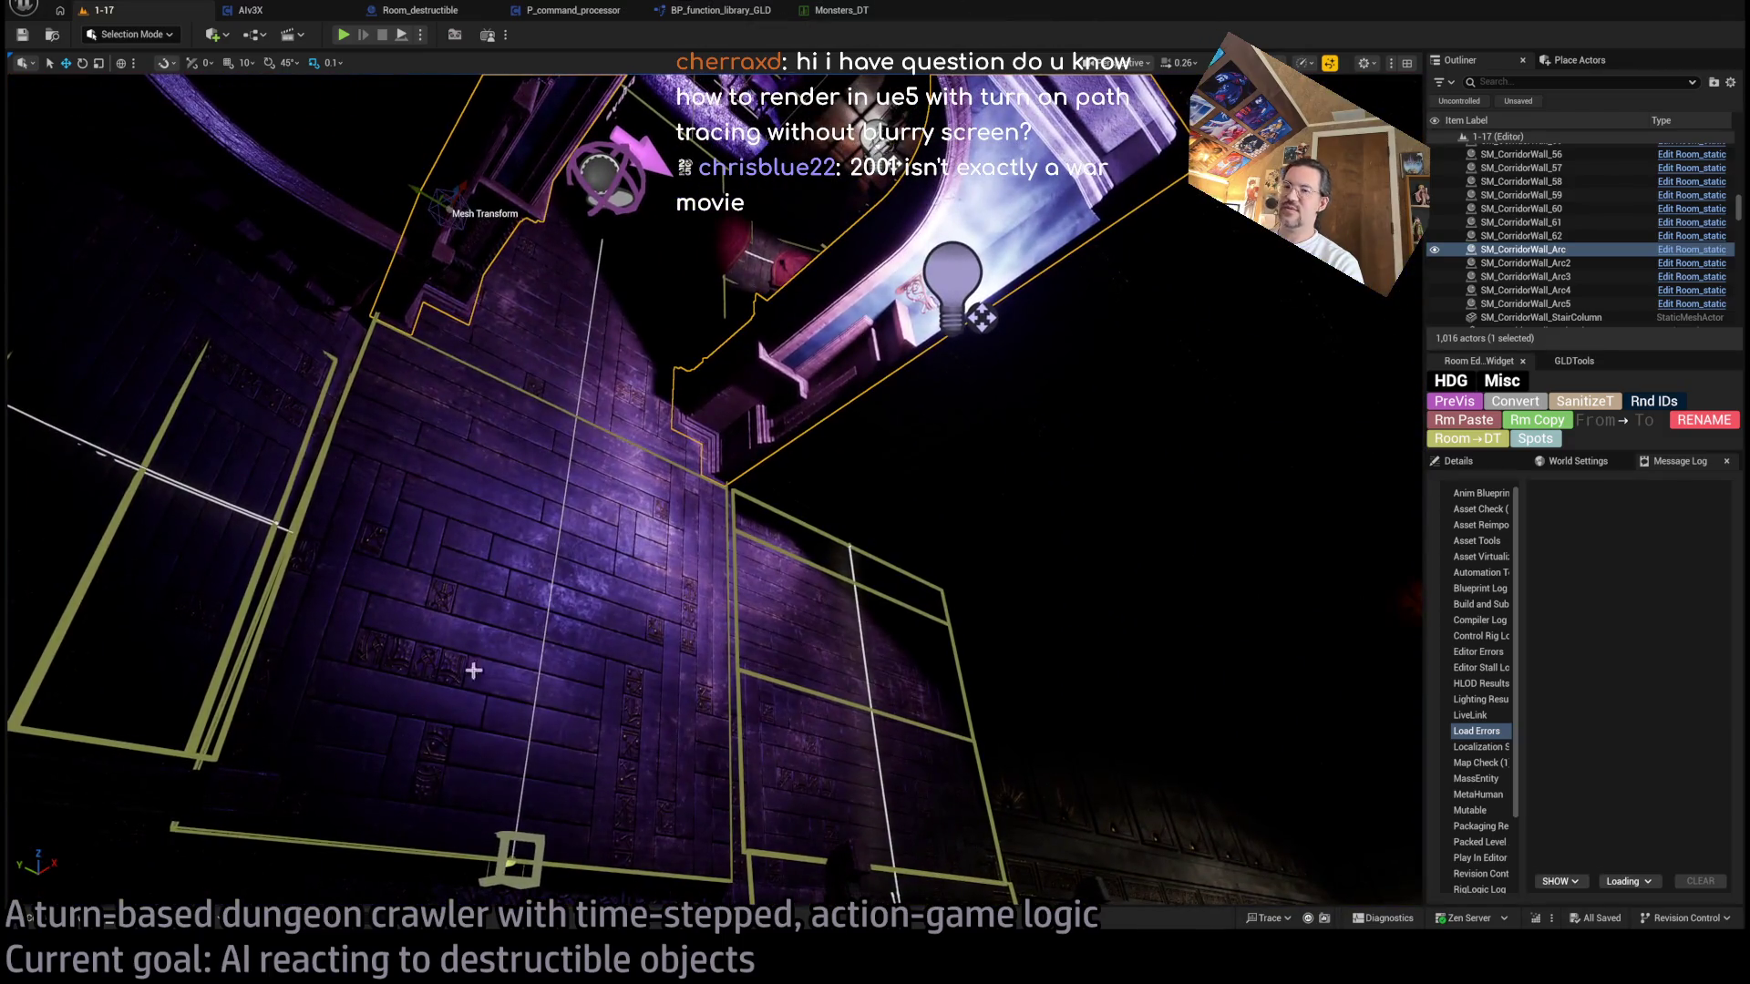
{"action": "key", "text": "alt+Tab"}
- Search 'path tracing unreal engine 5' and open Epic's Path Tracer documentation
{"action": "key", "text": "ctrl+t"}
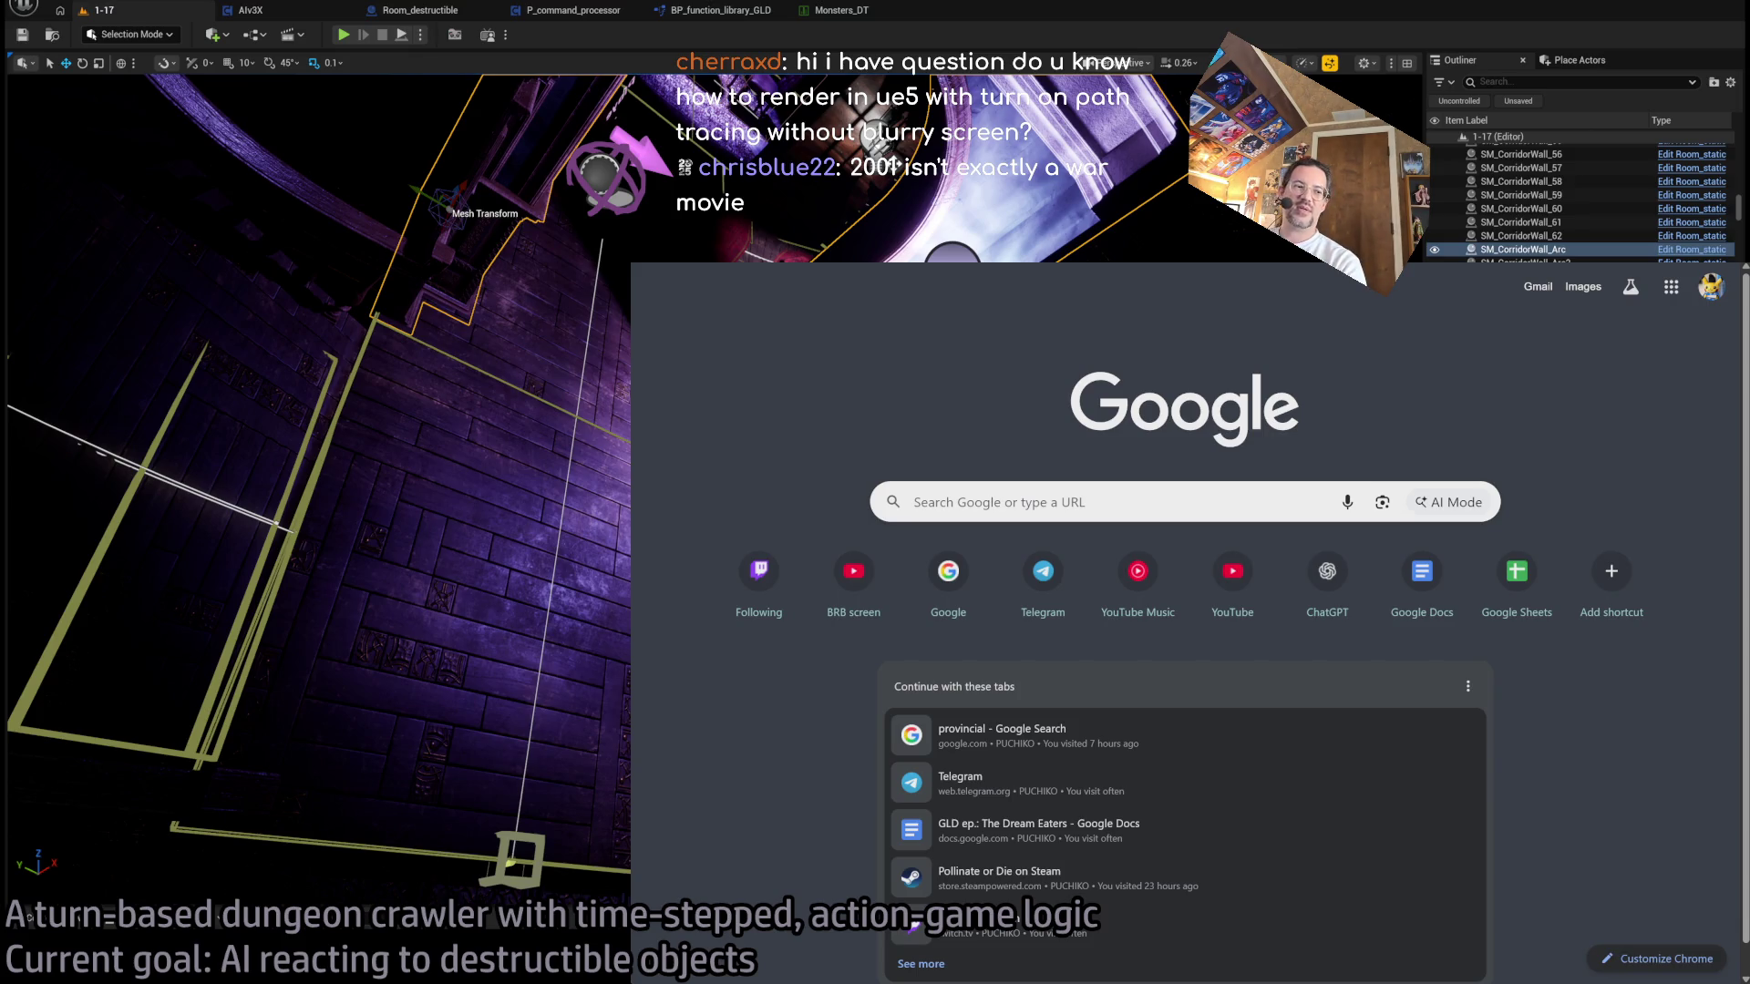
{"action": "type", "text": "path tracing unreal engine 5"}
{"action": "key", "text": "Return"}
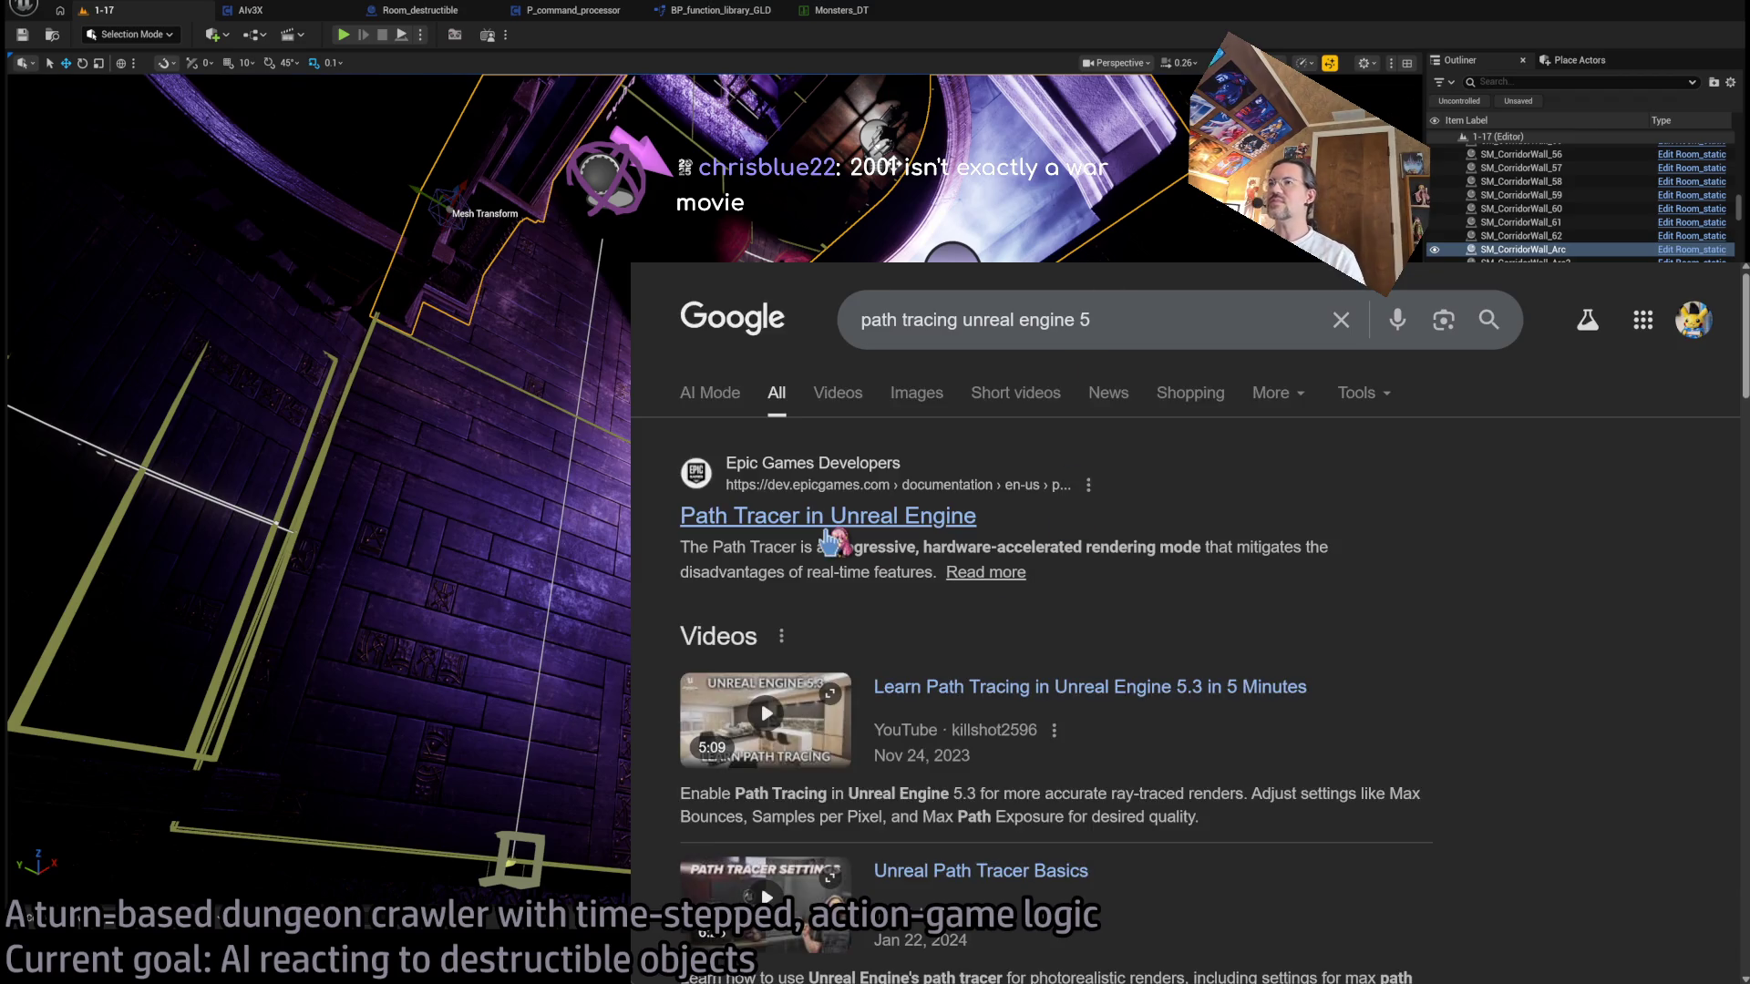
{"action": "left_click", "coordinate": [847, 515]}
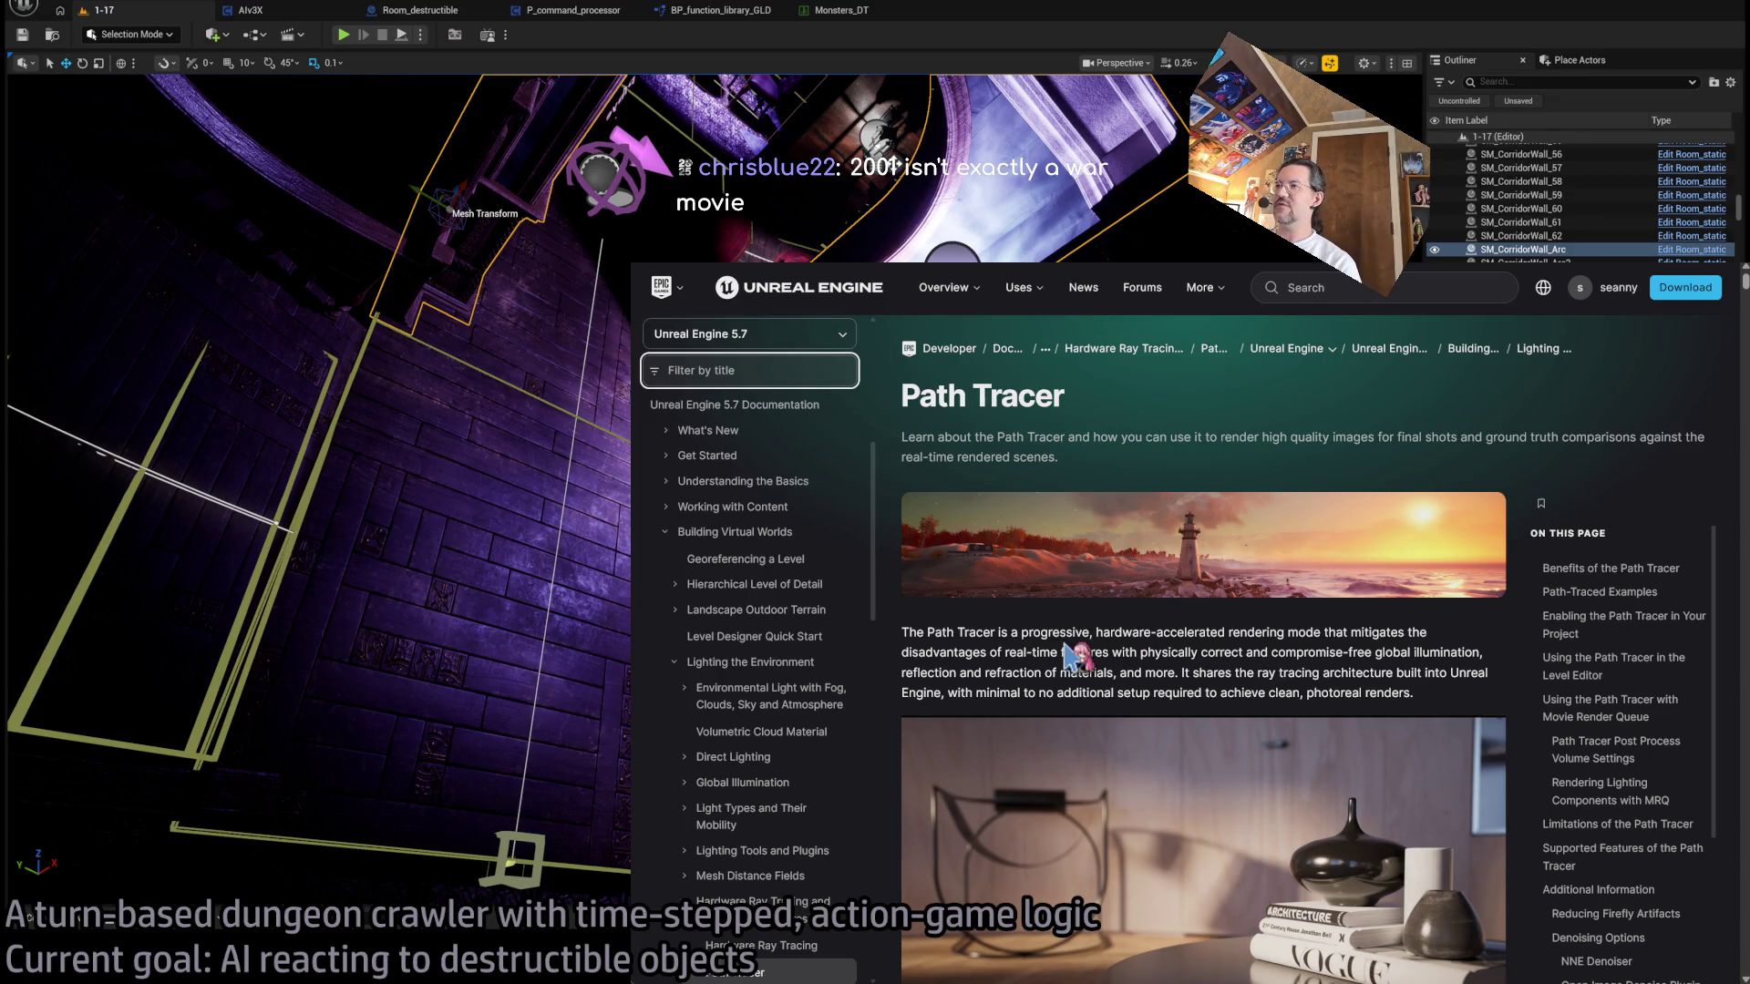
- Read the Path Tracer docs to 'Enabling the Path Tracer', then open the editor's Project Settings
{"action": "scroll", "coordinate": [1078, 651], "scroll_direction": "down", "scroll_amount": 1}
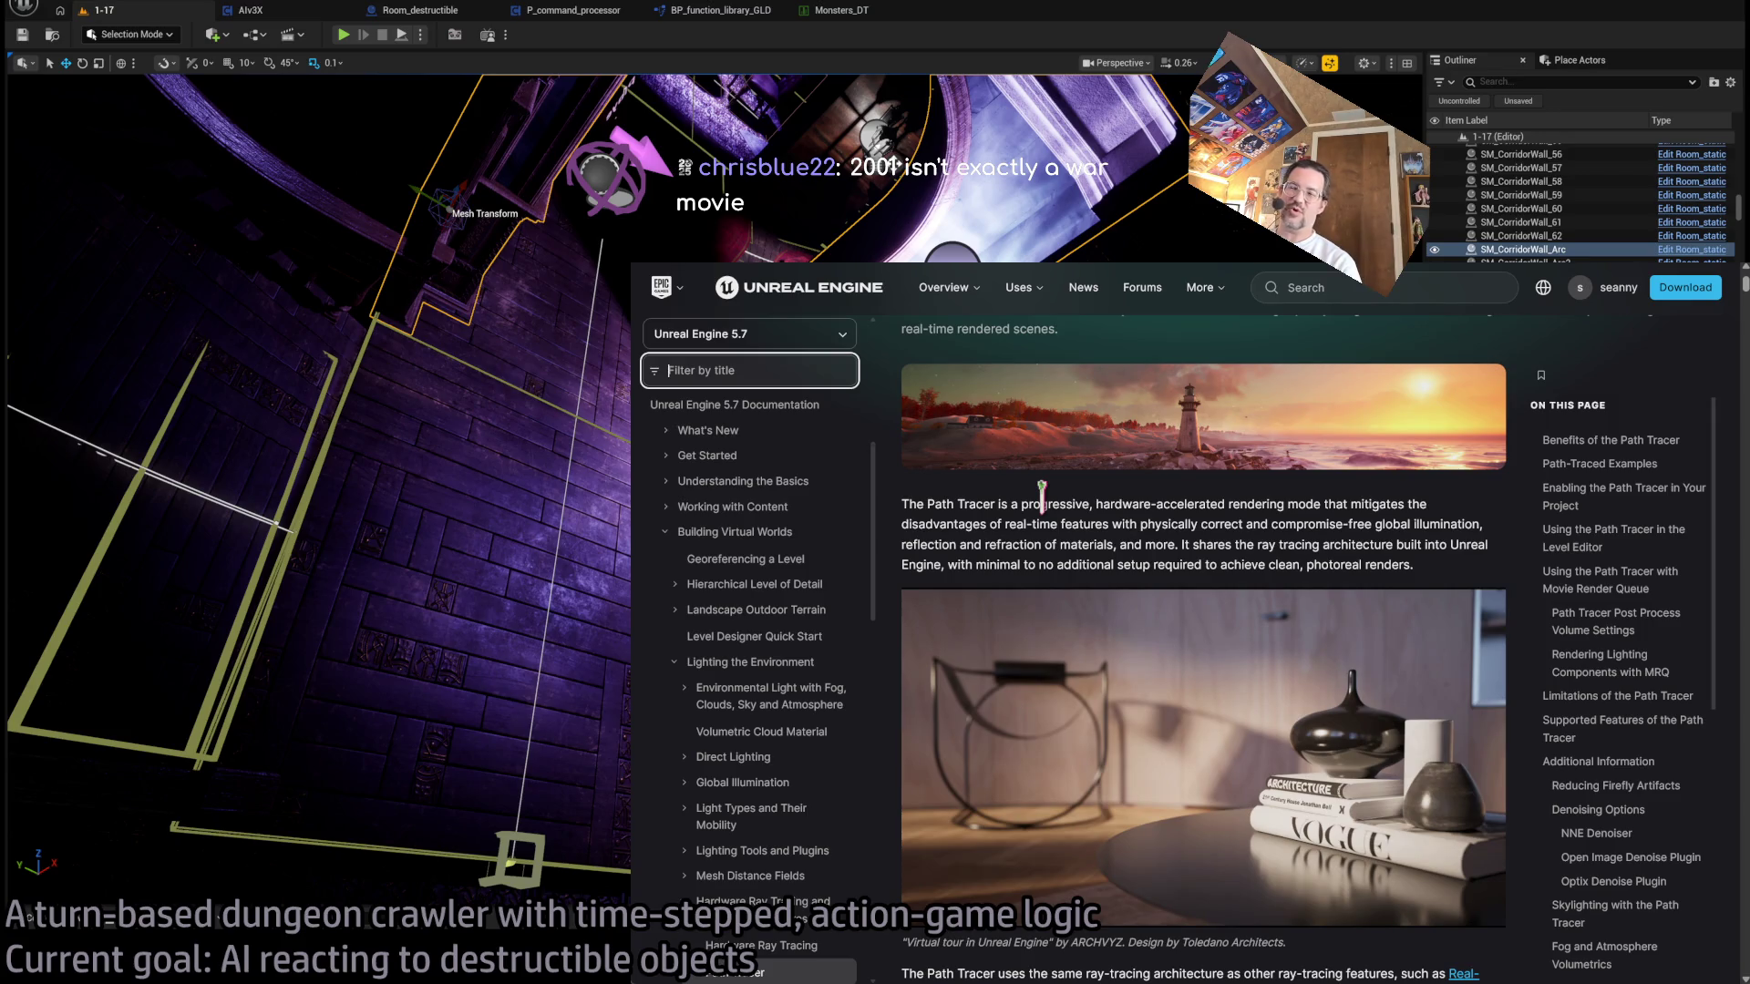
{"action": "left_click", "coordinate": [1262, 538]}
{"action": "scroll", "coordinate": [1294, 519], "scroll_direction": "down", "scroll_amount": 2}
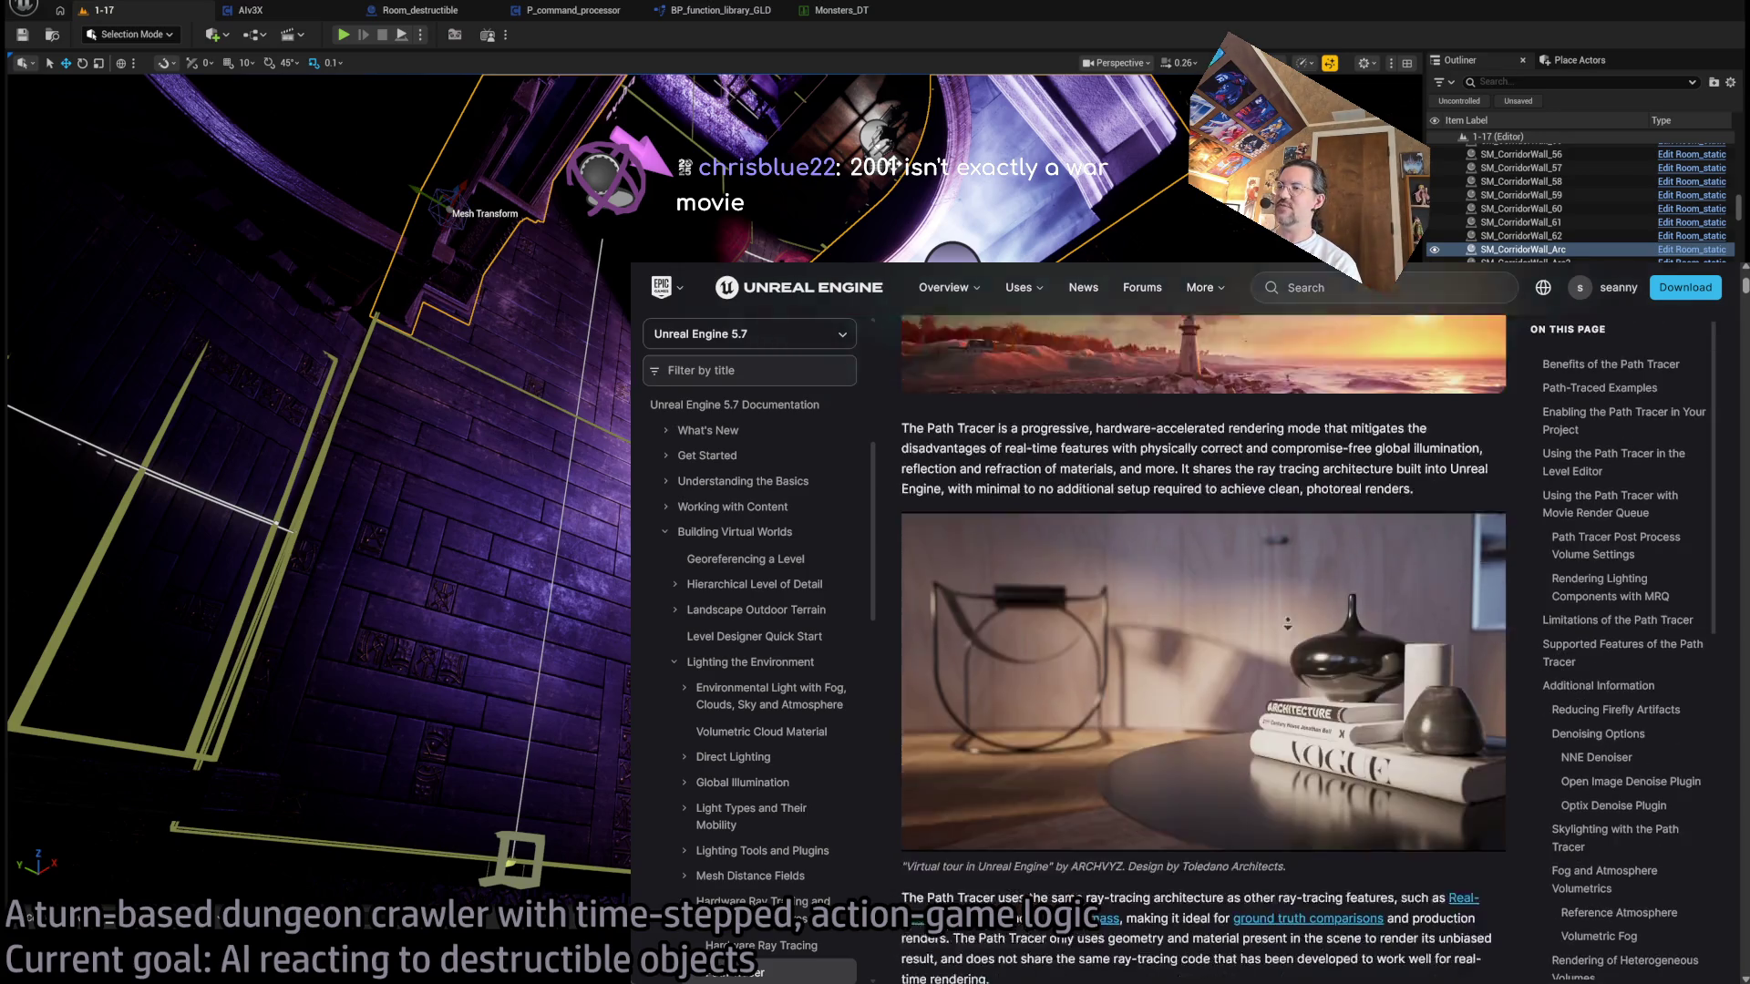
{"action": "scroll", "coordinate": [1132, 831], "scroll_direction": "down", "scroll_amount": 1}
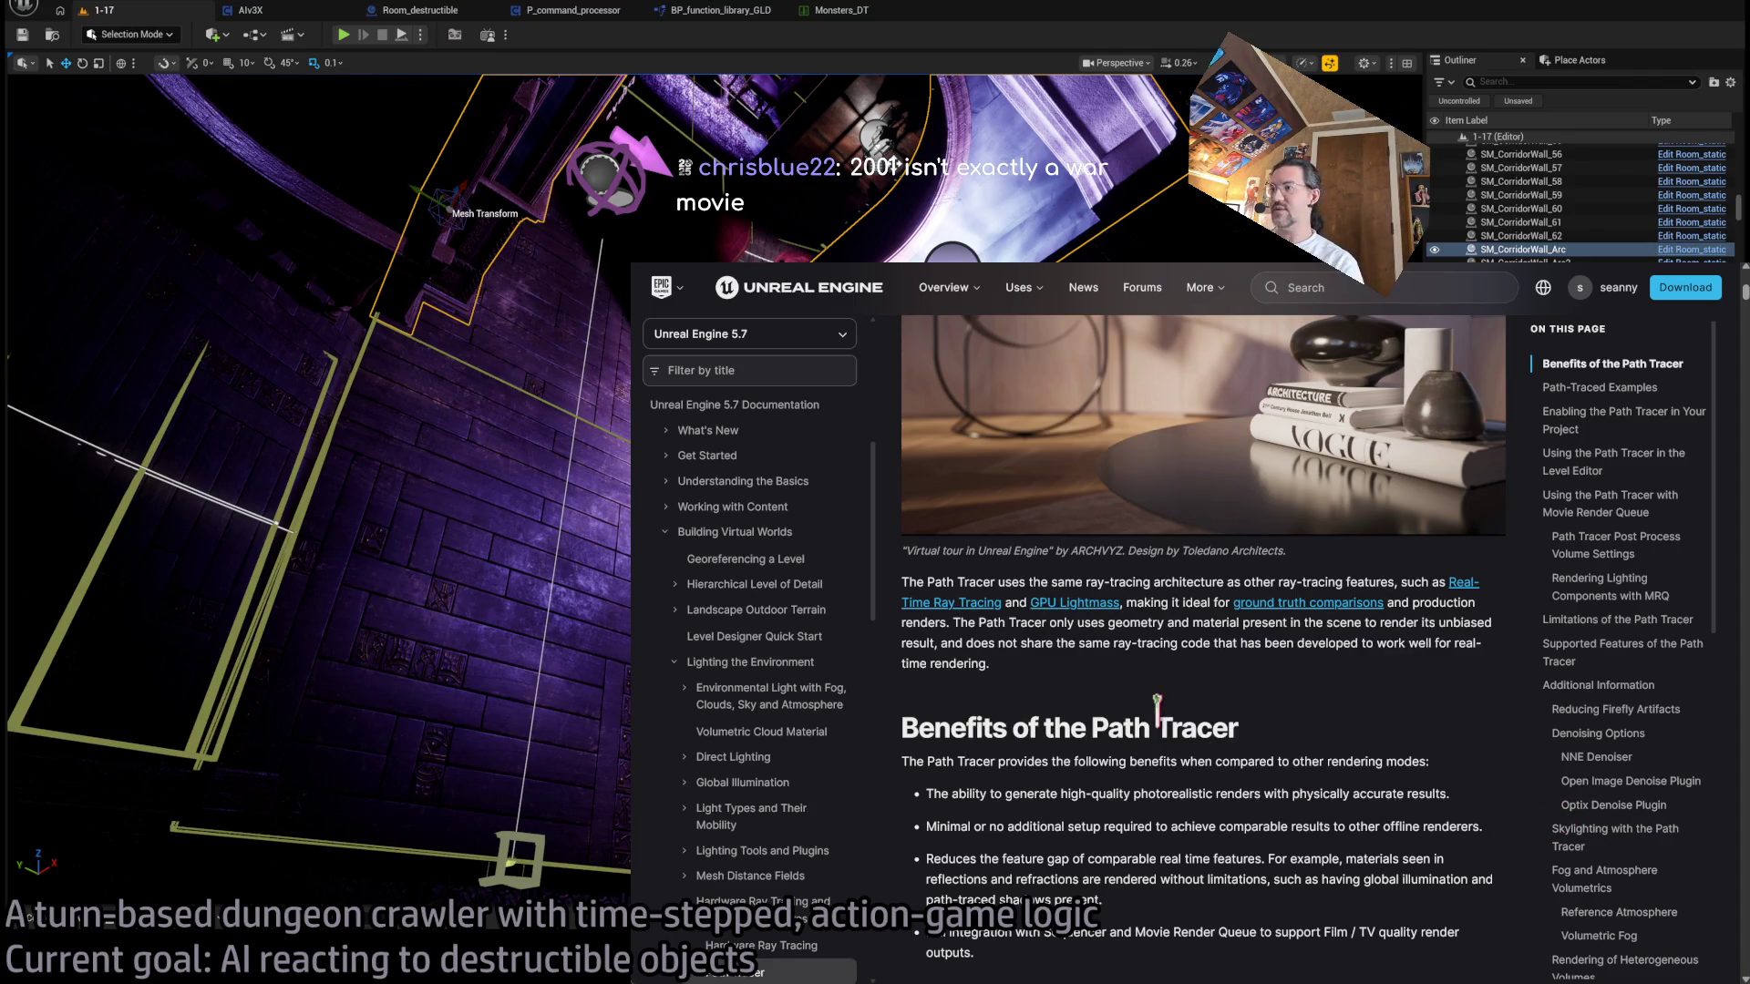
{"action": "scroll", "coordinate": [1149, 711], "scroll_direction": "down", "scroll_amount": 2}
{"action": "scroll", "coordinate": [1358, 669], "scroll_direction": "down", "scroll_amount": 3}
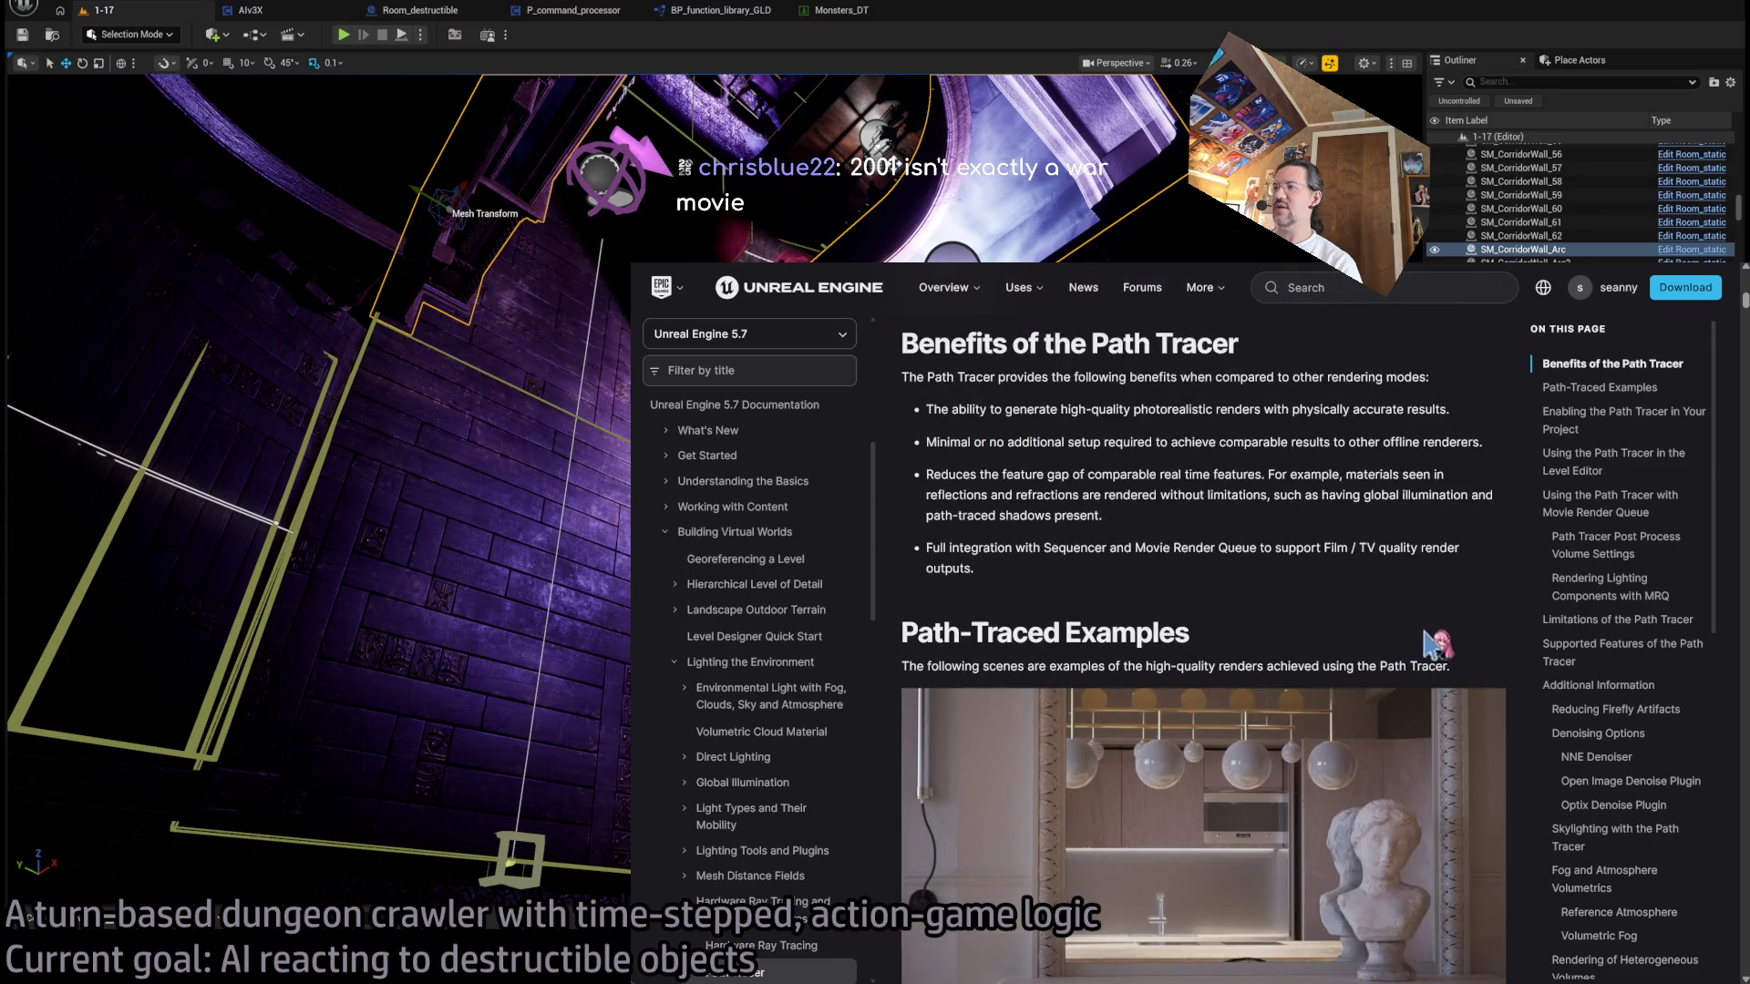
{"action": "left_click_drag", "start_coordinate": [939, 374], "coordinate": [1338, 418]}
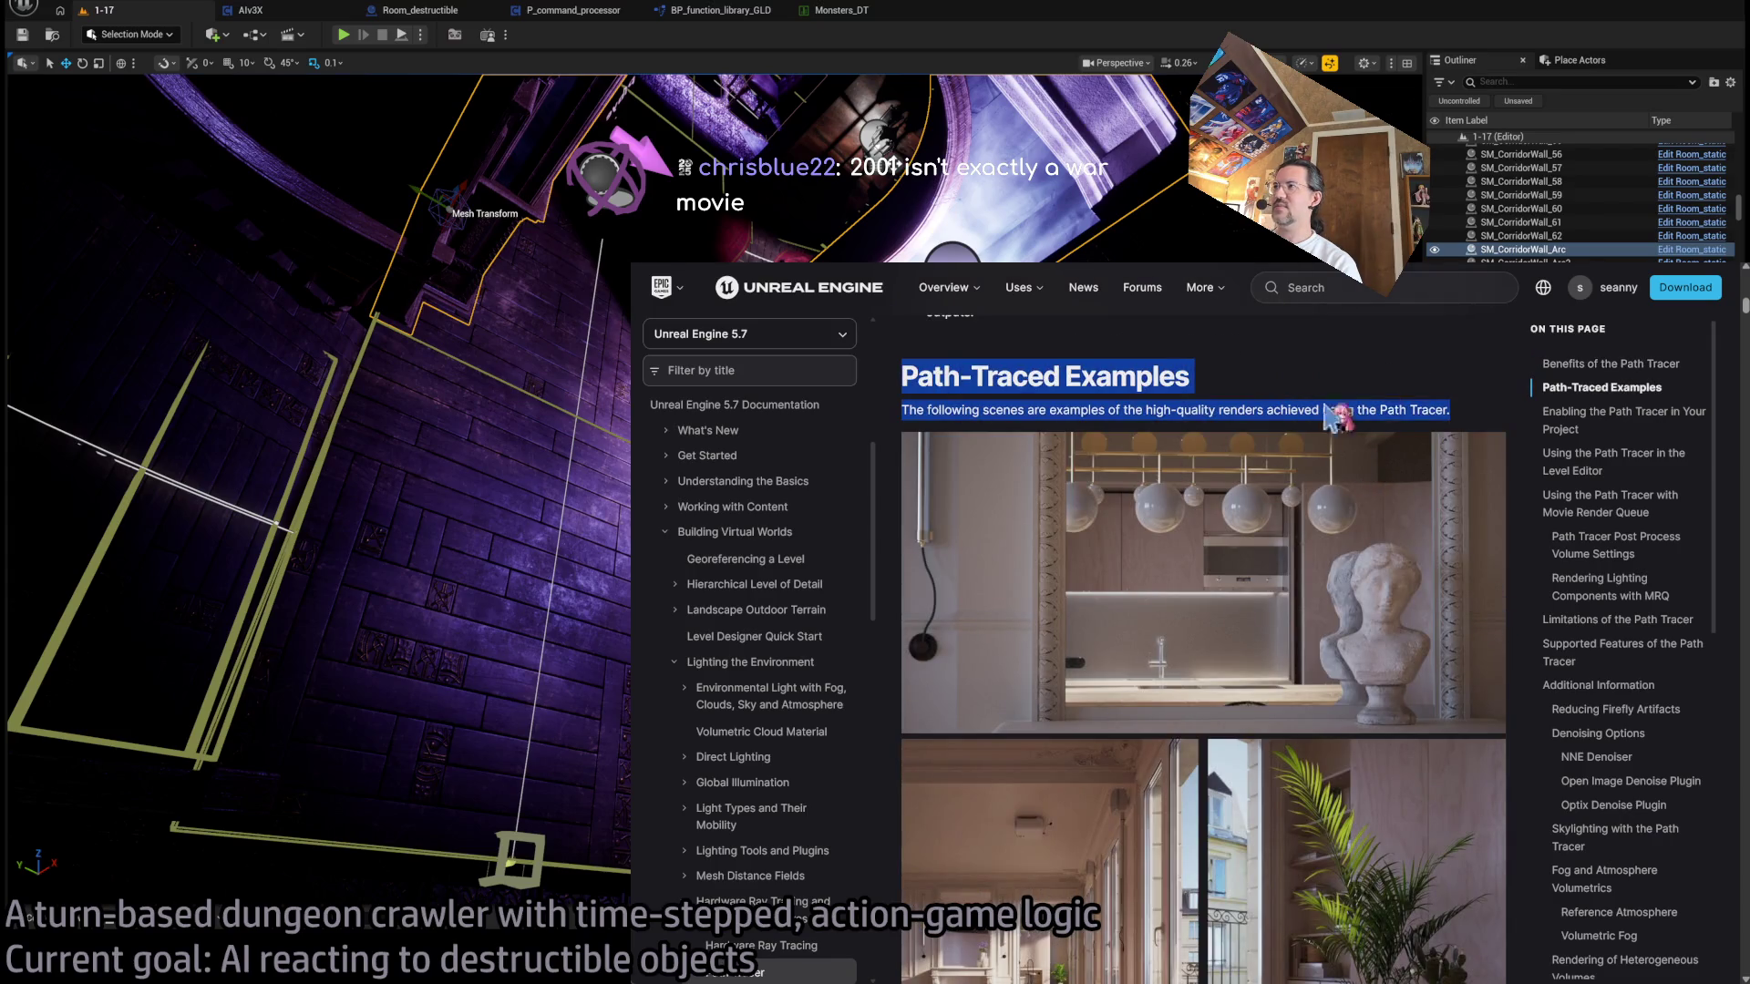
{"action": "triple_click", "coordinate": [1467, 421]}
{"action": "triple_click", "coordinate": [1362, 380]}
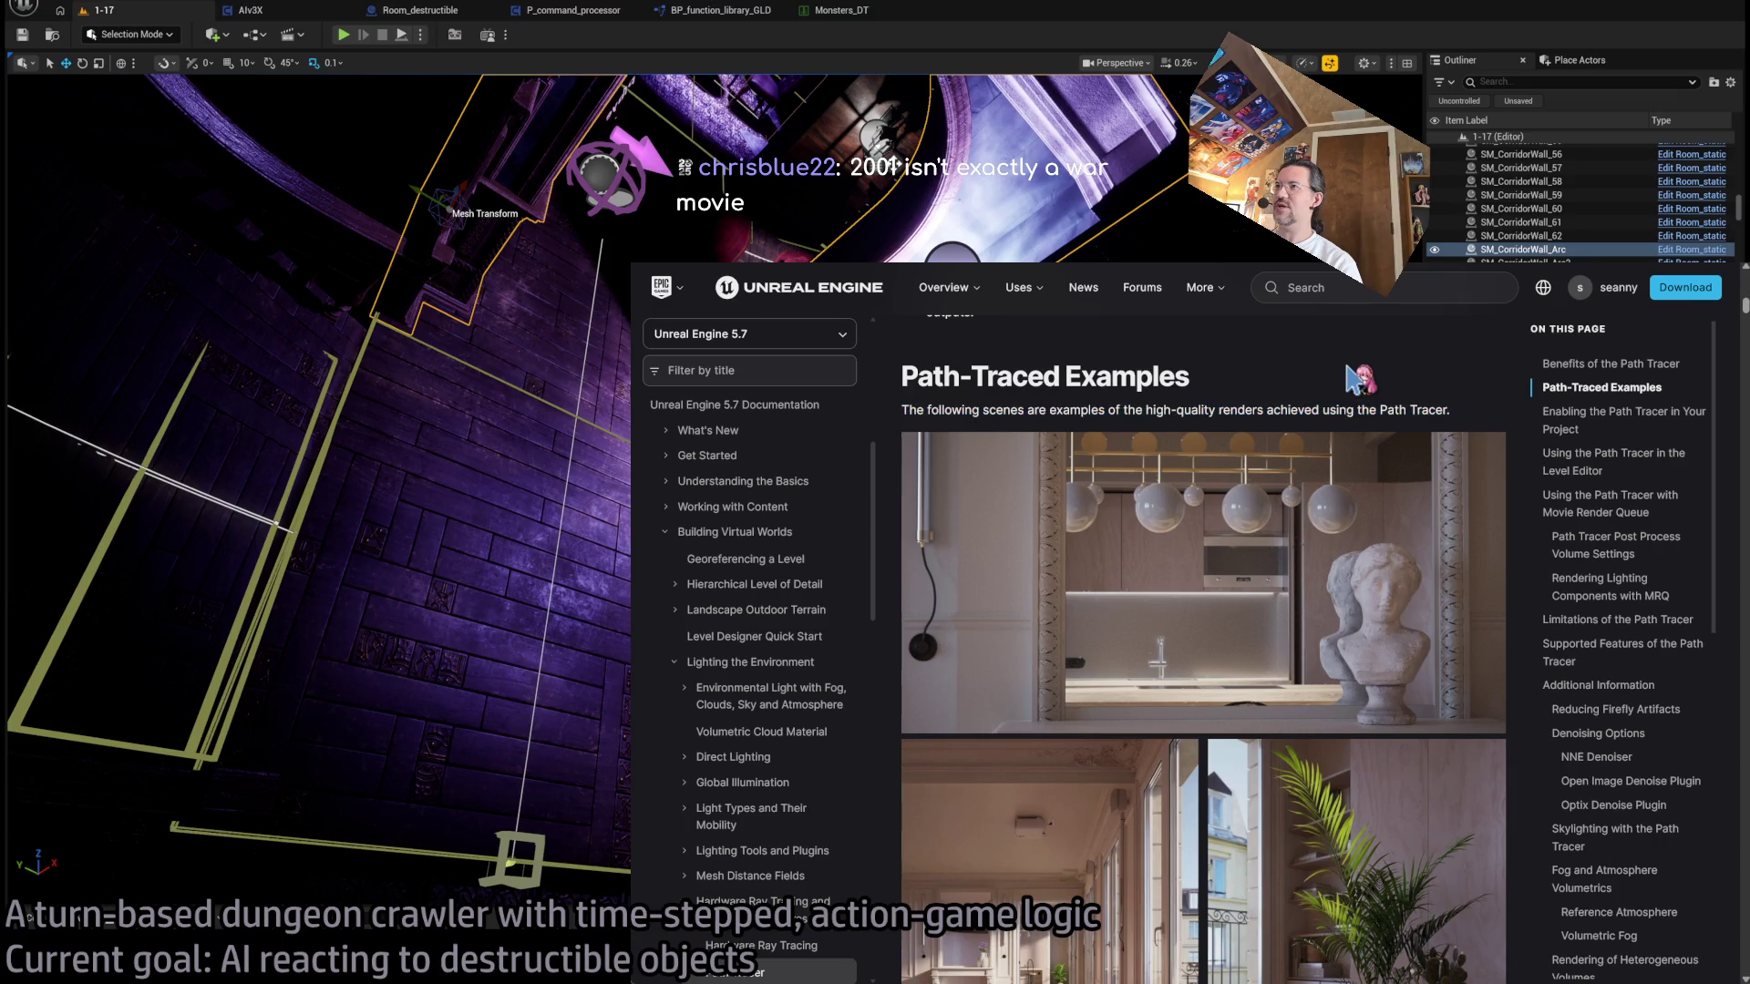
{"action": "left_click", "coordinate": [1444, 385]}
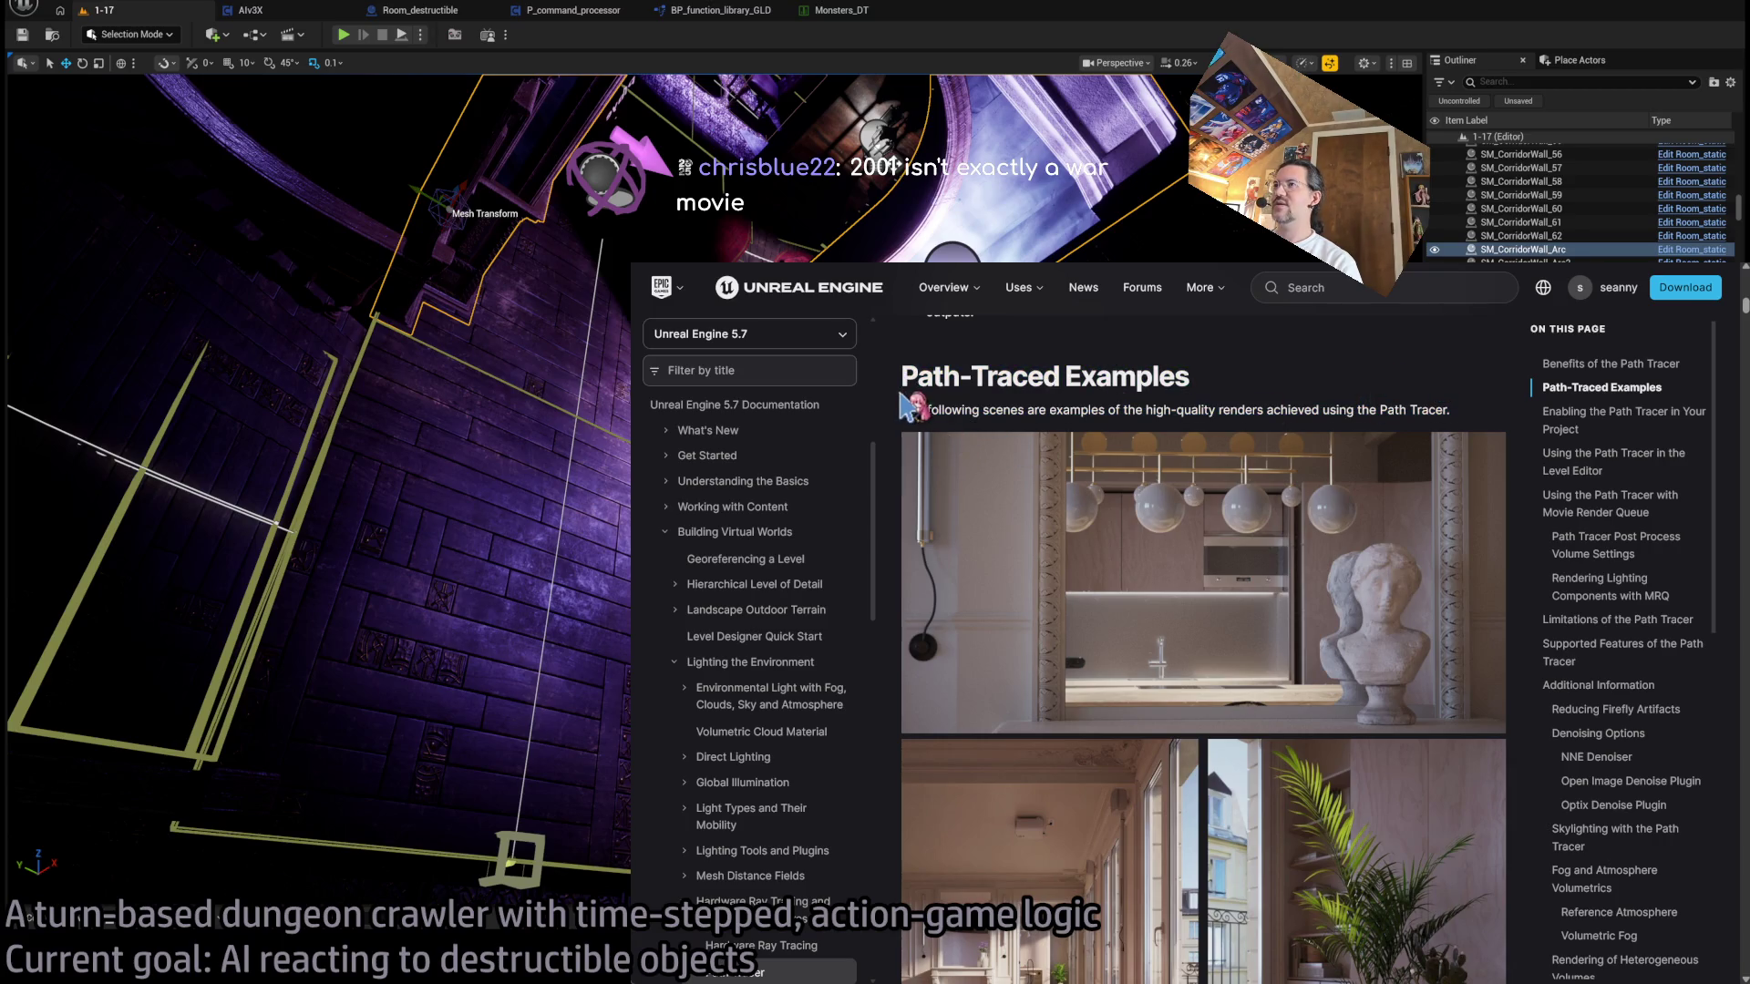
{"action": "scroll", "coordinate": [903, 429], "scroll_direction": "down", "scroll_amount": 1}
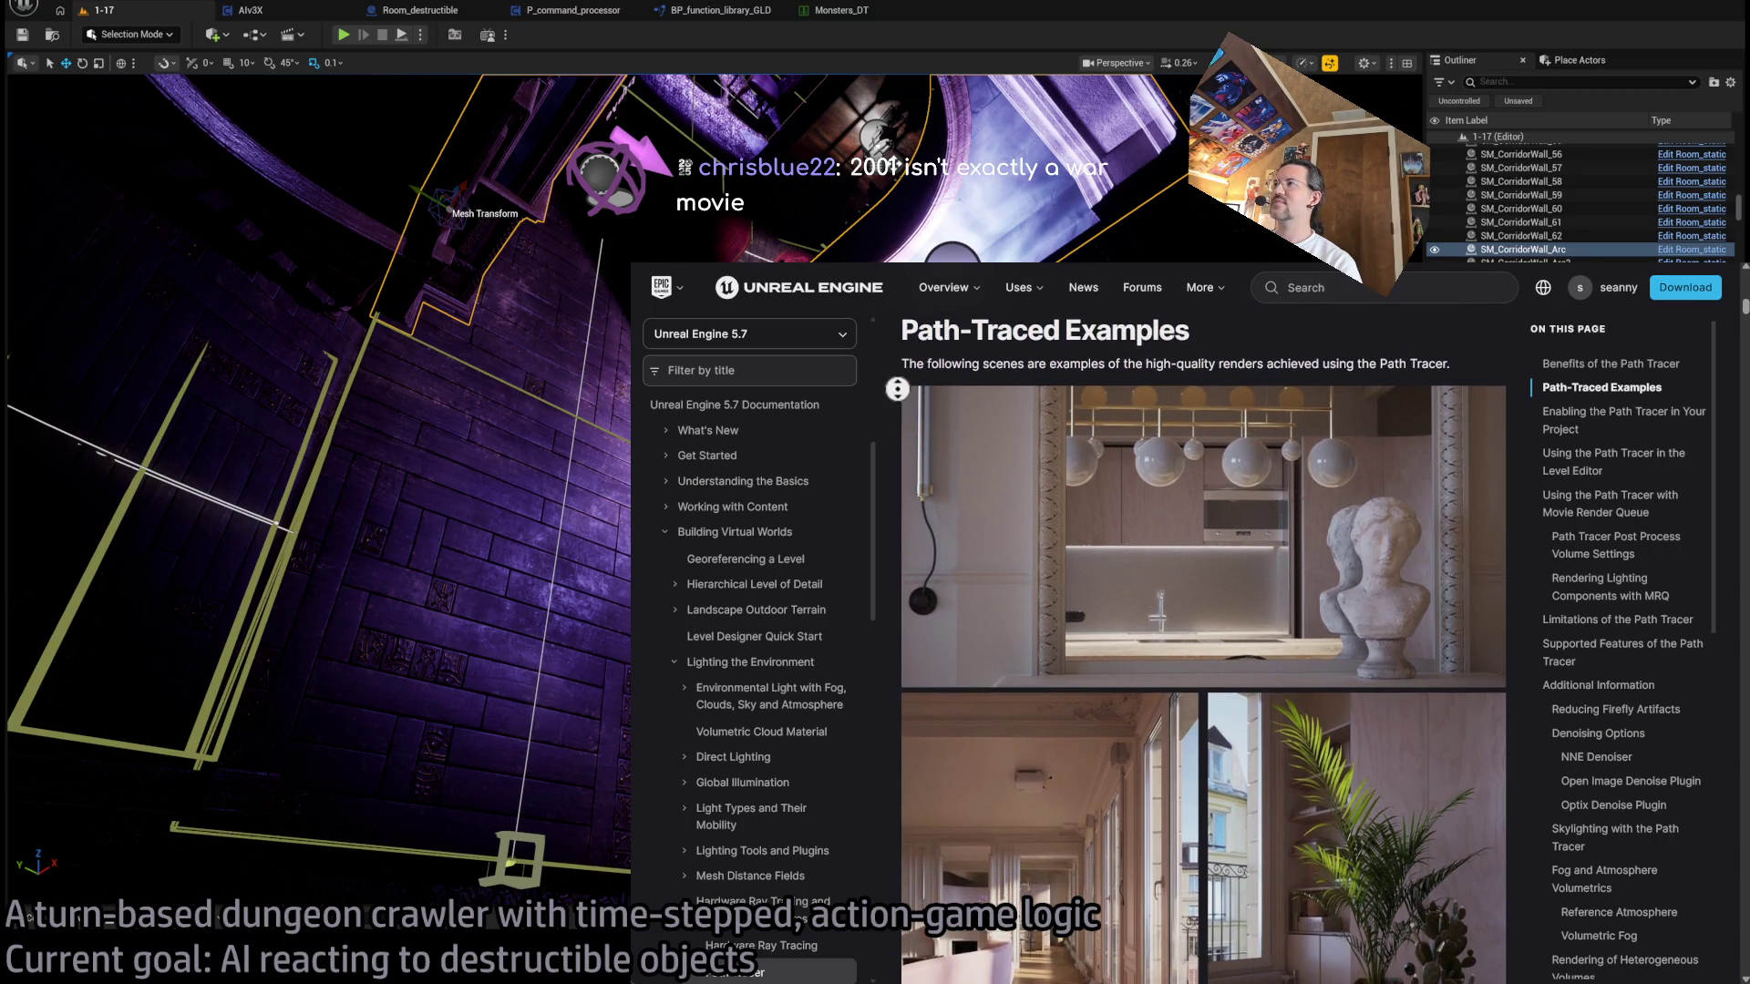
{"action": "scroll", "coordinate": [907, 456], "scroll_direction": "down", "scroll_amount": 5}
{"action": "scroll", "coordinate": [925, 775], "scroll_direction": "down", "scroll_amount": 3}
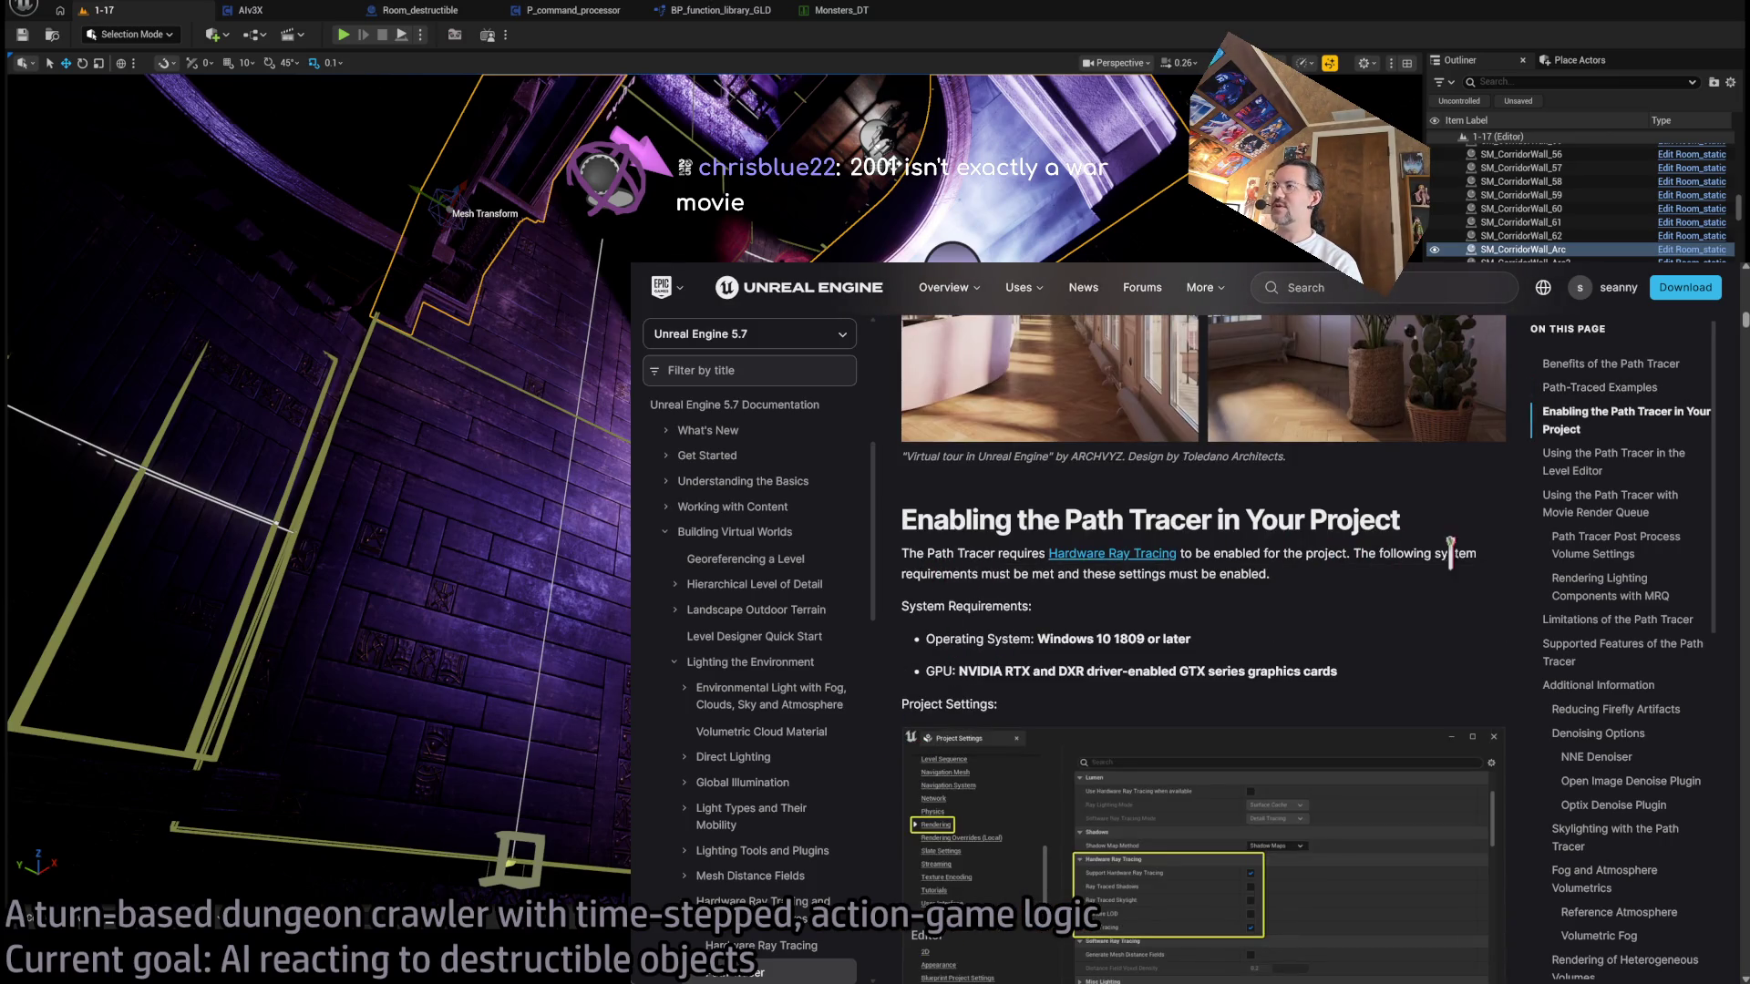
{"action": "scroll", "coordinate": [921, 706], "scroll_direction": "down", "scroll_amount": 5}
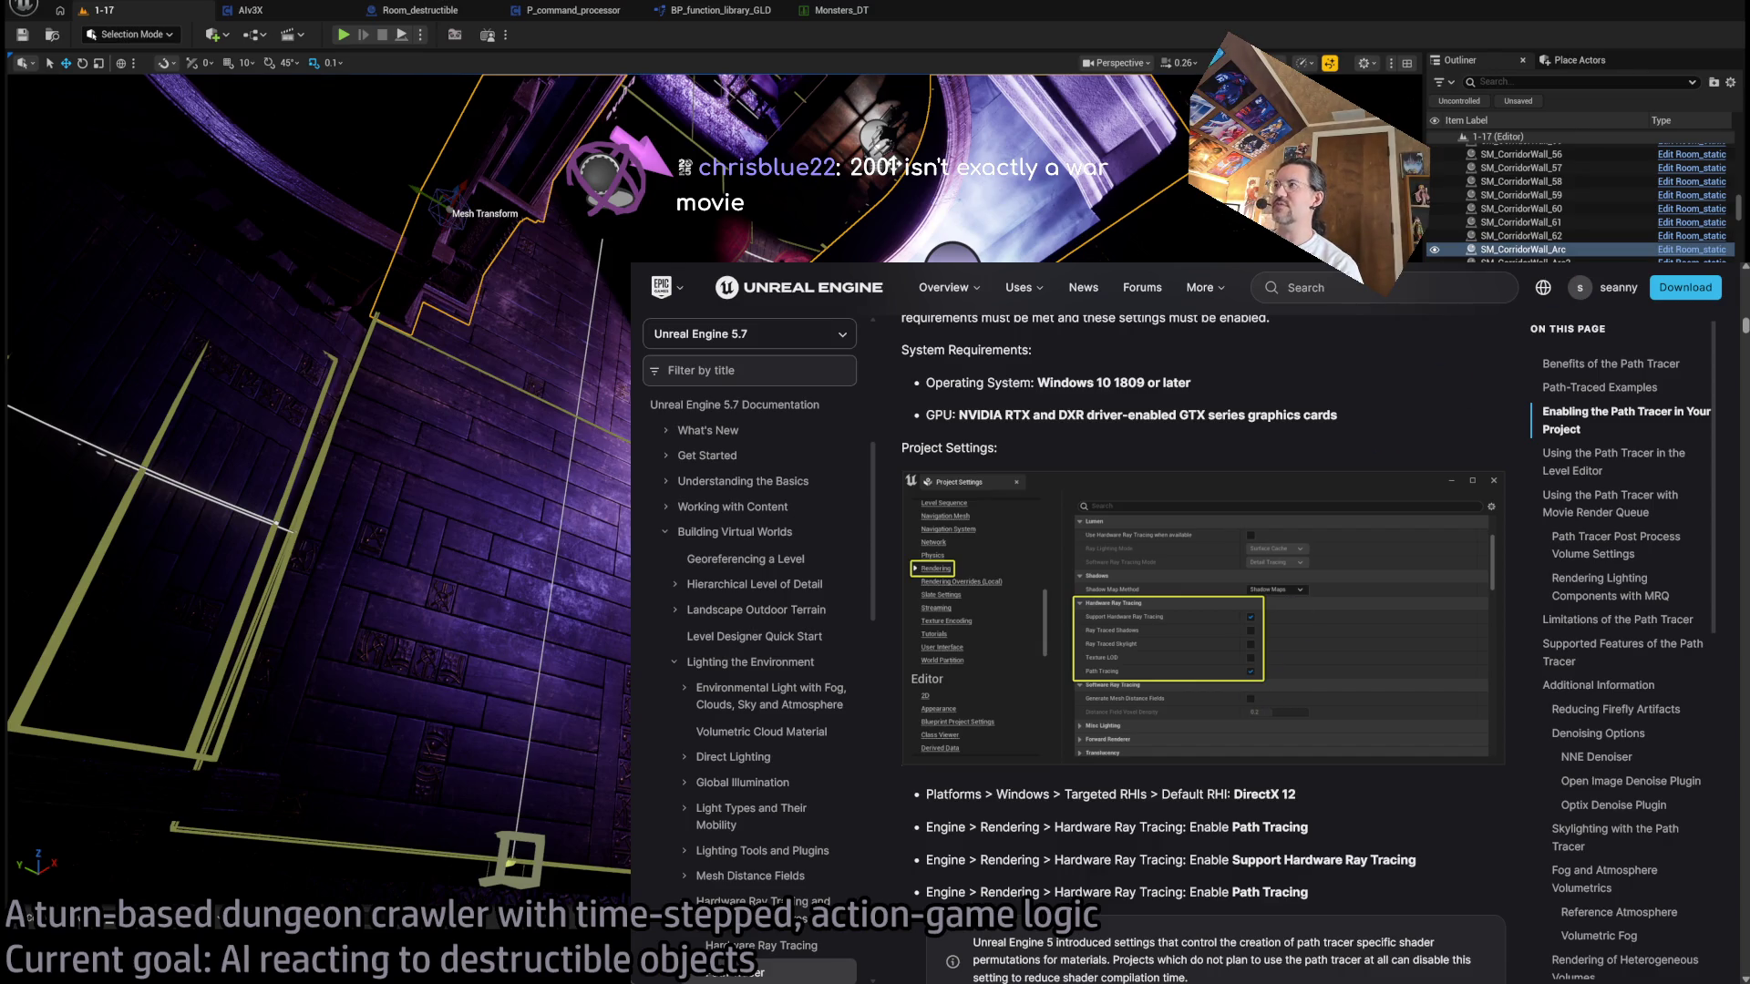
{"action": "key", "text": "alt+Tab"}
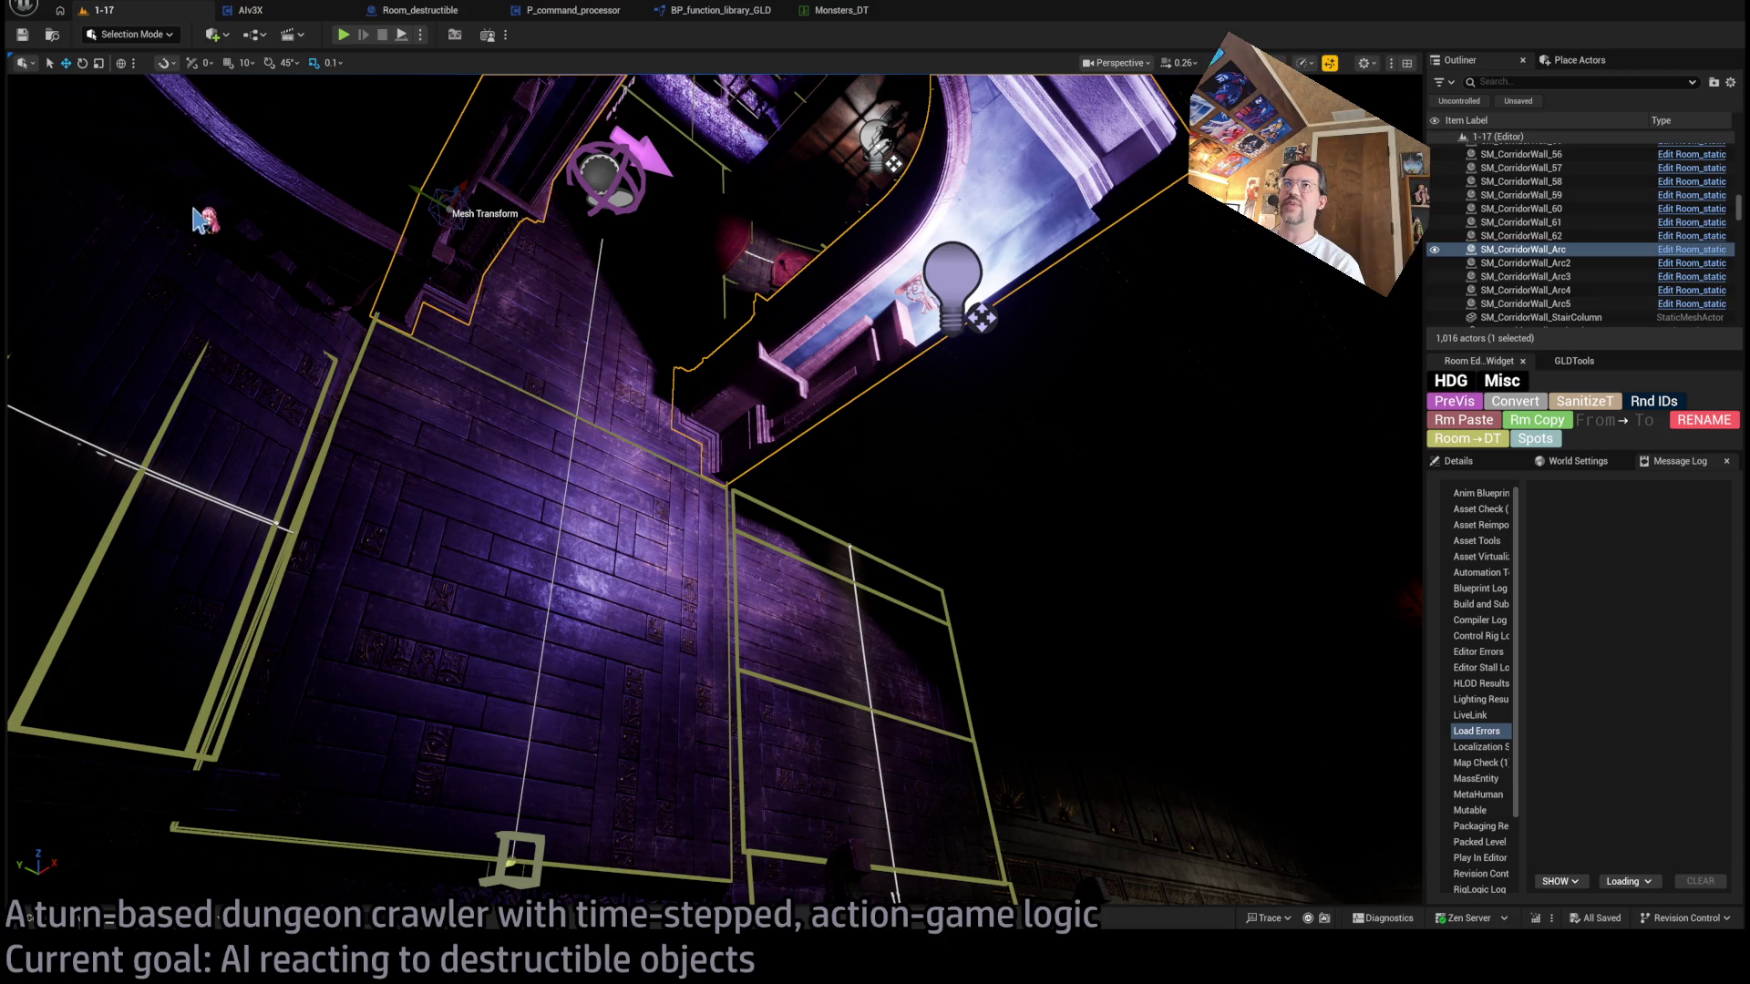
{"action": "key", "text": "ctrl+comma"}
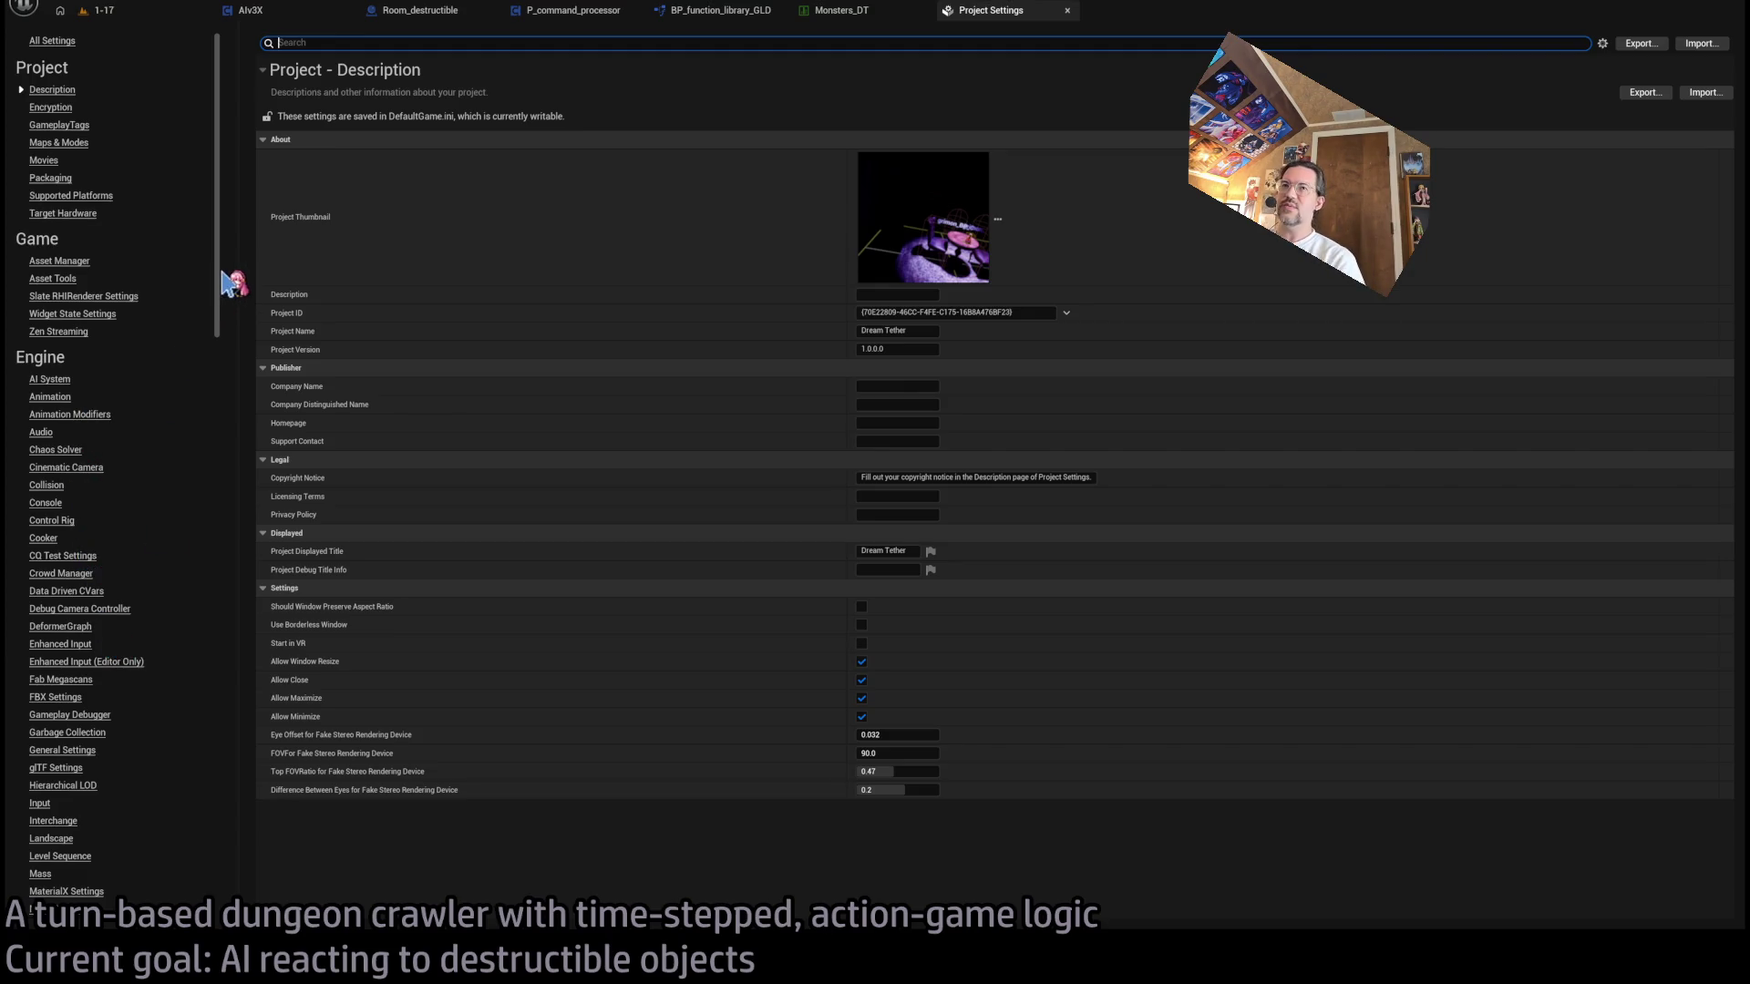
- Tick Path Tracing under Hardware Ray Tracing in the Engine > Rendering settings
{"action": "scroll", "coordinate": [186, 547], "scroll_direction": "down", "scroll_amount": 4}
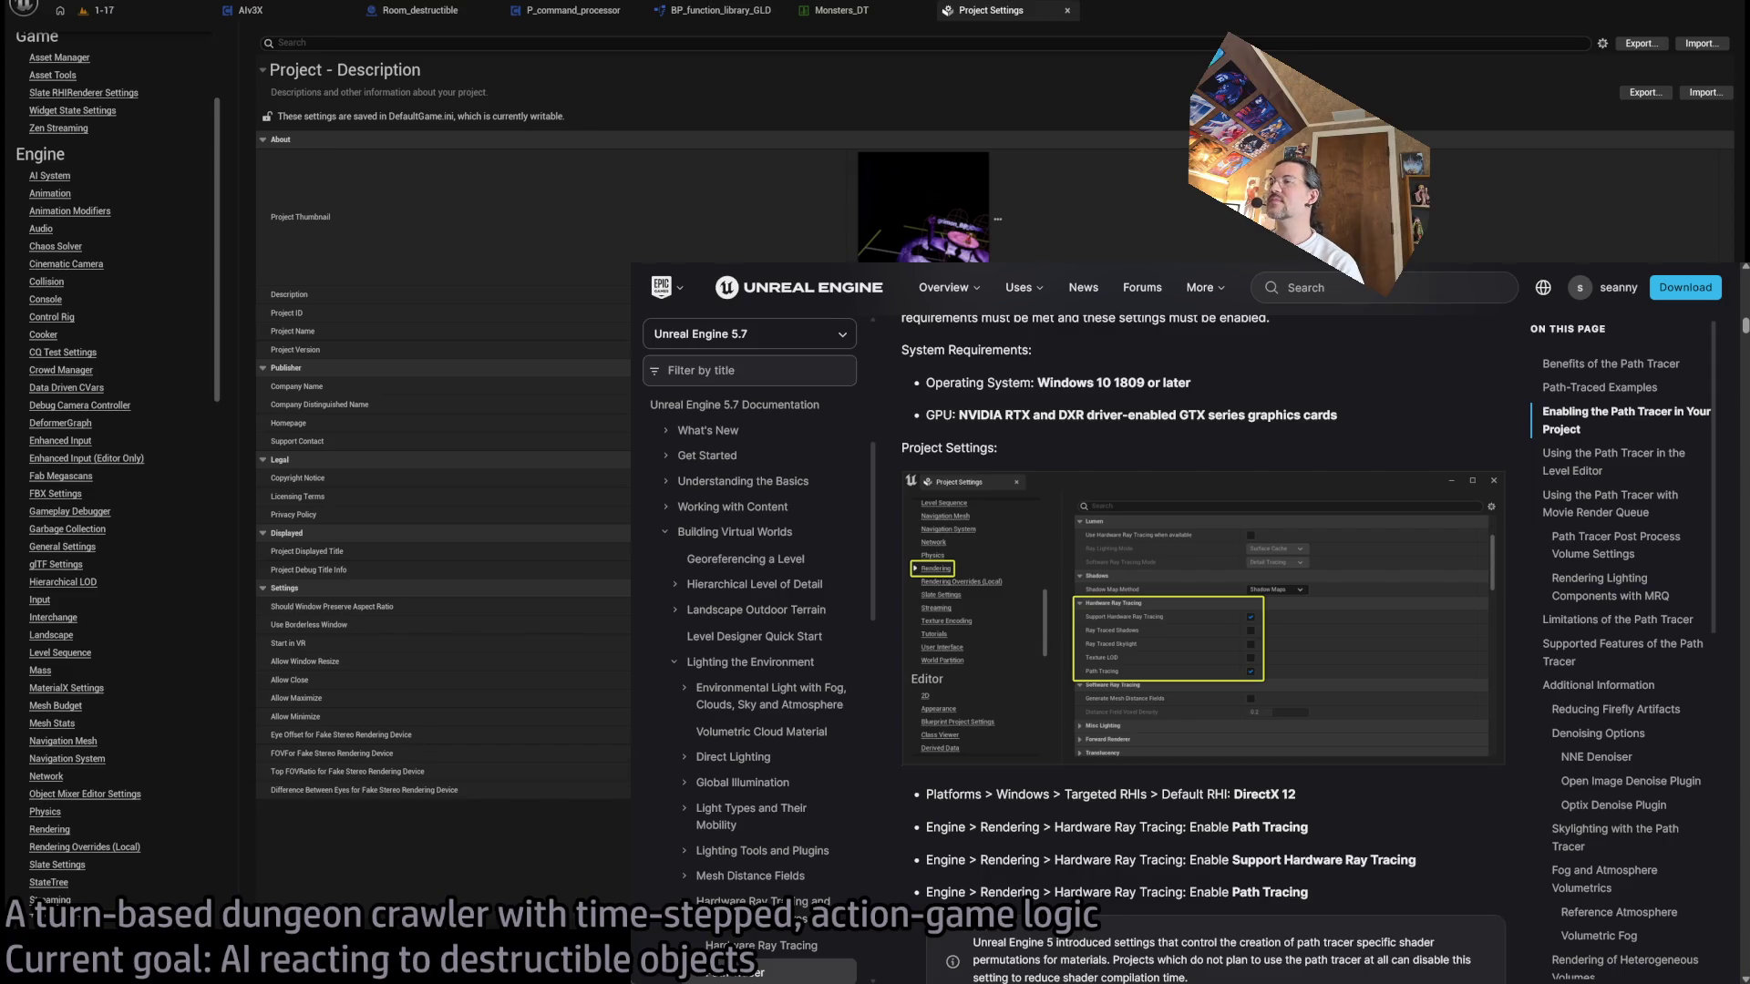
{"action": "scroll", "coordinate": [63, 597], "scroll_direction": "down", "scroll_amount": 2}
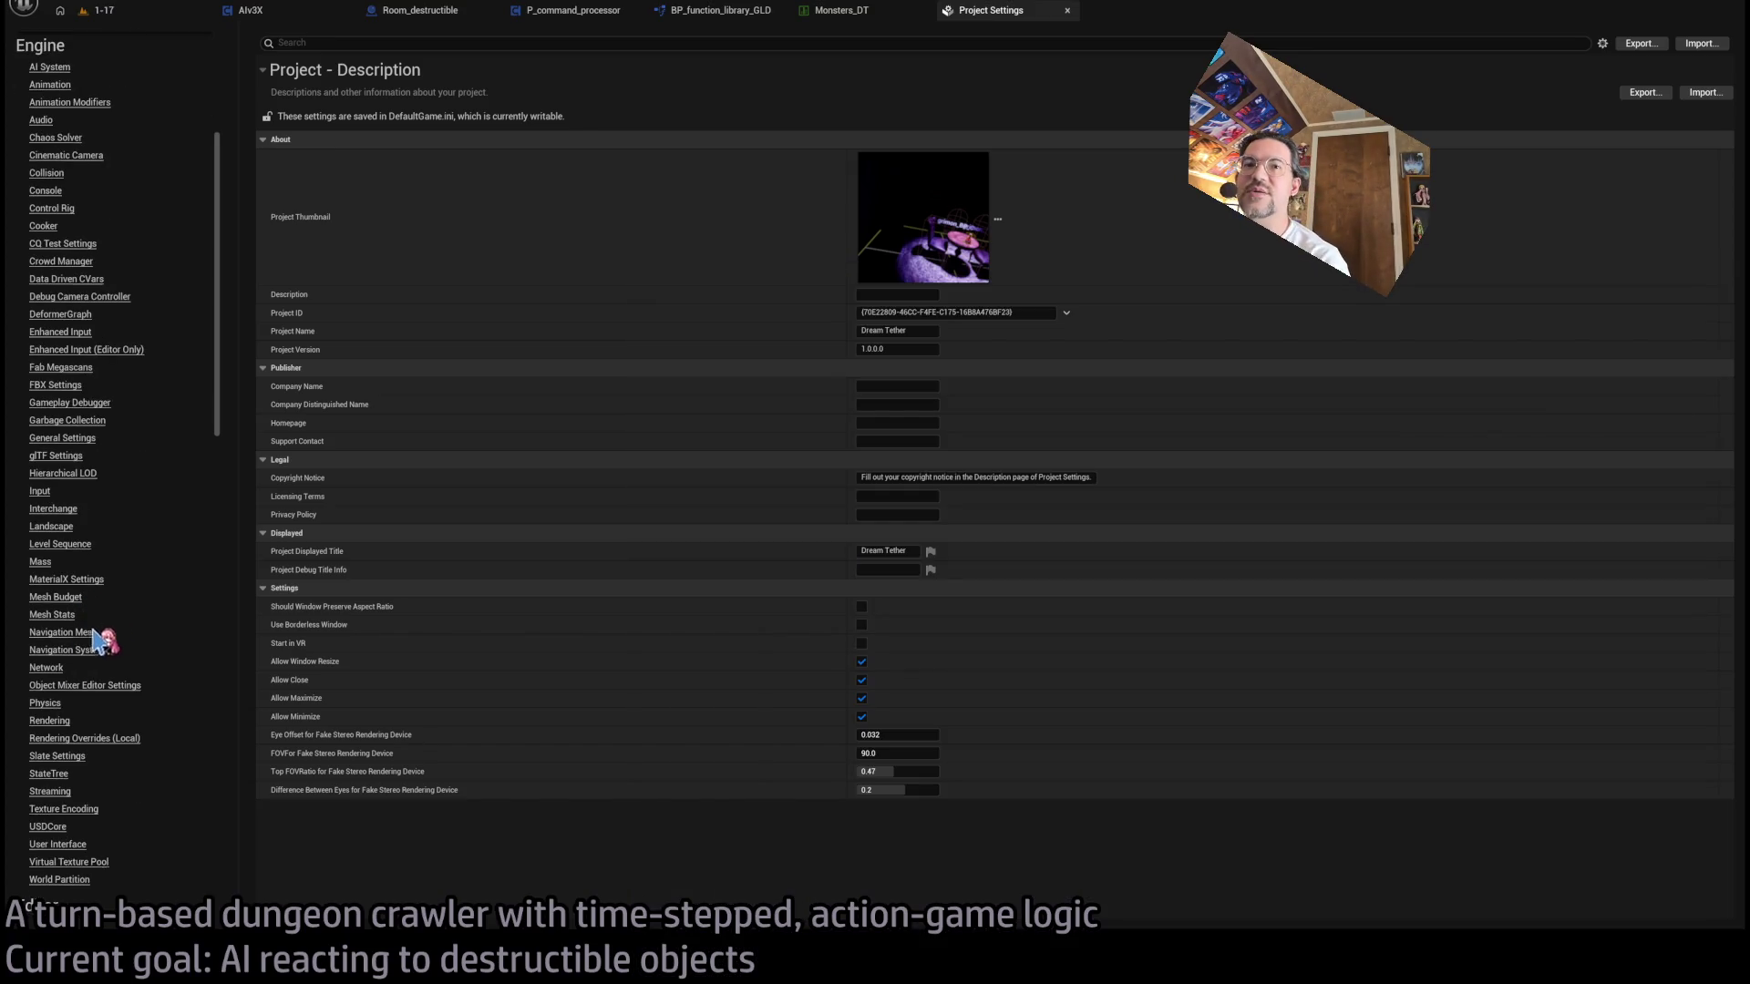
{"action": "left_click", "coordinate": [49, 721]}
{"action": "scroll", "coordinate": [715, 501], "scroll_direction": "down", "scroll_amount": 5}
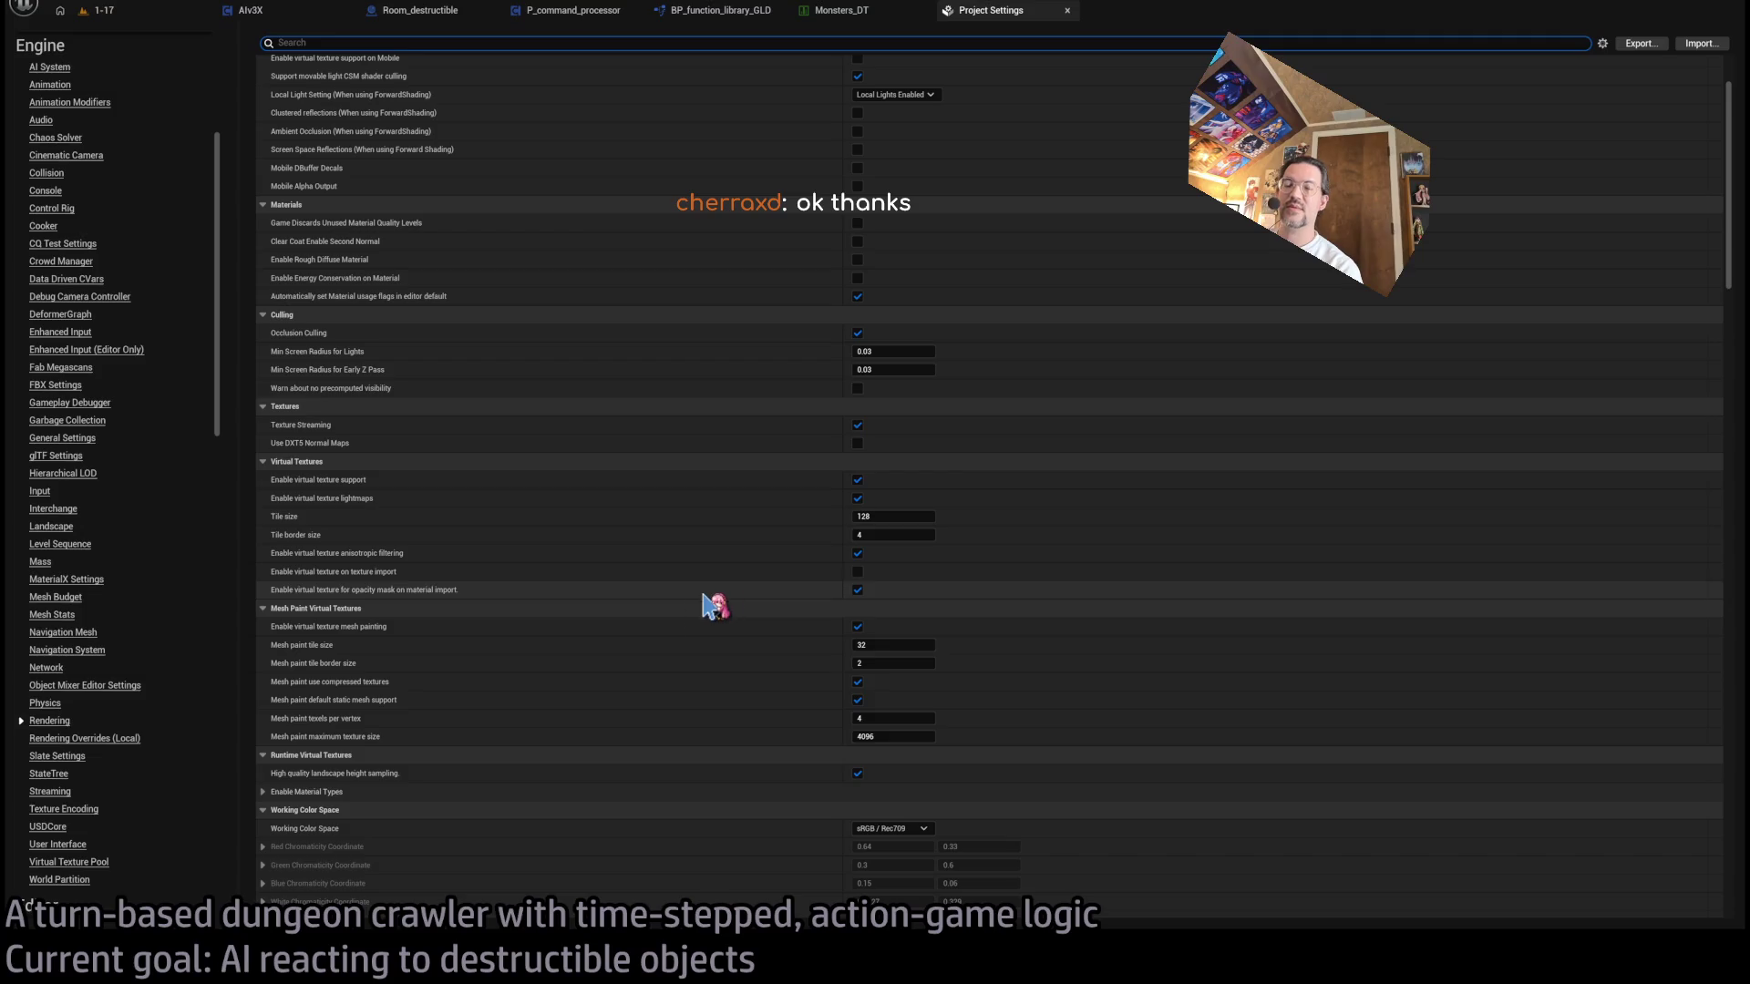
{"action": "scroll", "coordinate": [637, 775], "scroll_direction": "down", "scroll_amount": 5}
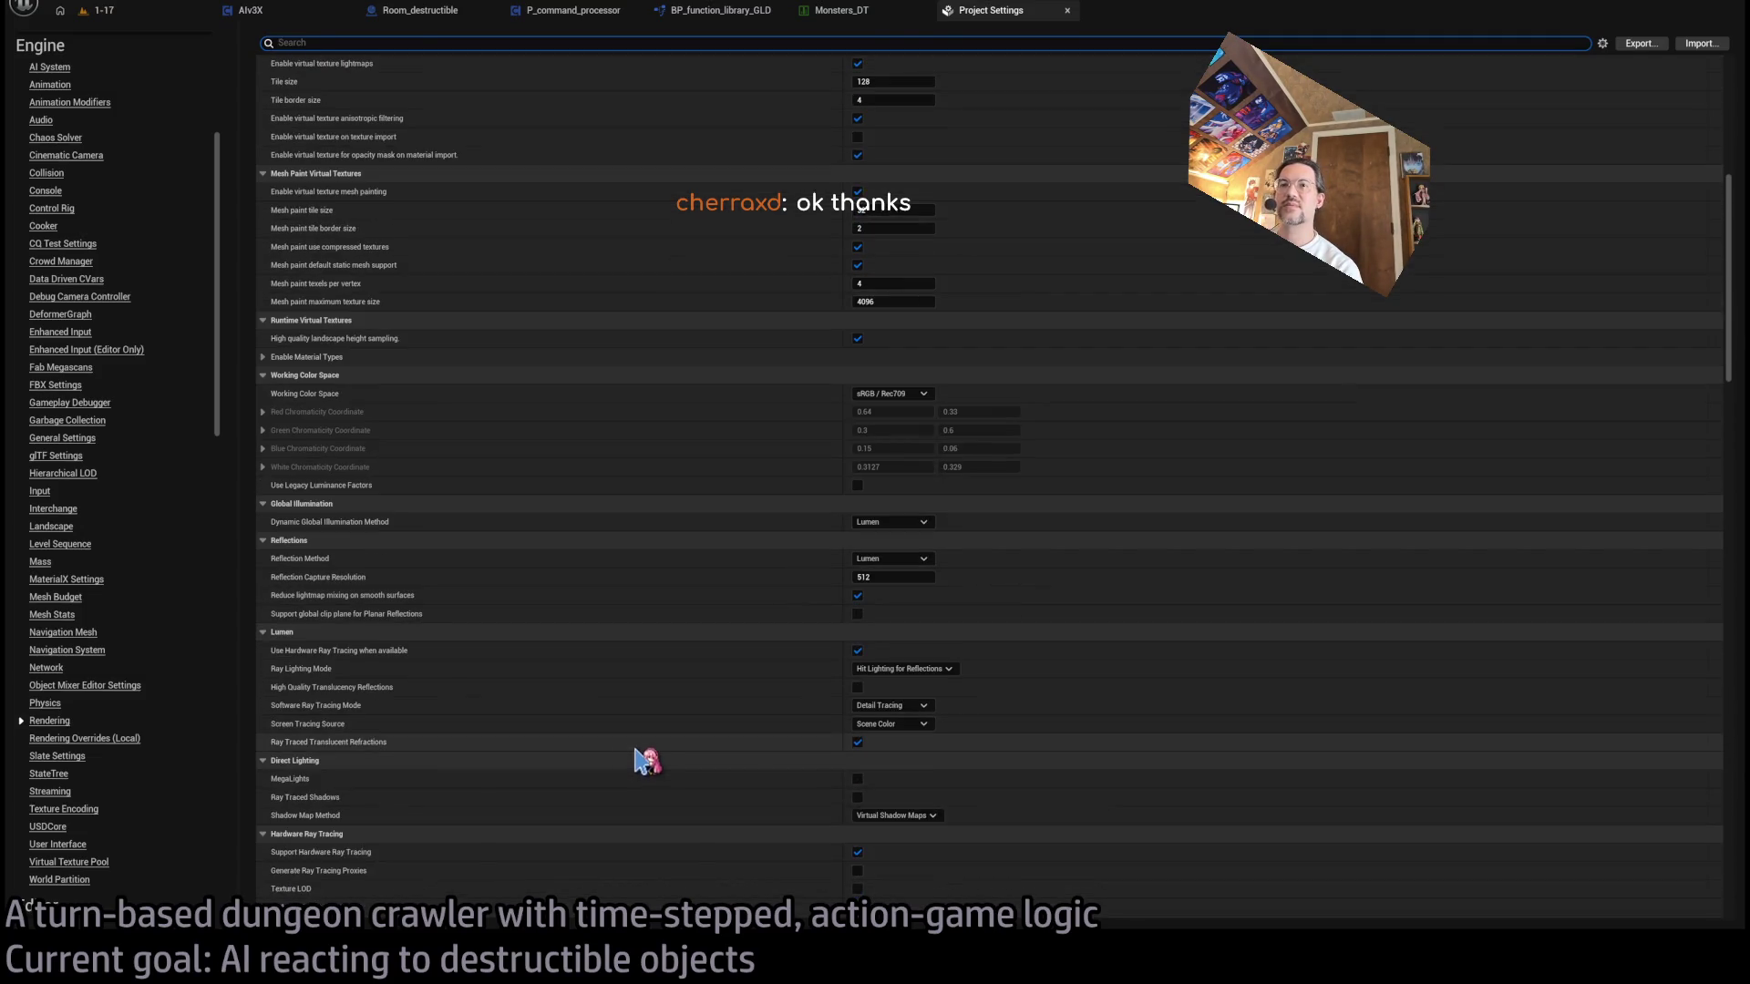
{"action": "scroll", "coordinate": [620, 692], "scroll_direction": "down", "scroll_amount": 3}
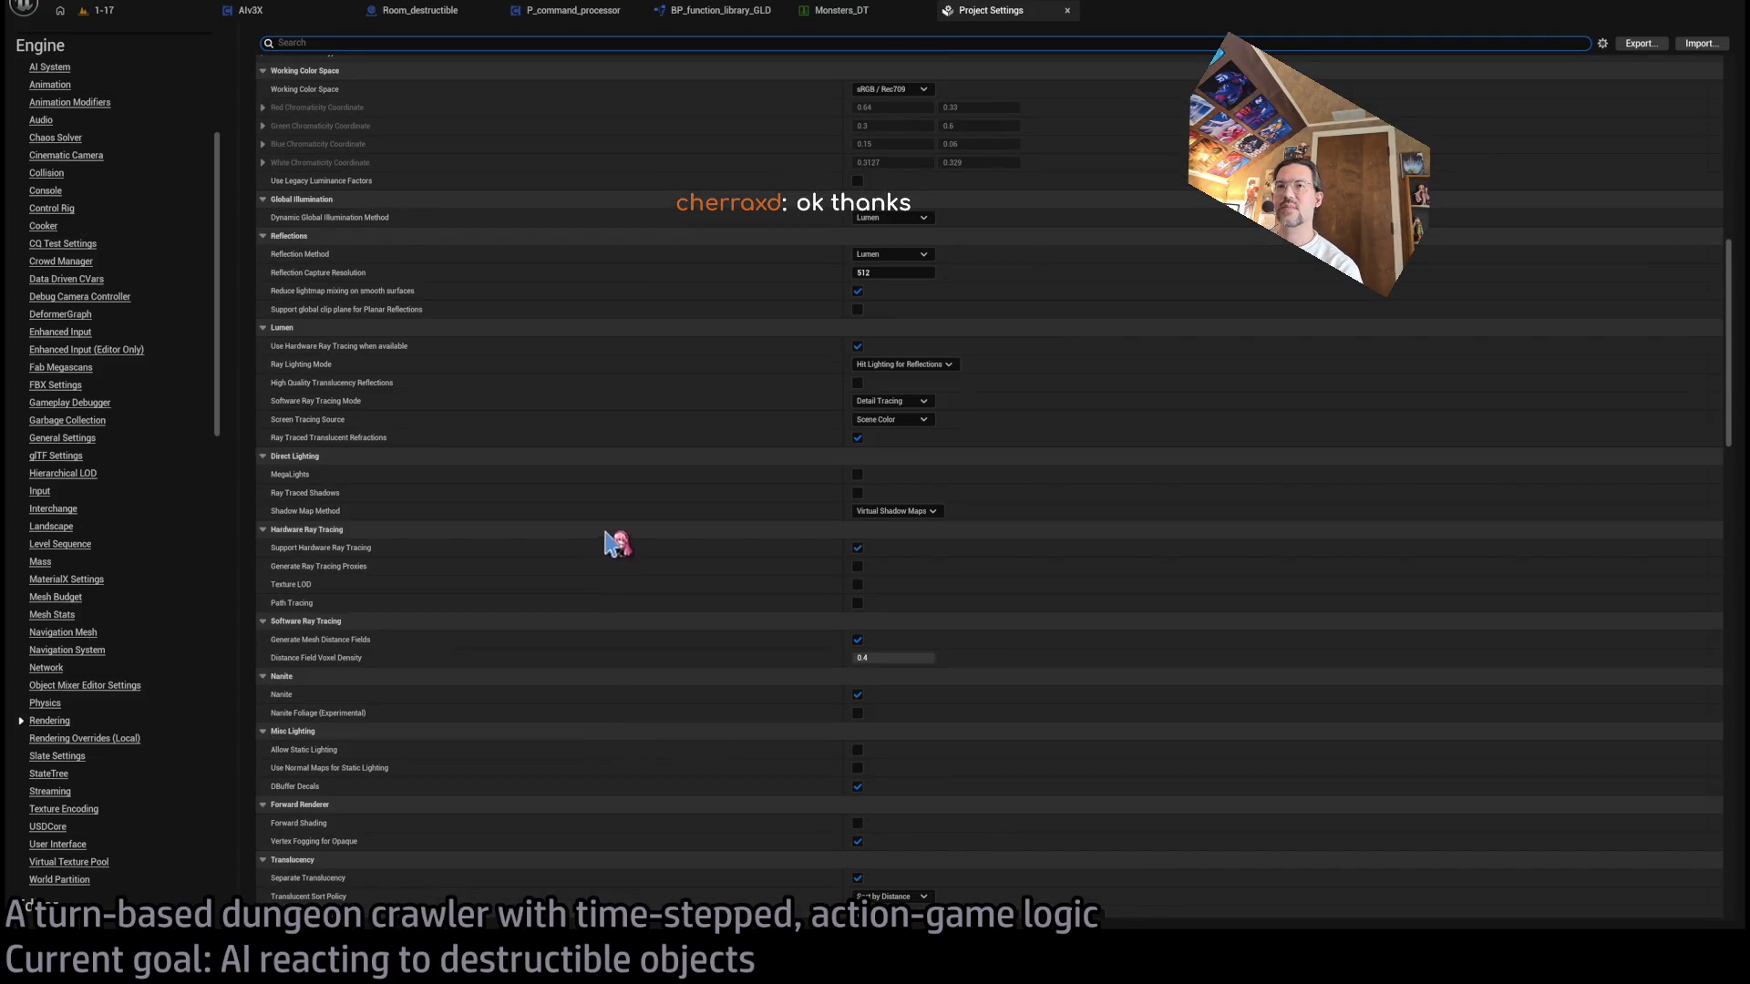
{"action": "left_click", "coordinate": [858, 604]}
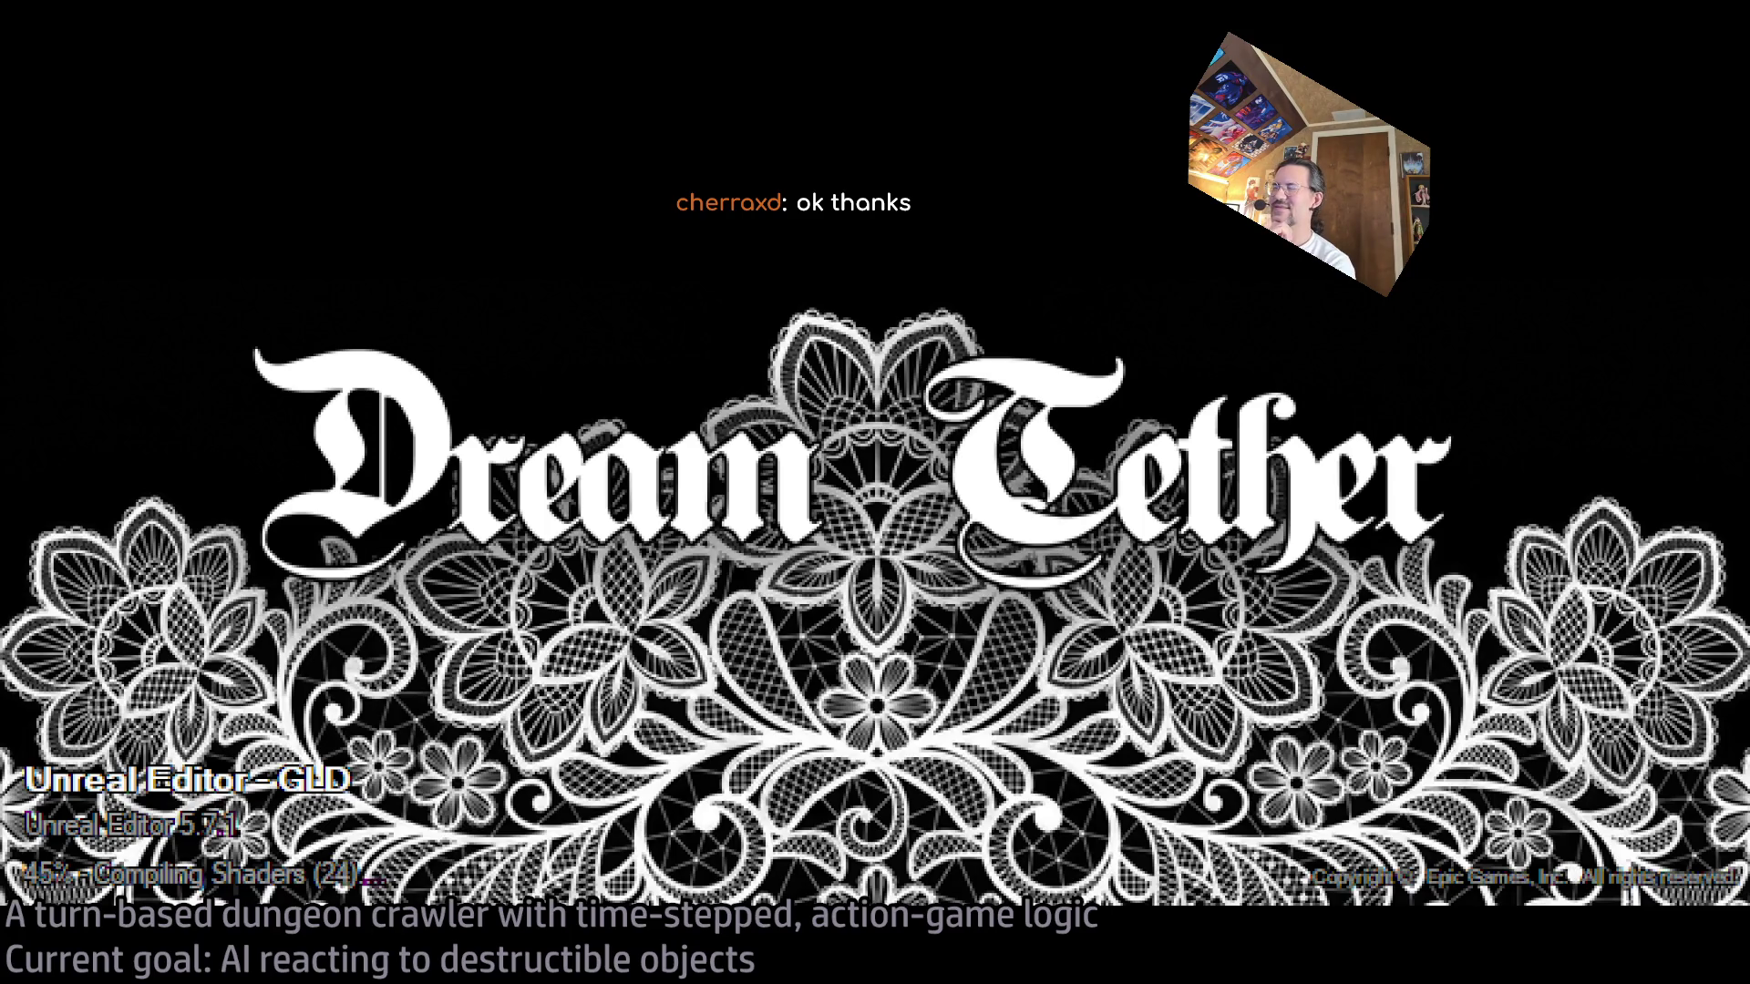
- Switch to the Path Tracer documentation while shaders compile
{"action": "key", "text": "alt+Tab"}
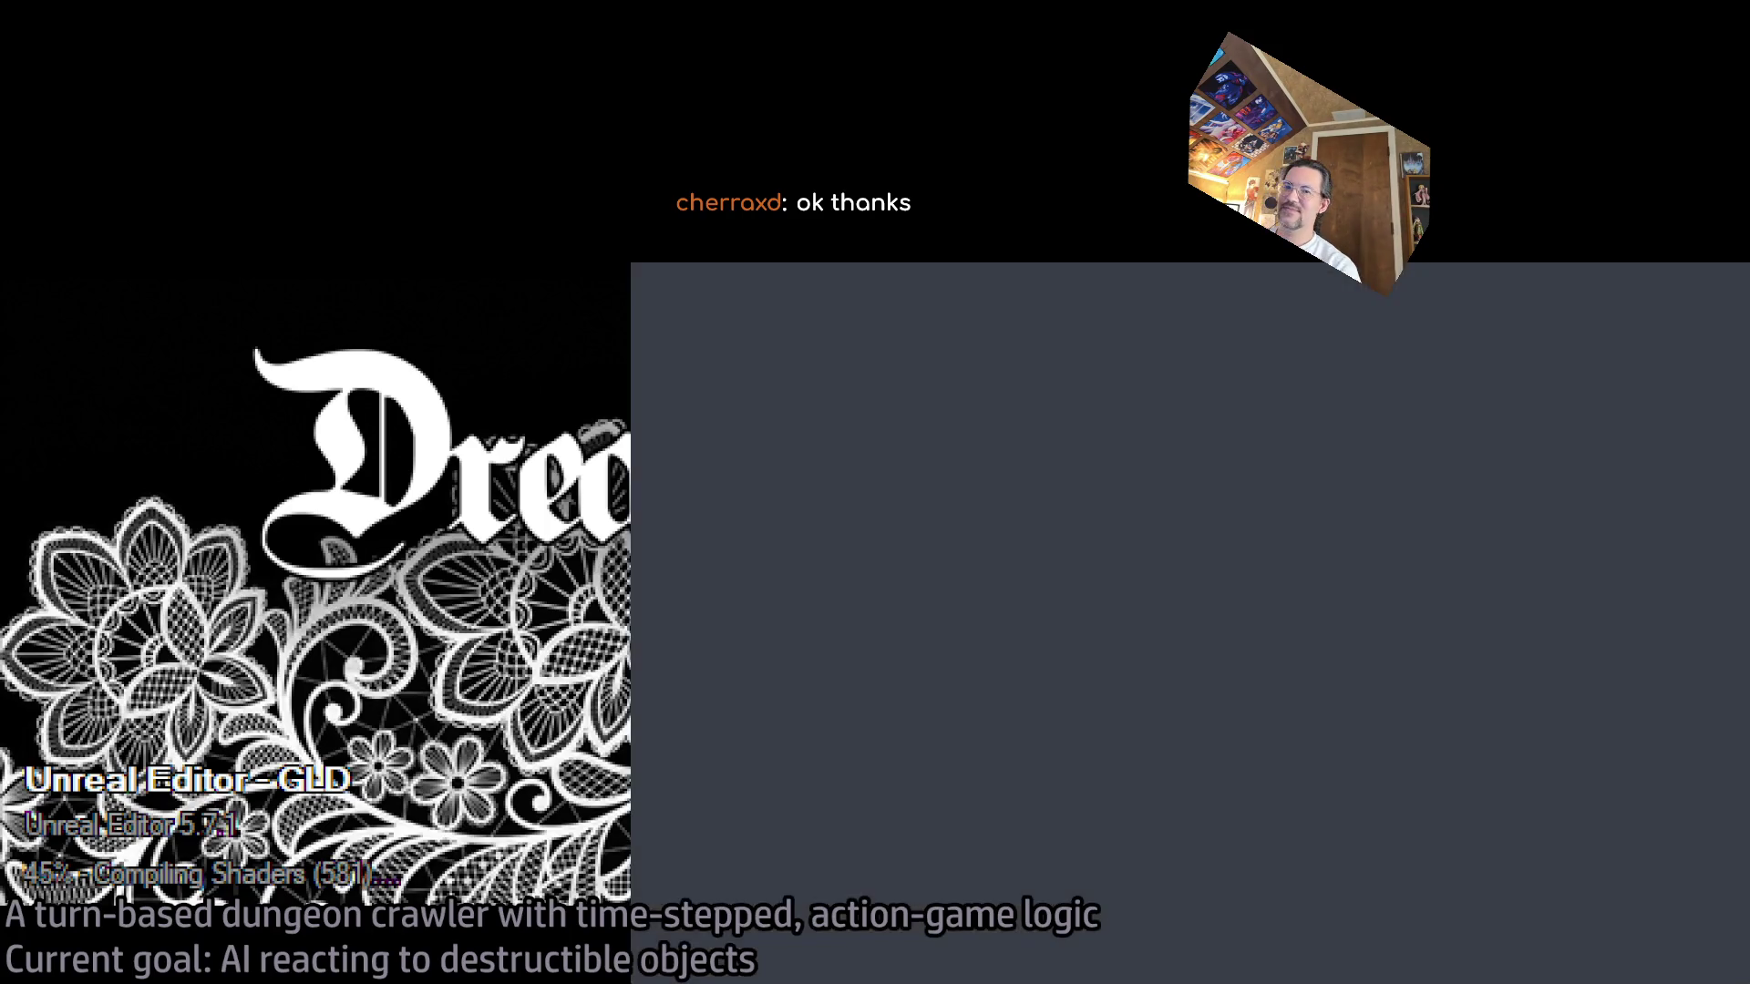
- Read the Path Tracer docs down to Path Tracer Post Process Volume Settings, then return to the editor
{"action": "scroll", "coordinate": [1066, 622], "scroll_direction": "down", "scroll_amount": 6}
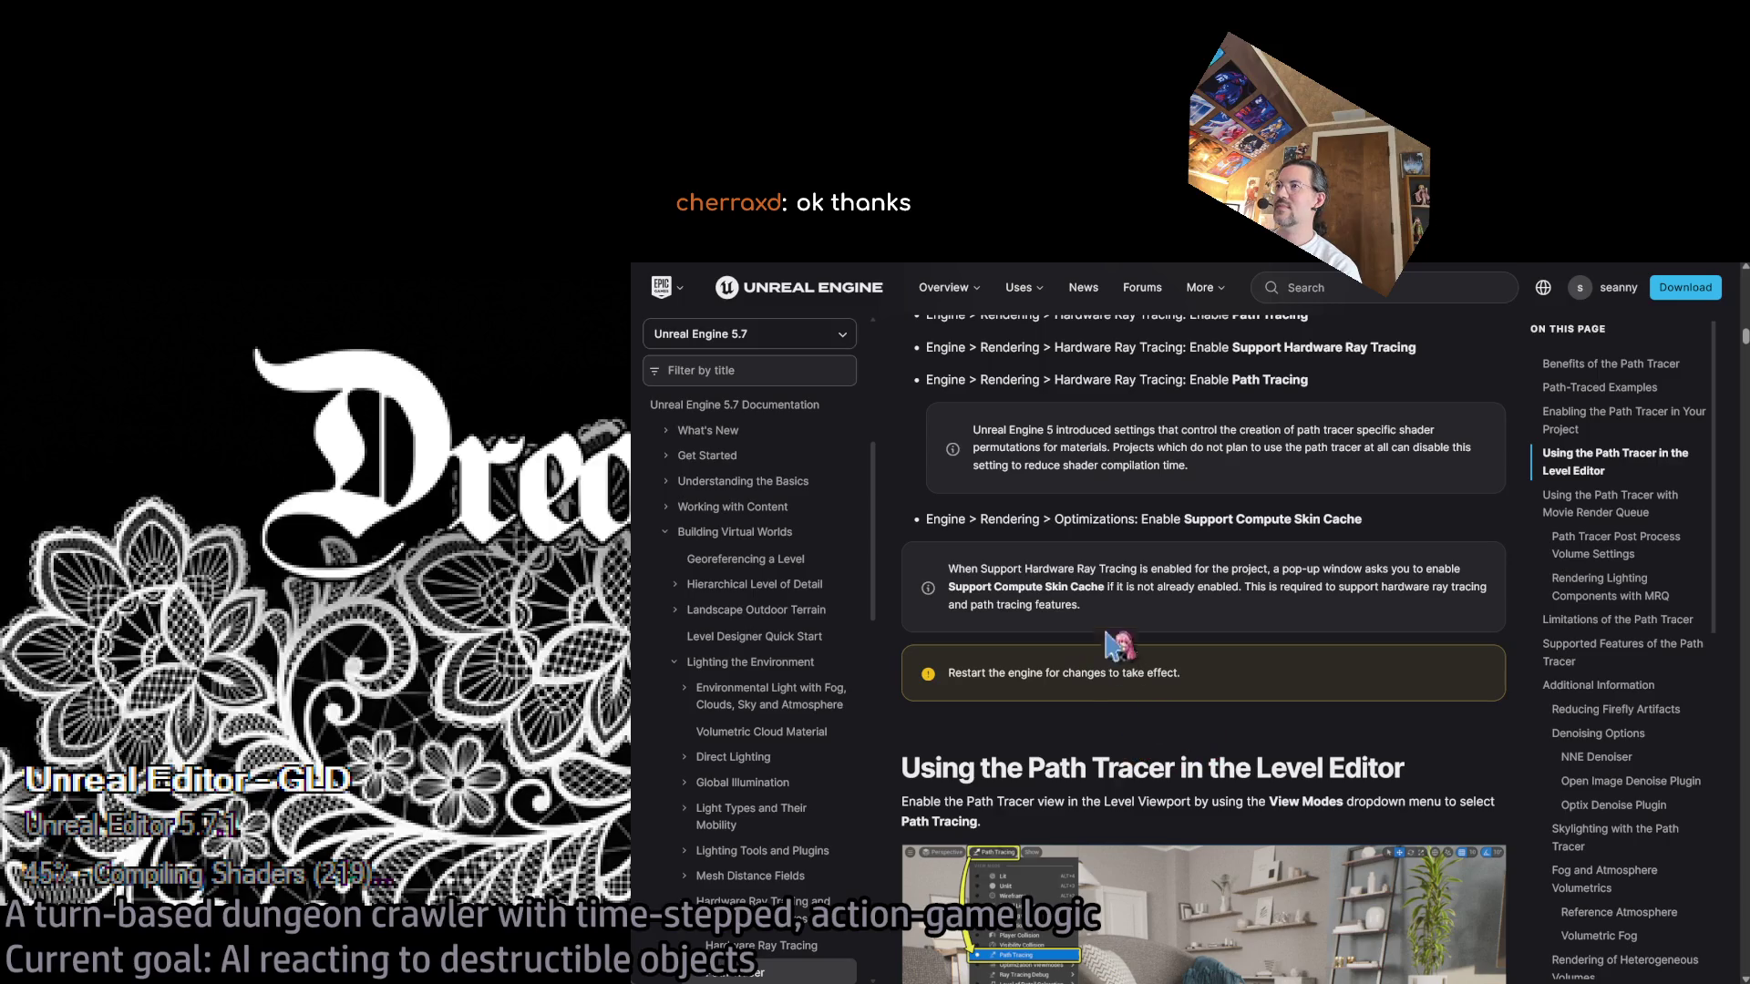
{"action": "scroll", "coordinate": [1144, 628], "scroll_direction": "up", "scroll_amount": 6}
{"action": "scroll", "coordinate": [1285, 729], "scroll_direction": "down", "scroll_amount": 1}
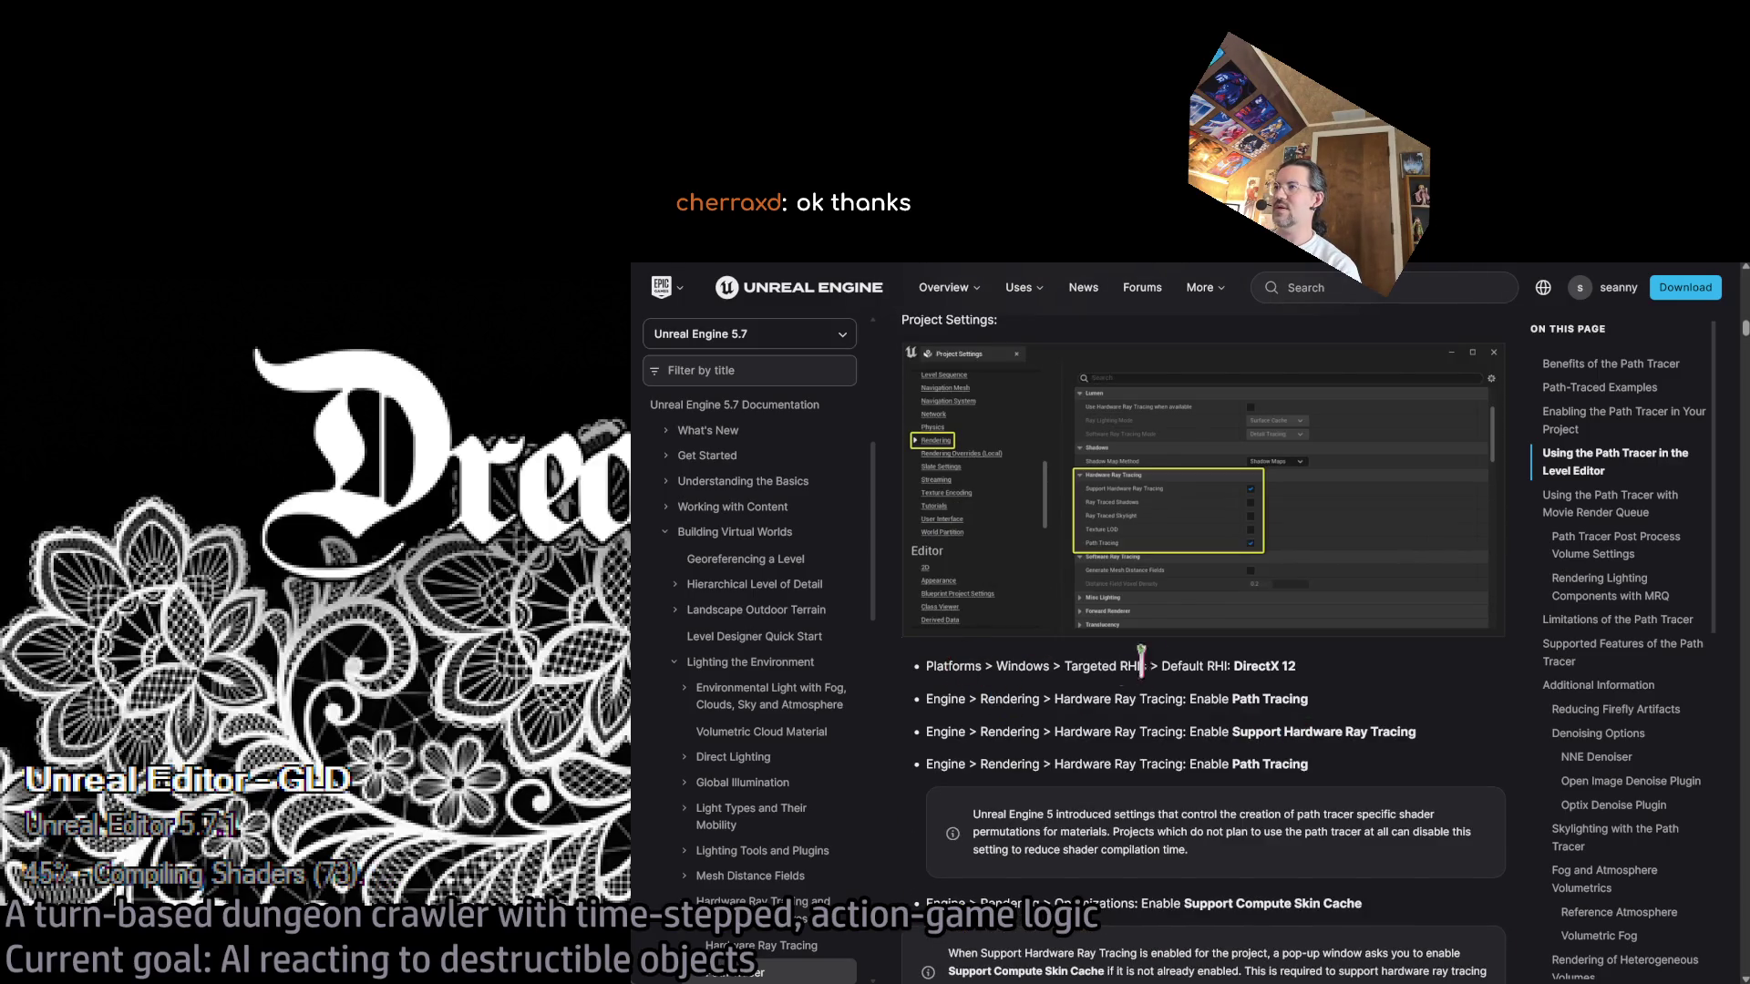
{"action": "scroll", "coordinate": [1290, 660], "scroll_direction": "down", "scroll_amount": 4}
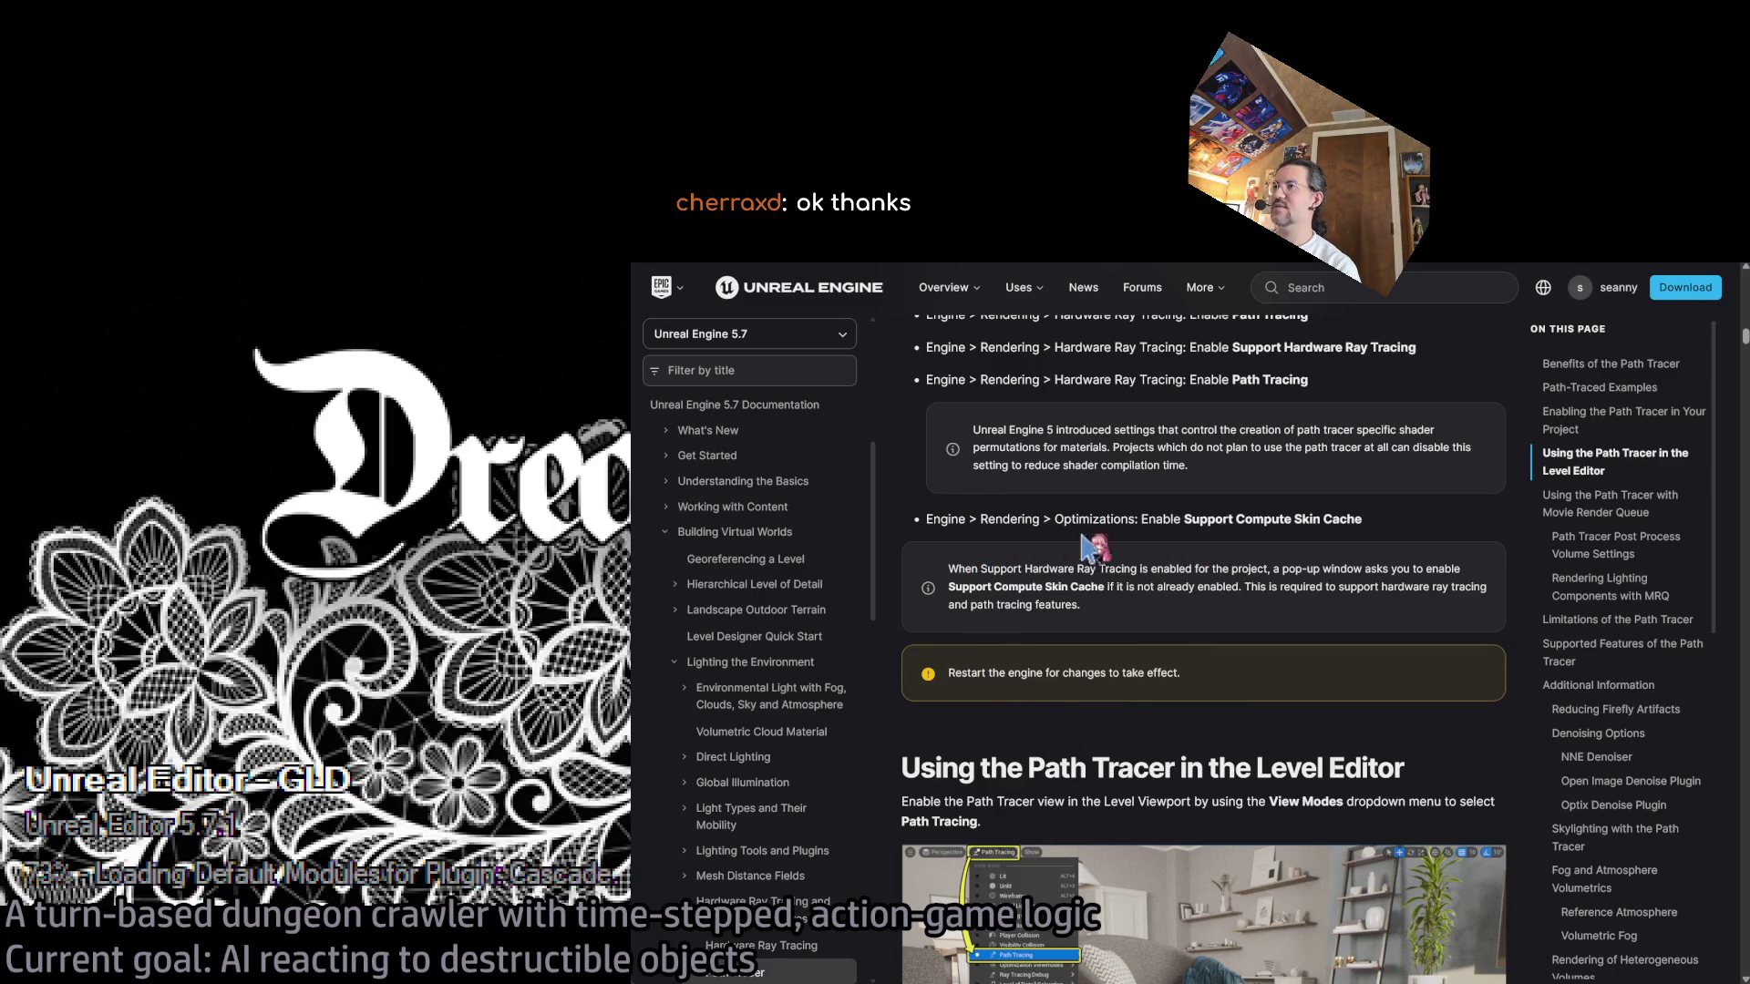
{"action": "scroll", "coordinate": [1062, 670], "scroll_direction": "down", "scroll_amount": 3}
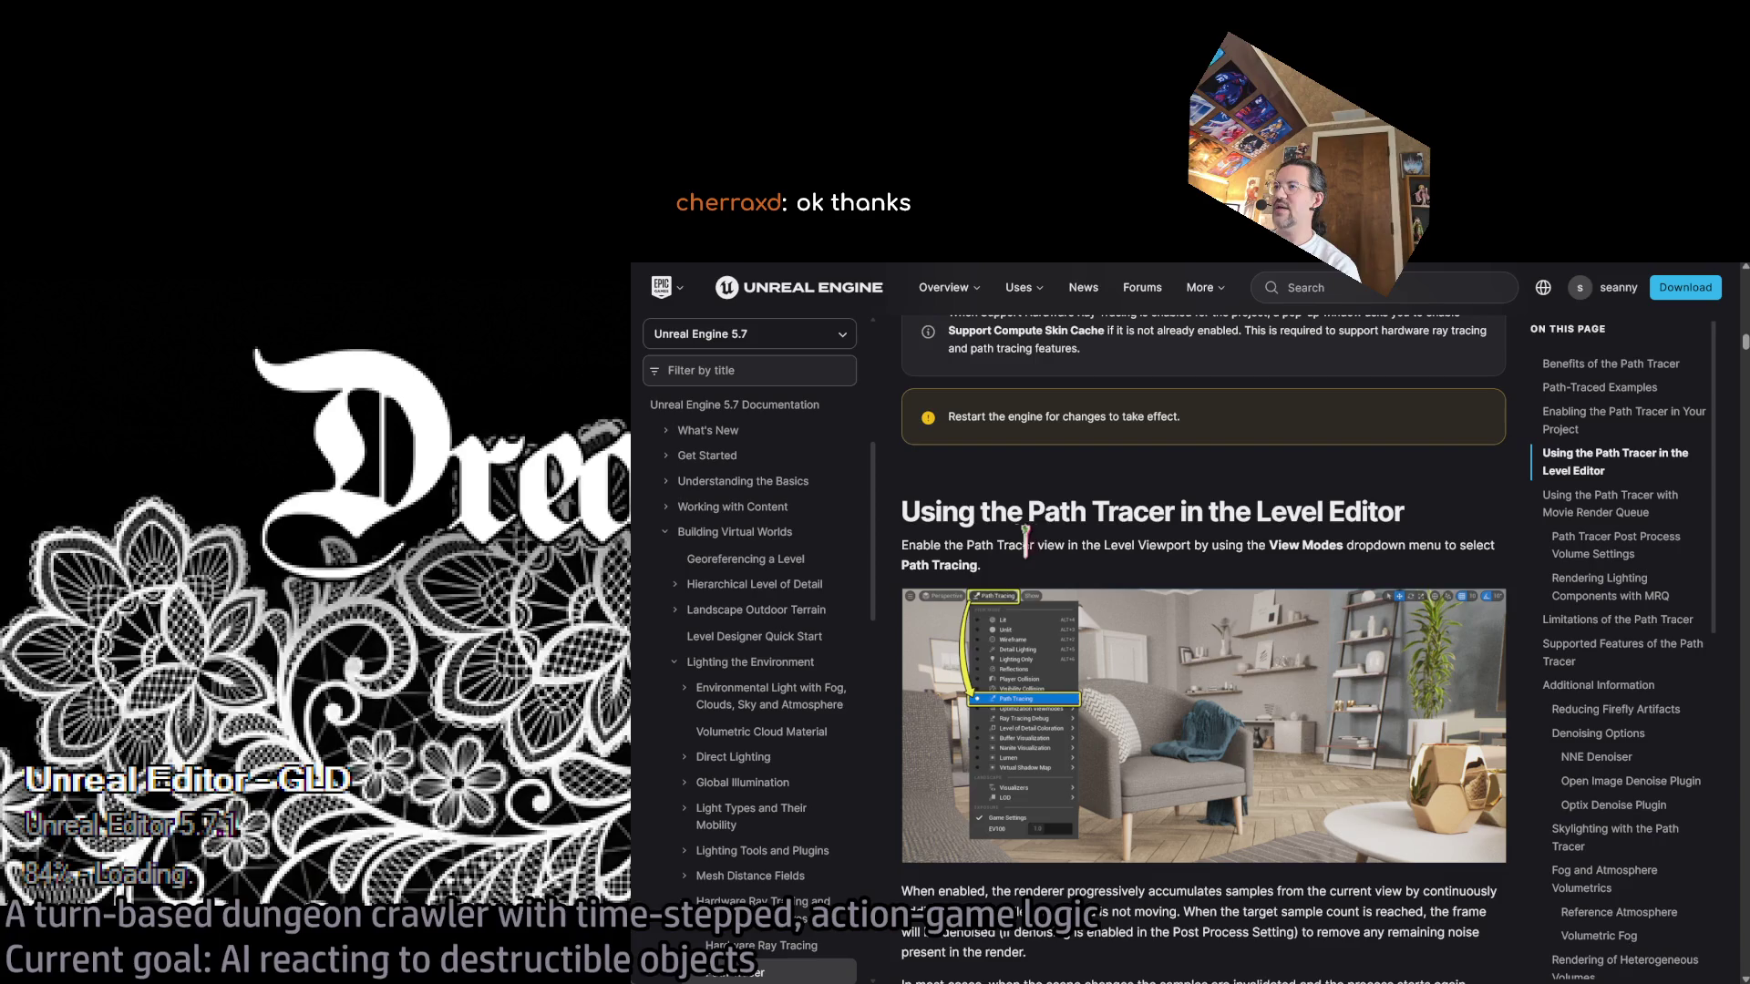
{"action": "scroll", "coordinate": [1016, 717], "scroll_direction": "down", "scroll_amount": 4}
{"action": "scroll", "coordinate": [1093, 679], "scroll_direction": "up", "scroll_amount": 2}
{"action": "scroll", "coordinate": [1098, 716], "scroll_direction": "down", "scroll_amount": 1}
{"action": "scroll", "coordinate": [1016, 629], "scroll_direction": "down", "scroll_amount": 3}
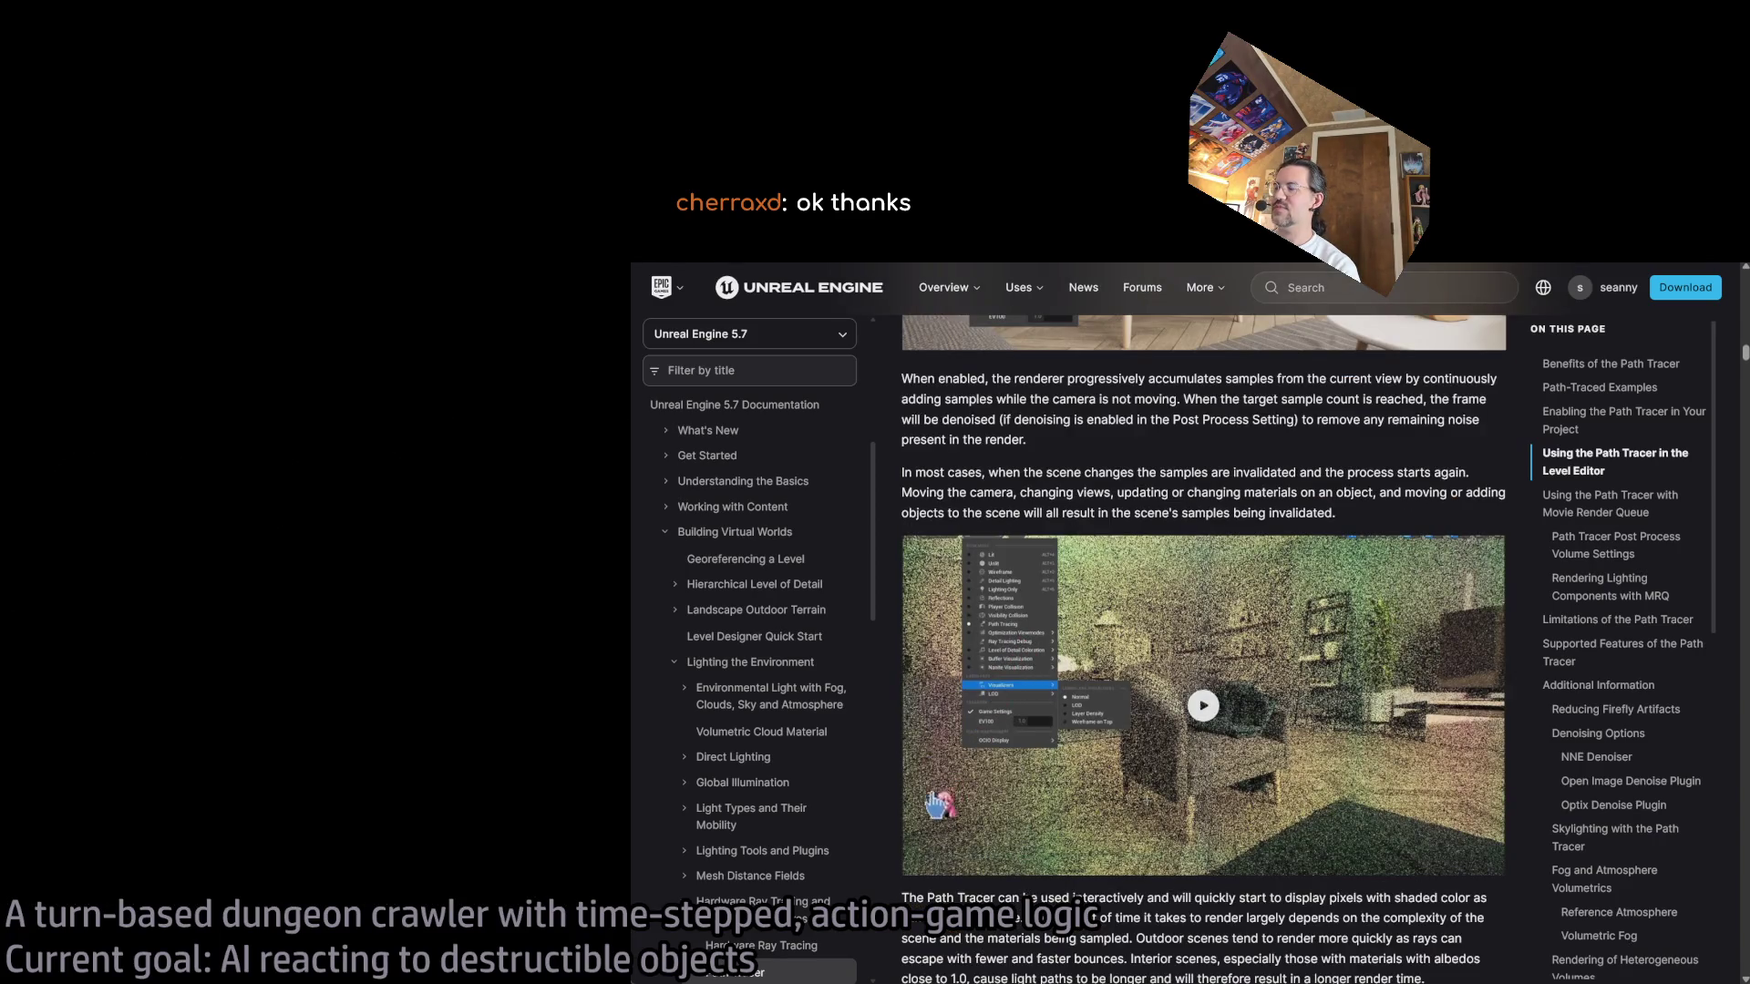
{"action": "scroll", "coordinate": [938, 816], "scroll_direction": "down", "scroll_amount": 5}
{"action": "scroll", "coordinate": [943, 811], "scroll_direction": "down", "scroll_amount": 3}
{"action": "scroll", "coordinate": [952, 820], "scroll_direction": "up", "scroll_amount": 5}
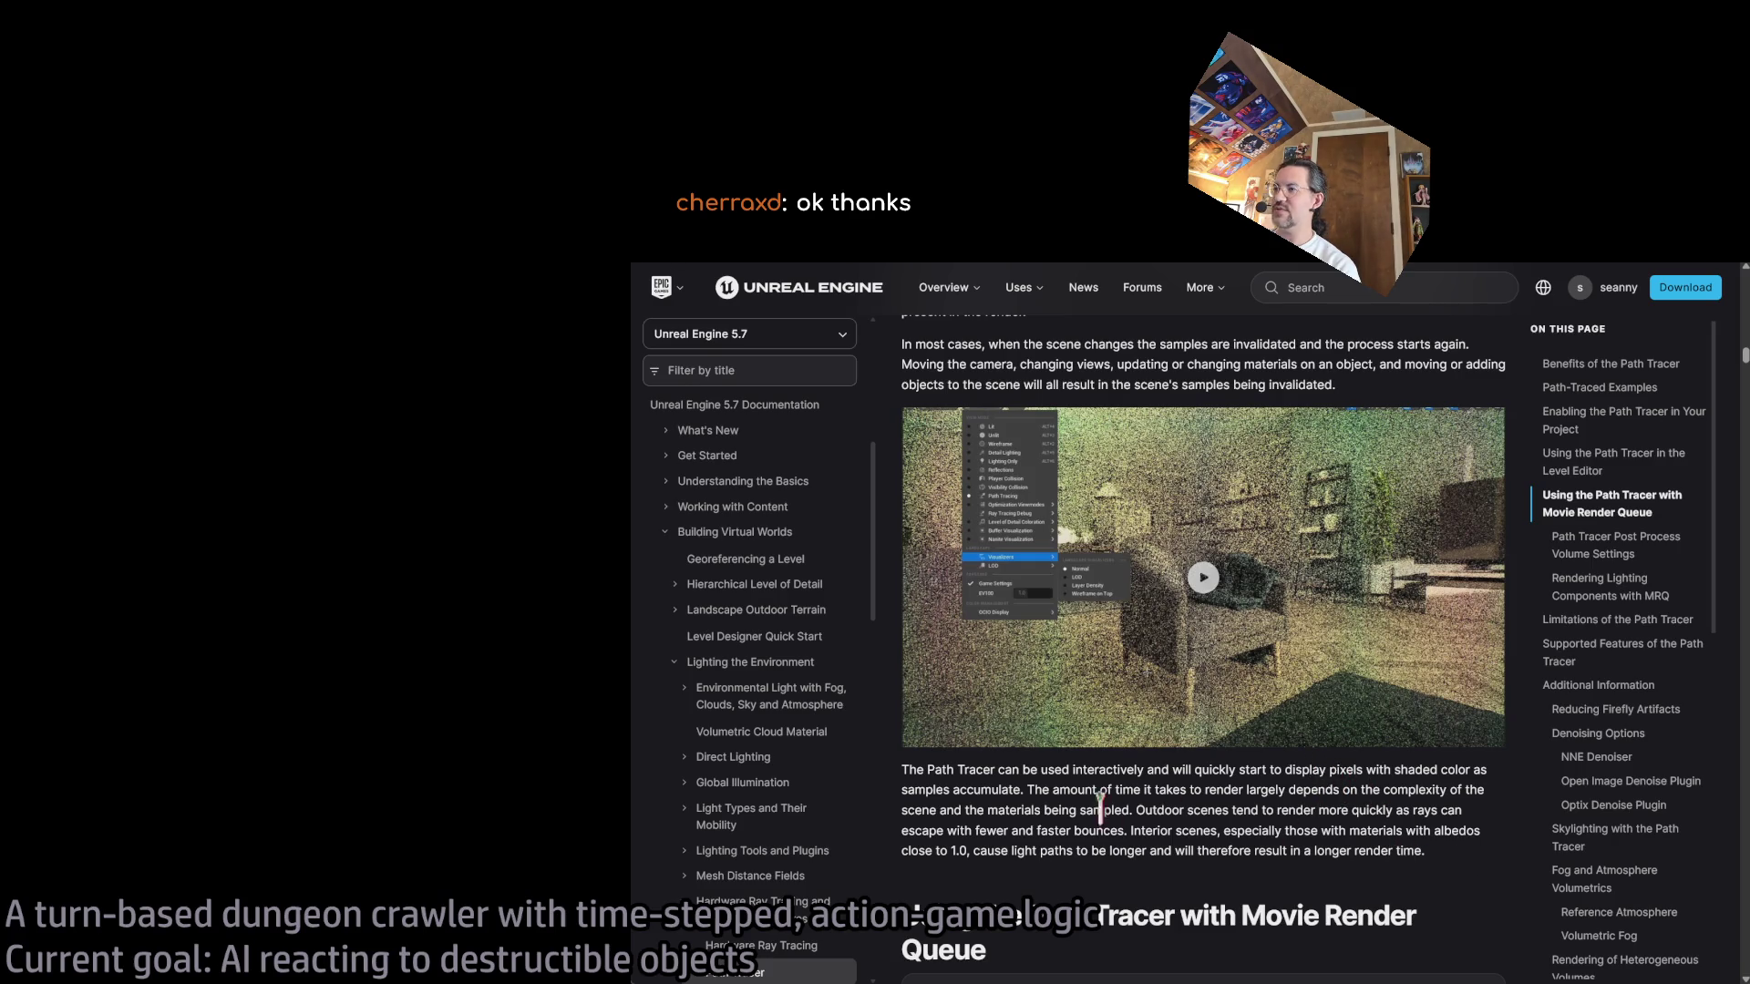
{"action": "scroll", "coordinate": [1069, 811], "scroll_direction": "down", "scroll_amount": 4}
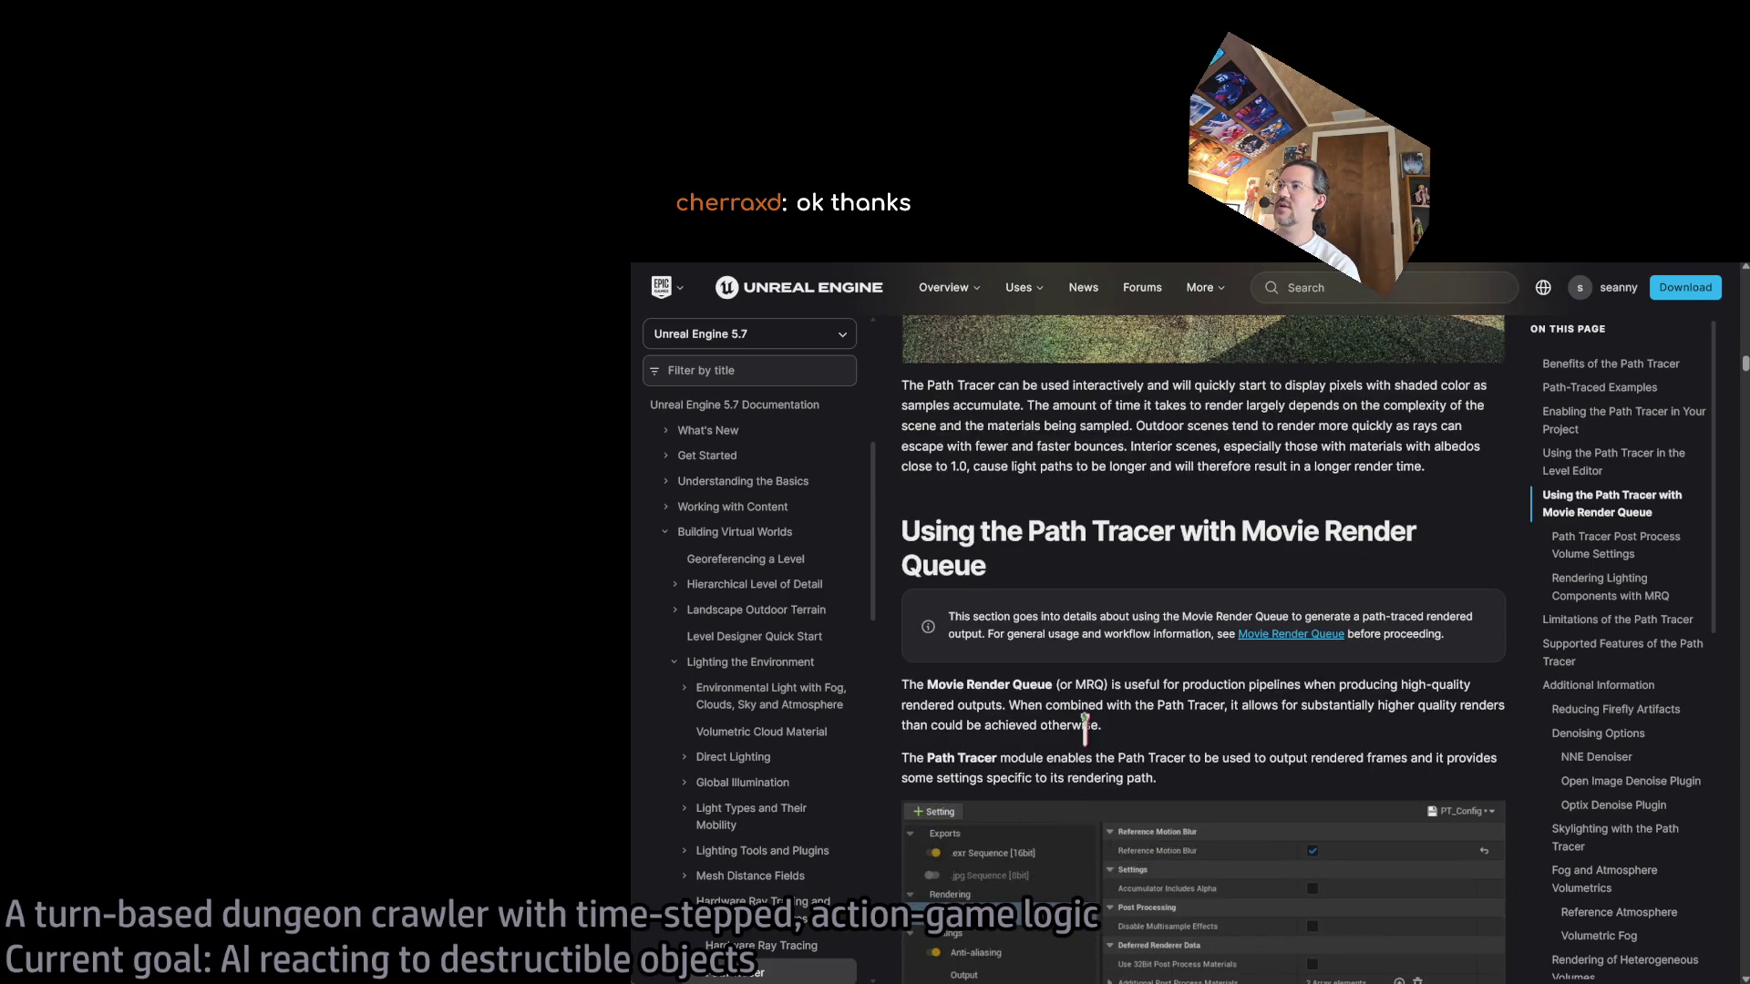
{"action": "scroll", "coordinate": [1085, 729], "scroll_direction": "down", "scroll_amount": 10}
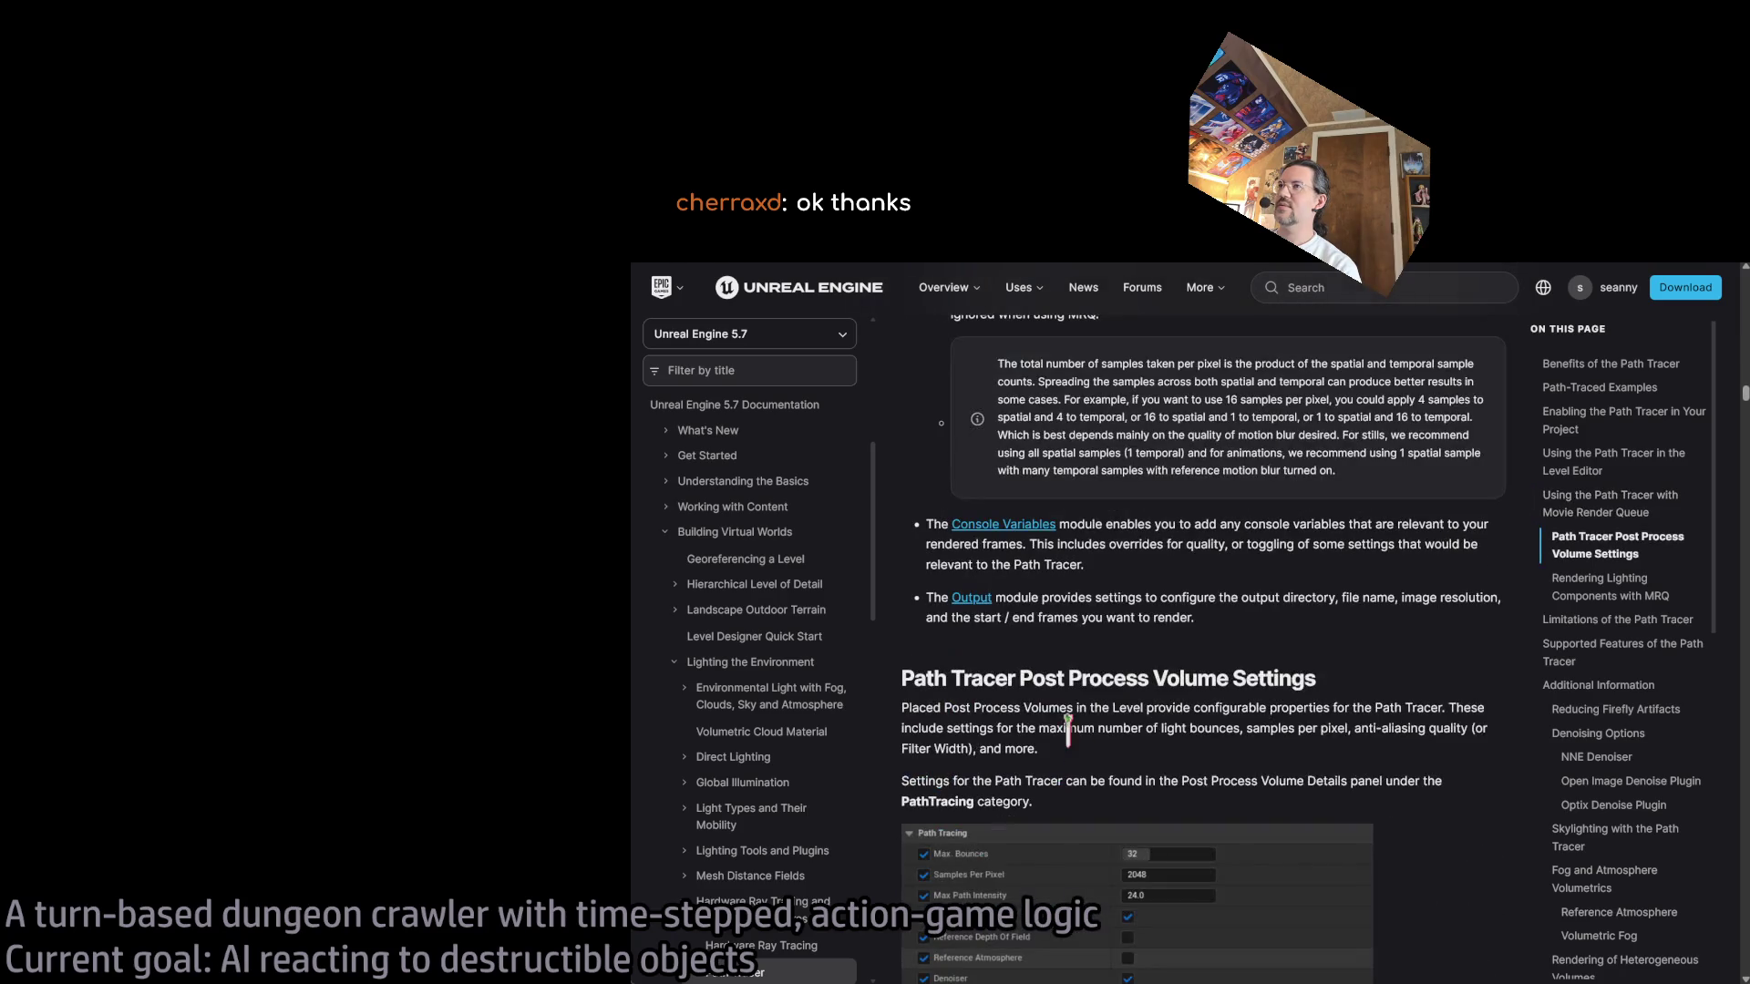
{"action": "scroll", "coordinate": [1219, 758], "scroll_direction": "down", "scroll_amount": 3}
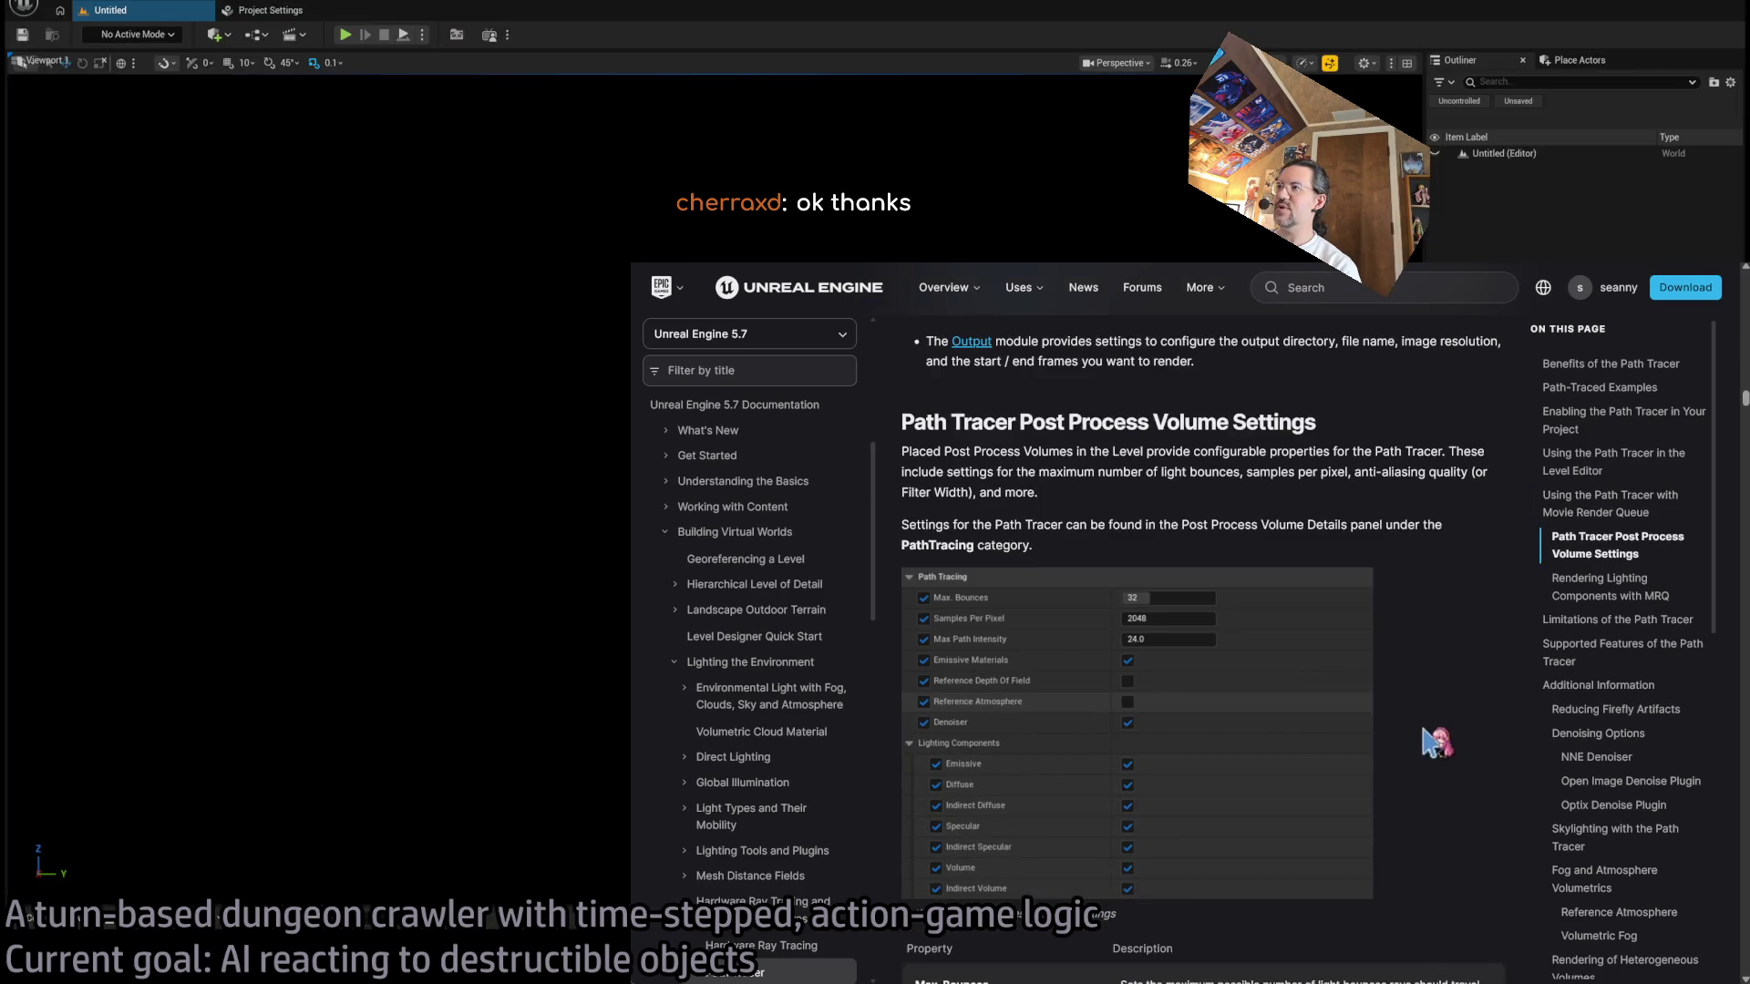
{"action": "scroll", "coordinate": [1144, 428], "scroll_direction": "down", "scroll_amount": 2}
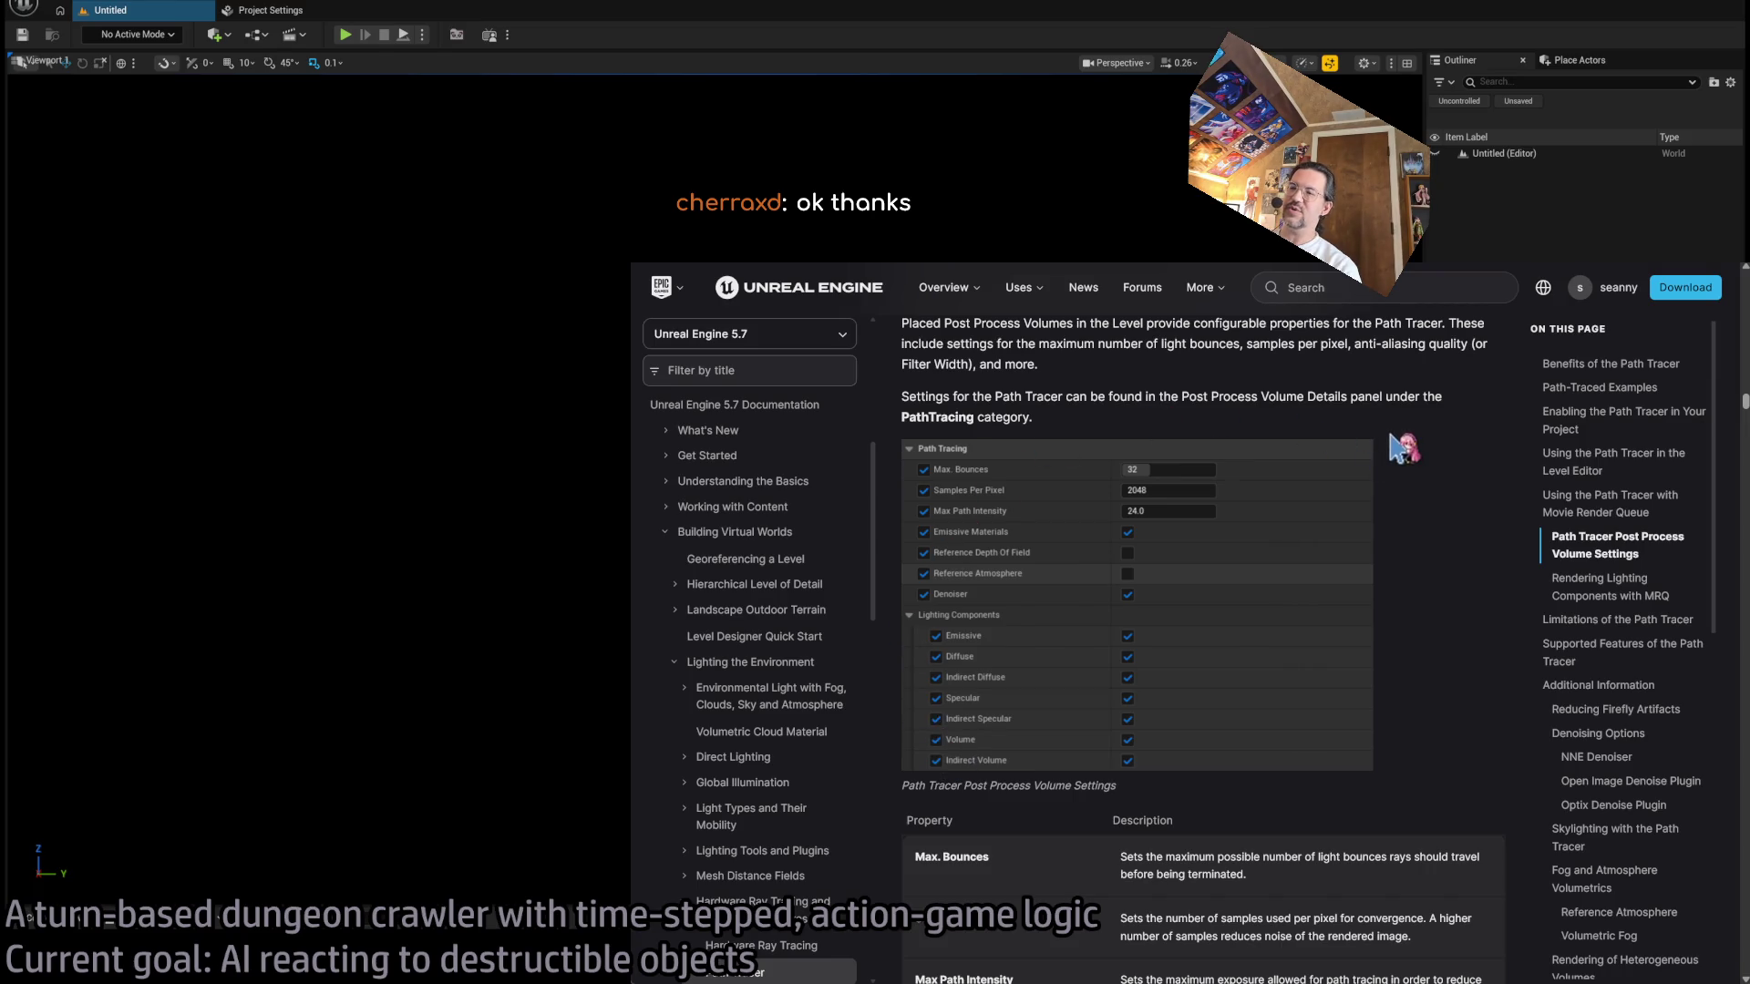
{"action": "key", "text": "alt+Tab"}
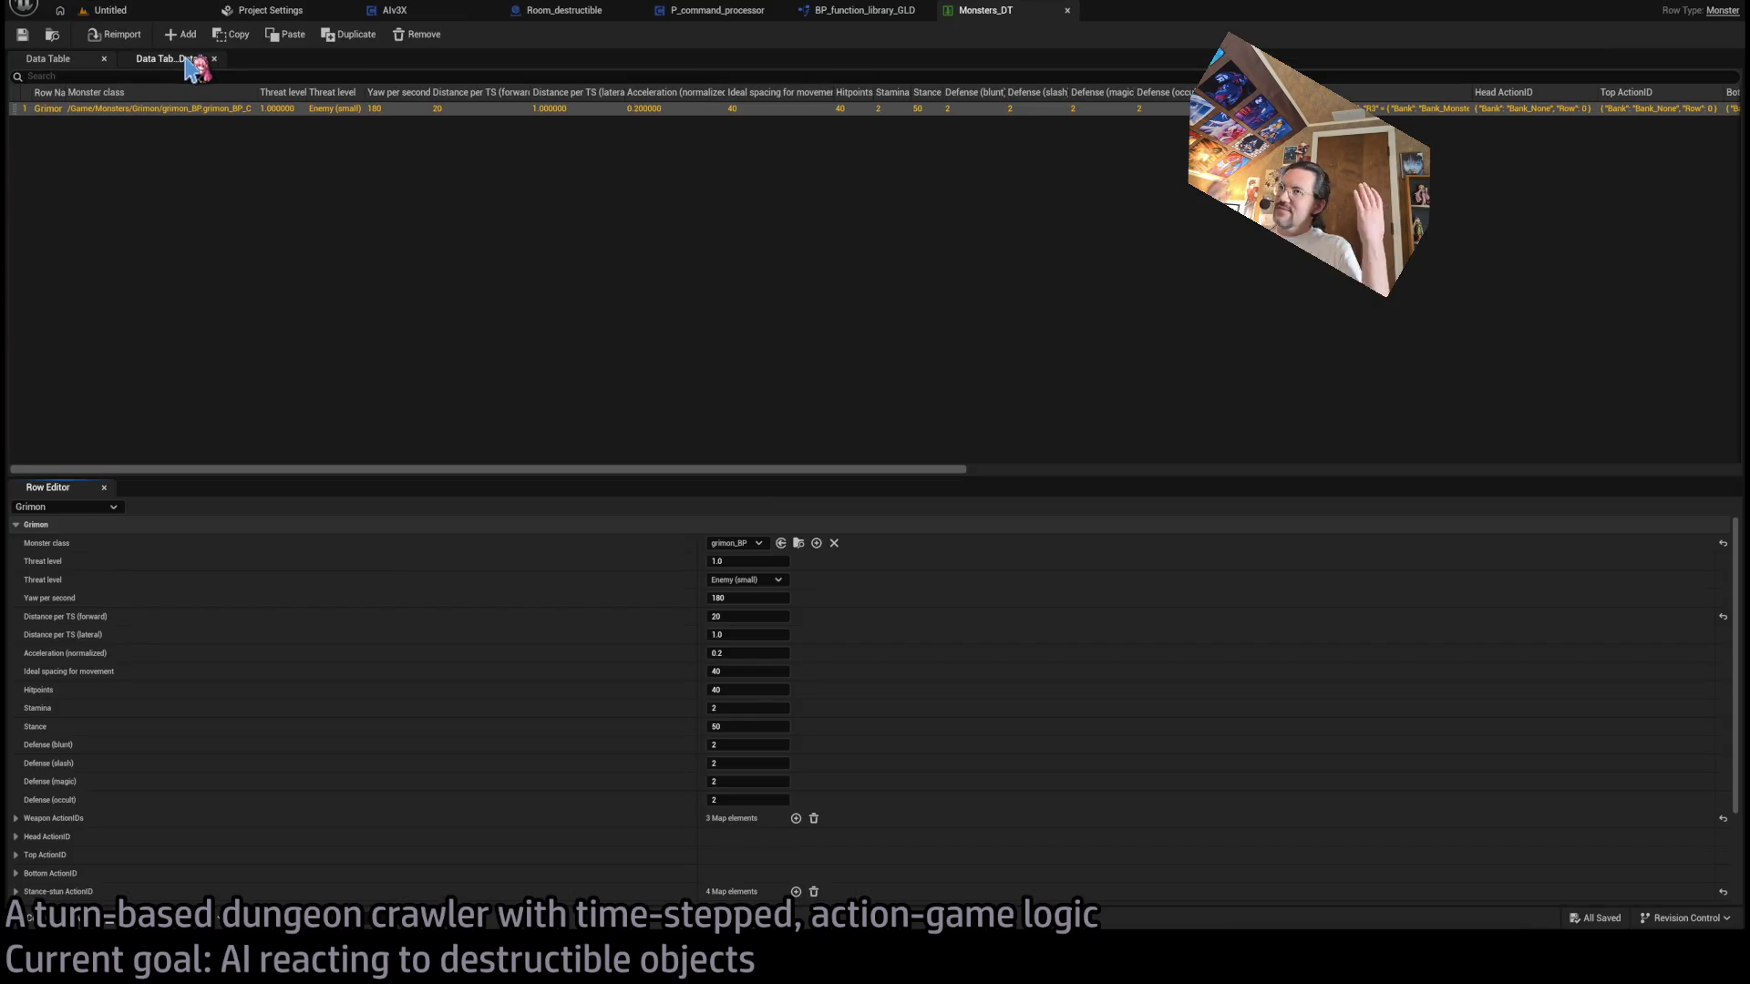
- Return to the level 1-17 viewport and swing the camera to a new angle
{"action": "left_click", "coordinate": [123, 10]}
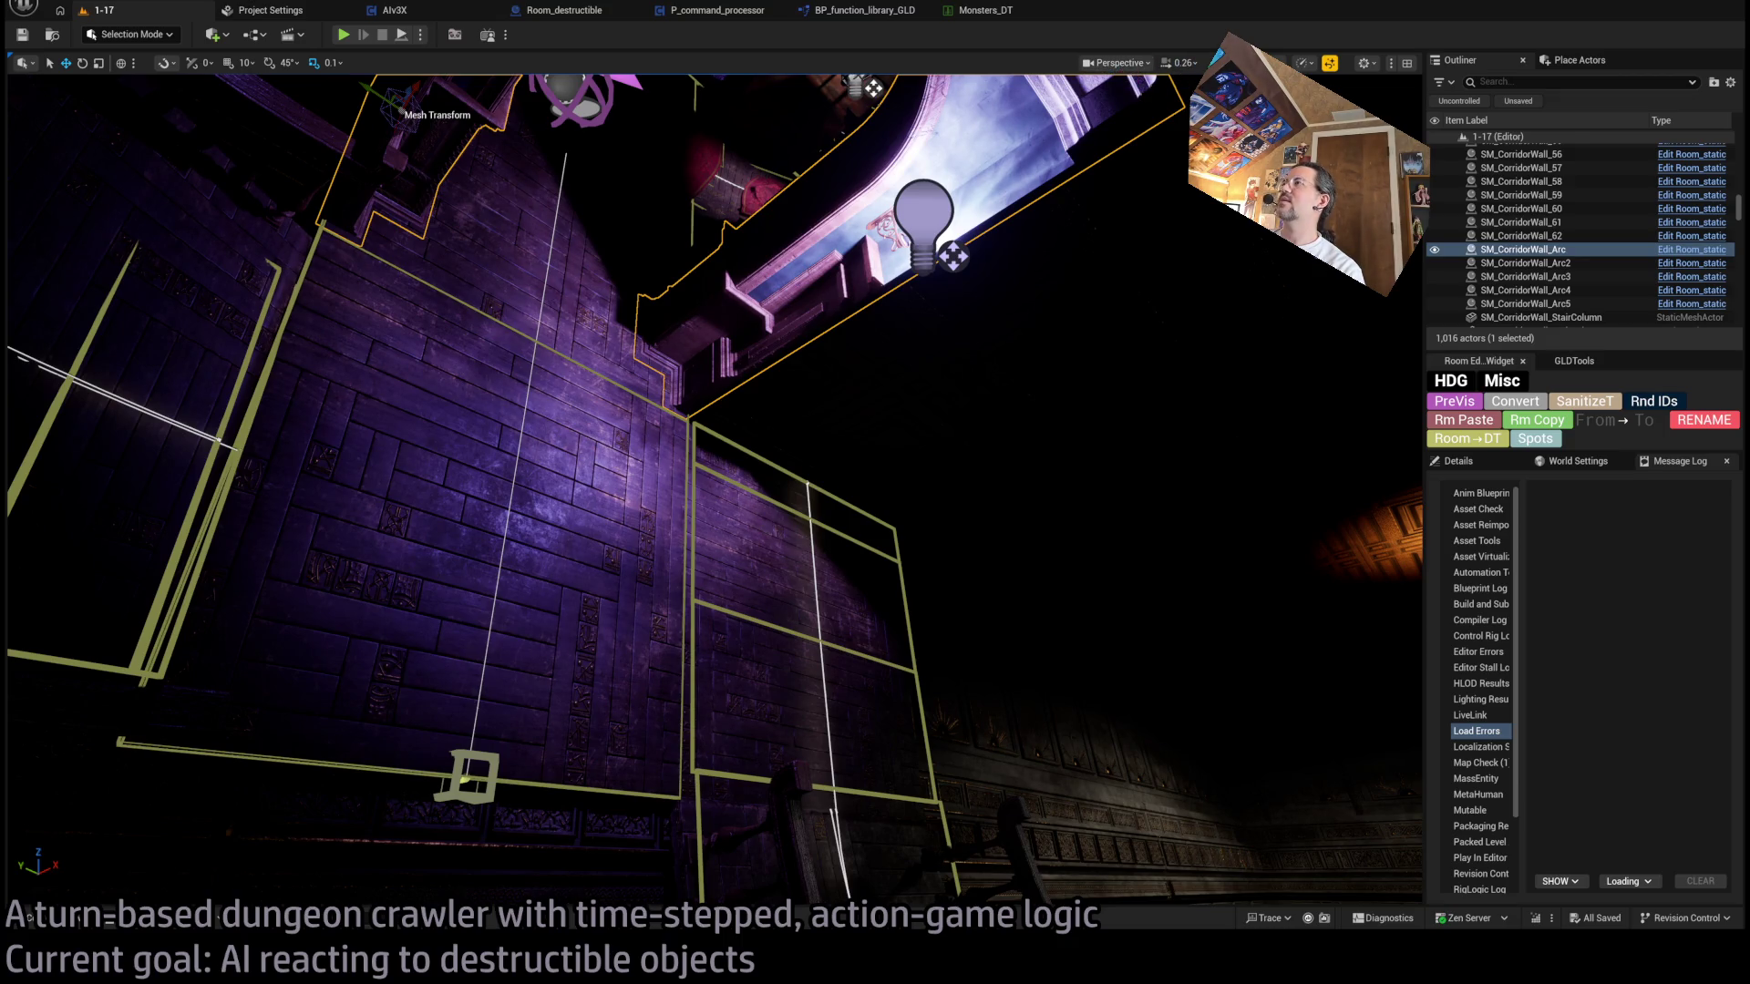
{"action": "left_click_drag", "start_coordinate": [1100, 307], "coordinate": [720, 515]}
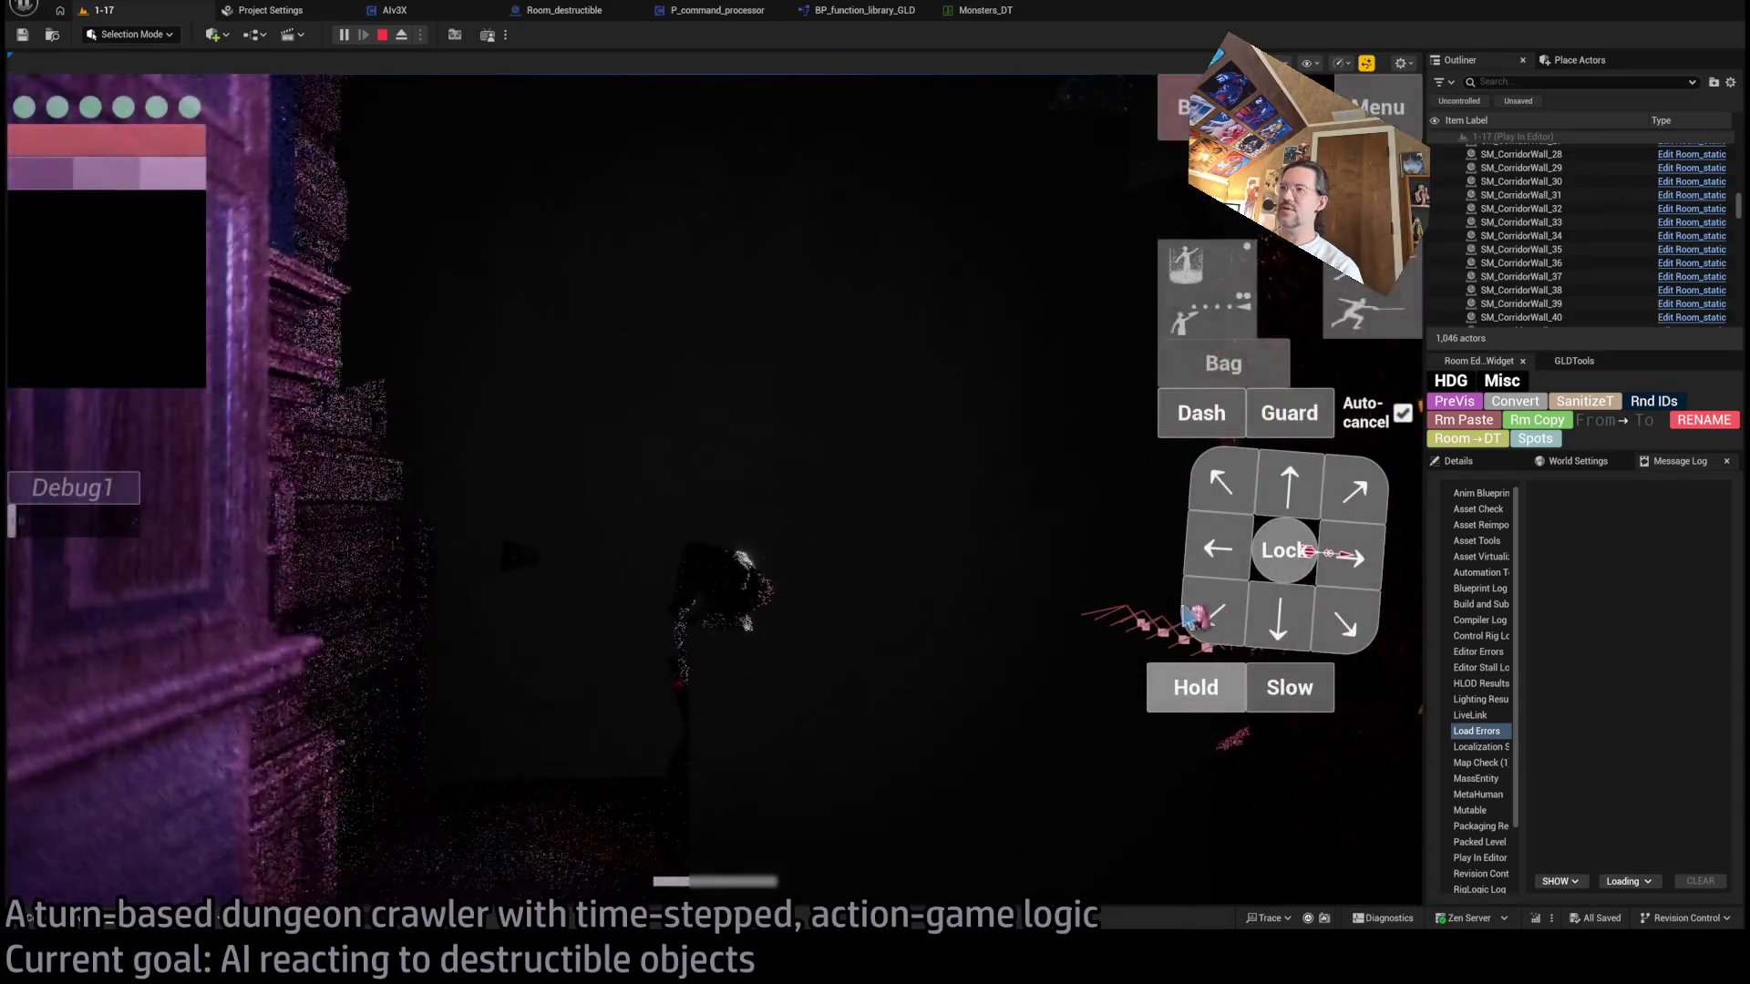
- Play two turns: first a downward move, then two queued hold actions
{"action": "left_click", "coordinate": [1285, 624]}
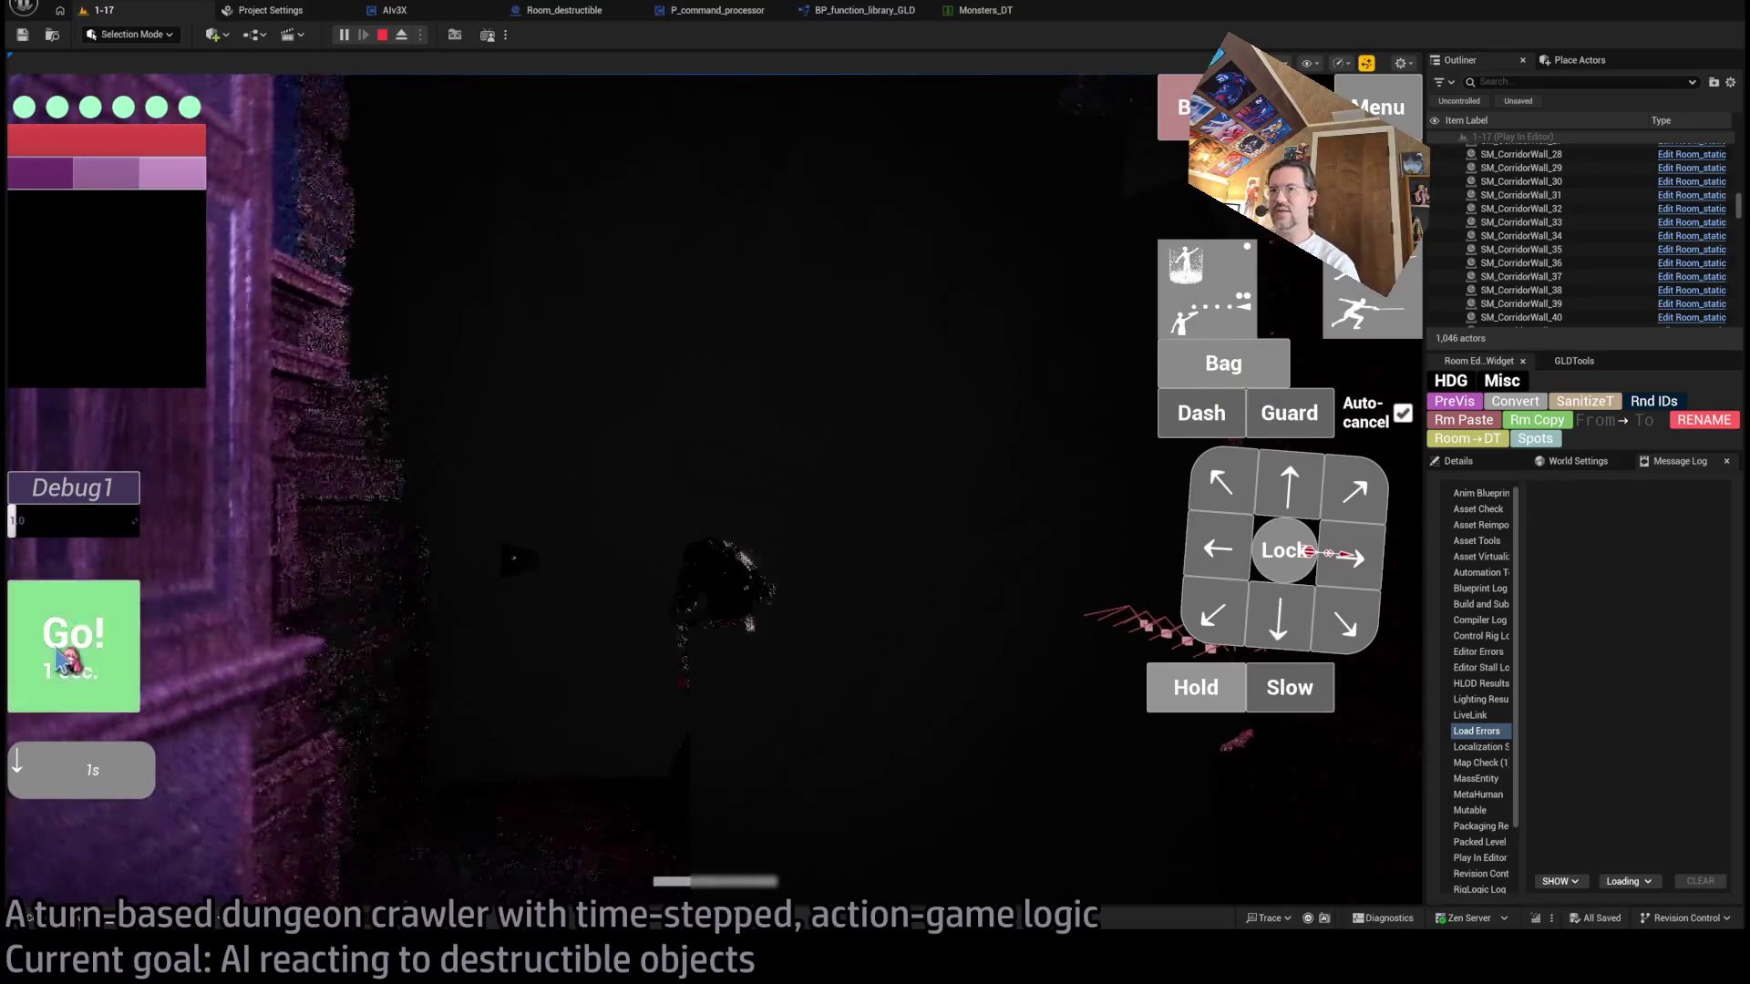
{"action": "left_click", "coordinate": [66, 656]}
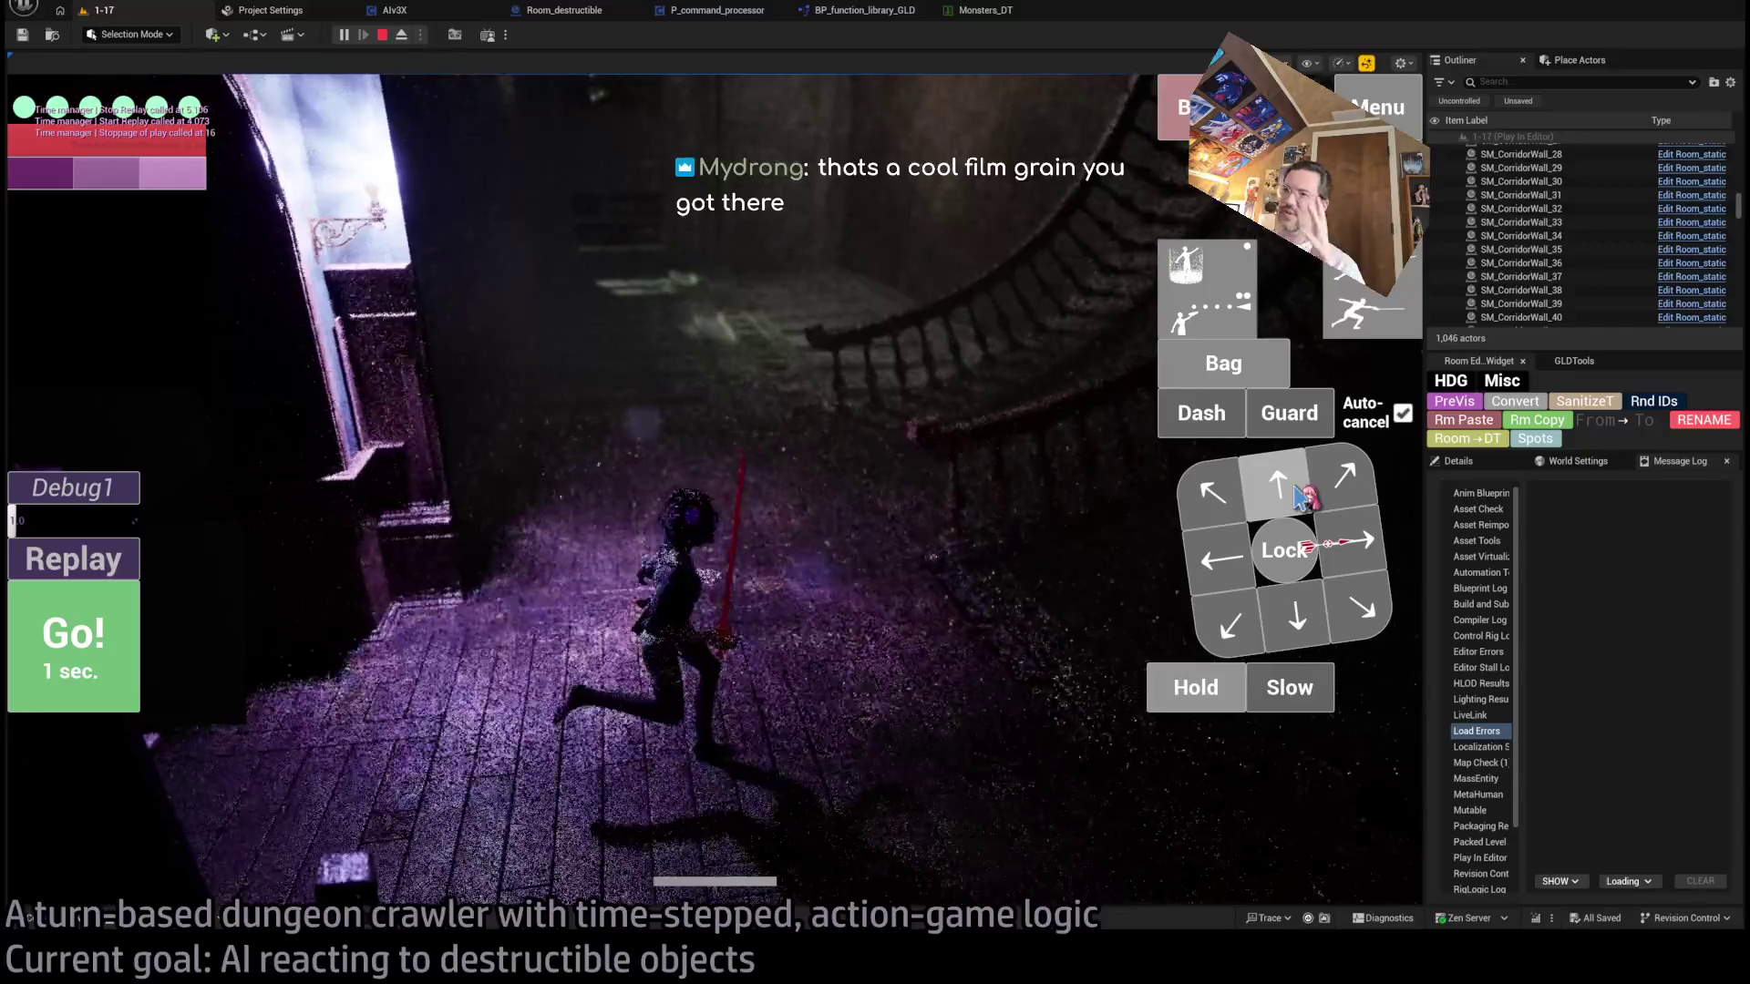
{"action": "left_click", "coordinate": [1194, 688]}
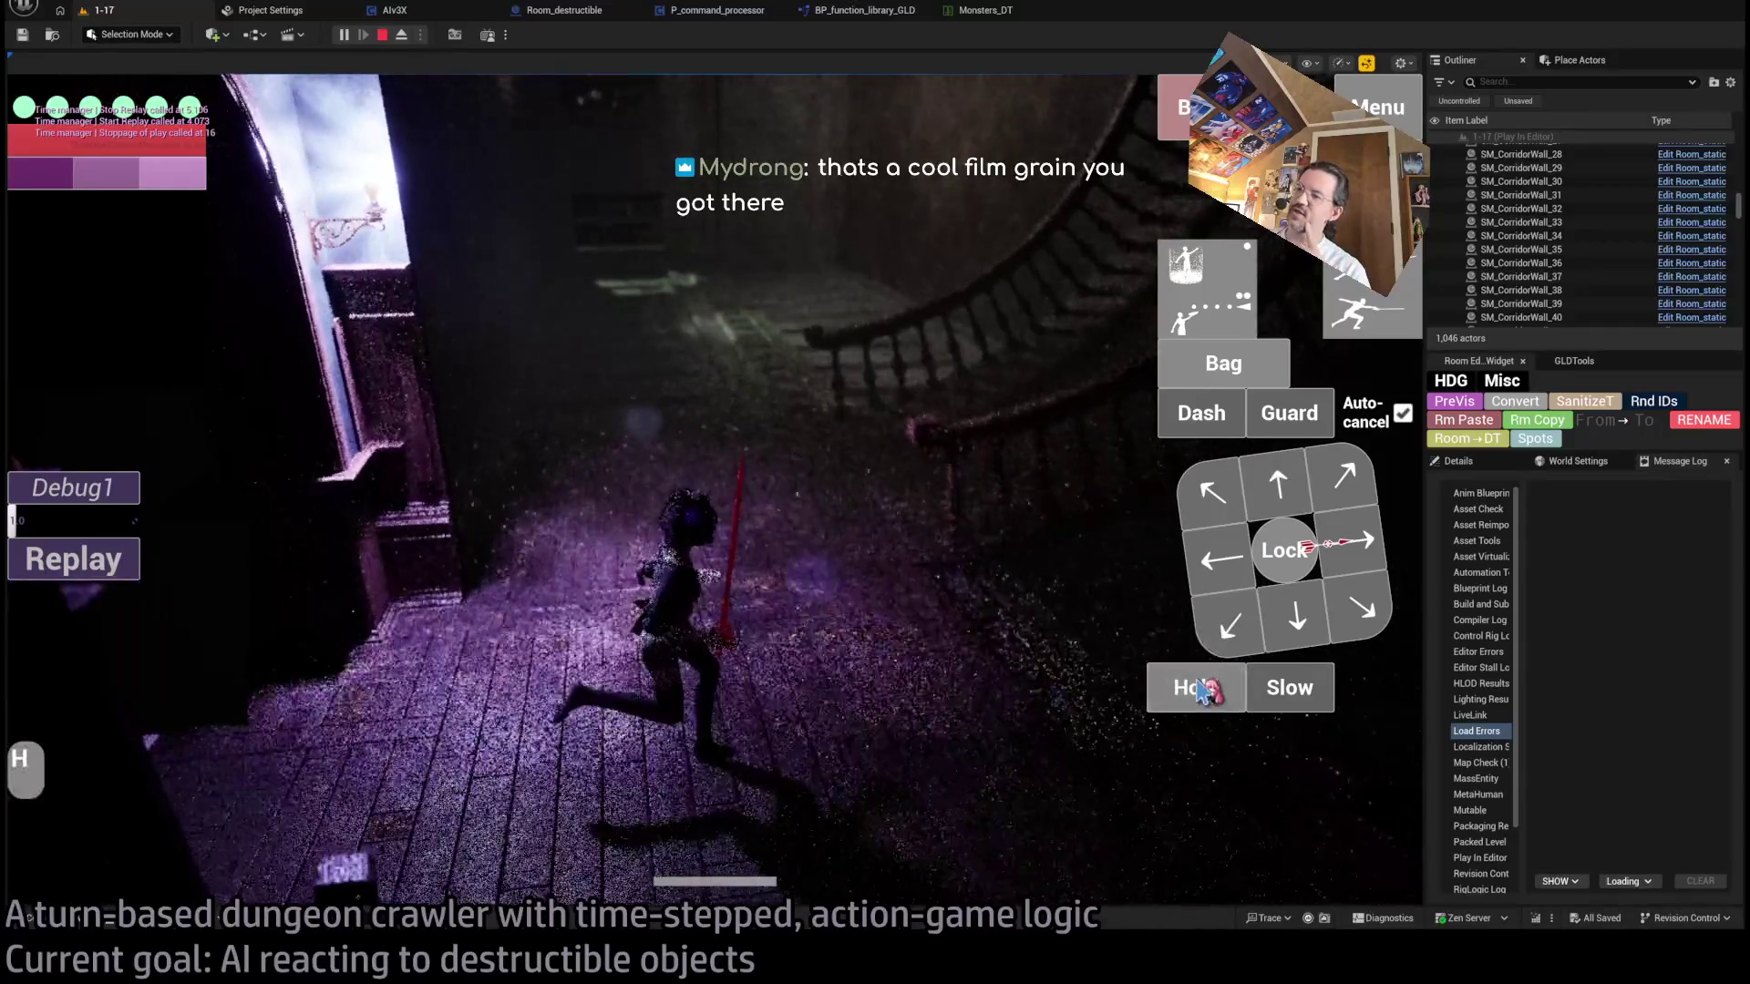
{"action": "left_click", "coordinate": [1194, 688]}
{"action": "left_click", "coordinate": [73, 642]}
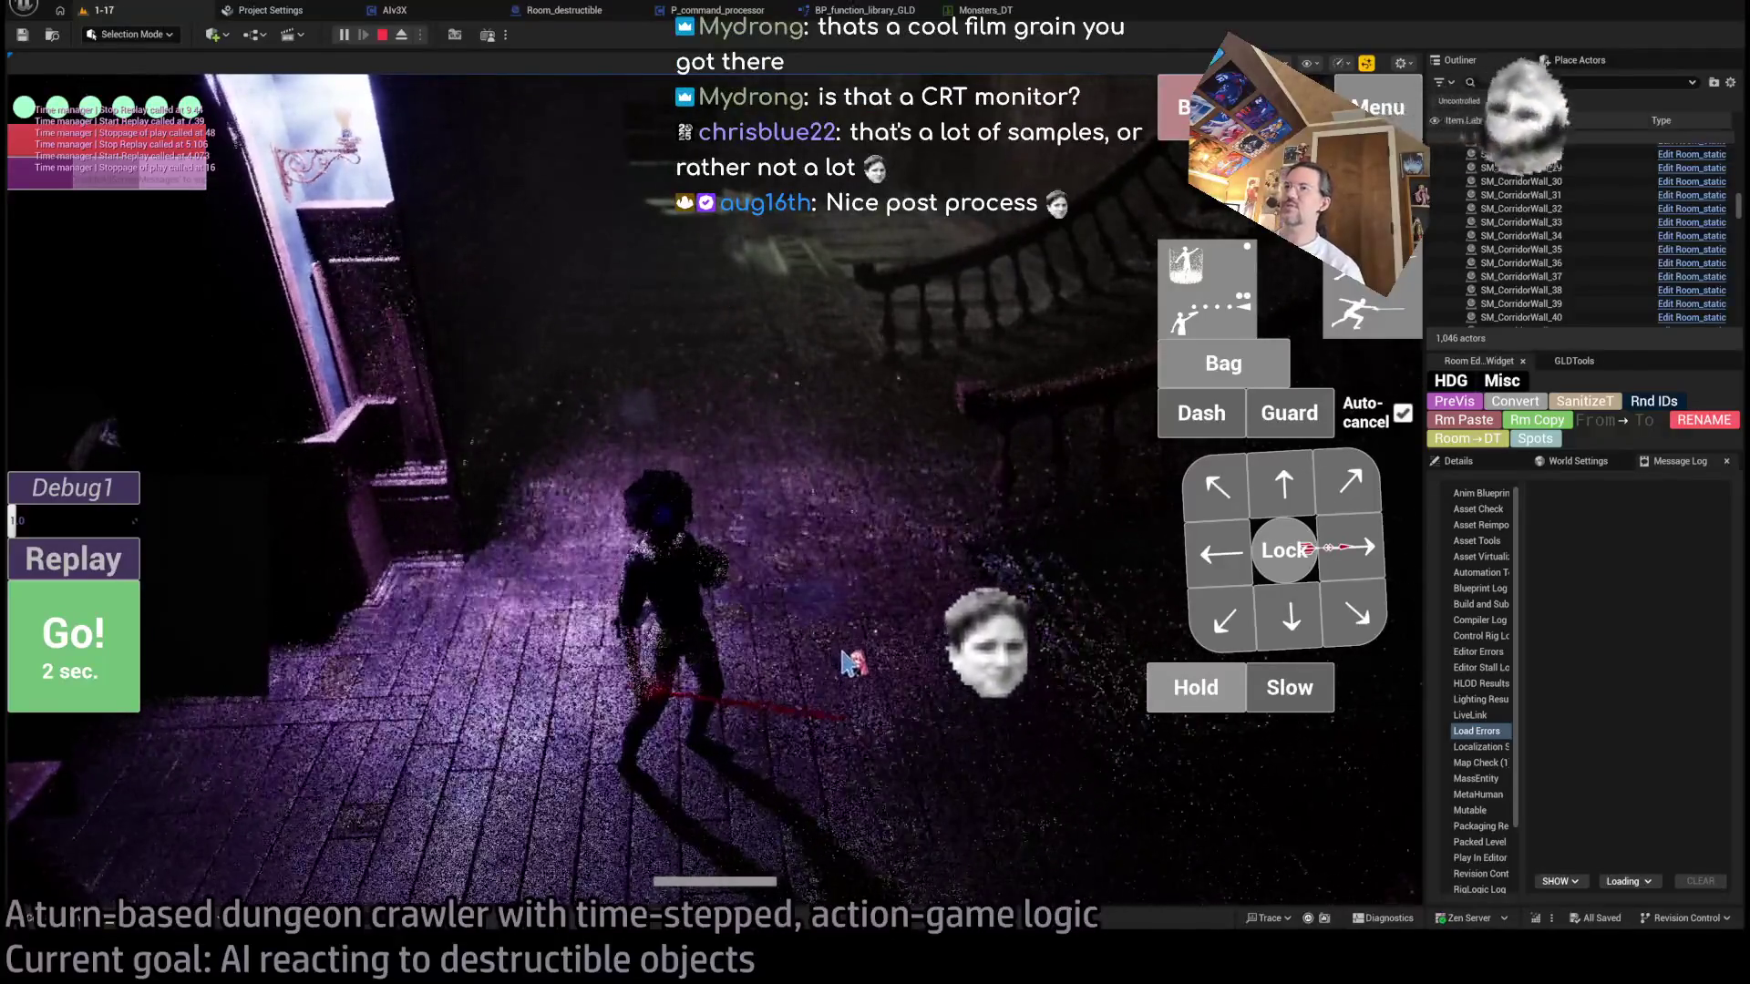
- Release input with Shift+F1, eject from the player, and stop the play session
{"action": "left_click", "coordinate": [826, 519]}
{"action": "key", "text": "shift+F1"}
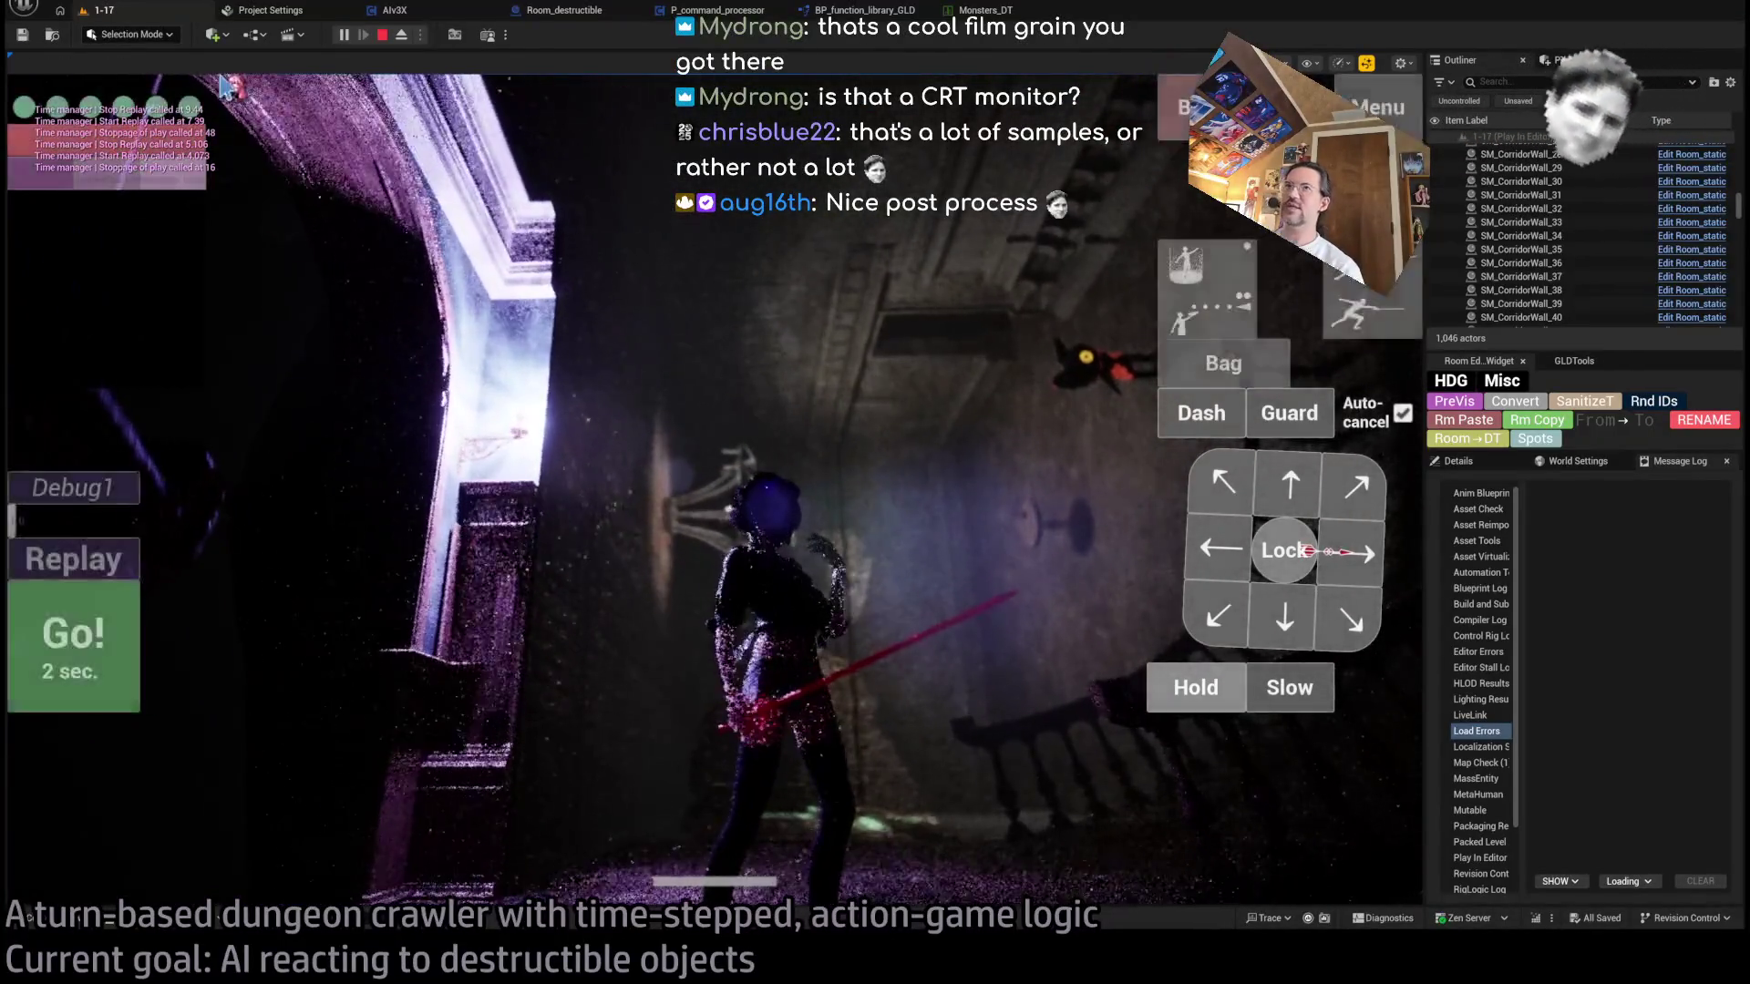
{"action": "left_click", "coordinate": [401, 35]}
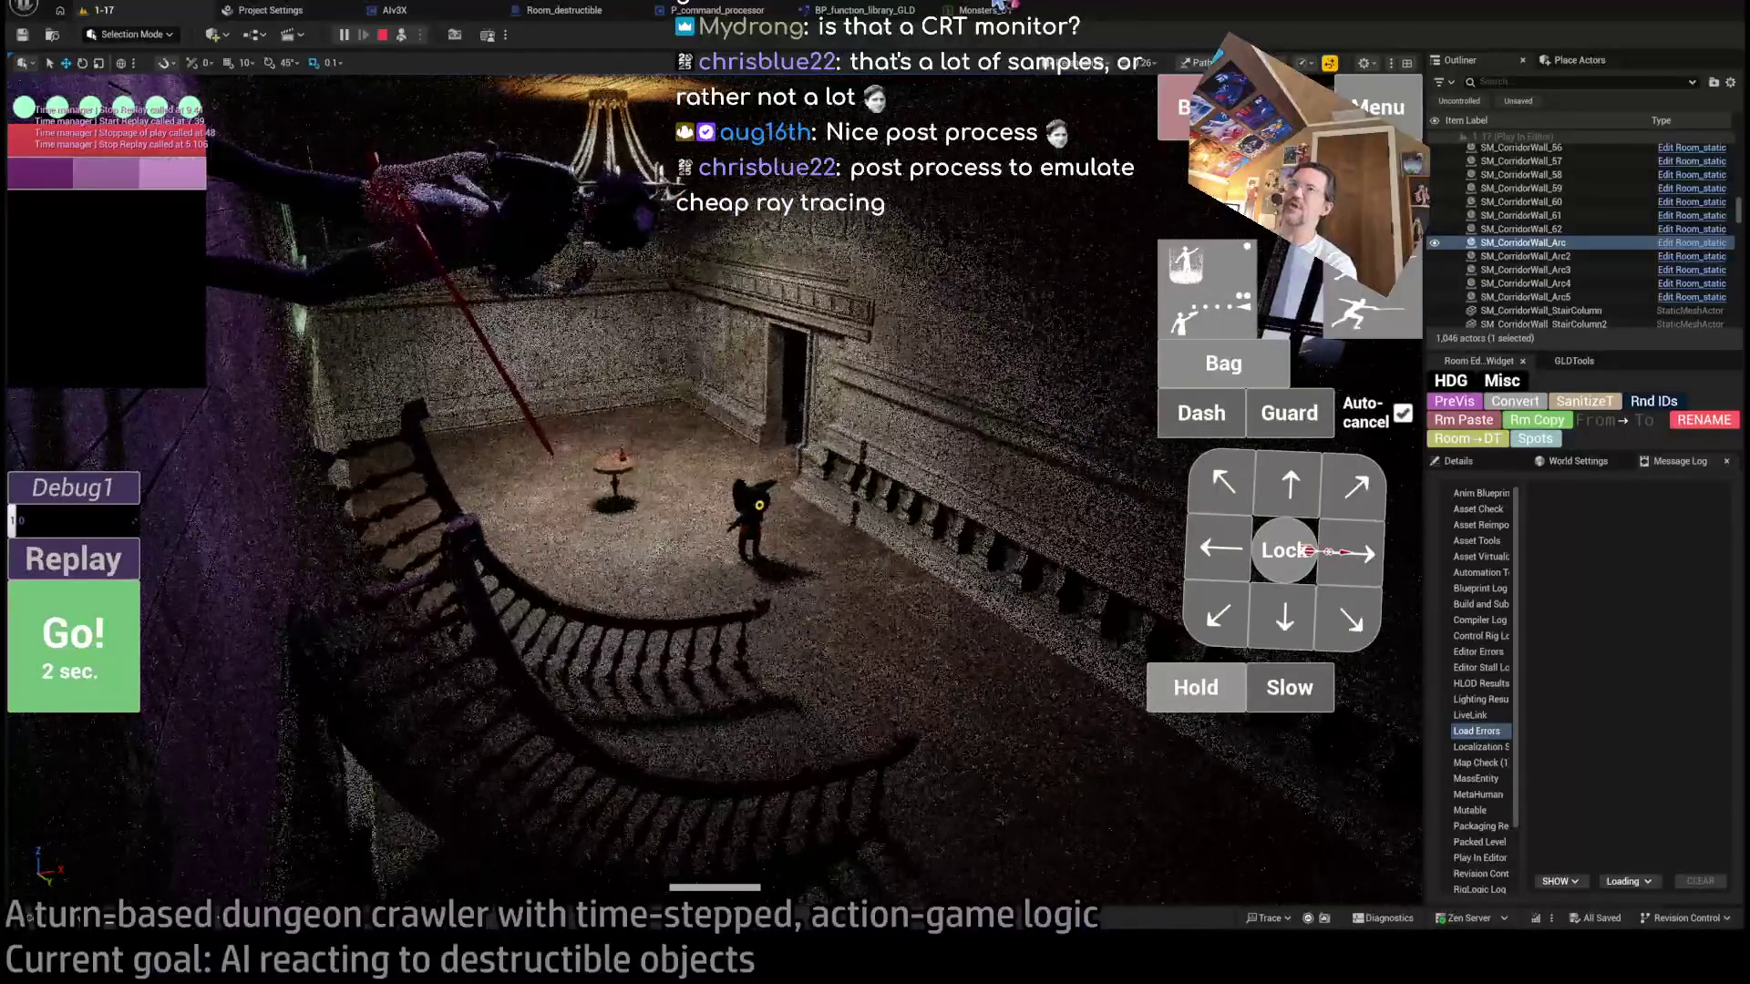
{"action": "left_click", "coordinate": [383, 36]}
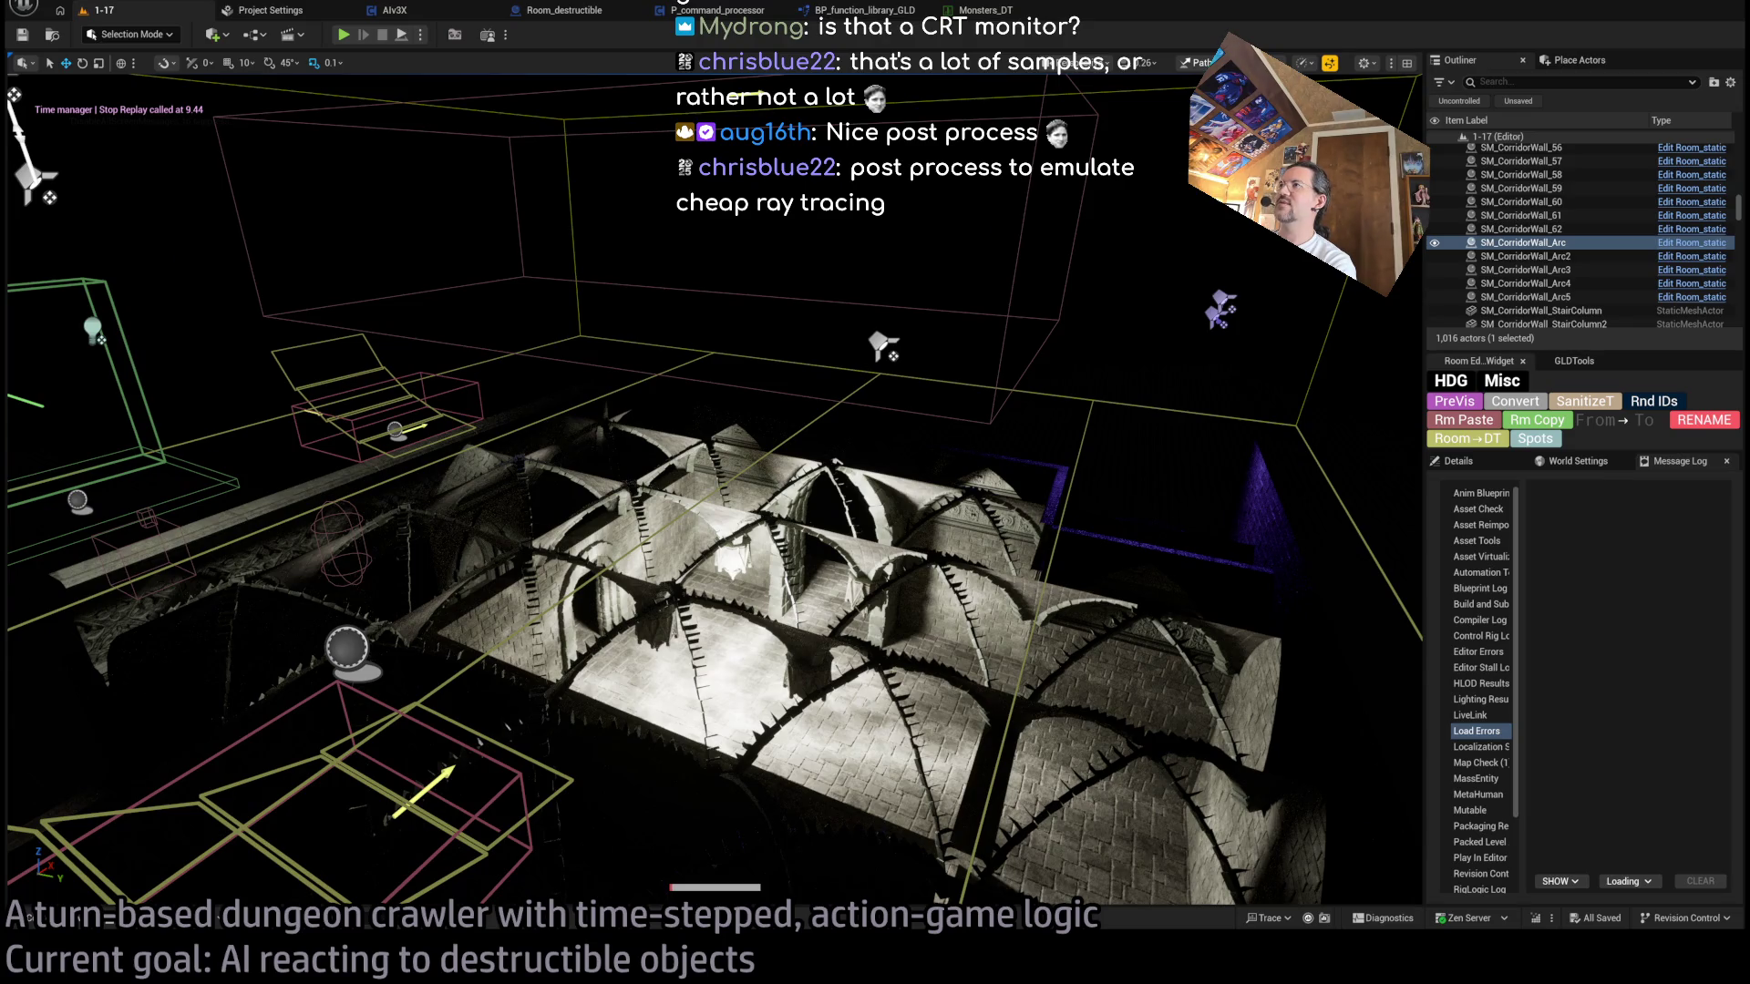
- Jump the level camera between rooms with bookmark keys 1 and 2
{"action": "key", "text": "1"}
{"action": "key", "text": "2"}
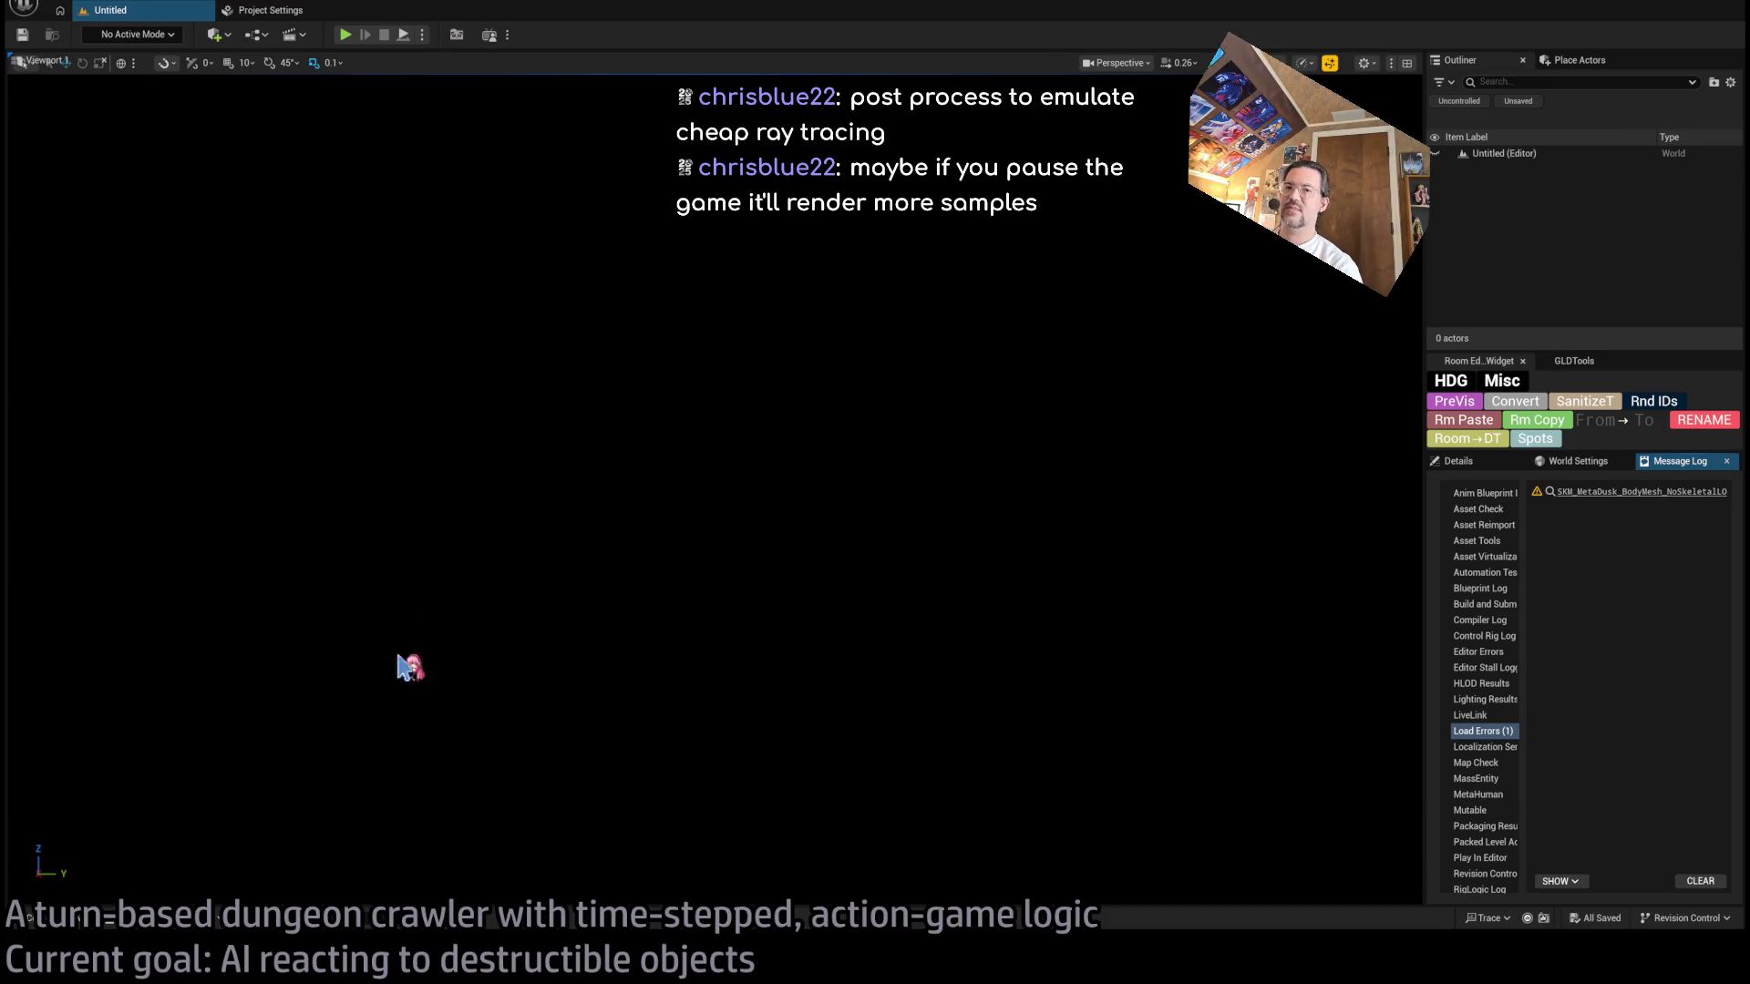
- Bring up the Path Tracer docs and scroll to 'Limitations of the Path Tracer'
{"action": "key", "text": "alt+Tab"}
{"action": "scroll", "coordinate": [1412, 725], "scroll_direction": "down", "scroll_amount": 10}
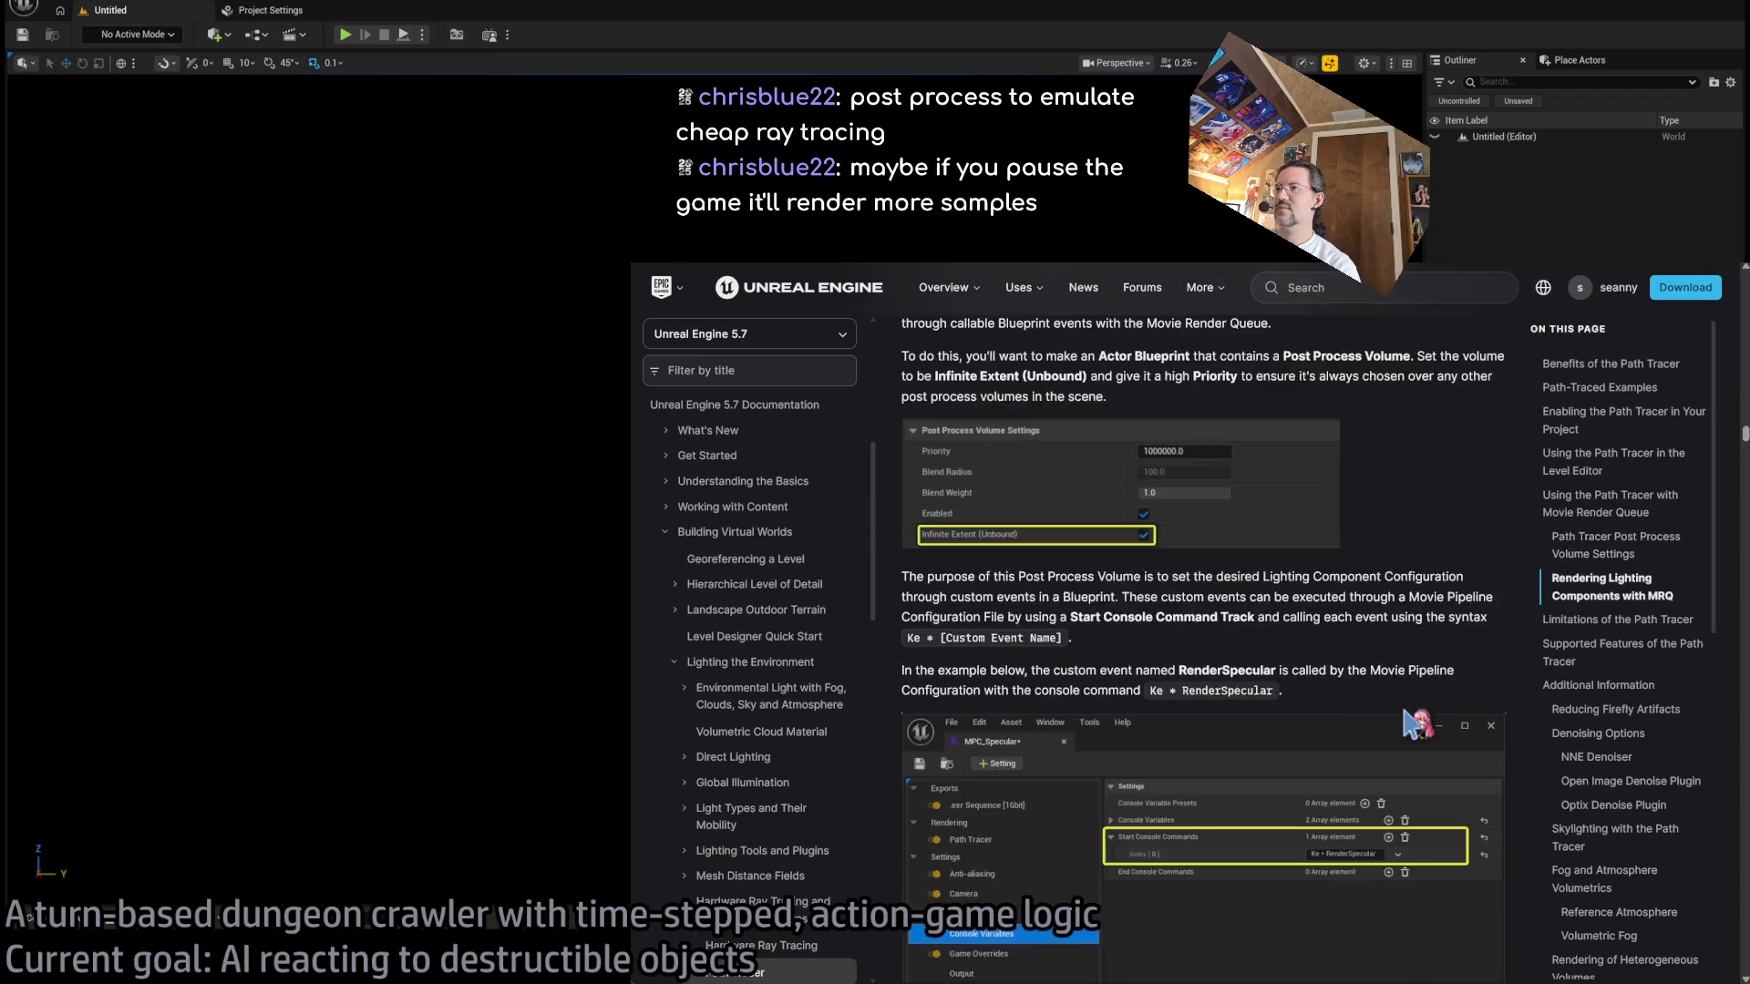
{"action": "scroll", "coordinate": [1416, 725], "scroll_direction": "down", "scroll_amount": 10}
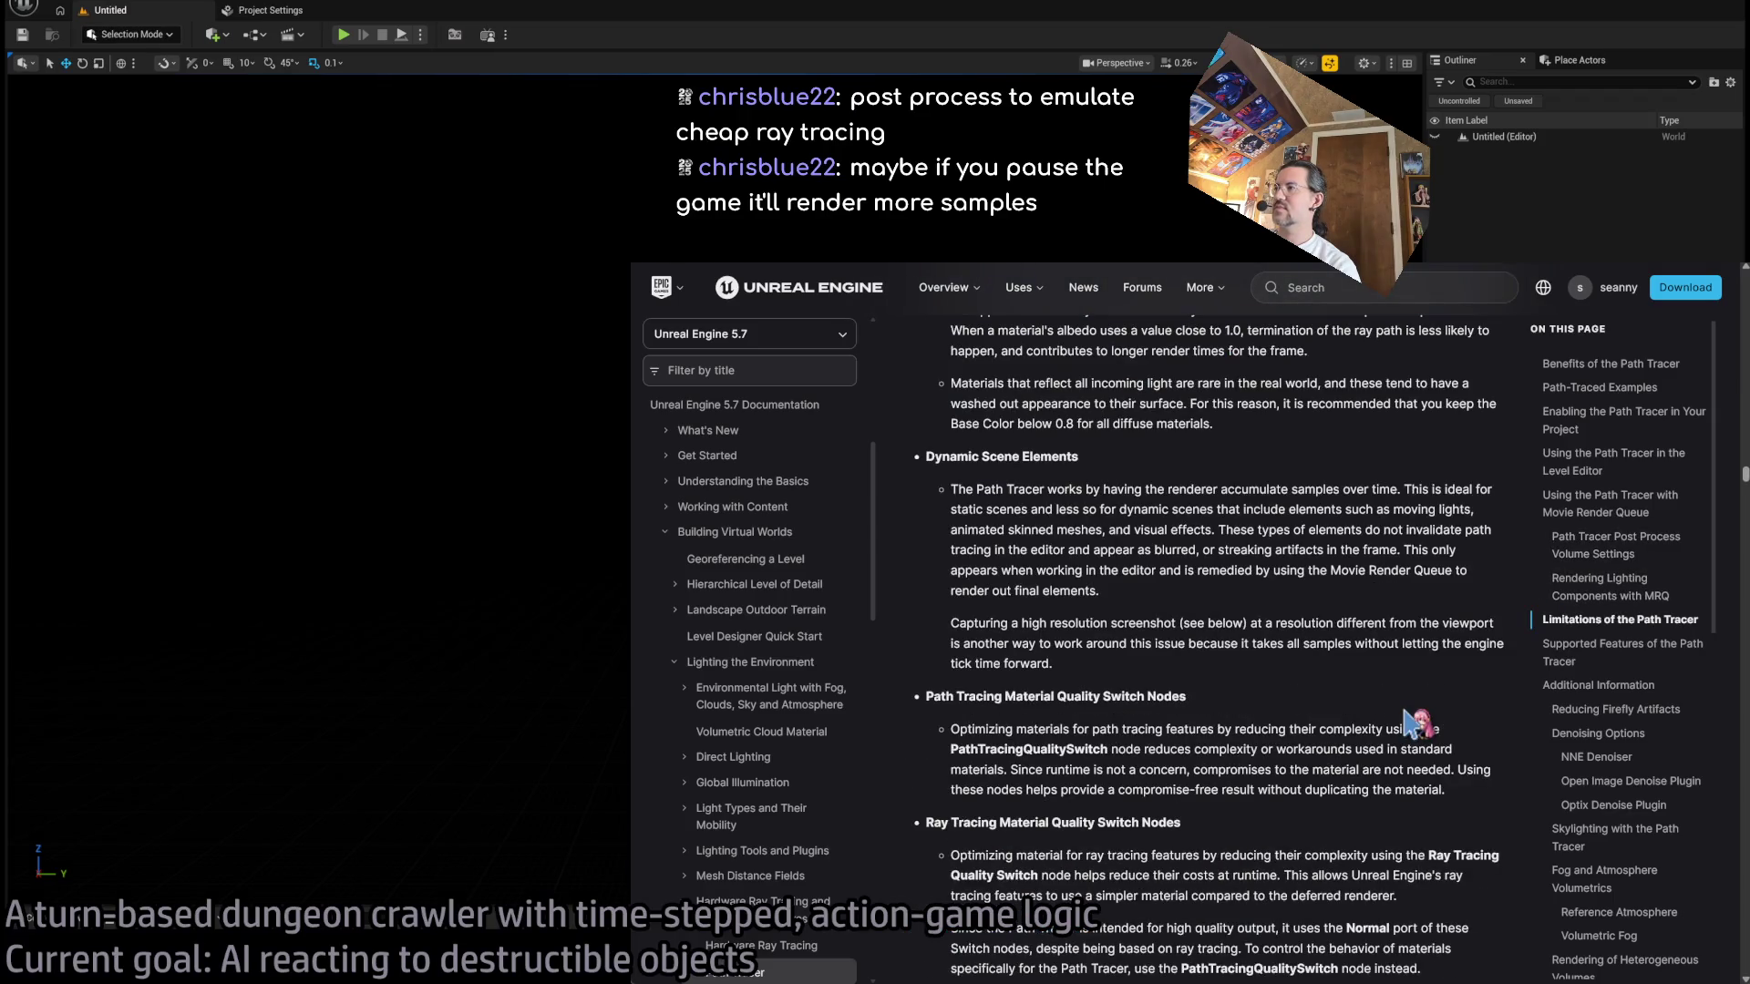
{"action": "scroll", "coordinate": [1415, 724], "scroll_direction": "up", "scroll_amount": 4}
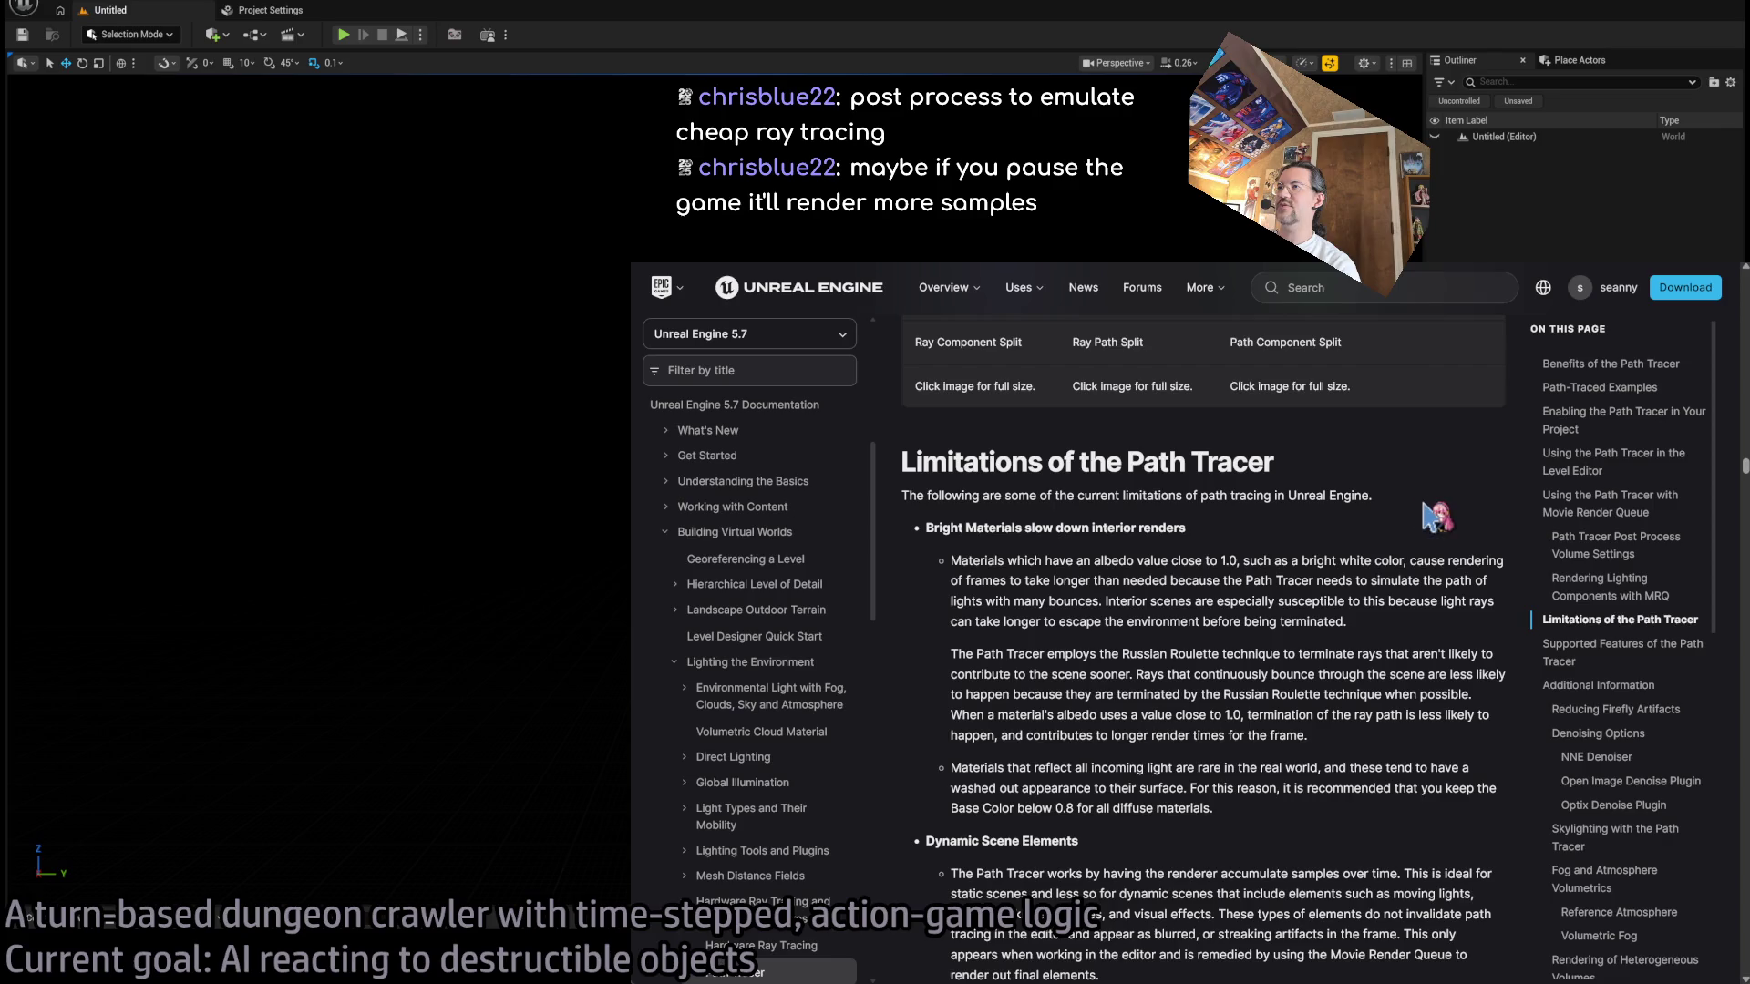
{"action": "scroll", "coordinate": [1412, 524], "scroll_direction": "down", "scroll_amount": 1}
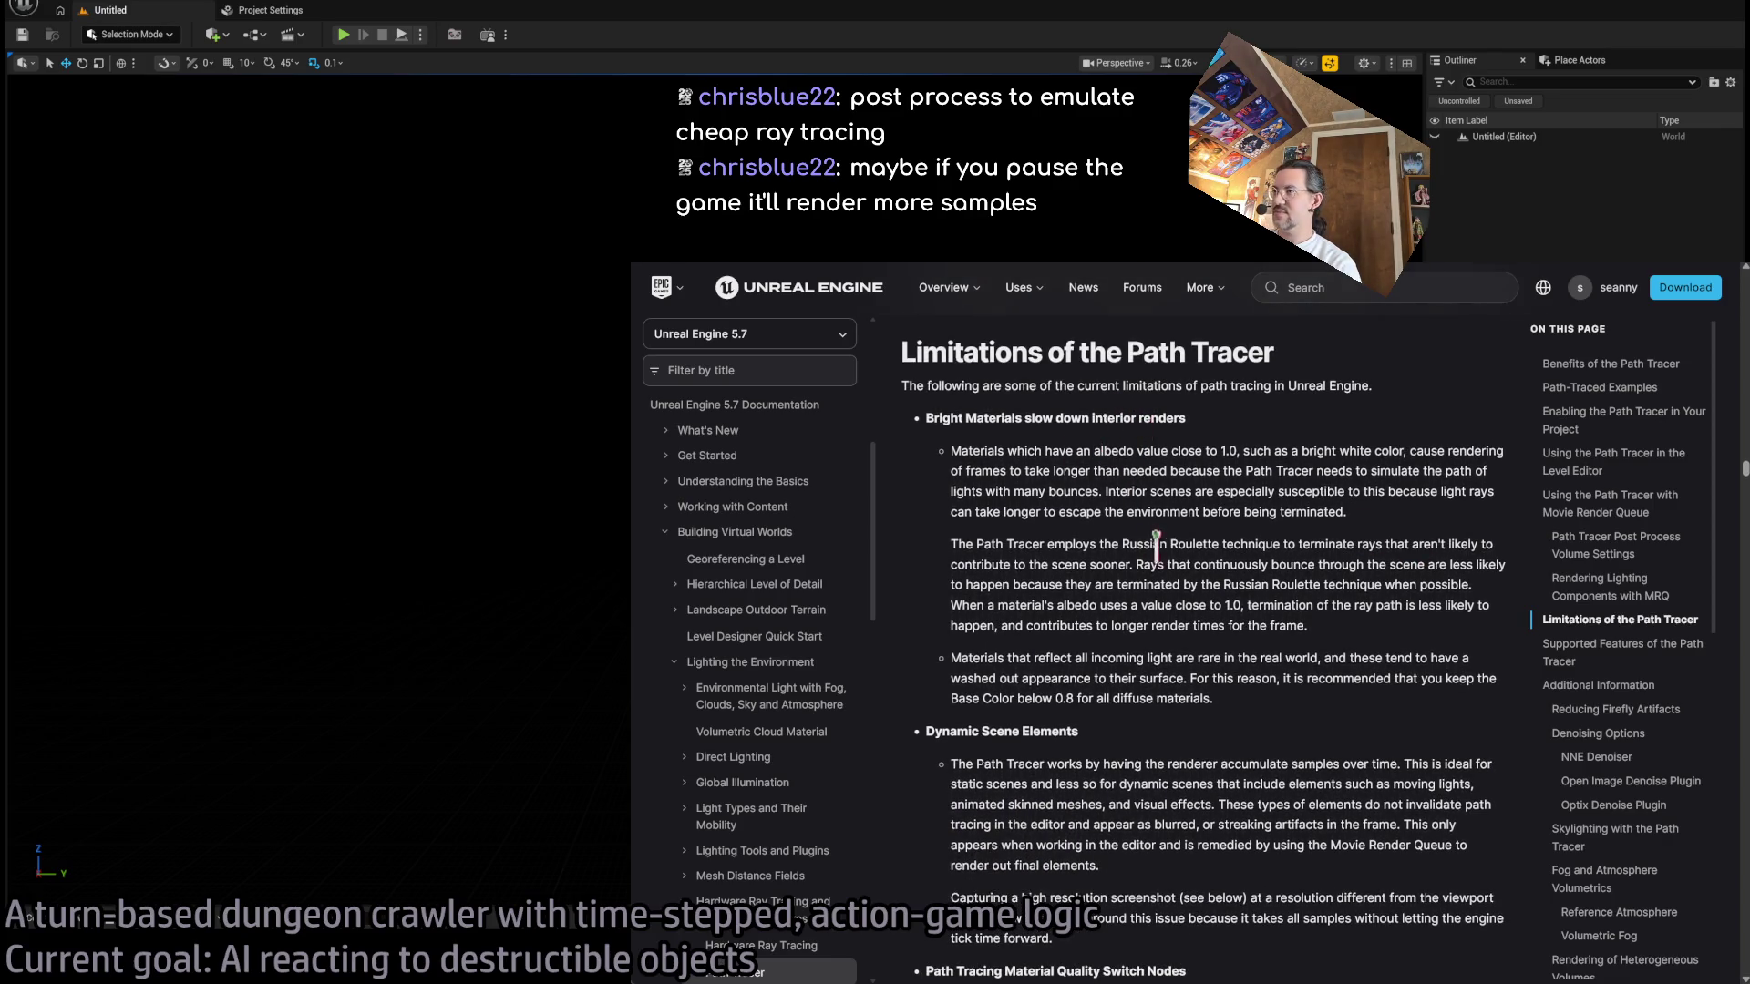
- Highlight the sentence about bright, high-albedo materials slowing rendering, then return to the editor
{"action": "left_click_drag", "start_coordinate": [985, 449], "coordinate": [1268, 449]}
{"action": "left_click", "coordinate": [1365, 446]}
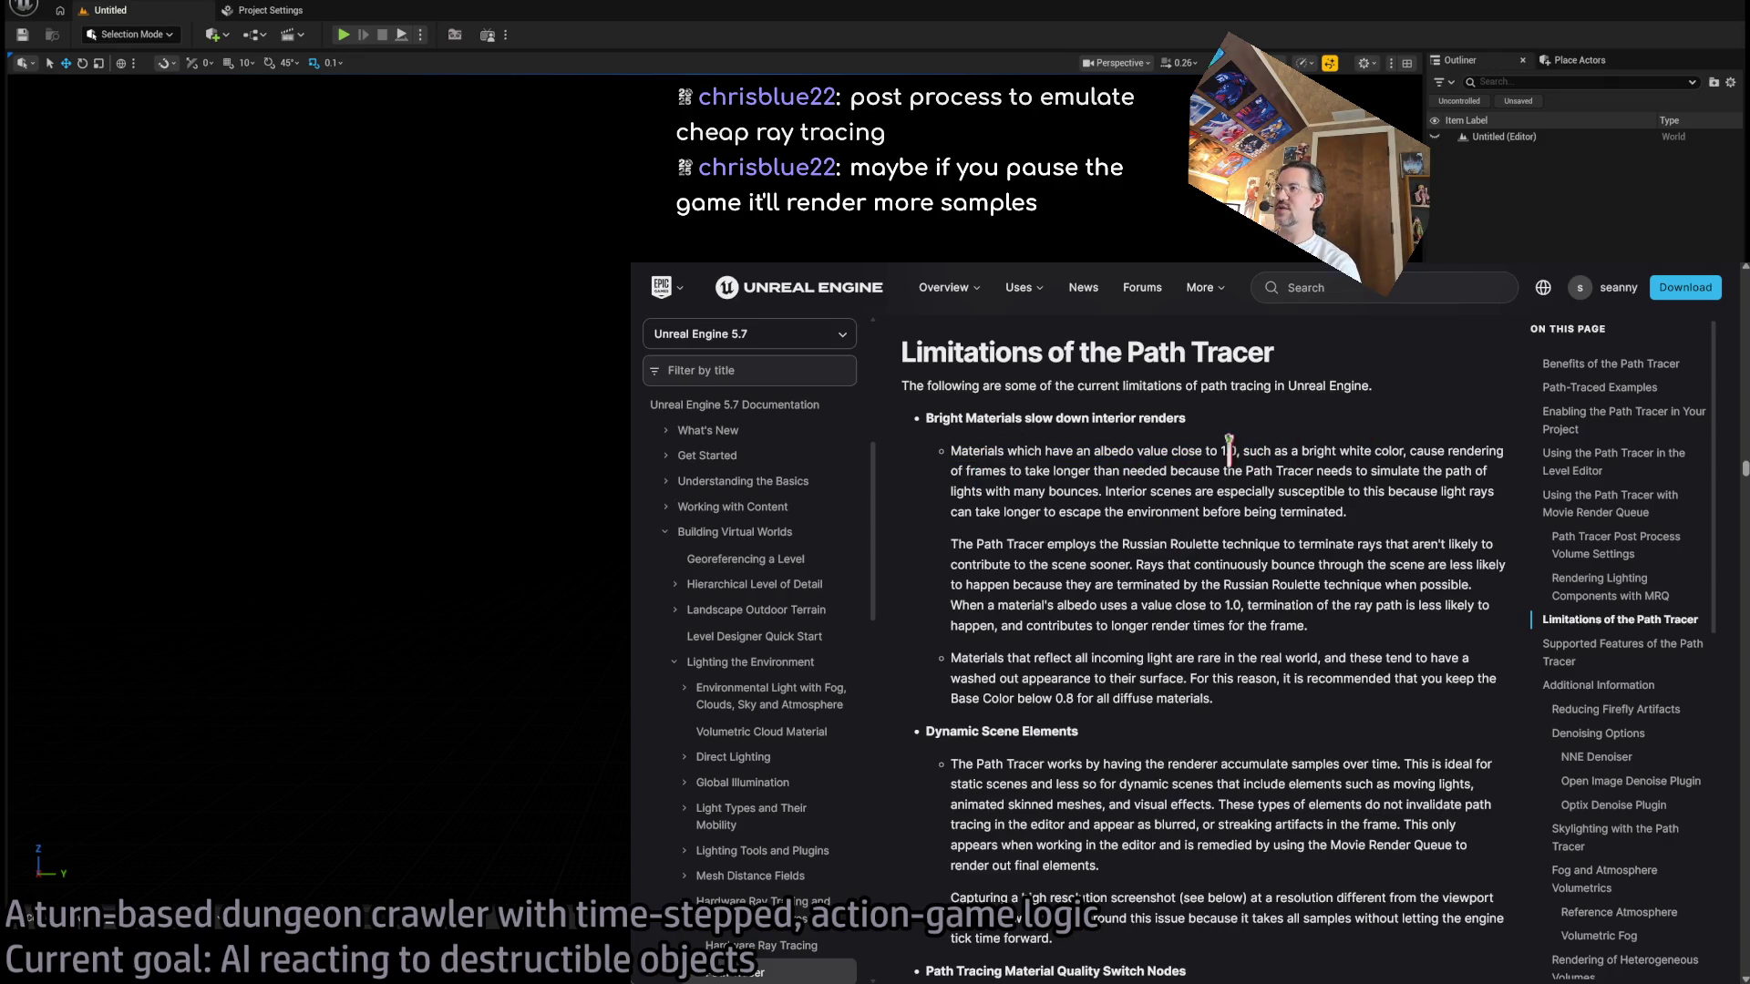
{"action": "mouse_move", "coordinate": [1243, 450]}
{"action": "left_mouse_down"}
{"action": "mouse_move", "coordinate": [1469, 454]}
{"action": "mouse_move", "coordinate": [1162, 483]}
{"action": "mouse_move", "coordinate": [1340, 494]}
{"action": "mouse_move", "coordinate": [1313, 476]}
{"action": "left_mouse_up"}
{"action": "key", "text": "alt+Tab"}
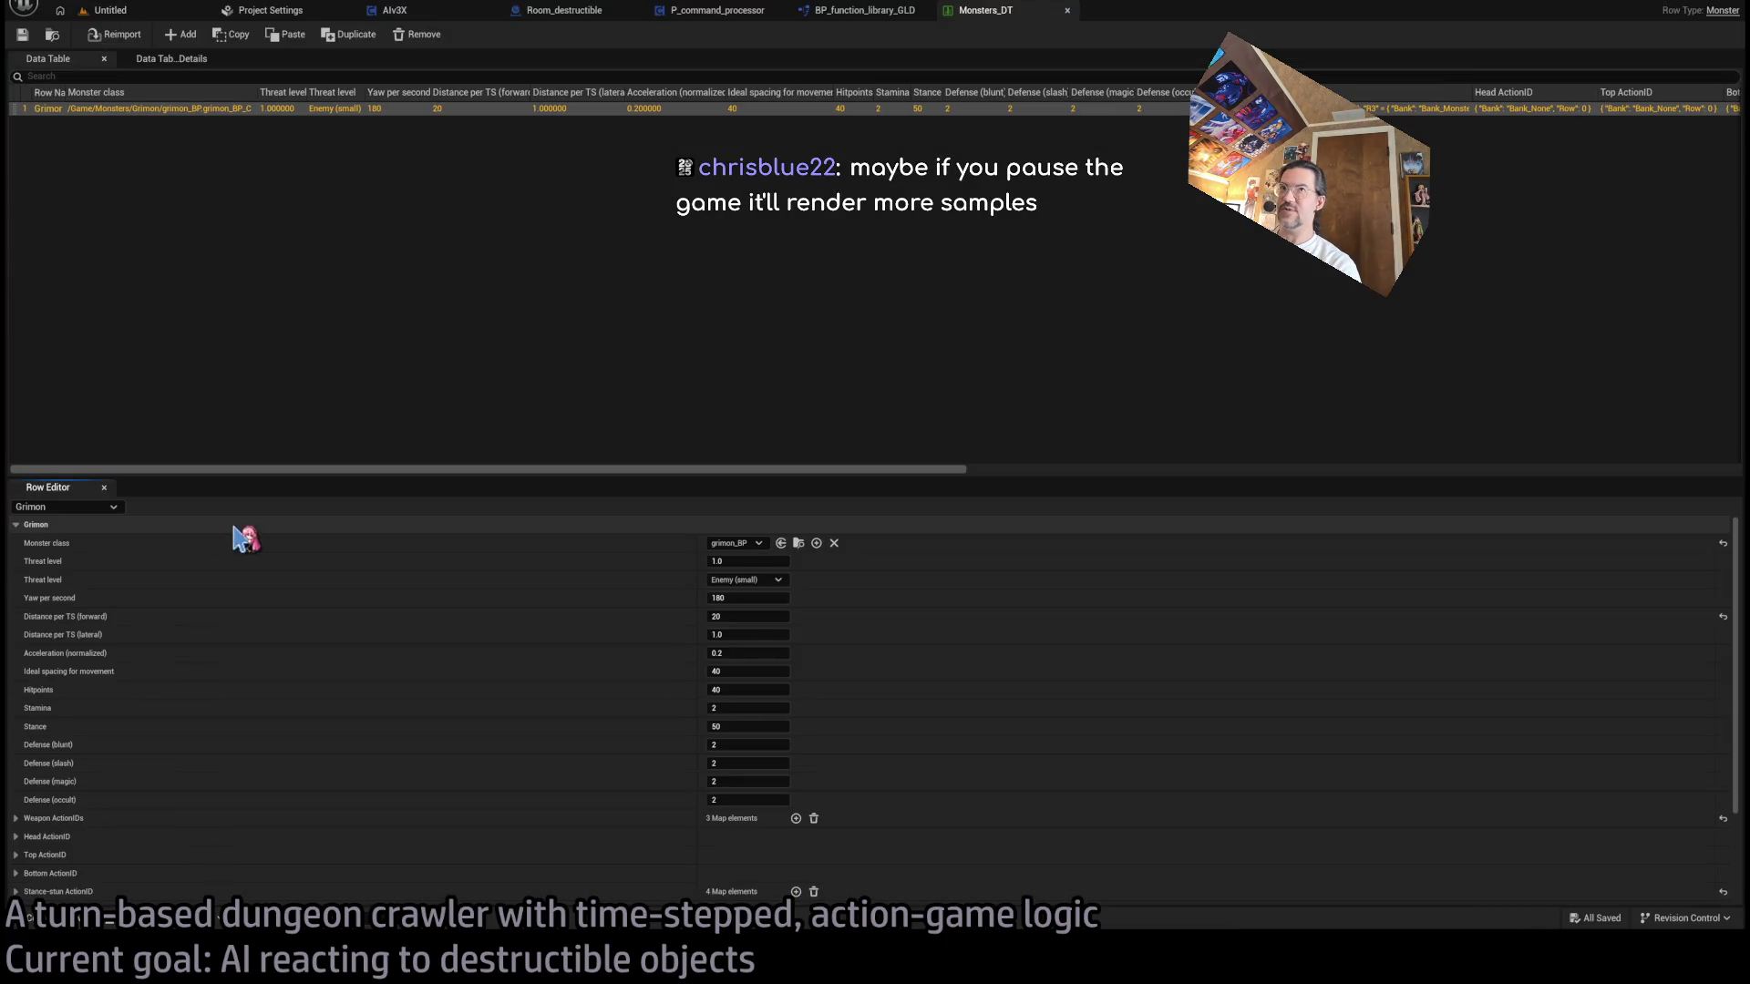
- Leave the Monsters_DT table for level 1-17 and start Play In Editor
{"action": "left_click", "coordinate": [75, 7]}
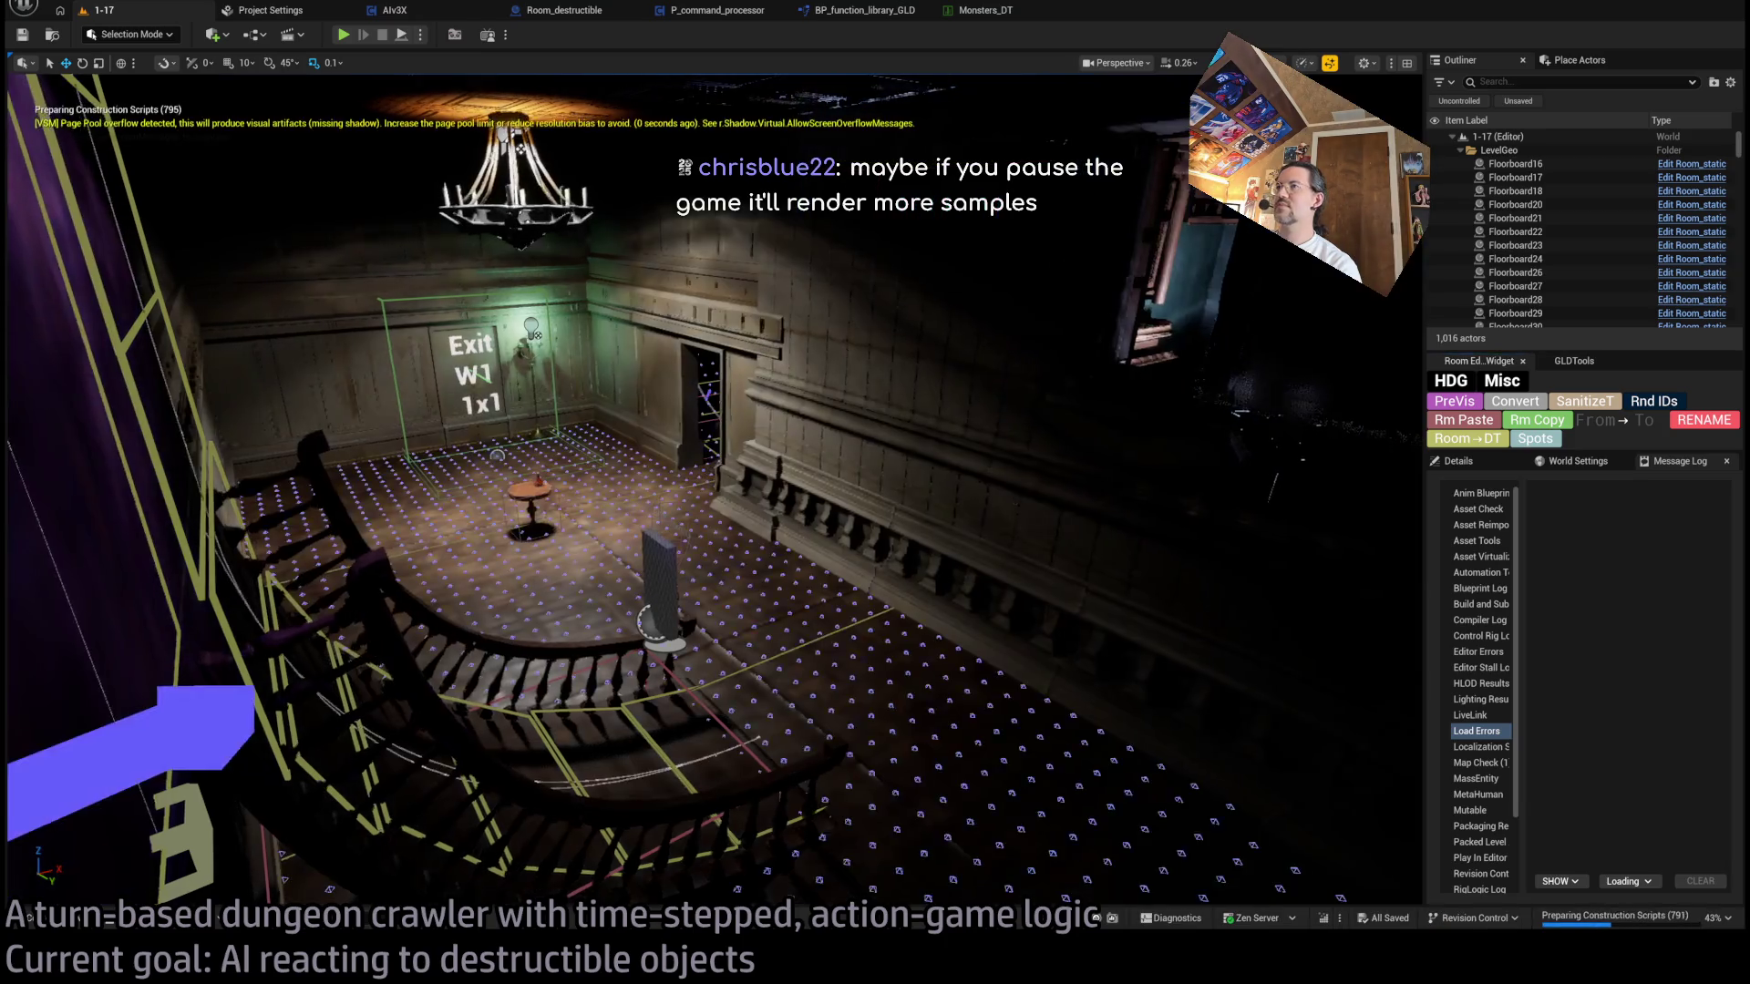
{"action": "key", "text": "alt+p"}
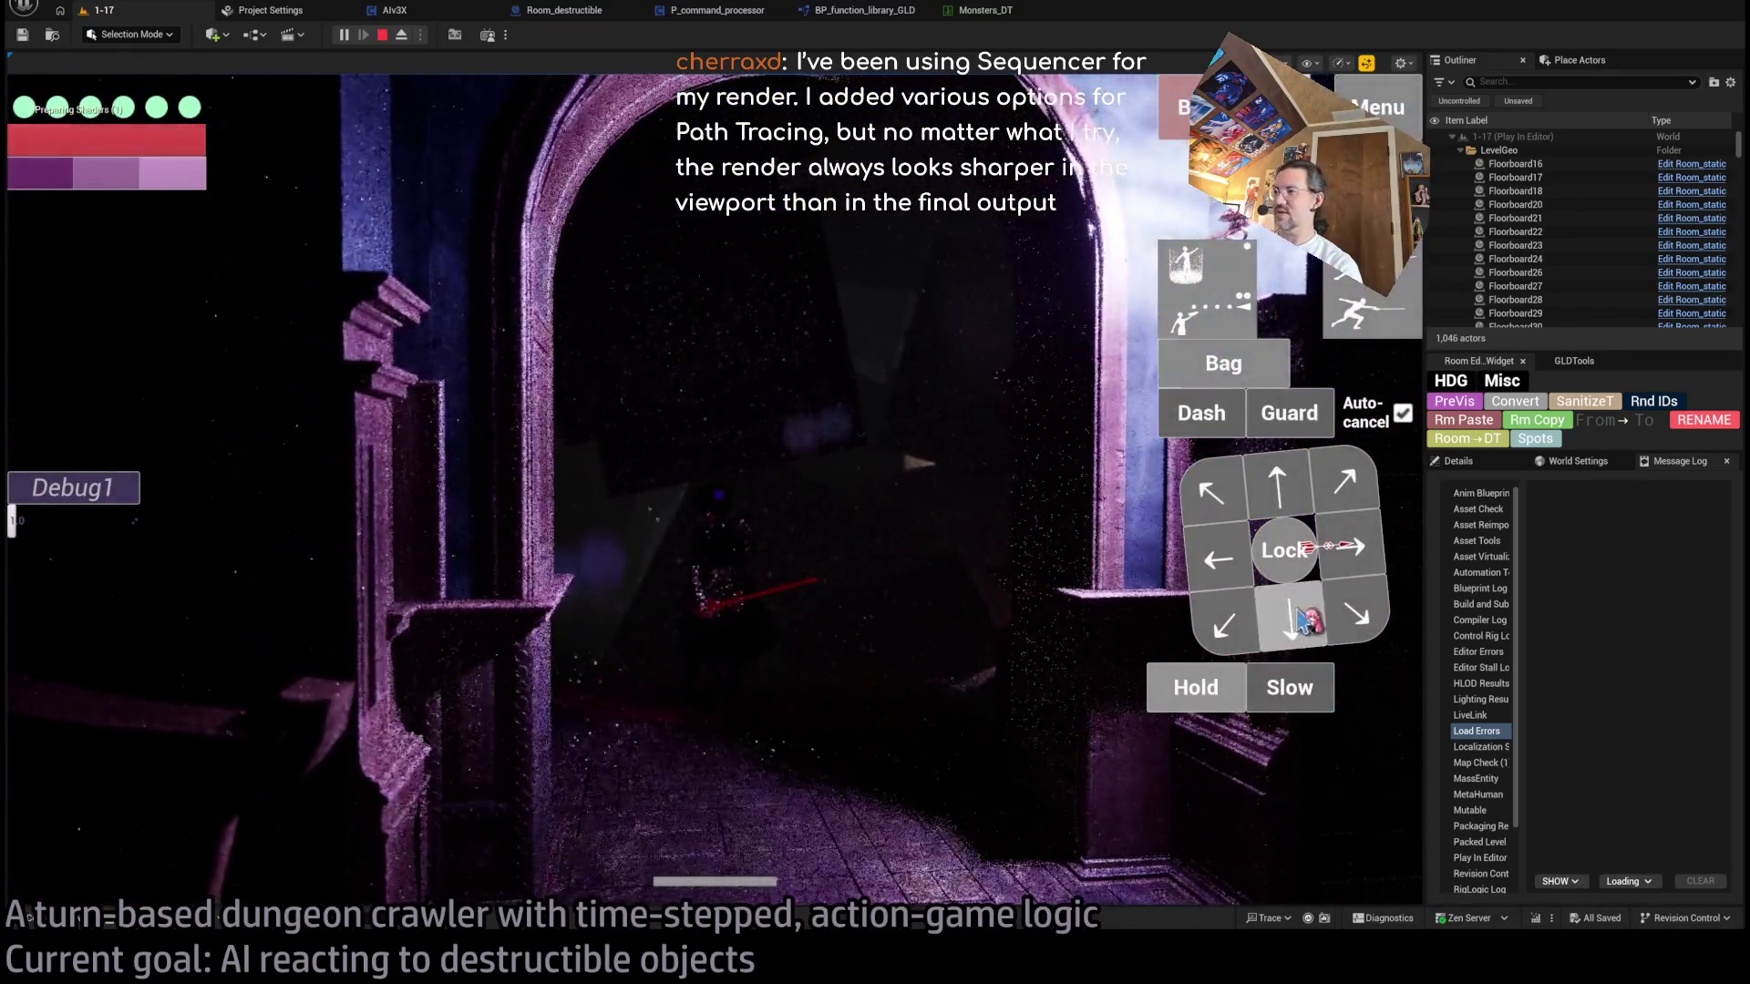
- Queue a one-second downward move with the on-screen down arrow
{"action": "left_click", "coordinate": [1294, 620]}
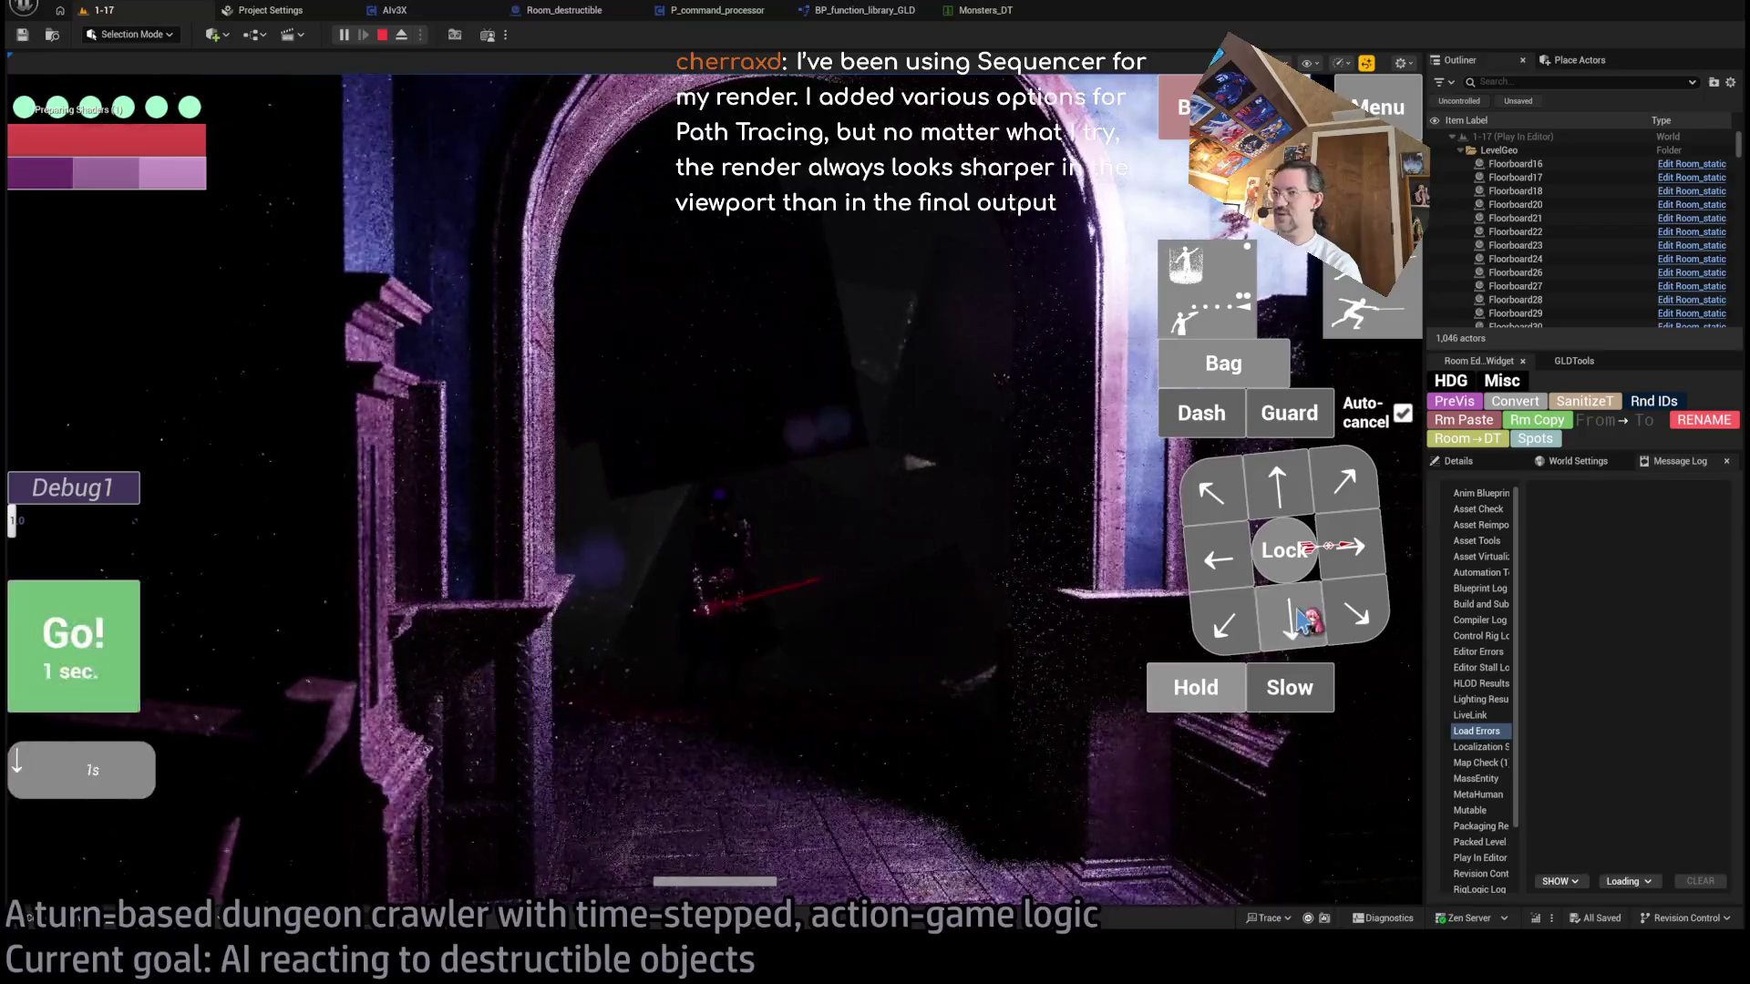
- Queue another one-second downward move for the next turn
{"action": "left_click", "coordinate": [1303, 621]}
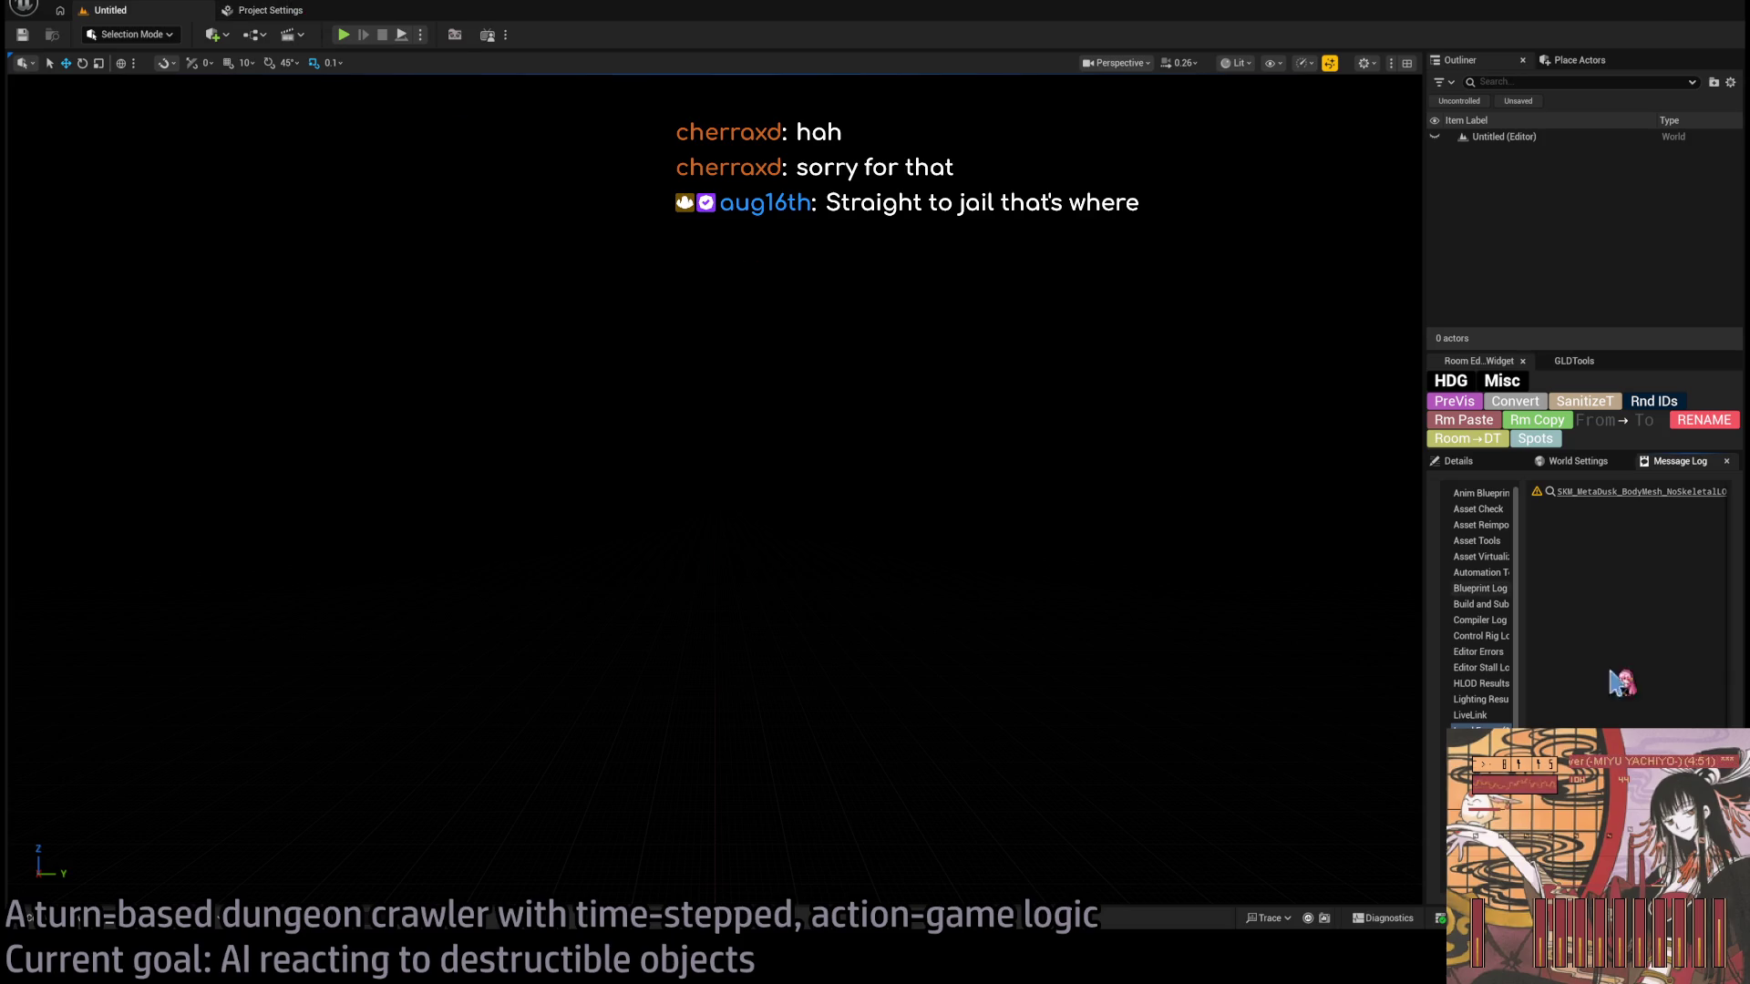
- In Project Settings > Engine > Rendering, uncheck Path Tracing under Hardware Ray Tracing
{"action": "left_click", "coordinate": [255, 12]}
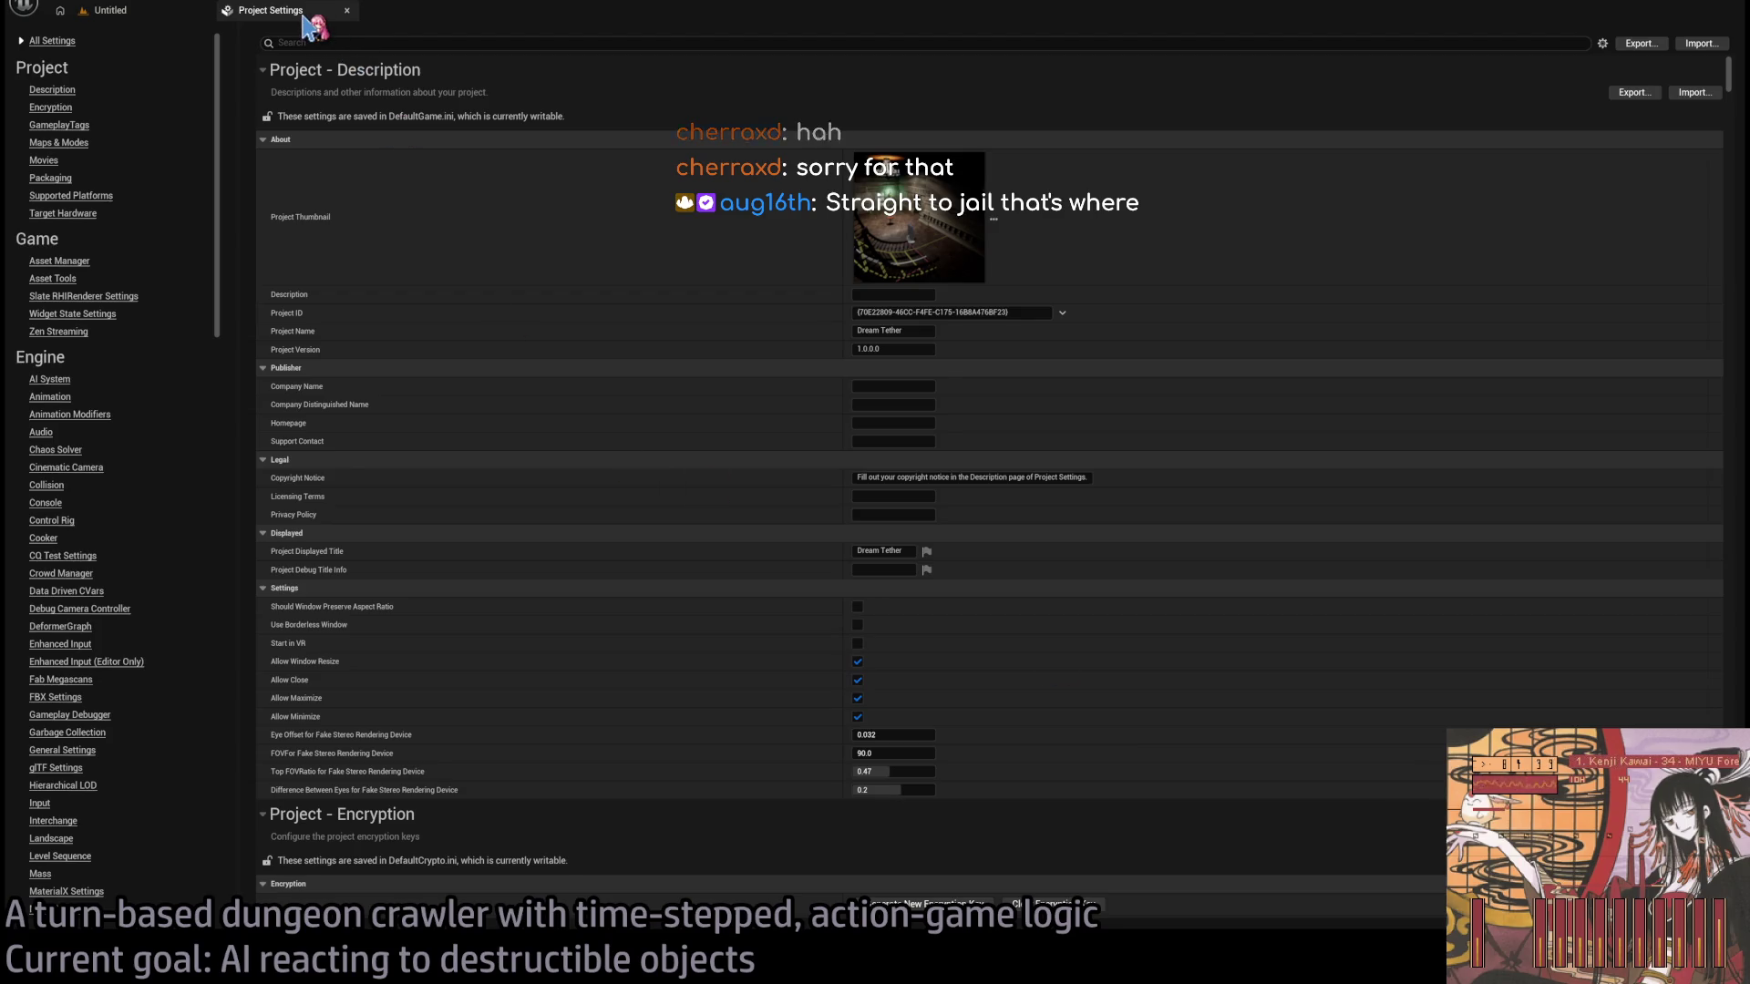
{"action": "key", "text": "alt+Tab"}
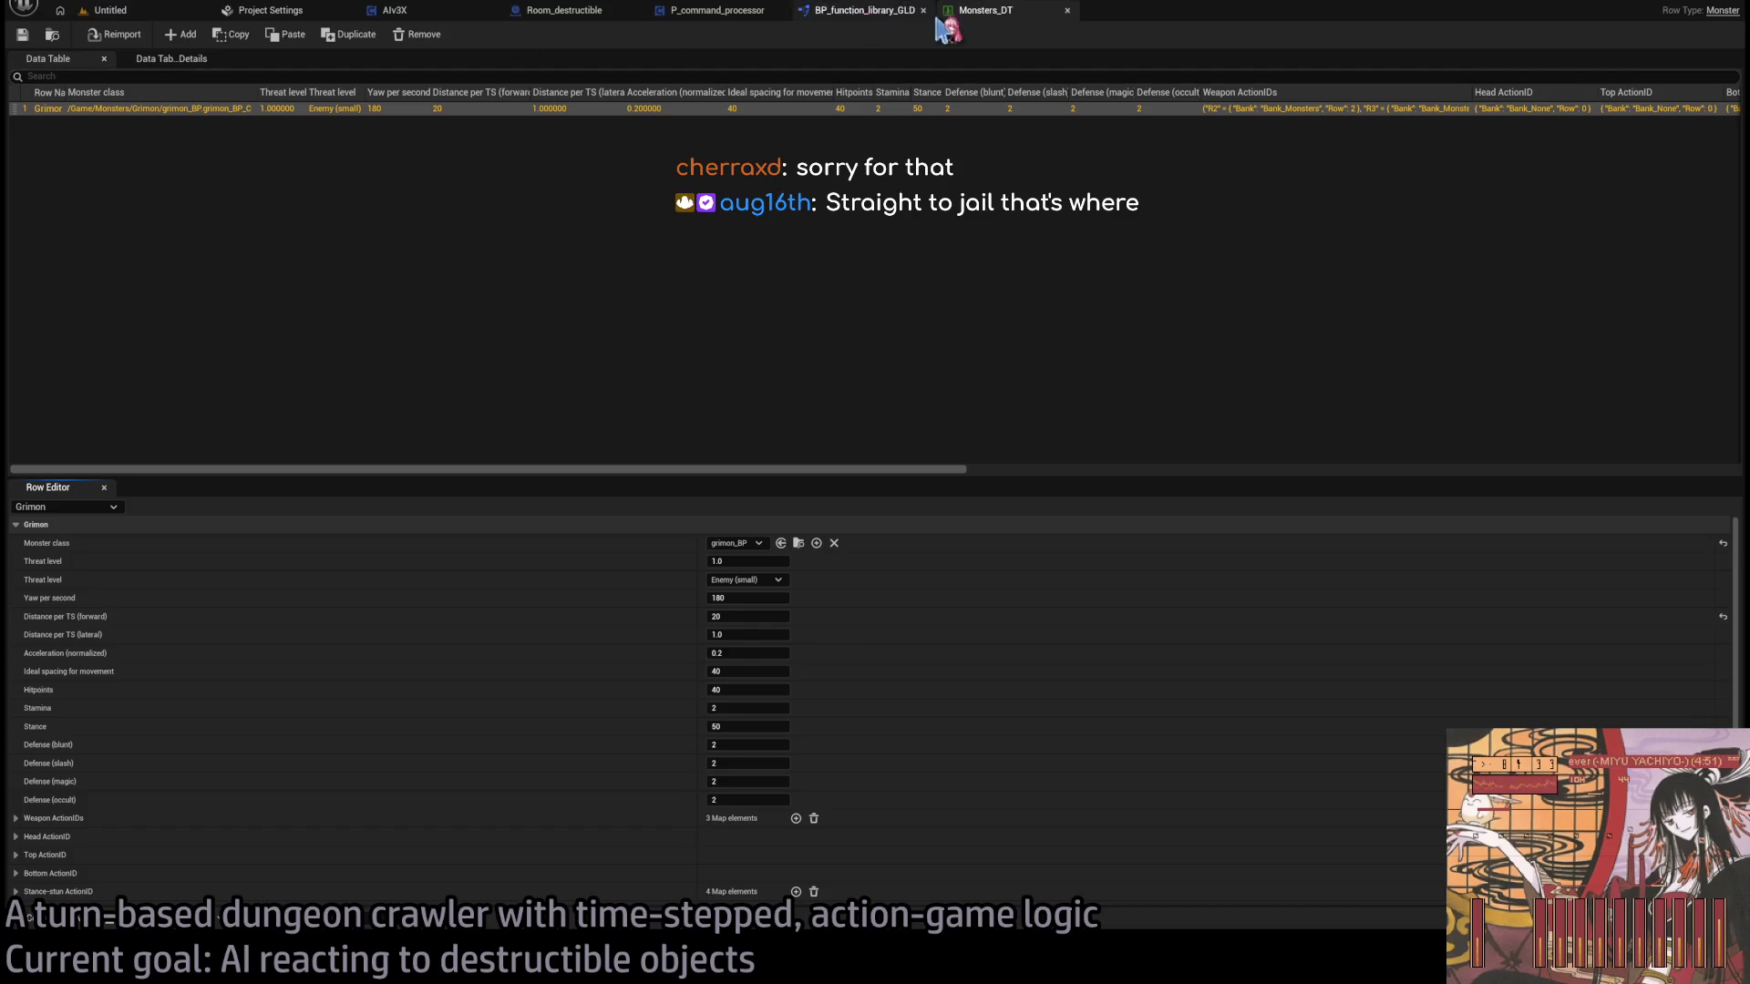
{"action": "left_click", "coordinate": [291, 10]}
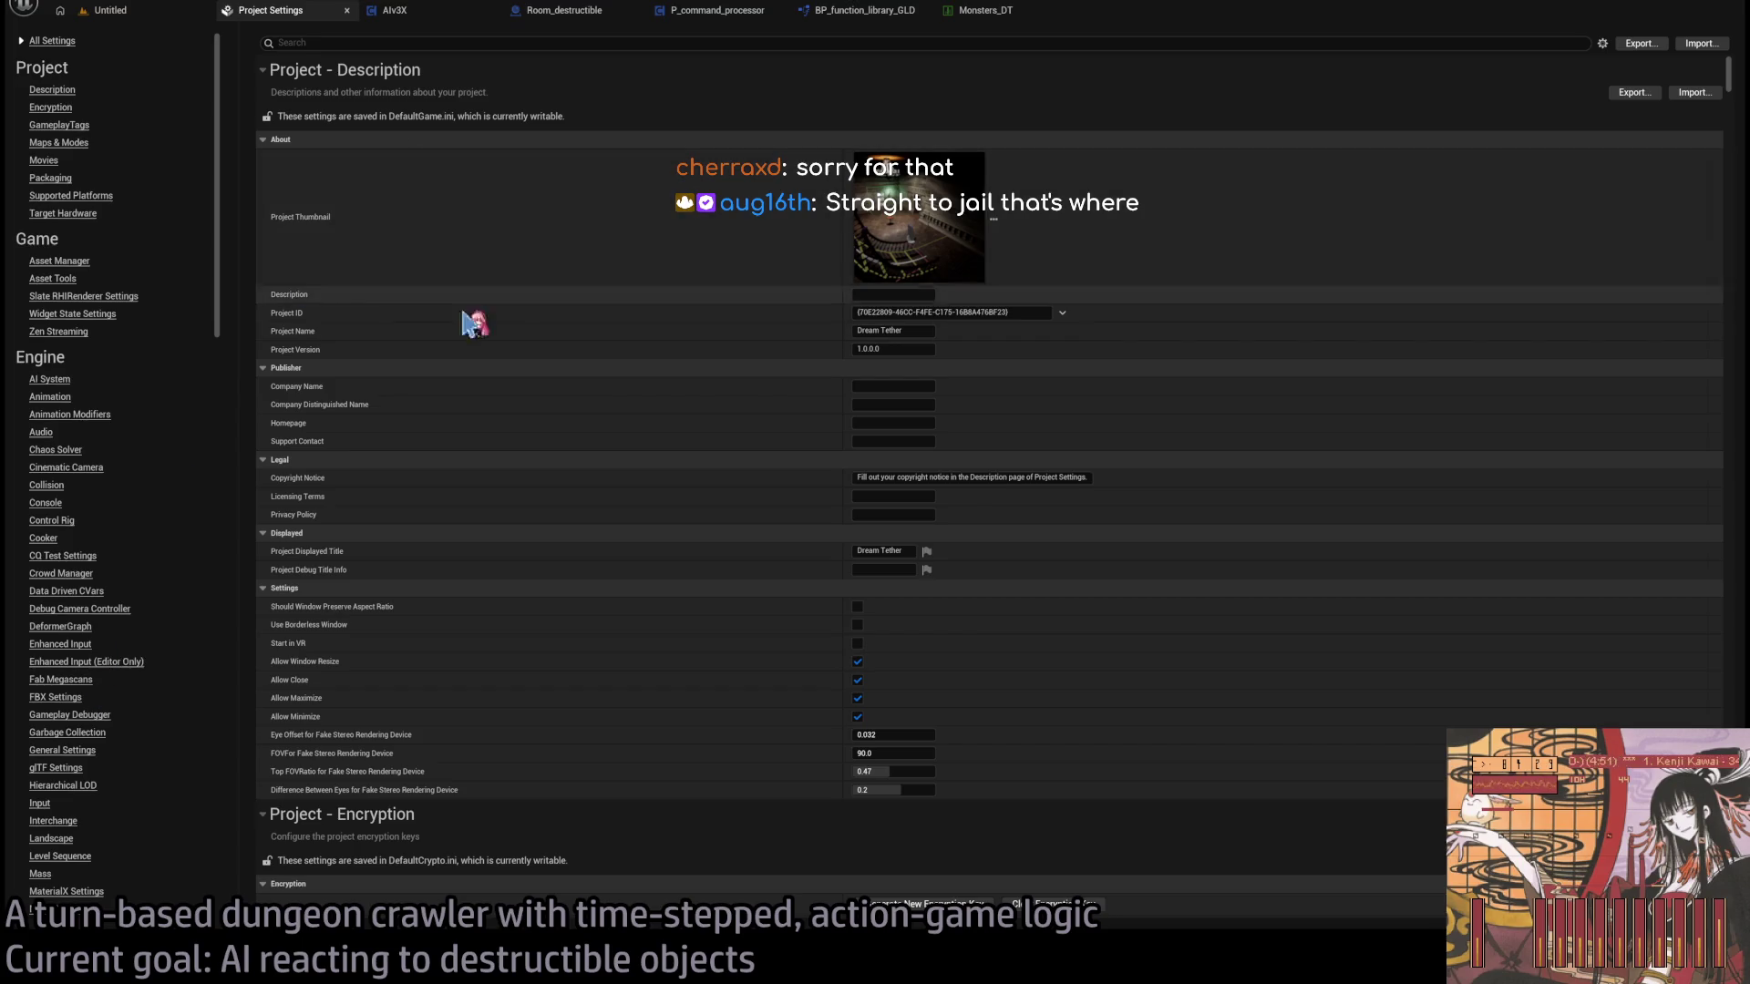
{"action": "scroll", "coordinate": [98, 707], "scroll_direction": "down", "scroll_amount": 5}
{"action": "scroll", "coordinate": [79, 825], "scroll_direction": "down", "scroll_amount": 1}
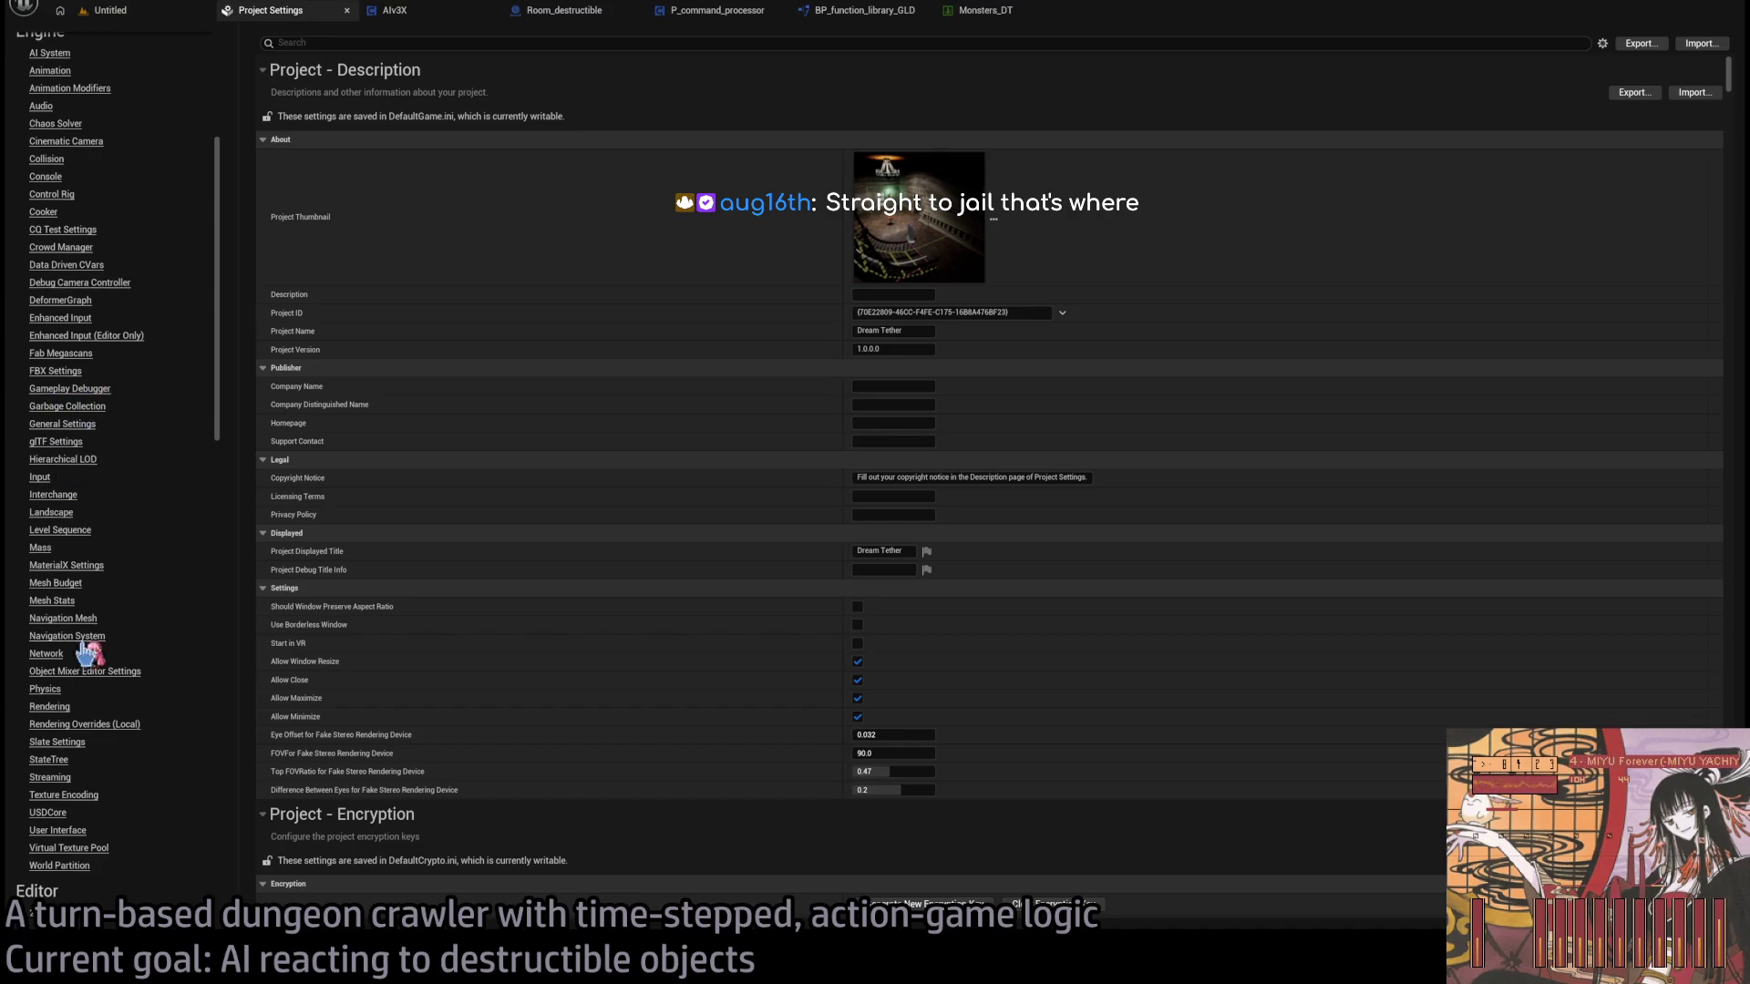
{"action": "left_click", "coordinate": [54, 708]}
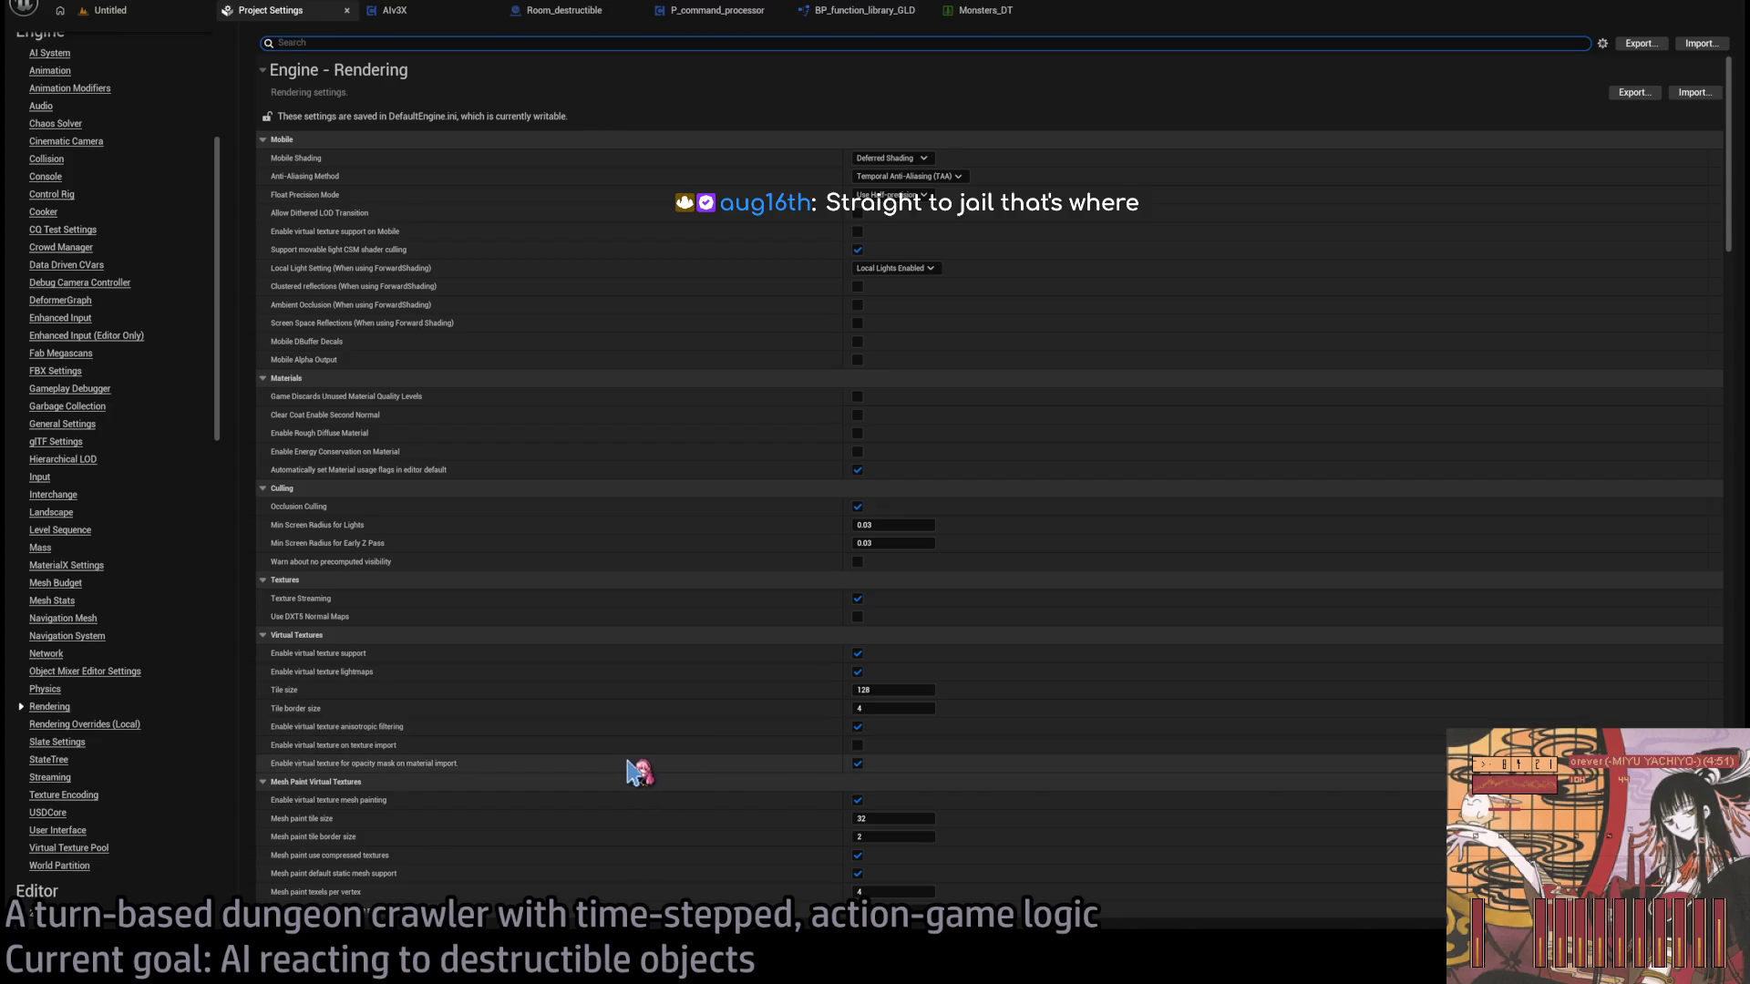
{"action": "scroll", "coordinate": [638, 692], "scroll_direction": "down", "scroll_amount": 1}
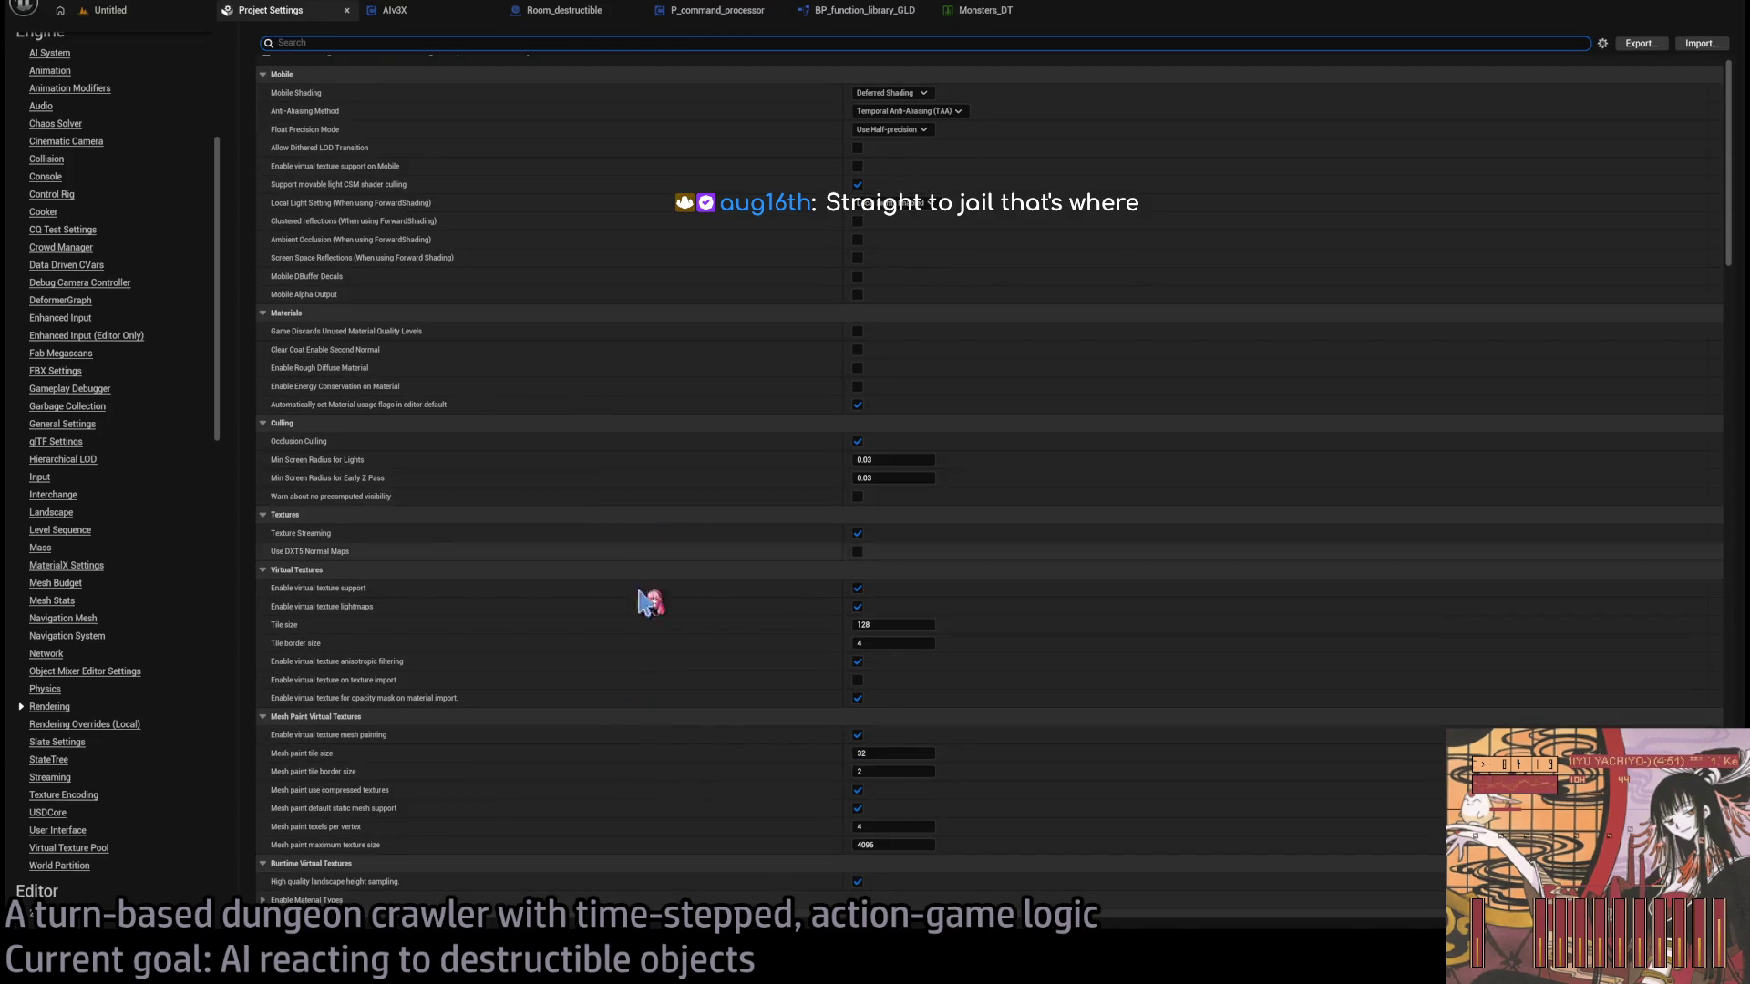
{"action": "scroll", "coordinate": [672, 773], "scroll_direction": "down", "scroll_amount": 2}
{"action": "scroll", "coordinate": [675, 776], "scroll_direction": "down", "scroll_amount": 2}
{"action": "scroll", "coordinate": [675, 775], "scroll_direction": "down", "scroll_amount": 8}
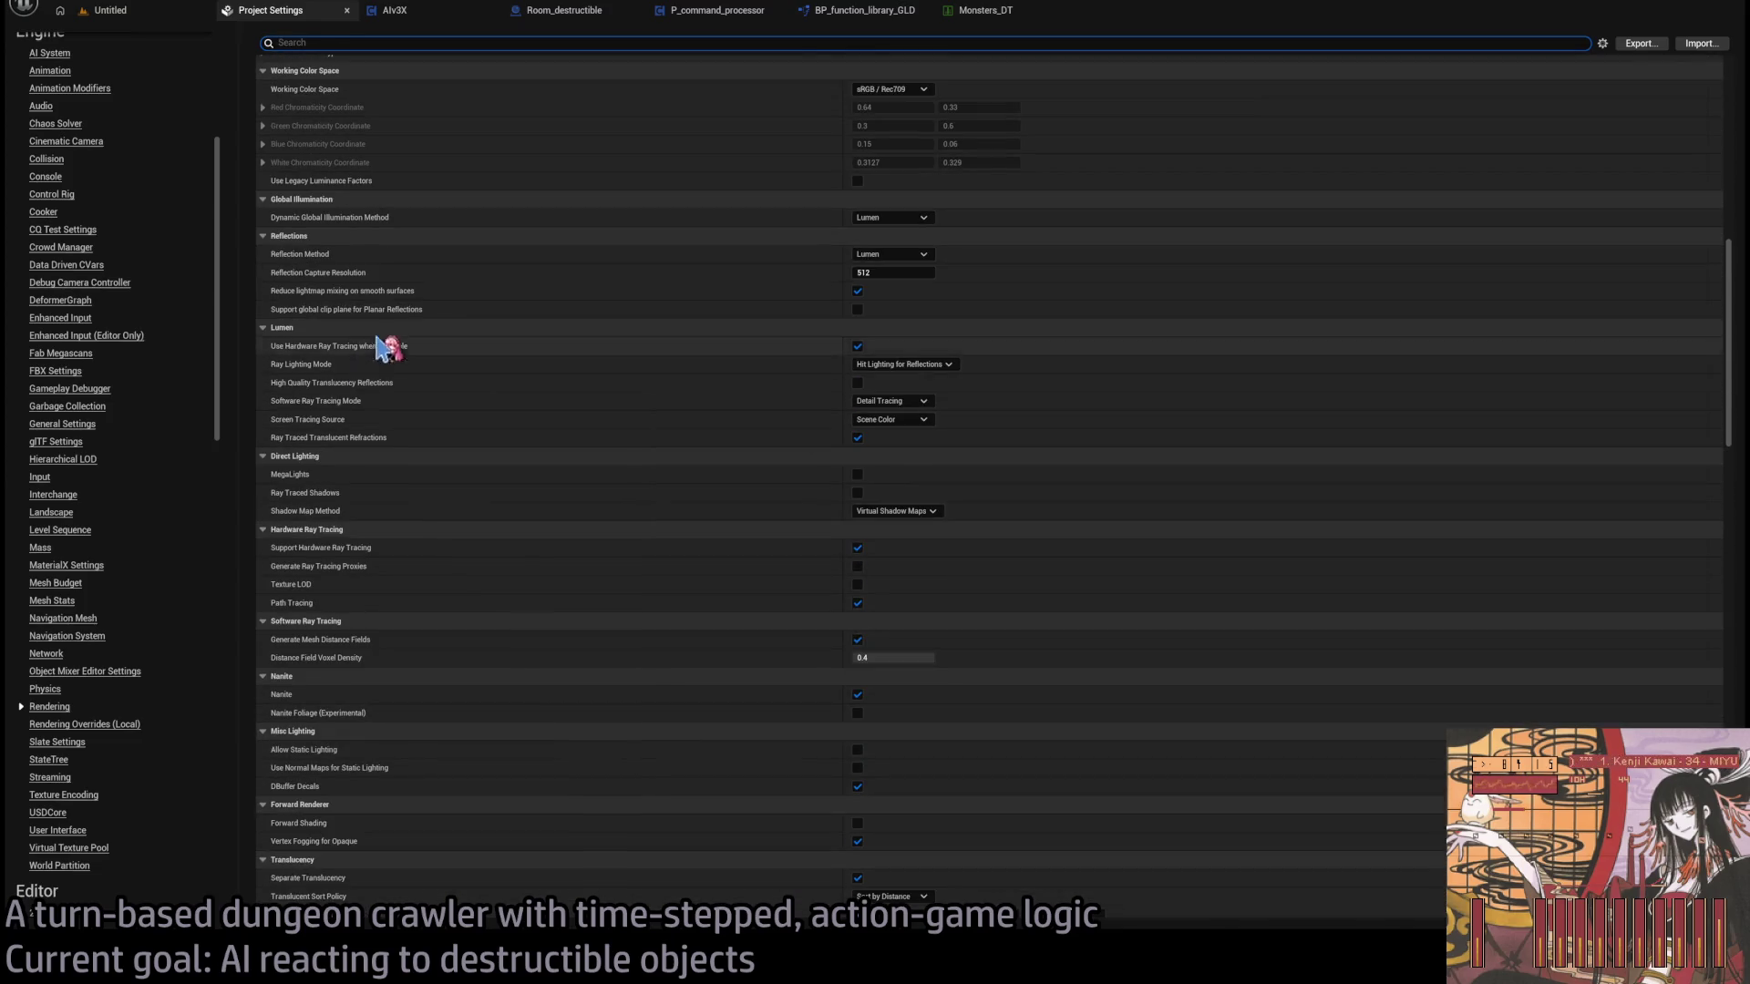
{"action": "left_click", "coordinate": [858, 603]}
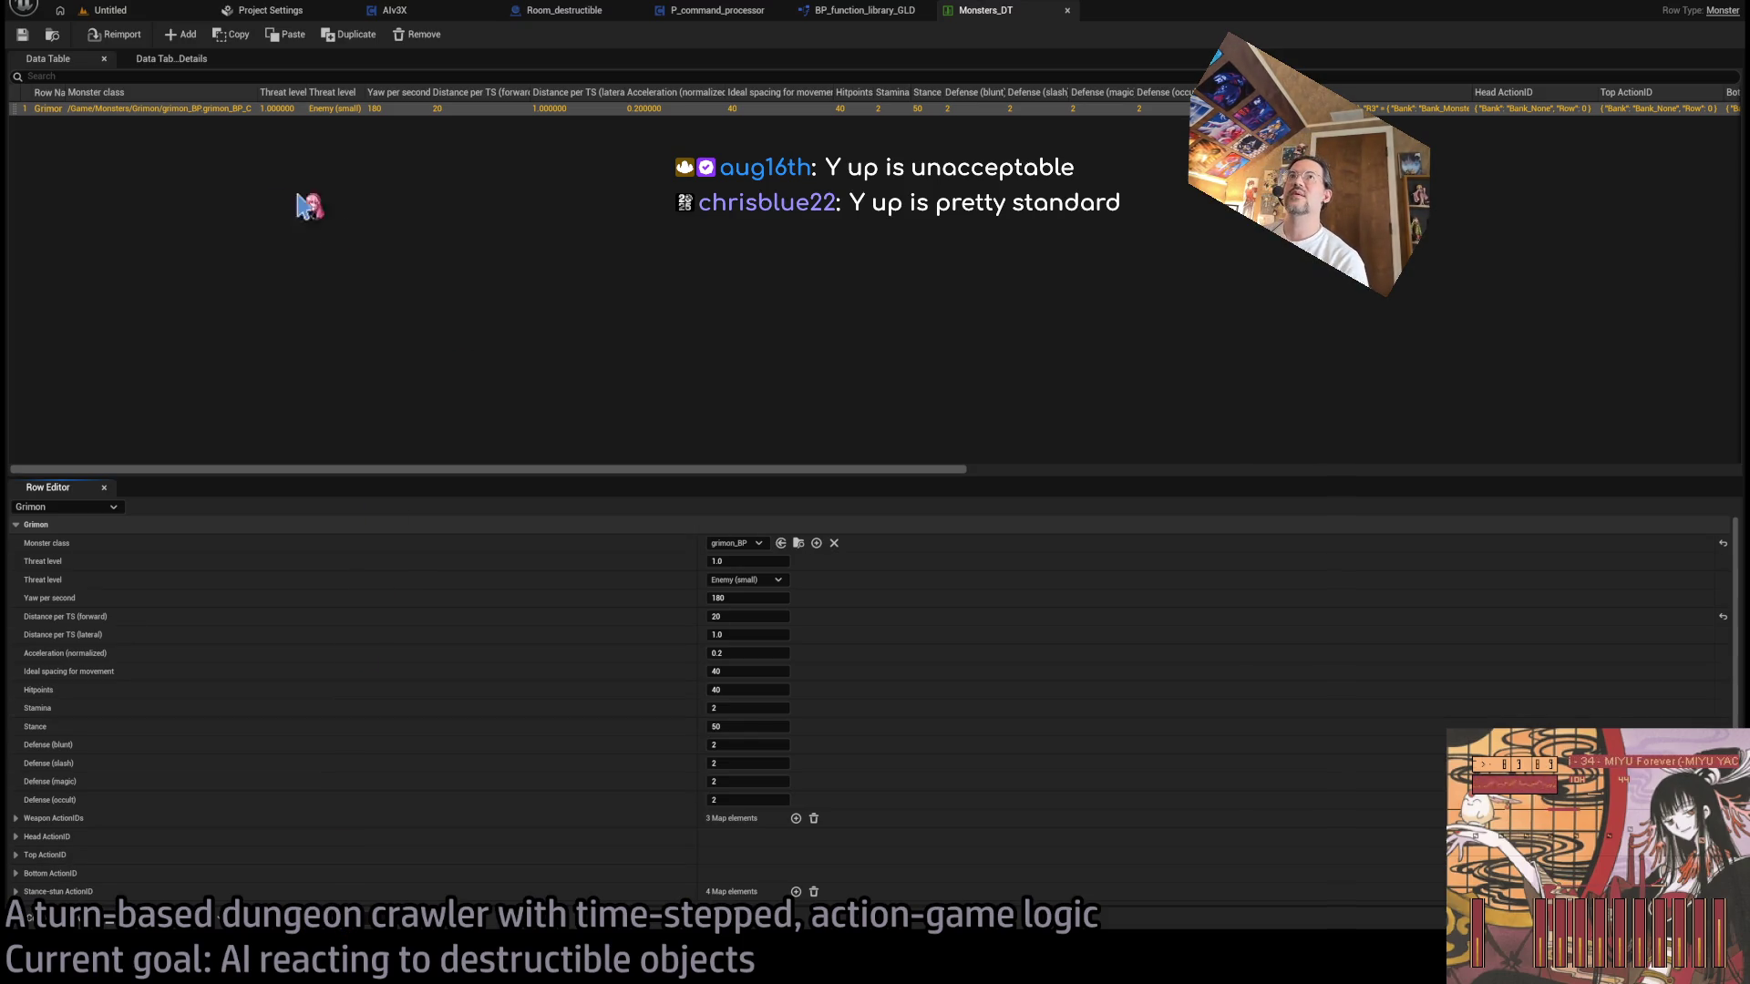
- Close the Project Settings tab, returning to AIv3X's Force_adopt_DestrBump_goal graph
{"action": "left_click", "coordinate": [270, 11]}
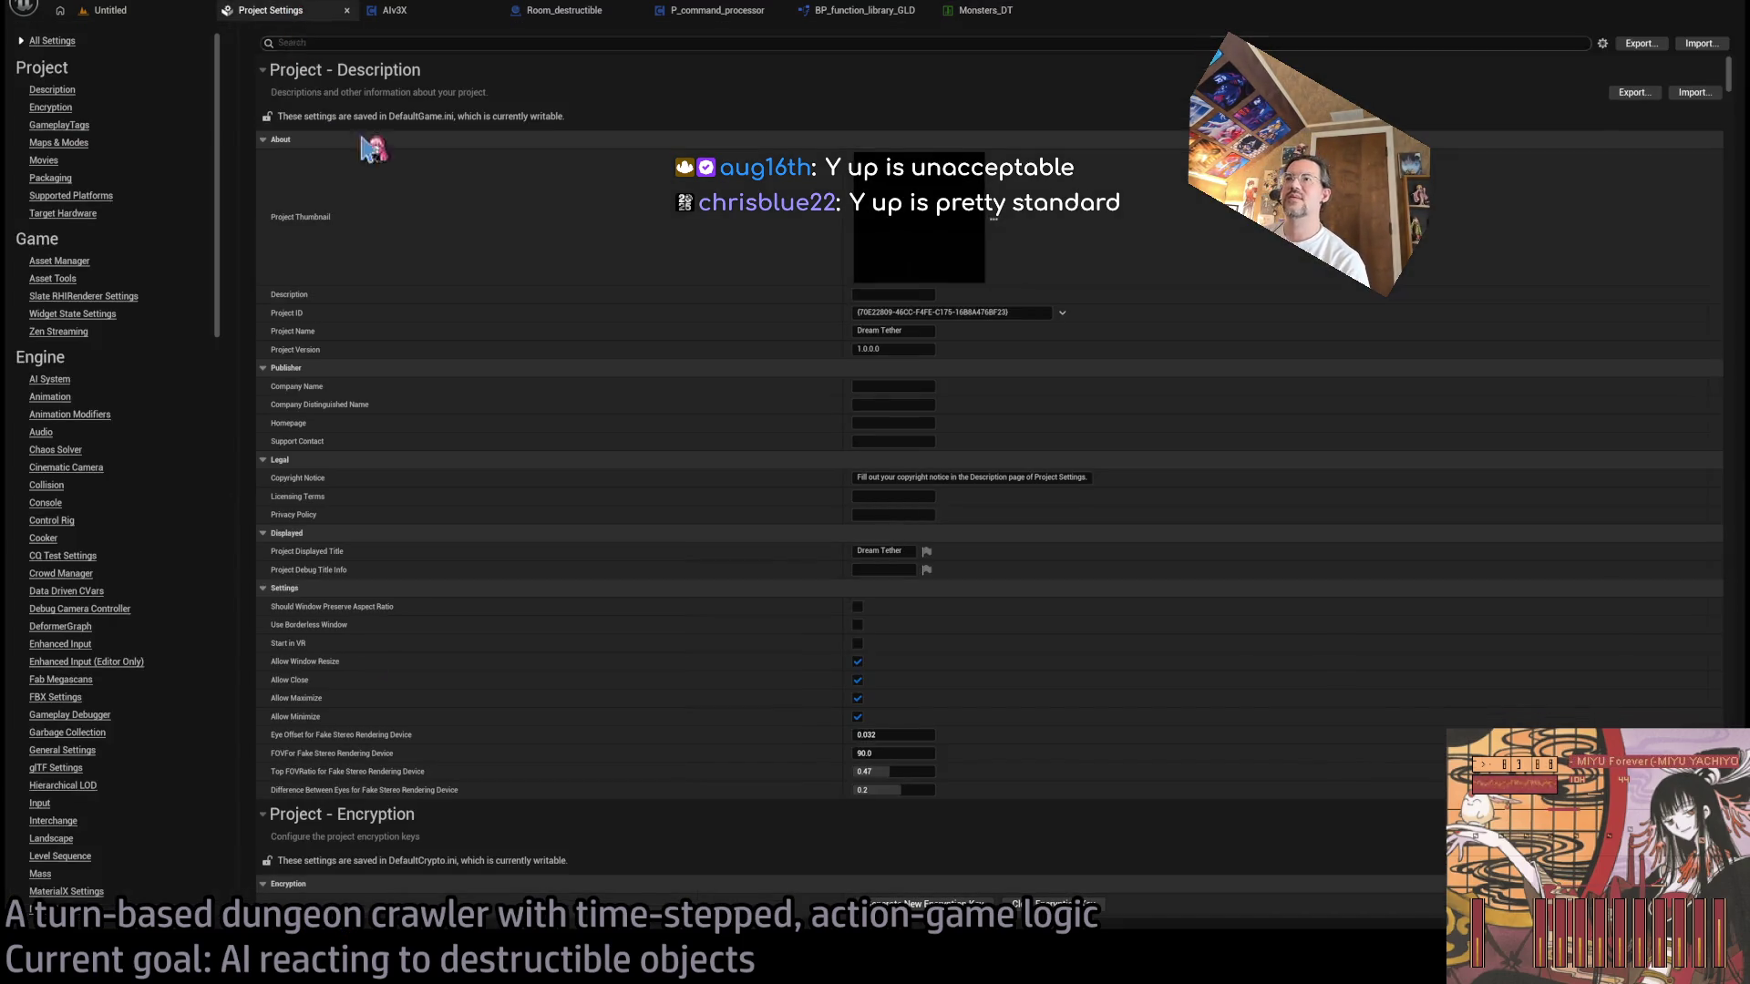
{"action": "middle_click", "coordinate": [300, 21]}
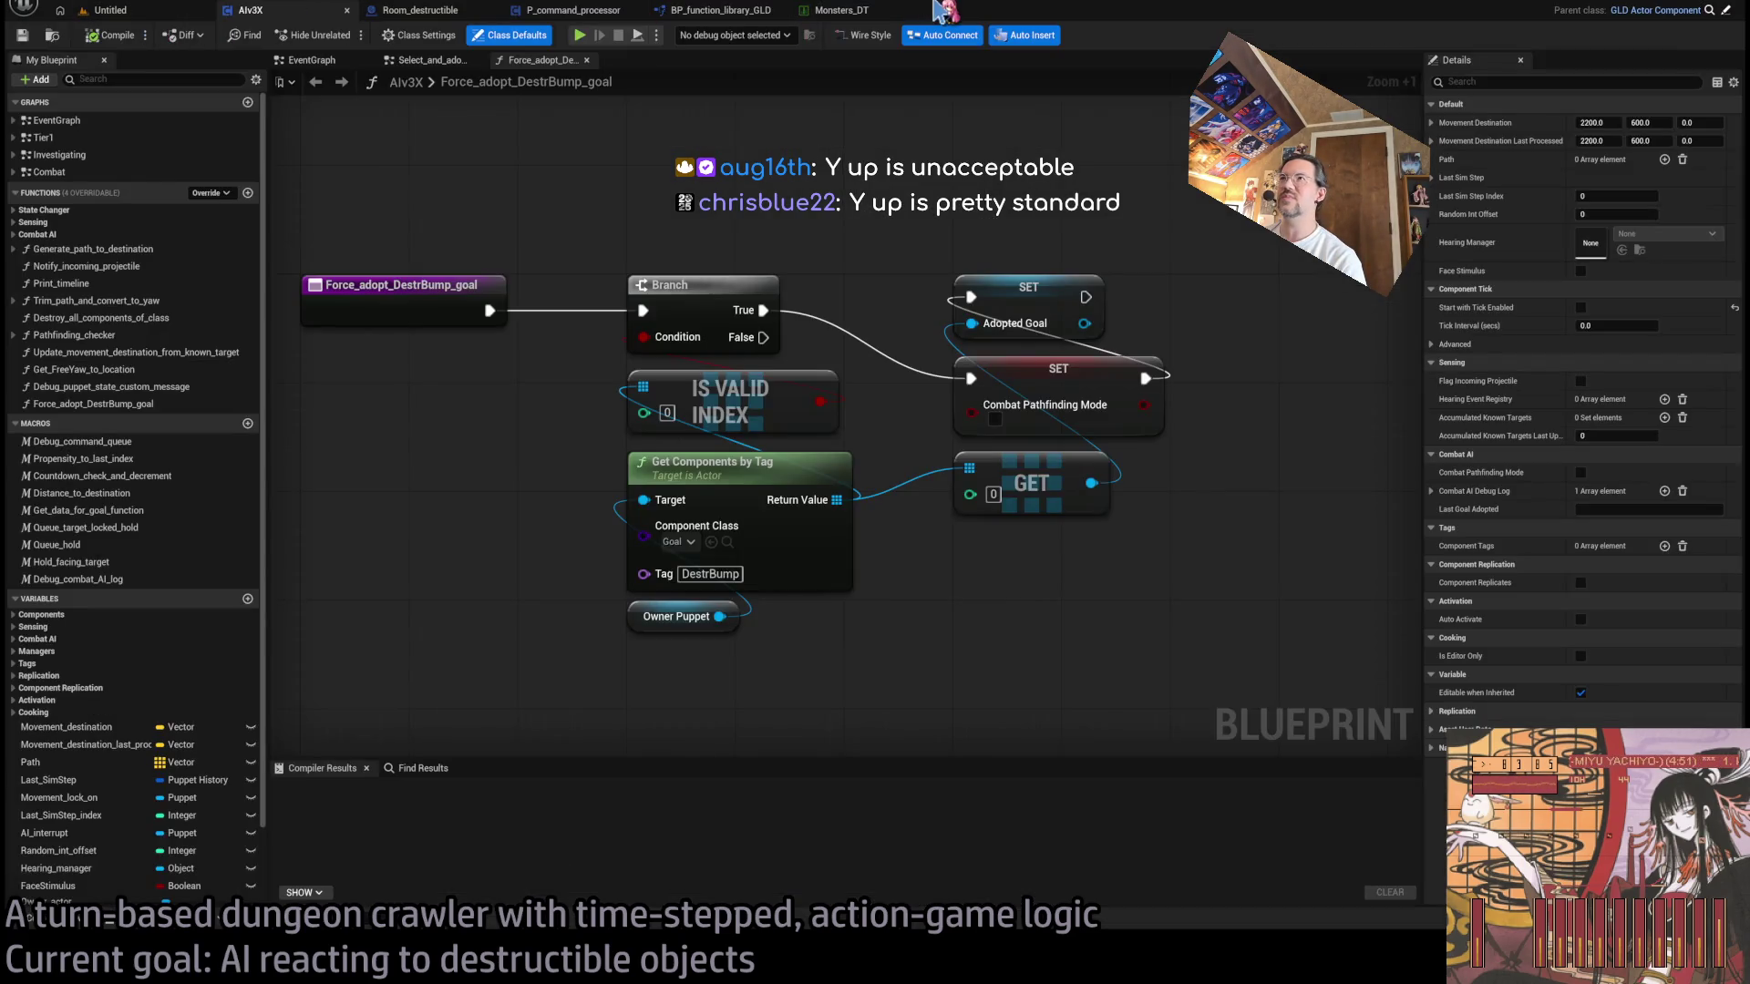
- Glance at the browser, then pan and zoom the AIv3X blueprint graph to reframe the nodes
{"action": "key", "text": "alt+Tab"}
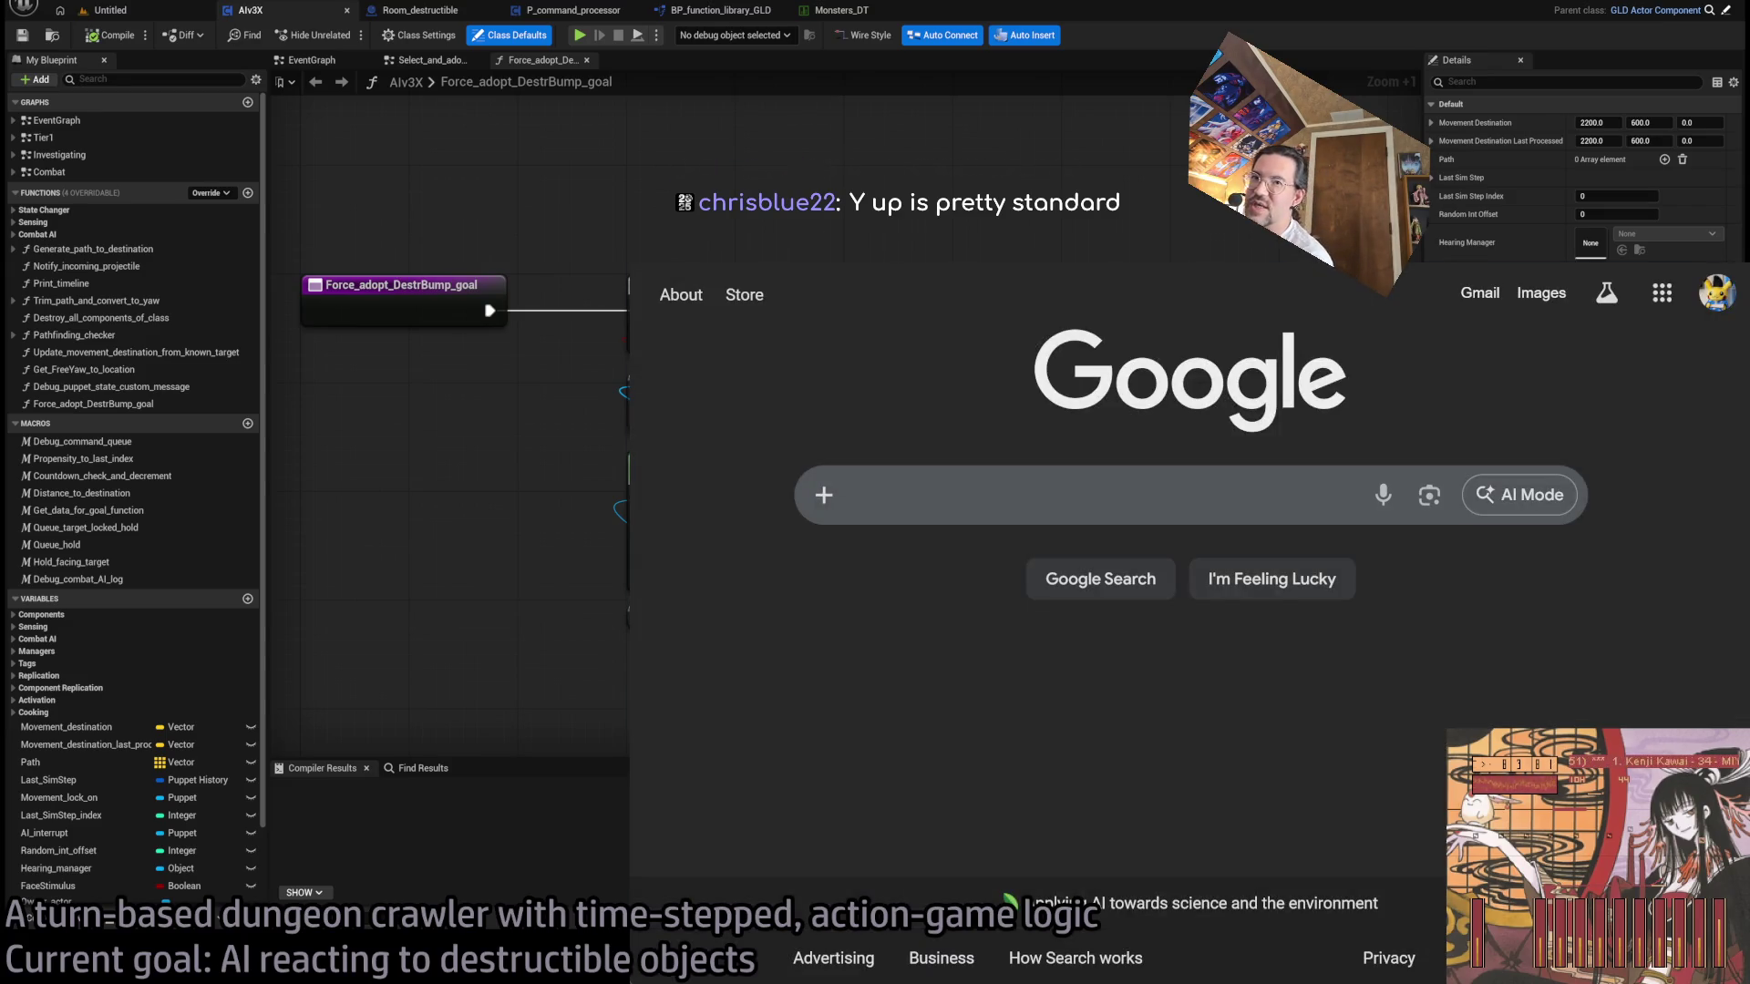
{"action": "key", "text": "alt+Tab"}
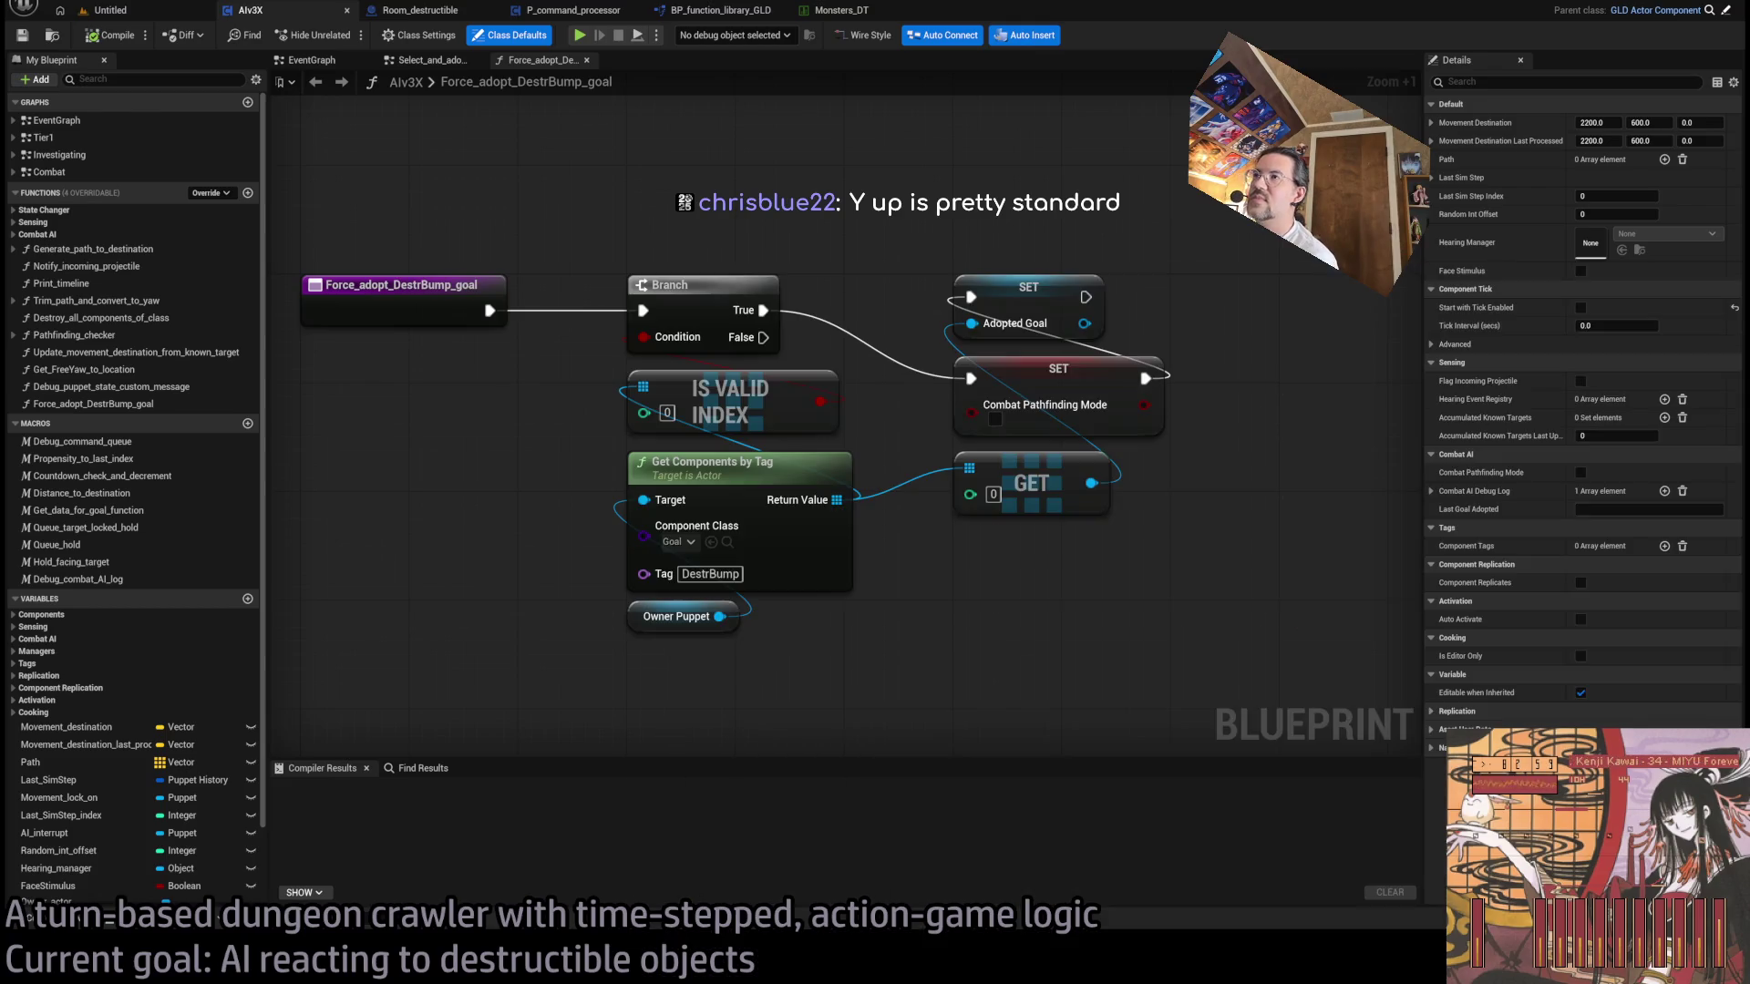
{"action": "mouse_move", "coordinate": [684, 244]}
{"action": "left_mouse_down"}
{"action": "mouse_move", "coordinate": [890, 322]}
{"action": "mouse_move", "coordinate": [753, 277]}
{"action": "left_mouse_up"}
{"action": "scroll", "coordinate": [752, 277], "scroll_direction": "down", "scroll_amount": 6}
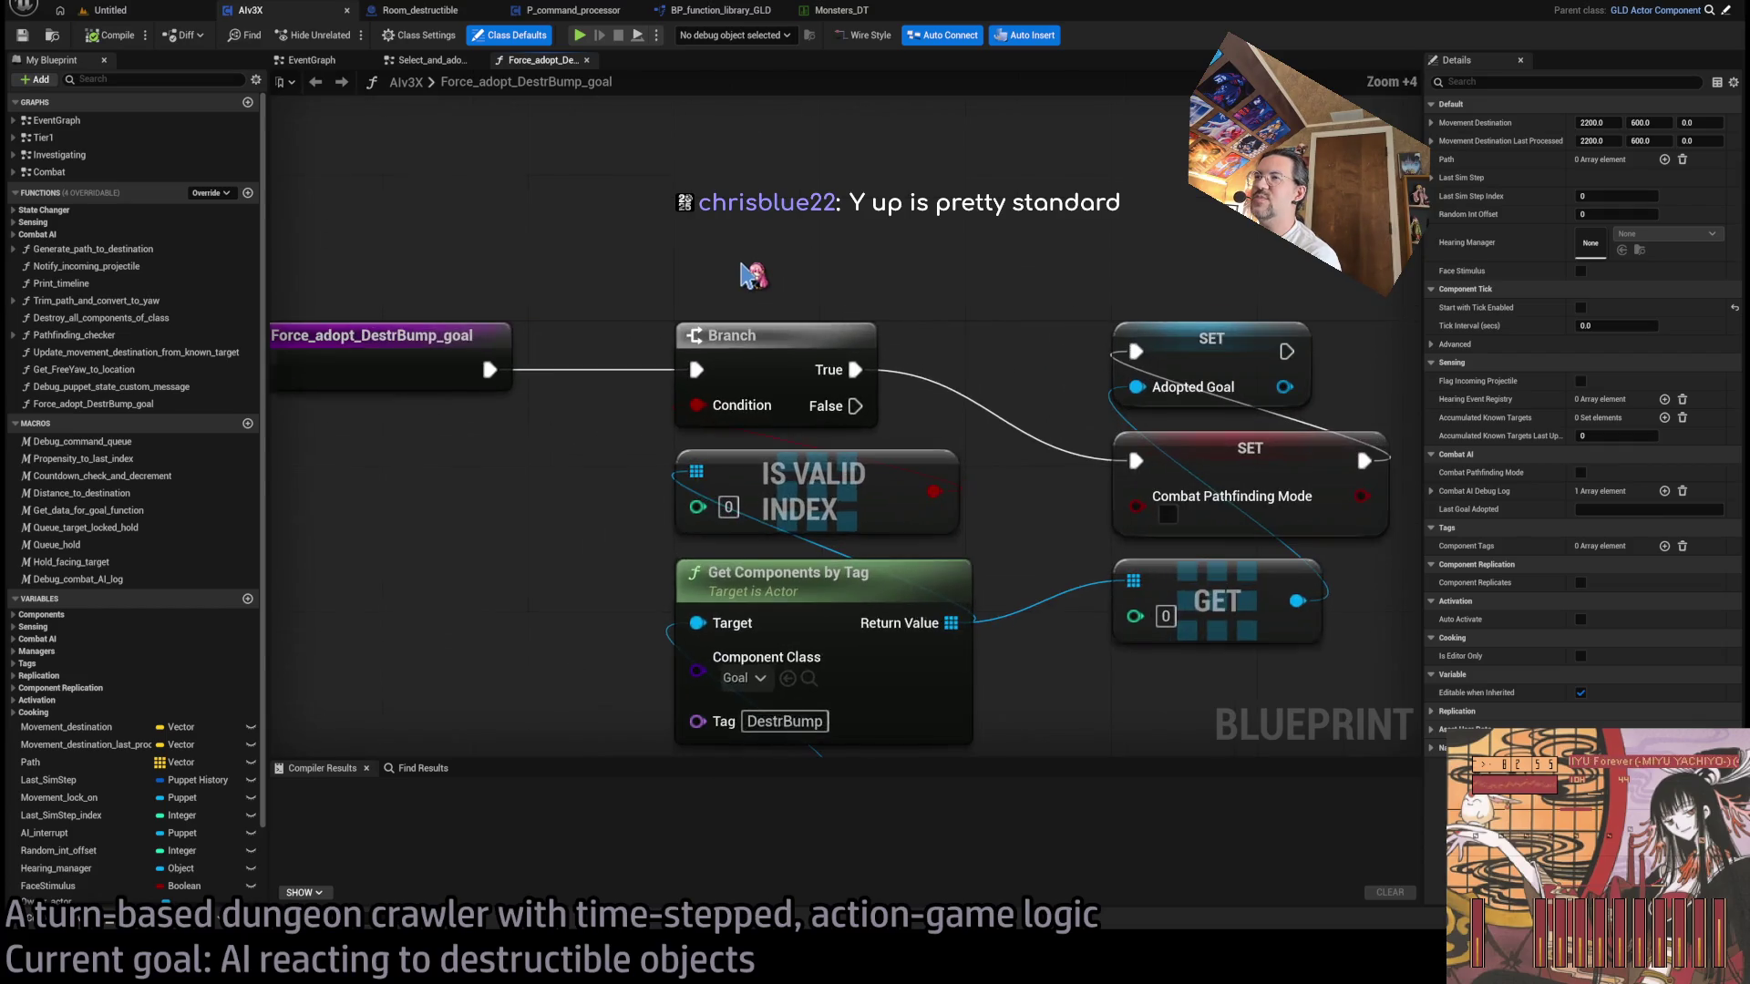
{"action": "scroll", "coordinate": [755, 278], "scroll_direction": "up", "scroll_amount": 5}
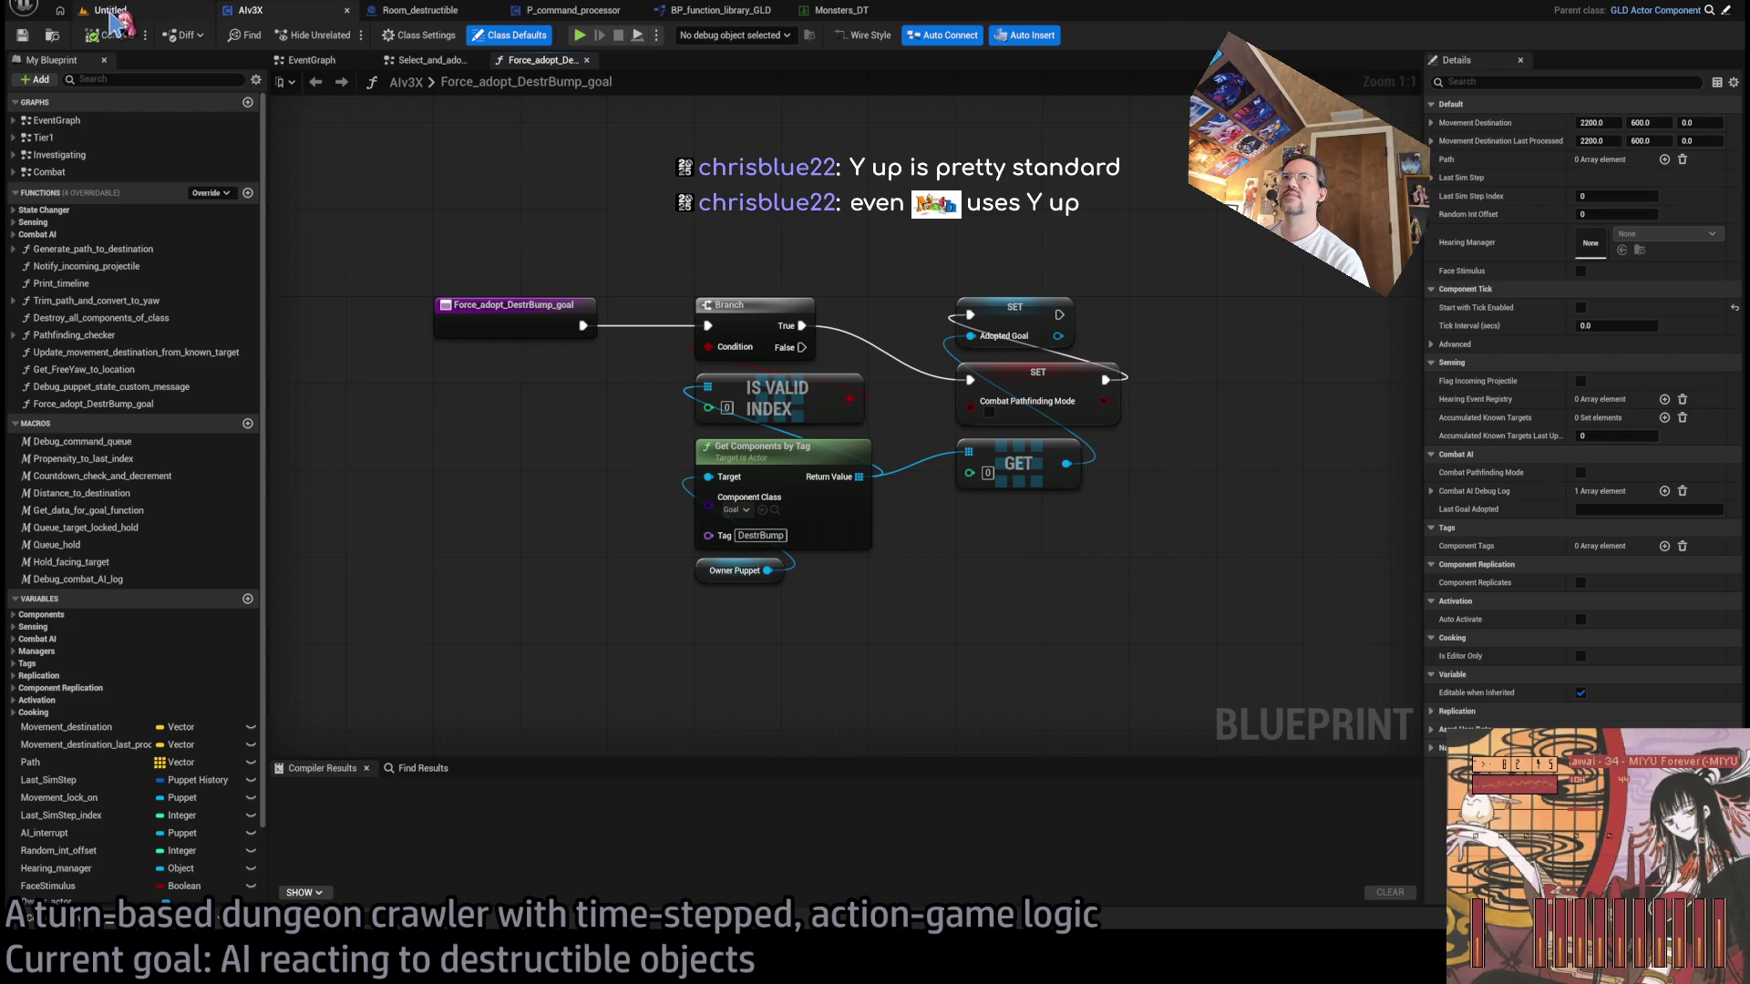
- Switch to the level tab, turn the camera toward the purple wall, and start a Google search
{"action": "left_click", "coordinate": [110, 12]}
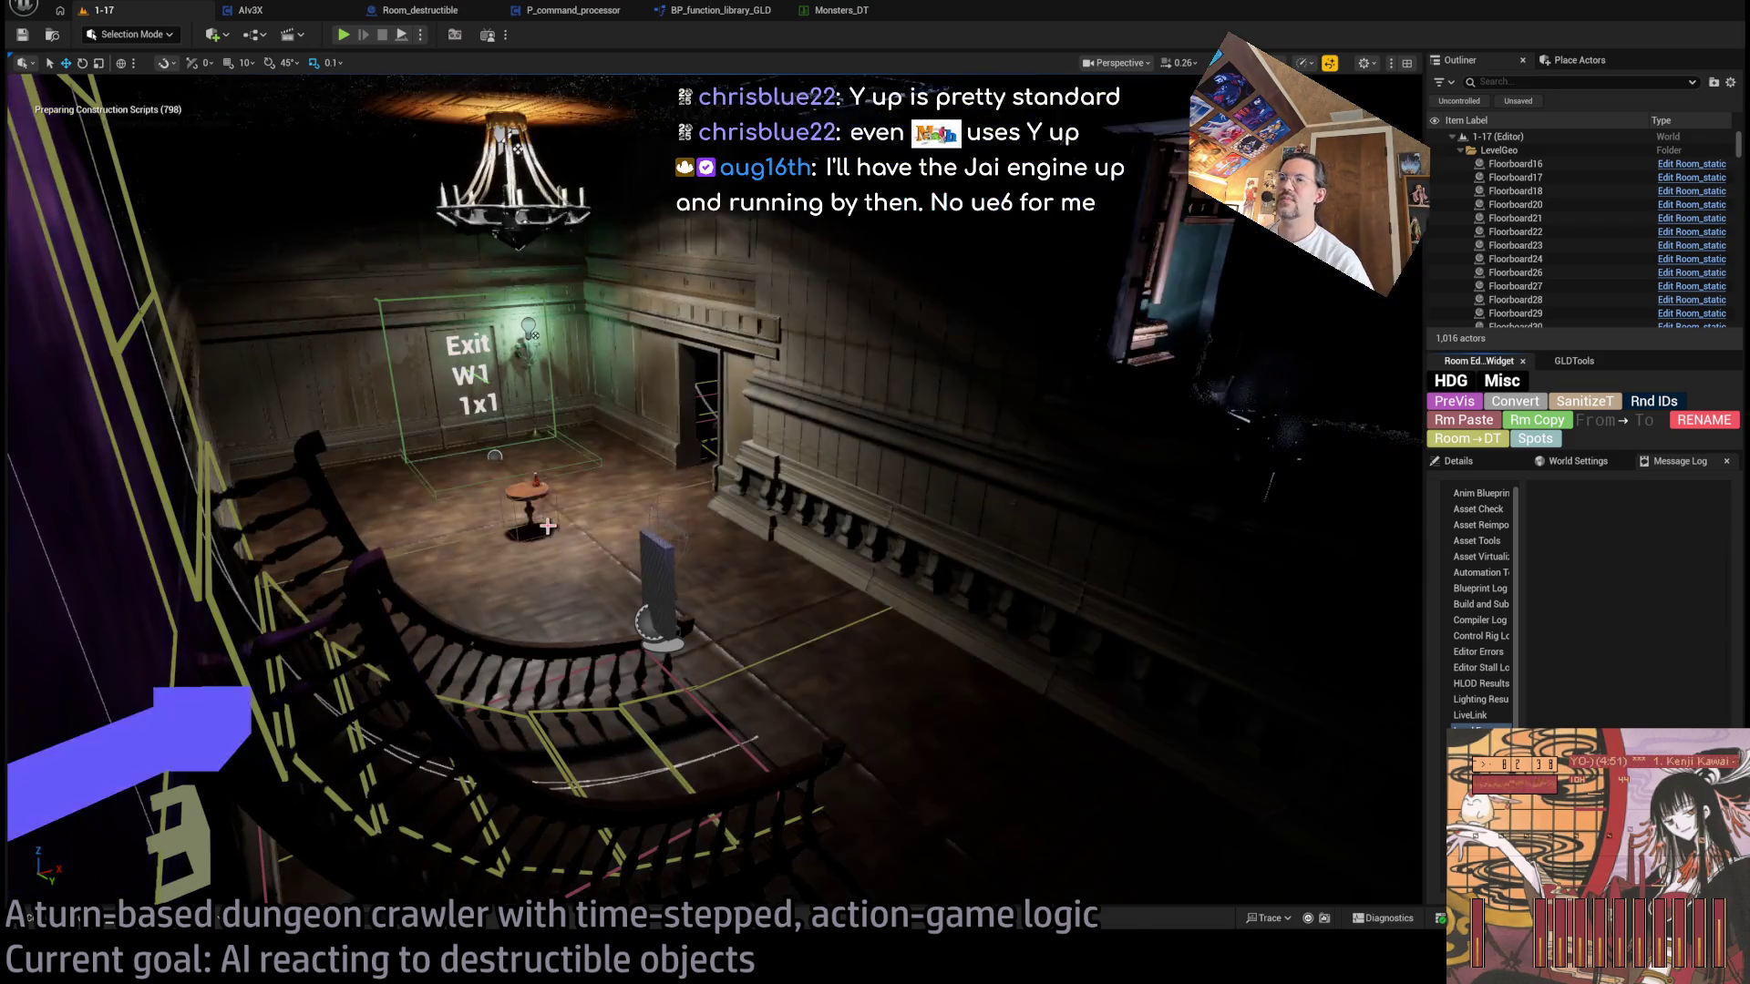
{"action": "left_click_drag", "start_coordinate": [547, 526], "coordinate": [383, 447]}
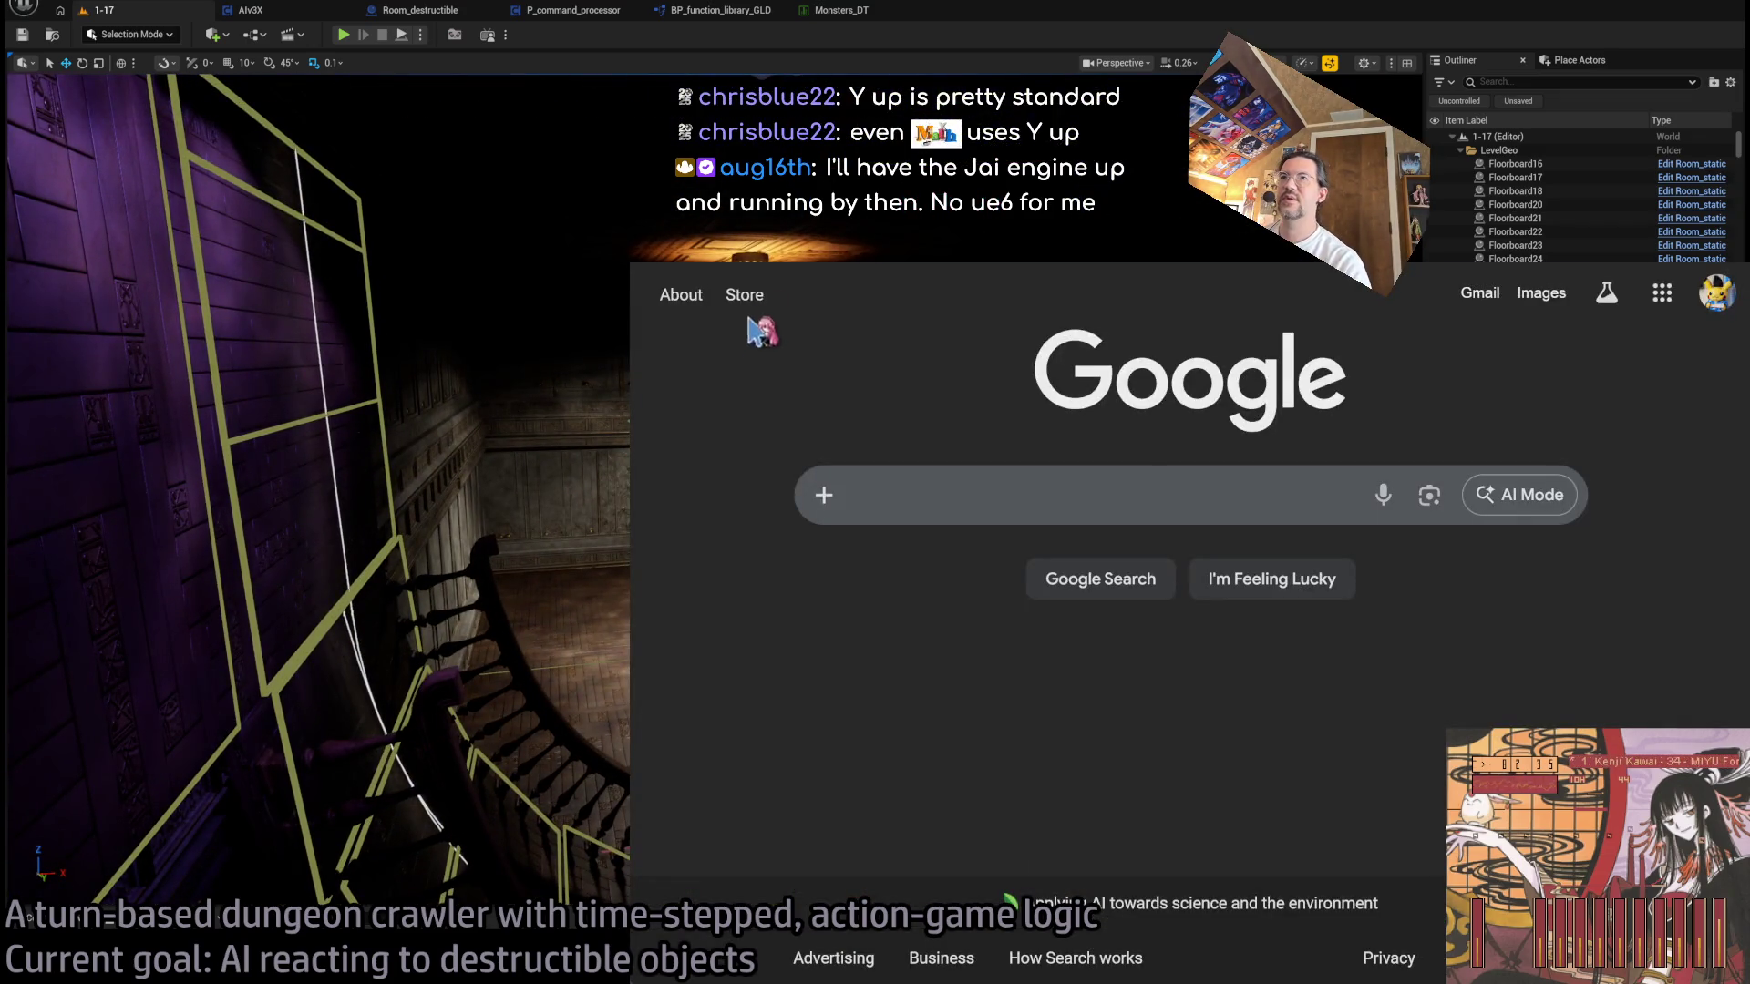
{"action": "left_click", "coordinate": [949, 492]}
- Search Google from the Epic Games CEO's name and open the X post on engine coordinate systems
{"action": "type", "text": "tim sweney"}
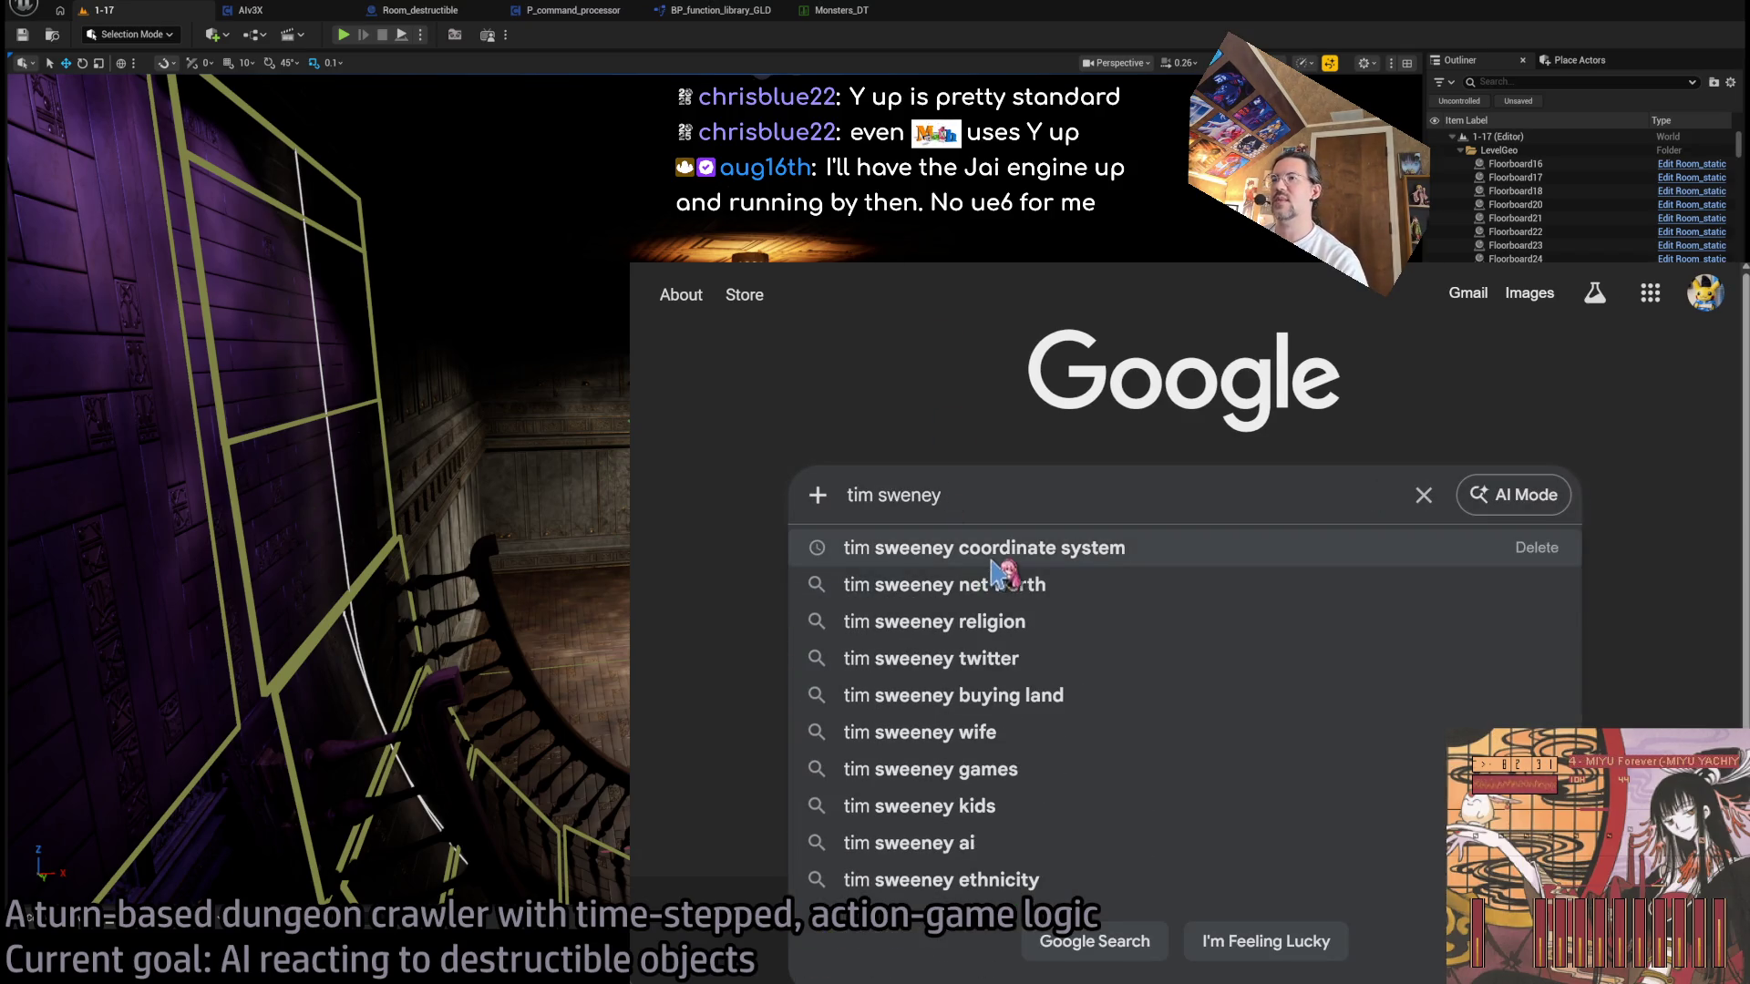
{"action": "left_click", "coordinate": [893, 548]}
{"action": "left_click", "coordinate": [811, 509]}
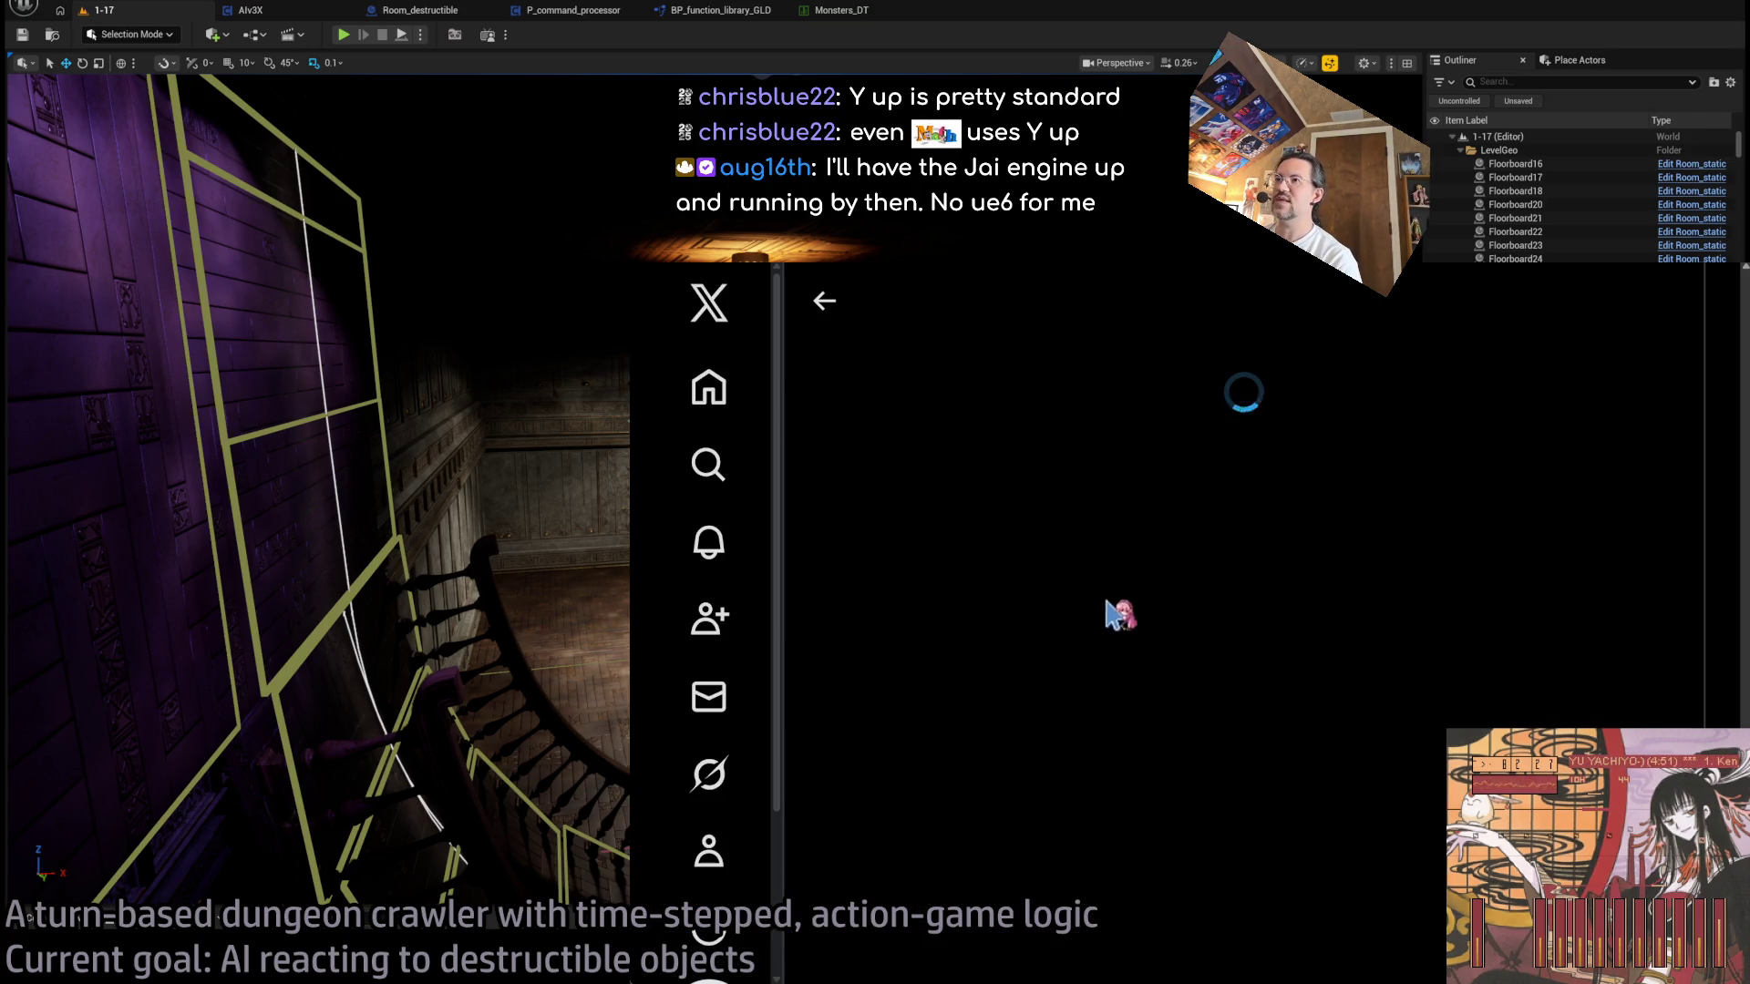
- View the post's Y-up/Z-up handedness chart full screen, then close it and the browser
{"action": "scroll", "coordinate": [1301, 615], "scroll_direction": "down", "scroll_amount": 2}
{"action": "scroll", "coordinate": [1306, 609], "scroll_direction": "up", "scroll_amount": 5}
{"action": "left_click", "coordinate": [1299, 606]}
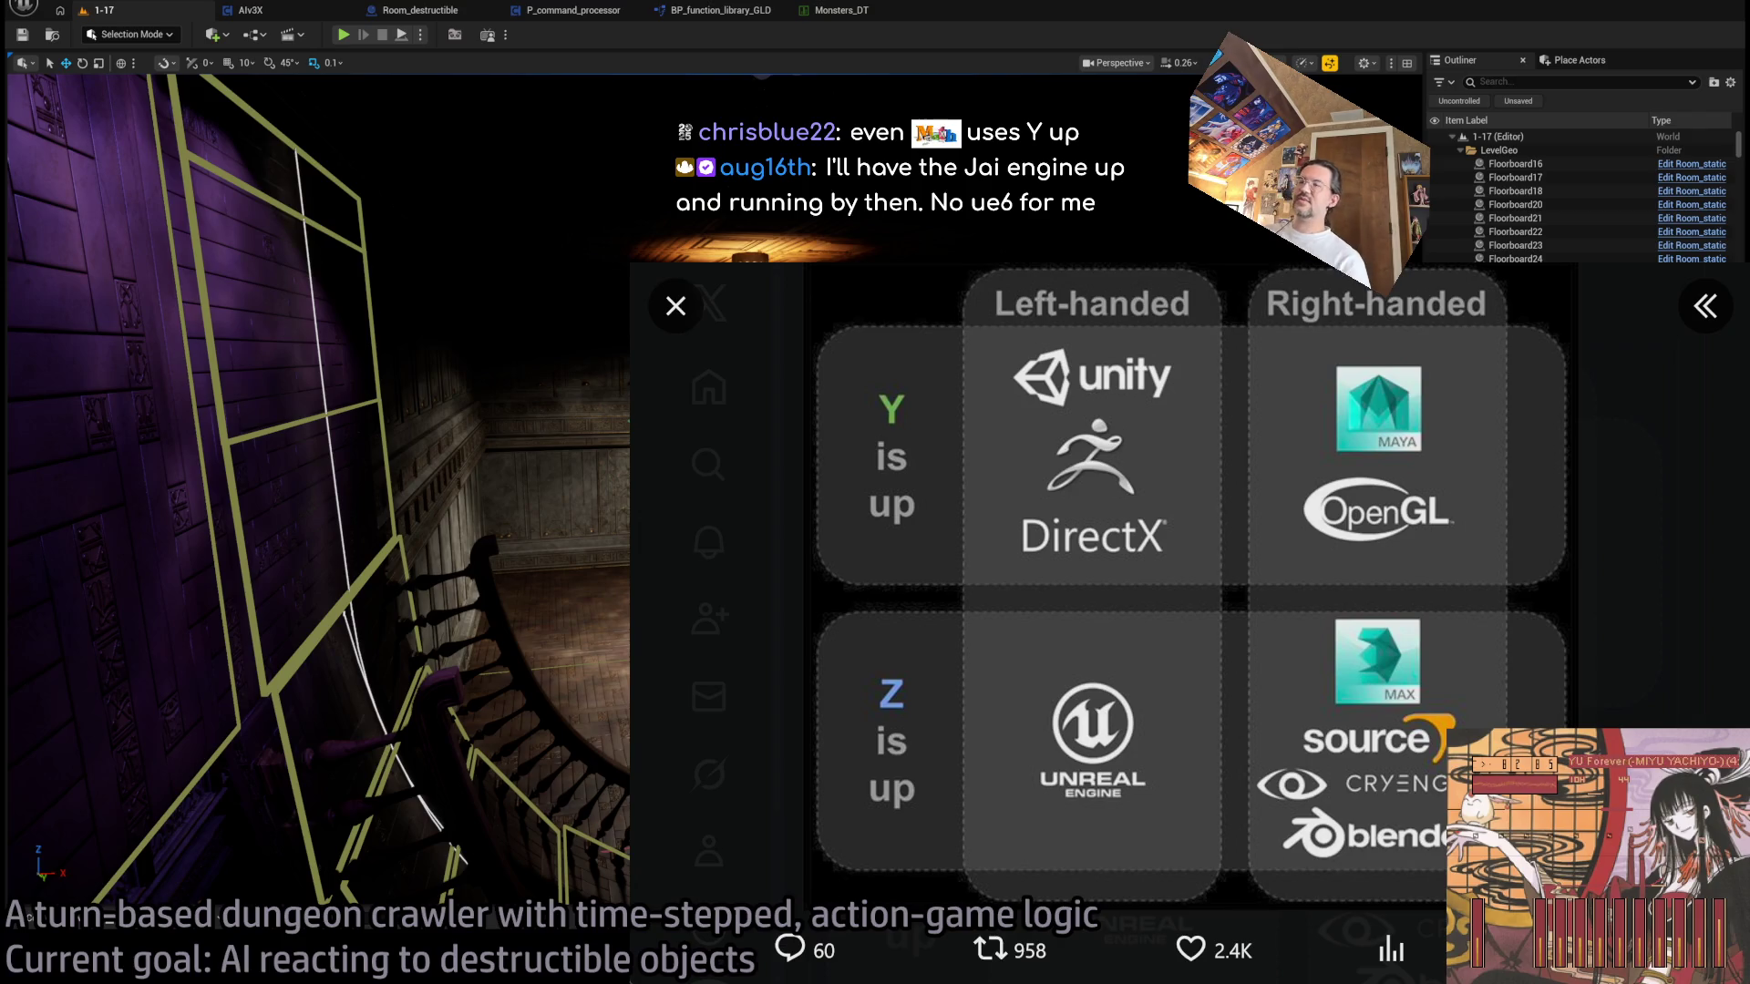
{"action": "left_click", "coordinate": [678, 307]}
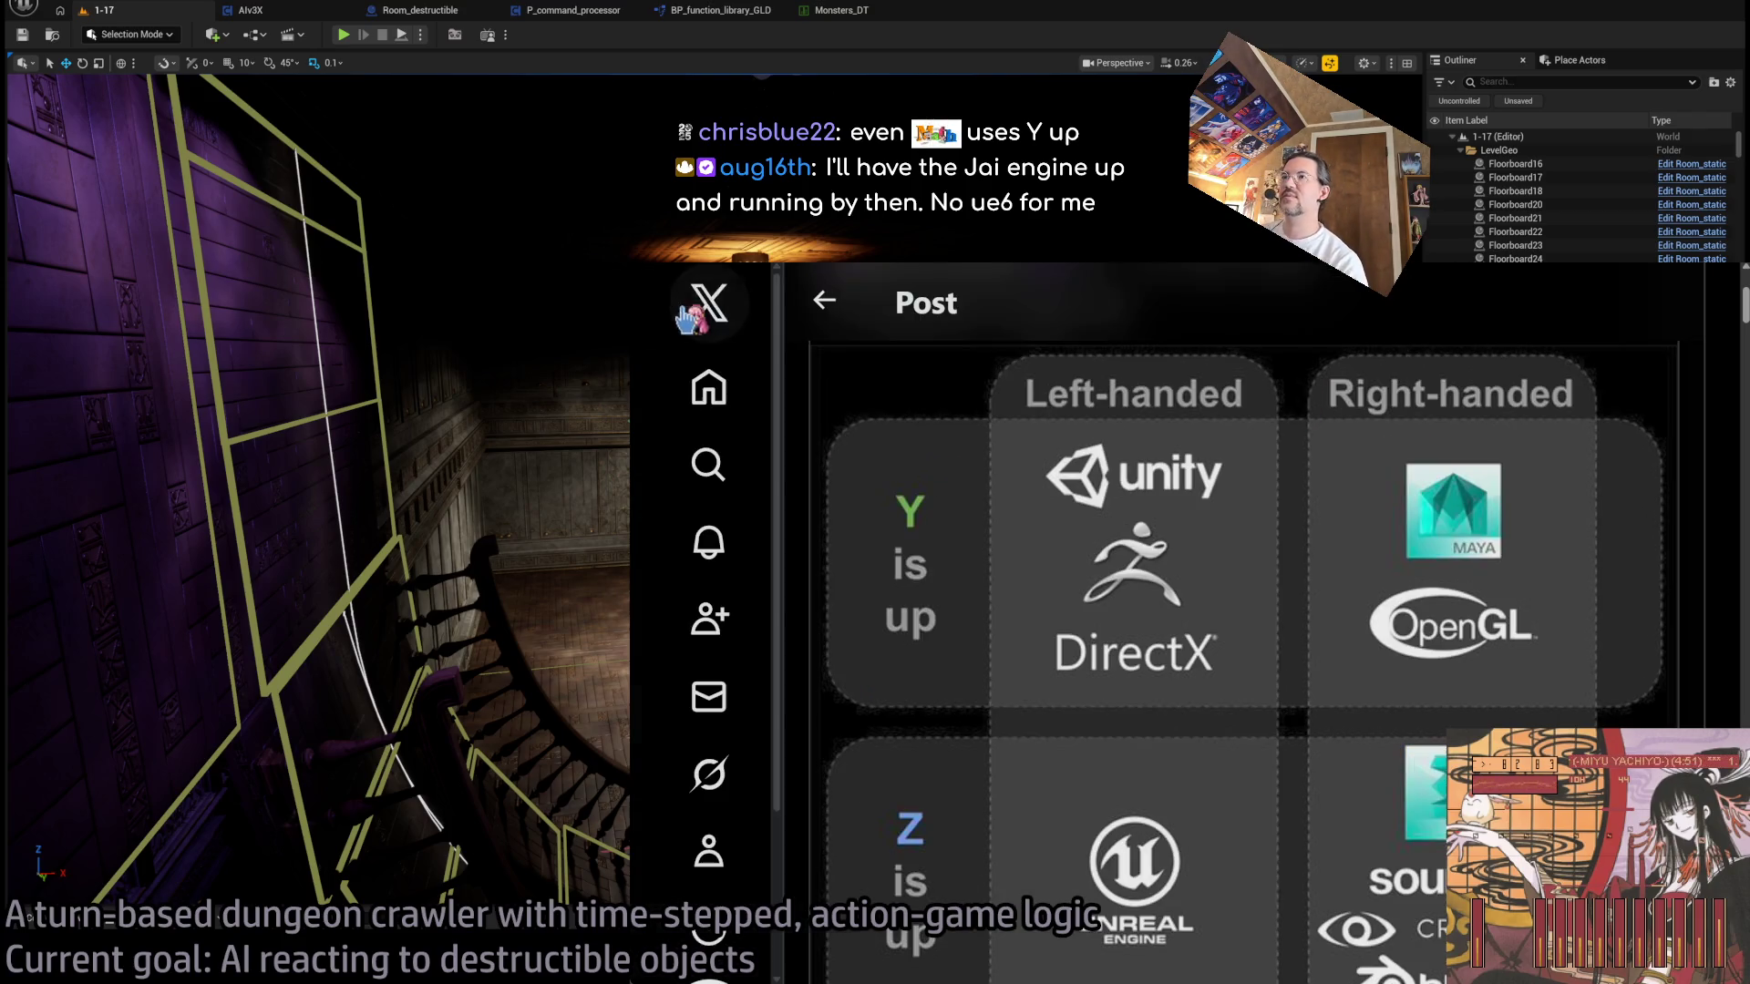
{"action": "key", "text": "alt+Tab"}
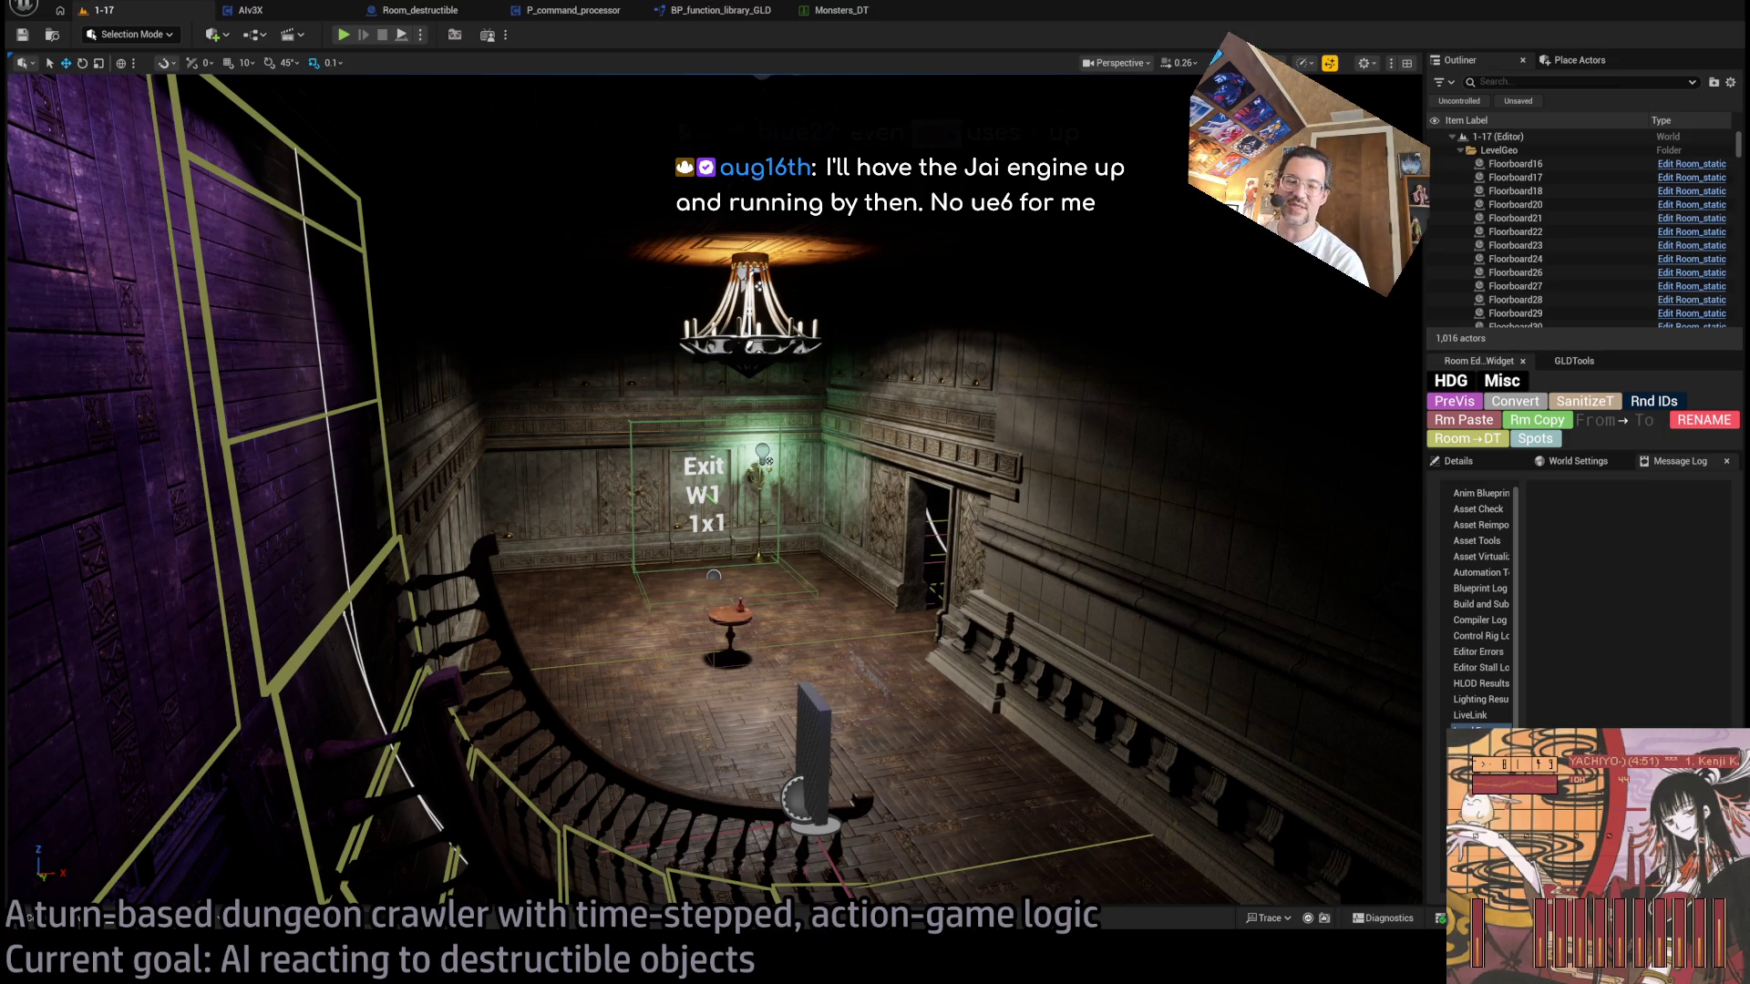
- Browse the Content Drawer to the Content > Monsters > Grimon > AI folder
{"action": "mouse_move", "coordinate": [710, 492]}
{"action": "left_mouse_down"}
{"action": "mouse_move", "coordinate": [948, 583]}
{"action": "mouse_move", "coordinate": [848, 401]}
{"action": "mouse_move", "coordinate": [798, 360]}
{"action": "left_mouse_up"}
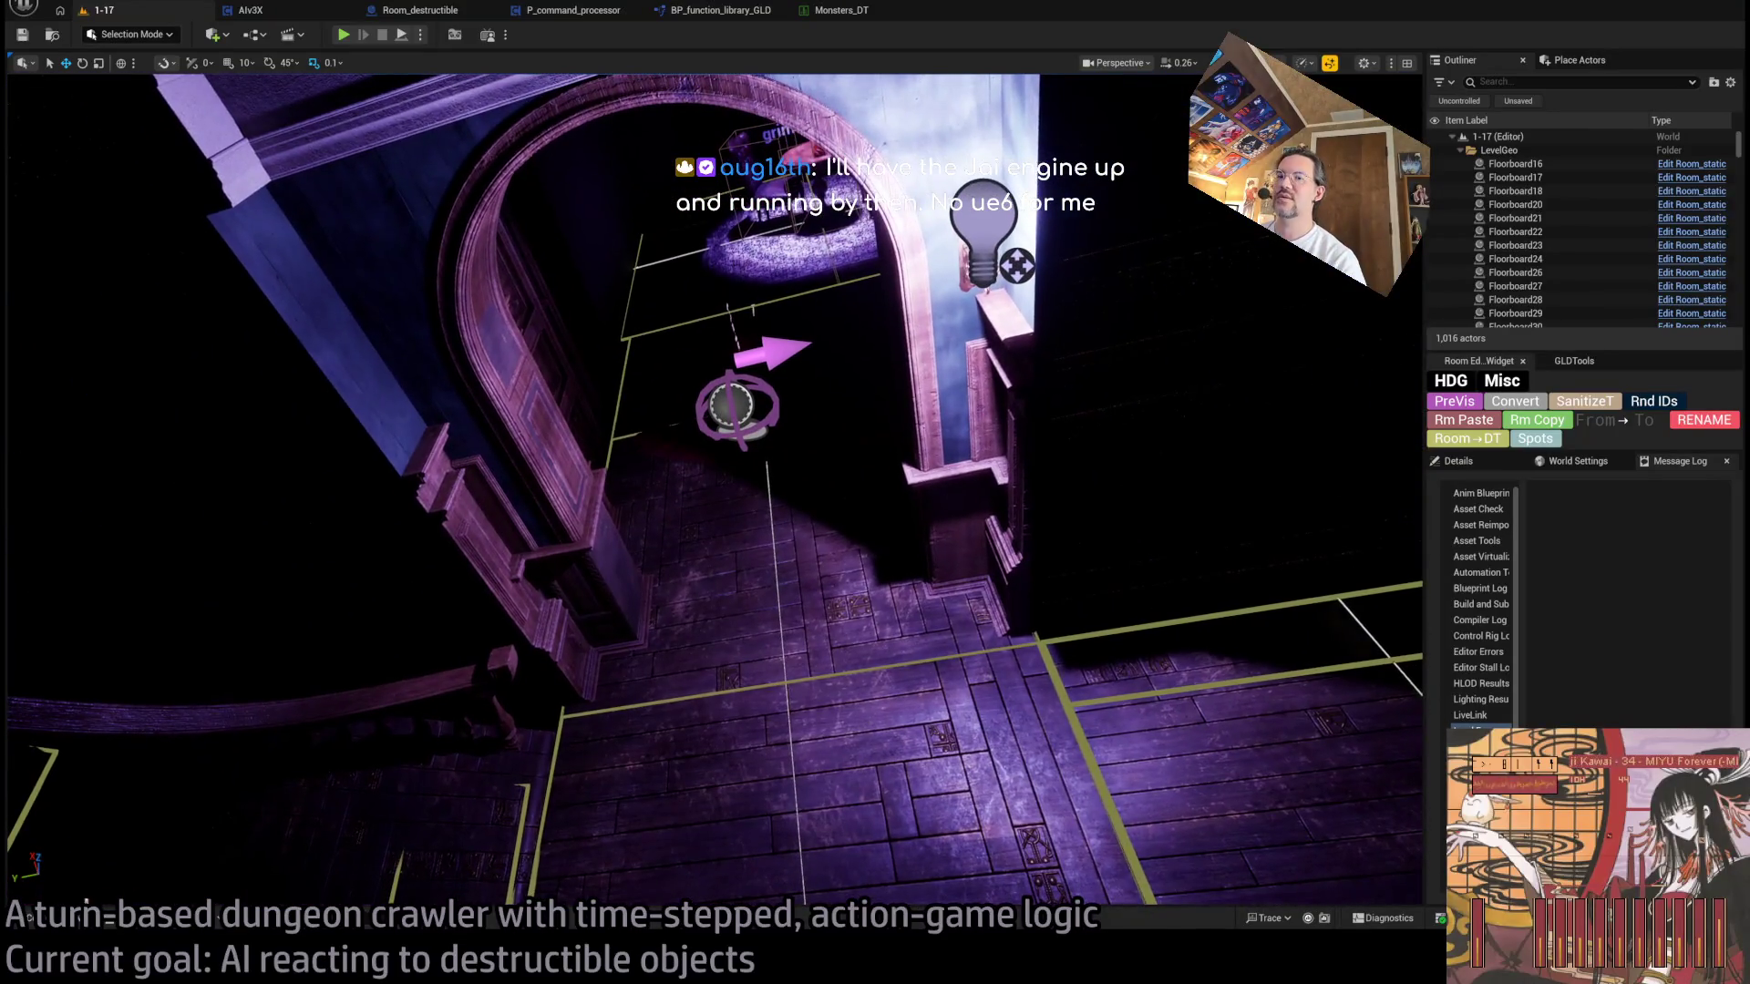
{"action": "left_click", "coordinate": [30, 919]}
{"action": "left_click", "coordinate": [73, 535]}
{"action": "left_click", "coordinate": [73, 545]}
{"action": "left_click", "coordinate": [71, 556]}
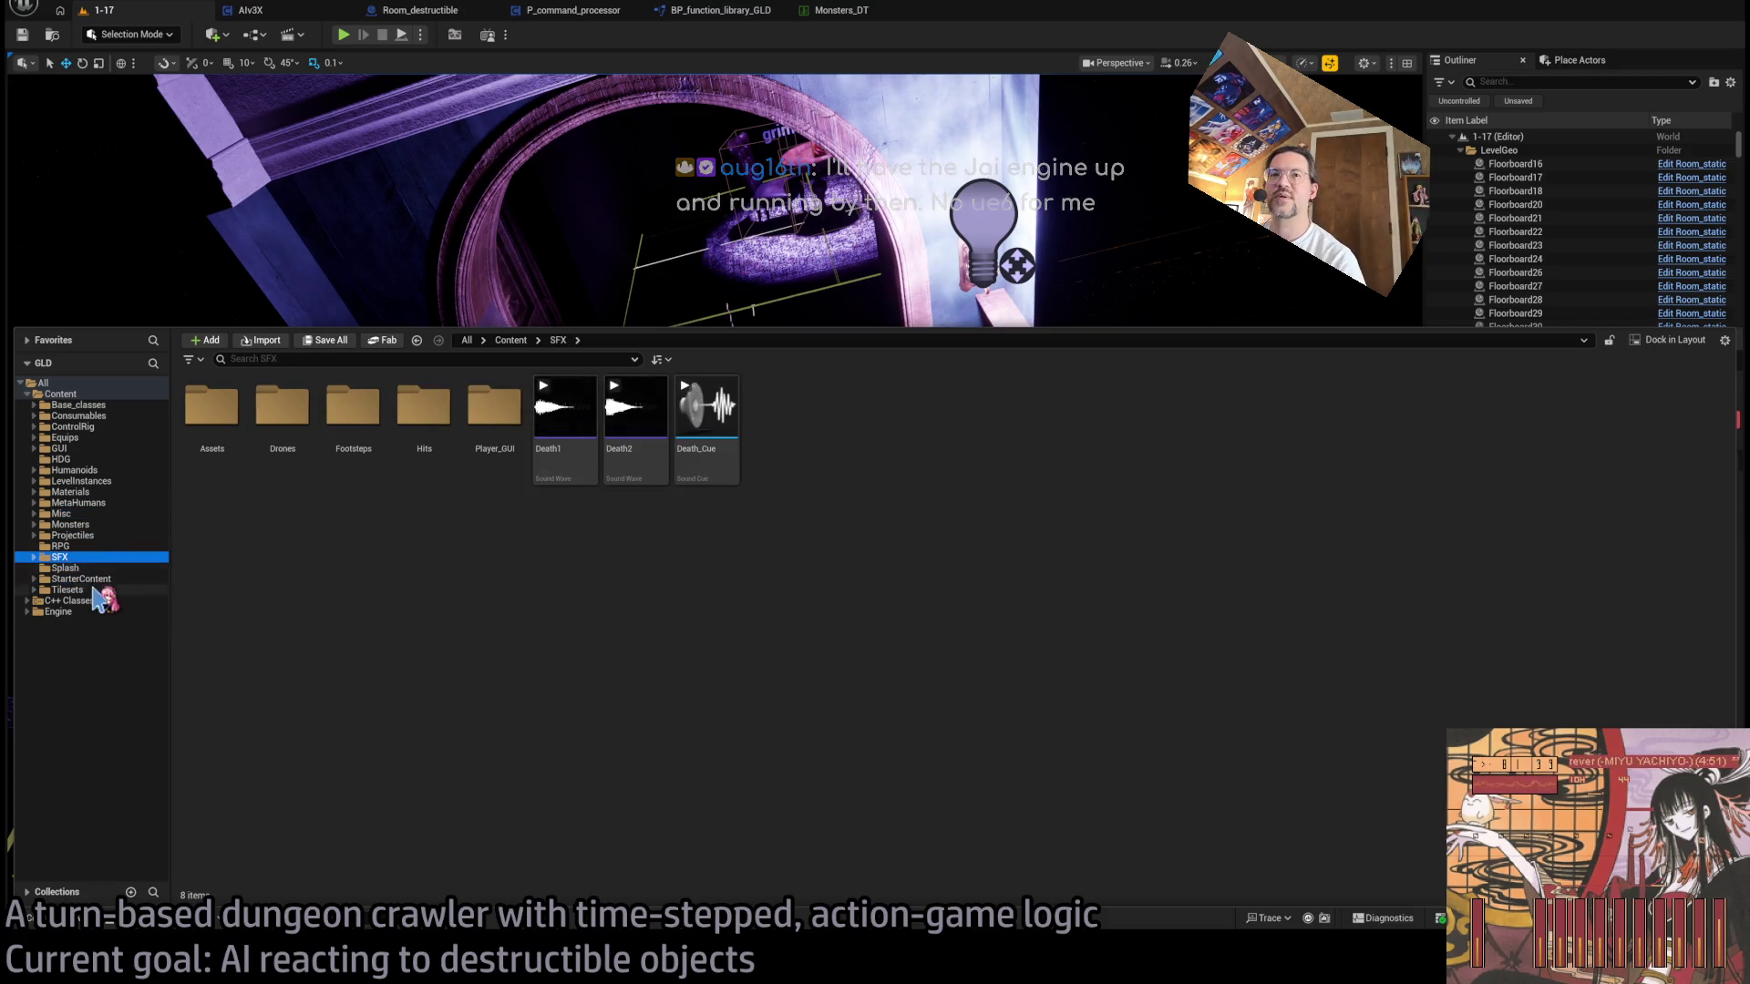
{"action": "left_click", "coordinate": [76, 568]}
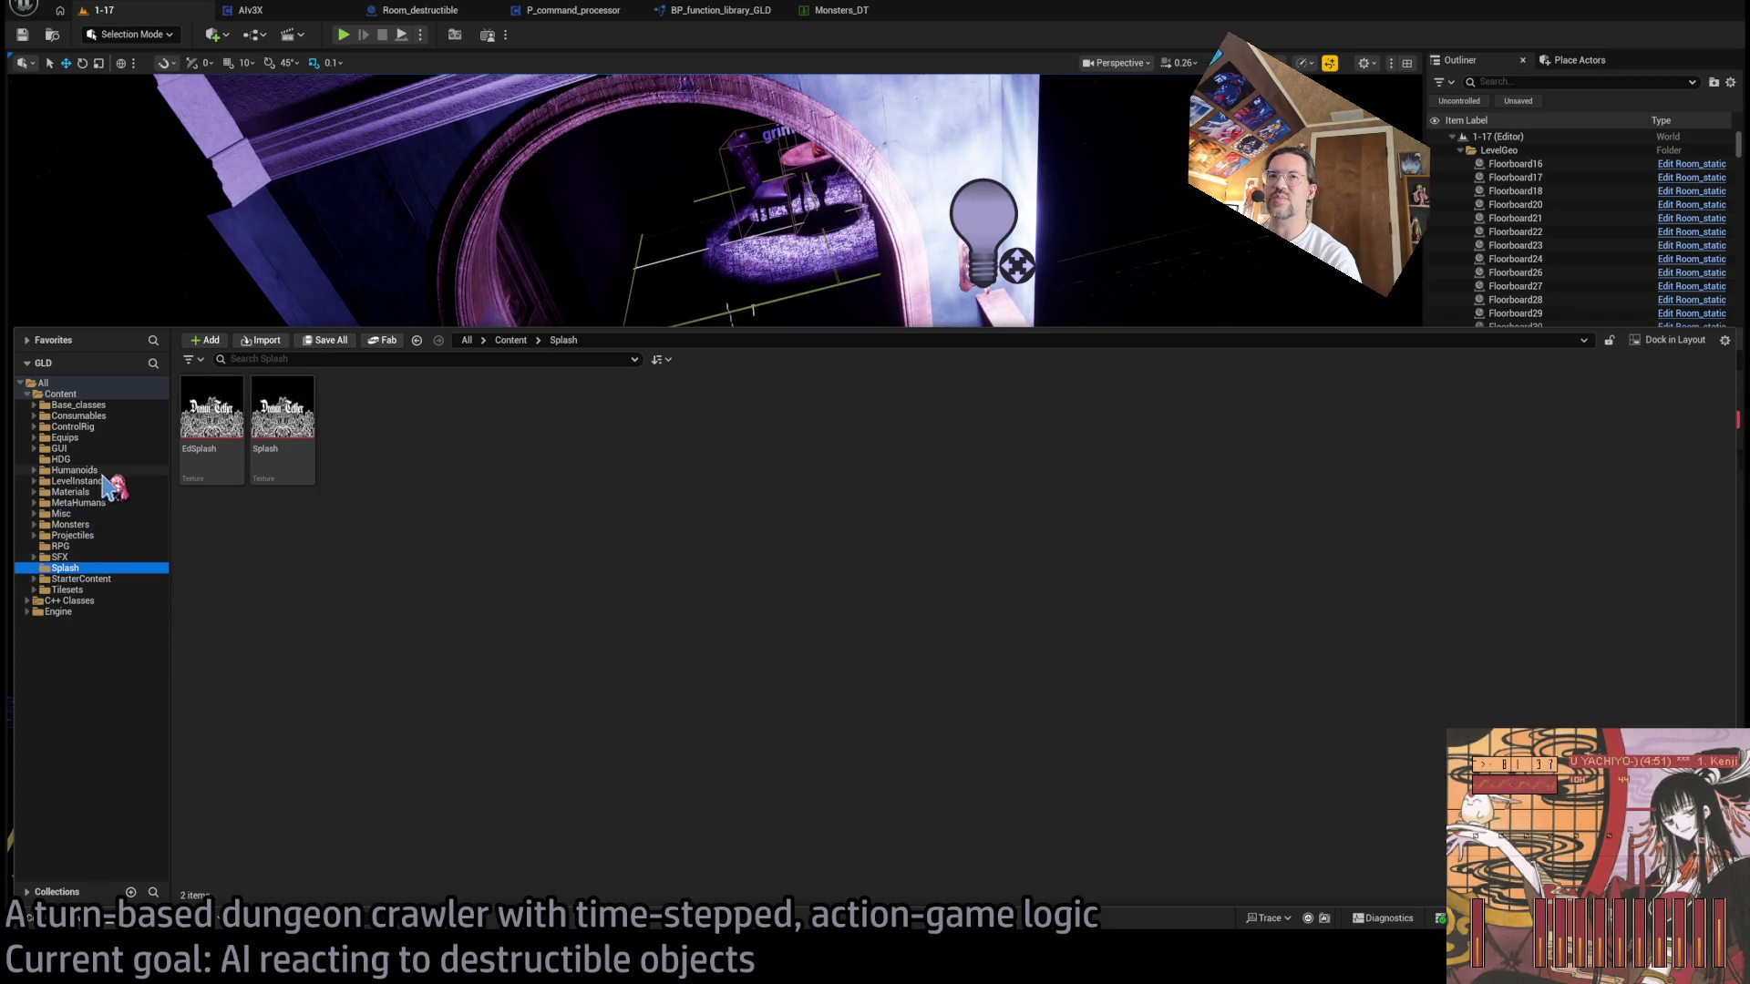
{"action": "left_click", "coordinate": [71, 525]}
{"action": "double_click", "coordinate": [233, 455]}
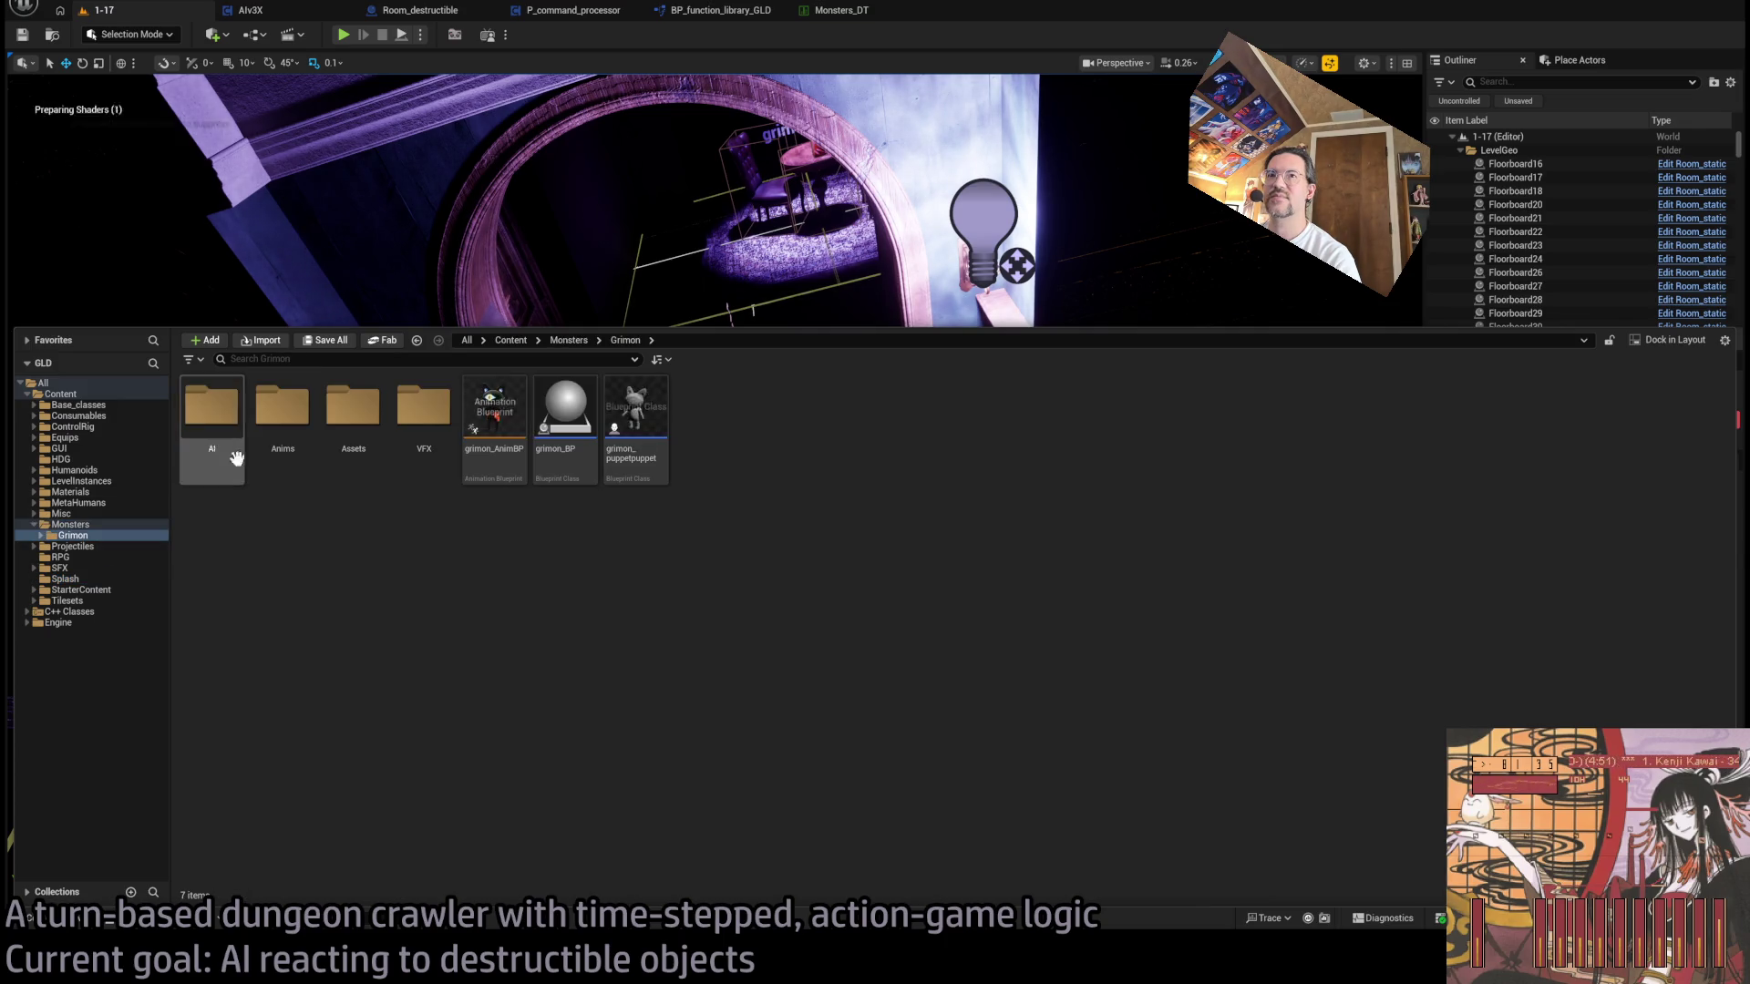
{"action": "double_click", "coordinate": [219, 420]}
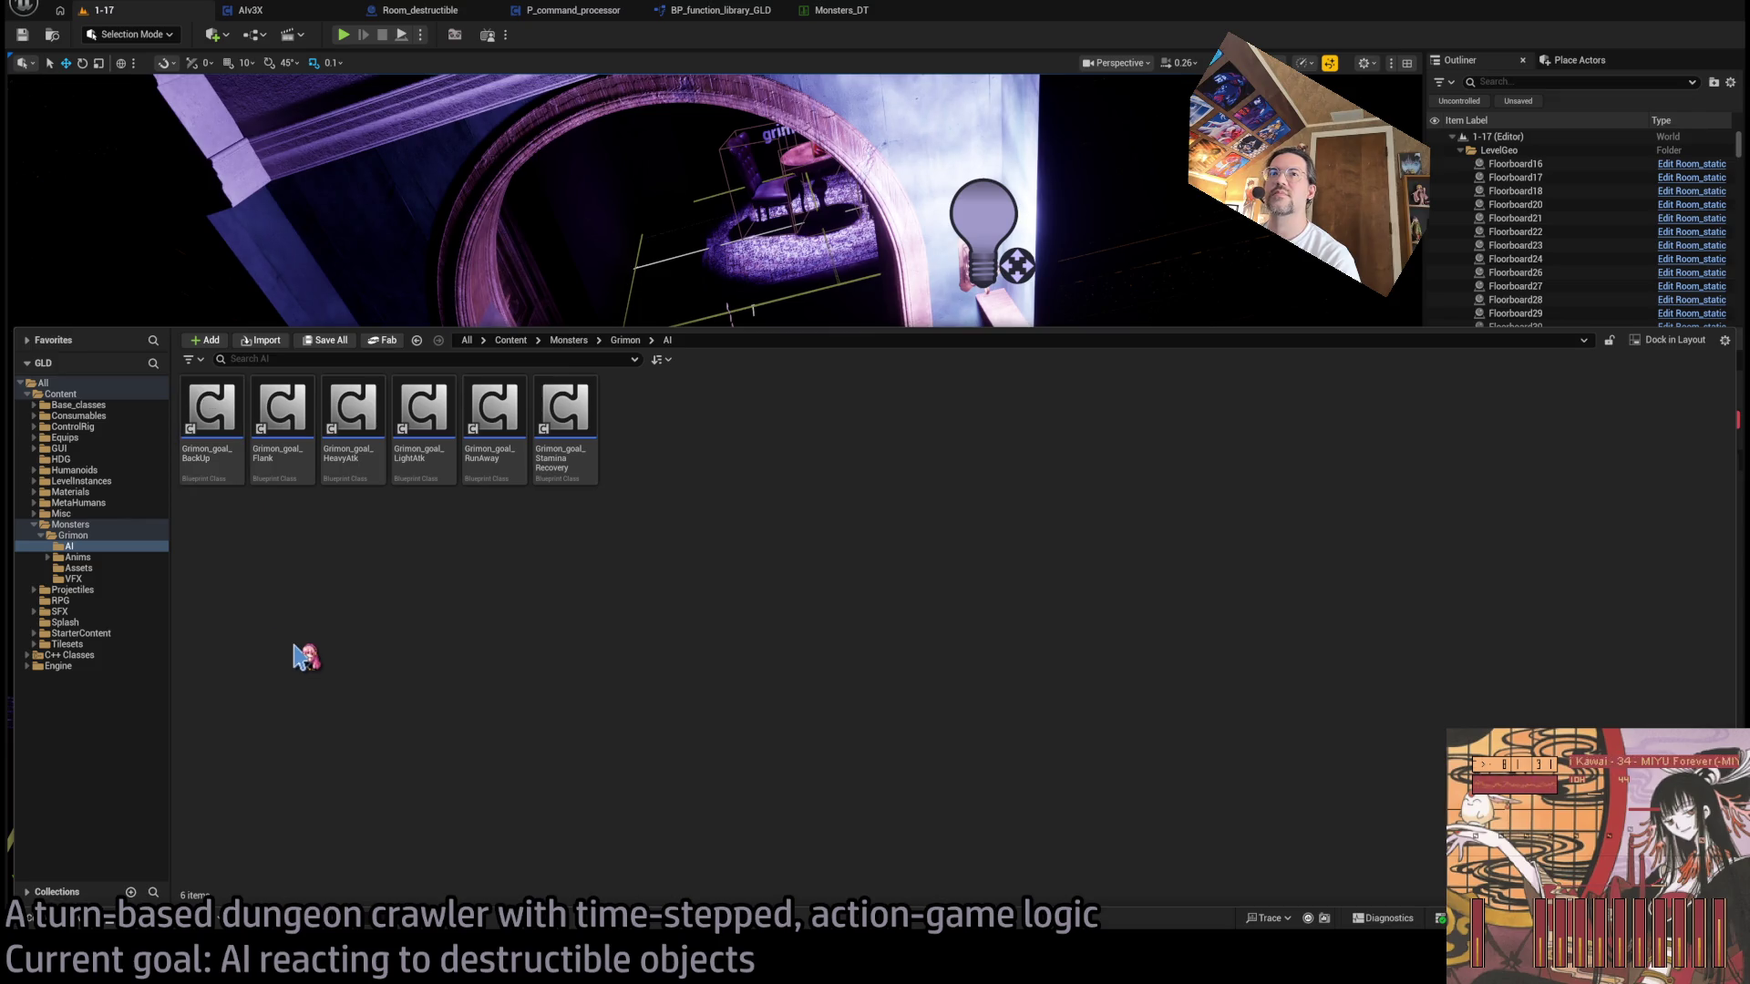
- Duplicate Grimon_goal_LightAtk as Grimon_goal_DestrBump and open it
{"action": "left_click", "coordinate": [438, 421]}
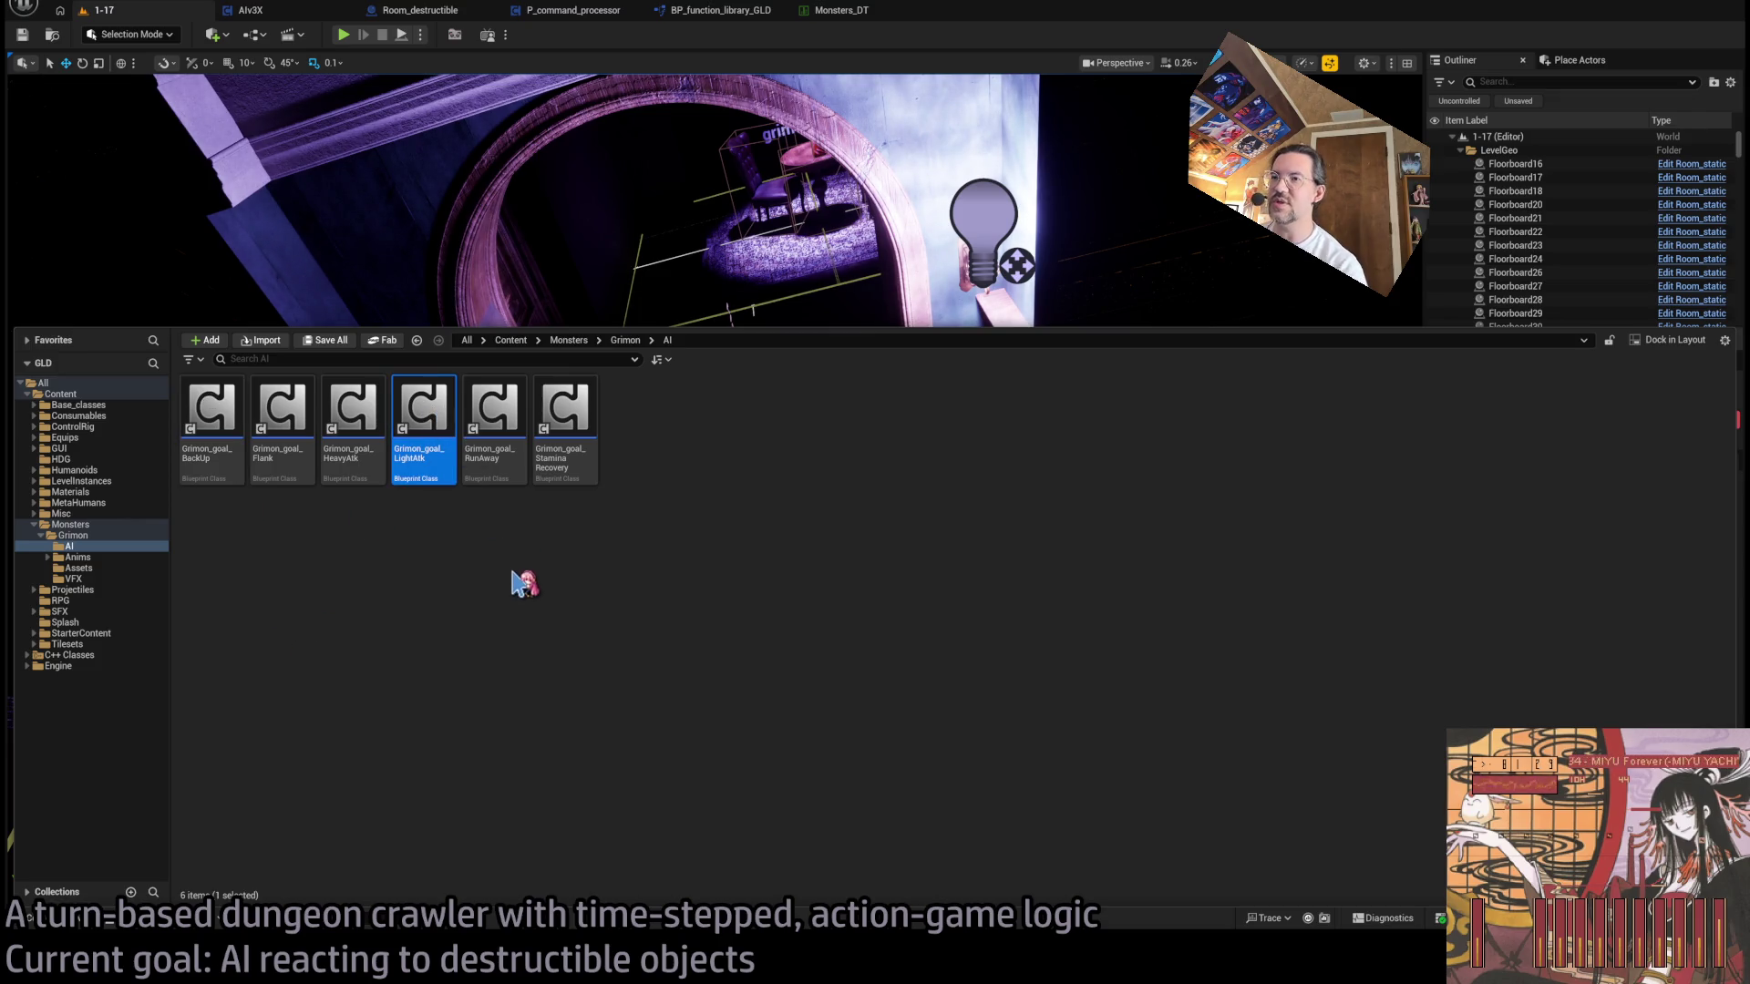
{"action": "key", "text": "ctrl+d"}
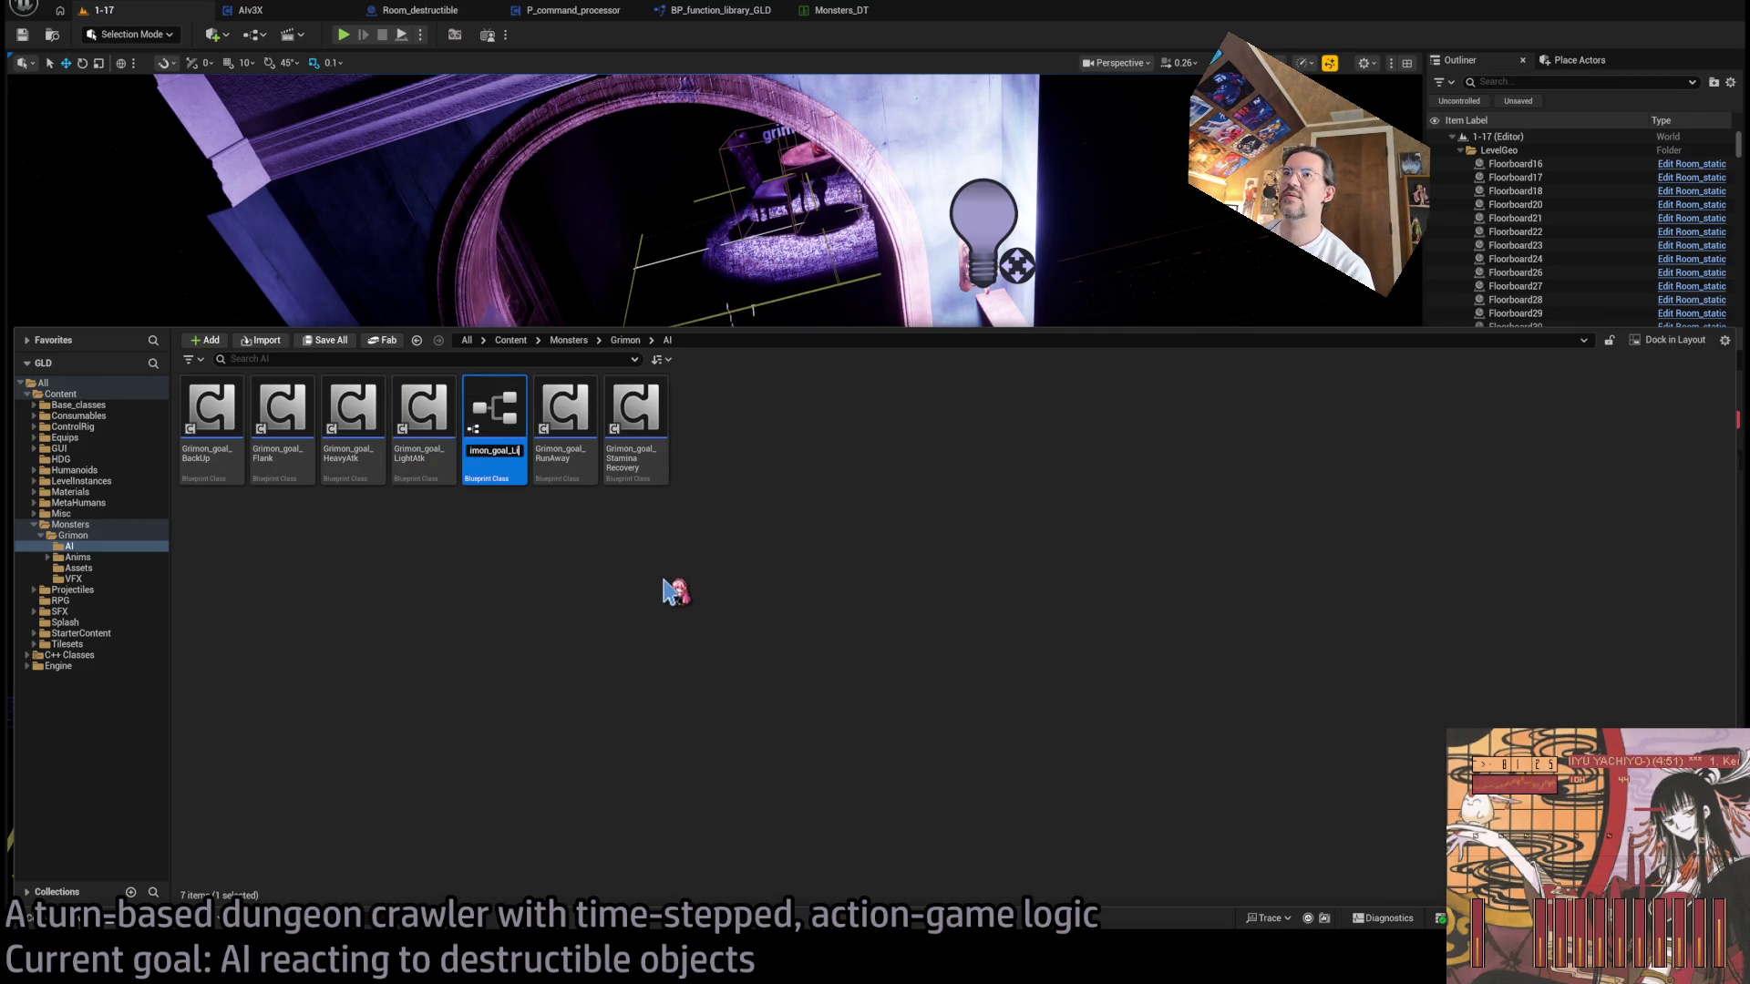
{"action": "type", "text": "l_DestrBump"}
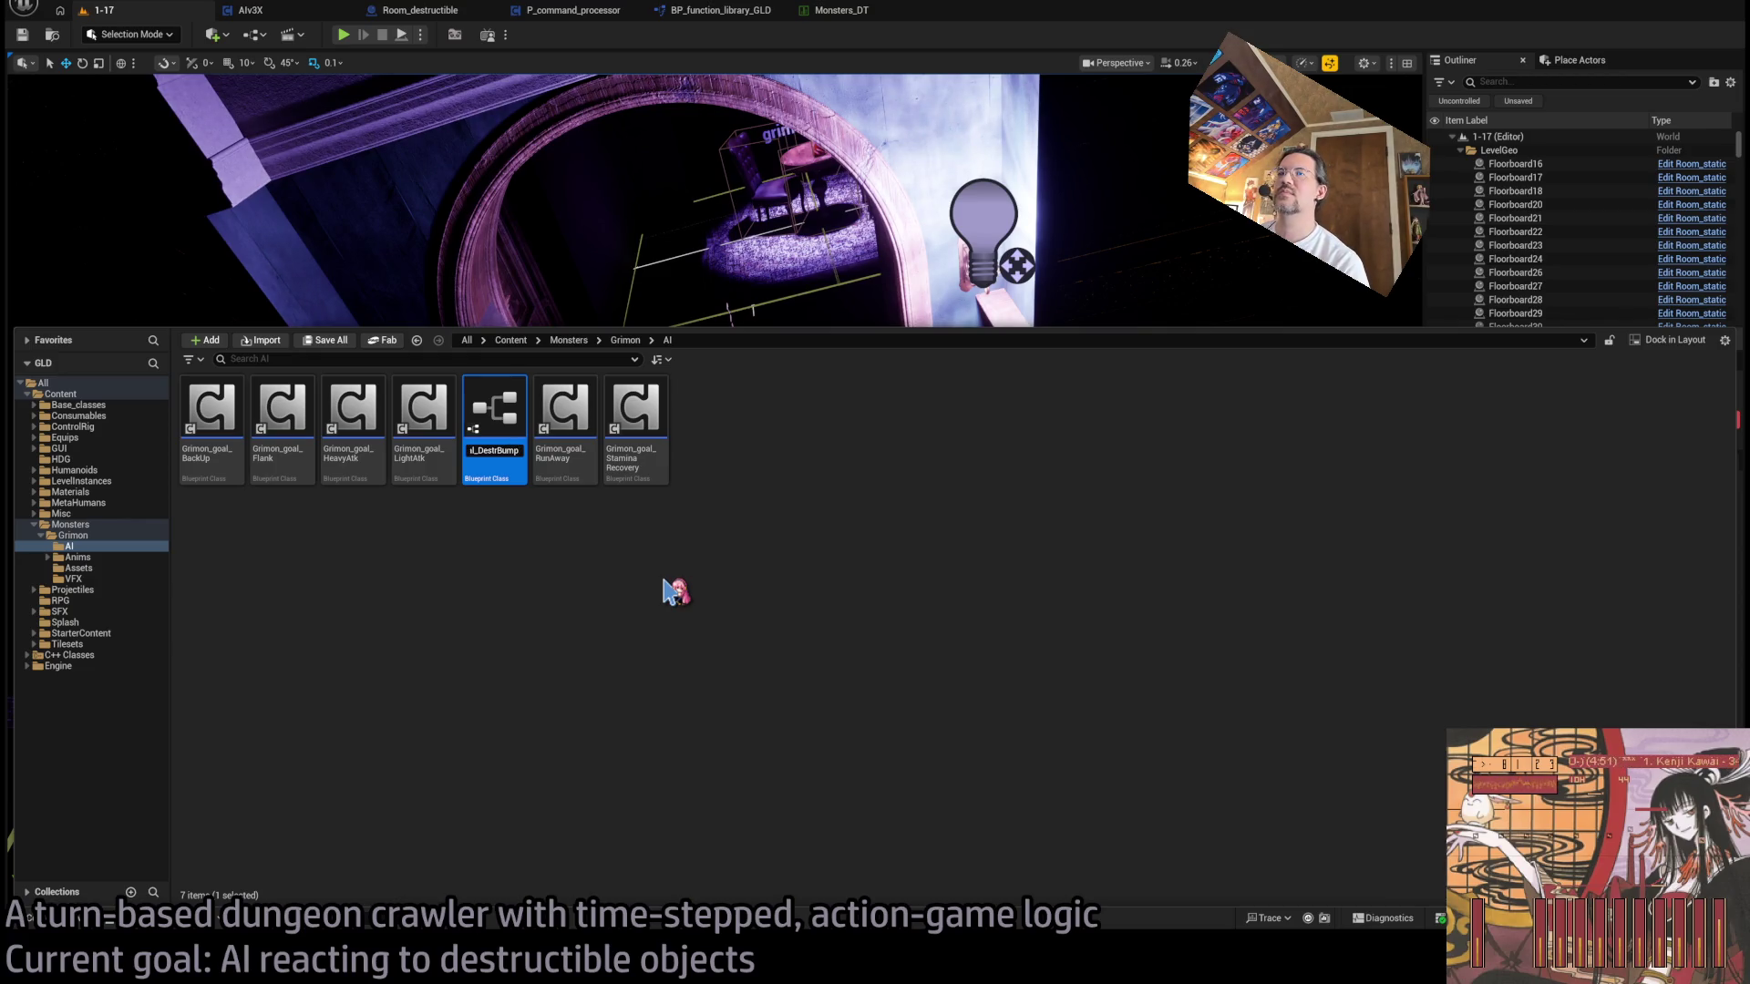
{"action": "key", "text": "Return"}
{"action": "key", "text": "Return"}
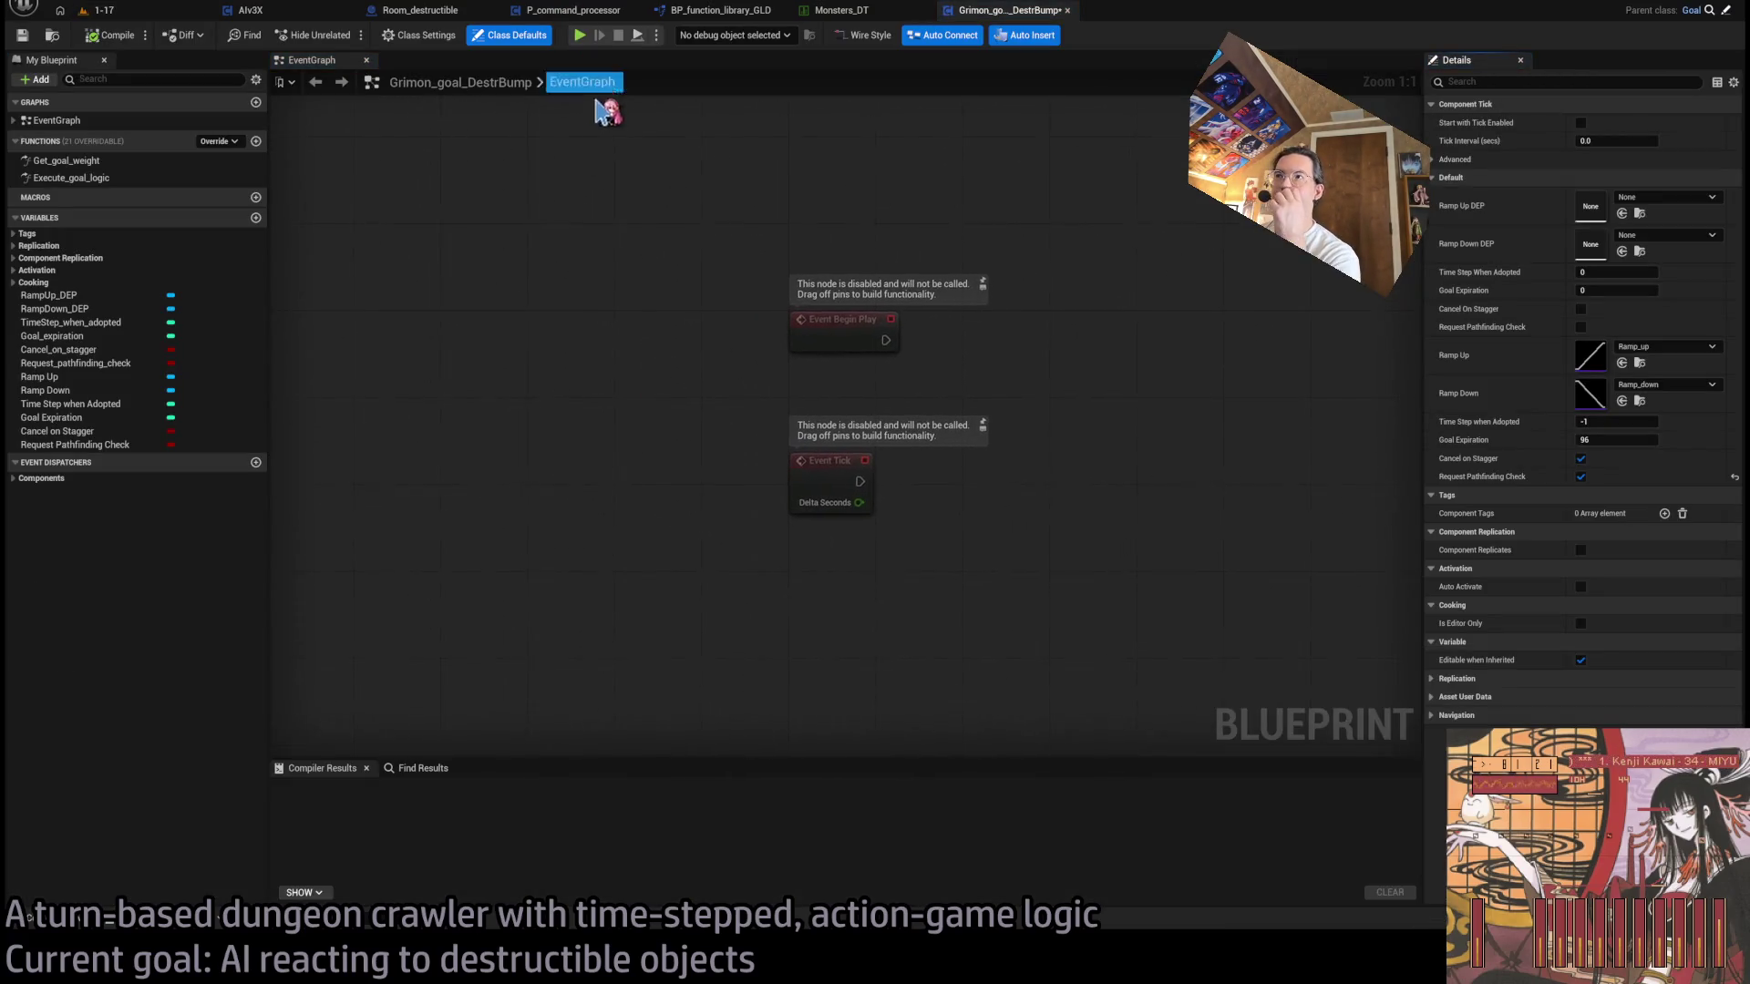
- Open the Execute_goal_logic function graph of Grimon_goal_DestrBump
{"action": "left_click", "coordinate": [114, 179]}
{"action": "double_click", "coordinate": [114, 177]}
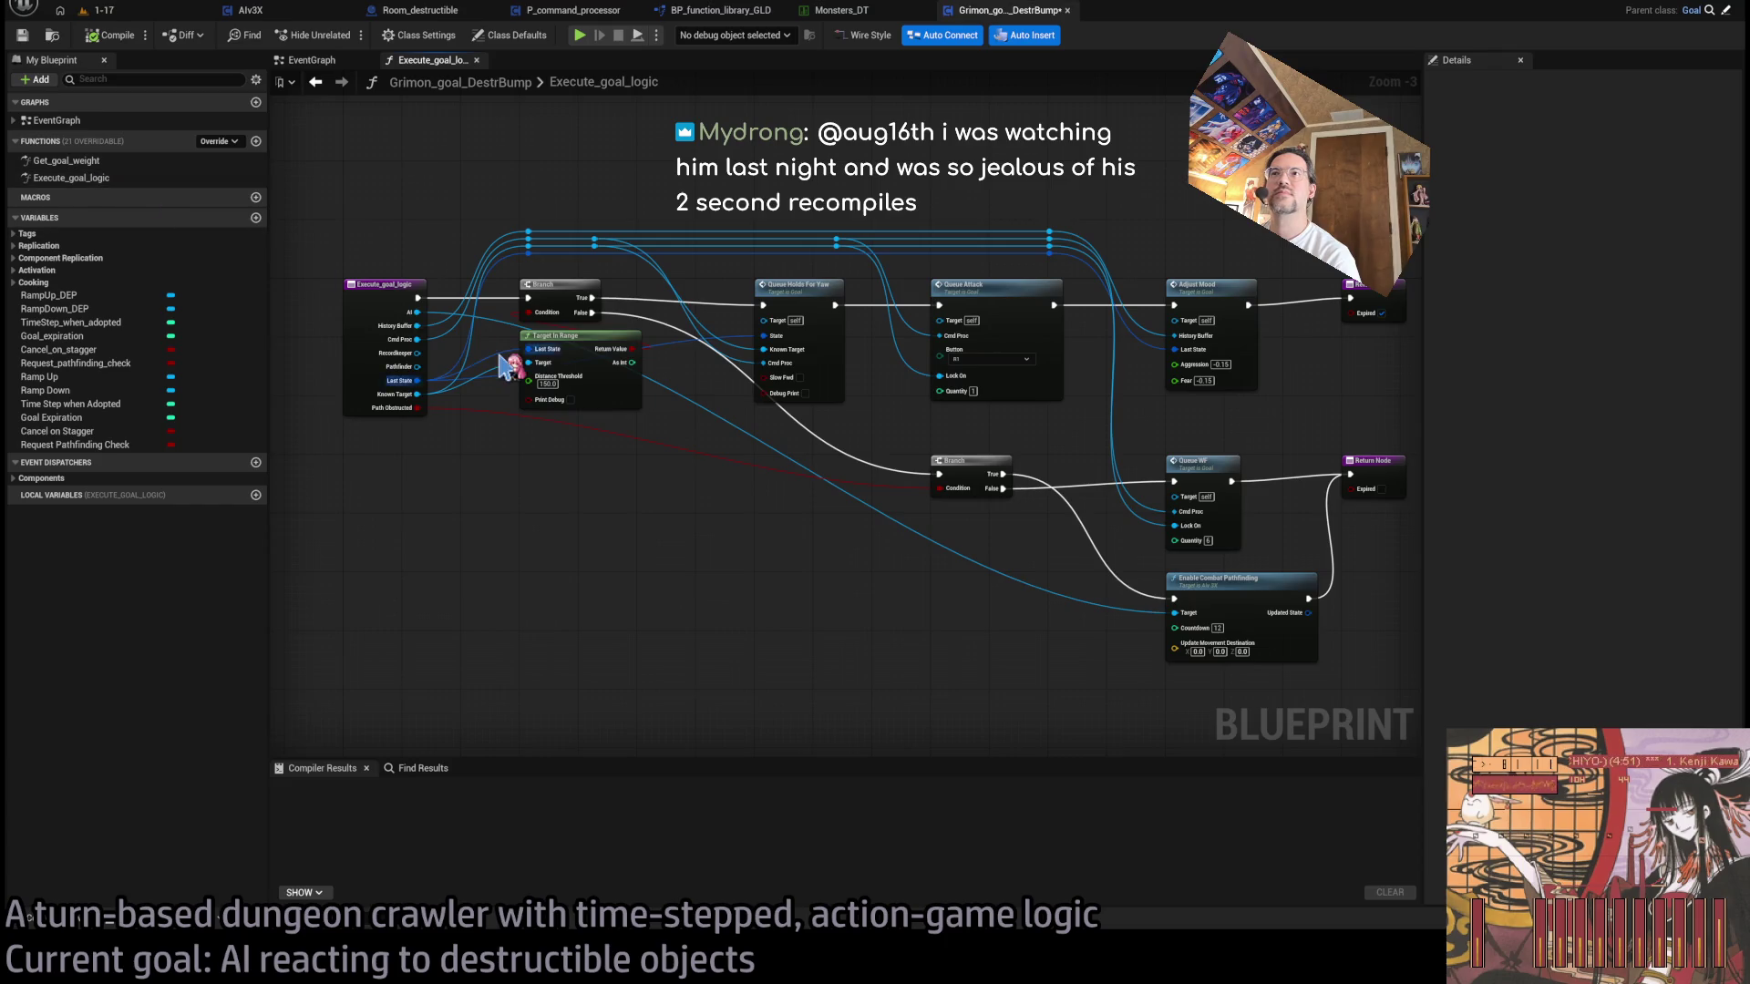
{"action": "scroll", "coordinate": [501, 368], "scroll_direction": "up", "scroll_amount": 3}
{"action": "scroll", "coordinate": [758, 520], "scroll_direction": "down", "scroll_amount": 1}
{"action": "scroll", "coordinate": [766, 547], "scroll_direction": "up", "scroll_amount": 1}
- Delete the Branch, Target In Range and Queue Holds For Yaw nodes, and wire the entry node into Queue Attack
{"action": "mouse_move", "coordinate": [773, 605]}
{"action": "left_mouse_down"}
{"action": "mouse_move", "coordinate": [839, 638]}
{"action": "mouse_move", "coordinate": [845, 496]}
{"action": "mouse_move", "coordinate": [839, 587]}
{"action": "mouse_move", "coordinate": [800, 339]}
{"action": "left_mouse_up"}
{"action": "key", "text": "Delete"}
{"action": "scroll", "coordinate": [740, 553], "scroll_direction": "down", "scroll_amount": 1}
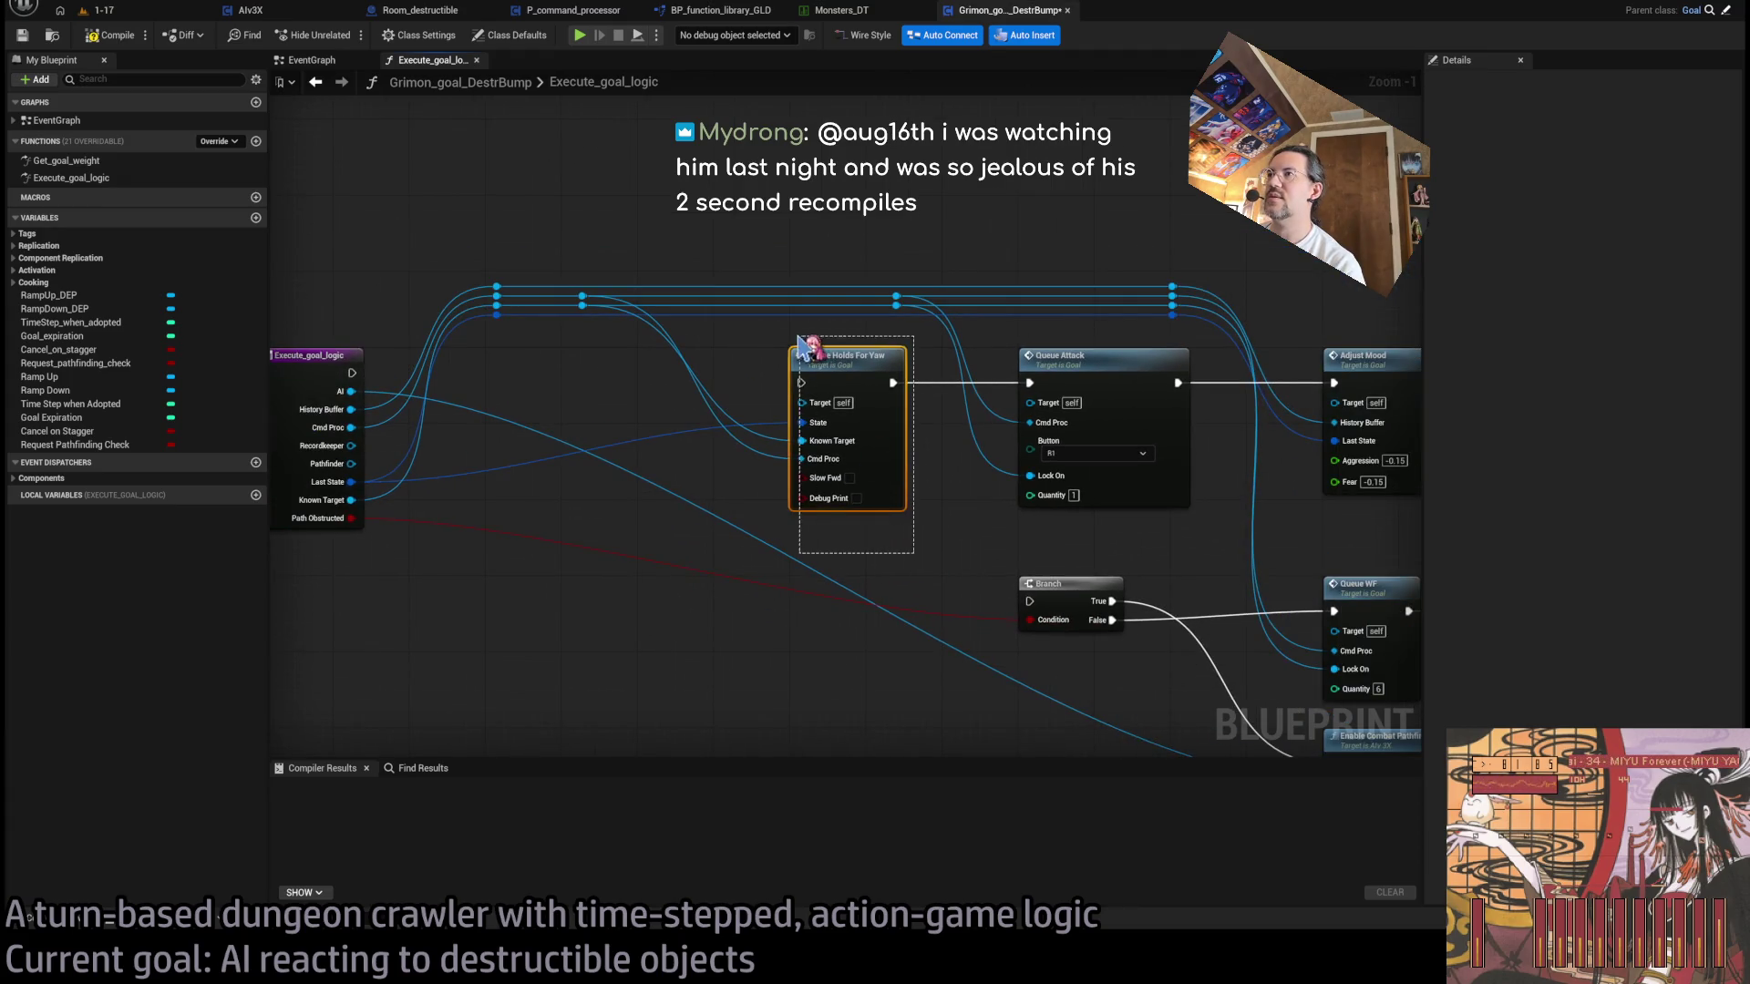
{"action": "key", "text": "Delete"}
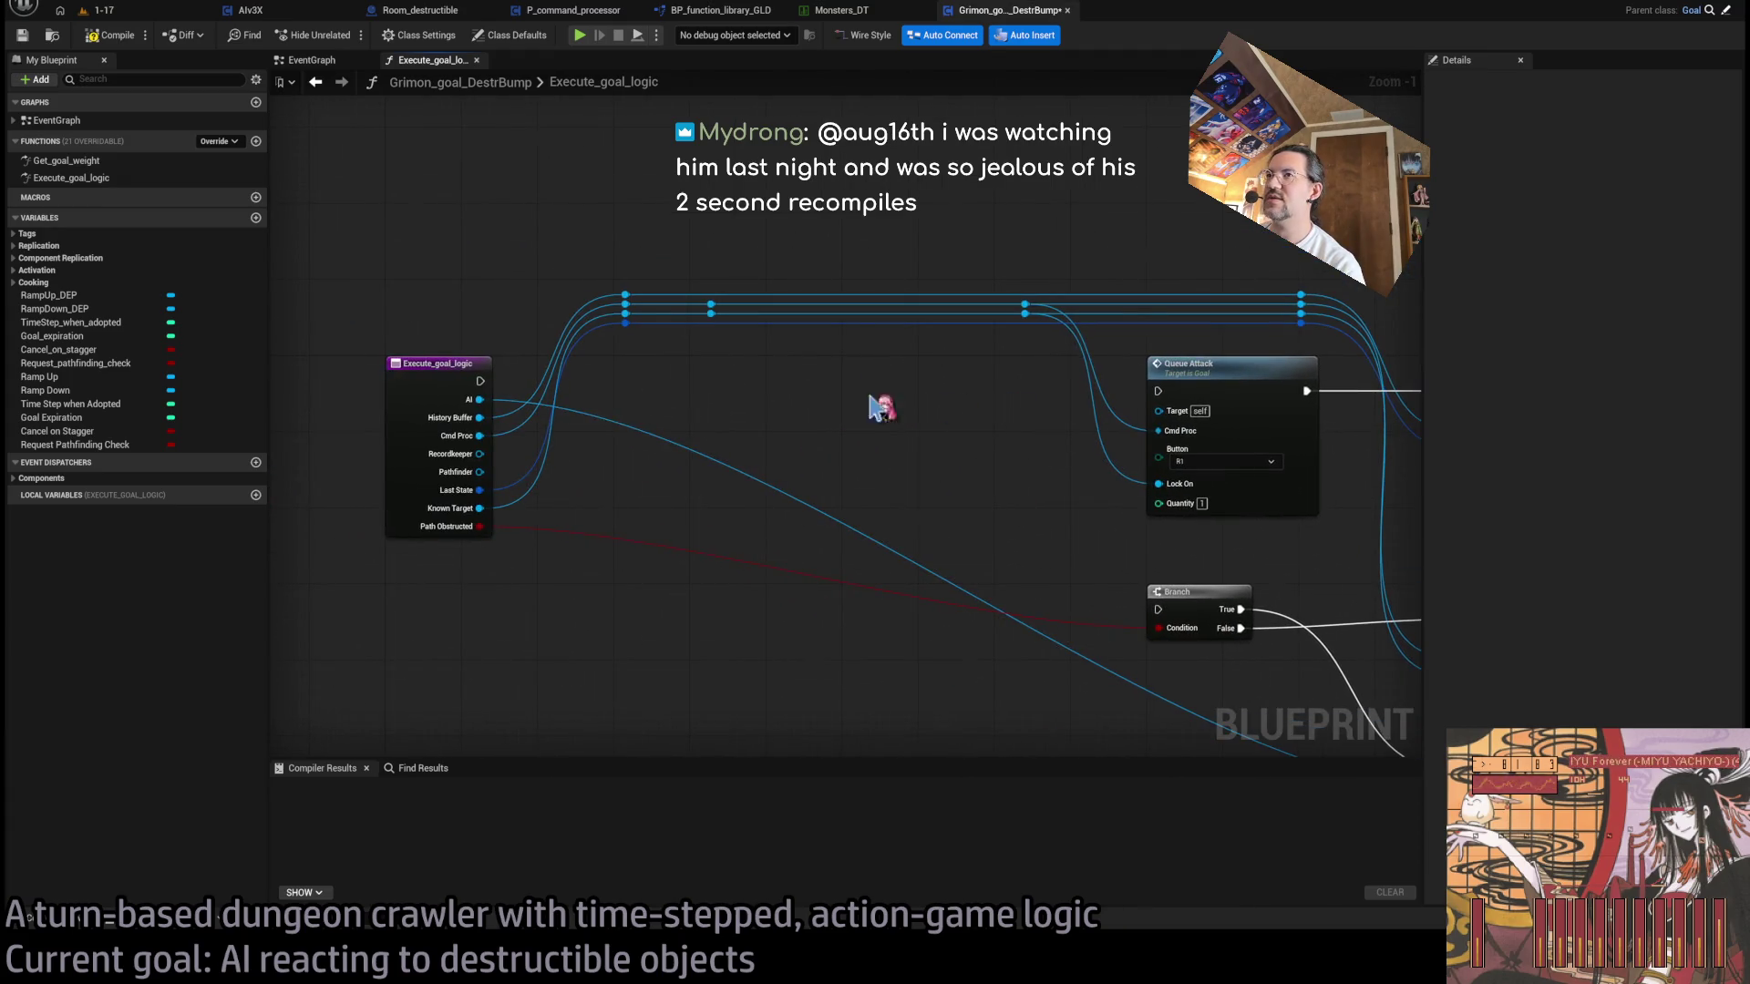
{"action": "mouse_move", "coordinate": [480, 381]}
{"action": "left_mouse_down"}
{"action": "mouse_move", "coordinate": [957, 371]}
{"action": "mouse_move", "coordinate": [1157, 391]}
{"action": "left_mouse_up"}
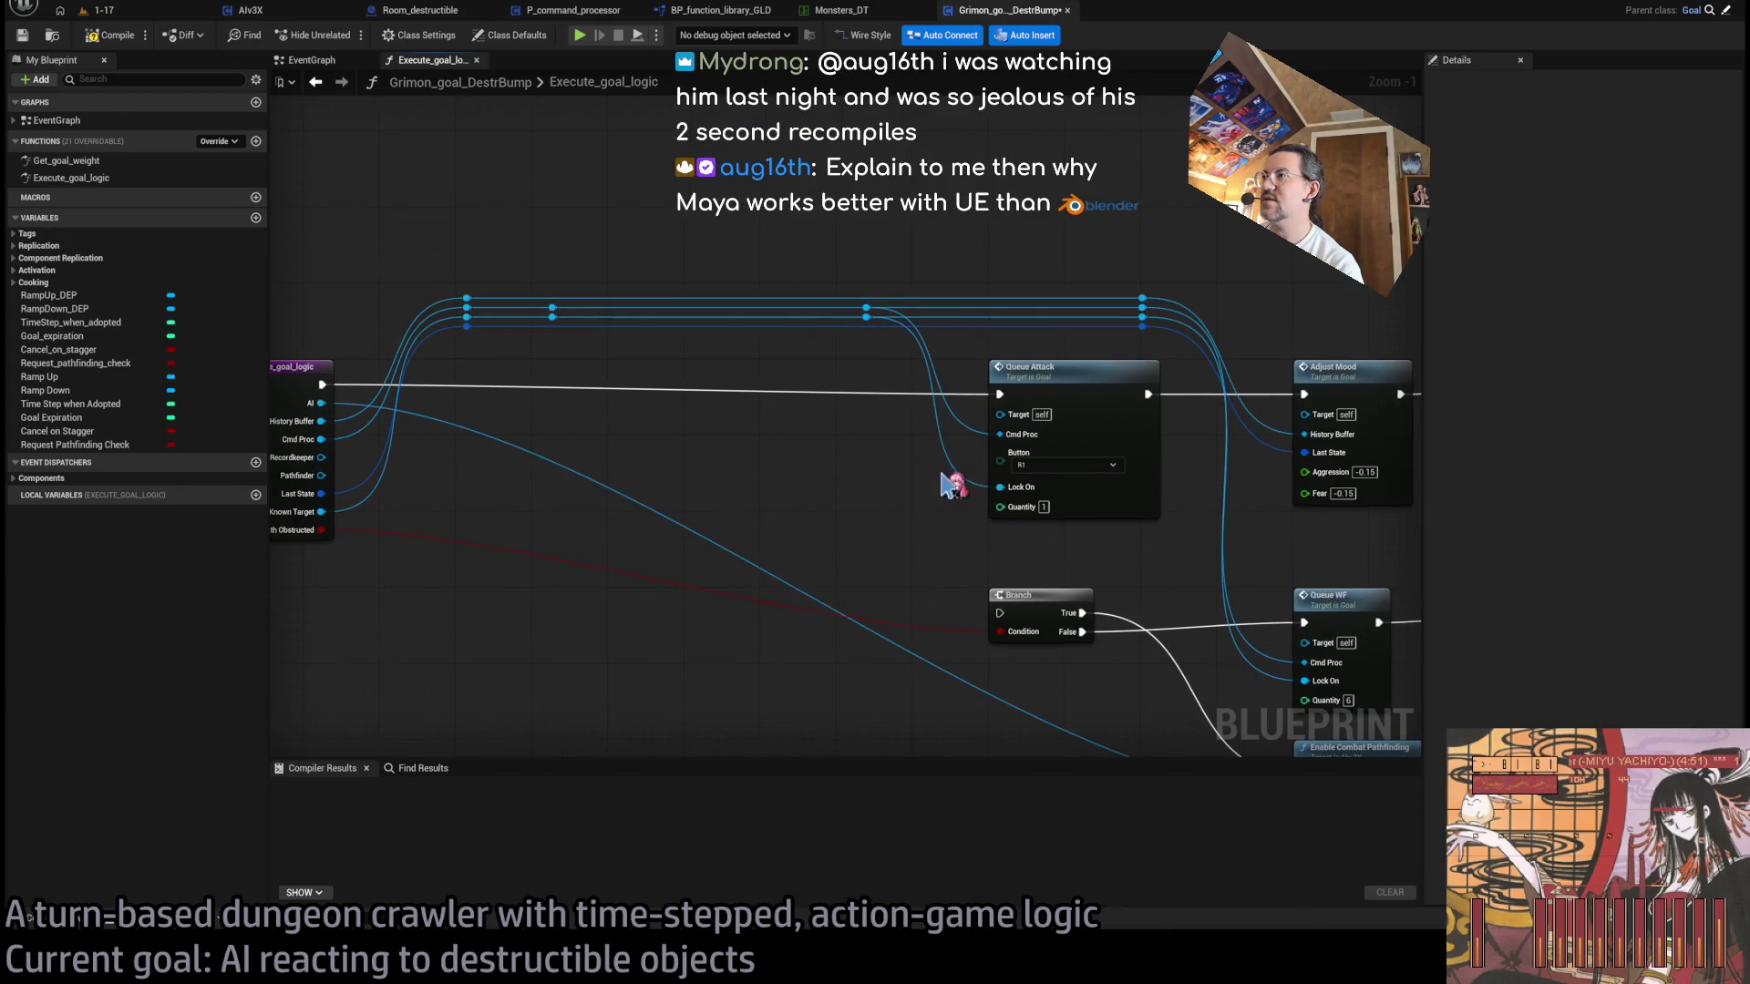
{"action": "scroll", "coordinate": [825, 465], "scroll_direction": "up", "scroll_amount": 1}
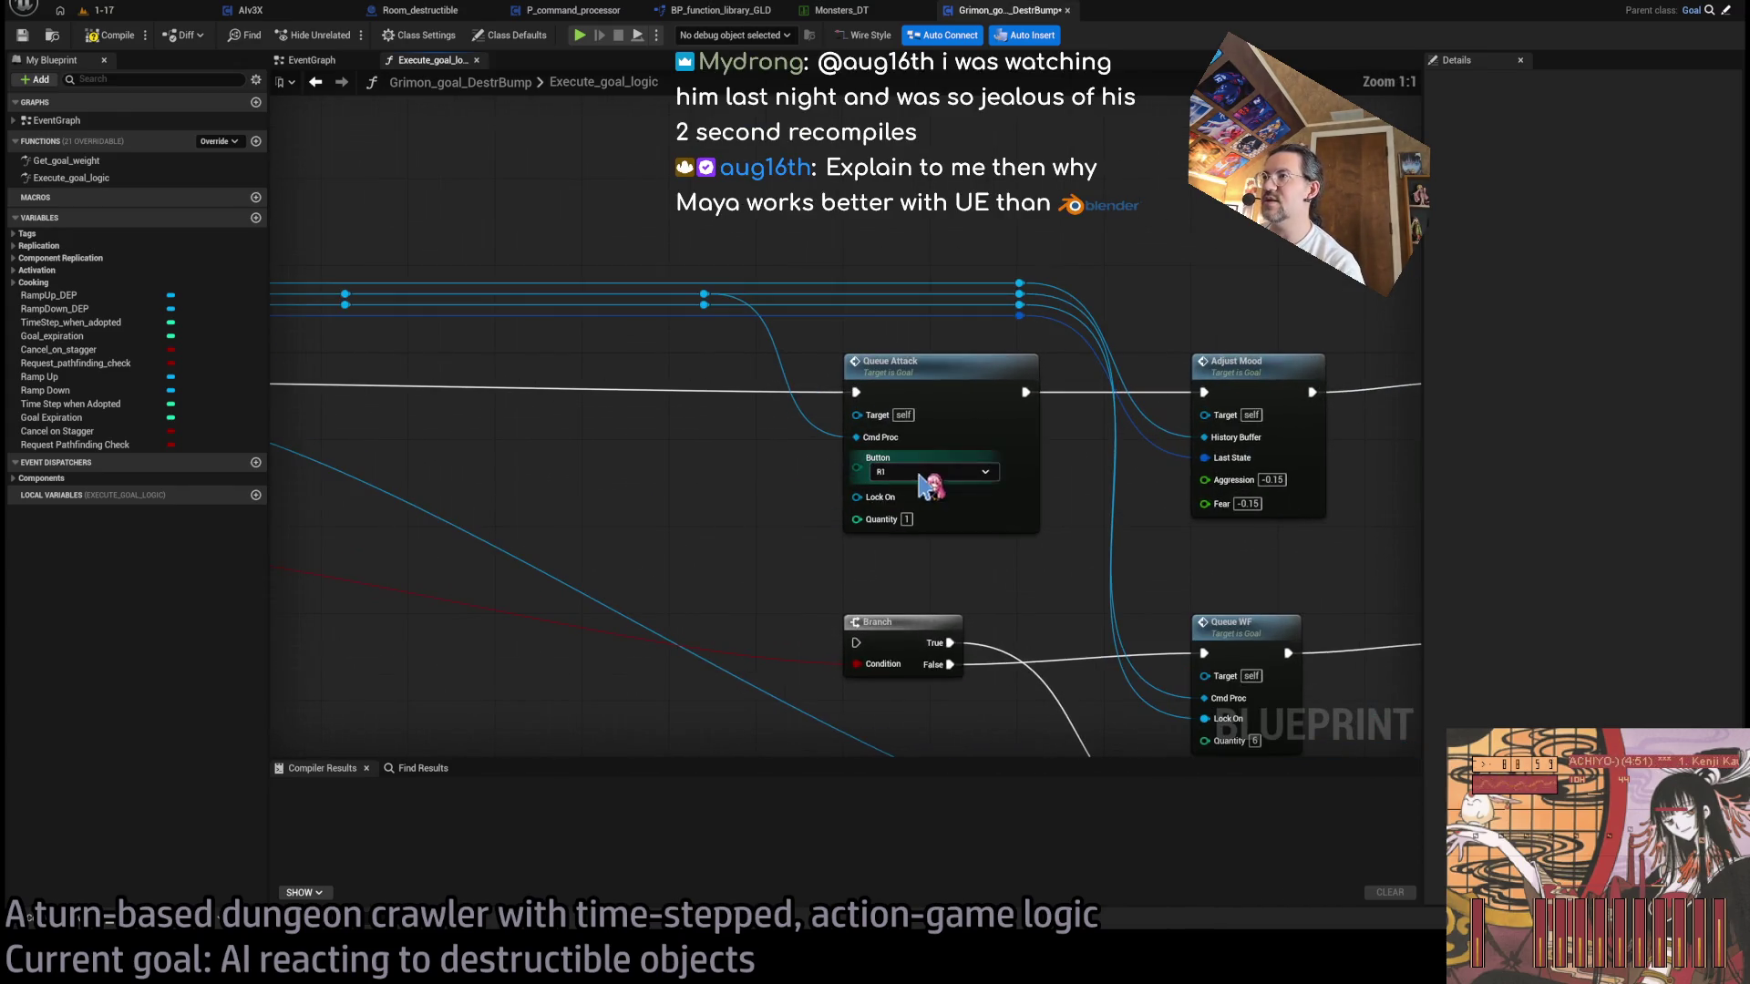
{"action": "scroll", "coordinate": [866, 492], "scroll_direction": "down", "scroll_amount": 1}
- Delete Adjust Mood and the lower Branch, Queue WF and pathfinding chain, moving Queue Attack nearer the entry
{"action": "left_click", "coordinate": [1039, 456]}
{"action": "scroll", "coordinate": [1071, 524], "scroll_direction": "down", "scroll_amount": 1}
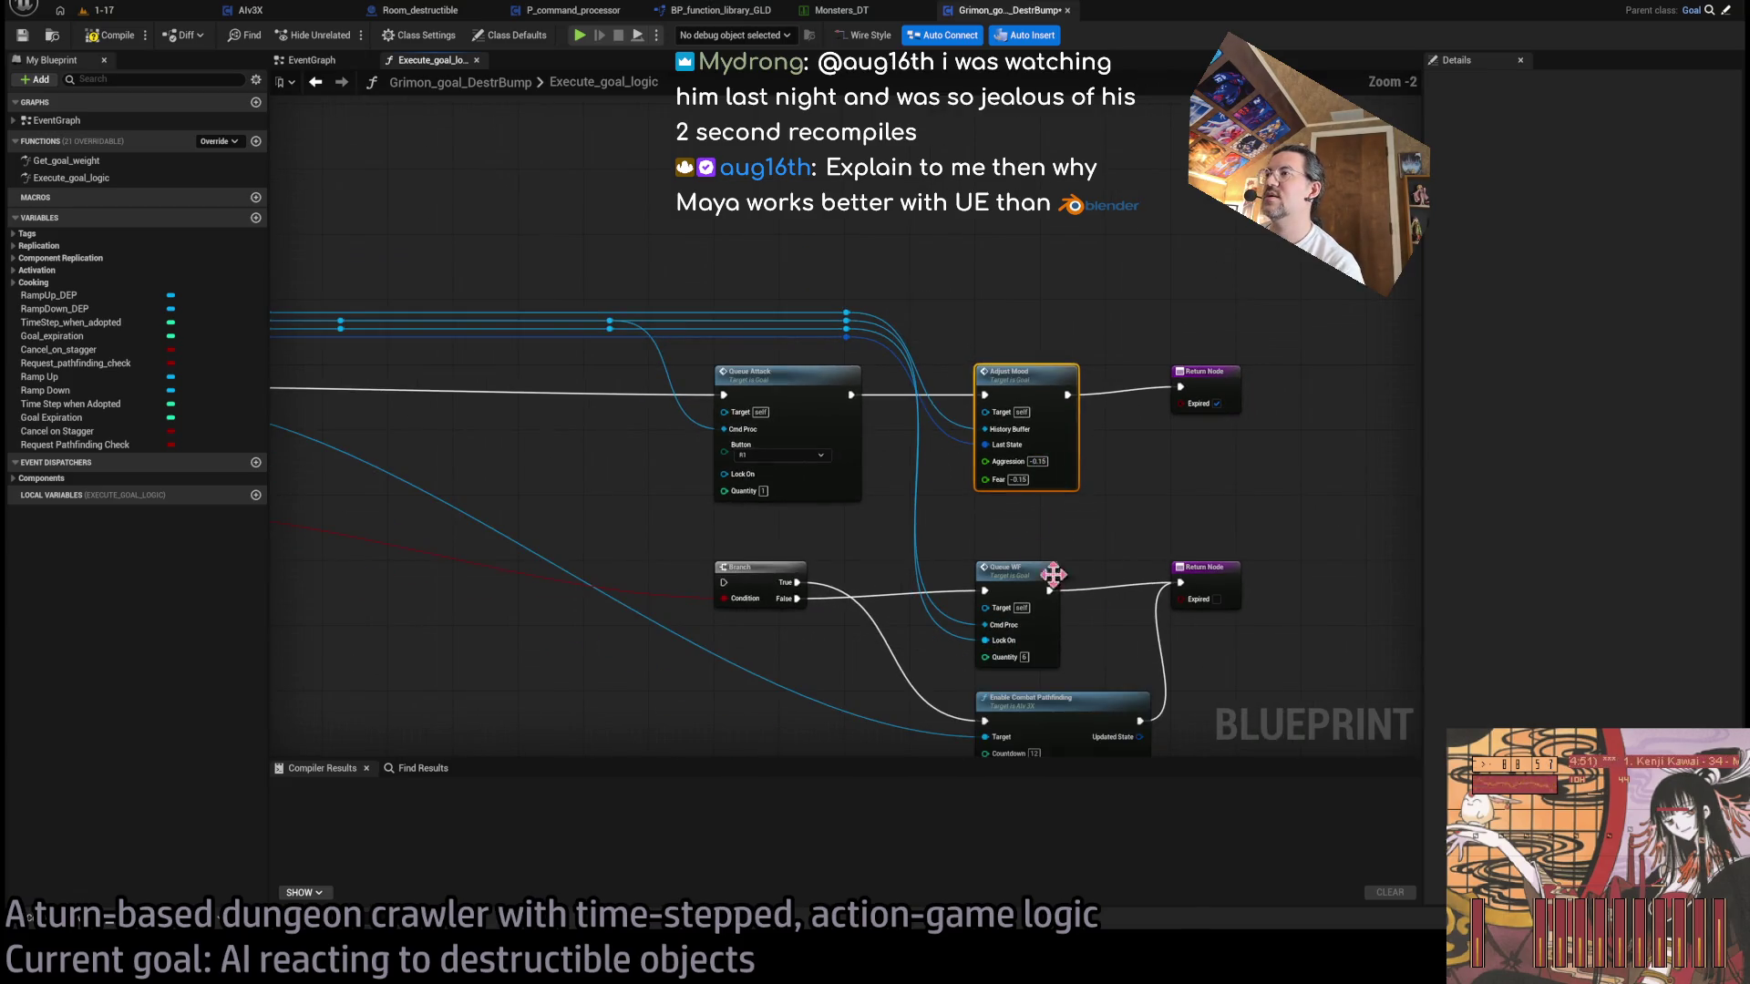
{"action": "key", "text": "Delete"}
{"action": "mouse_move", "coordinate": [806, 330]}
{"action": "left_mouse_down"}
{"action": "mouse_move", "coordinate": [638, 330]}
{"action": "mouse_move", "coordinate": [1123, 316]}
{"action": "left_mouse_up"}
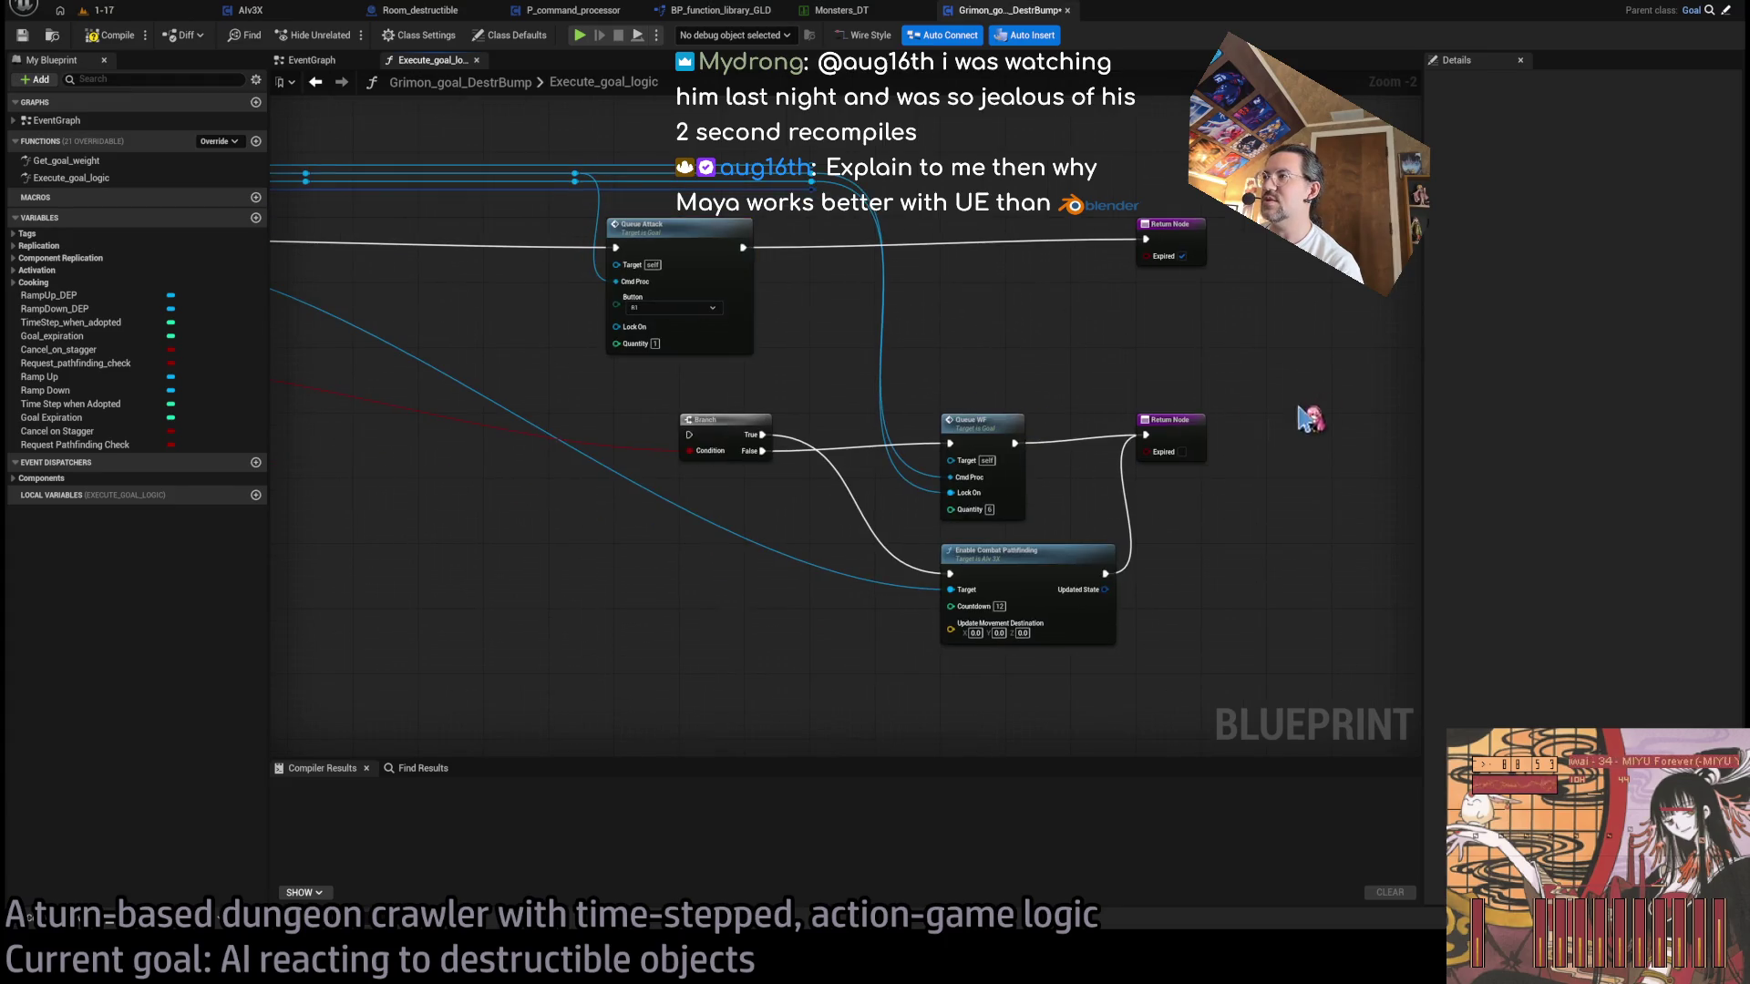
{"action": "left_click_drag", "start_coordinate": [1301, 410], "coordinate": [593, 698]}
{"action": "key", "text": "Delete"}
- Remove the leftover reroute points and wire Cmd Proc straight from the entry node to Queue Attack
{"action": "mouse_move", "coordinate": [1188, 300]}
{"action": "left_mouse_down"}
{"action": "mouse_move", "coordinate": [1119, 351]}
{"action": "mouse_move", "coordinate": [486, 343]}
{"action": "left_mouse_up"}
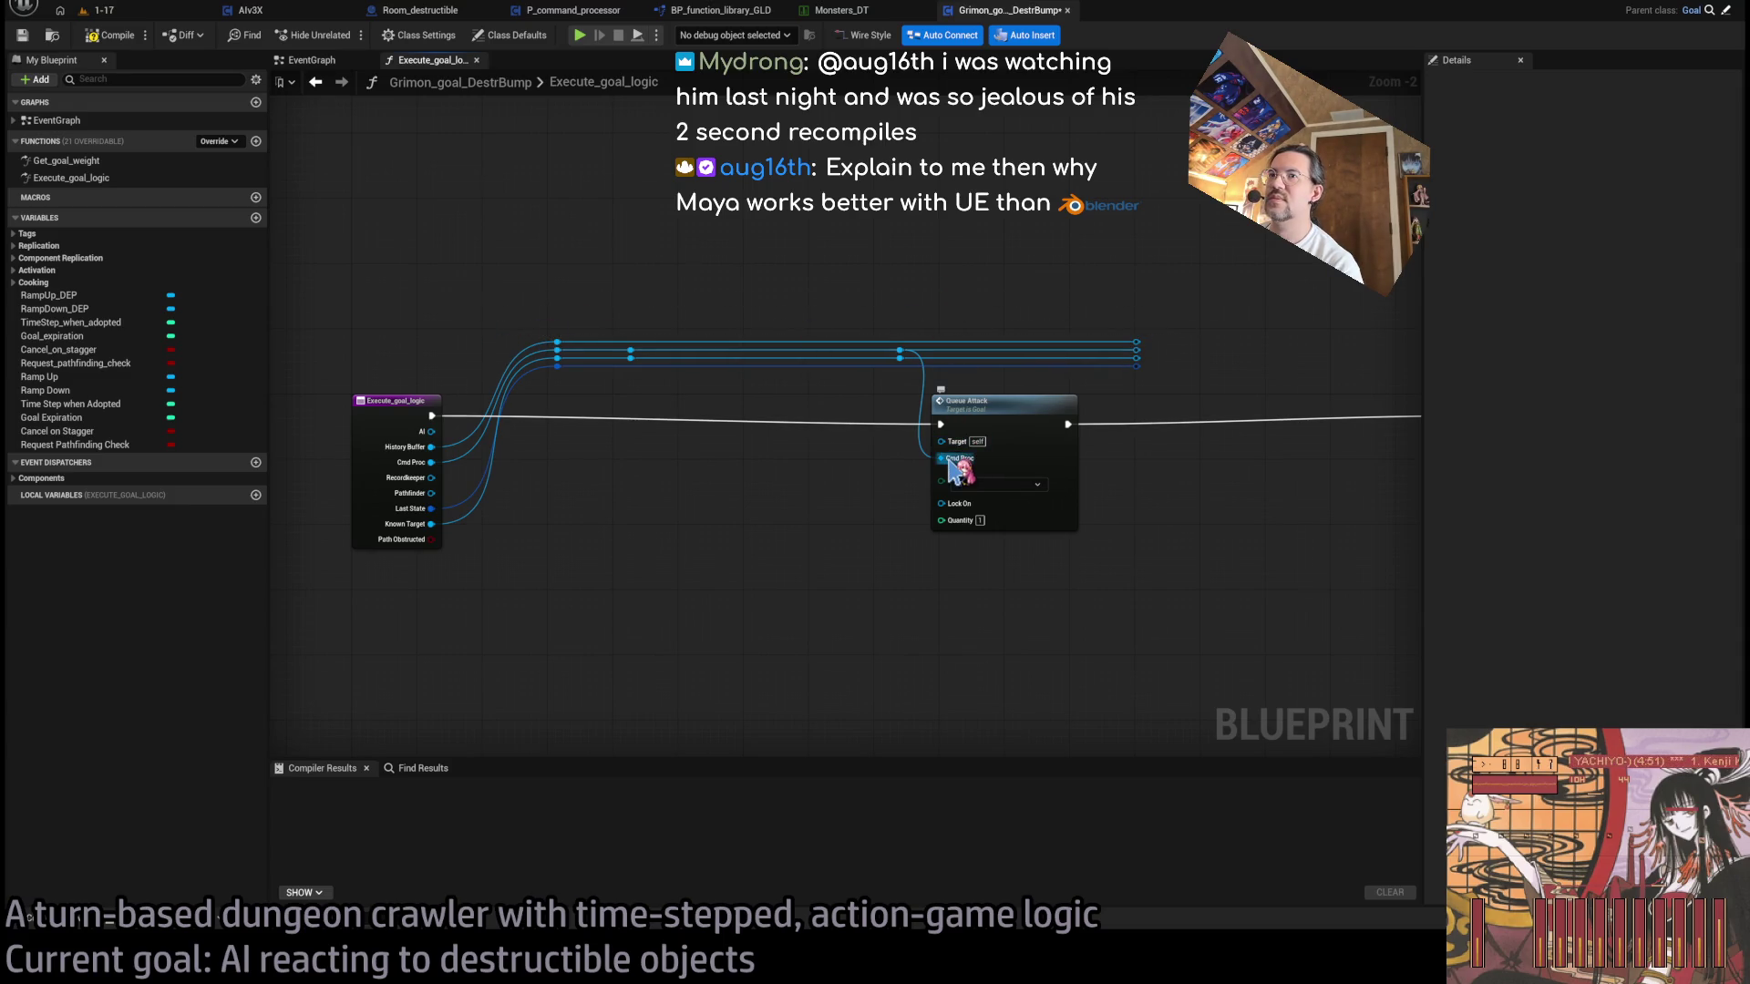
{"action": "mouse_move", "coordinate": [942, 459]}
{"action": "left_mouse_down"}
{"action": "mouse_move", "coordinate": [534, 481]}
{"action": "mouse_move", "coordinate": [432, 462]}
{"action": "left_mouse_up"}
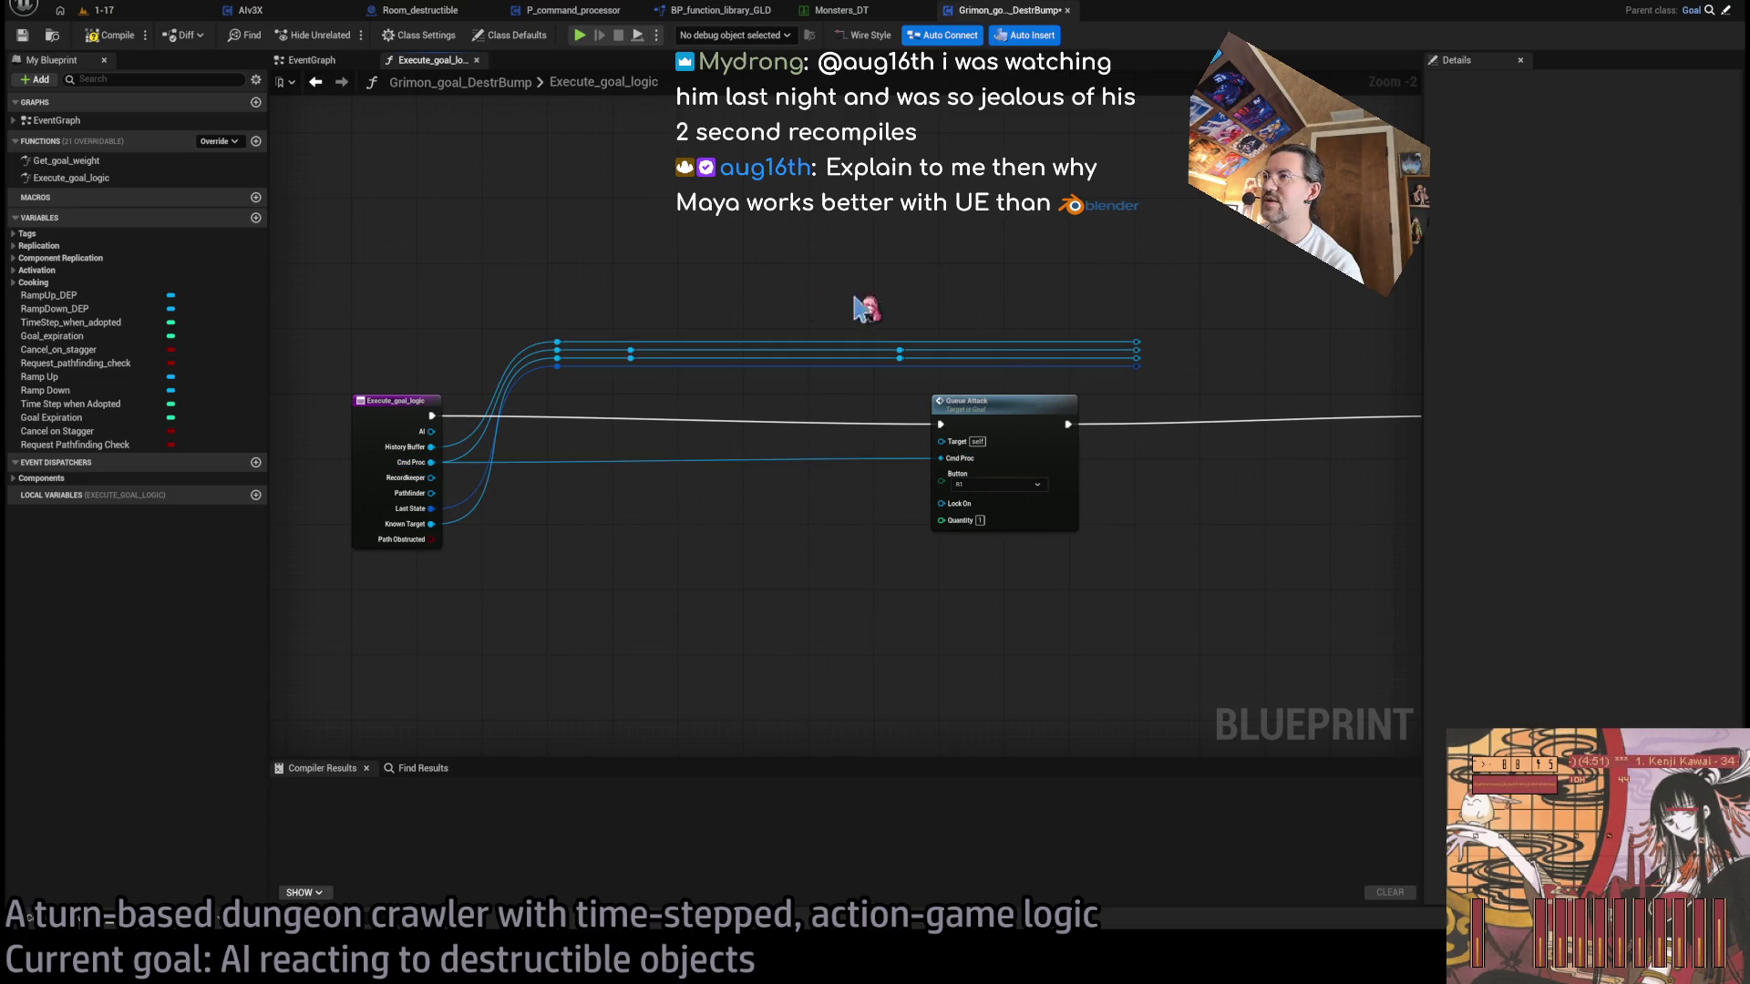
{"action": "left_click_drag", "start_coordinate": [1250, 292], "coordinate": [531, 379]}
{"action": "key", "text": "Delete"}
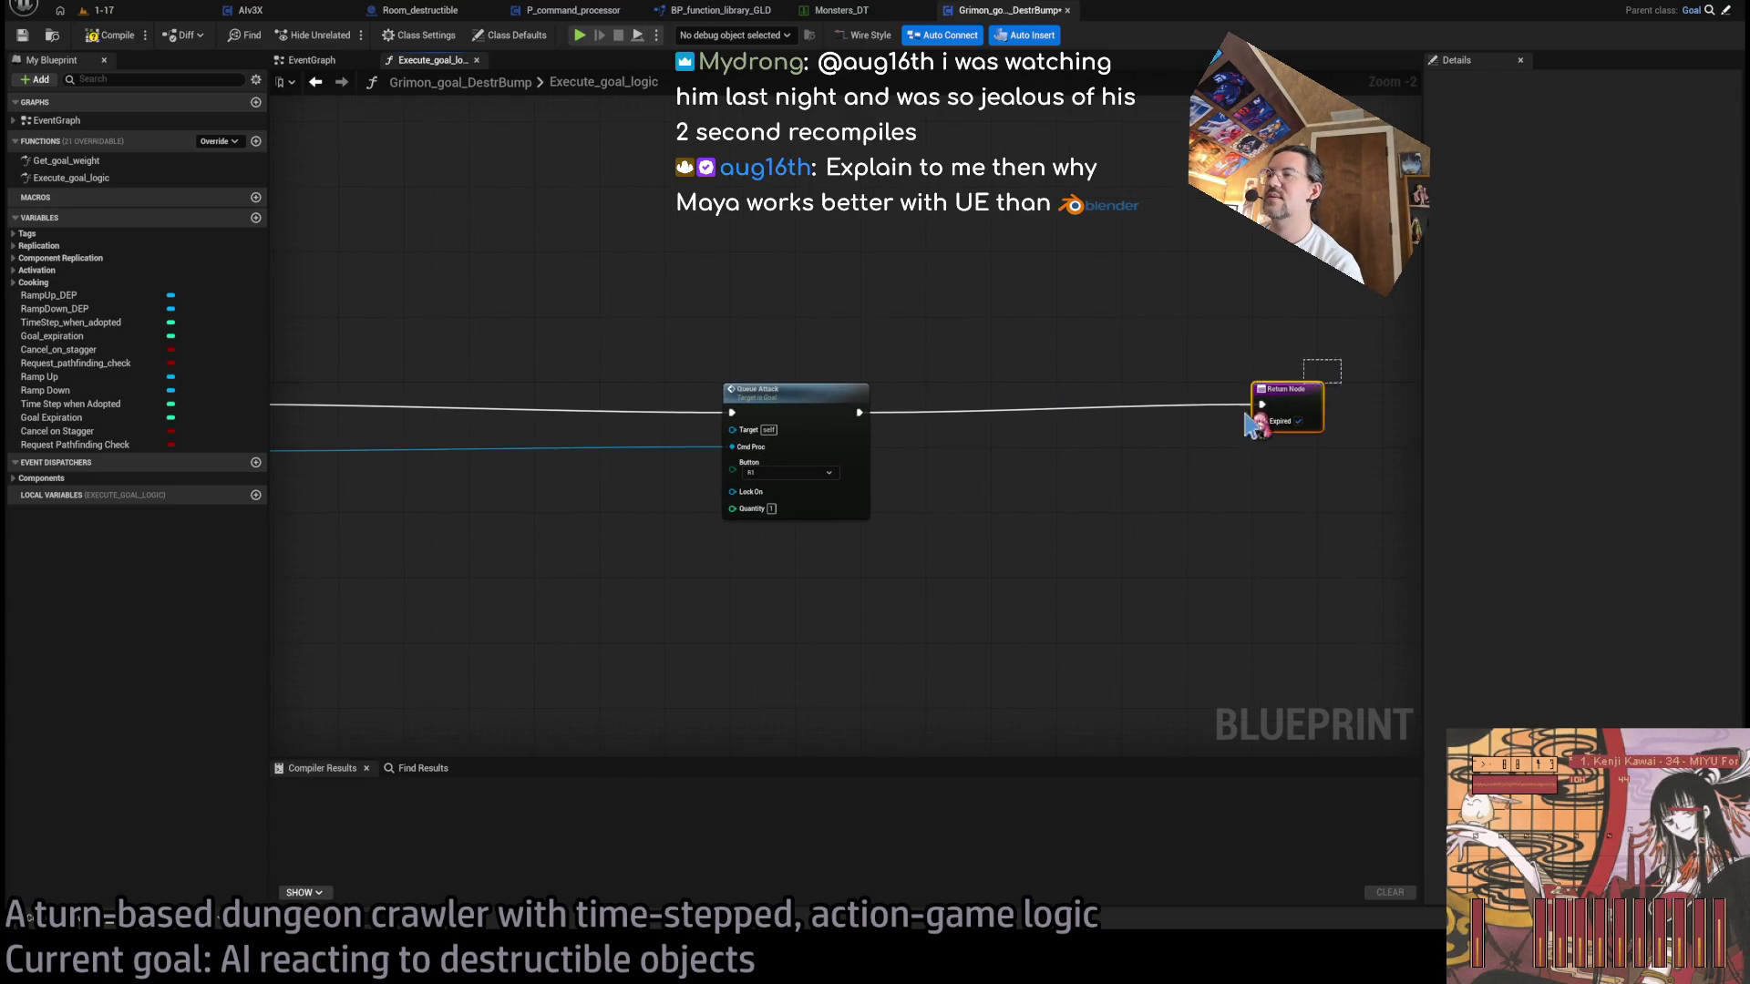
- Place the Return Node right beside Queue Attack and compile the blueprint
{"action": "left_click", "coordinate": [1237, 398], "text": "ctrl"}
{"action": "left_click_drag", "start_coordinate": [1236, 399], "coordinate": [780, 390]}
{"action": "left_click_drag", "start_coordinate": [1263, 388], "coordinate": [945, 350]}
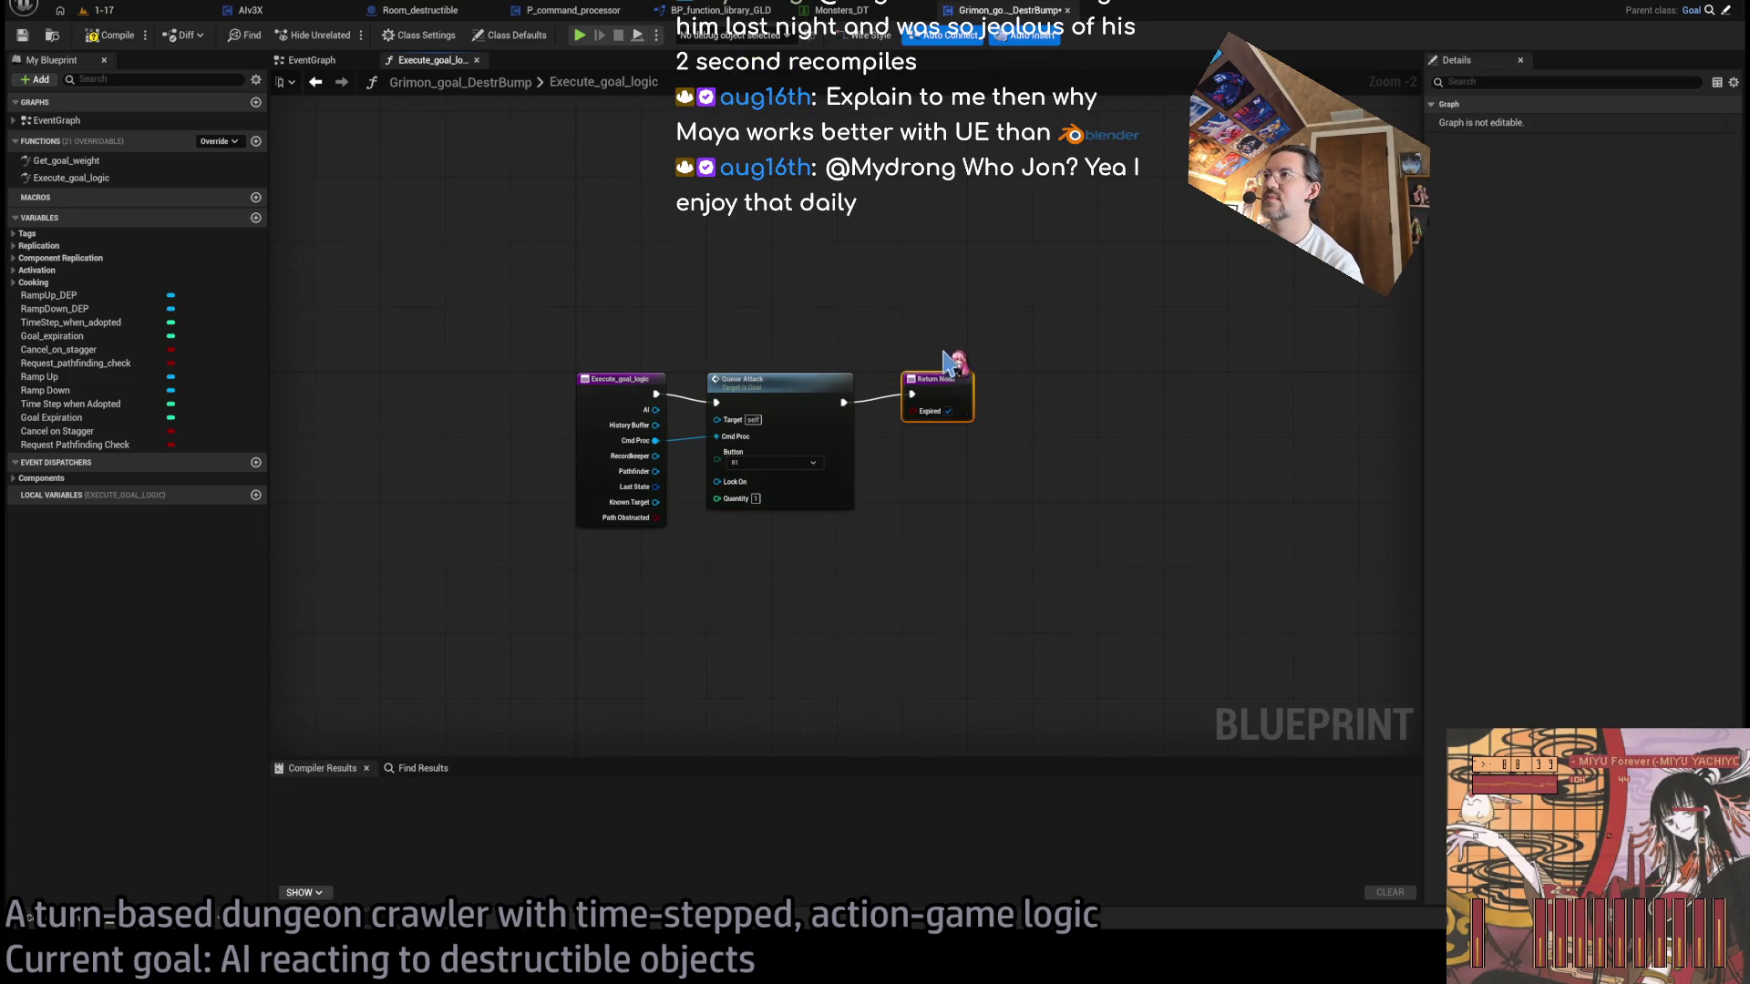
{"action": "left_click", "coordinate": [998, 456]}
{"action": "scroll", "coordinate": [998, 456], "scroll_direction": "up", "scroll_amount": 2}
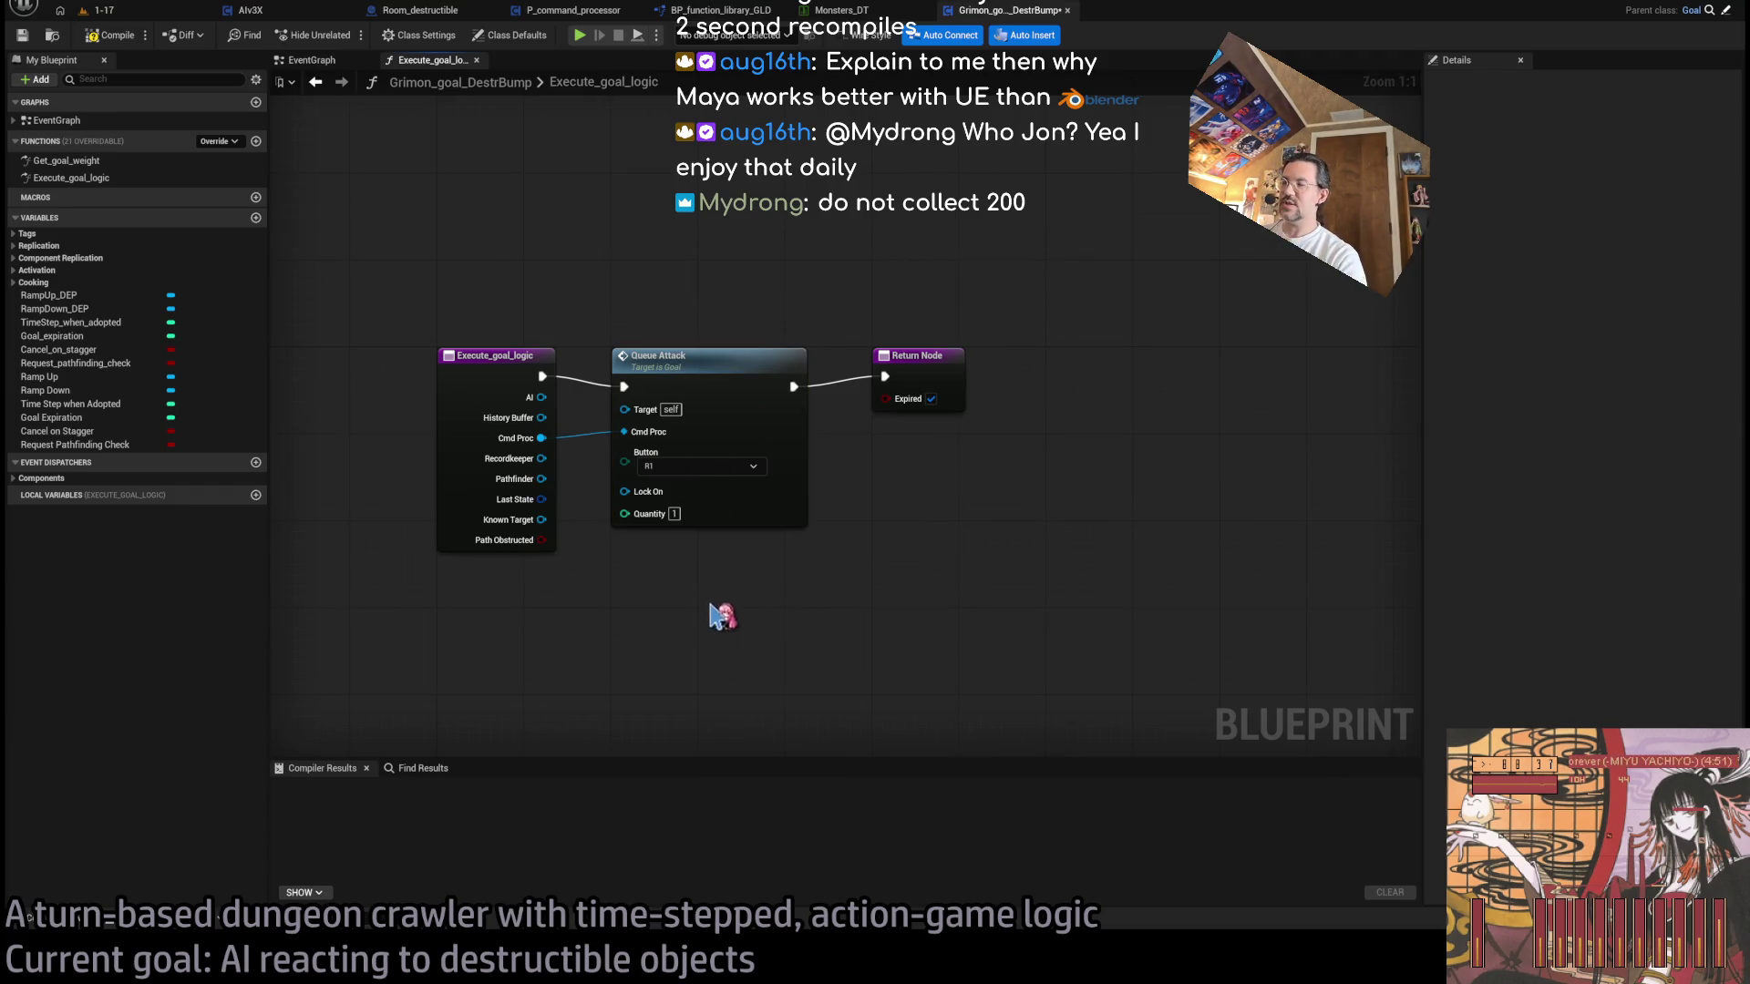
{"action": "left_click", "coordinate": [109, 41]}
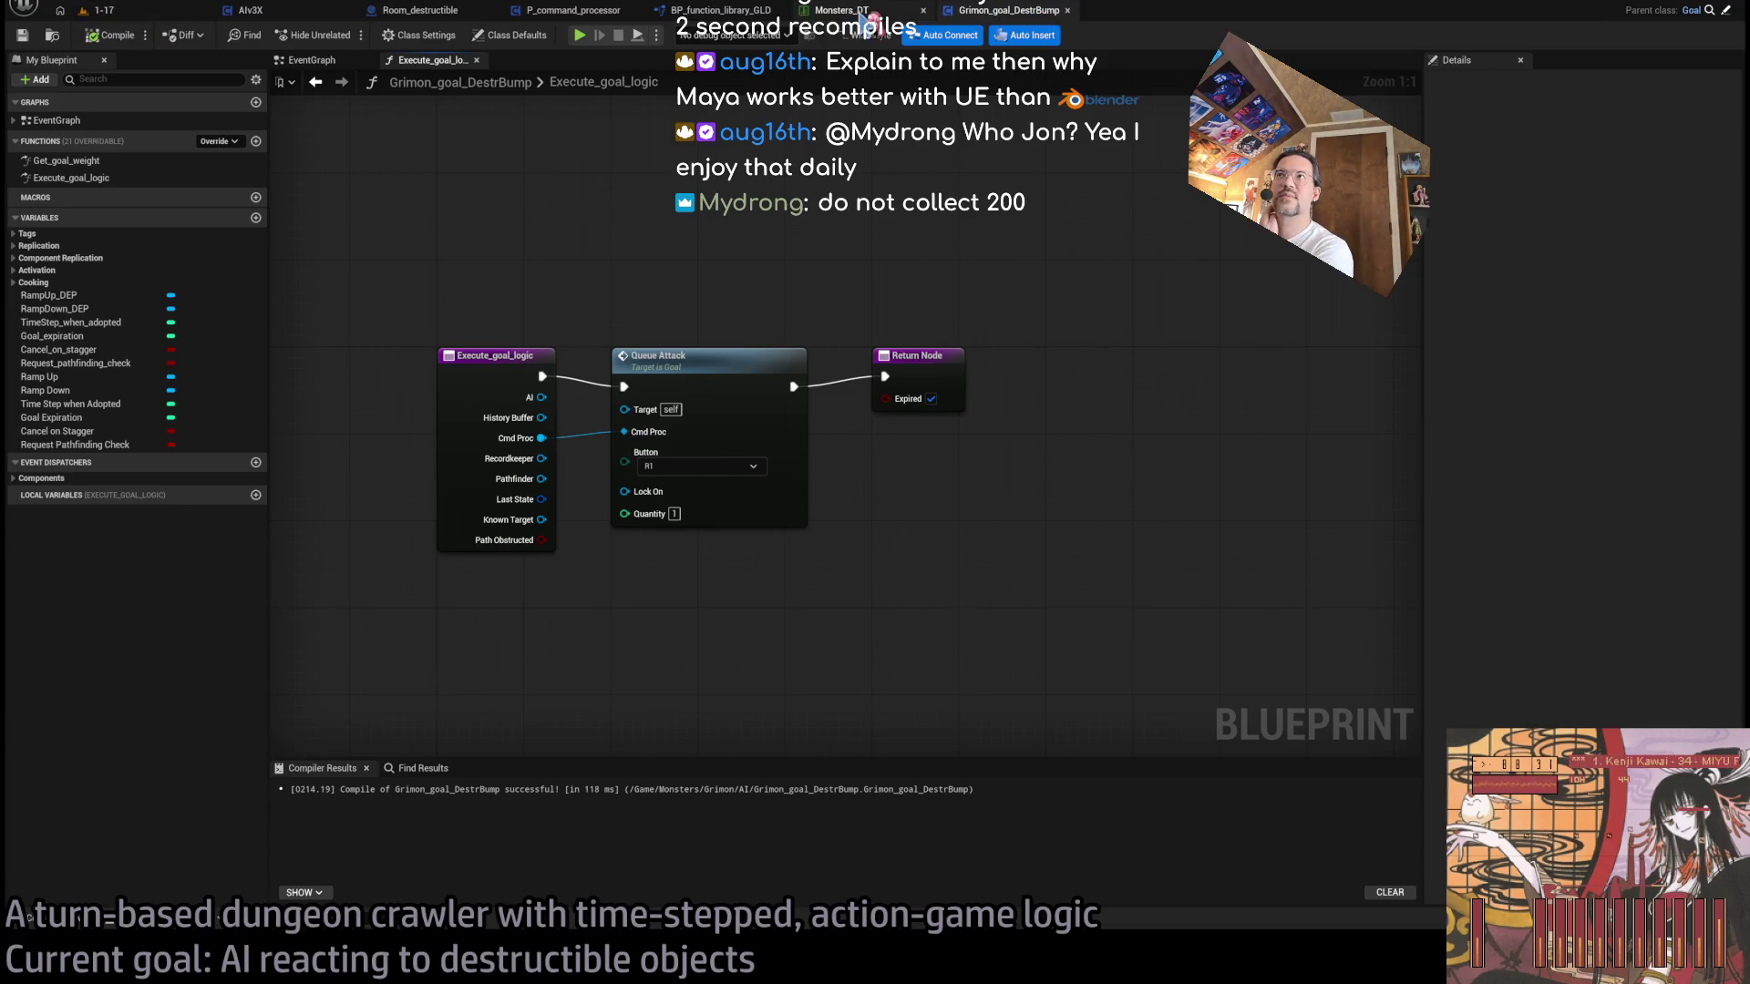
{"action": "left_click", "coordinate": [857, 11]}
- Set Grimon's AI destructible-bump to Grimon_goal_DestrBump in Monsters_DT and save the table
{"action": "scroll", "coordinate": [672, 781], "scroll_direction": "down", "scroll_amount": 3}
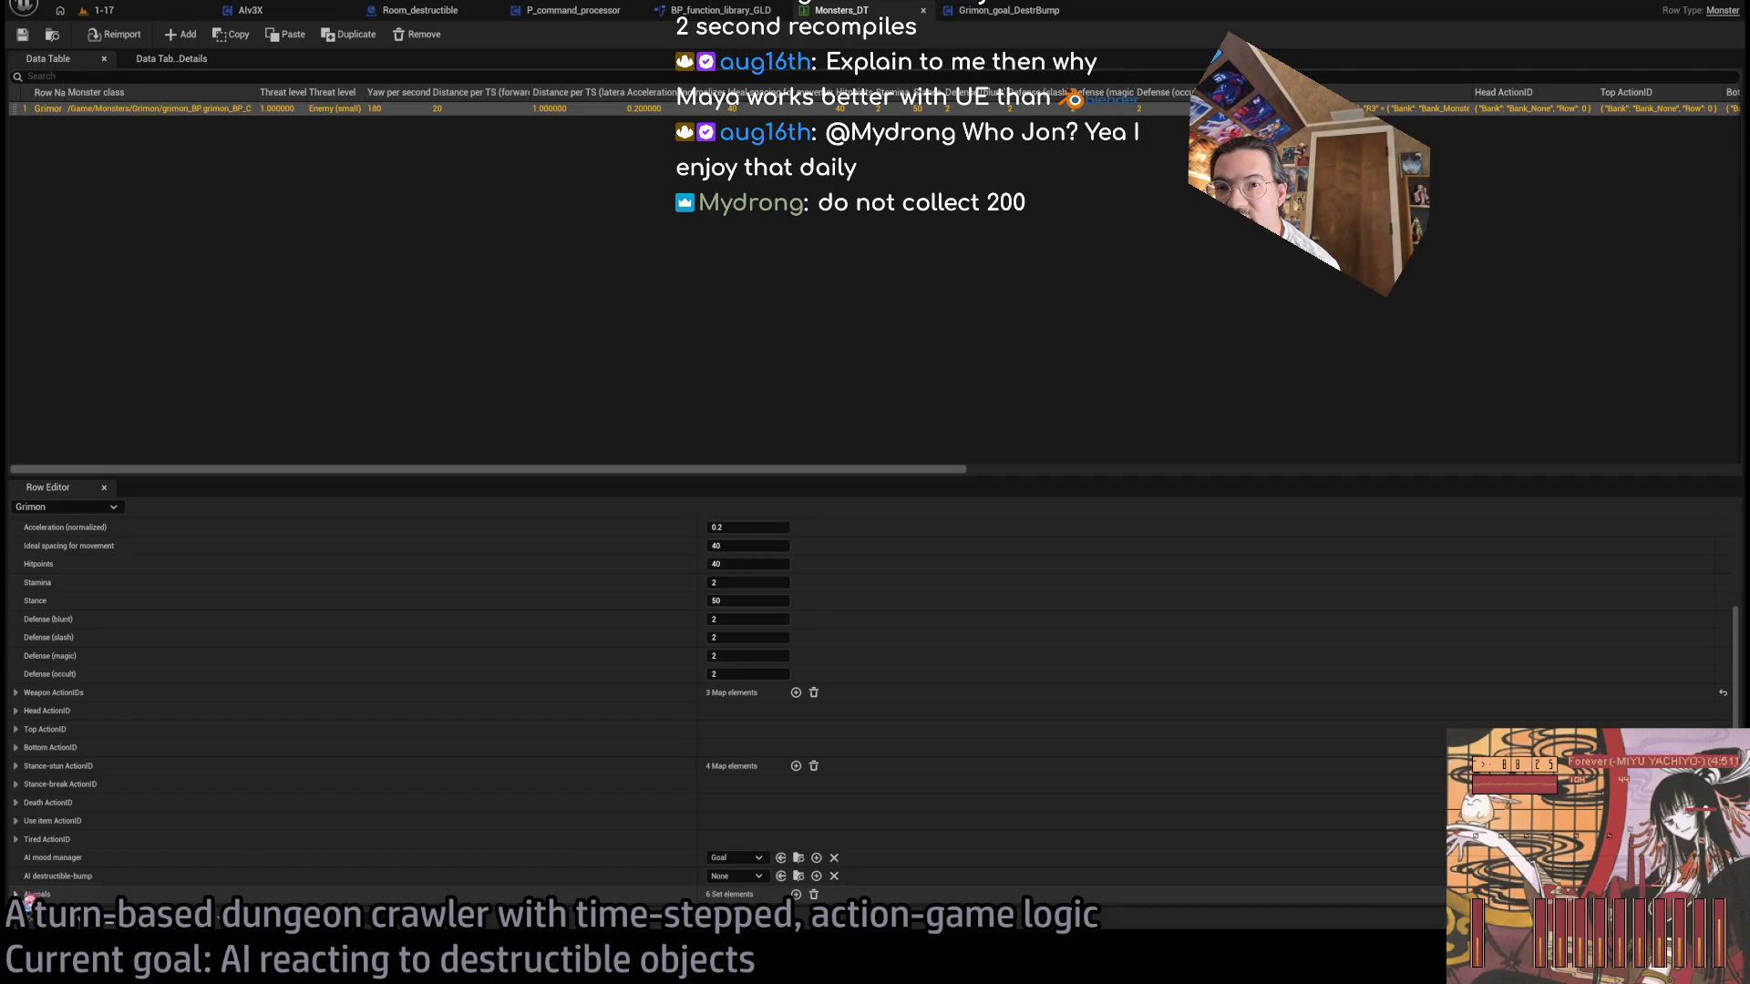
{"action": "left_click", "coordinate": [734, 876]}
{"action": "left_click", "coordinate": [825, 851]}
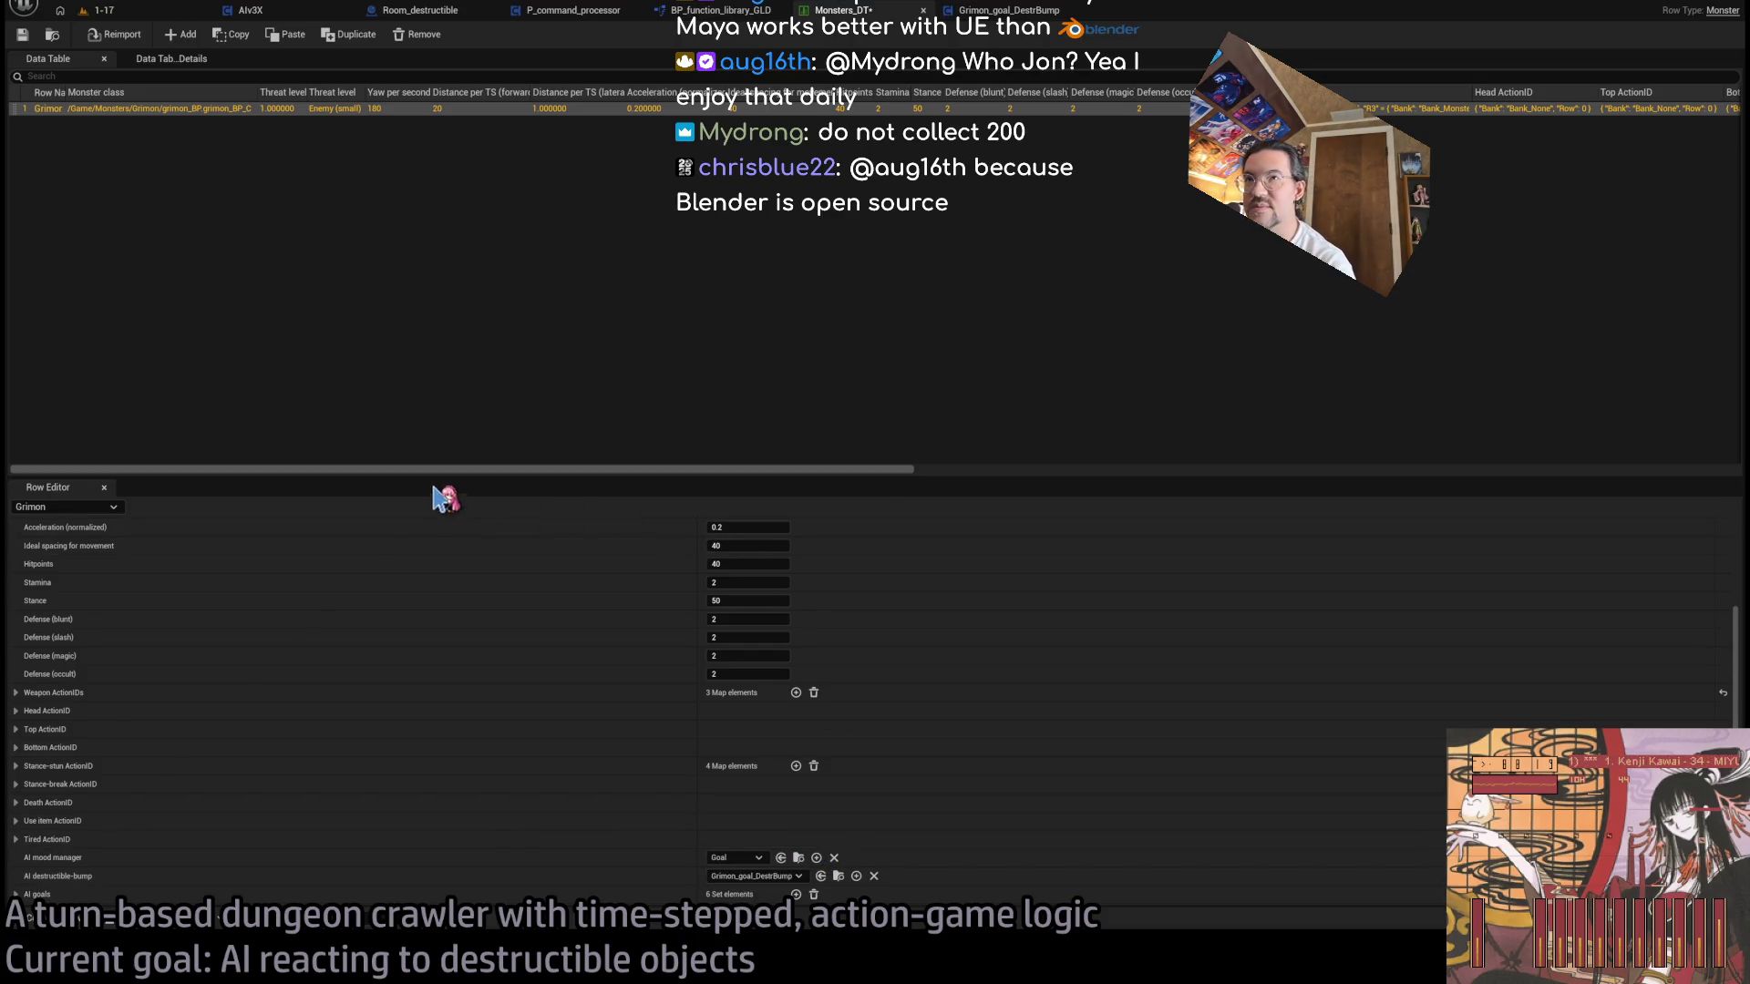
{"action": "left_click", "coordinate": [23, 34]}
{"action": "left_click", "coordinate": [91, 9]}
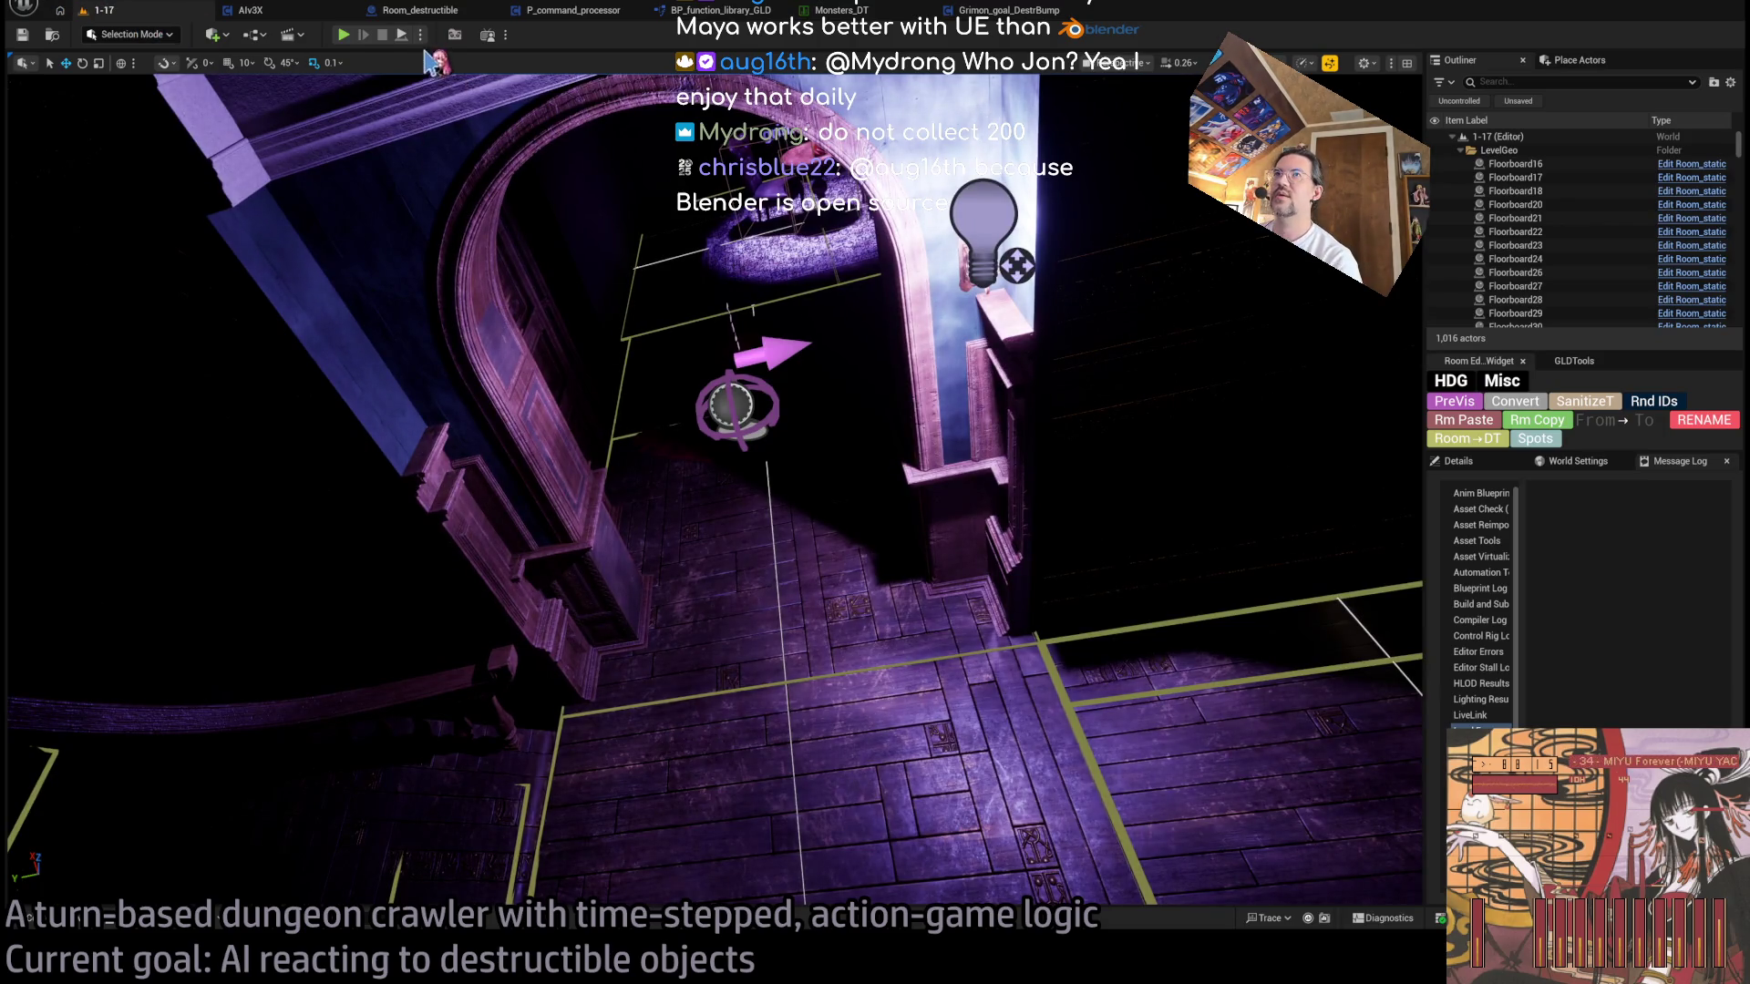
- After a quick play-test, turn grimon_BP25 and grimon_BP26 around about 180°
{"action": "left_click", "coordinate": [343, 35]}
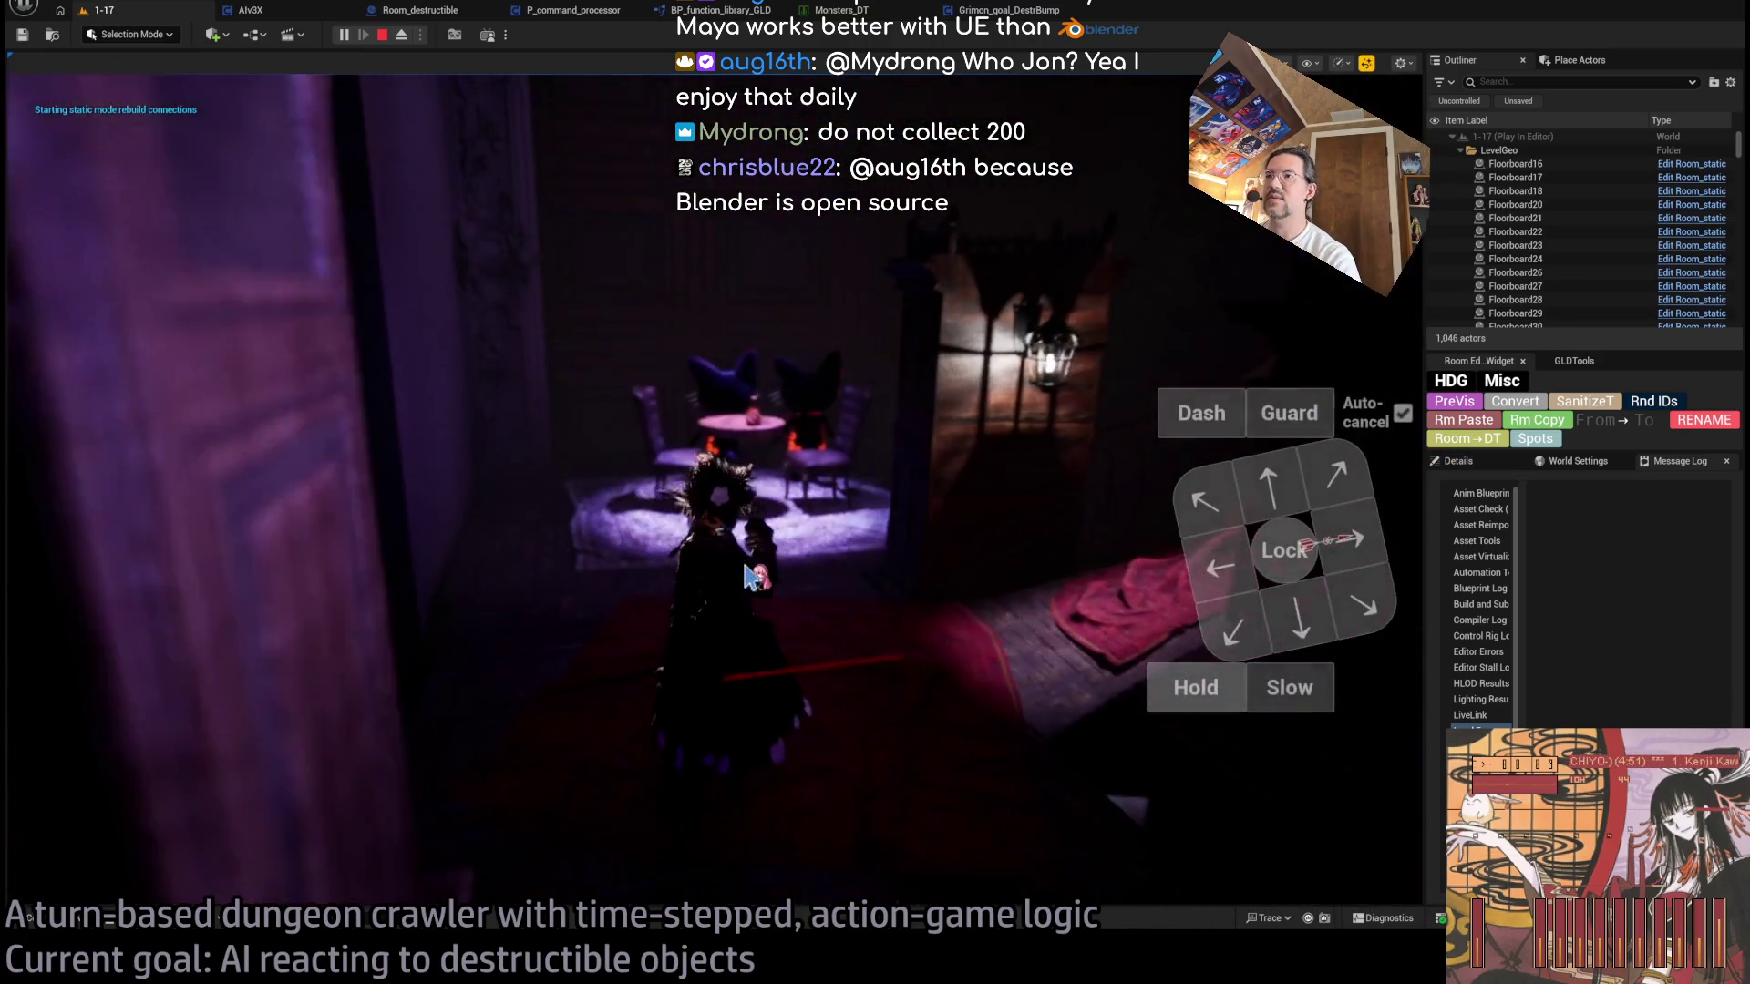
{"action": "key", "text": "Escape"}
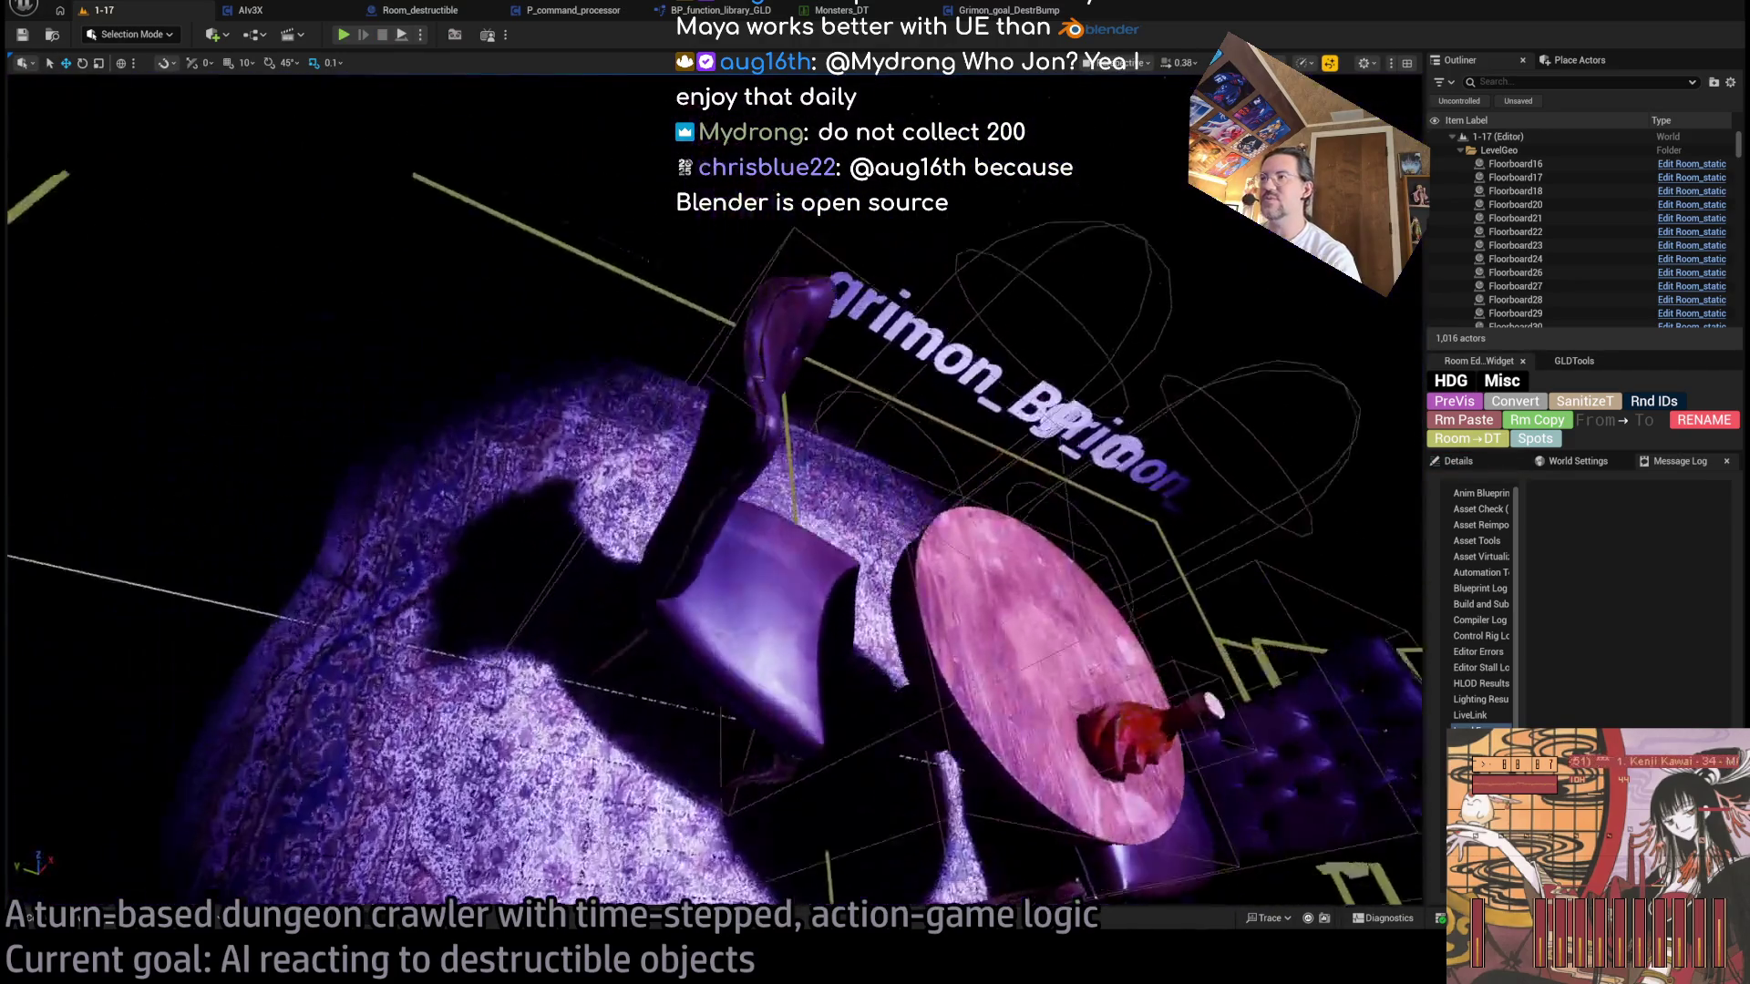
{"action": "left_click", "coordinate": [820, 456]}
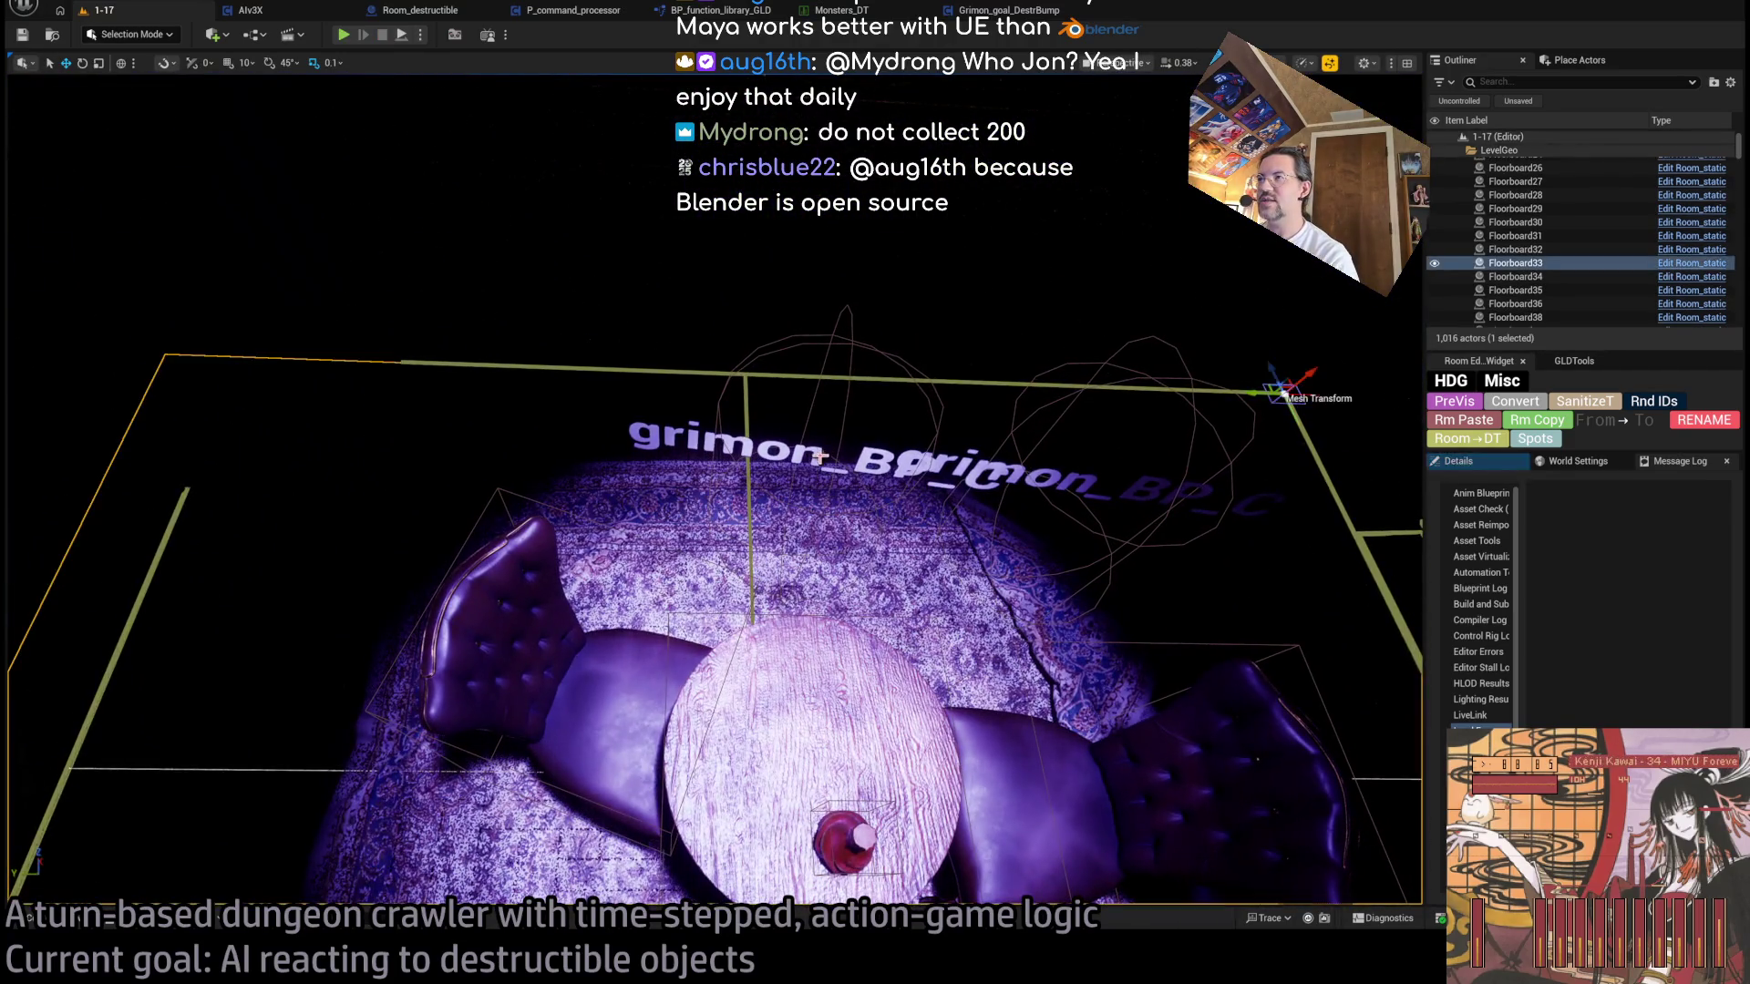
{"action": "left_click", "coordinate": [820, 455]}
{"action": "key", "text": "e"}
{"action": "left_click_drag", "start_coordinate": [770, 515], "coordinate": [761, 584]}
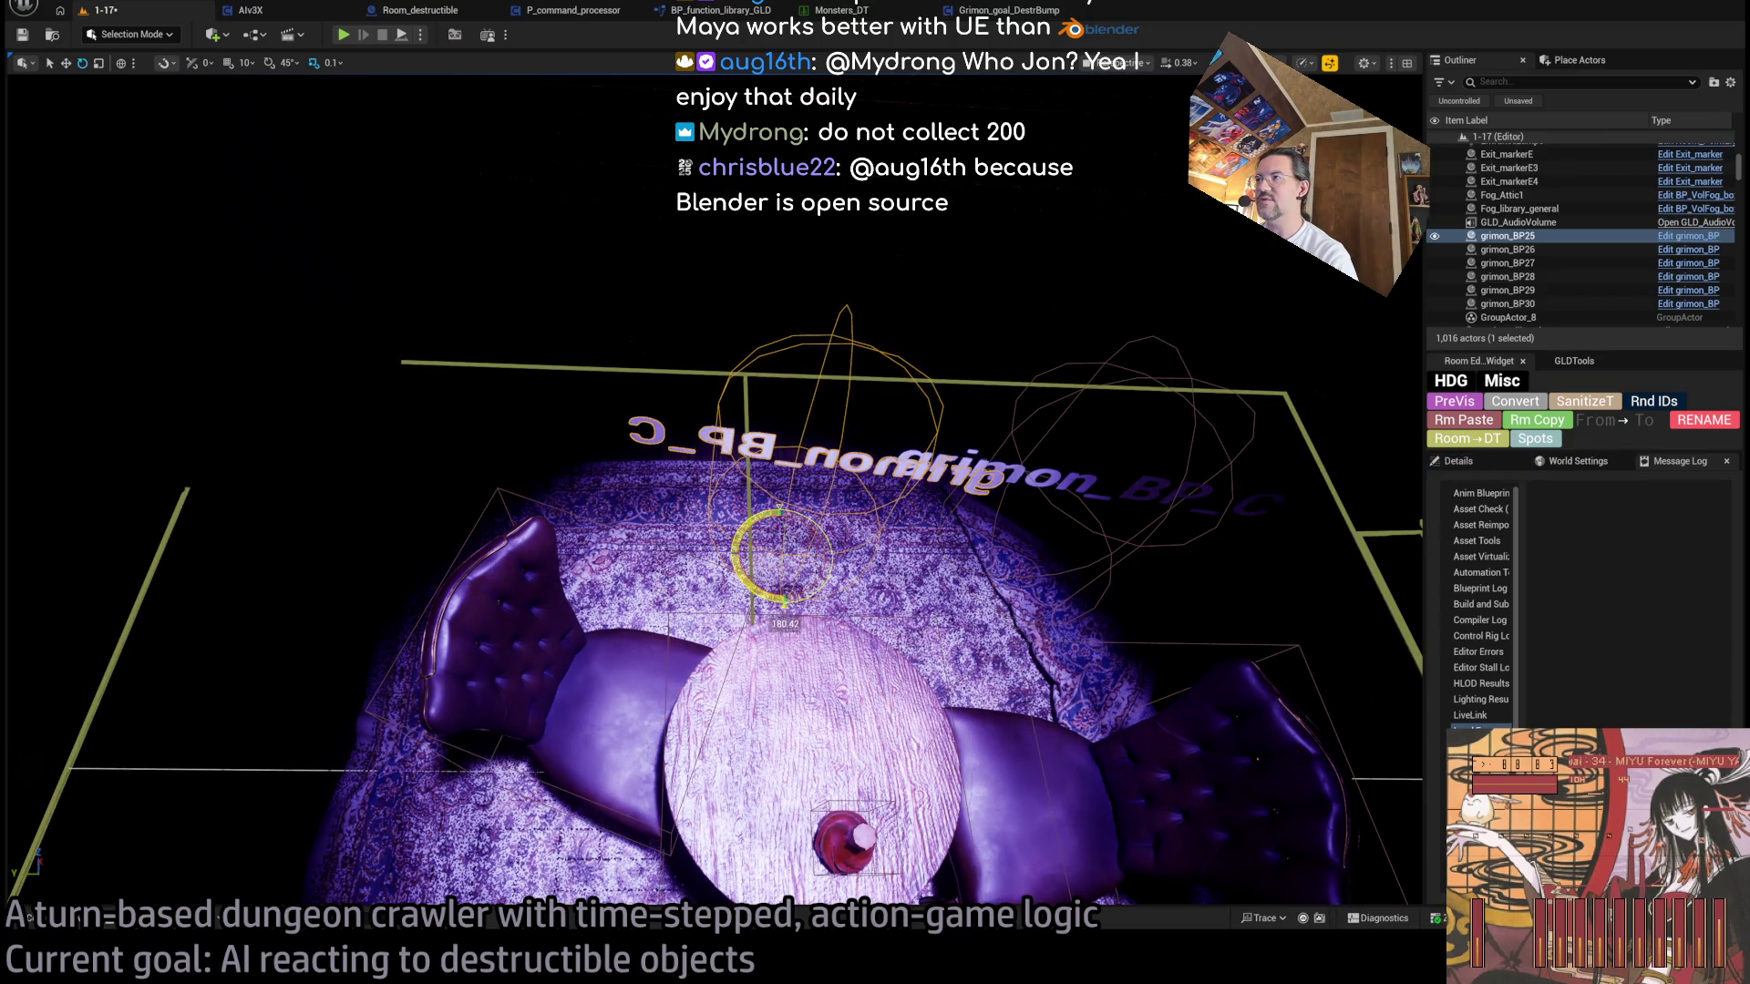
{"action": "left_click", "coordinate": [1036, 474]}
{"action": "left_click_drag", "start_coordinate": [971, 609], "coordinate": [1048, 629]}
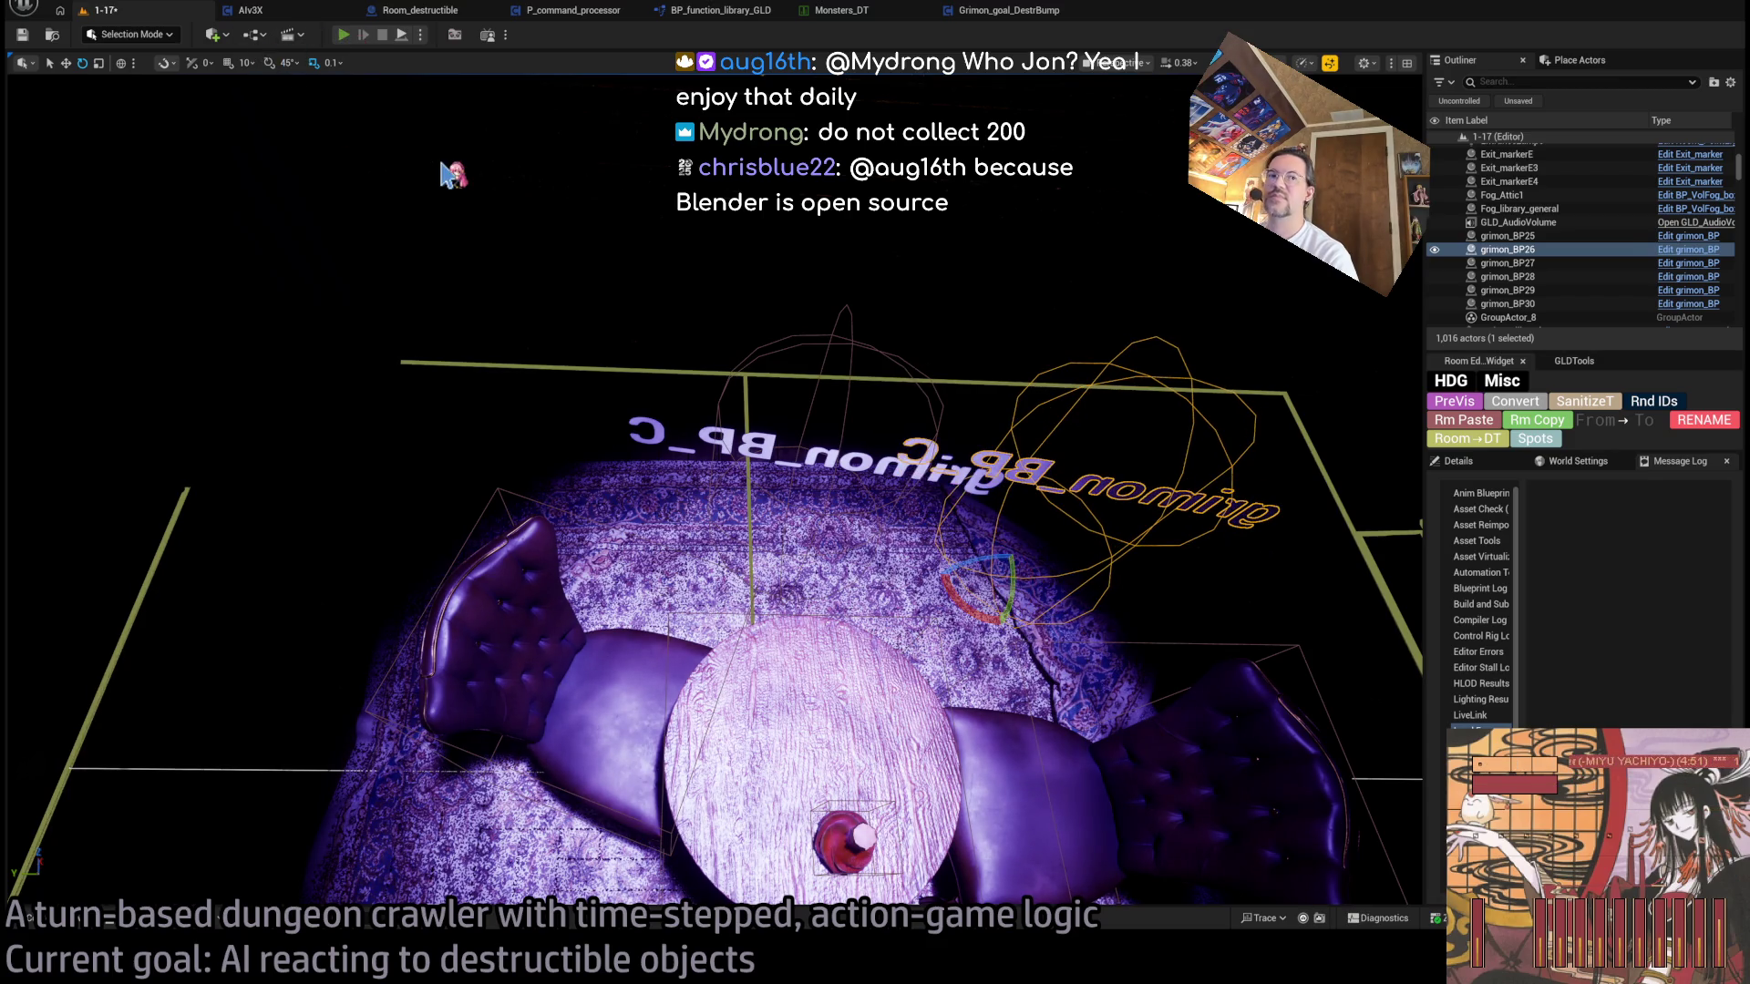
- Play-test a turn with three Hold actions, execute it, then stop the play-test
{"action": "key", "text": "alt+p"}
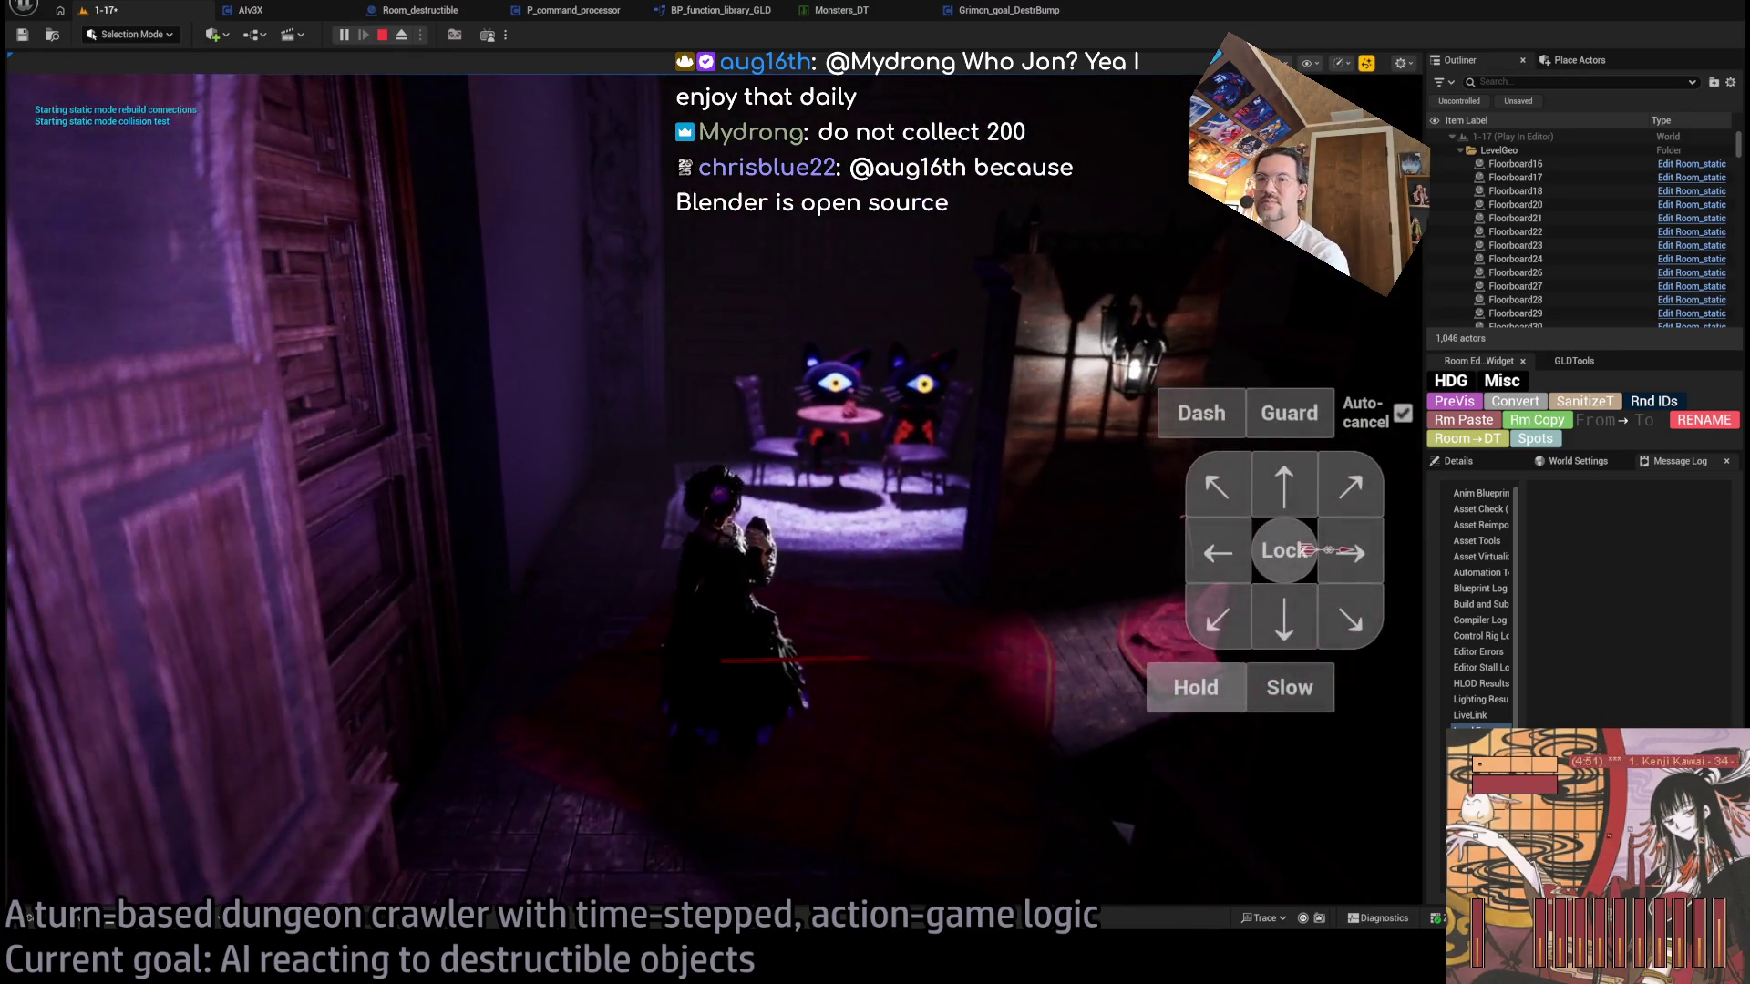
{"action": "left_click", "coordinate": [1224, 689]}
{"action": "left_click", "coordinate": [1224, 689]}
{"action": "left_click", "coordinate": [1223, 689]}
{"action": "key", "text": "space"}
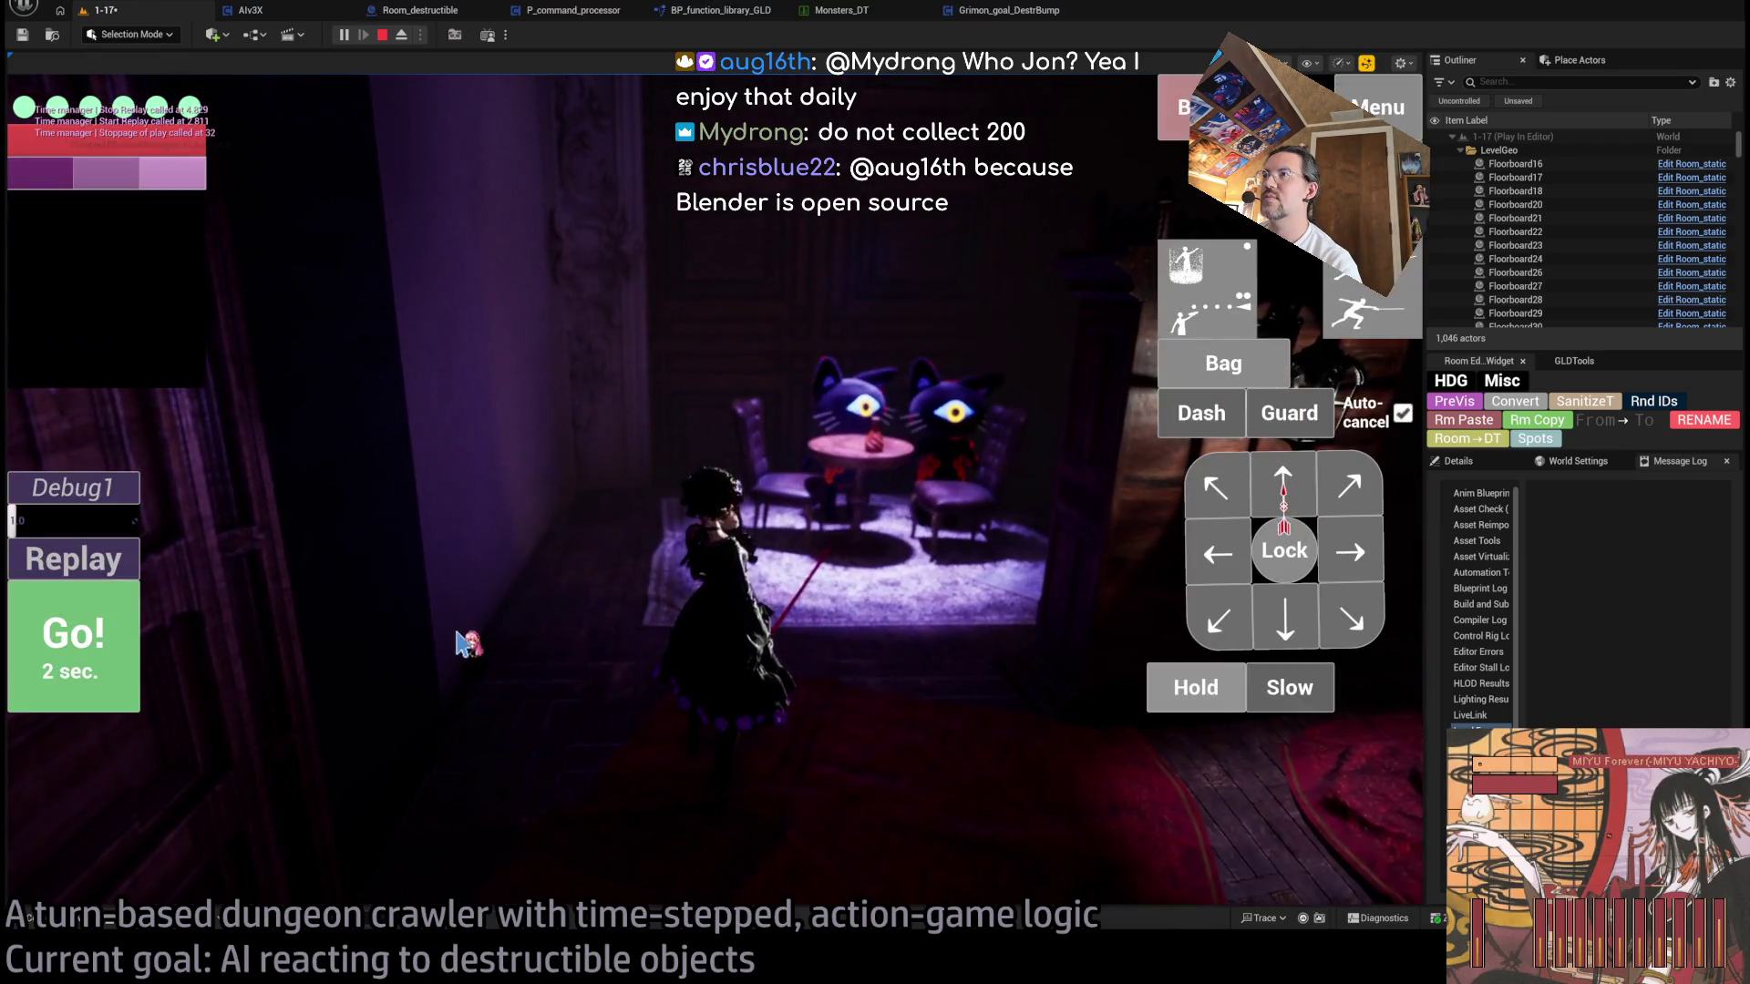
{"action": "key", "text": "Escape"}
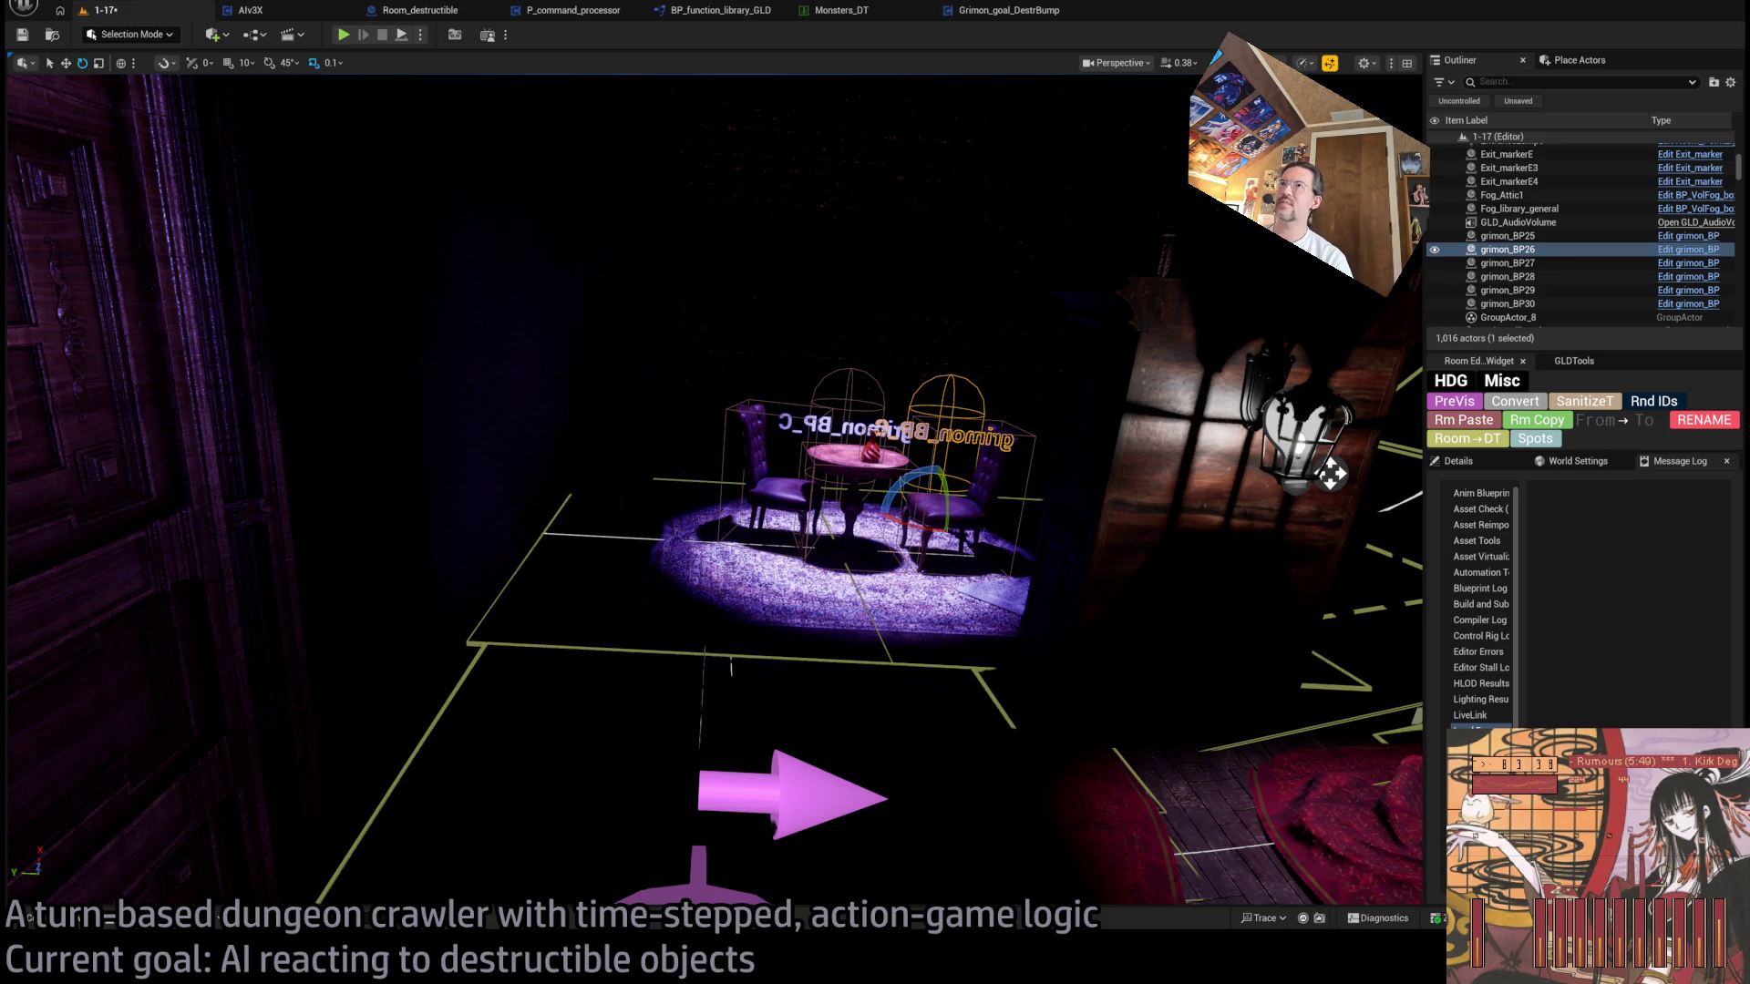
{"action": "mouse_move", "coordinate": [839, 558]}
{"action": "left_mouse_down"}
{"action": "mouse_move", "coordinate": [802, 401]}
{"action": "mouse_move", "coordinate": [719, 565]}
{"action": "left_mouse_up"}
{"action": "left_click_drag", "start_coordinate": [948, 510], "coordinate": [961, 523]}
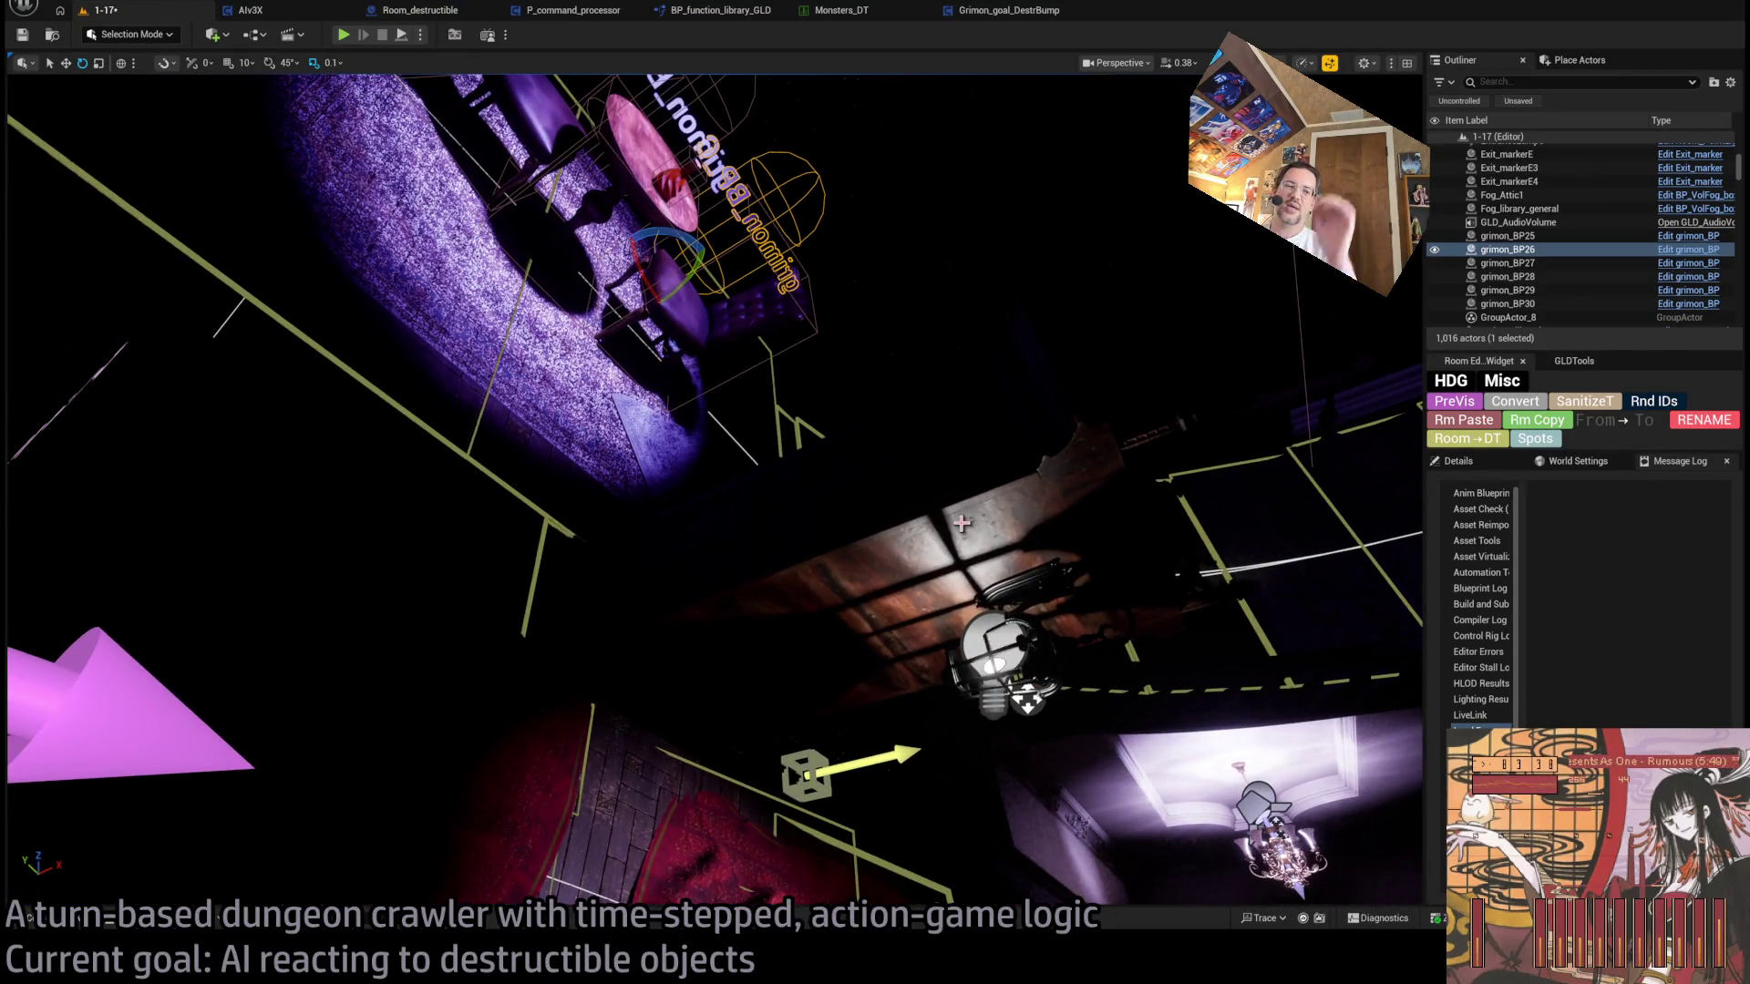
{"action": "left_click_drag", "start_coordinate": [962, 523], "coordinate": [961, 499]}
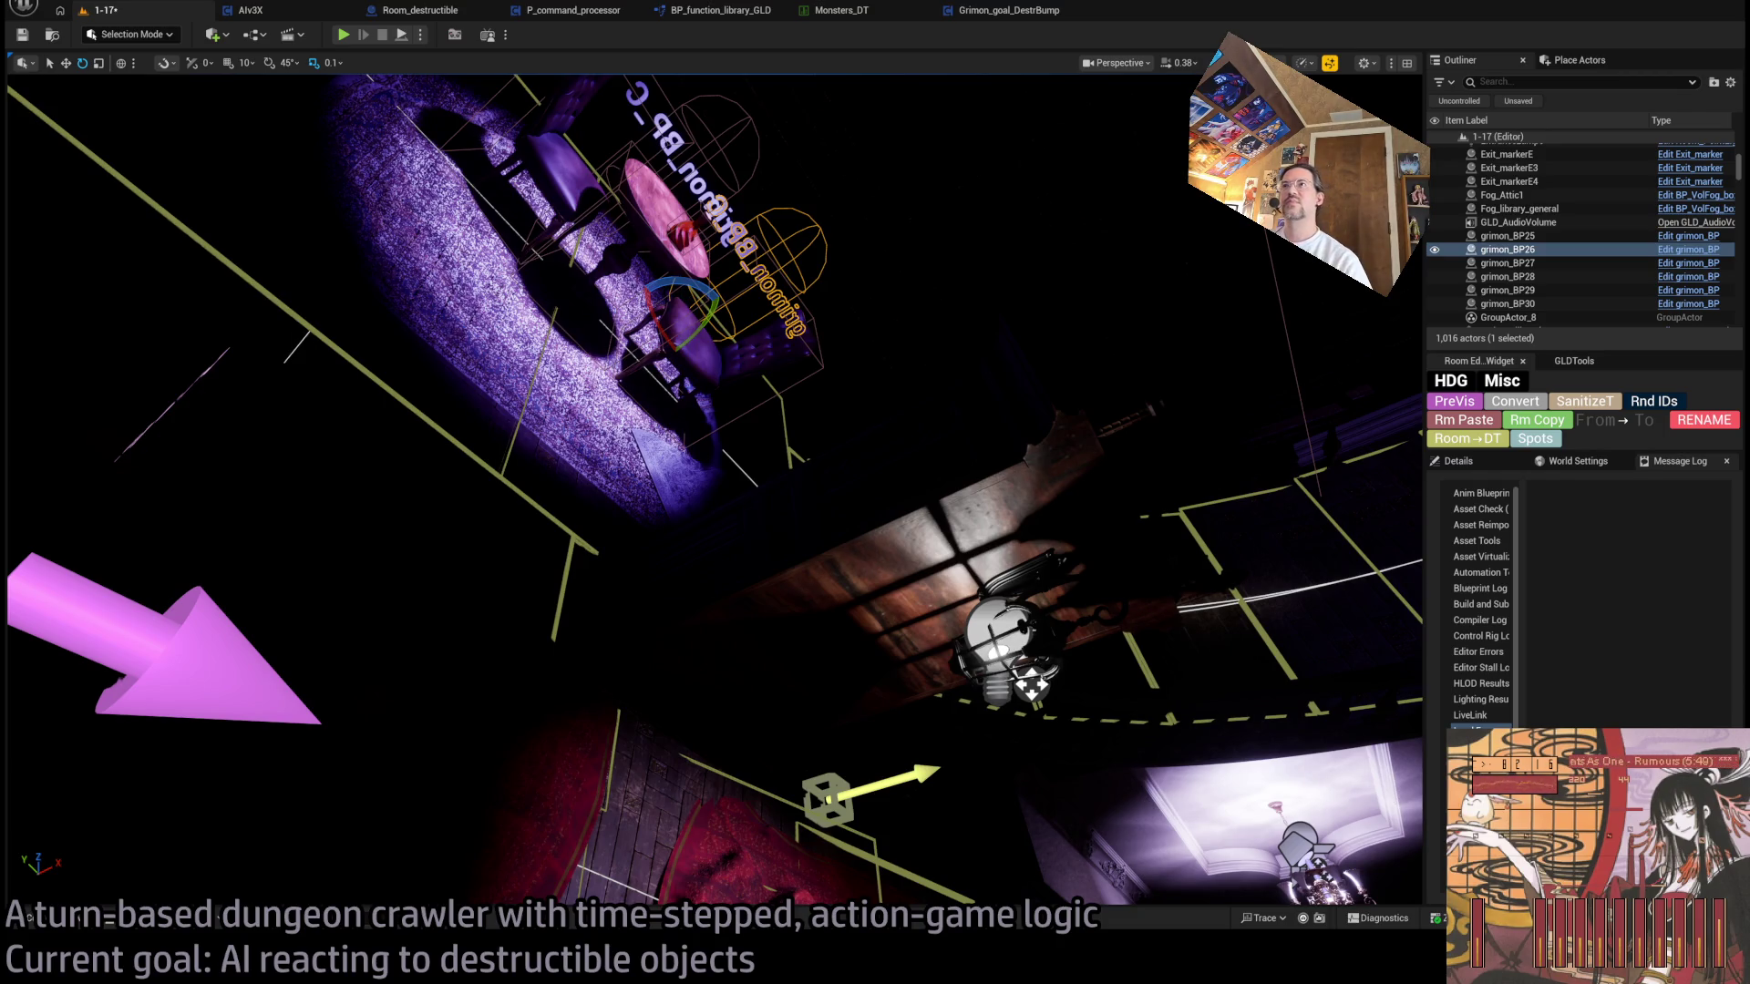
{"action": "key", "text": "f"}
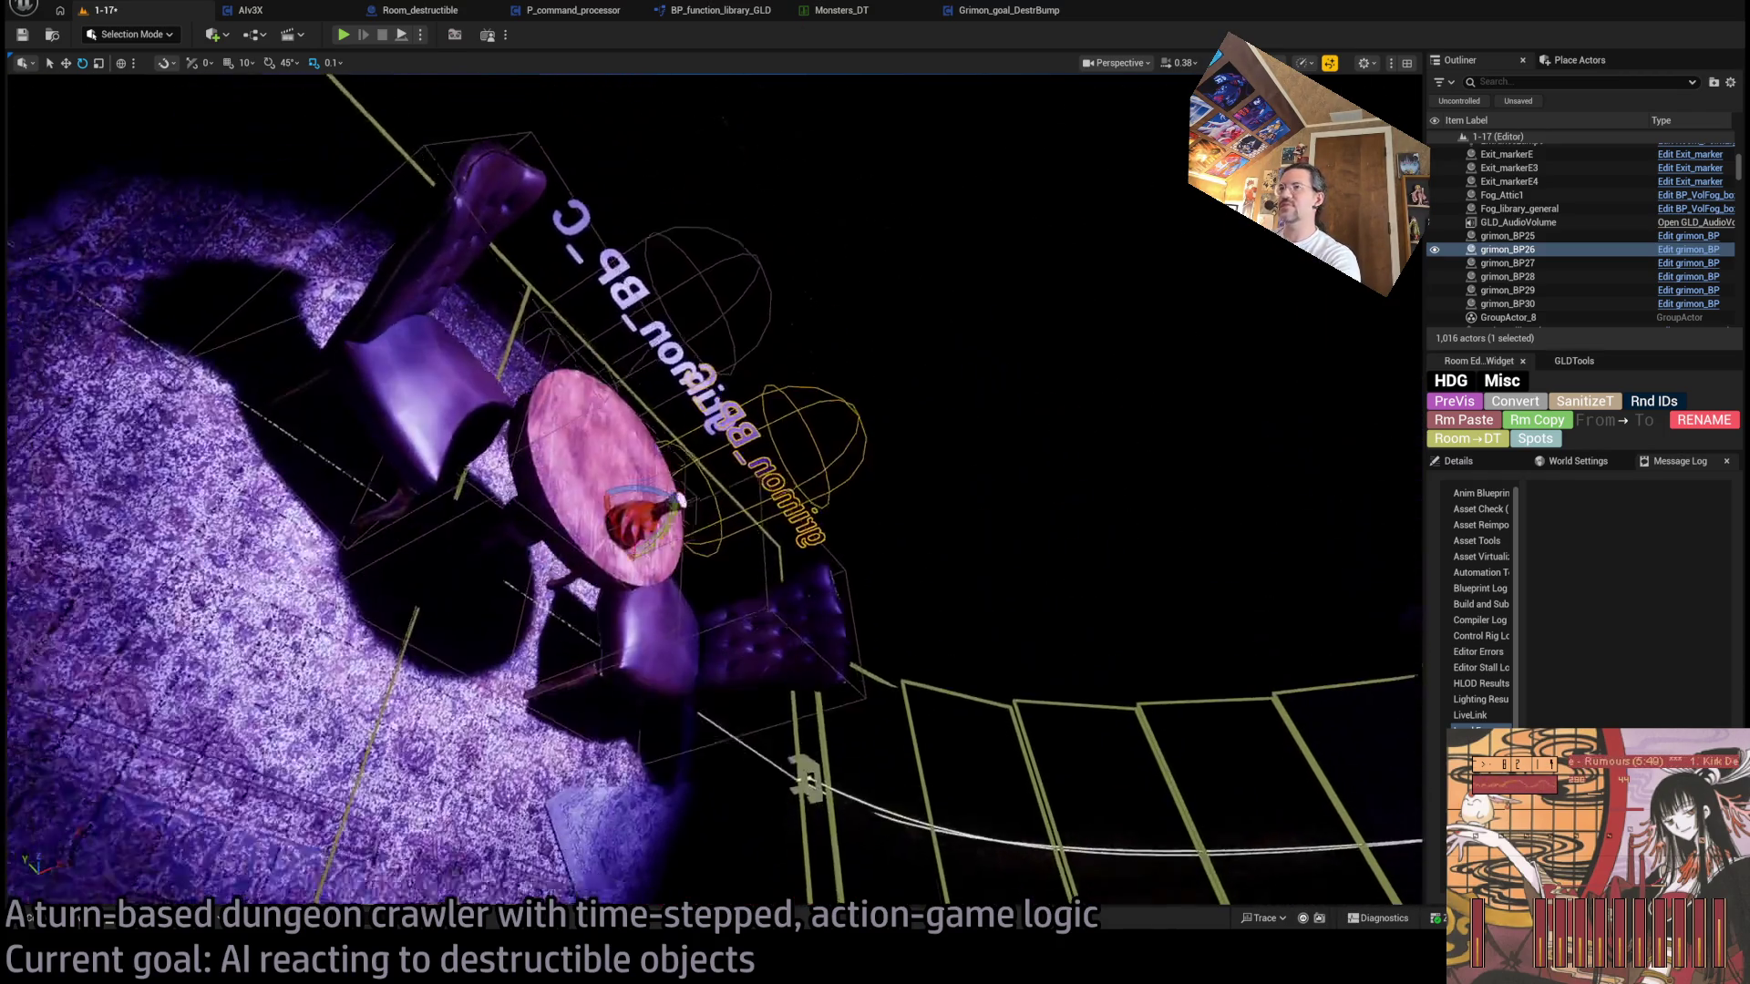
{"action": "scroll", "coordinate": [711, 492], "scroll_direction": "down", "scroll_amount": 5}
{"action": "mouse_move", "coordinate": [847, 371]}
{"action": "left_mouse_down"}
{"action": "mouse_move", "coordinate": [802, 360]}
{"action": "mouse_move", "coordinate": [847, 371]}
{"action": "left_mouse_up"}
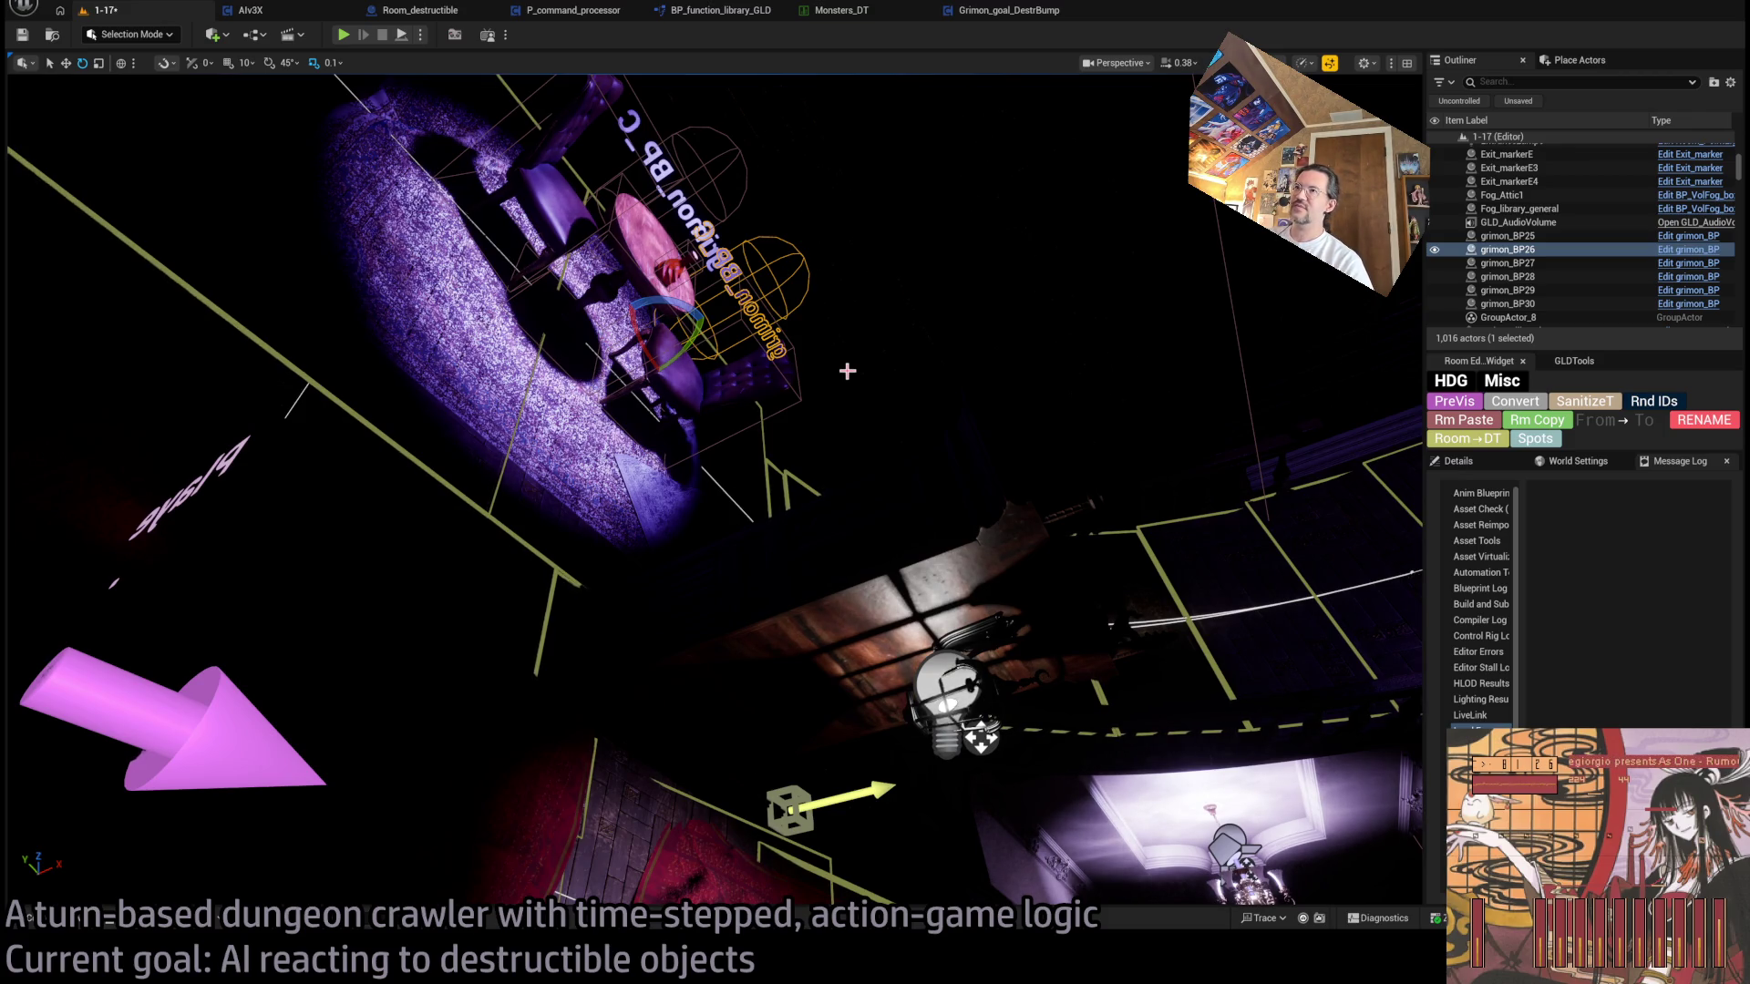
{"action": "mouse_move", "coordinate": [1003, 394]}
{"action": "left_mouse_down"}
{"action": "mouse_move", "coordinate": [552, 497]}
{"action": "mouse_move", "coordinate": [1131, 537]}
{"action": "left_mouse_up"}
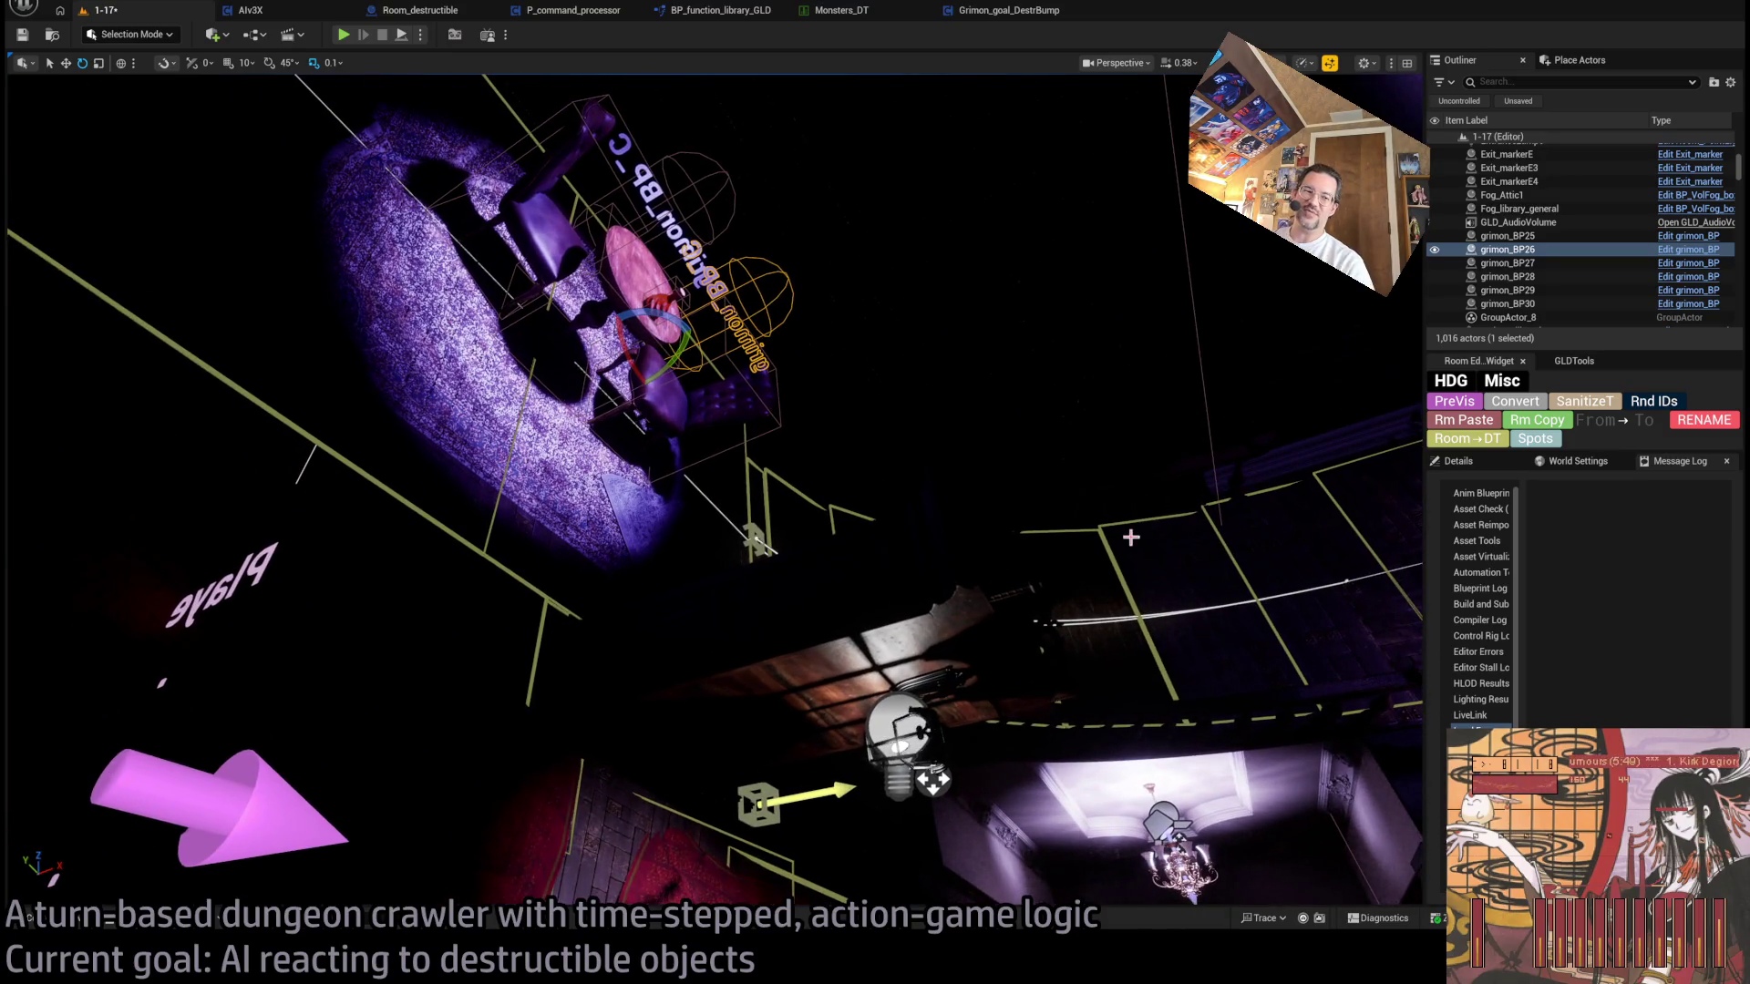